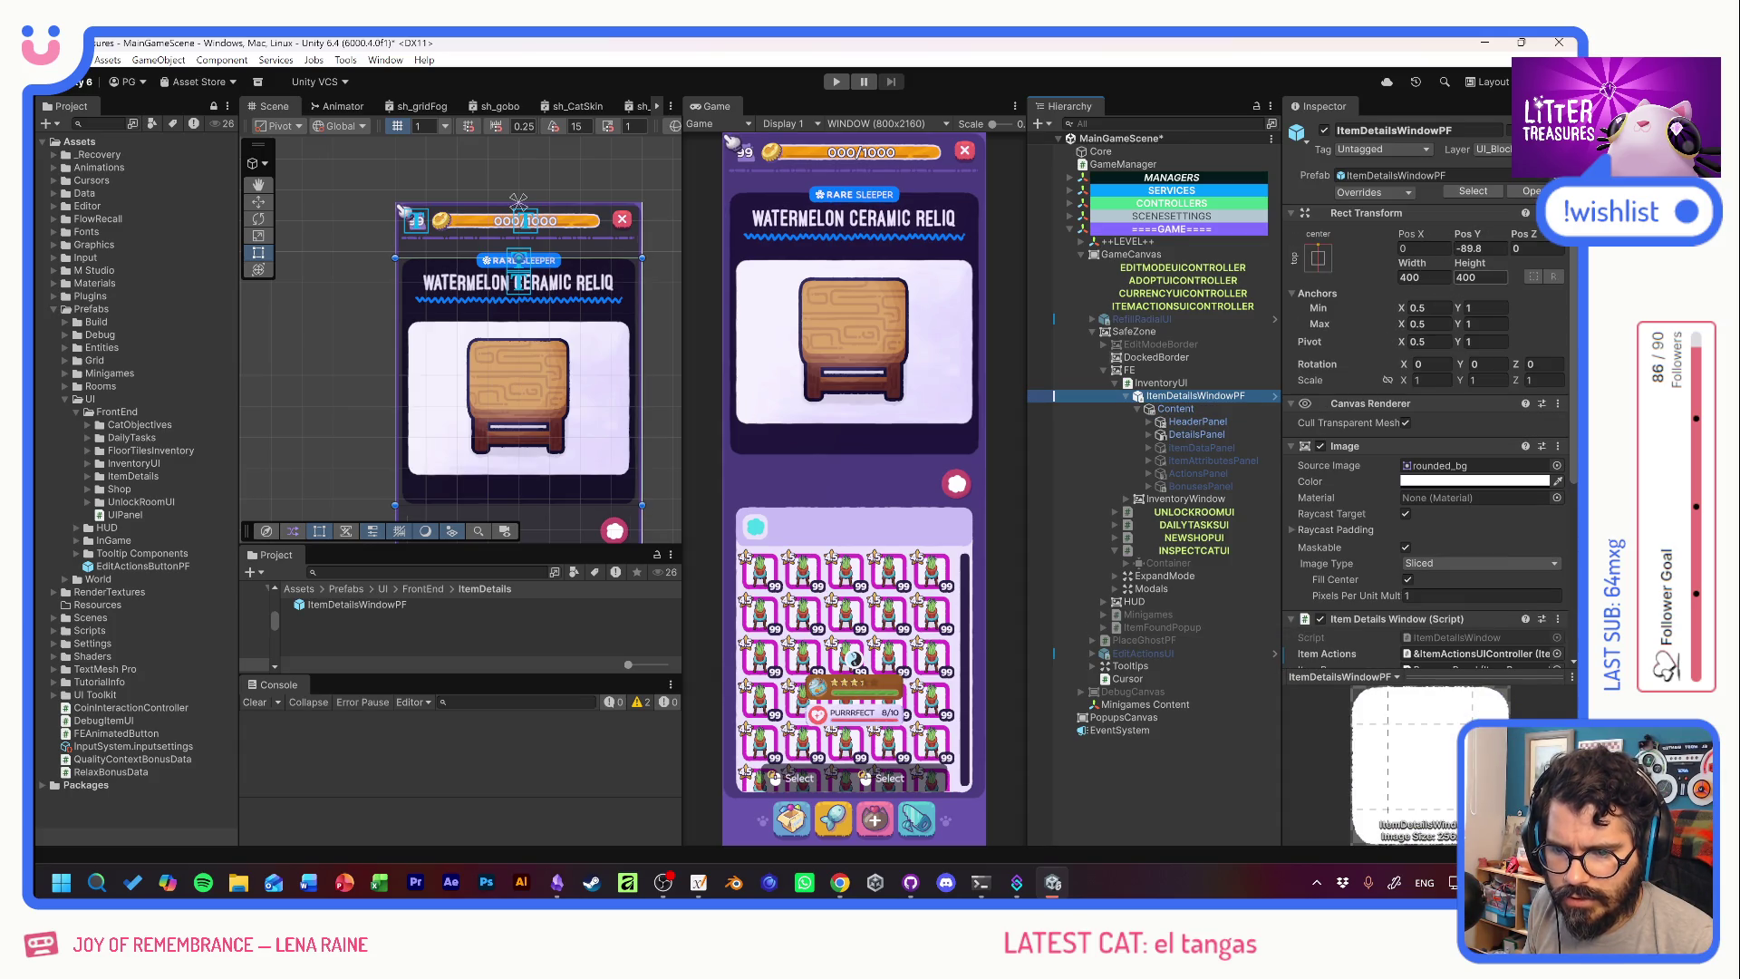
Inspect DetailsPanel's horizontal layout component options without changing anything.
scroll(1367, 497, "down", 4)
scroll(1370, 500, "down", 2)
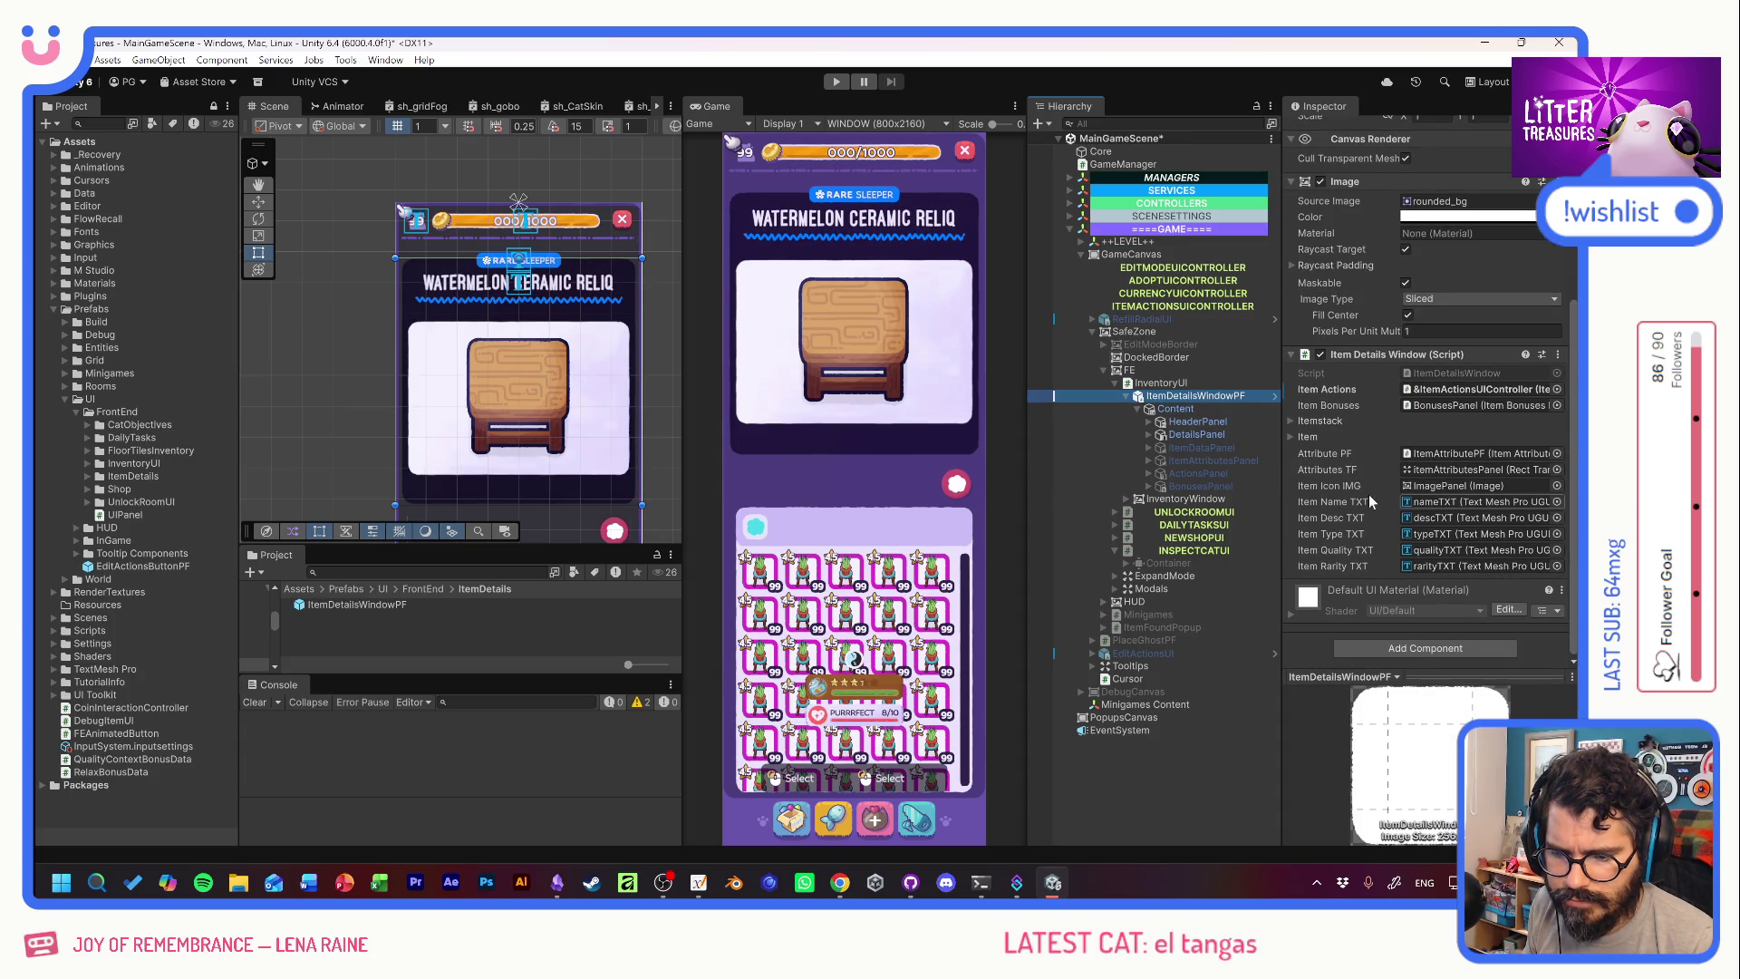
left_click(1188, 433)
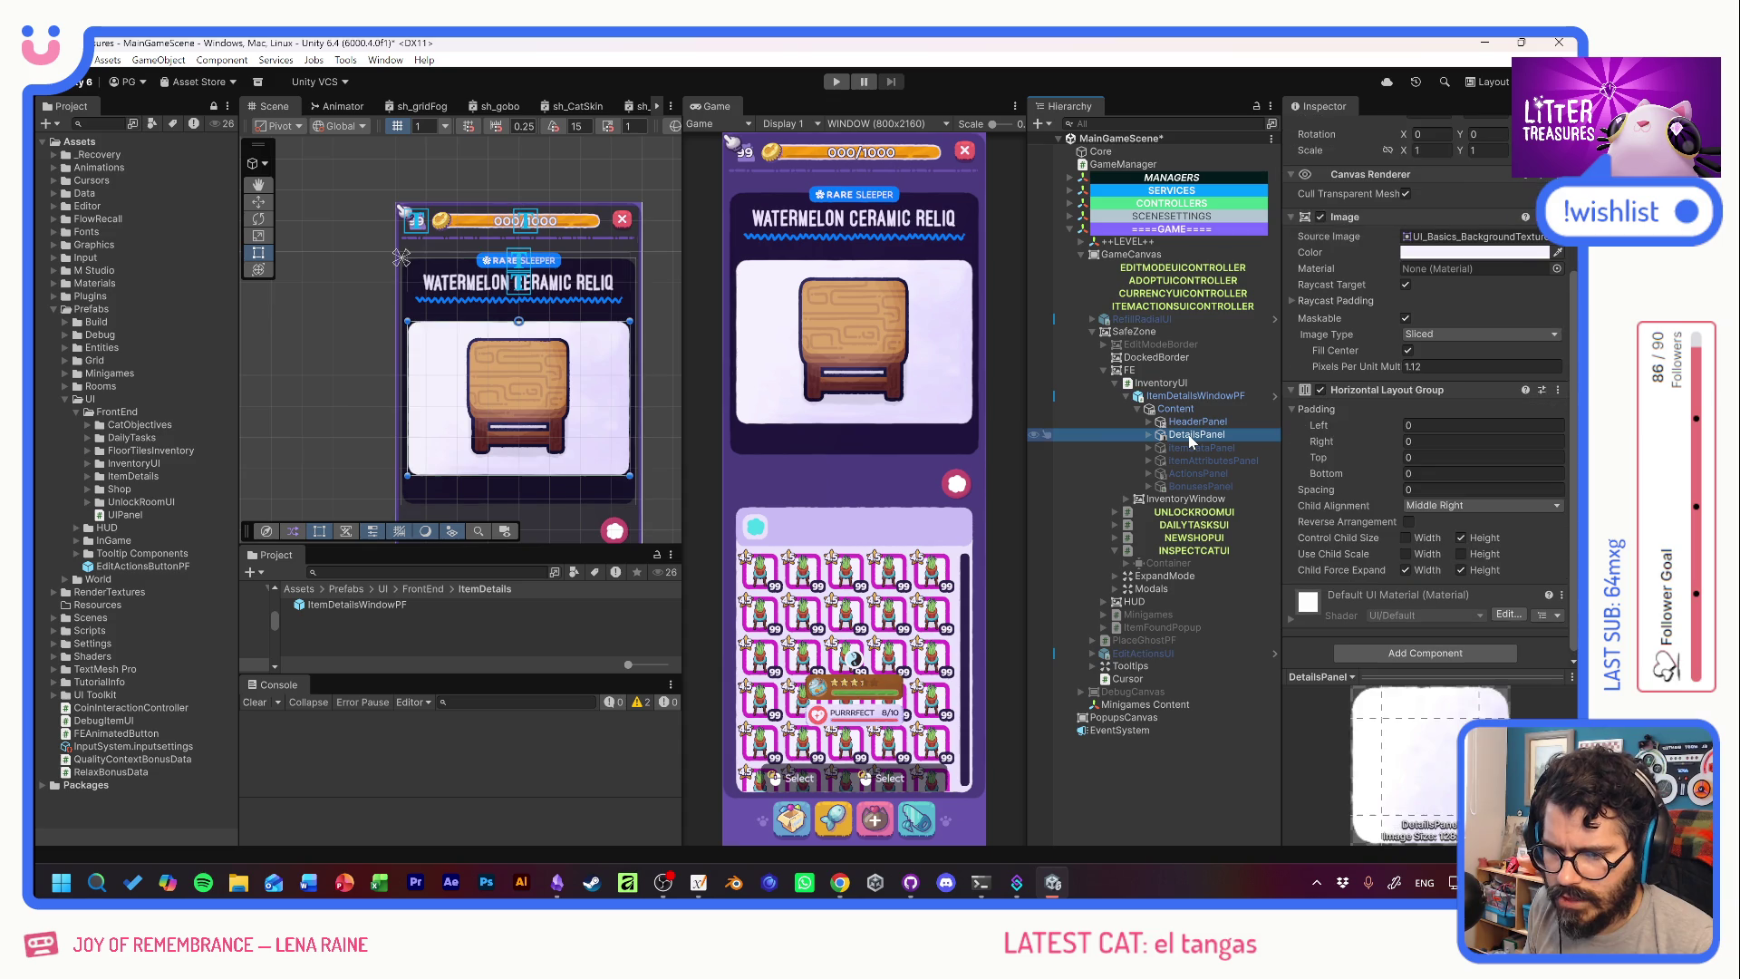
right_click(1356, 388)
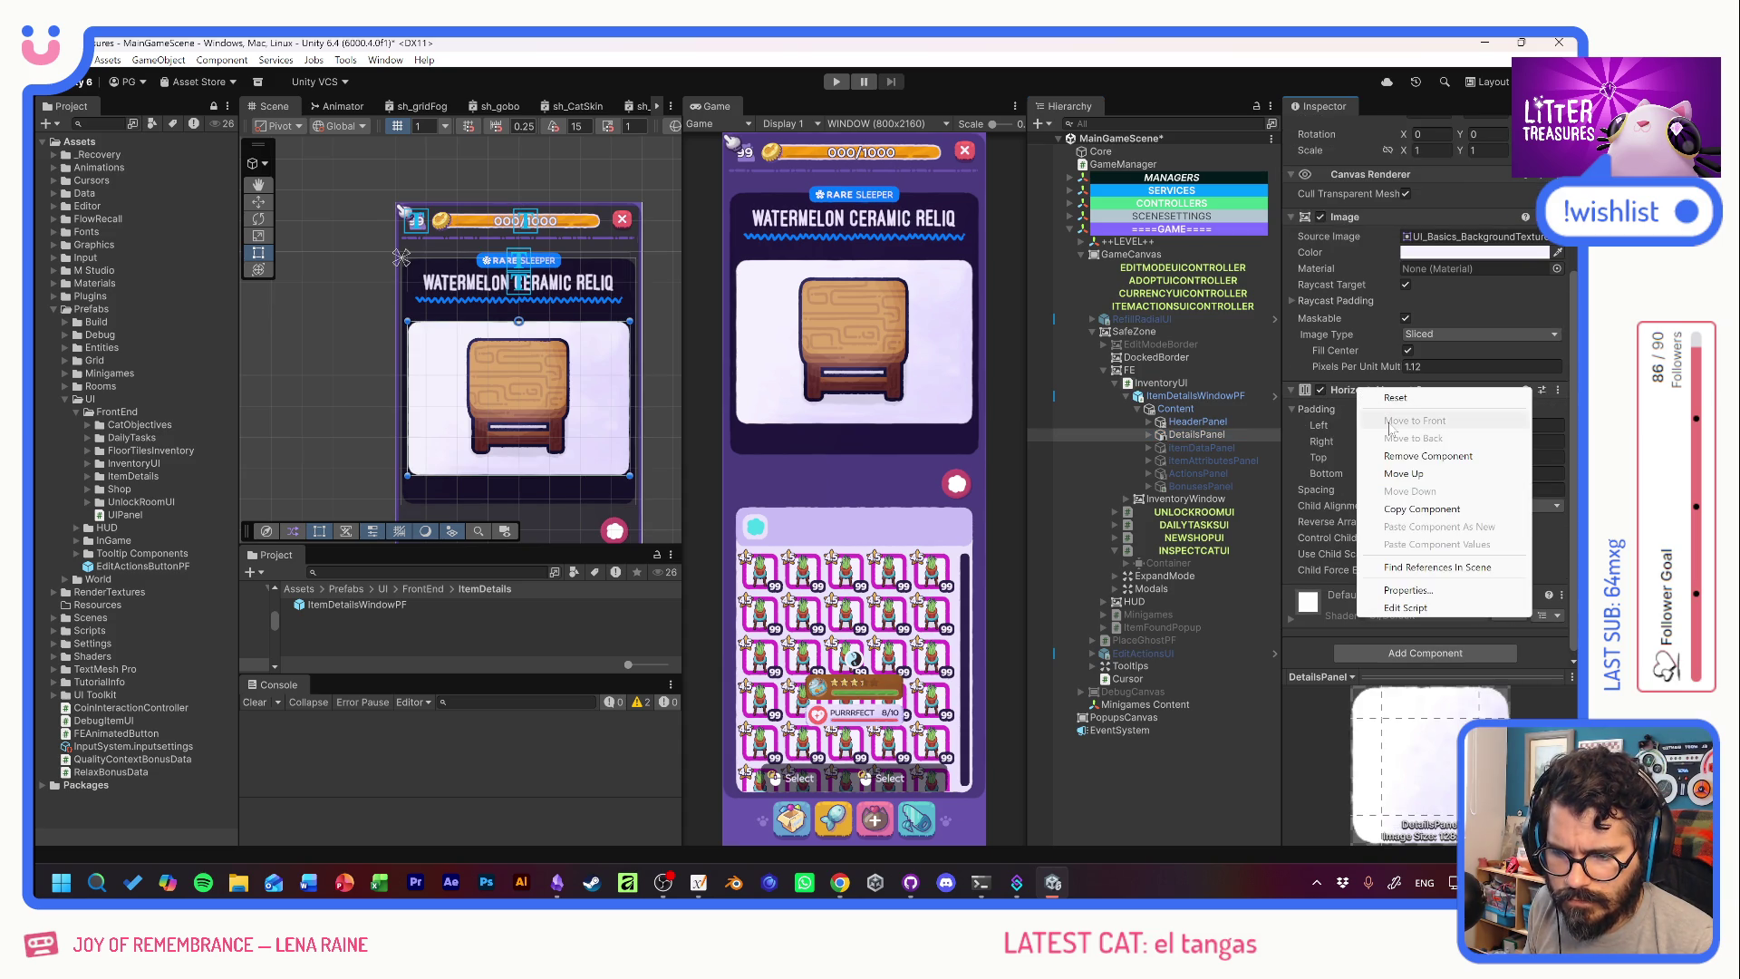
left_click(1297, 354)
scroll(1370, 400, "up", 5)
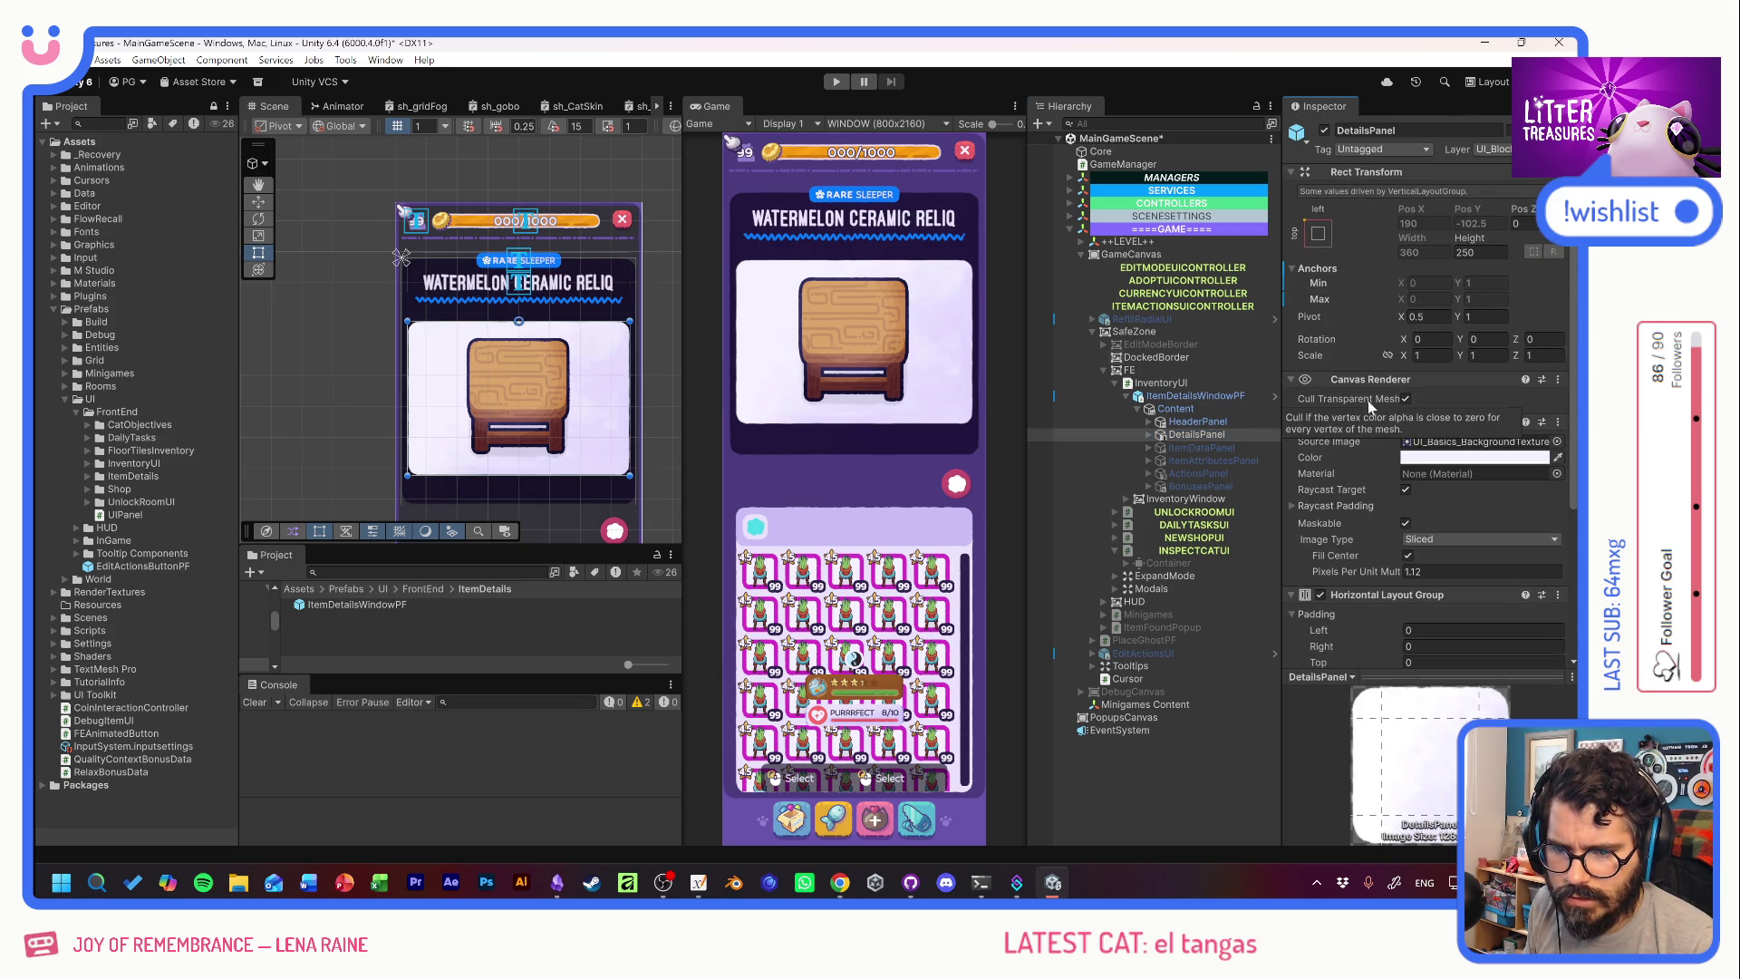
Apply ImagePanel's width of 190 and TabsPanel's width of 140 to the prefab.
left_click(1149, 435)
left_click(1204, 447)
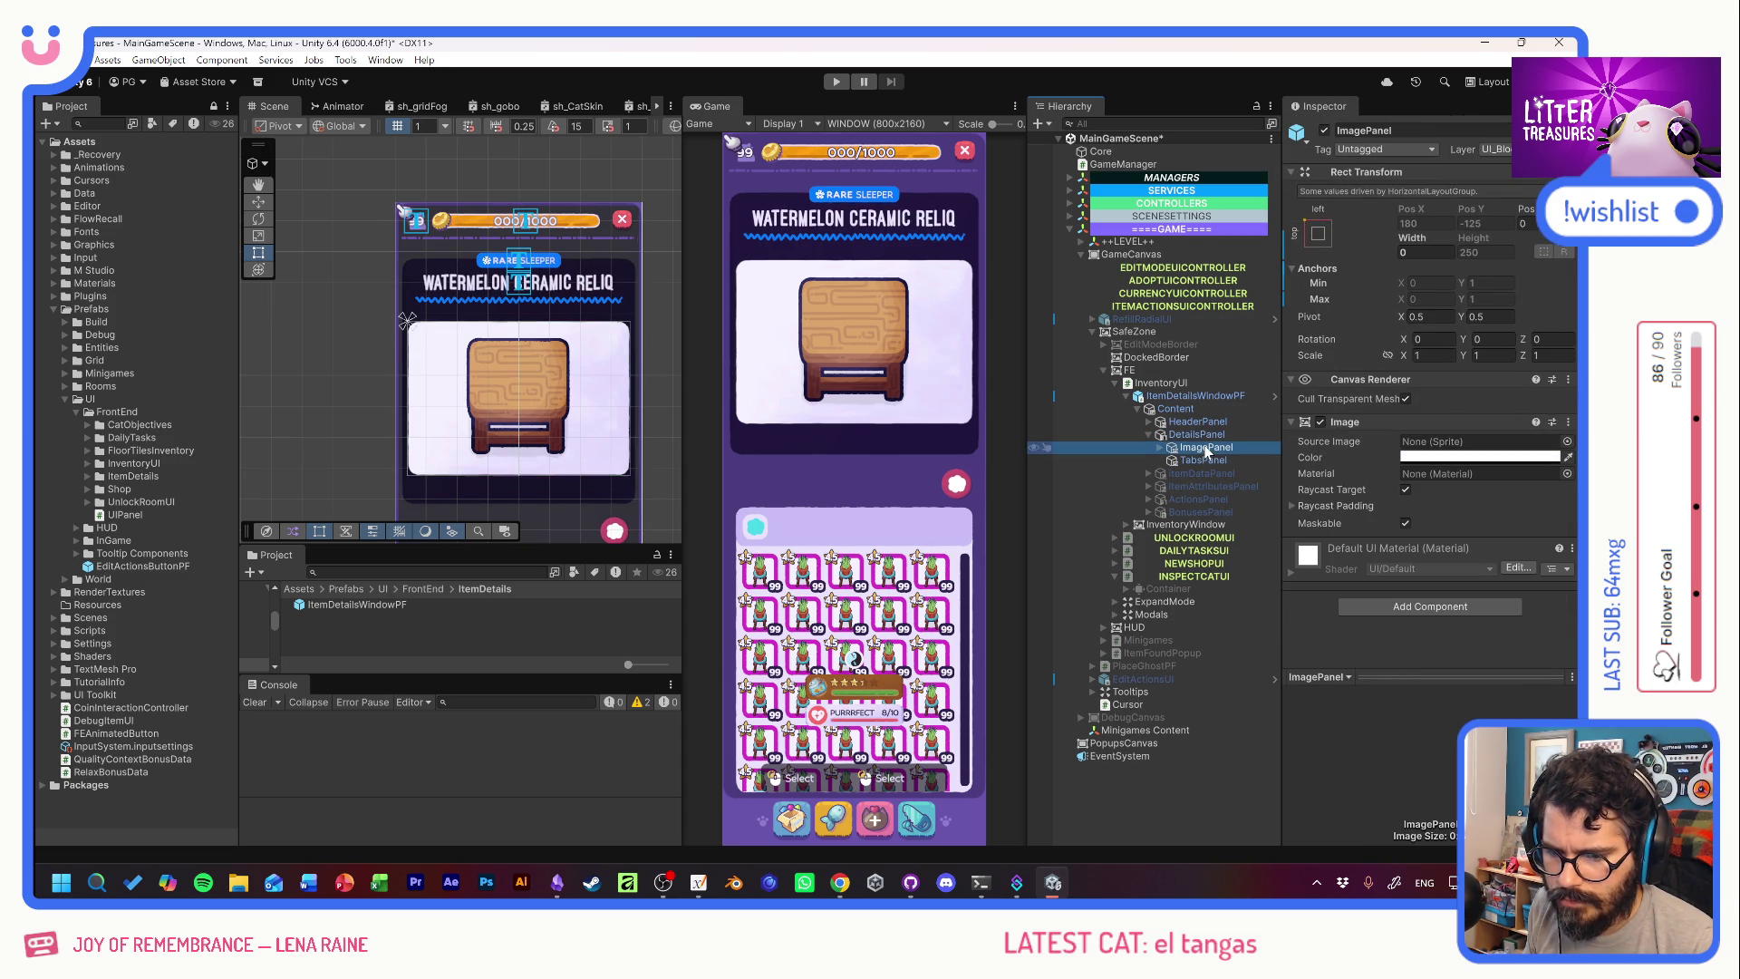
right_click(1409, 241)
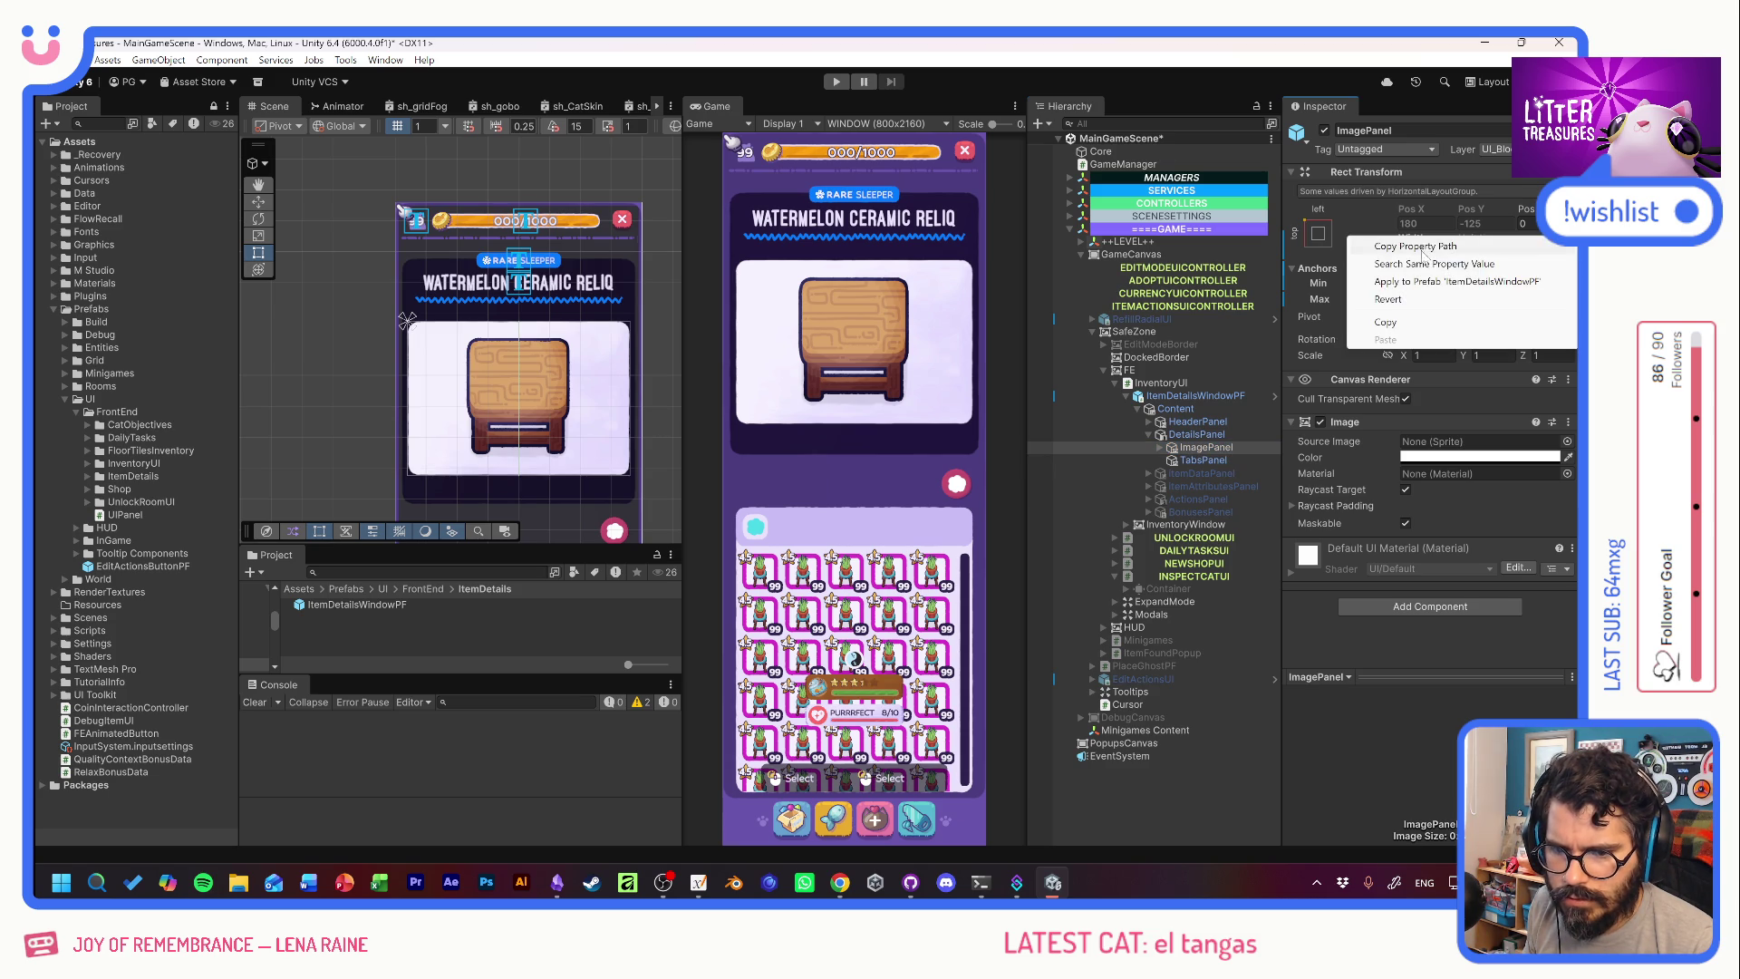
left_click(1450, 299)
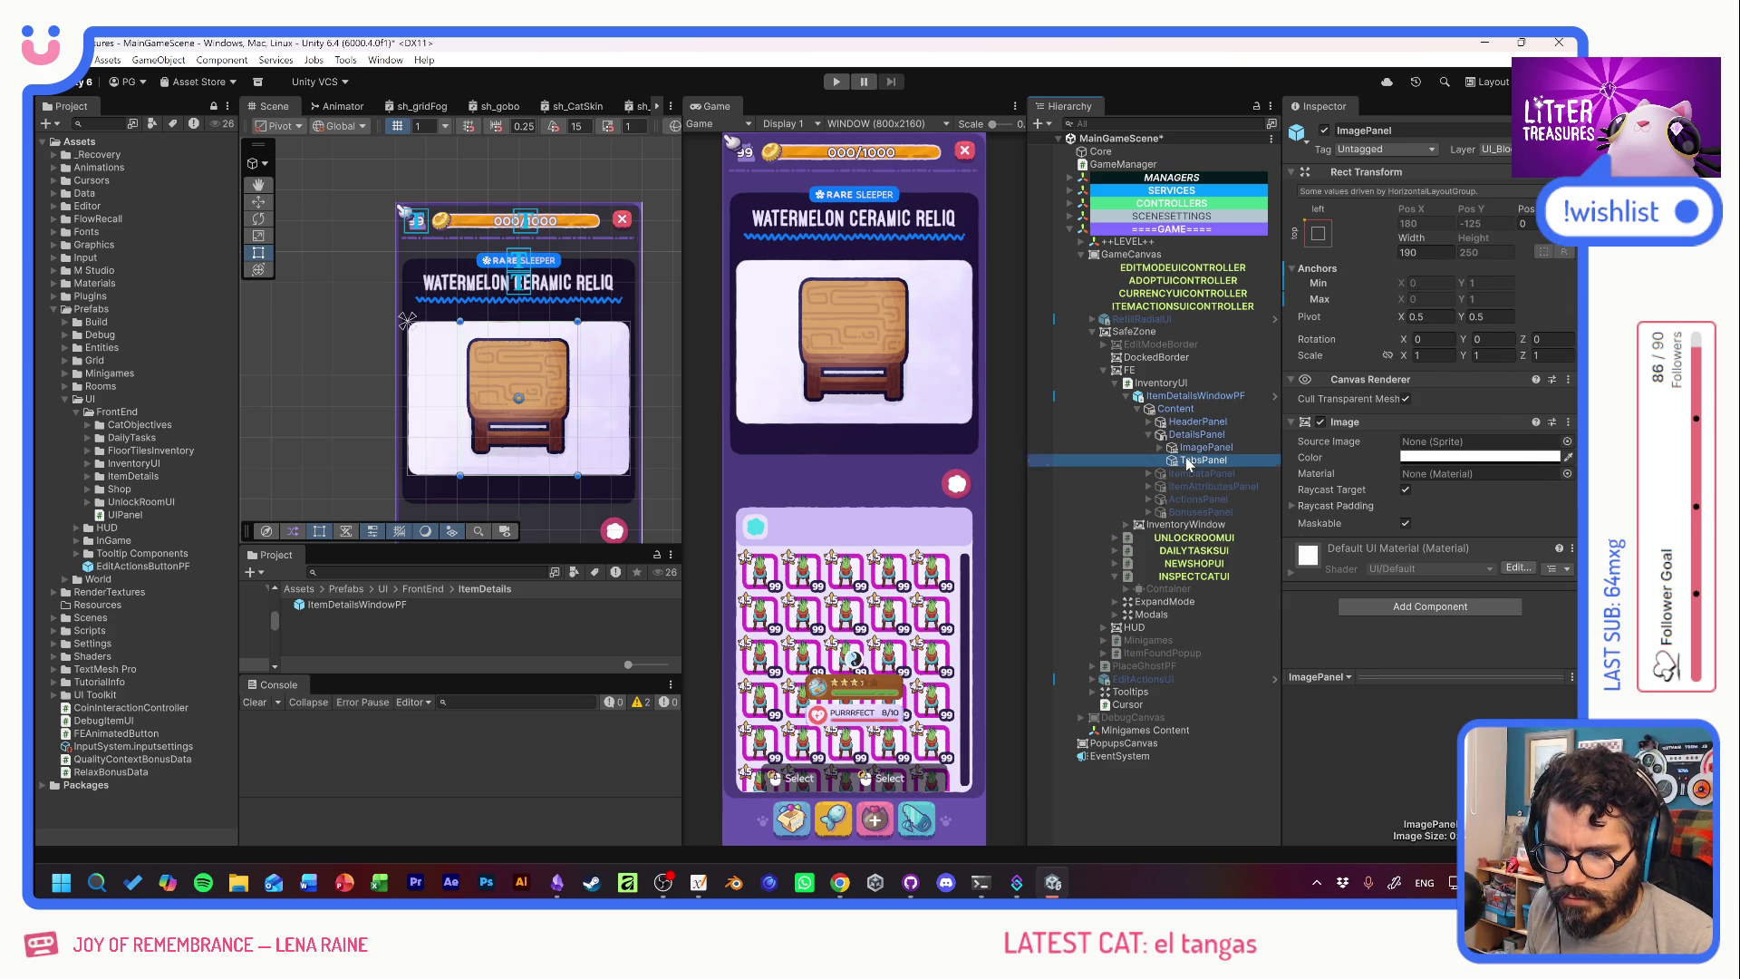
left_click(1202, 460)
right_click(1409, 245)
left_click(1439, 282)
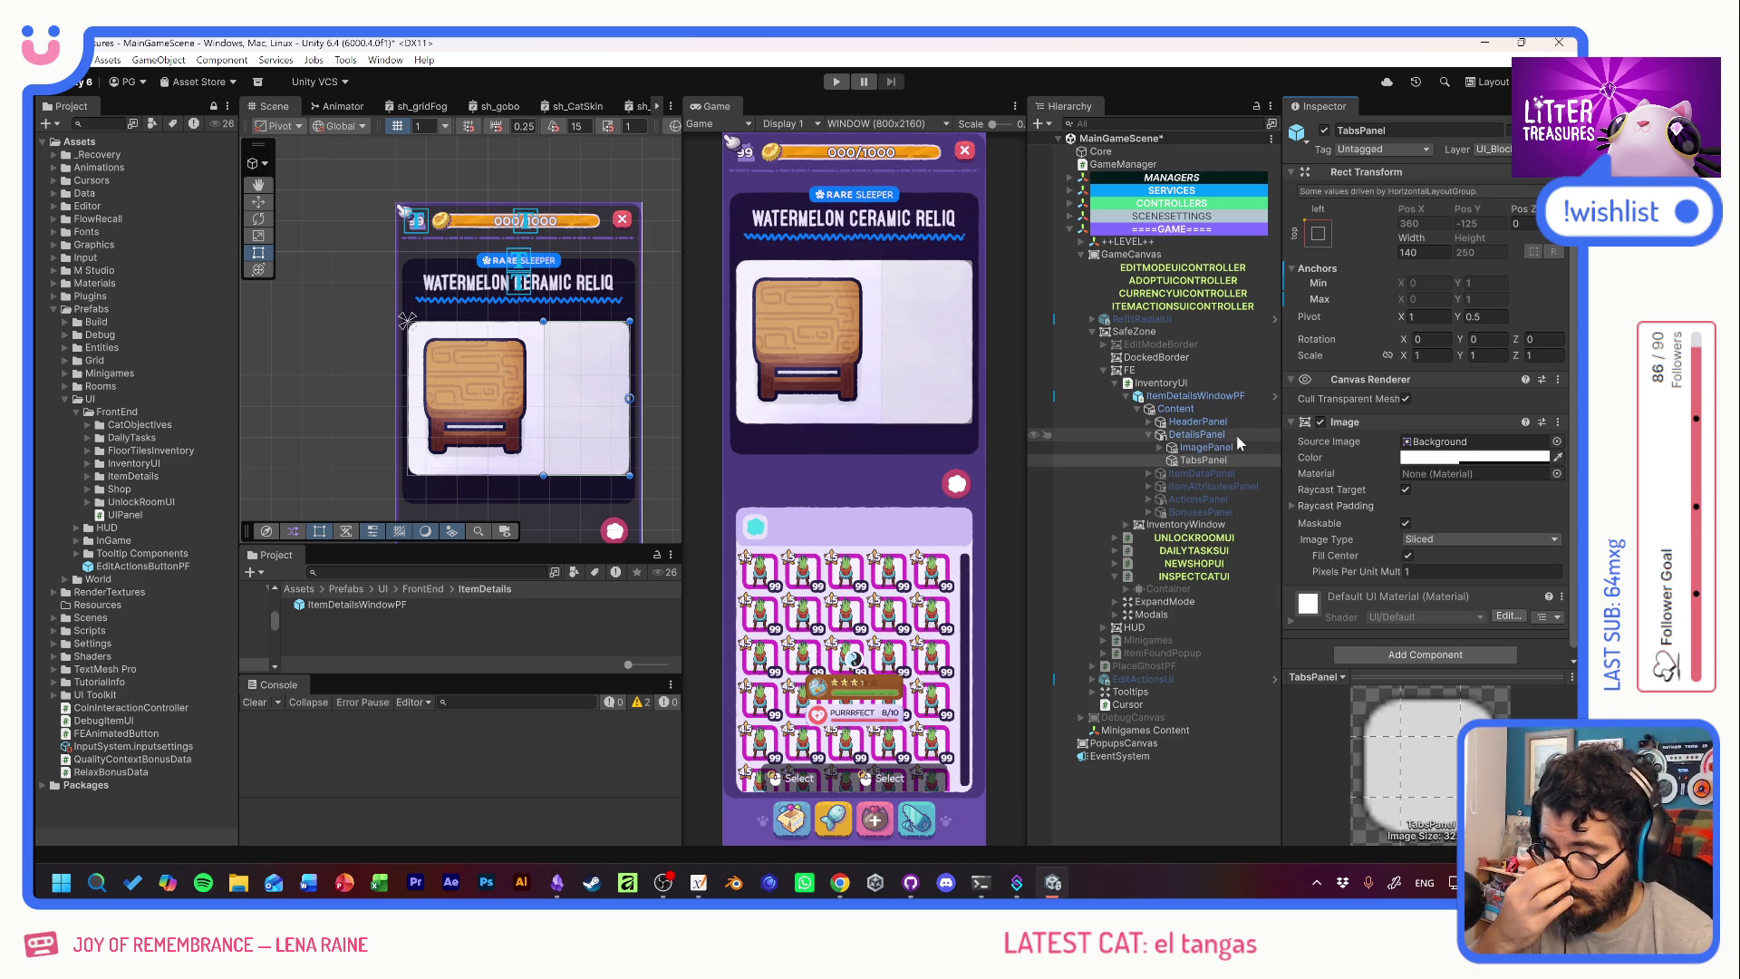
key("alt+Tab")
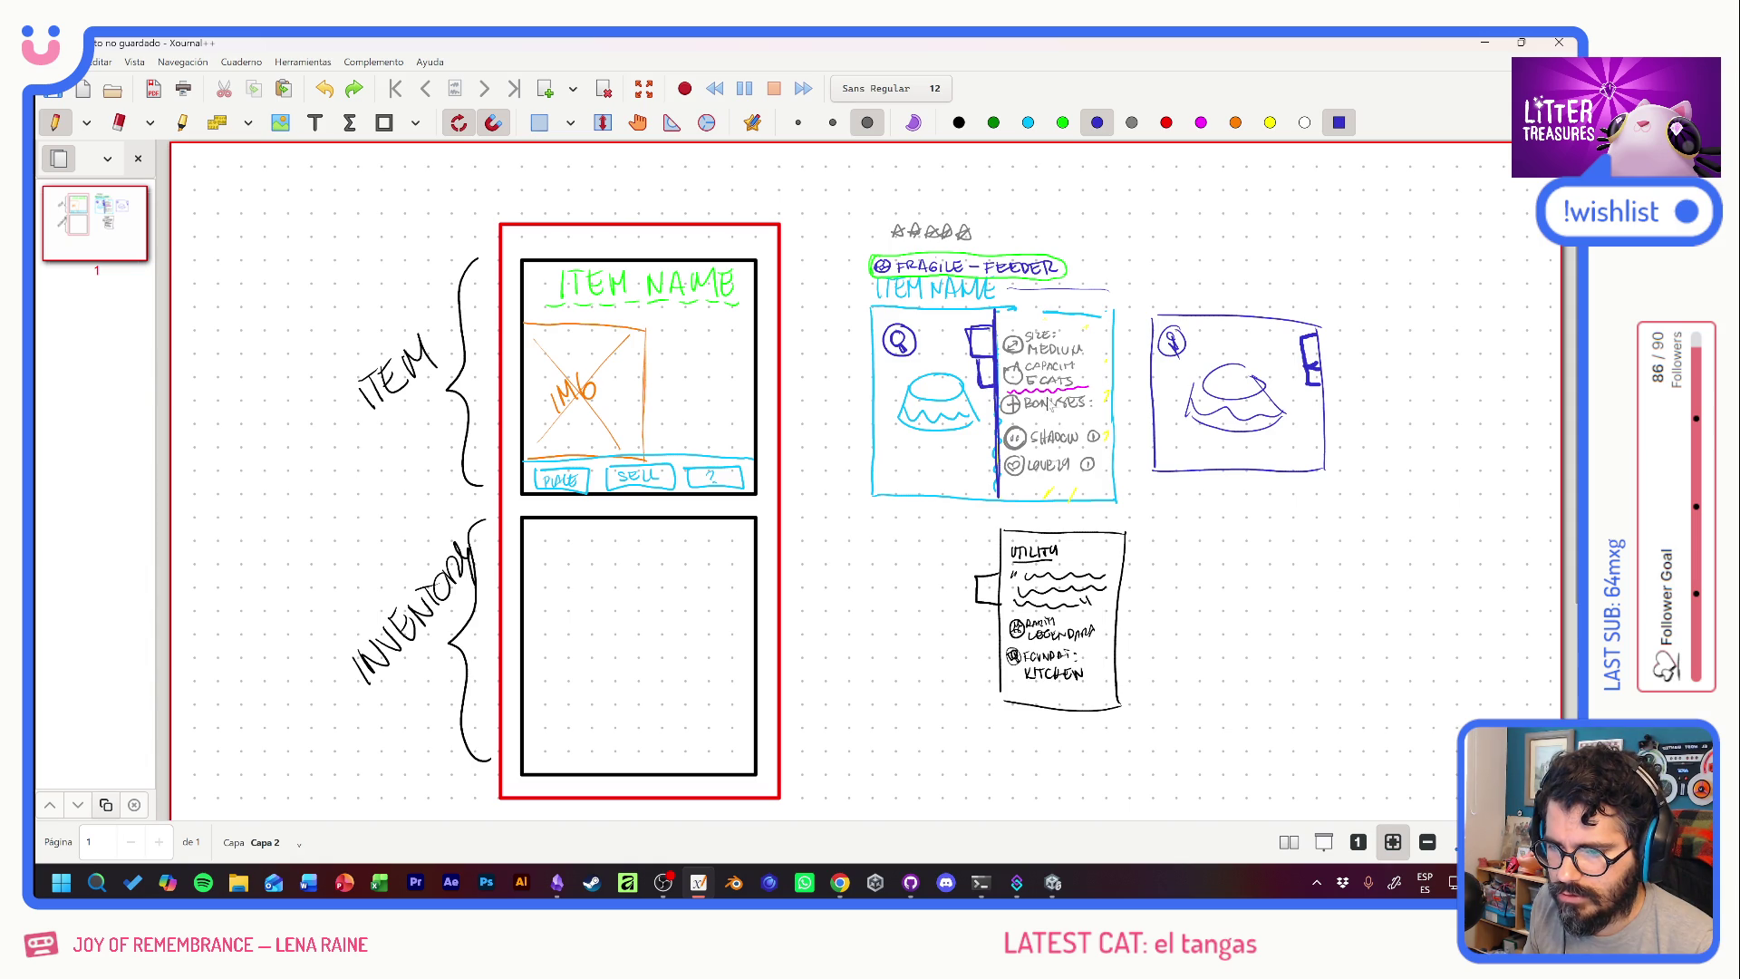
key("alt+Tab")
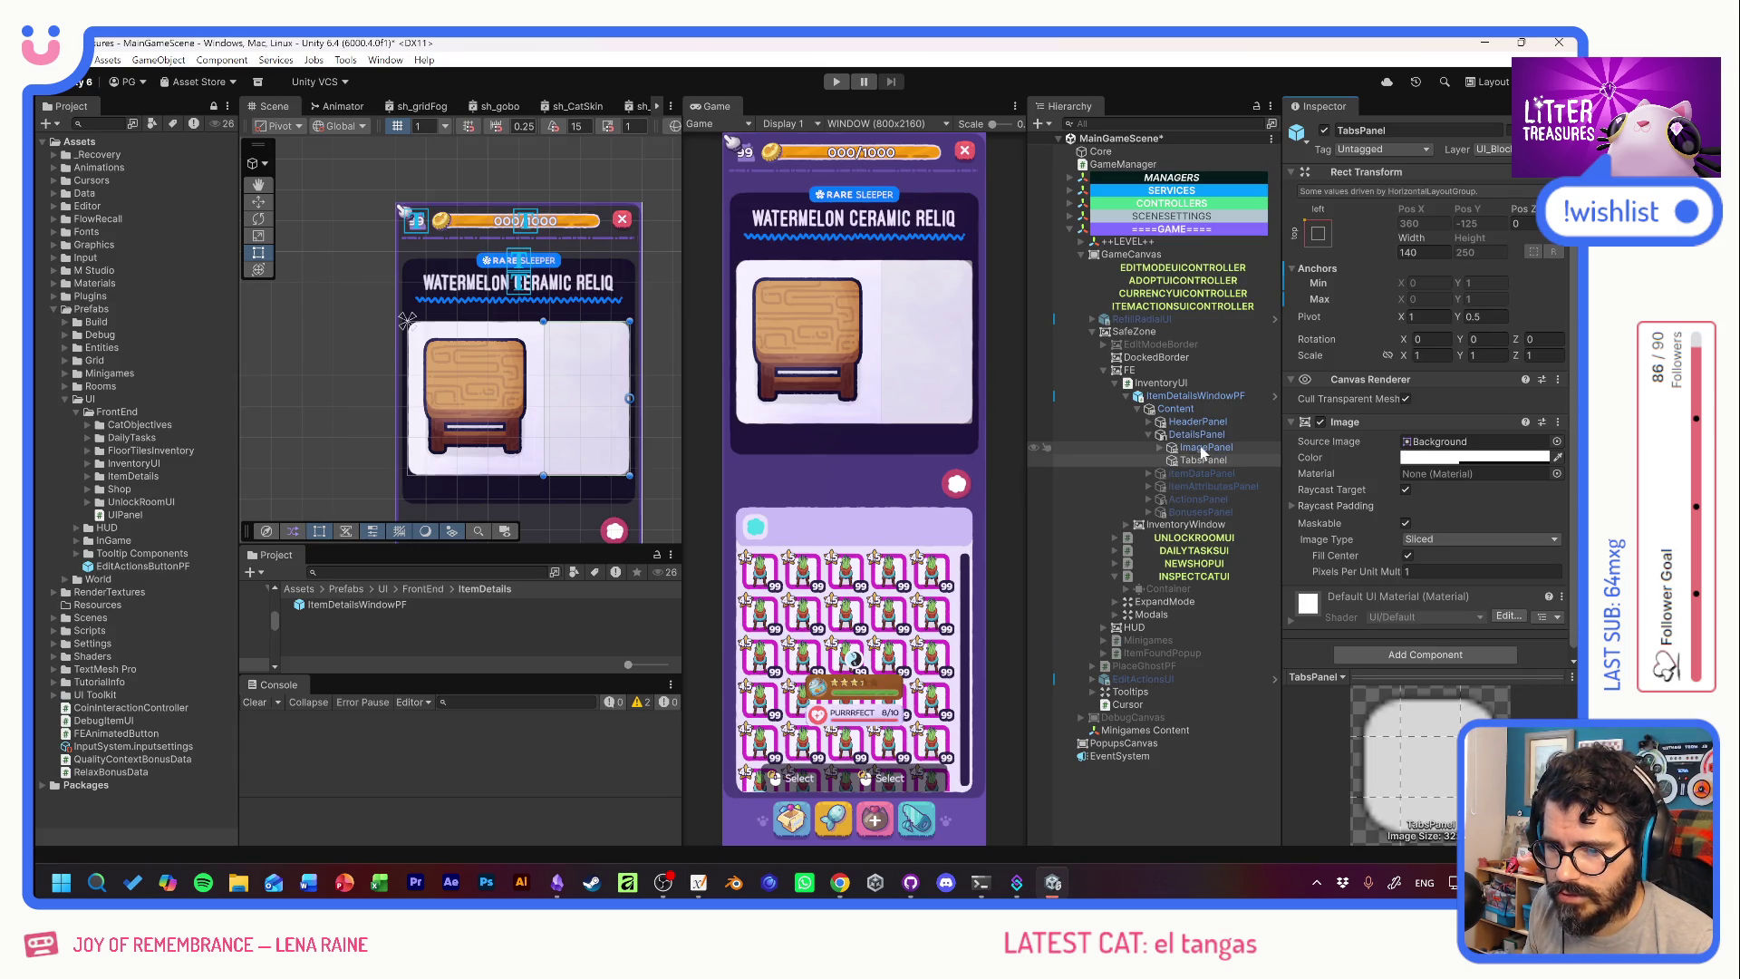
Open the item details prefab for editing and set TabsPanel's width to 160.
left_click(1275, 396)
left_click_drag(1412, 245, 1476, 249)
double_click(1424, 252)
type("160")
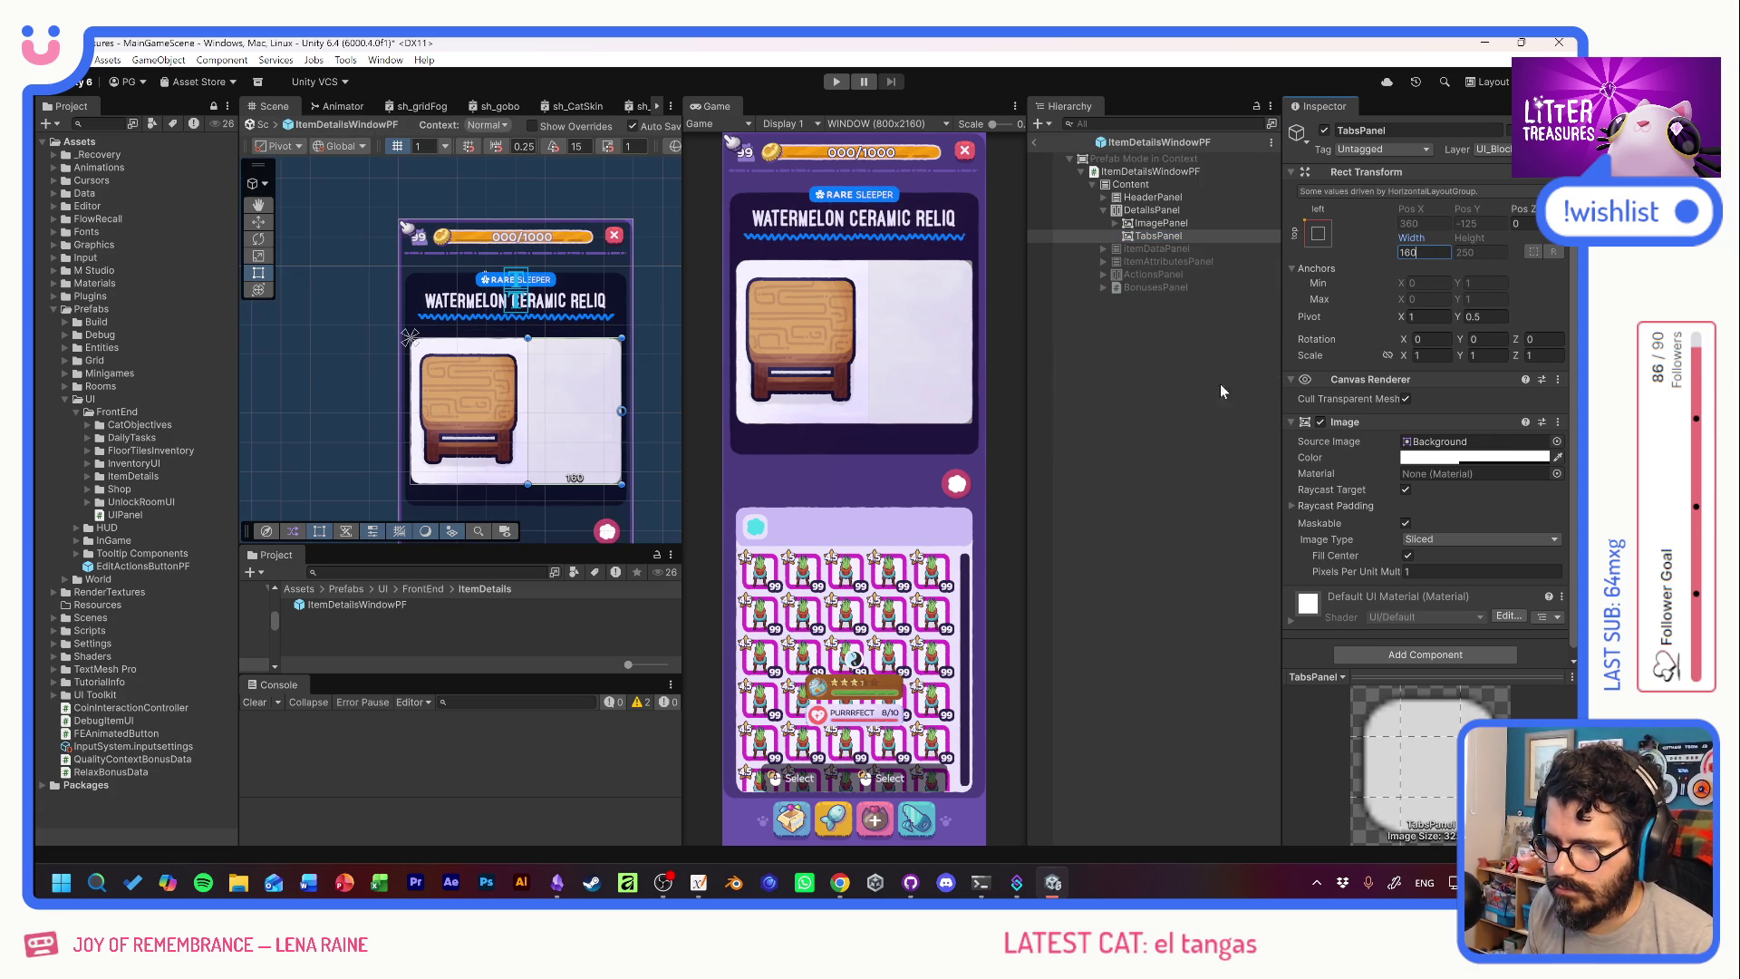
Narrow ImagePanel to about 161.7 wide.
left_click(1161, 223)
left_click(1425, 252)
left_click_drag(1417, 245, 1346, 241)
left_click(1432, 254)
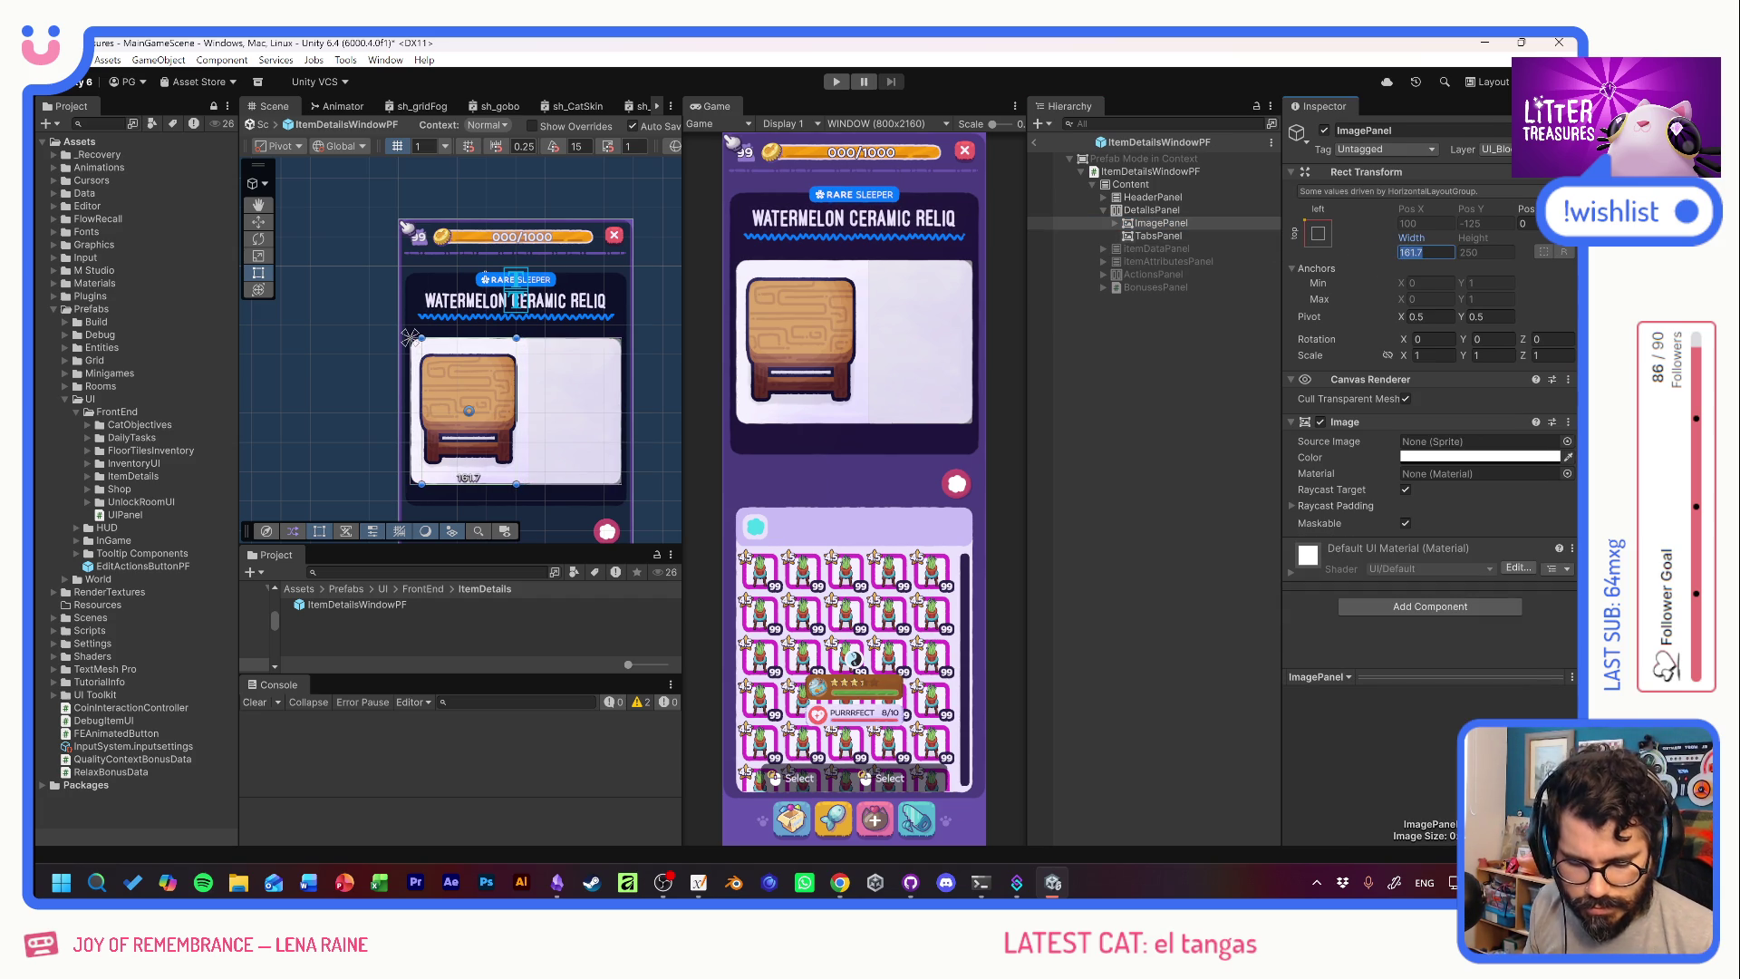
Widen TabsPanel to 170 and check the layout.
left_click(1189, 236)
left_click(1424, 253)
mouse_move(1411, 237)
left_mouse_down()
mouse_move(1484, 247)
mouse_move(1445, 245)
left_mouse_up()
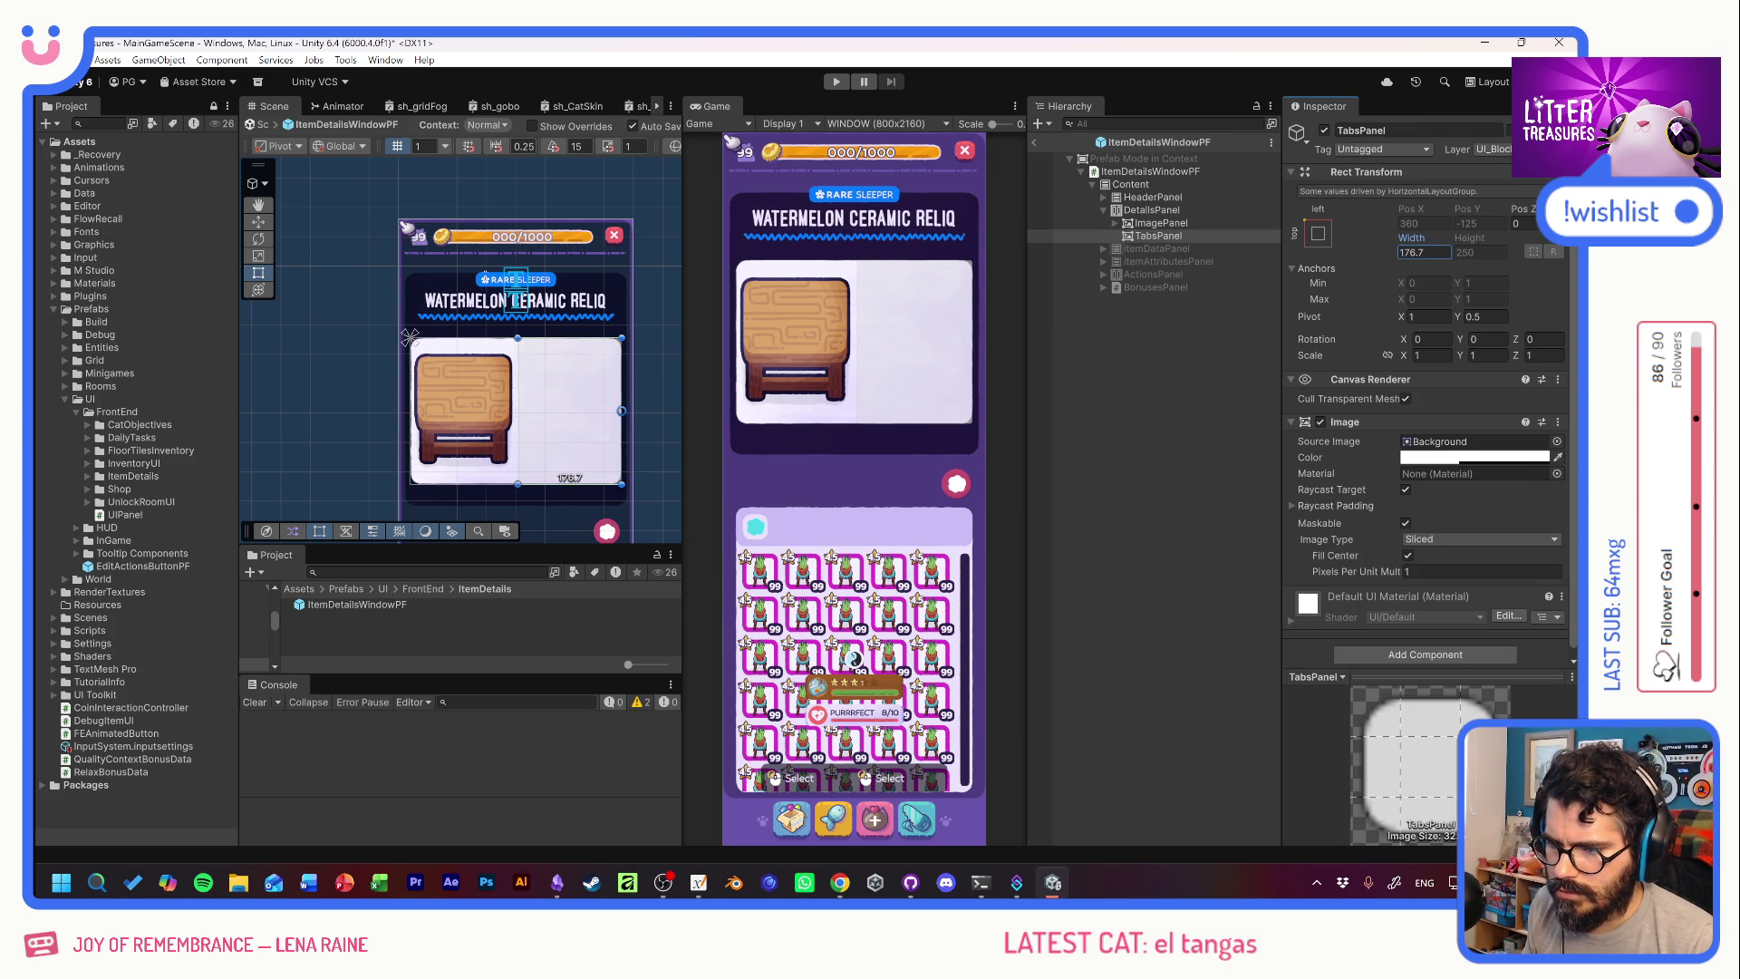
left_click(1420, 252)
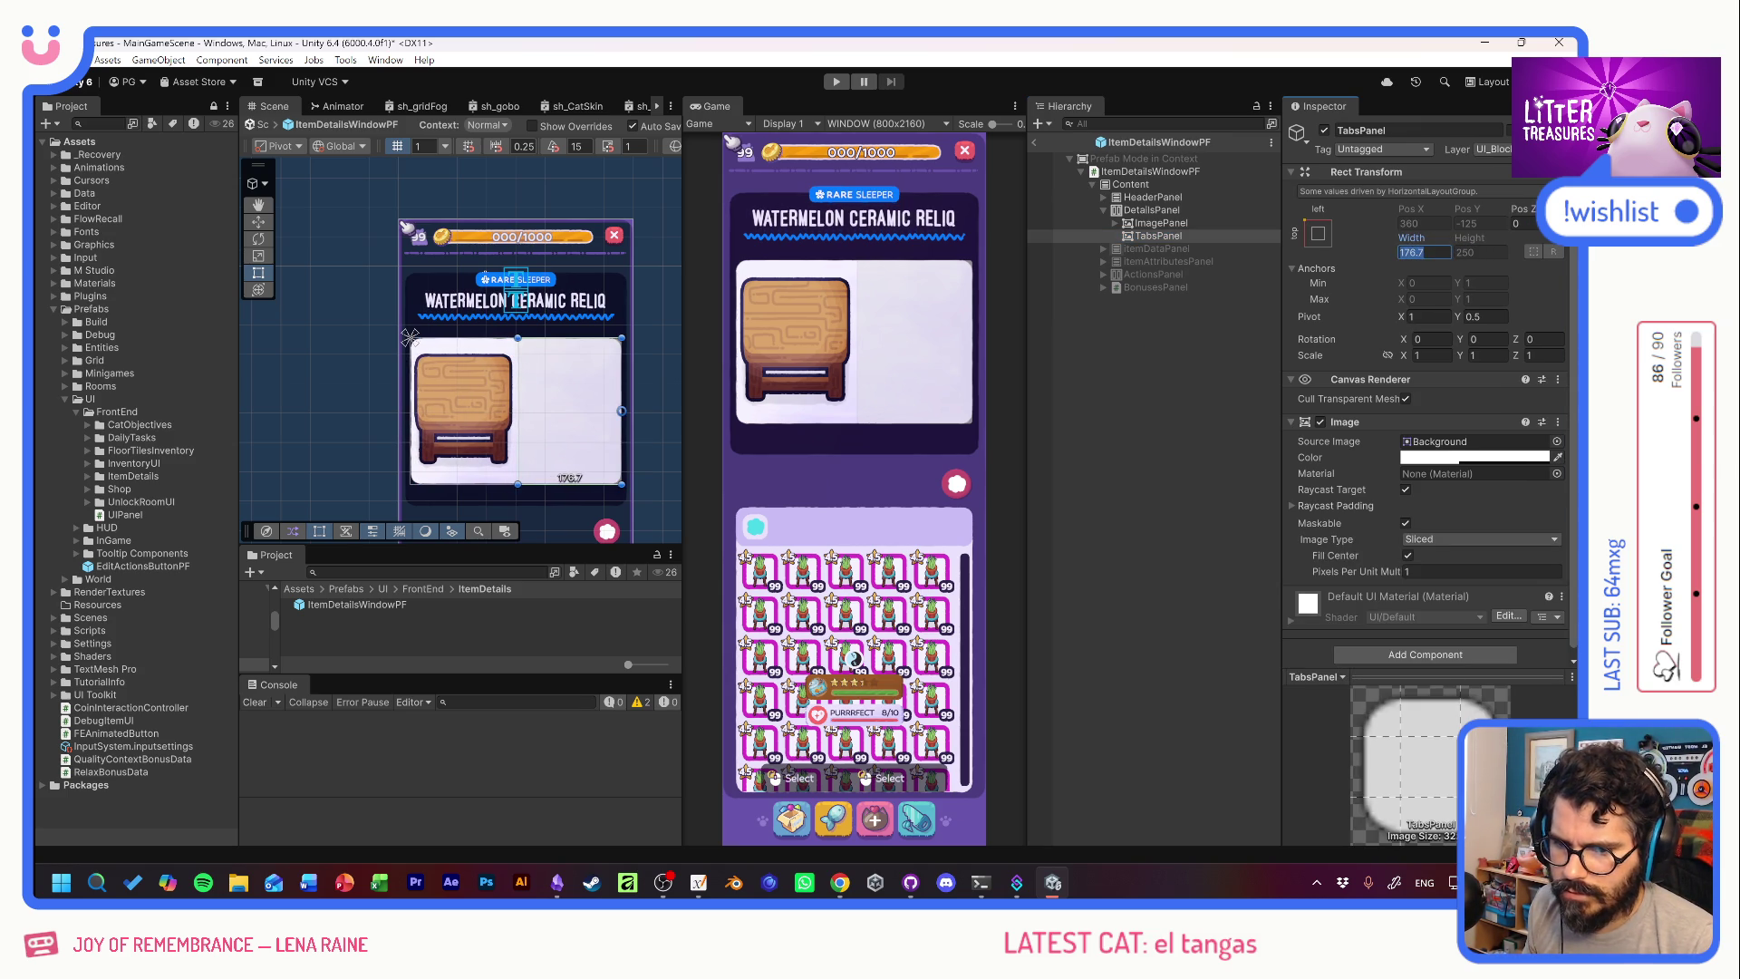
type("170")
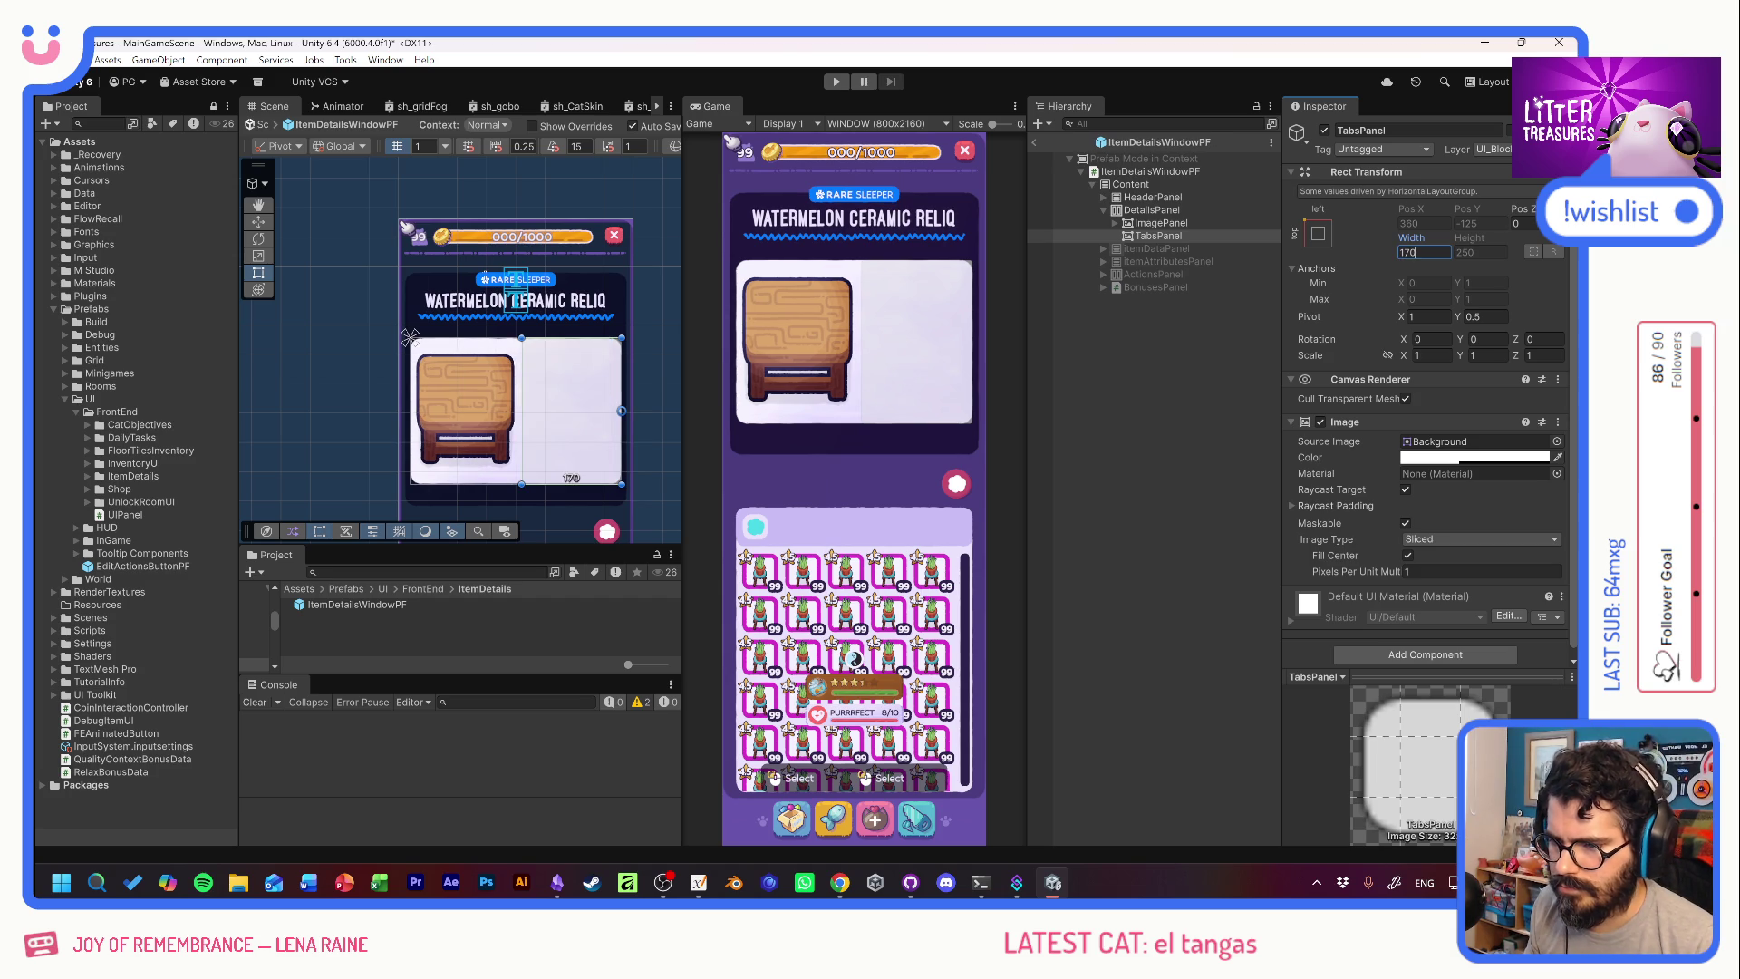
left_click(1186, 390)
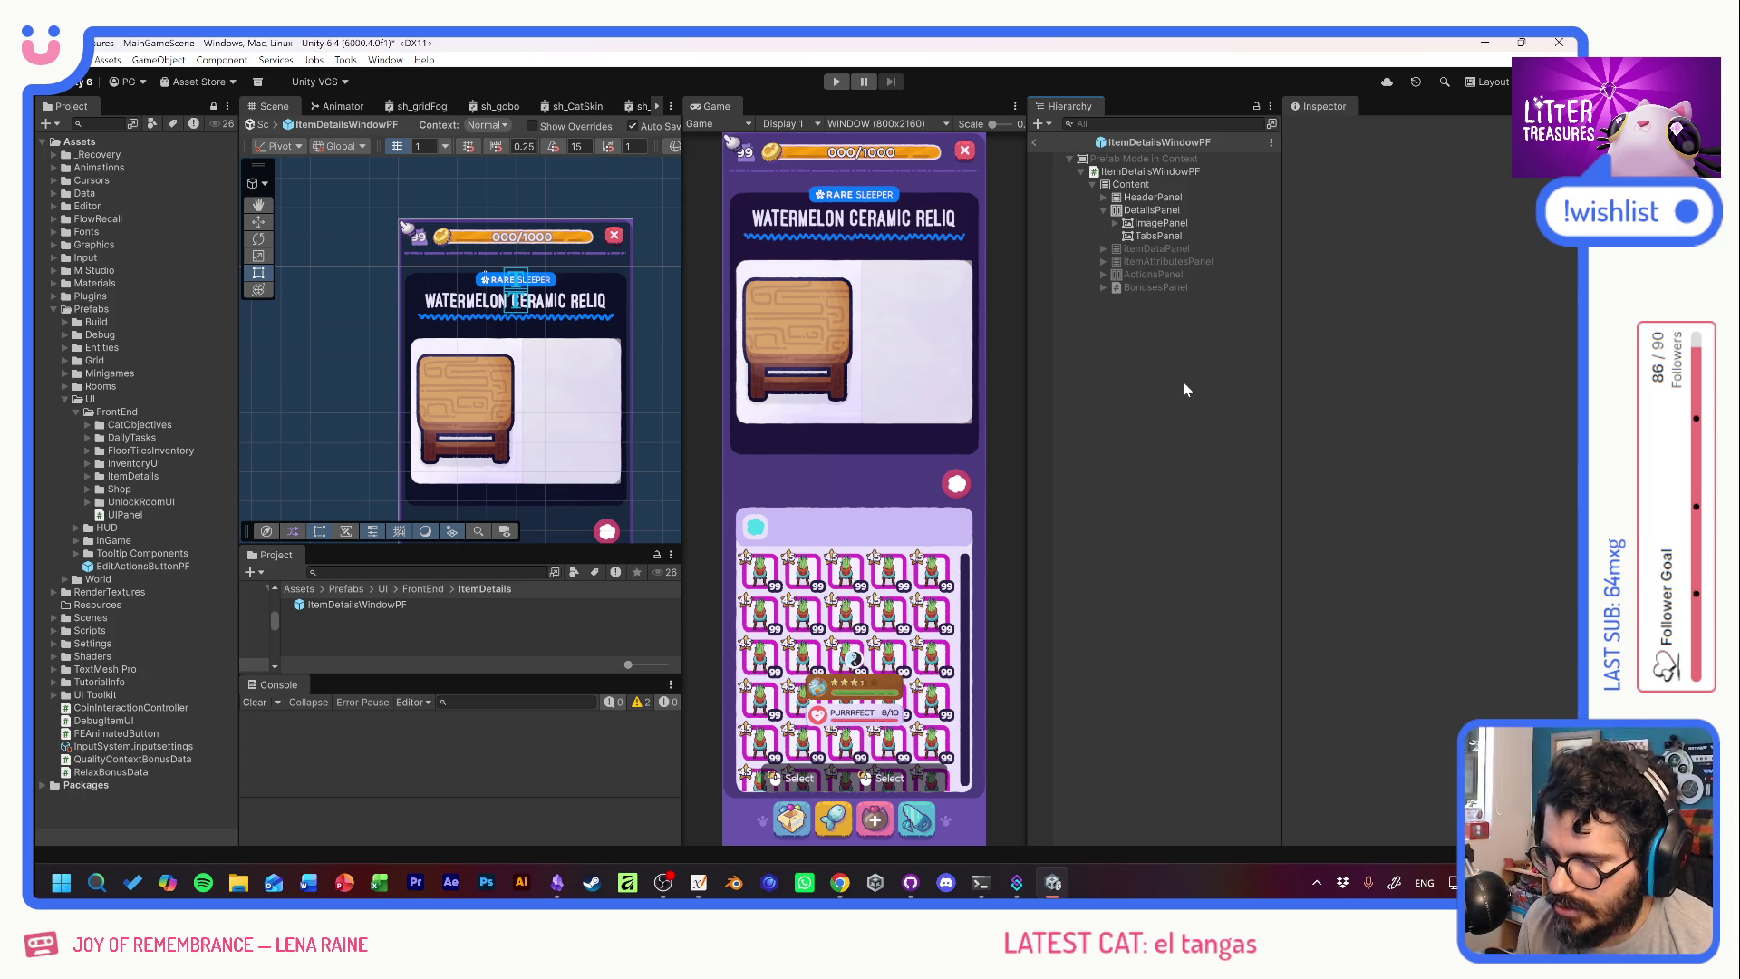
Move ActionsPanel directly below DetailsPanel and enable it.
left_click(1102, 209)
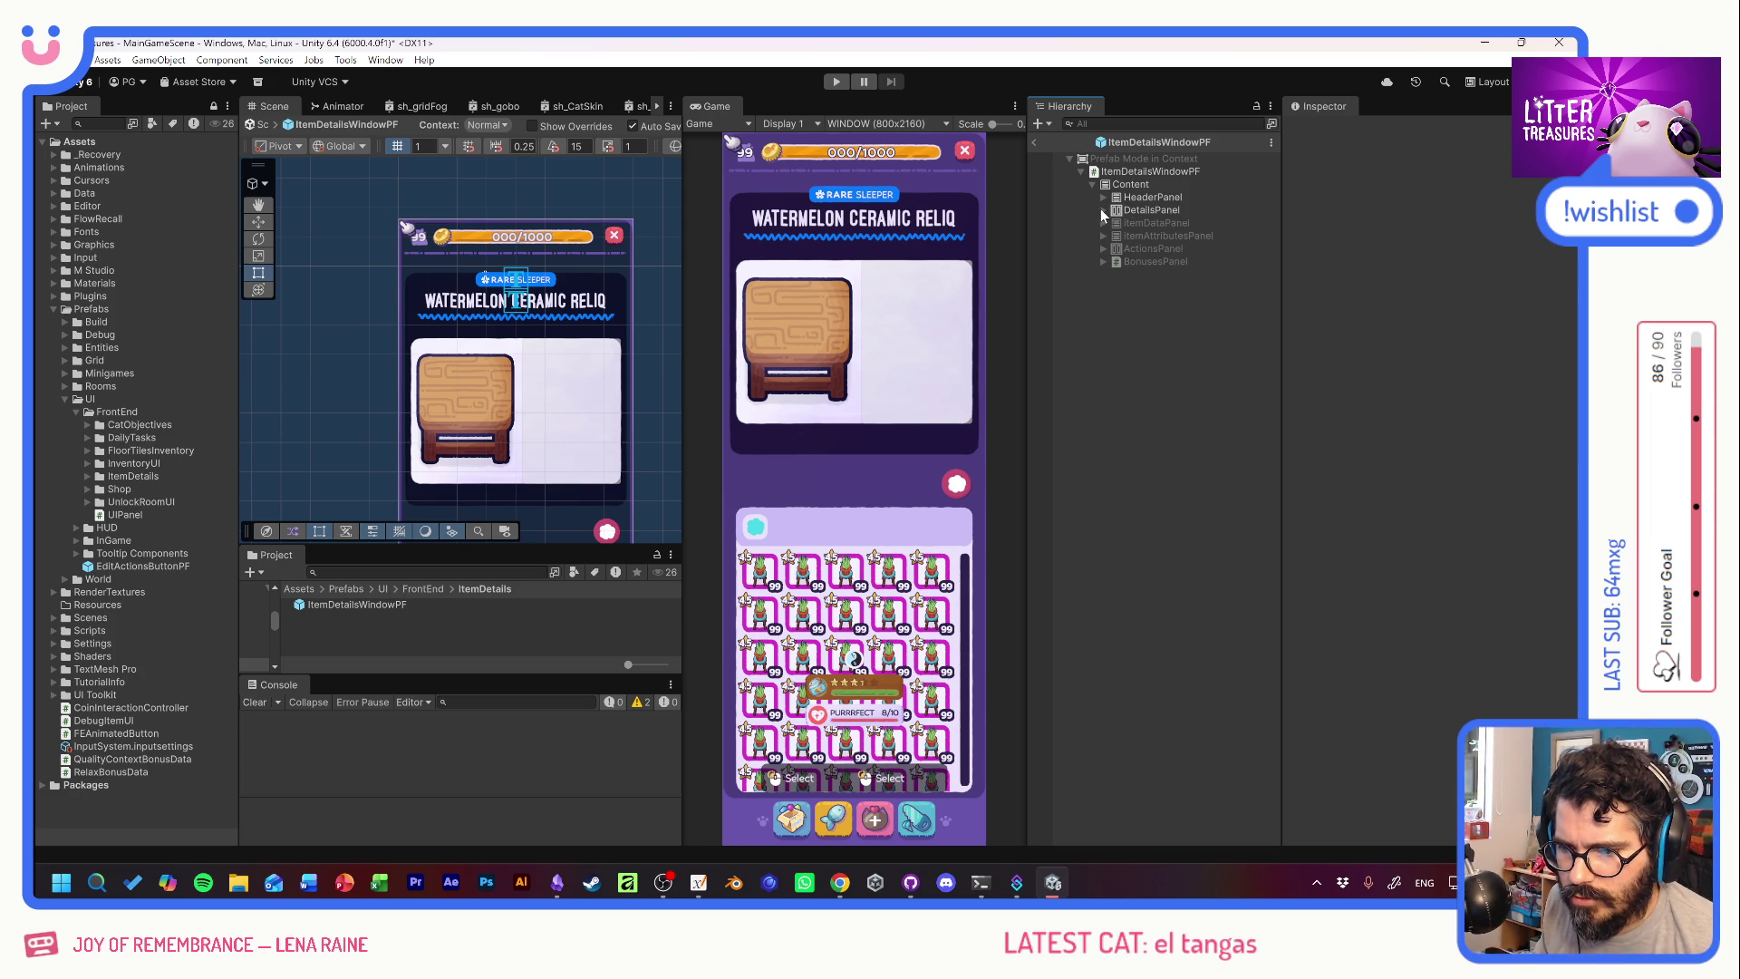
left_click(1140, 210)
left_click(1143, 248)
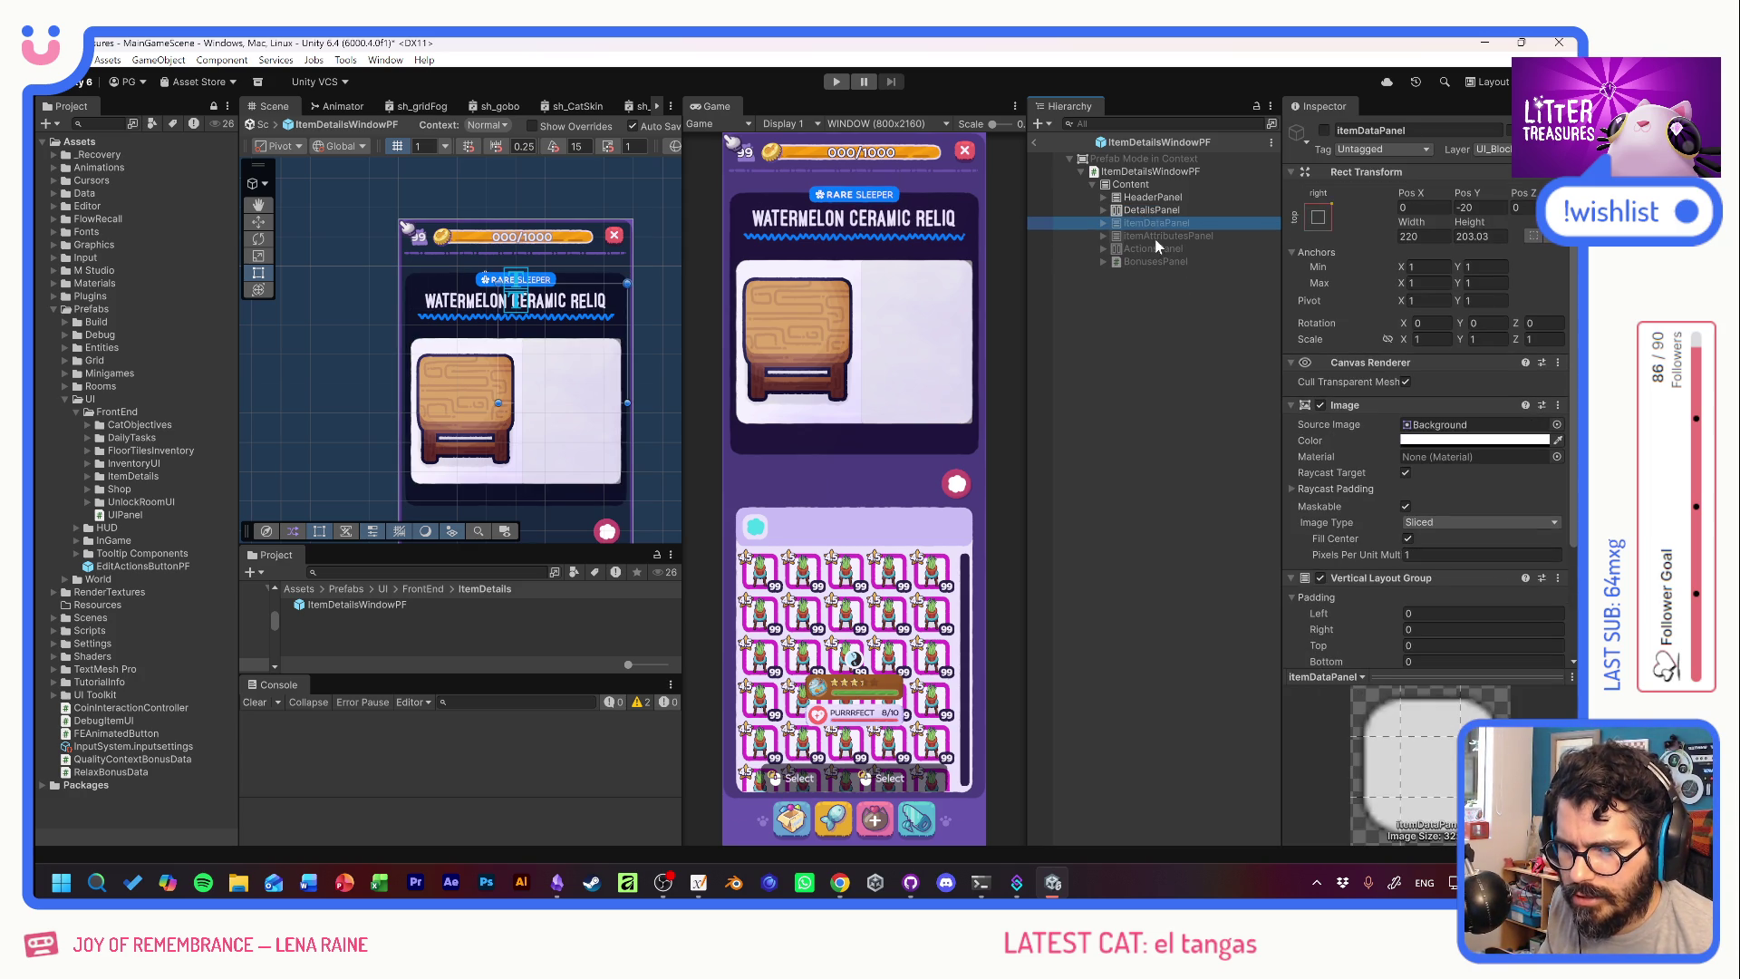
left_click_drag(1144, 246, 1147, 224)
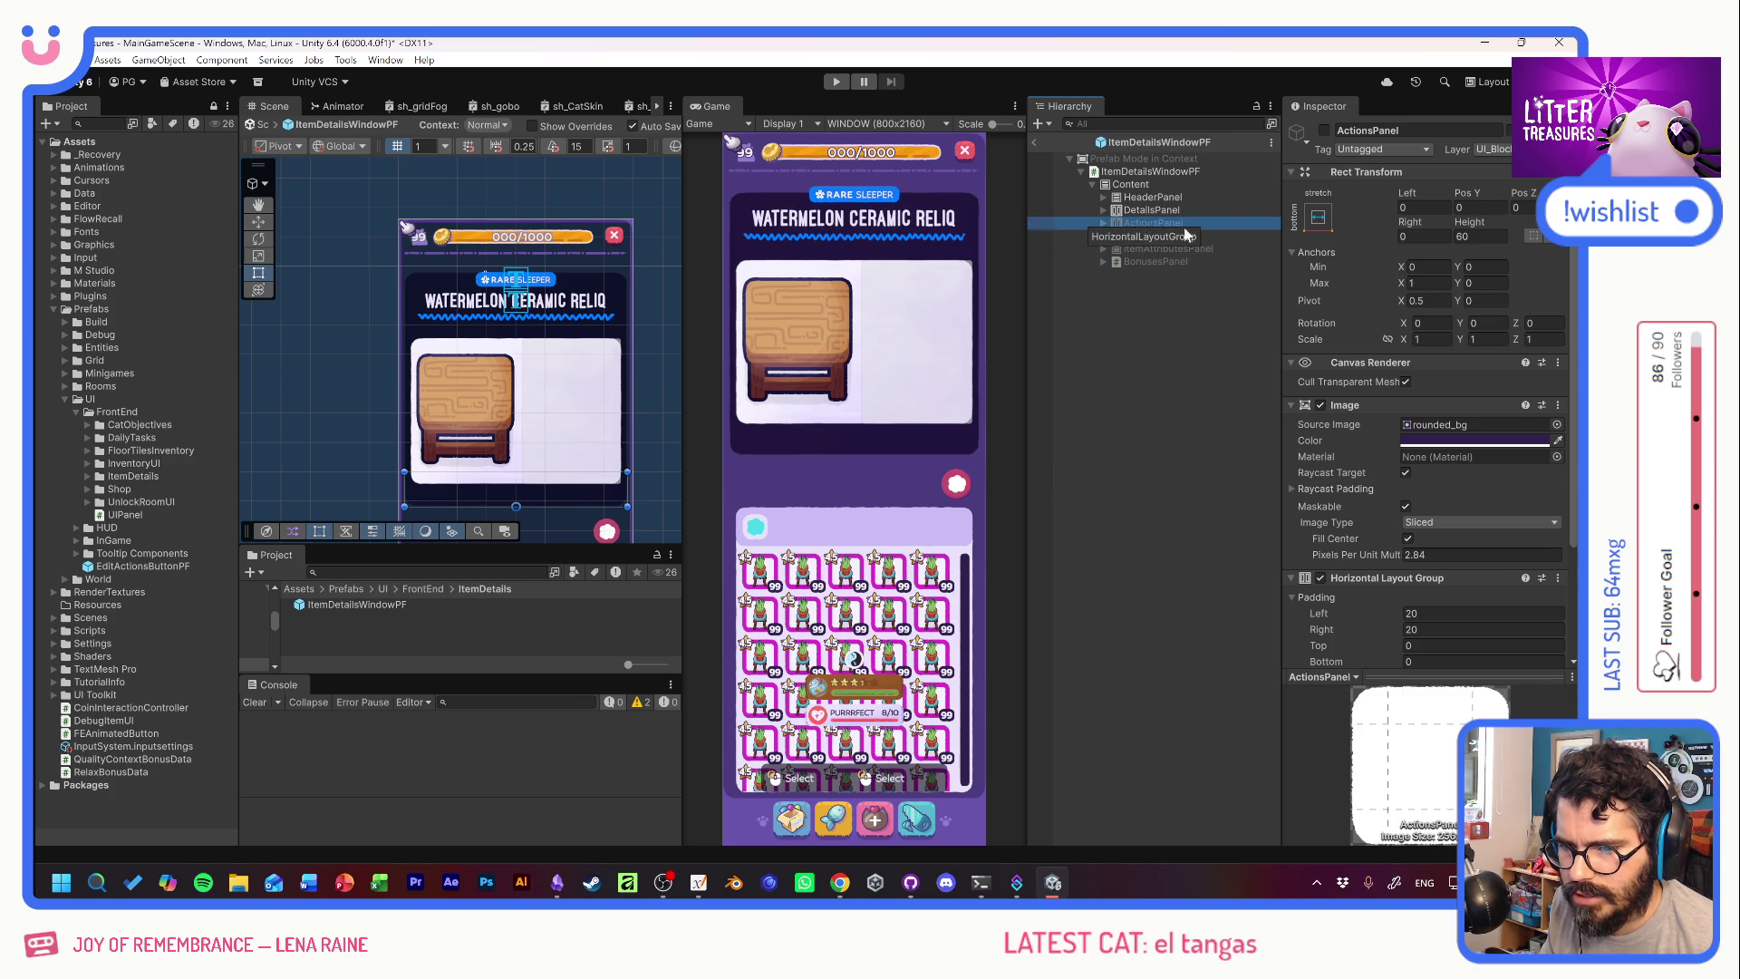
left_click(1325, 130)
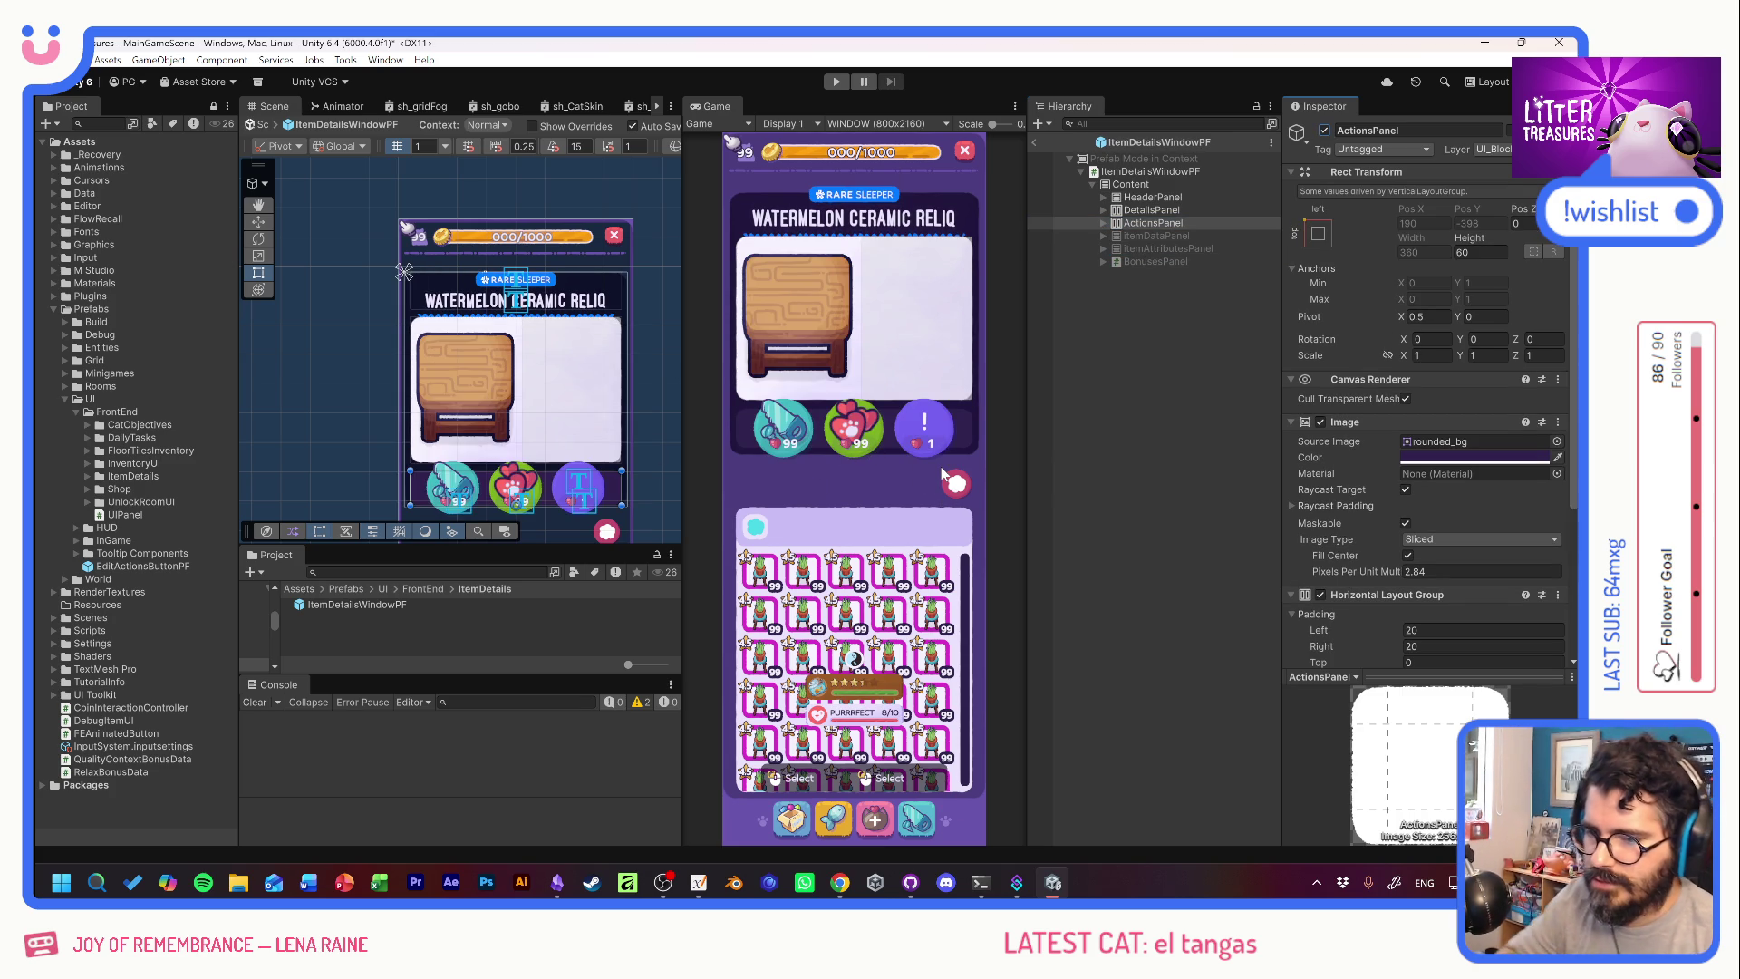
Shorten the Build, Sell and Customize buttons together to about 55 tall.
left_click(1103, 222)
left_click(1114, 236)
left_click(1115, 273)
left_click(1114, 313)
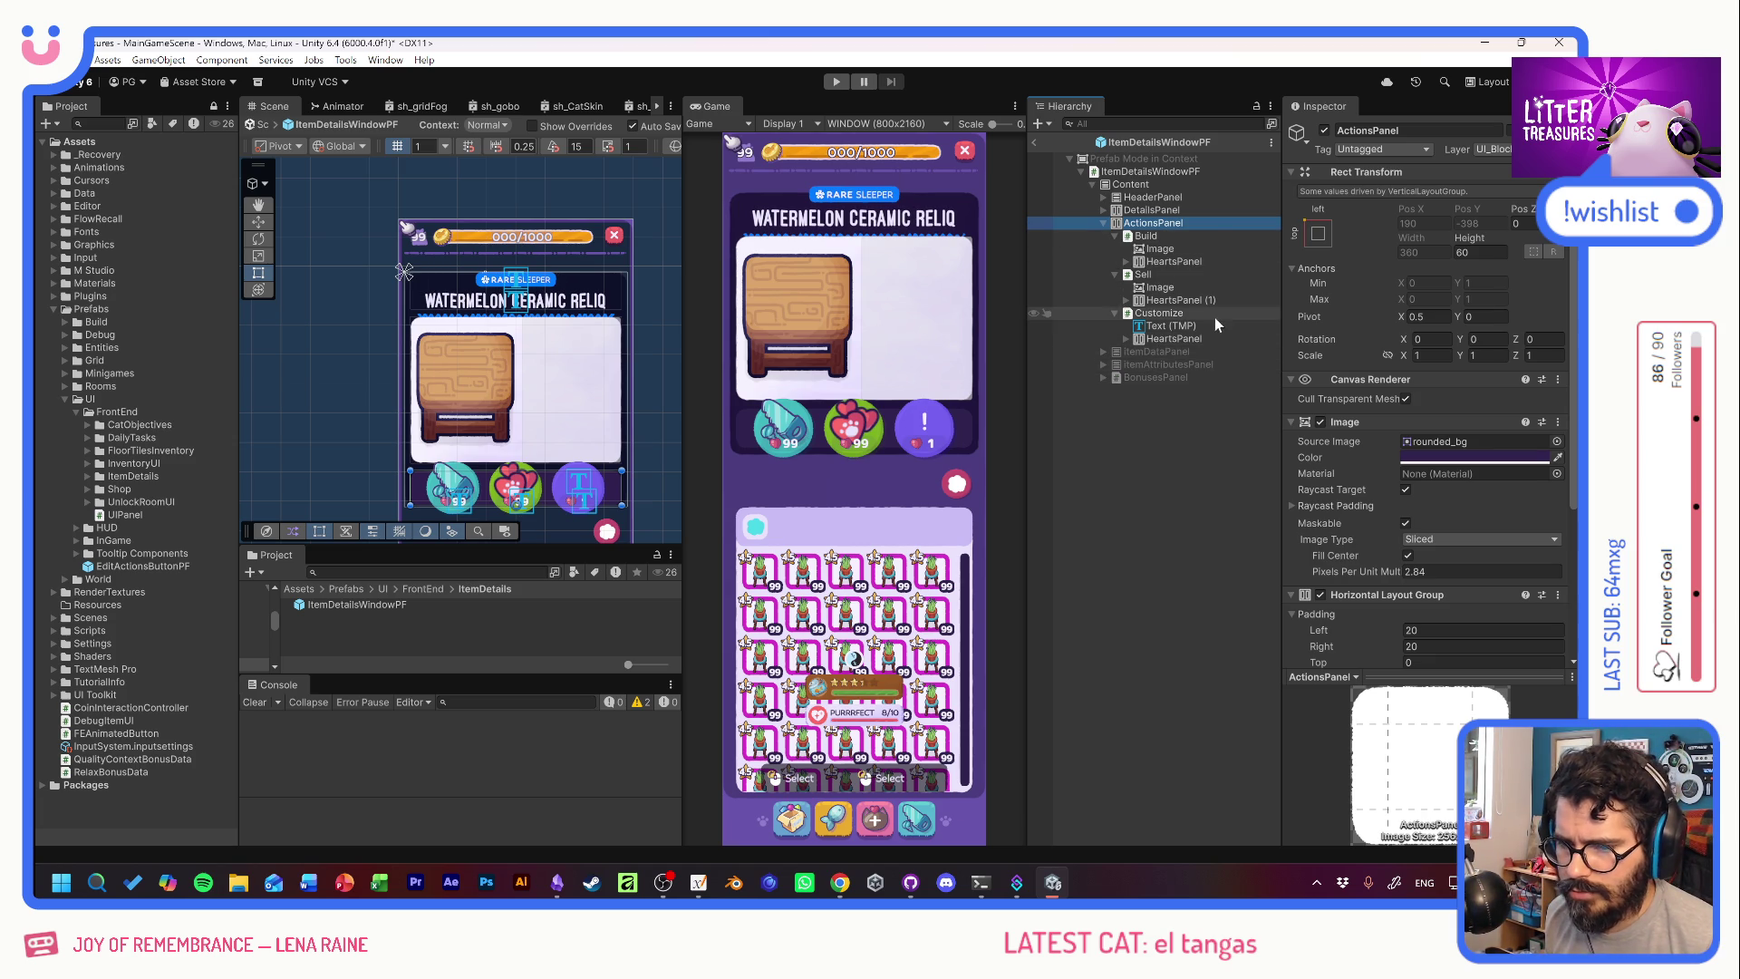
left_click(1146, 236)
left_click(1143, 274, "ctrl")
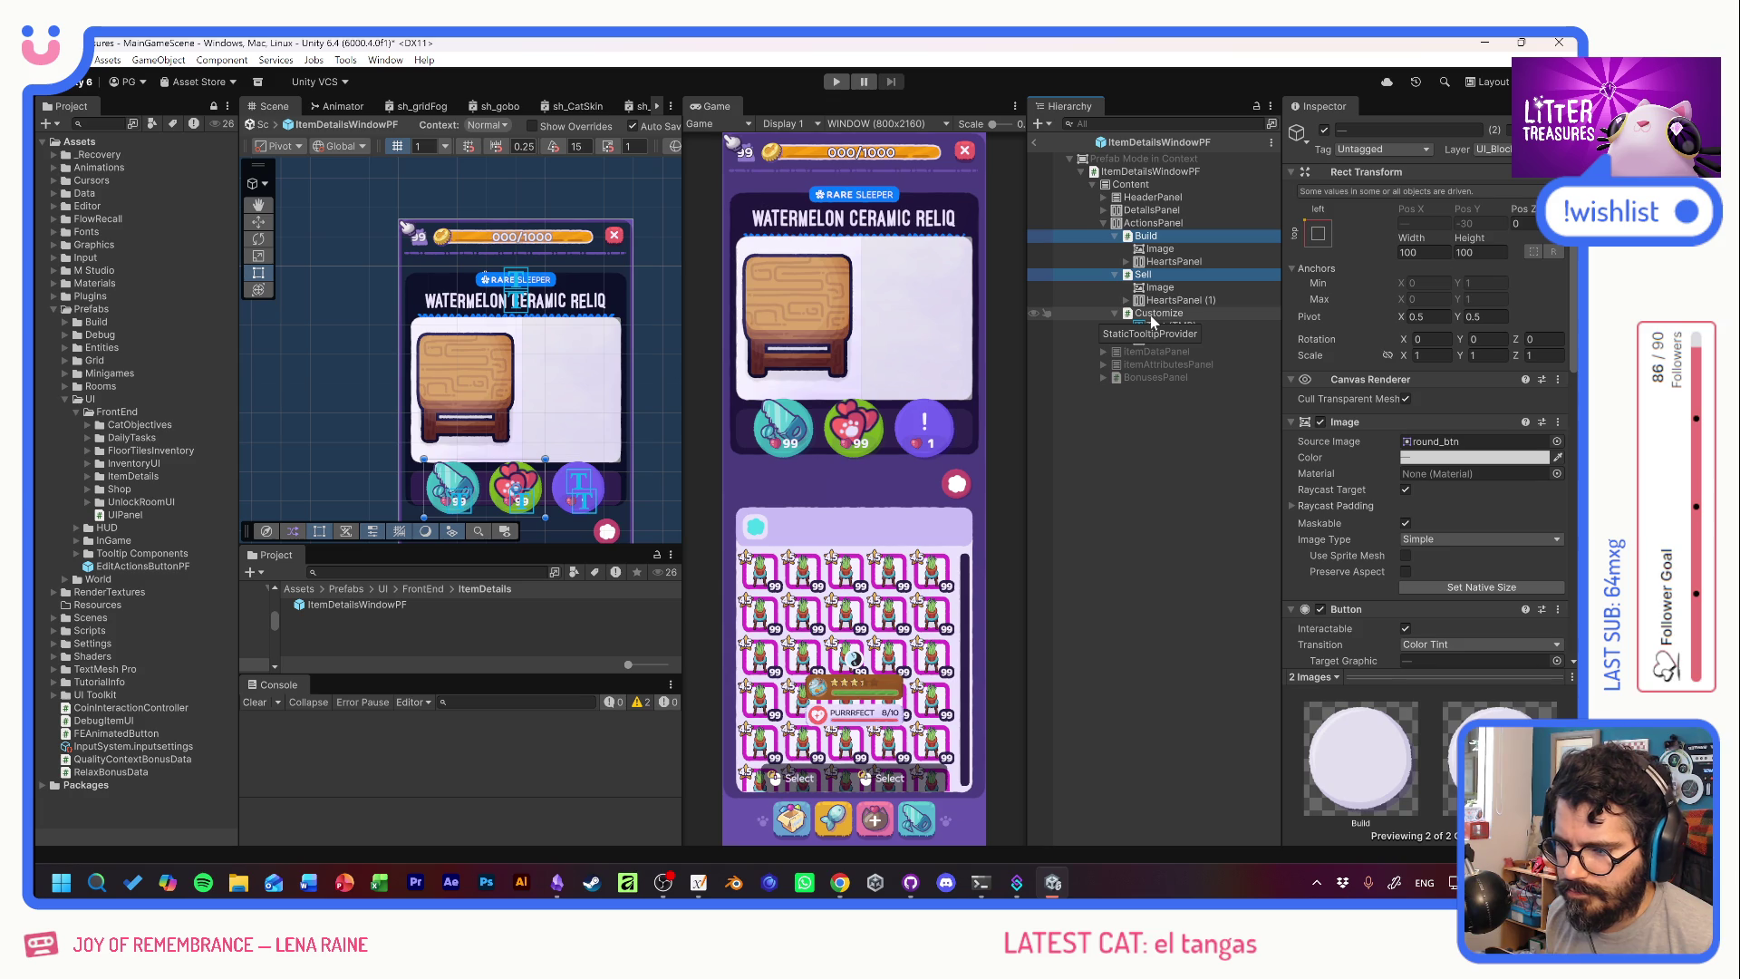
left_click(1153, 314, "ctrl")
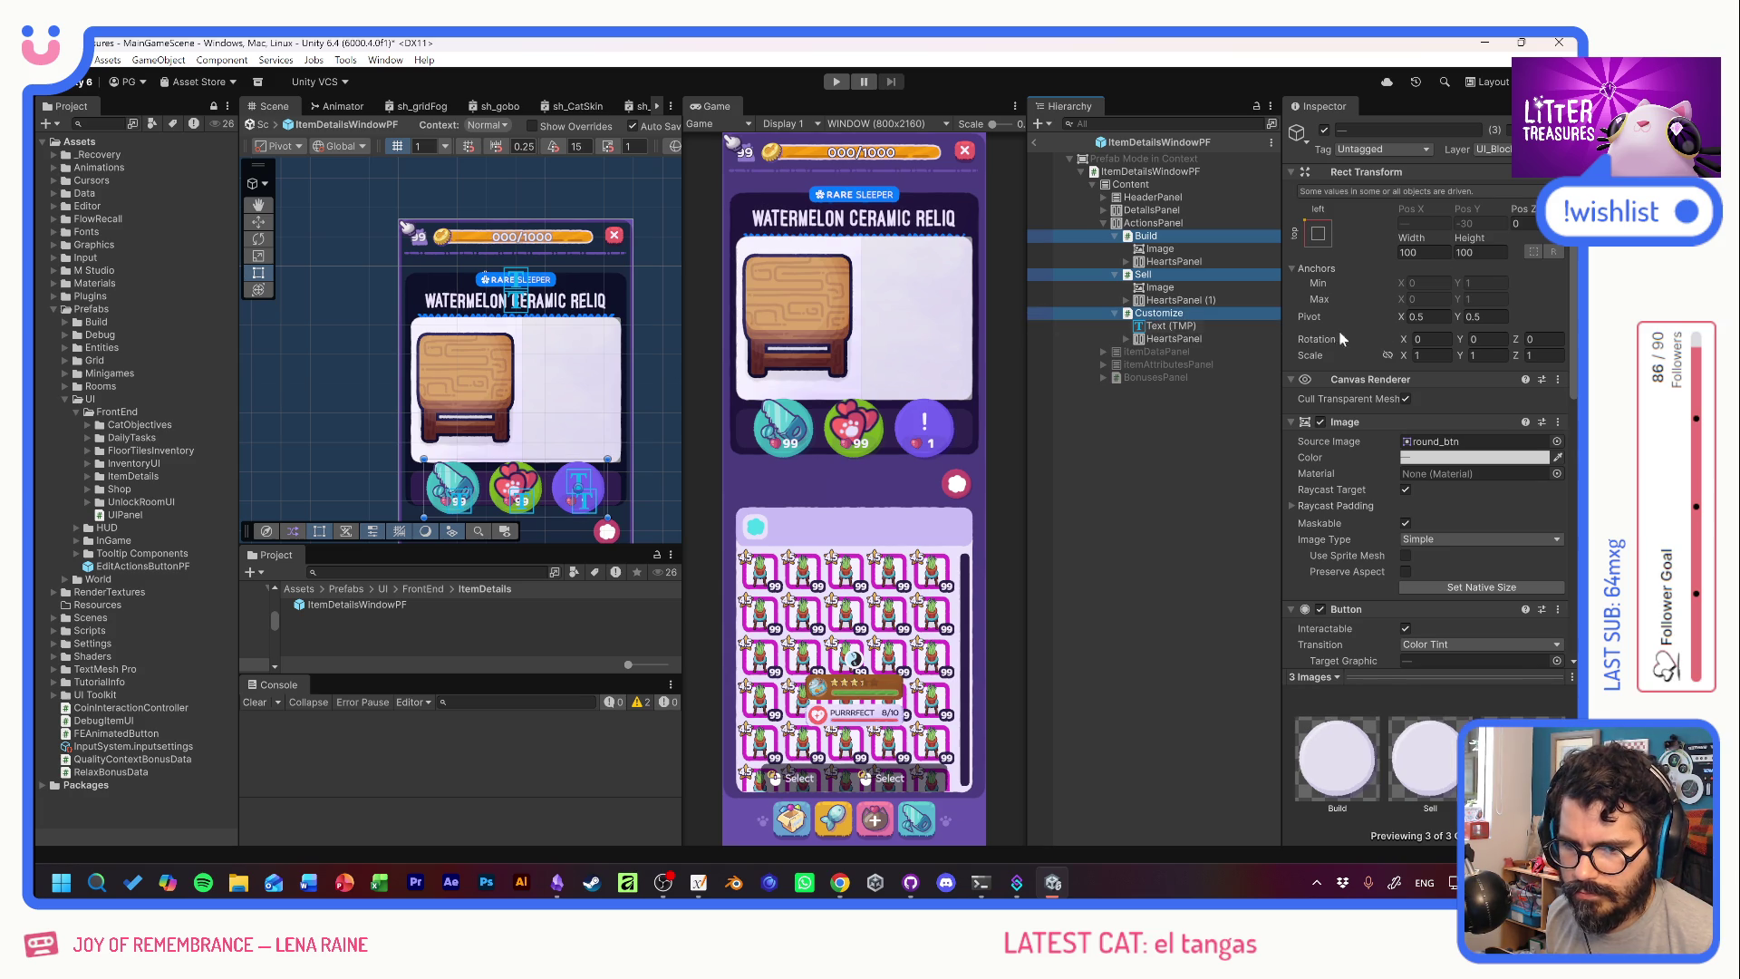
left_click_drag(1468, 237, 1371, 245)
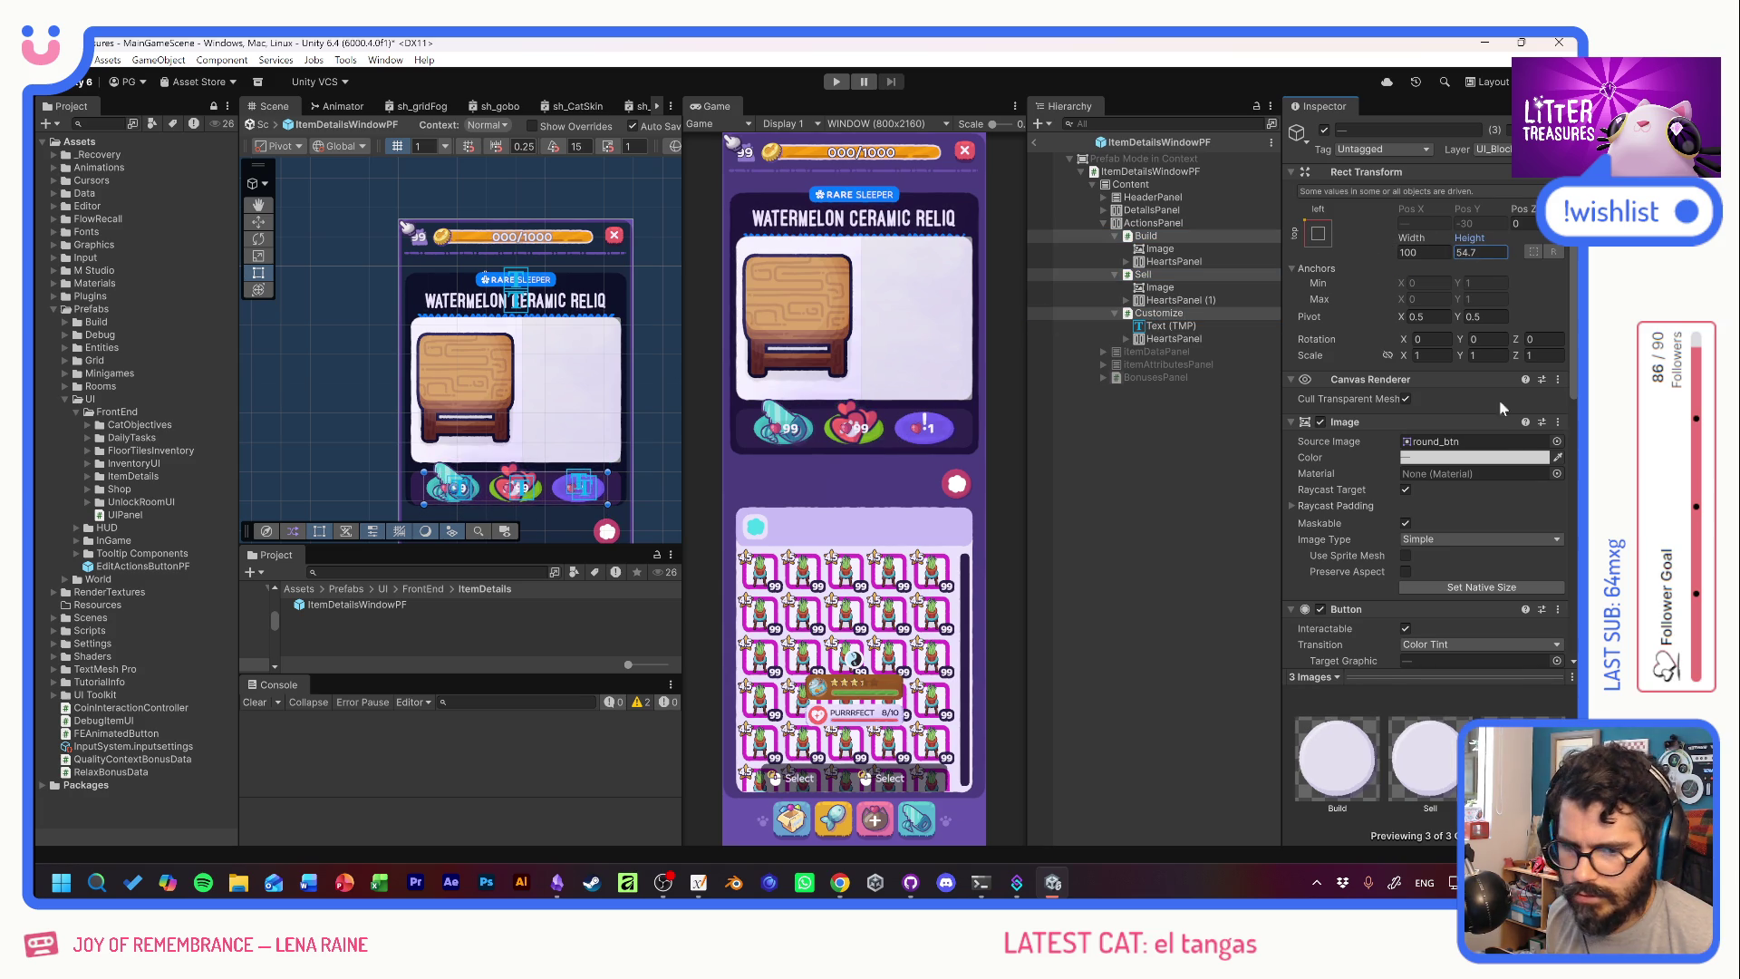
Give the three buttons the UI_Basics_ButtonRect sprite as Source Image.
left_click(1556, 441)
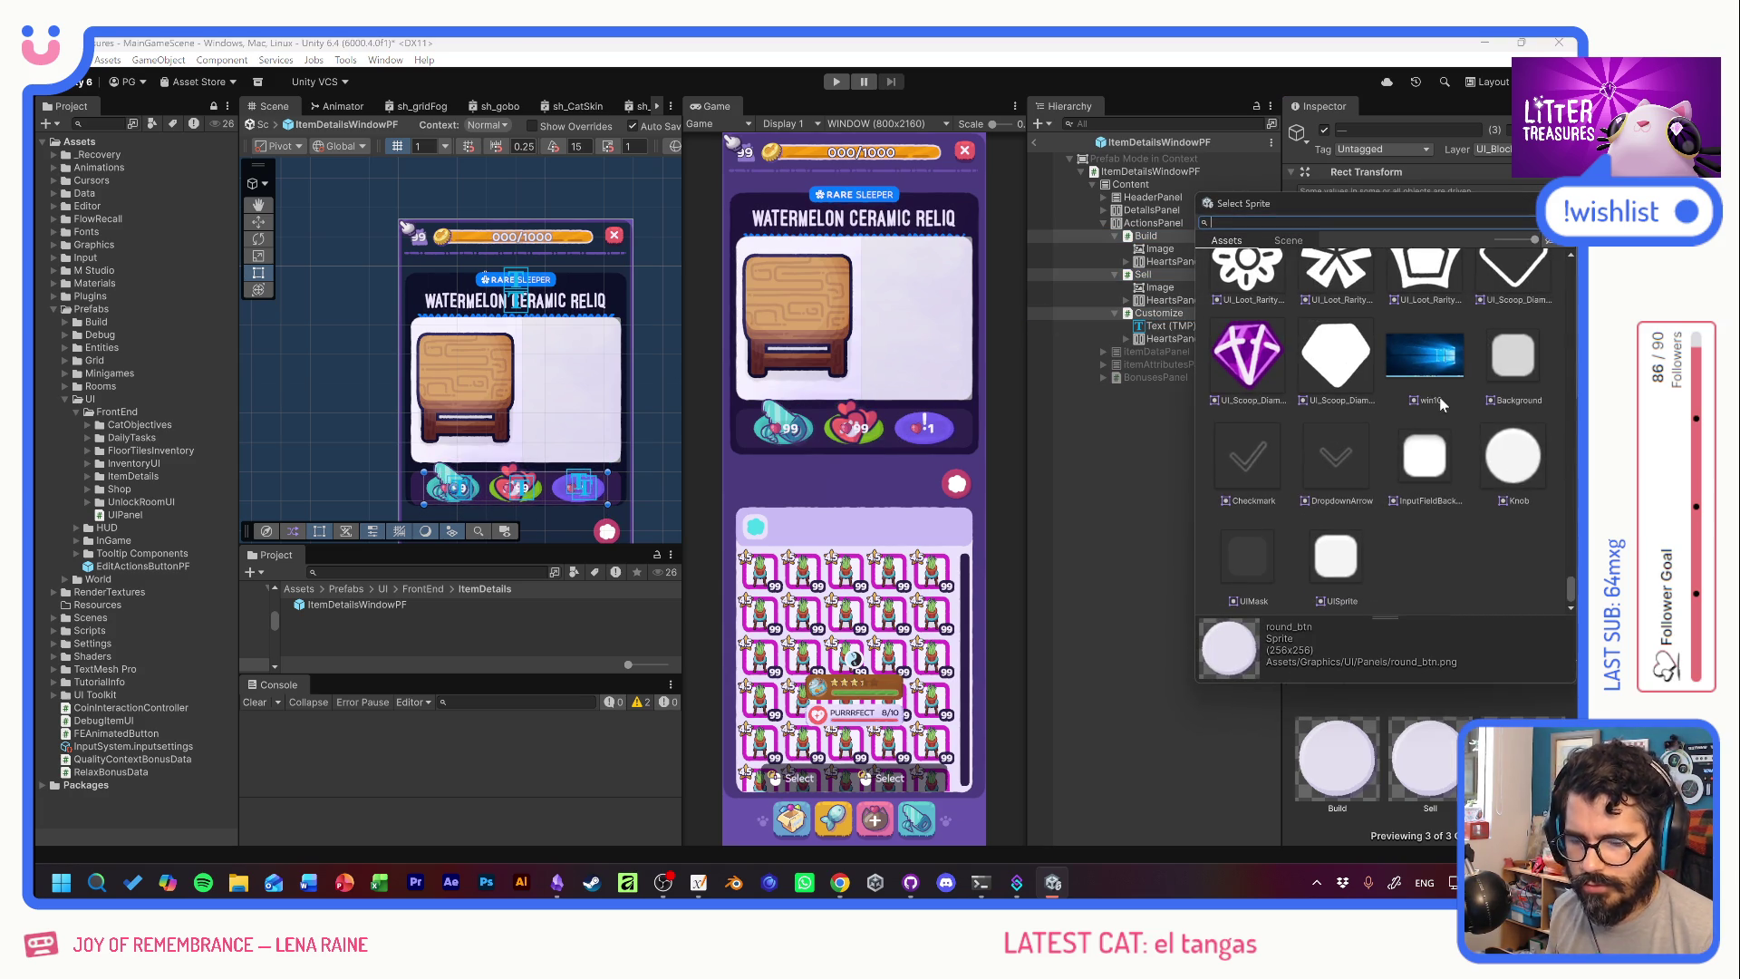
type("btn")
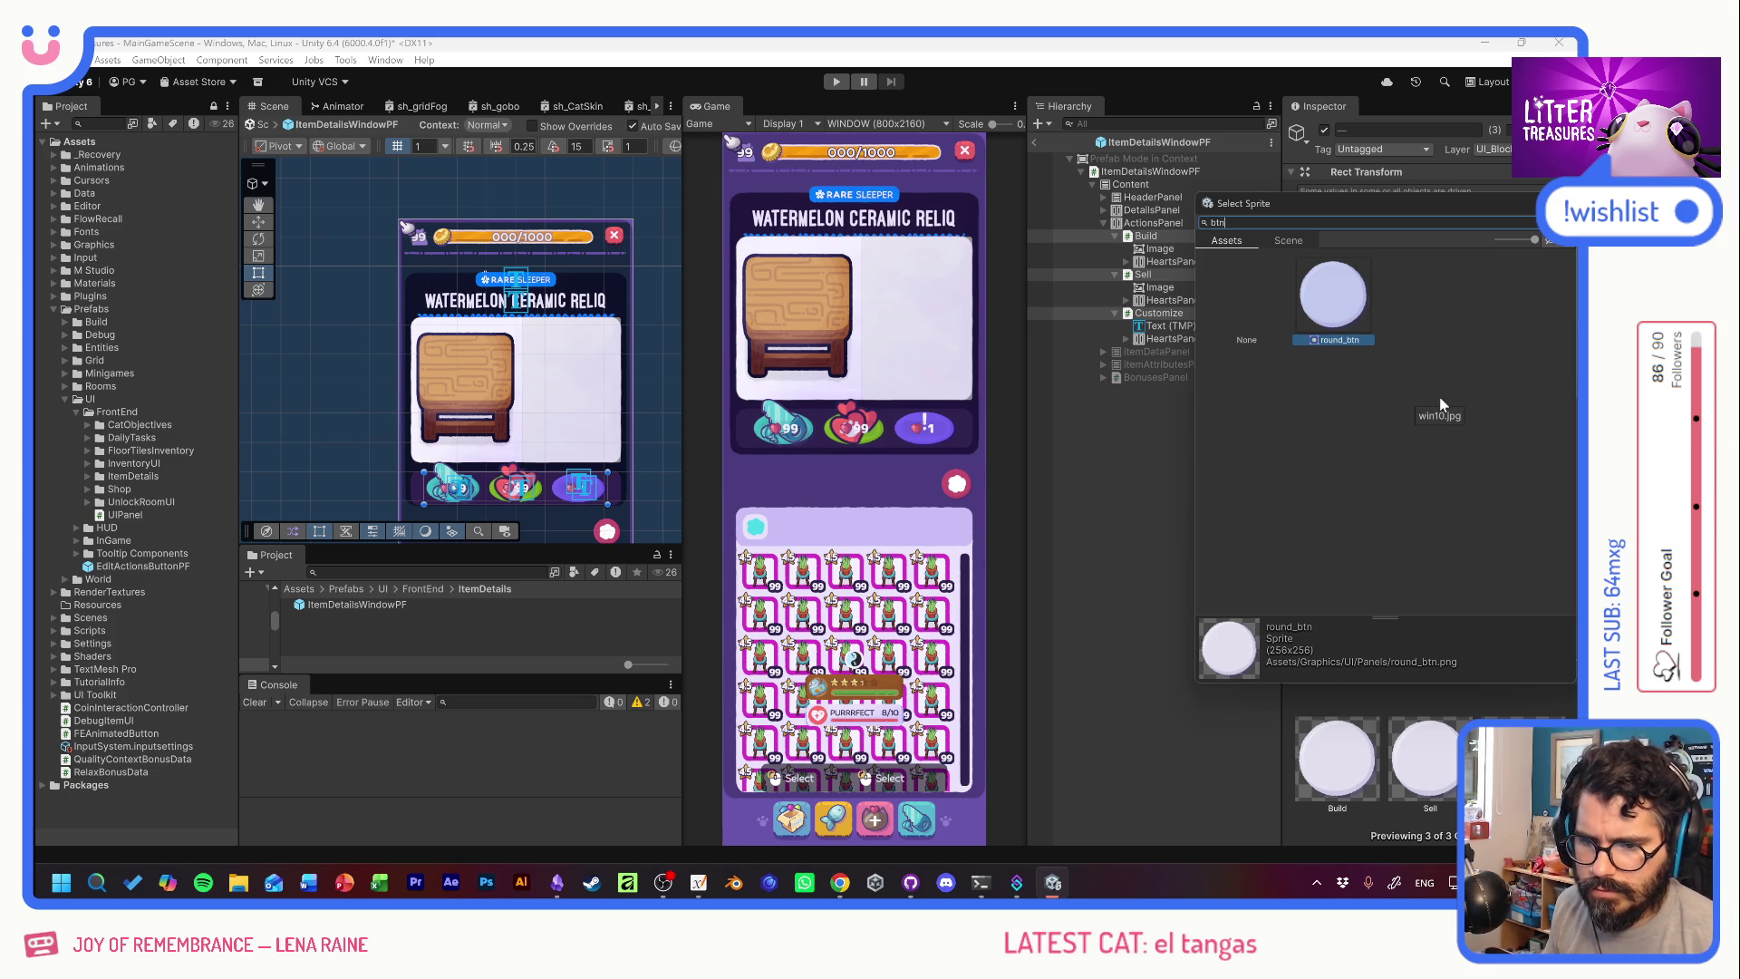
key("BackSpace")
key("BackSpace")
key("BackSpace")
type("butt")
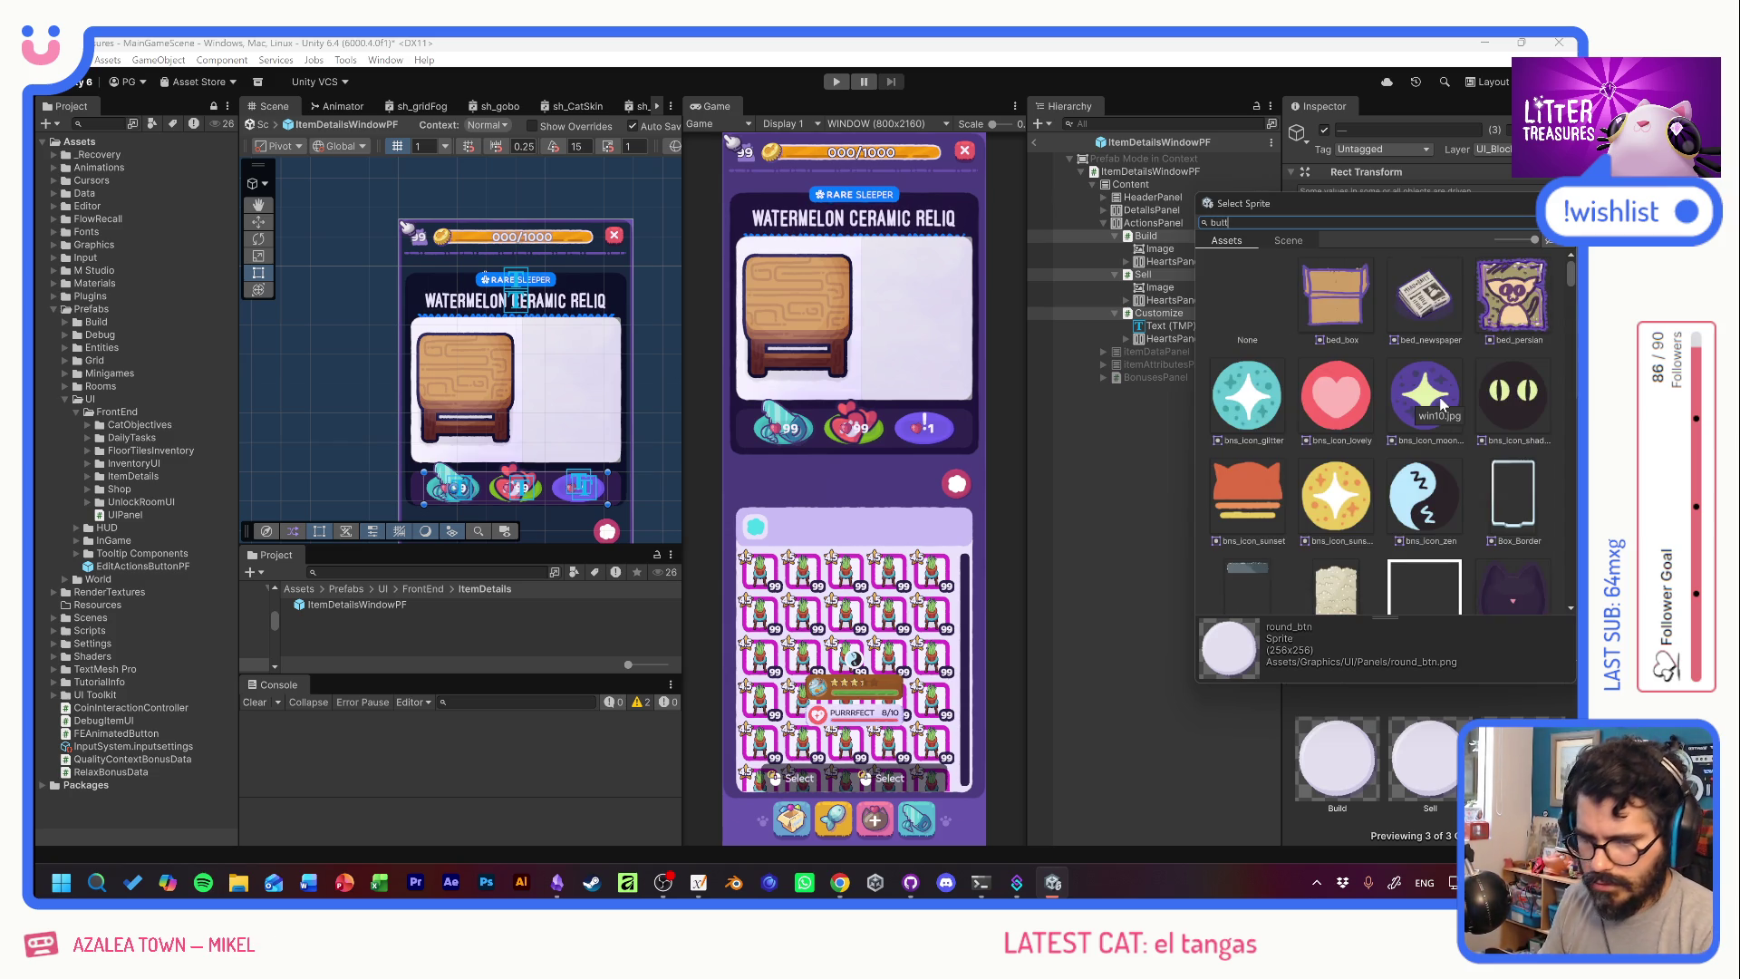
double_click(1420, 292)
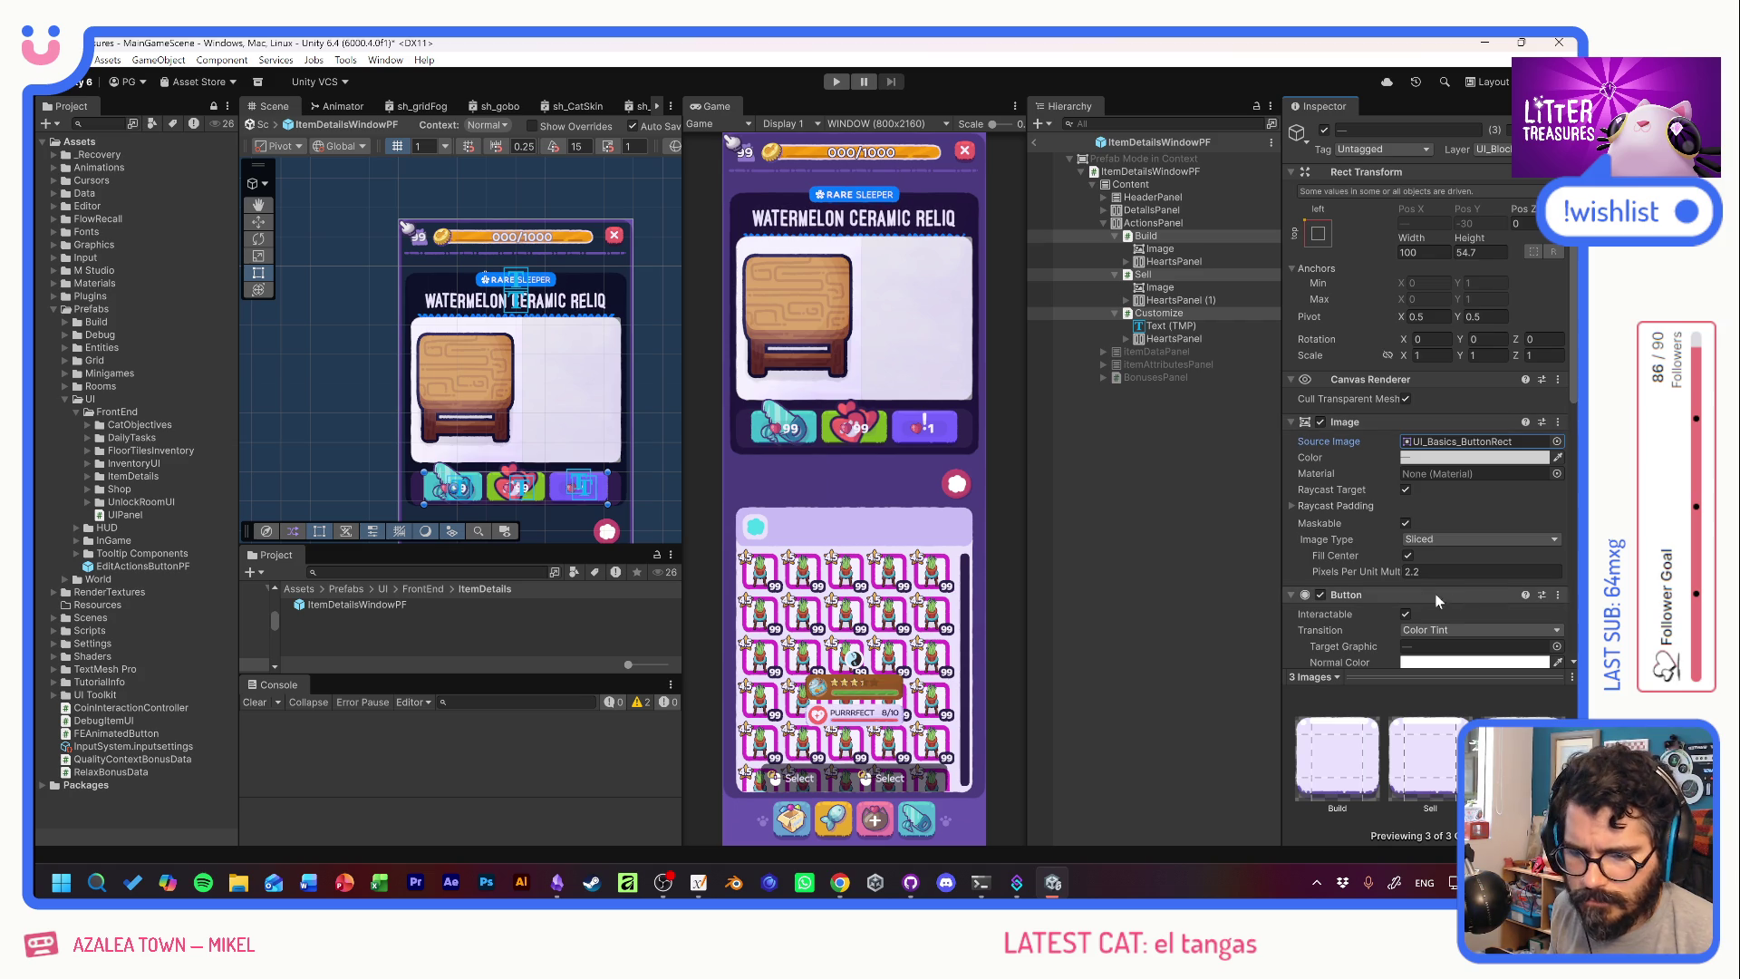
Set the buttons' Pixels Per Unit Multiplier to 2.
left_click_drag(1373, 567, 1395, 568)
type("2.5")
key("Return")
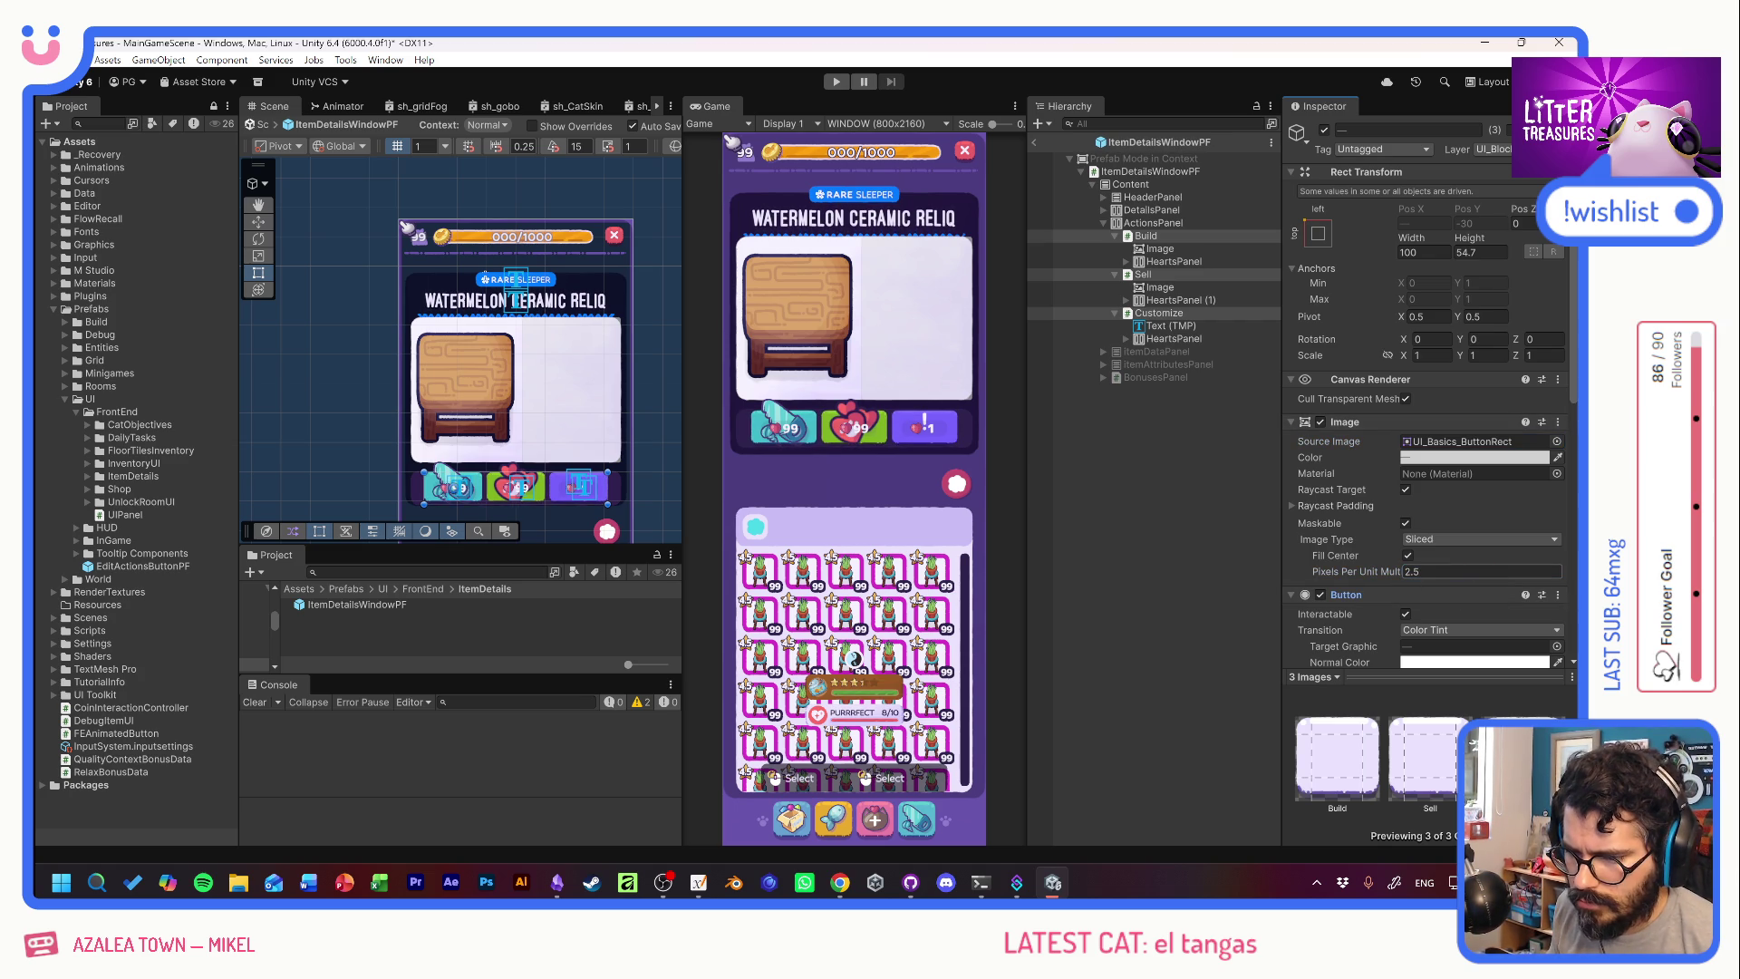
left_click(1482, 572)
type("2")
key("Return")
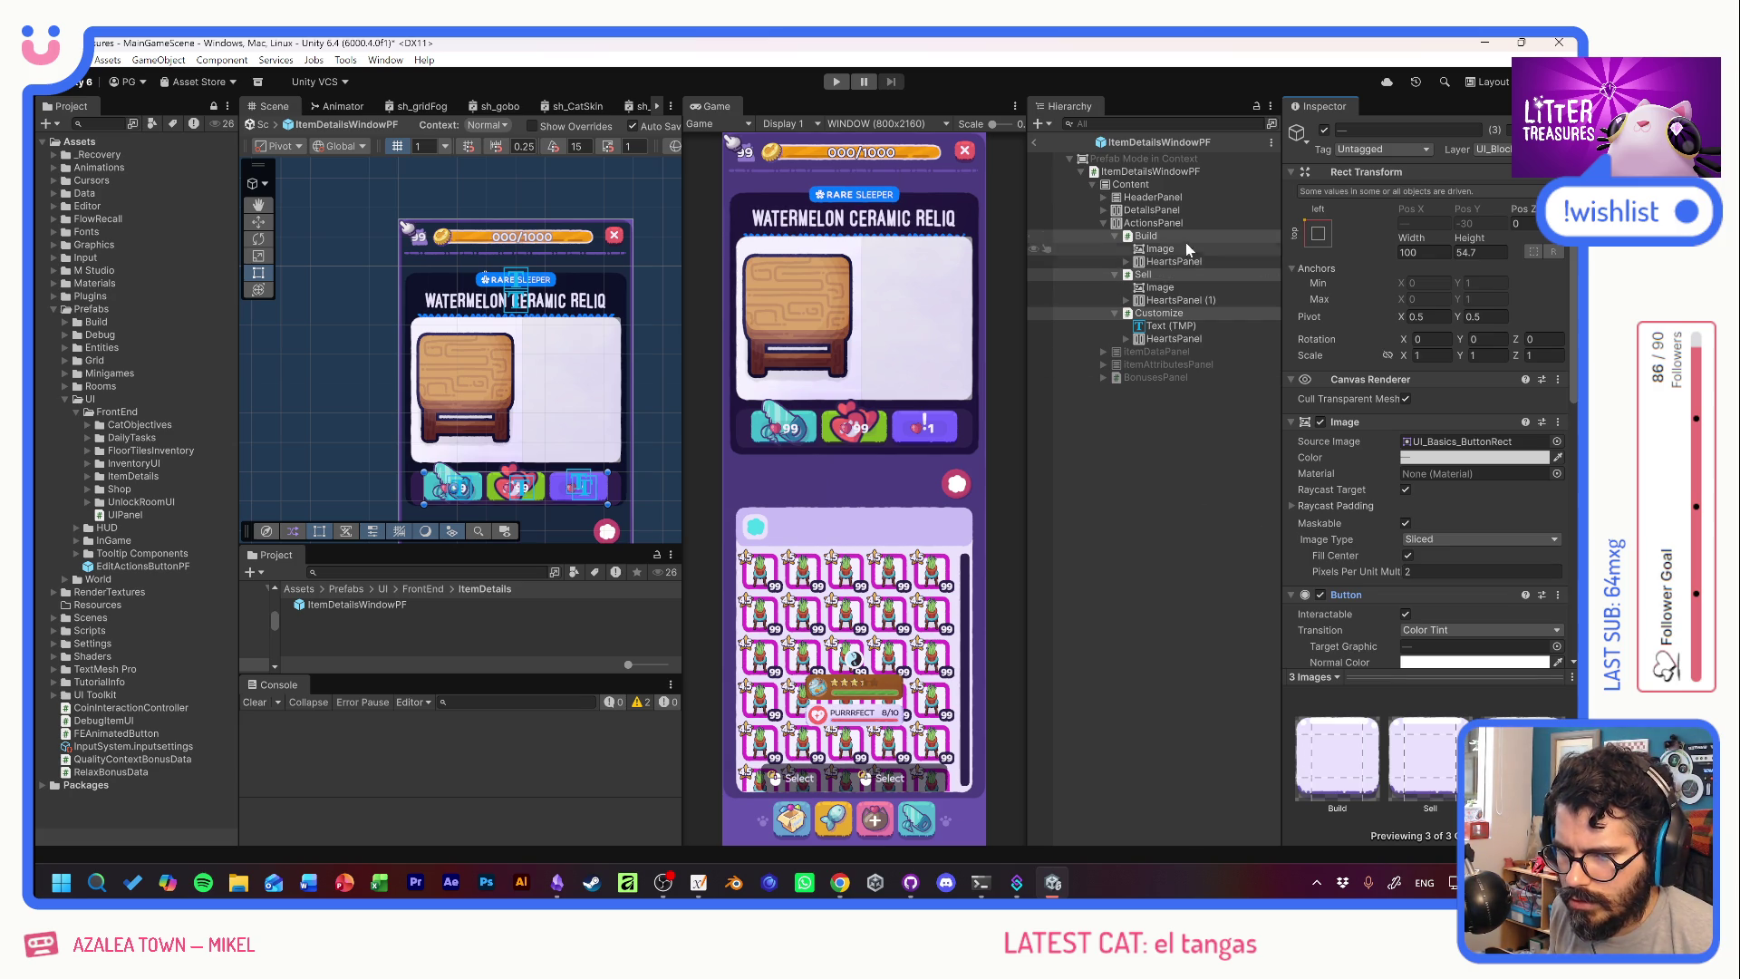
Add a Horizontal Layout Group to the three buttons with Child Force Expand Width and Height off.
scroll(1357, 524, "down", 2)
scroll(1355, 518, "down", 9)
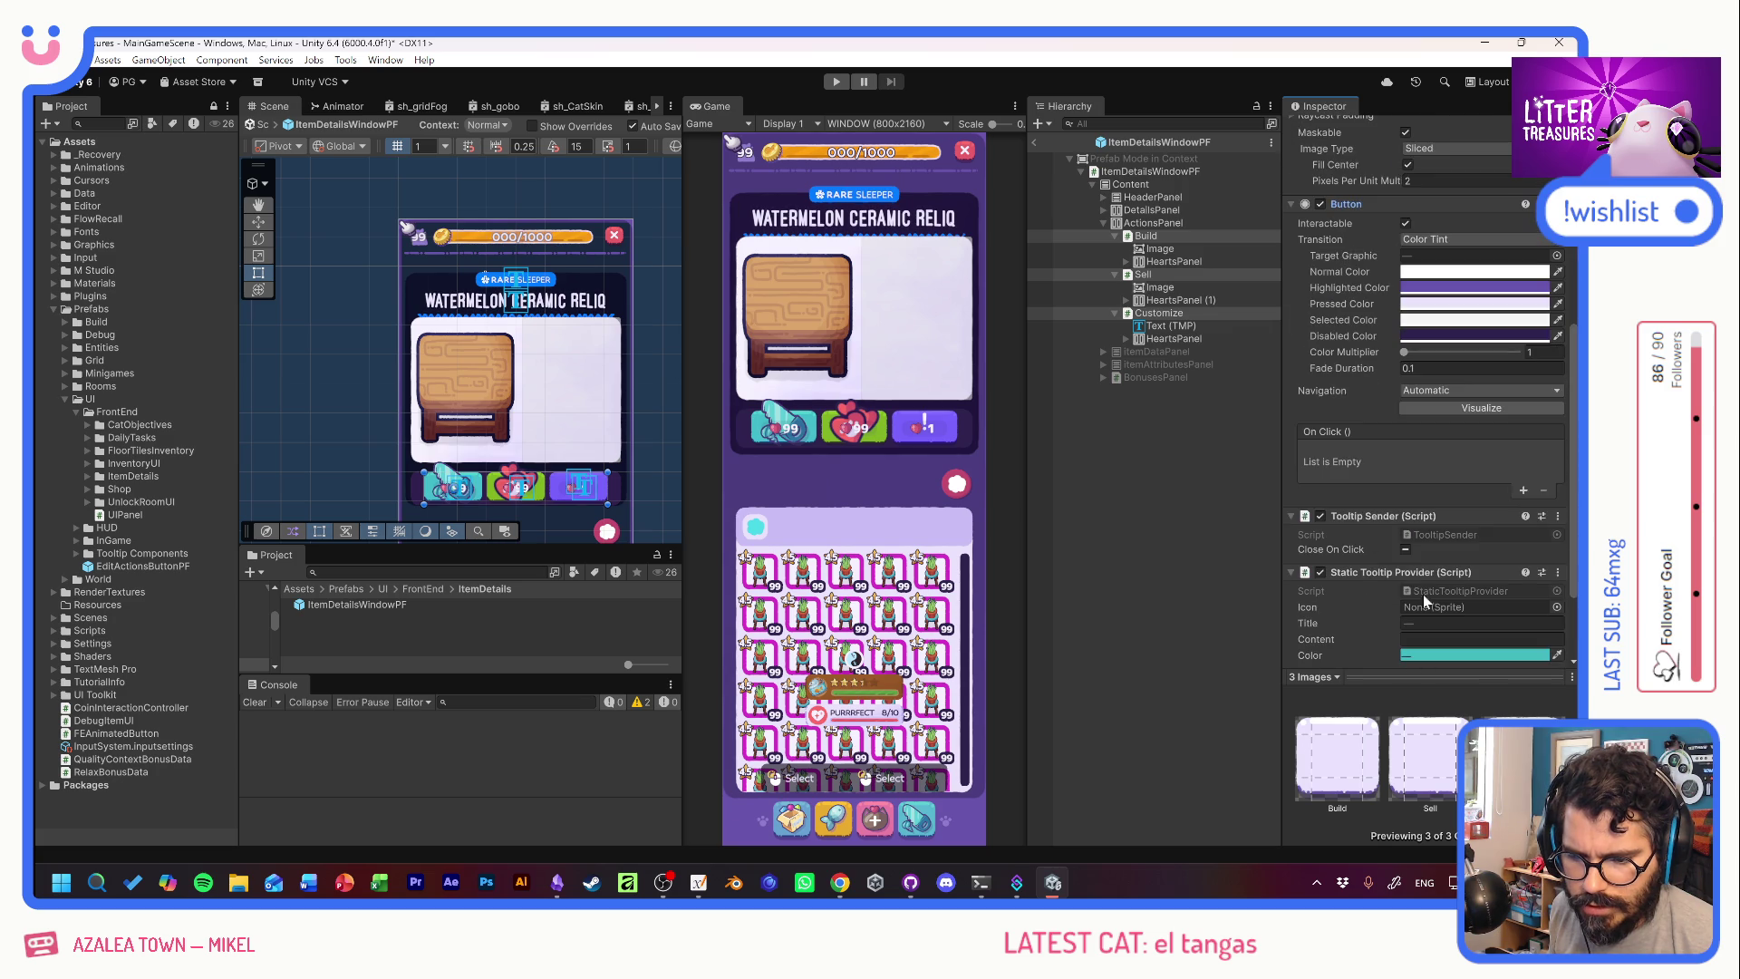
left_click(1417, 649)
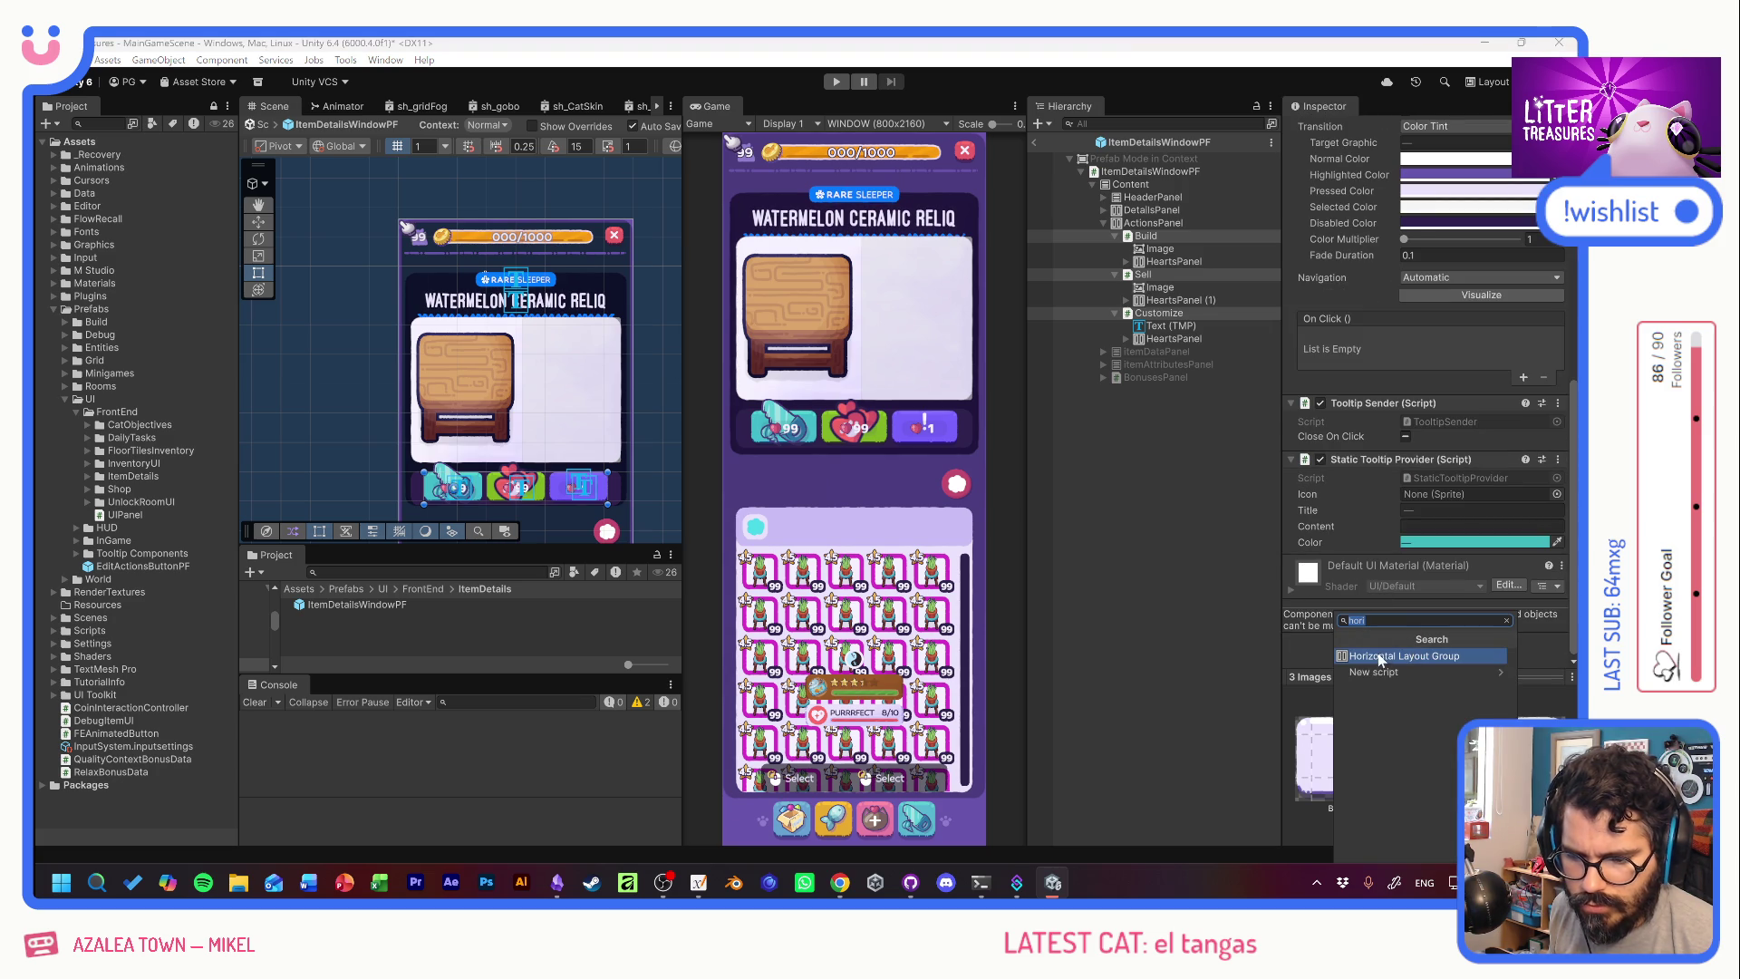
left_click(1378, 656)
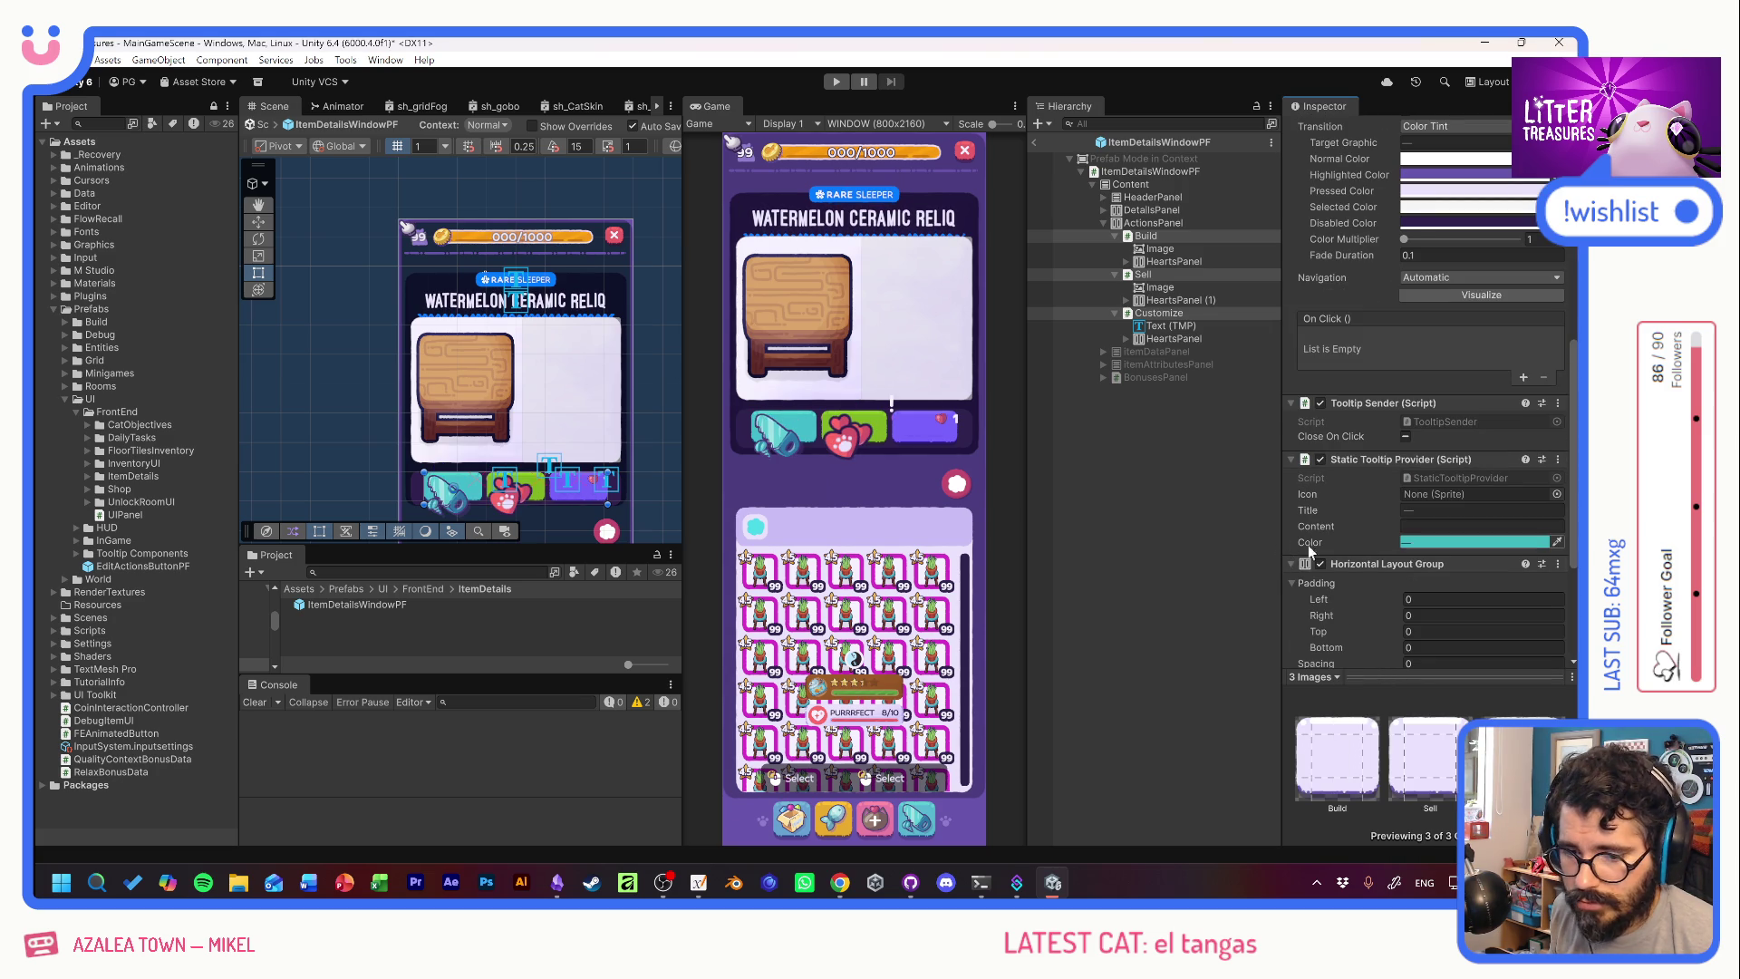
scroll(1386, 571, "down", 4)
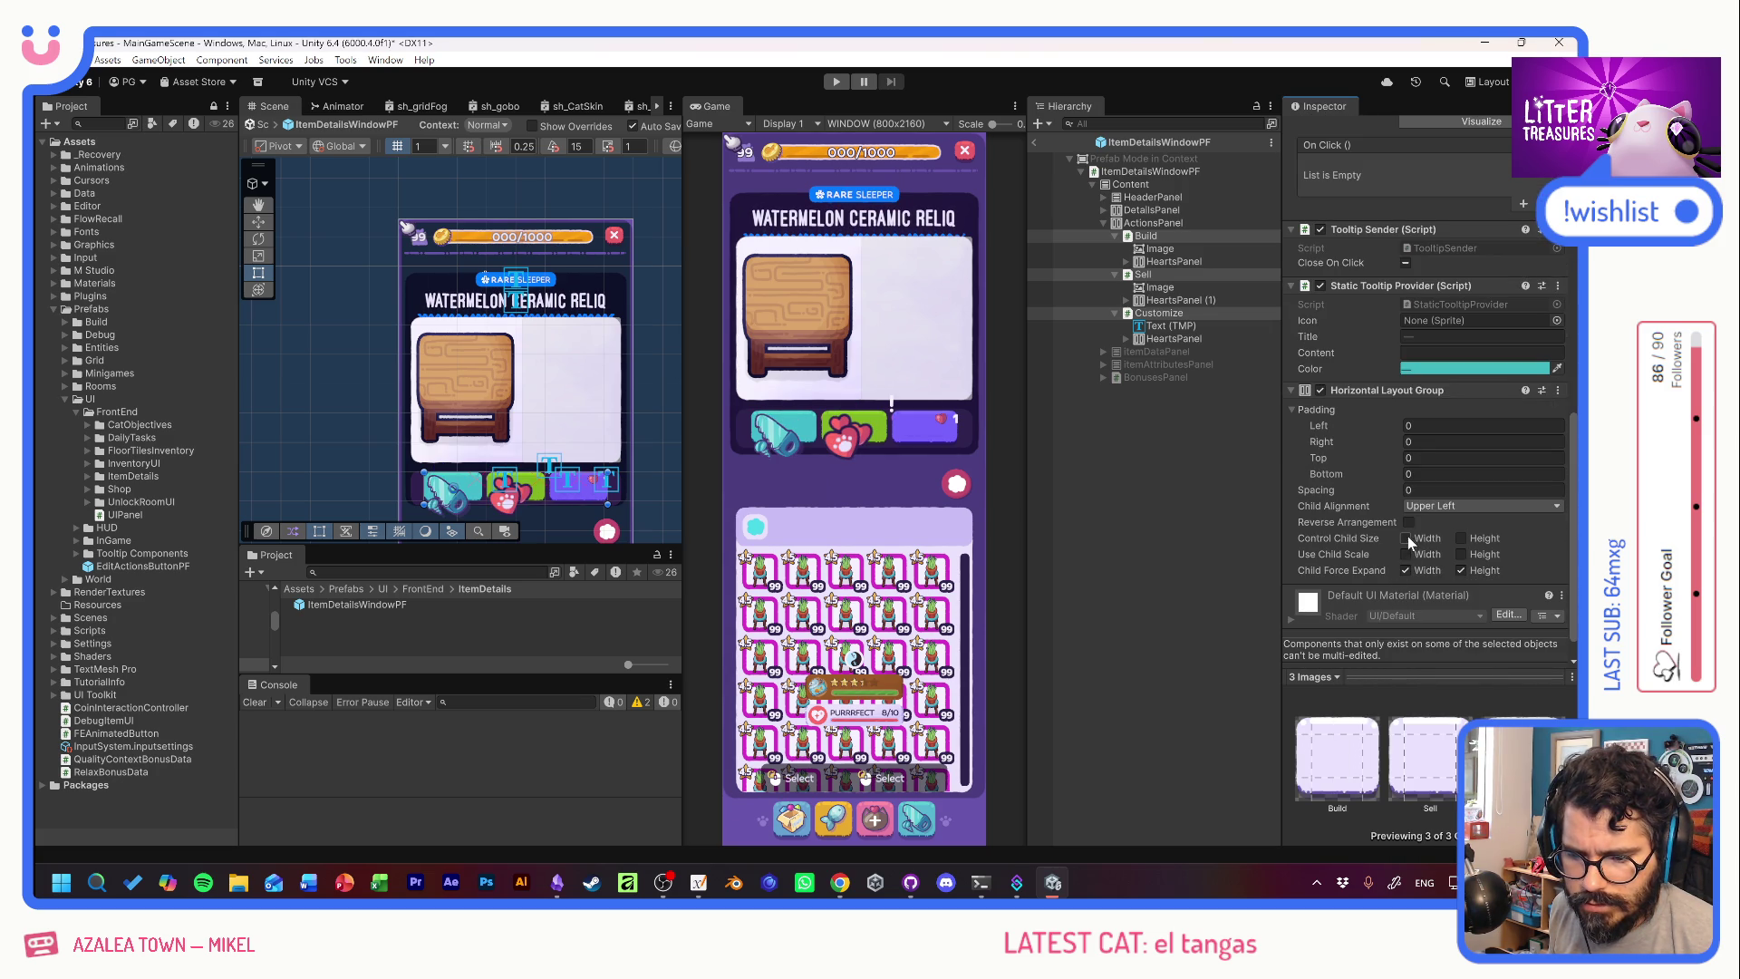
left_click(1405, 571)
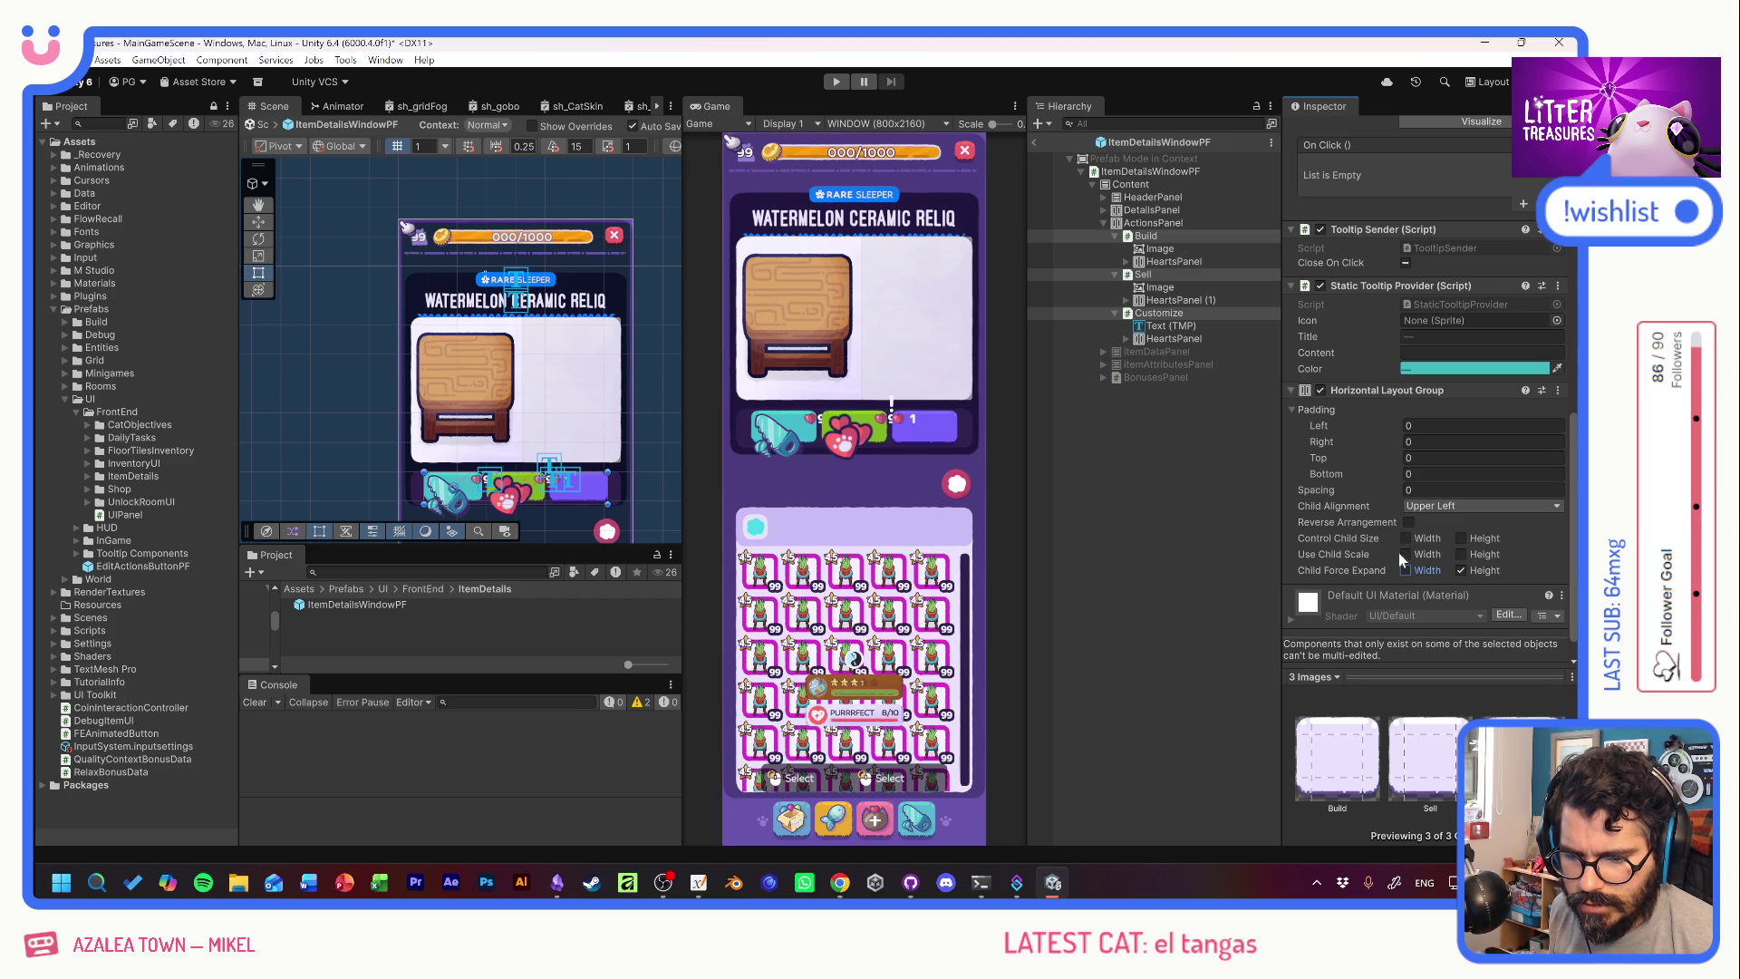
left_click(1461, 570)
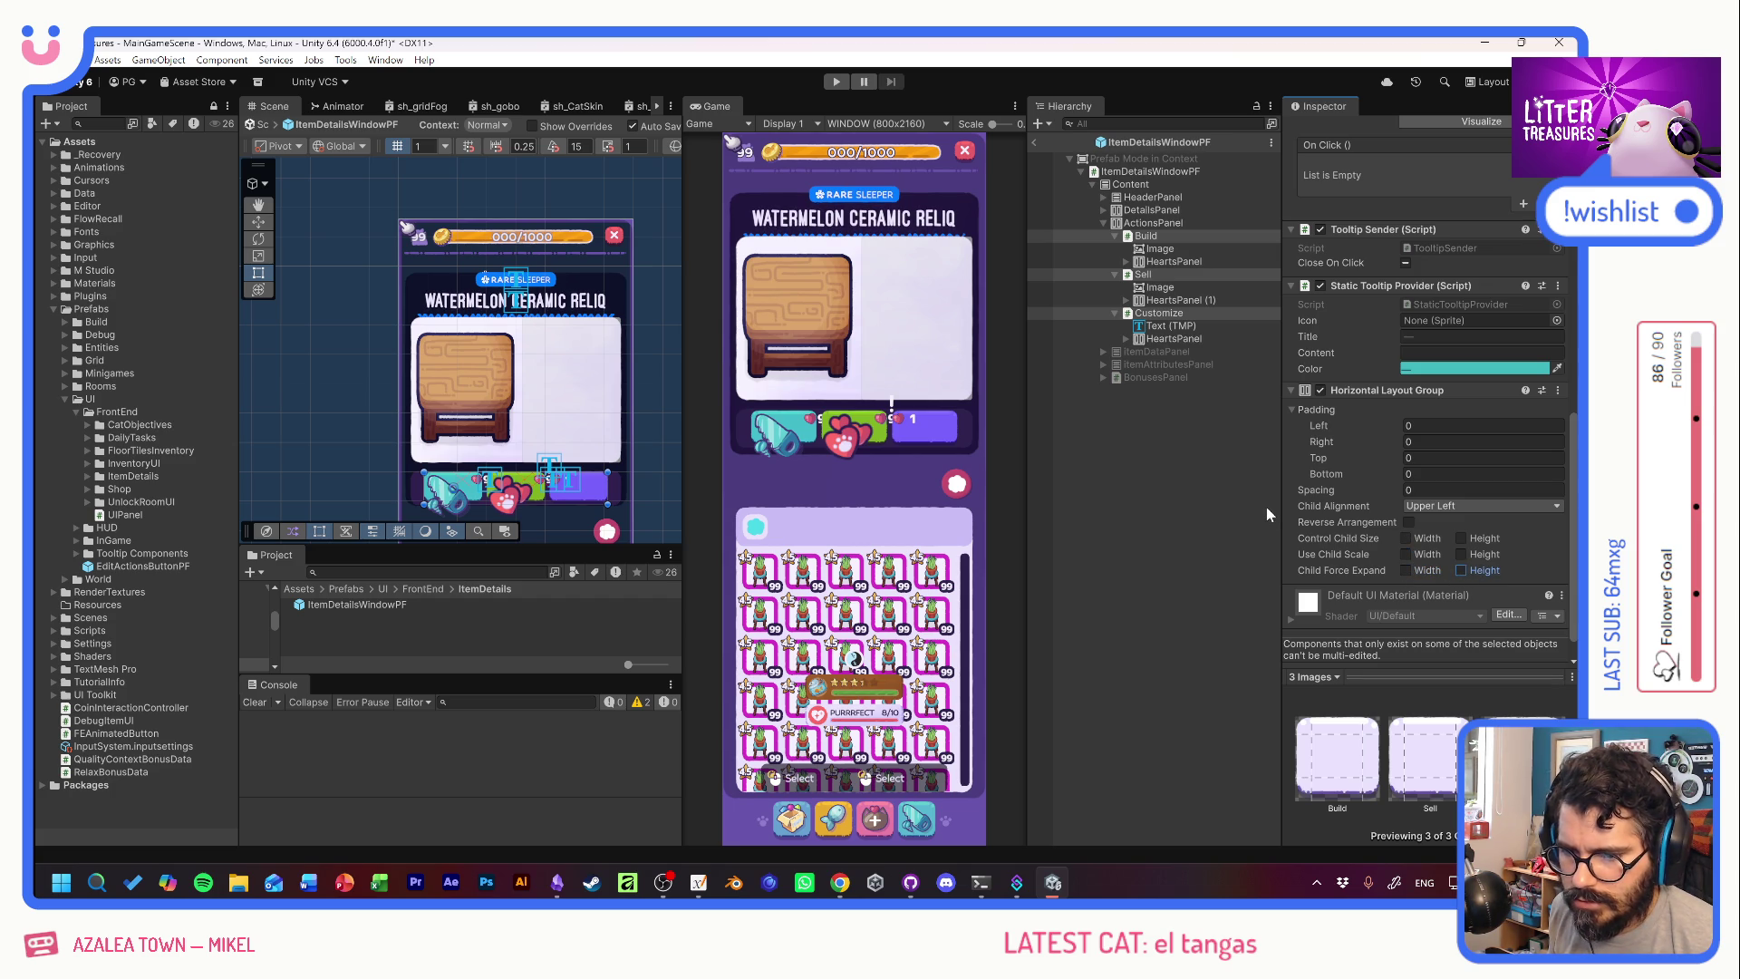
Select the contents inside the Build, Sell and Customize buttons.
left_click(1160, 248)
left_click(1160, 286, "ctrl")
left_click(1170, 325, "ctrl")
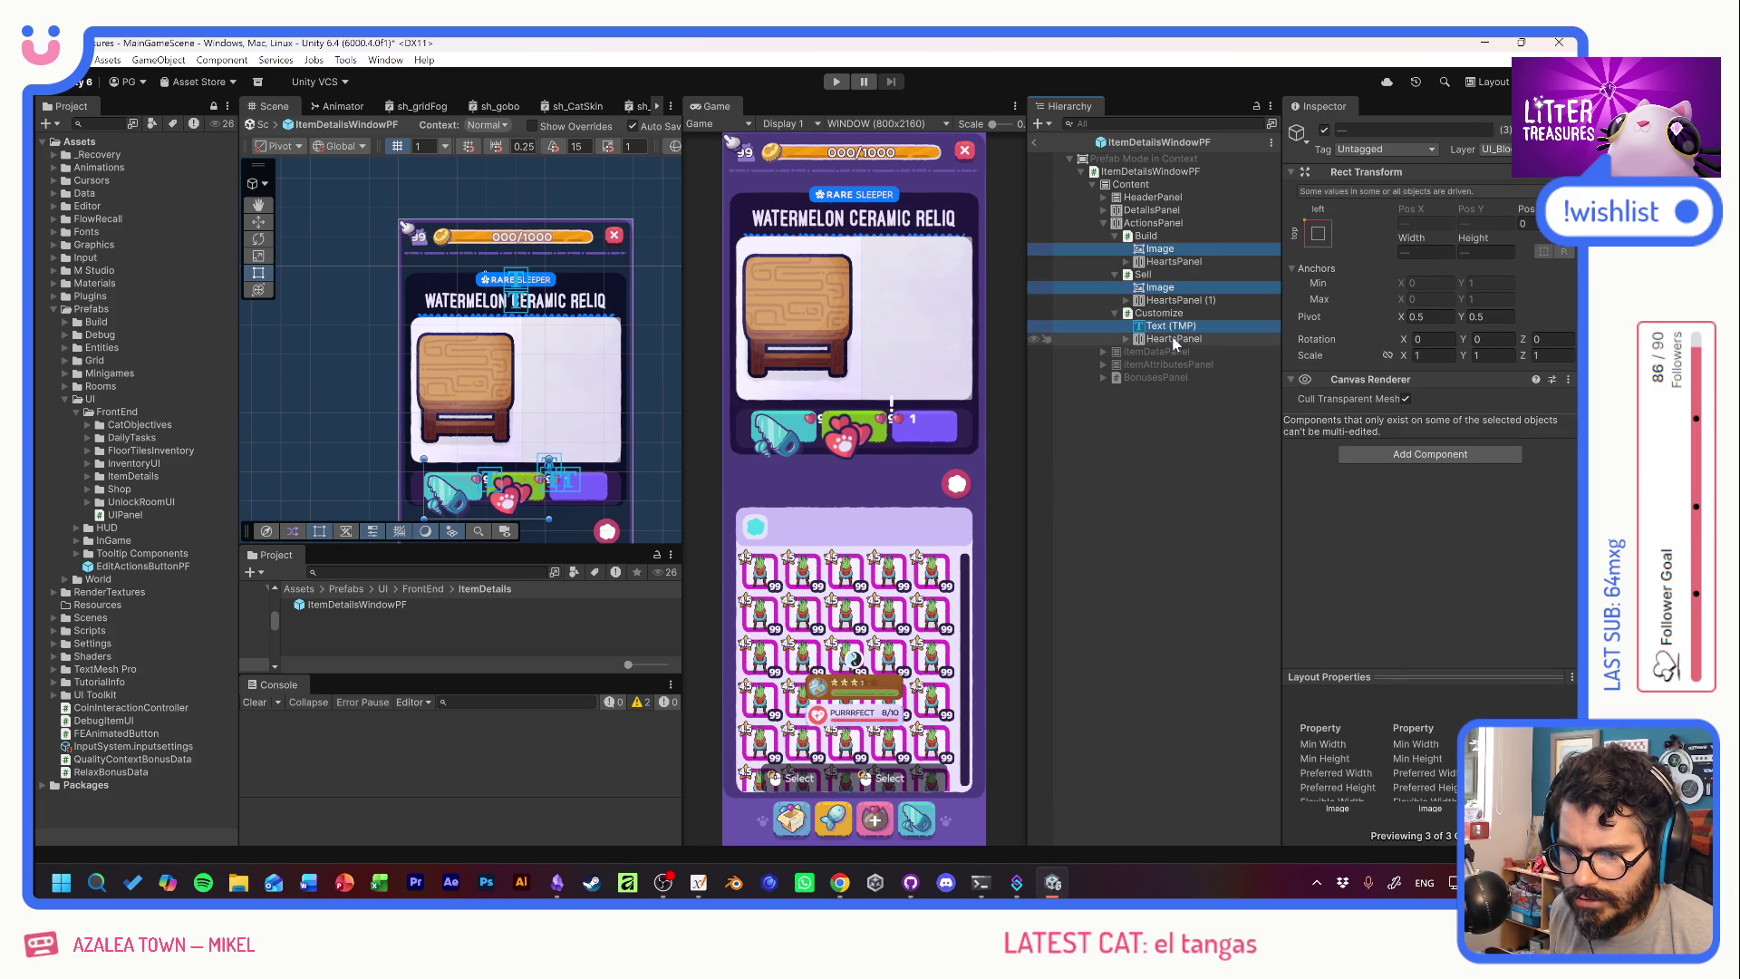
Disable the Customize button.
left_click(1171, 325)
left_click(1159, 313)
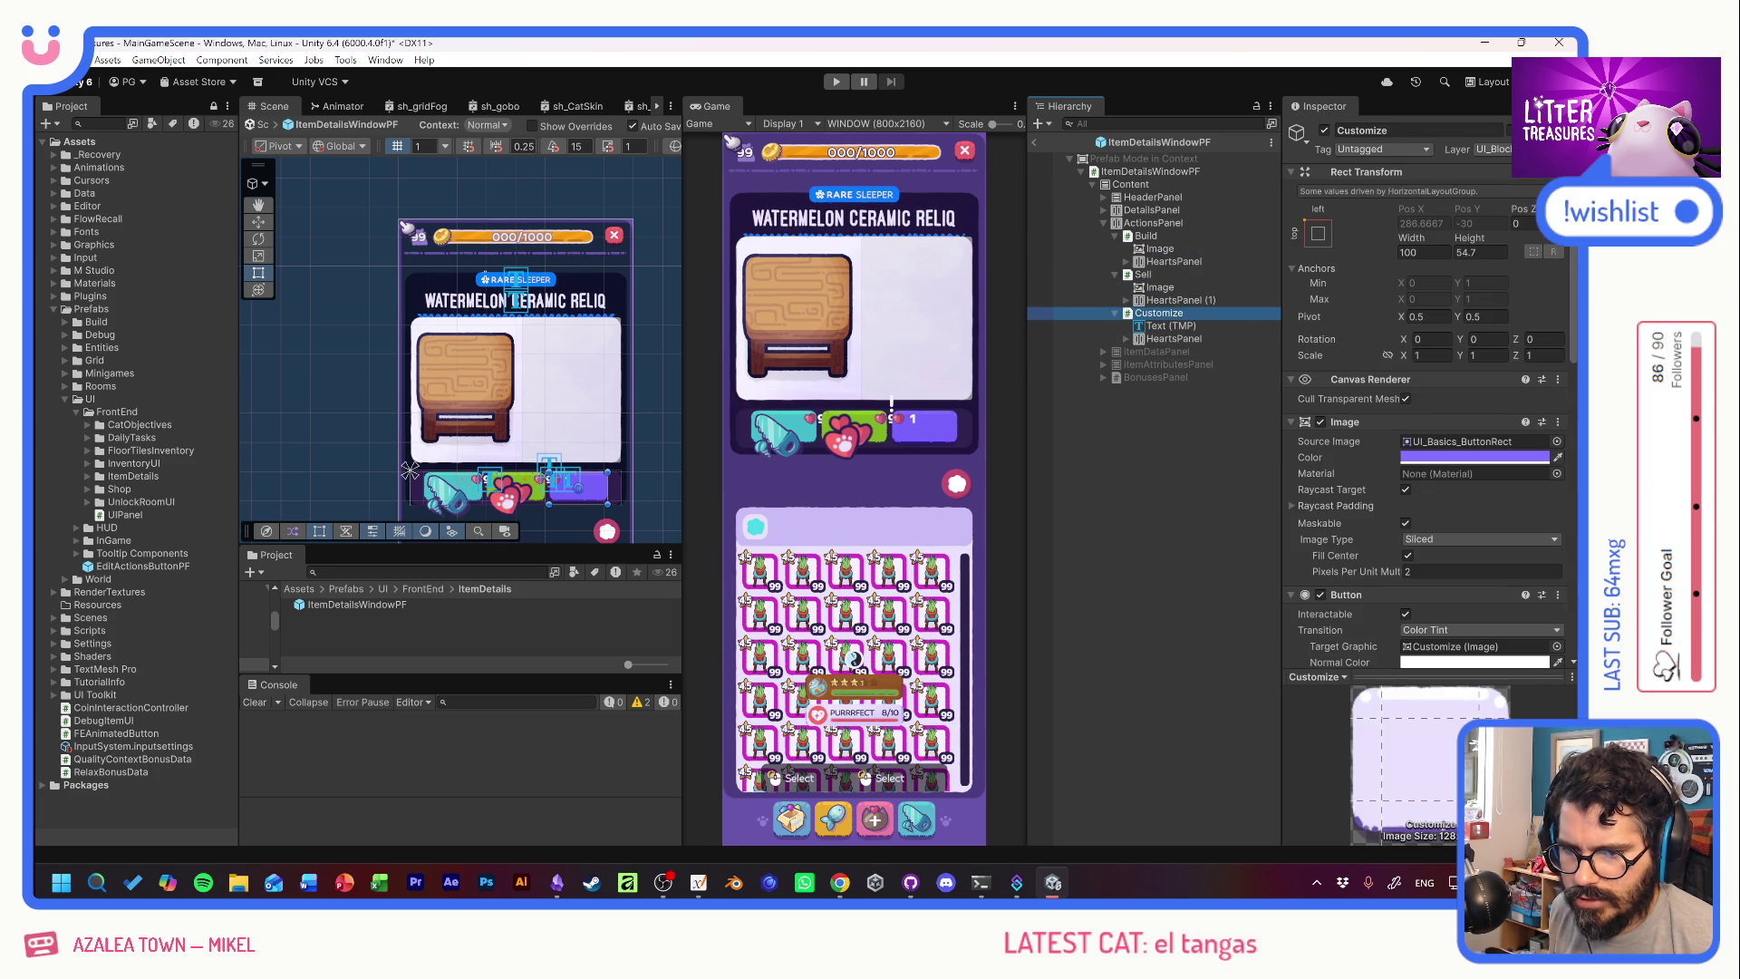
left_click(1326, 131)
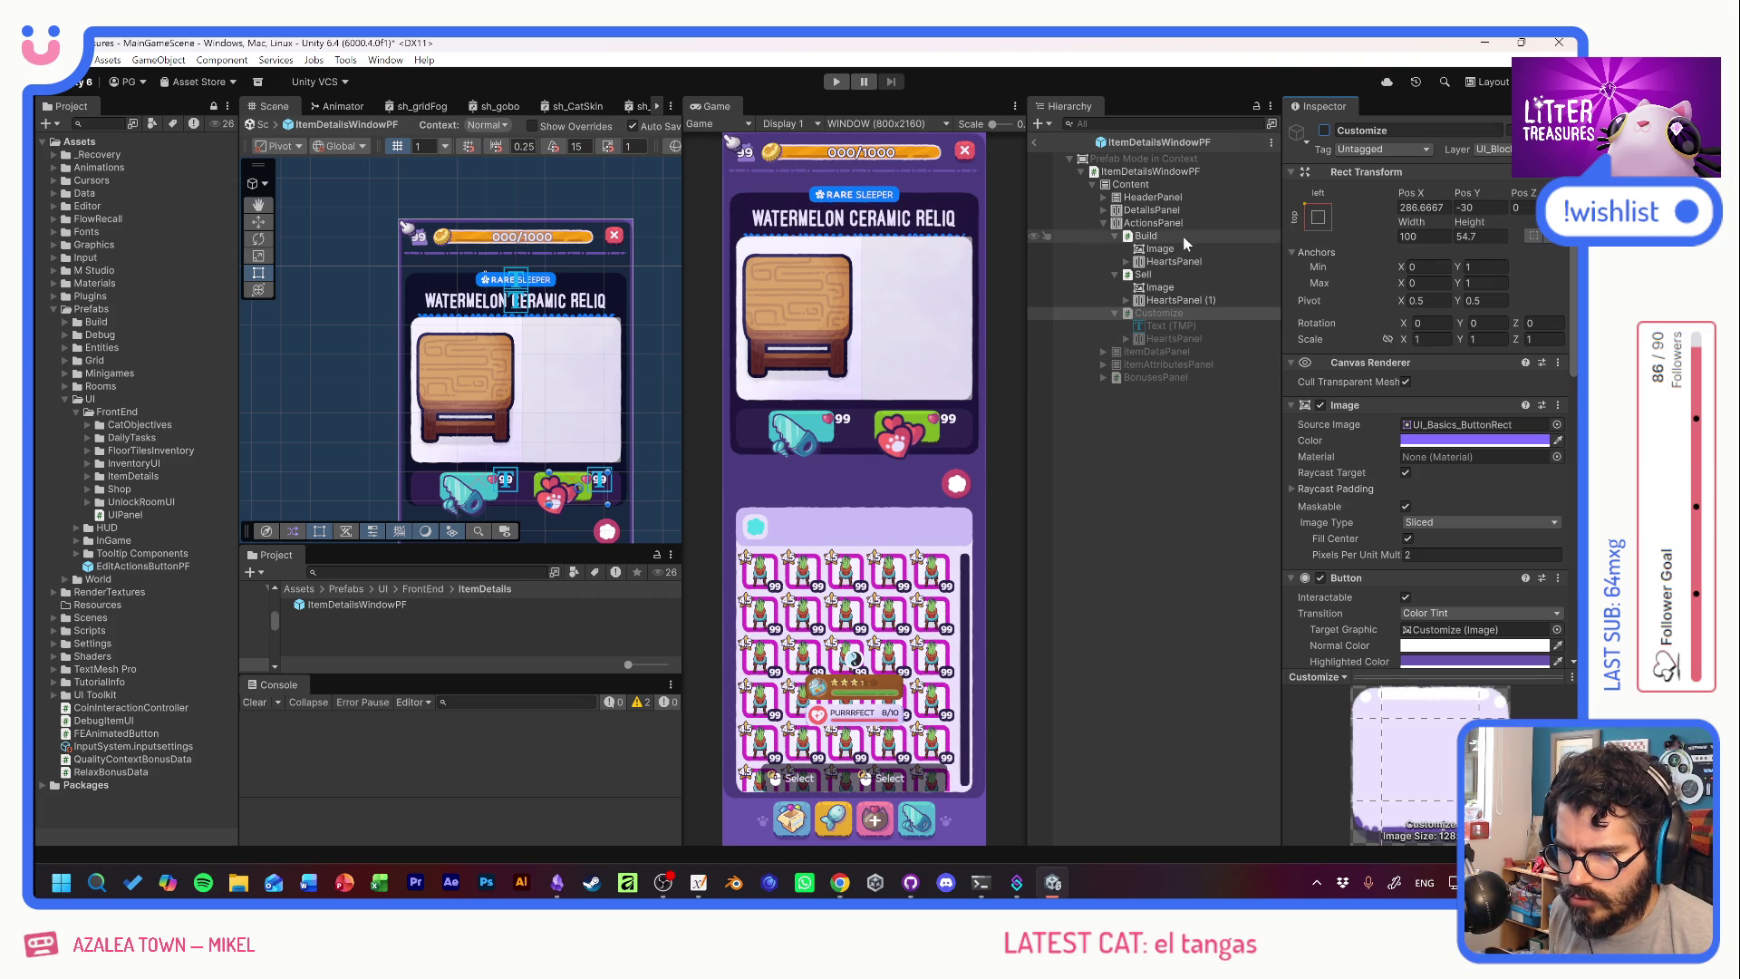
Resize the Build and Sell icon images to 60×60.
left_click(1160, 249)
left_click(1160, 287, "ctrl")
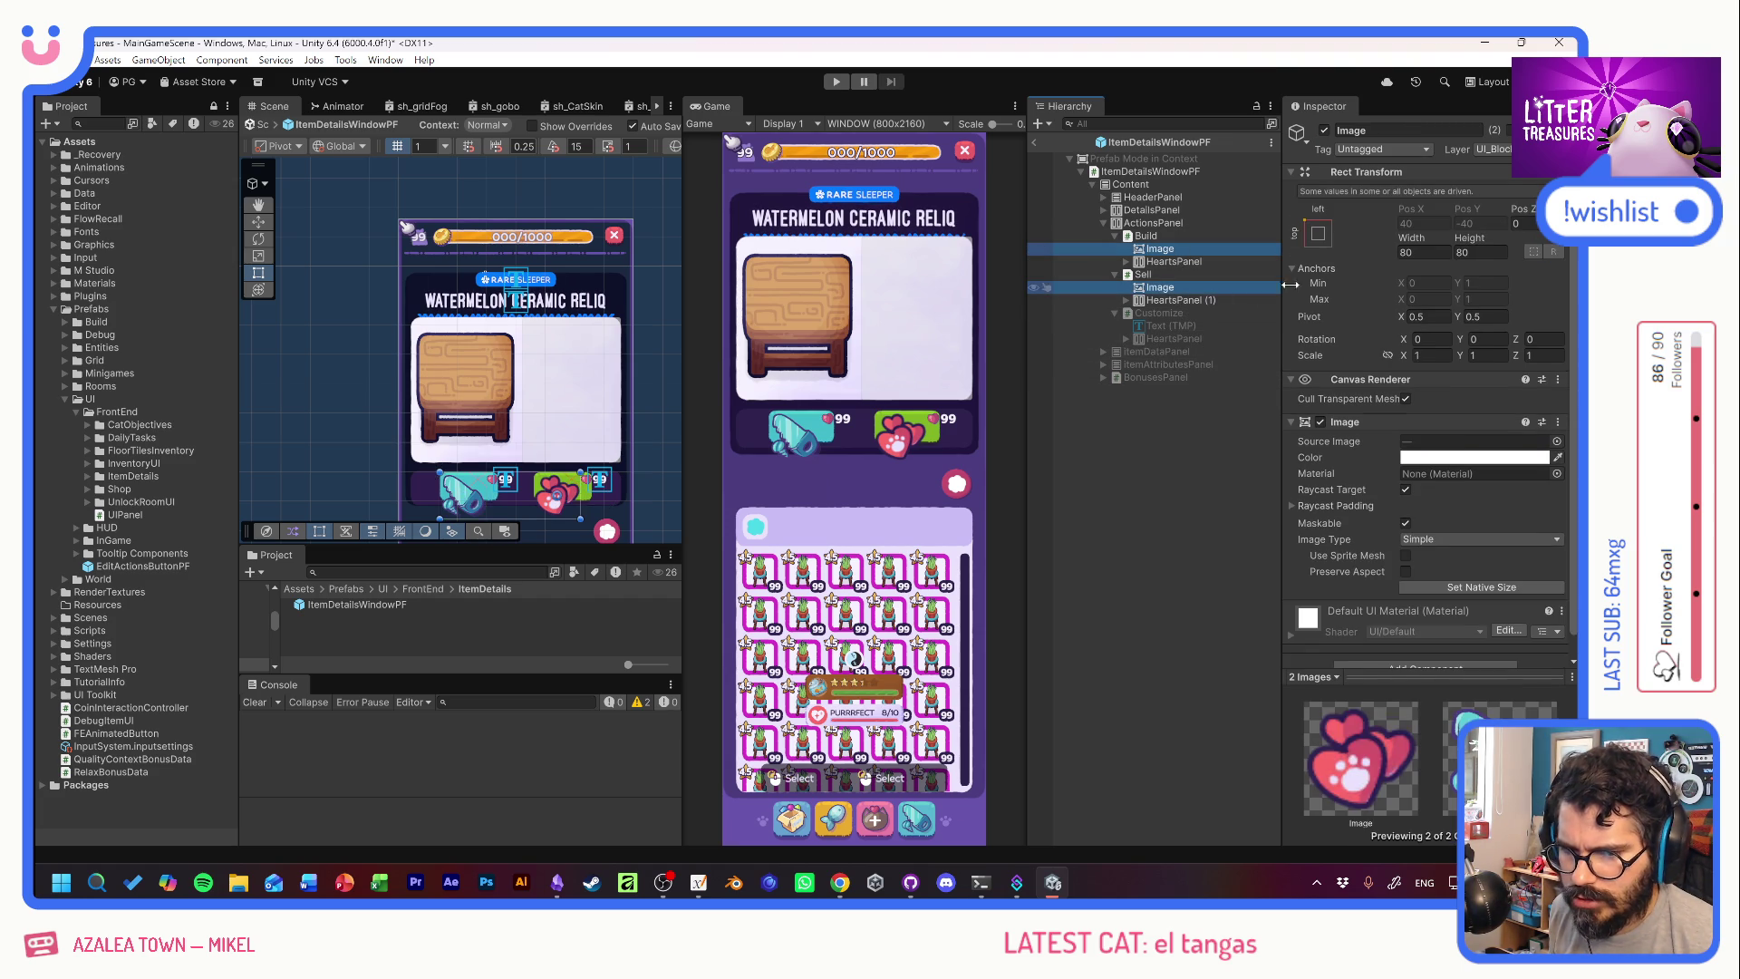
left_click(1414, 252)
type("60")
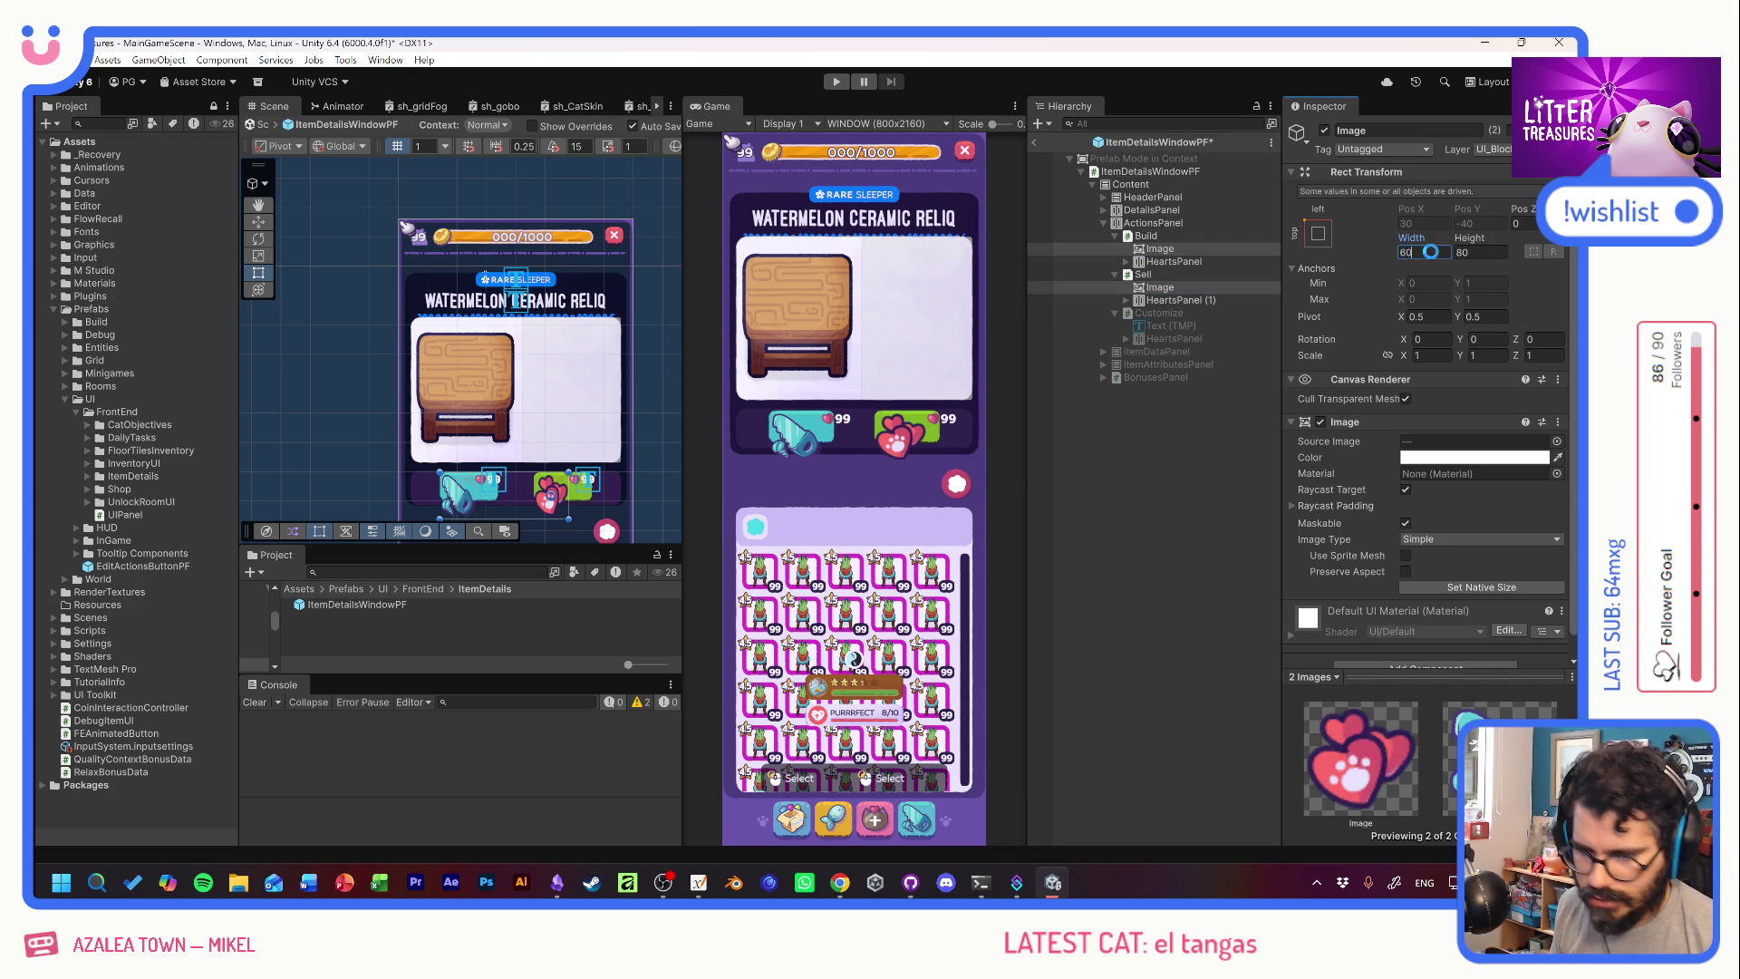
key("Tab")
type("60")
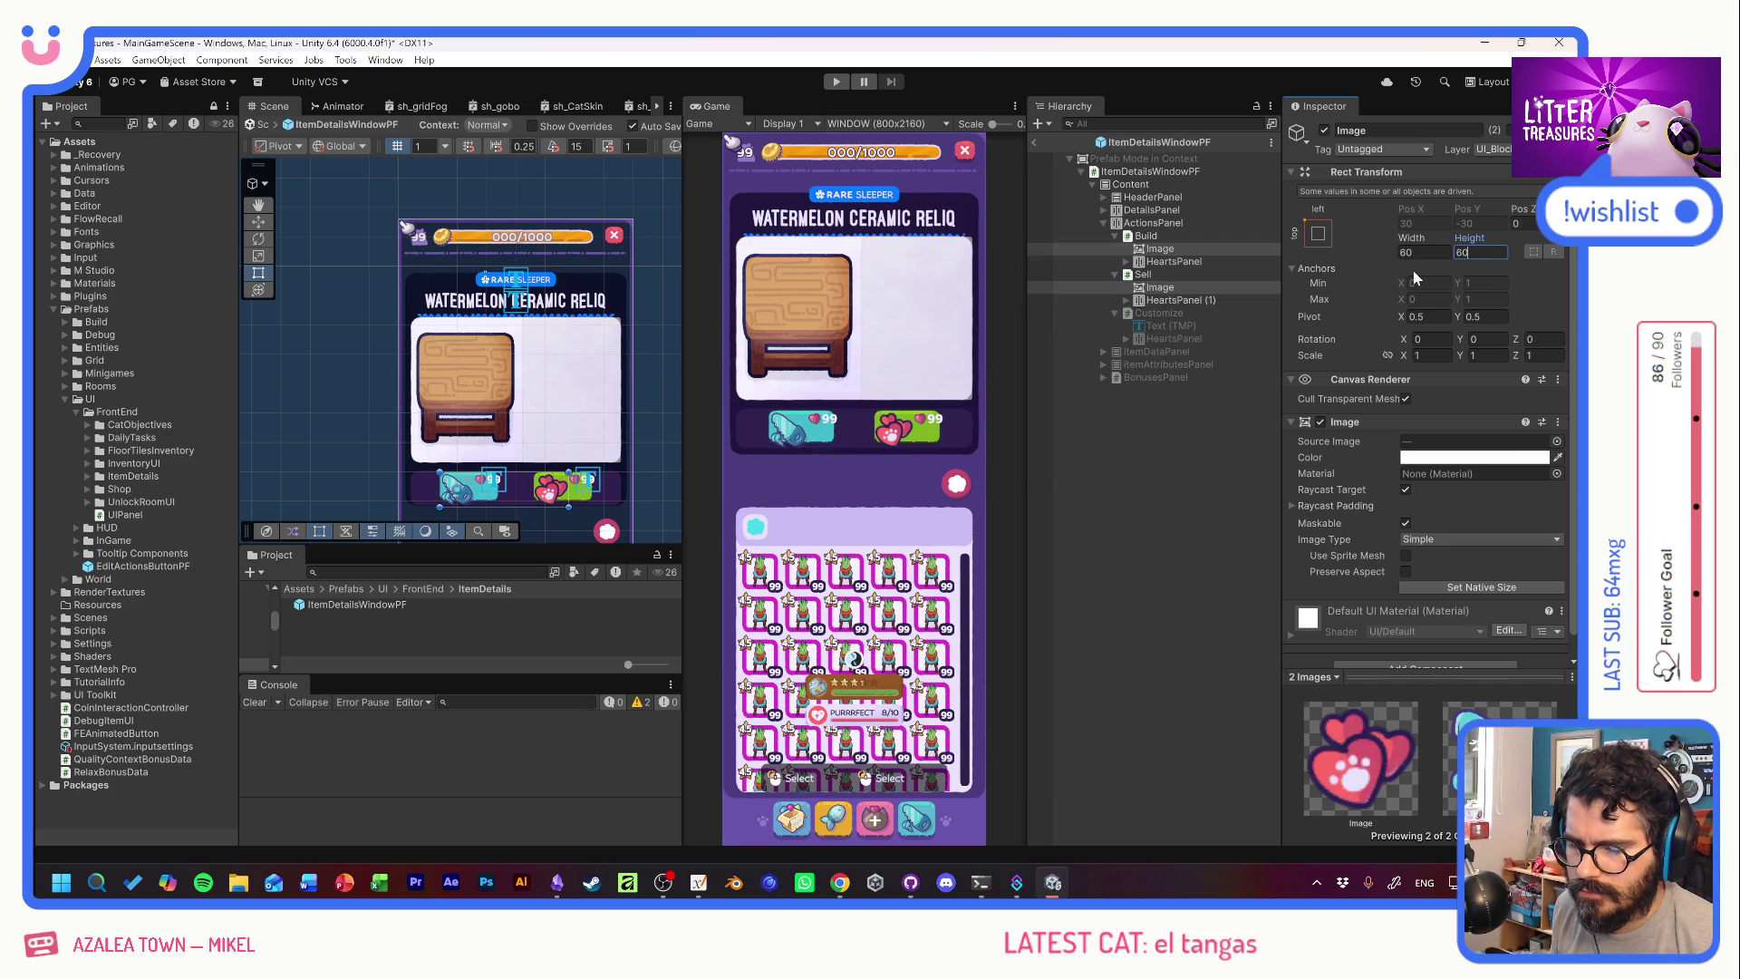
left_click(1312, 234)
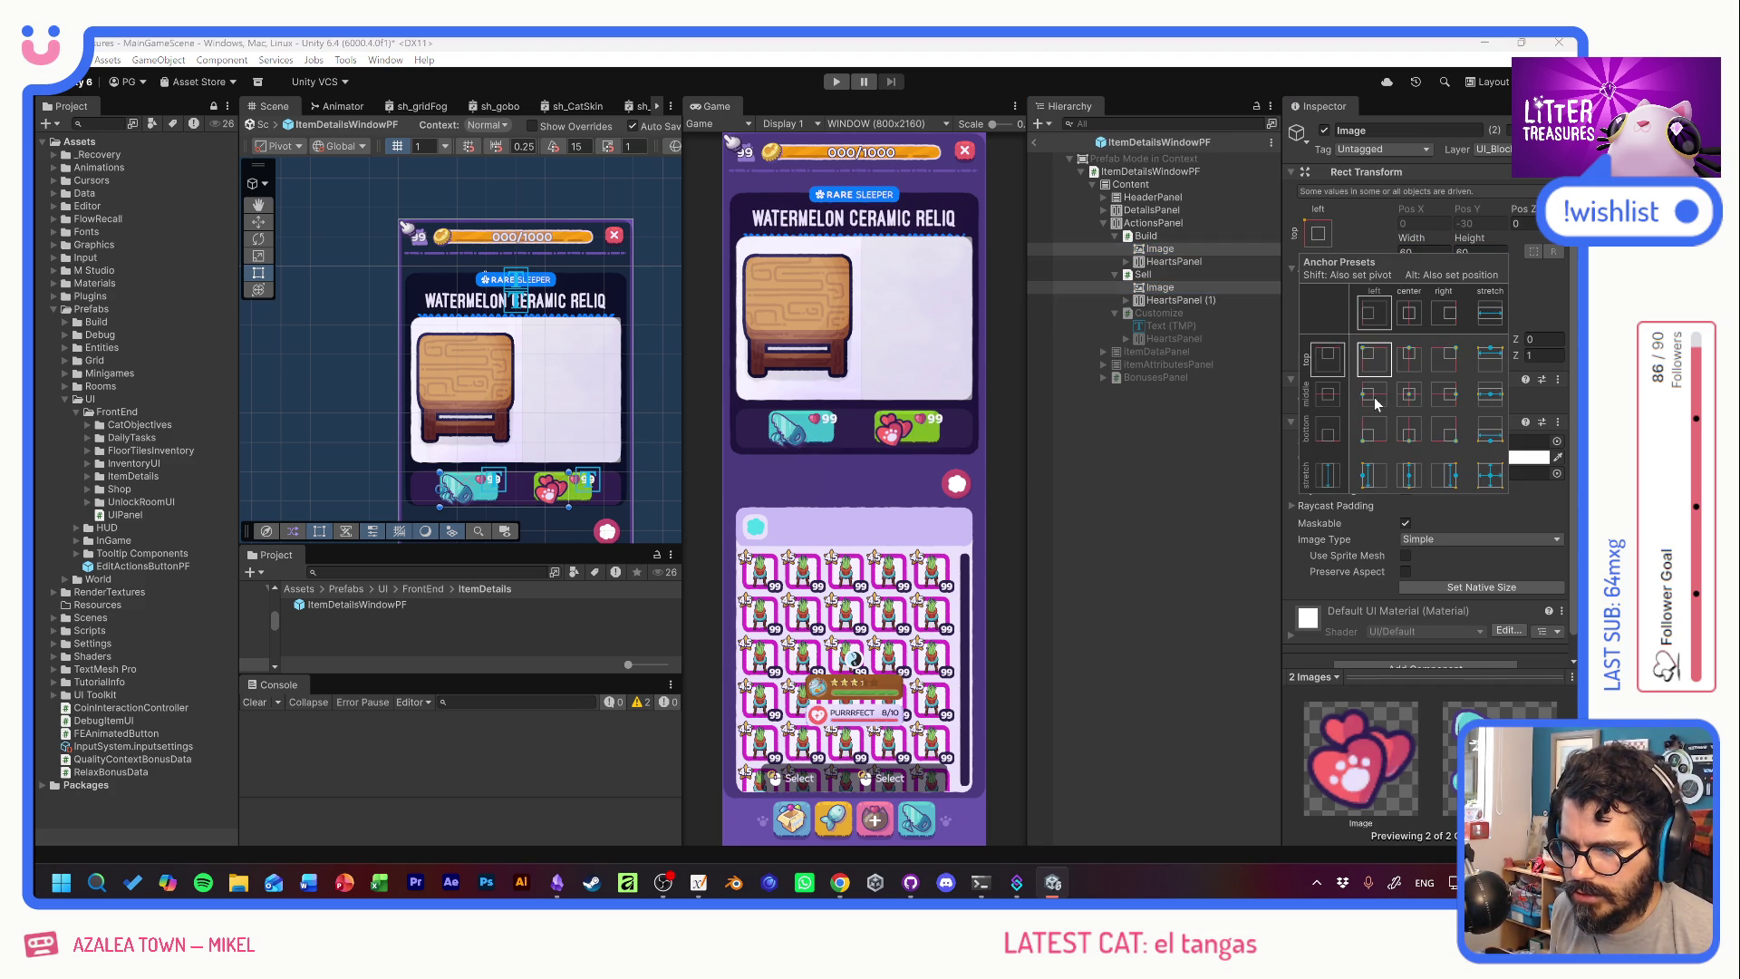
Set Build and Sell Child Alignment to Middle Center and check their icons.
left_click(1153, 235)
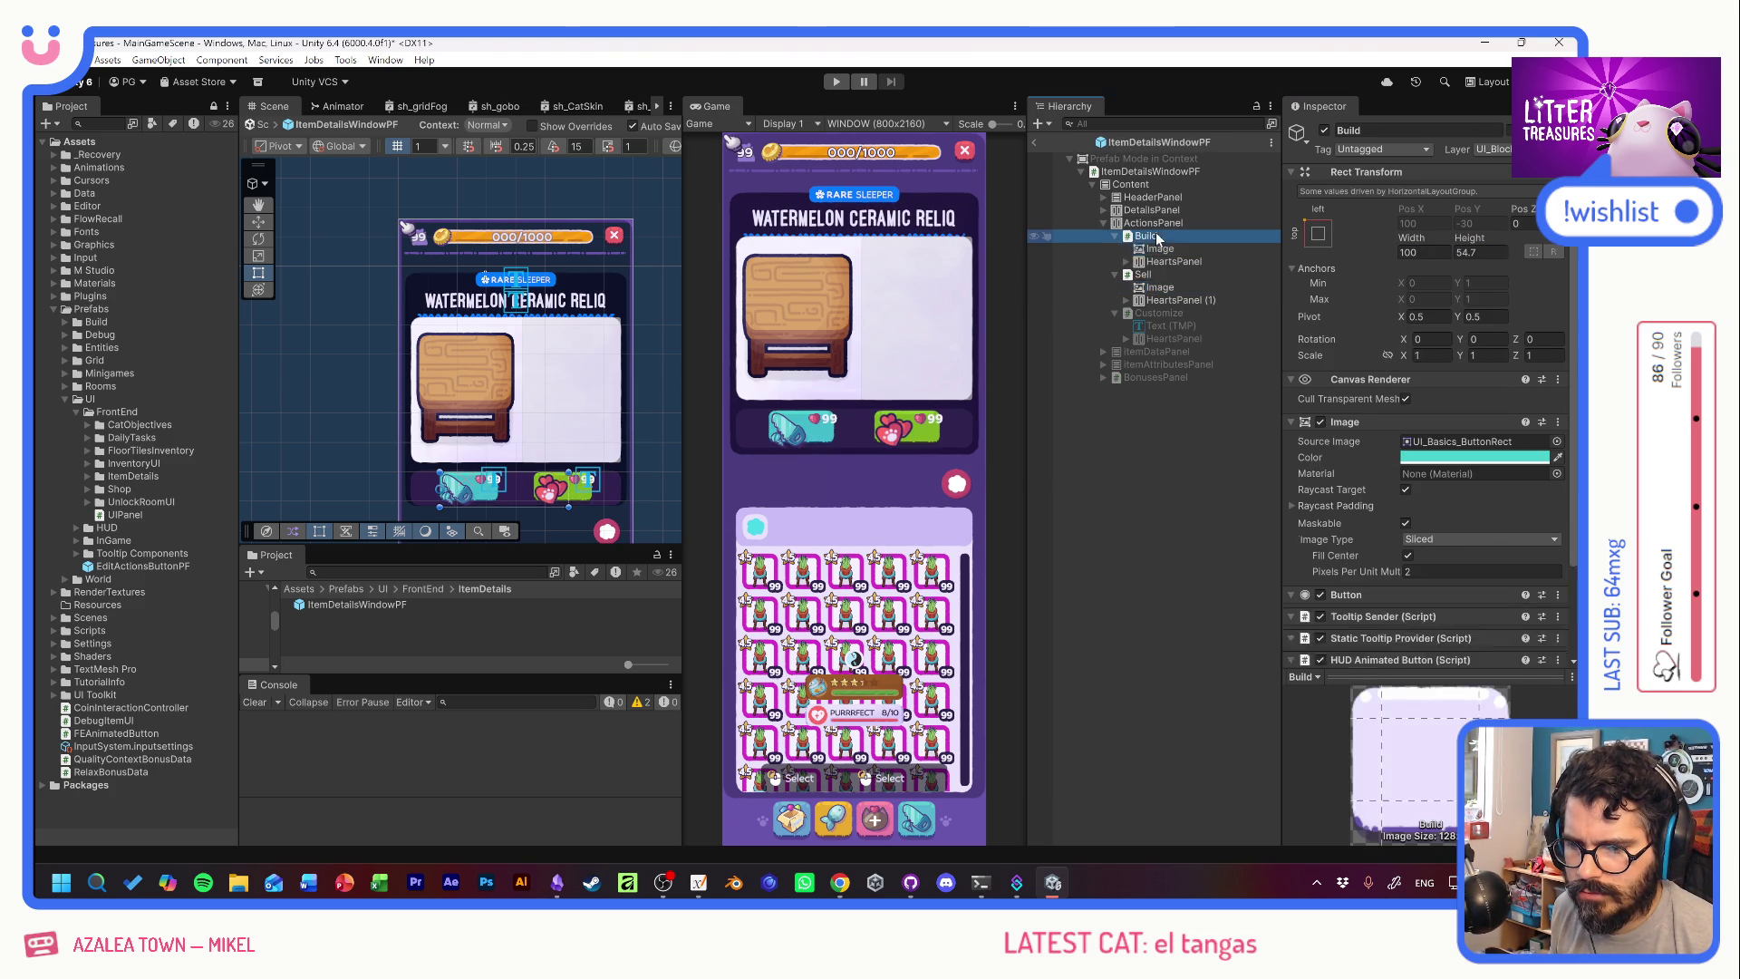
left_click(1160, 274, "ctrl")
scroll(1361, 509, "down", 5)
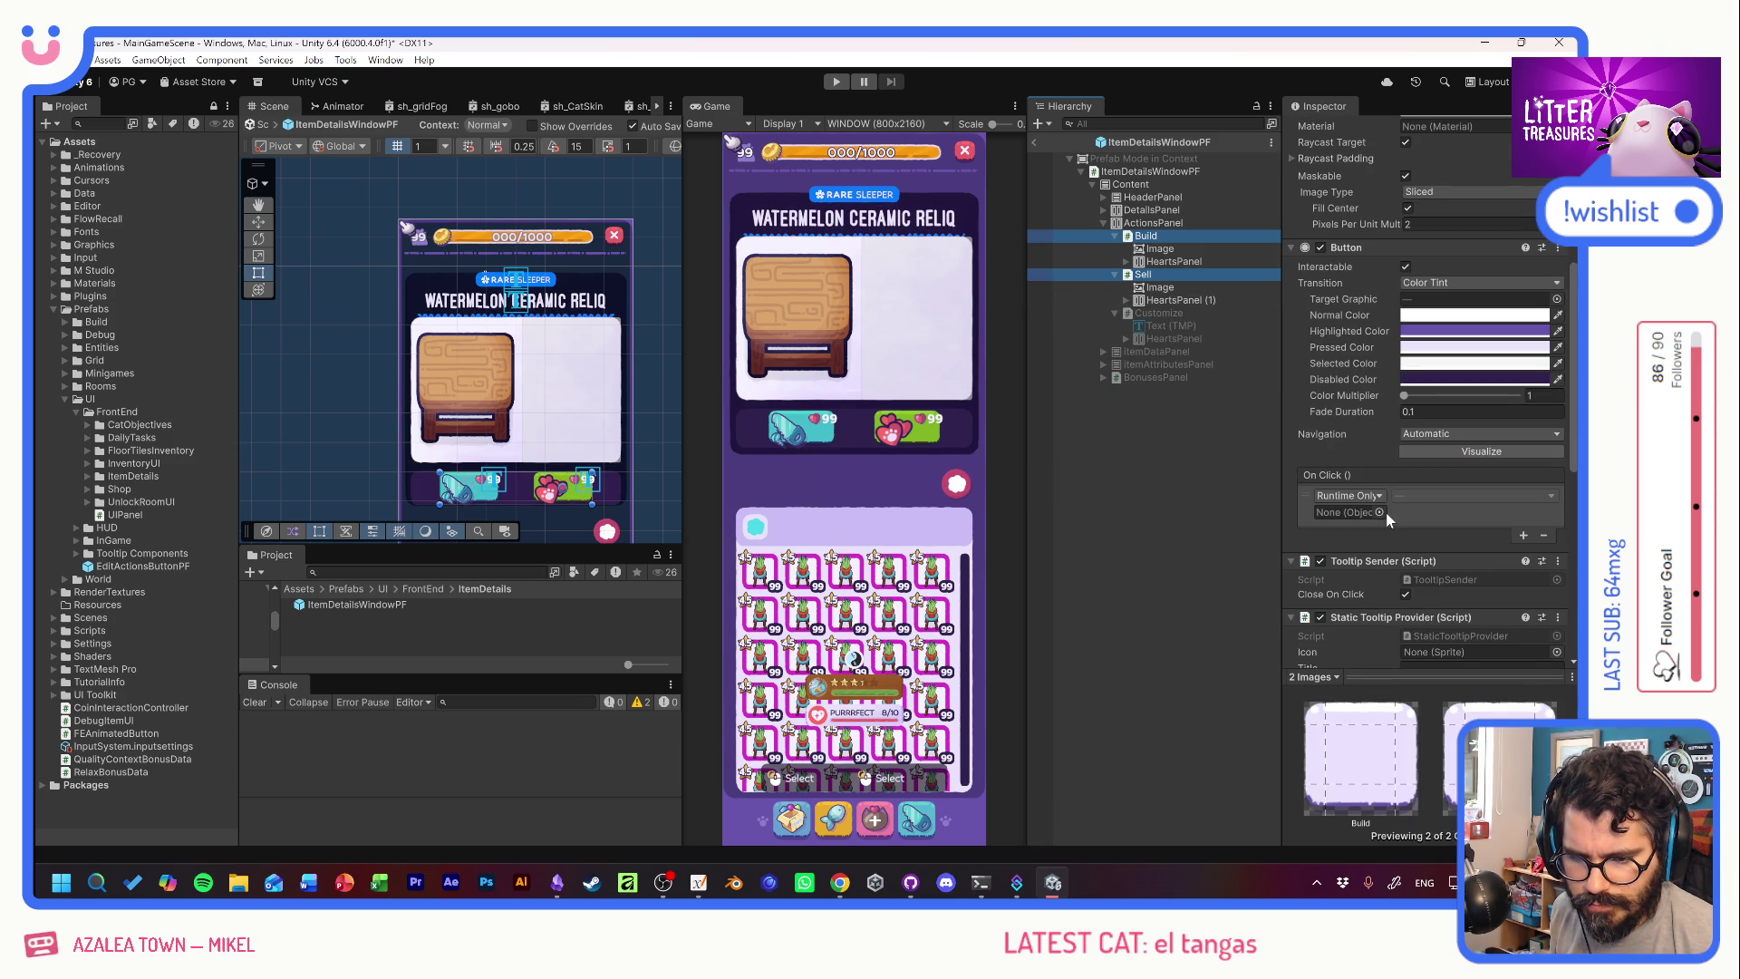
scroll(1390, 543, "down", 6)
scroll(1327, 550, "down", 3)
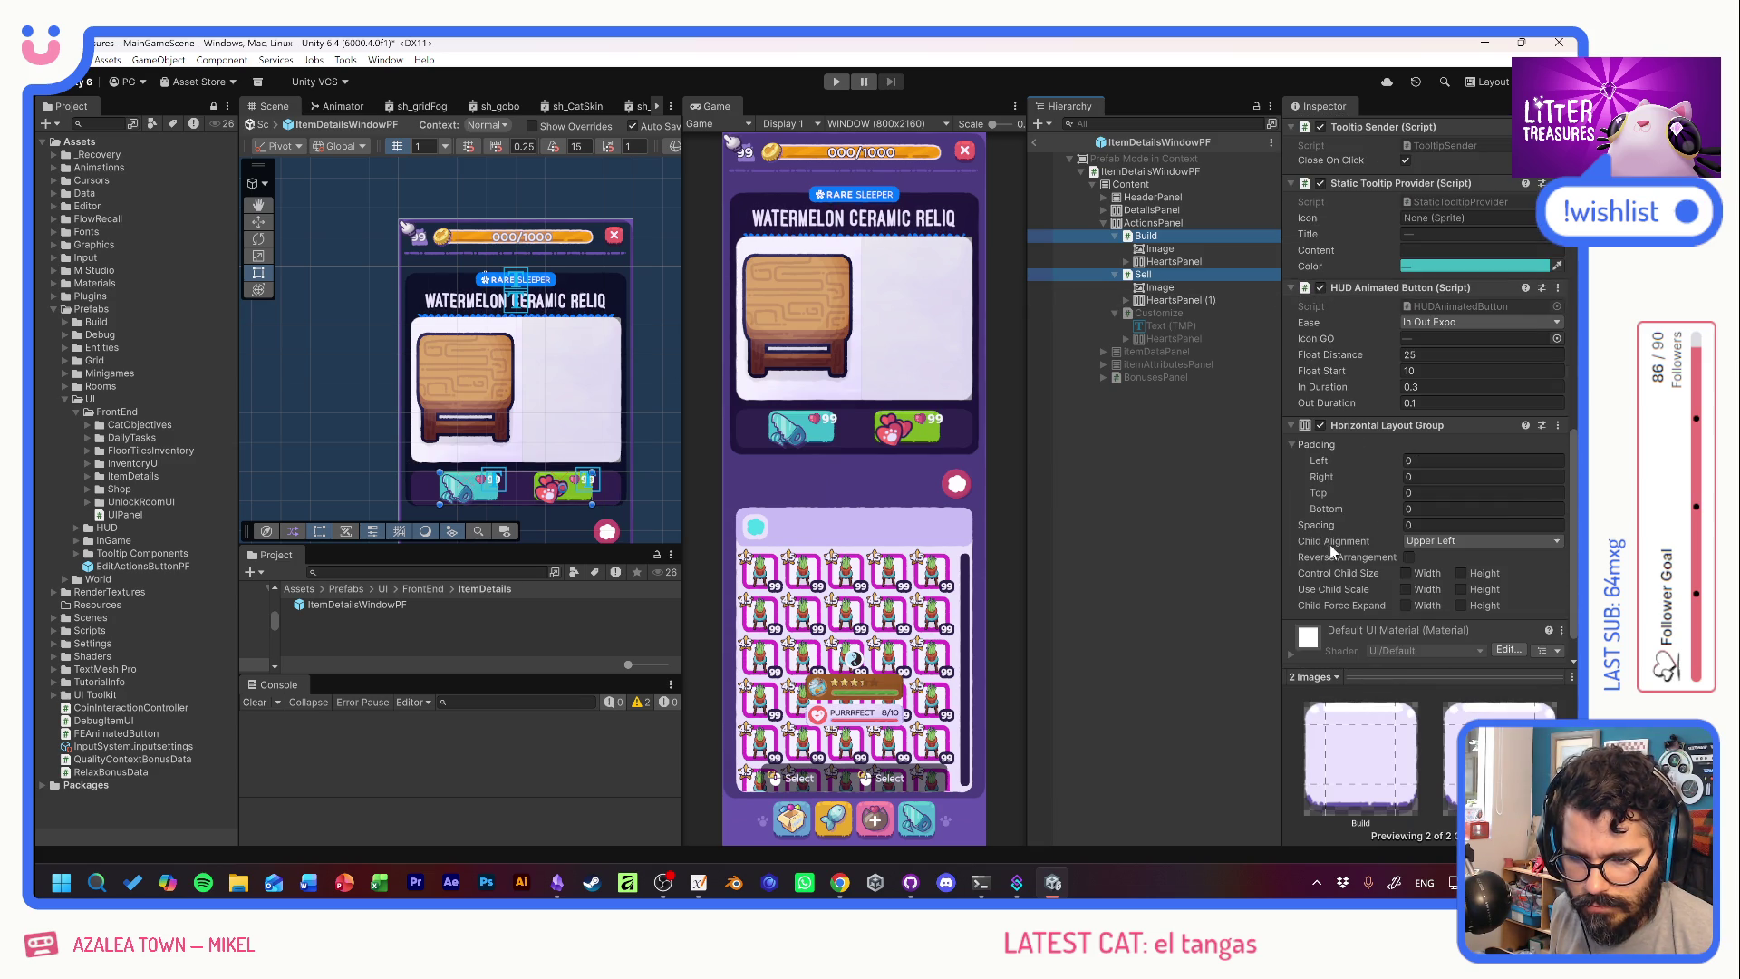
left_click(1450, 541)
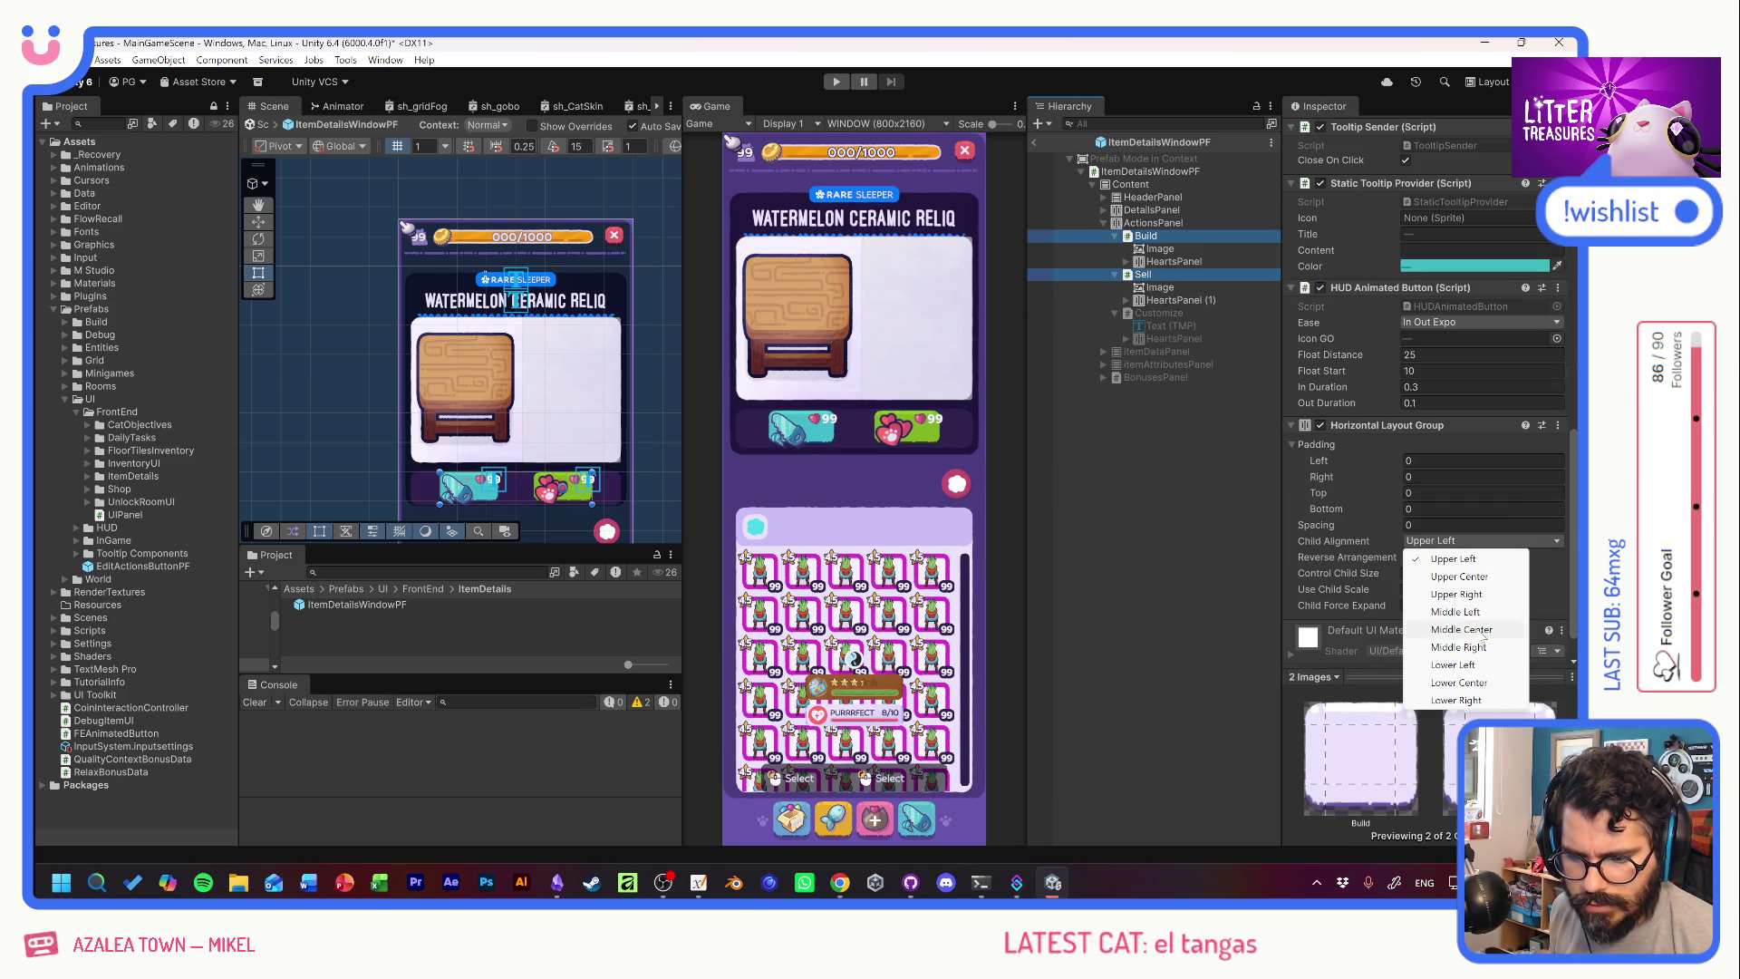
left_click(1460, 628)
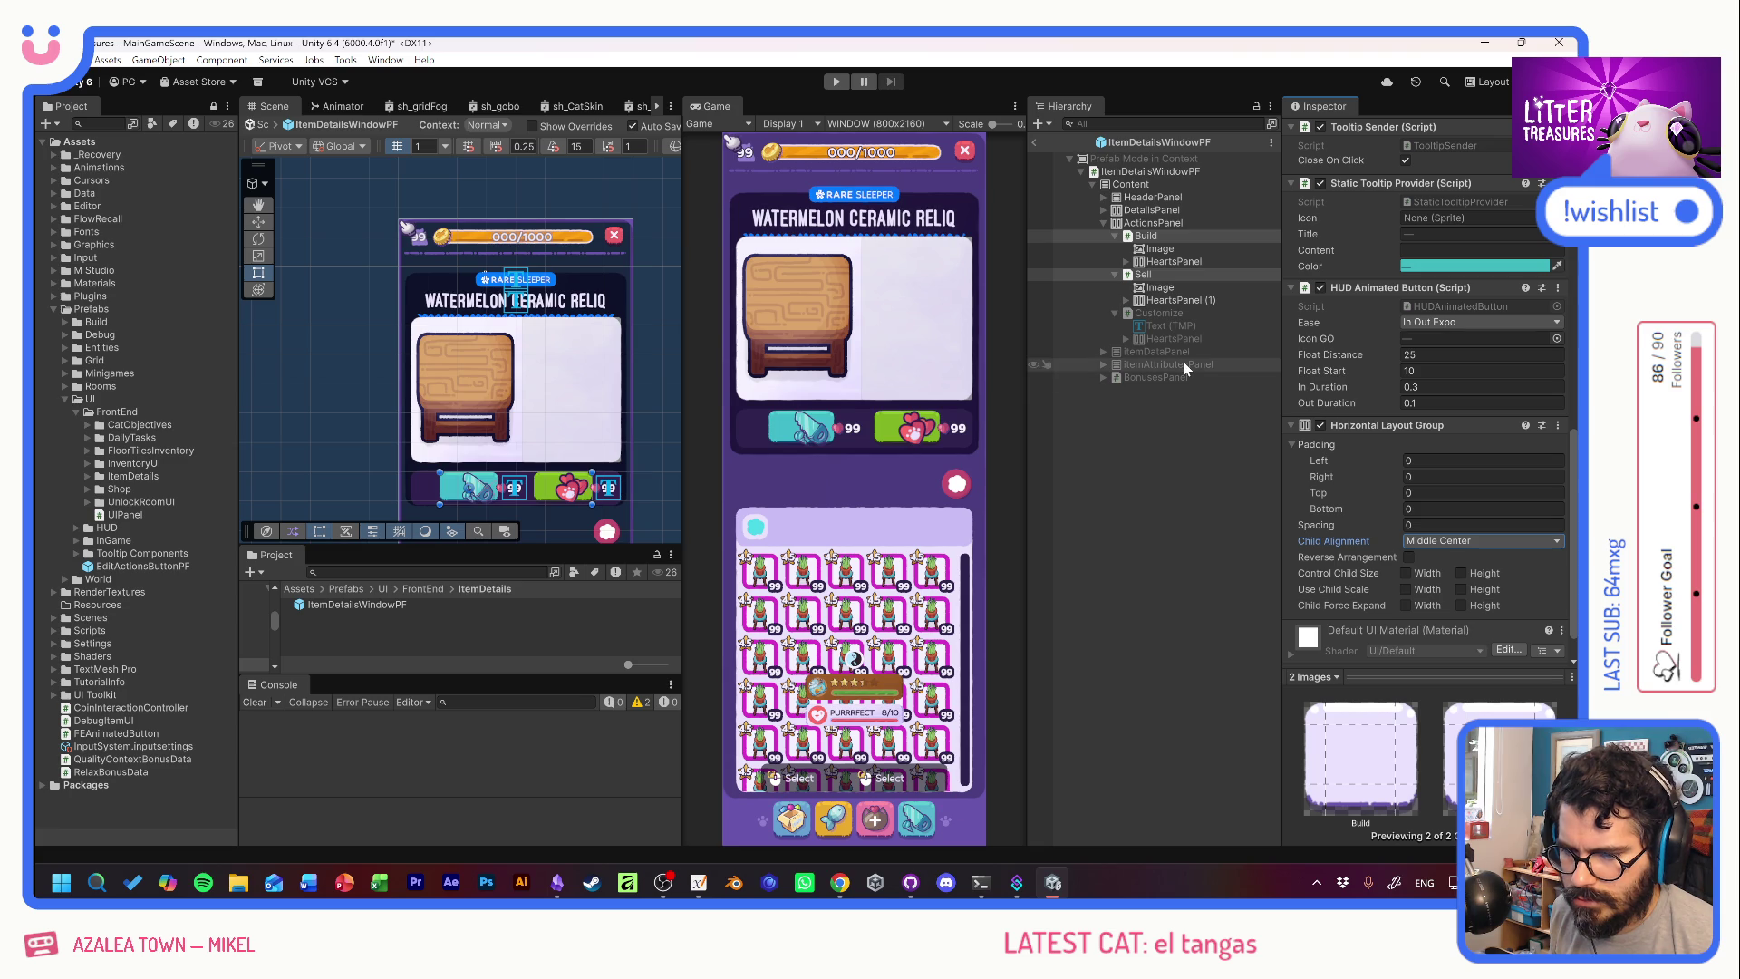
left_click(1162, 250)
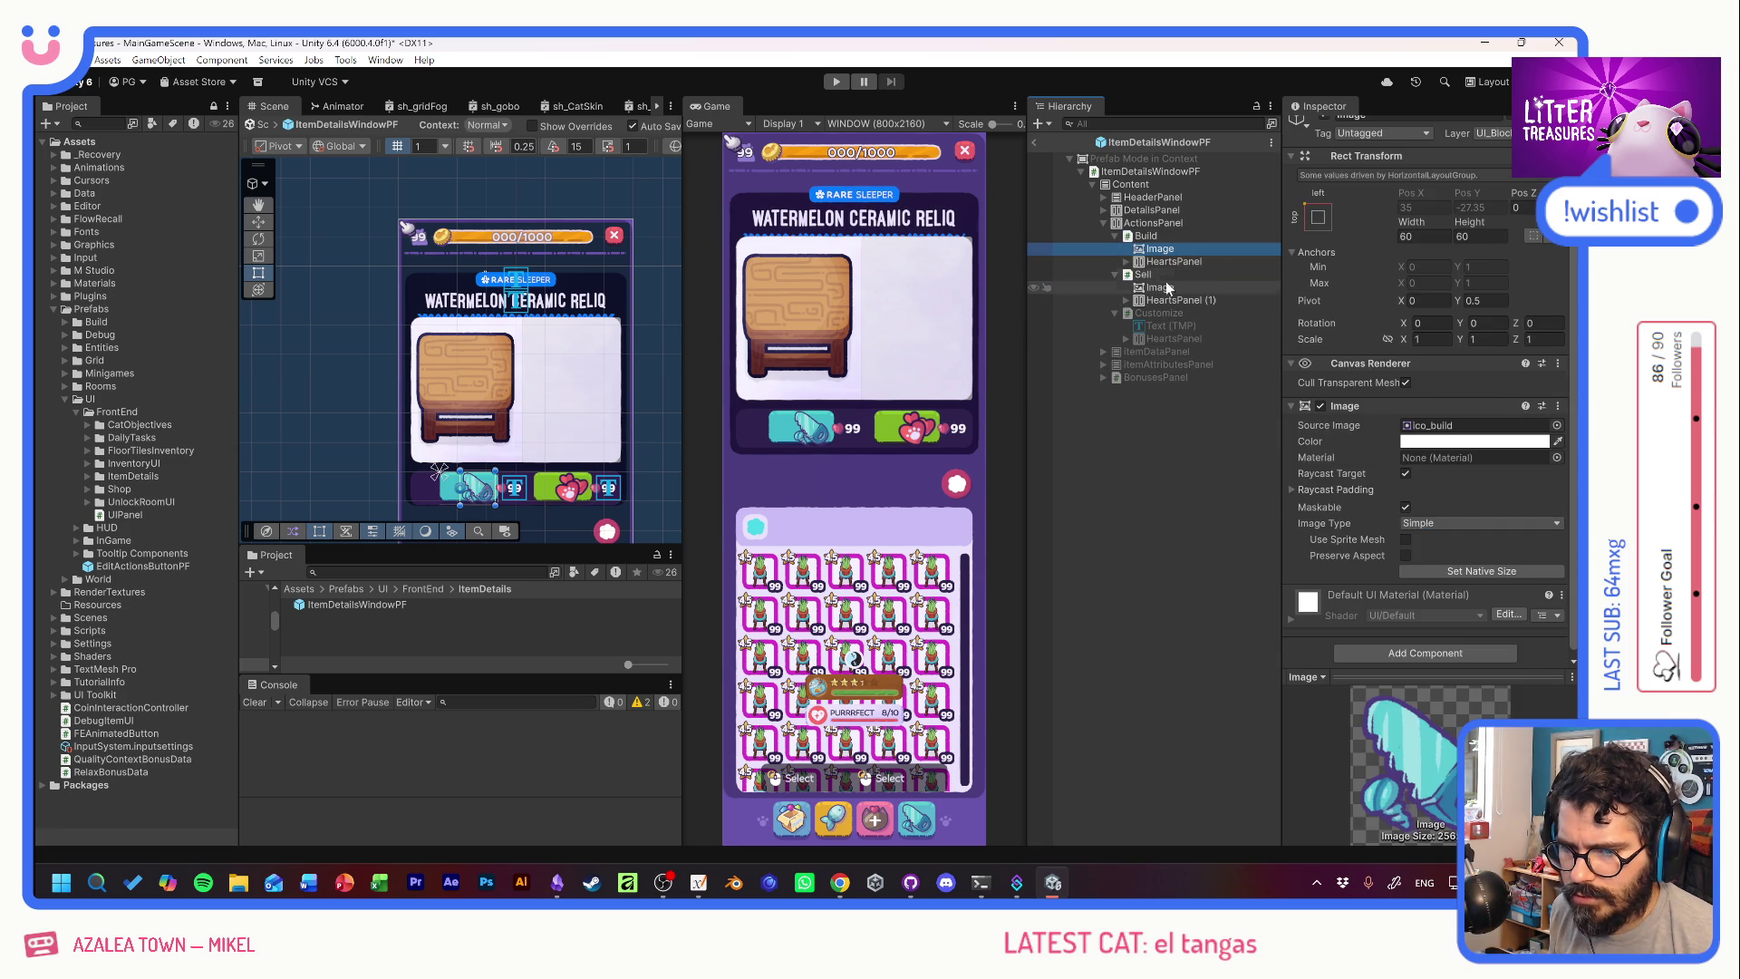
left_click(1163, 287)
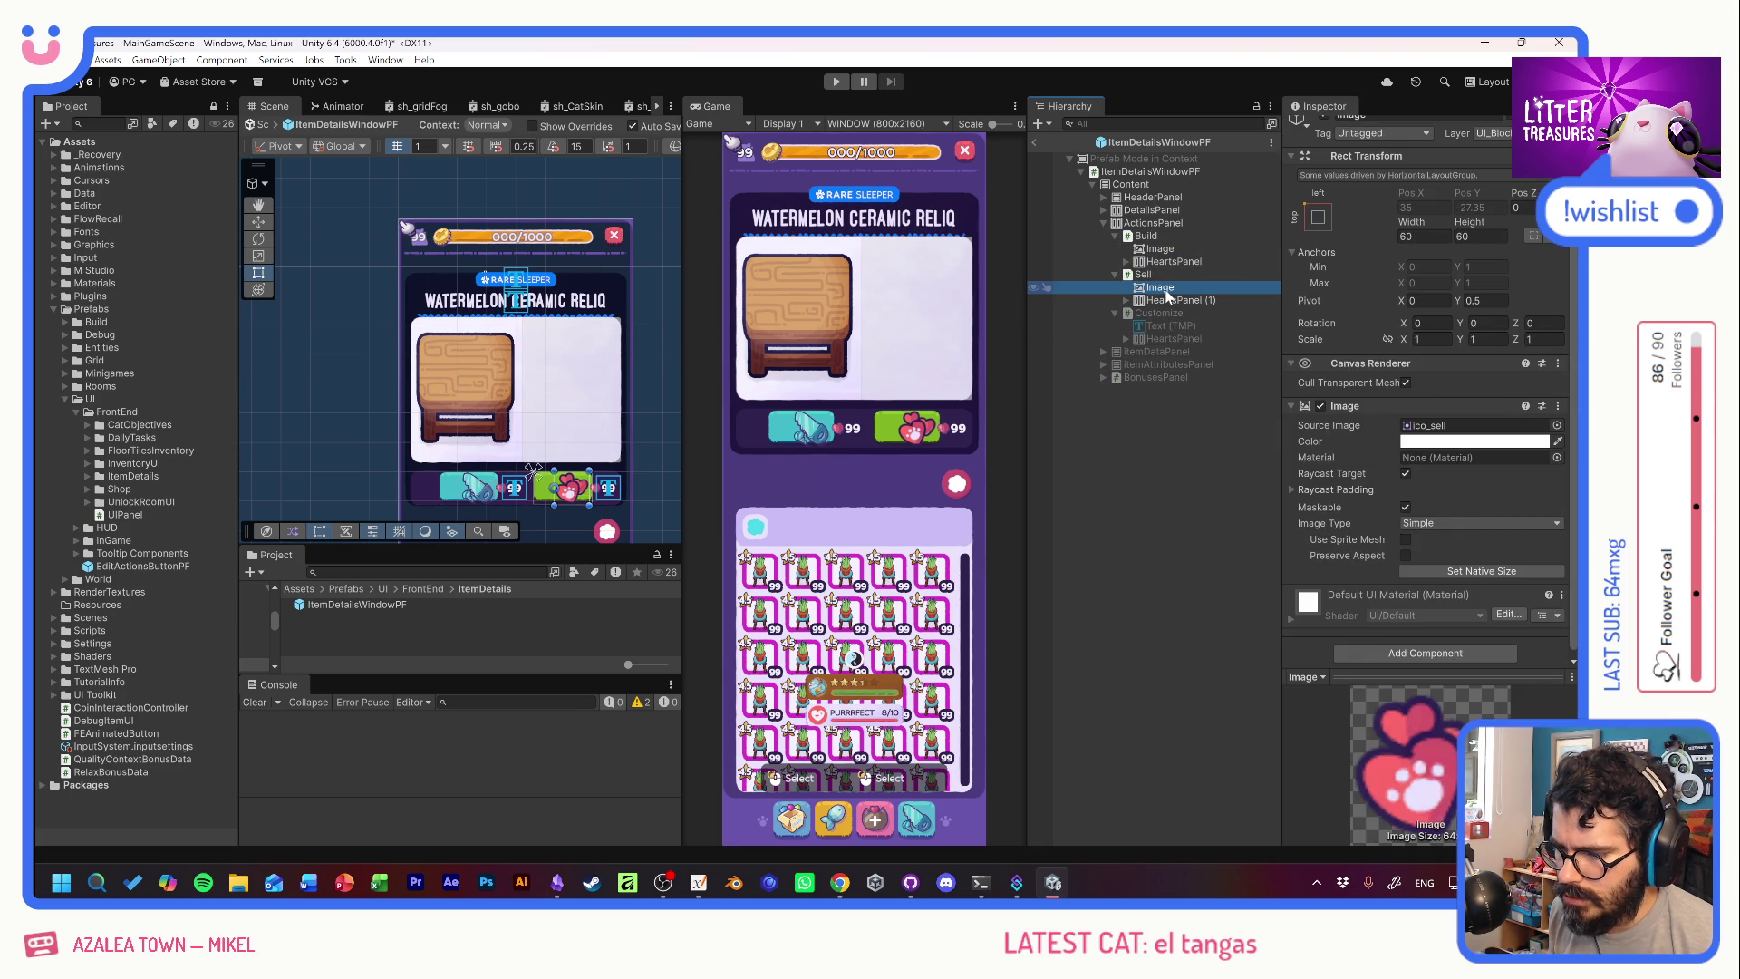
scroll(1345, 492, "down", 4)
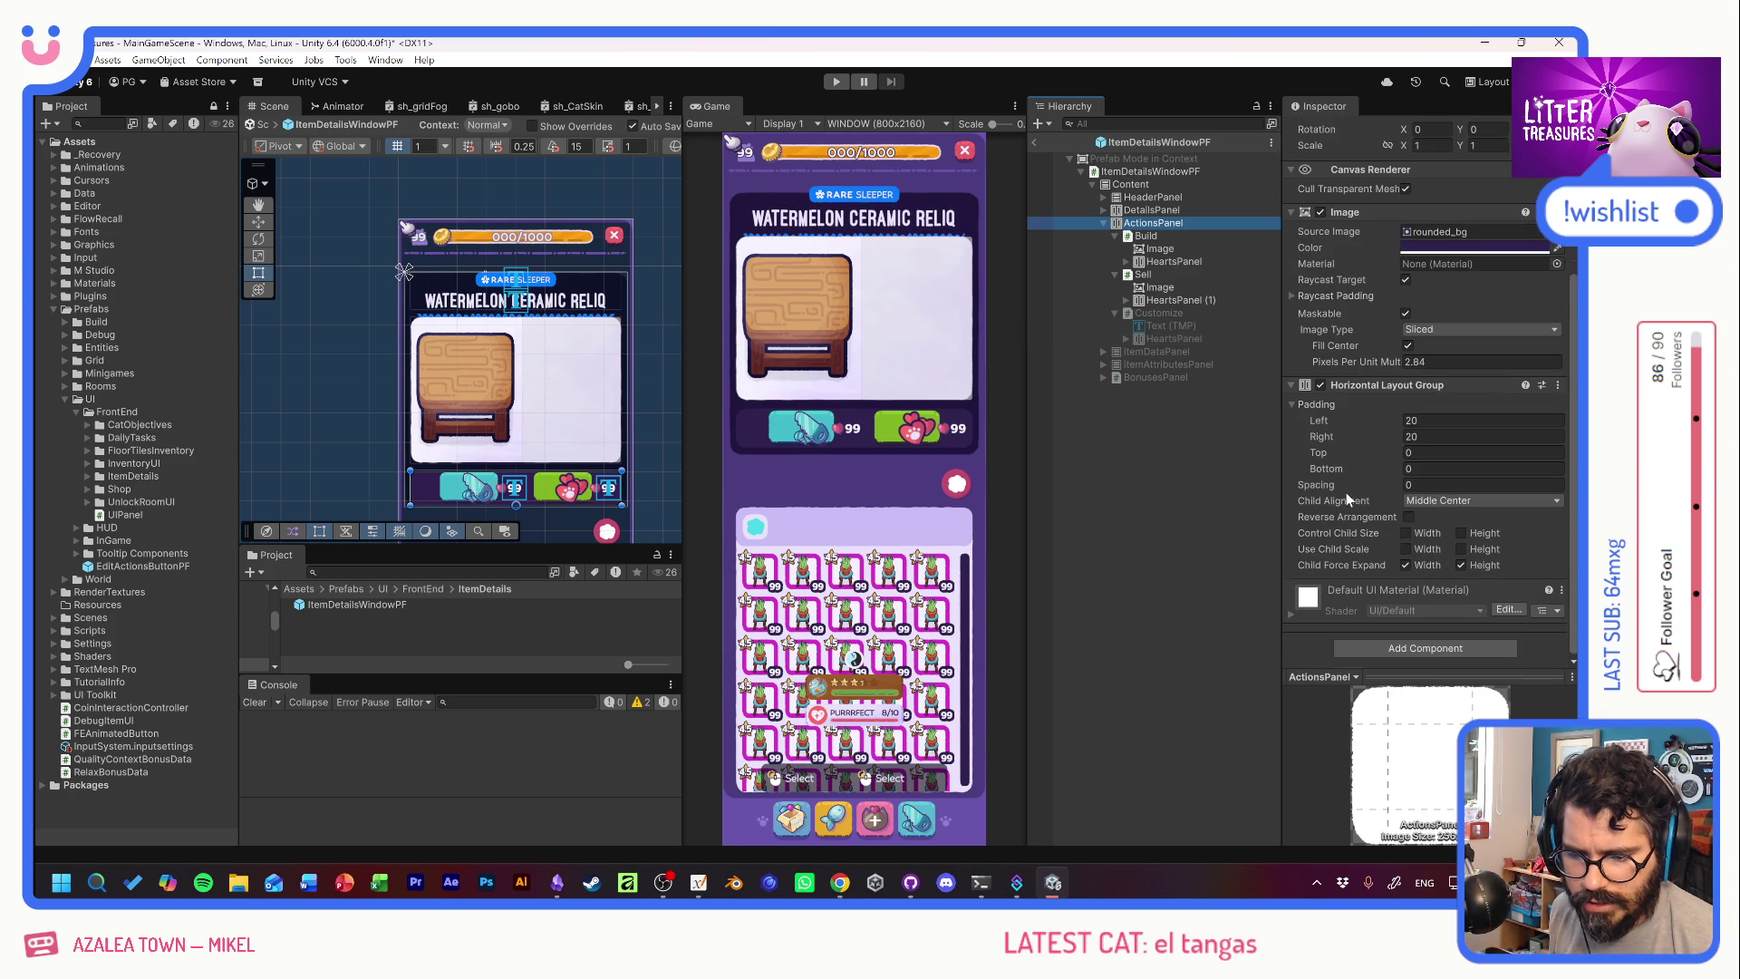
Turn off ActionsPanel's Child Force Expand Width and make Build's HeartsPanel 60 wide.
left_click(1407, 565)
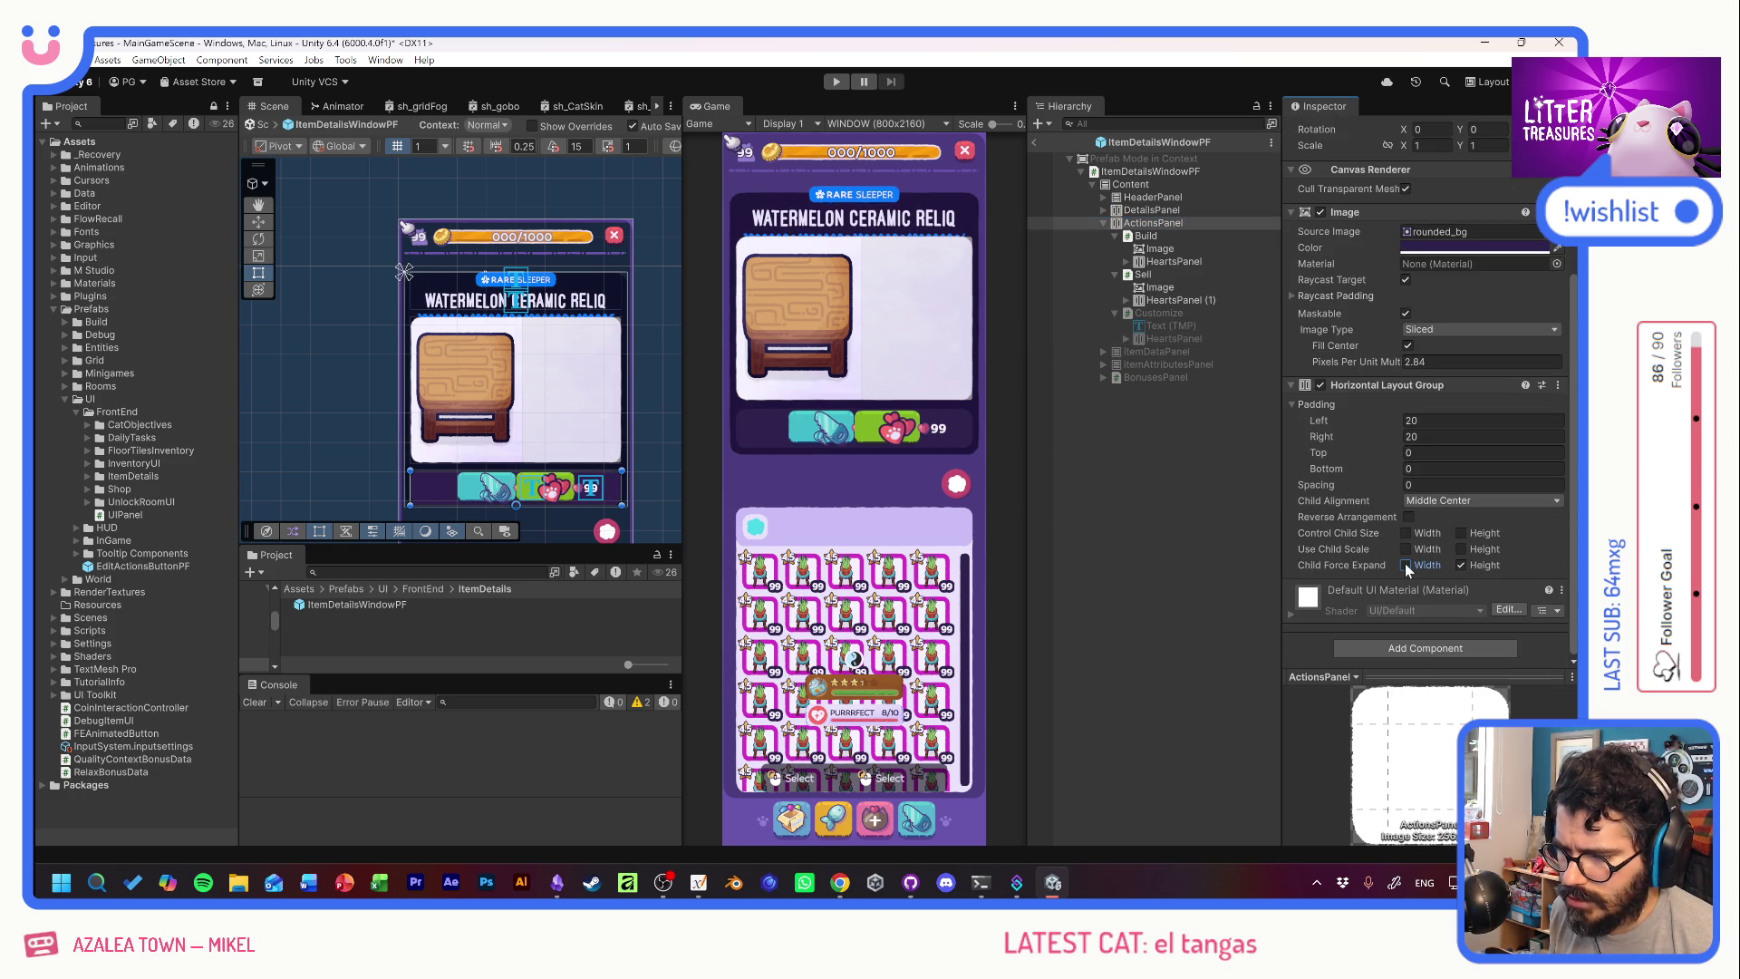
left_click(1156, 264)
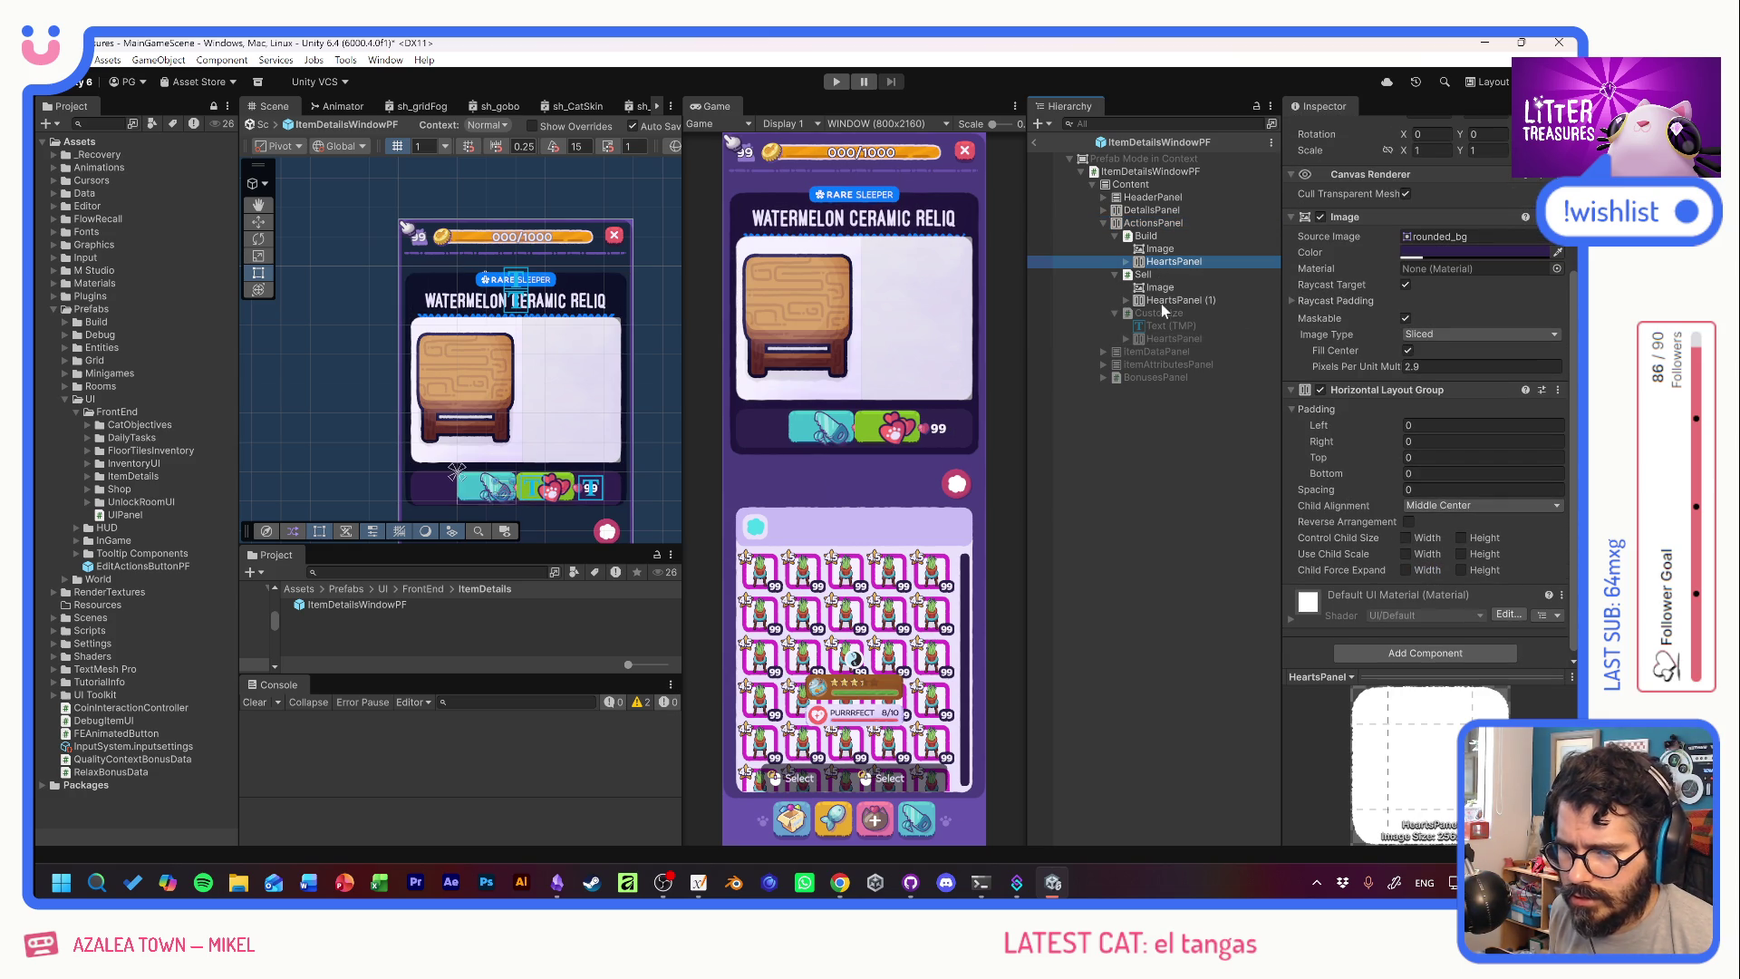
left_click(1167, 300, "ctrl")
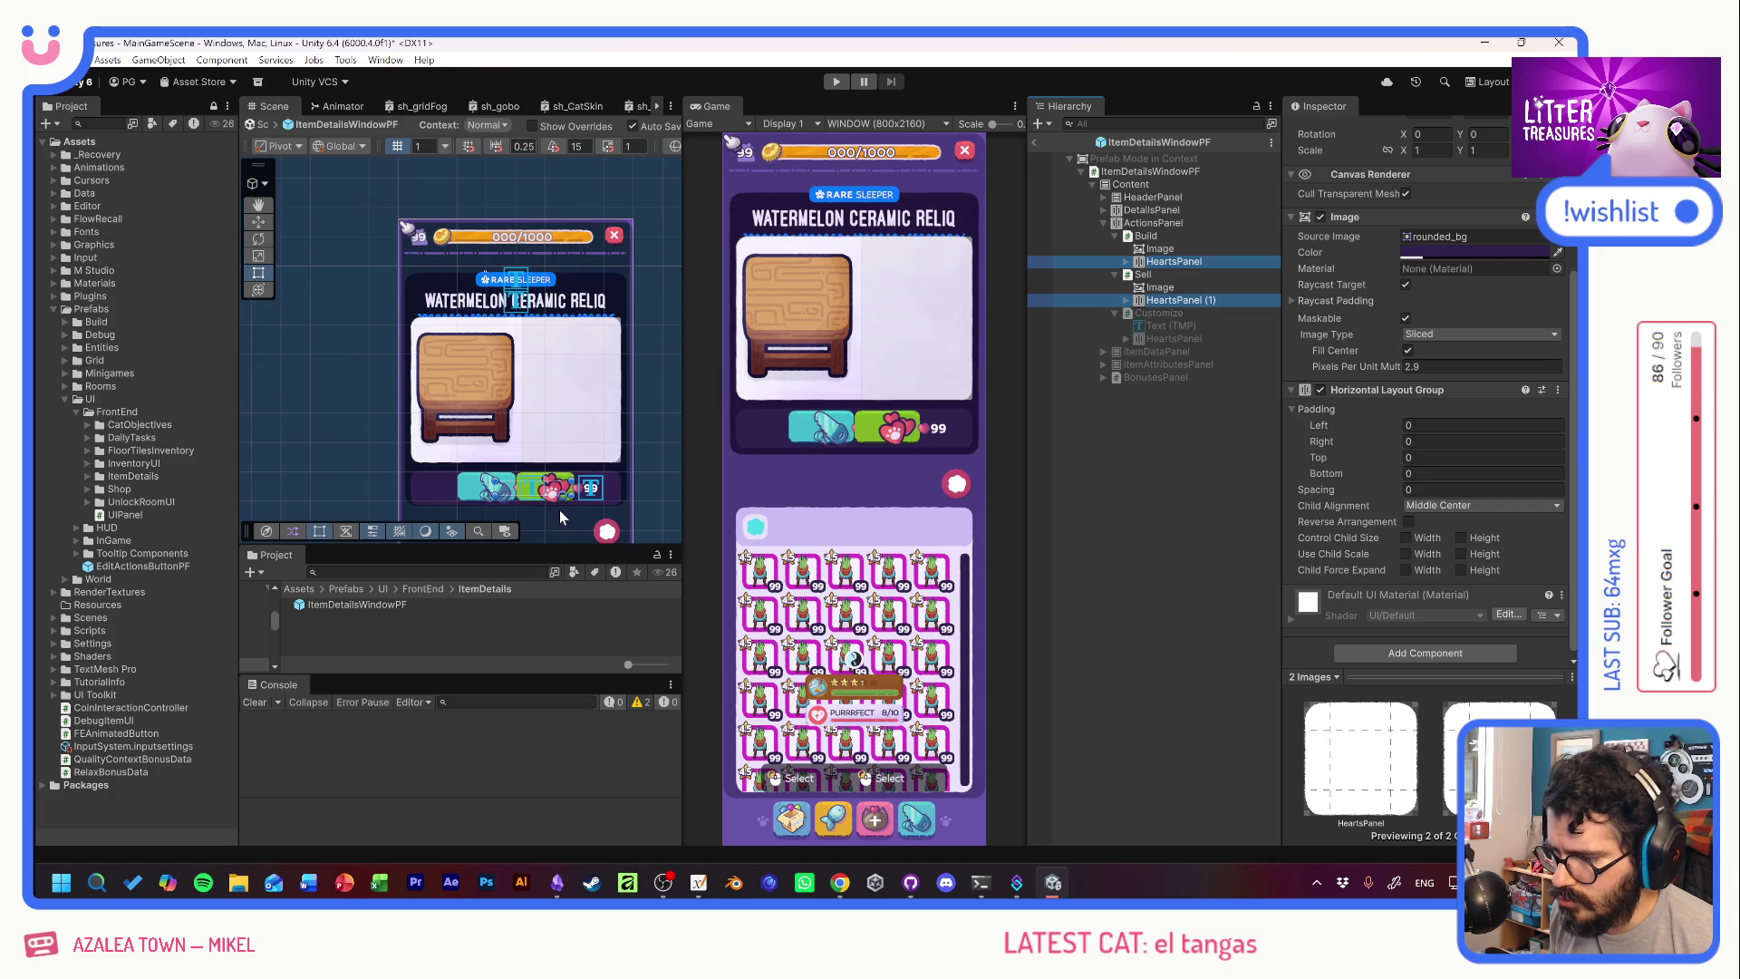
scroll(558, 509, "up", 5)
left_click(1173, 261)
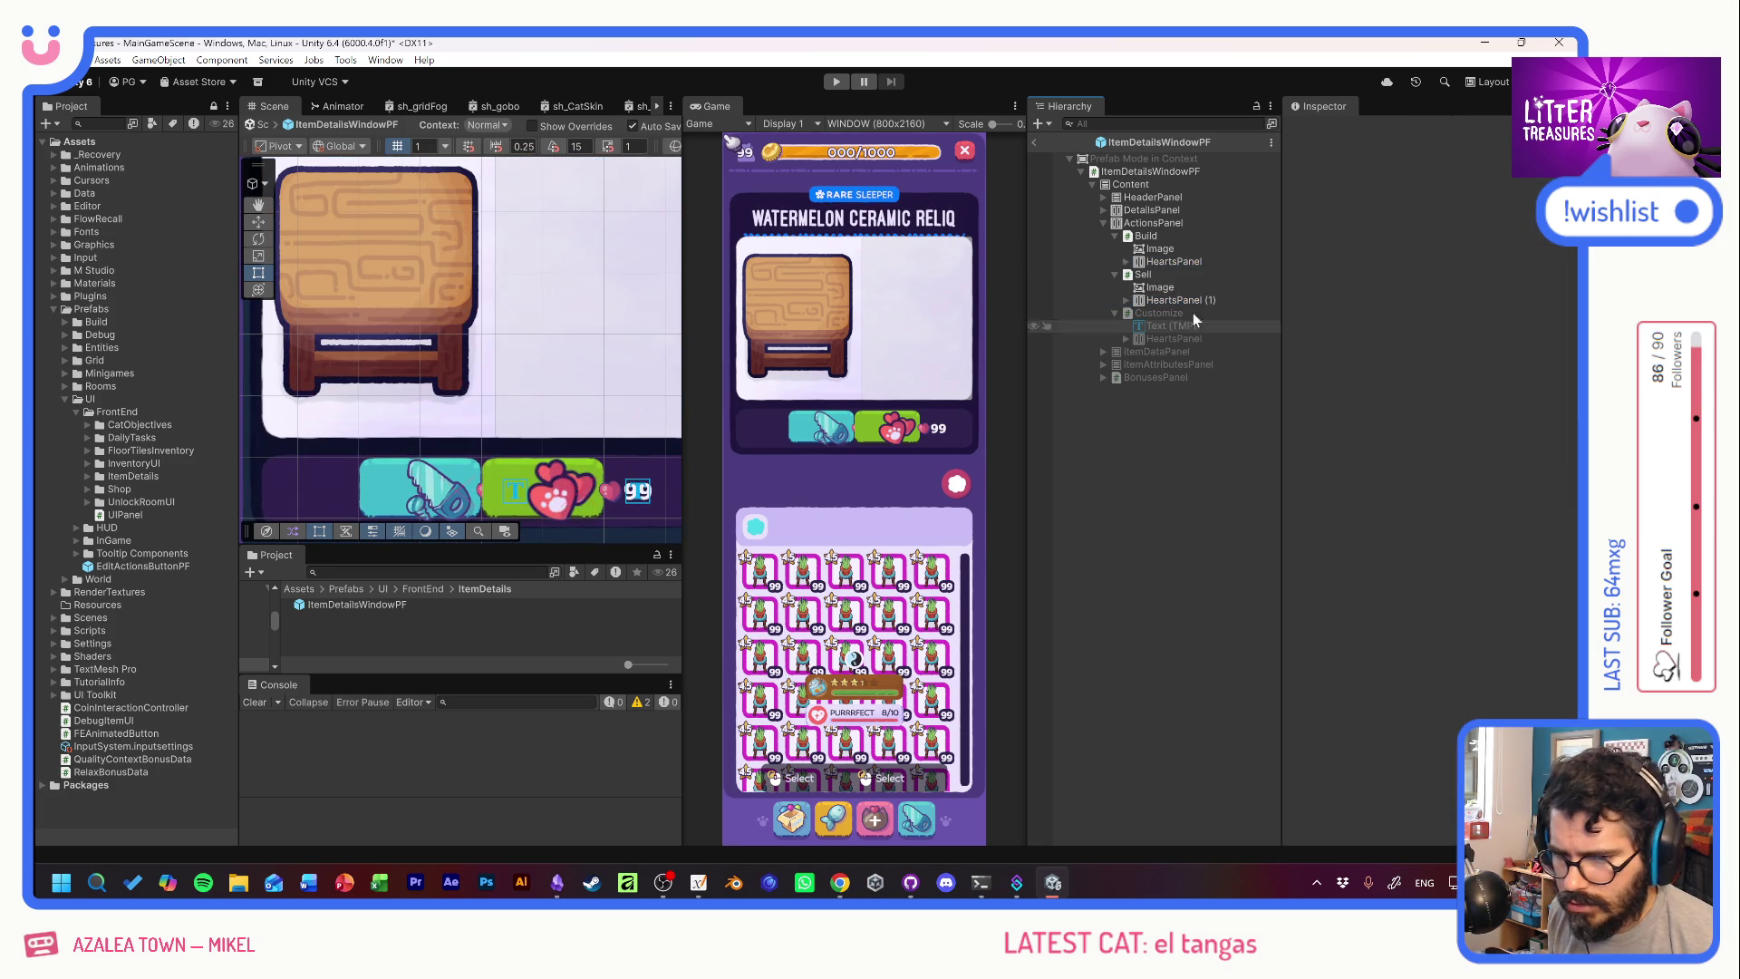
left_click(1422, 252)
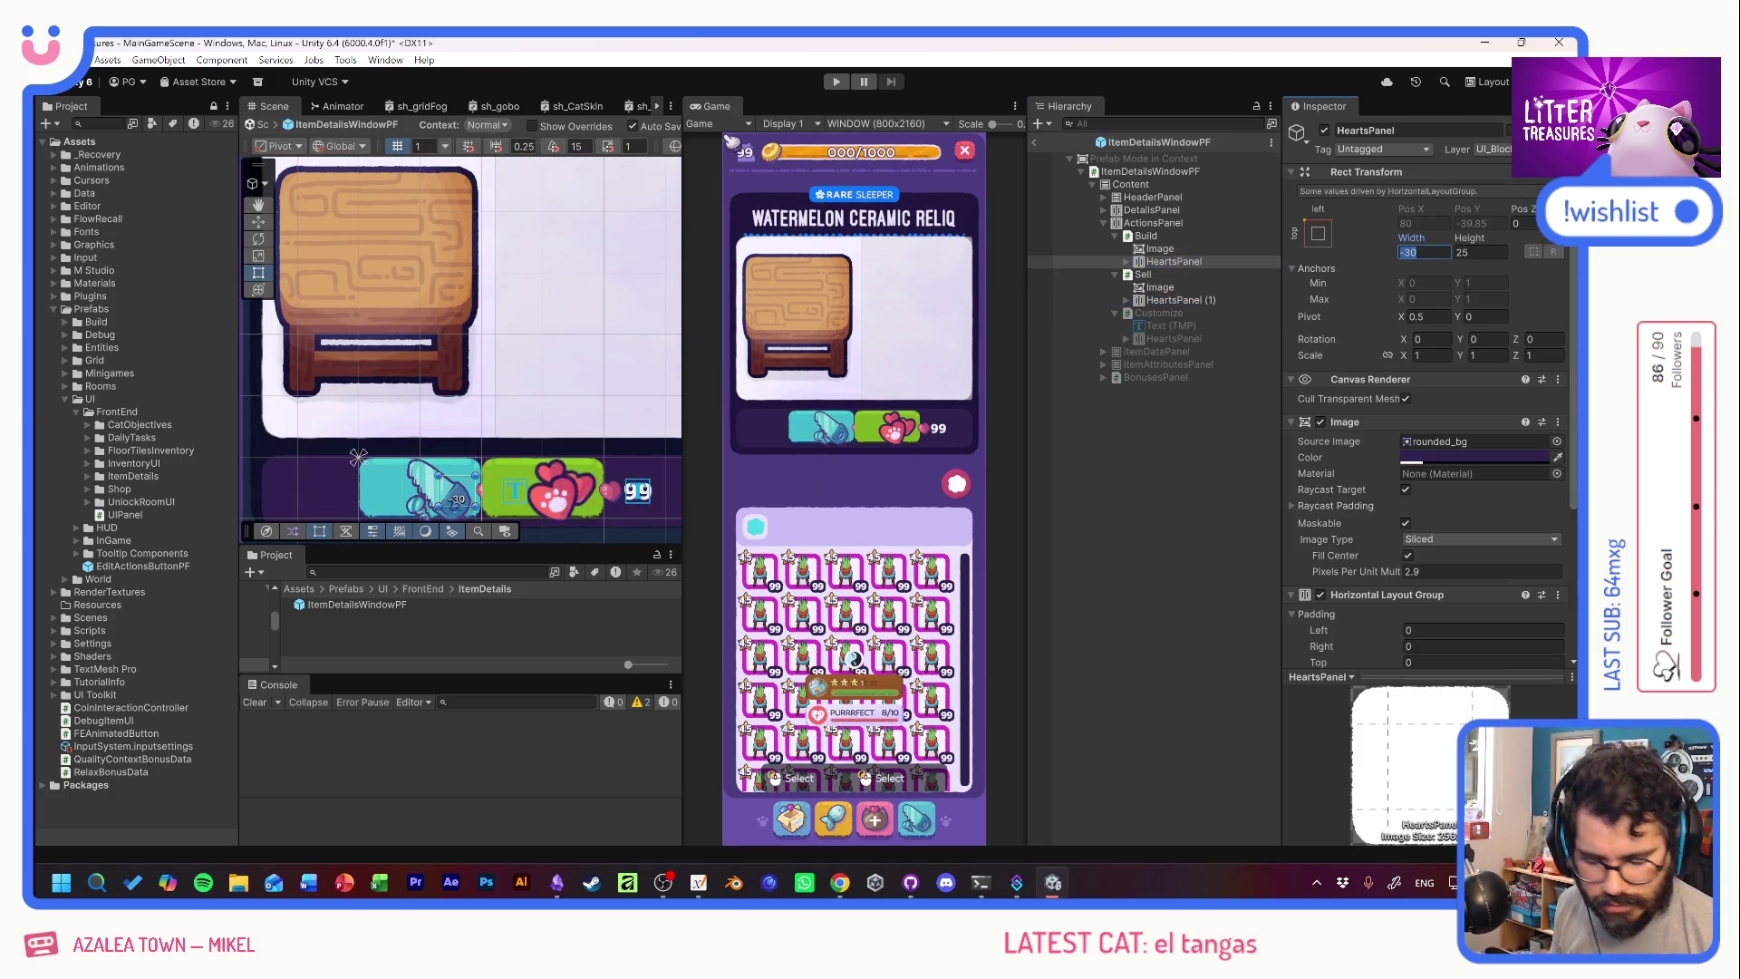
type("60")
Set HeartsPanel (1) under Sell to 60 wide.
left_click(1227, 295)
left_click(1422, 253)
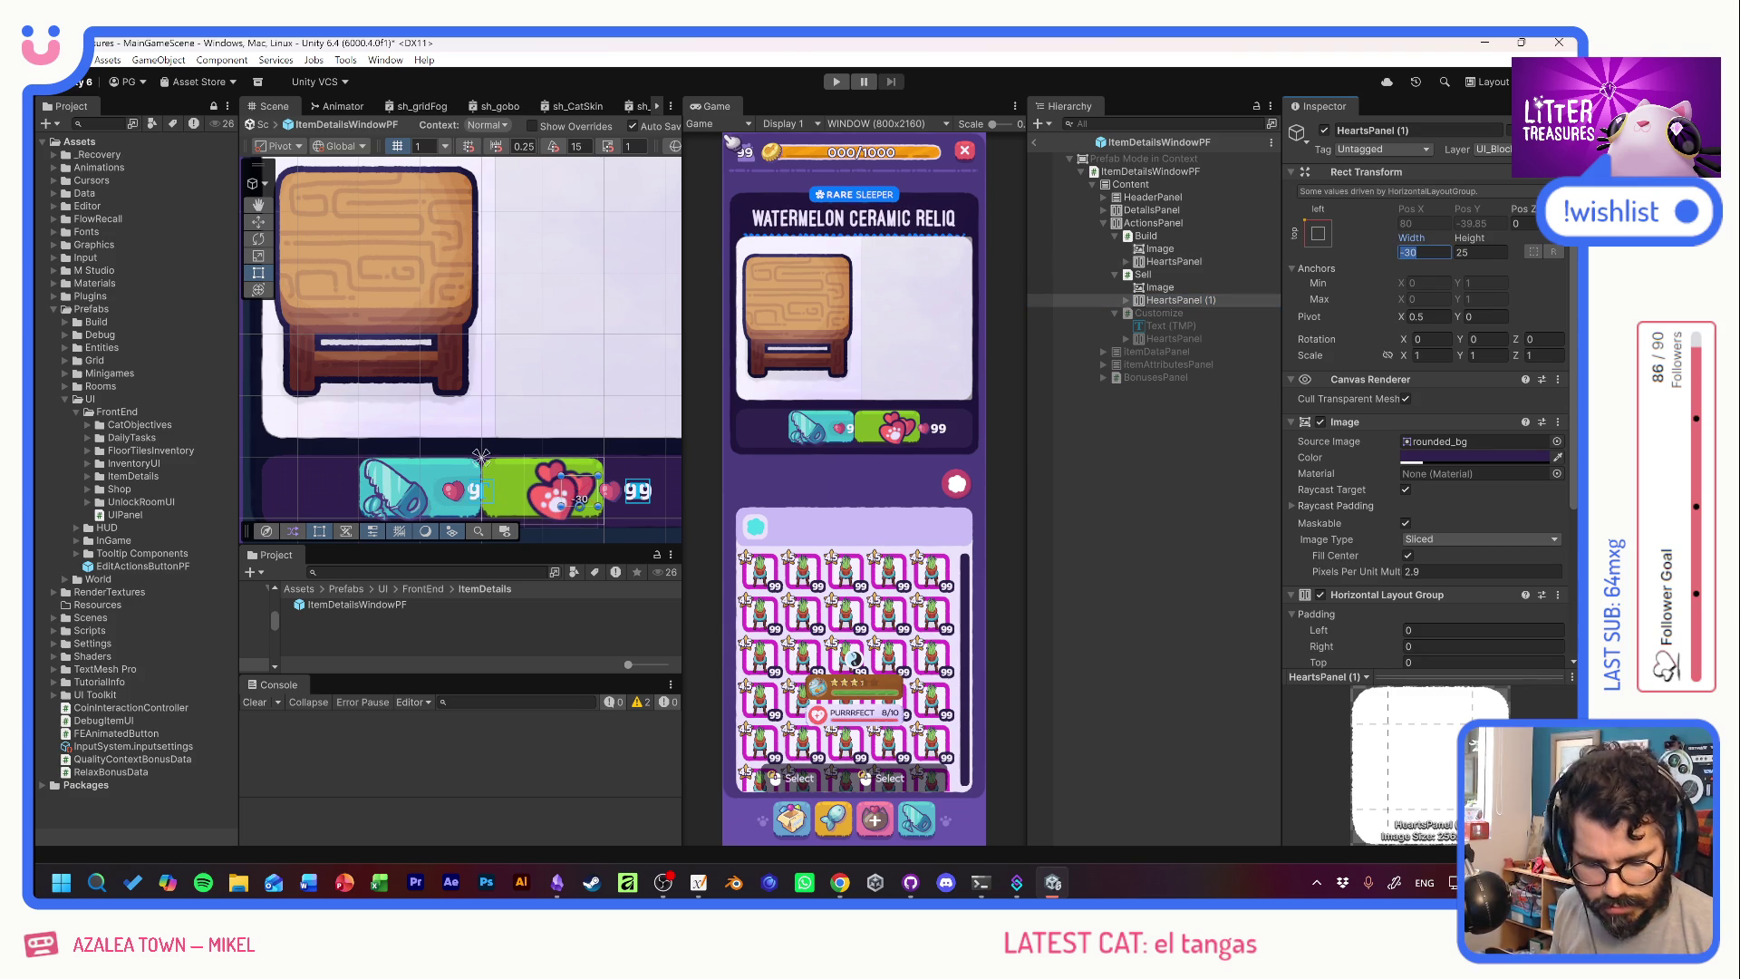
type("60")
left_click(1240, 470)
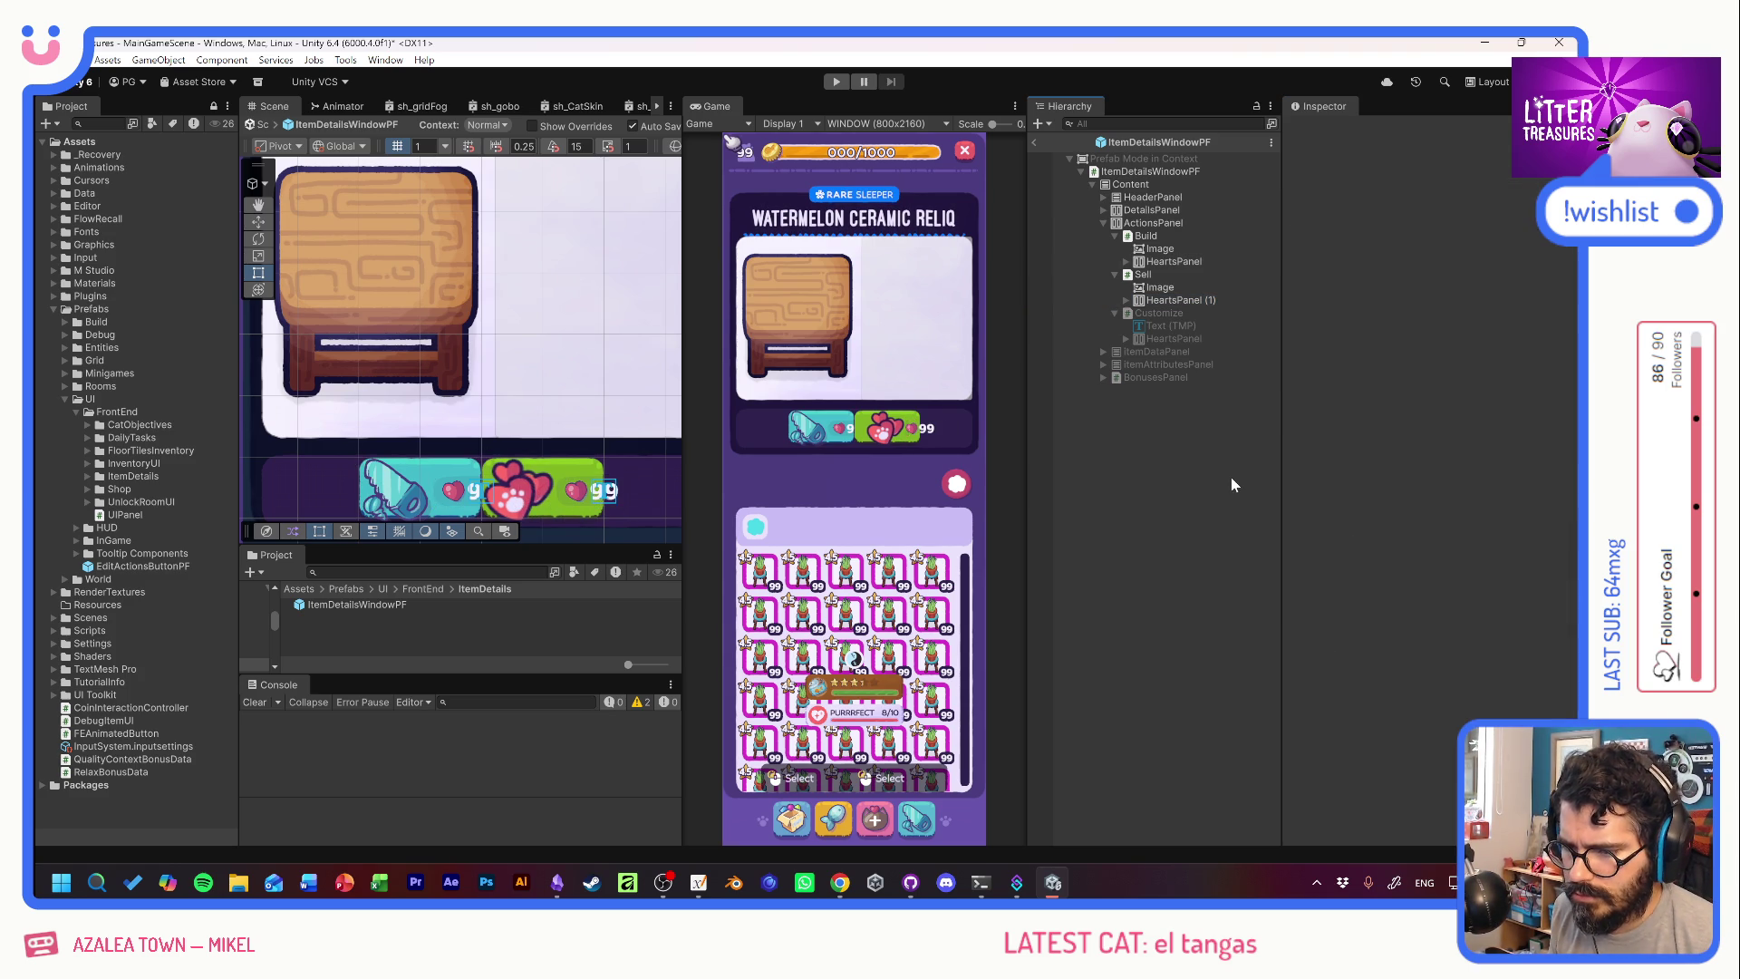
left_click(1149, 236)
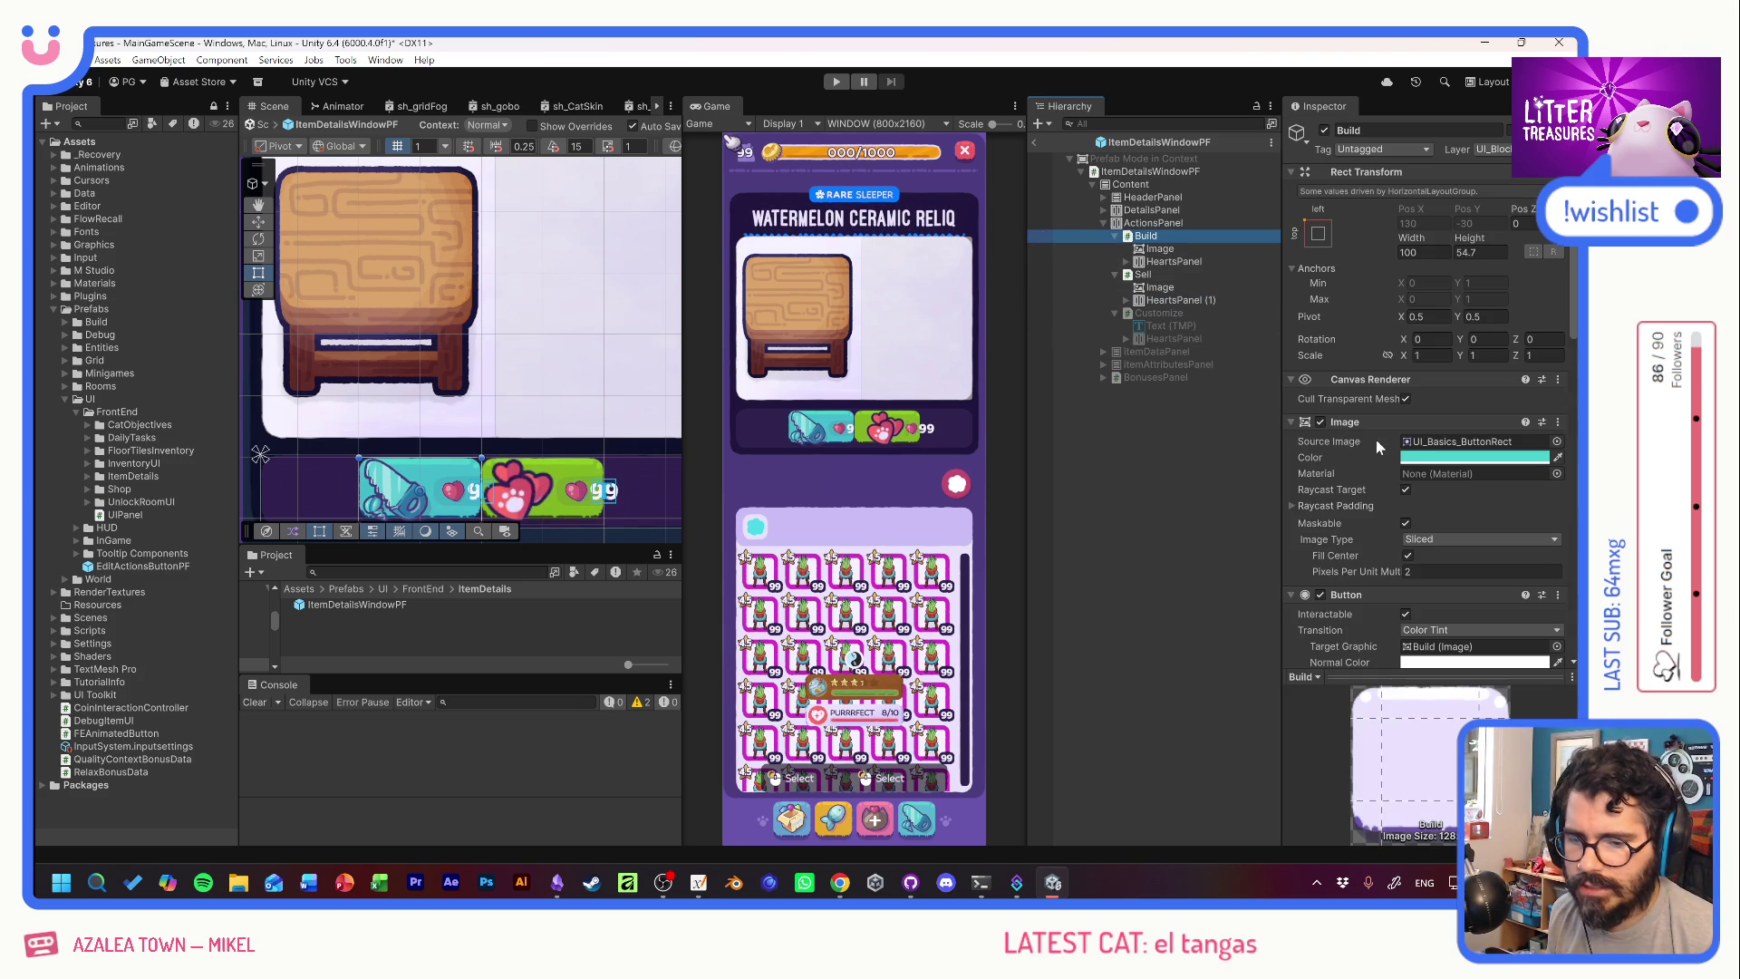
Change the Sell button's Image colour from green to orange.
left_click(1160, 273)
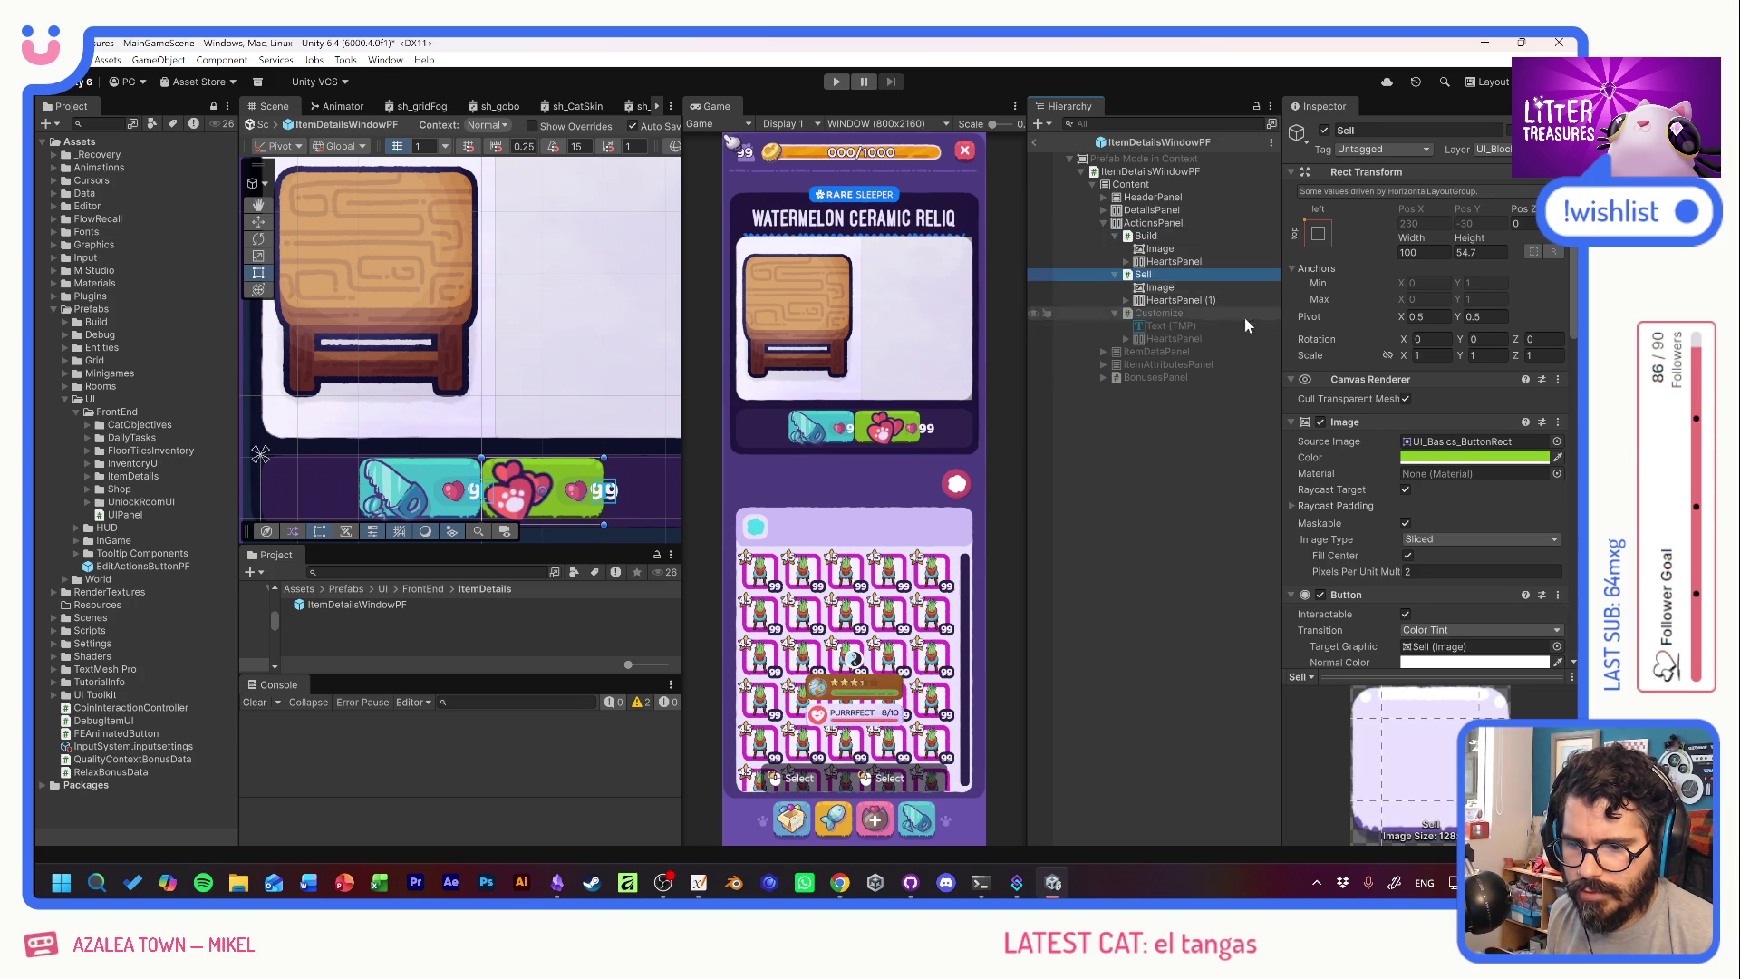
left_click(1474, 456)
left_click(1546, 534)
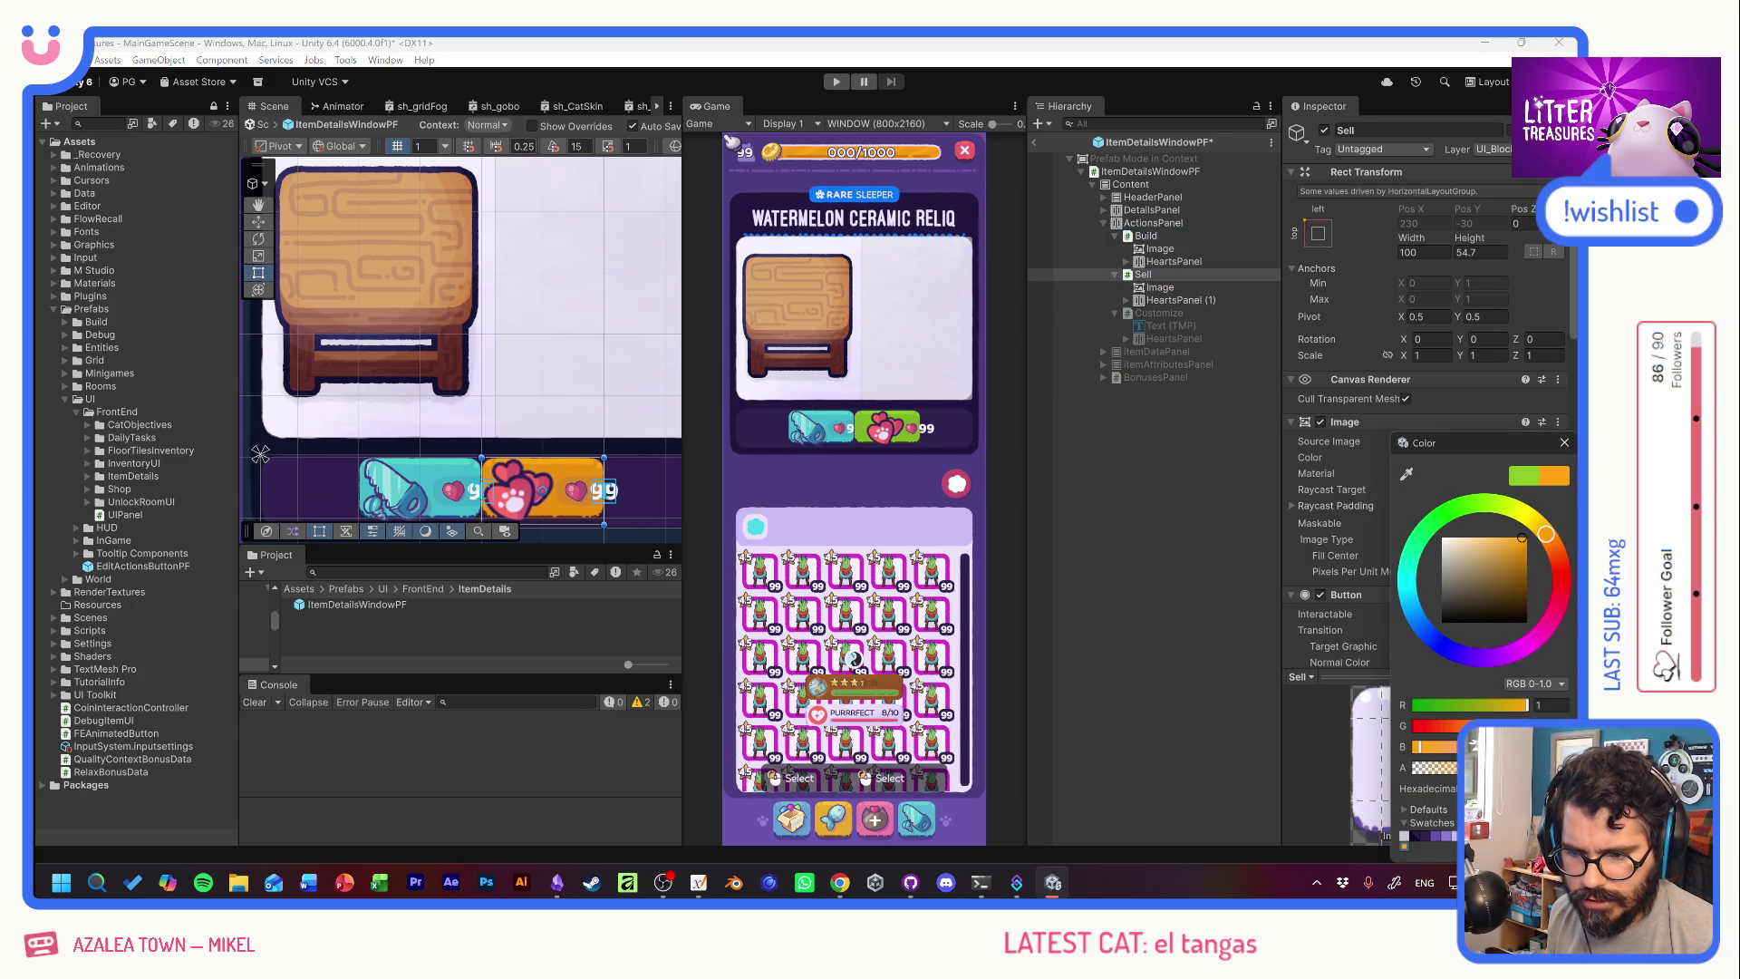
left_click(1564, 444)
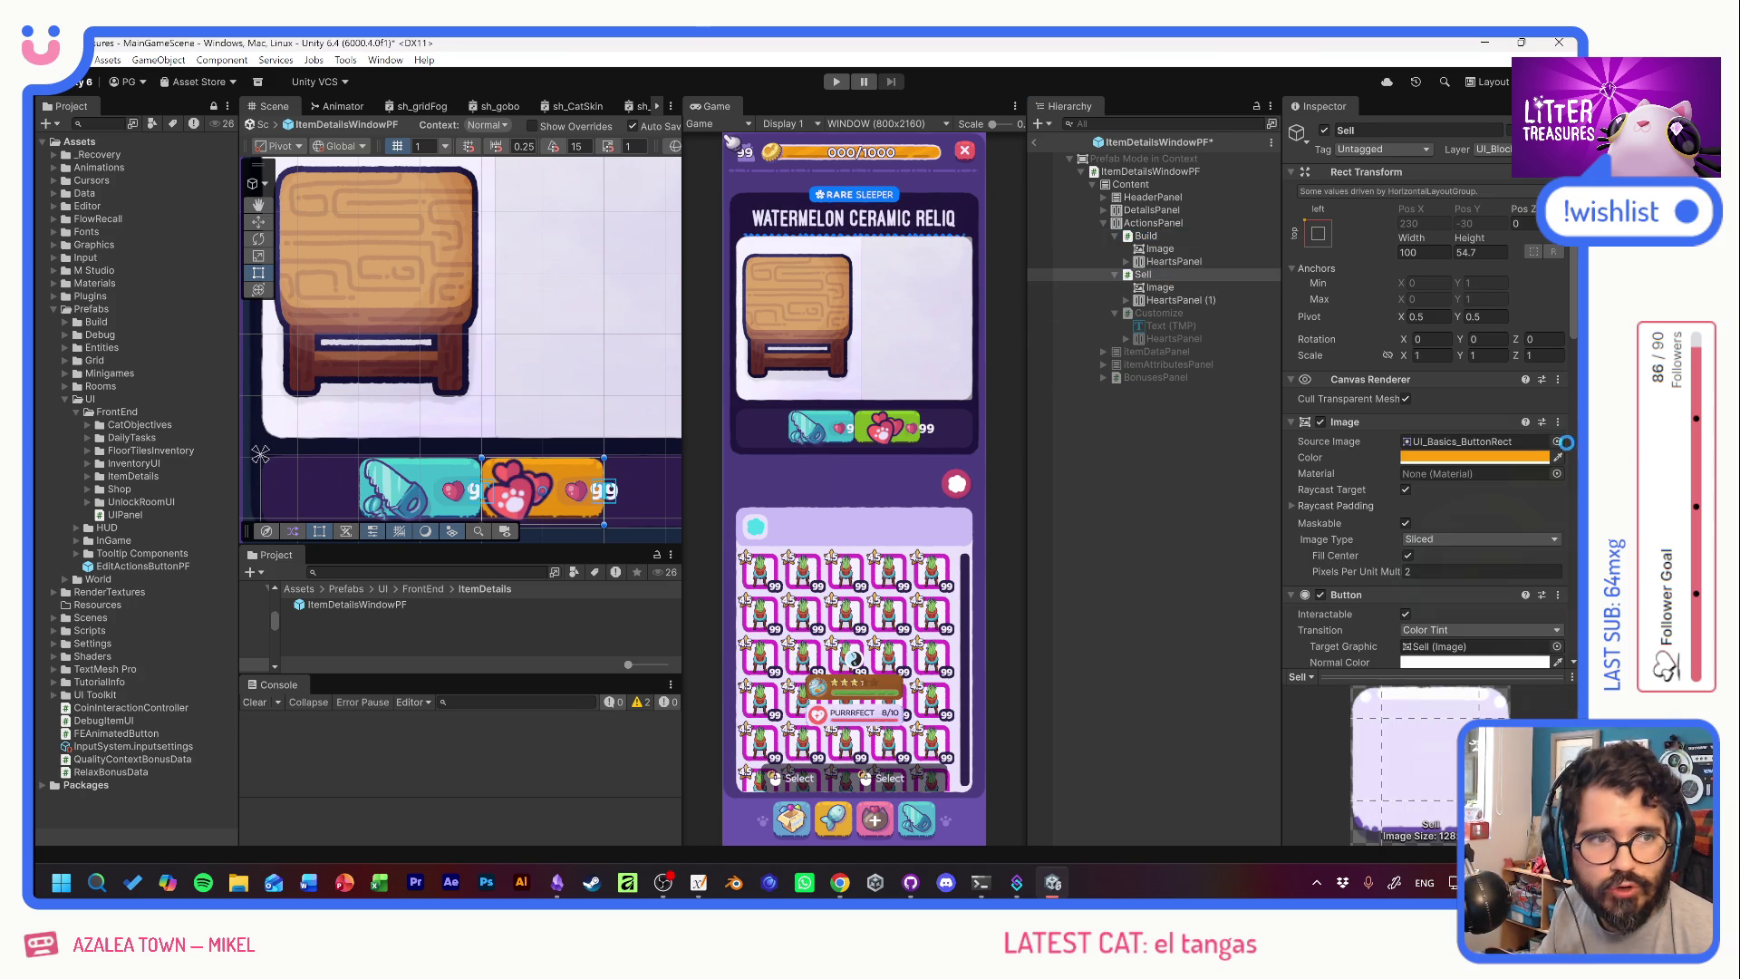
left_click(1113, 429)
left_click(1161, 249)
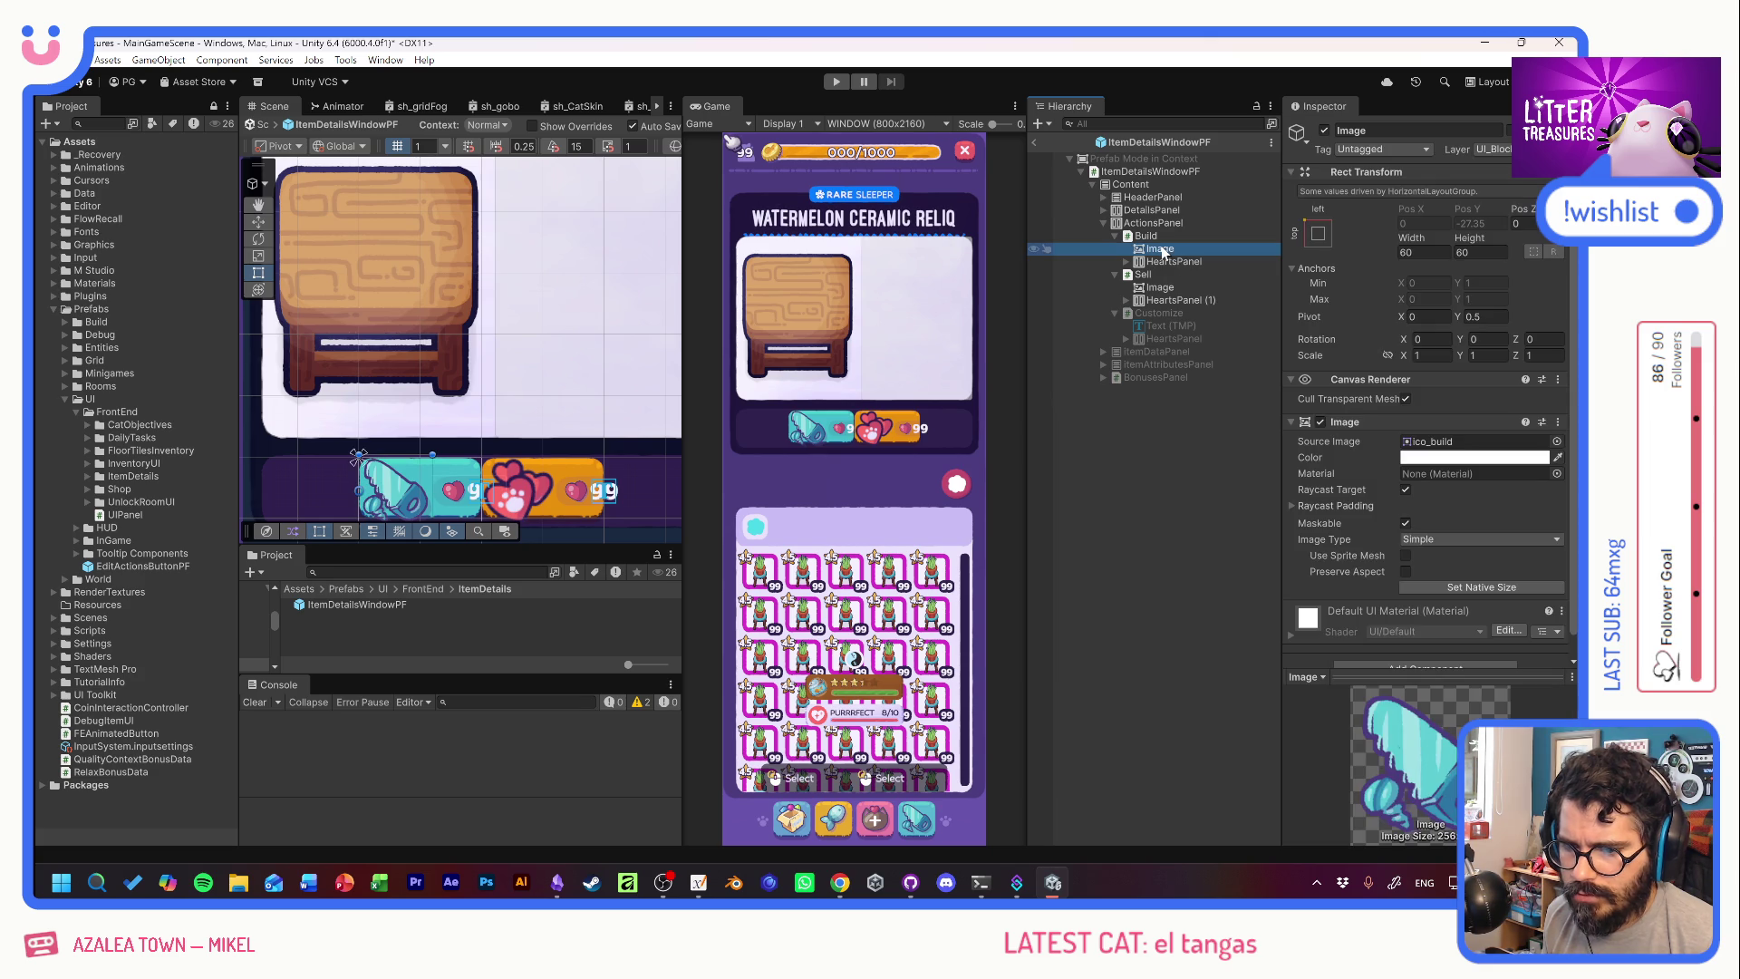
Browse the sprite list for the Build icon and close it without changes.
left_click(1555, 441)
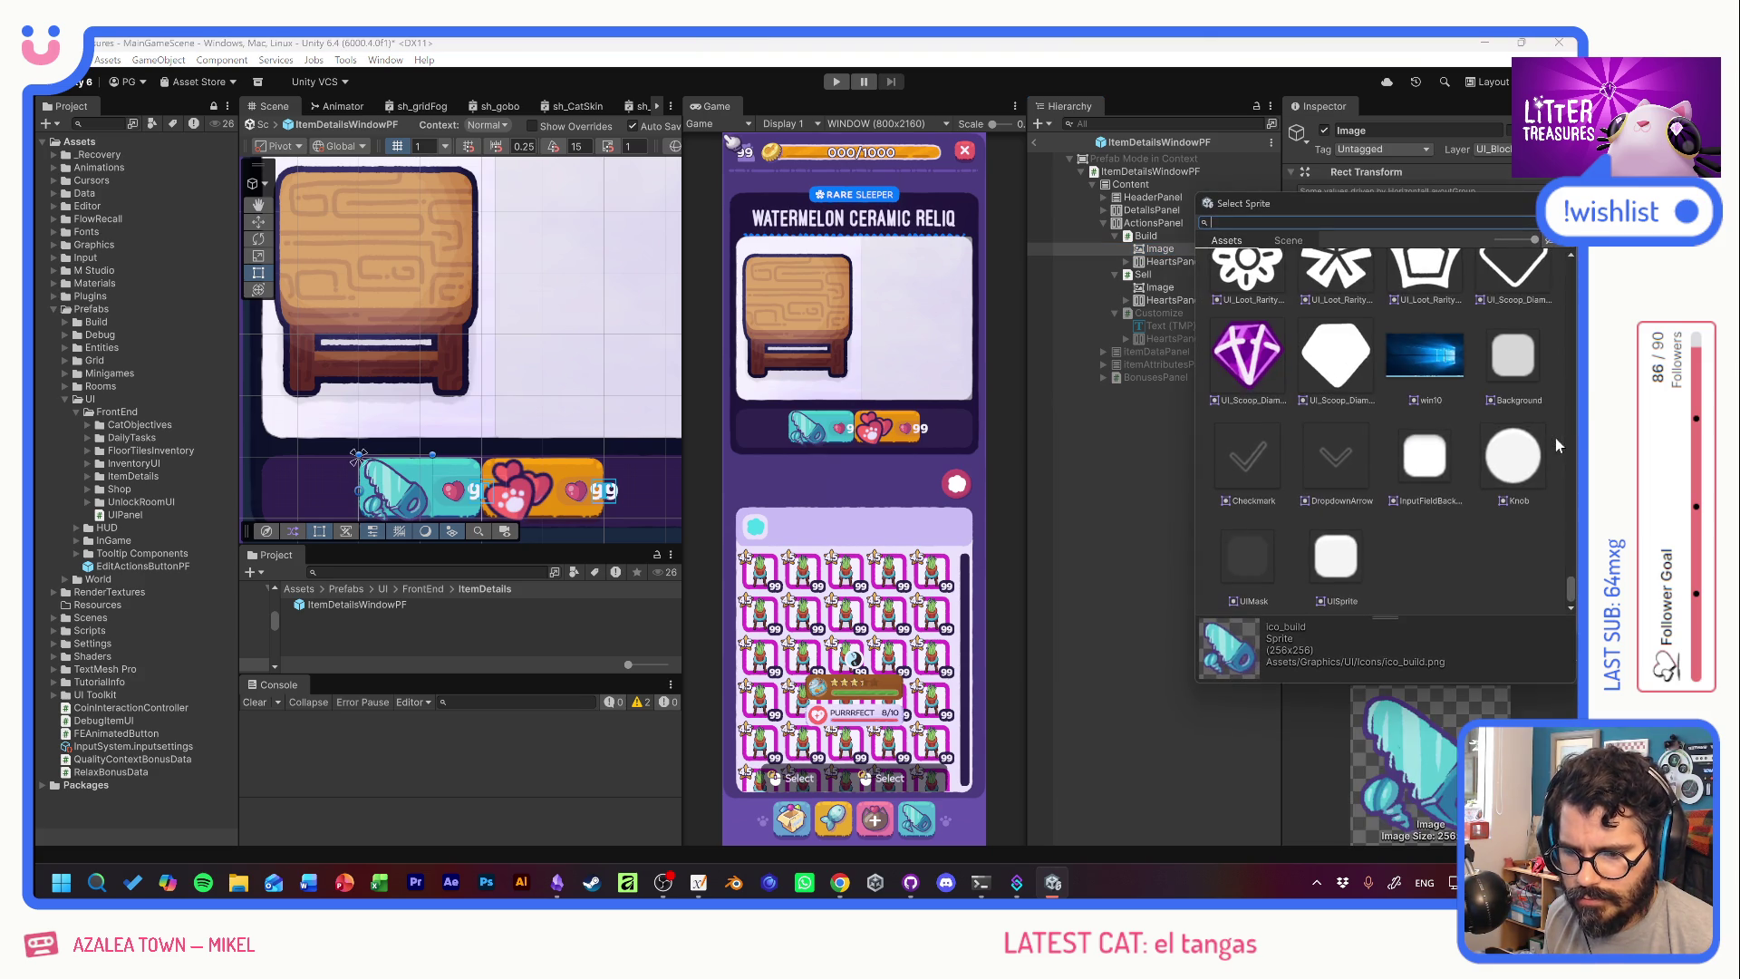
scroll(1496, 509, "up", 5)
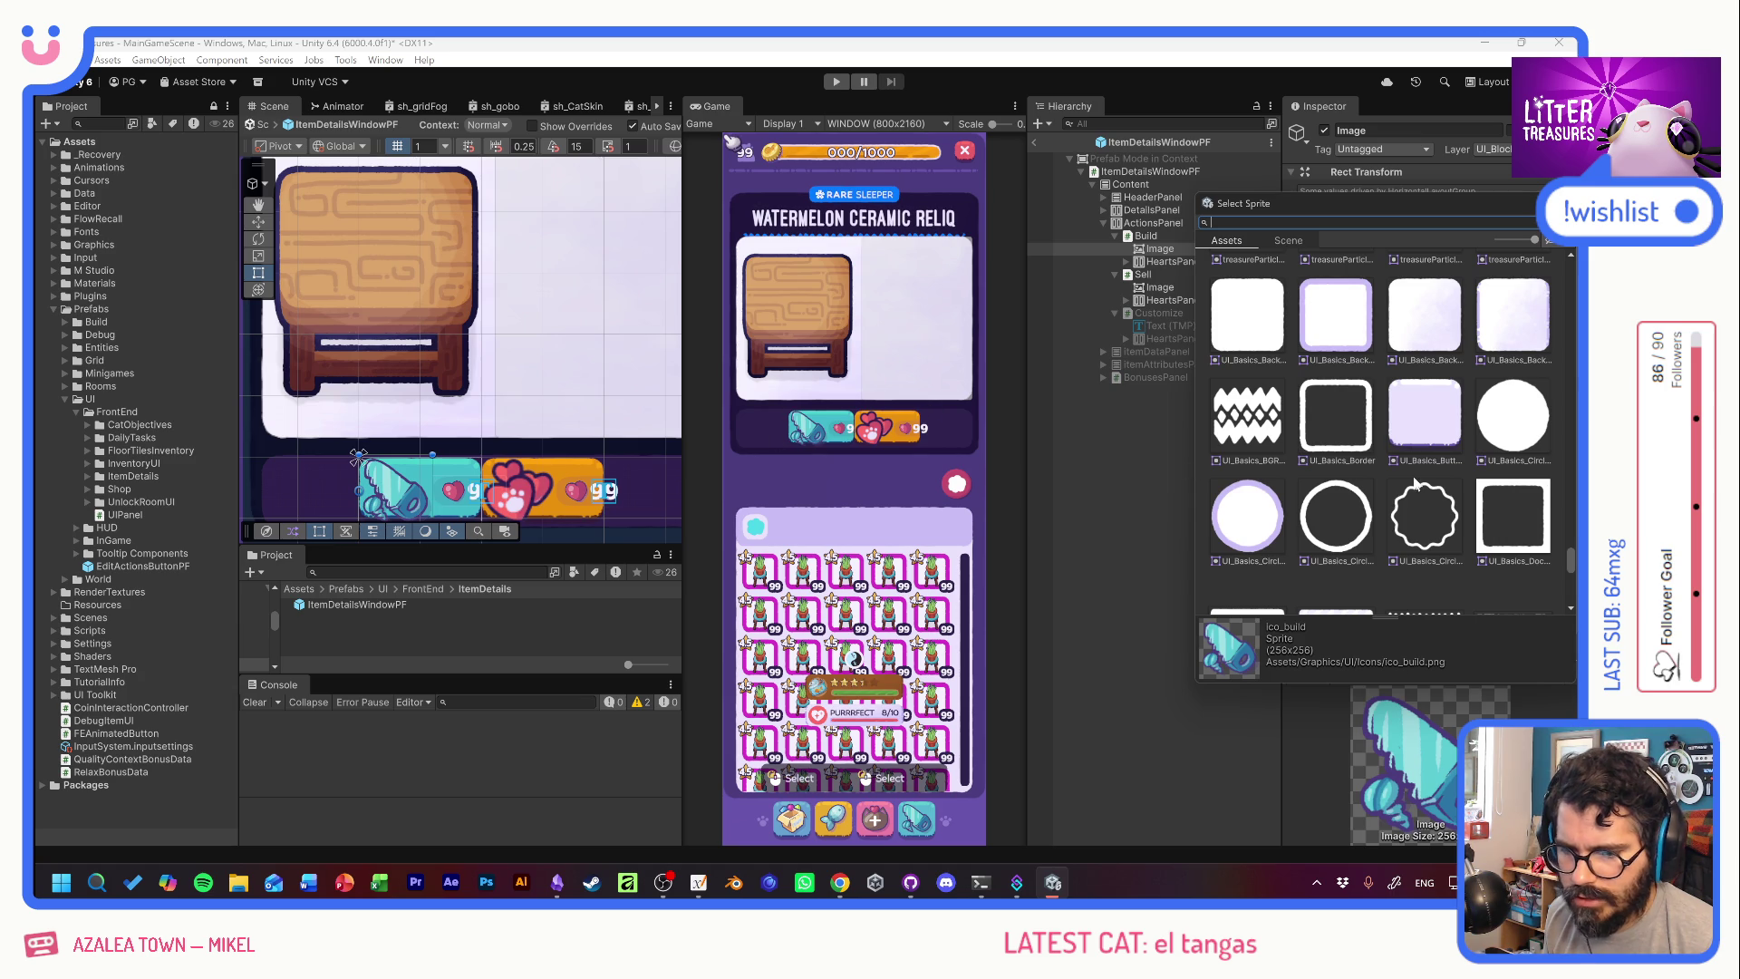
scroll(1495, 504, "up", 3)
scroll(1482, 471, "up", 3)
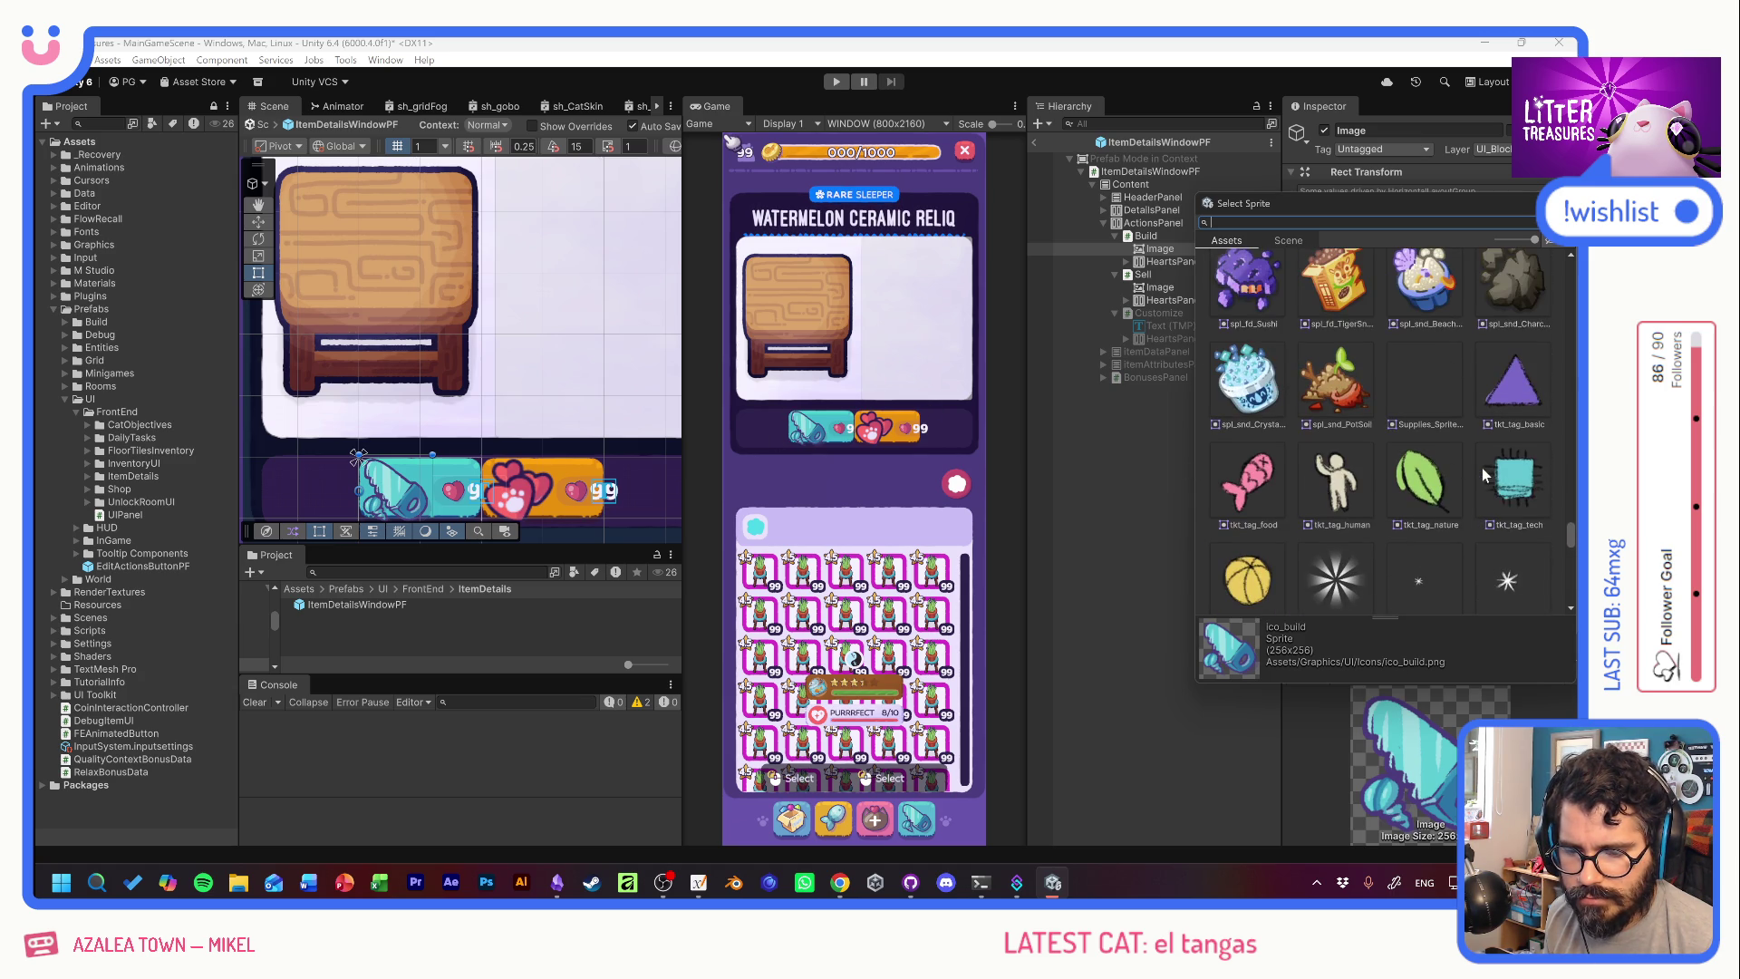
scroll(1464, 455, "up", 2)
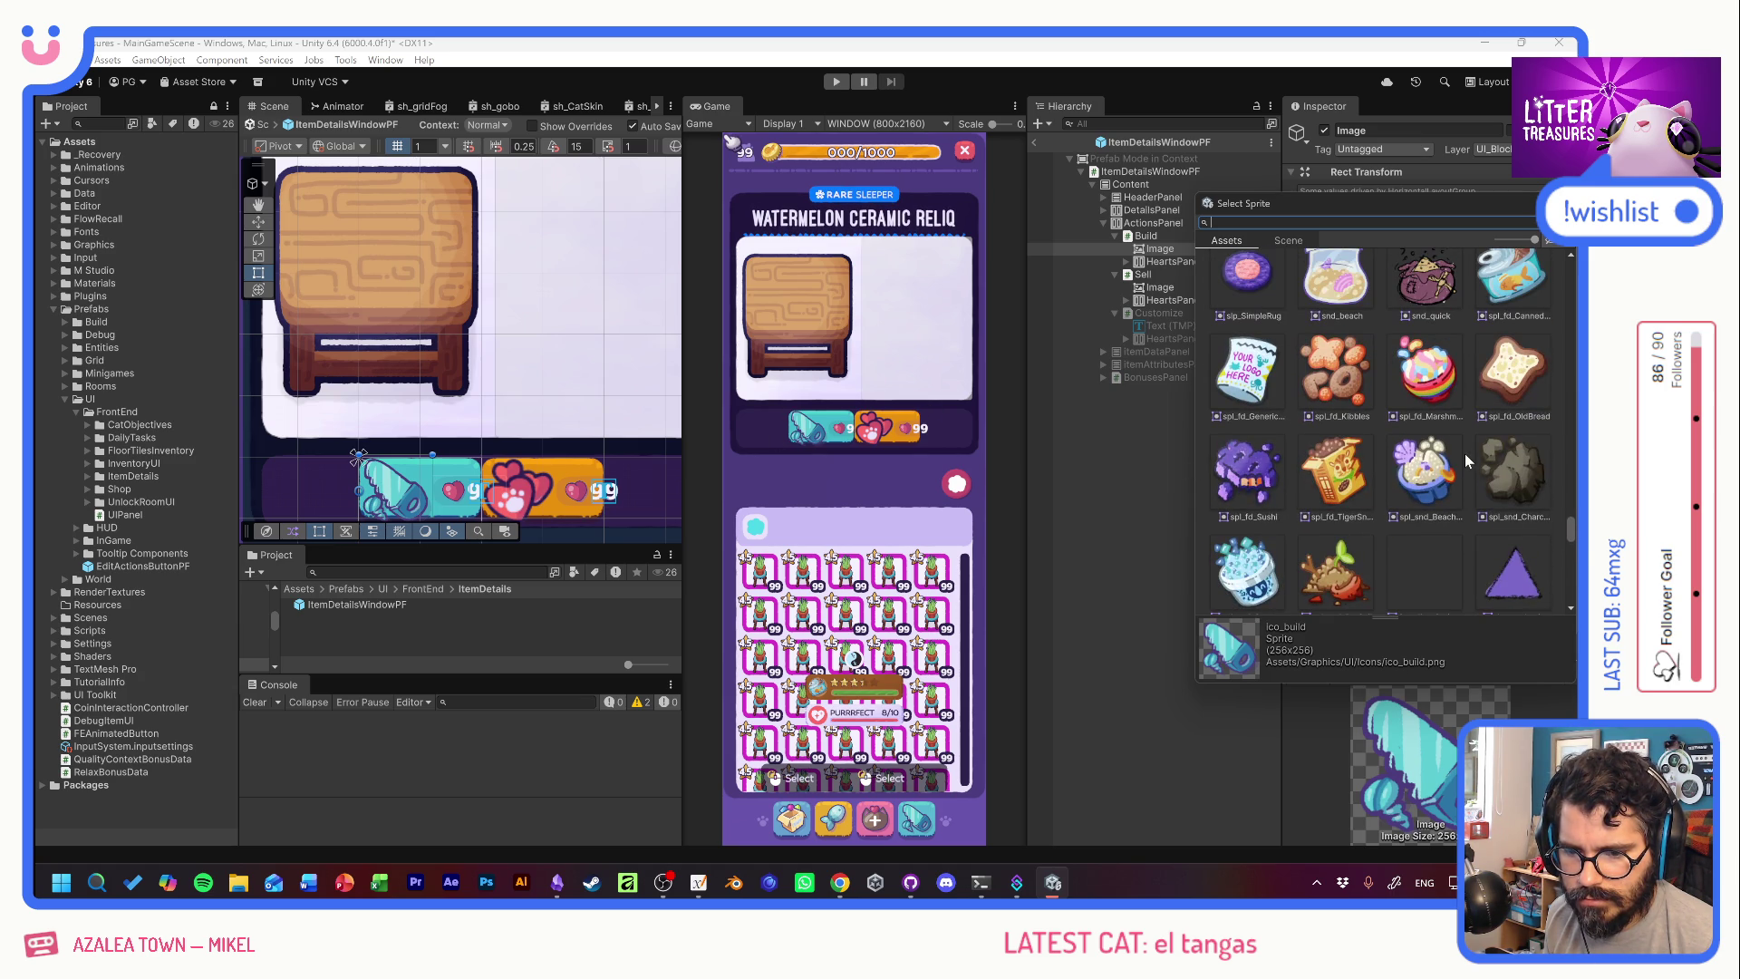
scroll(1464, 453, "up", 5)
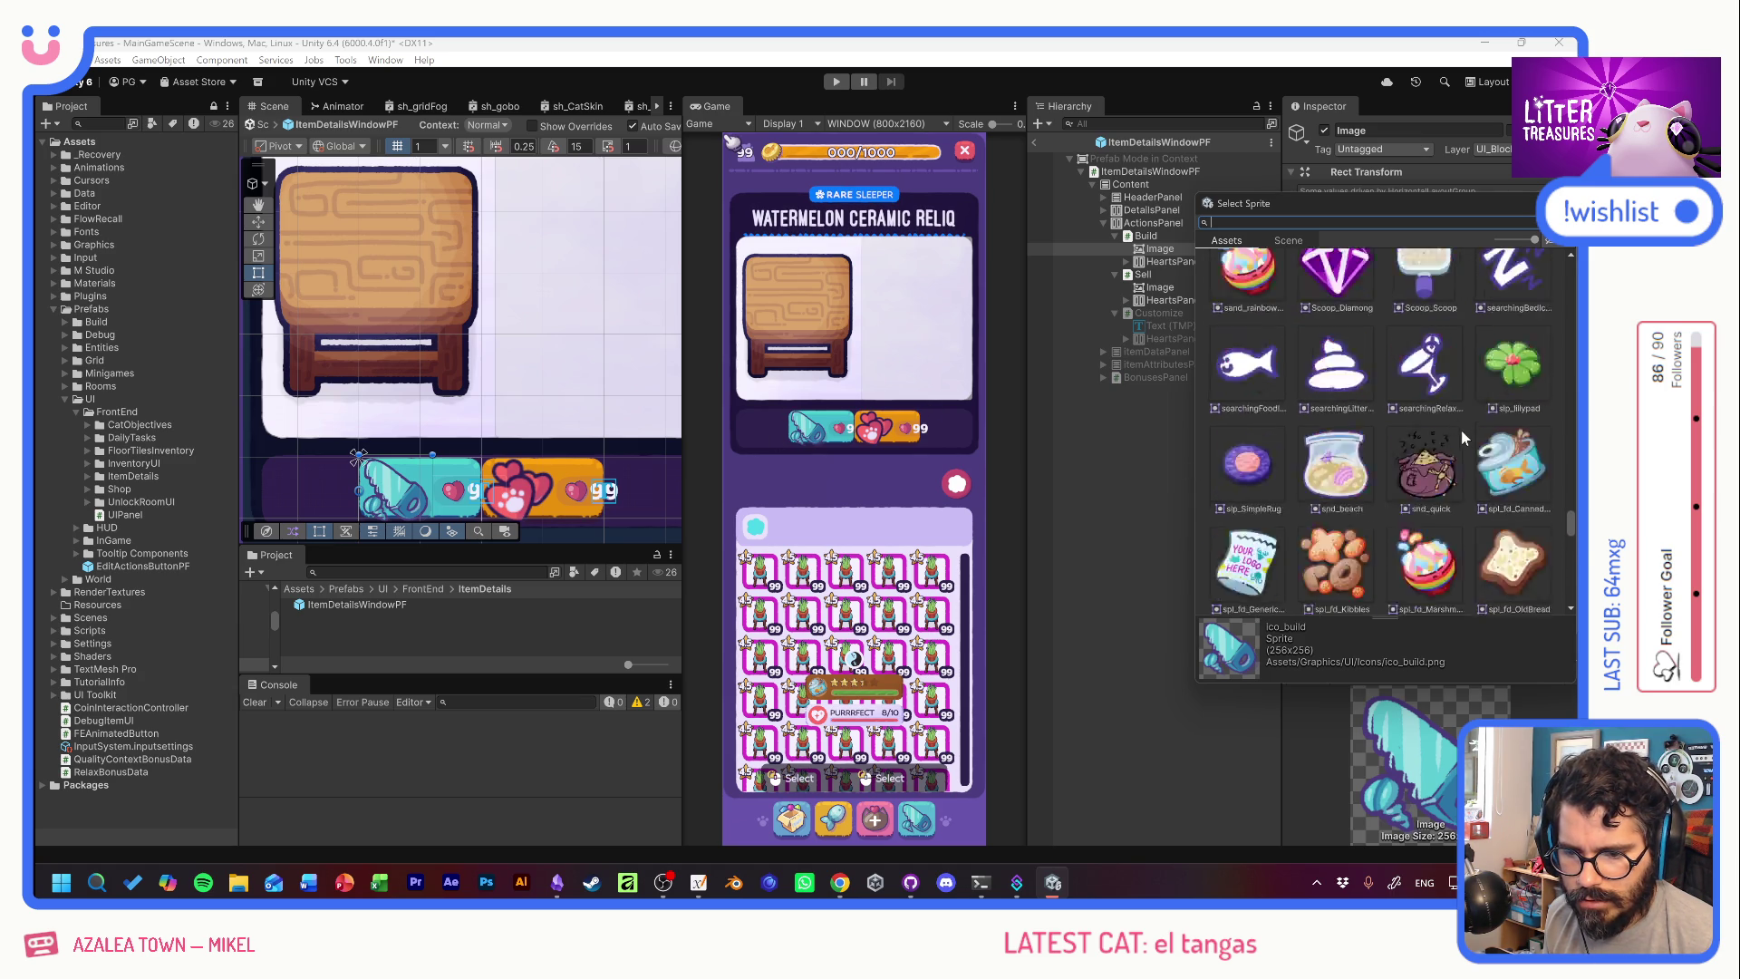
scroll(1473, 441, "up", 5)
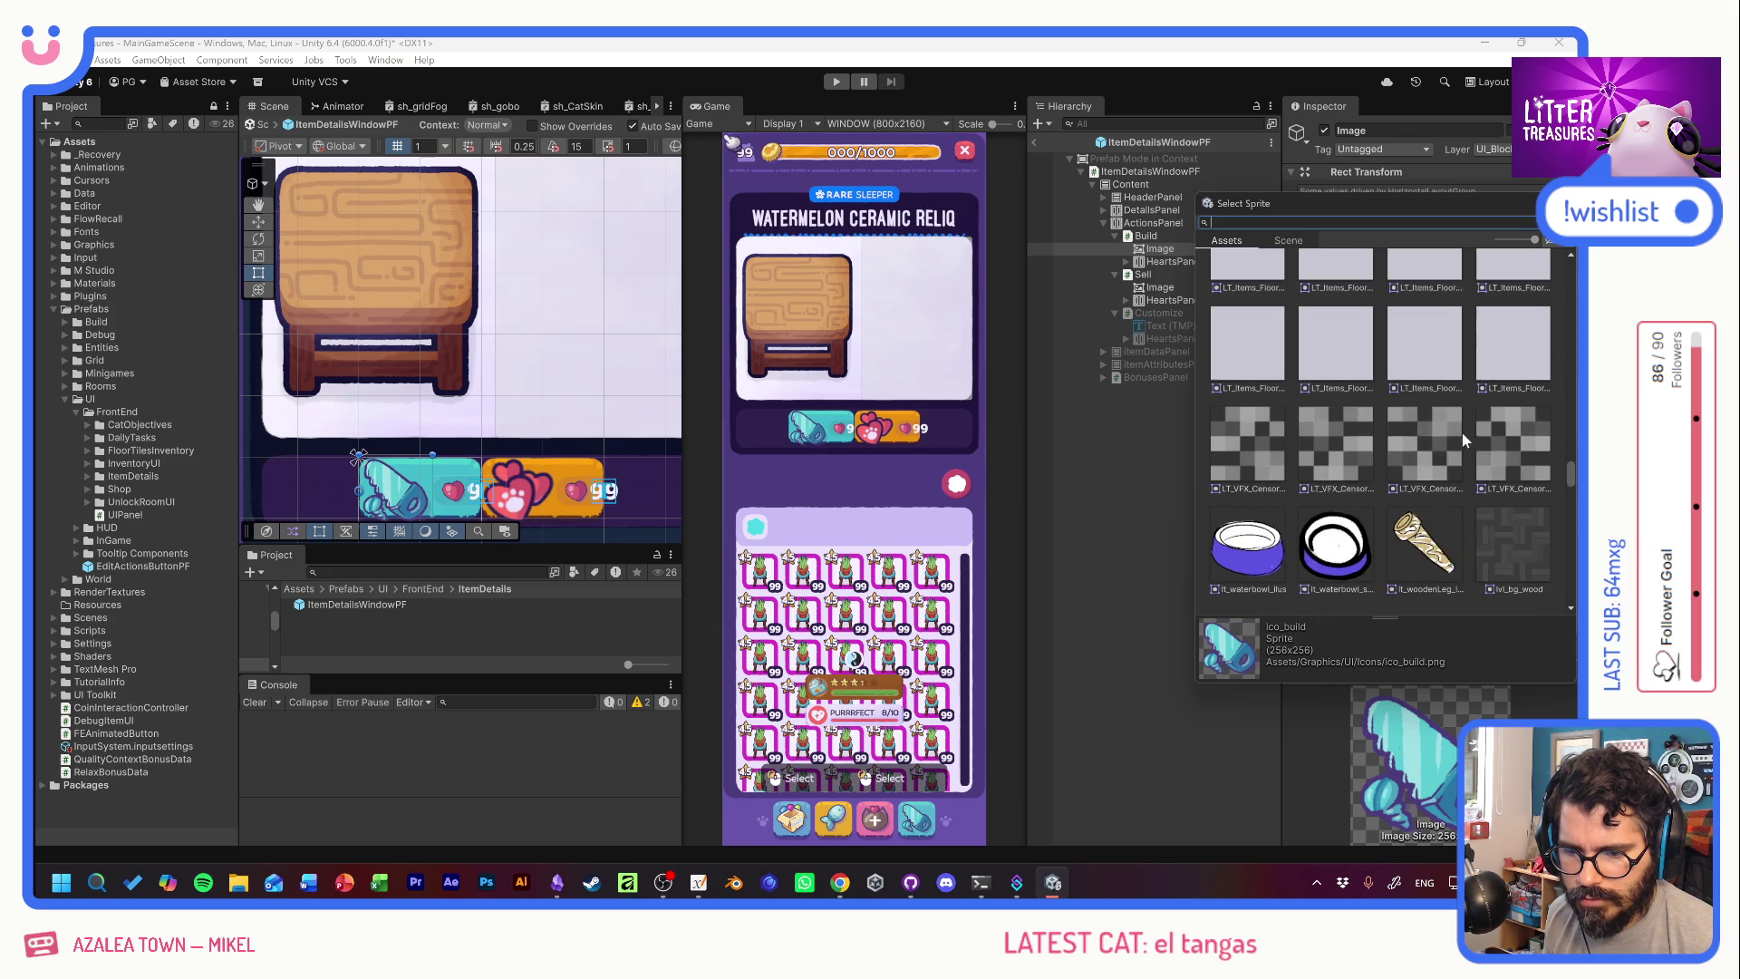
scroll(1474, 441, "up", 5)
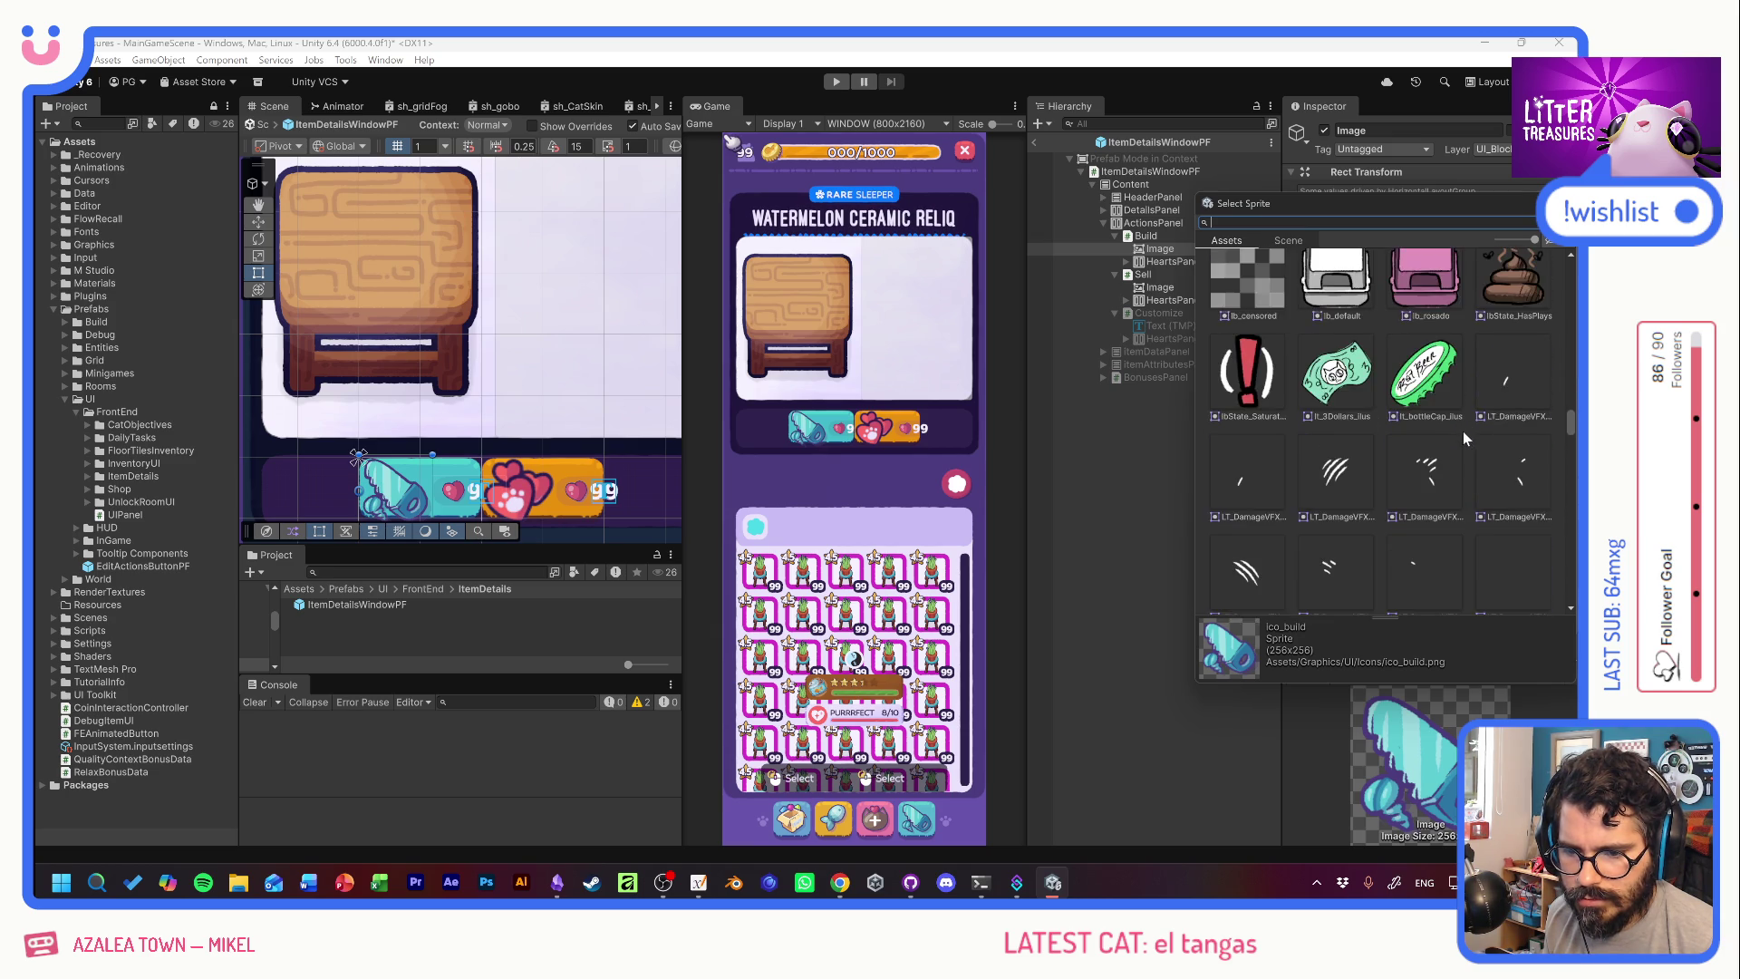
scroll(1462, 417, "up", 5)
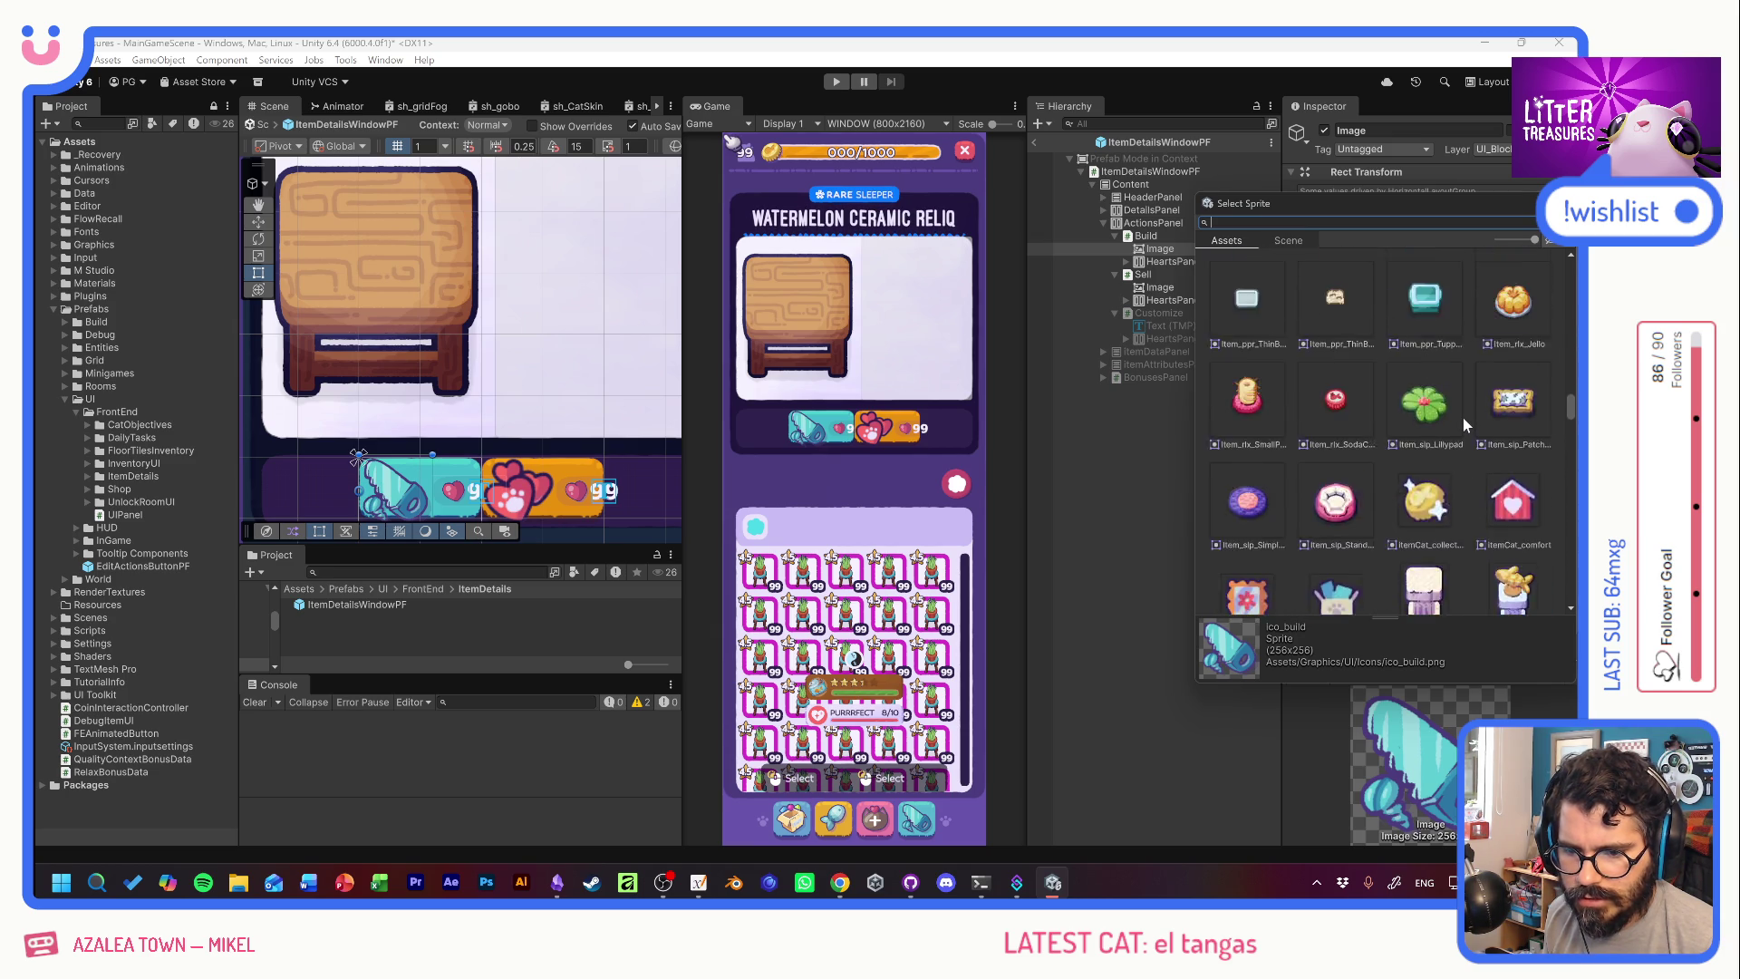
scroll(1465, 424, "up", 5)
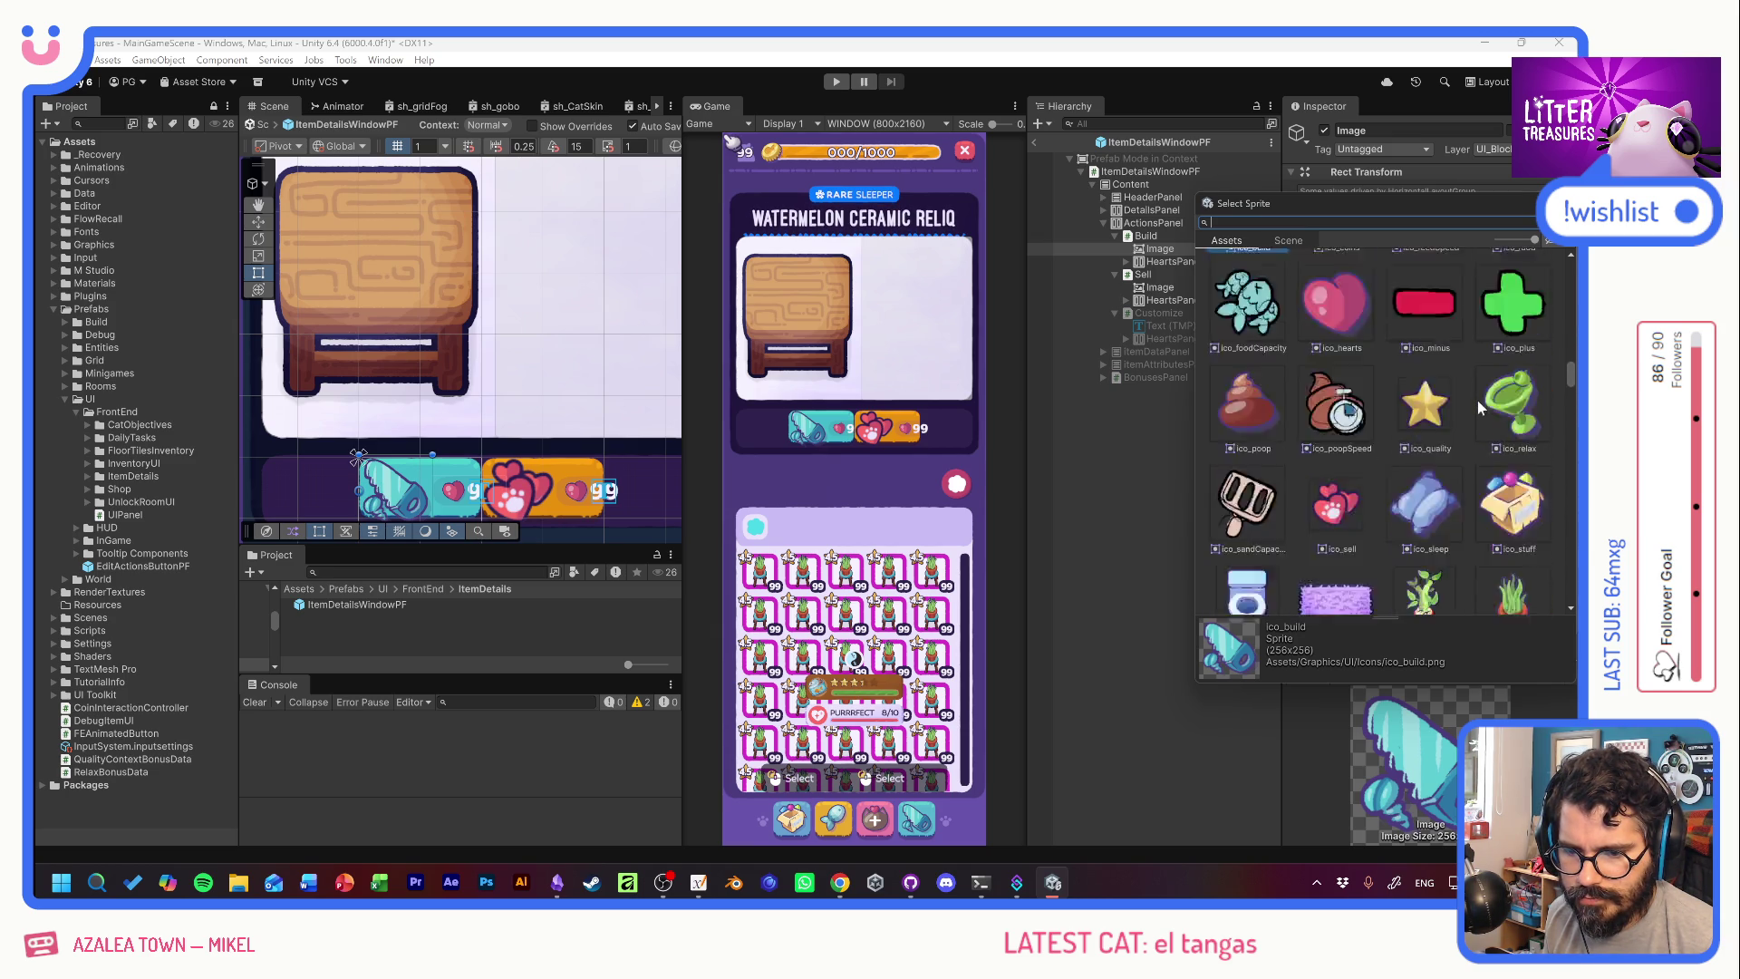
scroll(1446, 395, "down", 4)
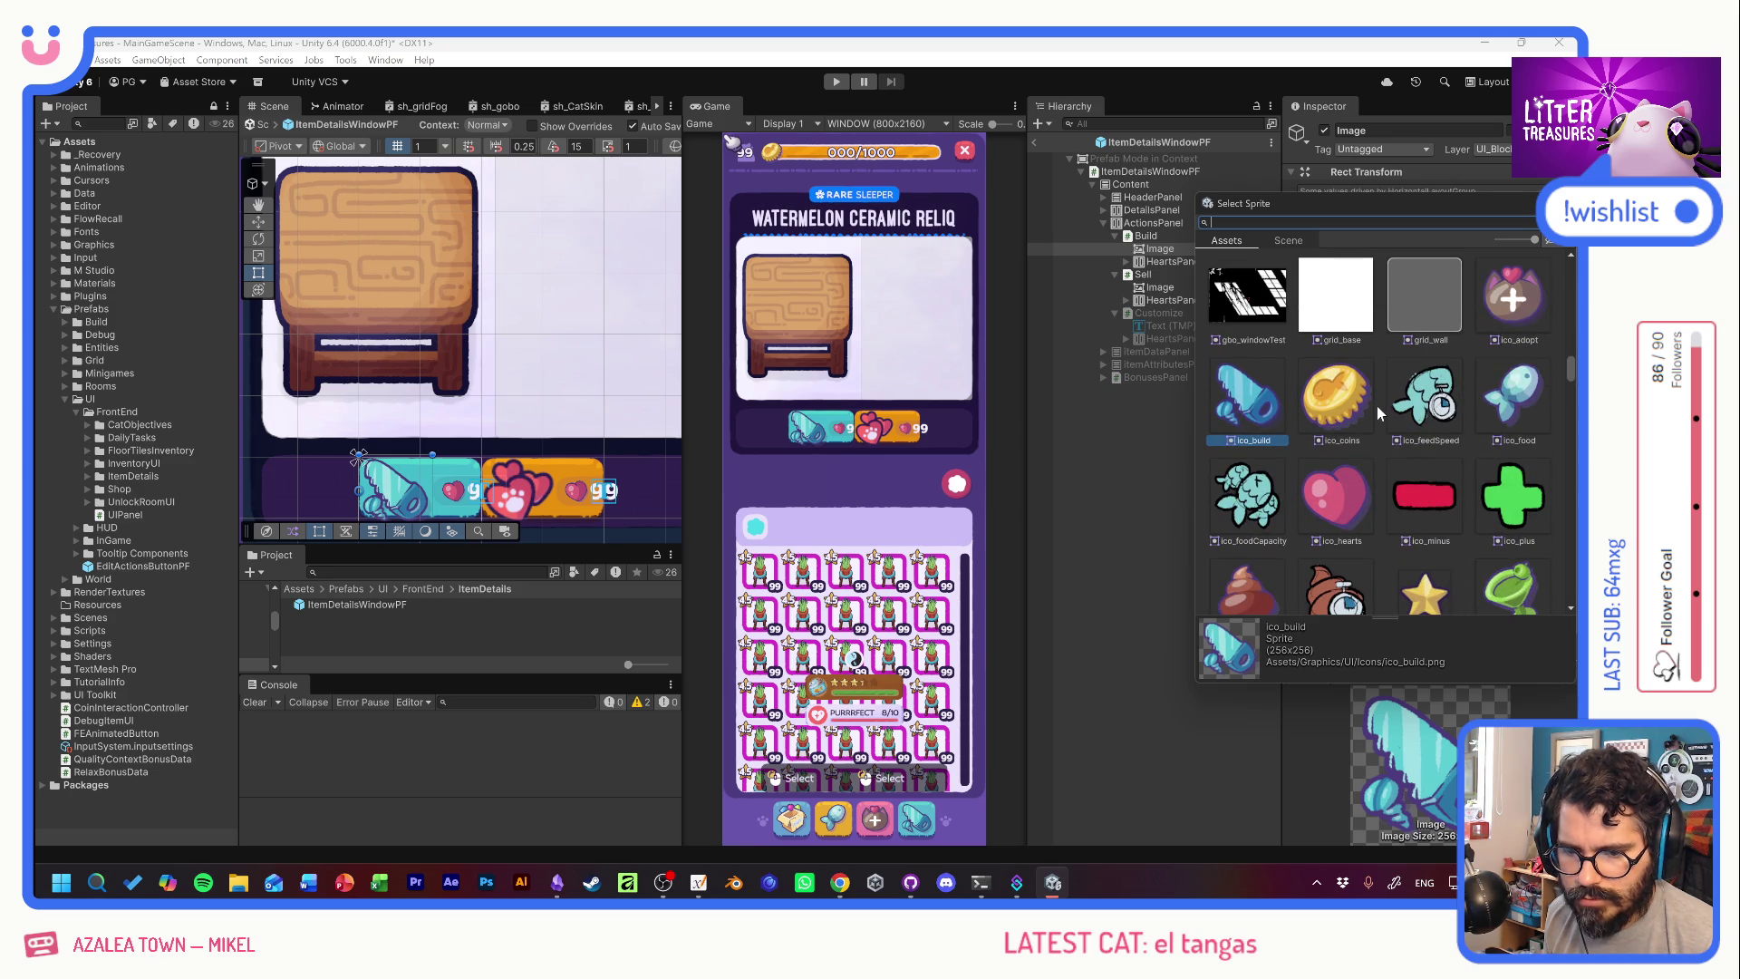
key("Escape")
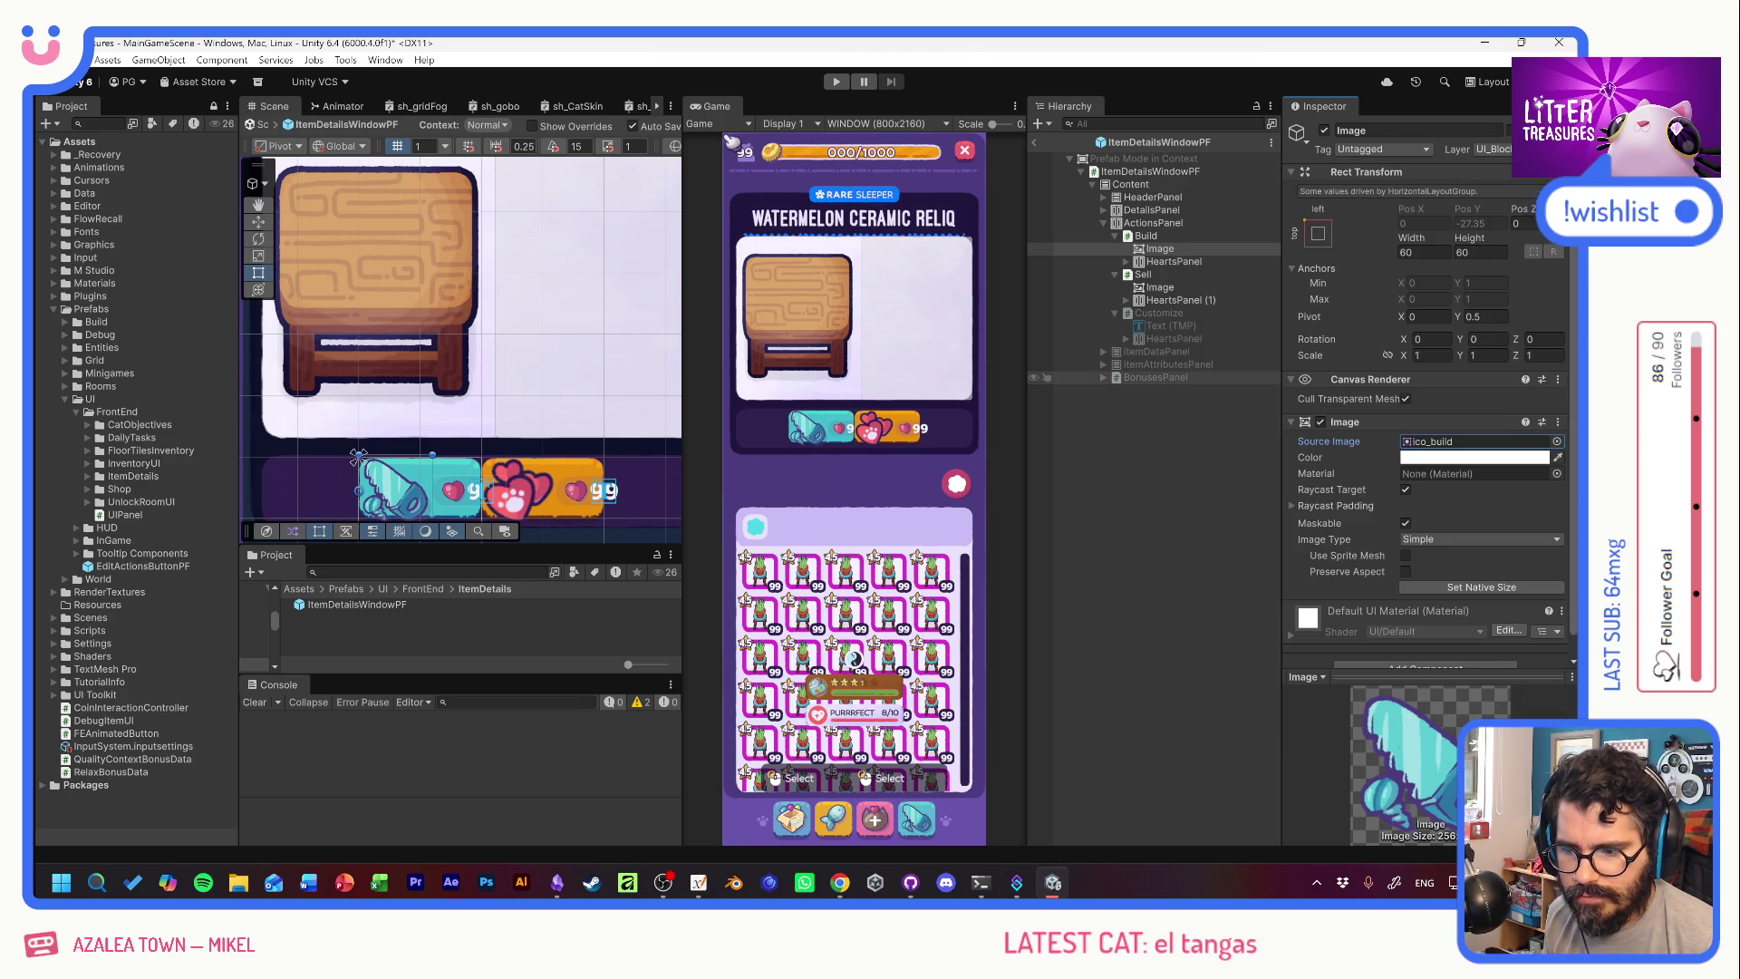
Set the Sell icon's Source Image to the ico_coins coin sprite.
left_click(1160, 286)
left_click(1556, 441)
type("coi")
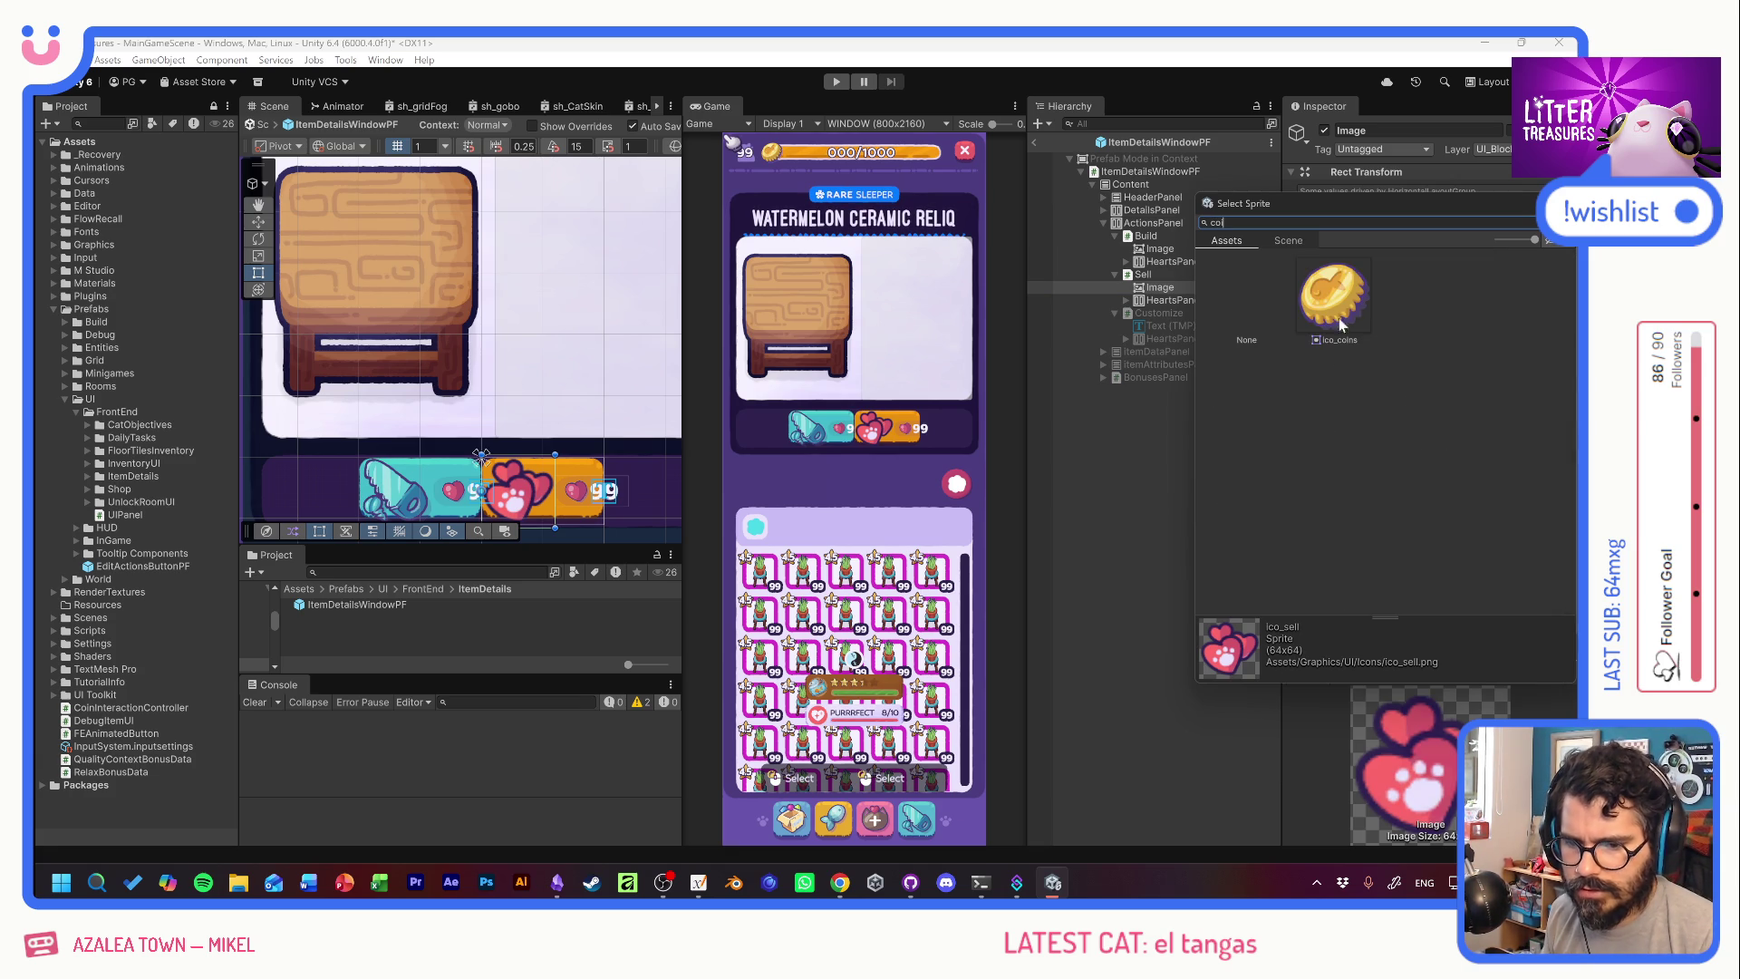
double_click(1344, 297)
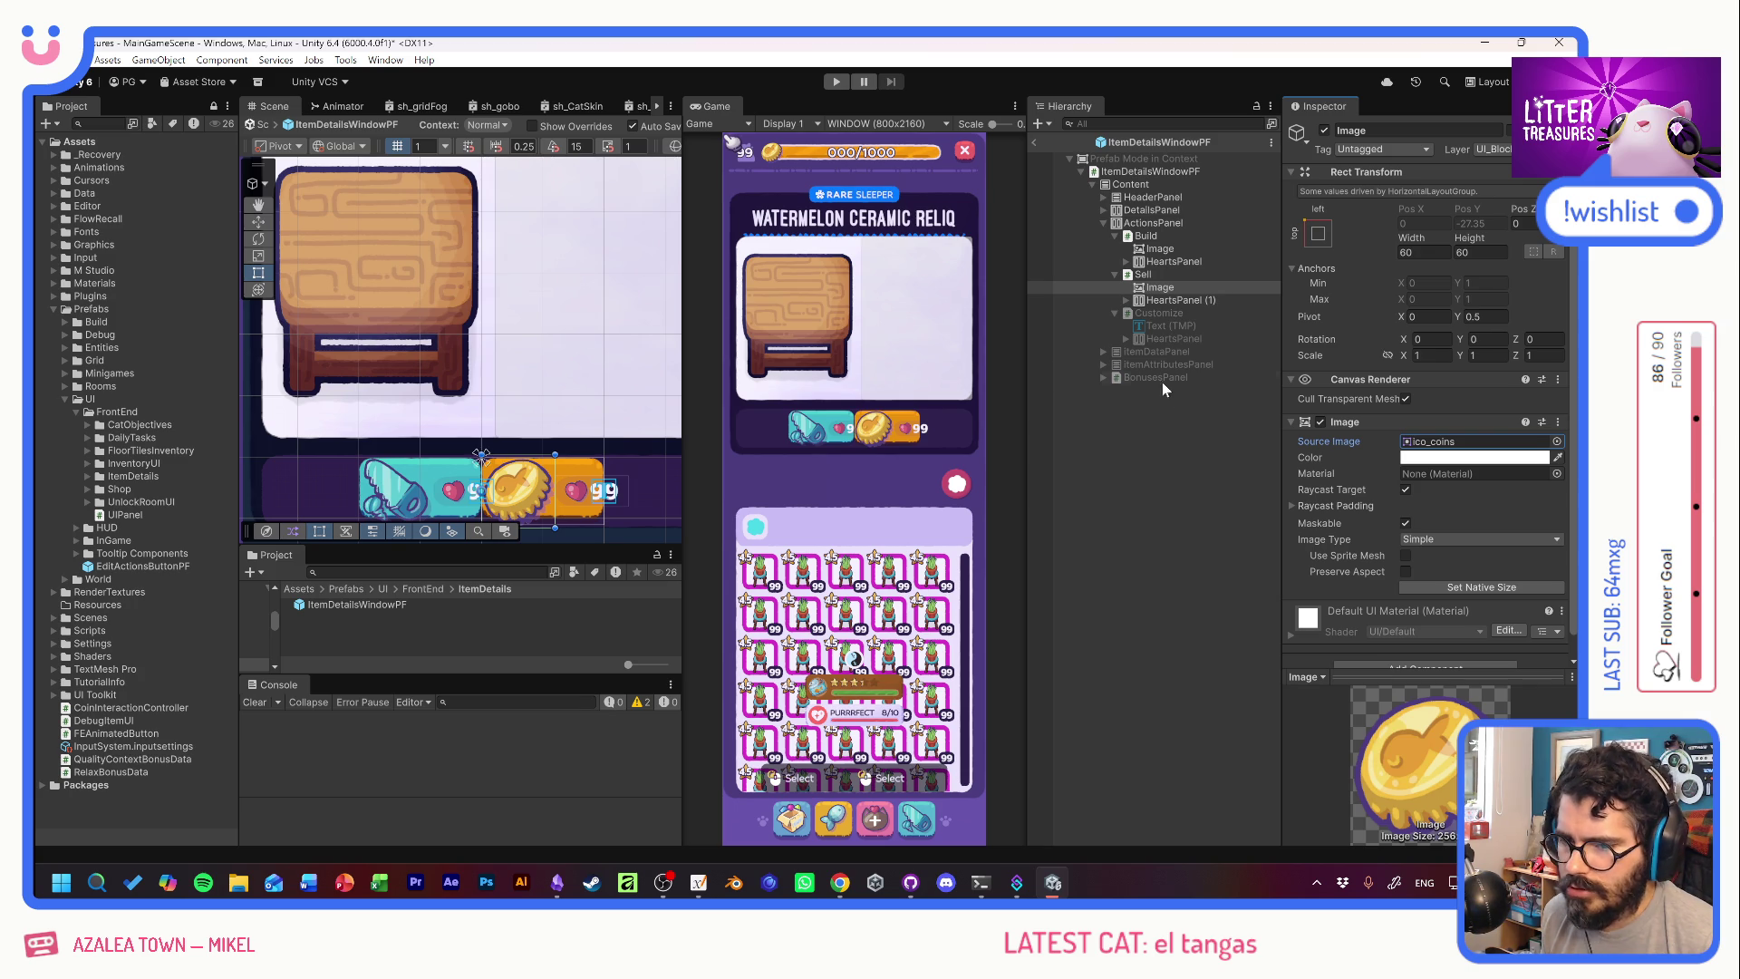
left_click_drag(1145, 287, 1151, 292)
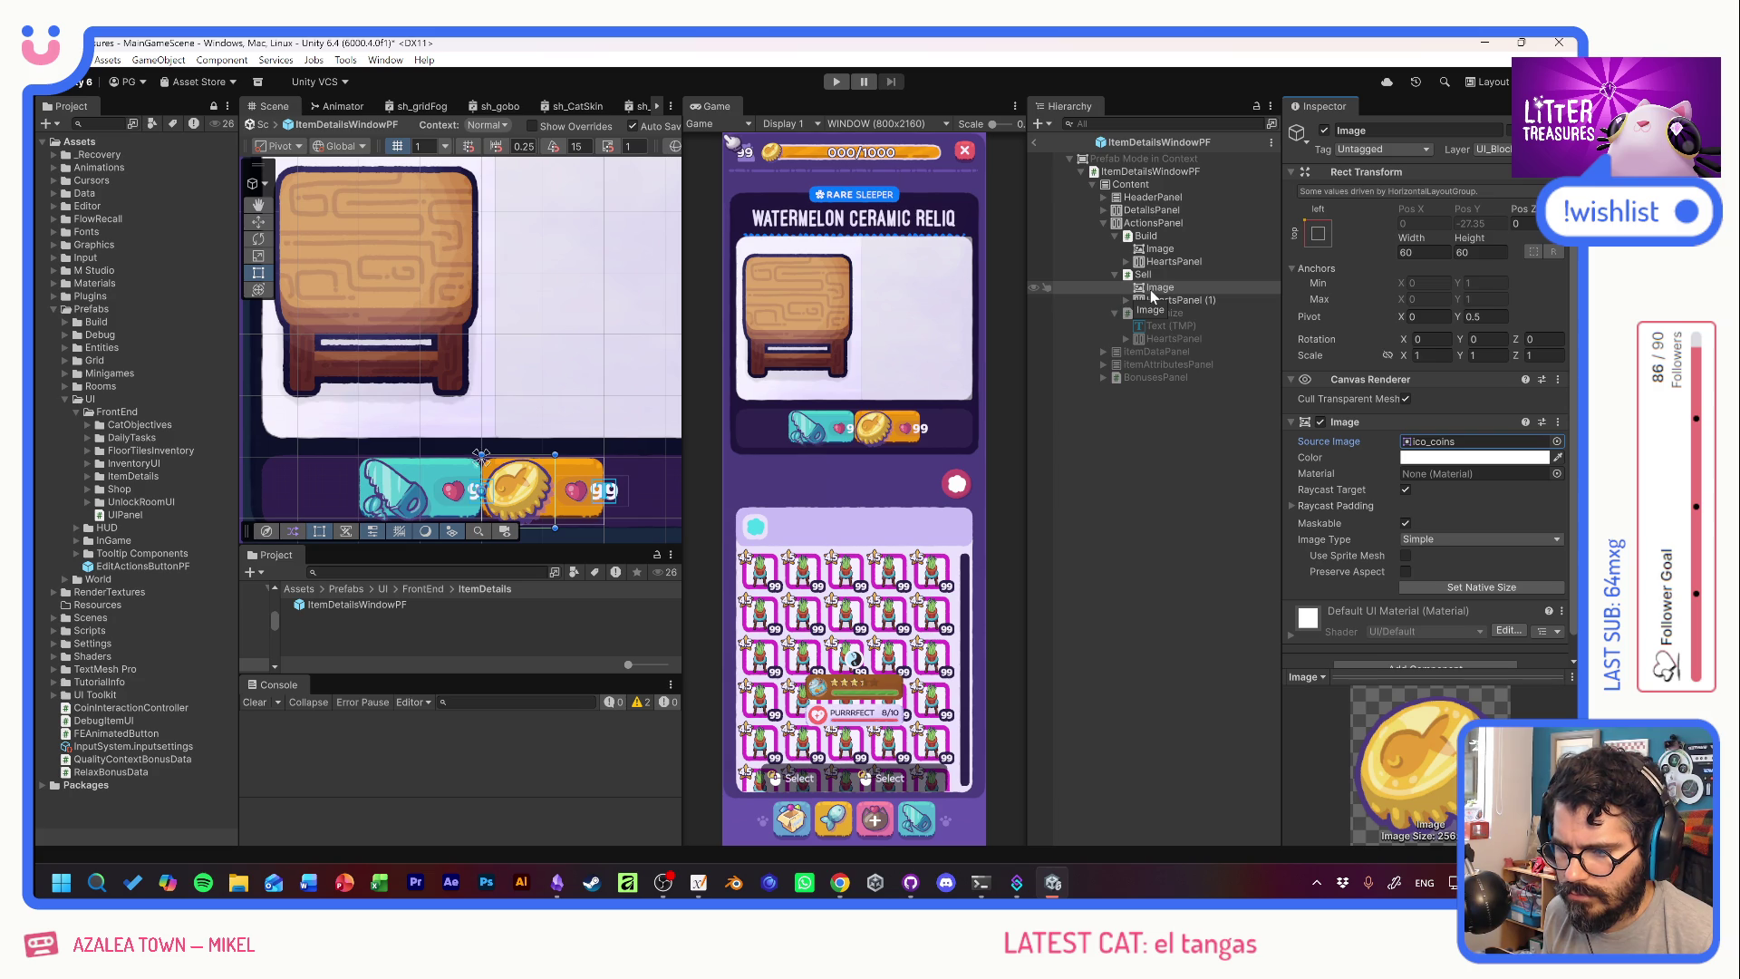
left_click_drag(1149, 282, 1150, 275)
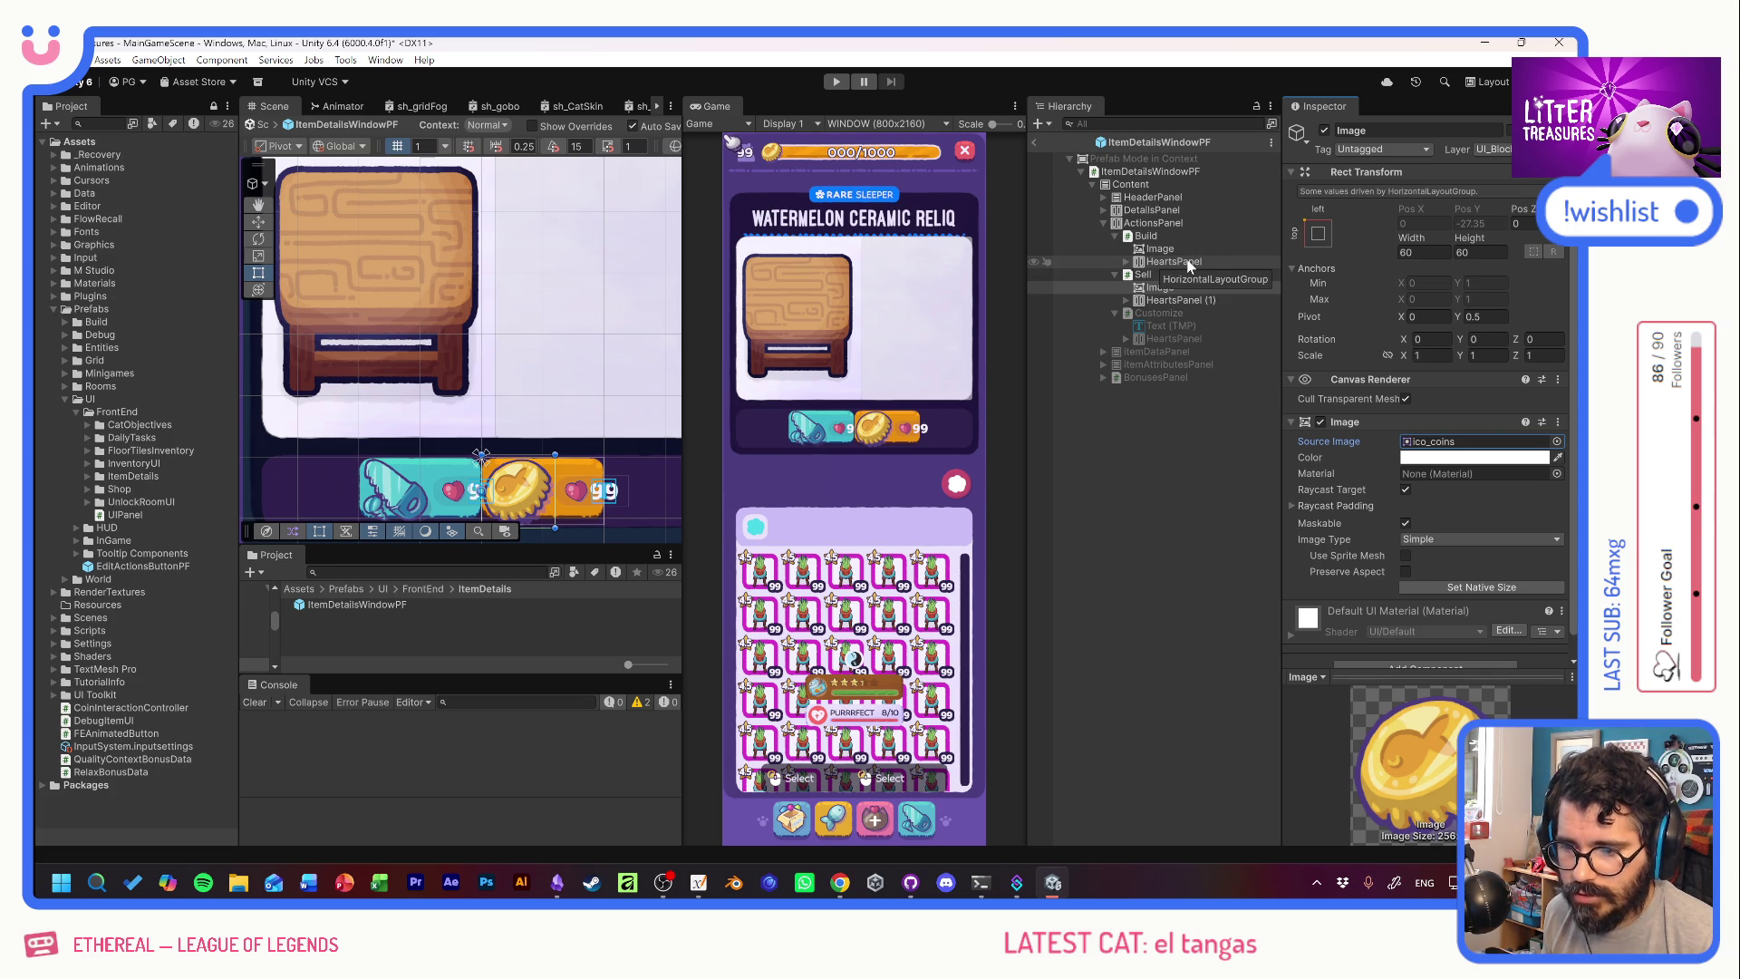
Delete the icon images from the Build and Sell buttons.
left_click(1159, 248)
left_click(1177, 288, "ctrl")
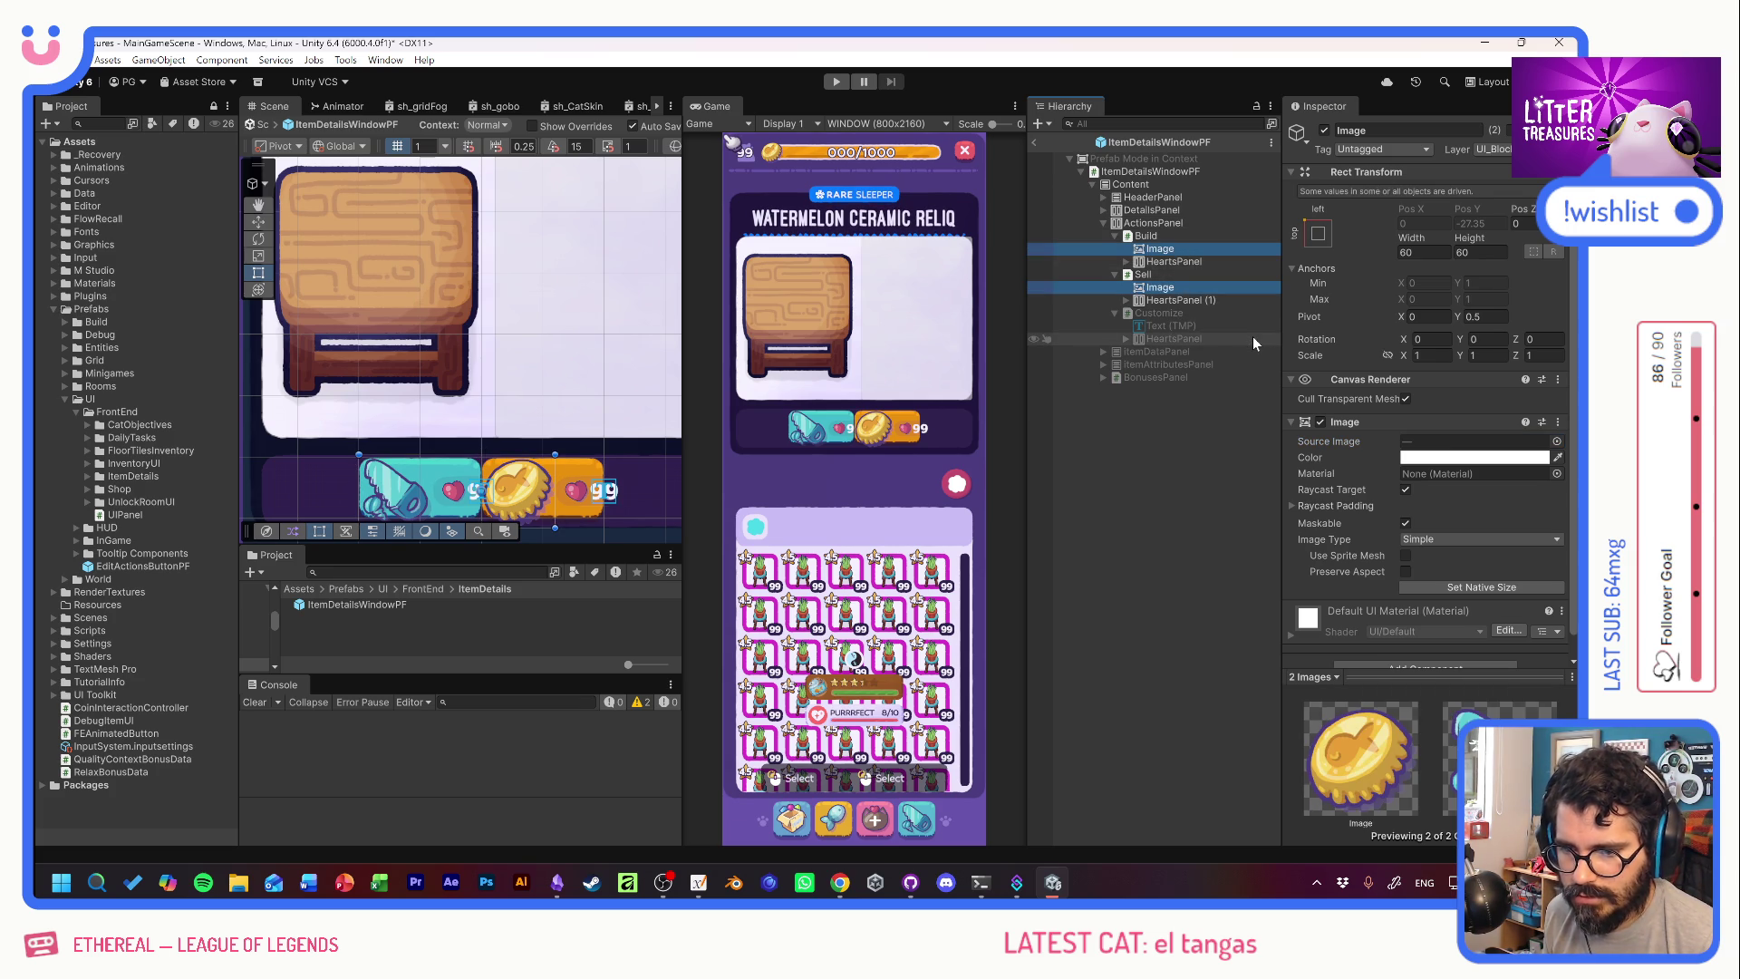
key("Delete")
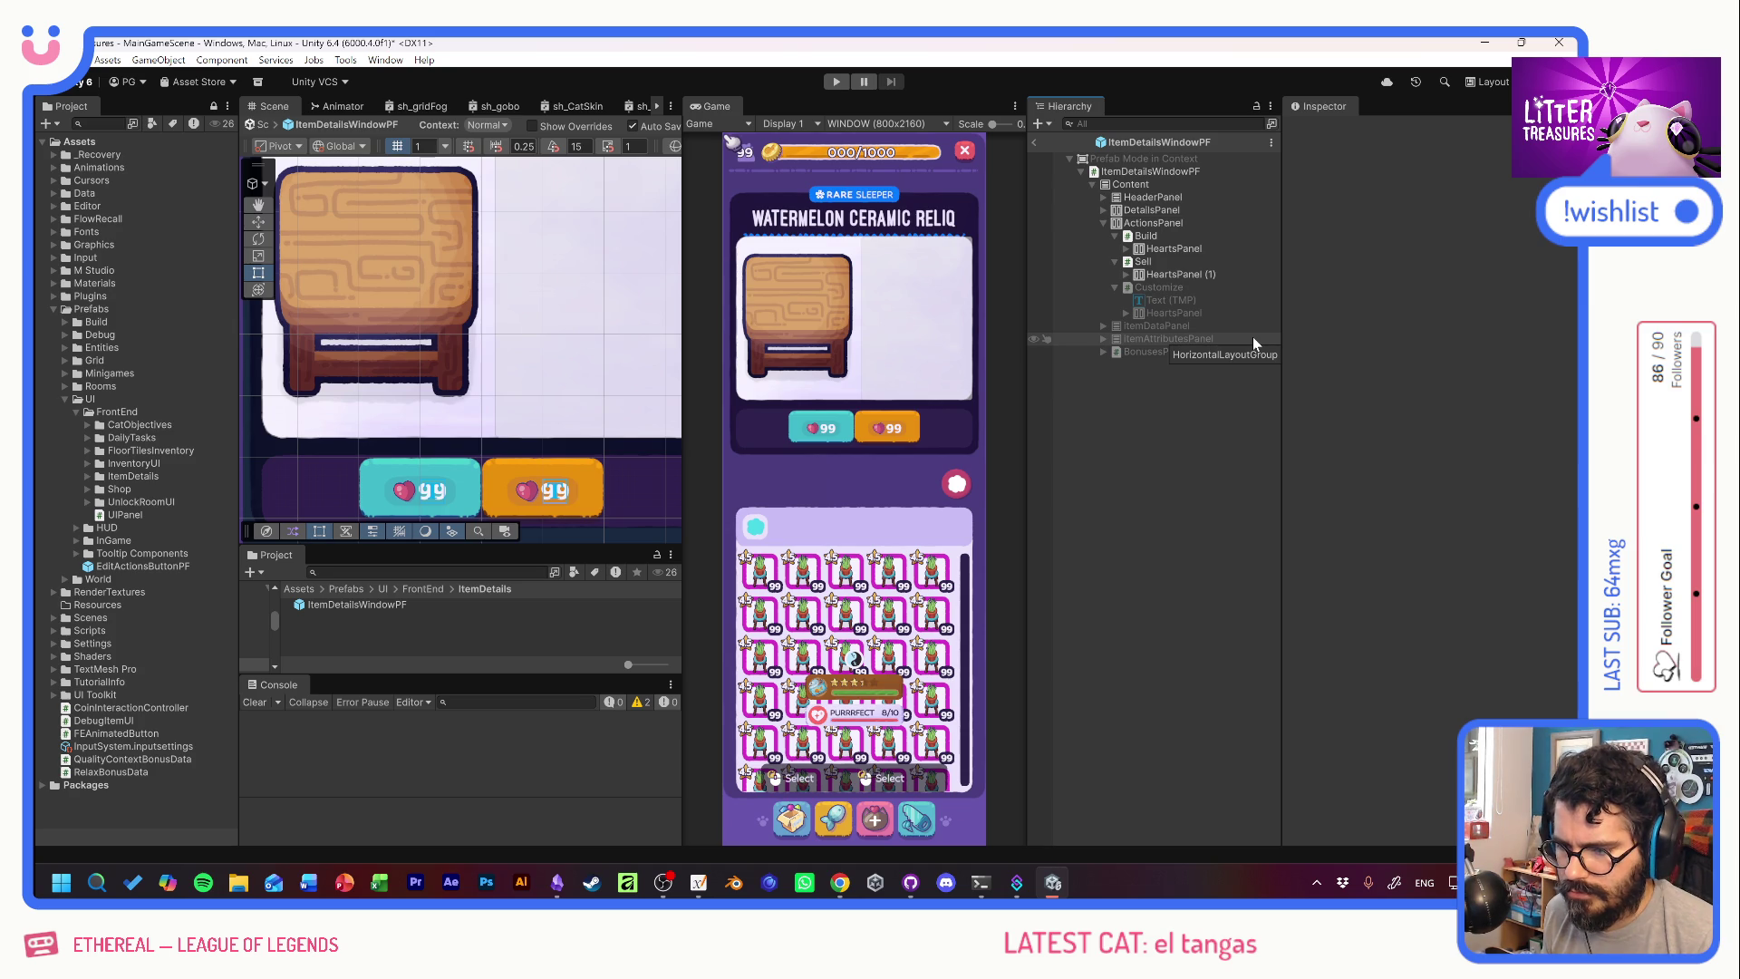
Add a Text - TextMeshPro object named Text under Build.
right_click(1143, 237)
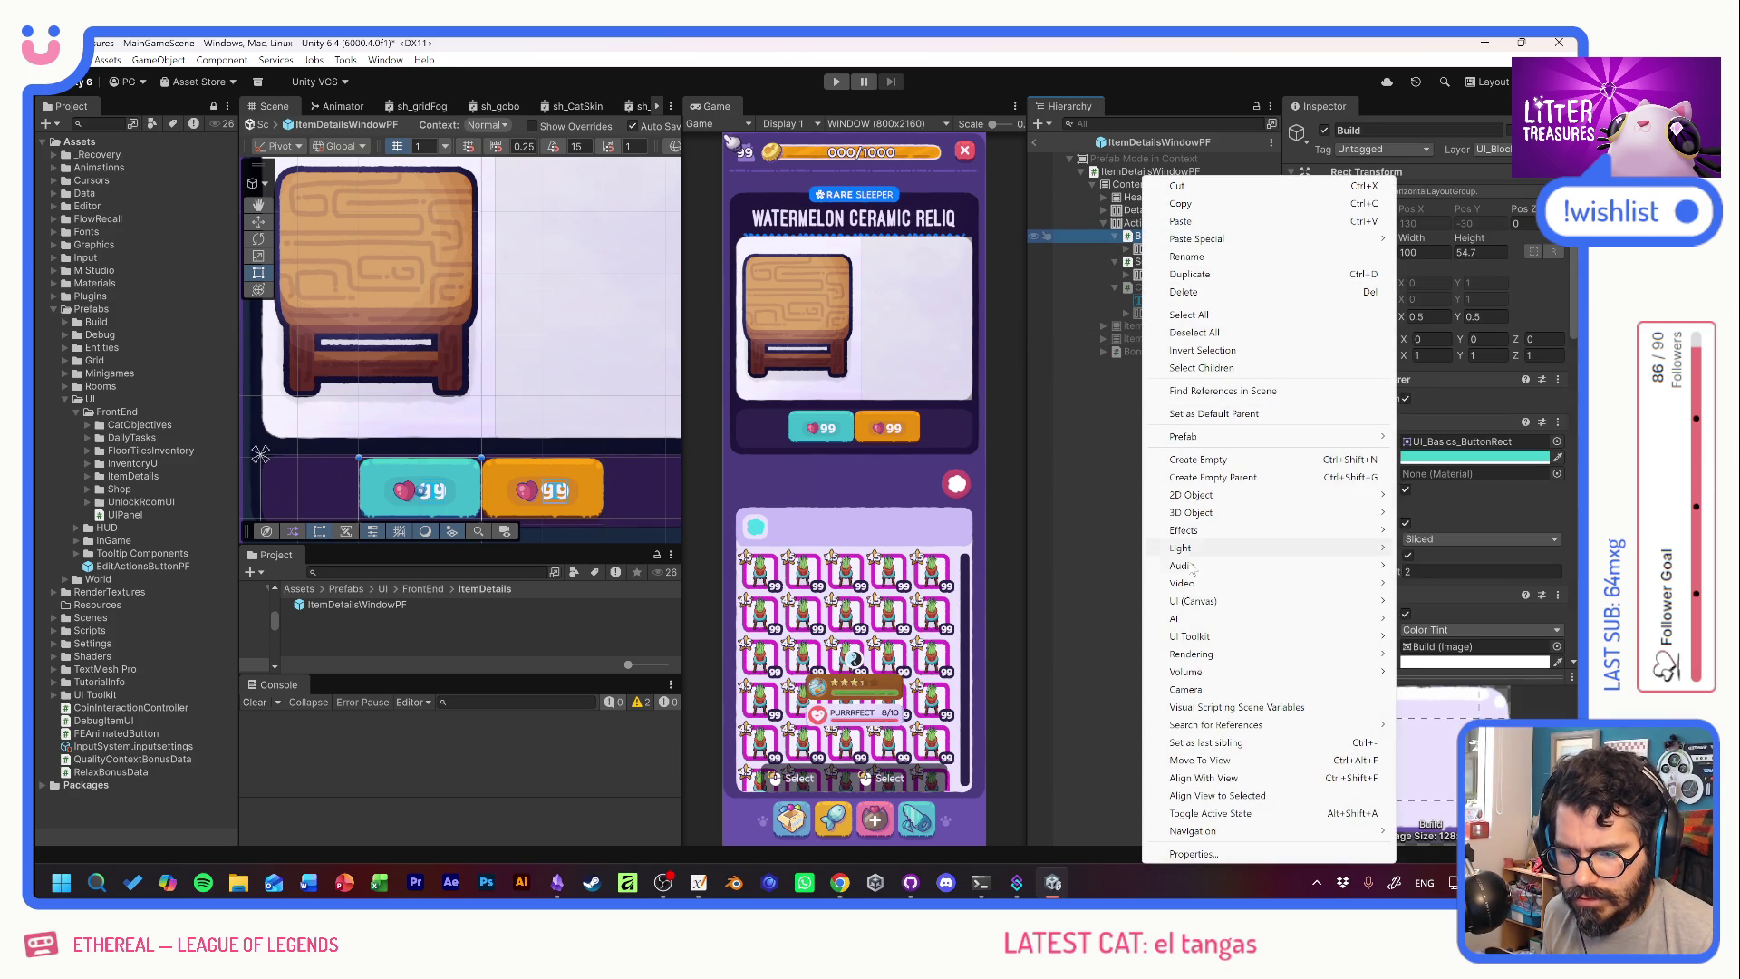
mouse_move(1210, 606)
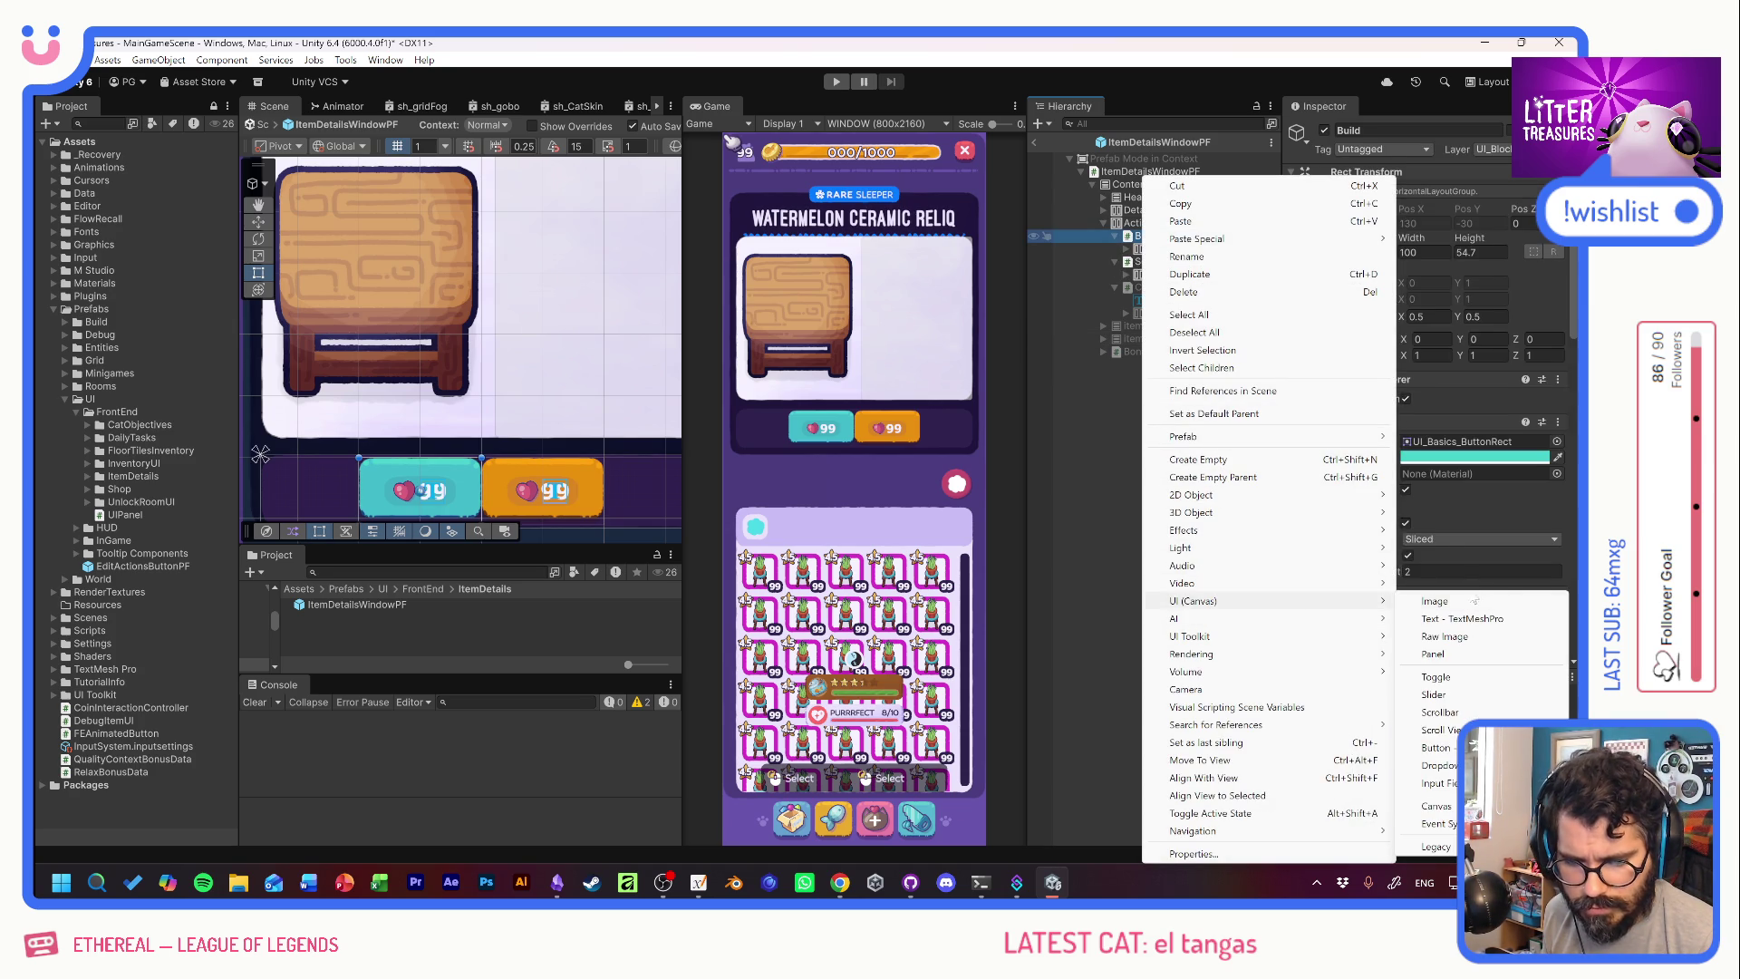
left_click(1474, 618)
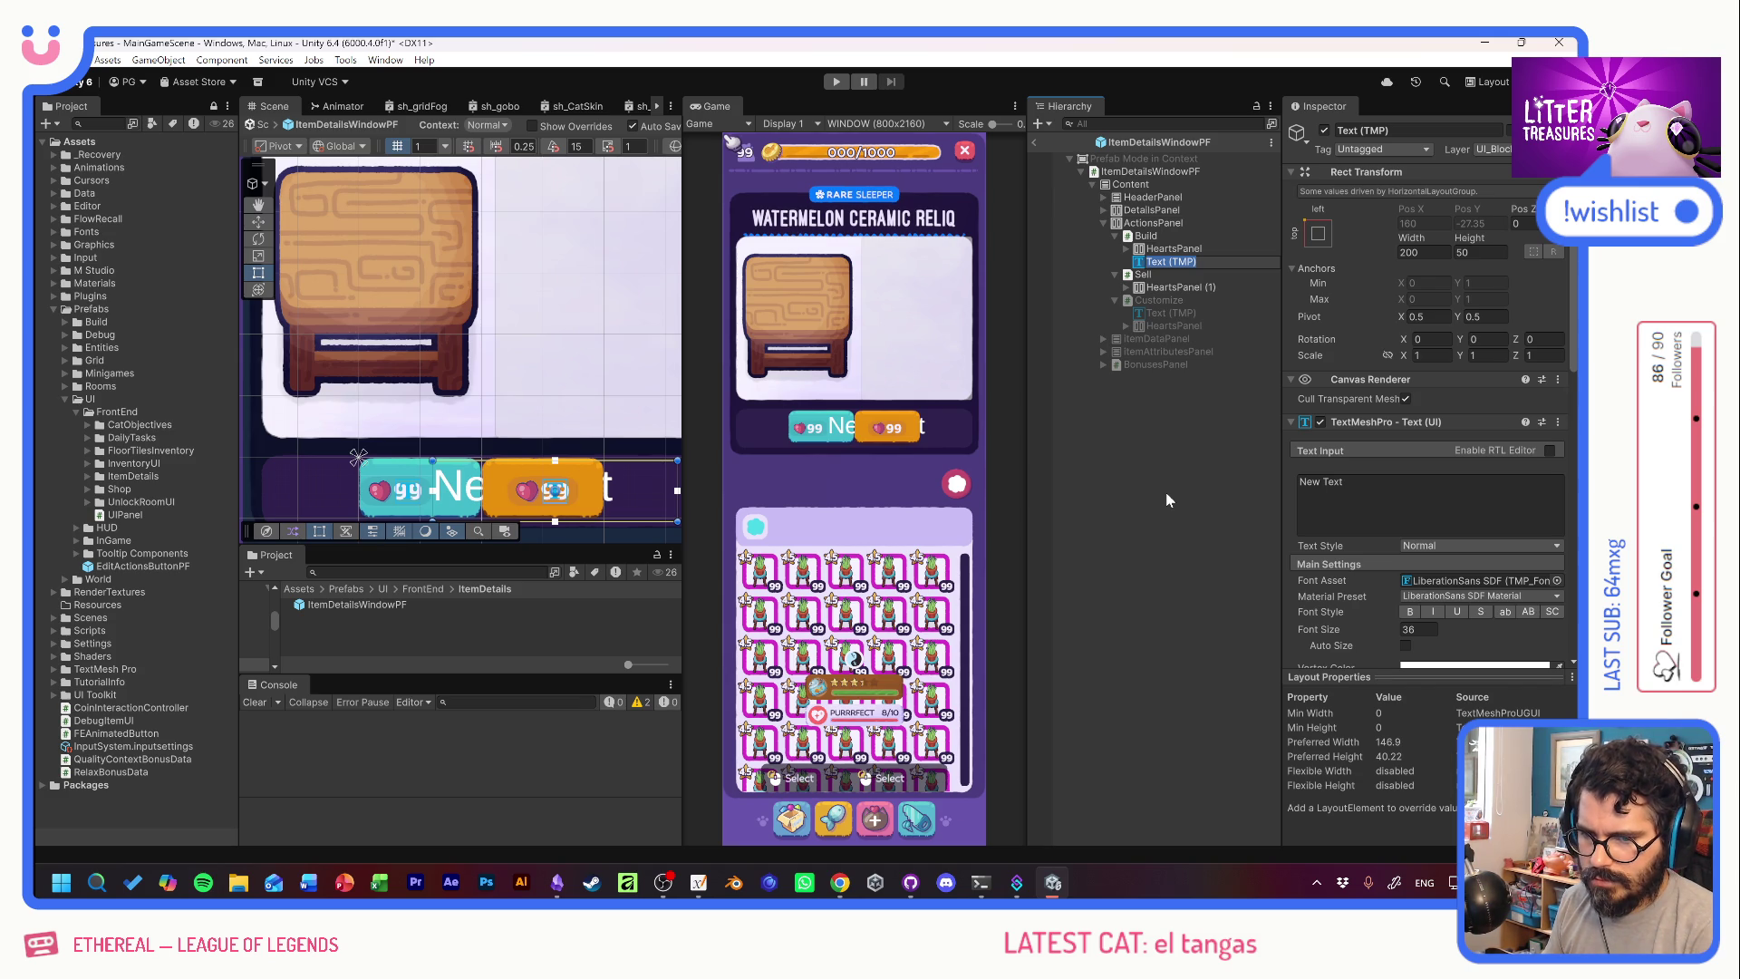
type("Text")
key("Return")
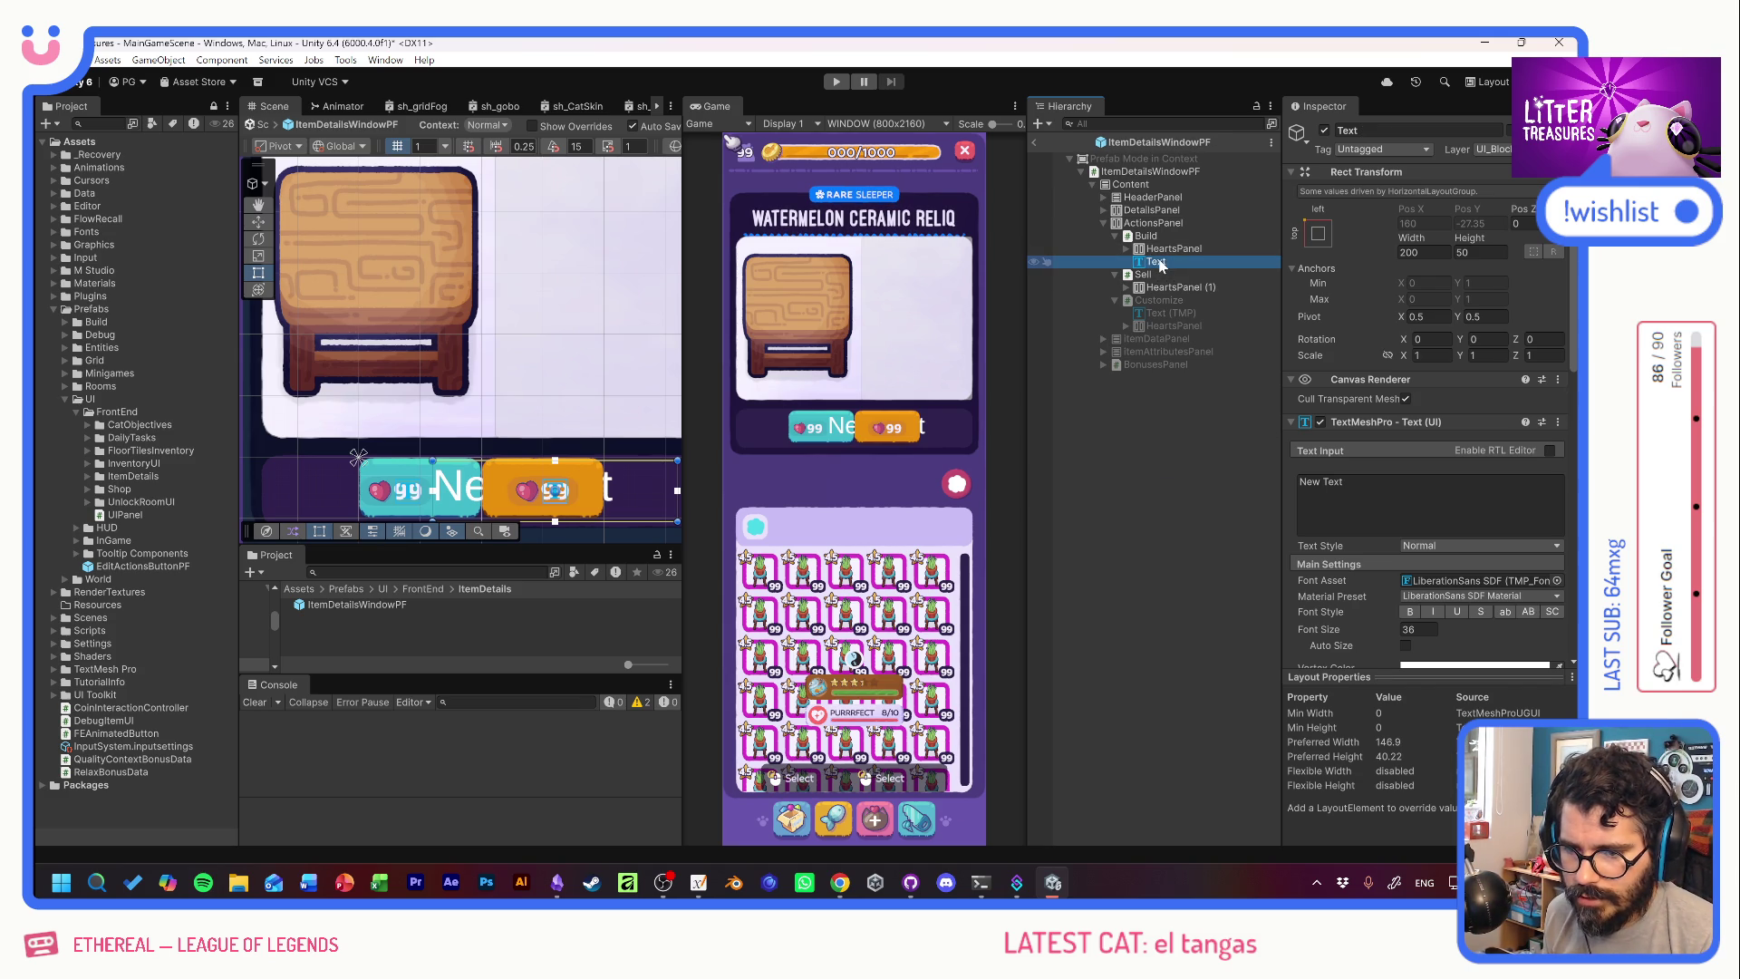
type("Label")
key("Return")
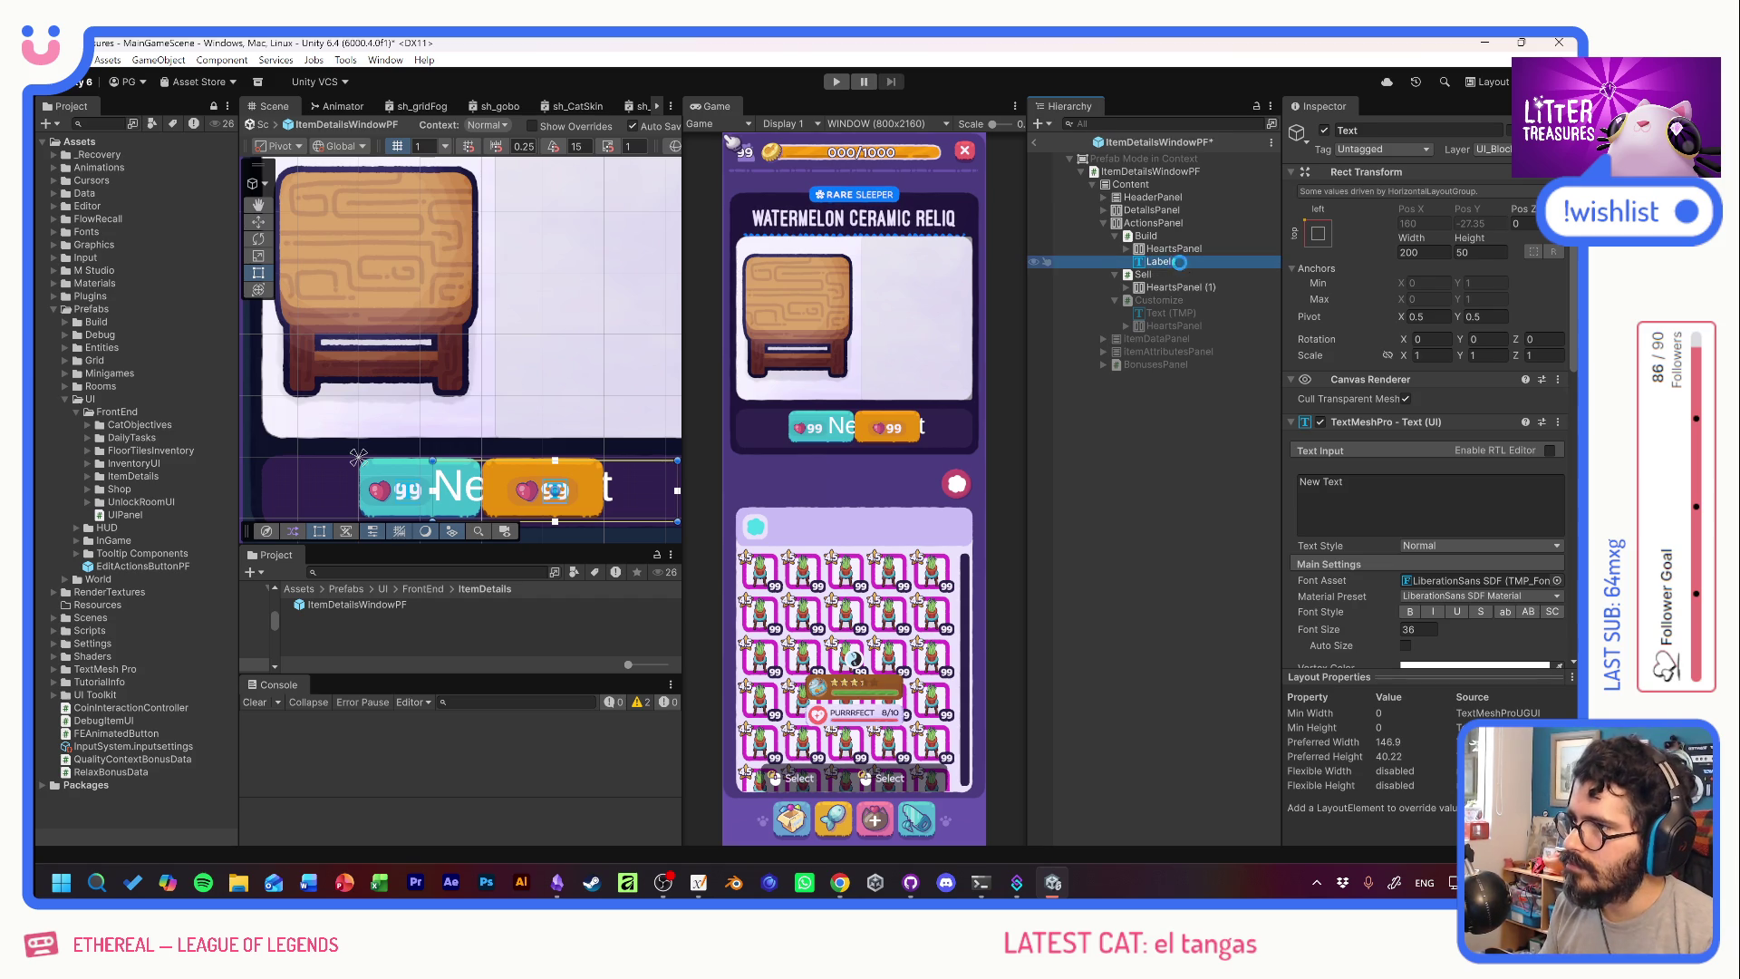
left_click(1369, 499)
key("Caps_Lock")
type("PLACE")
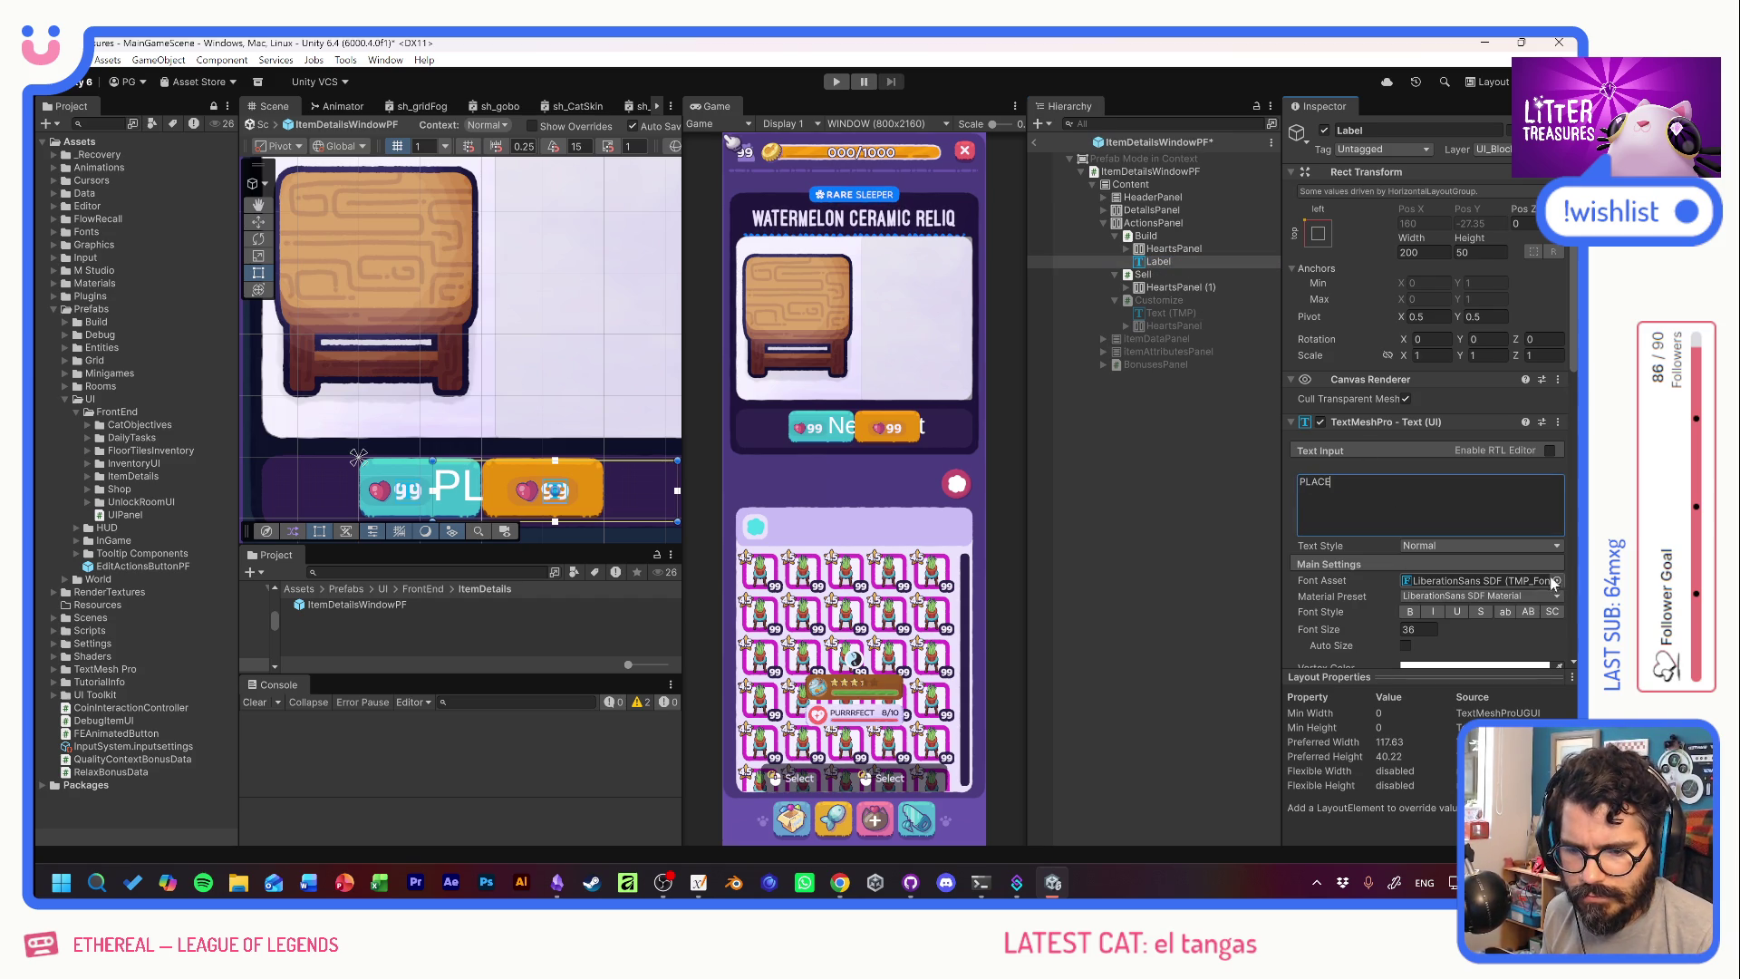
left_click(1553, 581)
double_click(1526, 573)
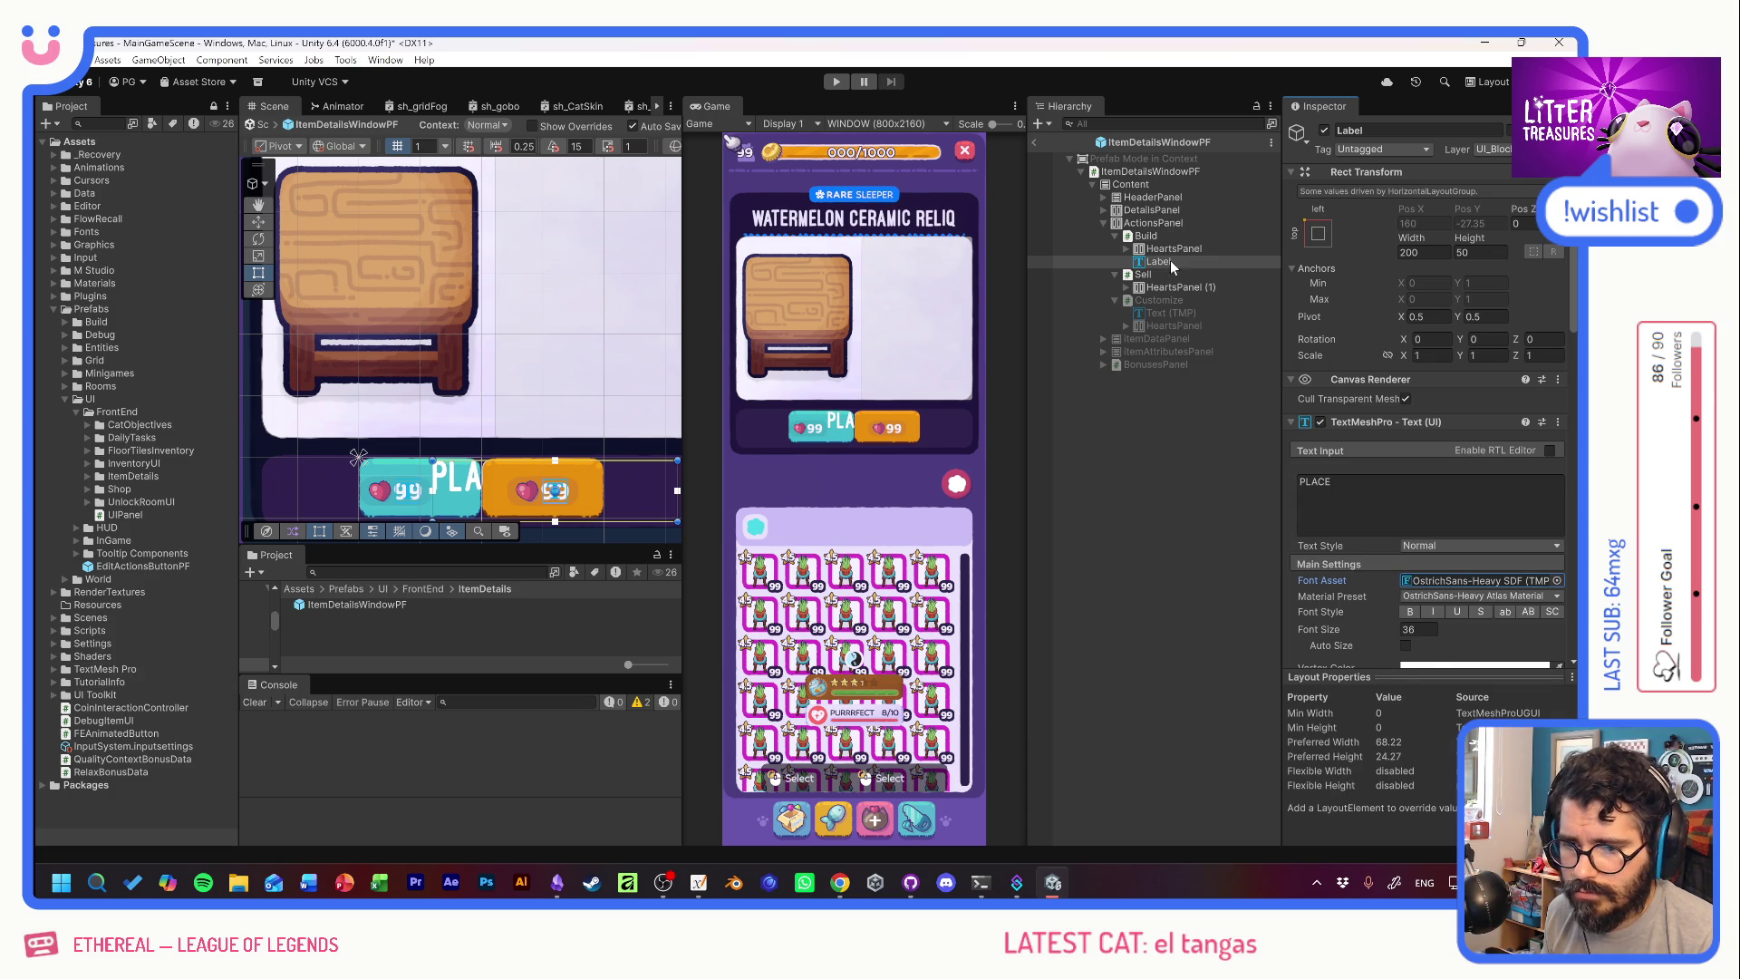
scroll(1433, 543, "down", 2)
left_click(1433, 585)
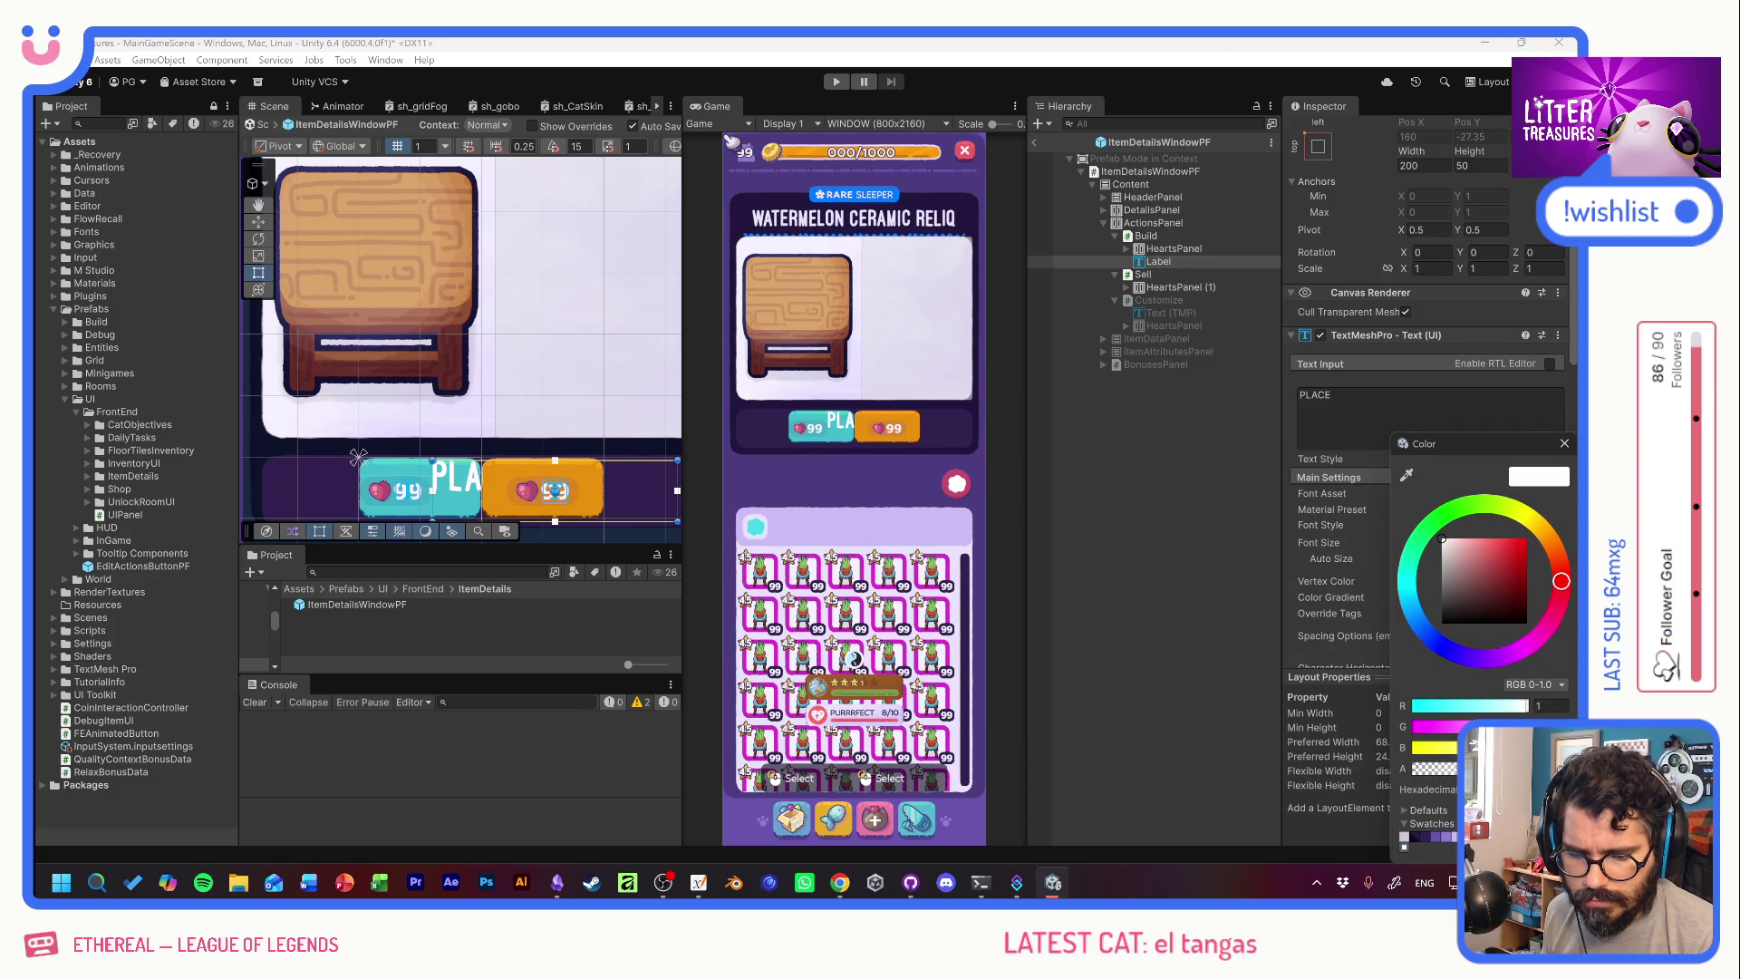
left_click(1463, 654)
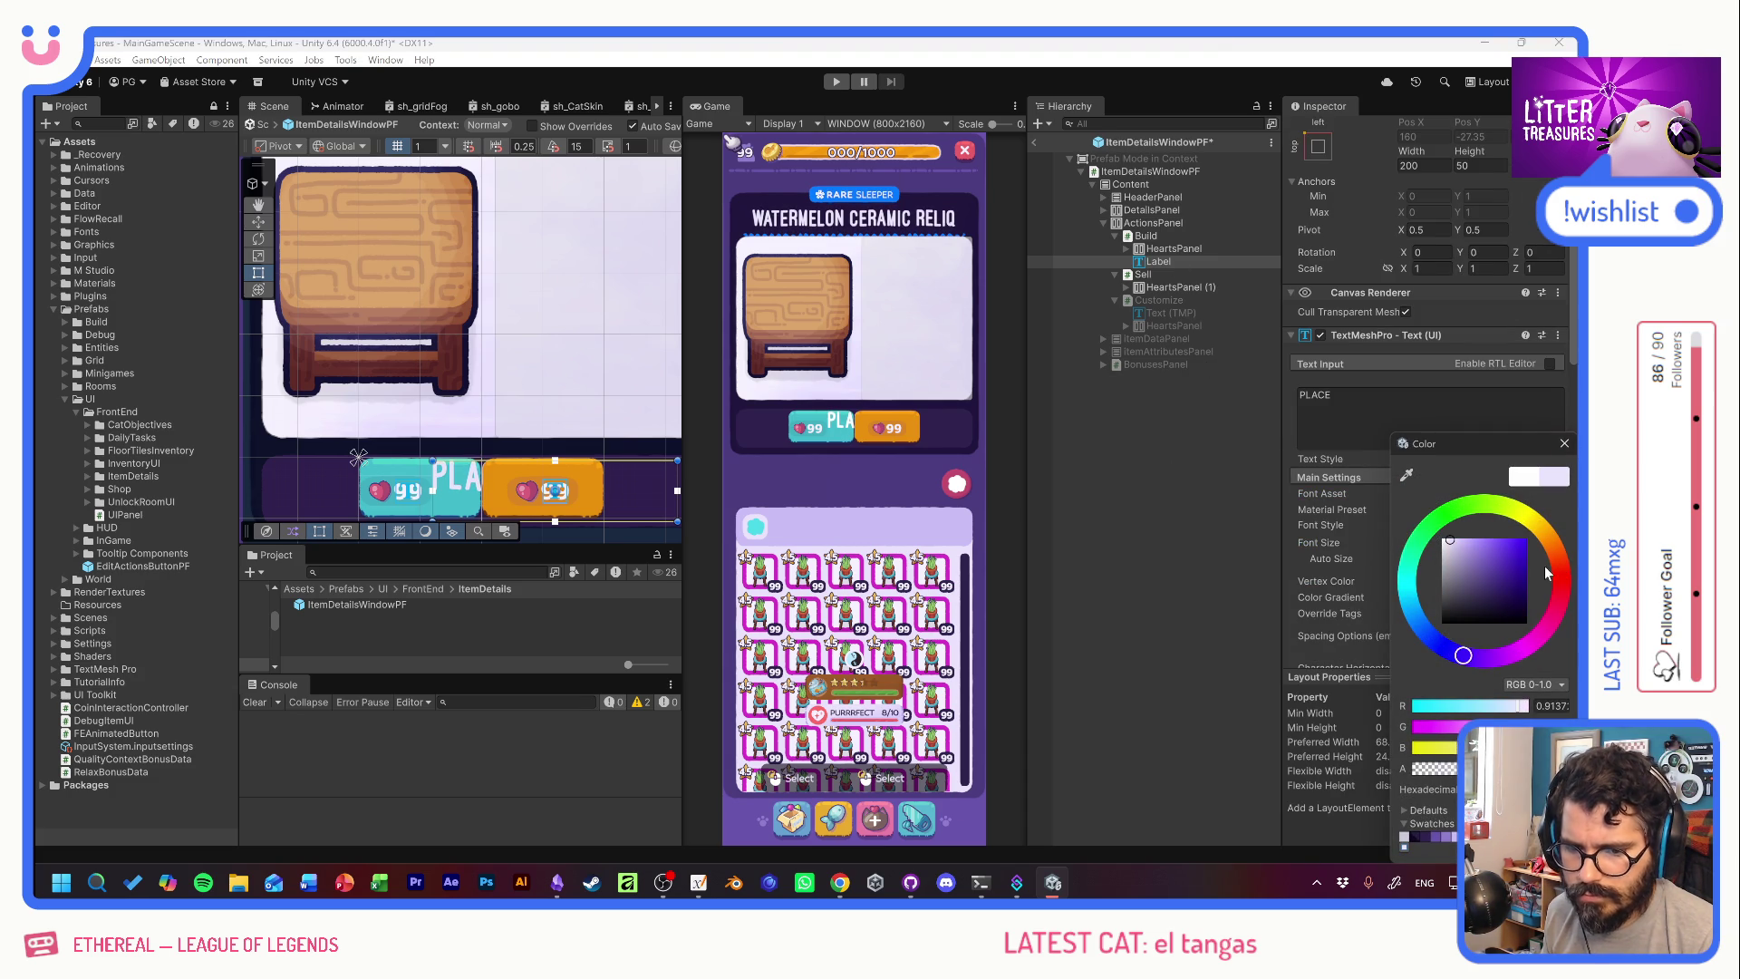
left_click(1564, 443)
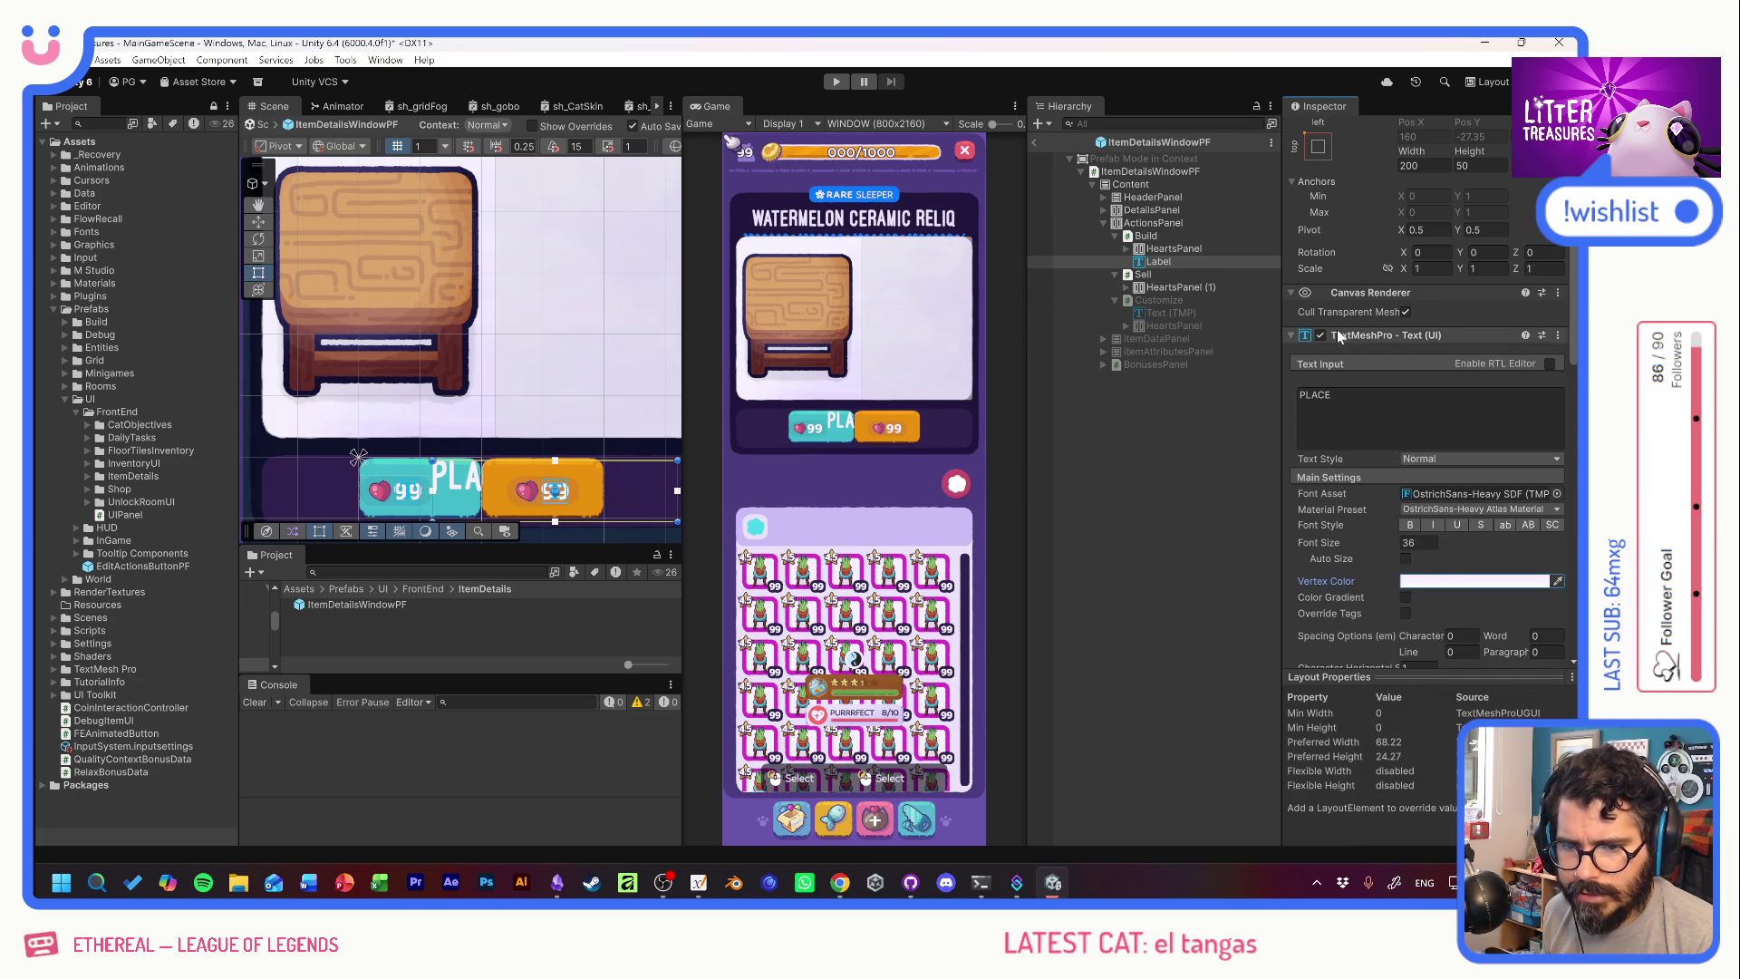
scroll(1327, 330, "up", 2)
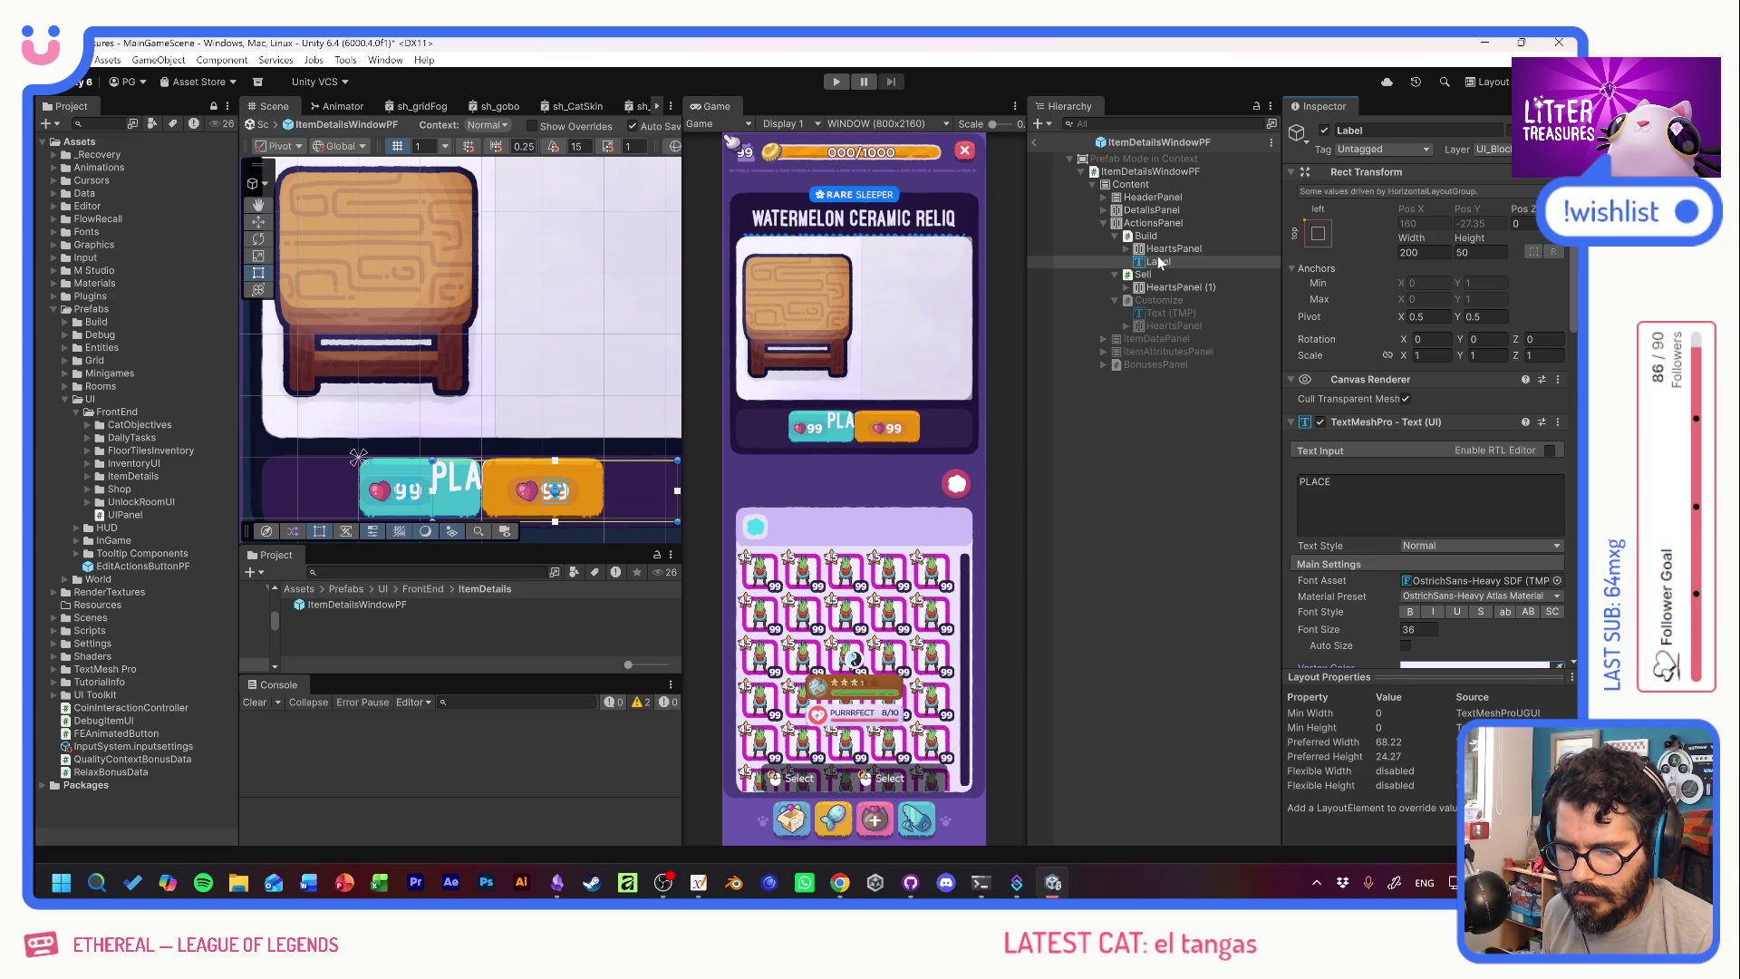
left_click_drag(1158, 259, 1165, 248)
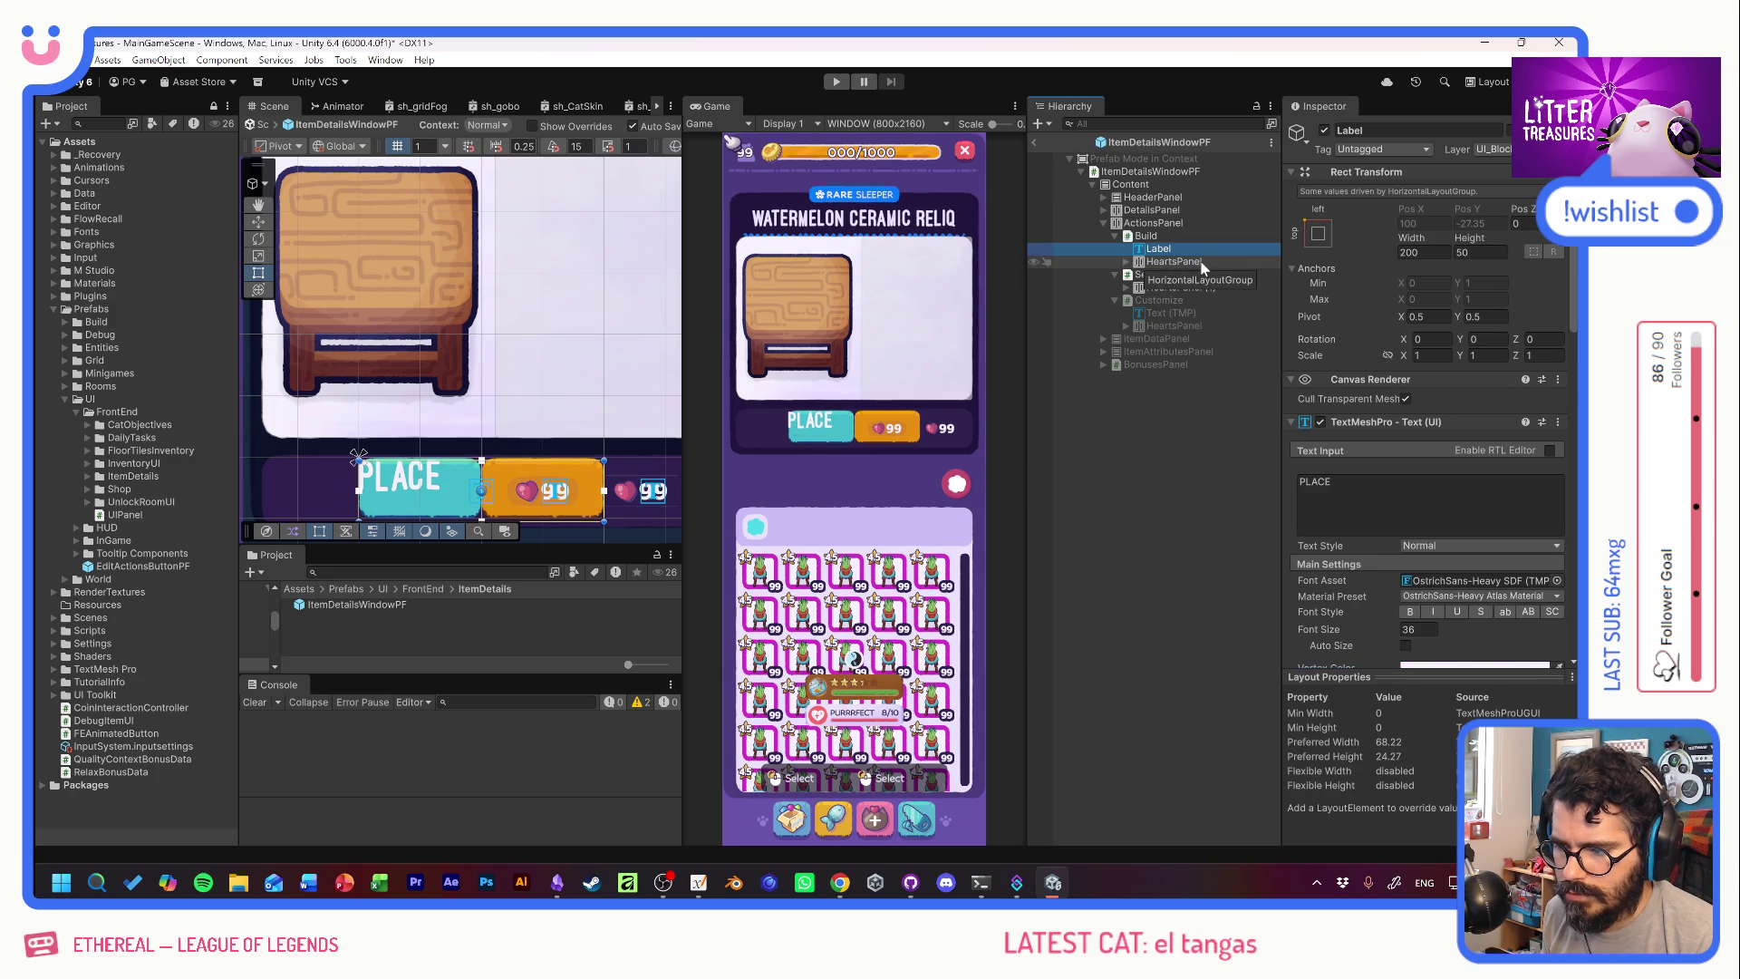
Place the PLACE label ahead of the 99 price, set it 70 wide with font size 28.
left_click_drag(1401, 239, 97, 188)
left_click_drag(1370, 232, 1291, 238)
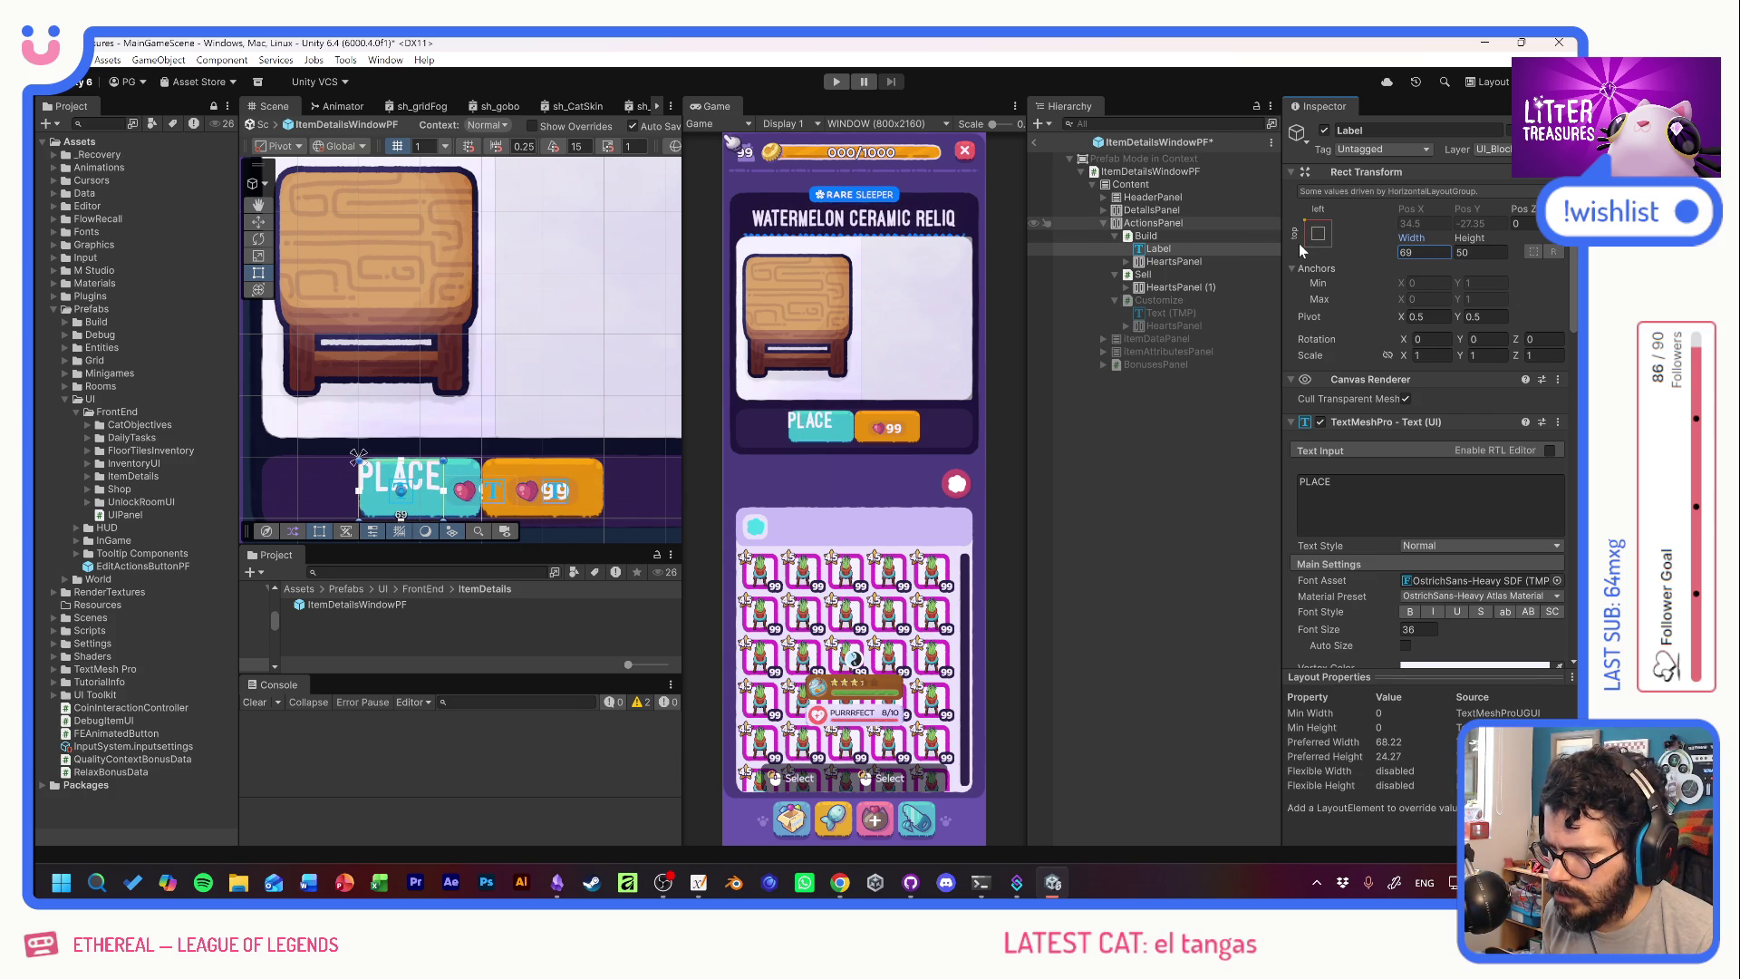
type("70")
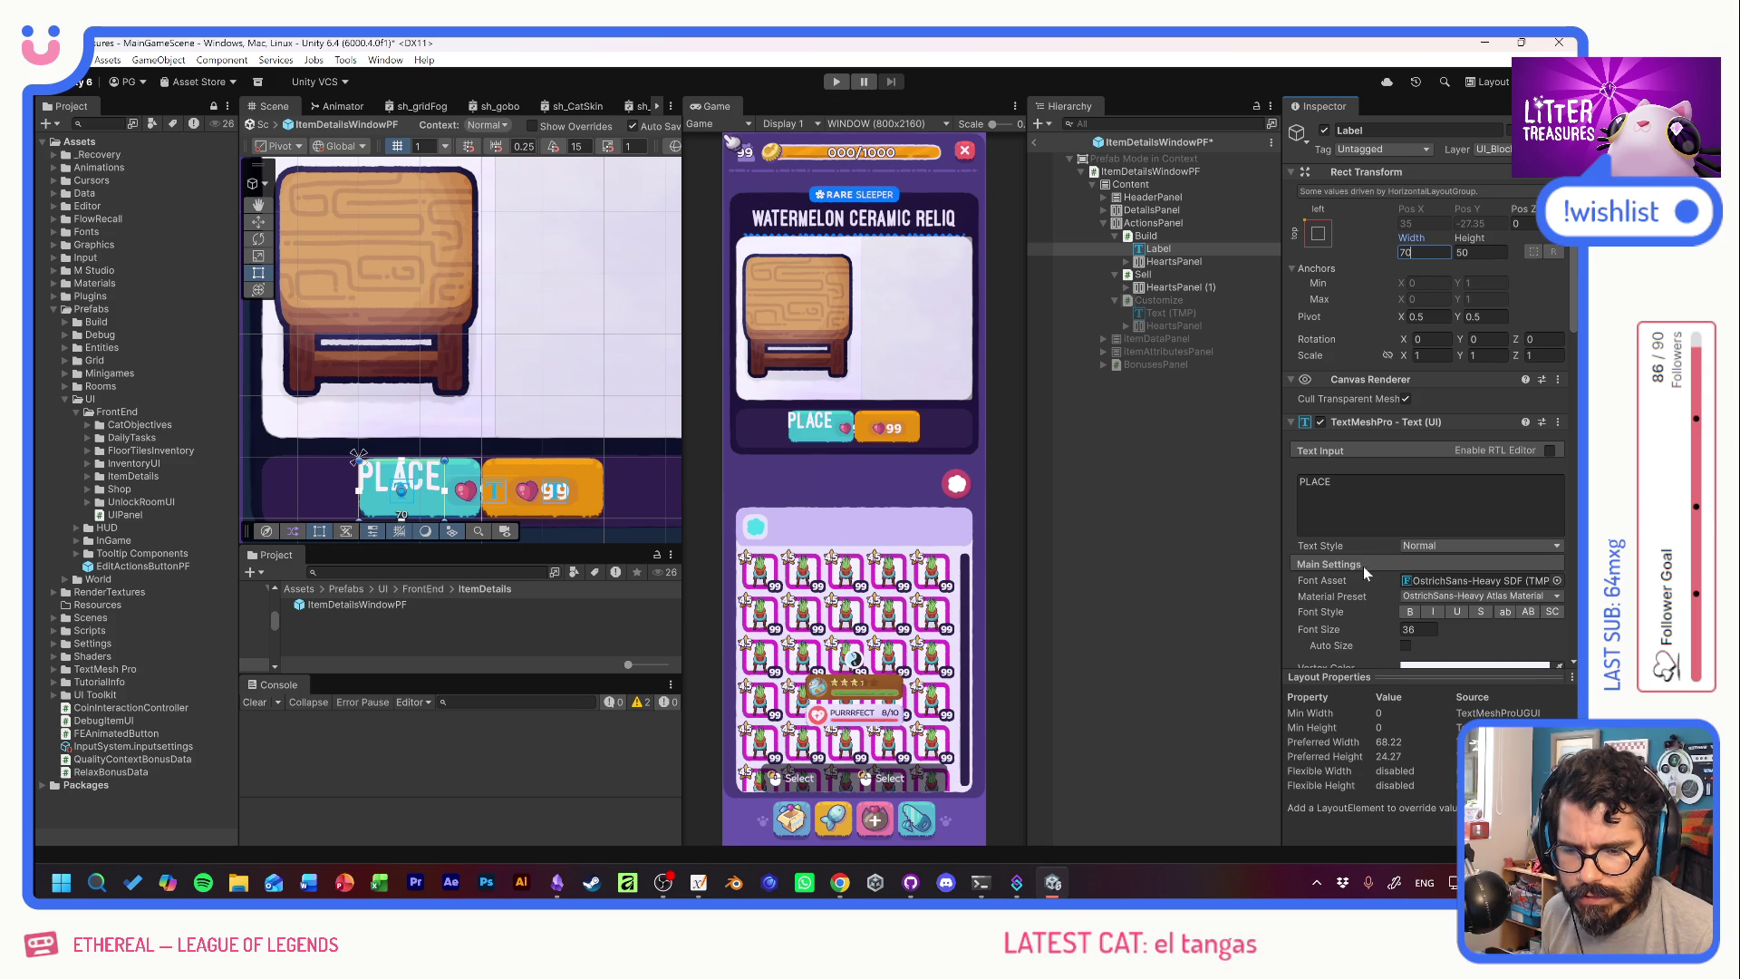
left_click(1418, 629)
type("24")
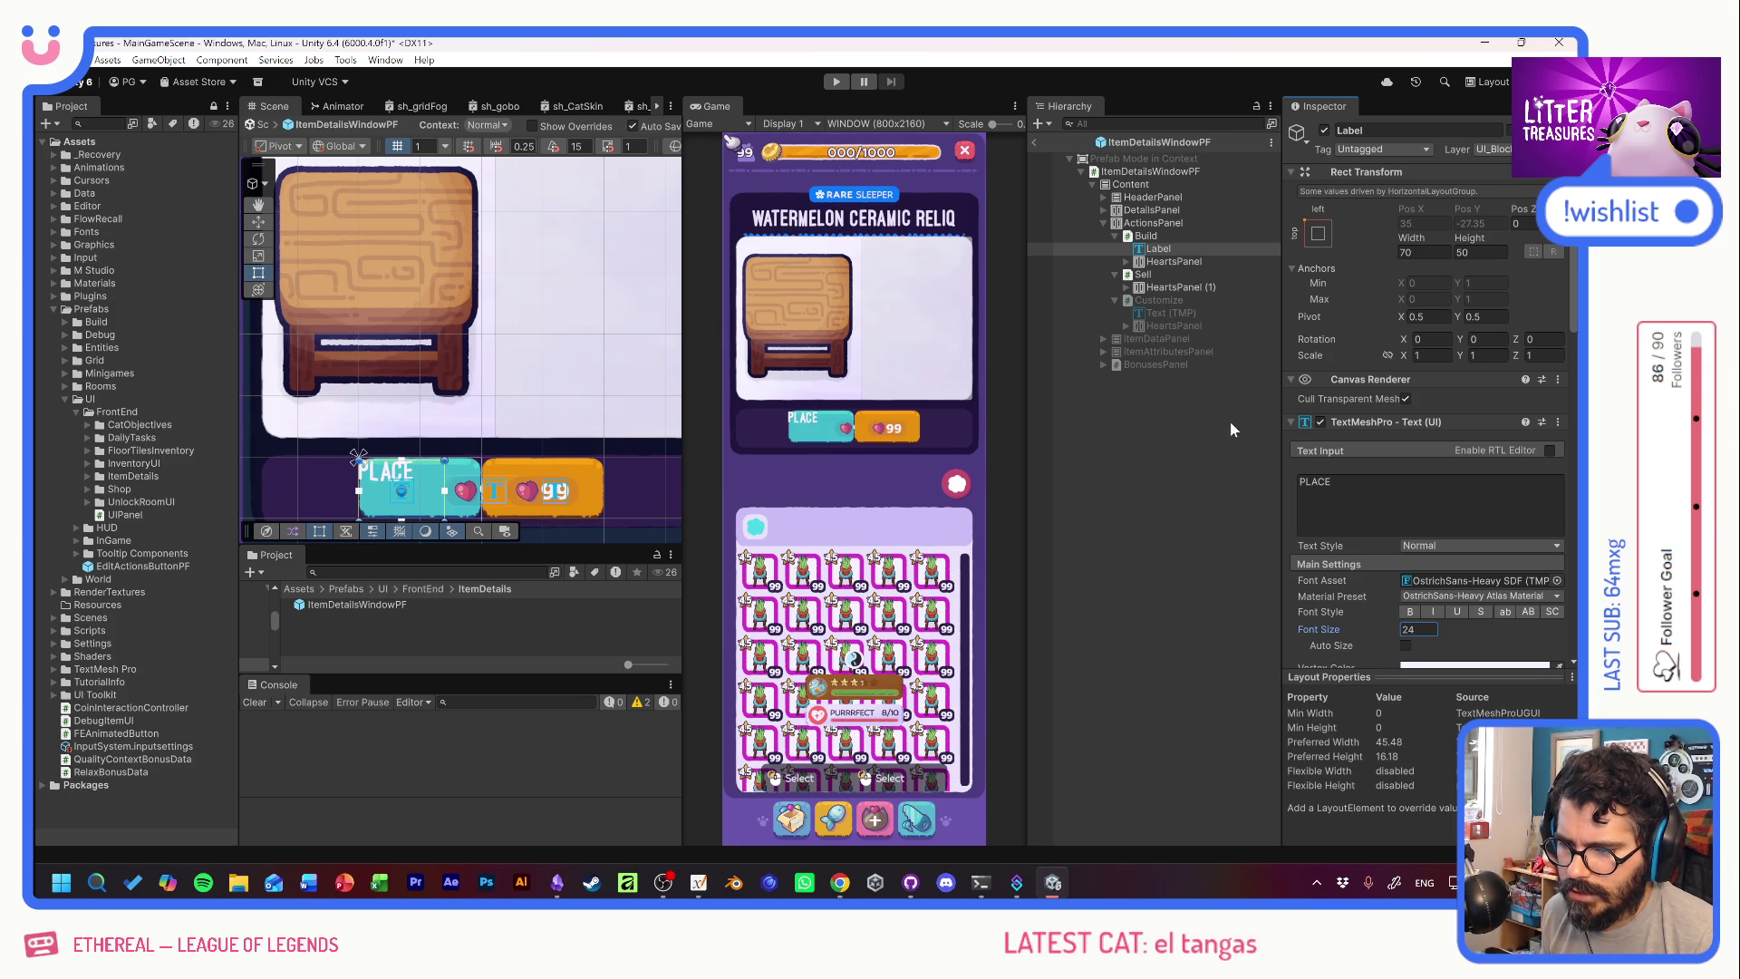
double_click(1407, 629)
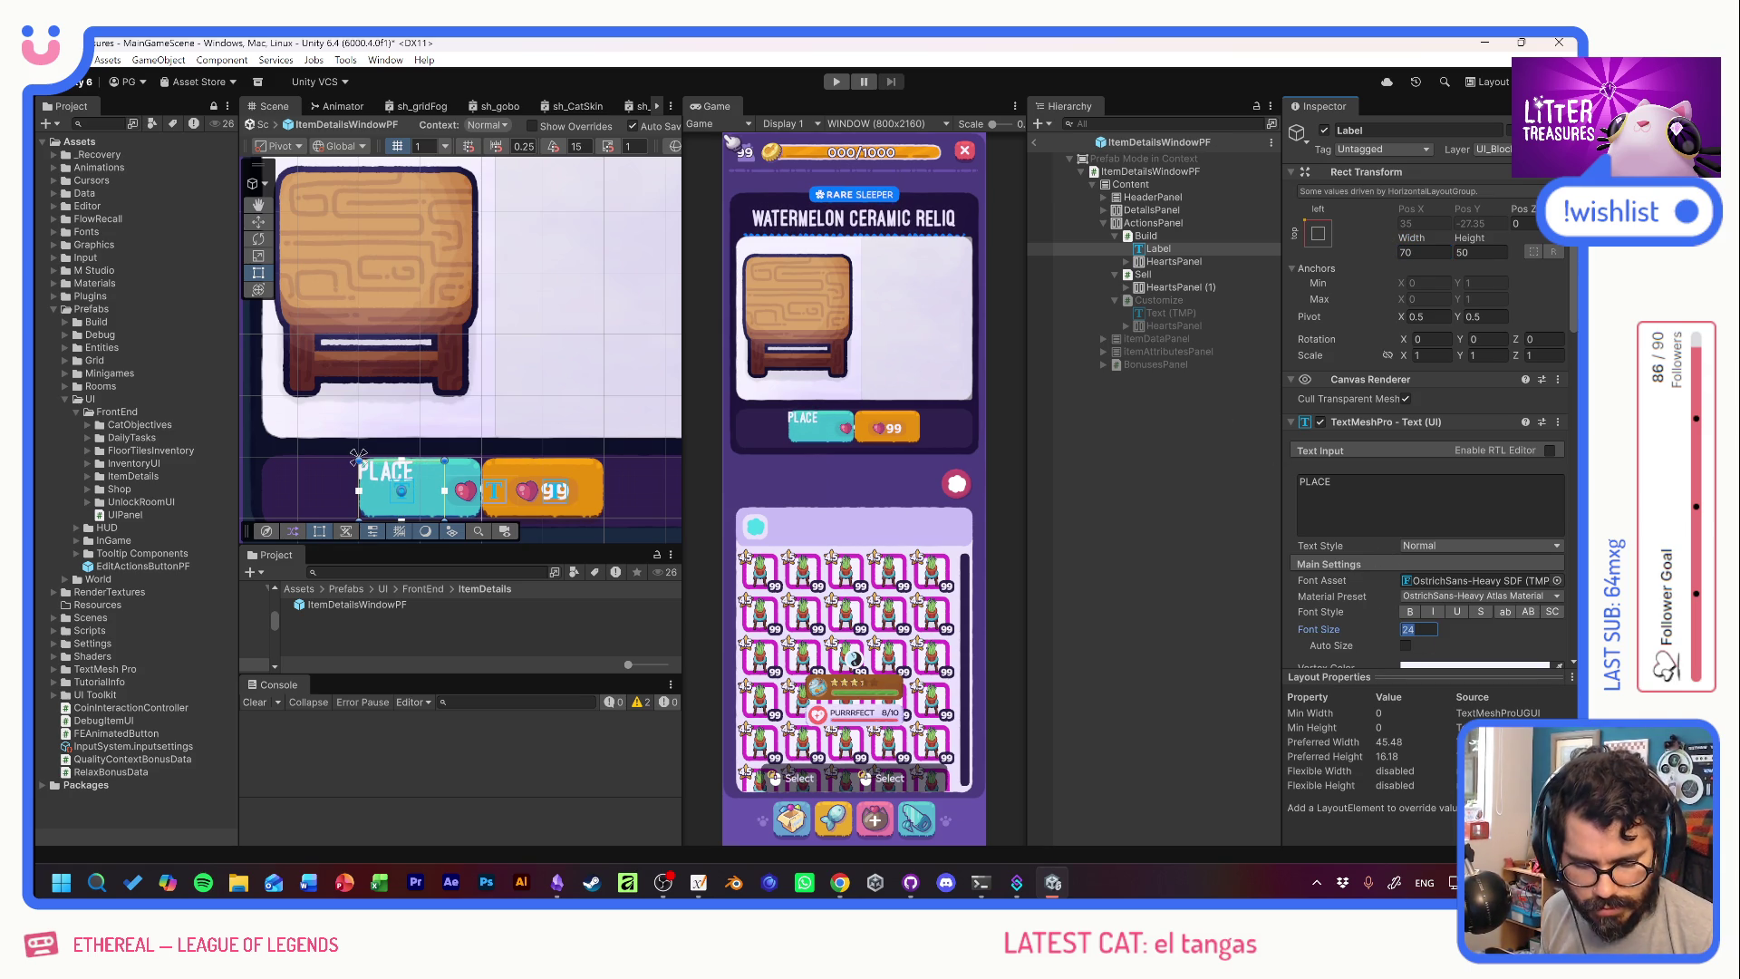
type("28")
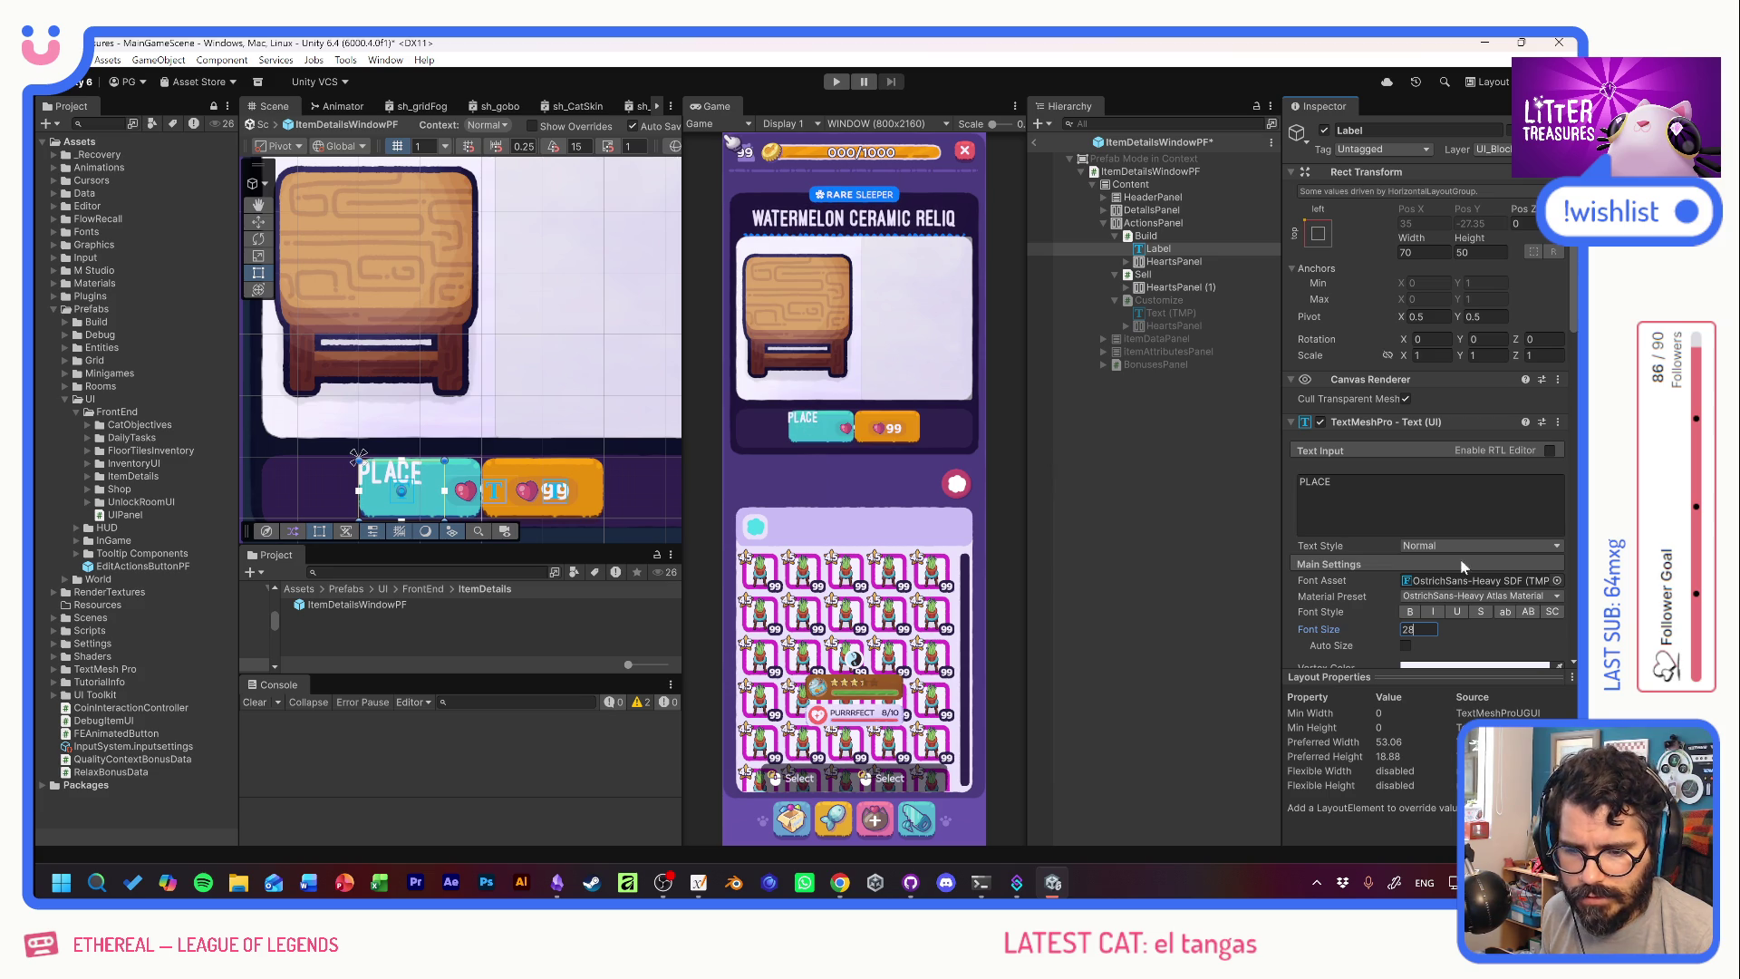
left_click(1557, 581)
Give the PLACE label the Hubballi-Regular font with the ExtraBold material preset.
left_click(1354, 487)
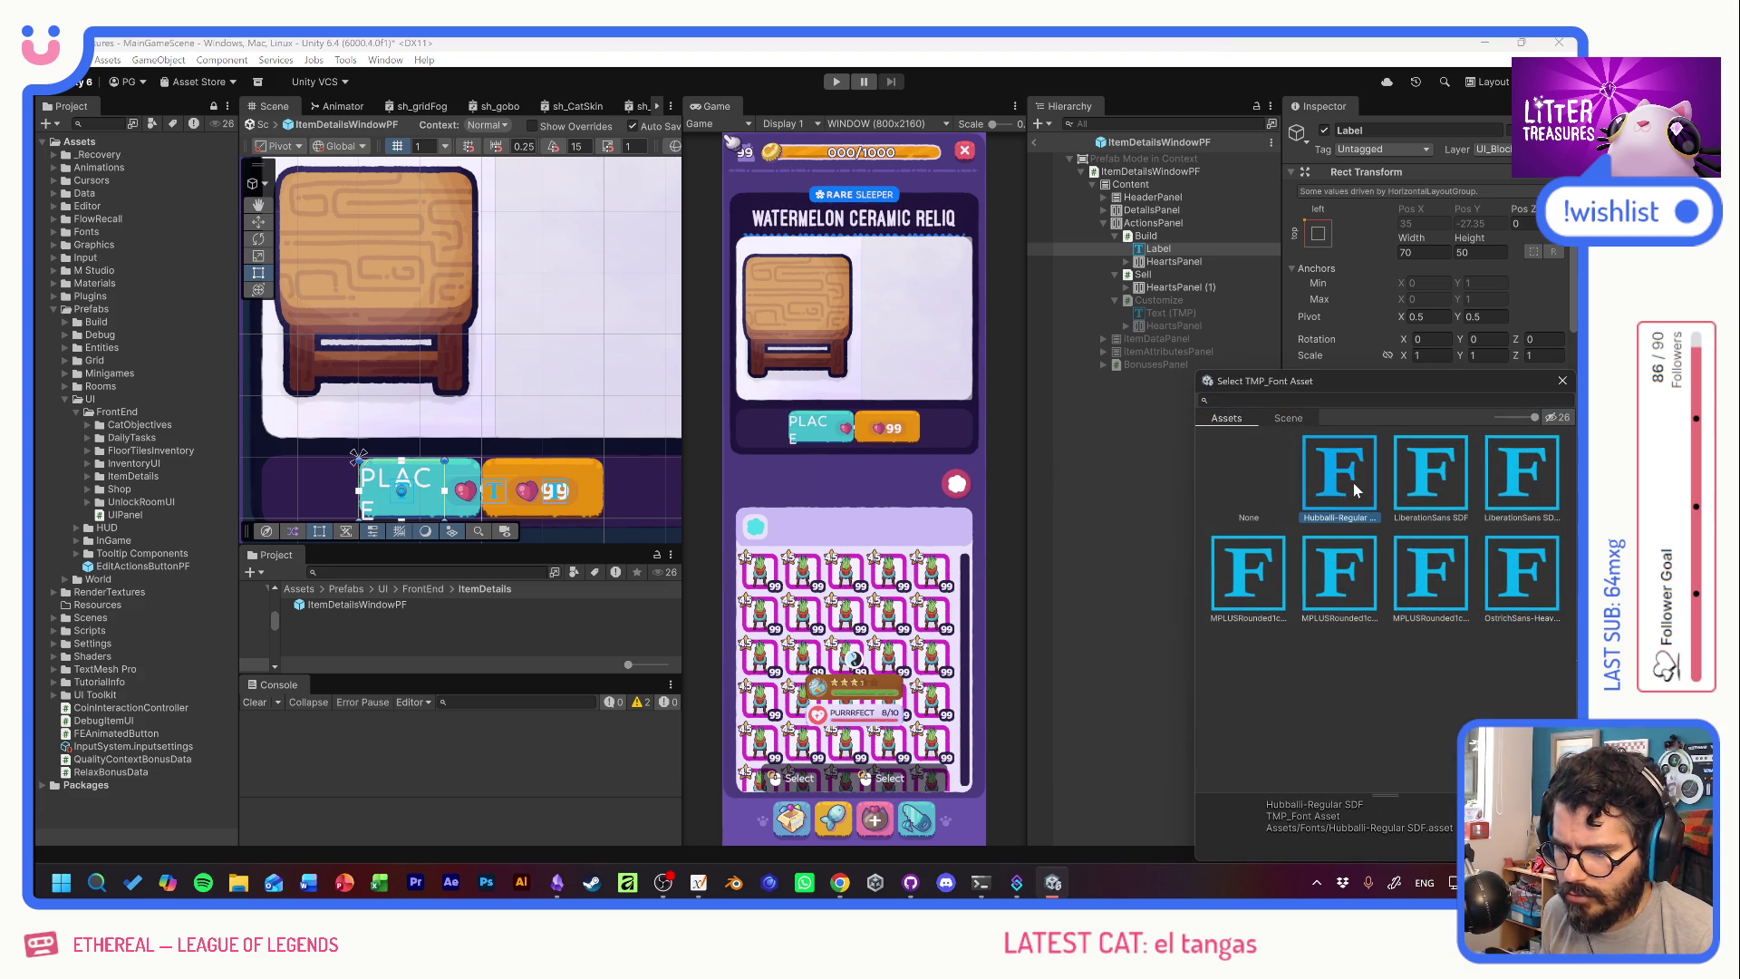
left_click(1562, 381)
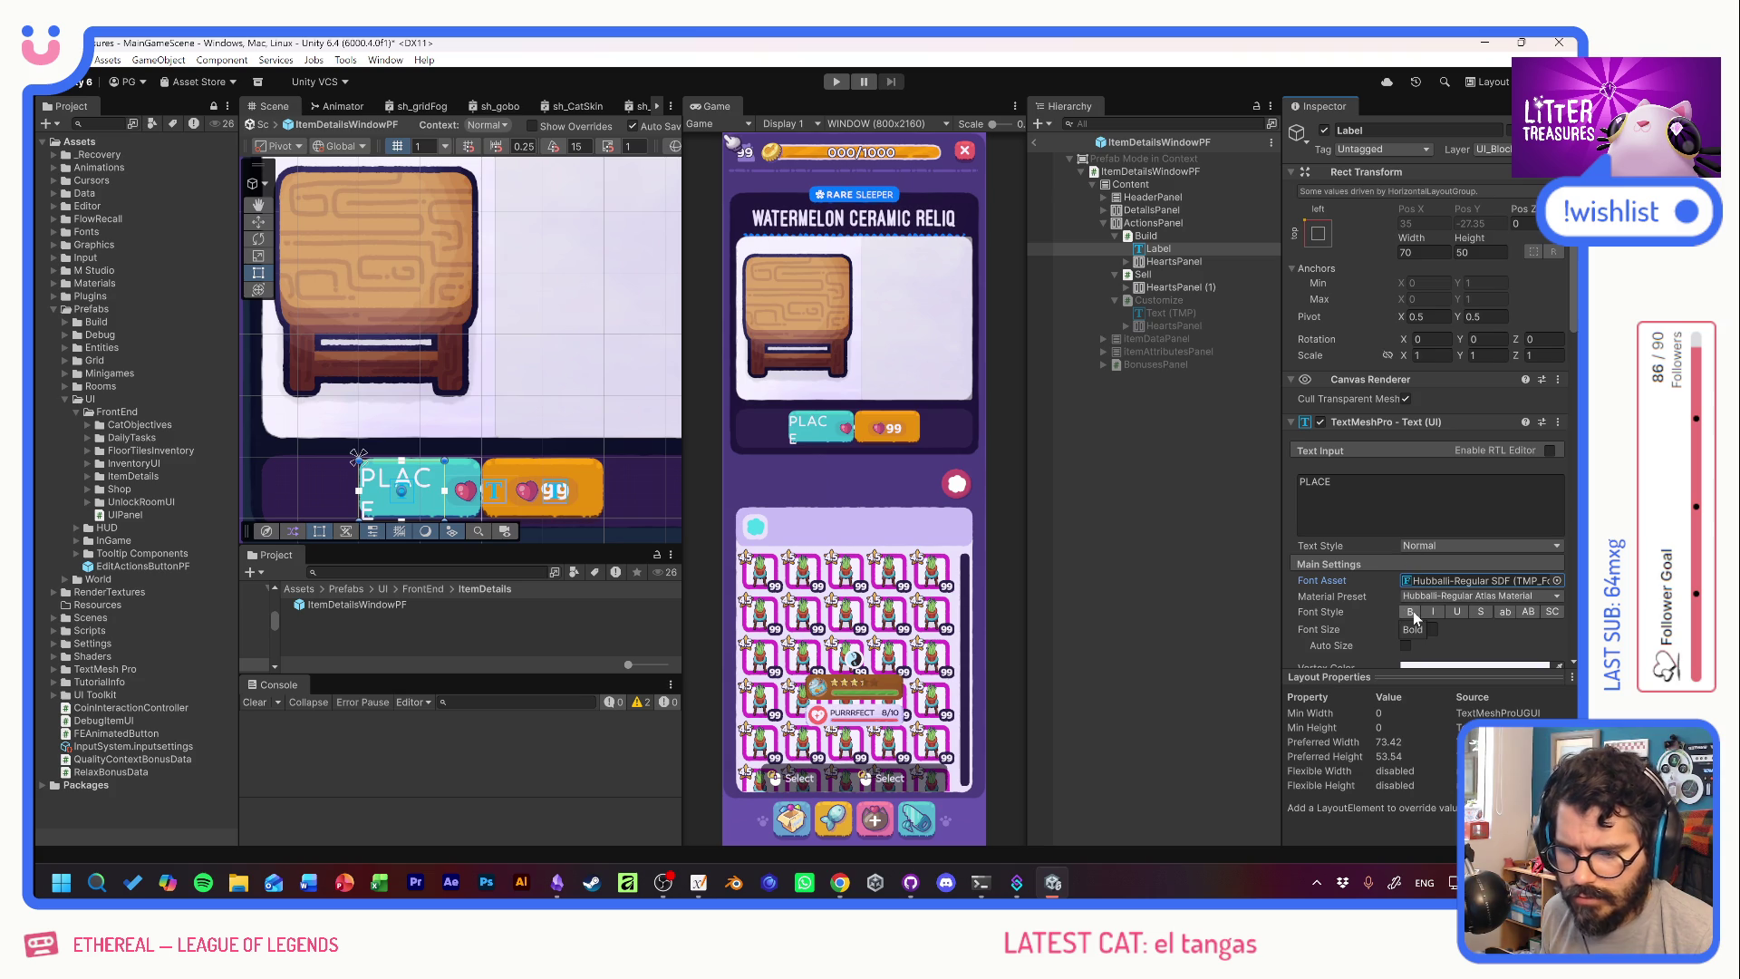
left_click(1480, 595)
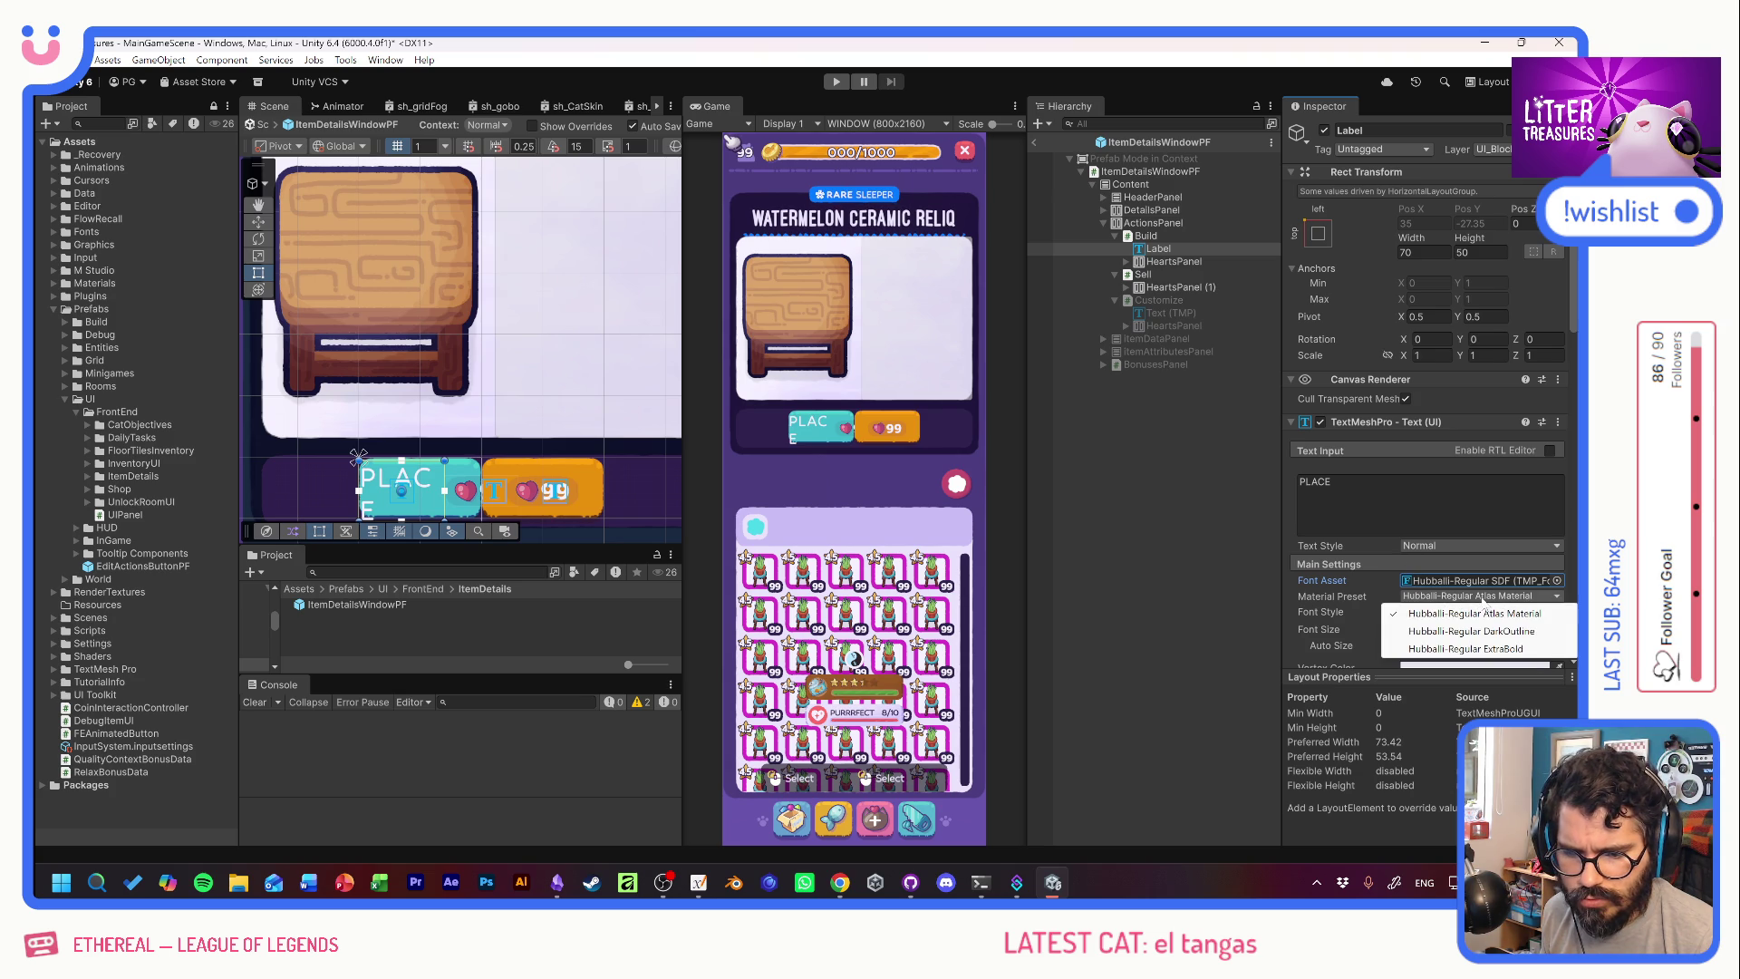
left_click(1468, 649)
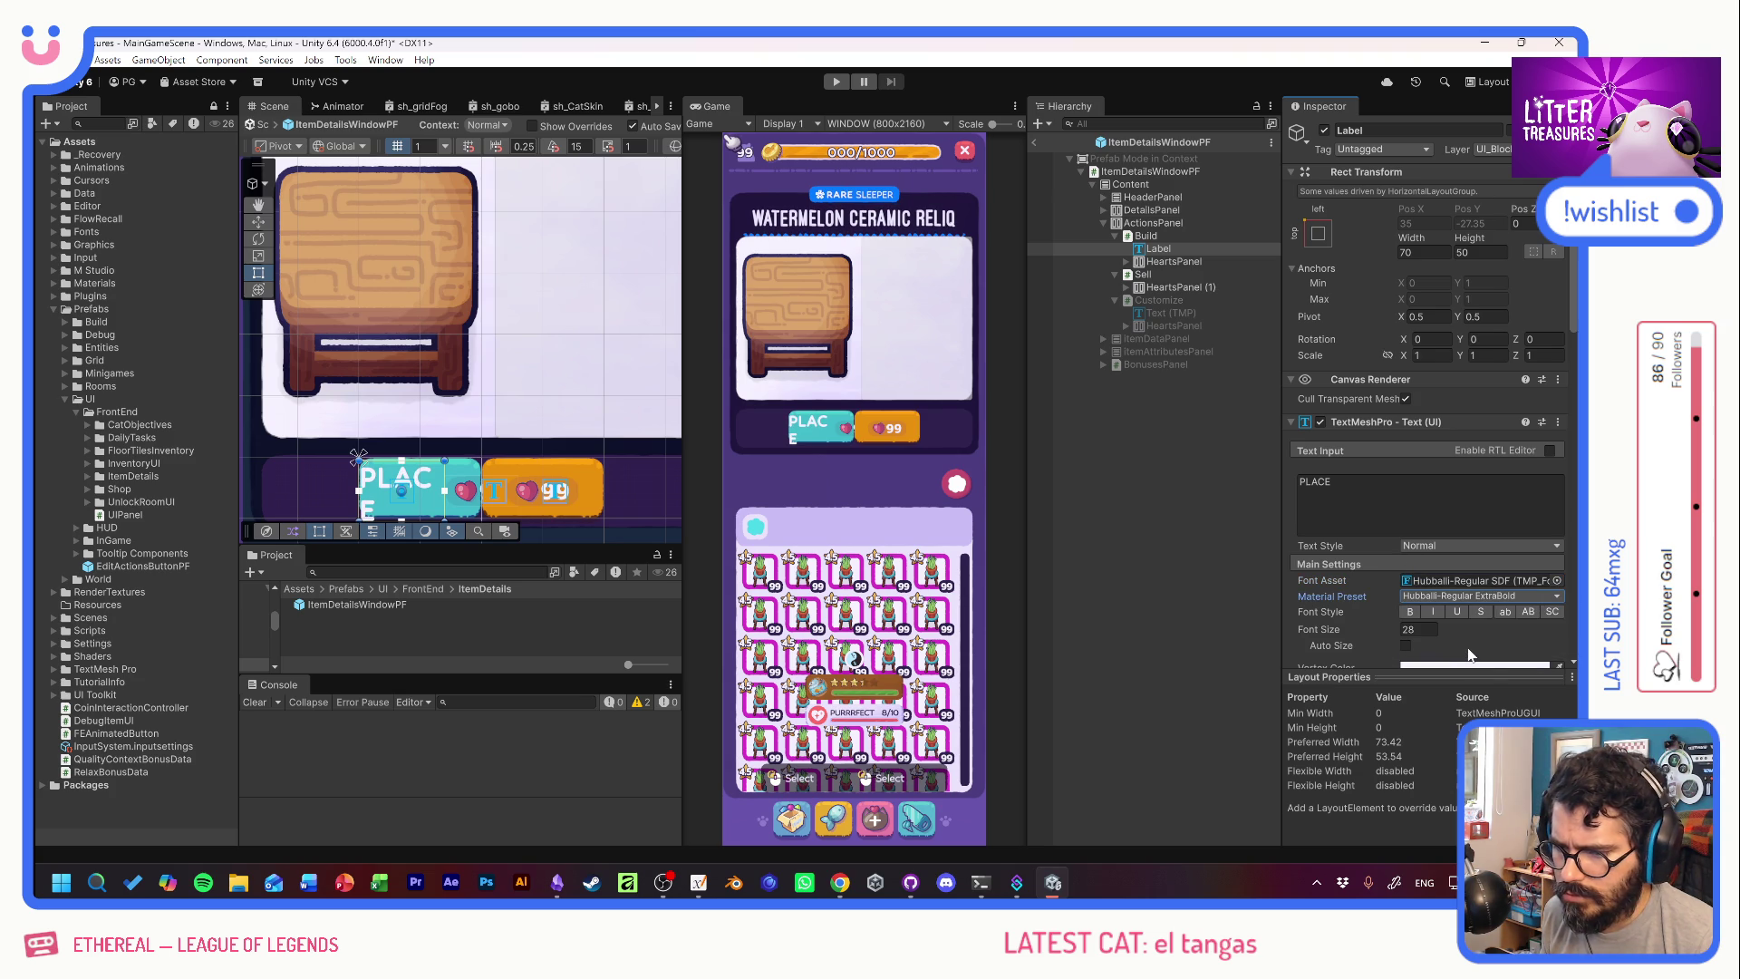
Widen both the Build and Sell buttons to 126.4.
left_click(1151, 236)
left_click(1160, 273, "ctrl")
left_click_drag(1416, 237, 1476, 236)
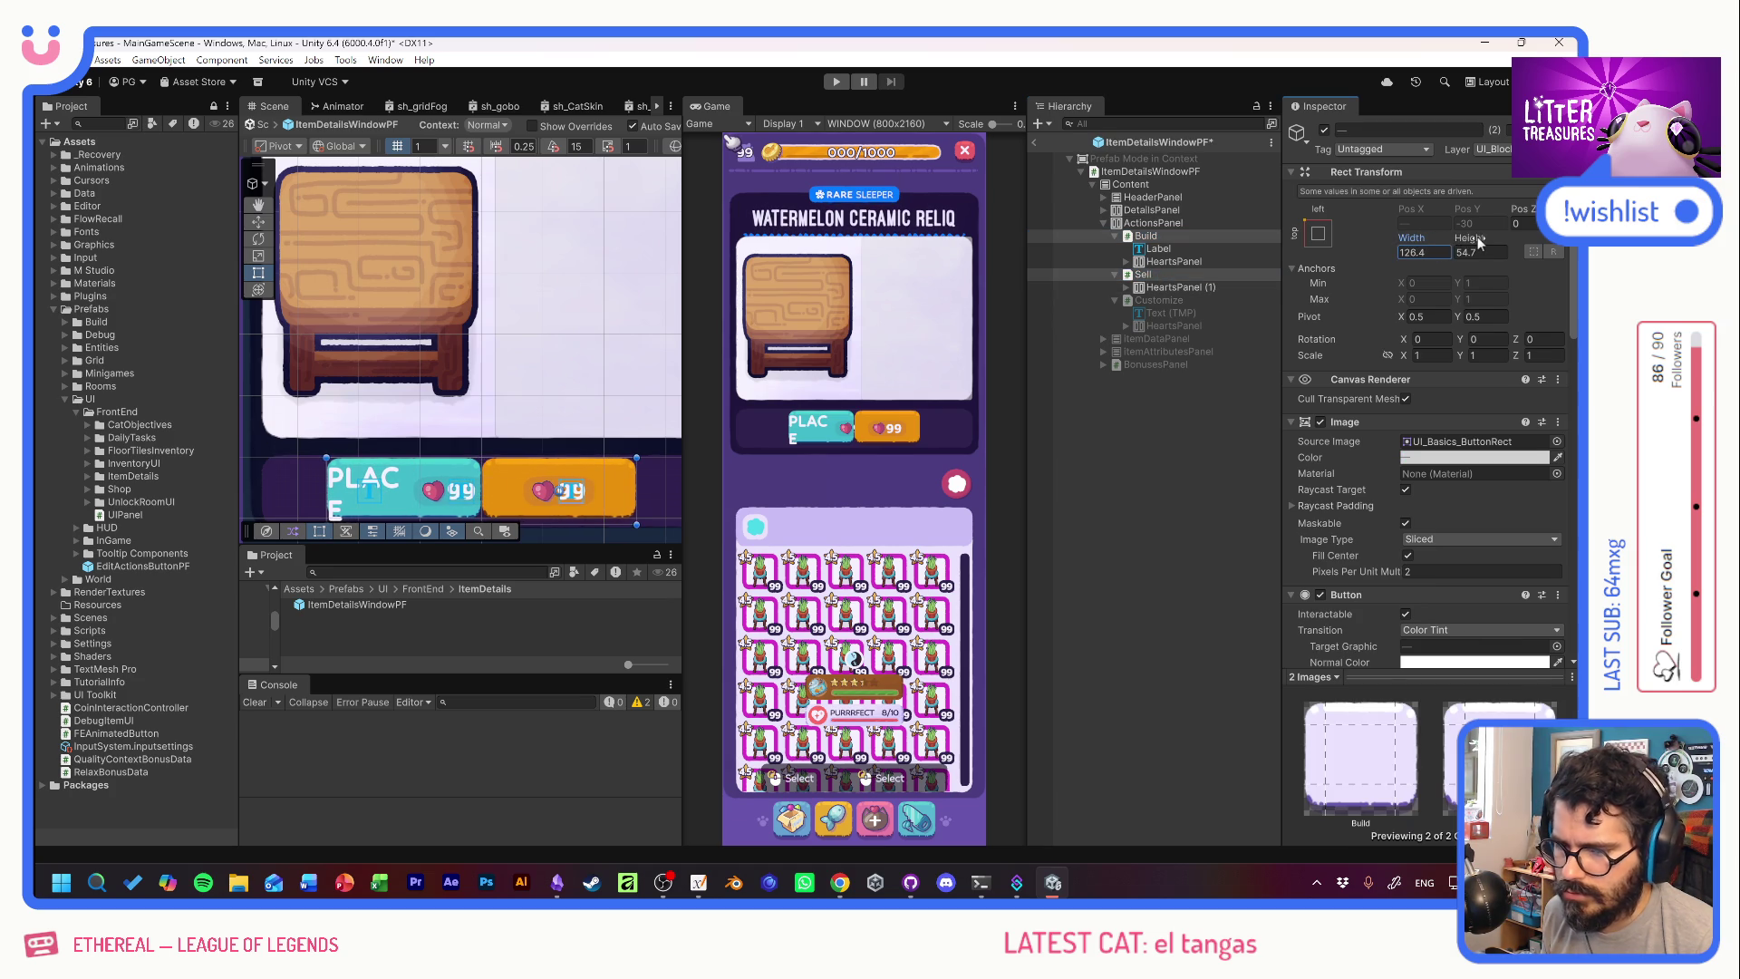
Size the PLACE label to 90 by 42.9 and centre its text vertically.
left_click(1169, 250)
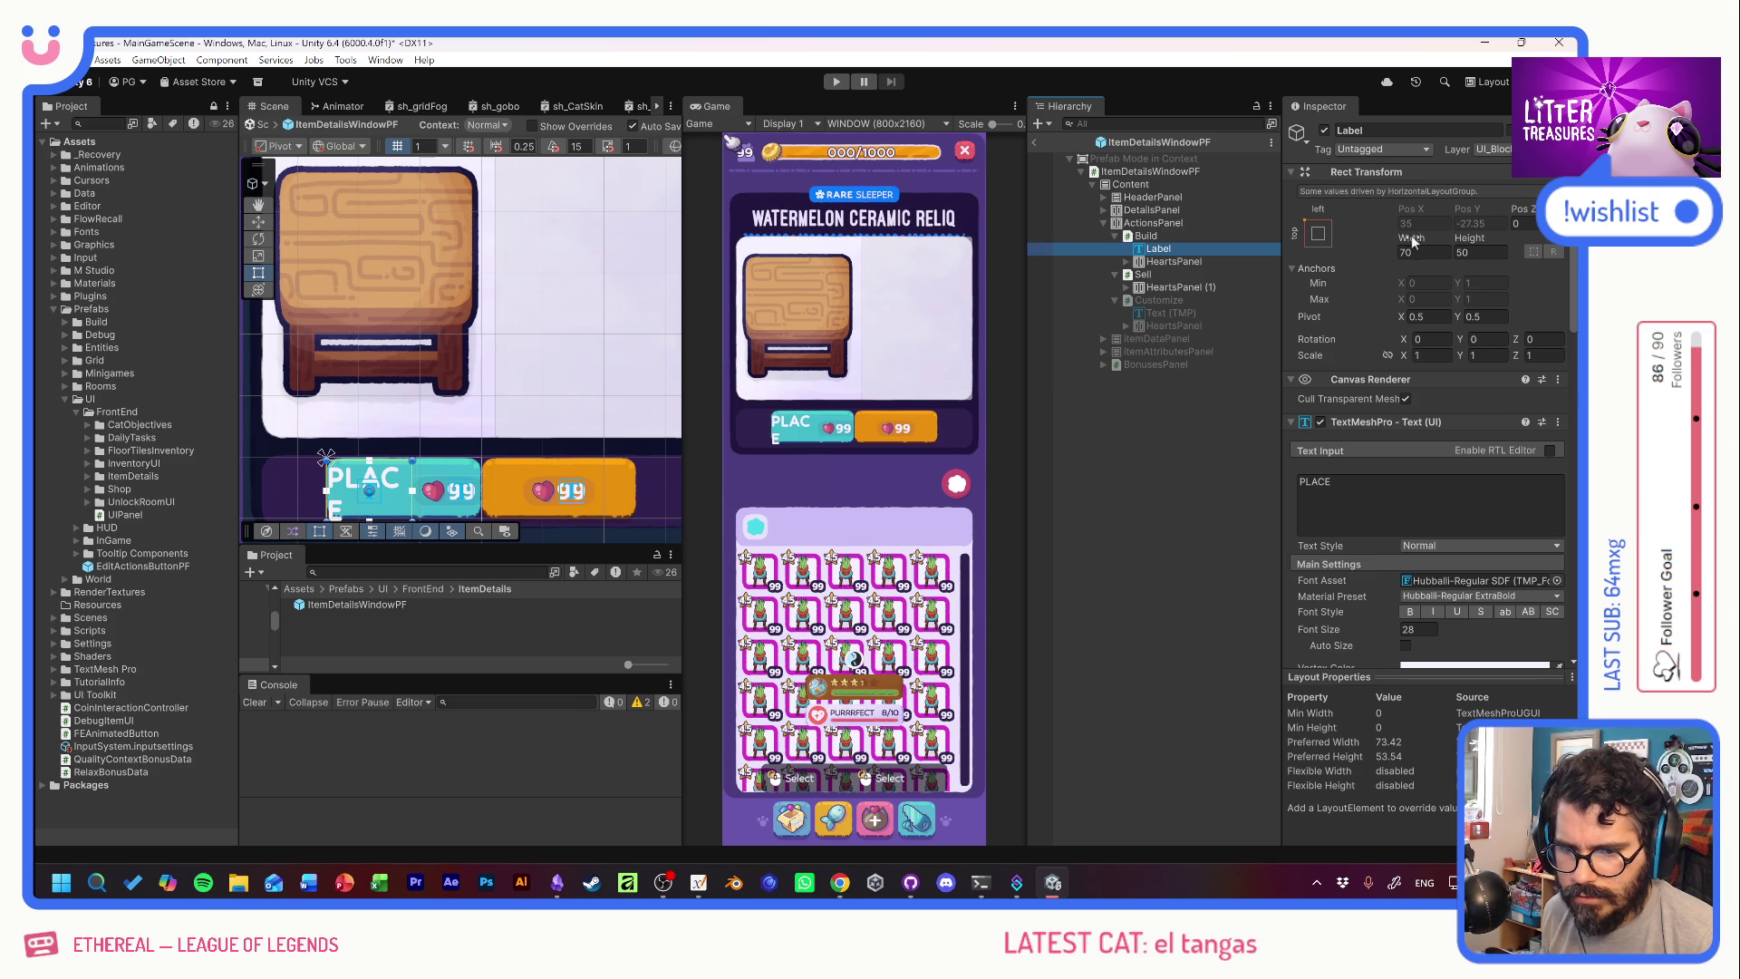
left_click_drag(1414, 240, 1453, 239)
type("90")
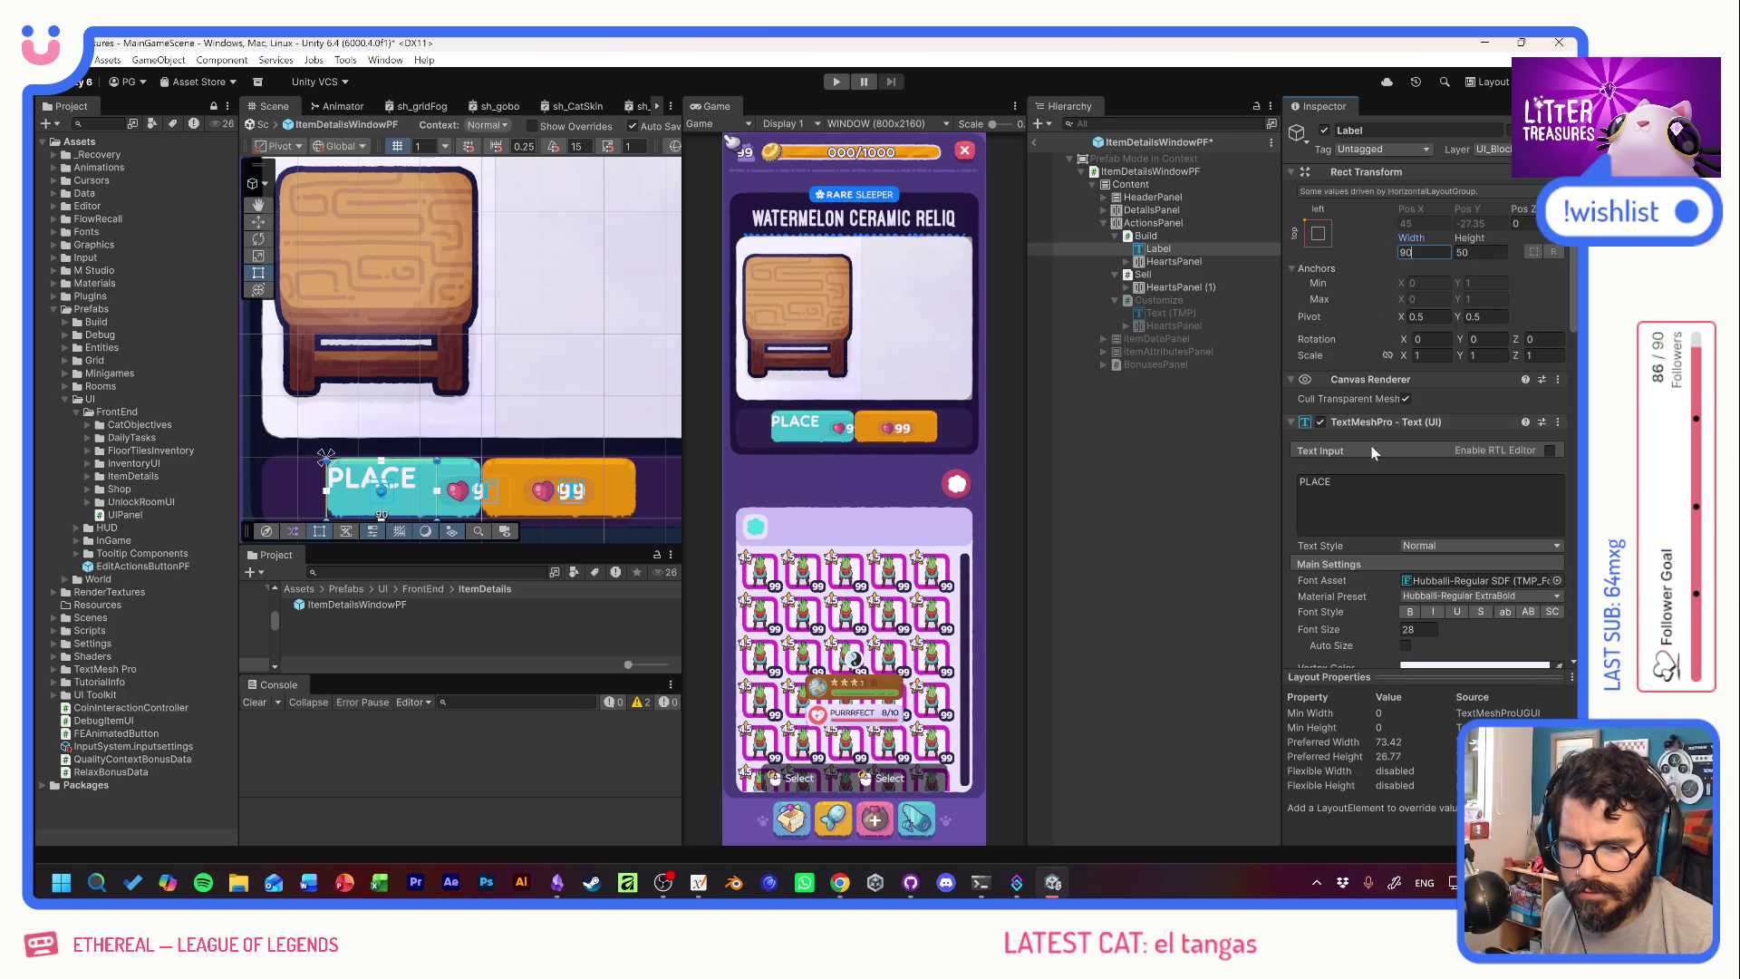
scroll(1377, 448, "down", 4)
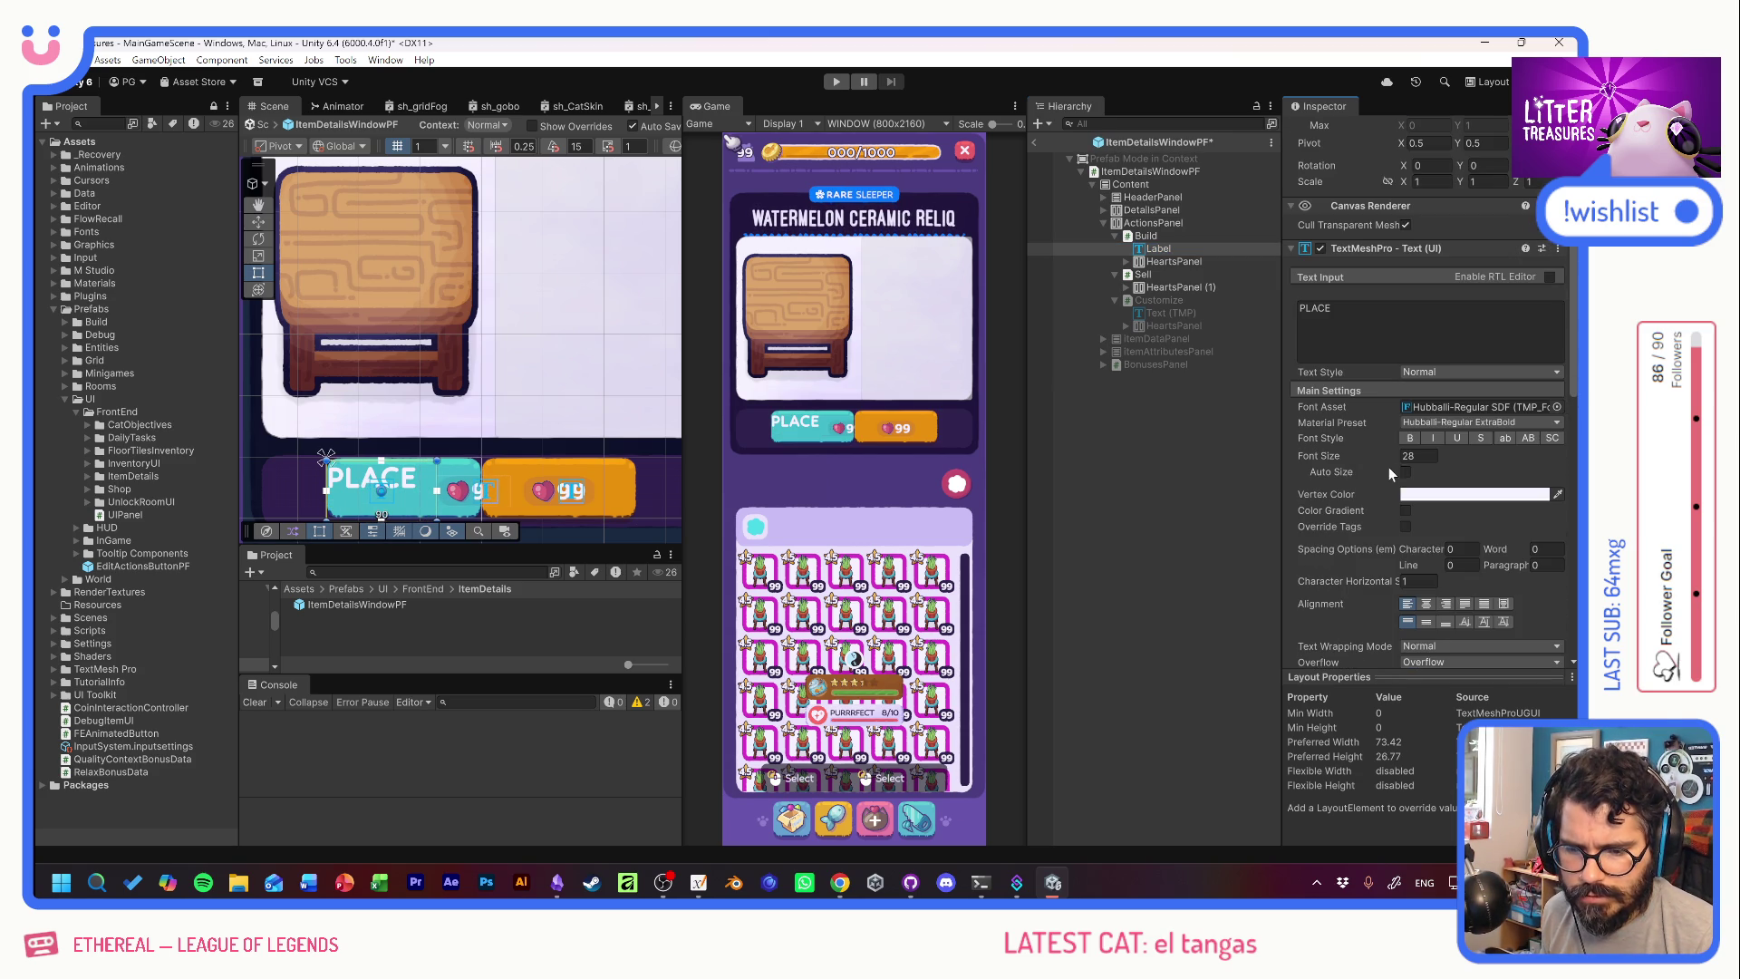
left_click(1427, 622)
scroll(1415, 382, "up", 4)
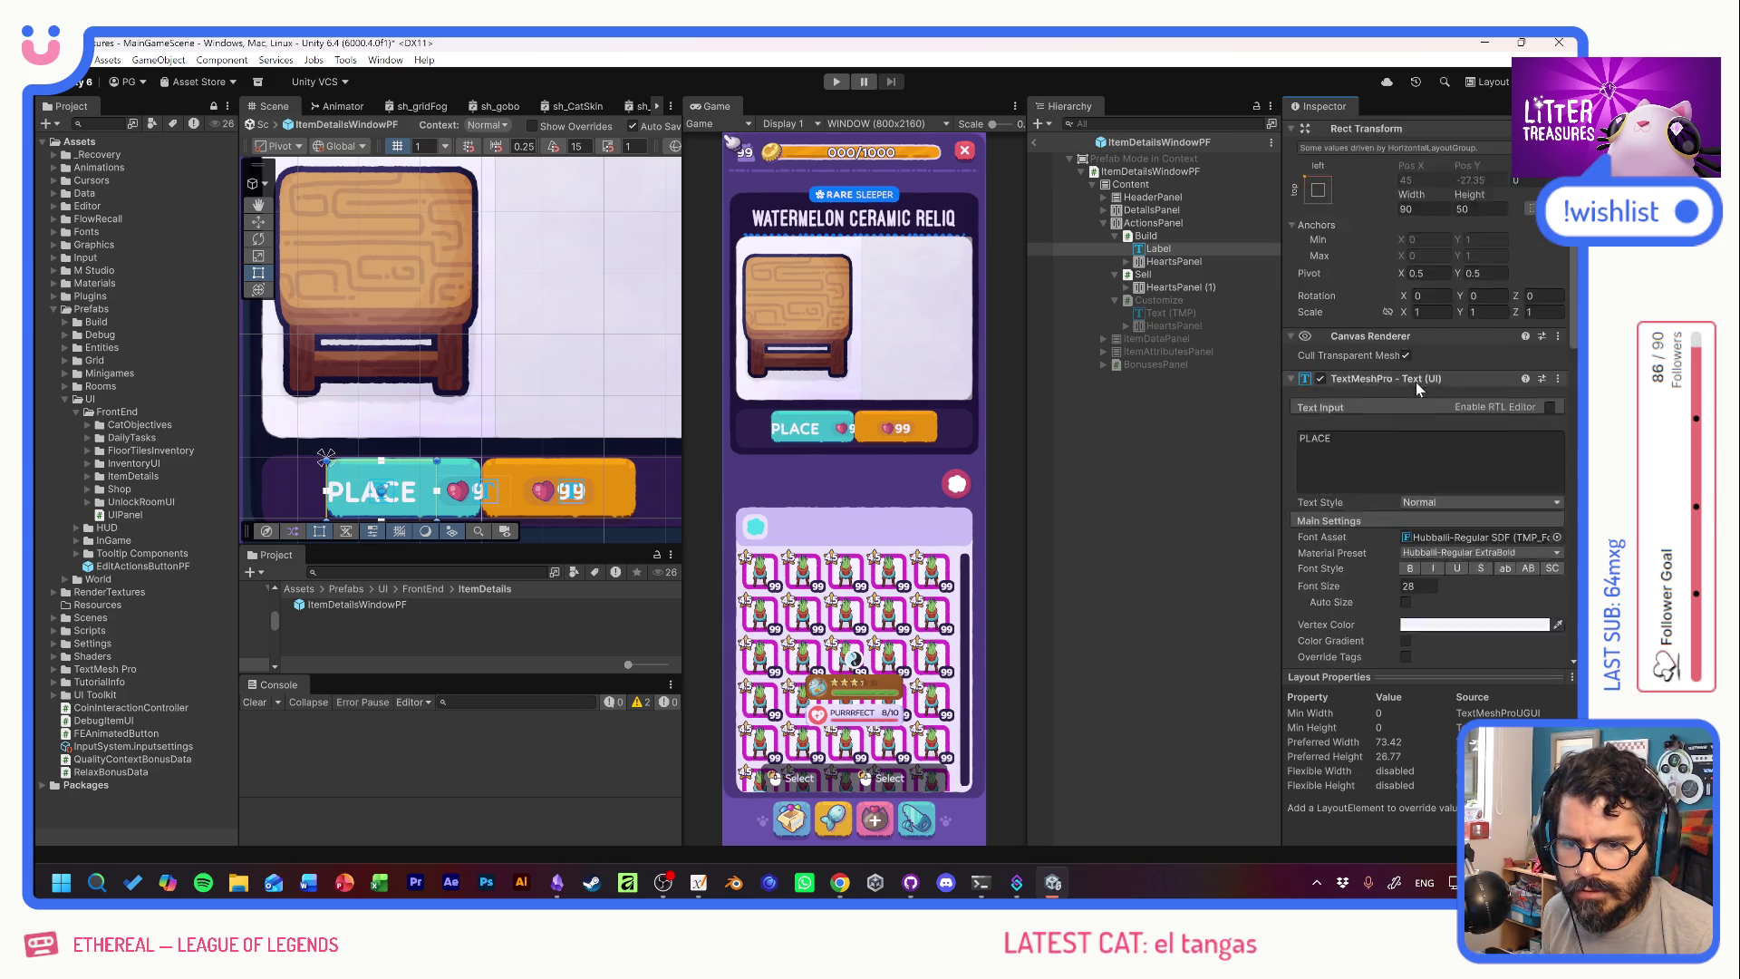
left_click_drag(1465, 242, 1441, 244)
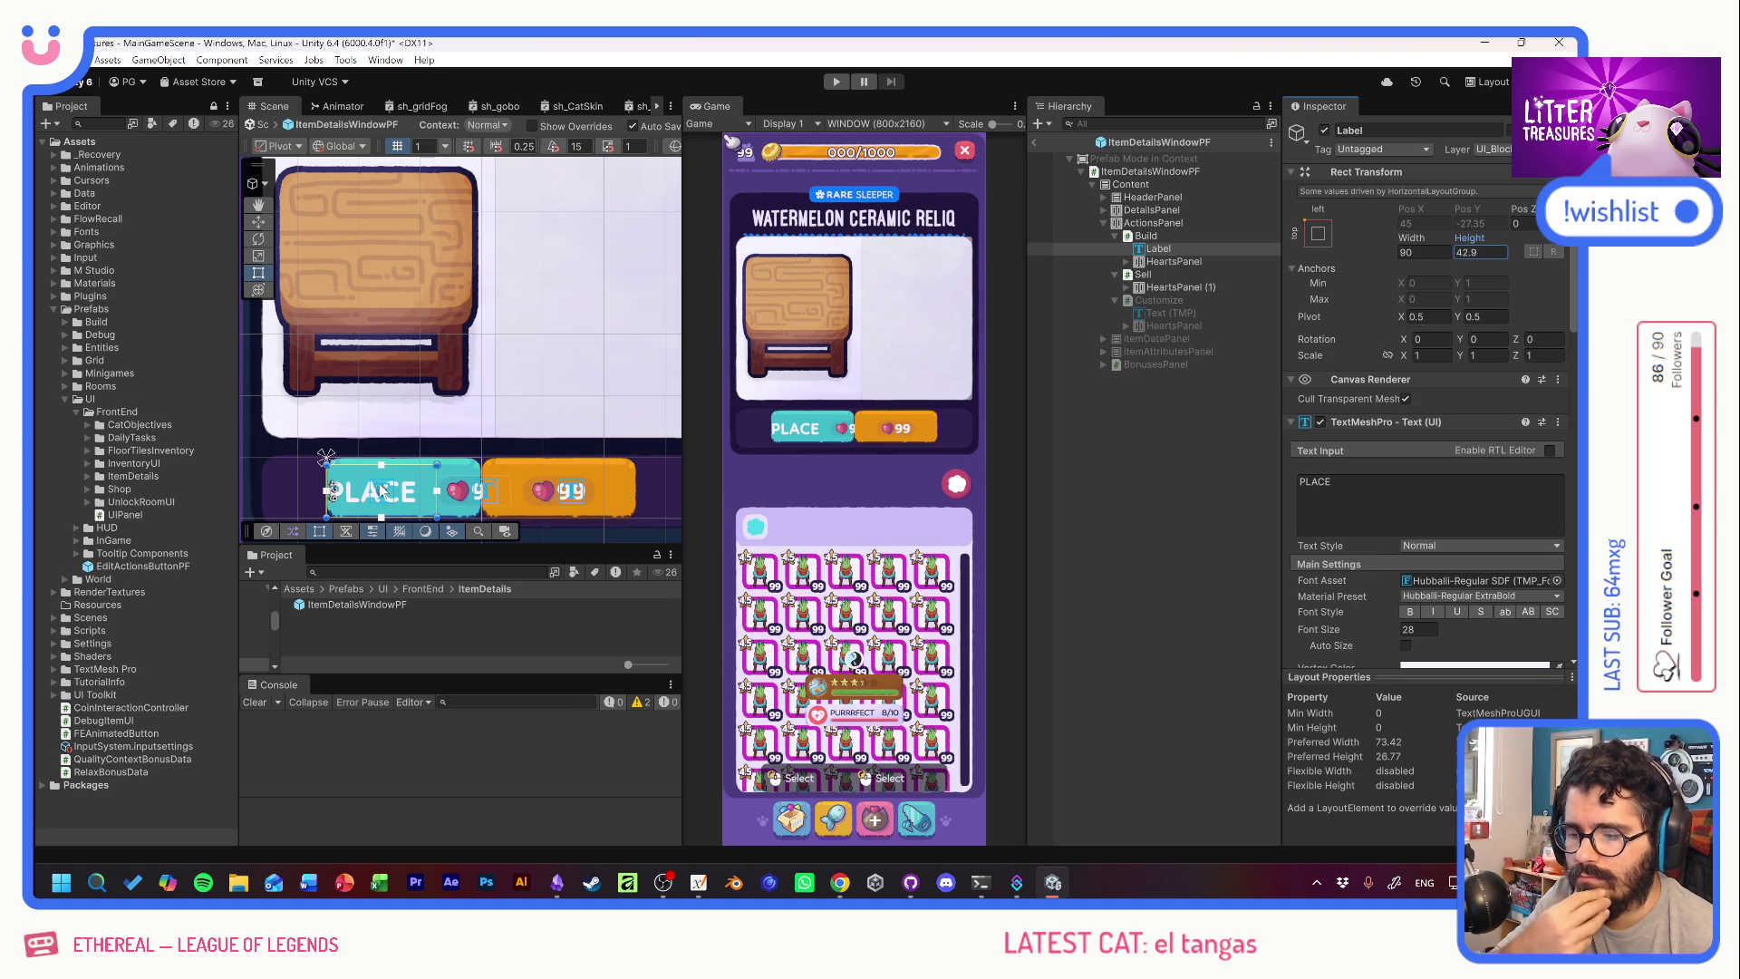
Try the DarkOutline material preset on the label, then revert to ExtraBold.
left_click(1521, 597)
left_click(1503, 632)
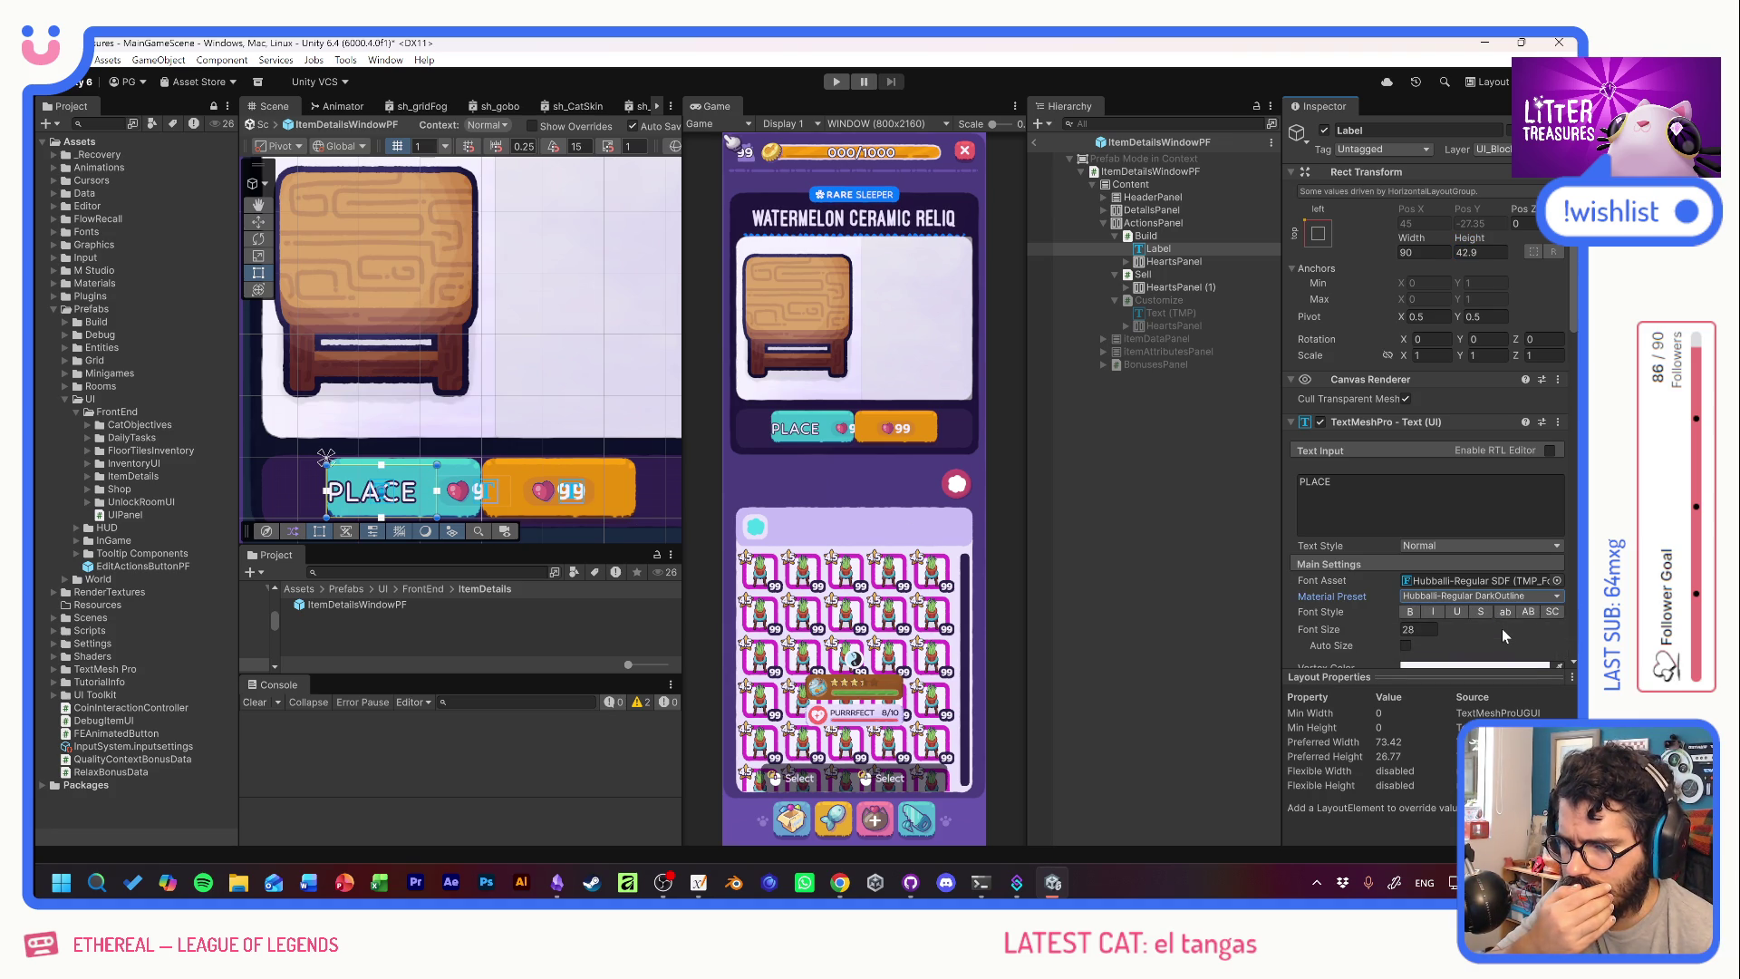
left_click(1448, 592)
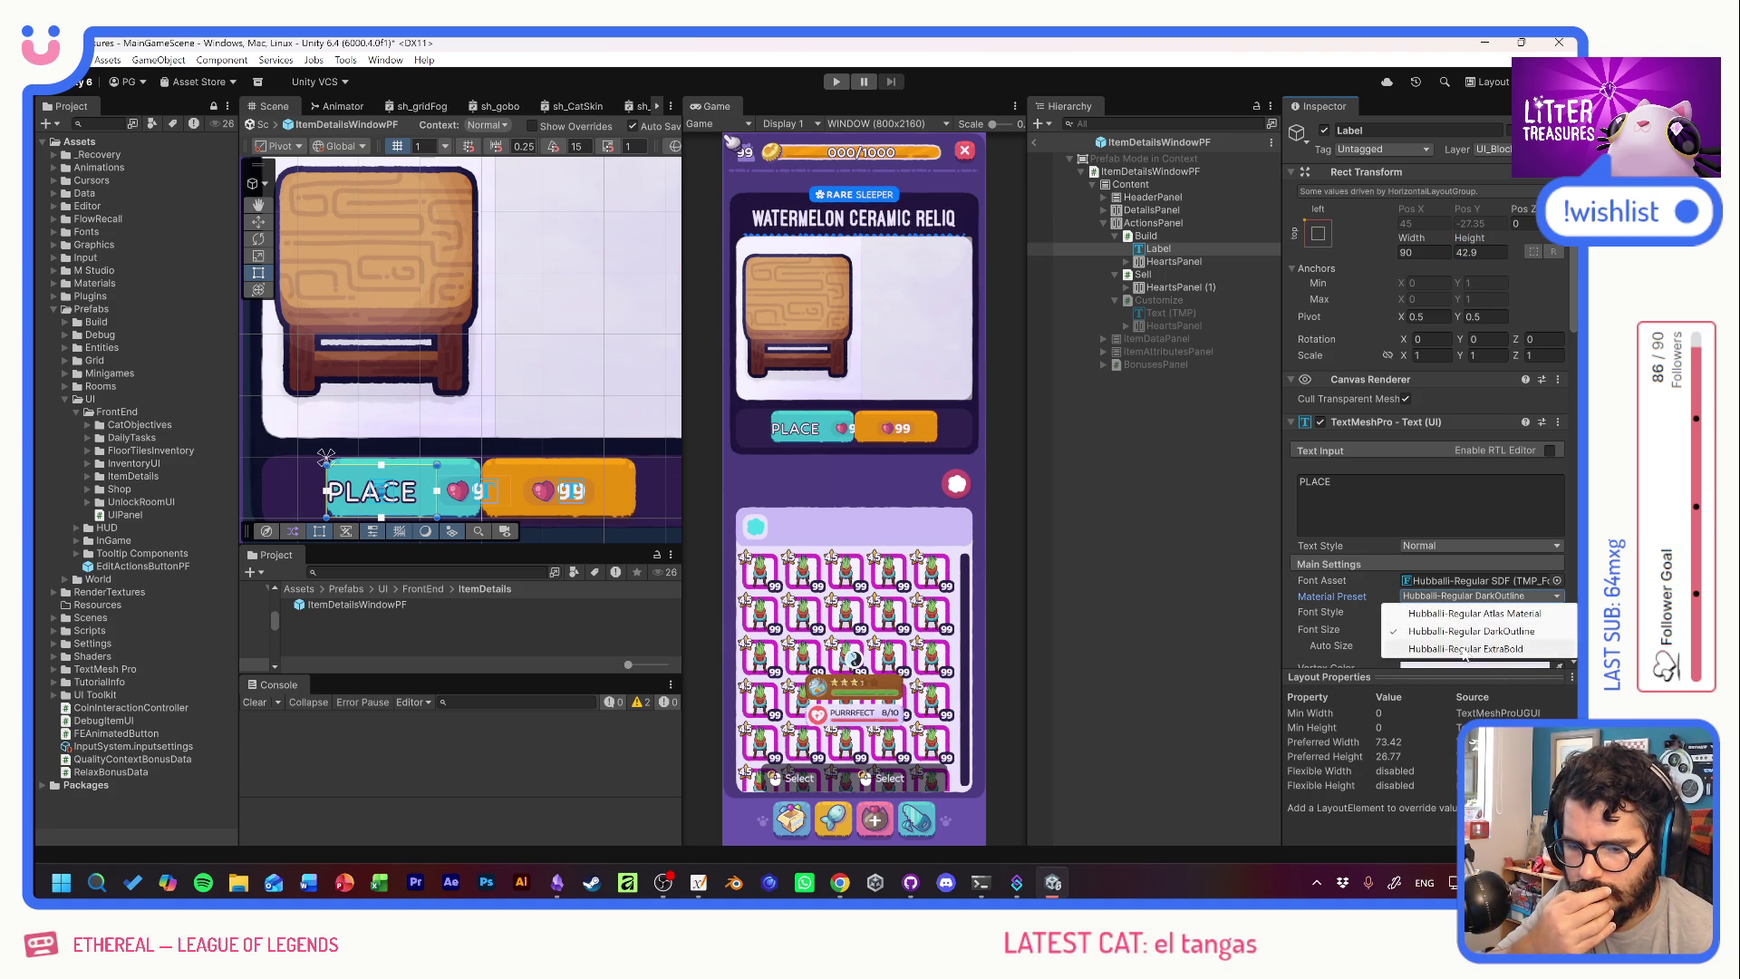
left_click(1453, 644)
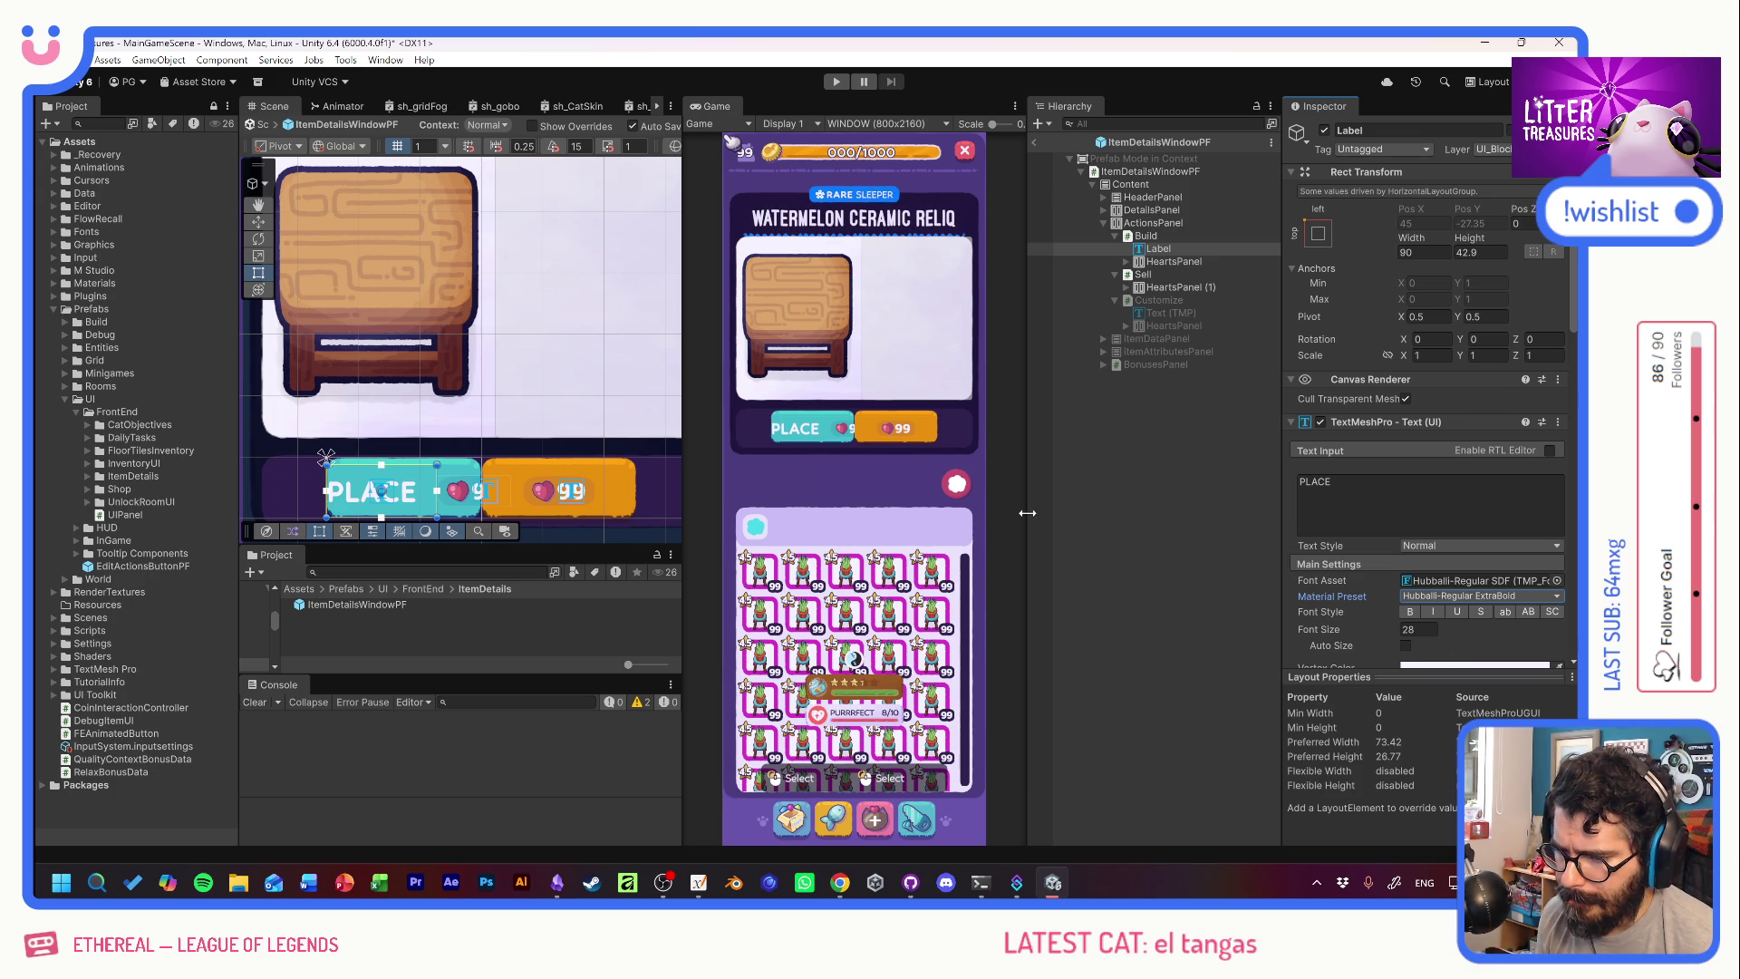
Pad the Build button's Horizontal Layout Group 10 left, right and top, and 15 bottom.
left_click(1157, 237)
scroll(1359, 551, "down", 10)
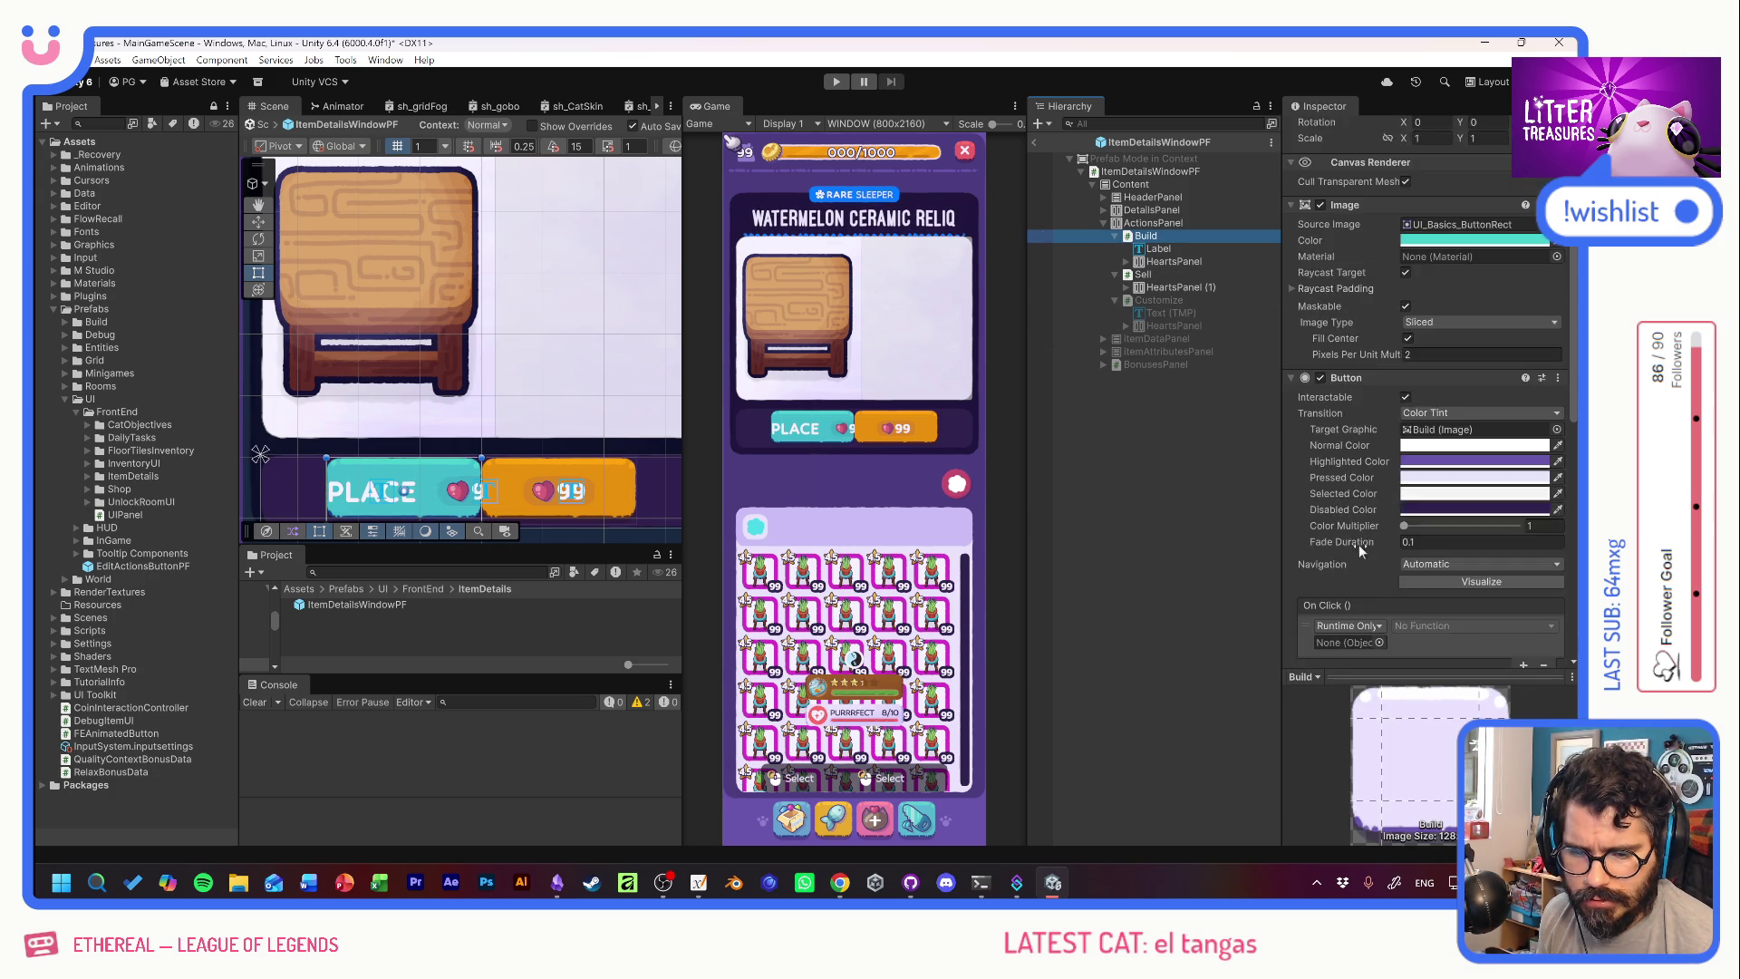
scroll(1381, 559, "down", 6)
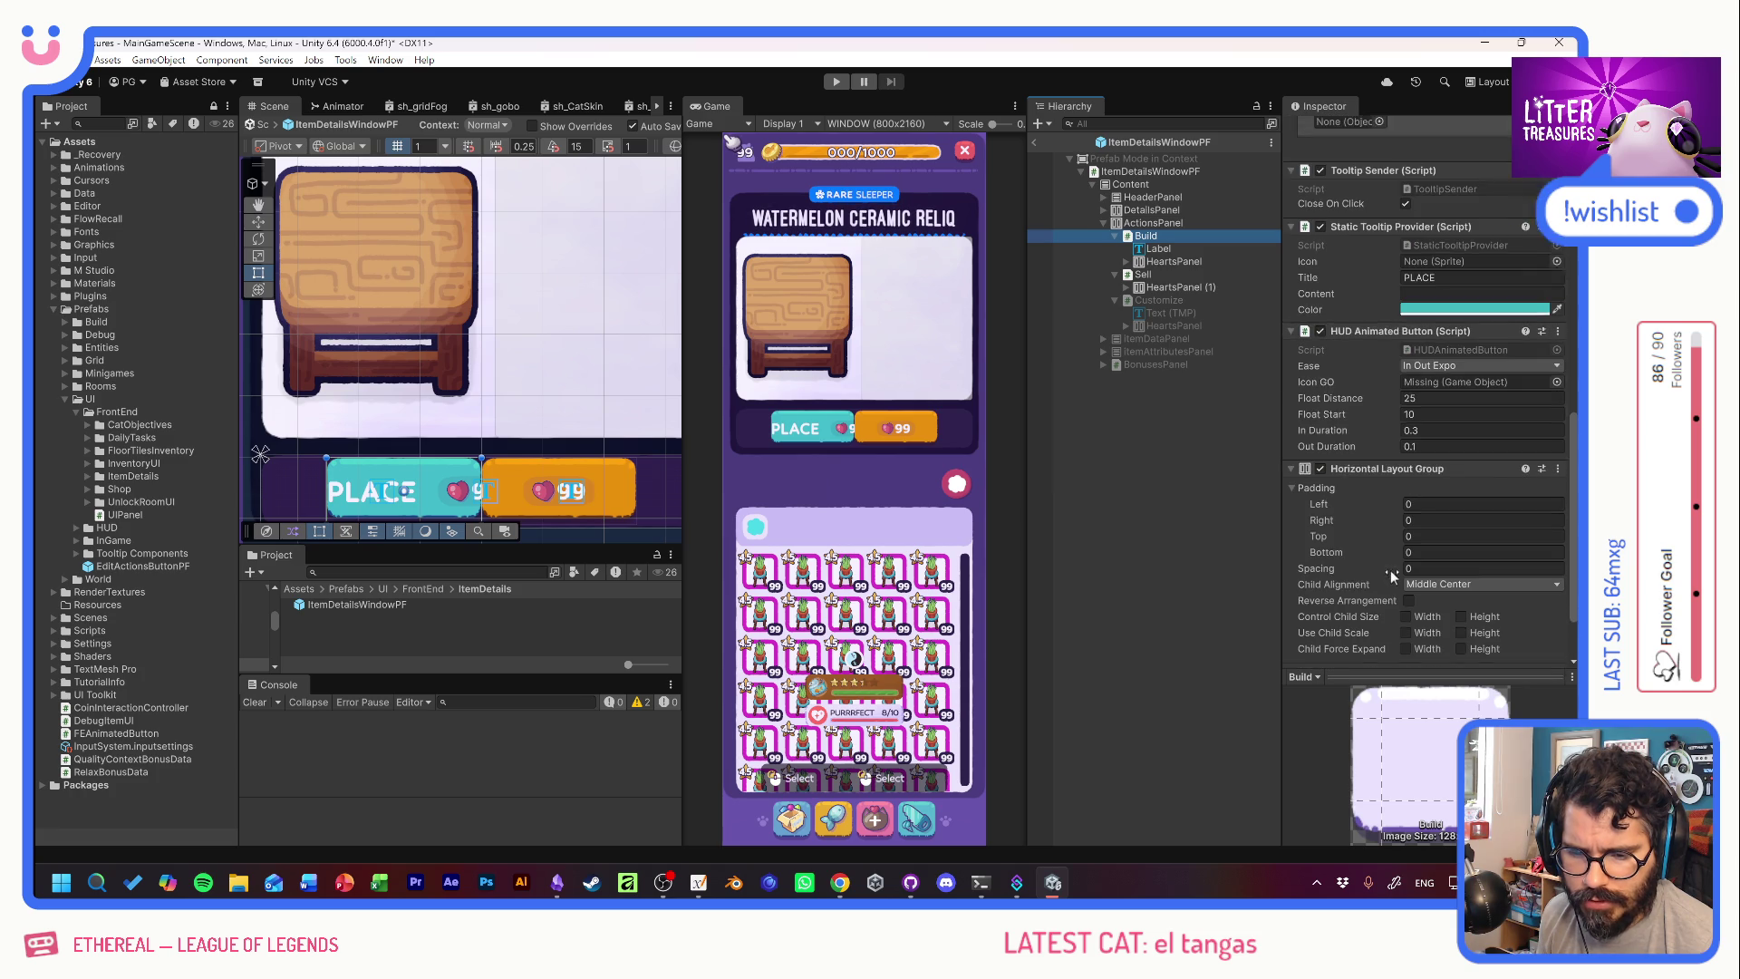
mouse_move(1336, 507)
left_mouse_down()
mouse_move(1351, 508)
mouse_move(1337, 507)
left_mouse_up()
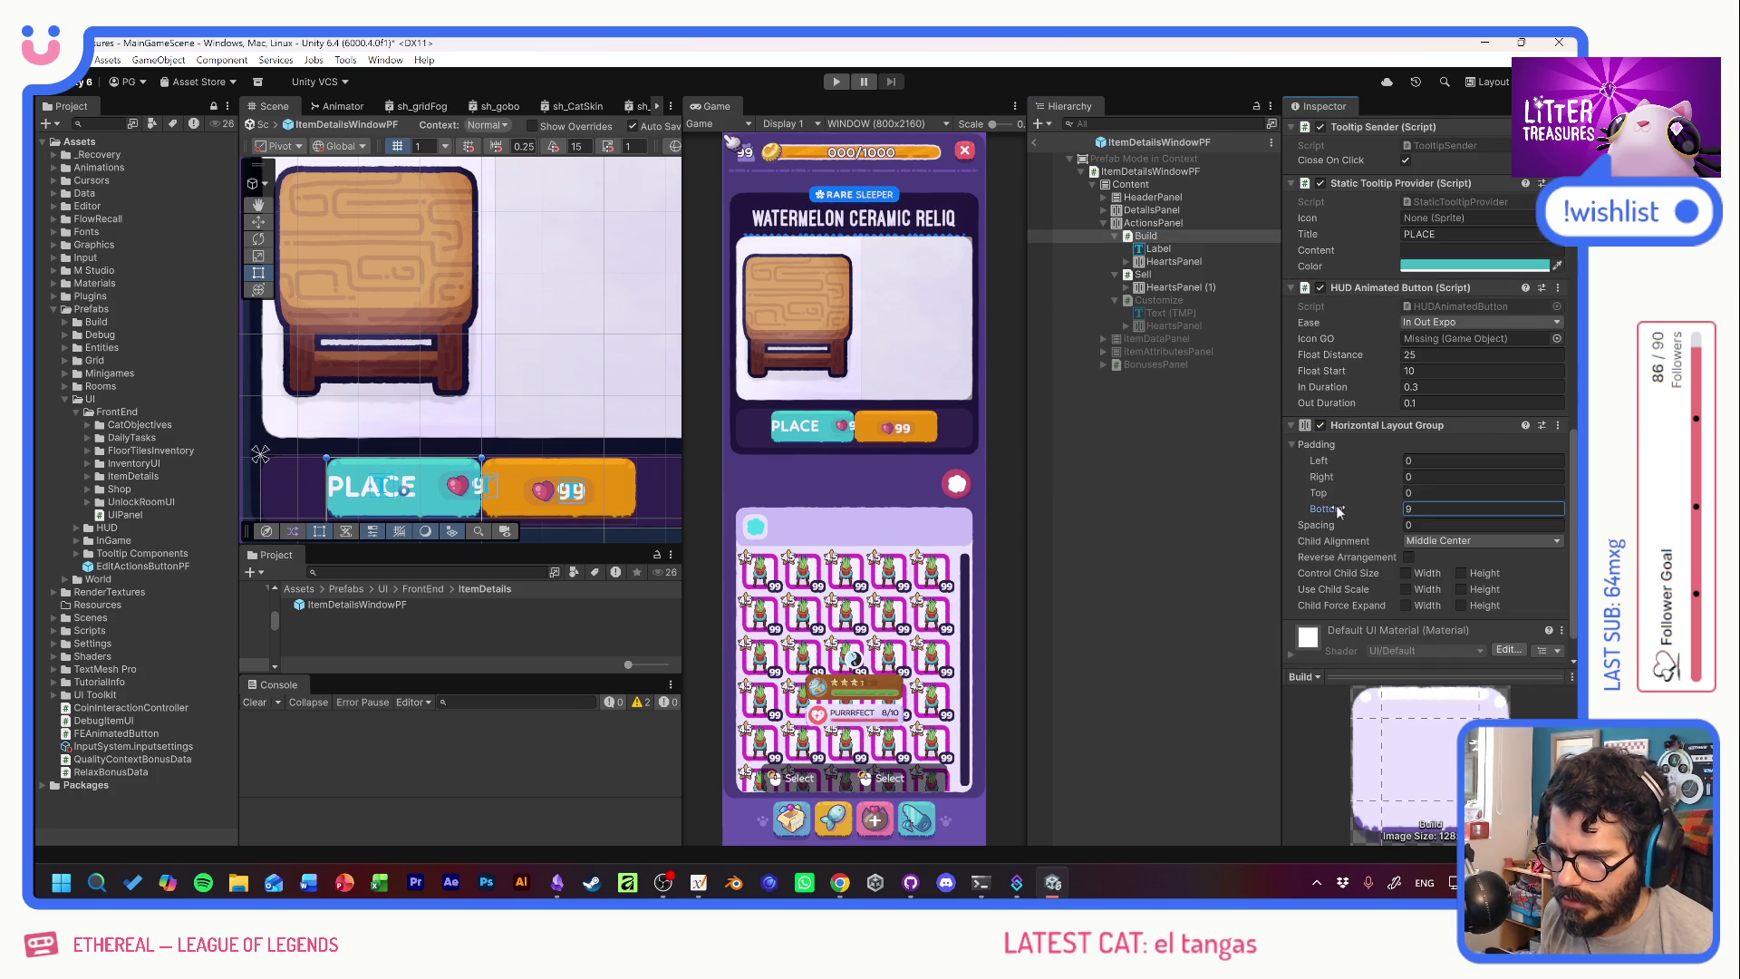
left_click(1449, 460)
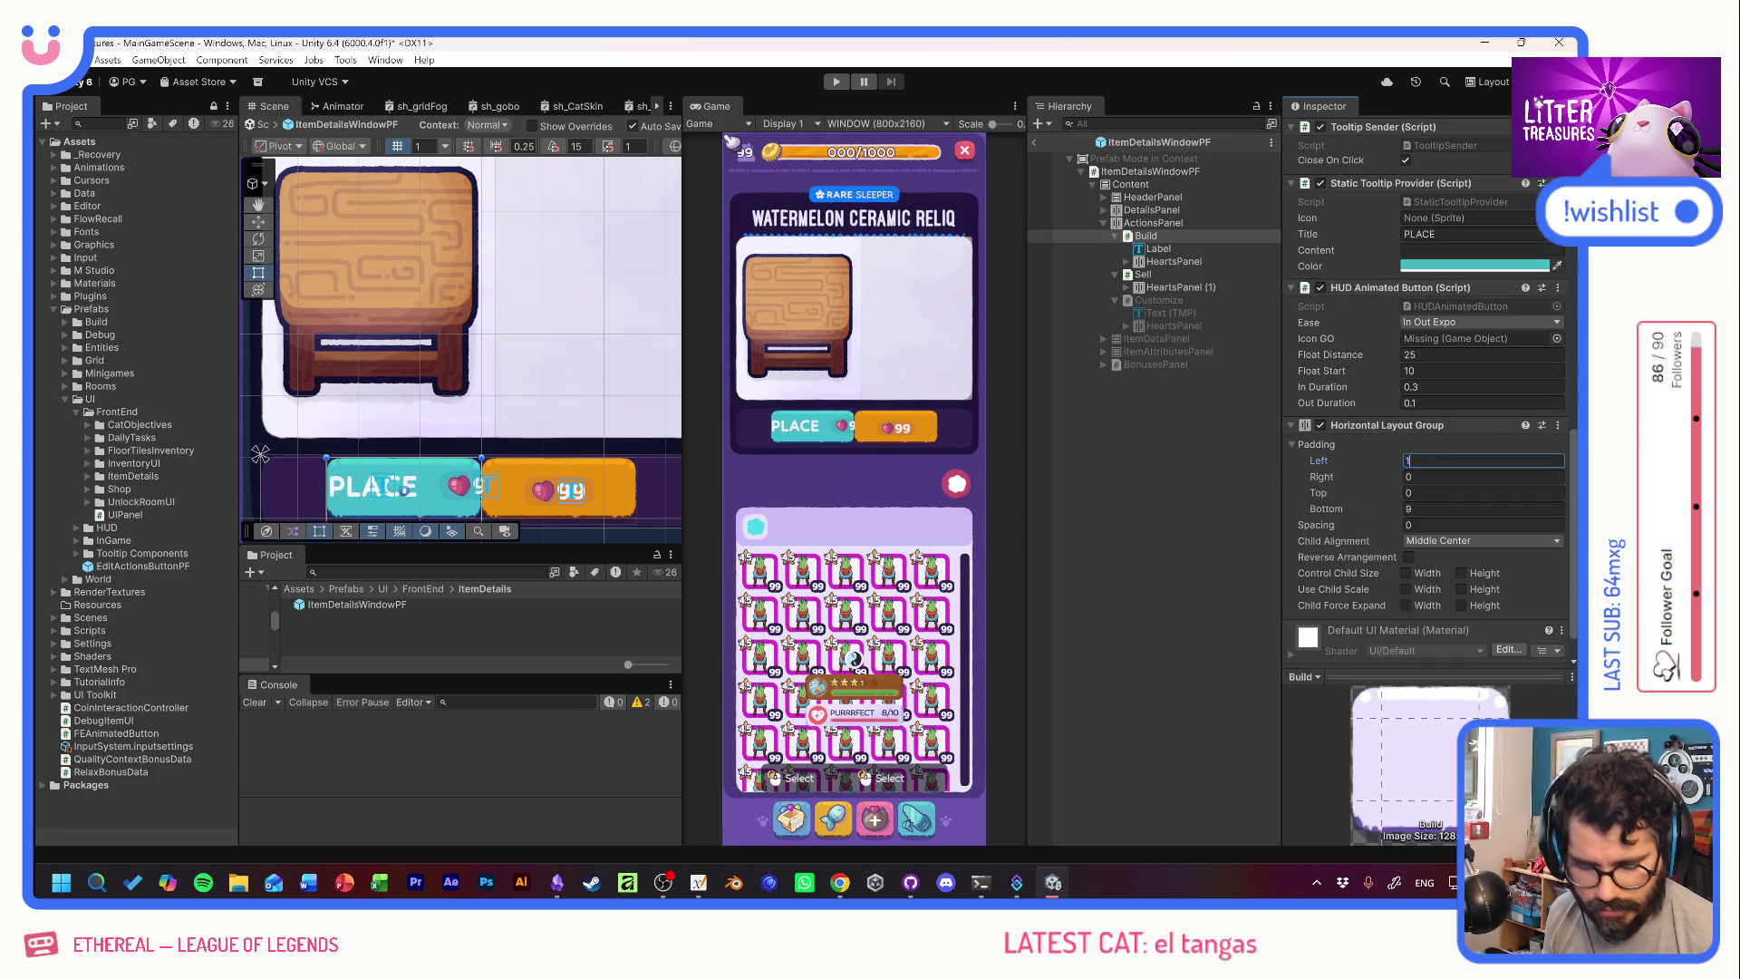
type("10")
key("Tab")
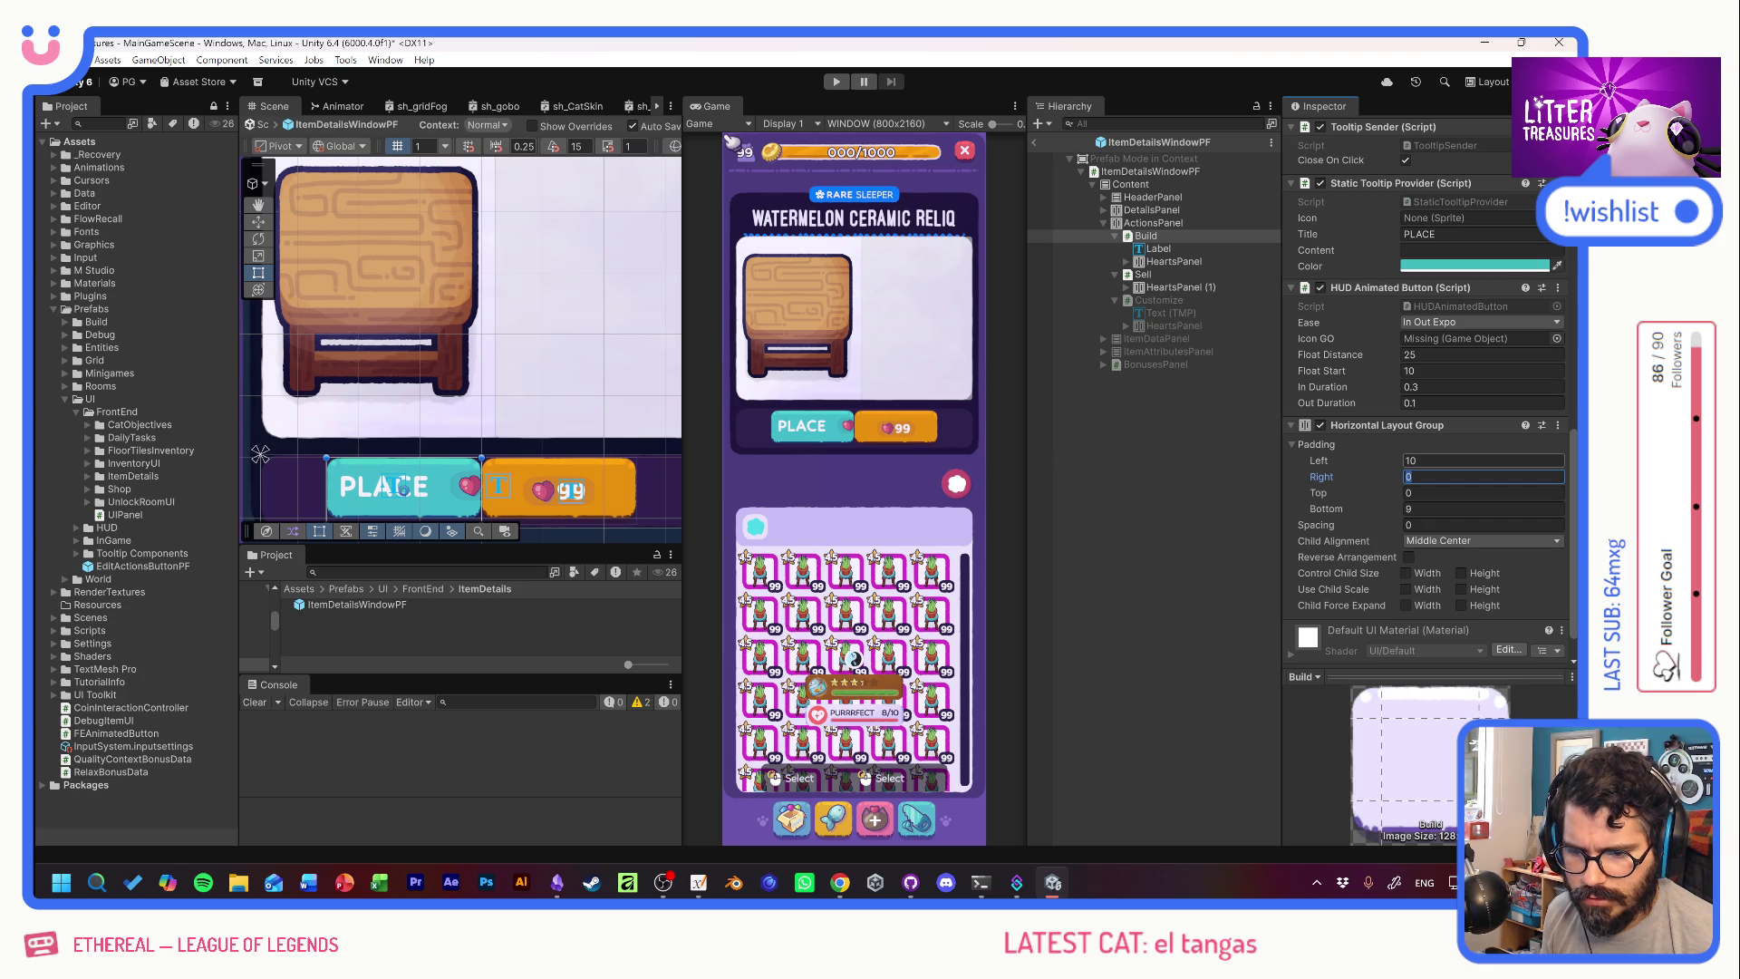
type("10")
key("Tab")
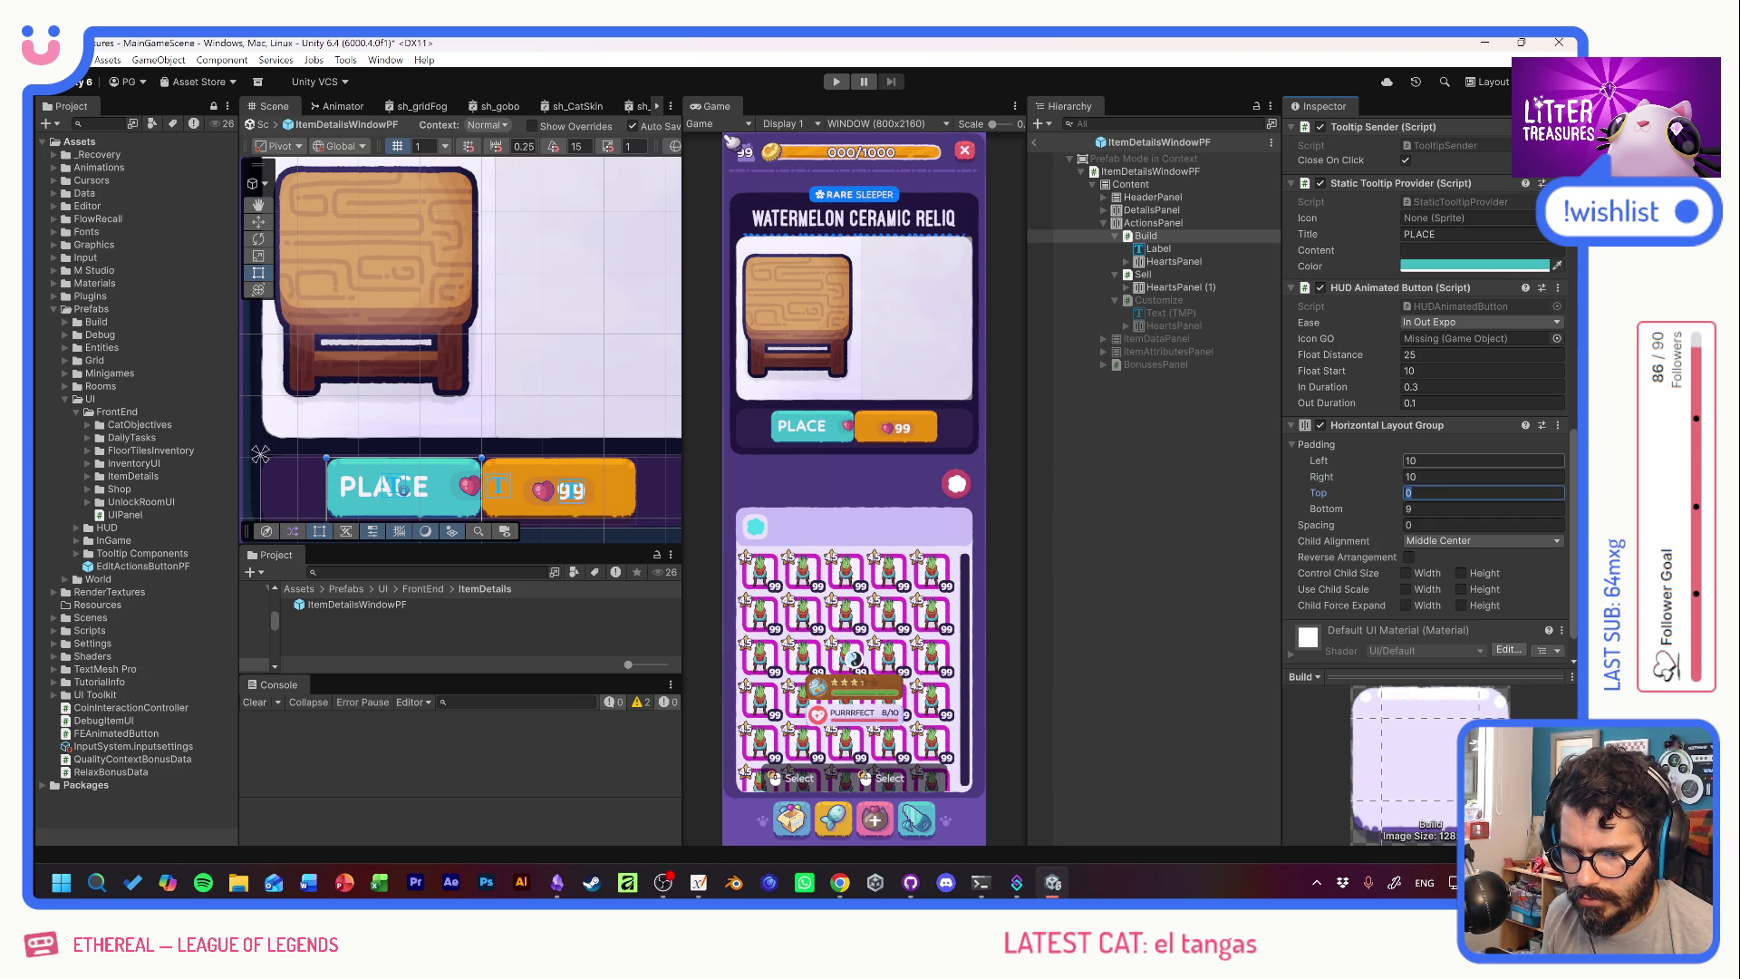
type("10")
key("Tab")
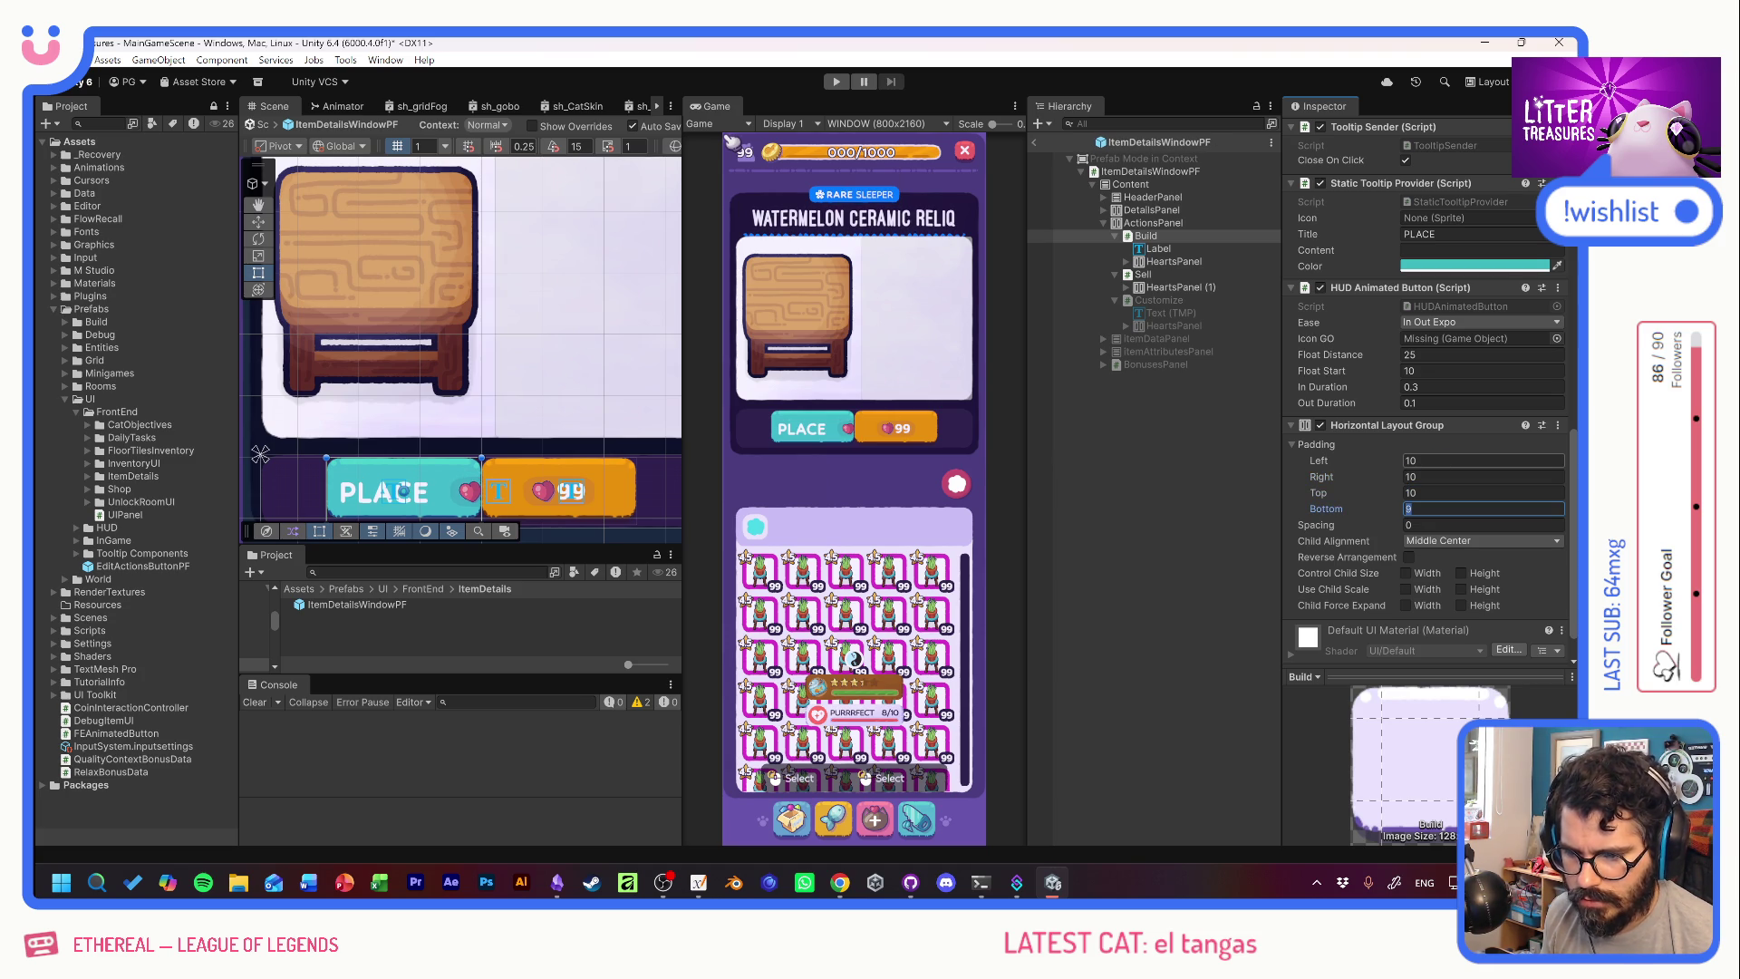
type("20")
key("Tab")
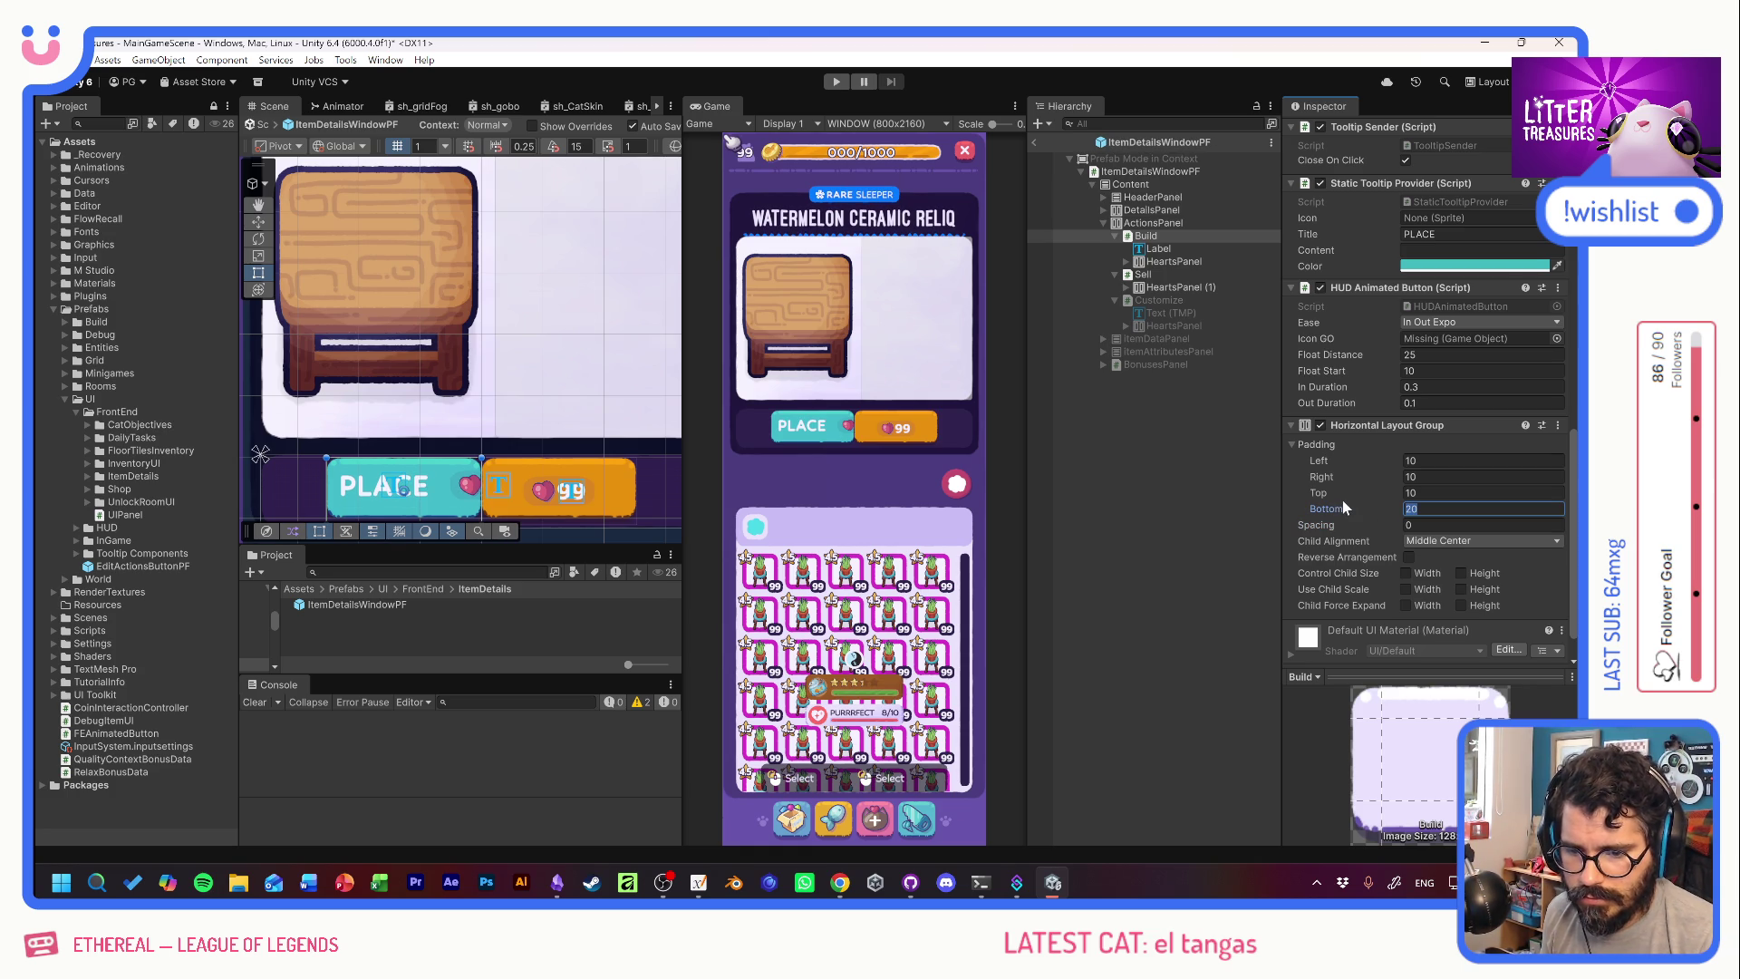
left_click_drag(1346, 500, 1341, 500)
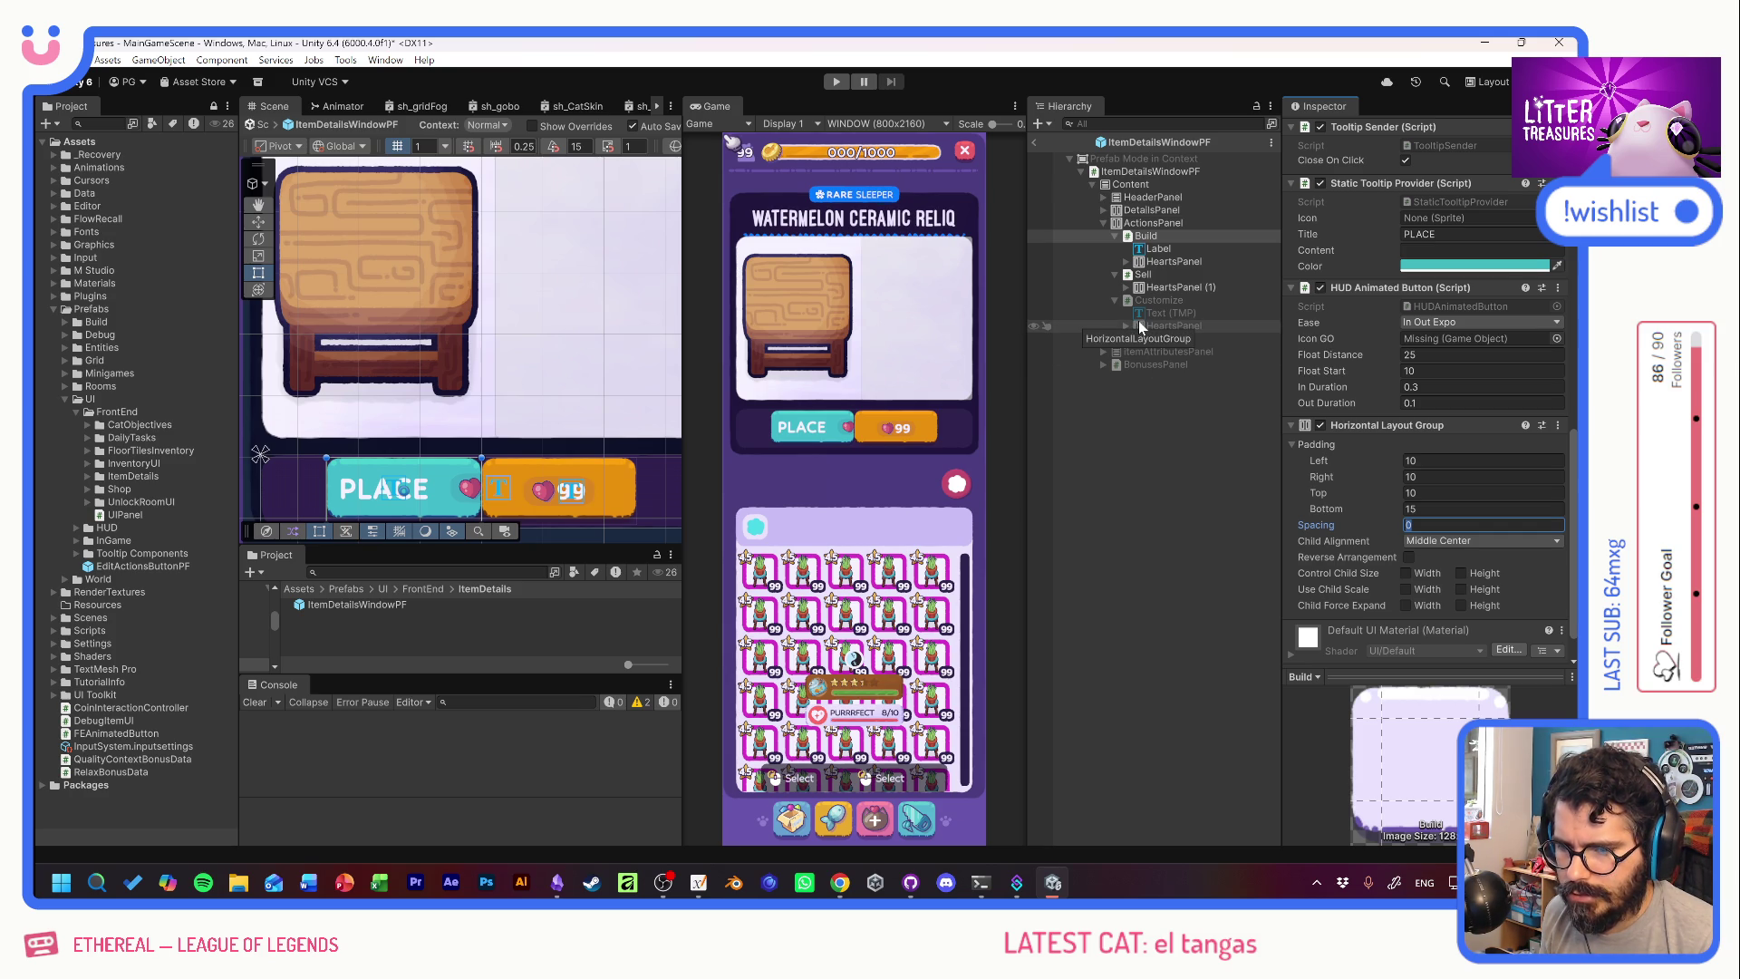
Delete the HEARTICON object from the Build button's HeartsPanel.
left_click(1126, 262)
left_click(1169, 262)
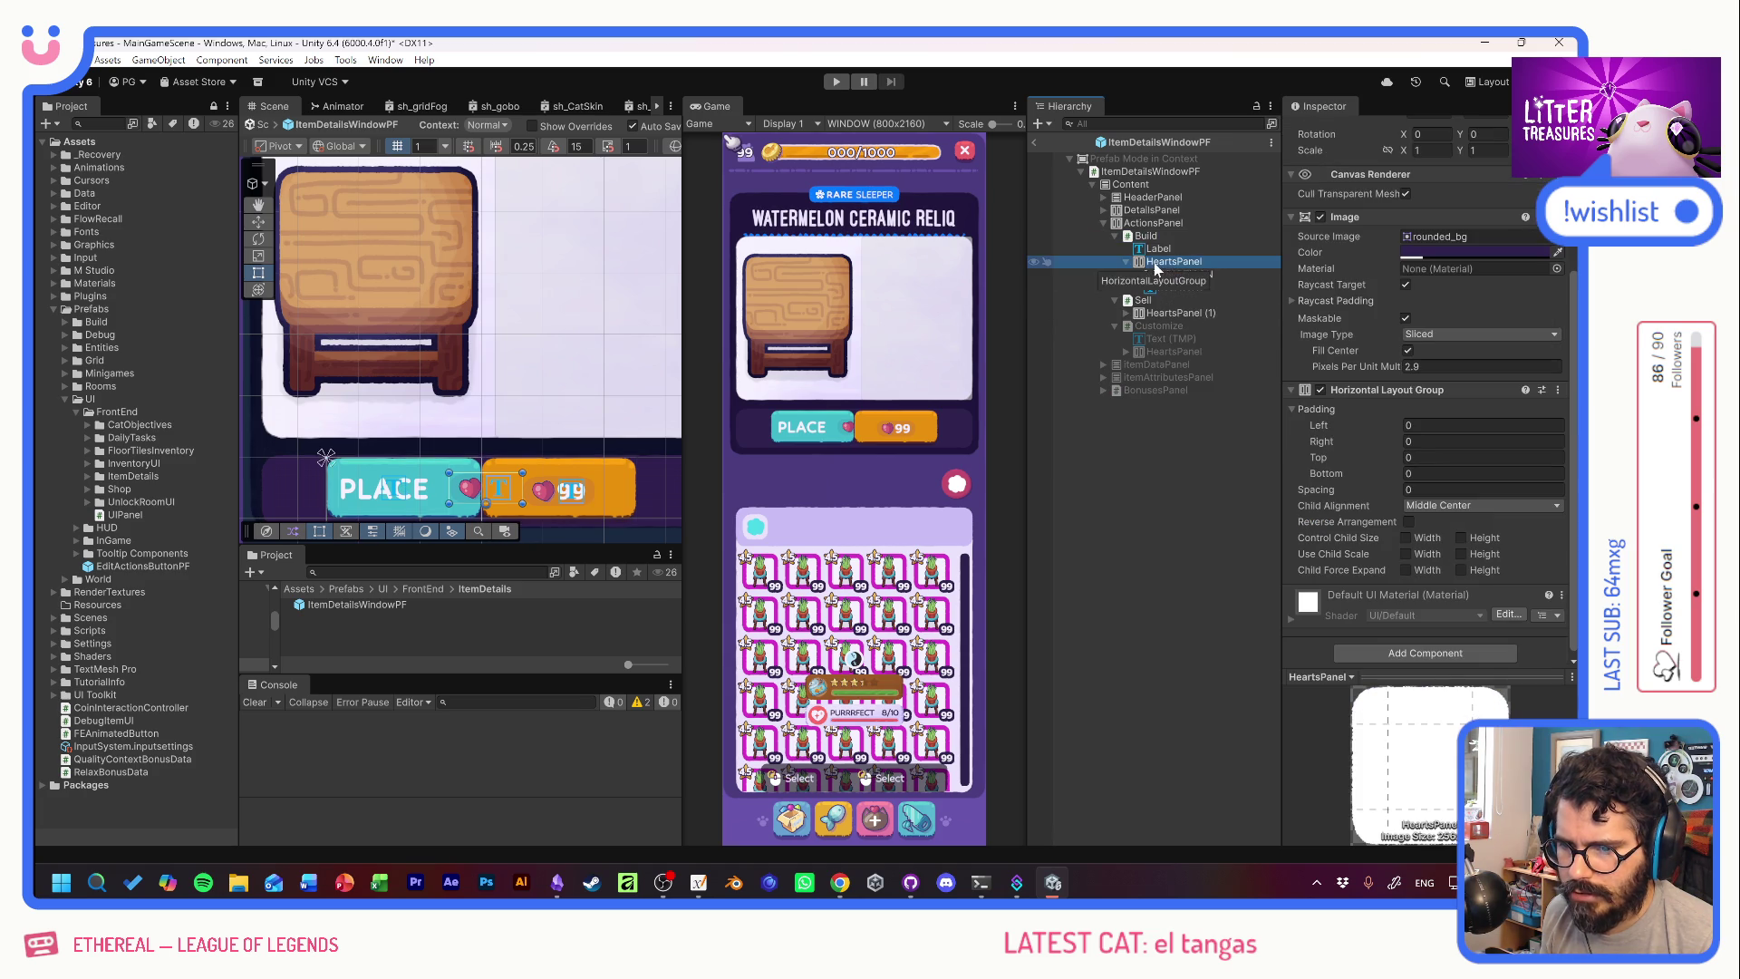
left_click(1178, 275)
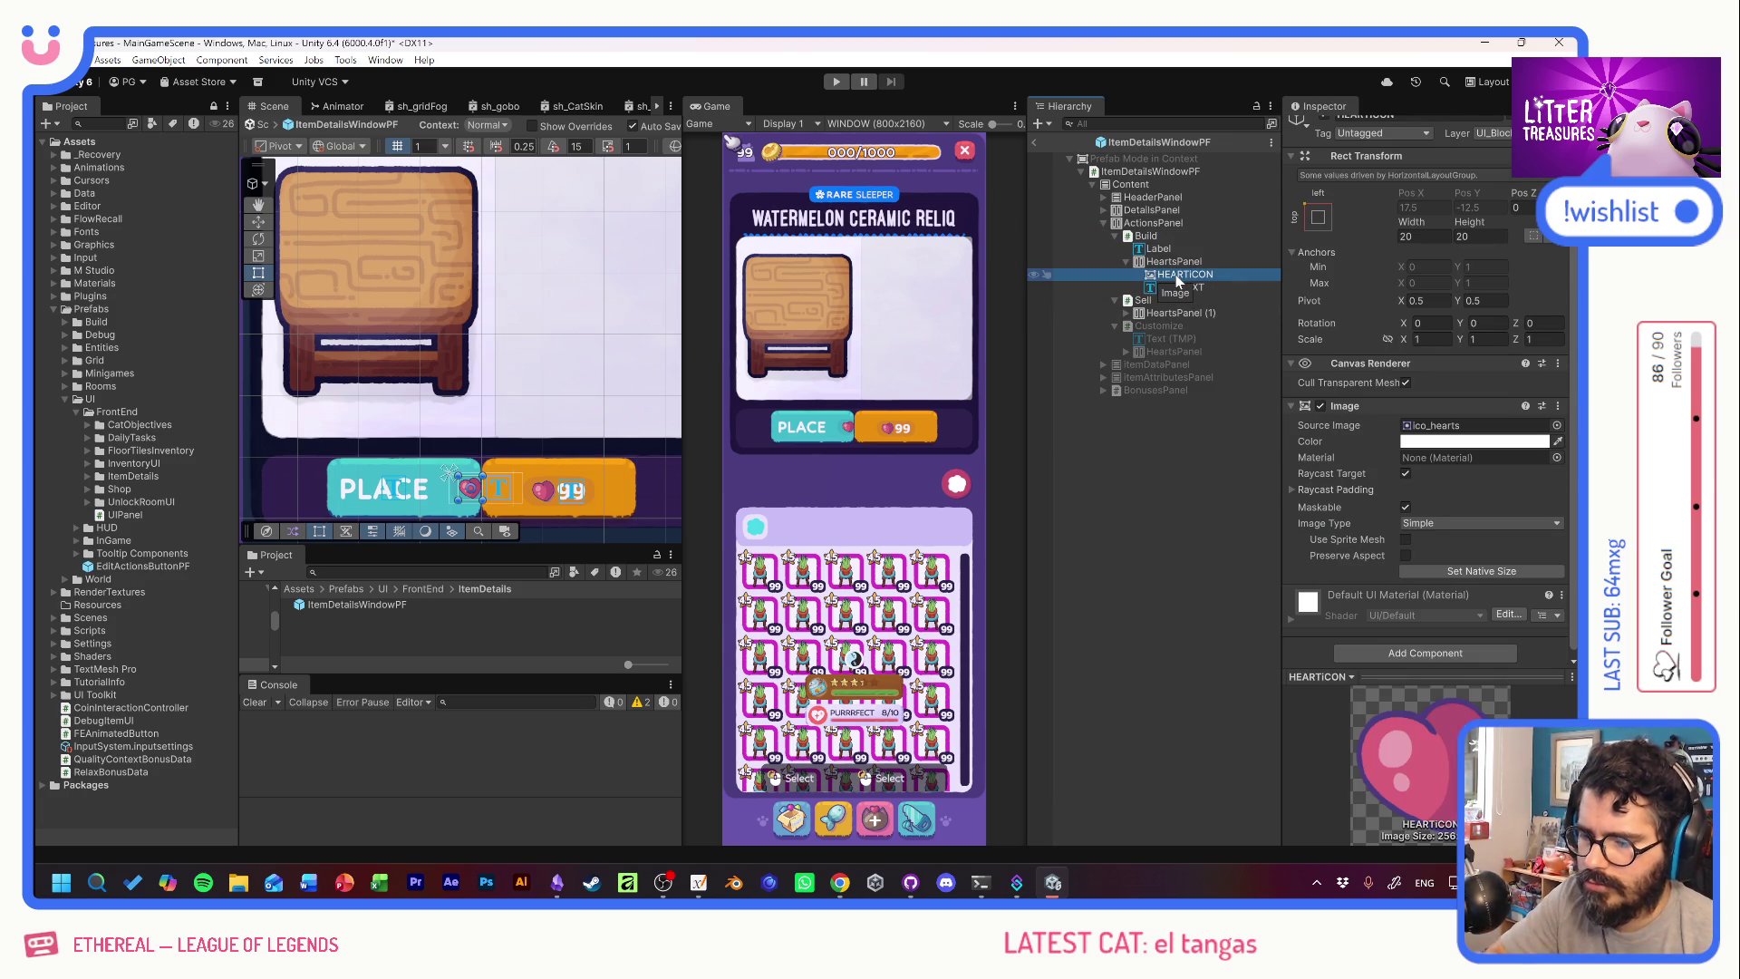
key("Delete")
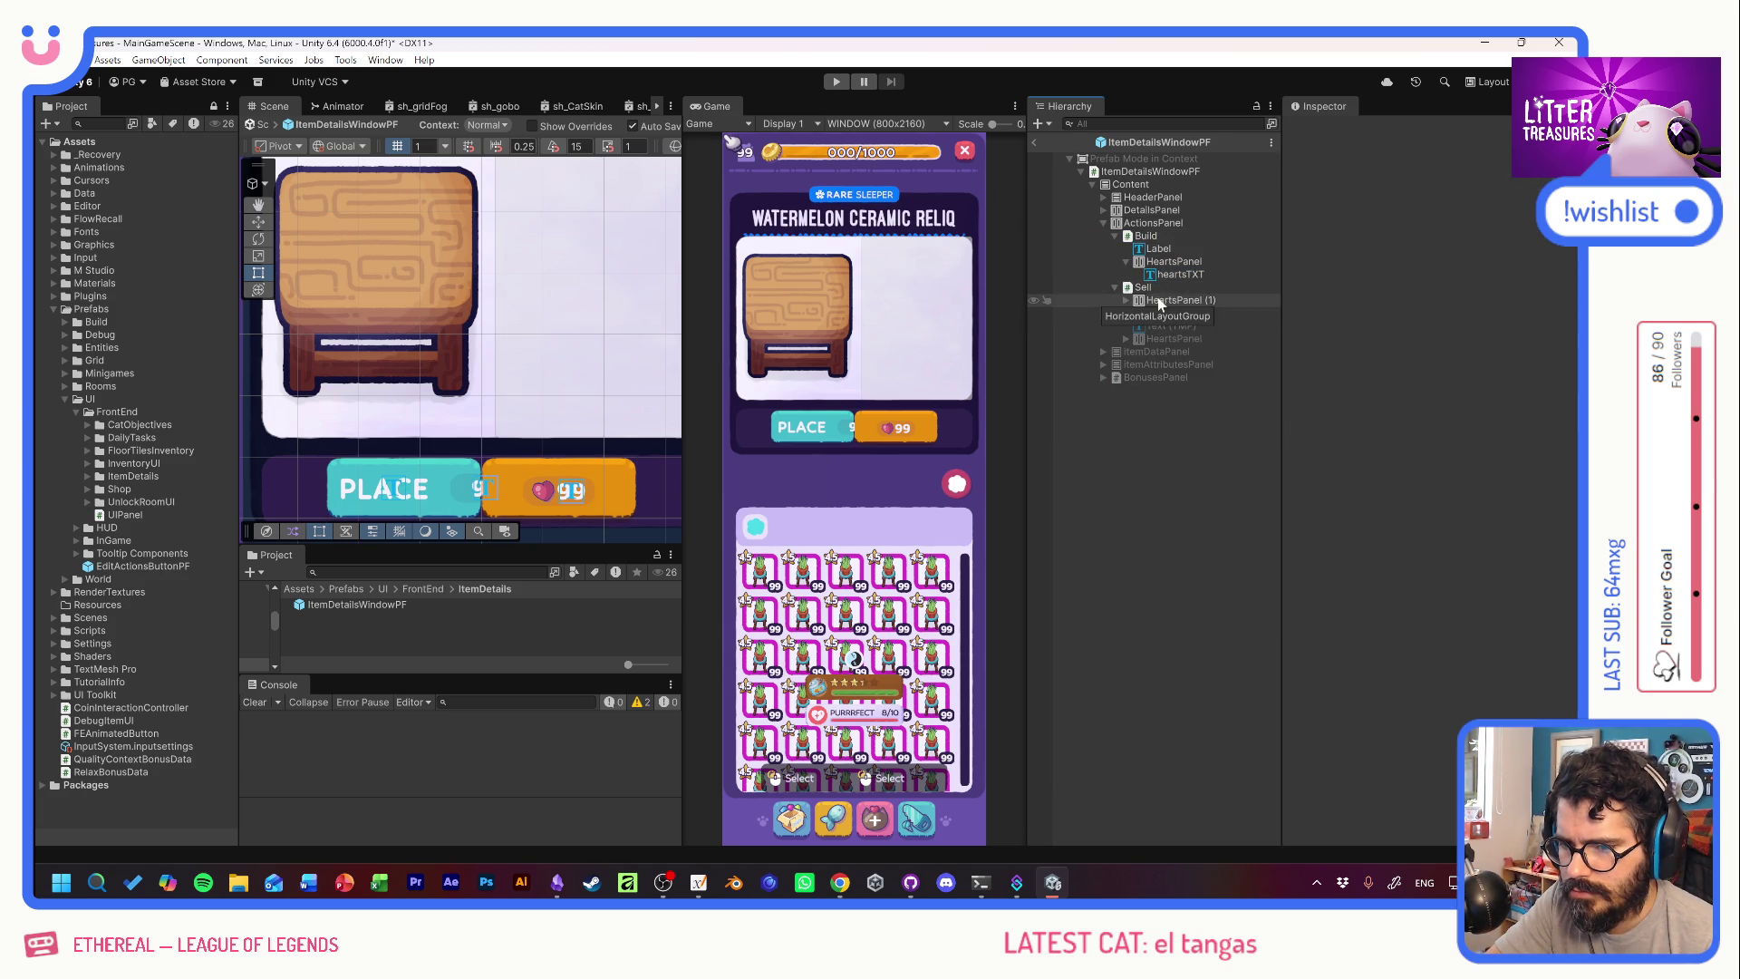
Resize the HeartsPanel to 50 by 50.
left_click(1167, 272)
left_click(1171, 259)
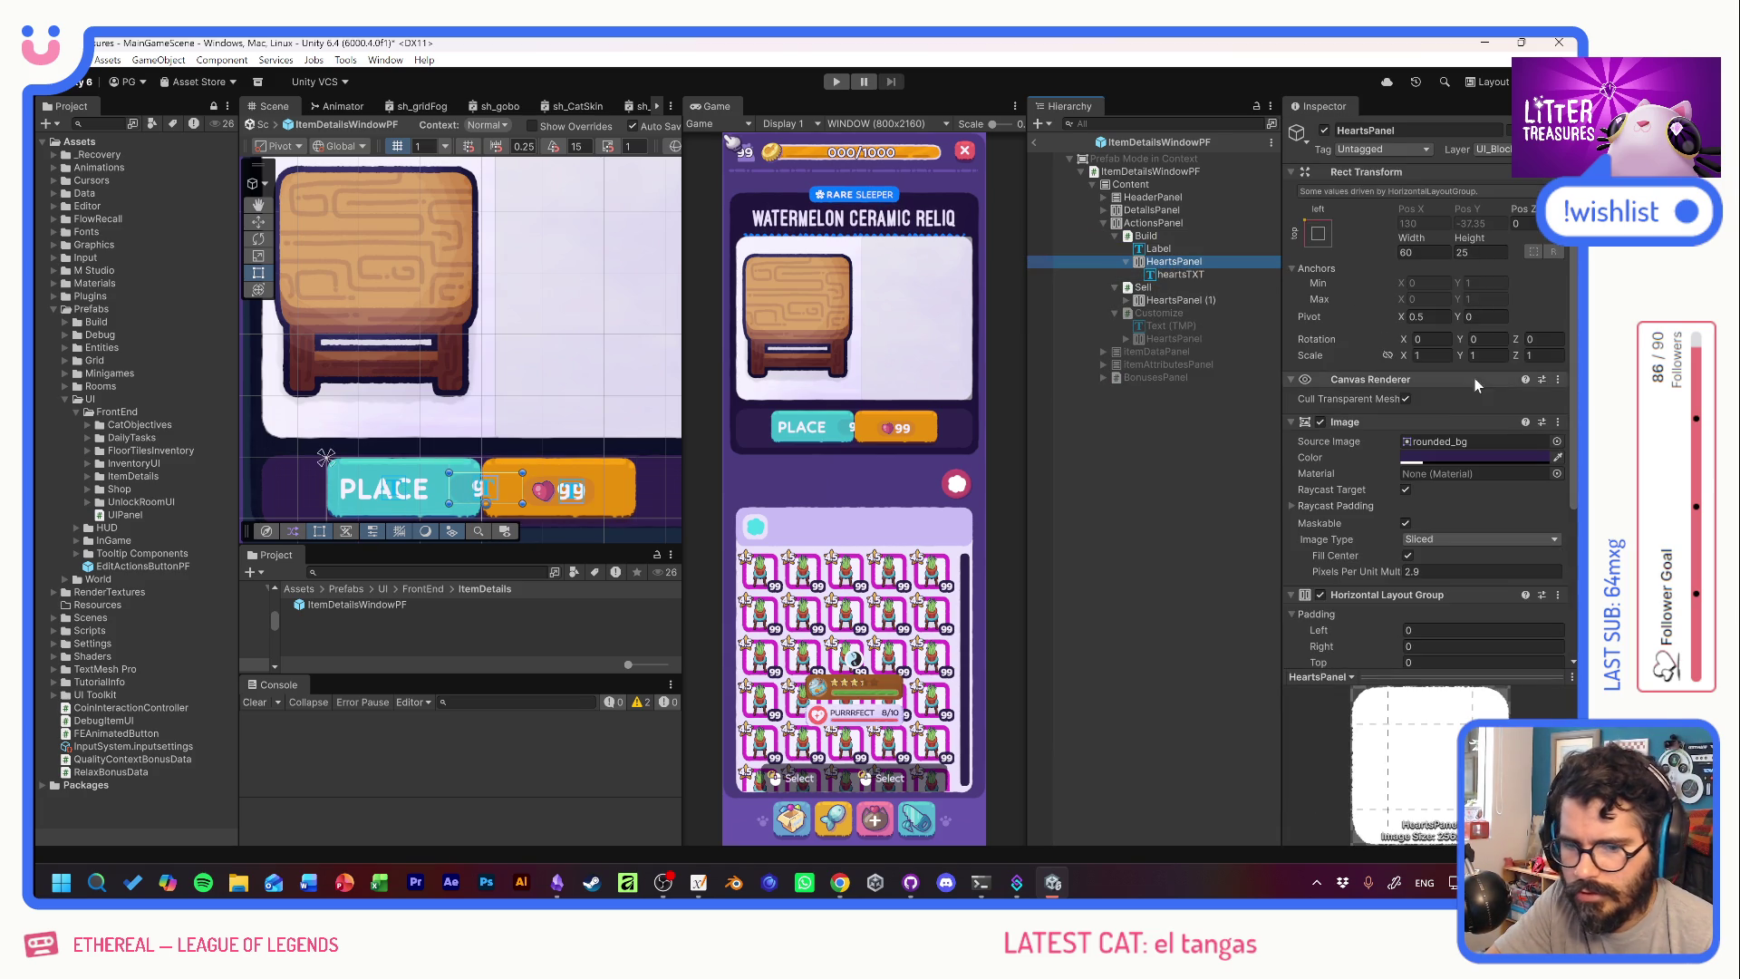
left_click(1422, 252)
type("50")
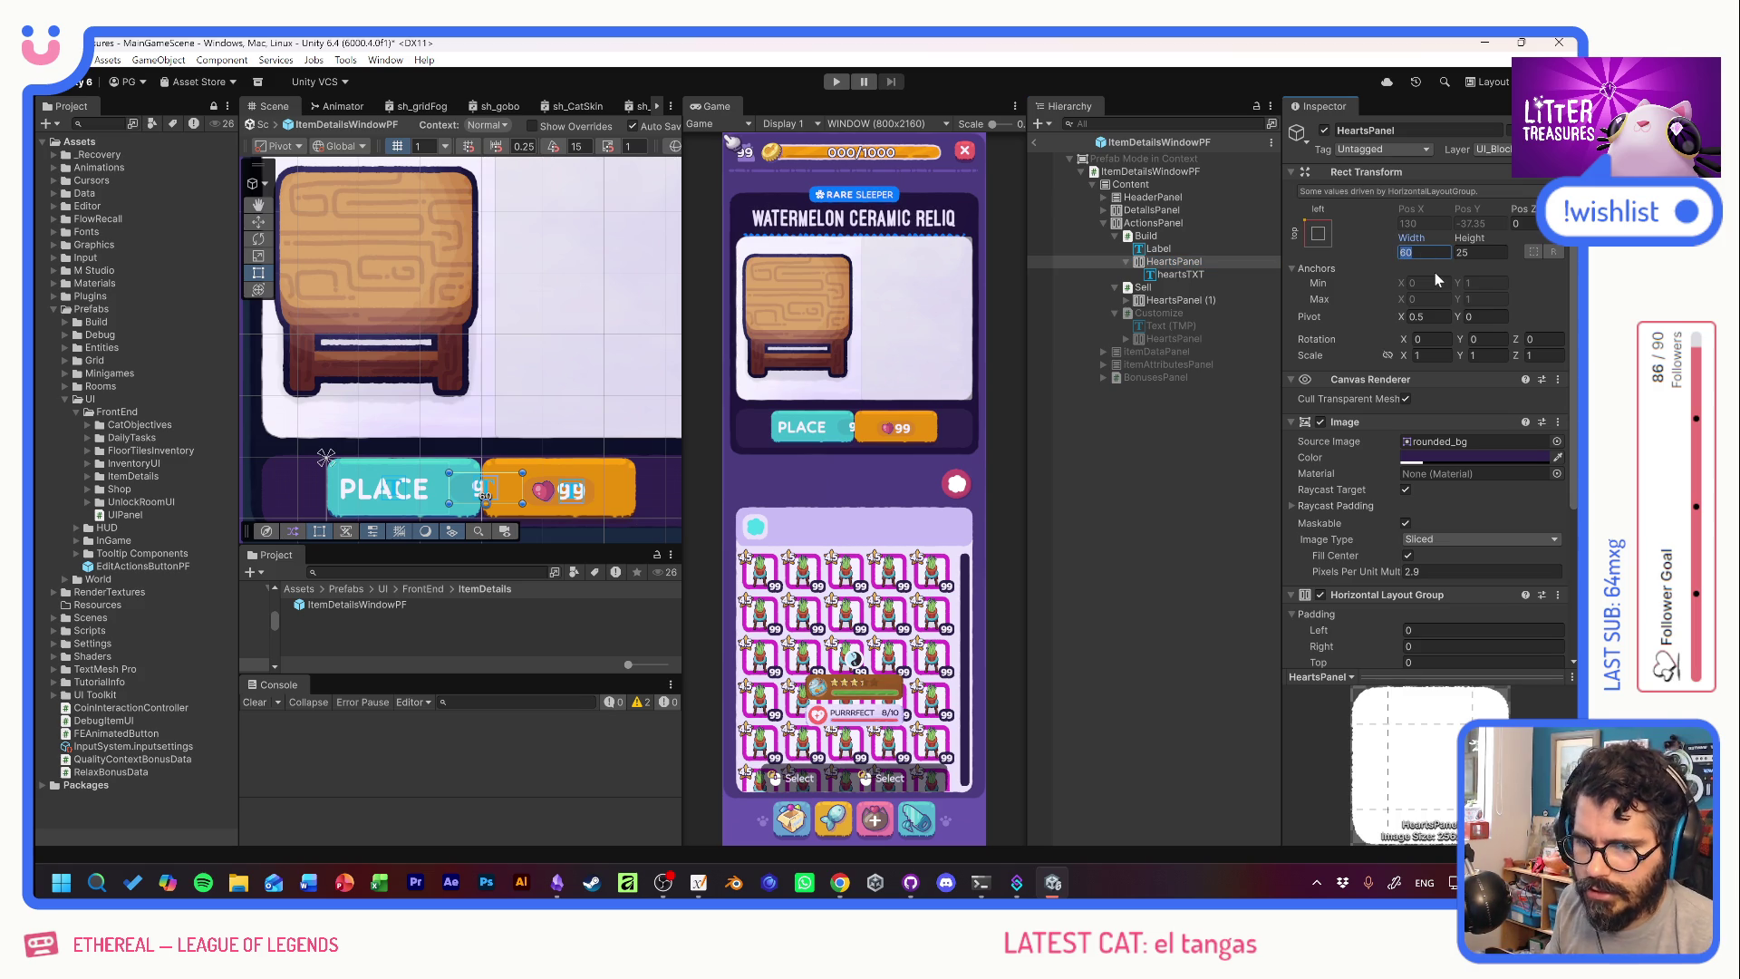
key("Tab")
type("50")
key("Return")
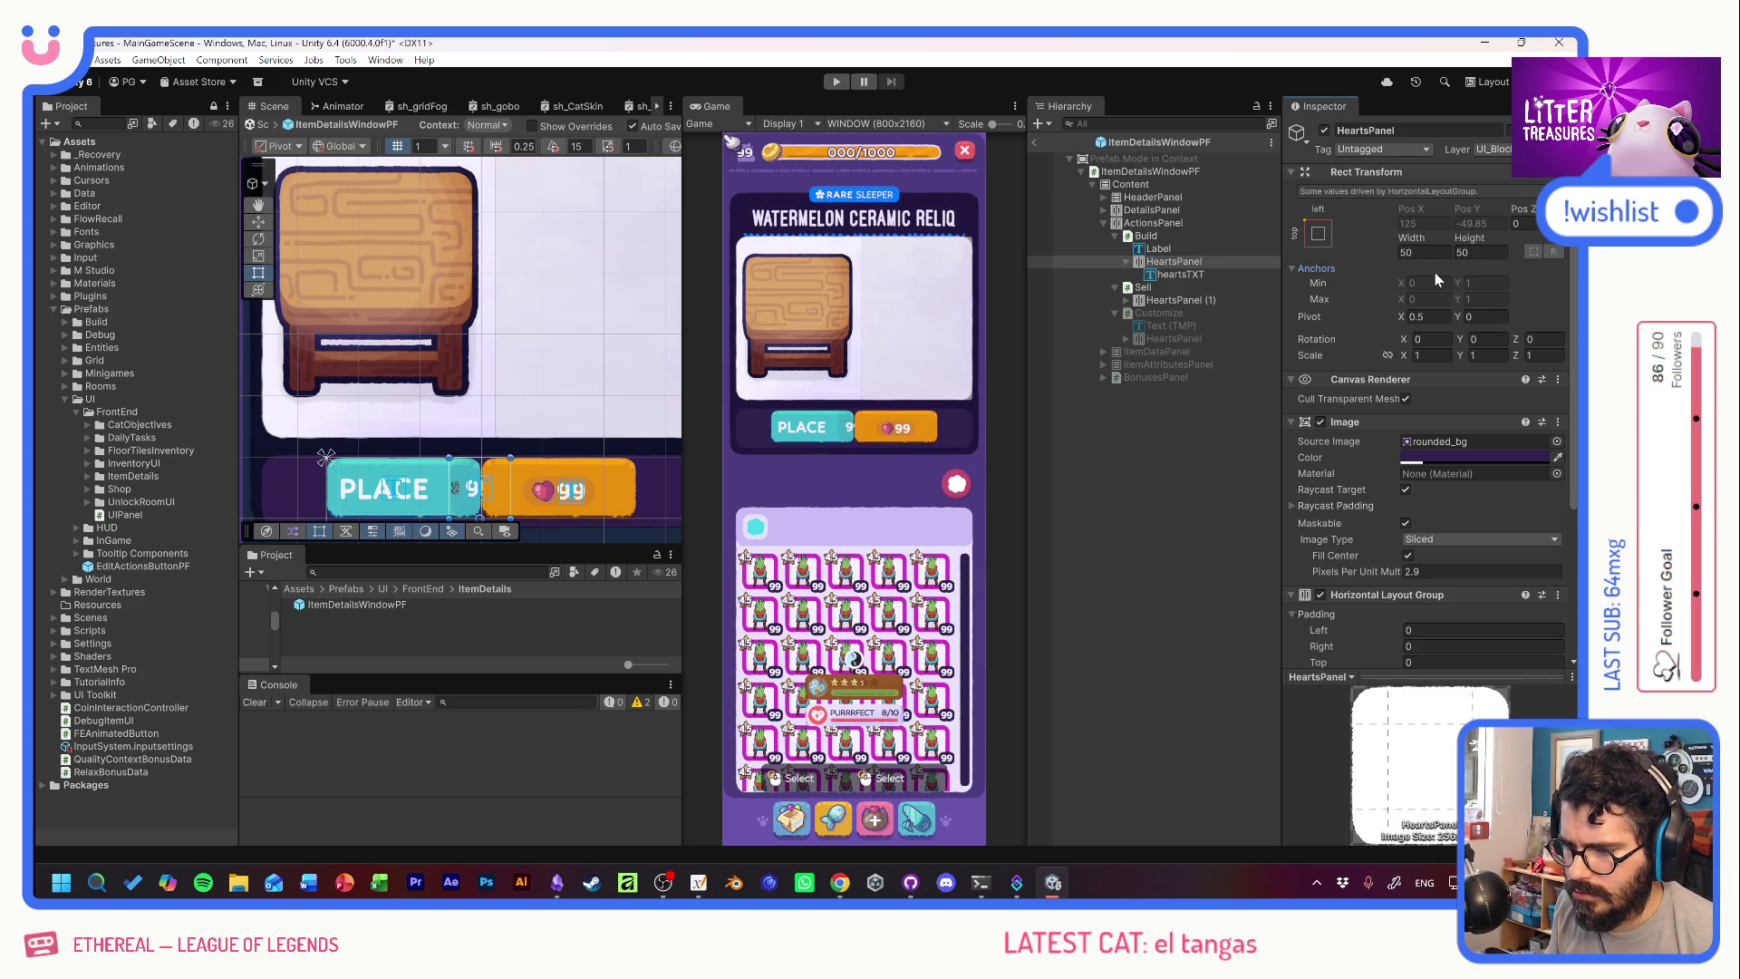
left_click(1557, 441)
Give the HeartsPanel the UI_Loot_NewBadge sprite with a white tint.
scroll(1419, 487, "up", 5)
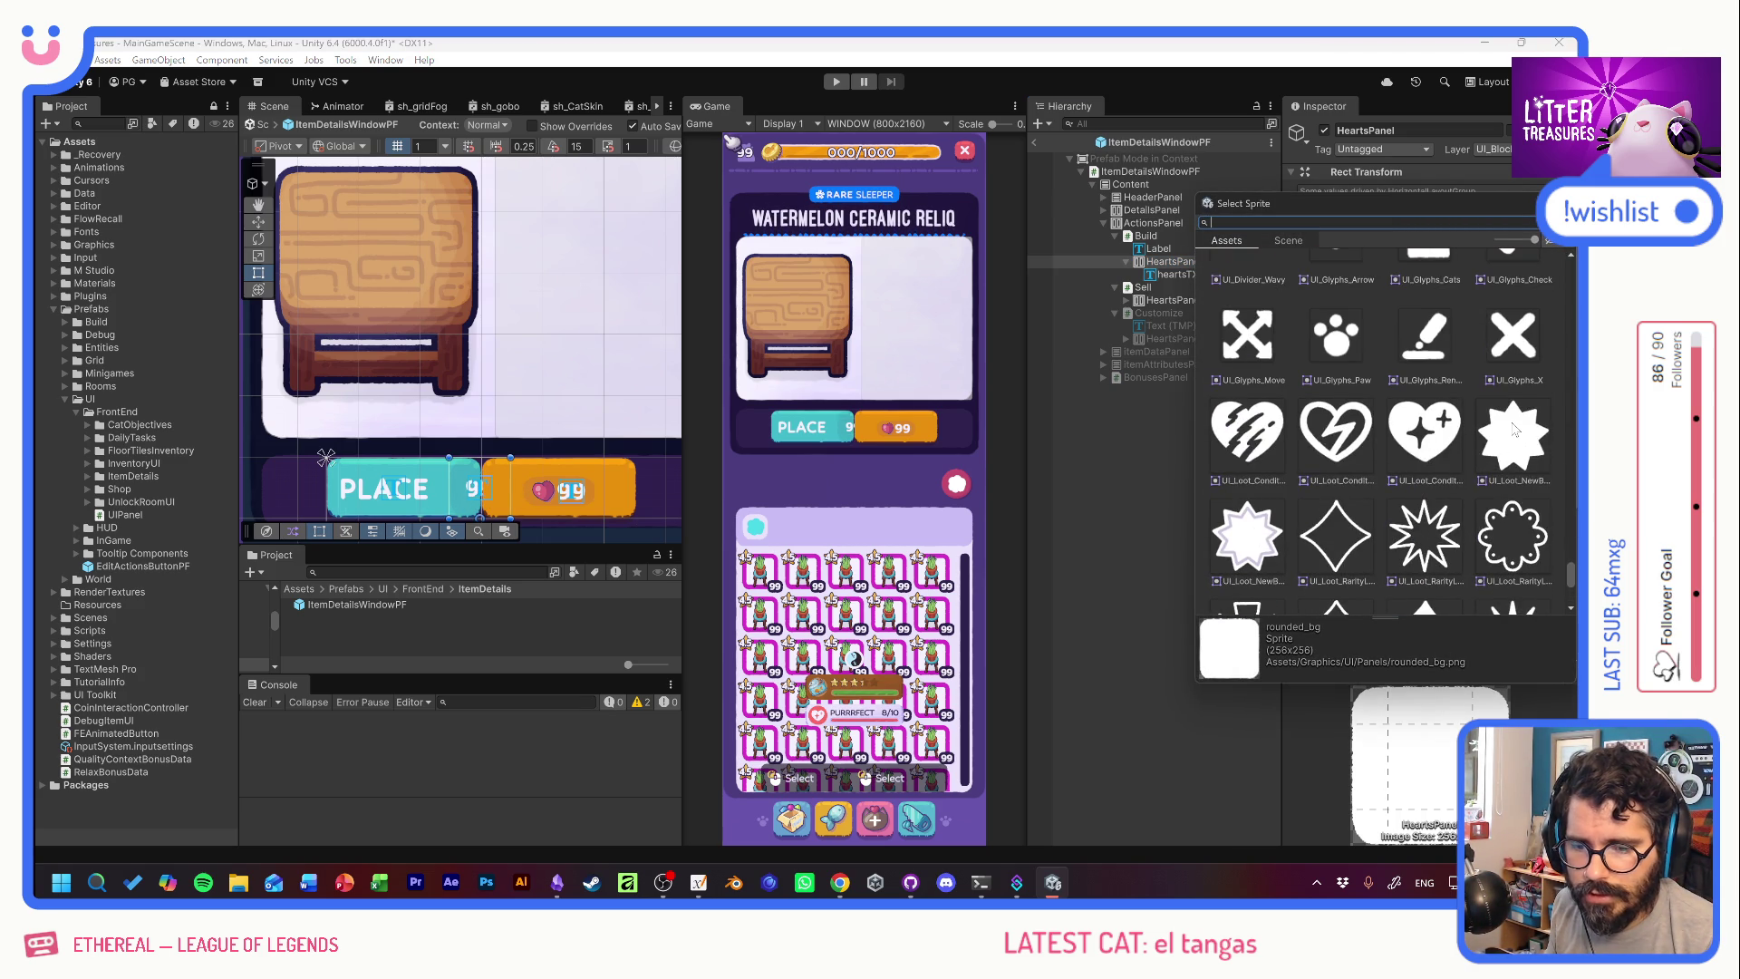
double_click(1513, 431)
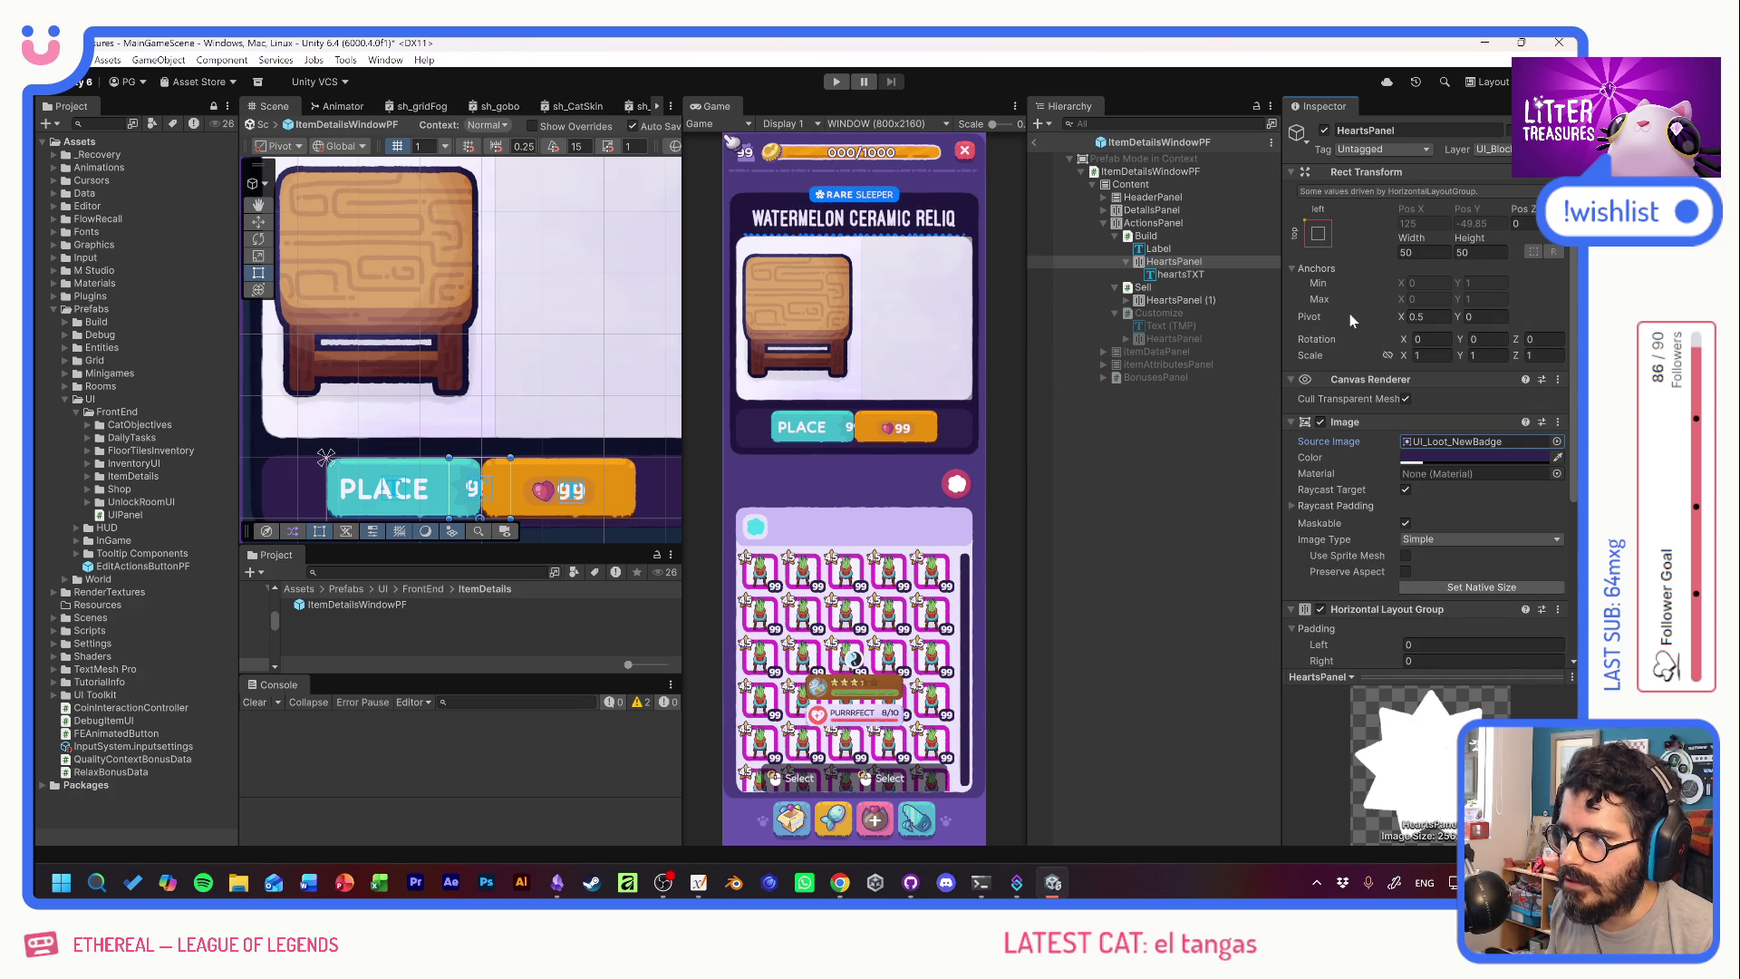
mouse_move(1338, 314)
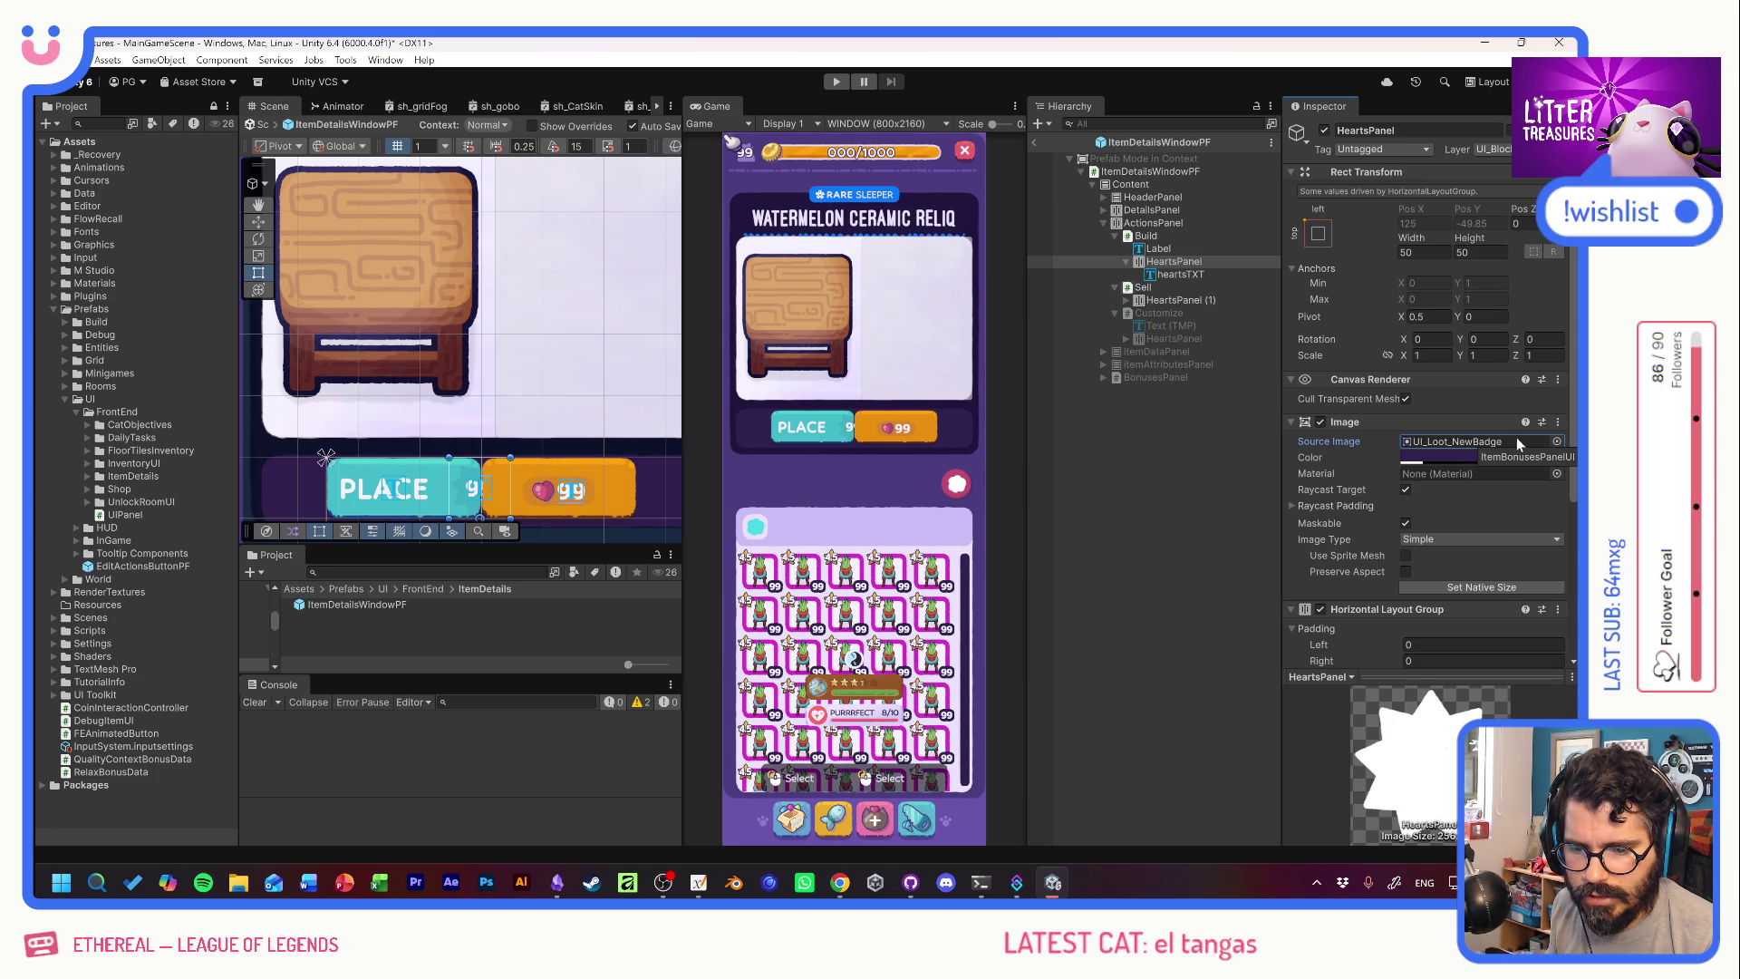
left_click(1448, 455)
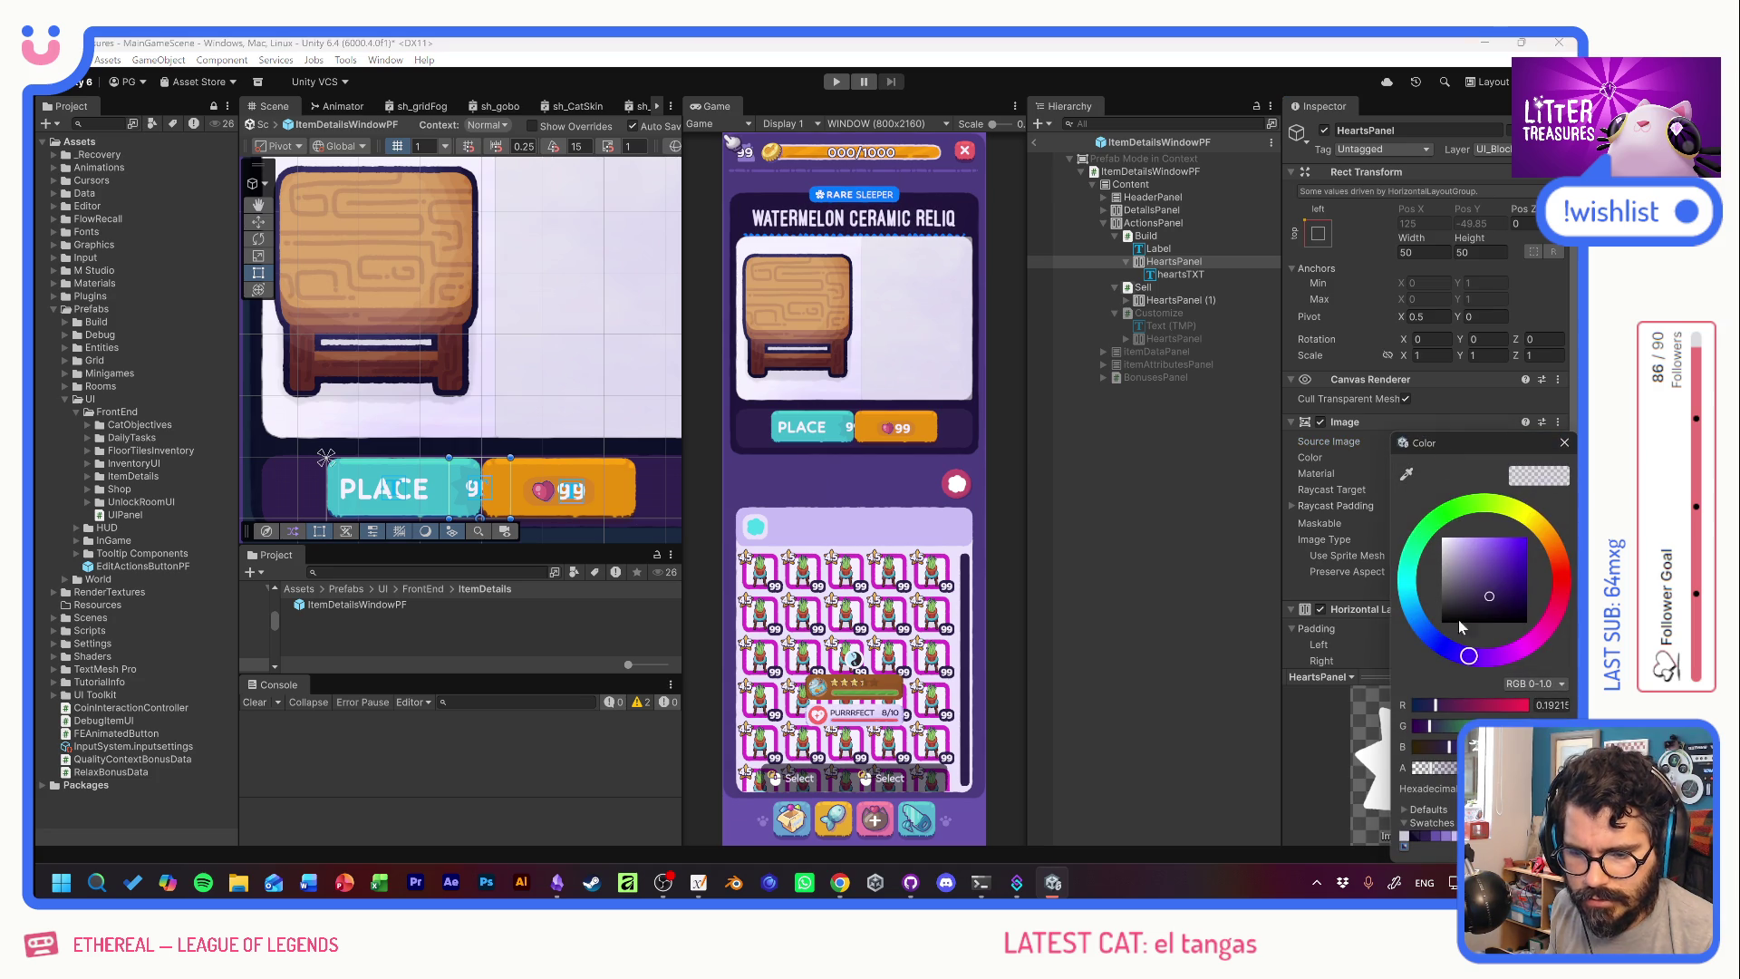
left_click(1564, 442)
Shrink the HeartsPanel to 30 by 30.
left_click(1421, 255)
type("40")
key("Tab")
type("40")
key("shift+Tab")
type("30")
key("Tab")
type("30")
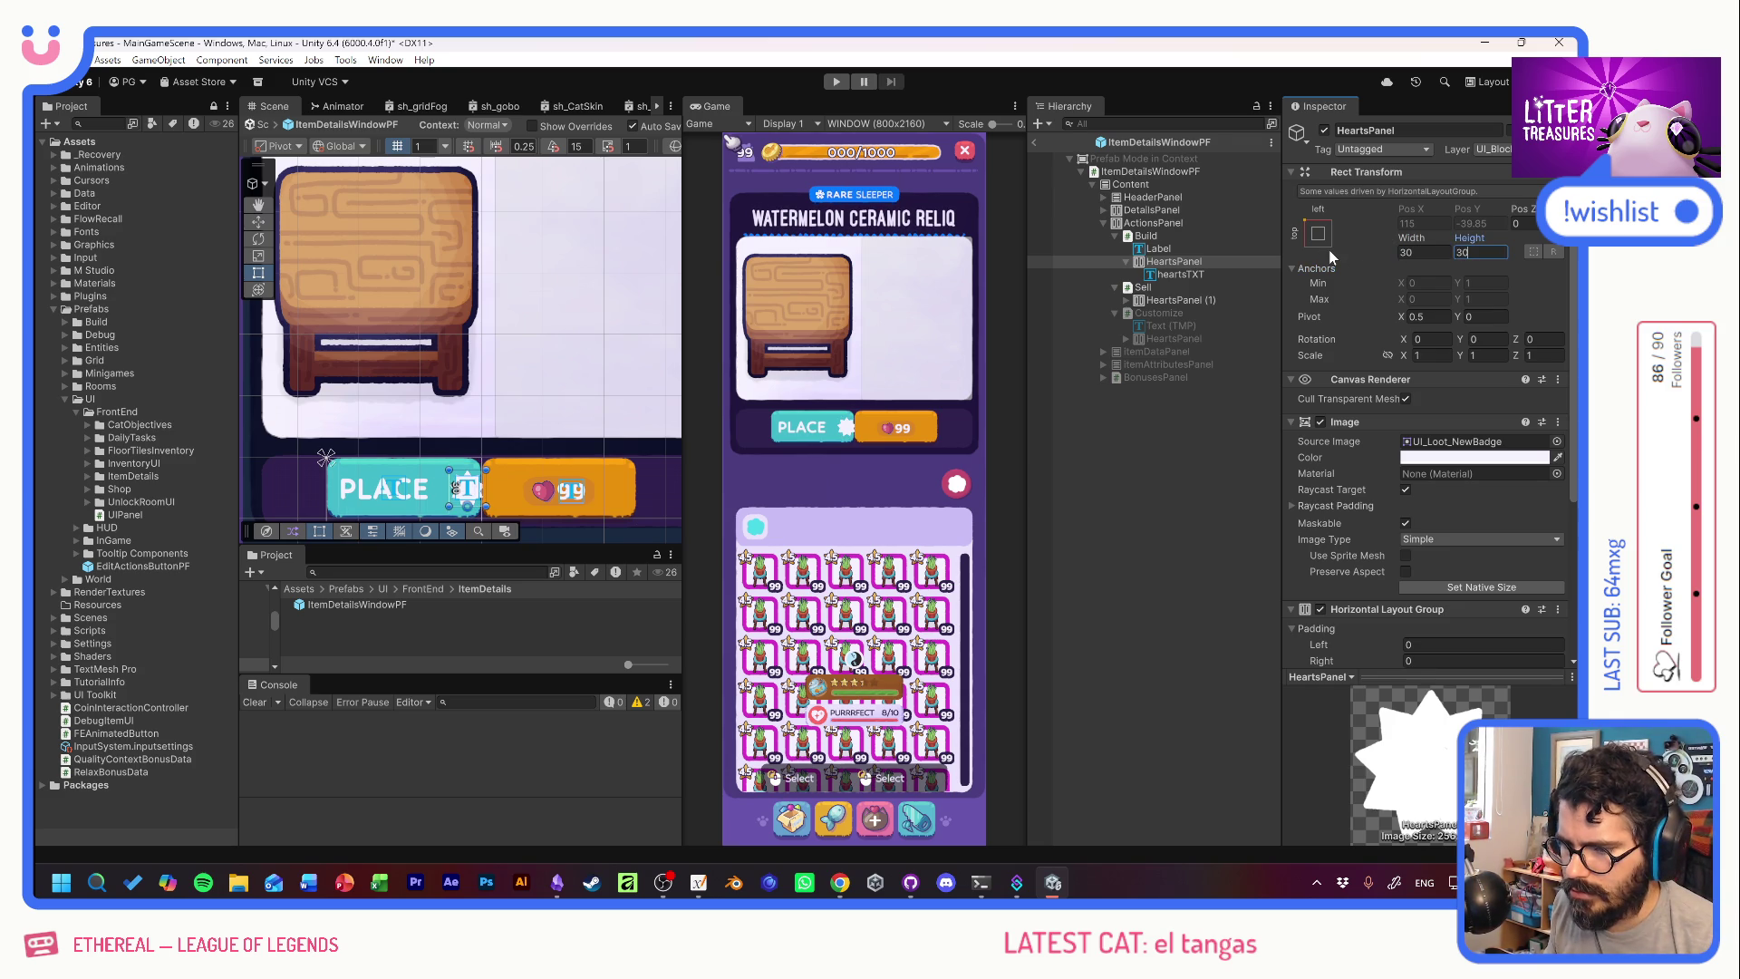
Rename the heartsTXT object to CoinsTXT.
left_click(1171, 273)
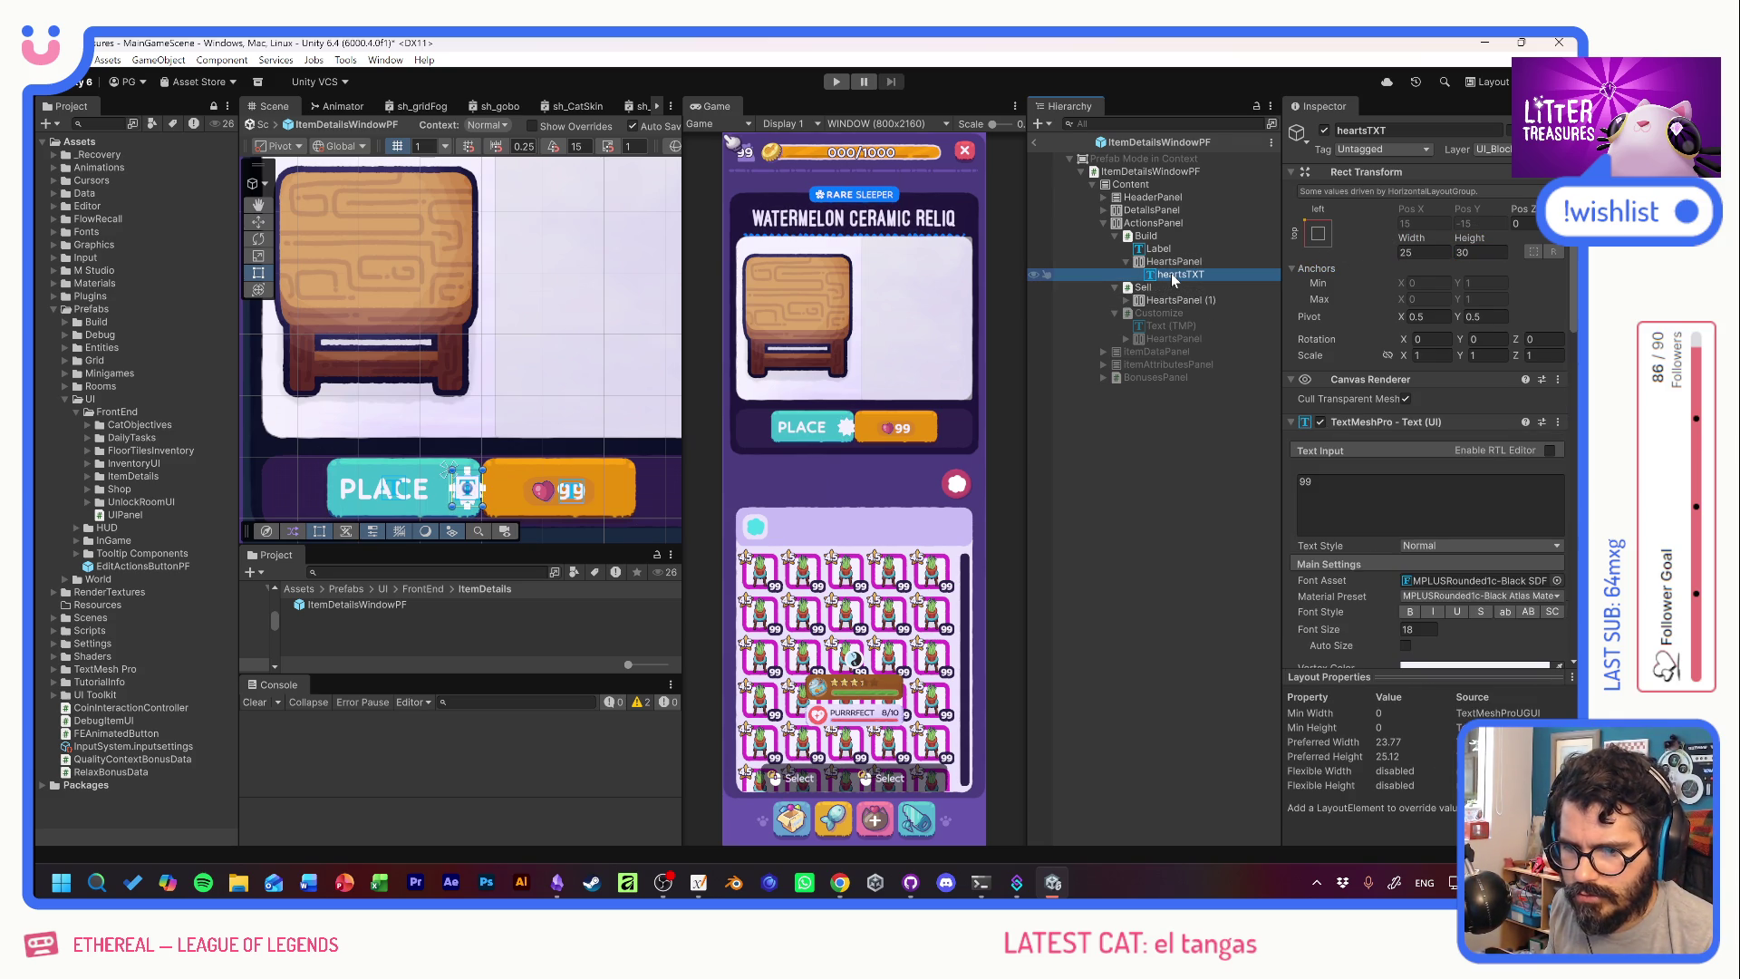
left_click(1187, 276)
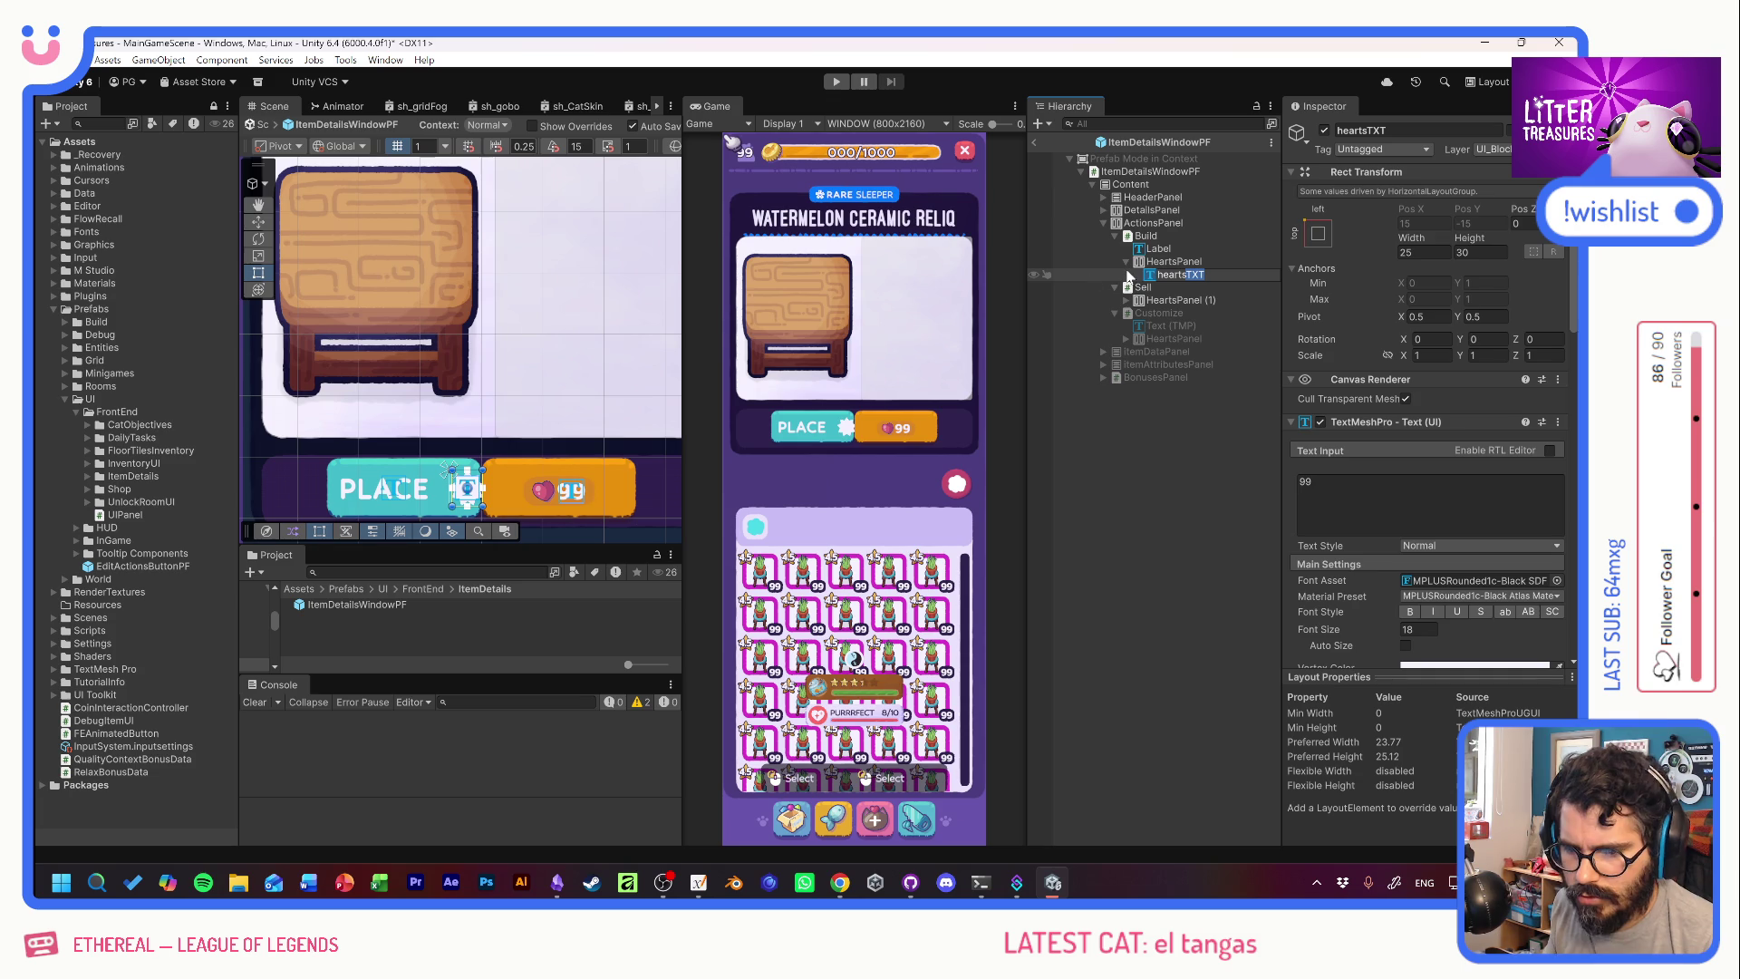
key("Left")
key("BackSpace")
key("BackSpace")
key("BackSpace")
type("COINS")
key("Return")
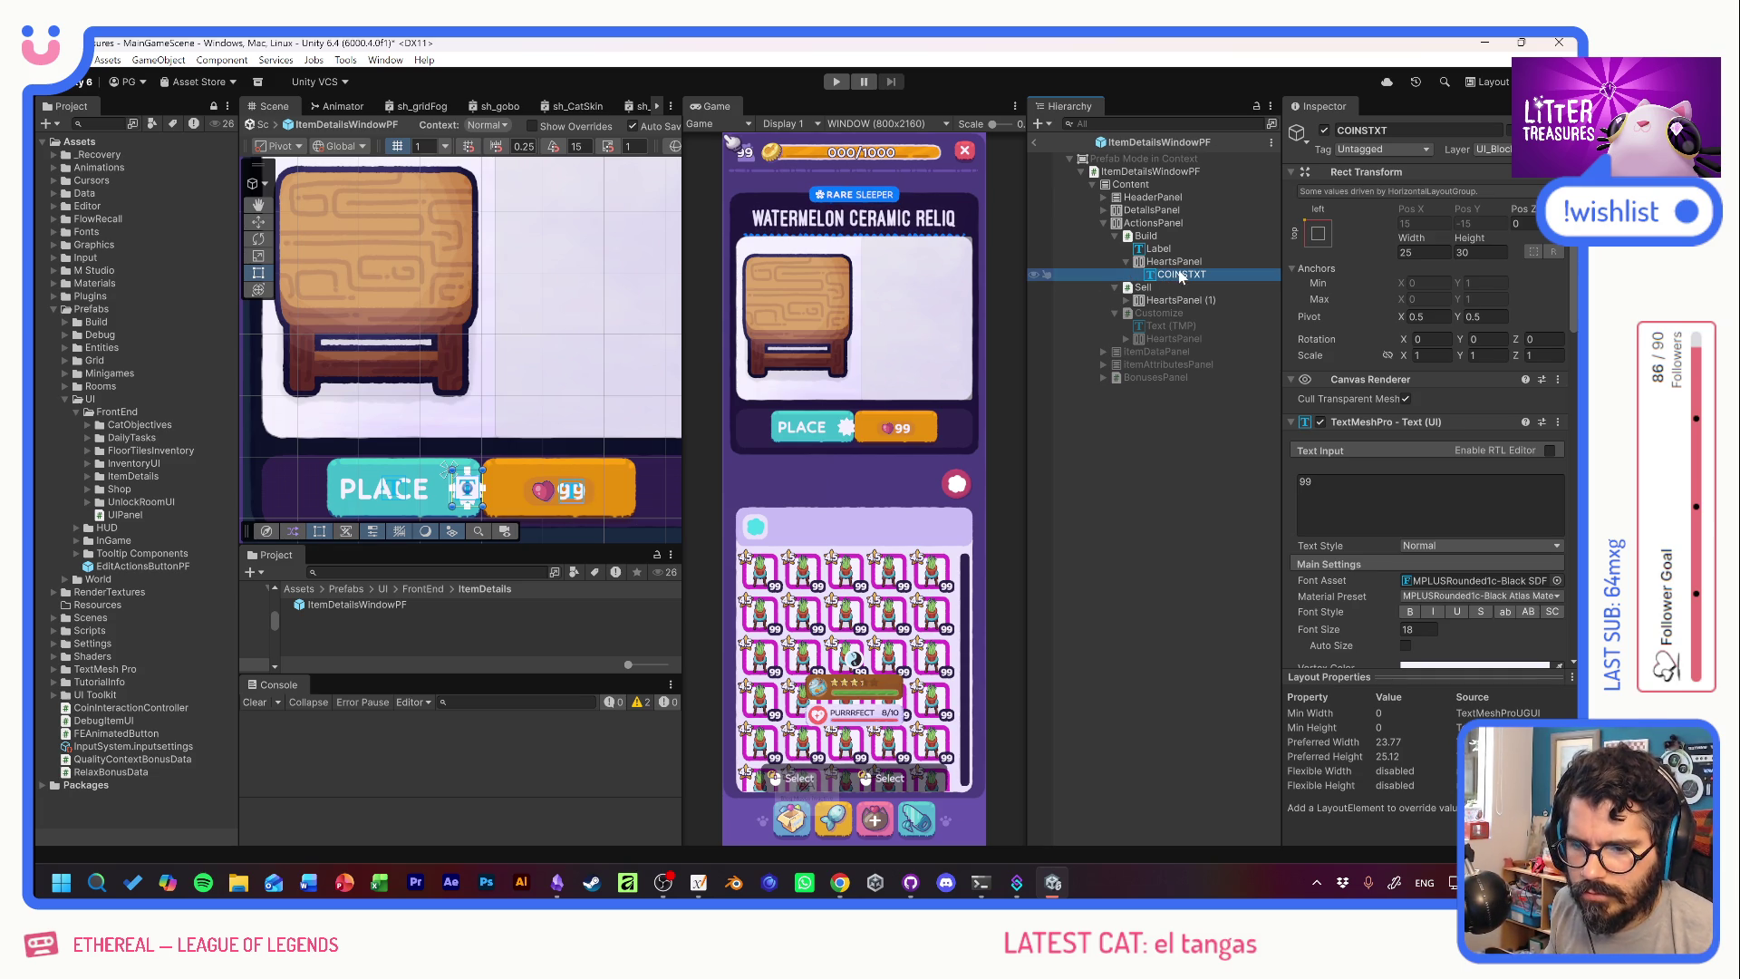
left_click(1177, 275)
type("CoinsTXT")
key("Return")
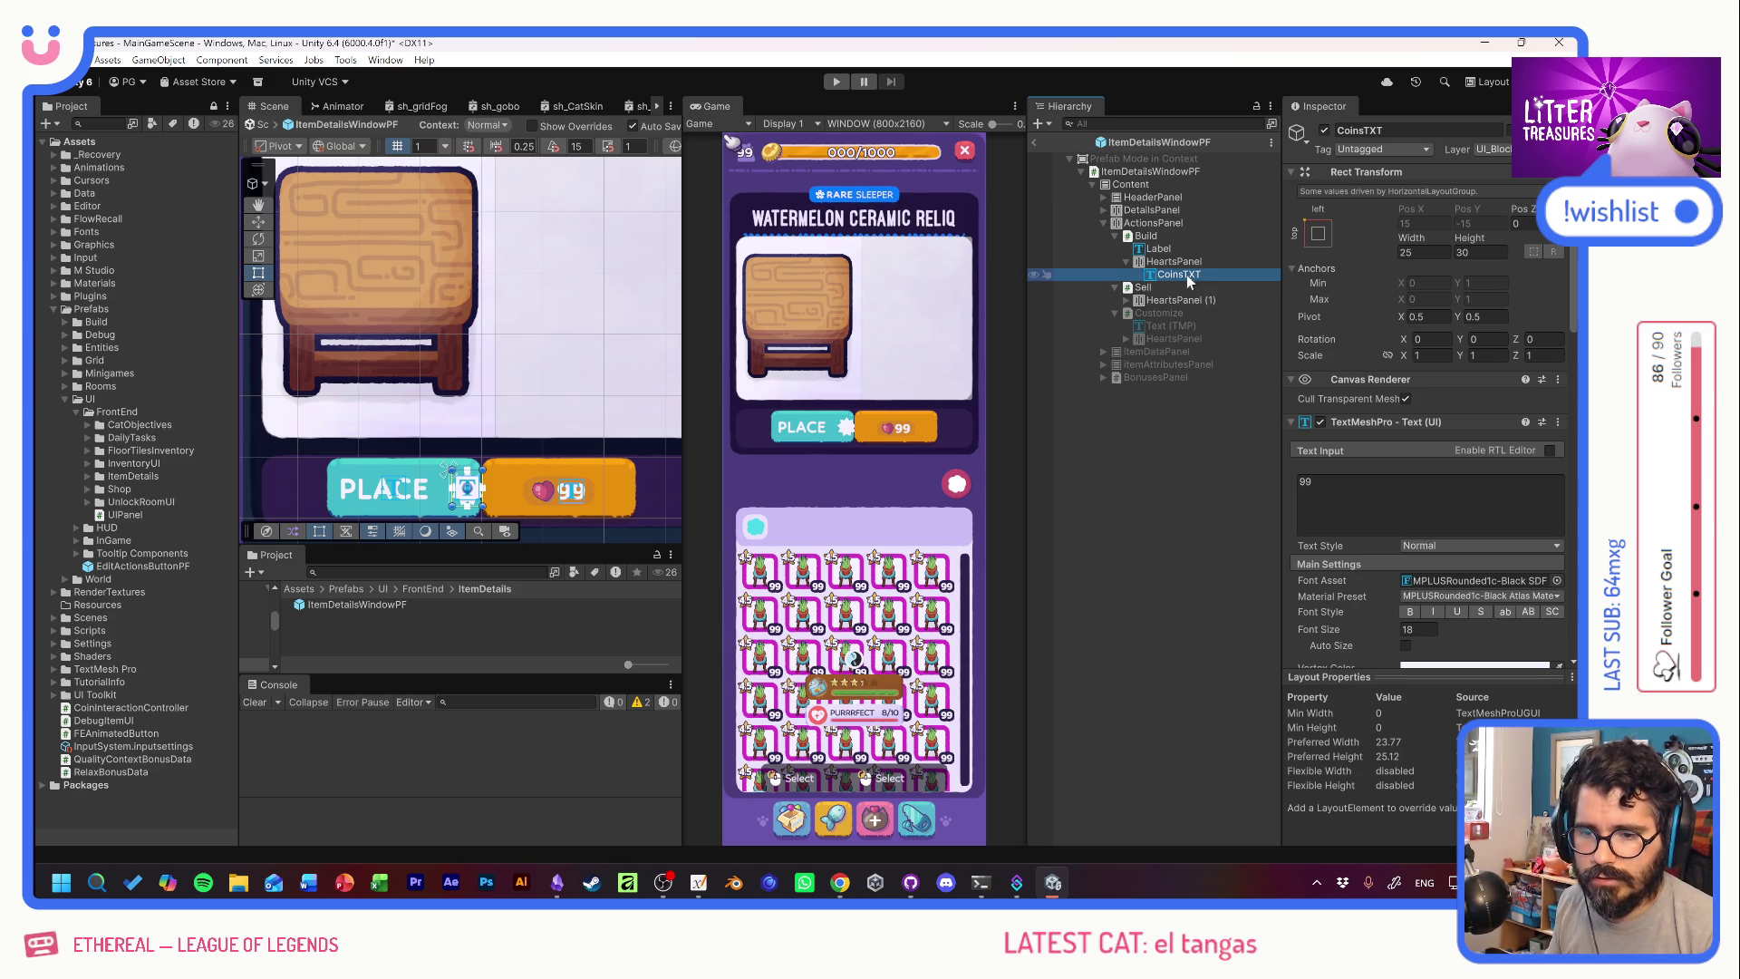
Set the CoinsTXT price text in bold Hubballi-Regular SDF.
left_click(1341, 499)
left_click(1150, 274)
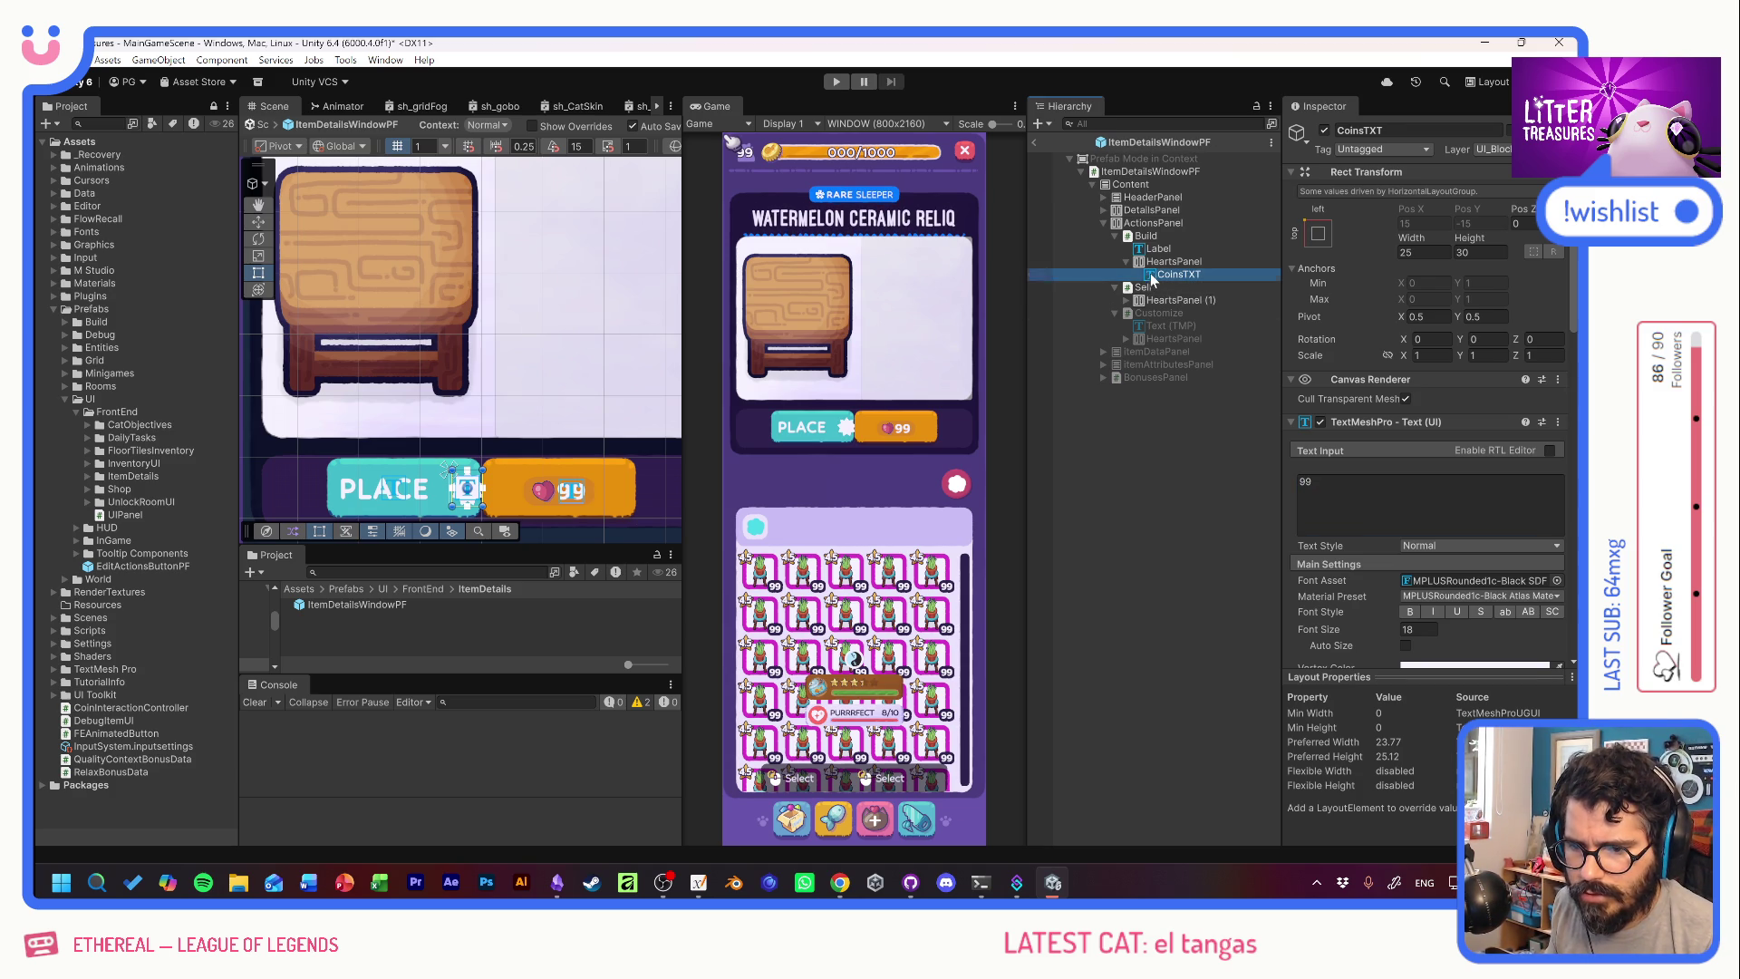
left_click(1556, 581)
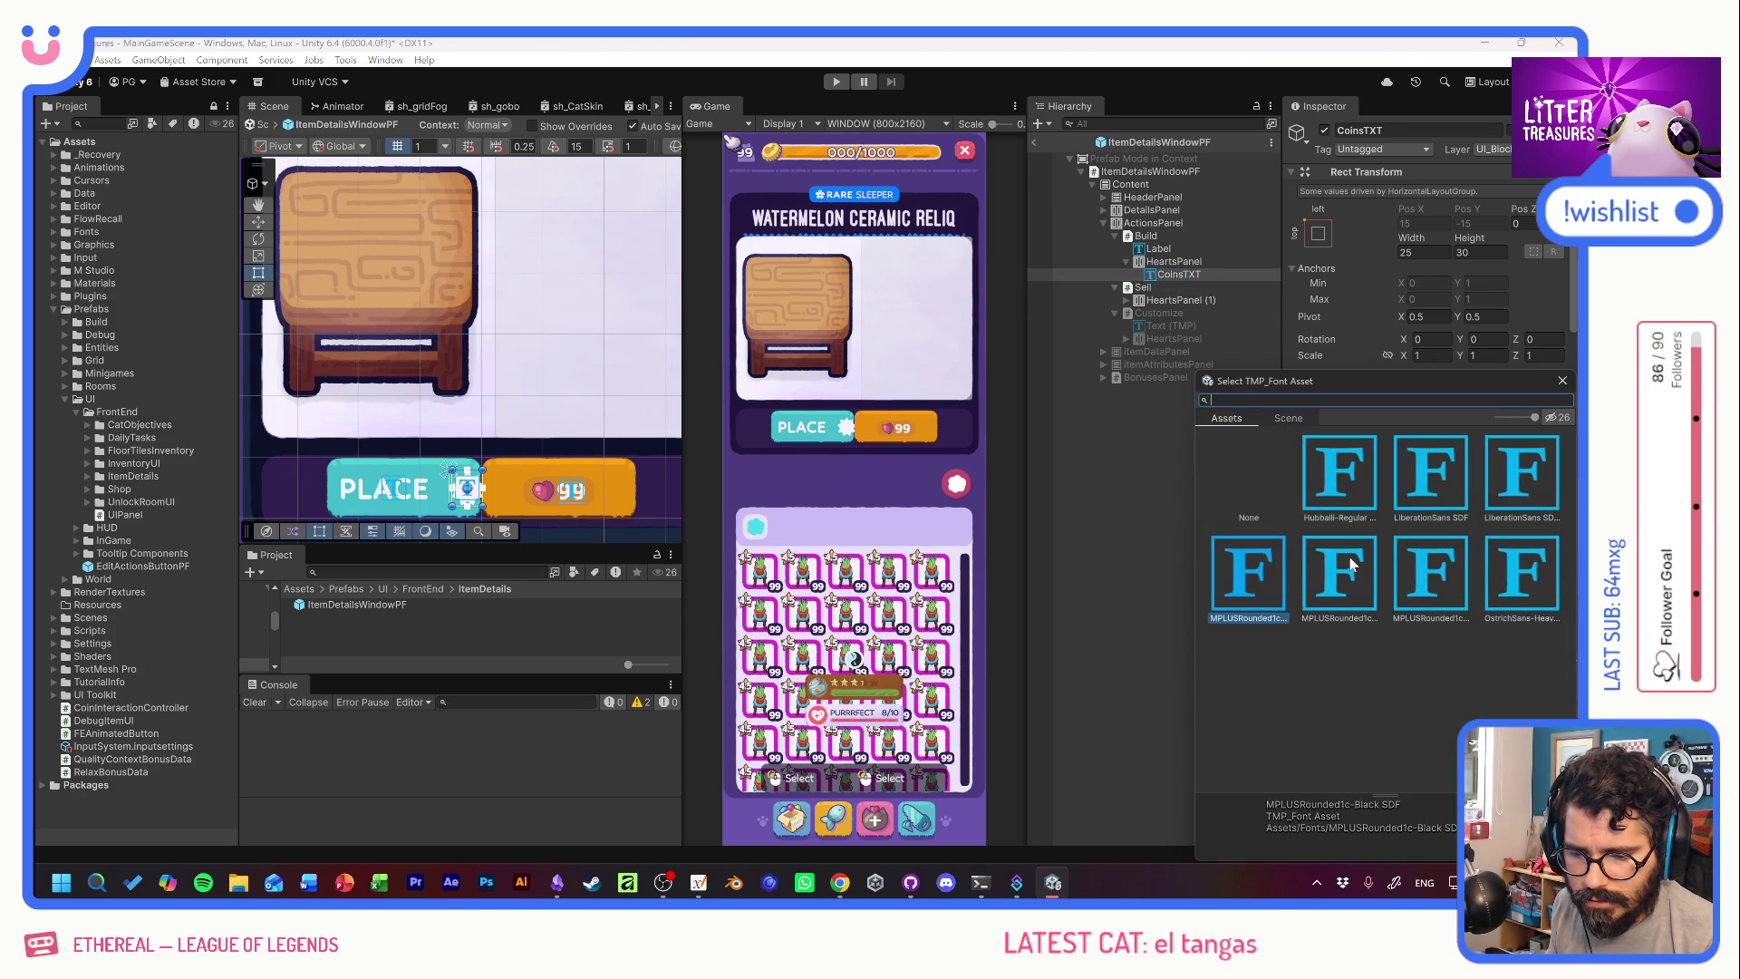
double_click(1344, 473)
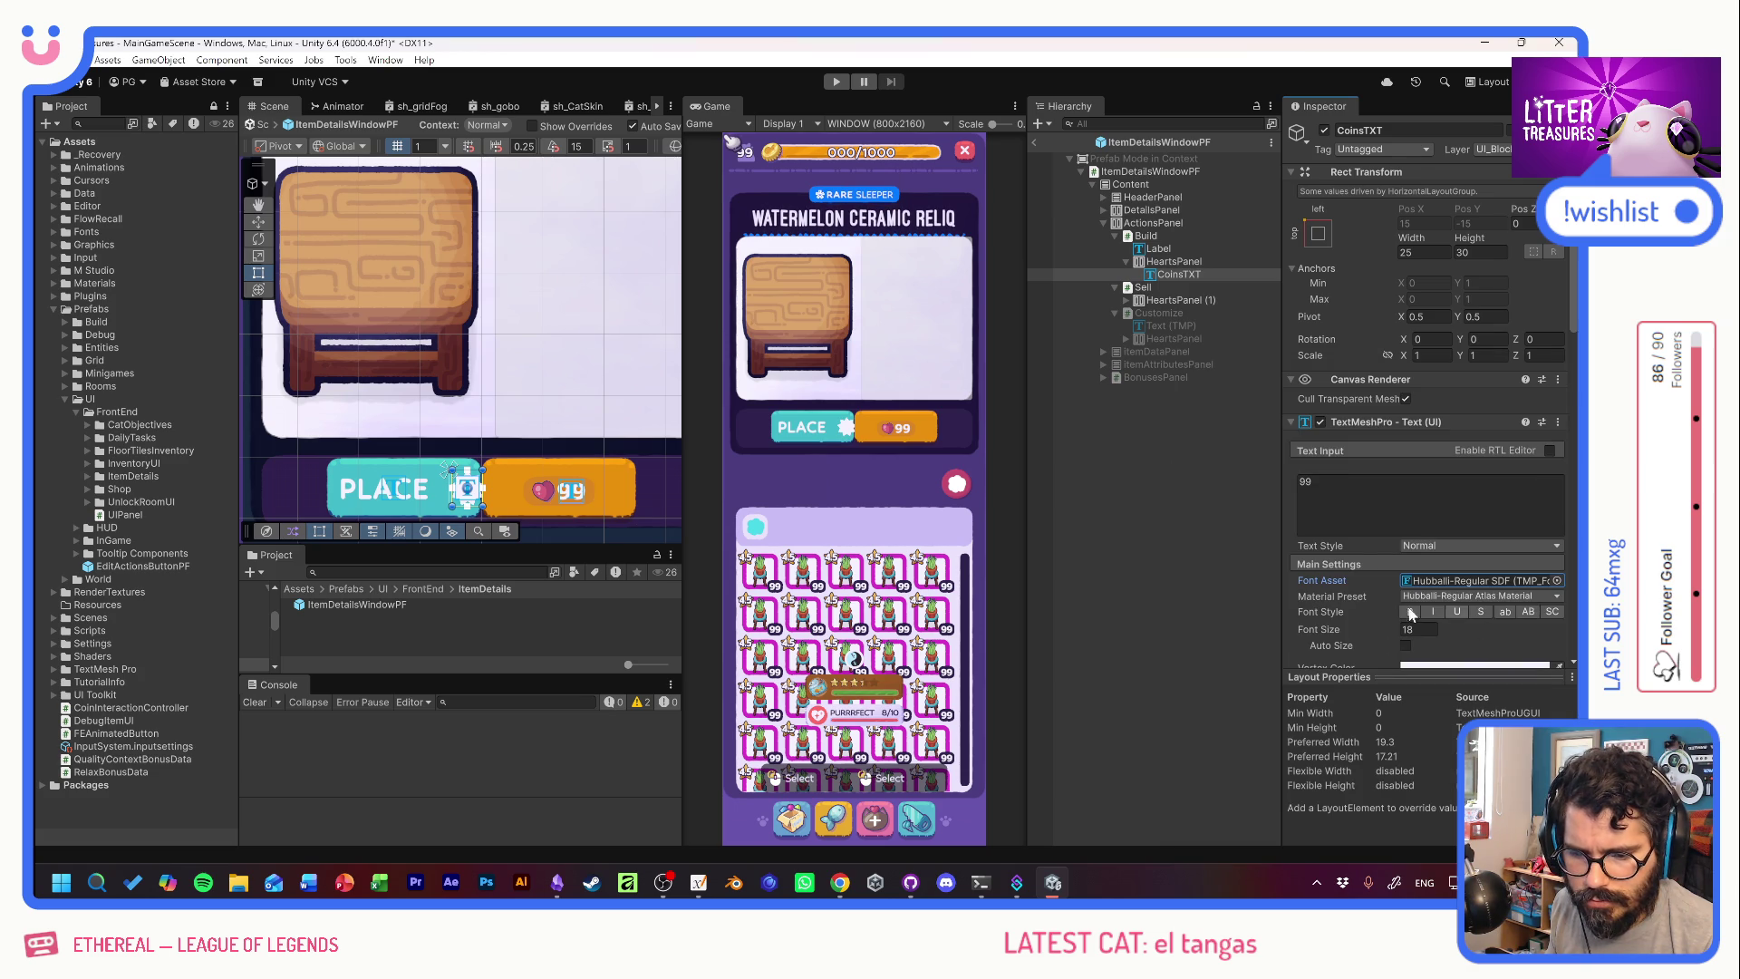
scroll(1363, 594, "down", 1)
left_click(1410, 569)
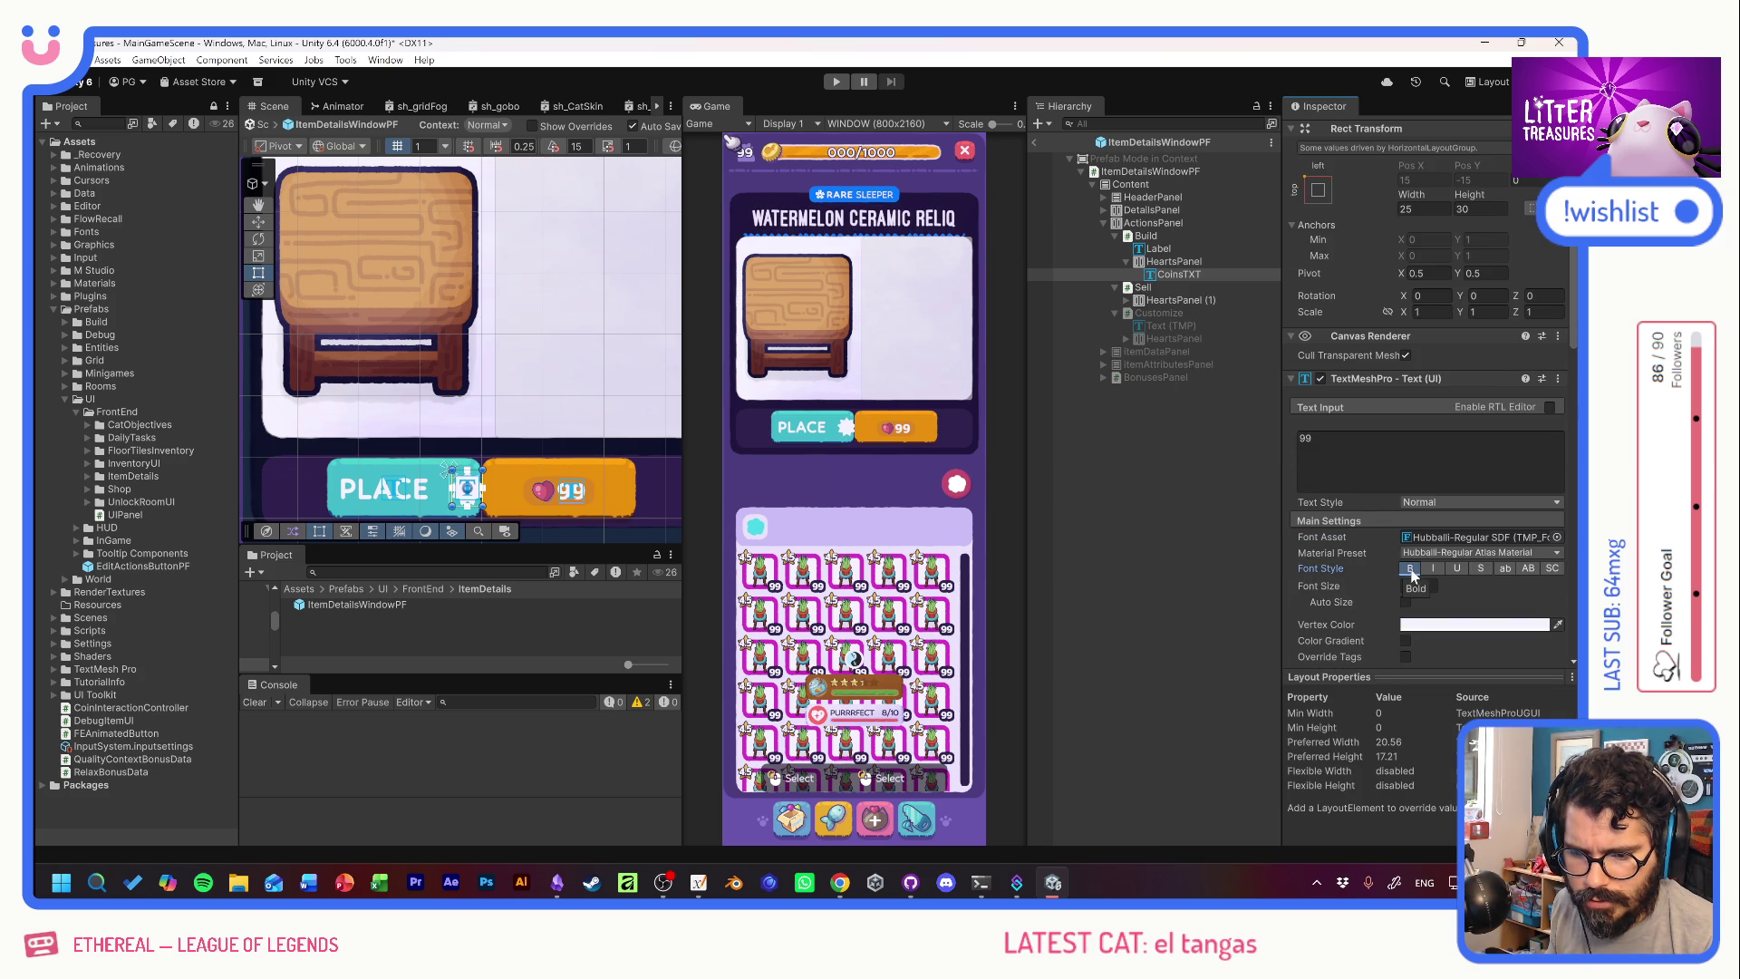
Colour the price text with the PLACE button's teal and set font size 24.
left_click(1558, 624)
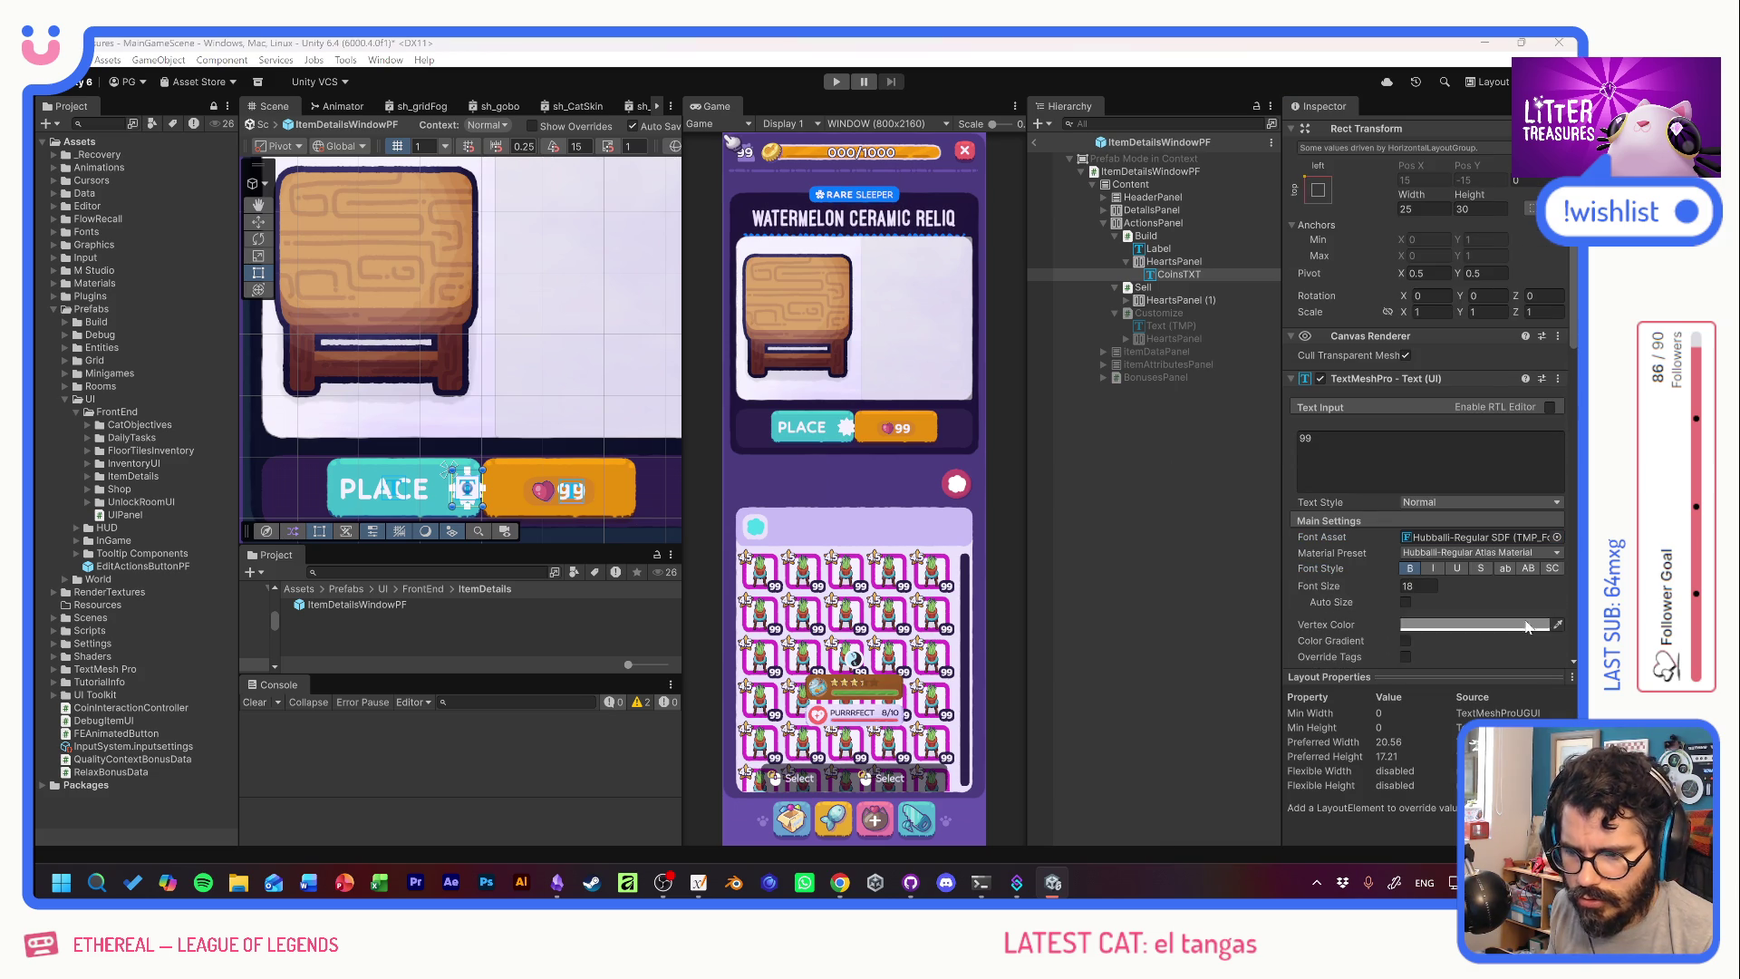
left_click(838, 427)
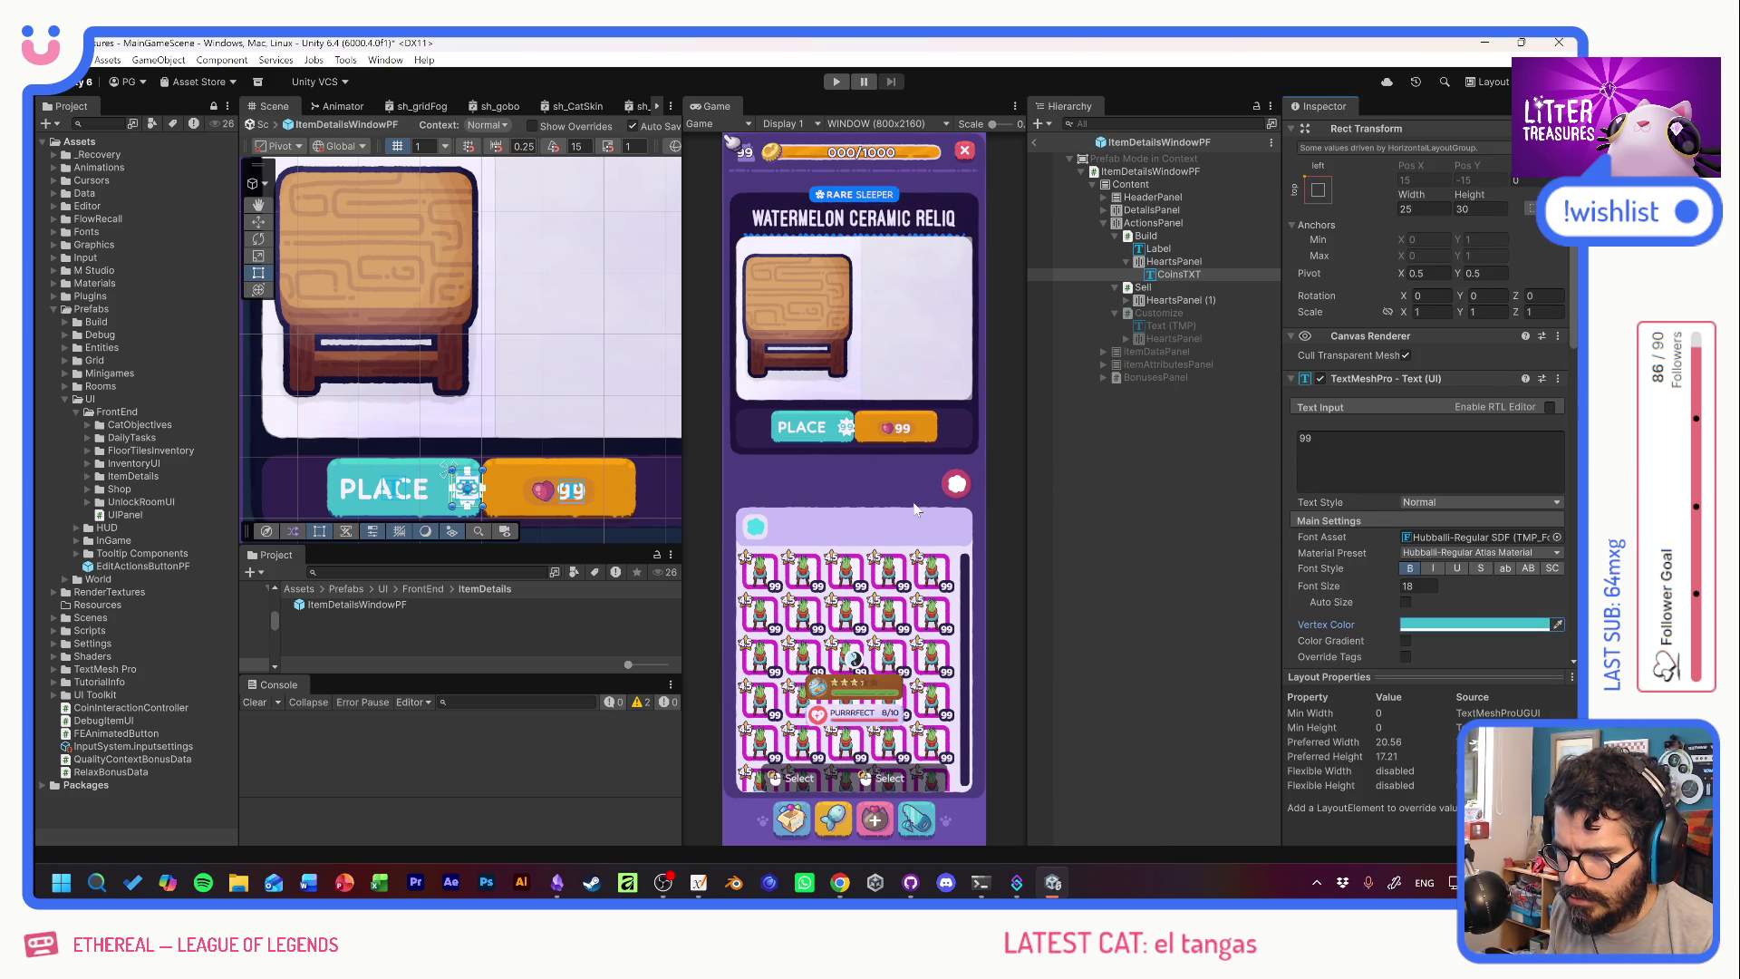
scroll(1296, 594, "down", 2)
left_click(1413, 499)
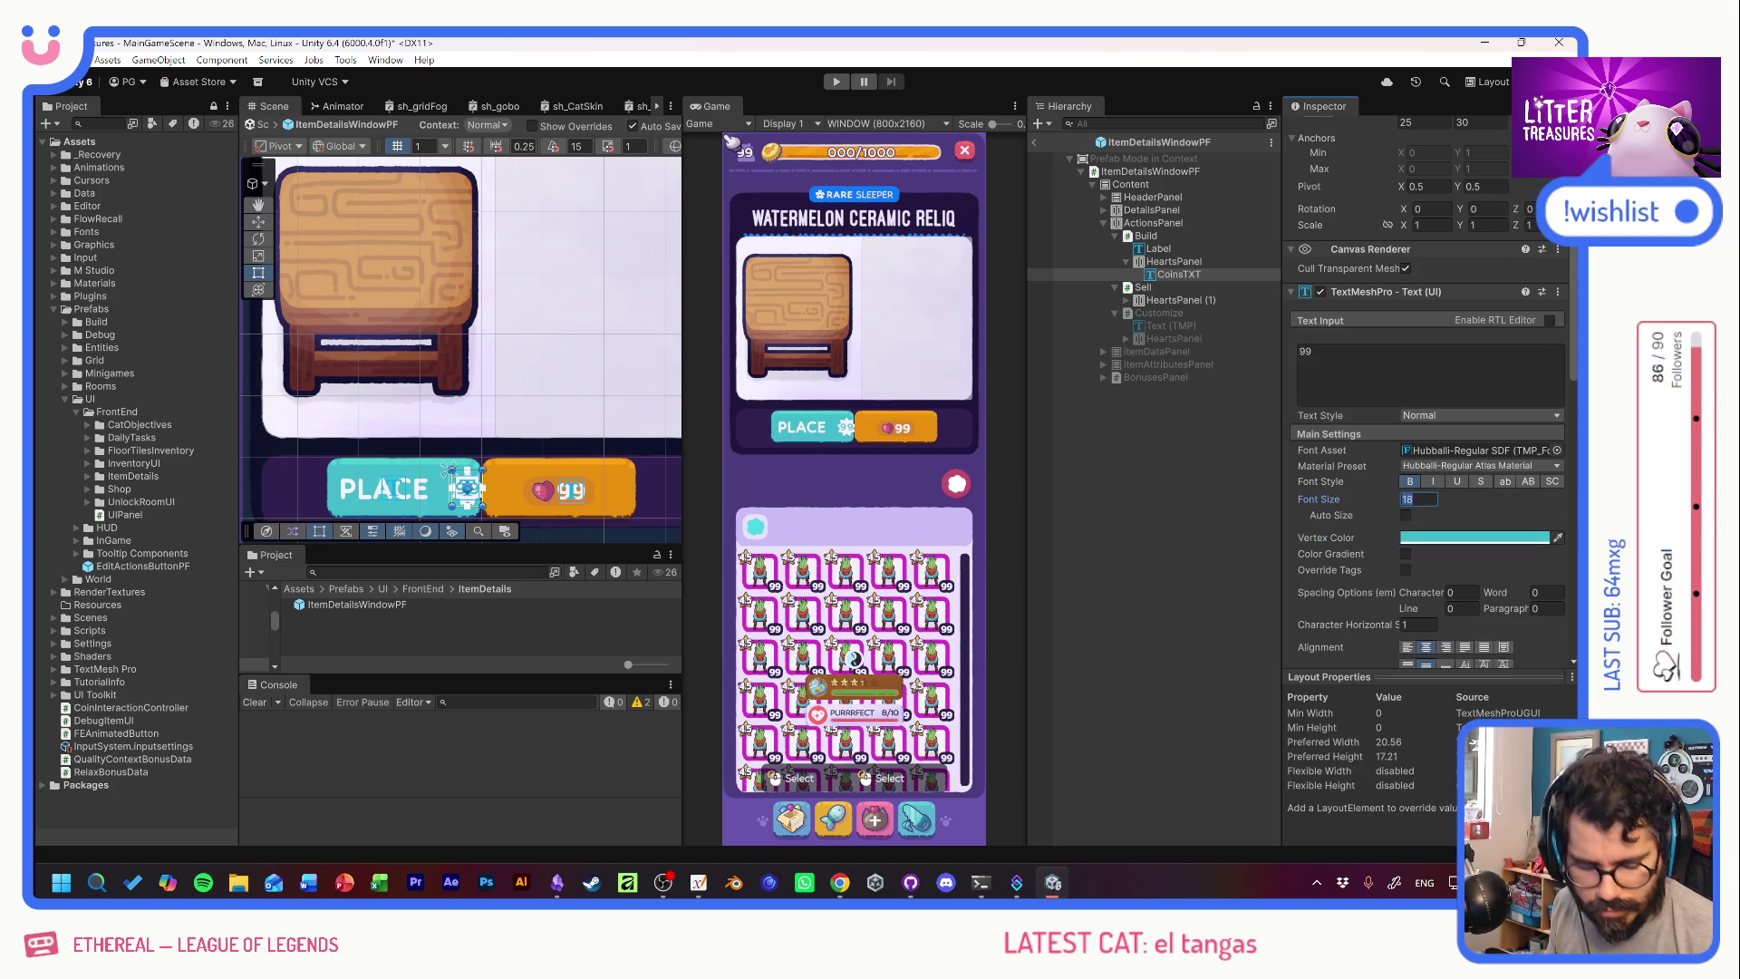
type("24")
key("Tab")
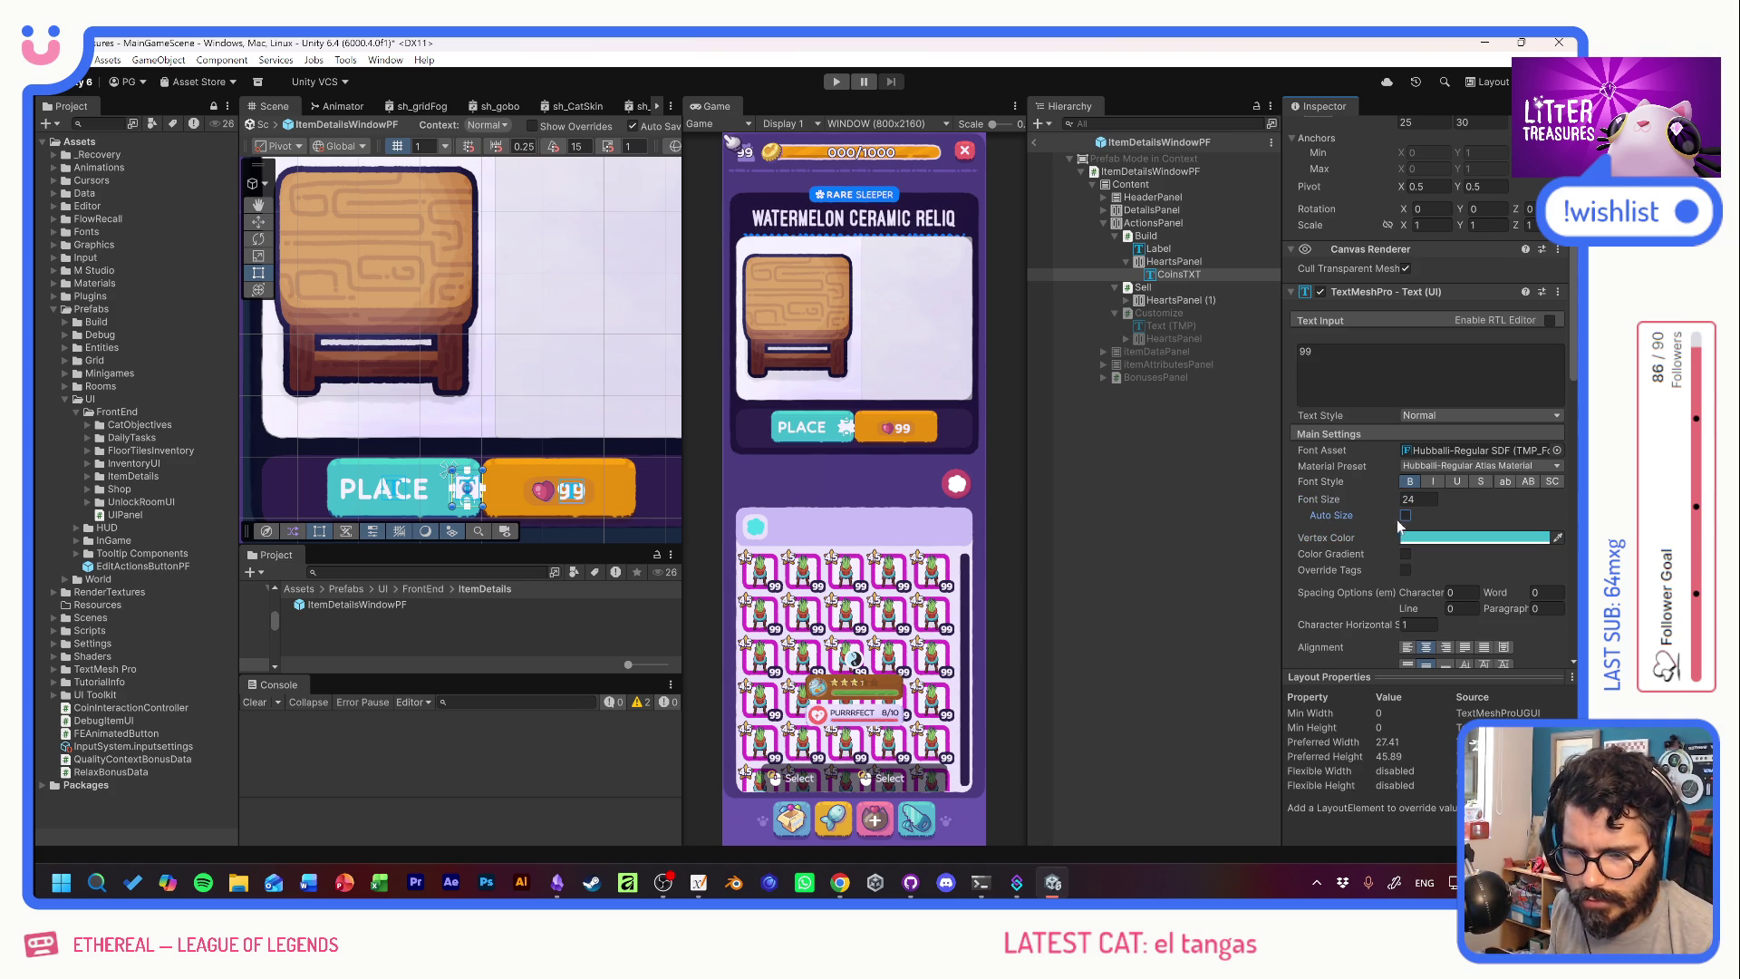
Tighten the CoinsTXT character spacing to -100.
scroll(1368, 544, "down", 3)
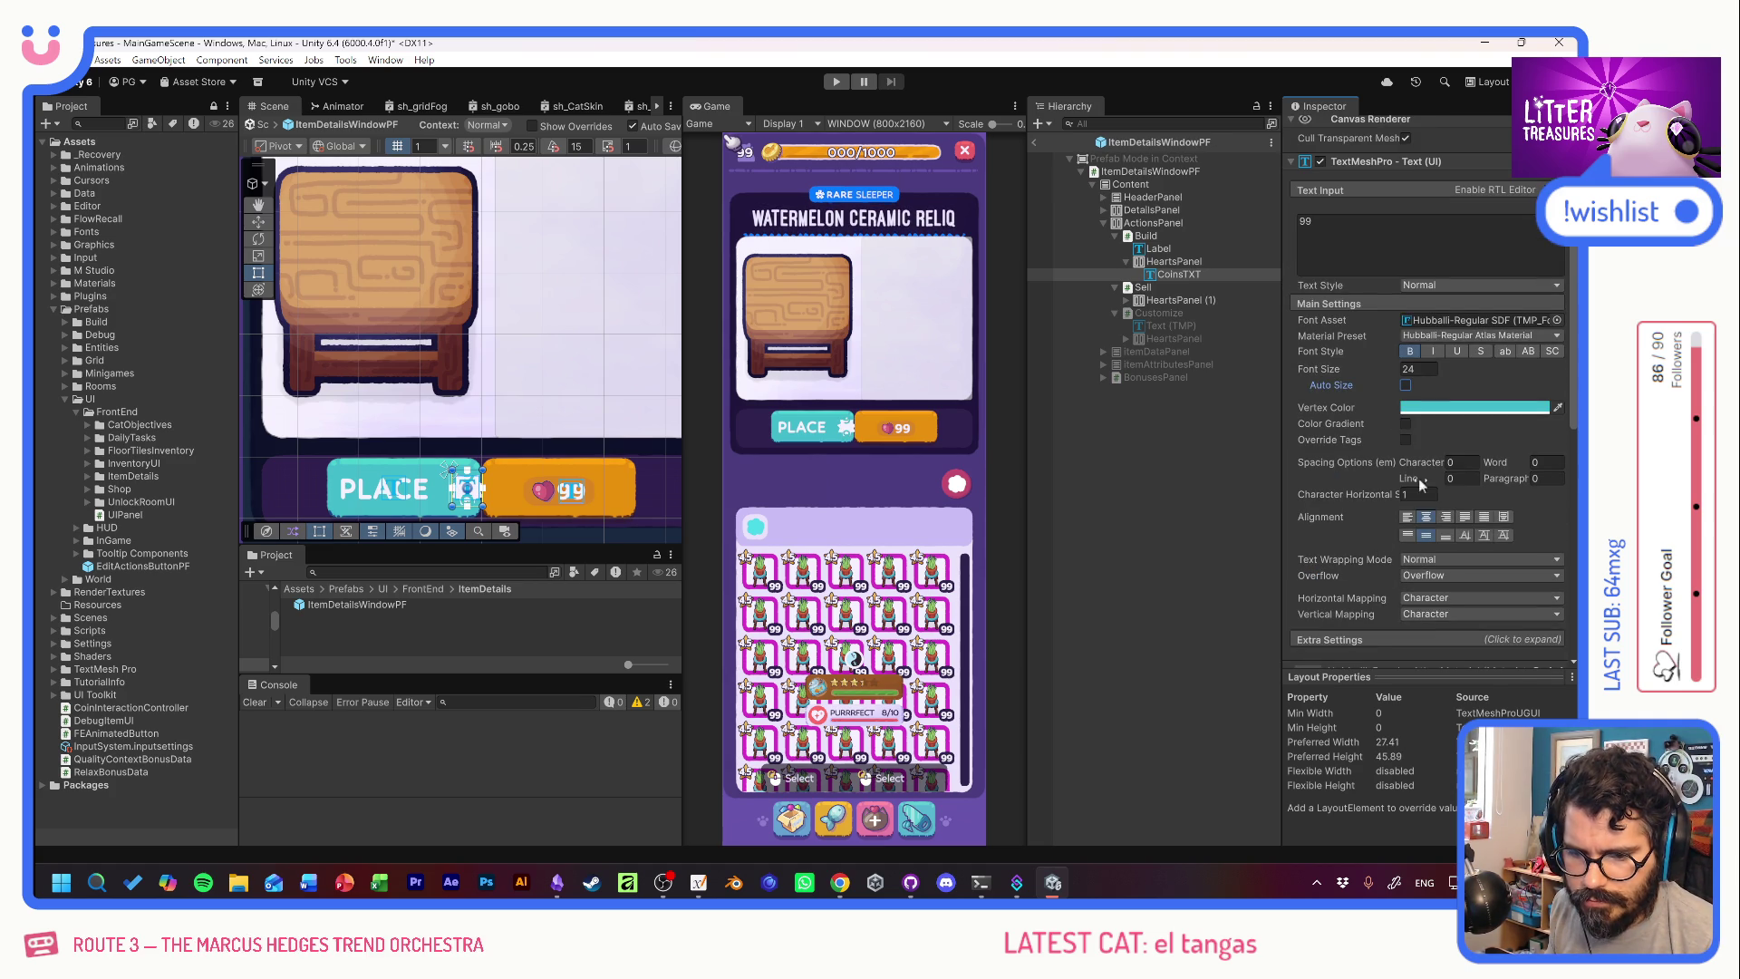
left_click_drag(1426, 462, 1378, 460)
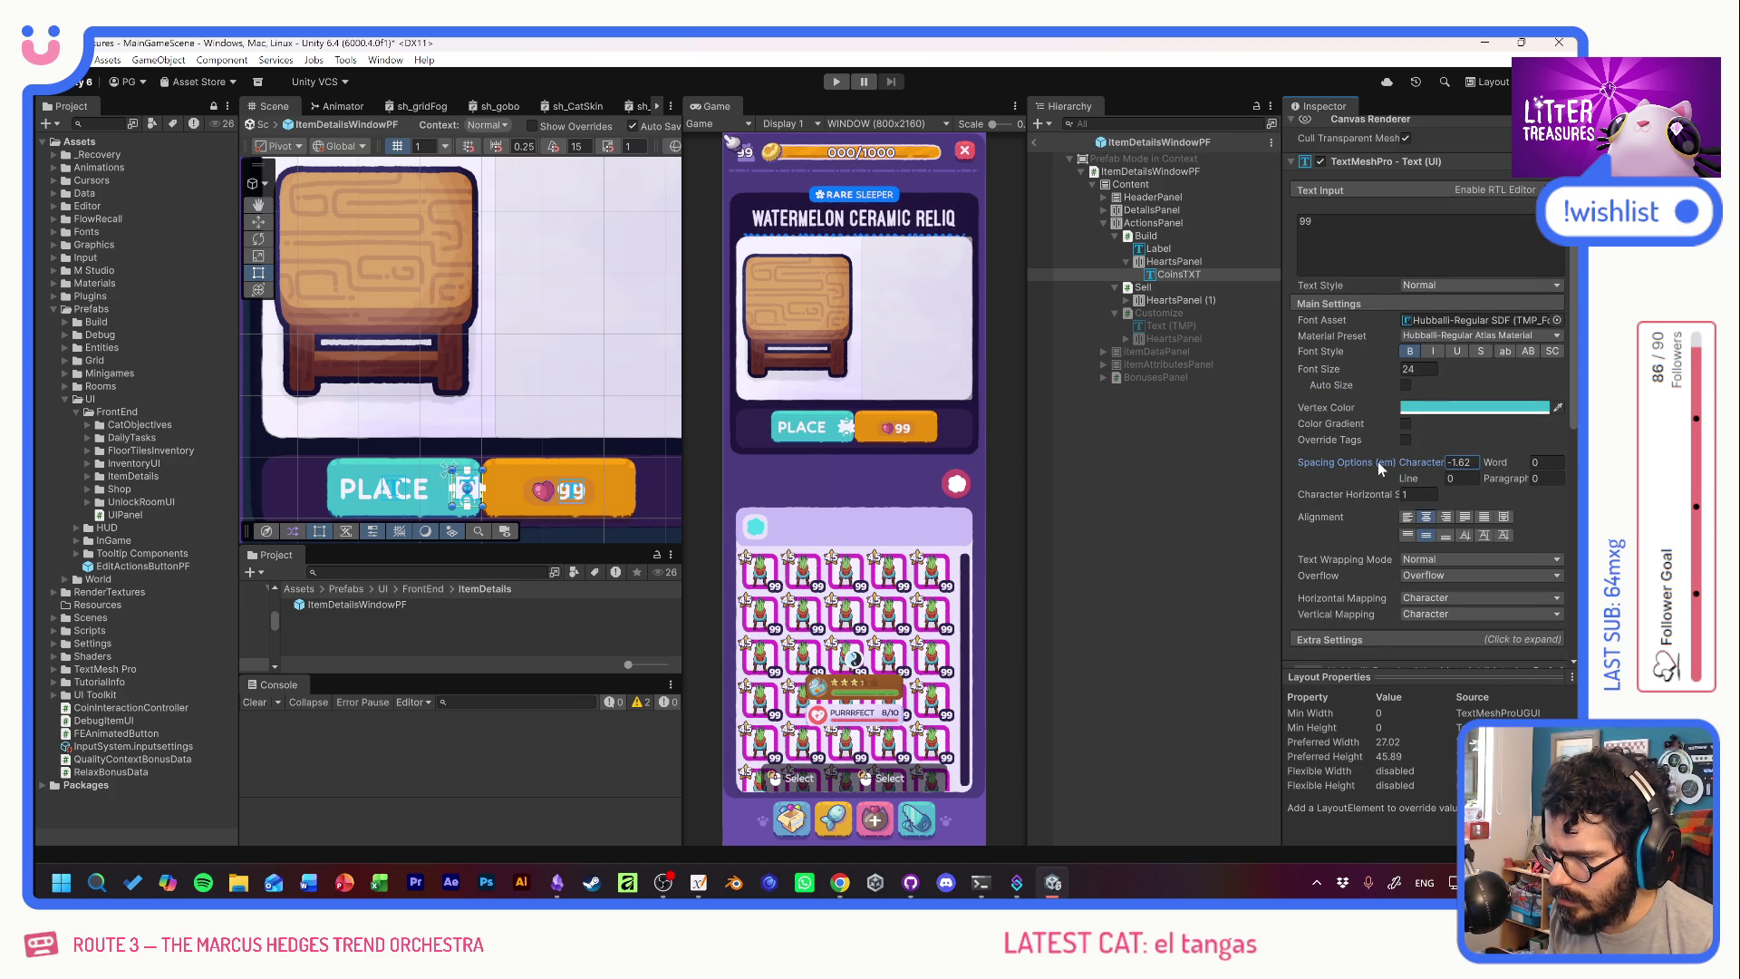
scroll(1329, 414, "up", 6)
left_click_drag(1411, 237, 1510, 239)
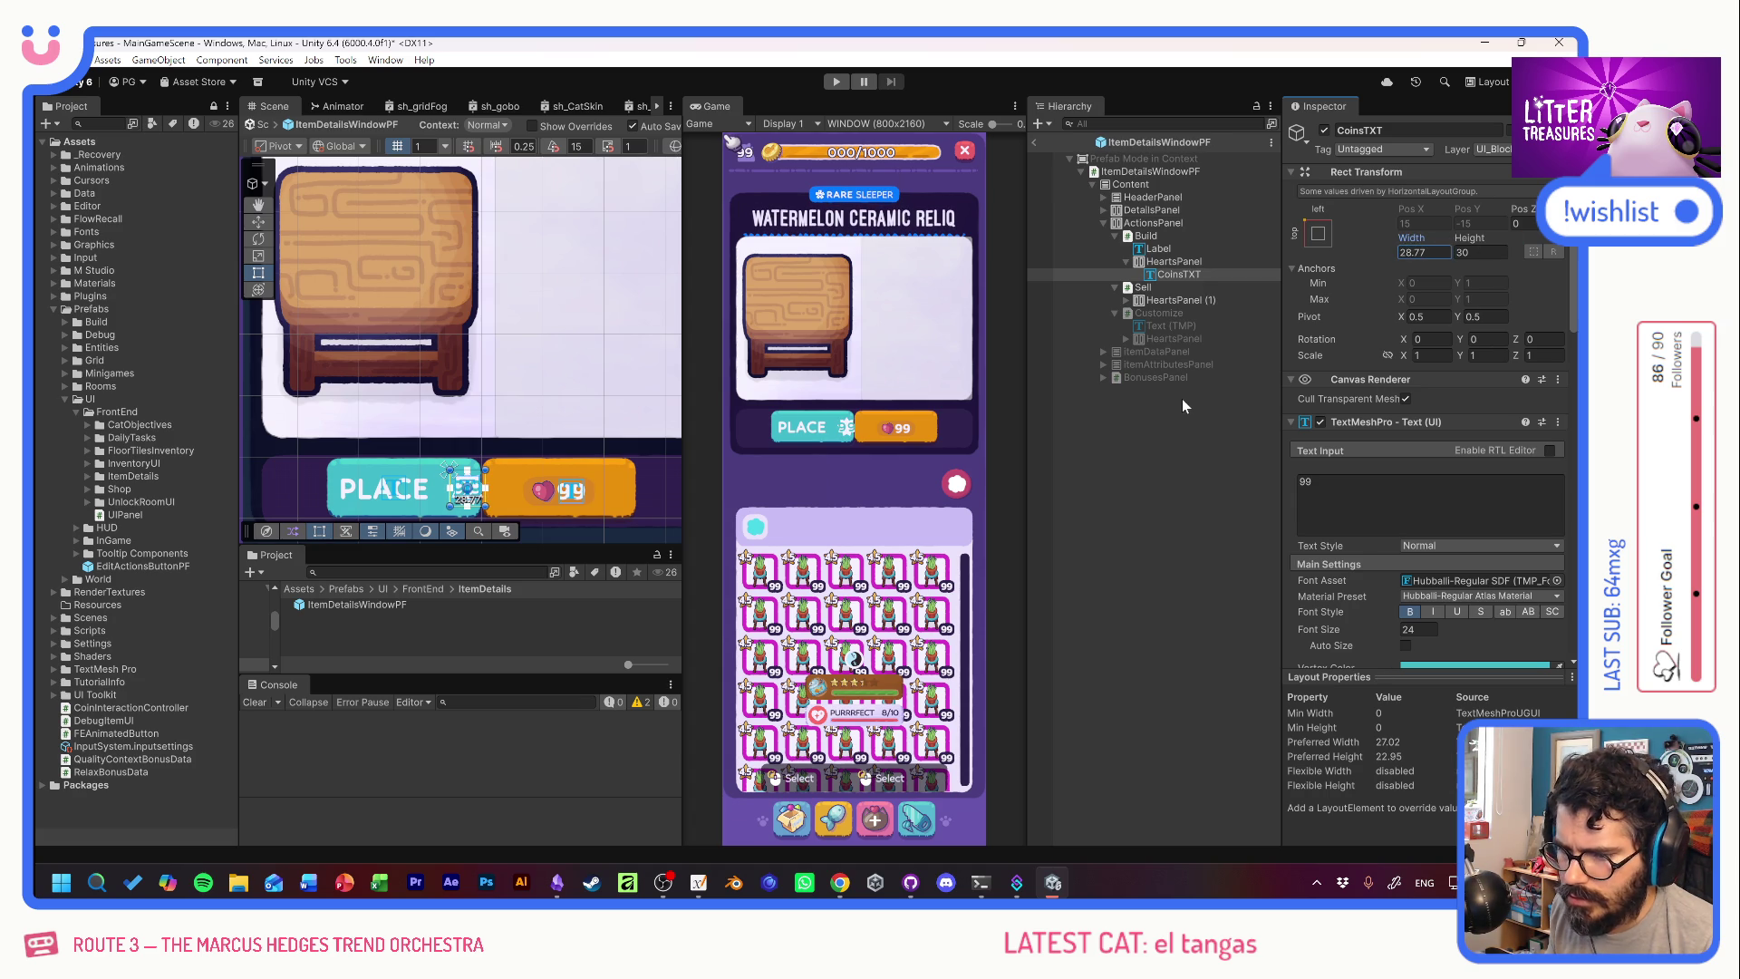
scroll(1367, 546, "down", 6)
left_click_drag(1411, 424, 759, 419)
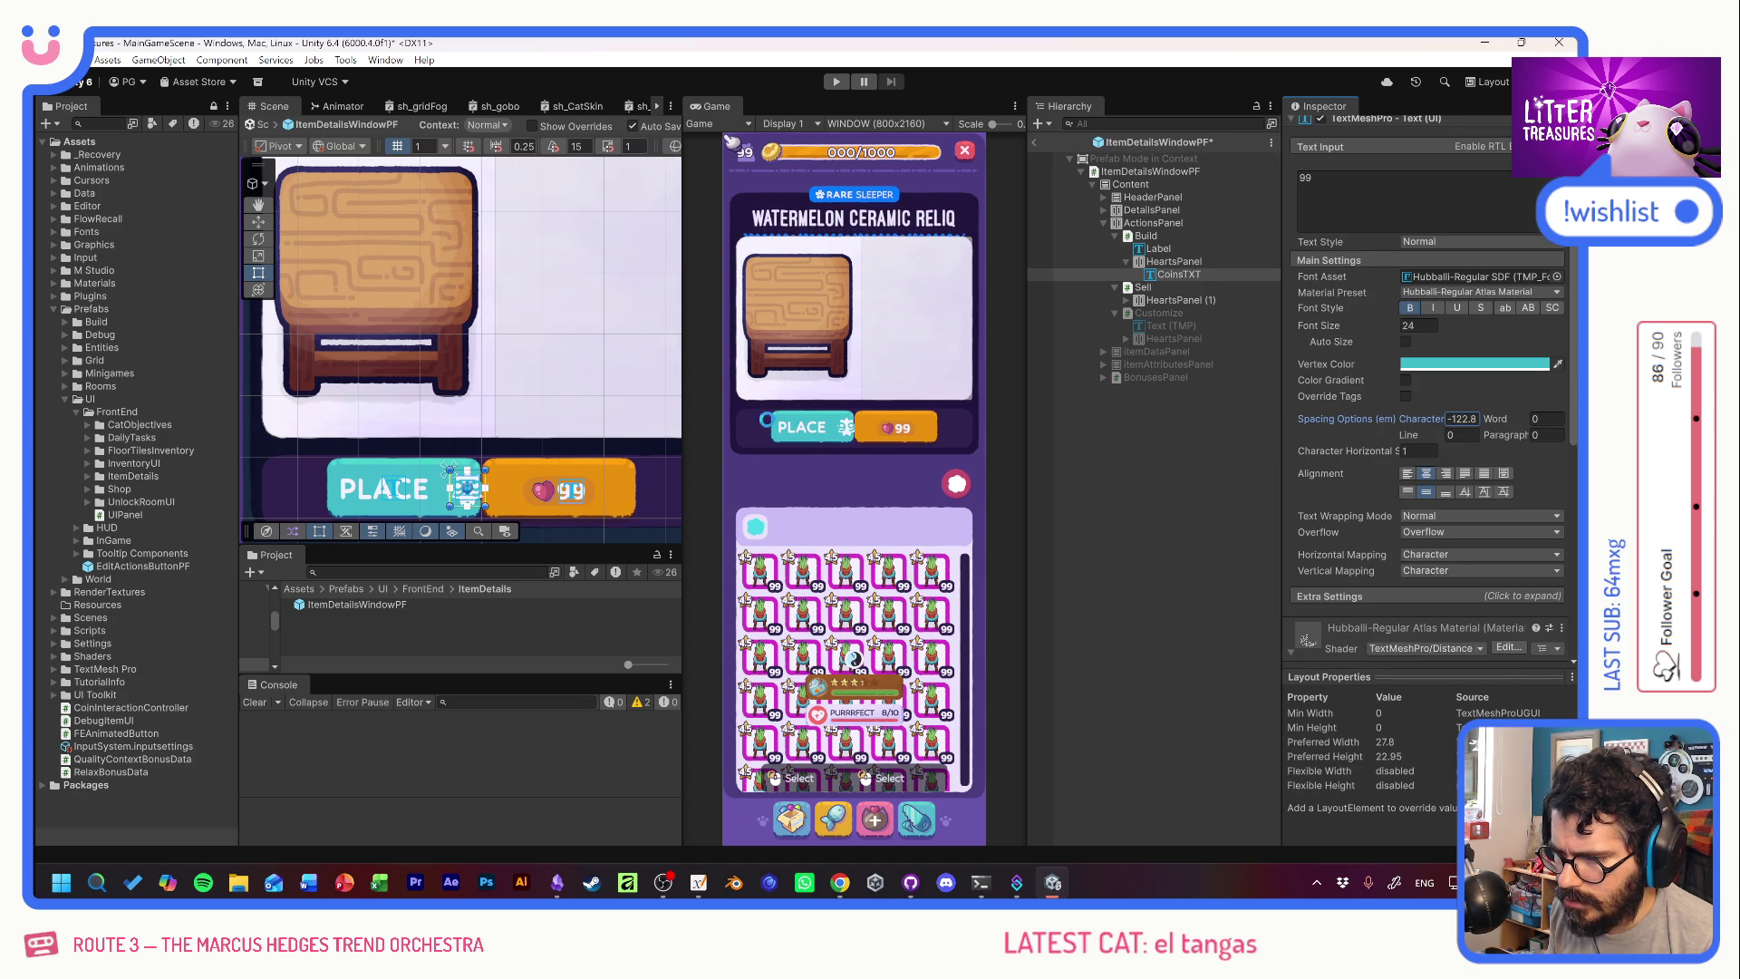
mouse_move(1423, 415)
left_mouse_down()
mouse_move(1438, 412)
mouse_move(1219, 410)
mouse_move(1466, 428)
mouse_move(126, 444)
mouse_move(199, 439)
mouse_move(177, 443)
left_mouse_up()
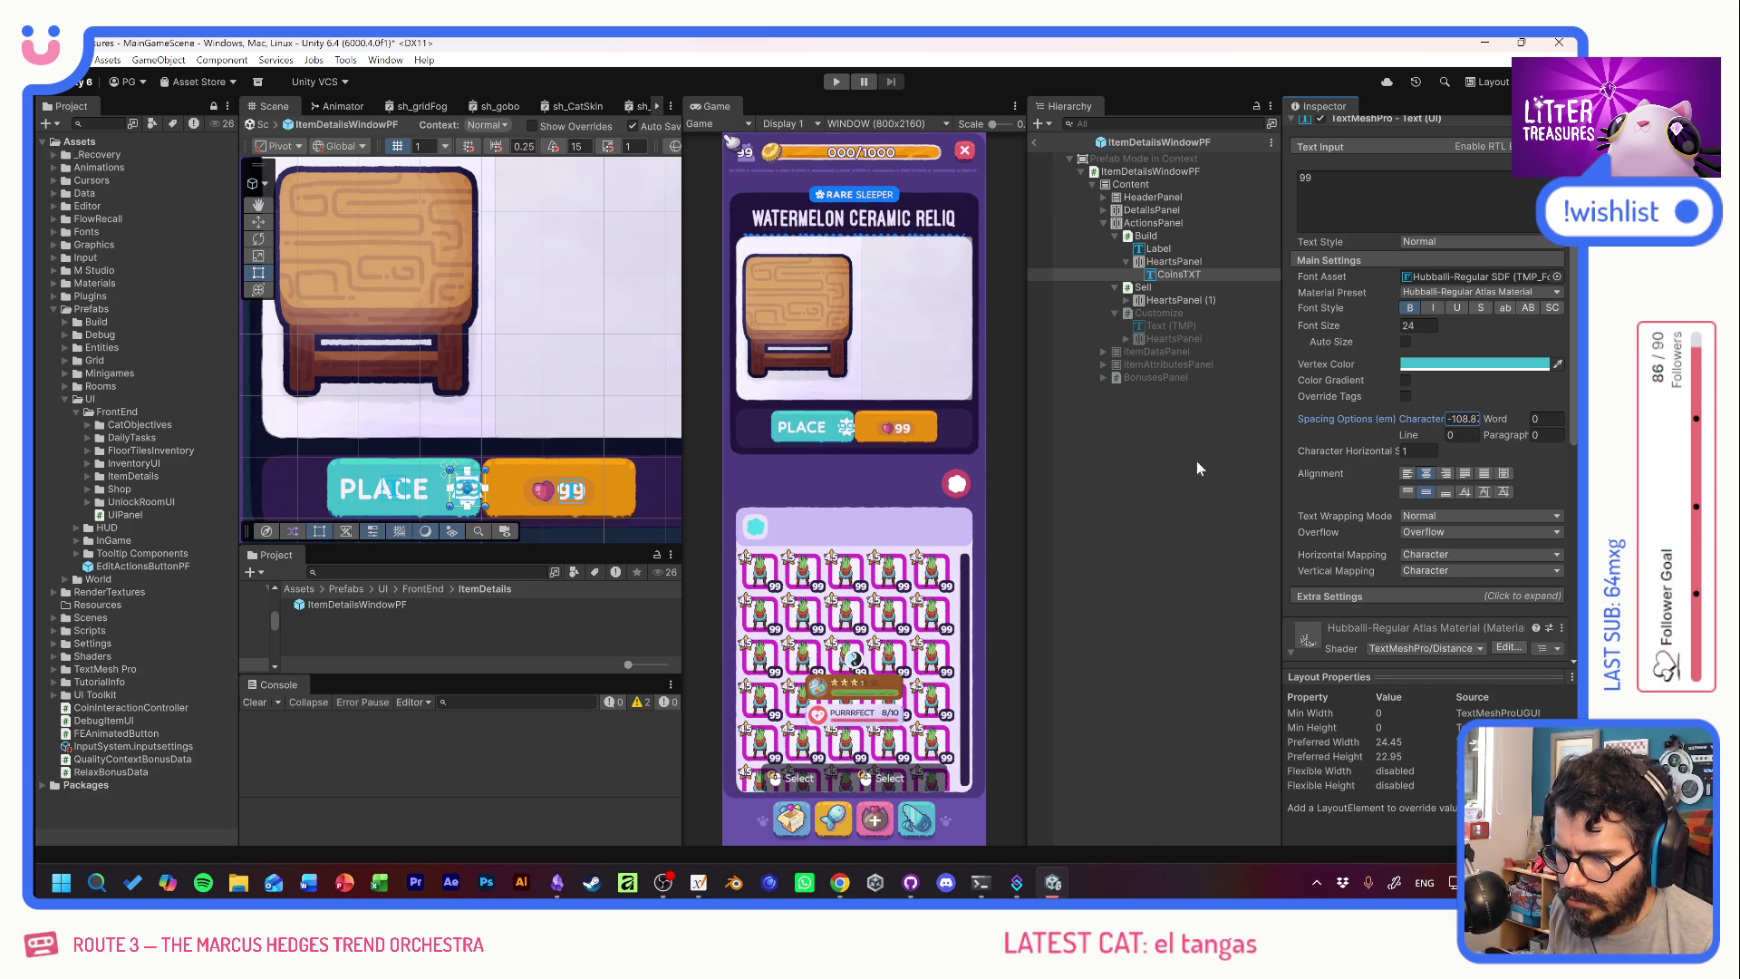
left_click(1460, 419)
type("-100")
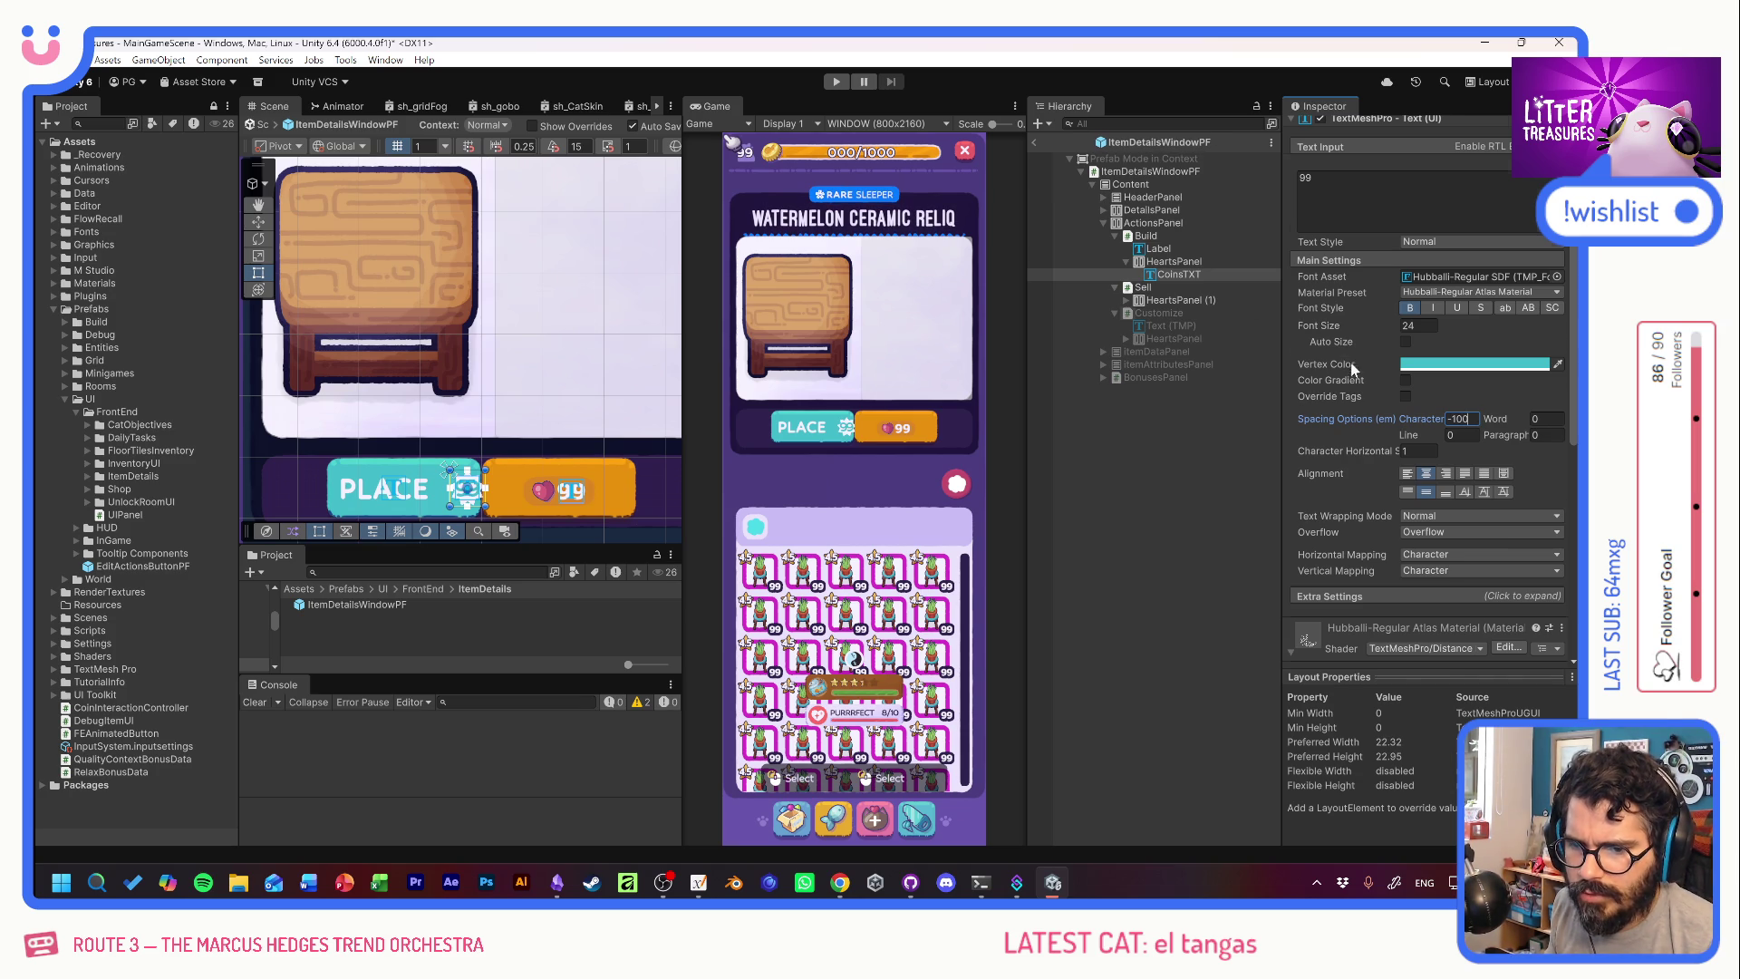
scroll(1346, 362, "up", 5)
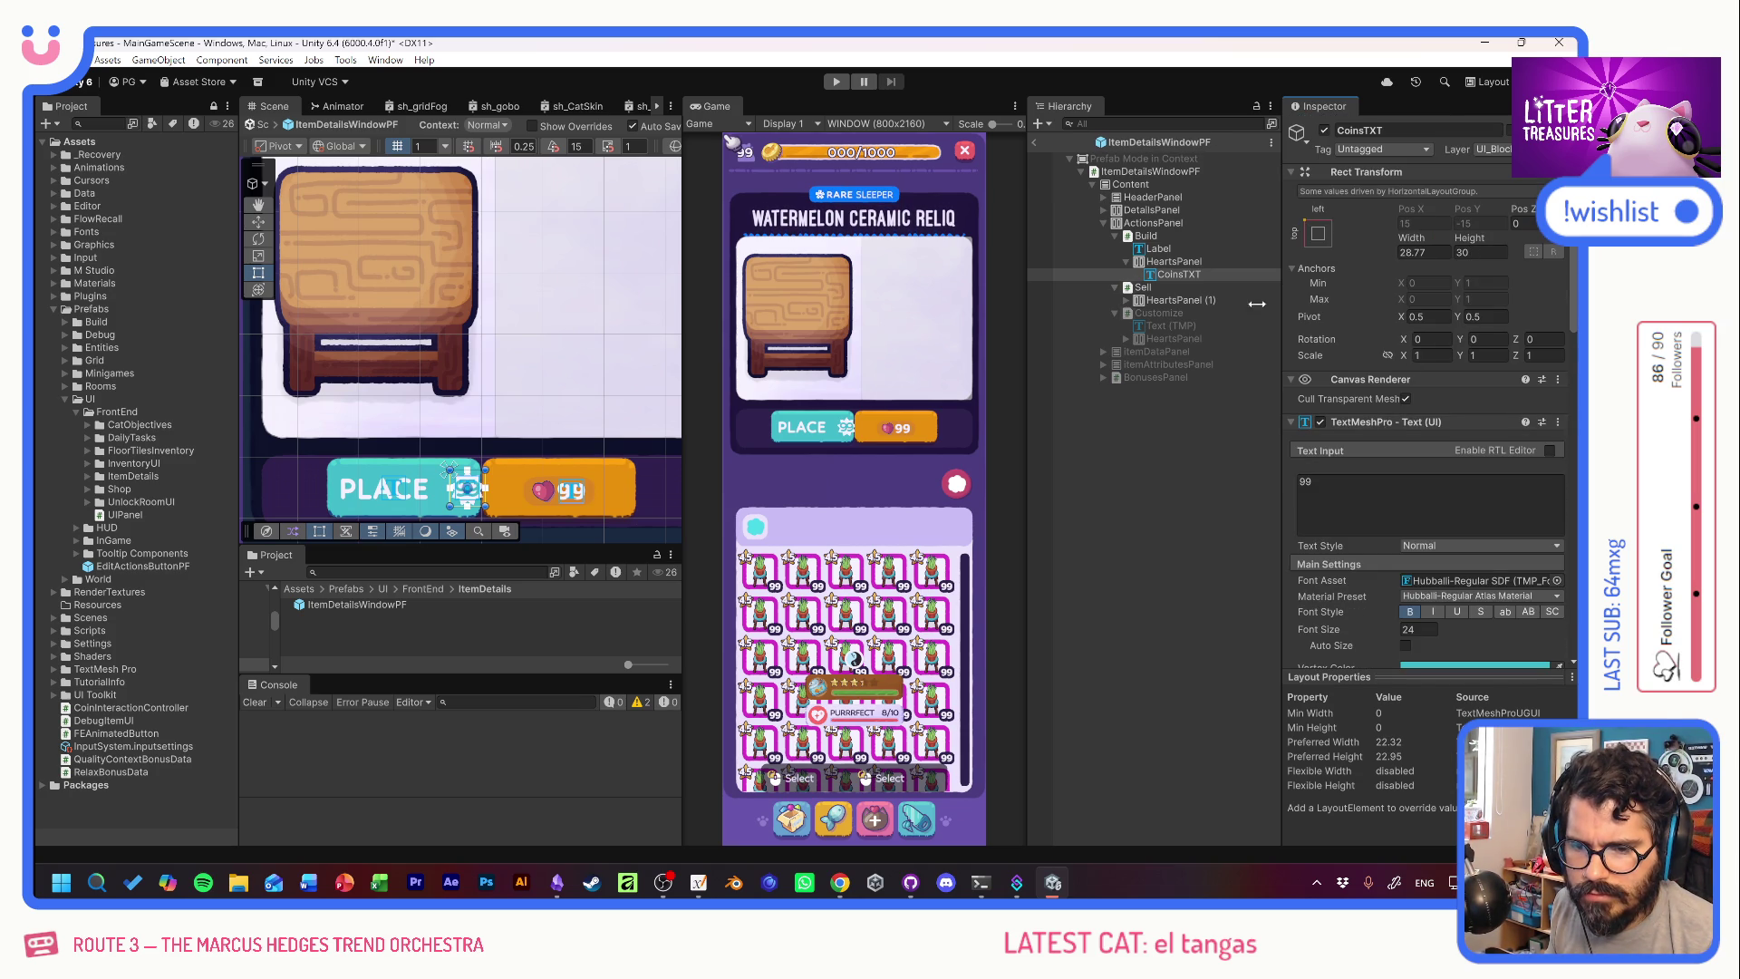
left_click(1147, 238)
Rename the badge inside the PLACE button to CoinsBadgePanel.
left_click(1158, 225)
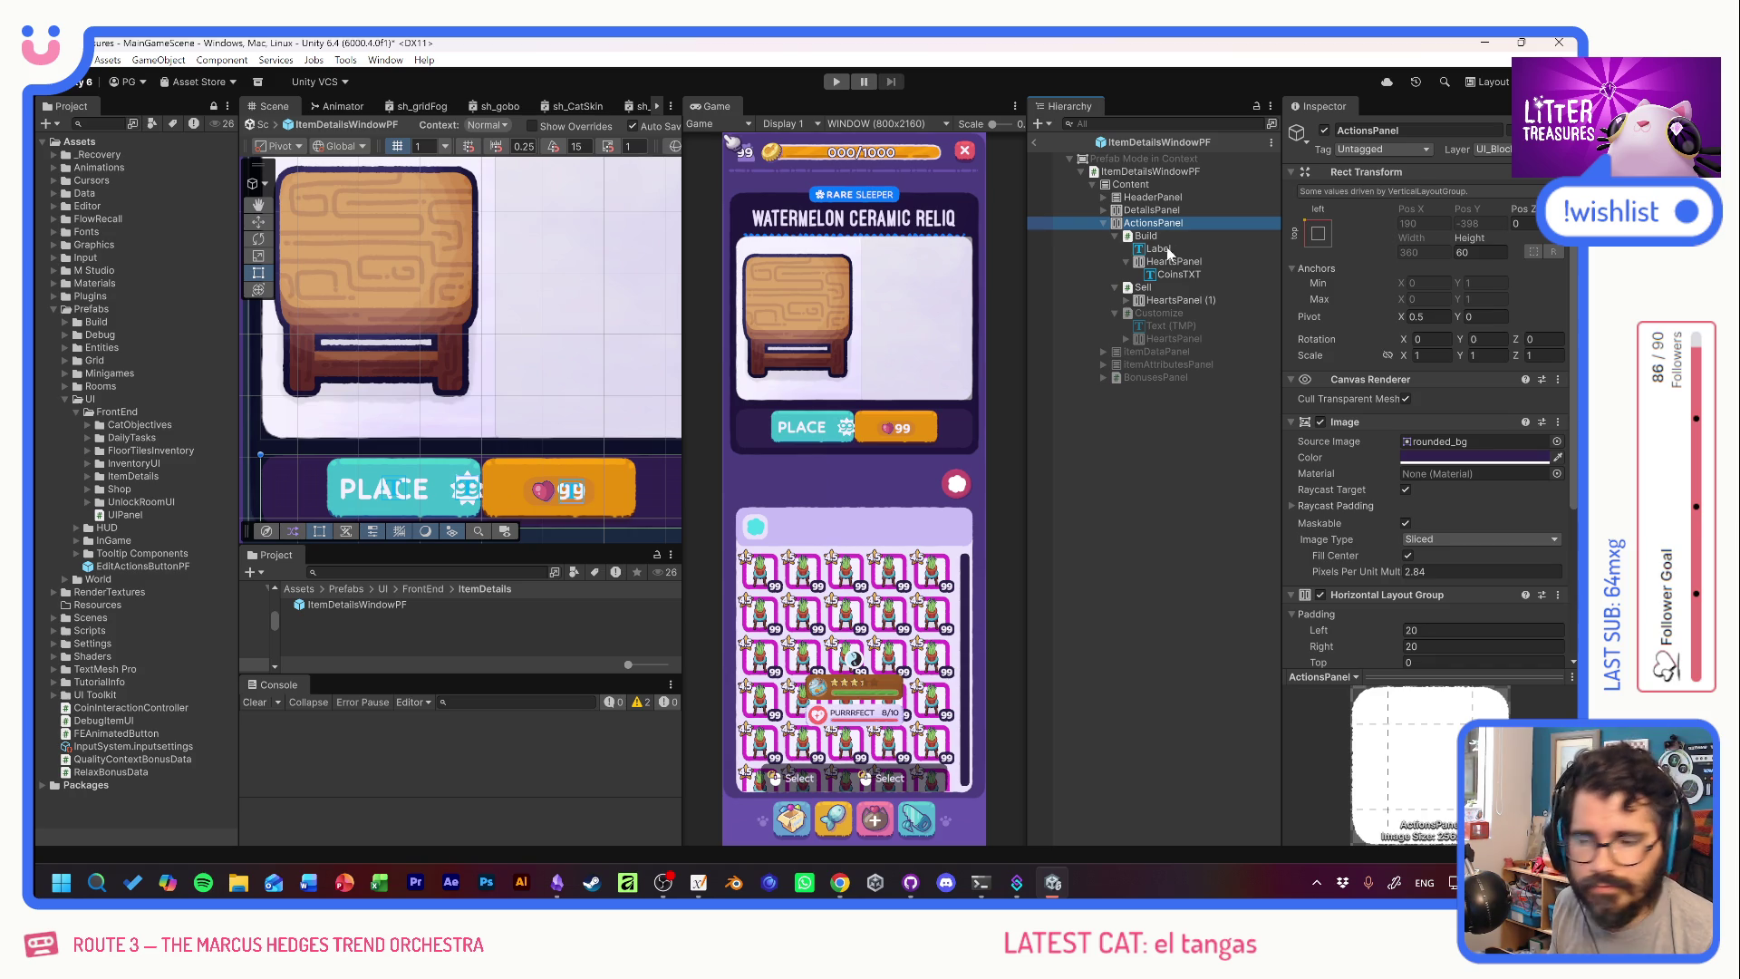
left_click(1178, 261)
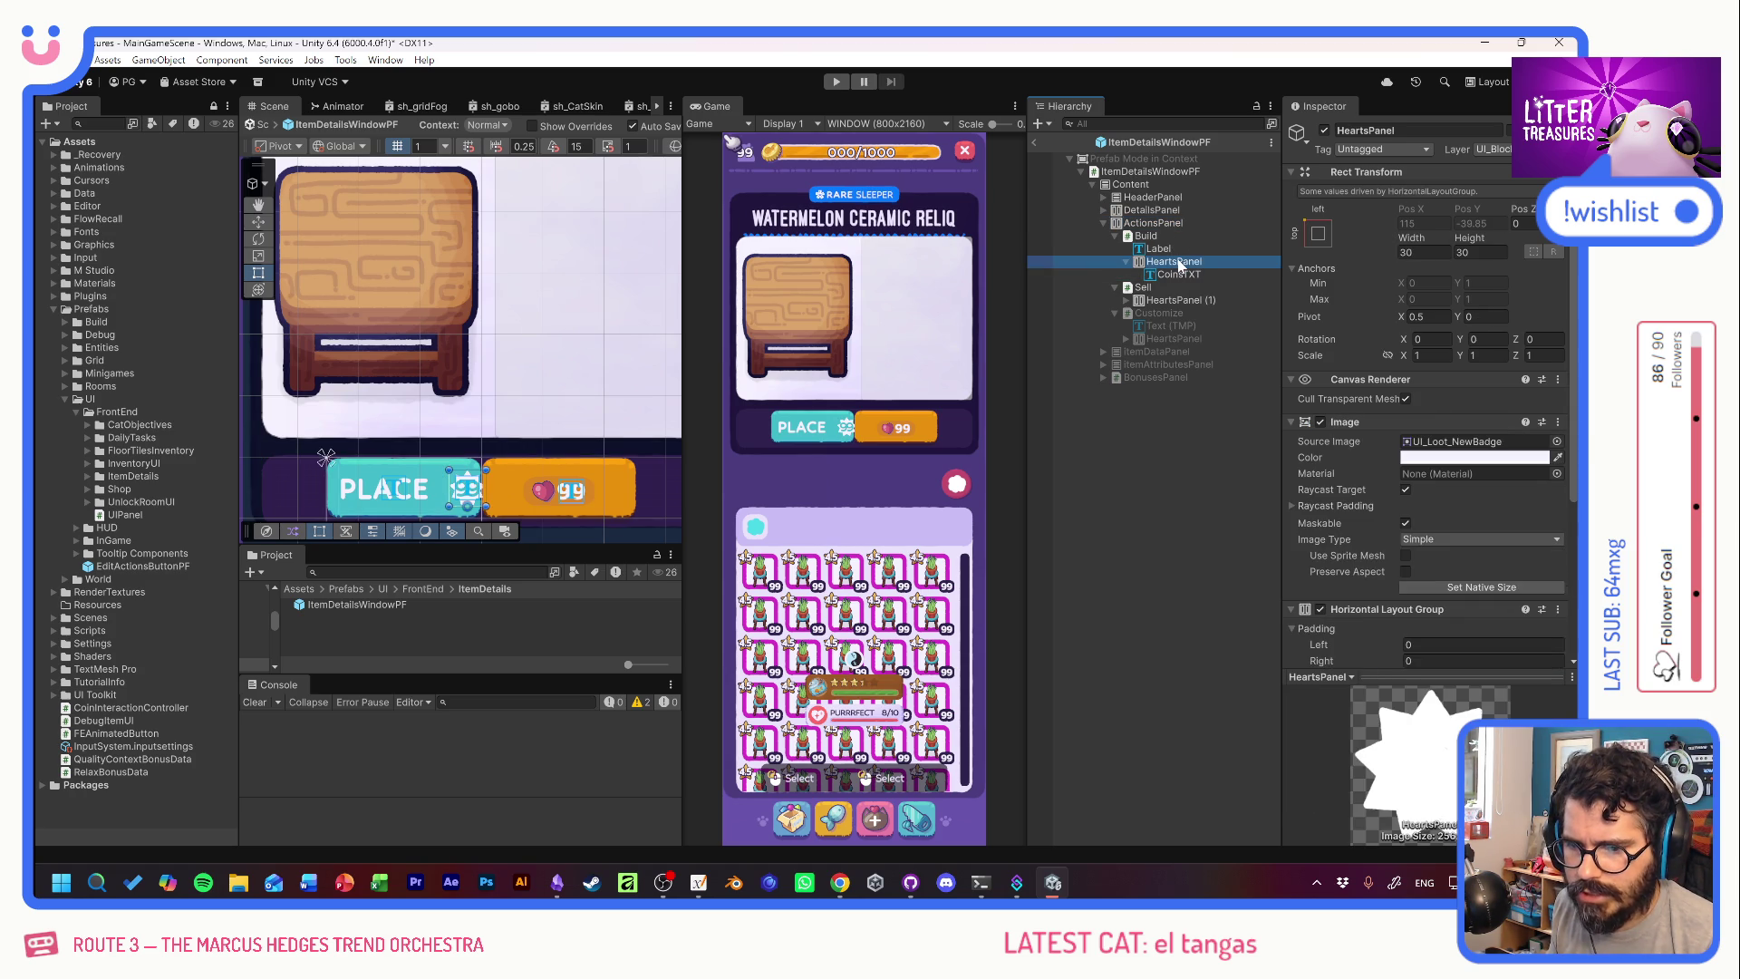
left_click(1186, 263)
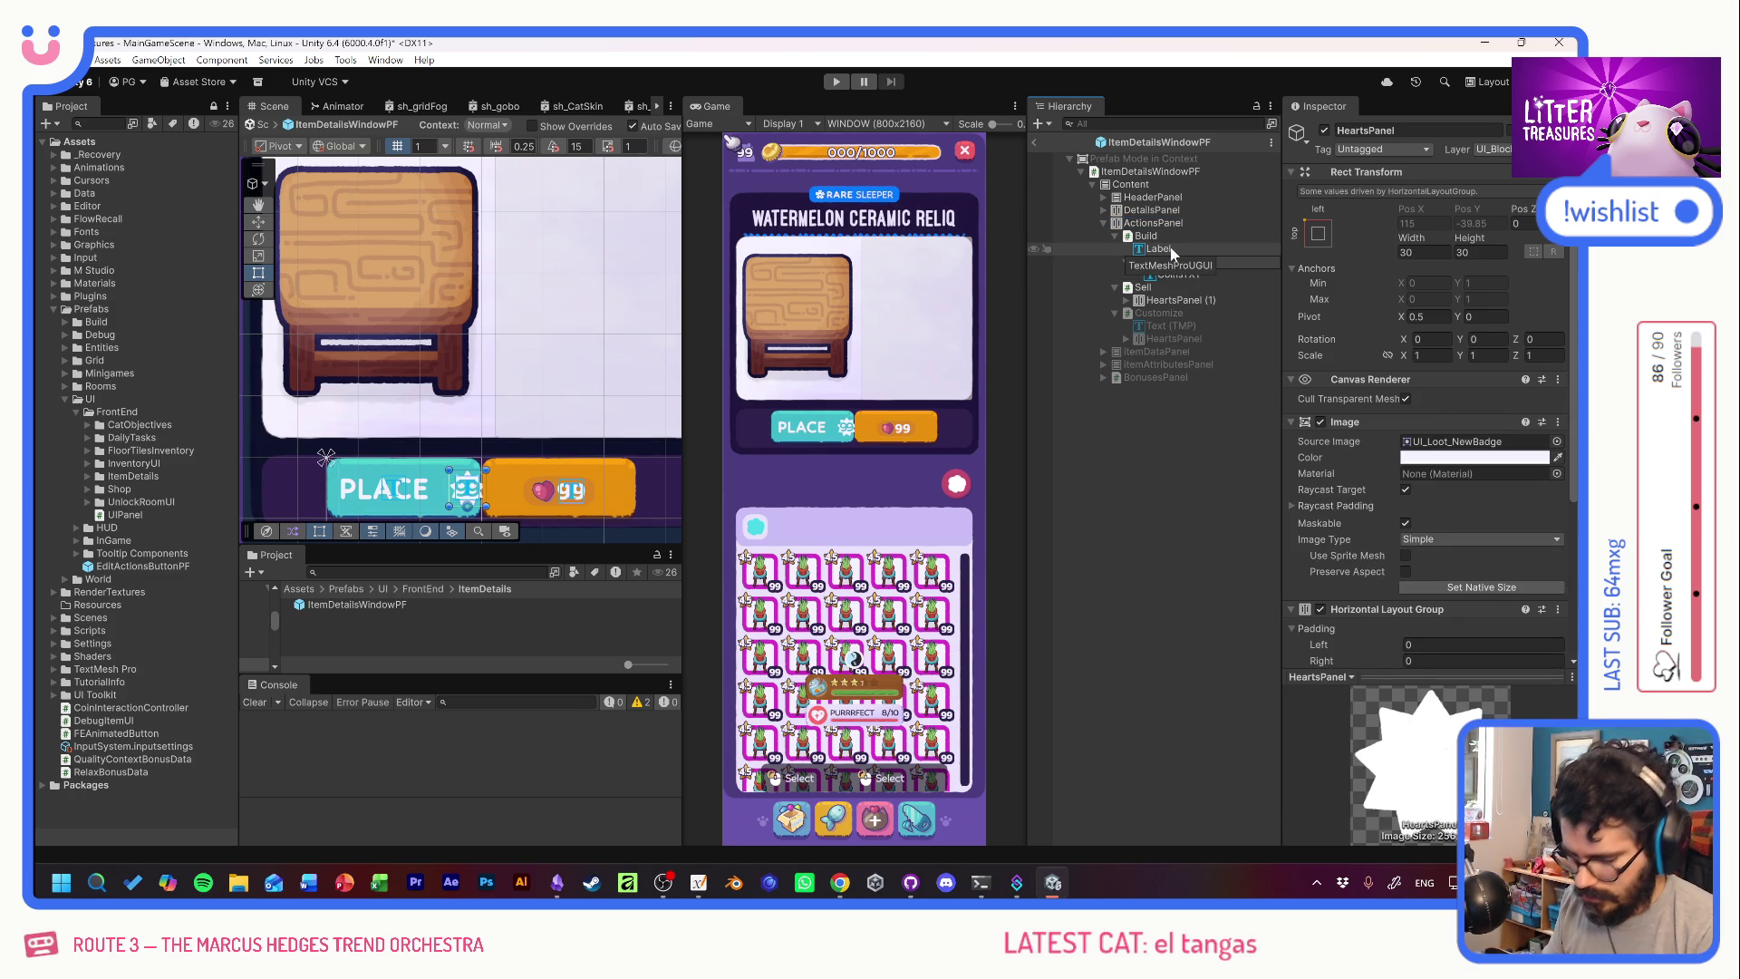
key("Return")
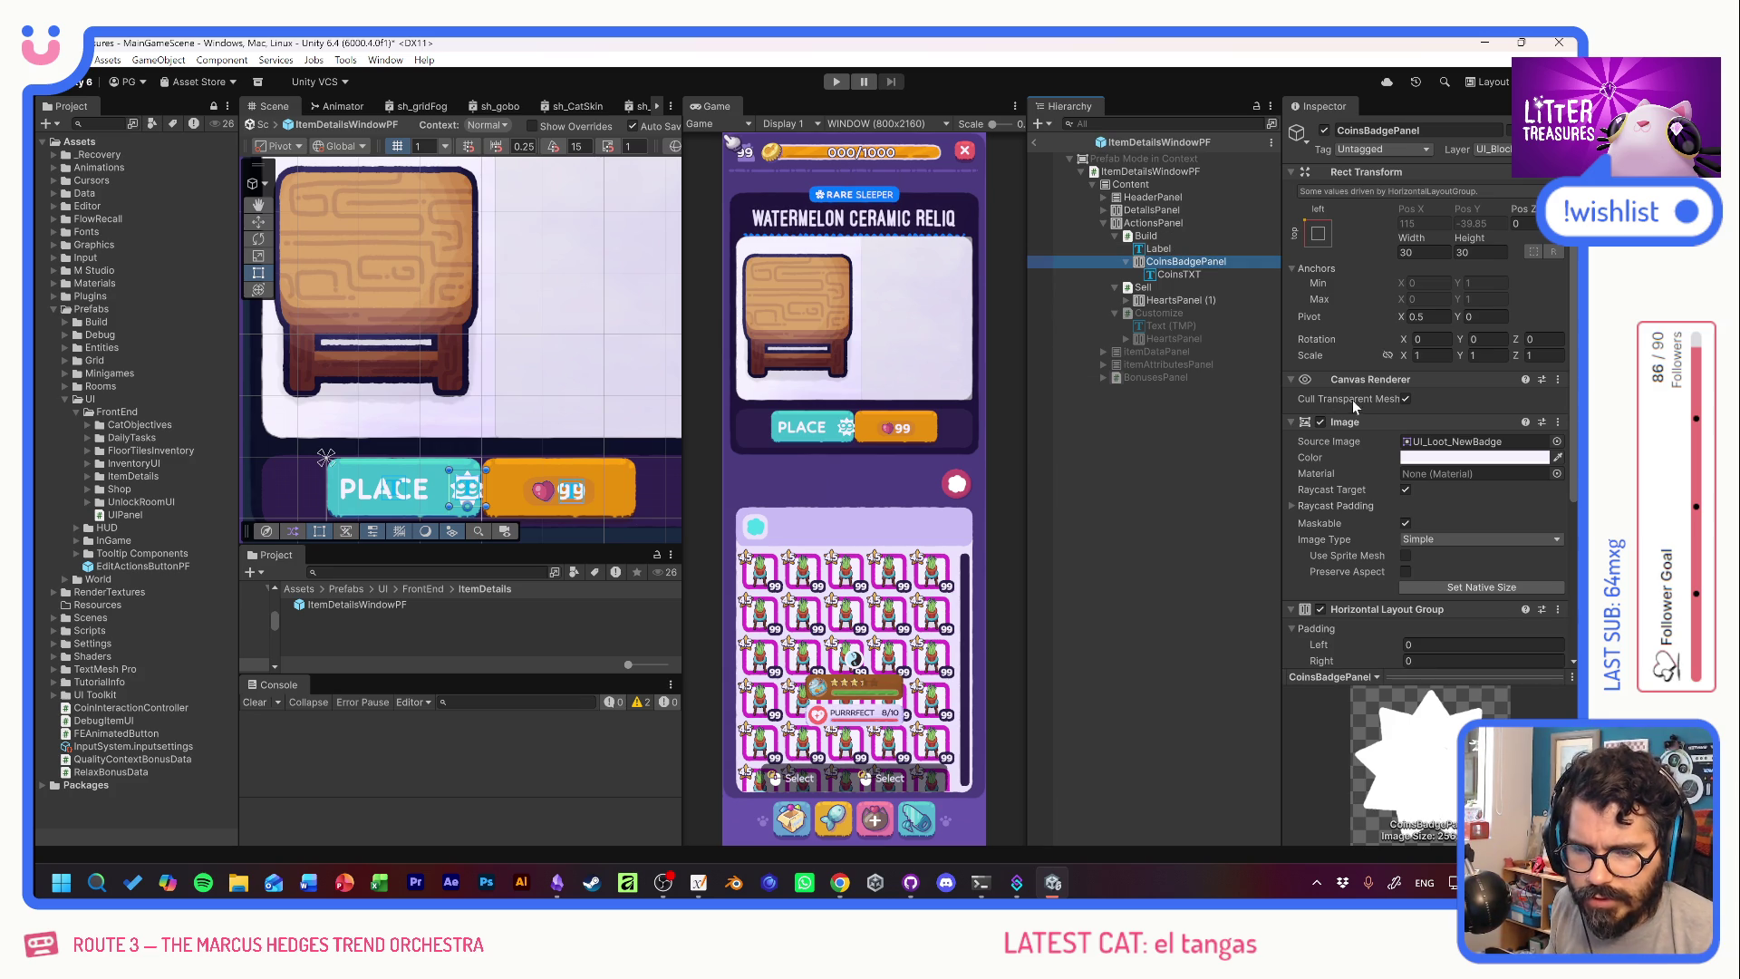
Enlarge CoinsBadgePanel to 40 by 40.
left_click(1422, 252)
type("40")
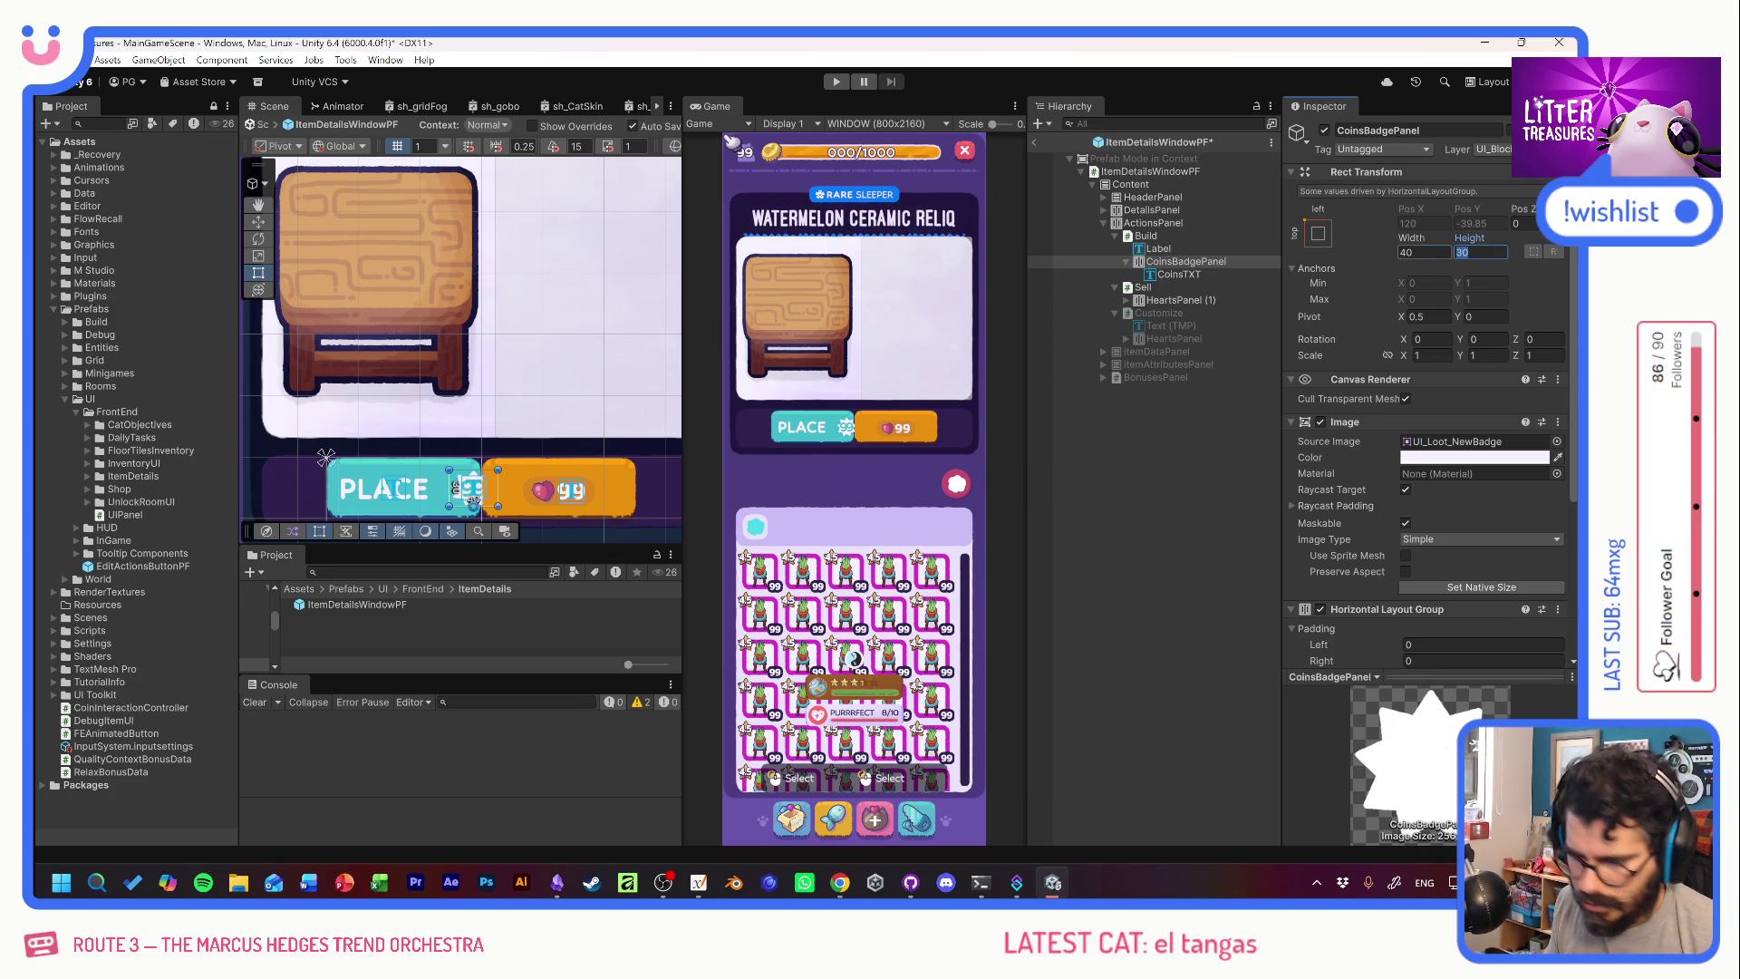
key("Tab")
type("40")
key("Return")
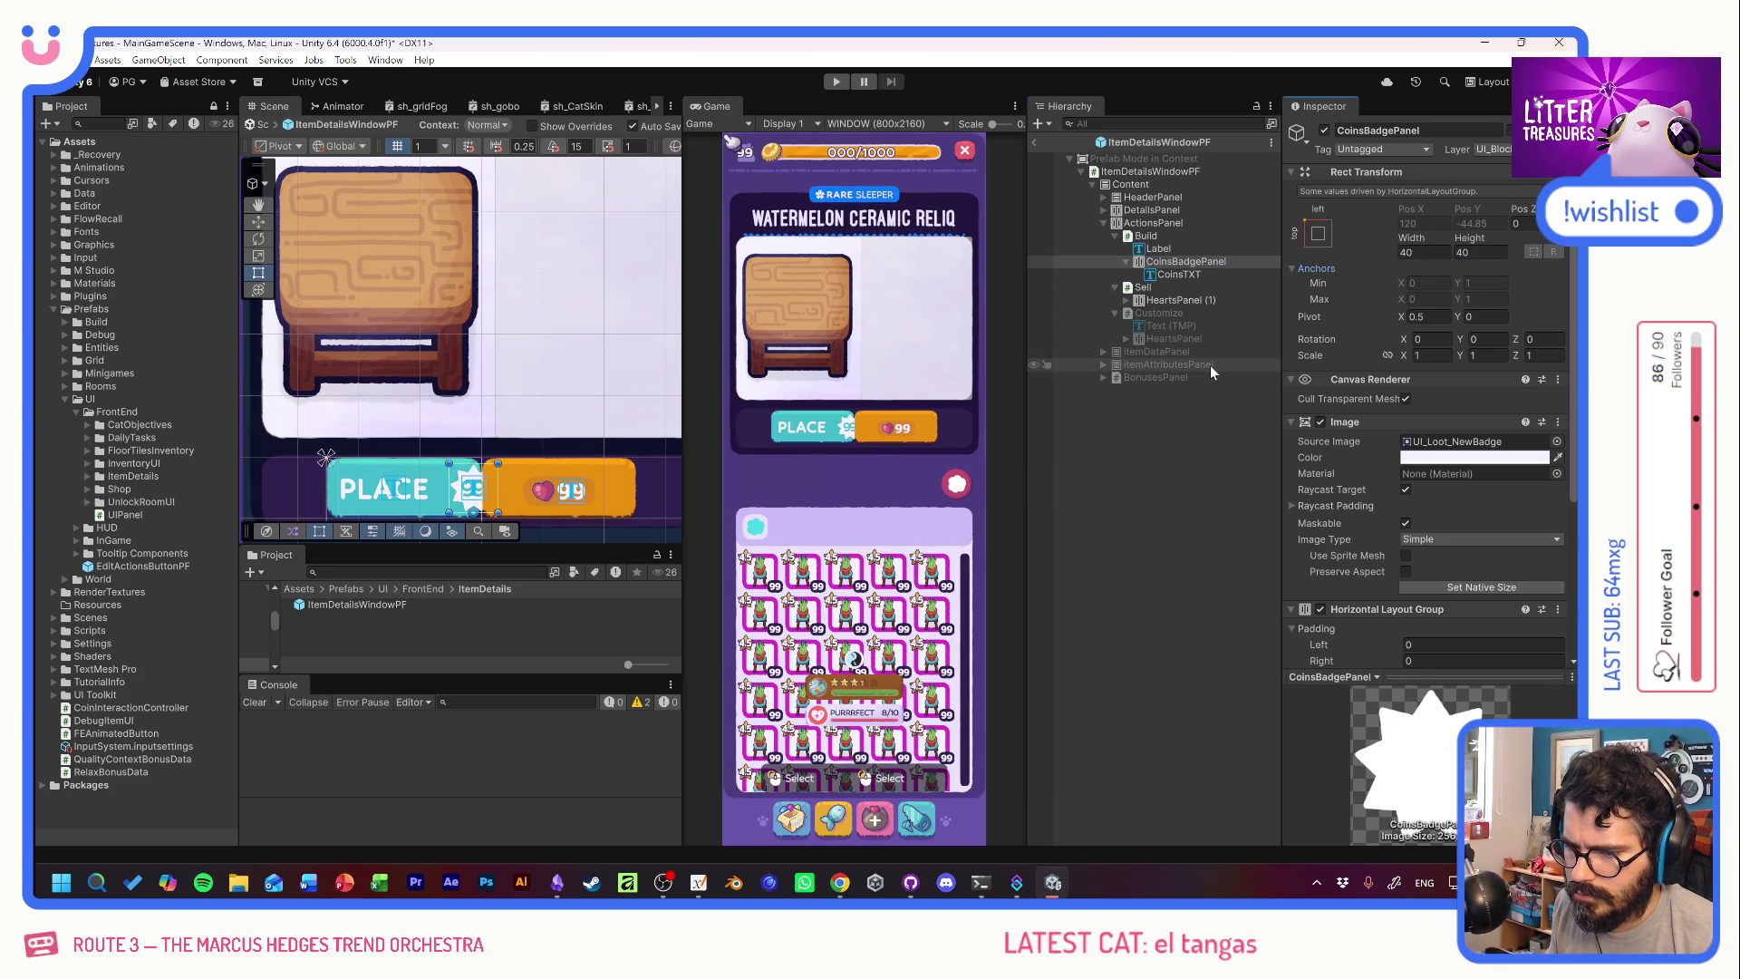
left_click(1160, 249)
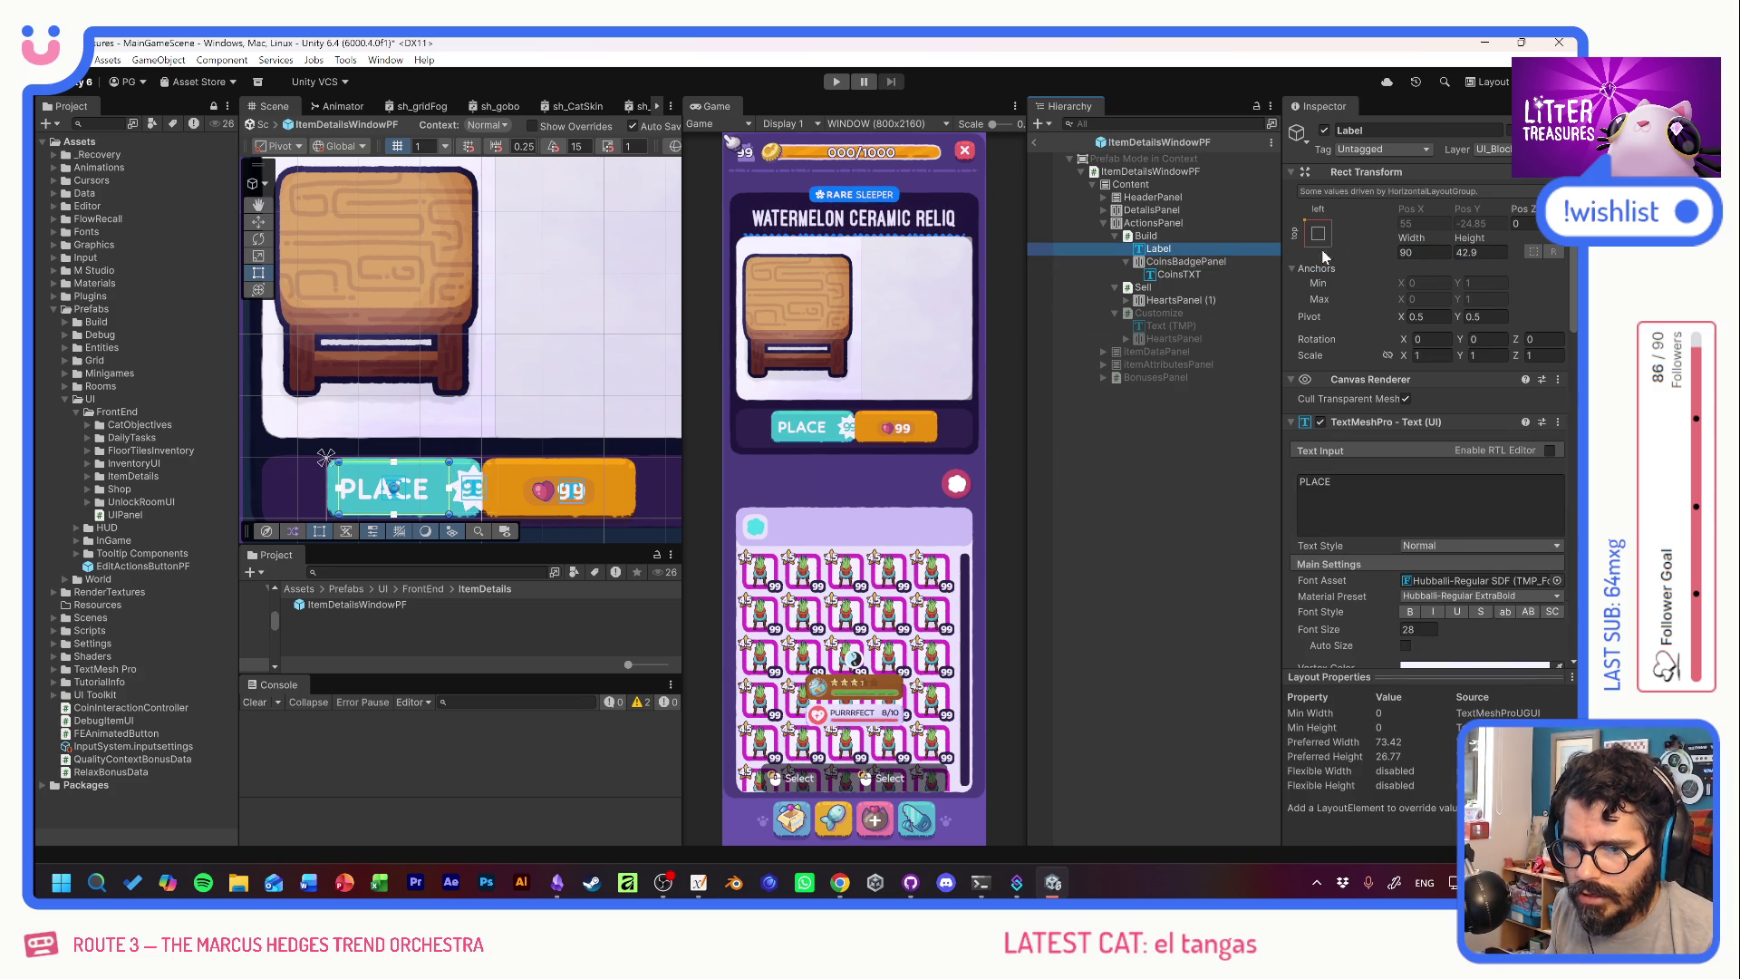
Narrow the PLACE label to about 76 and set the Build button's width to 120.
left_click(1419, 237)
left_click_drag(1419, 238, 1386, 247)
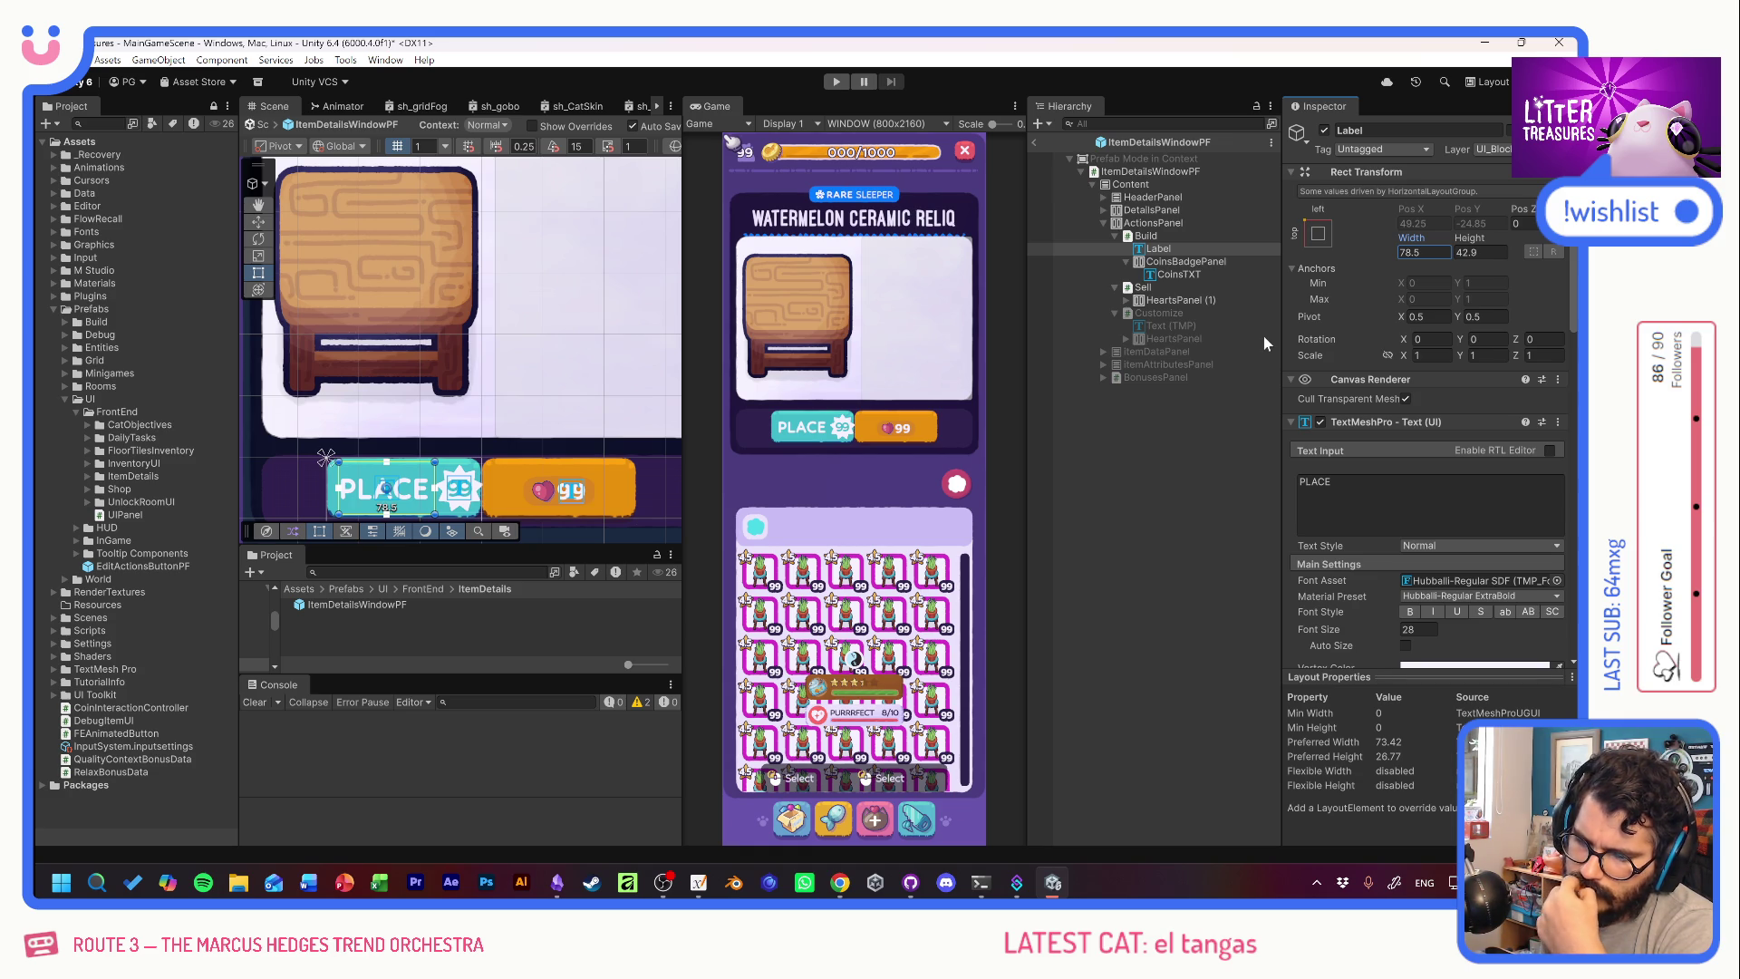
left_click(1169, 236)
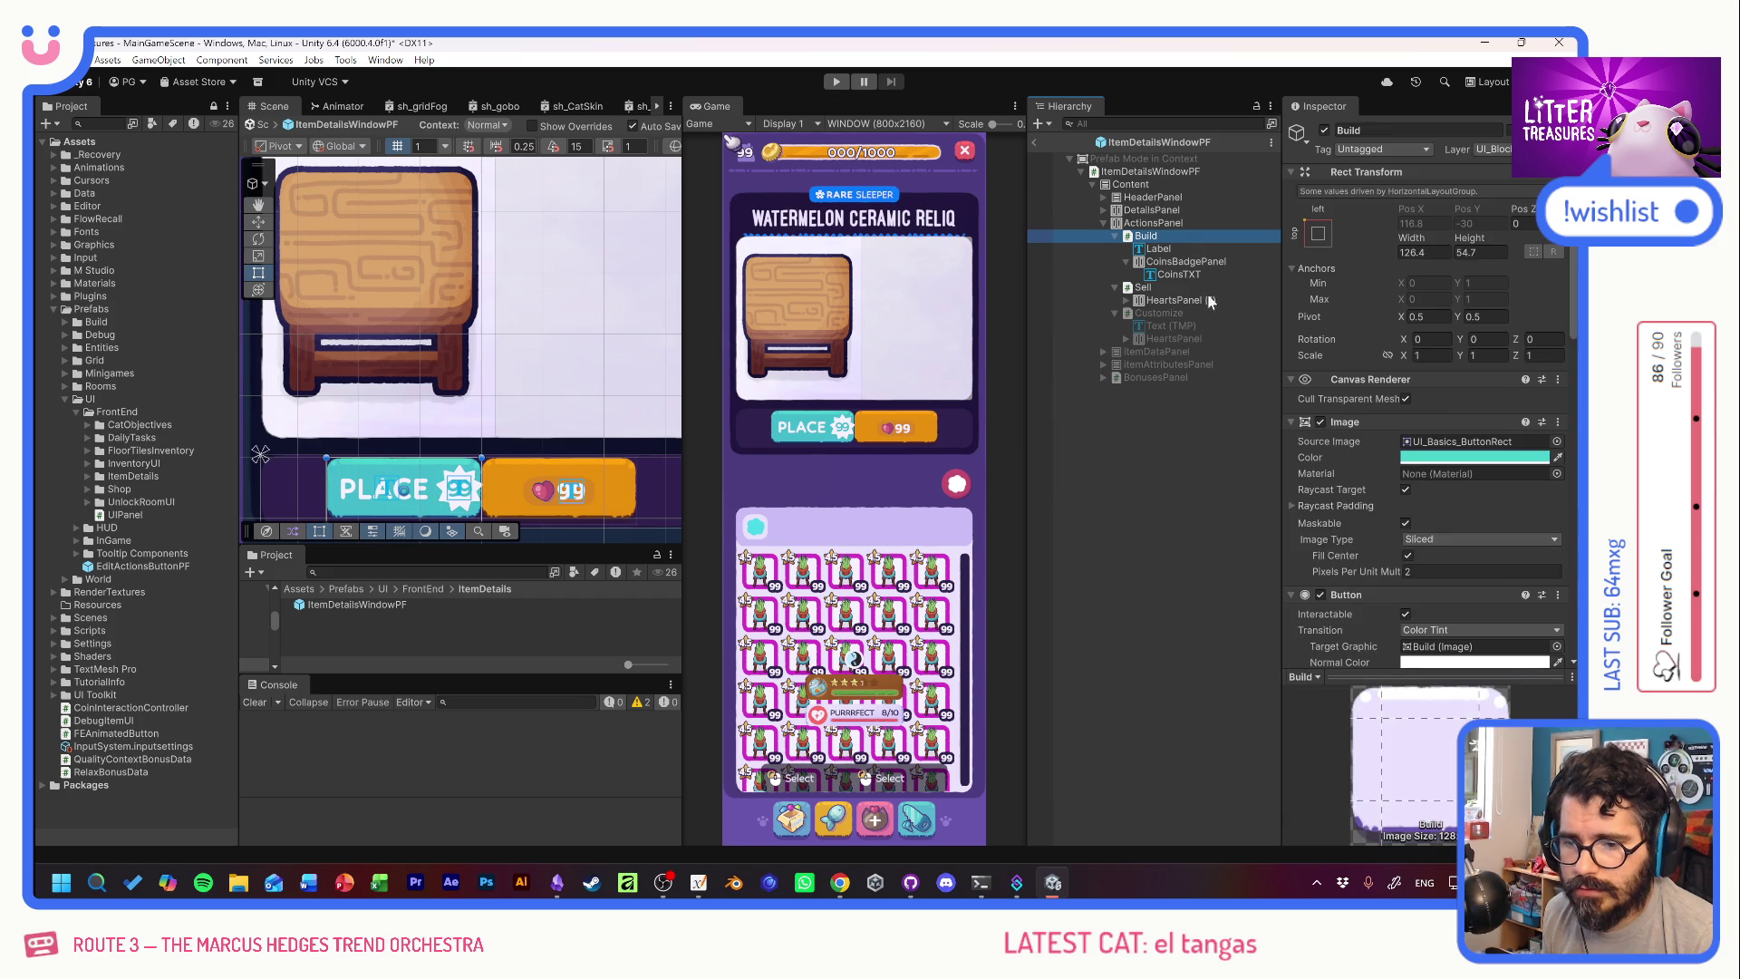
scroll(1350, 589, "down", 3)
scroll(1351, 589, "down", 5)
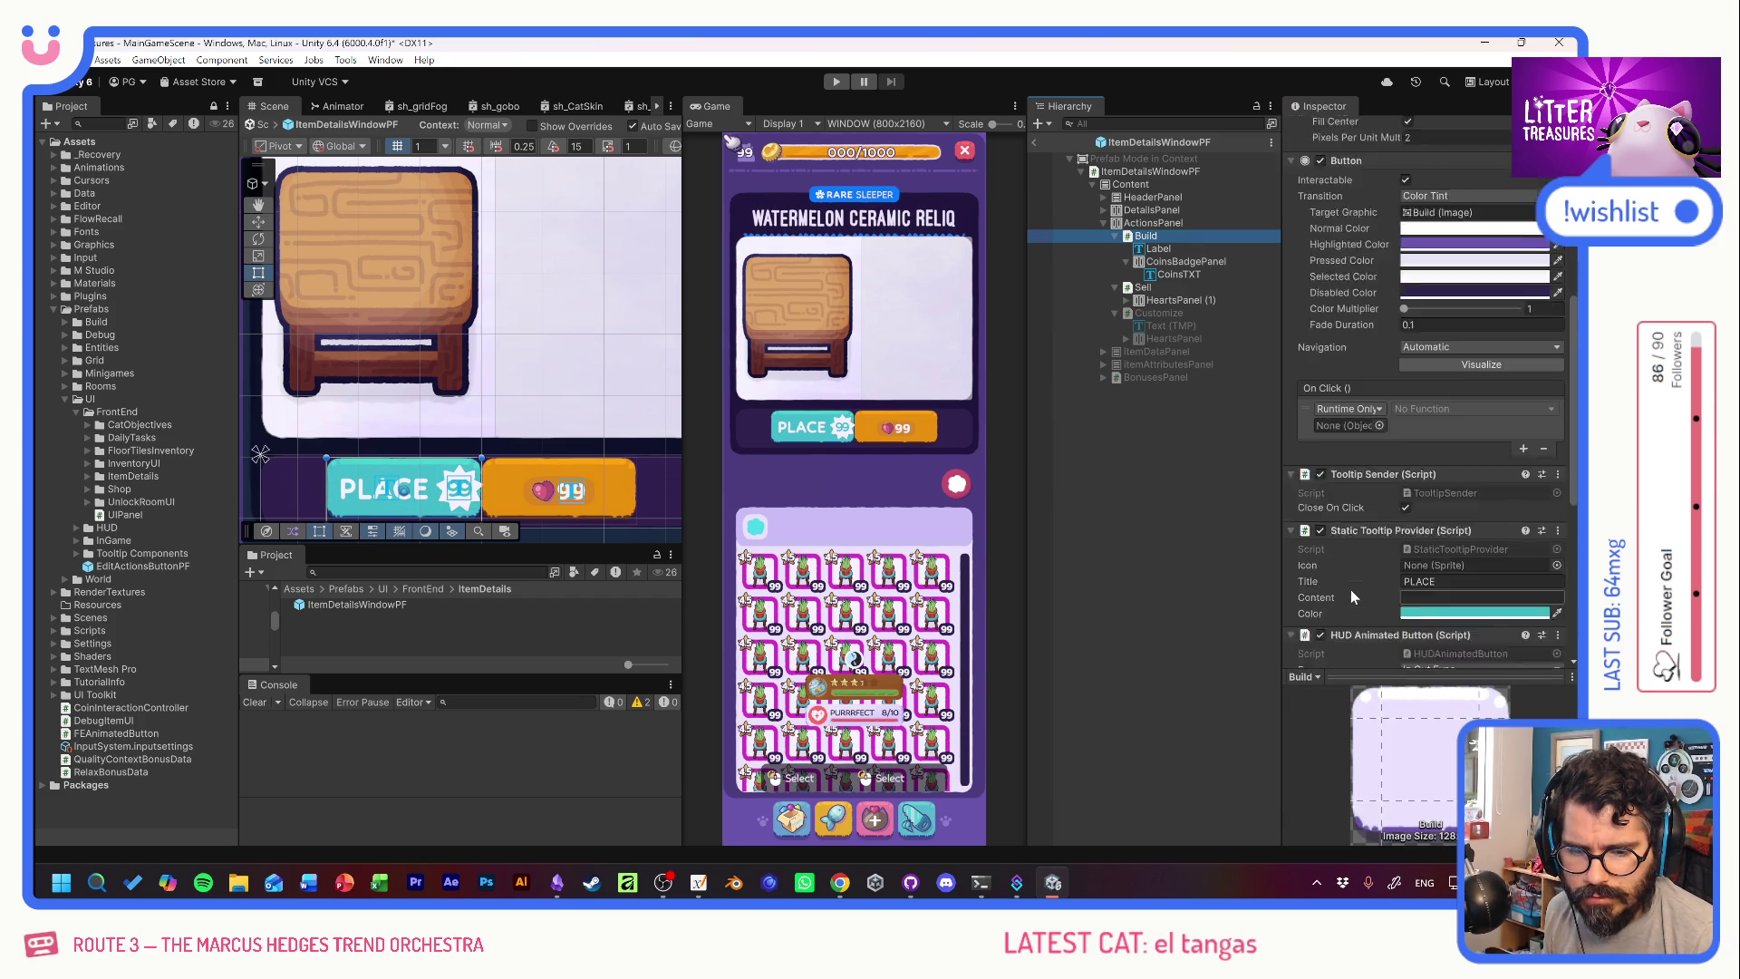
scroll(1343, 563, "up", 8)
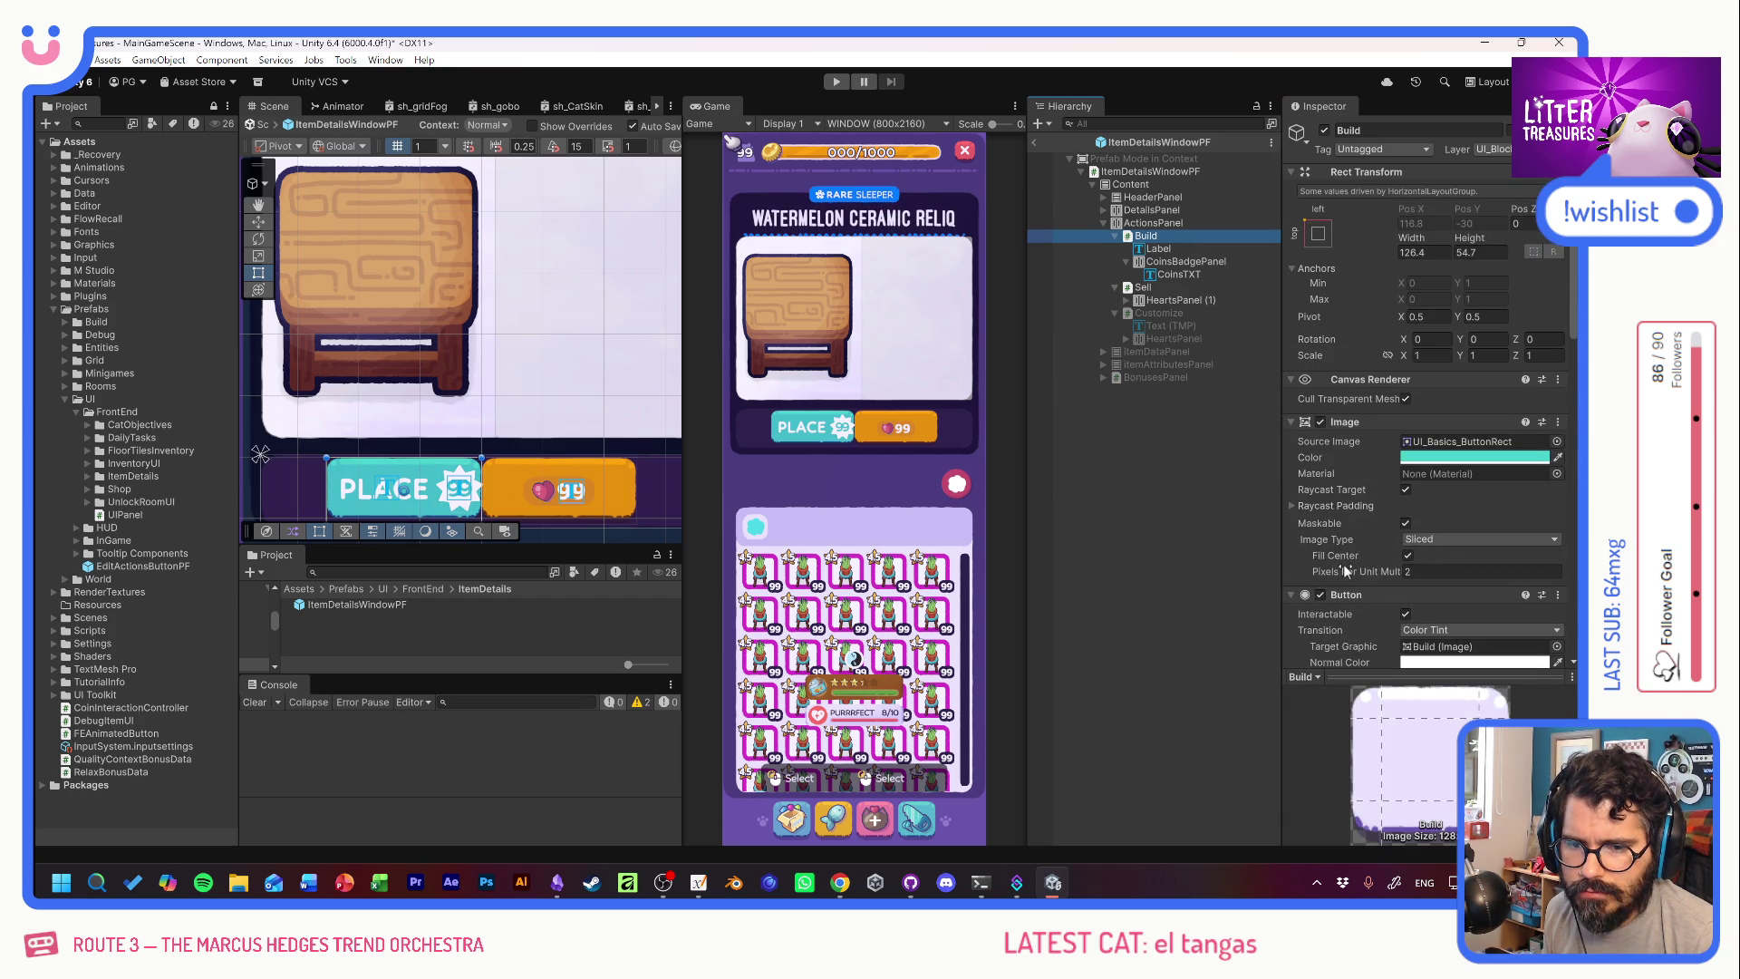
left_click_drag(1406, 237, 1489, 255)
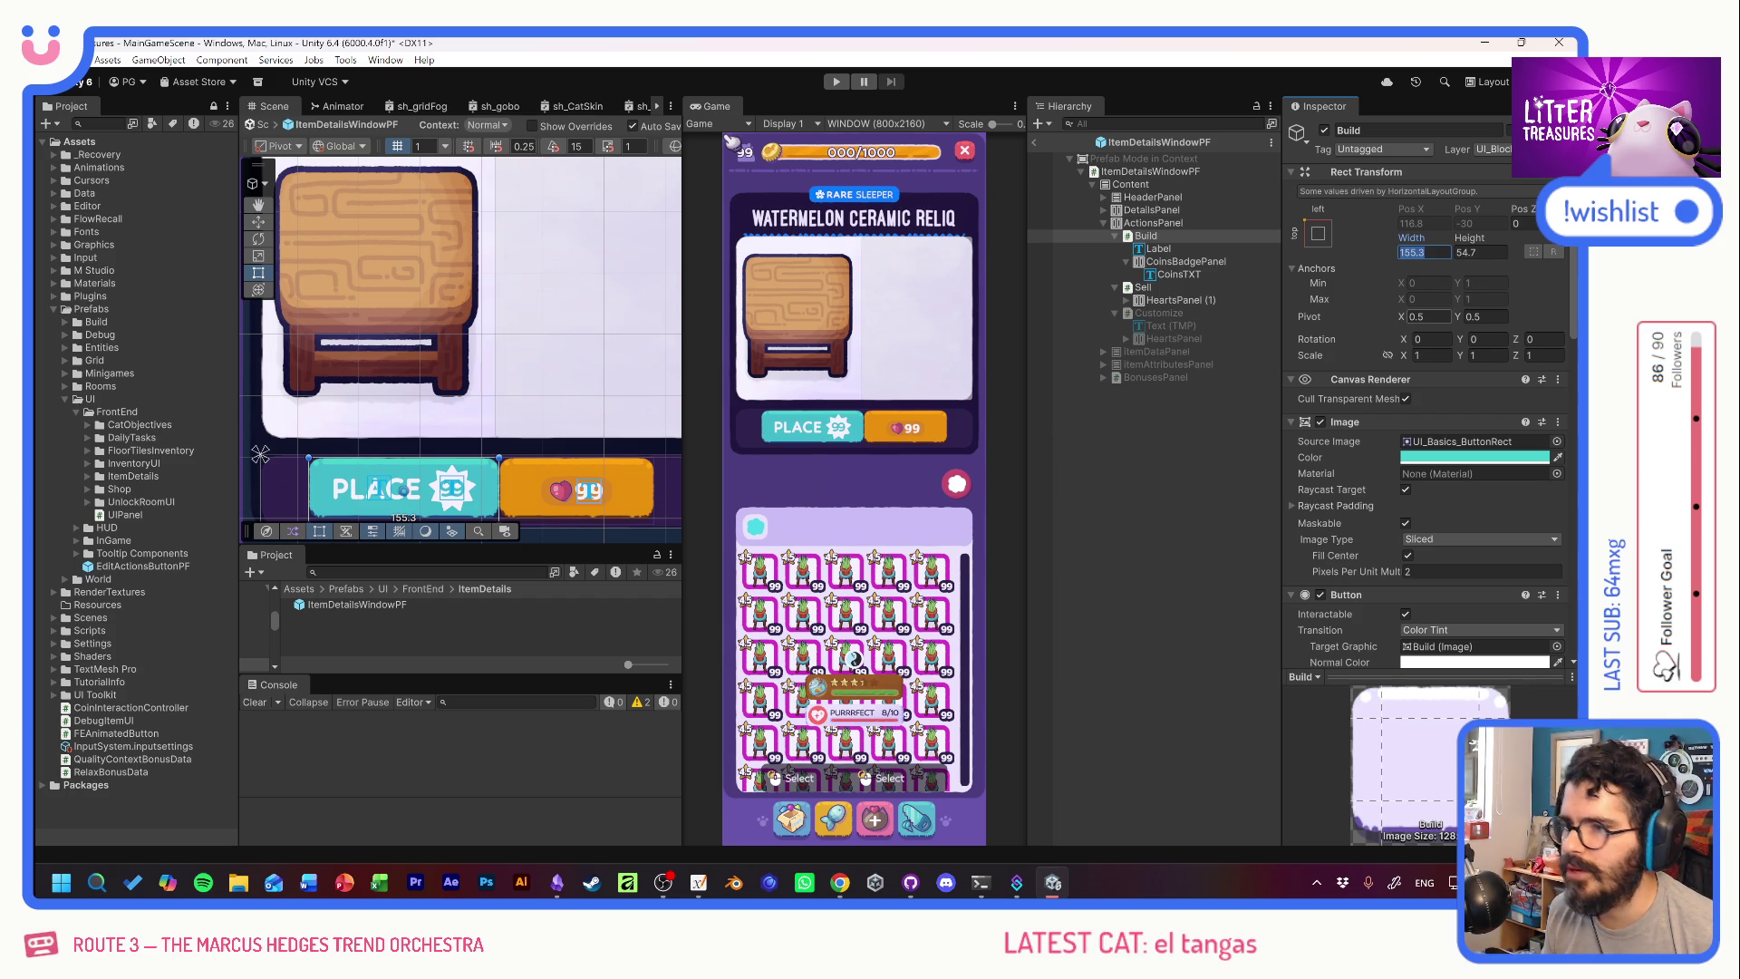
type("120")
key("Tab")
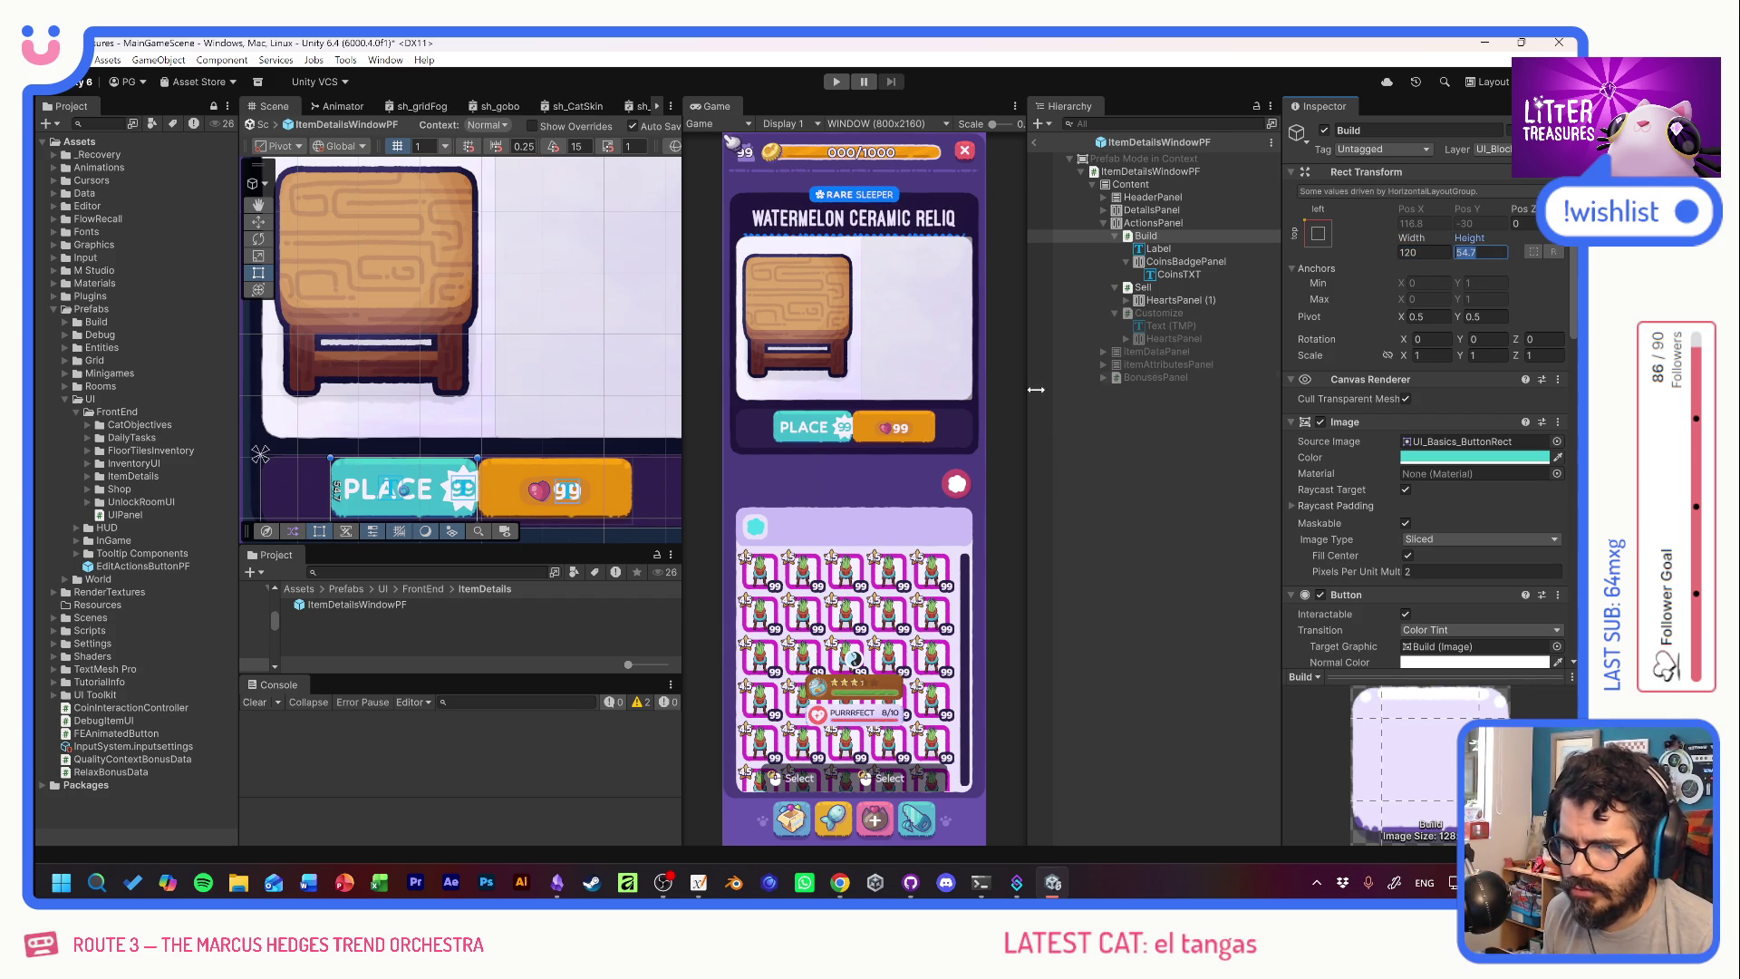
left_click(1156, 285)
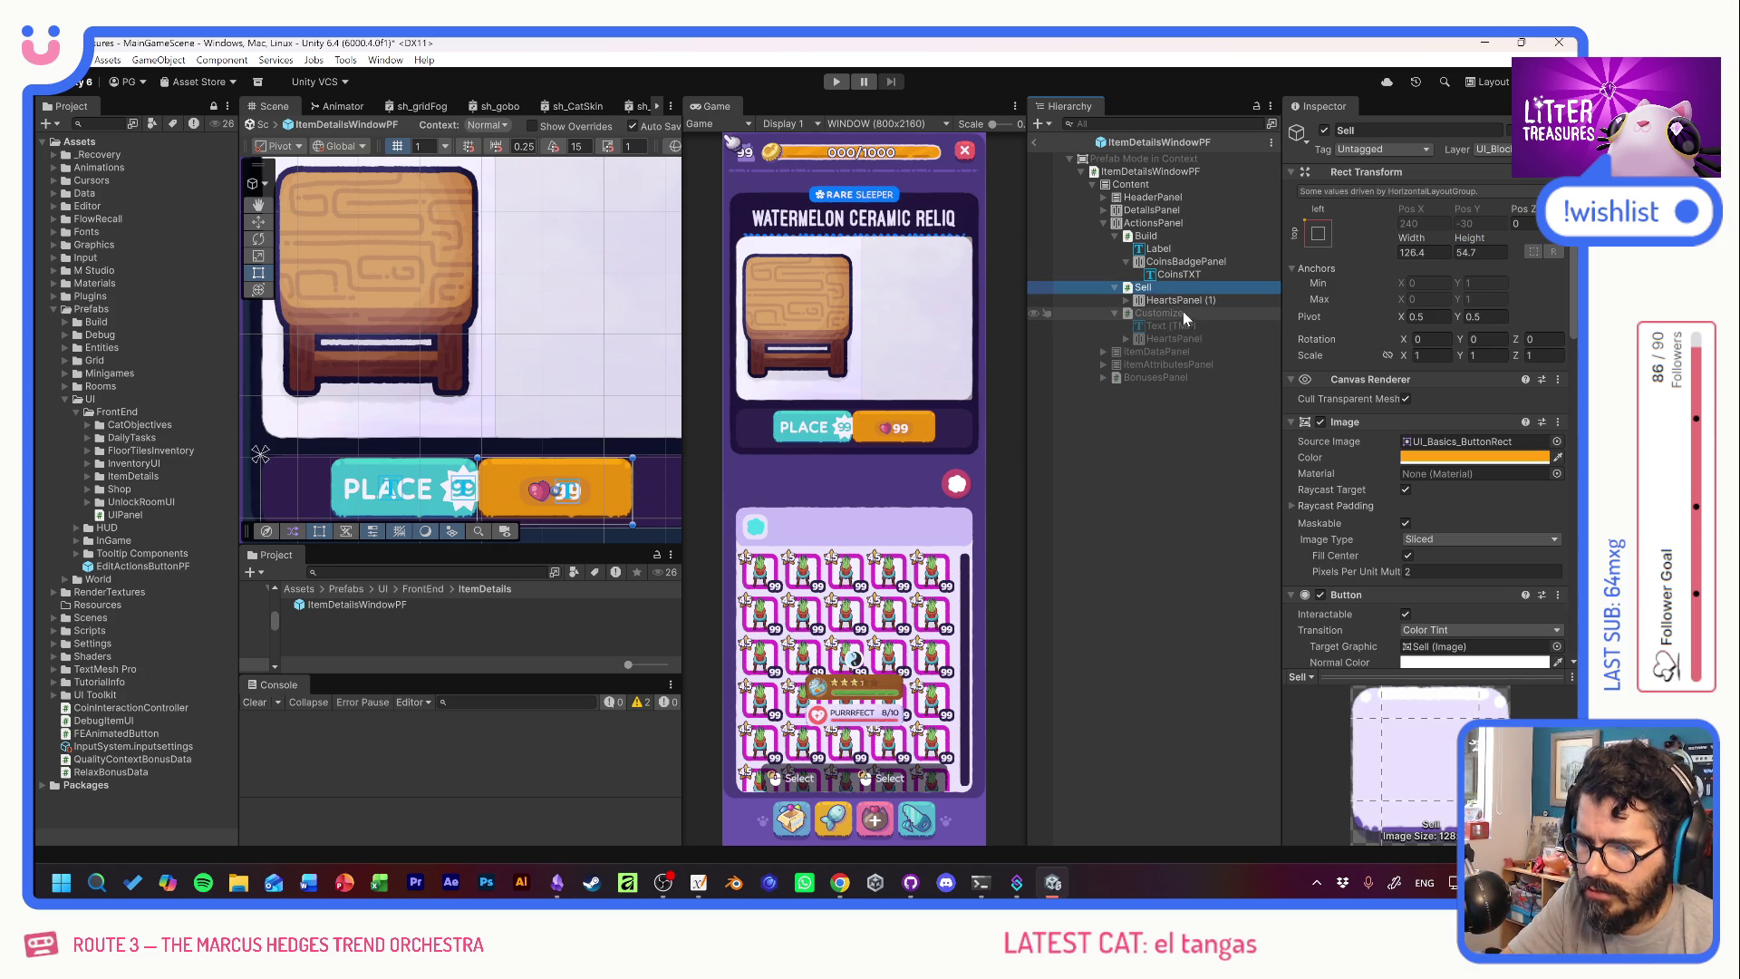
scroll(1372, 533, "down", 5)
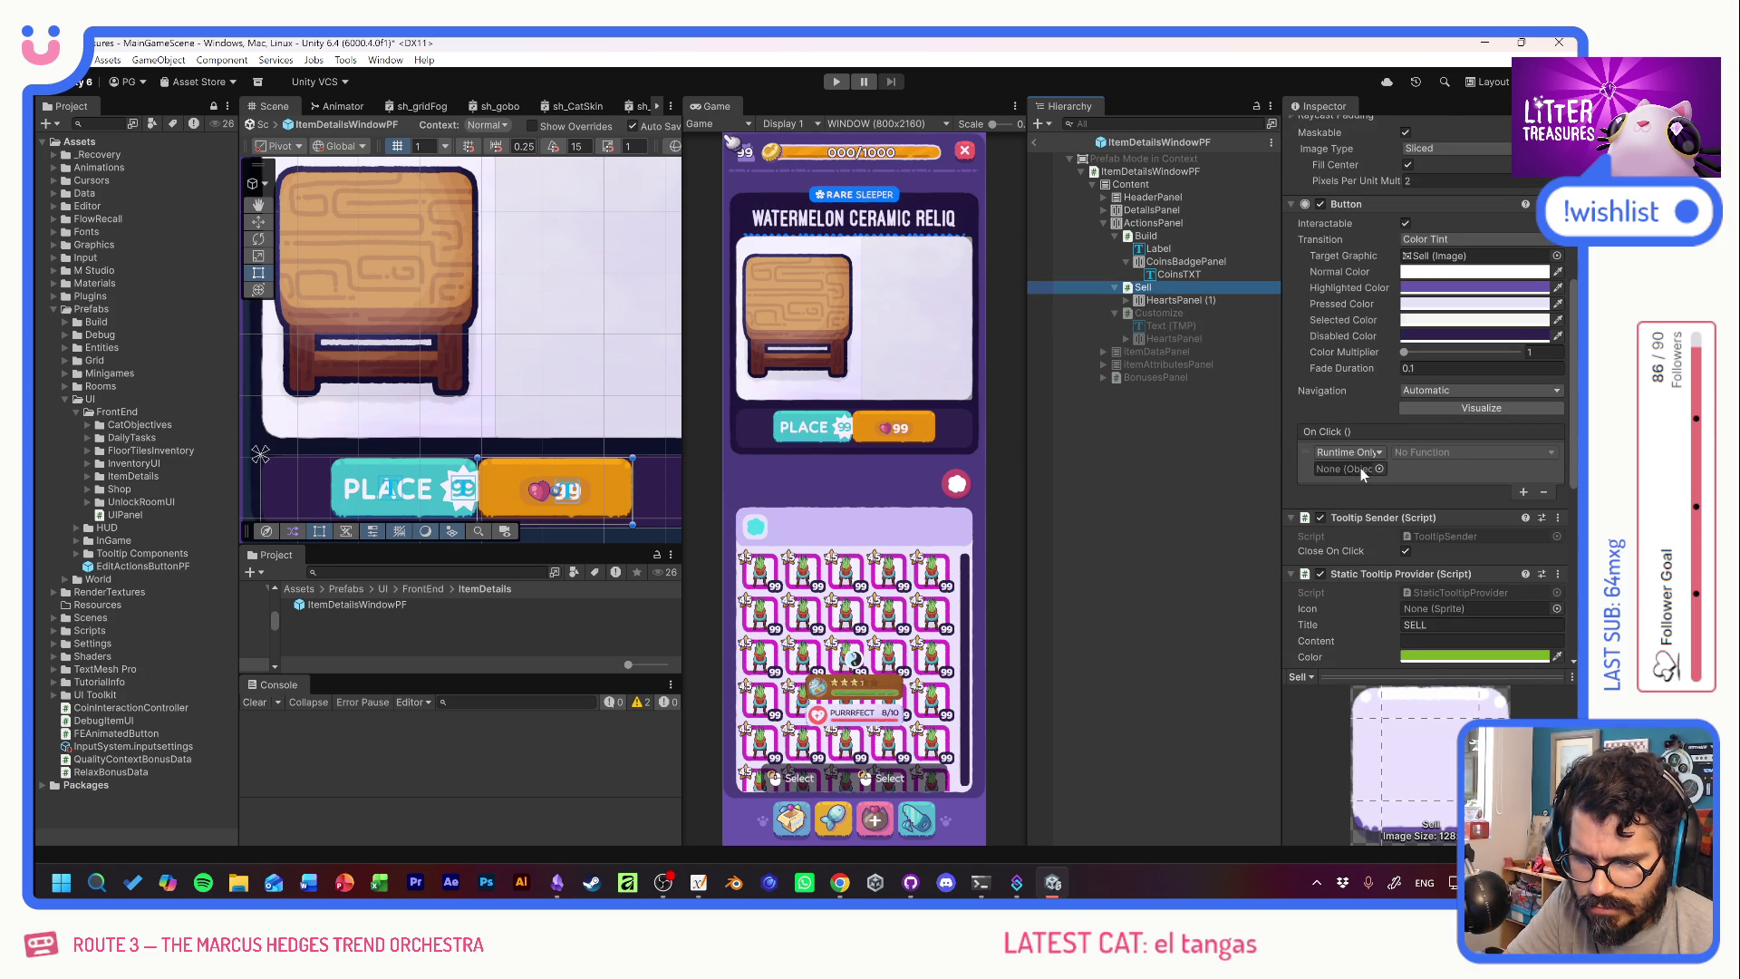
scroll(1372, 522, "down", 3)
scroll(1372, 519, "up", 3)
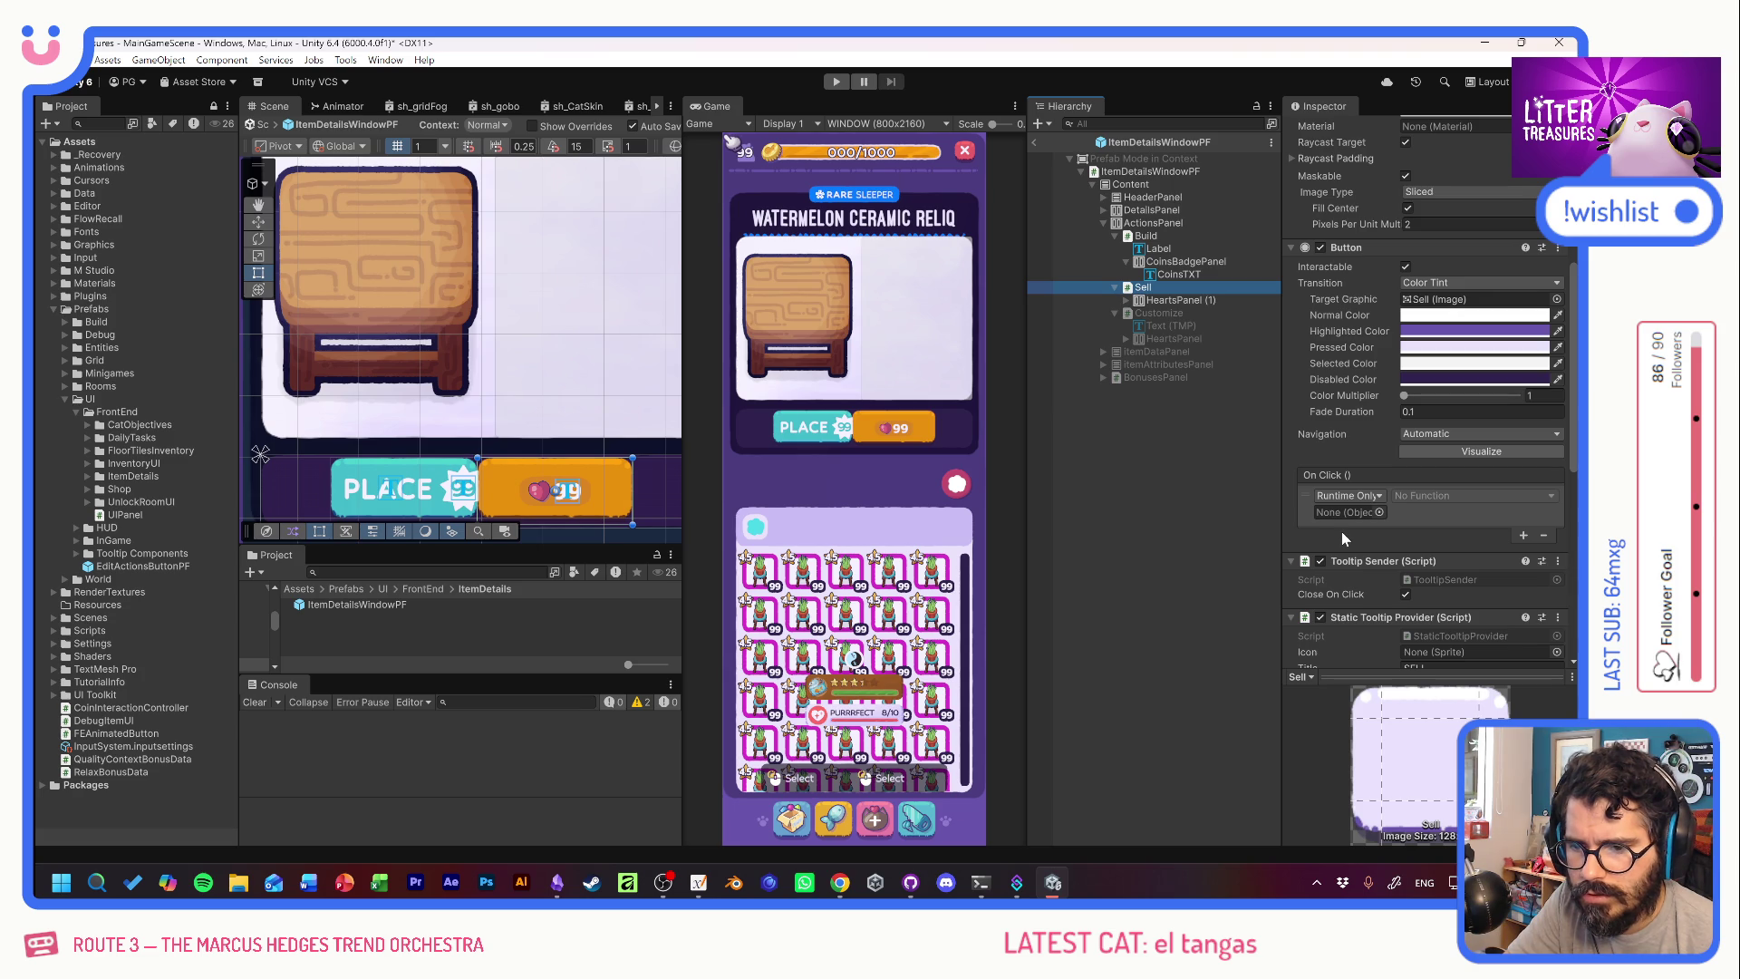
left_click(1156, 224)
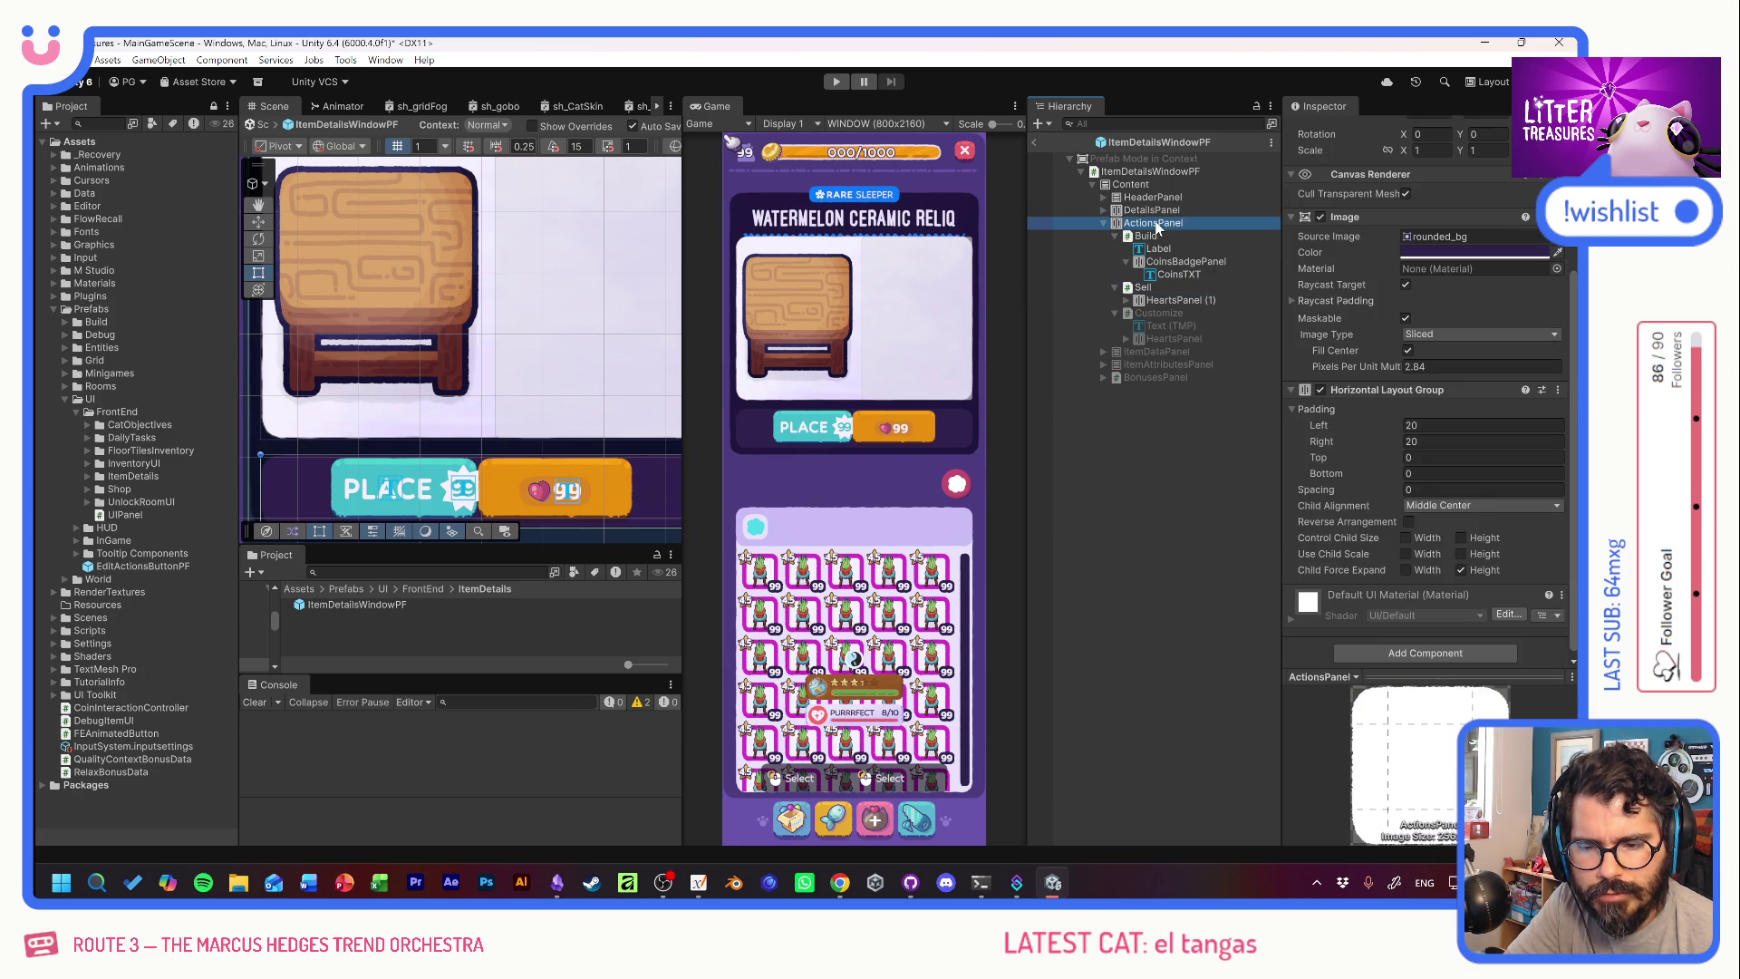
scroll(1390, 427, "down", 5)
scroll(1390, 427, "down", 2)
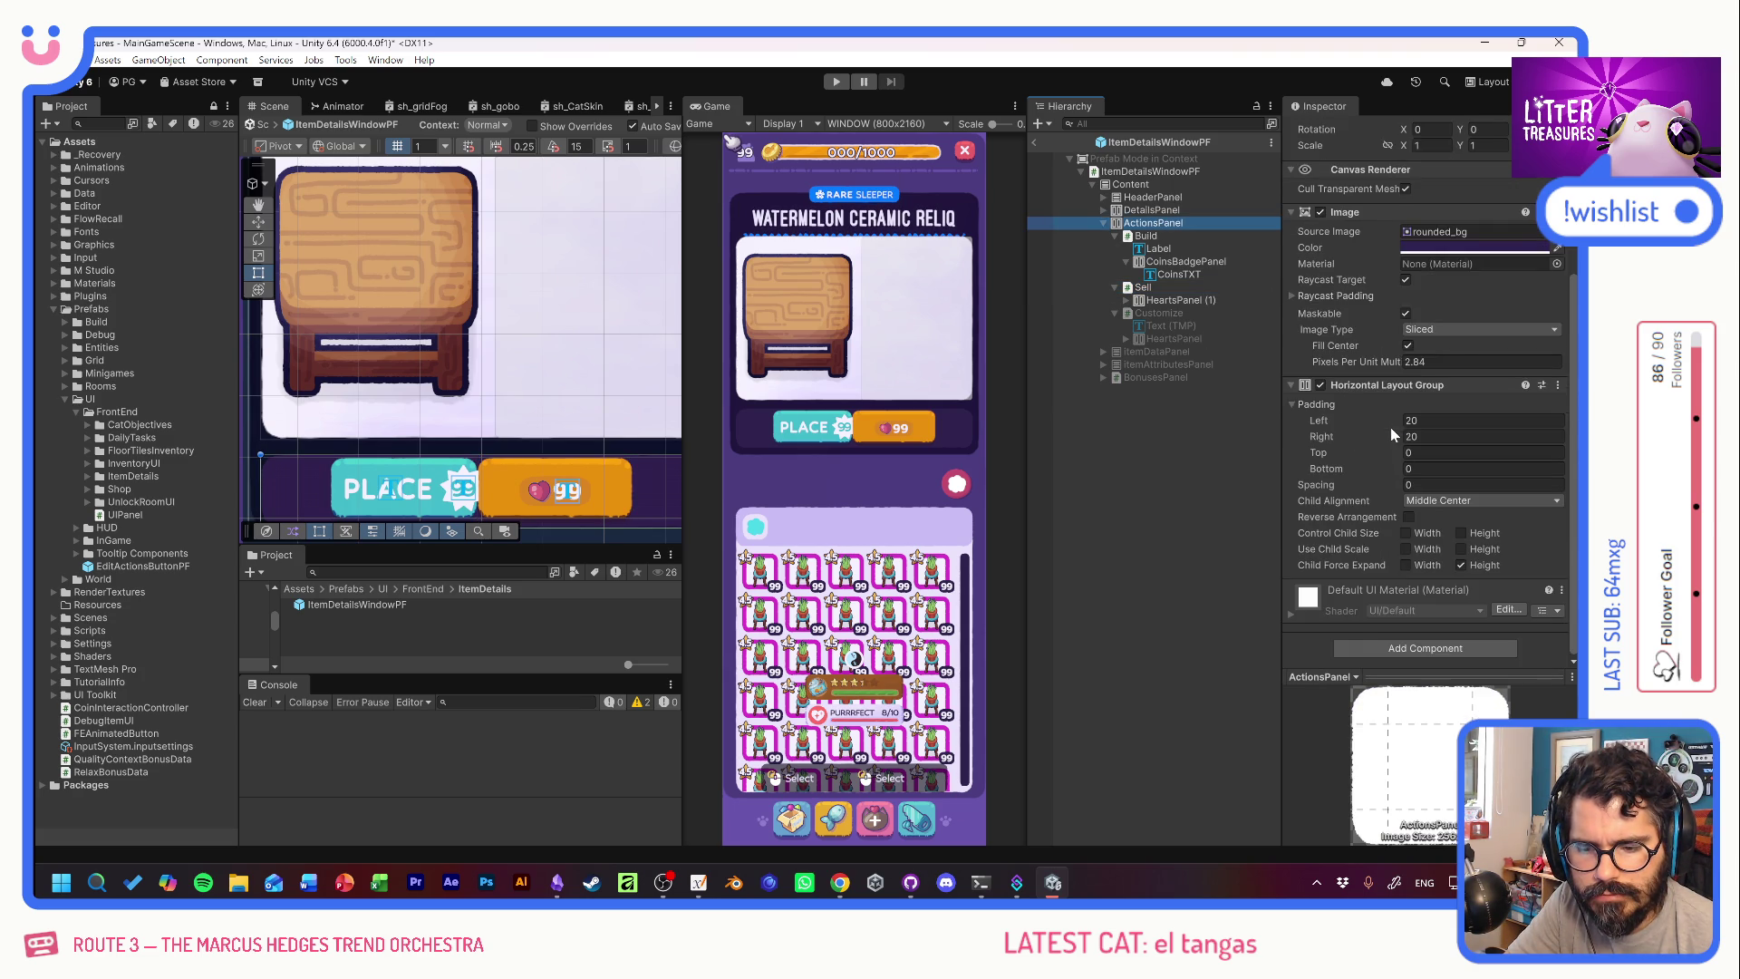
left_click(1145, 236)
scroll(1349, 481, "down", 3)
scroll(1348, 481, "down", 3)
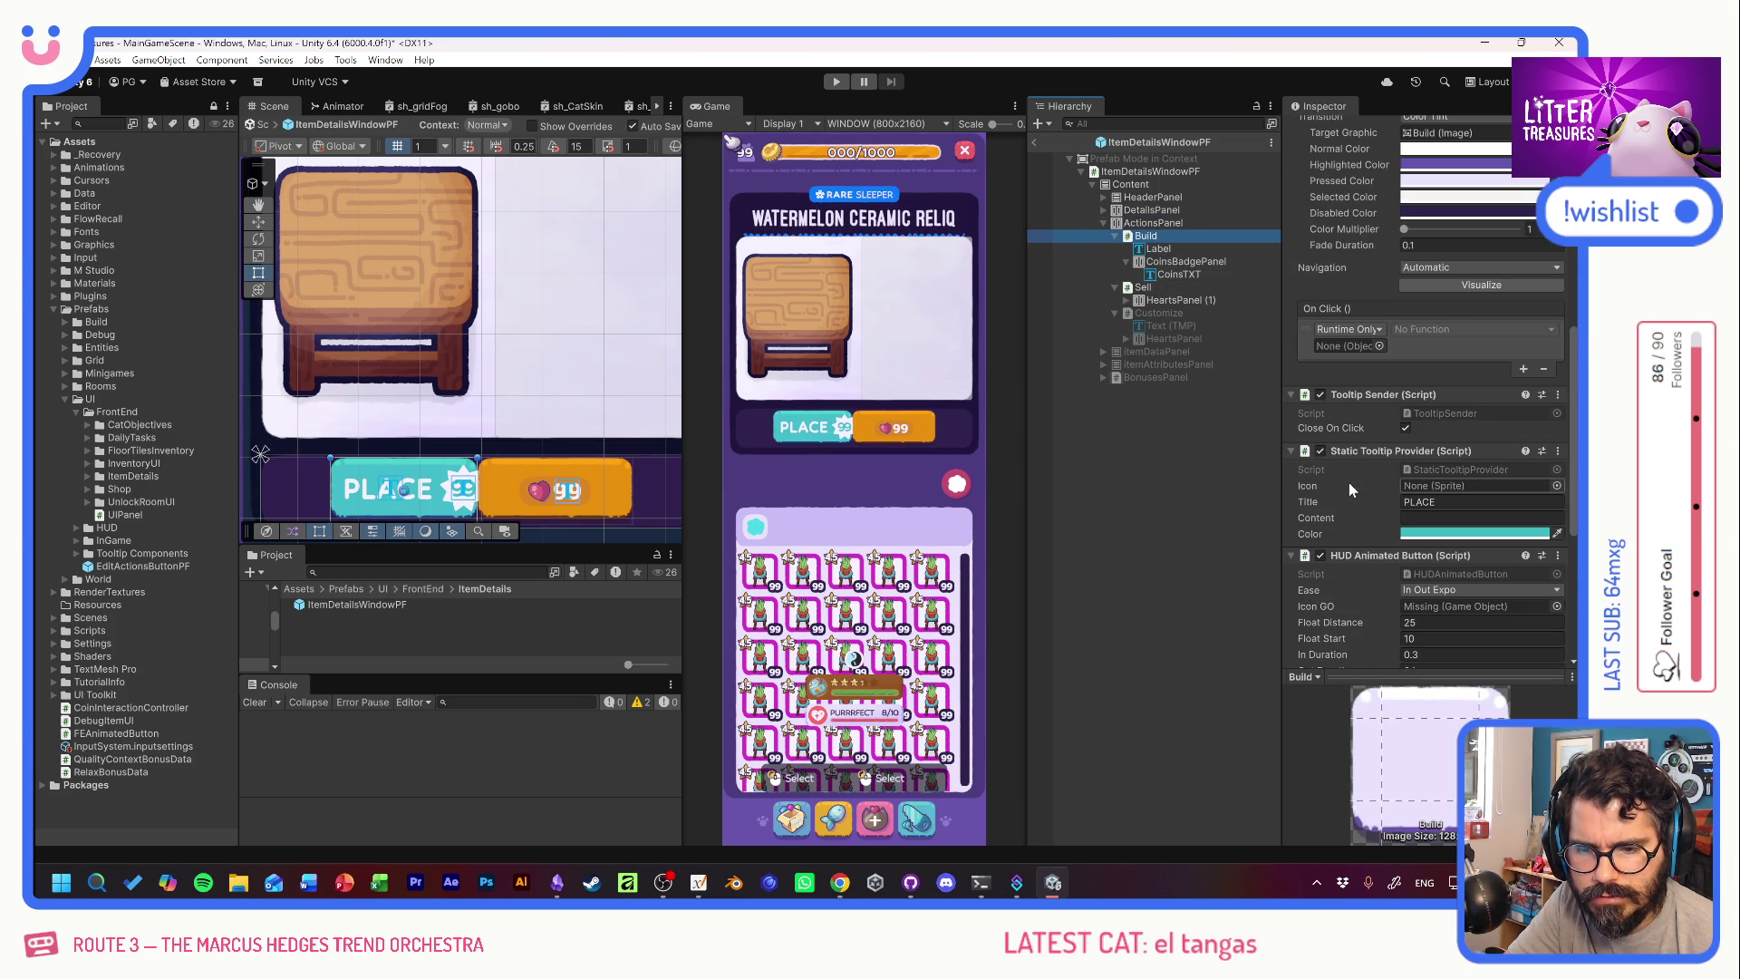
left_click(1149, 169)
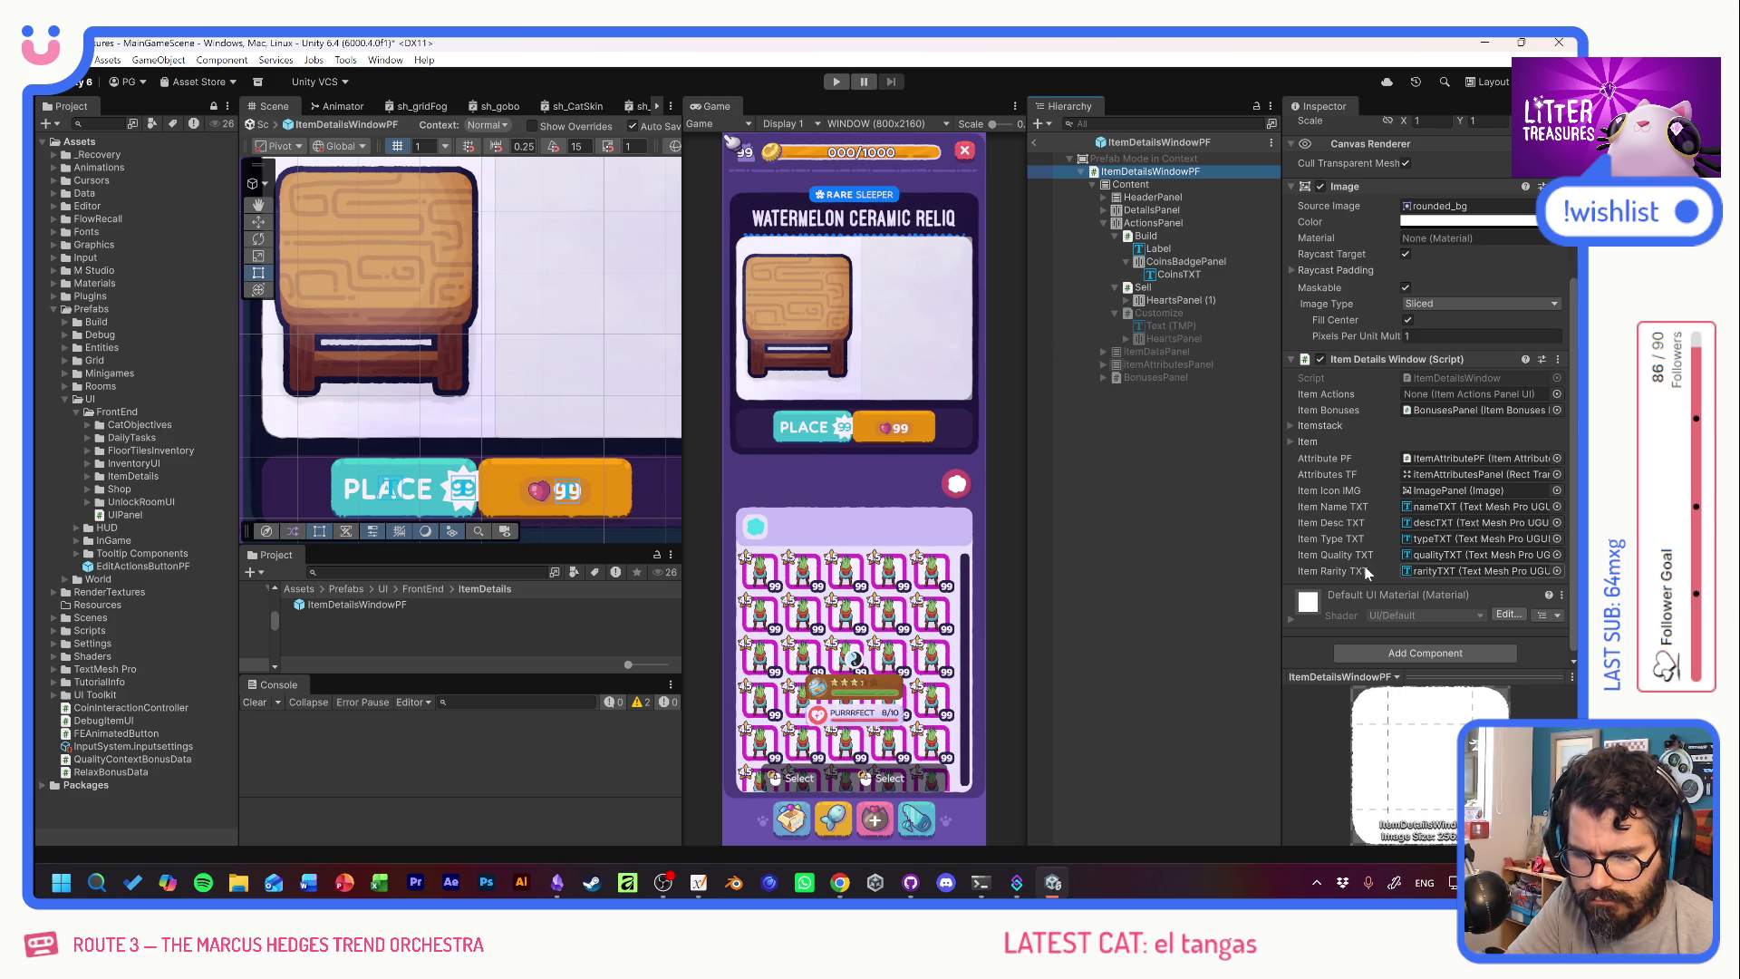
left_click(1143, 235)
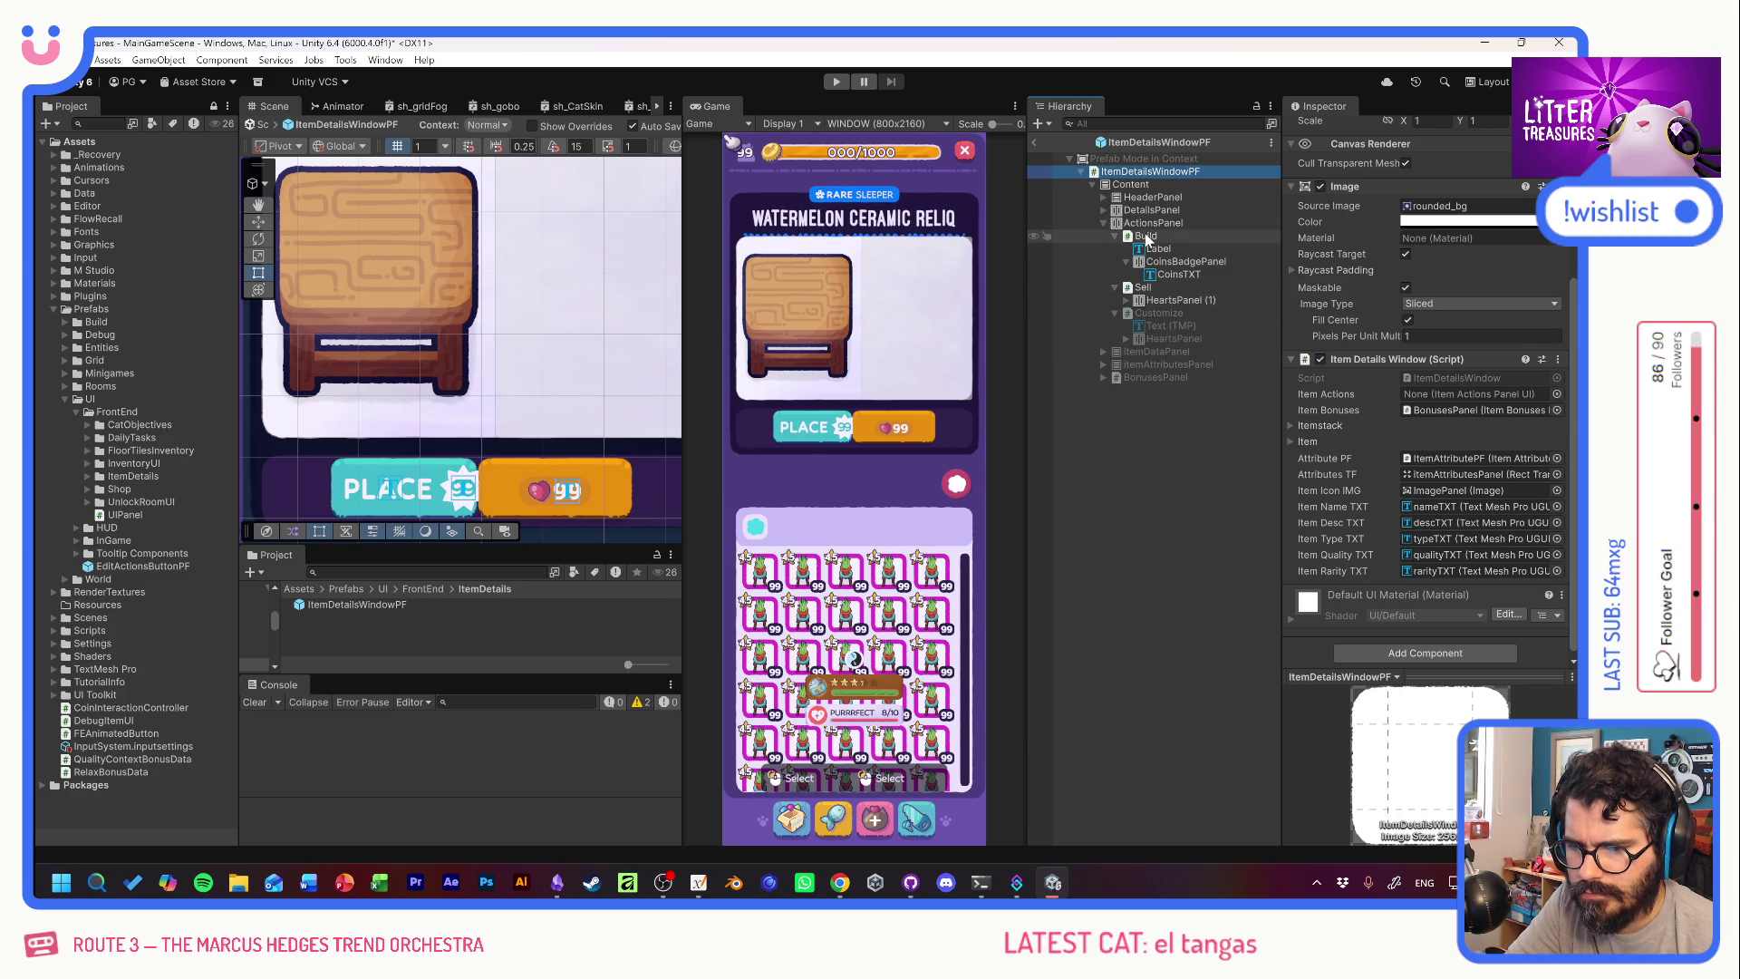
scroll(1373, 462, "down", 8)
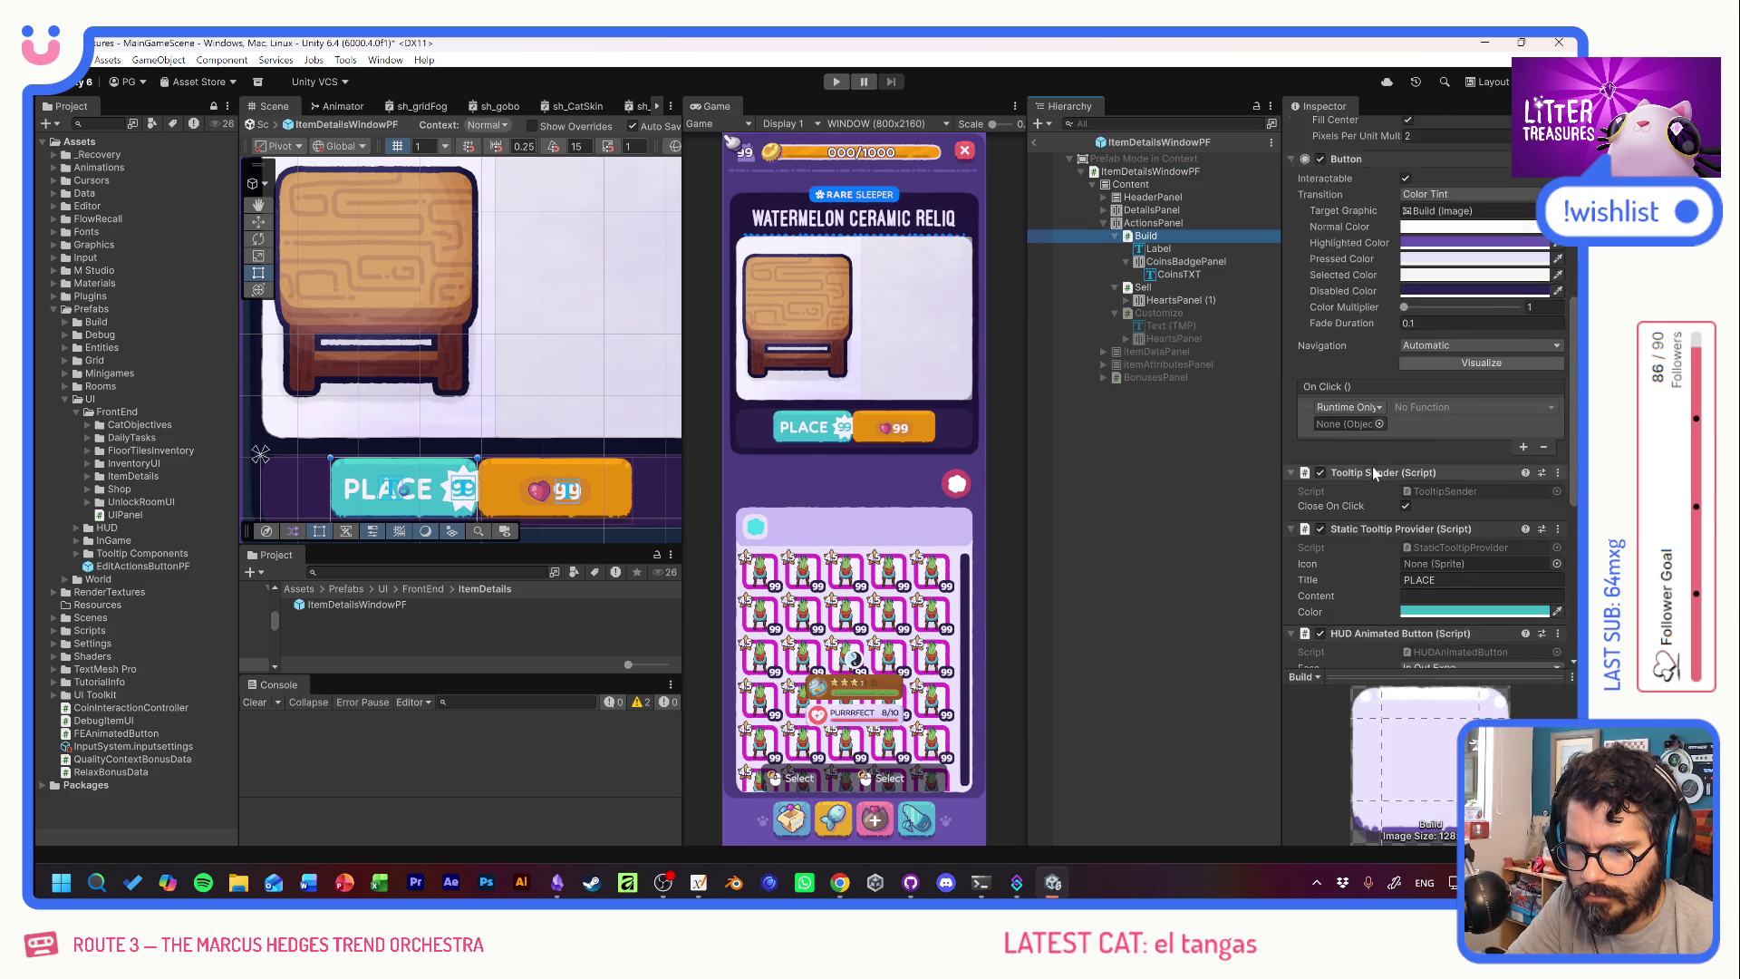
scroll(1371, 470, "up", 3)
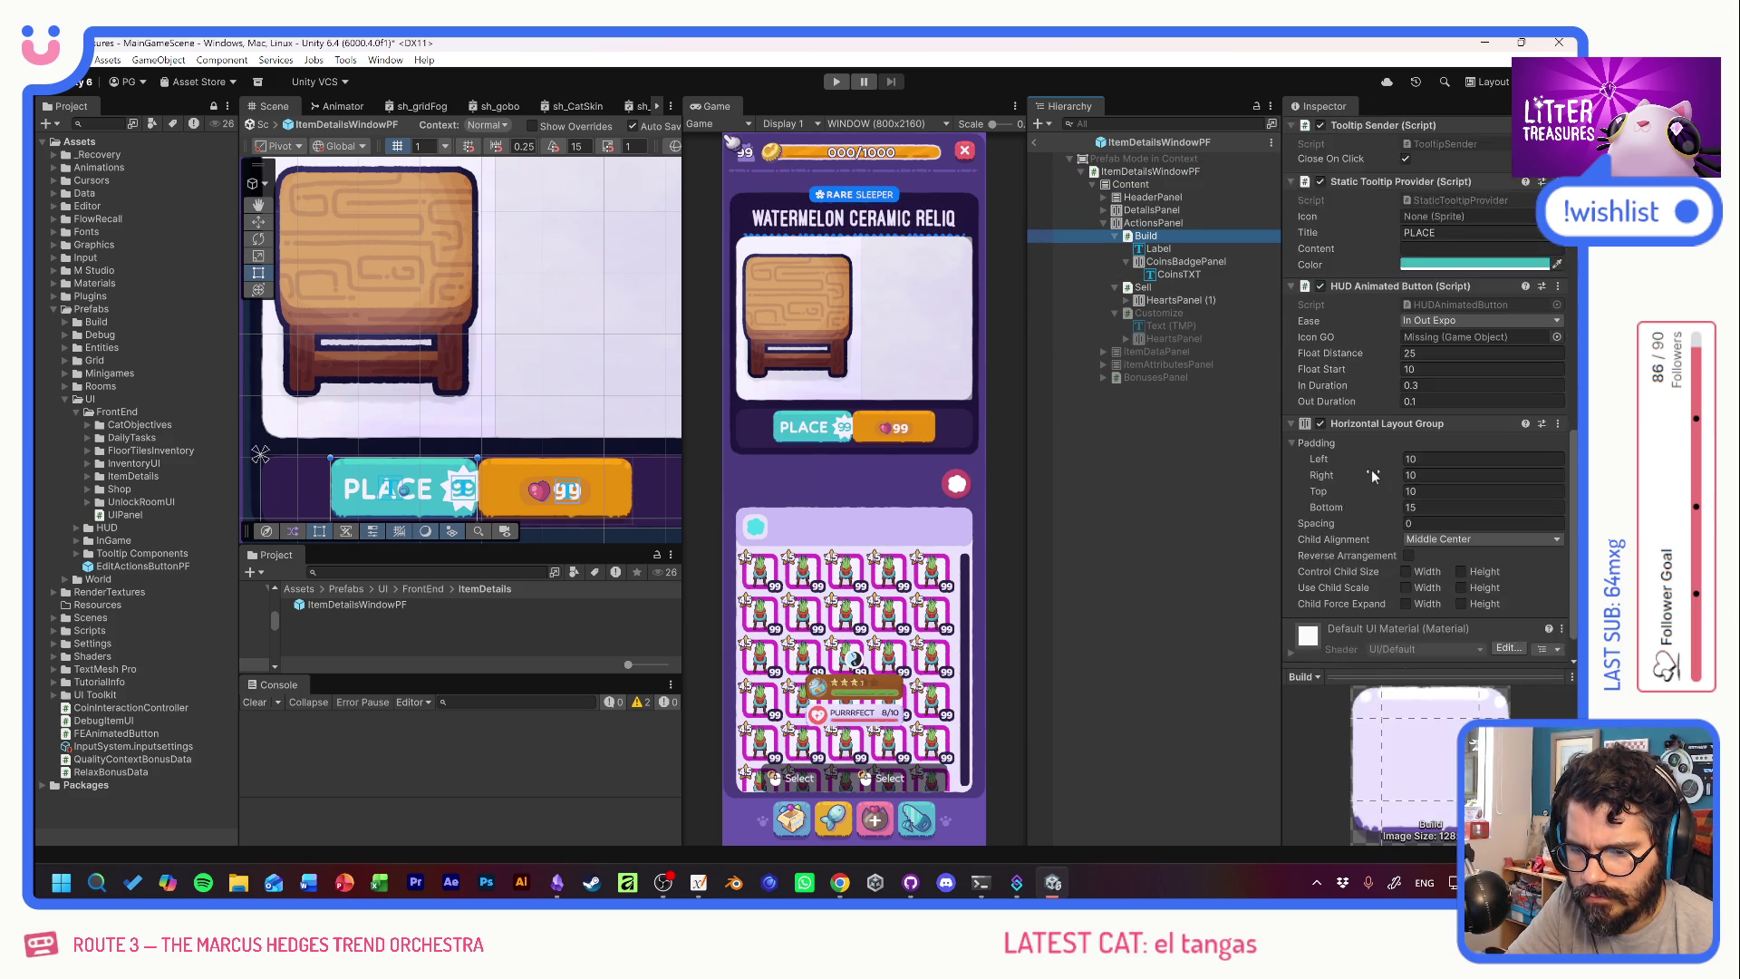
left_click(1143, 286)
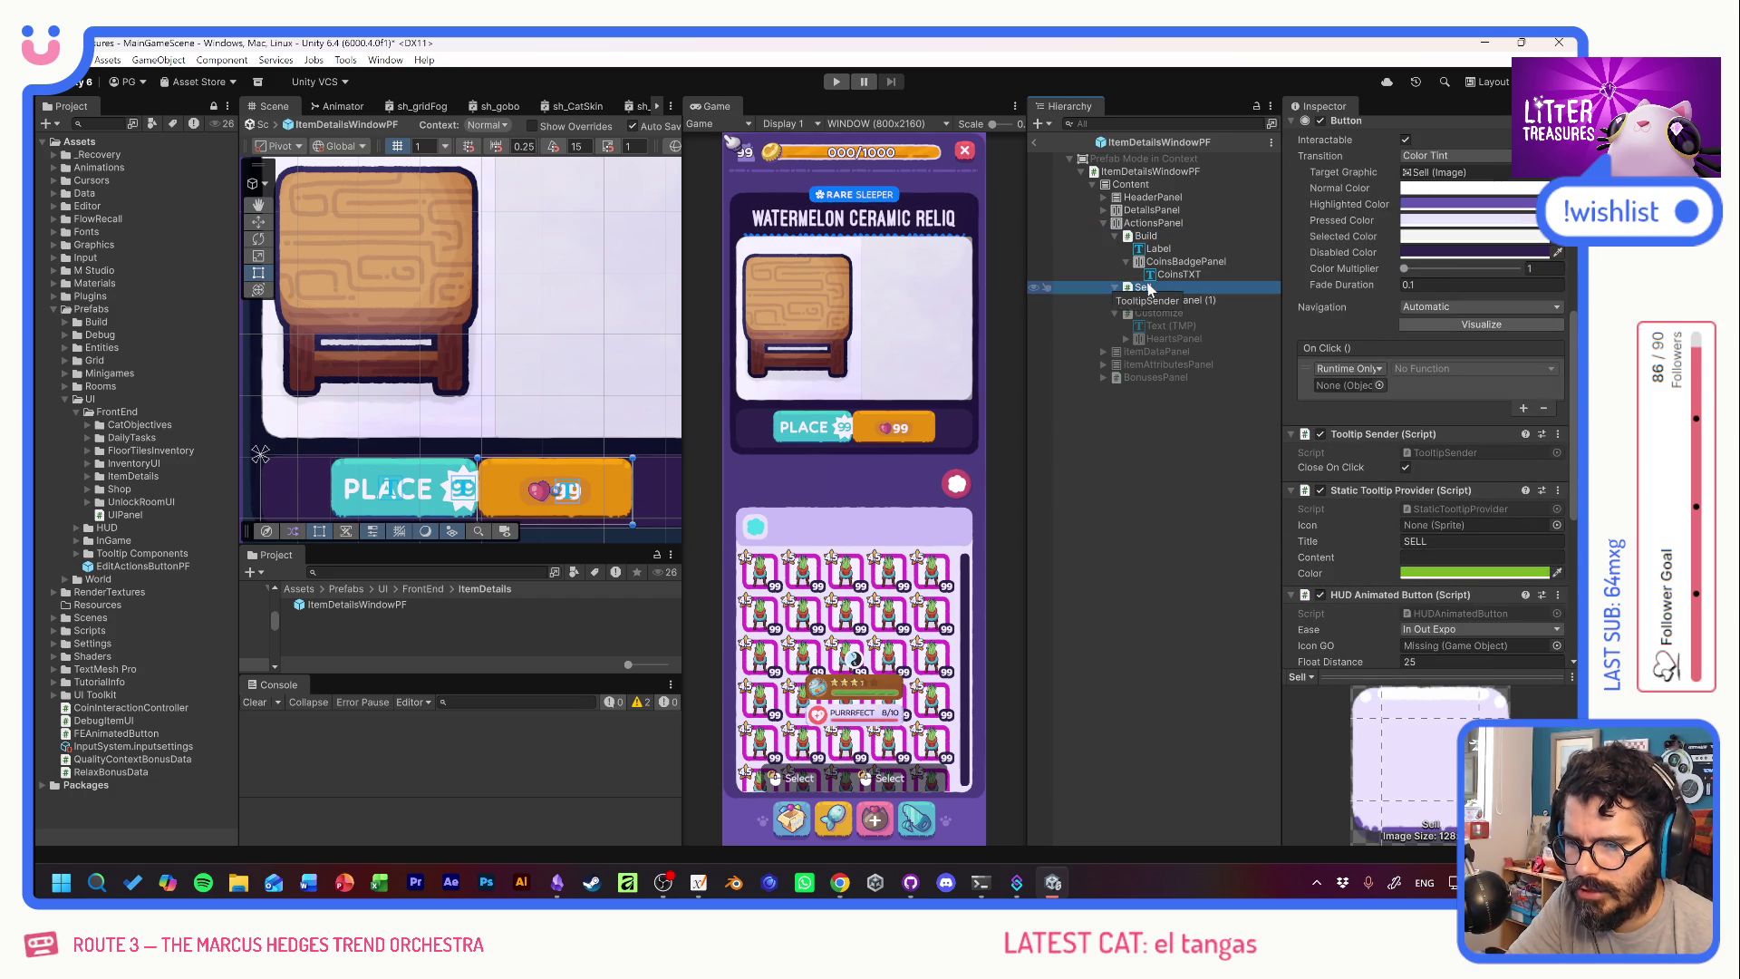
Delete the orange Sell button so only the teal PLACE button remains.
key("Delete")
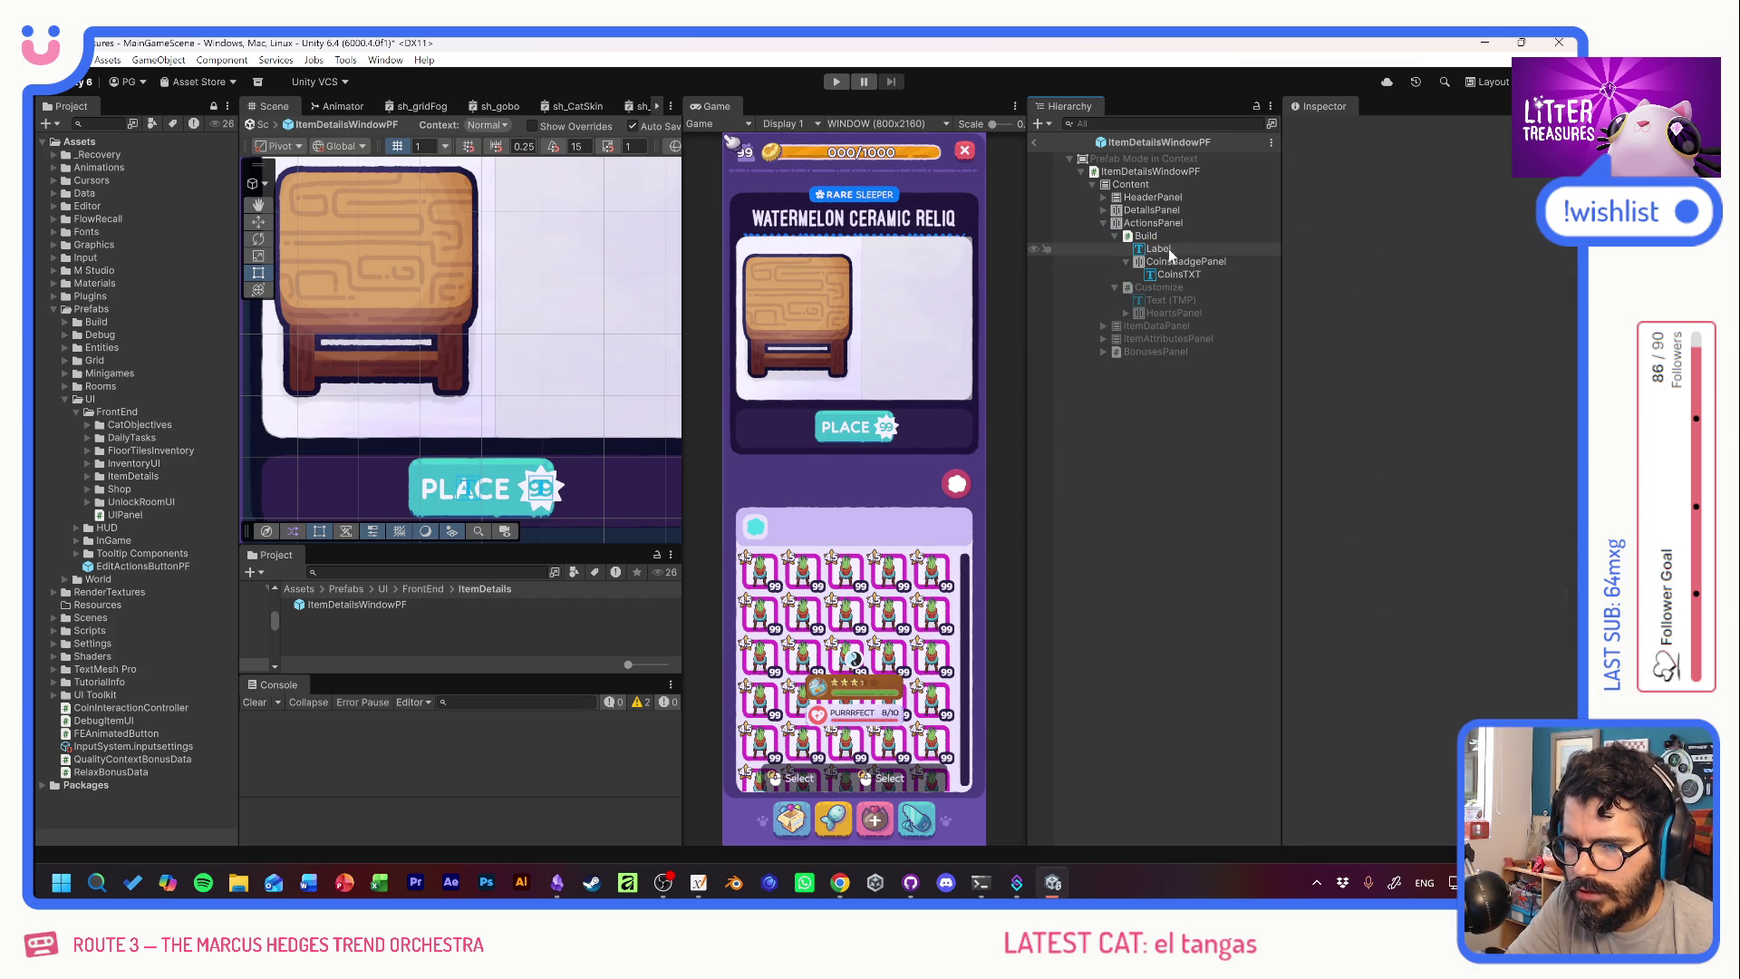
left_click(1171, 237)
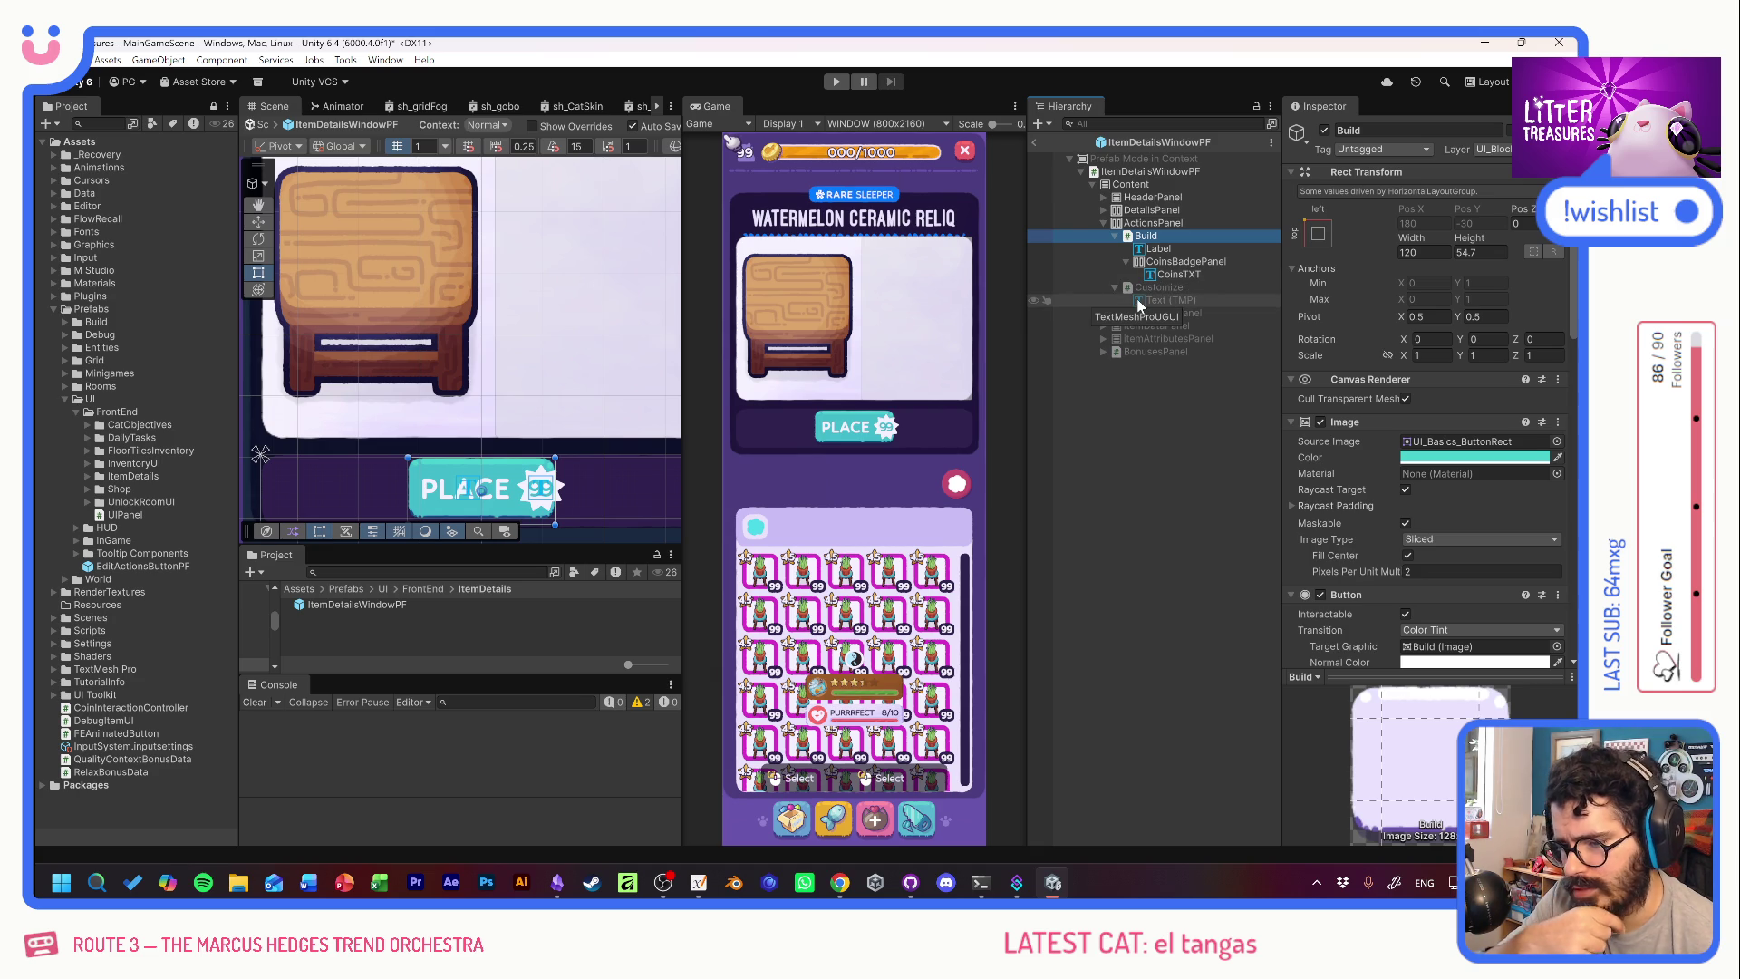
Give the coin badge a textured background sprite.
left_click(1169, 262)
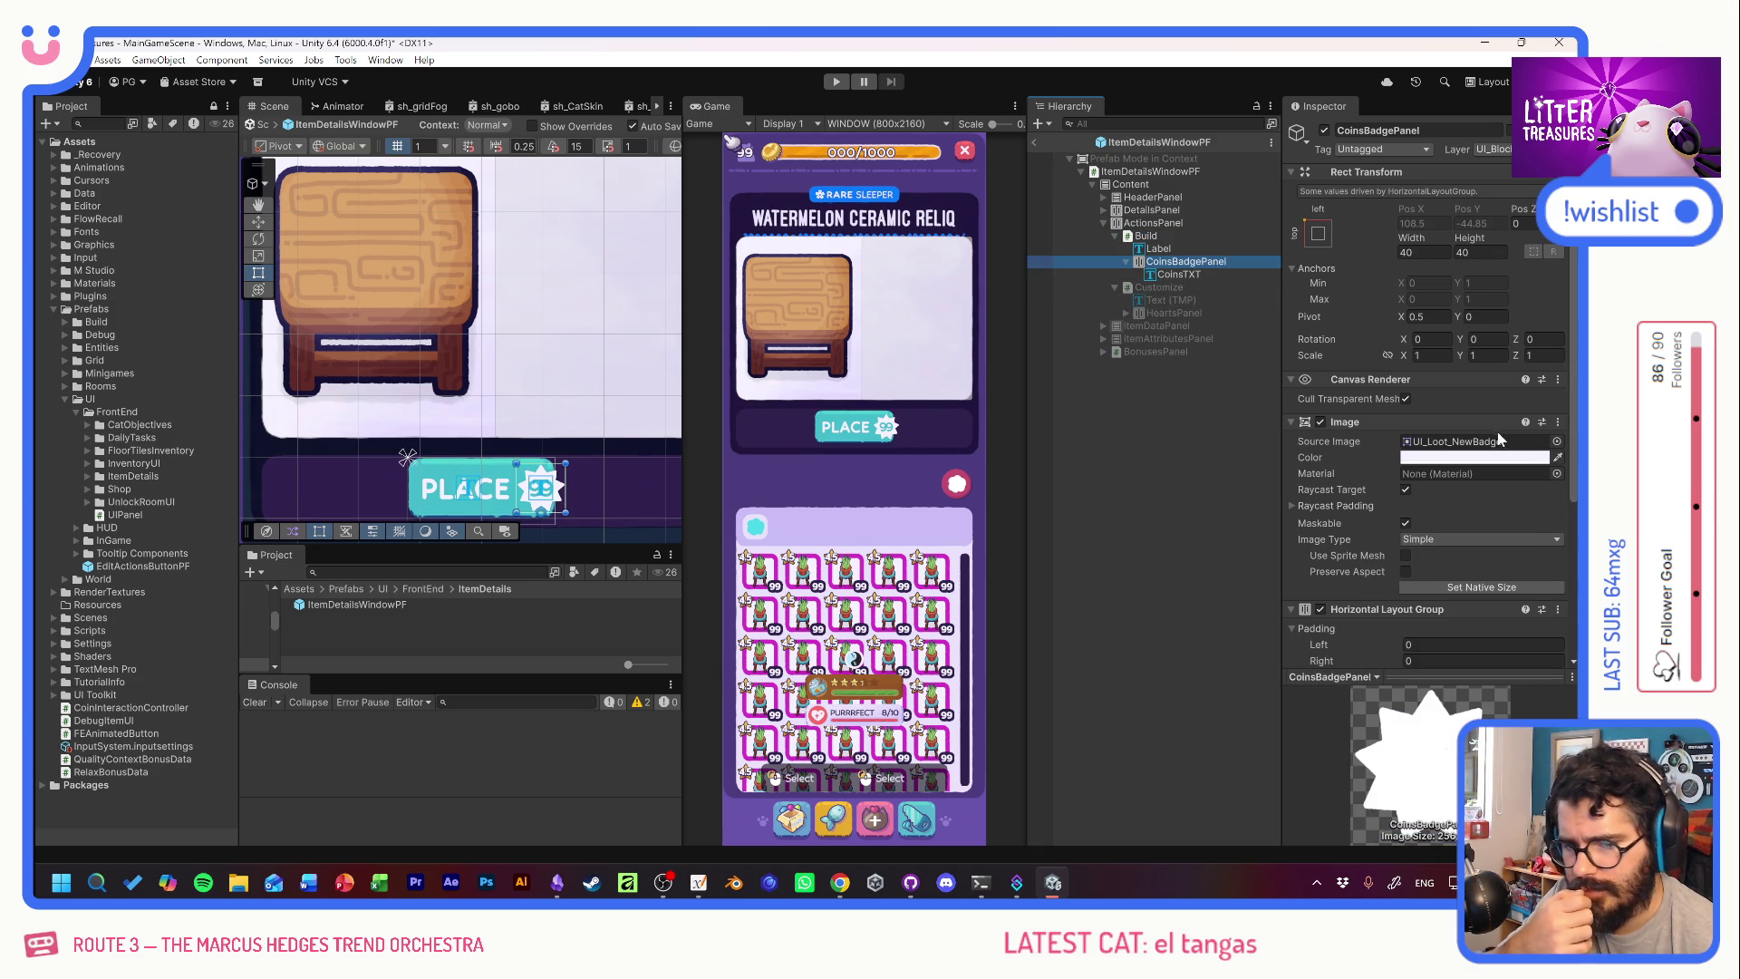
left_click(1556, 441)
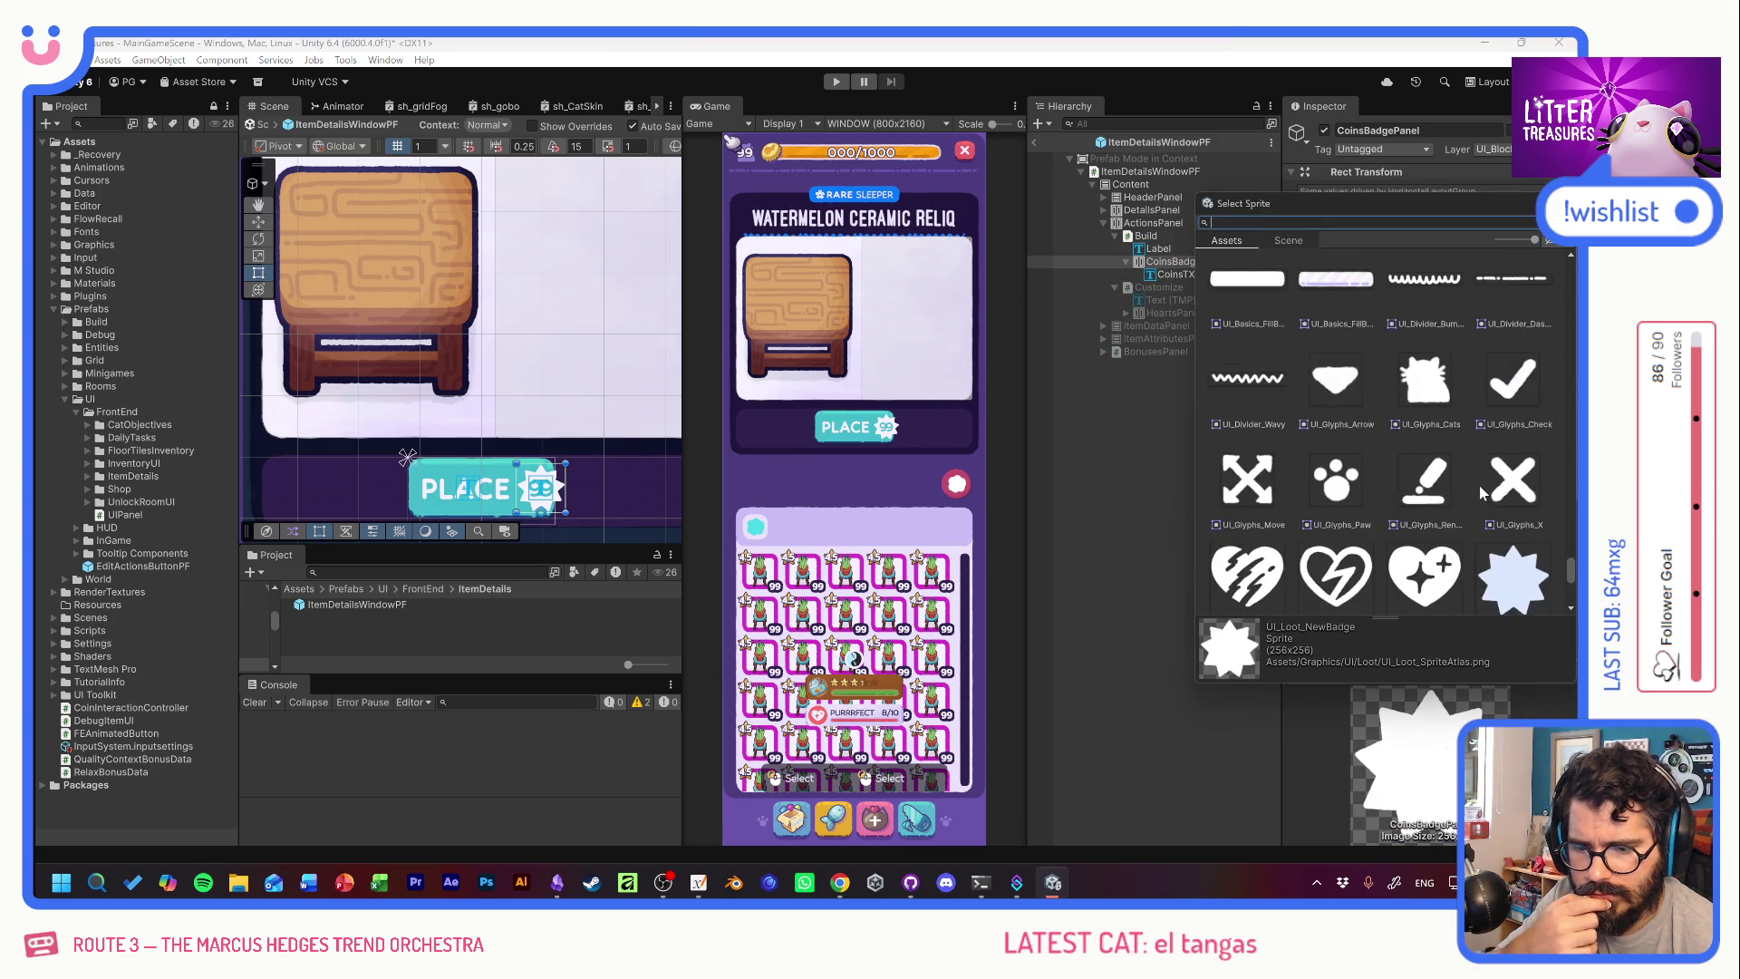
scroll(1481, 493, "up", 5)
left_click(1424, 453)
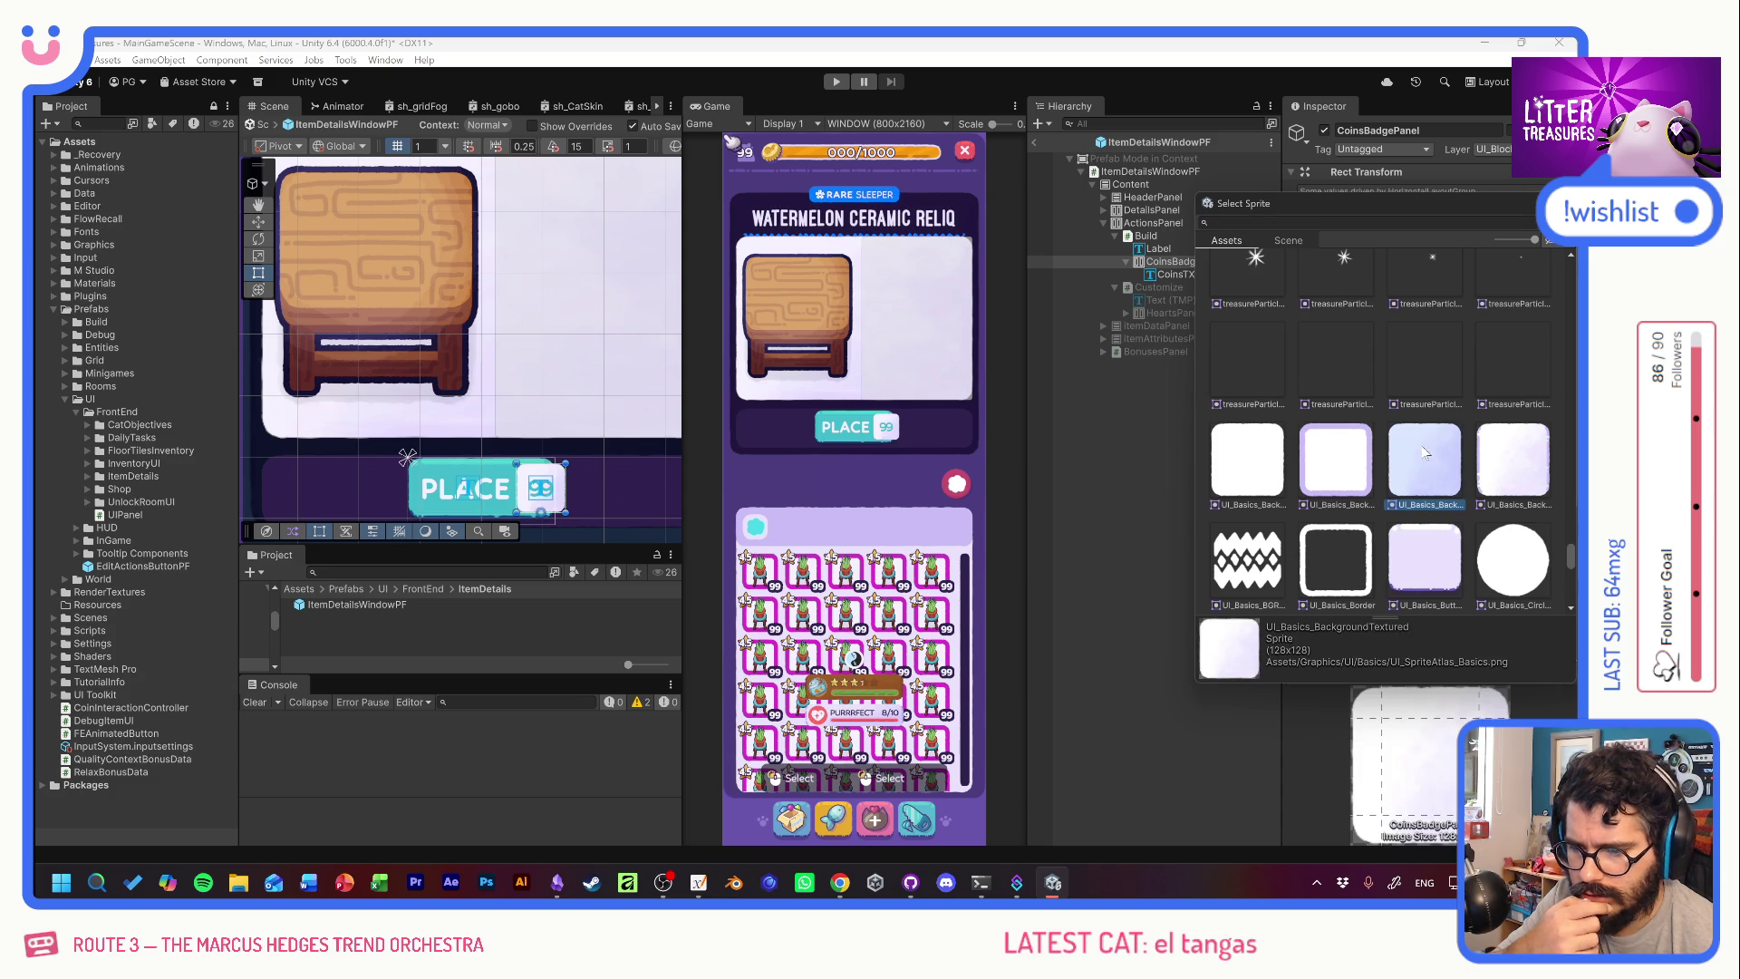
double_click(1417, 450)
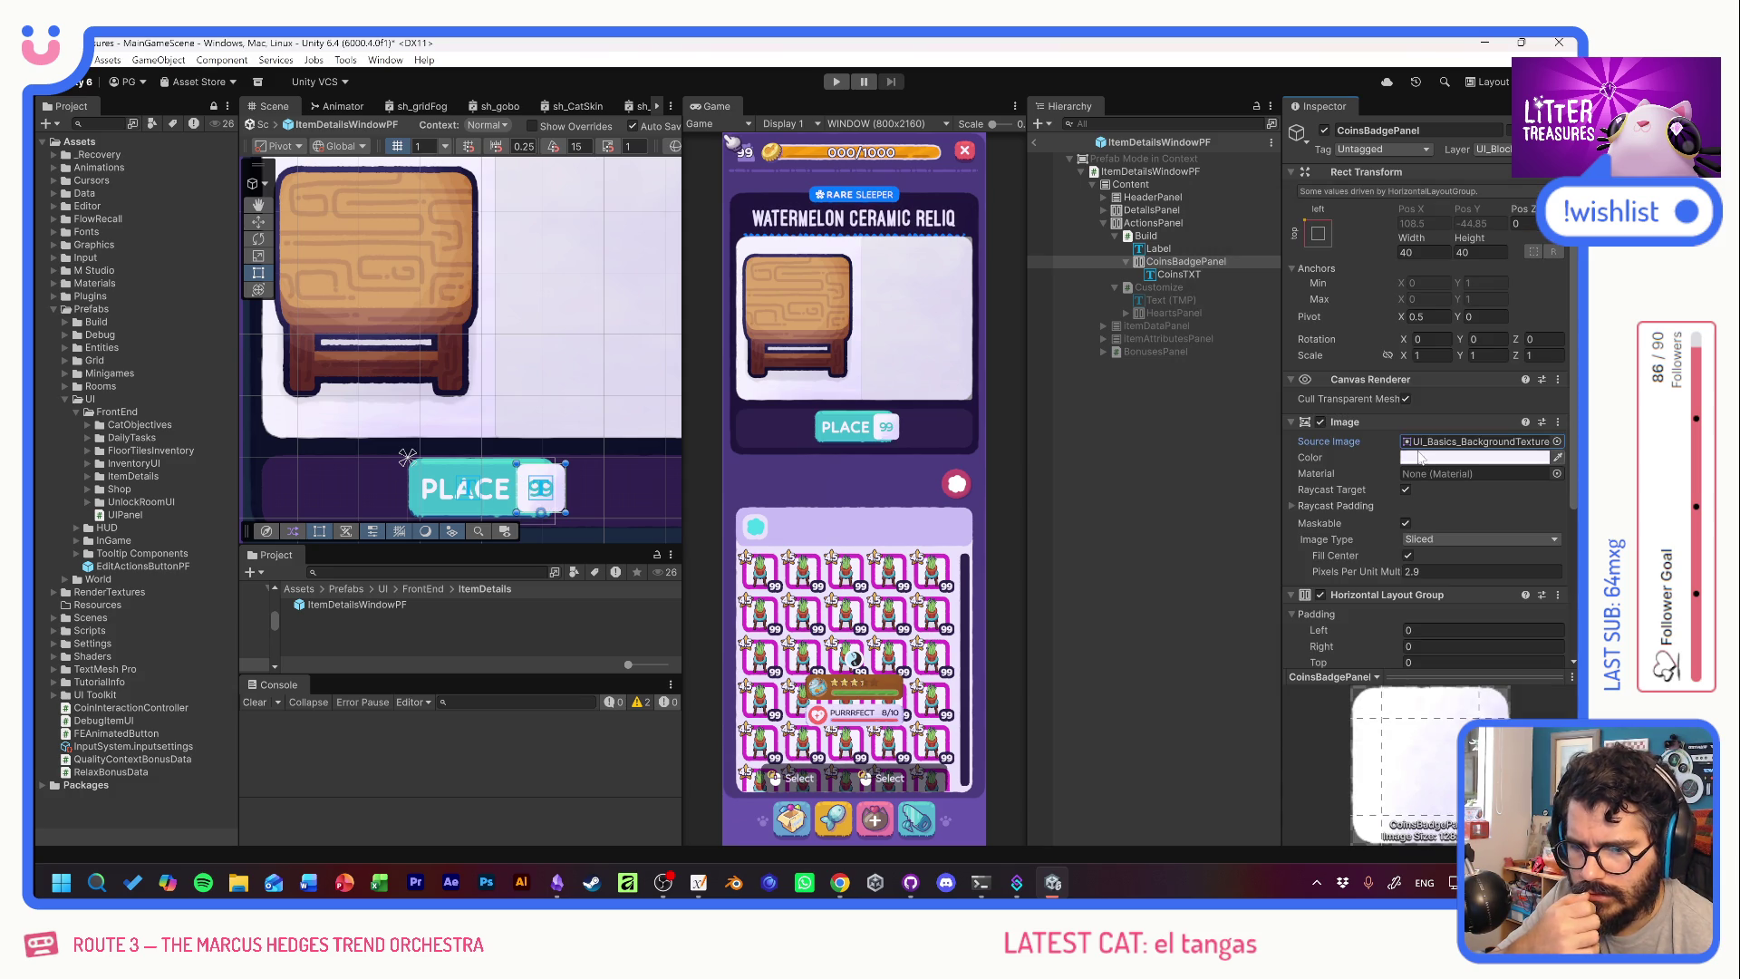
Add a new Image named CoinIcon inside CoinsBadgePanel, ahead of CoinsTXT.
right_click(1160, 261)
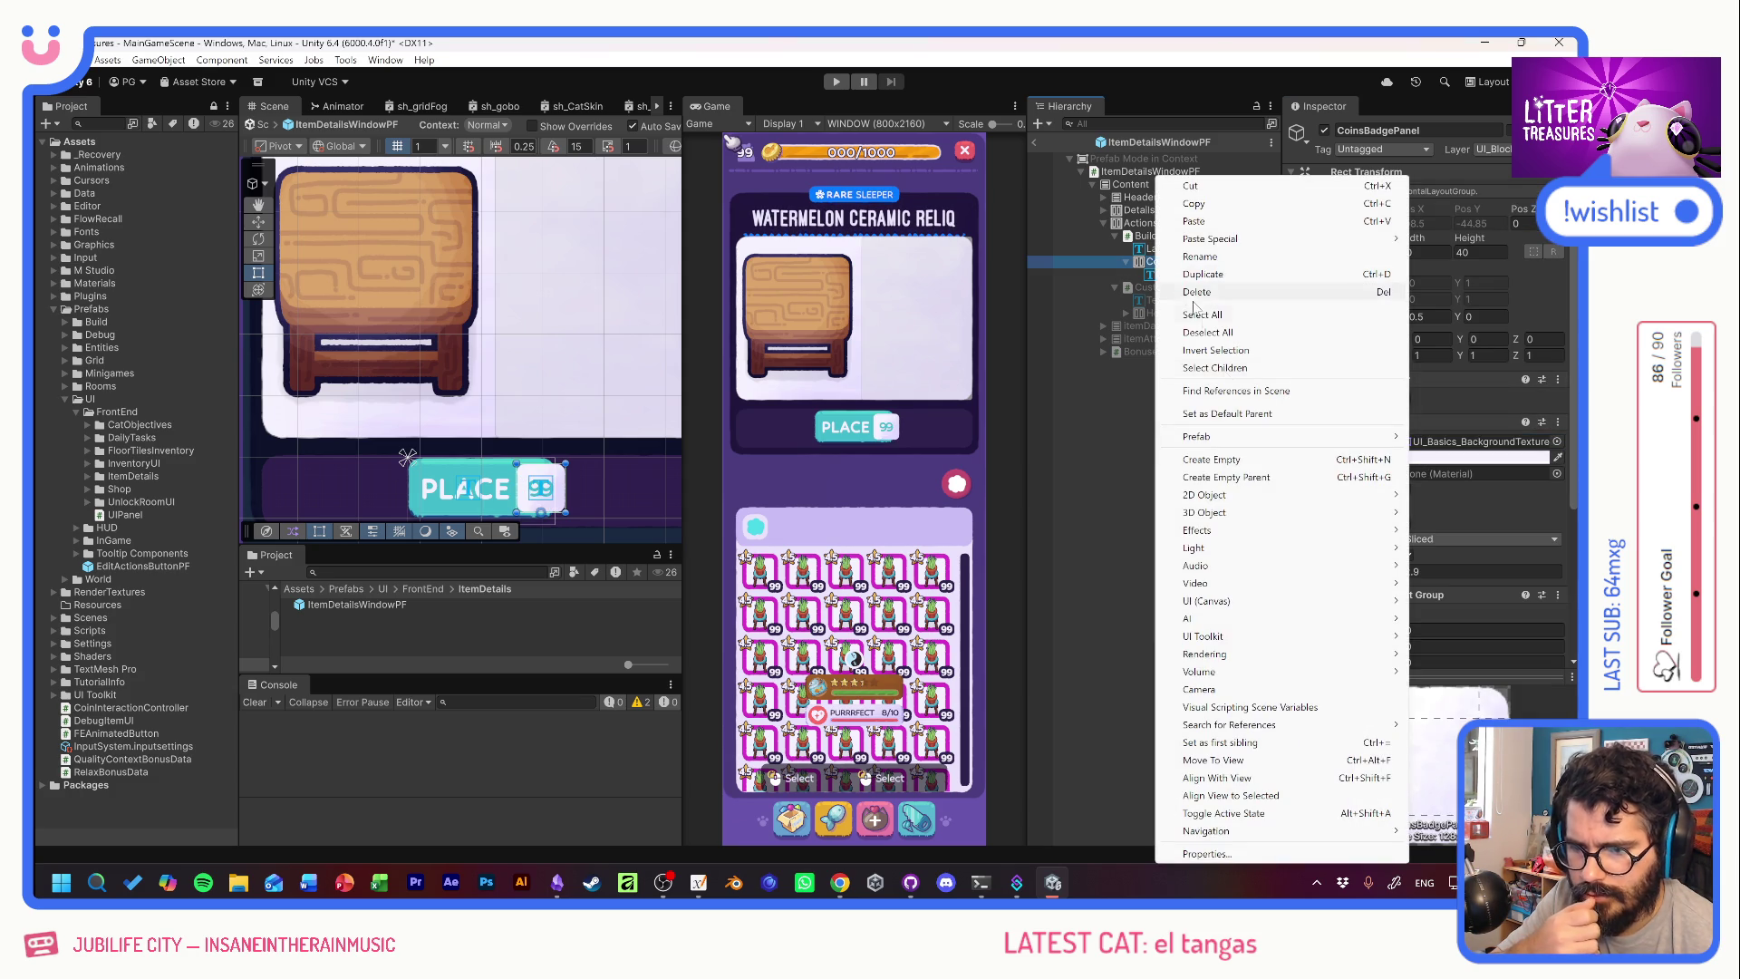
mouse_move(1205, 601)
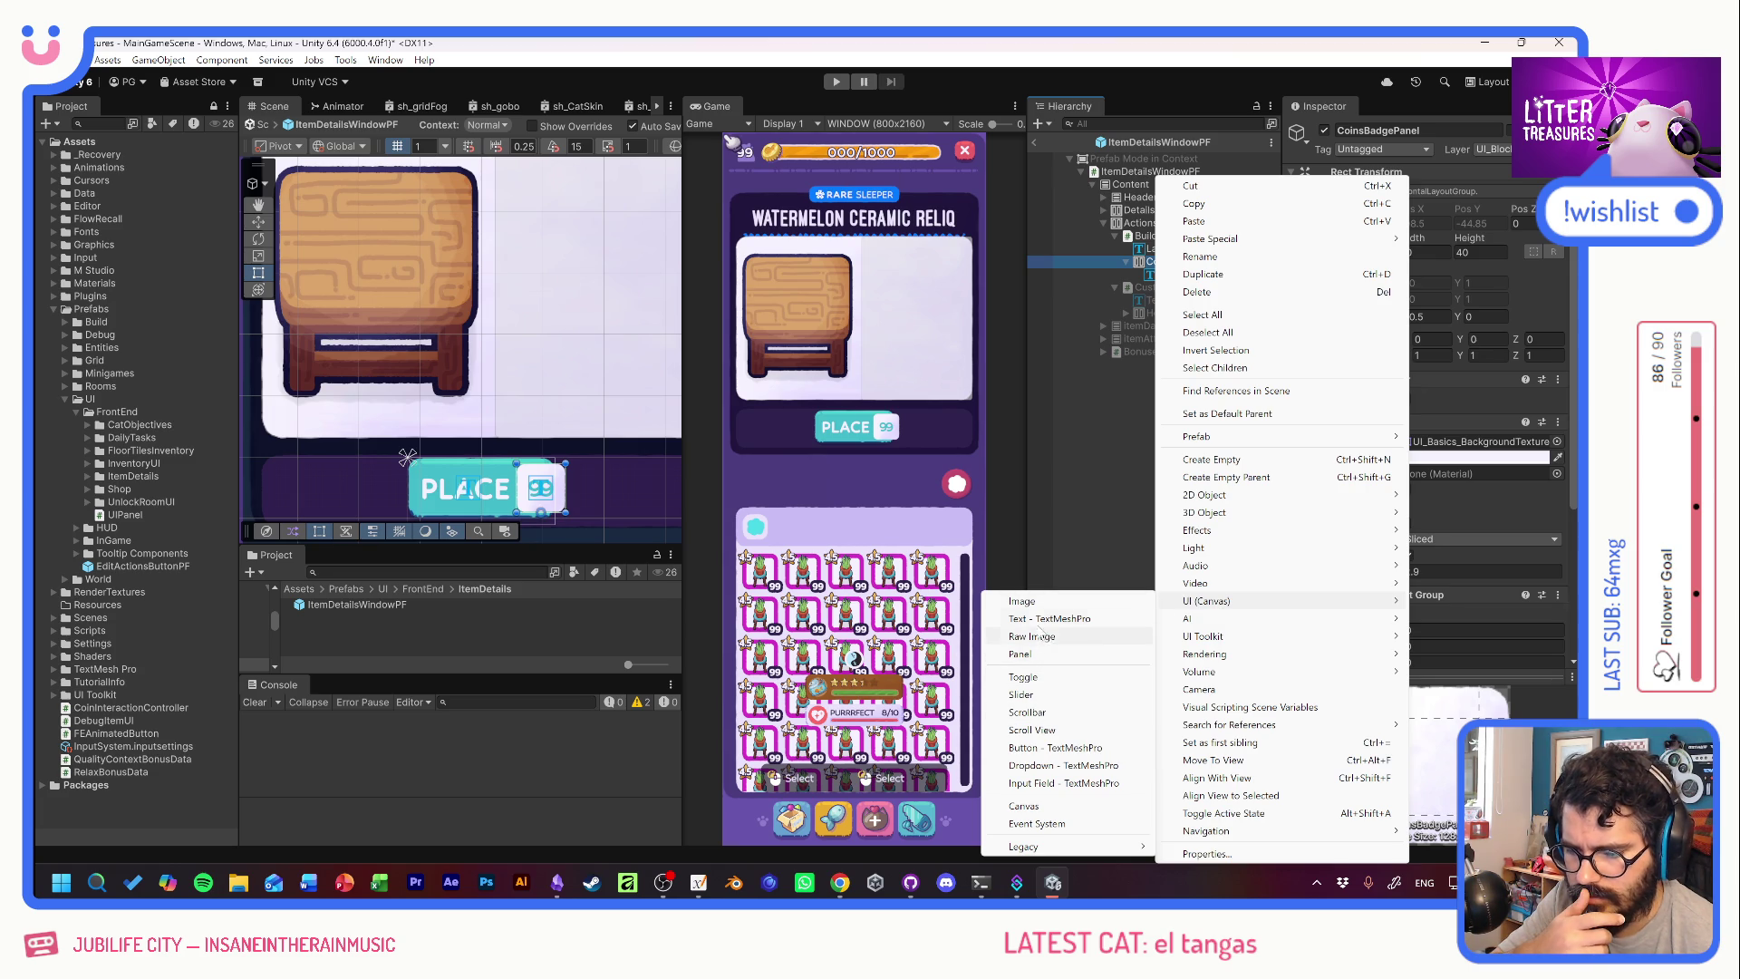
left_click(1022, 601)
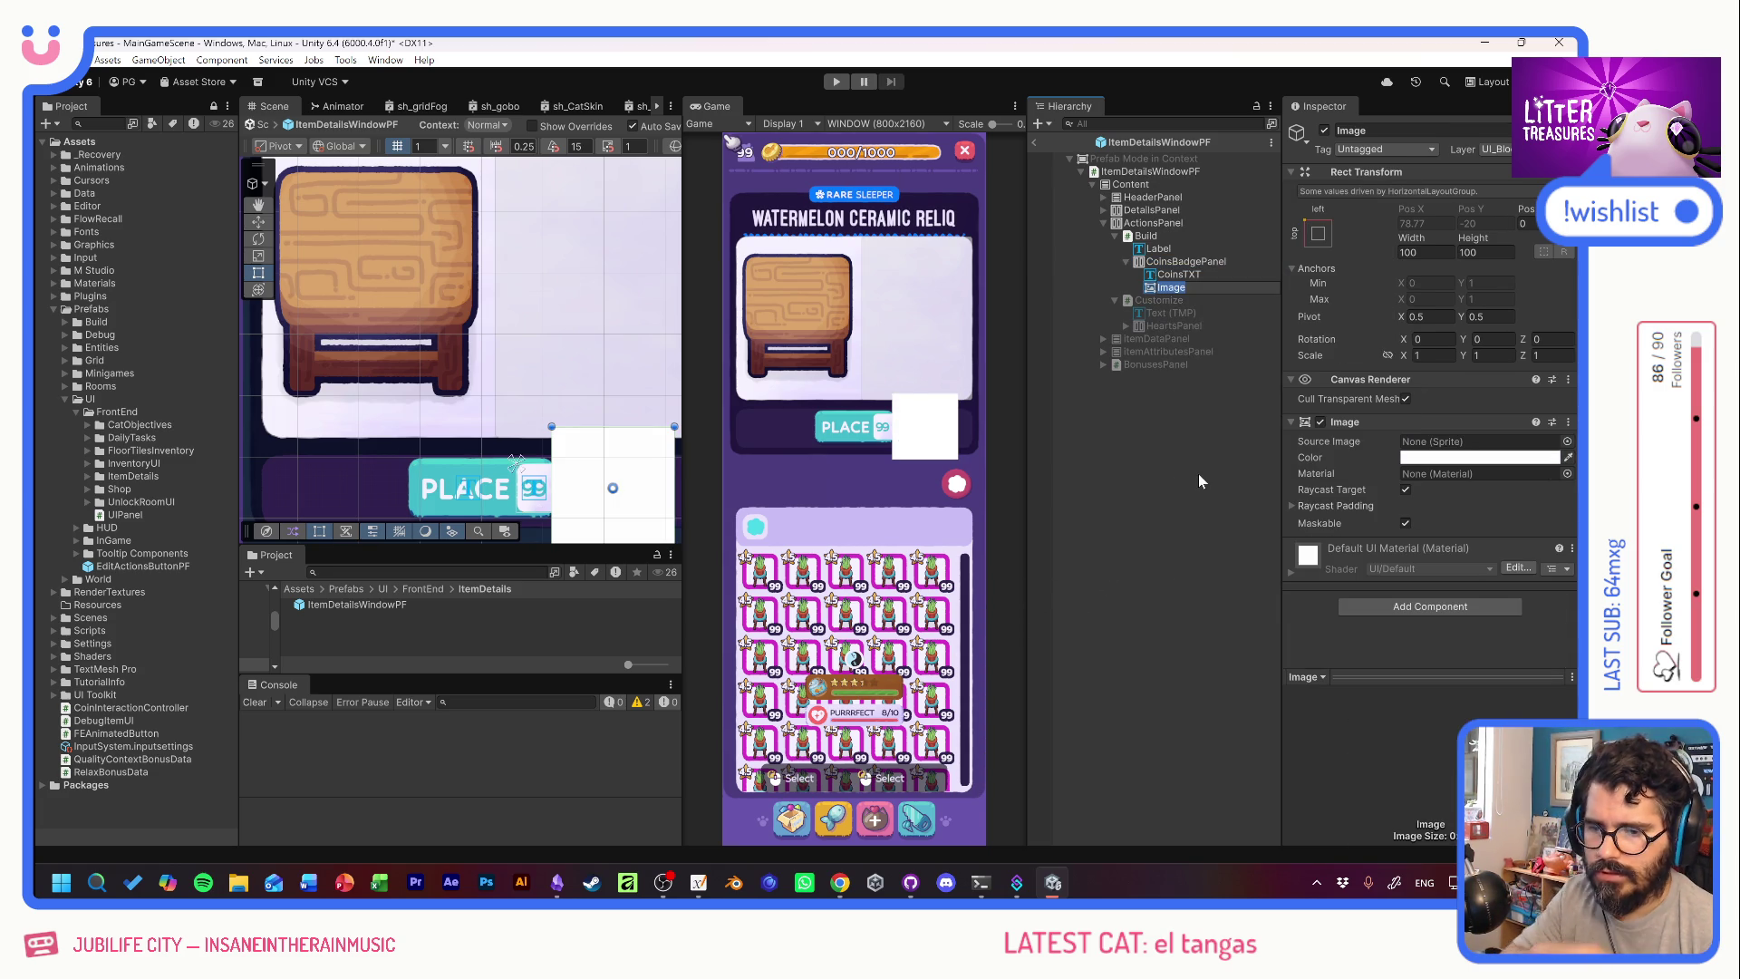
type("Coind")
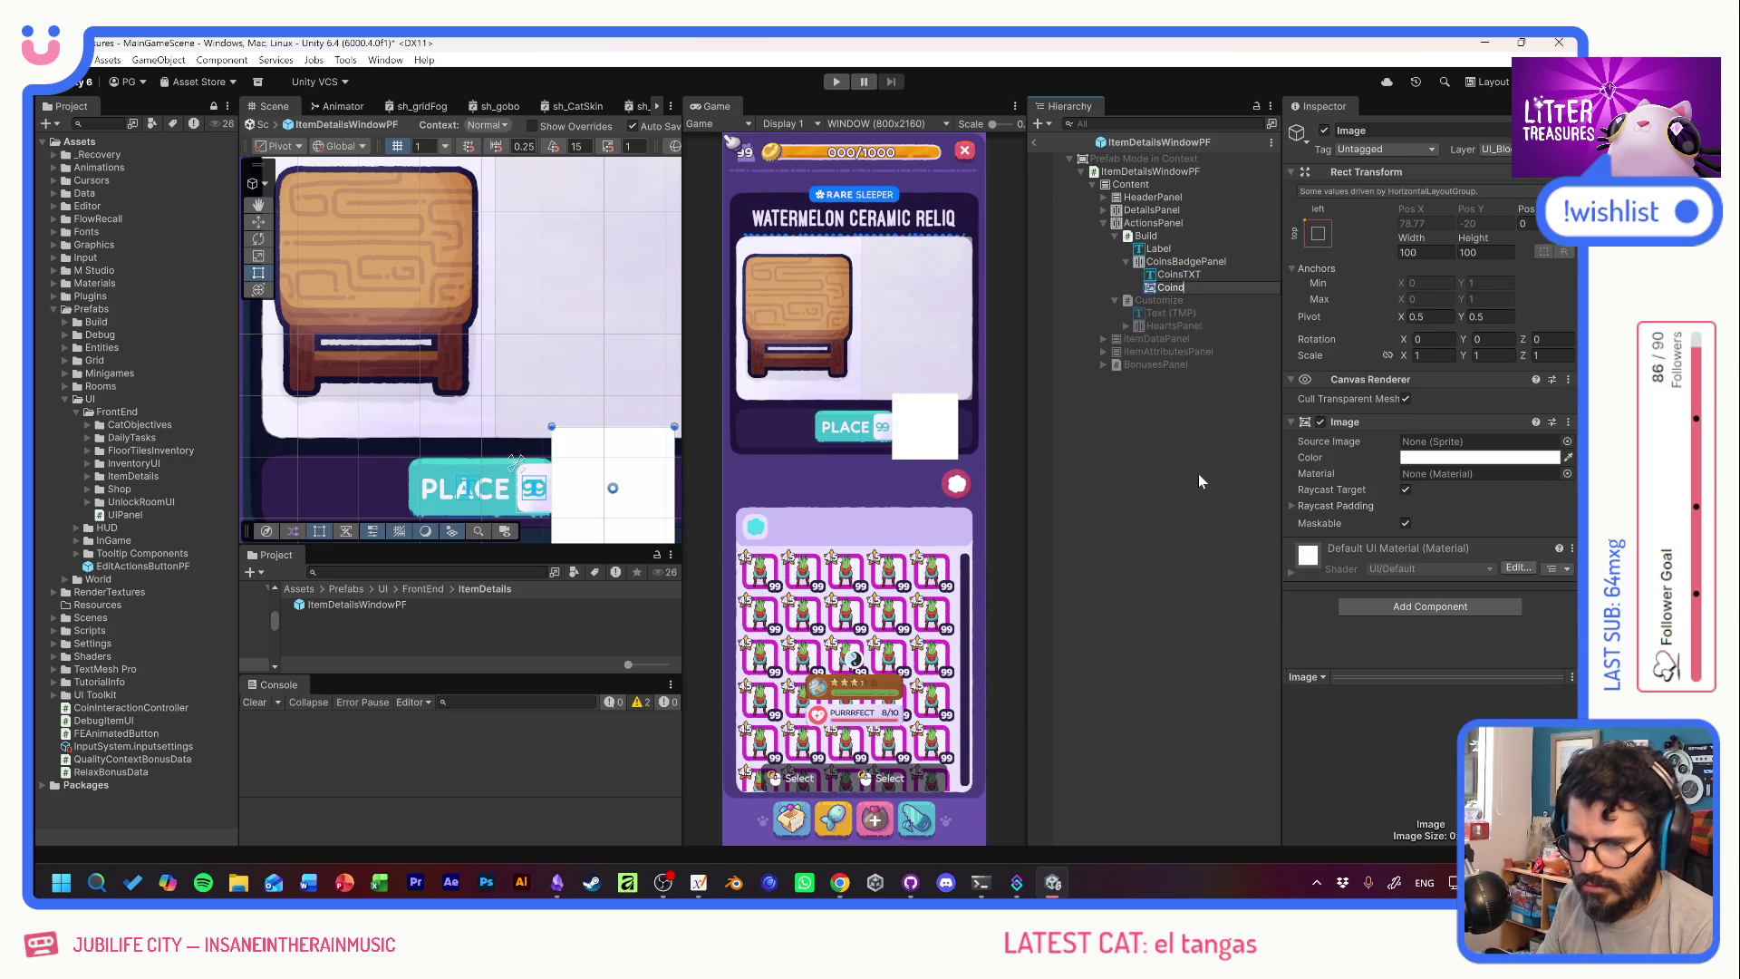
key("BackSpace")
type("Icon")
key("Return")
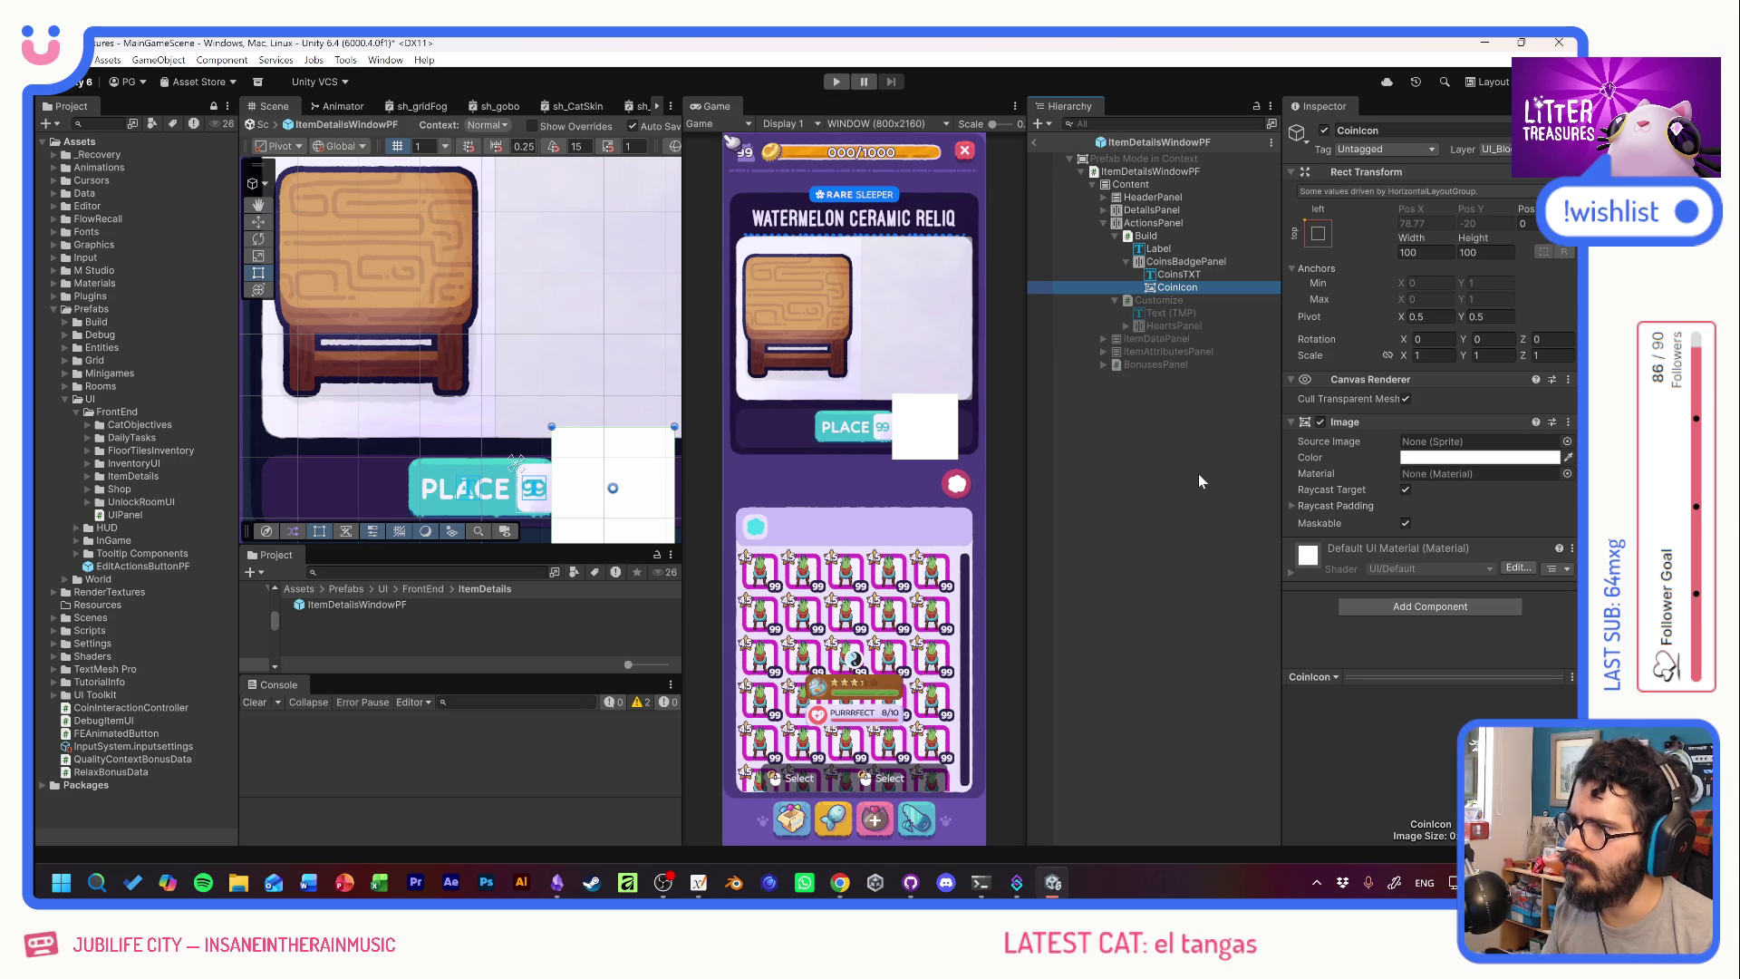
left_click_drag(1187, 287, 1194, 271)
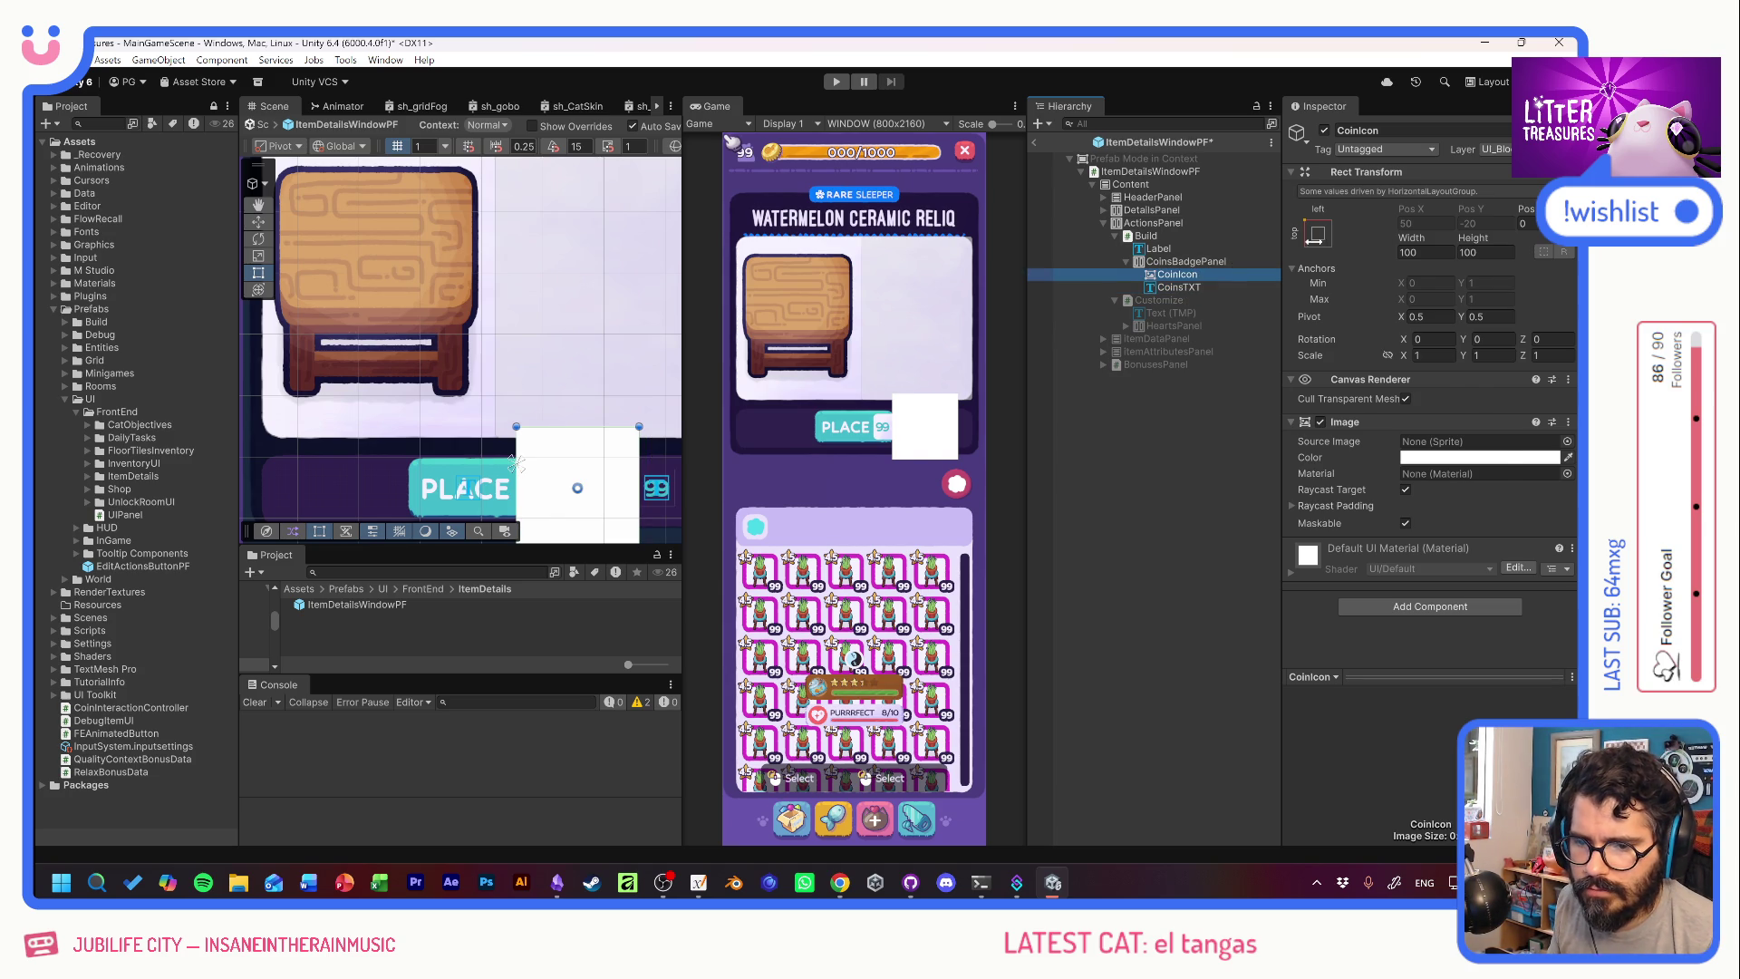
Anchor CoinIcon with pivot, size it 20 by 20, and assign the ico_coins sprite.
left_click(1317, 233)
left_click(1374, 359, "shift")
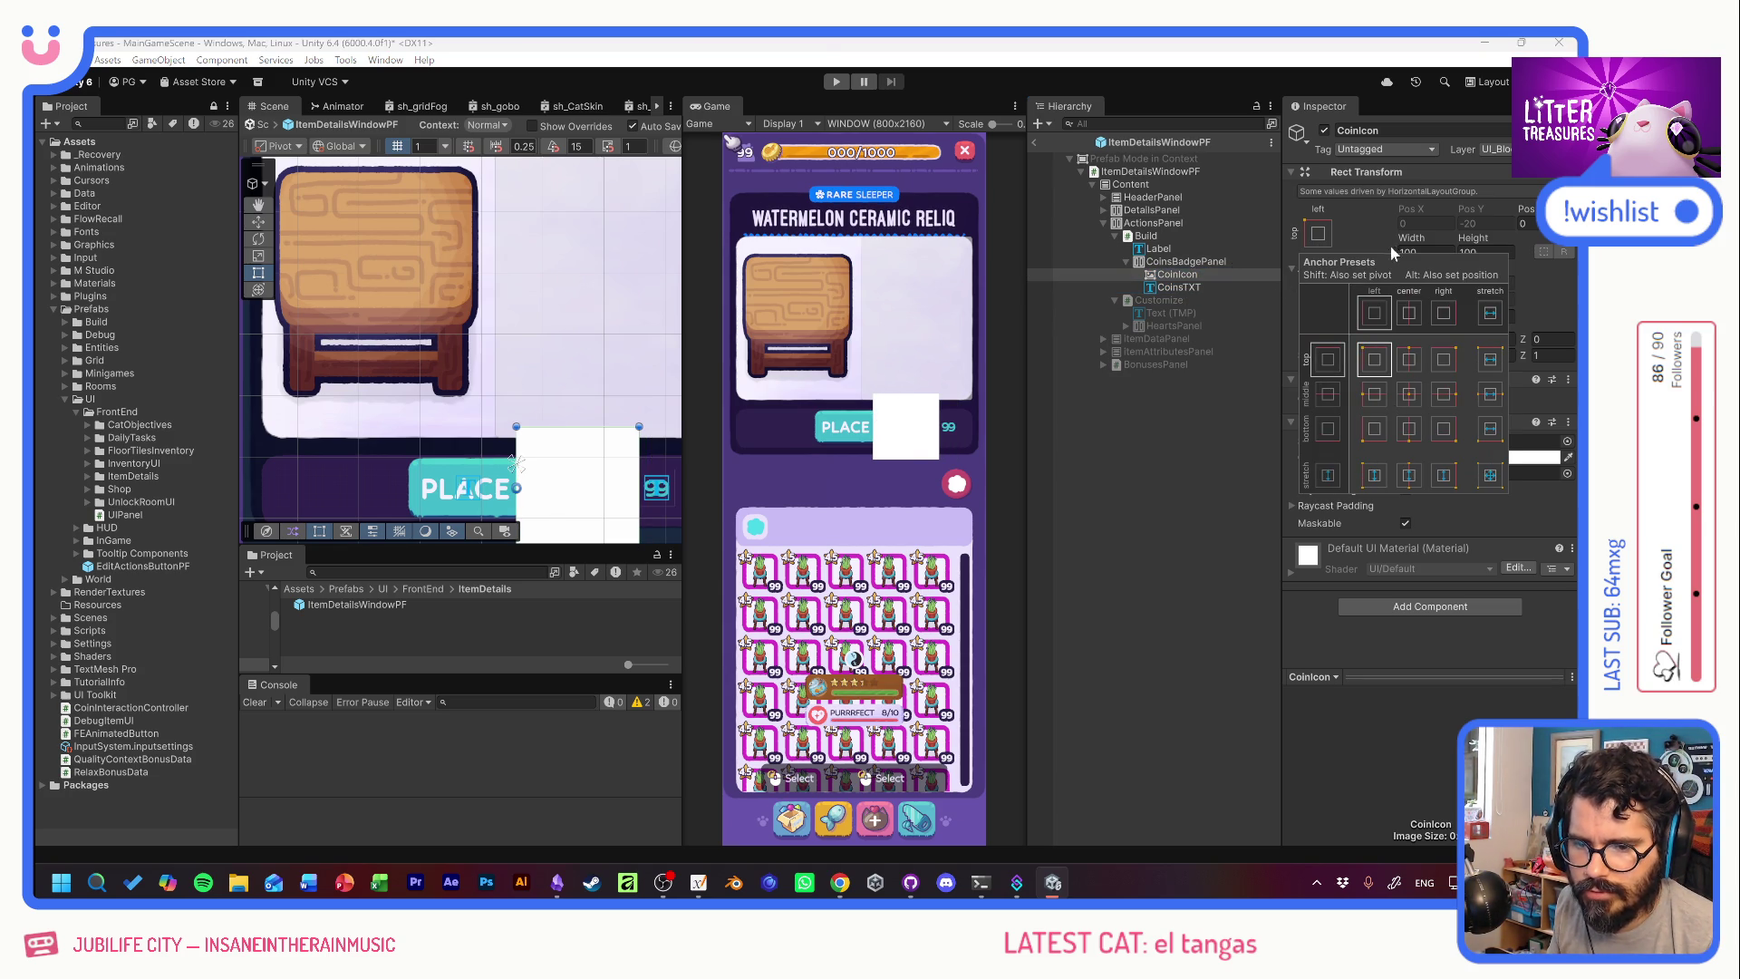
left_click(1425, 252)
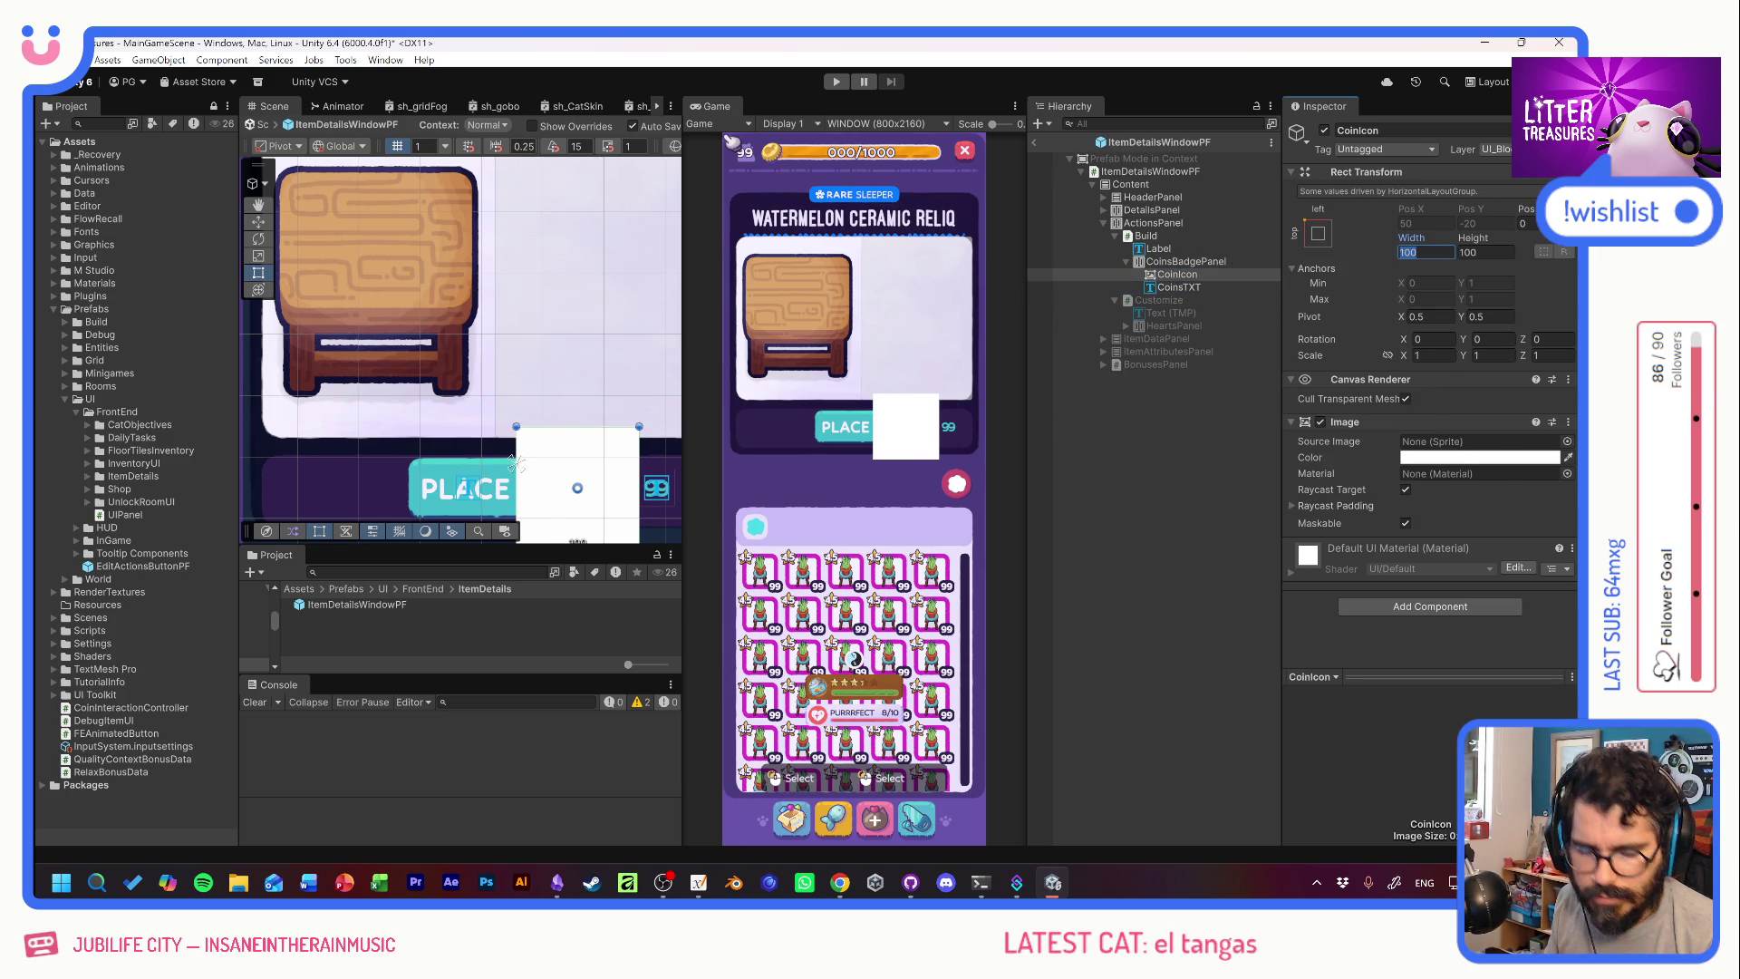
type("20")
key("Tab")
type("20")
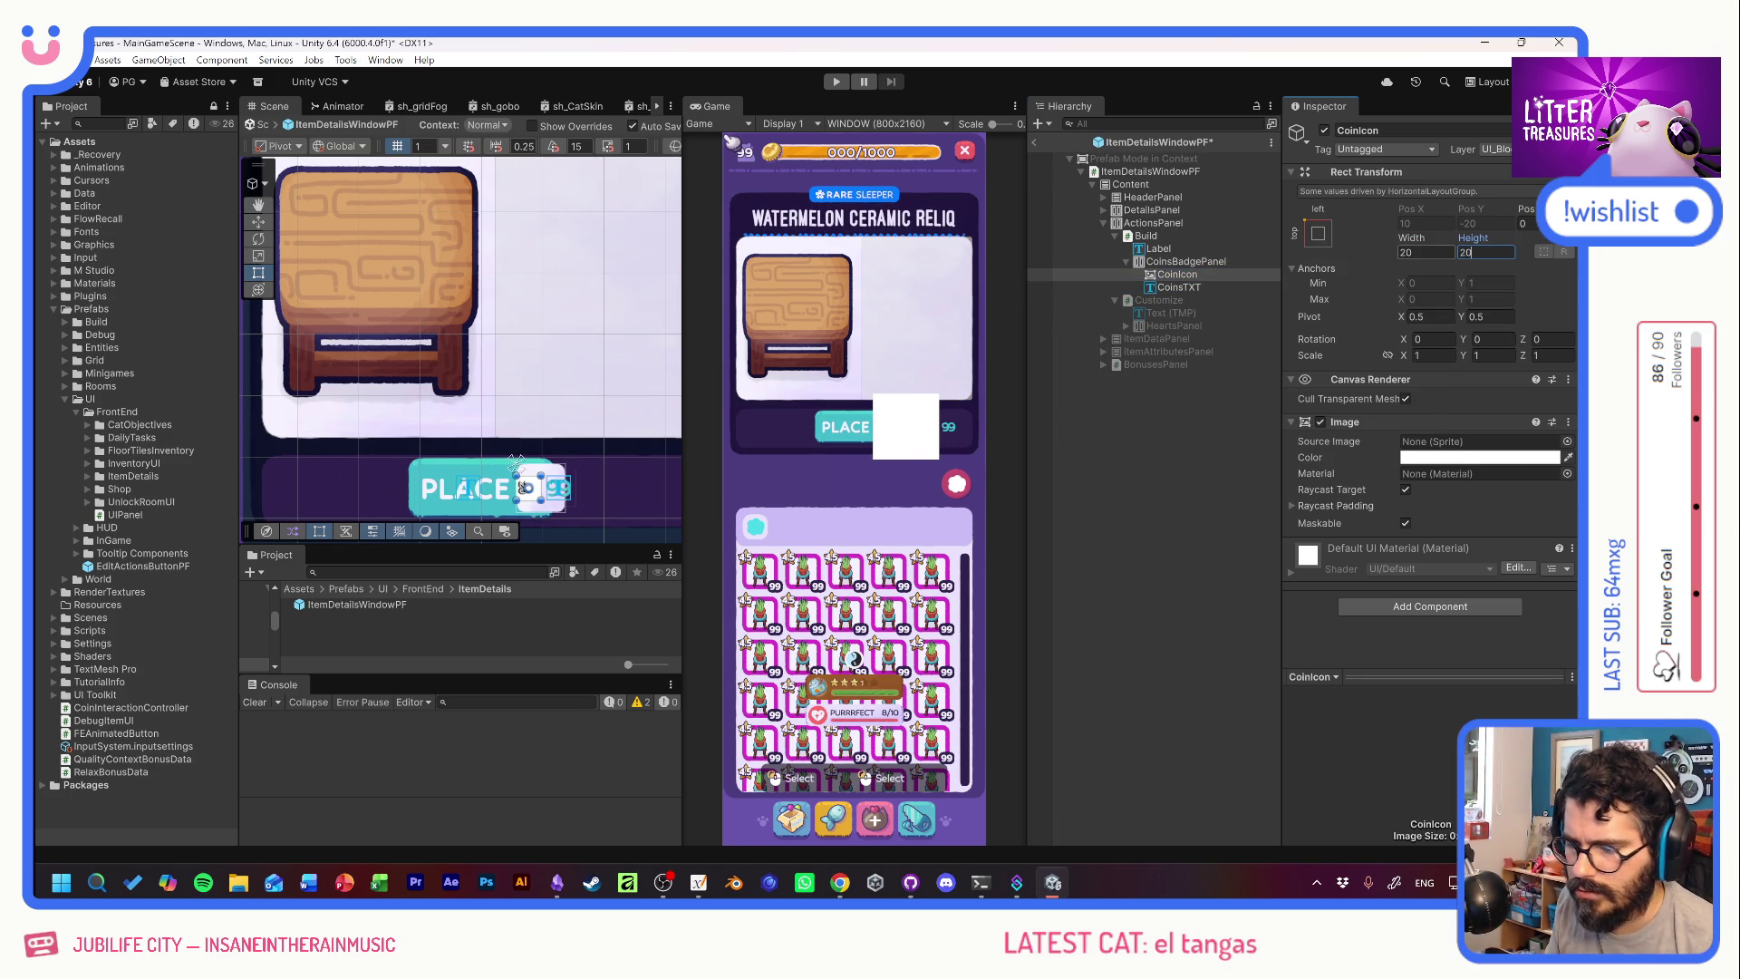
left_click(1566, 441)
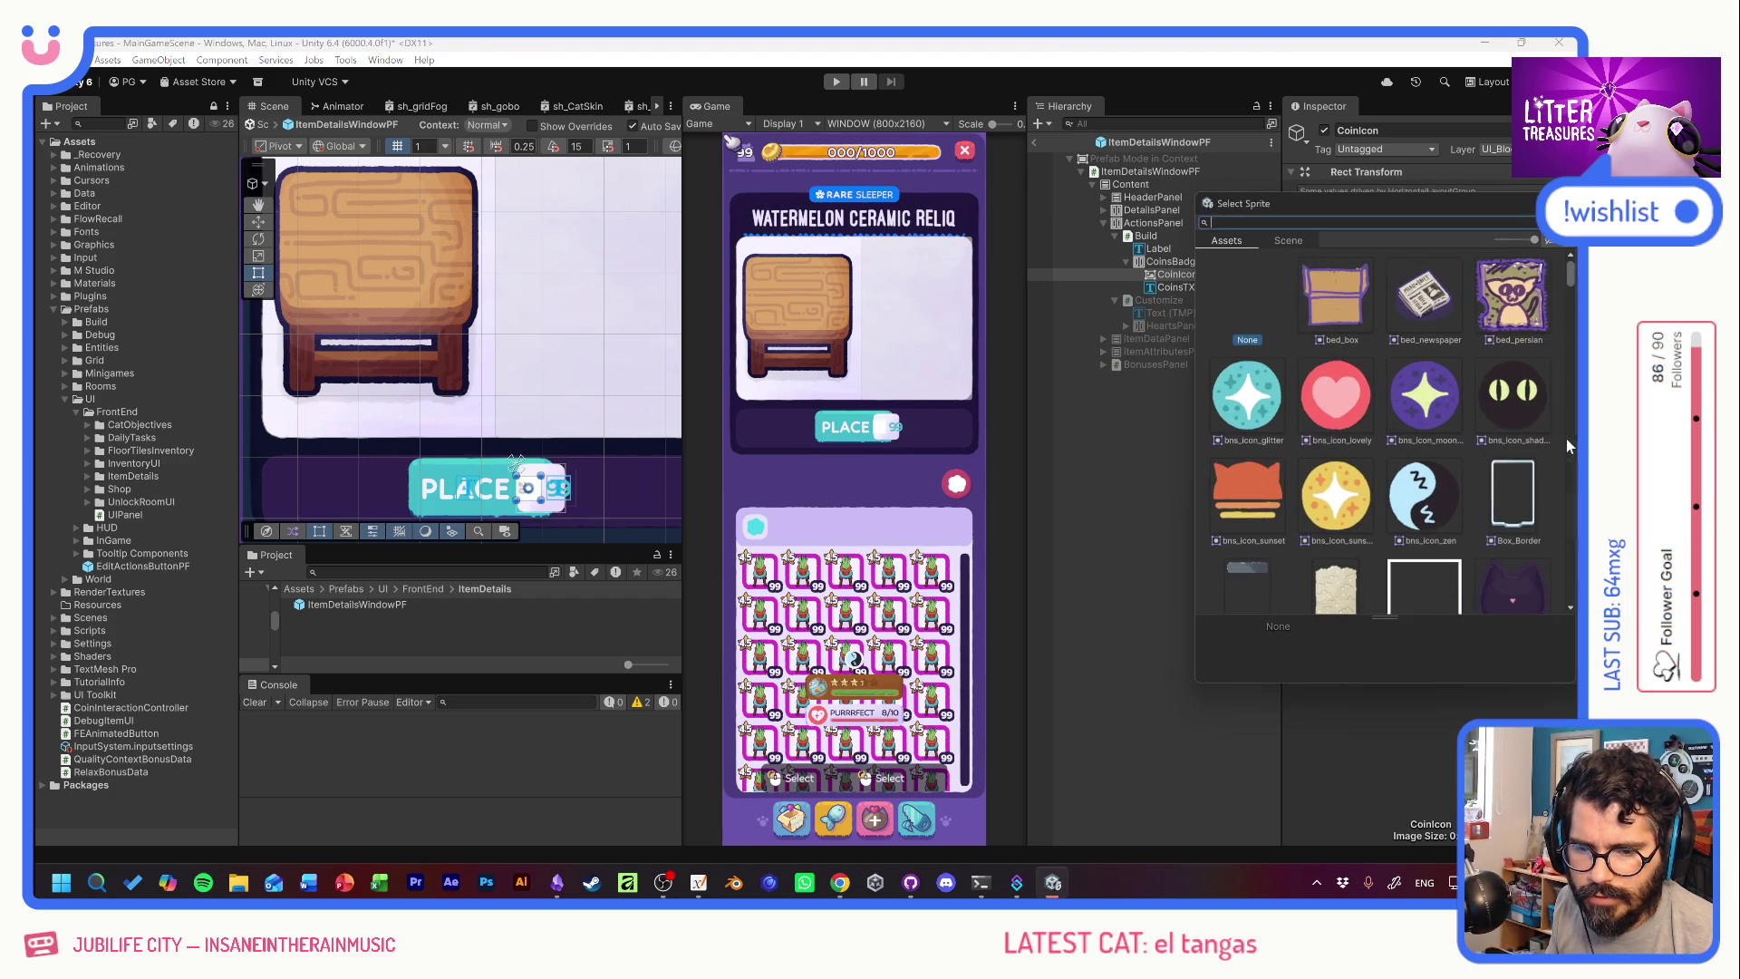
type("coin")
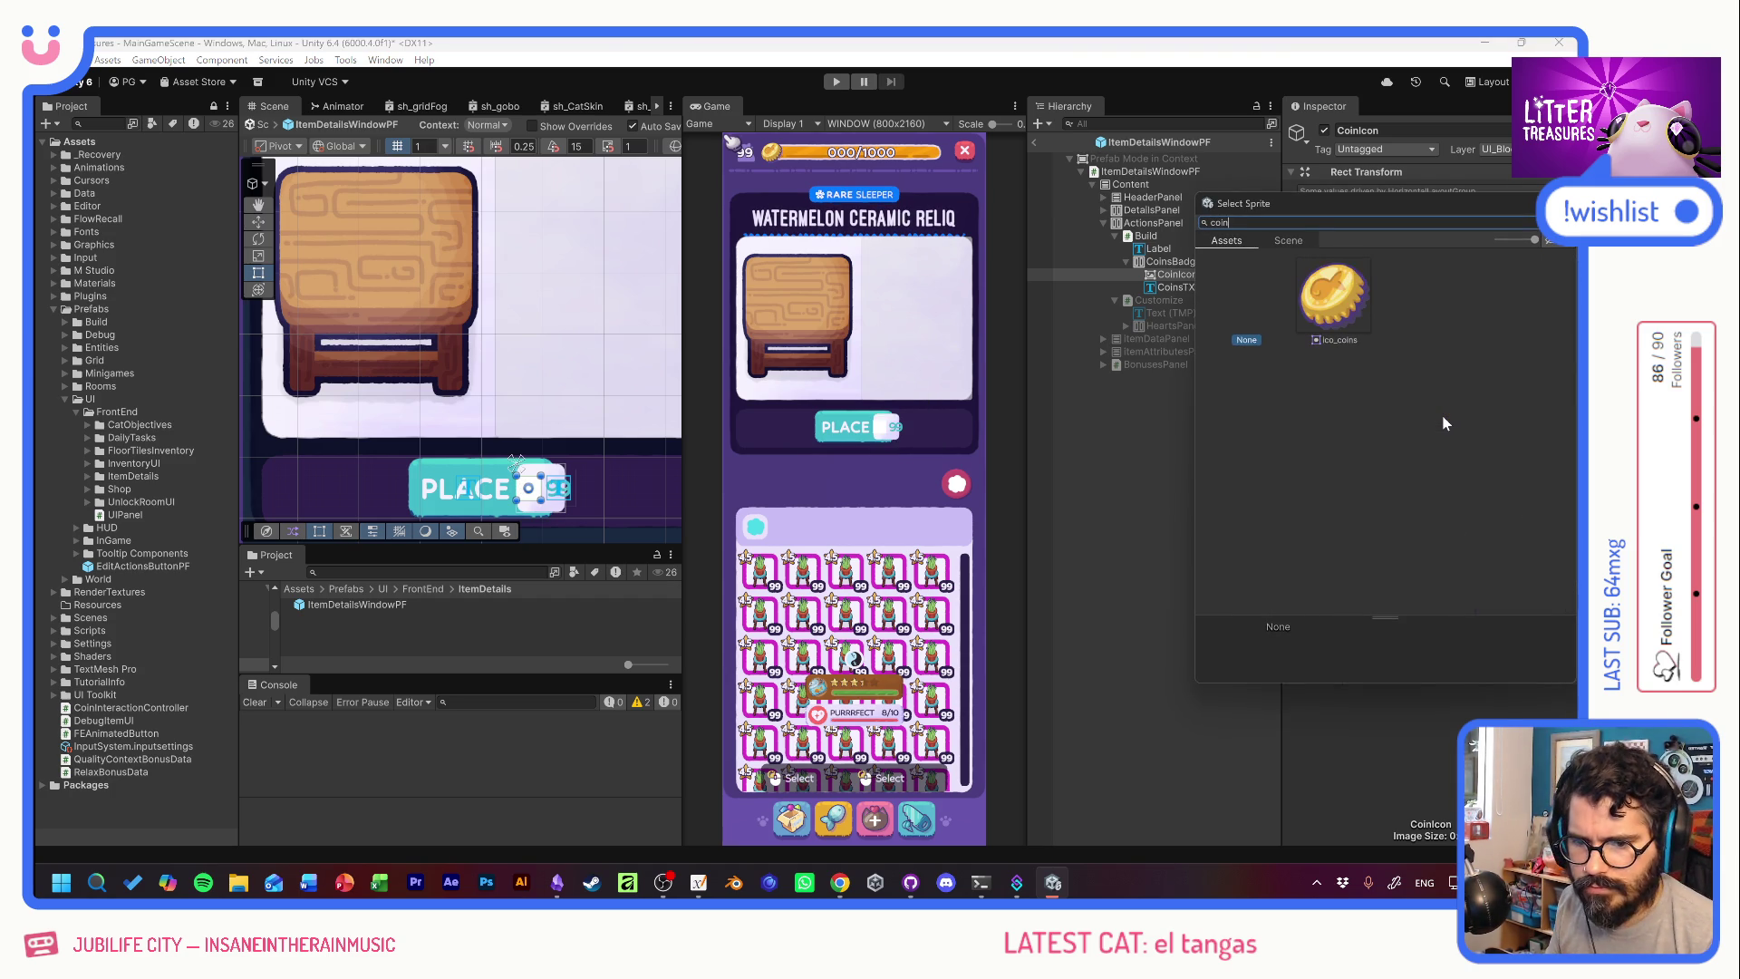
double_click(1324, 288)
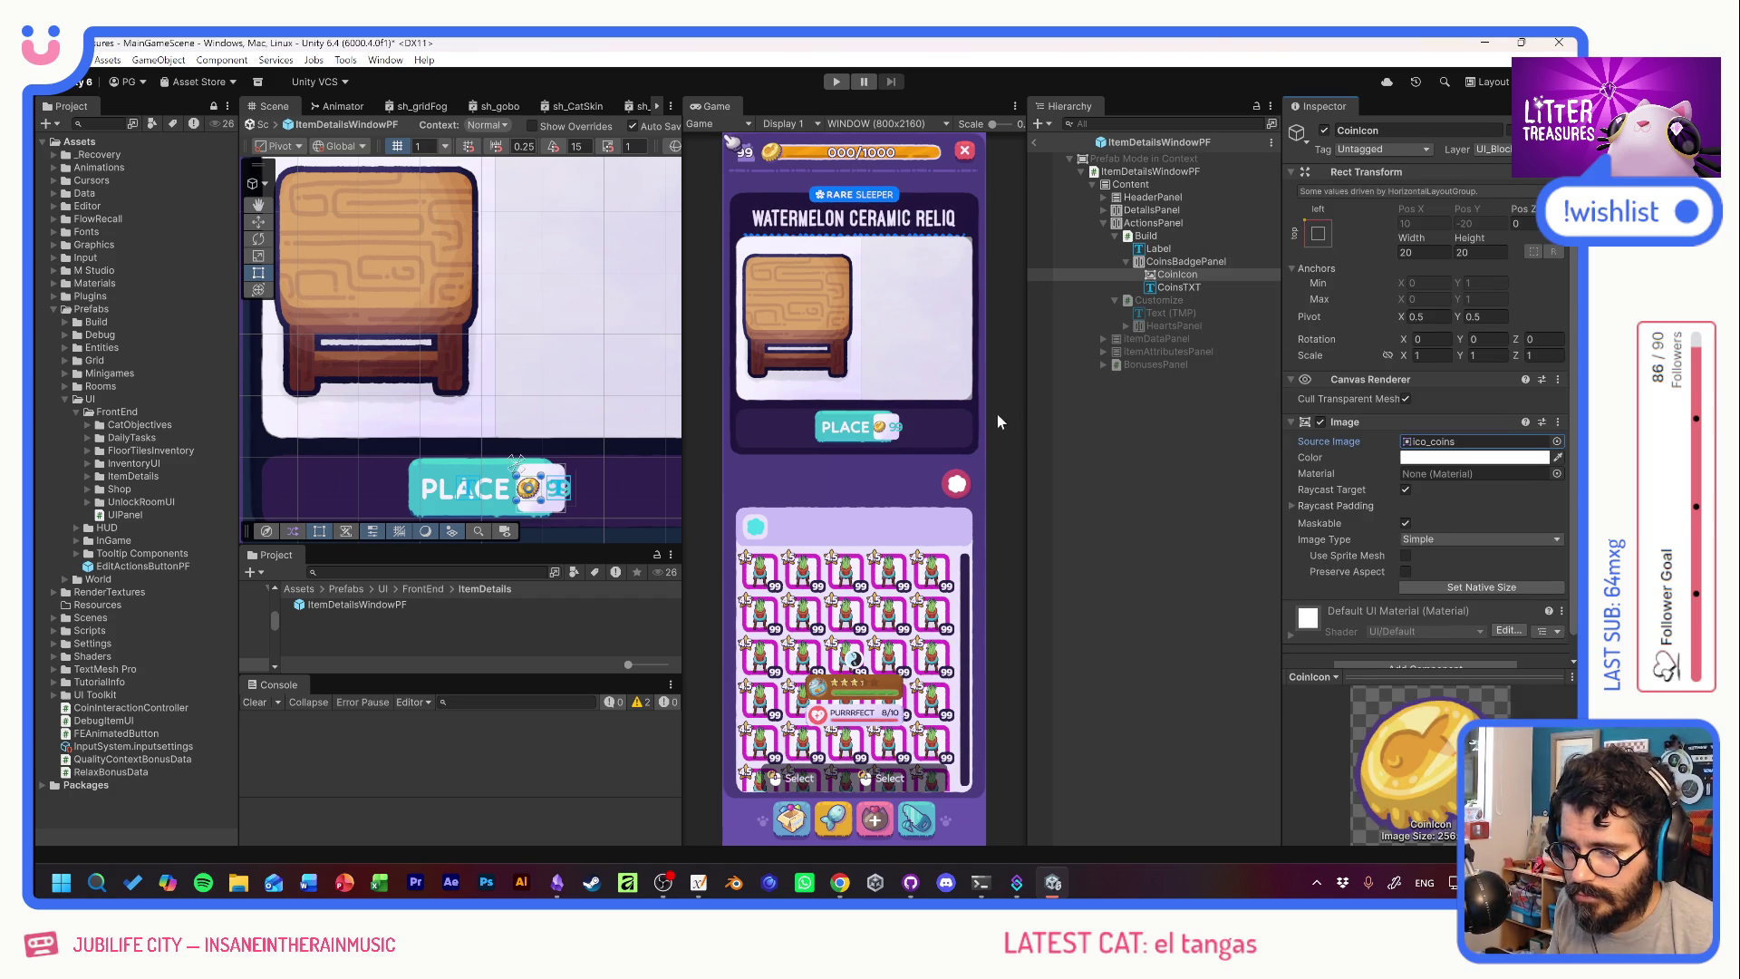
Set the PLACE label's font size to 24.
left_click(1171, 250)
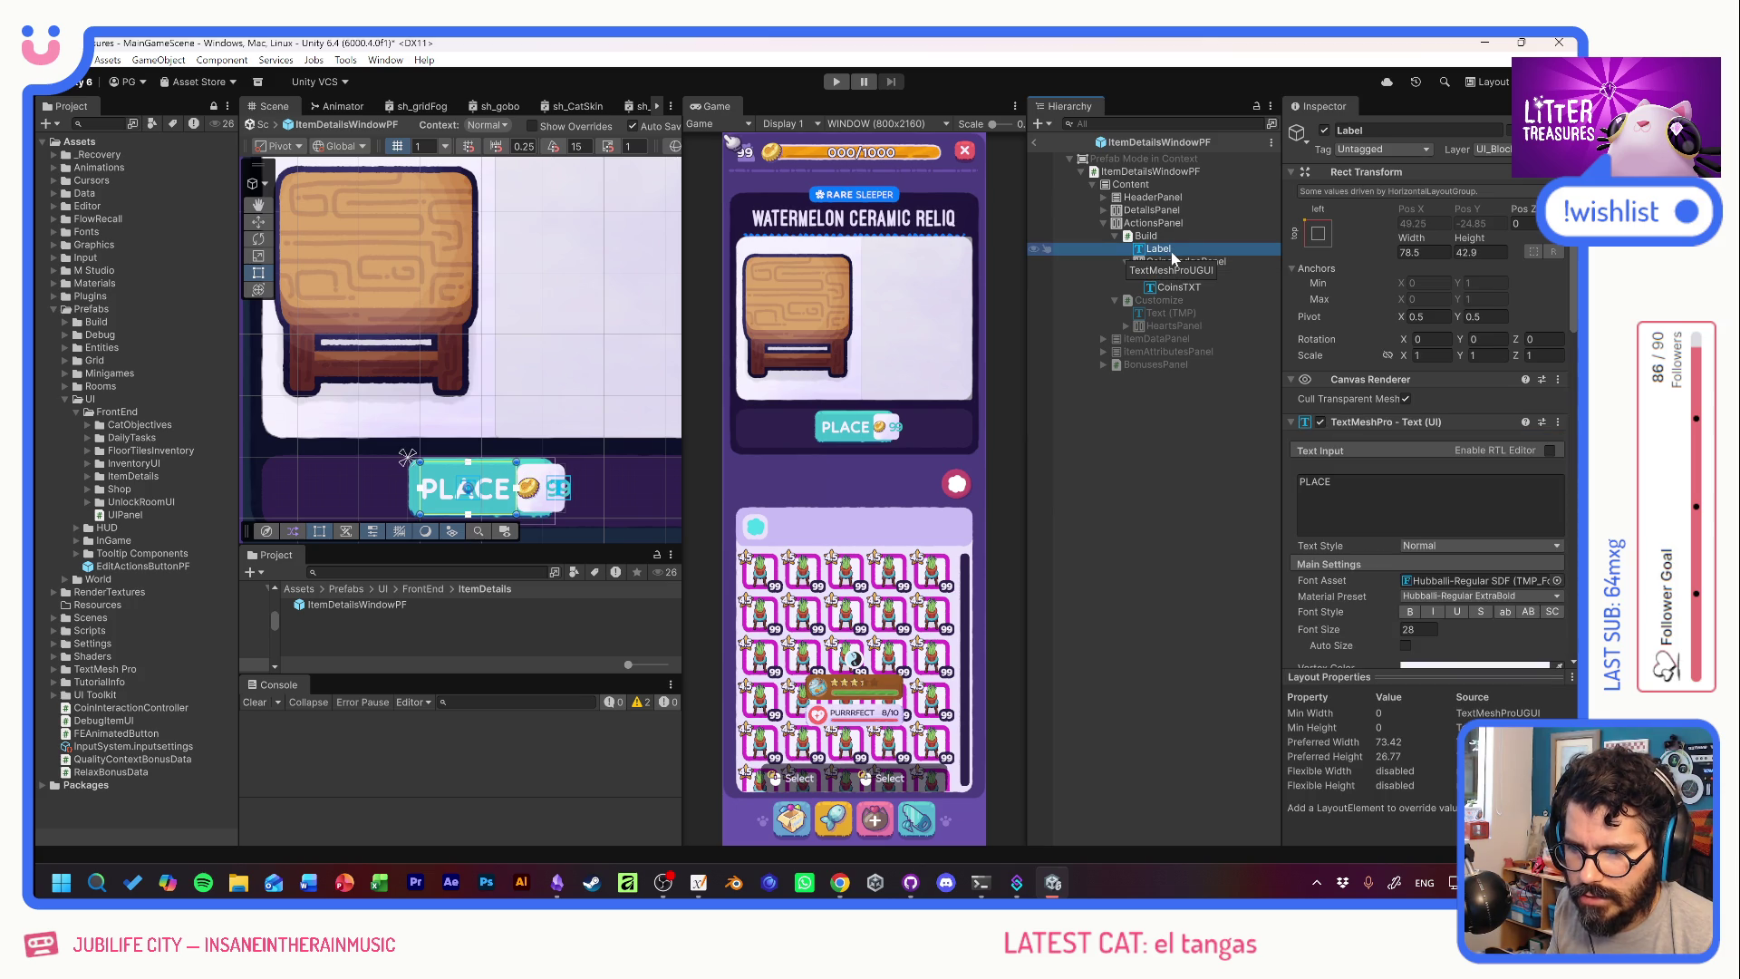
double_click(1418, 629)
type("24")
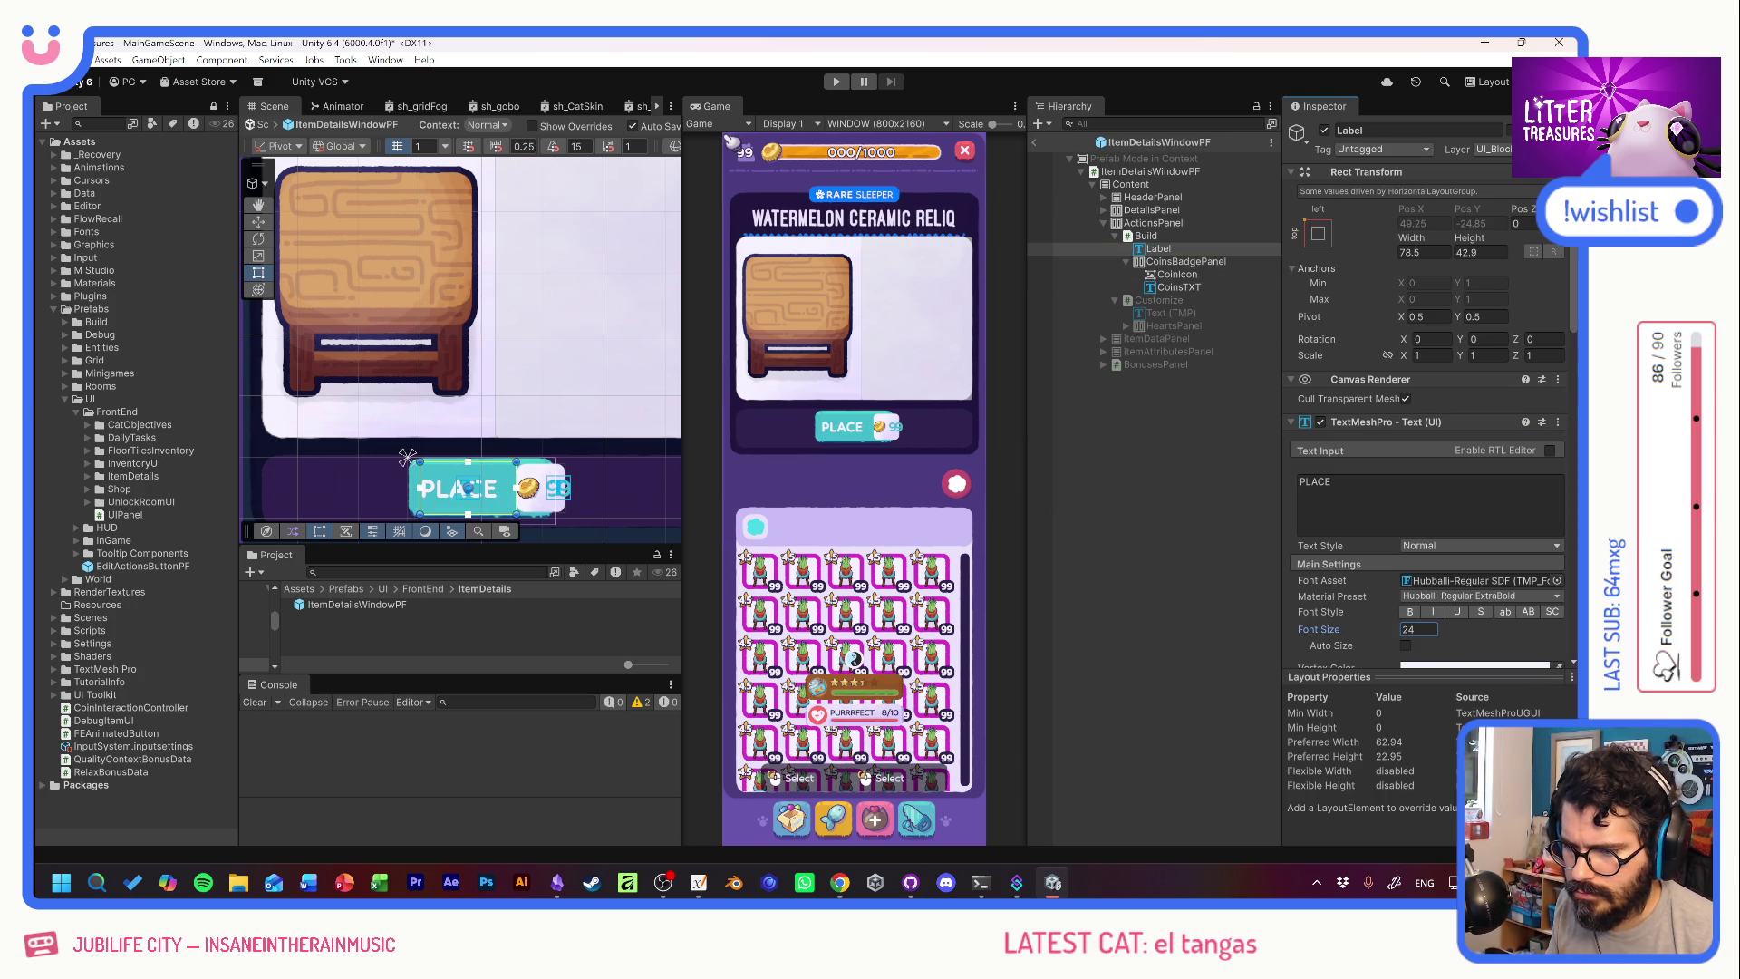
Widen the coins badge panel to about 59.3 by 31.8.
left_click(1194, 262)
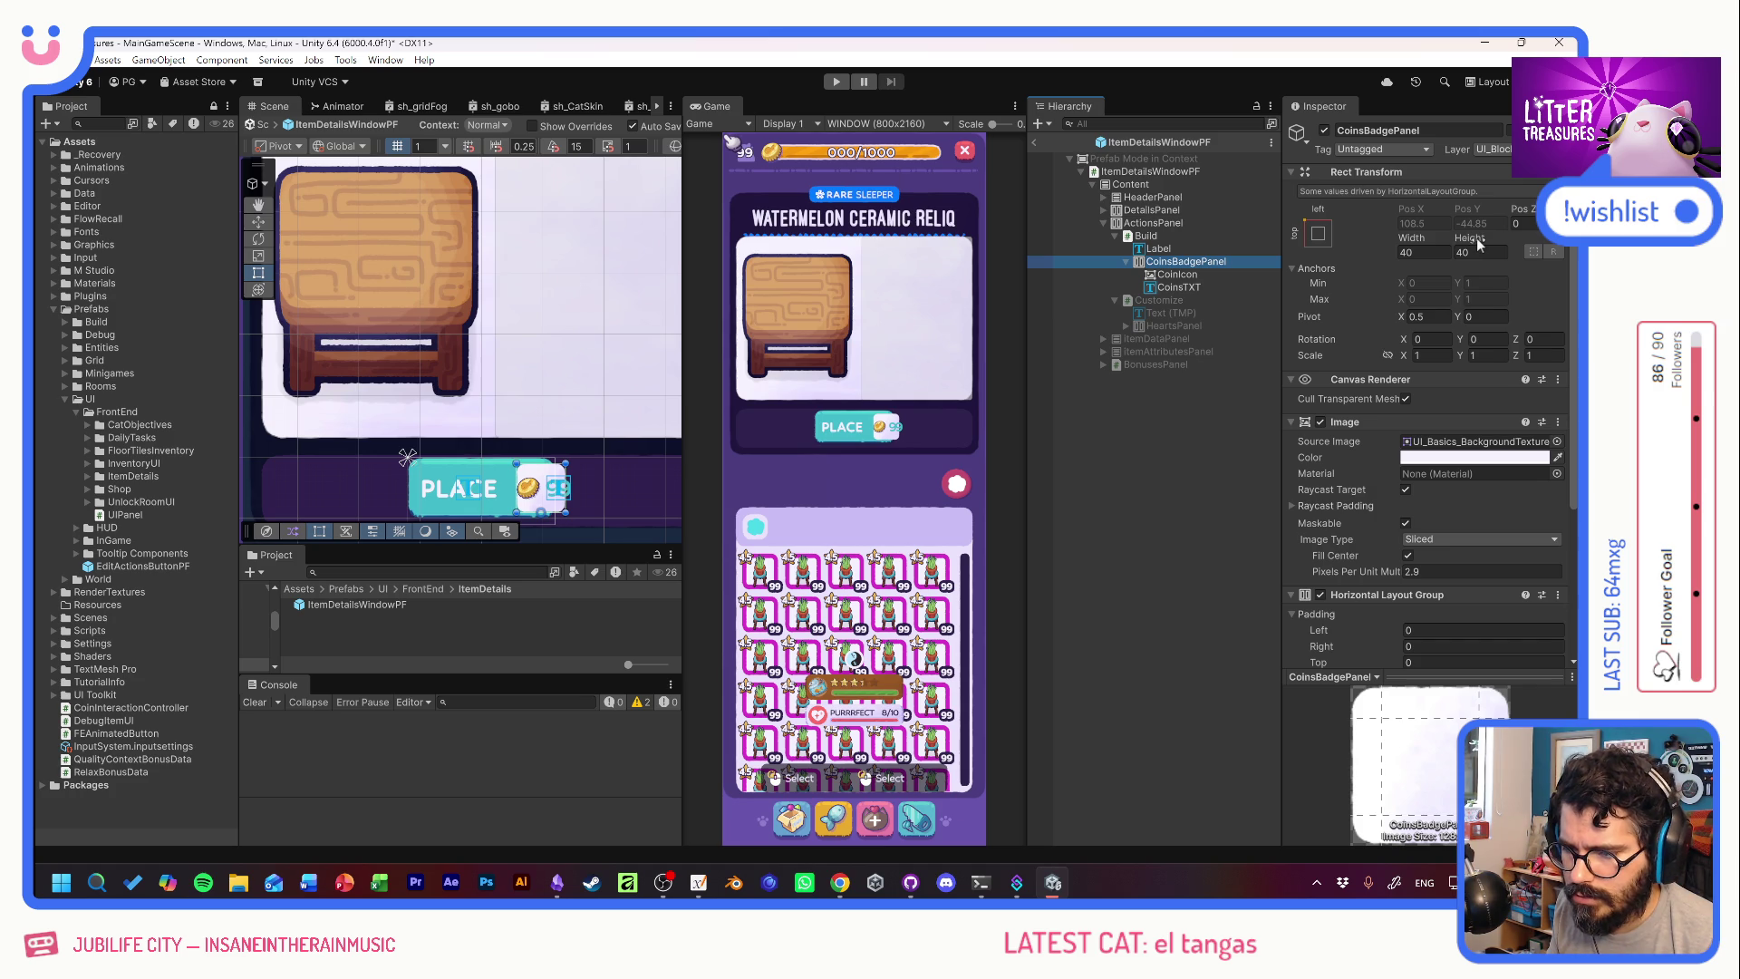
mouse_move(1412, 237)
left_mouse_down()
mouse_move(1476, 237)
mouse_move(1443, 235)
left_mouse_up()
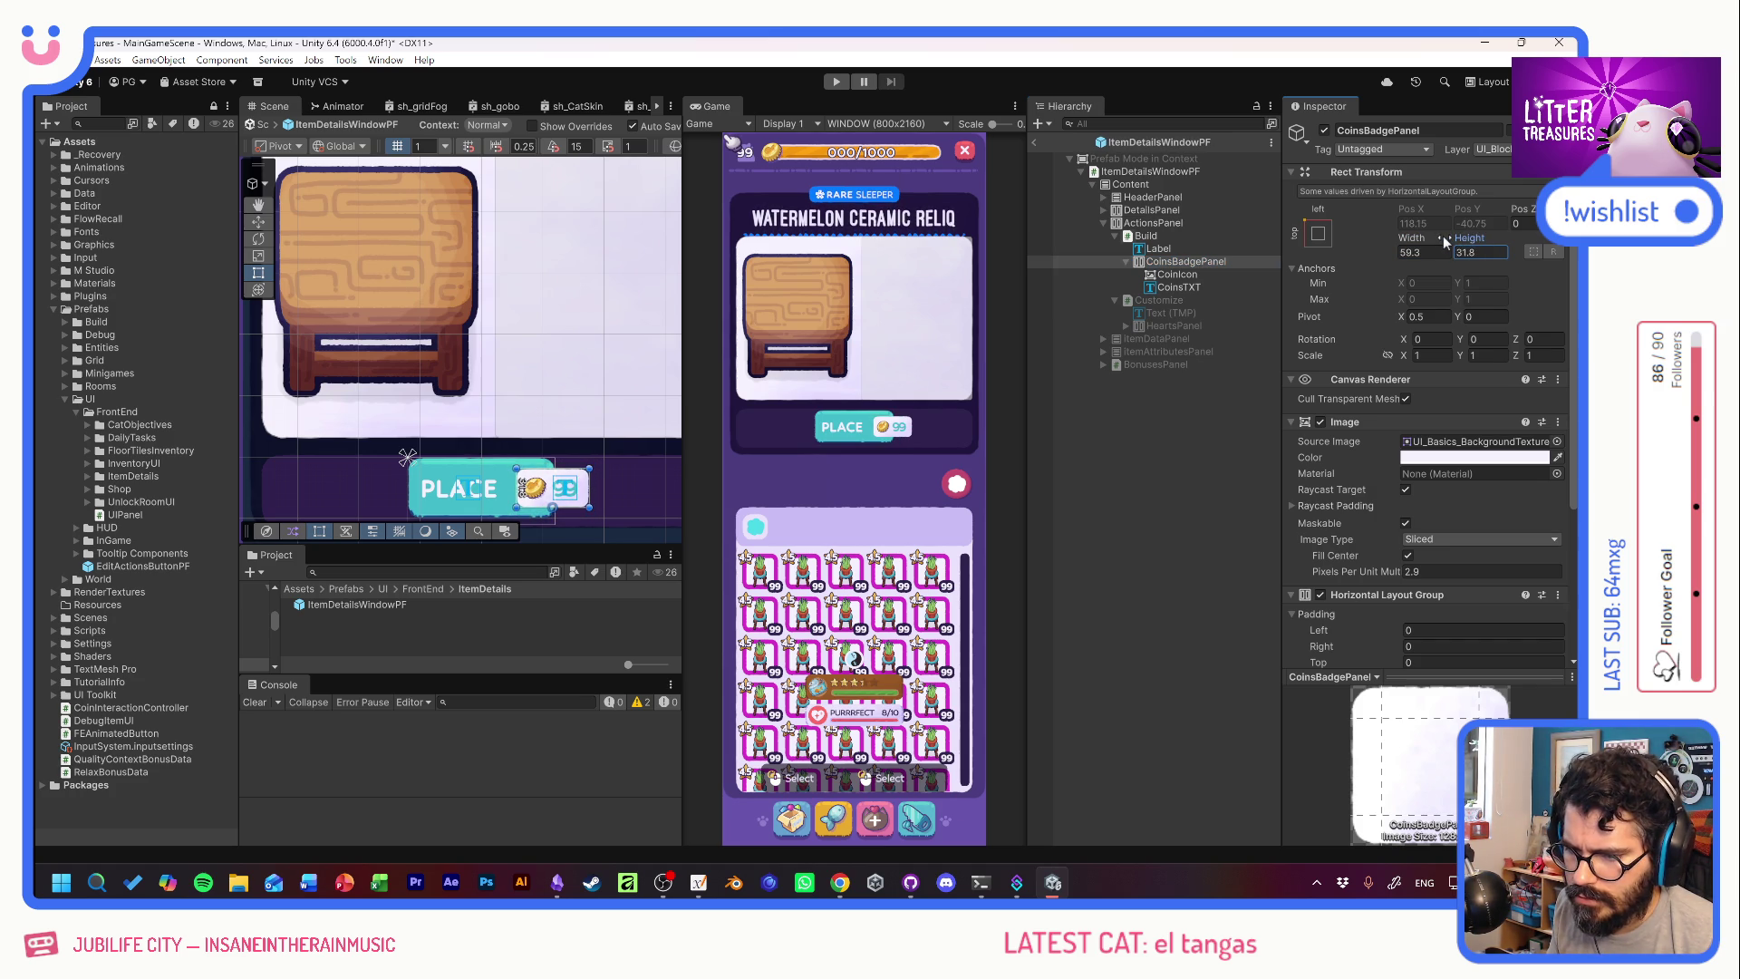
left_click(1167, 235)
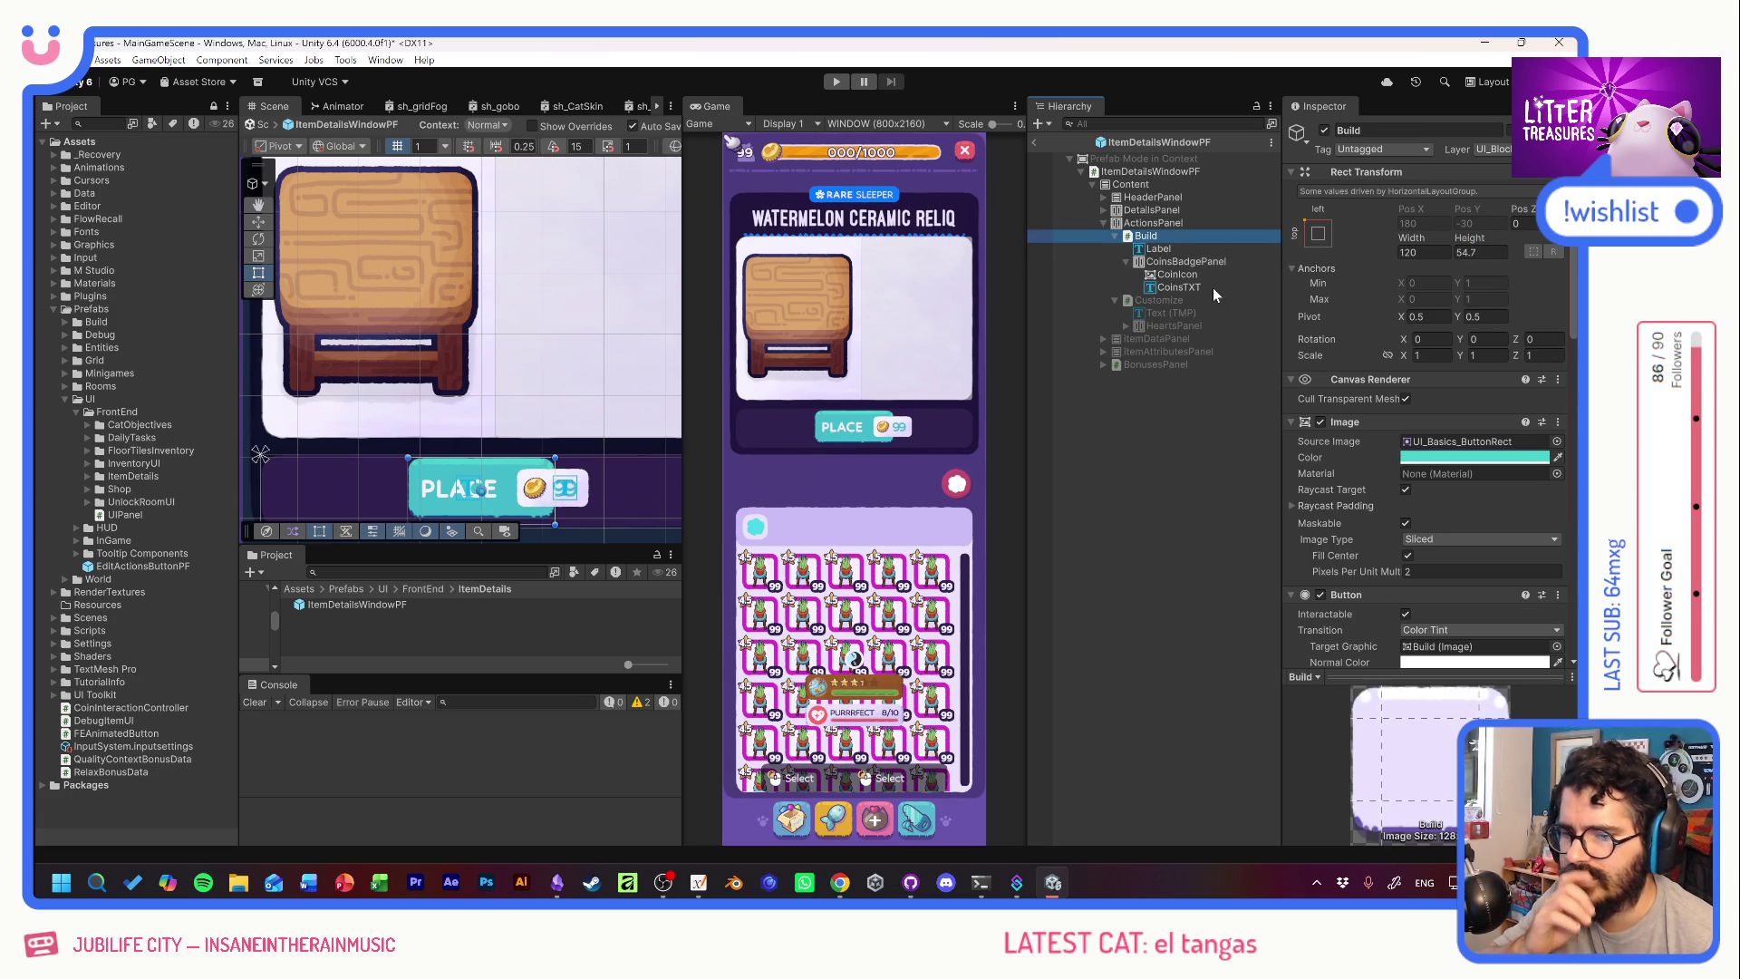
Resize the coin icon to 15 by 15.
left_click(1178, 273)
left_click(1423, 252)
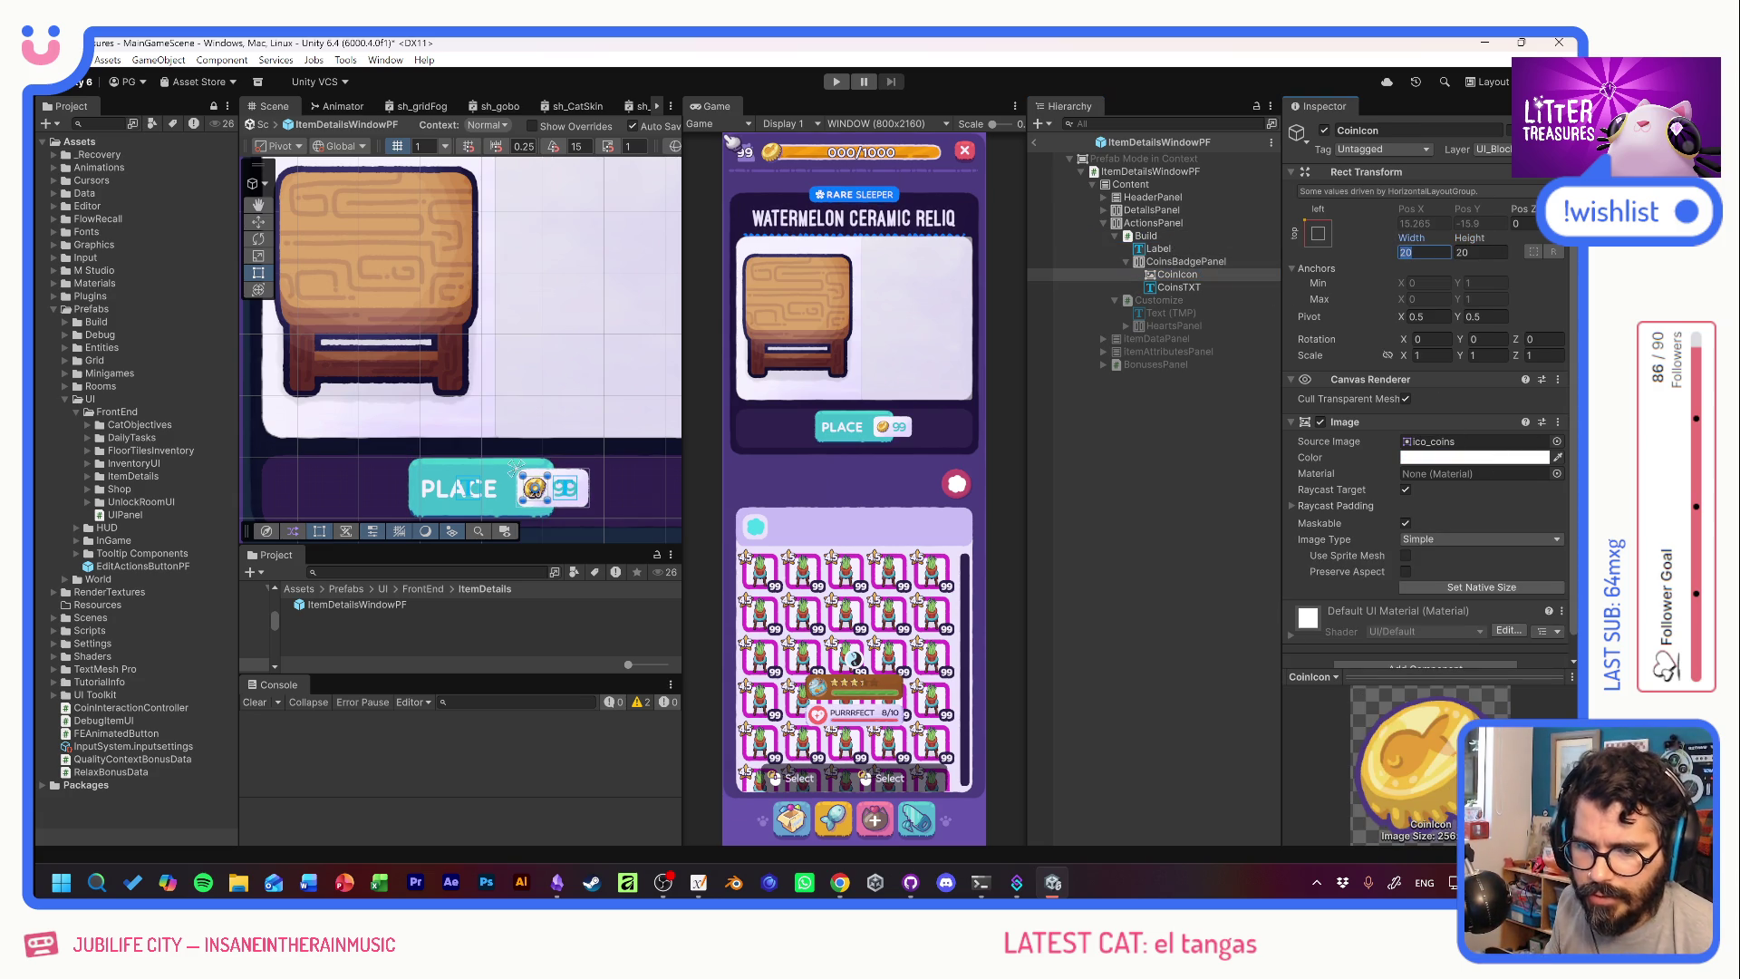
type("15")
key("Tab")
type("15")
key("Tab")
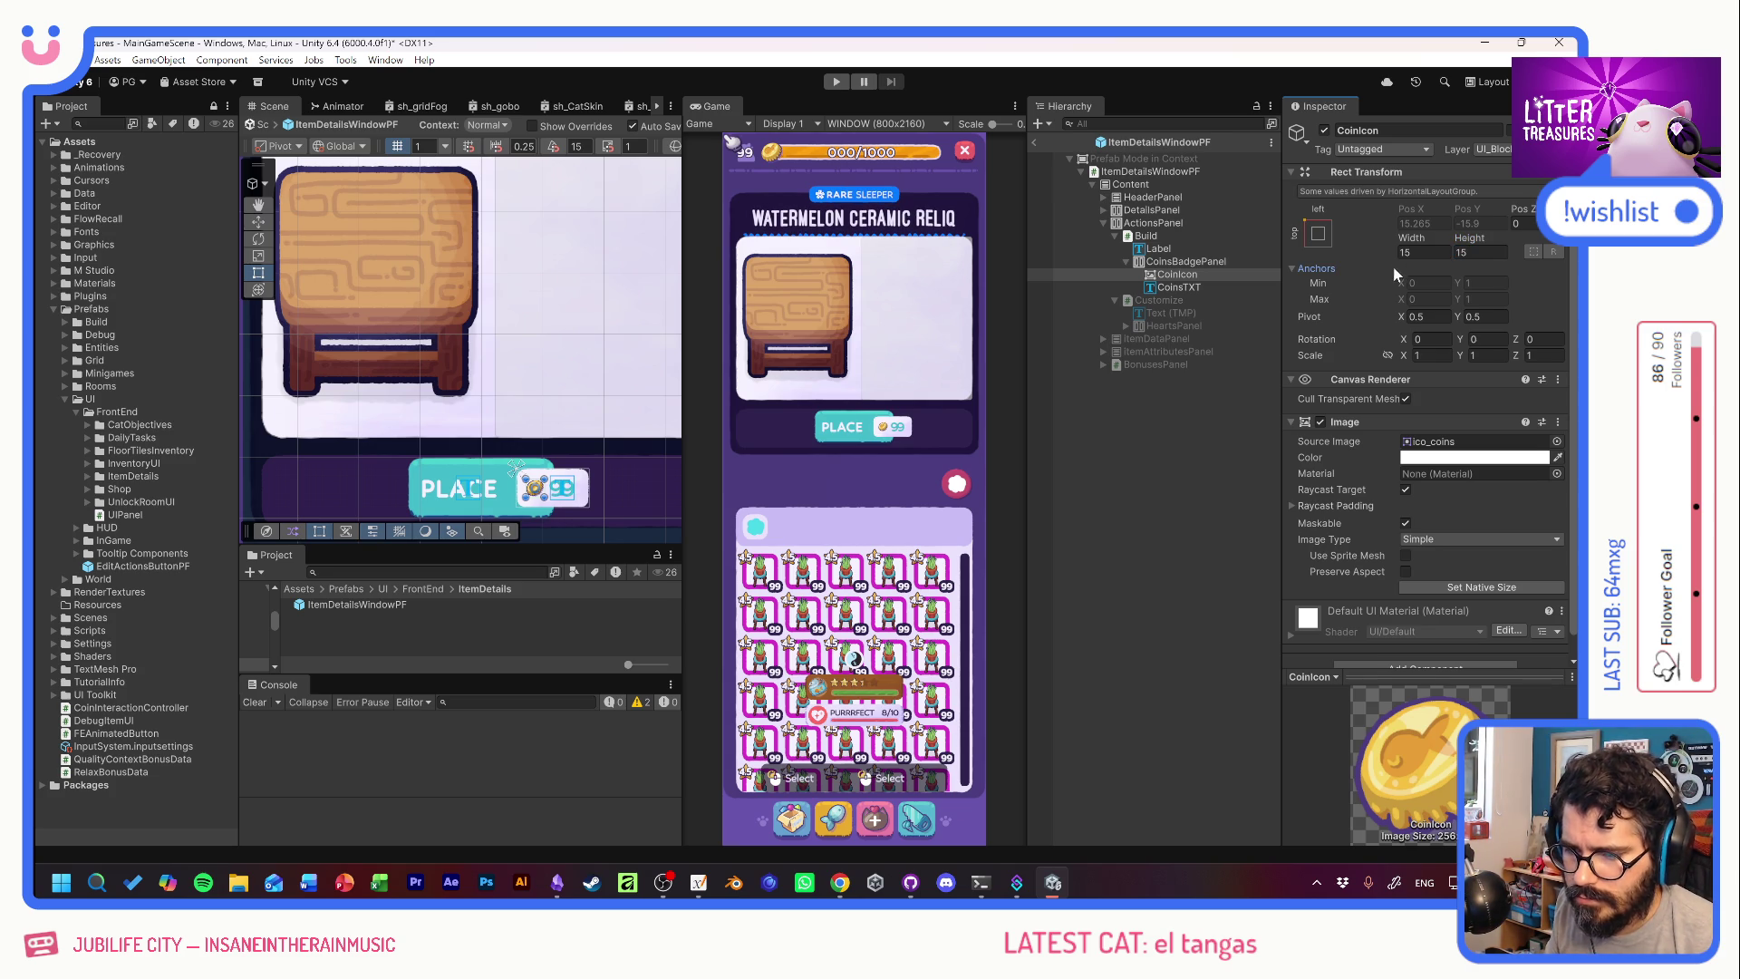
Tighten the CoinsTXT price's character spacing to about -14.5.
left_click(1200, 287)
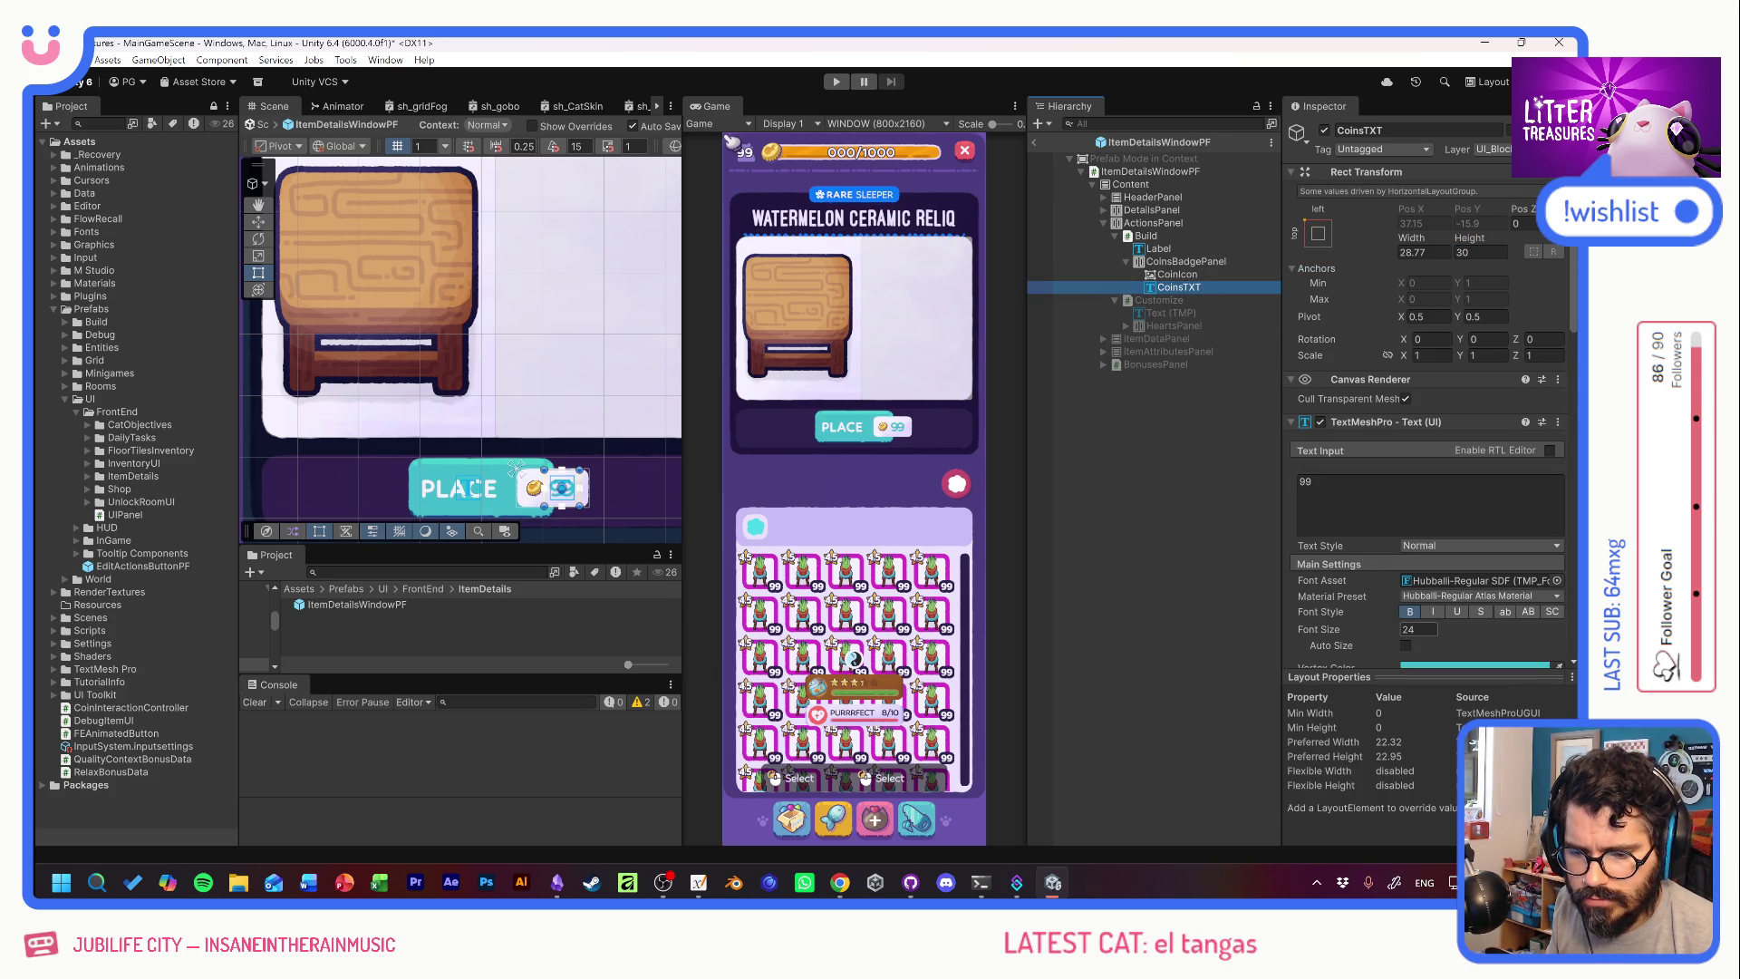
scroll(1361, 589, "down", 5)
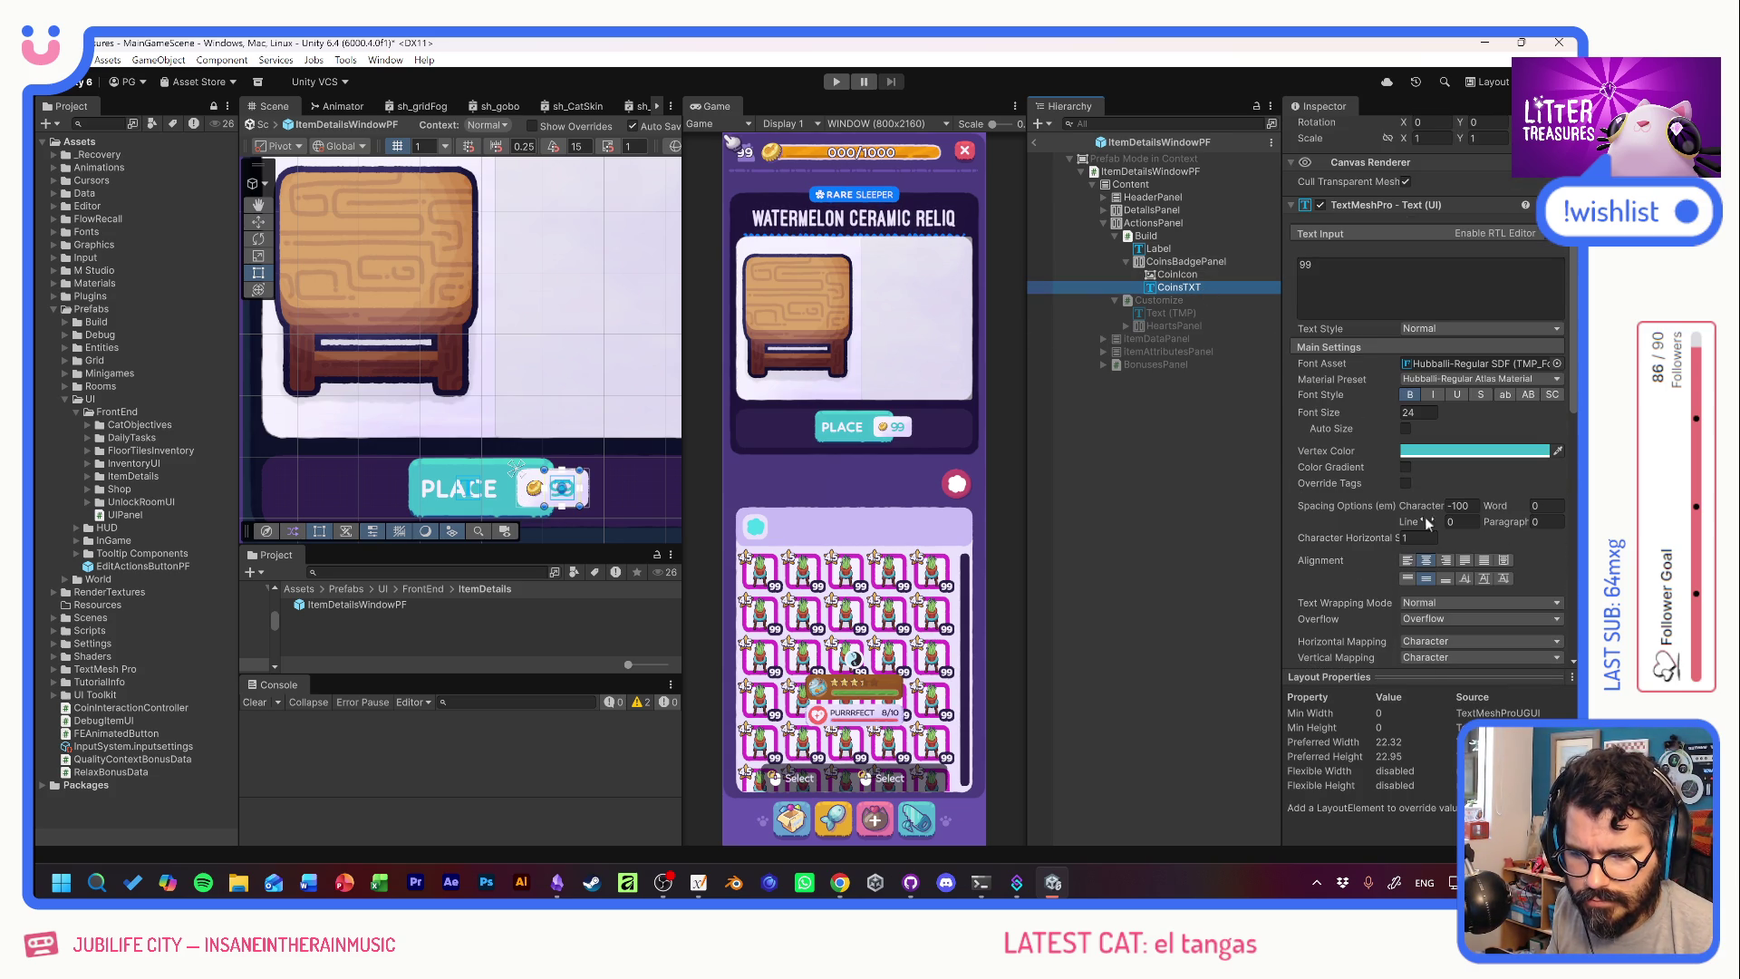
mouse_move(1431, 502)
left_mouse_down()
mouse_move(1463, 504)
mouse_move(1384, 504)
left_mouse_up()
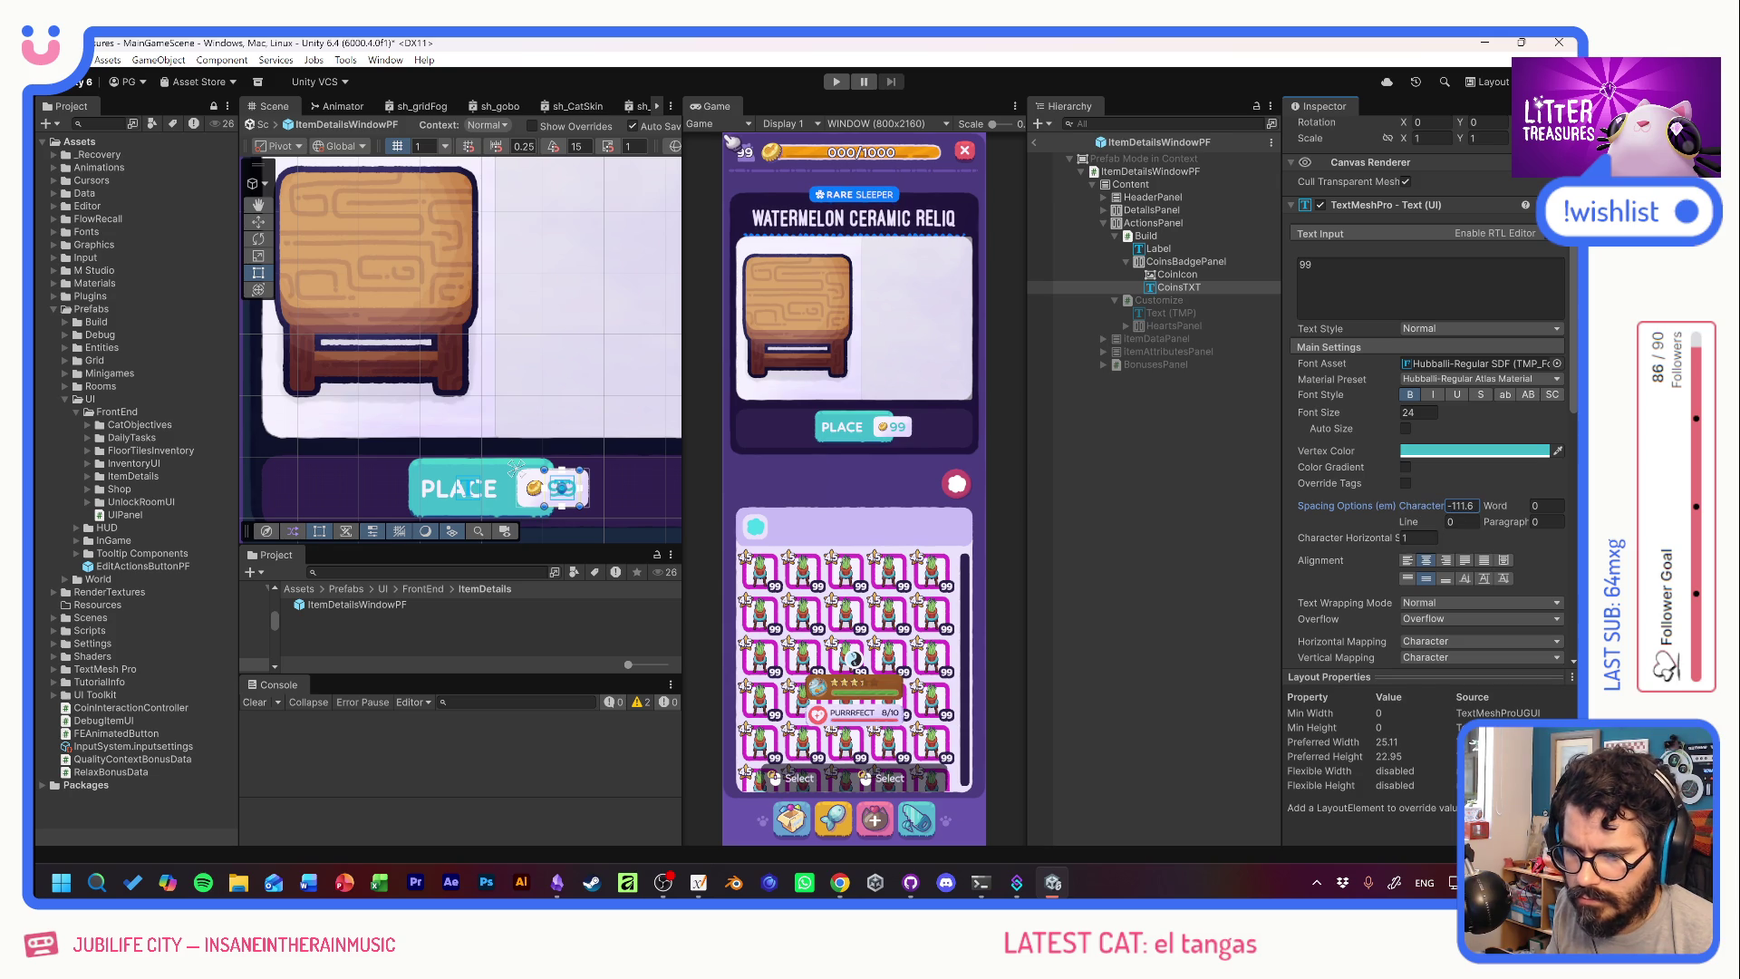
scroll(1365, 503, "up", 5)
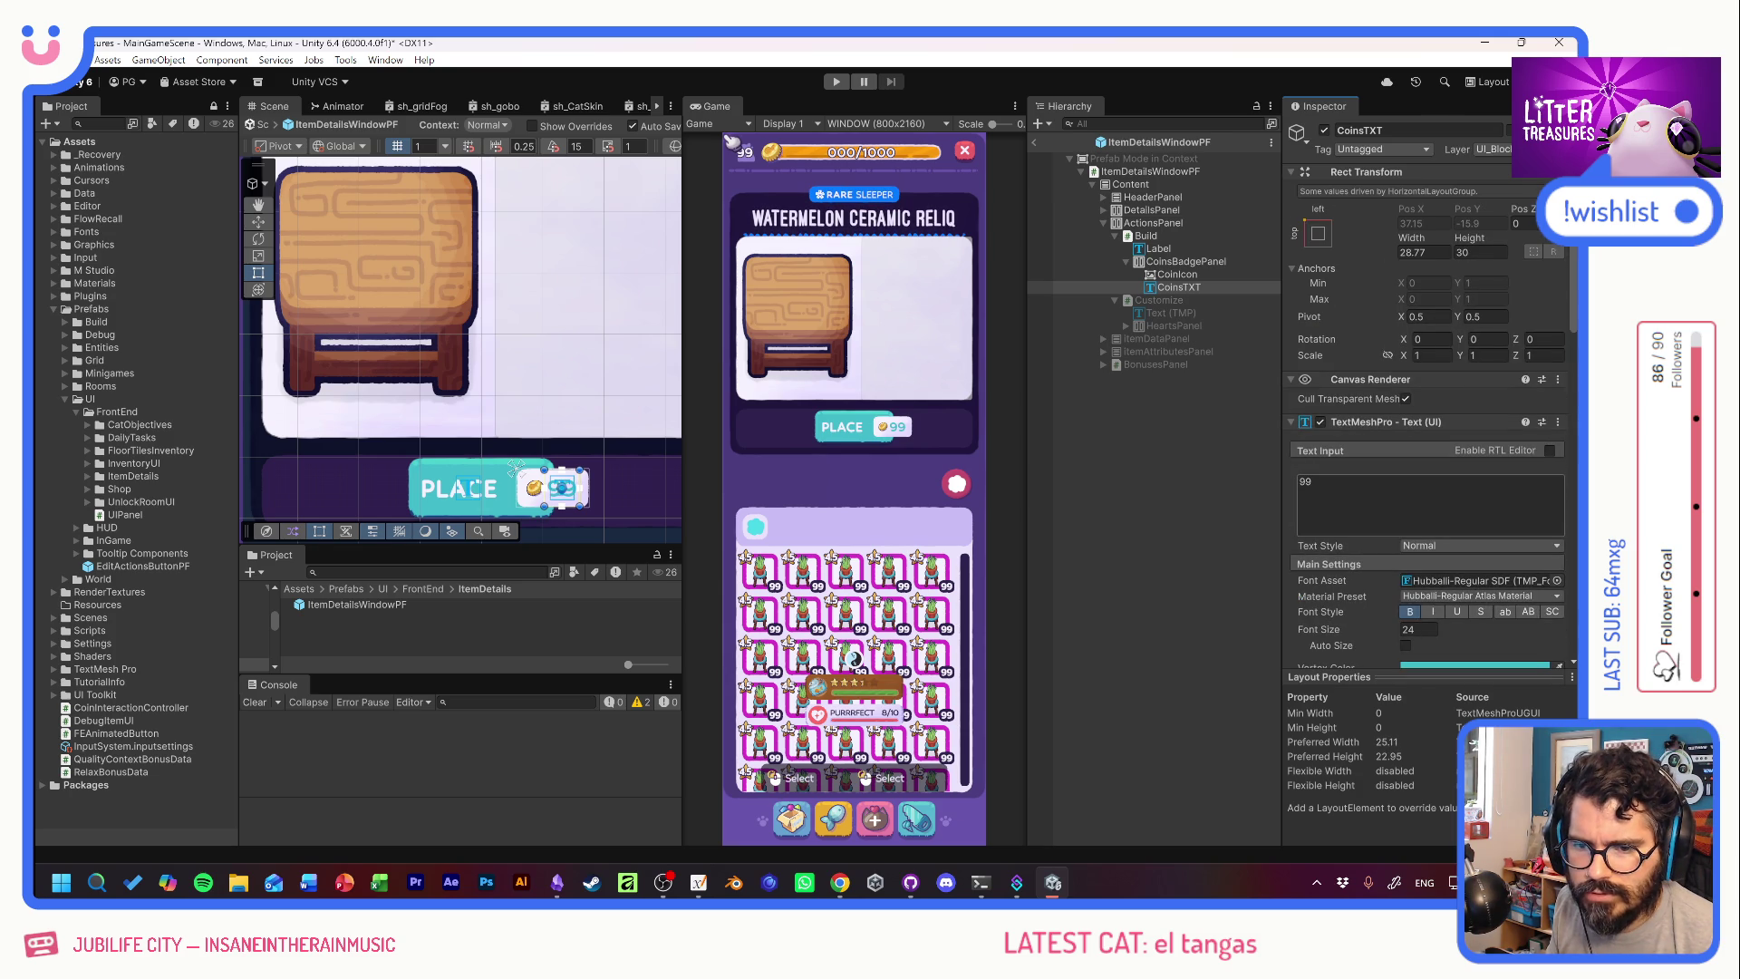
scroll(1394, 504, "down", 5)
left_click(1460, 505)
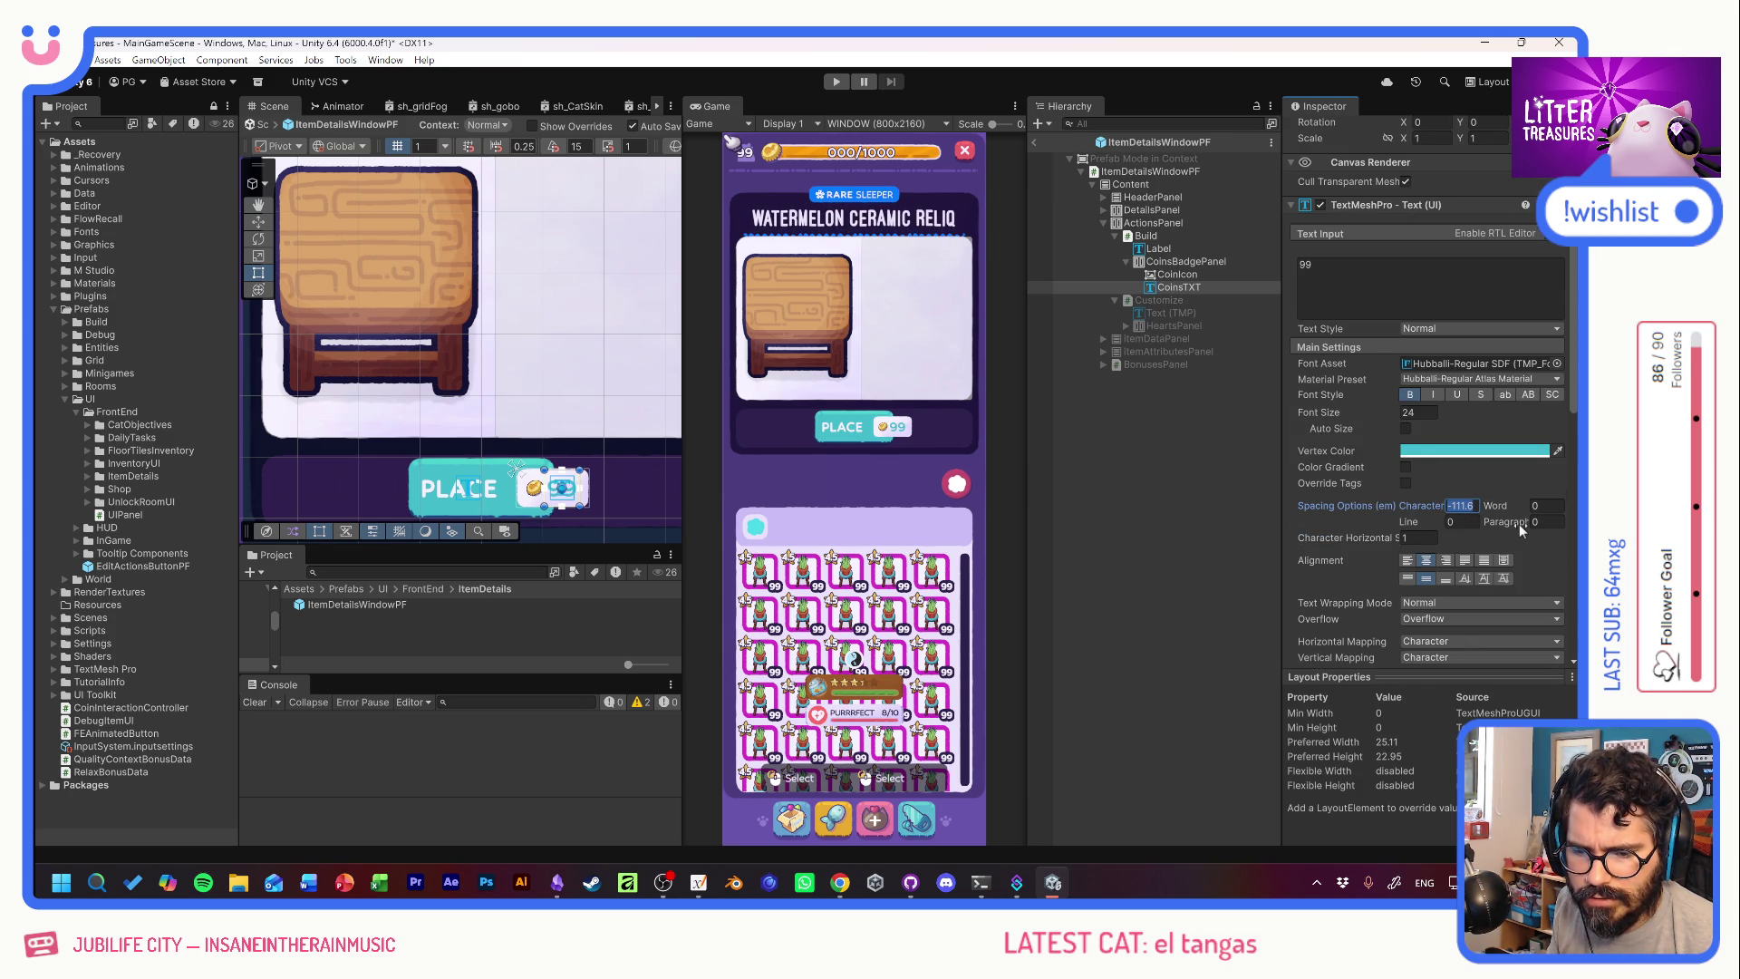
type("0")
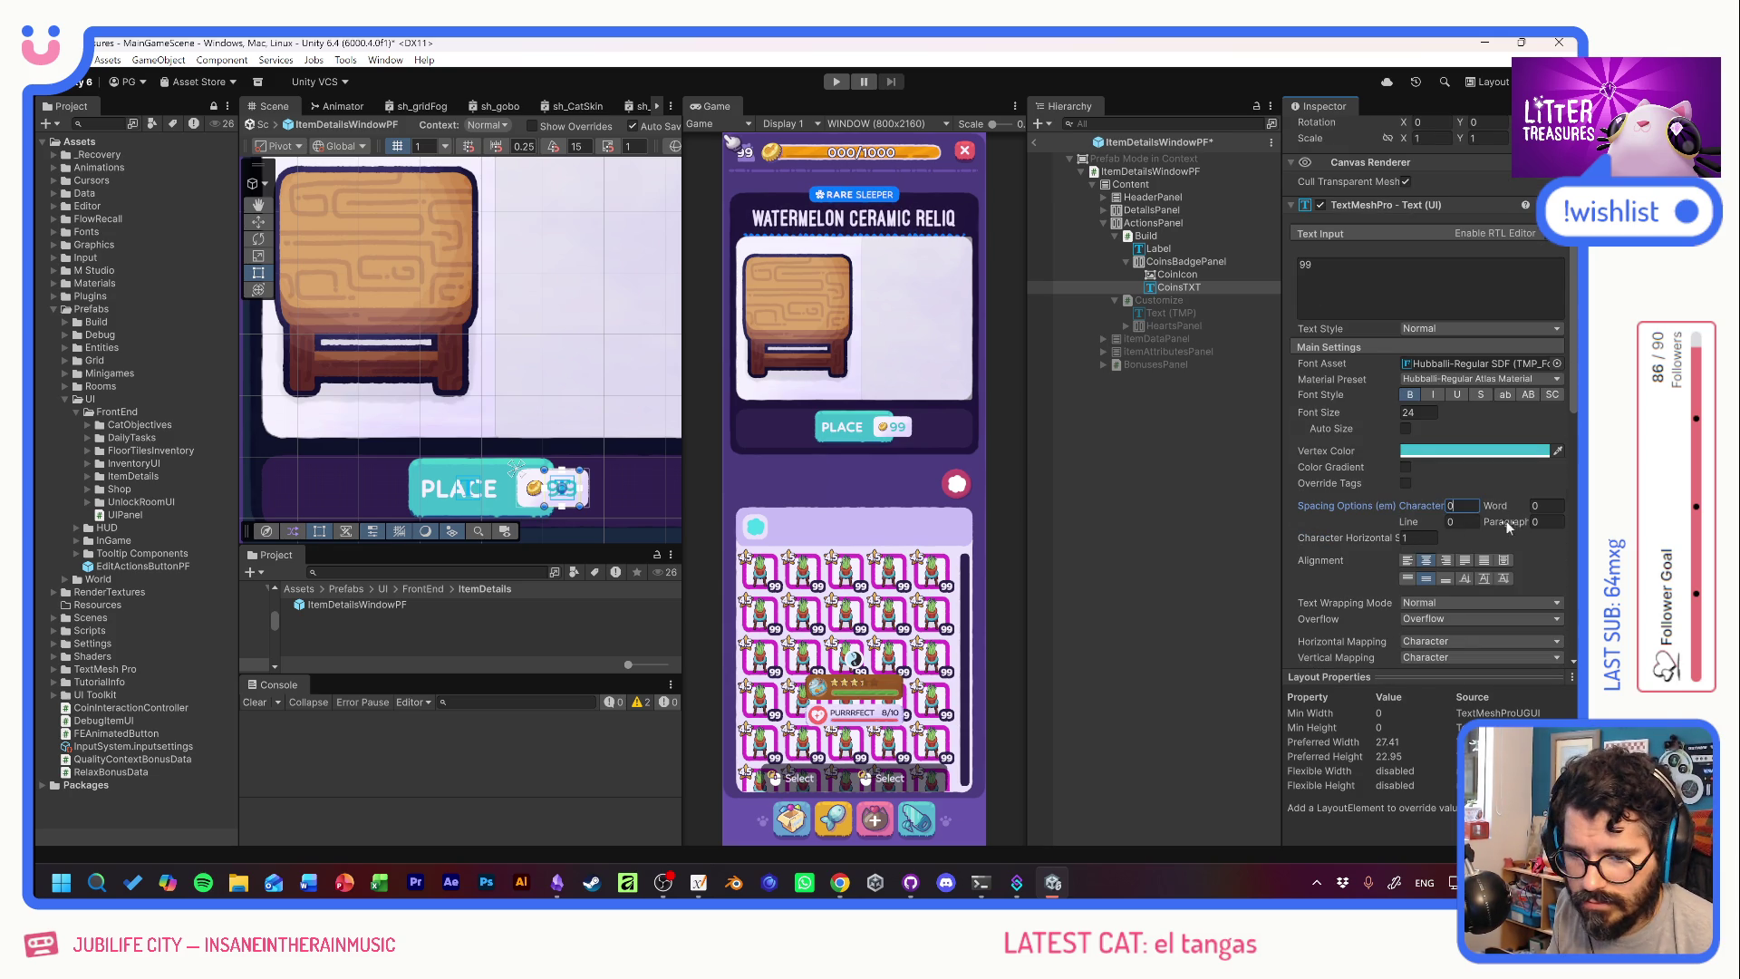
left_click_drag(1426, 508, 1389, 507)
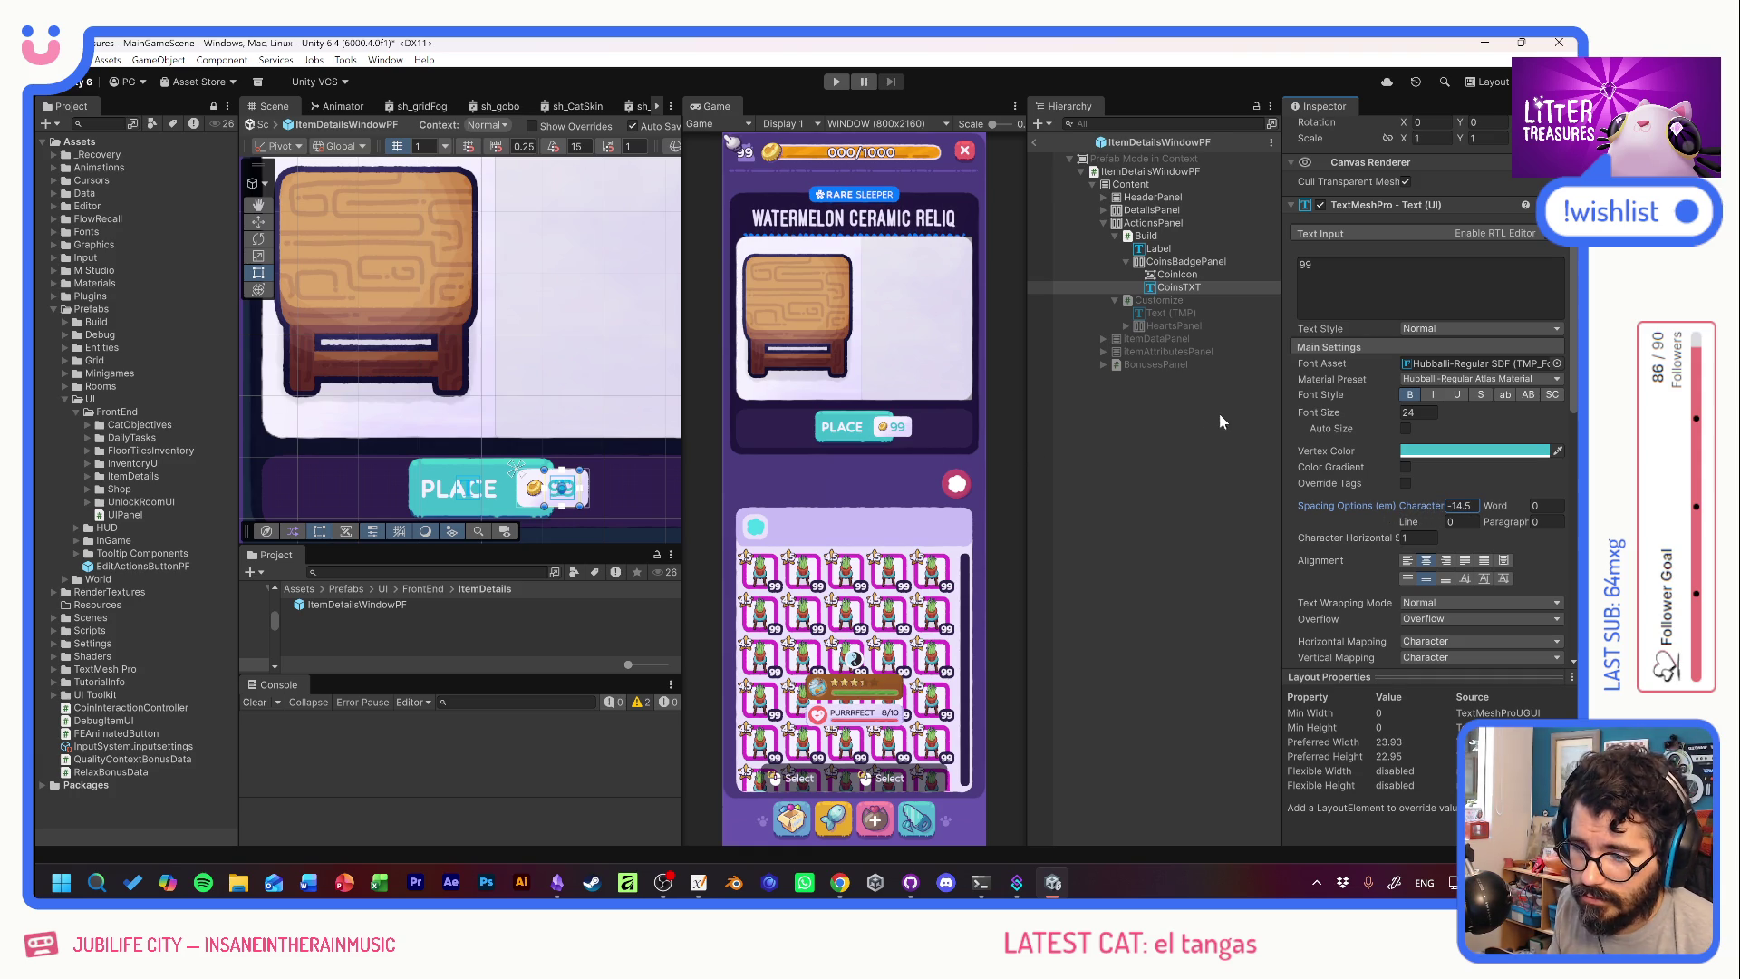
Narrow the coins badge and keep its layout spacing at 0 between coin and number.
left_click(1178, 262)
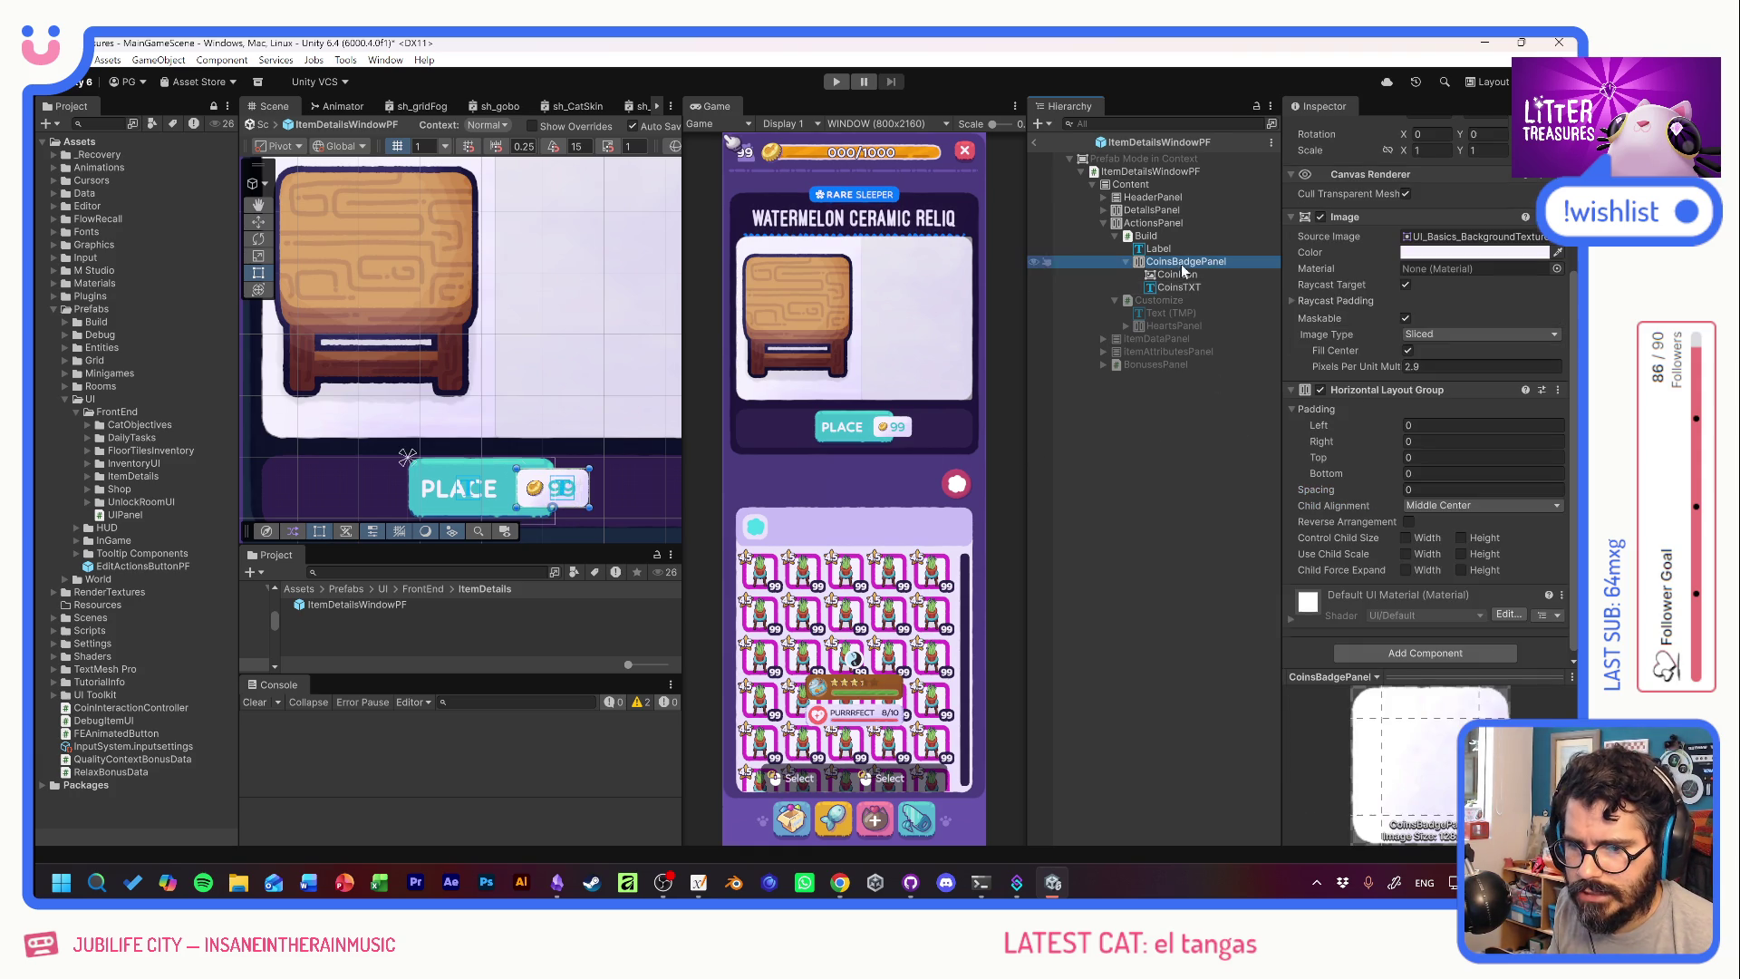
scroll(1366, 415, "up", 5)
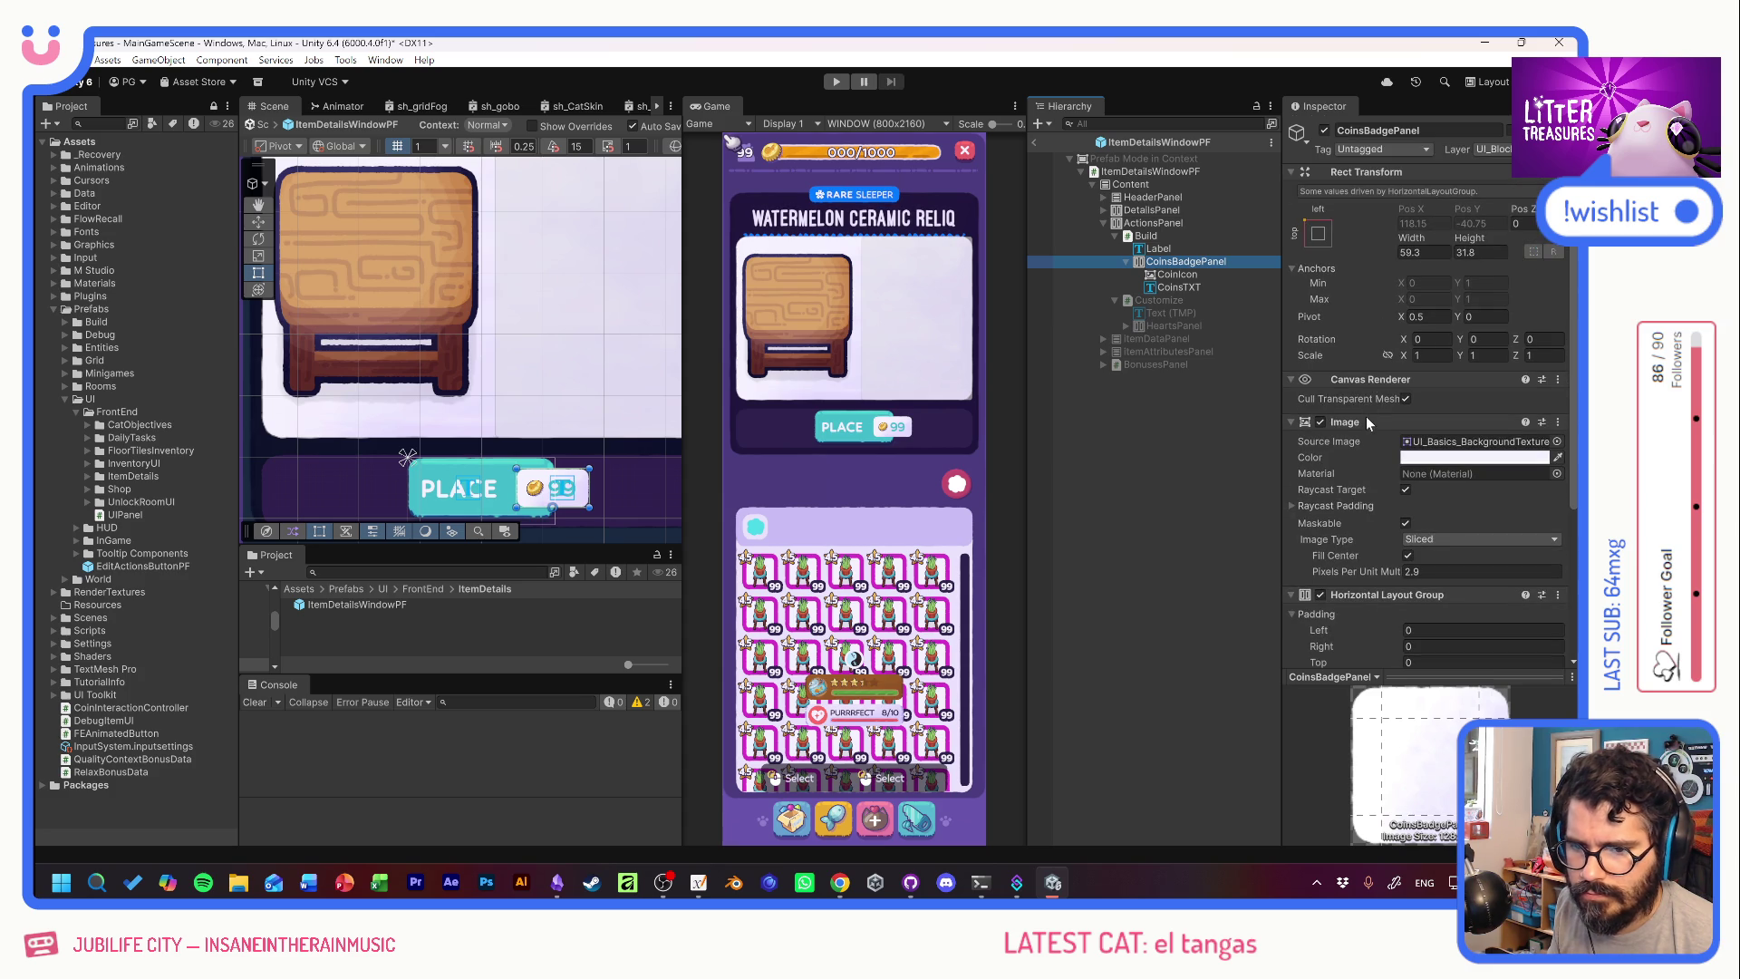
mouse_move(1410, 243)
left_mouse_down()
mouse_move(920, 228)
mouse_move(1004, 230)
left_mouse_up()
scroll(1375, 405, "down", 4)
scroll(1382, 435, "down", 1)
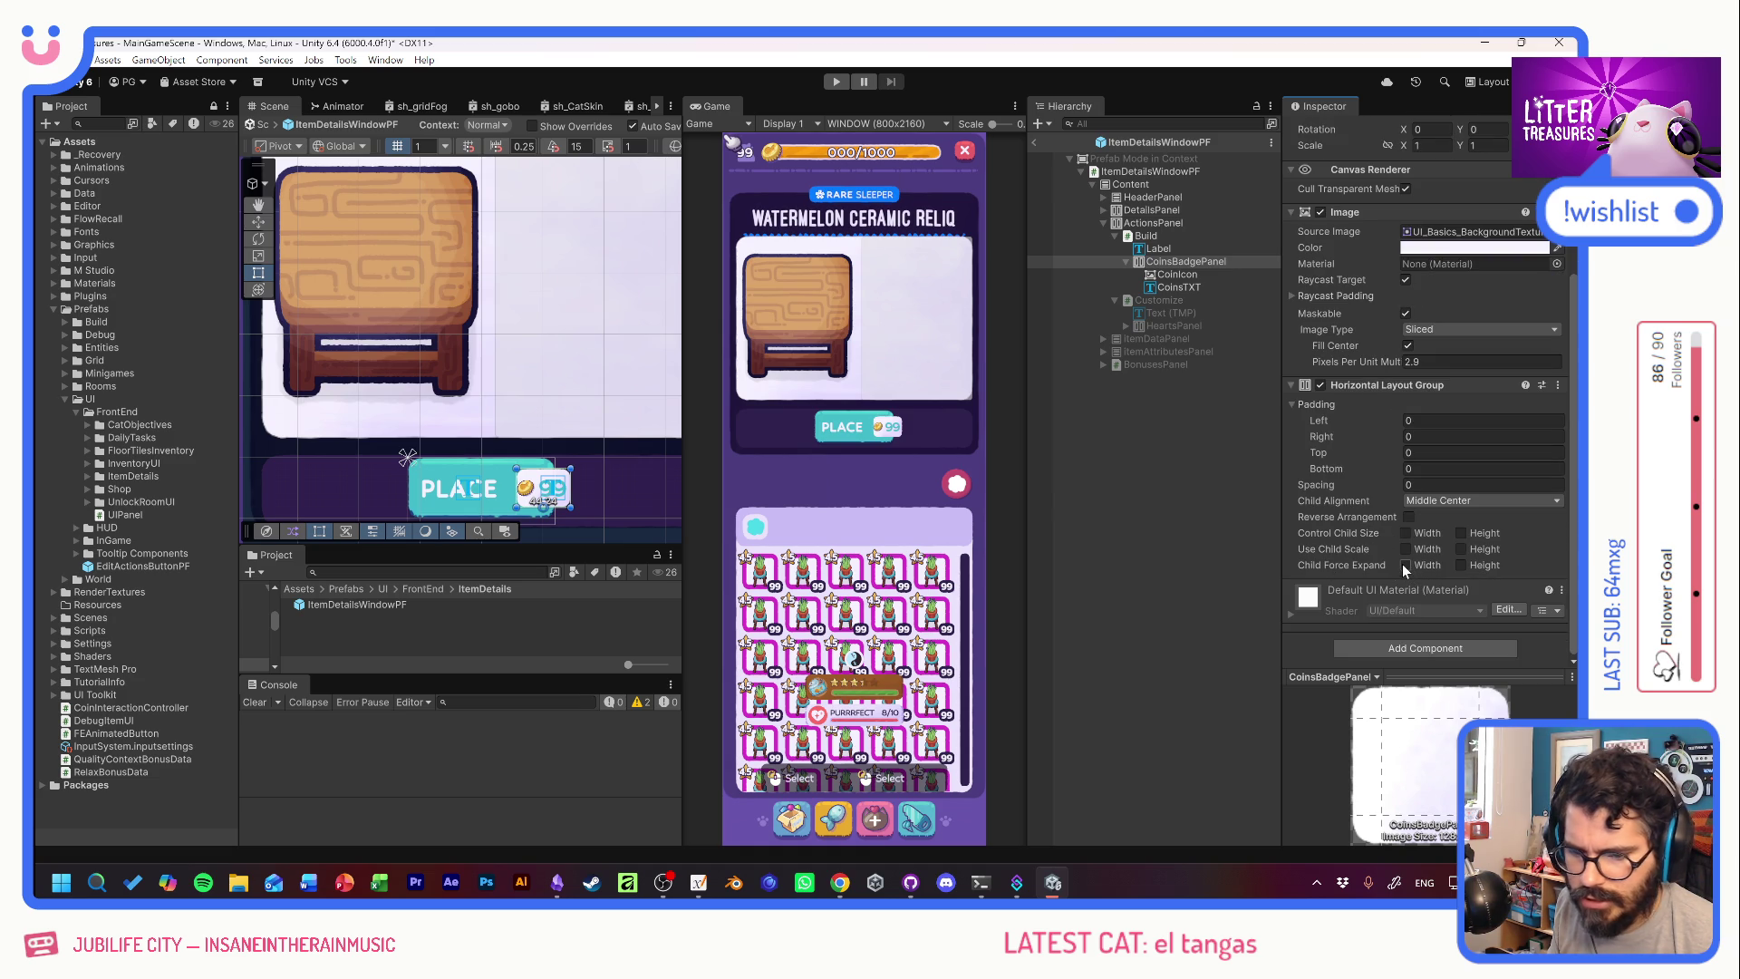
left_click(1405, 564)
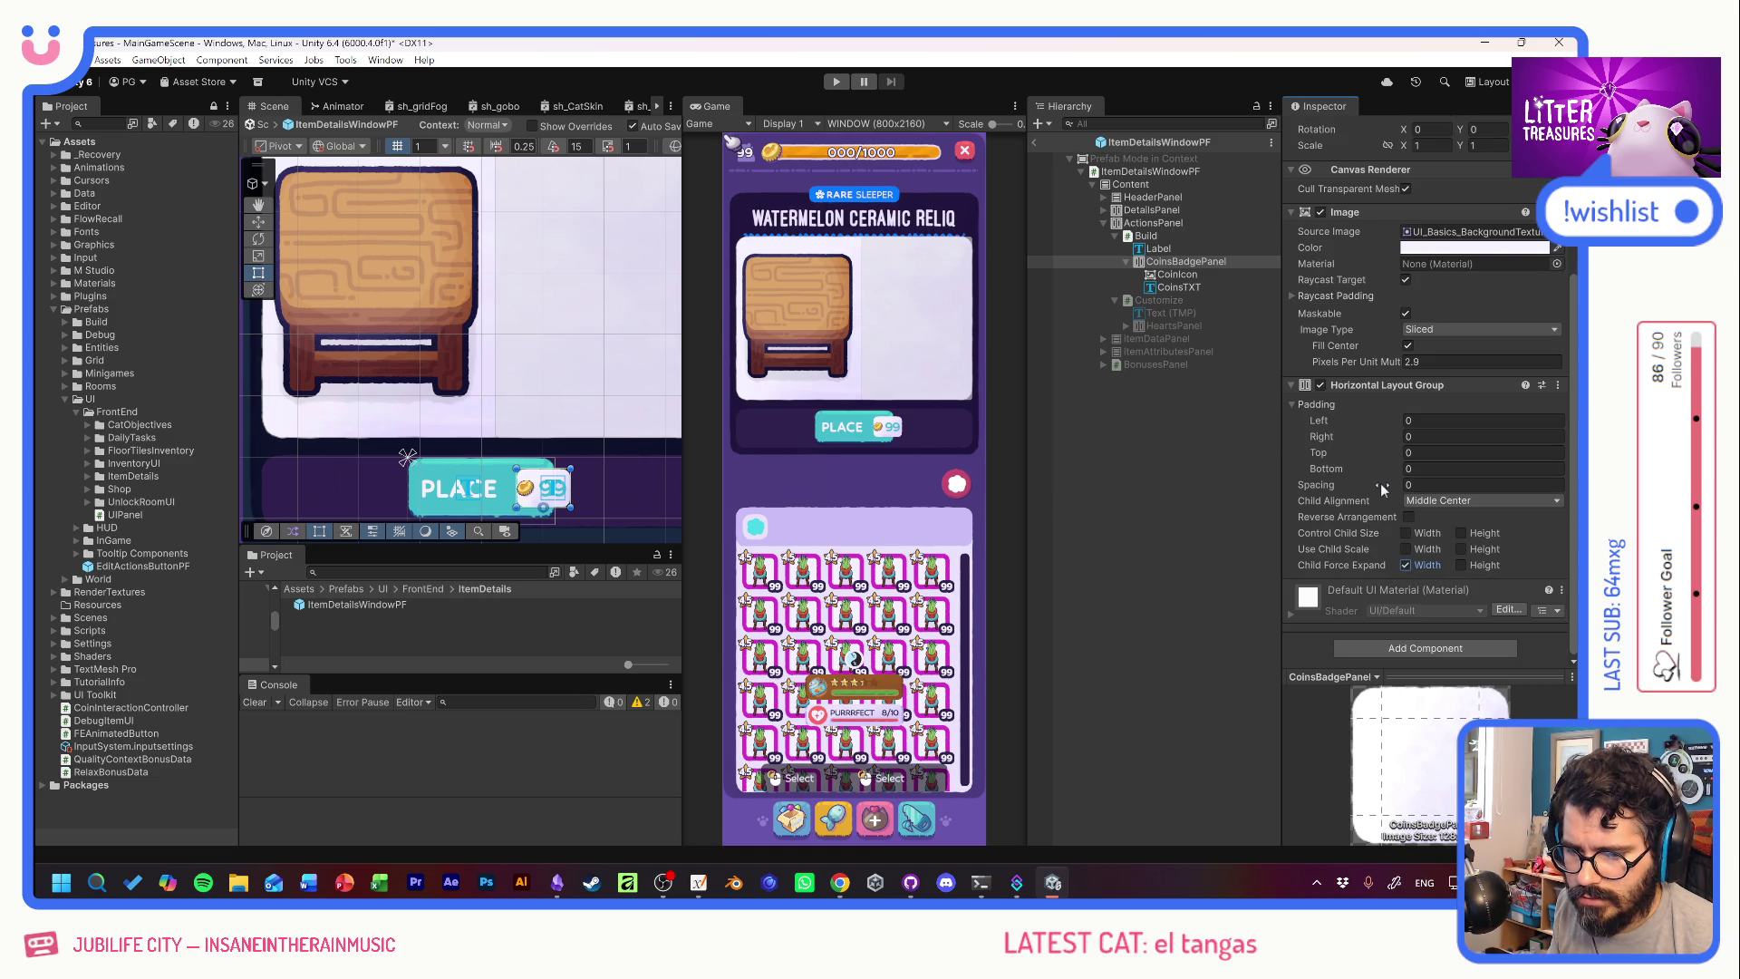
left_click_drag(1379, 482, 1445, 482)
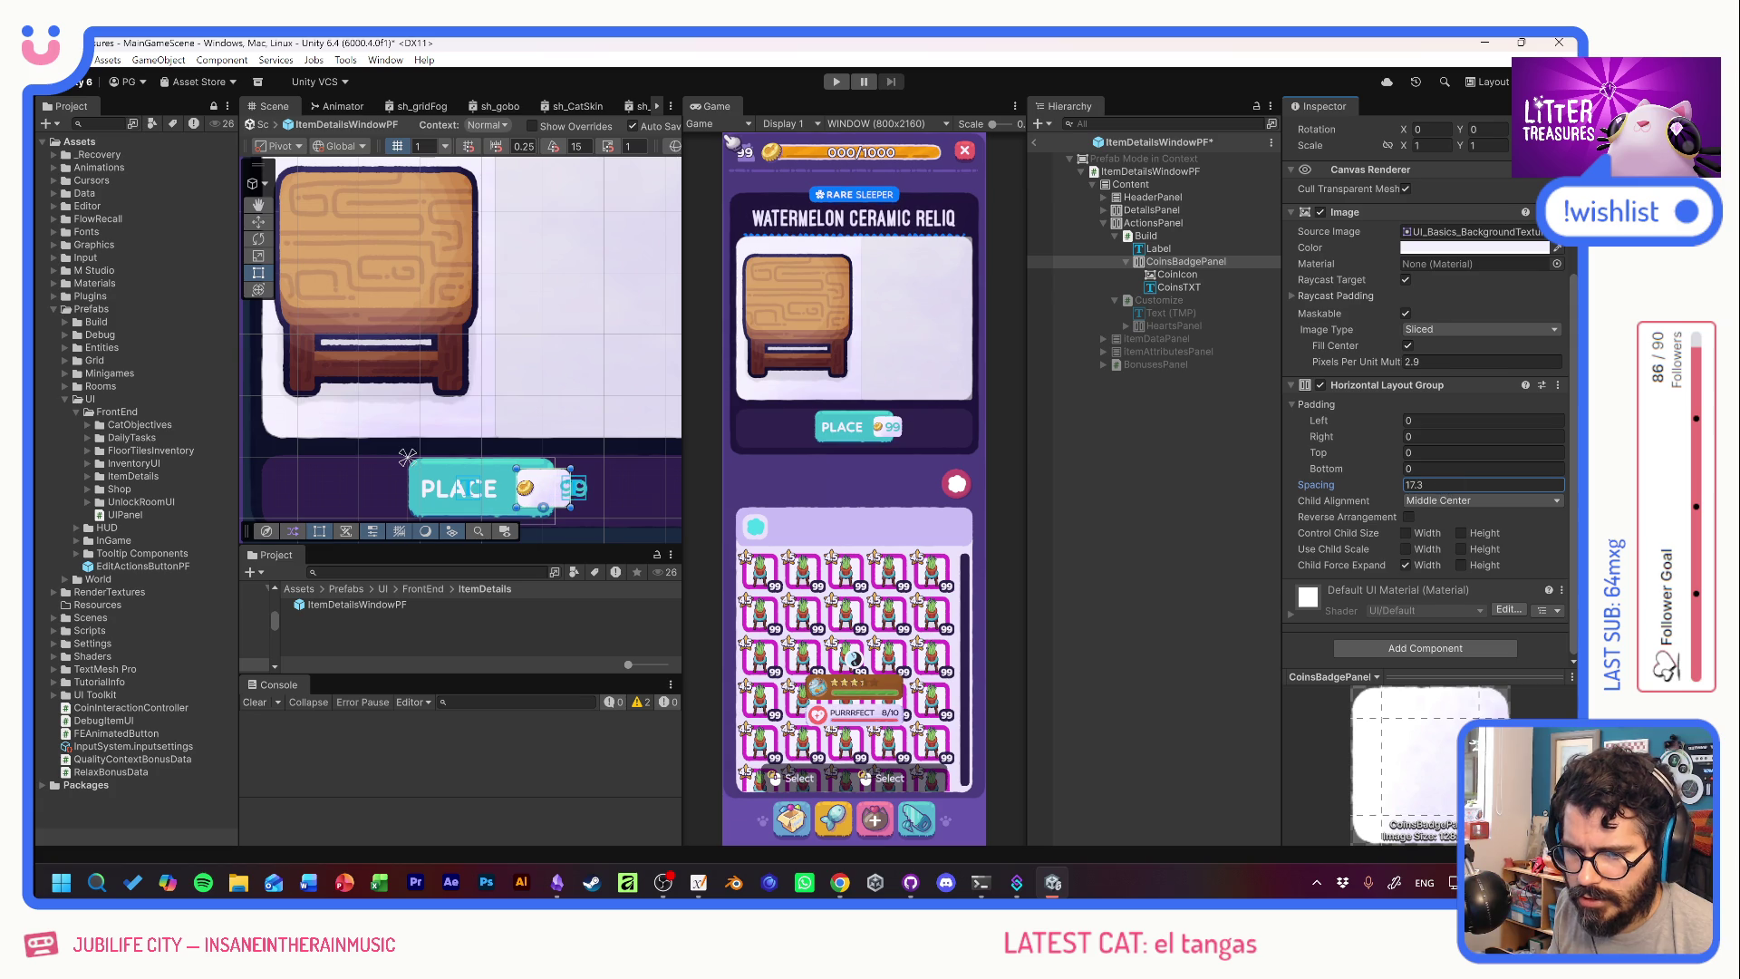
key("ctrl+z")
Set the badge's Horizontal Layout Group padding to 5 on every side.
left_click(1374, 426)
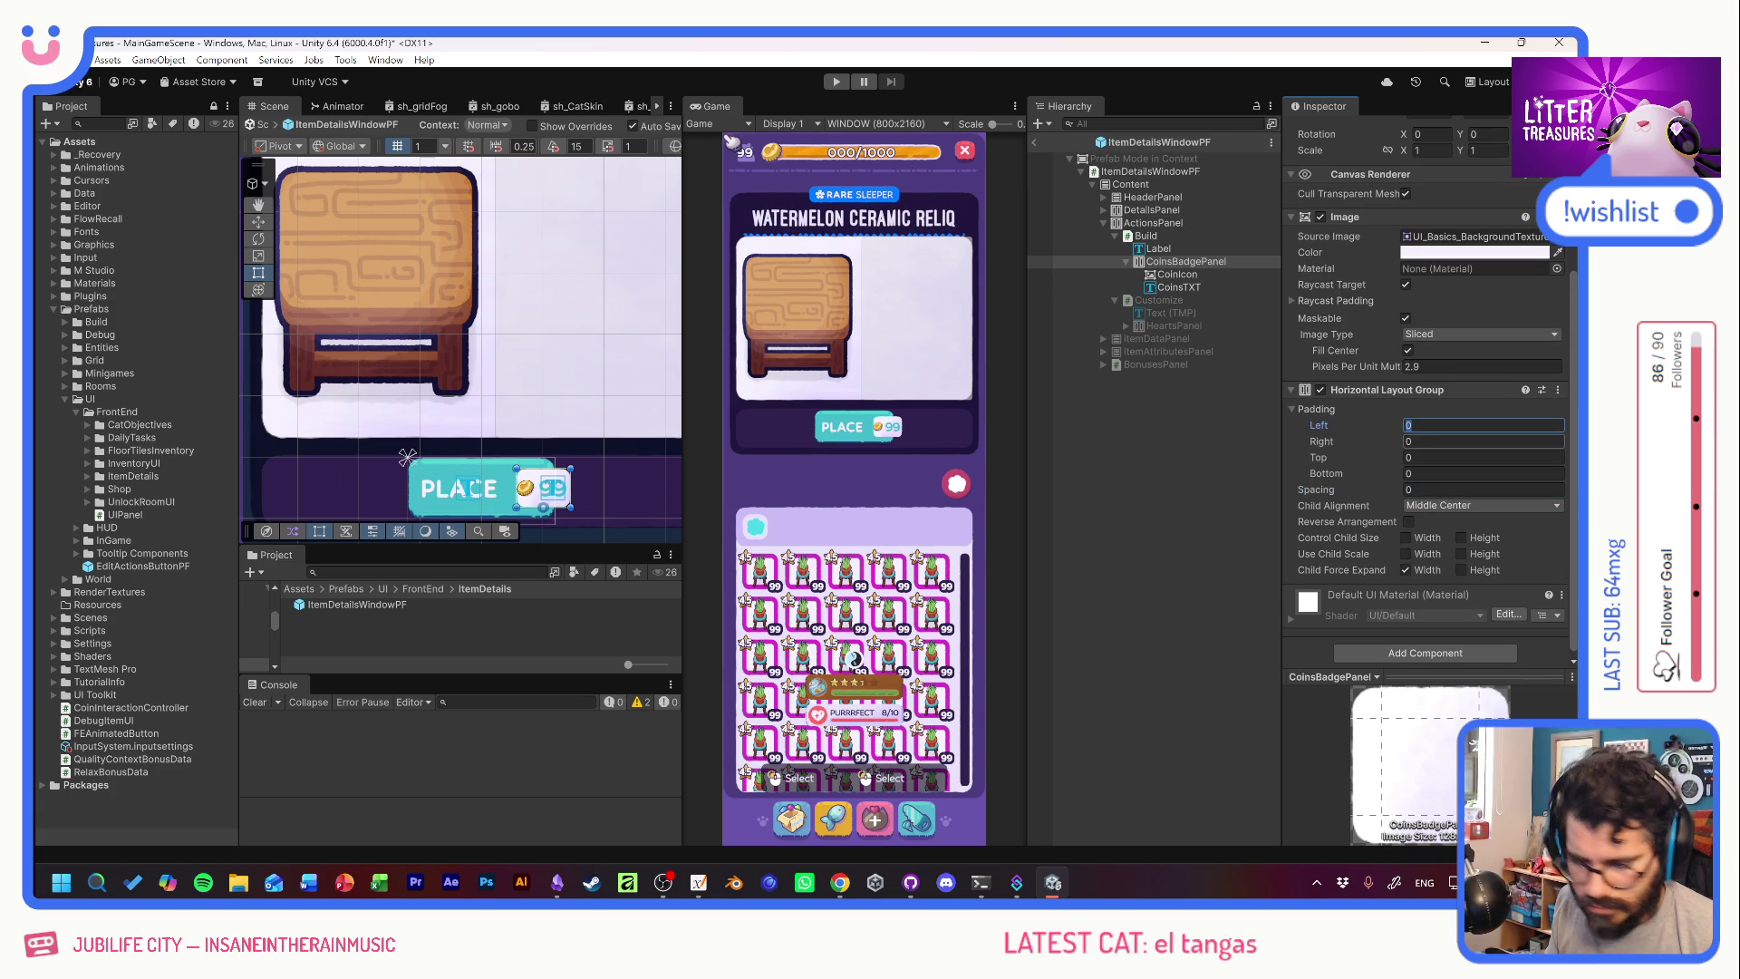
type("10")
key("BackSpace")
key("BackSpace")
type("5")
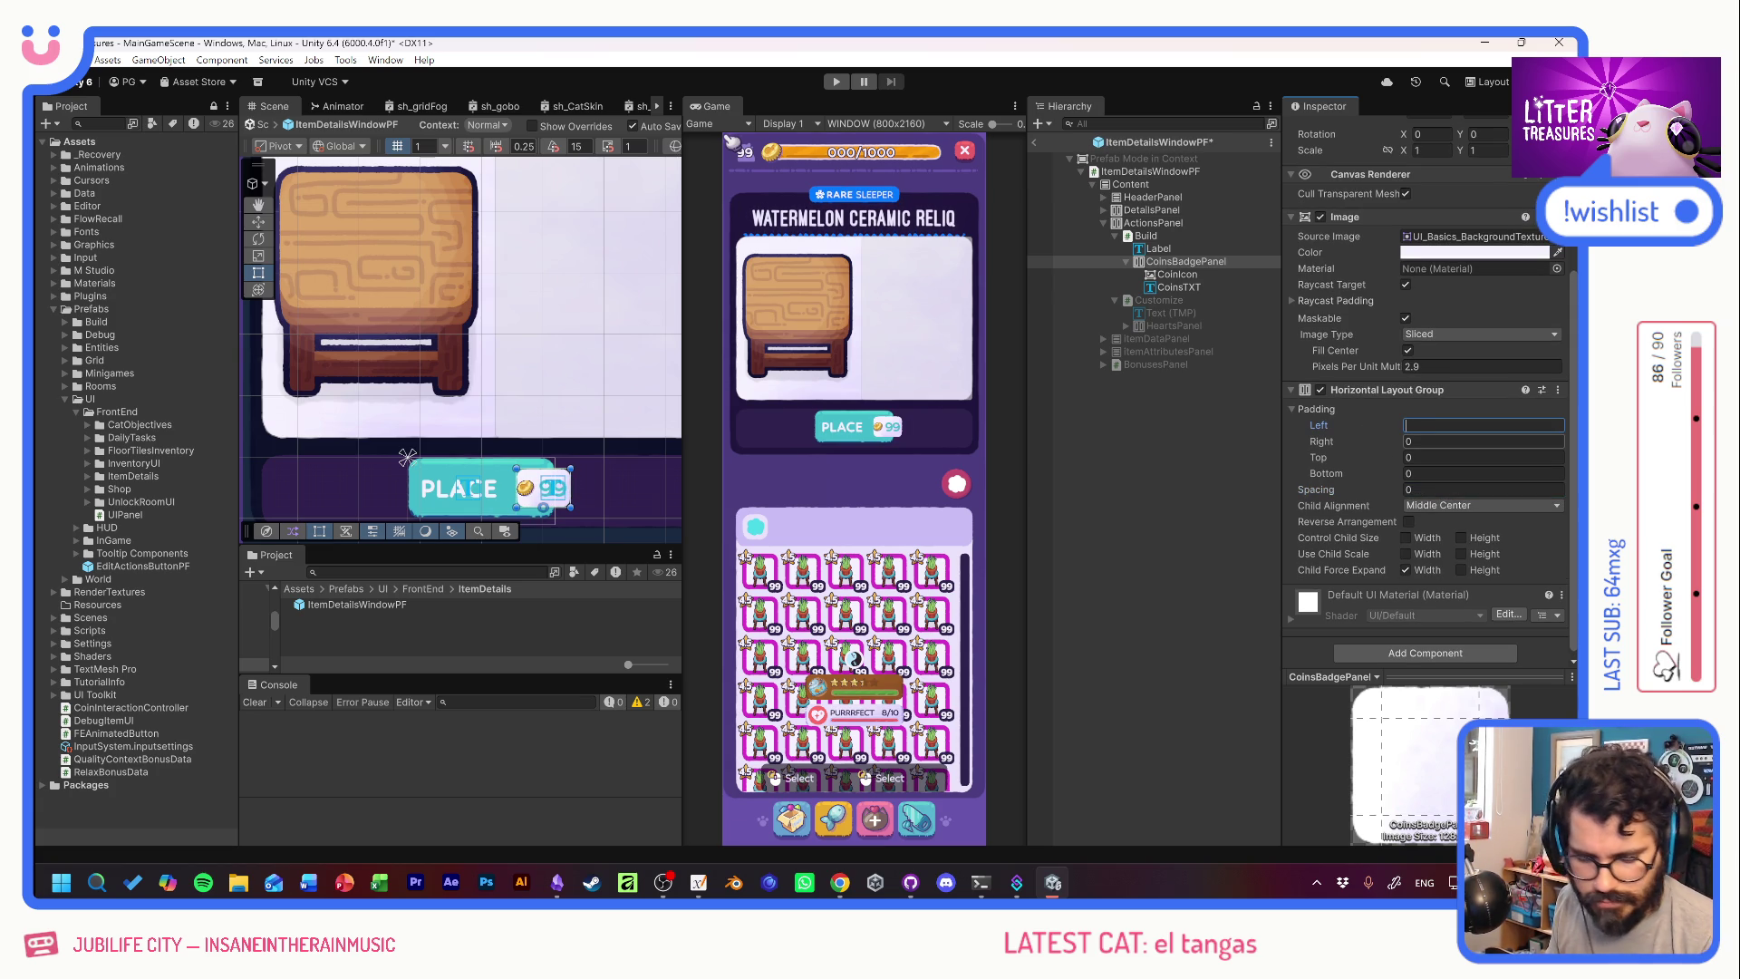
key("Tab")
type("5")
key("Tab")
type("5")
key("Tab")
type("5")
key("Tab")
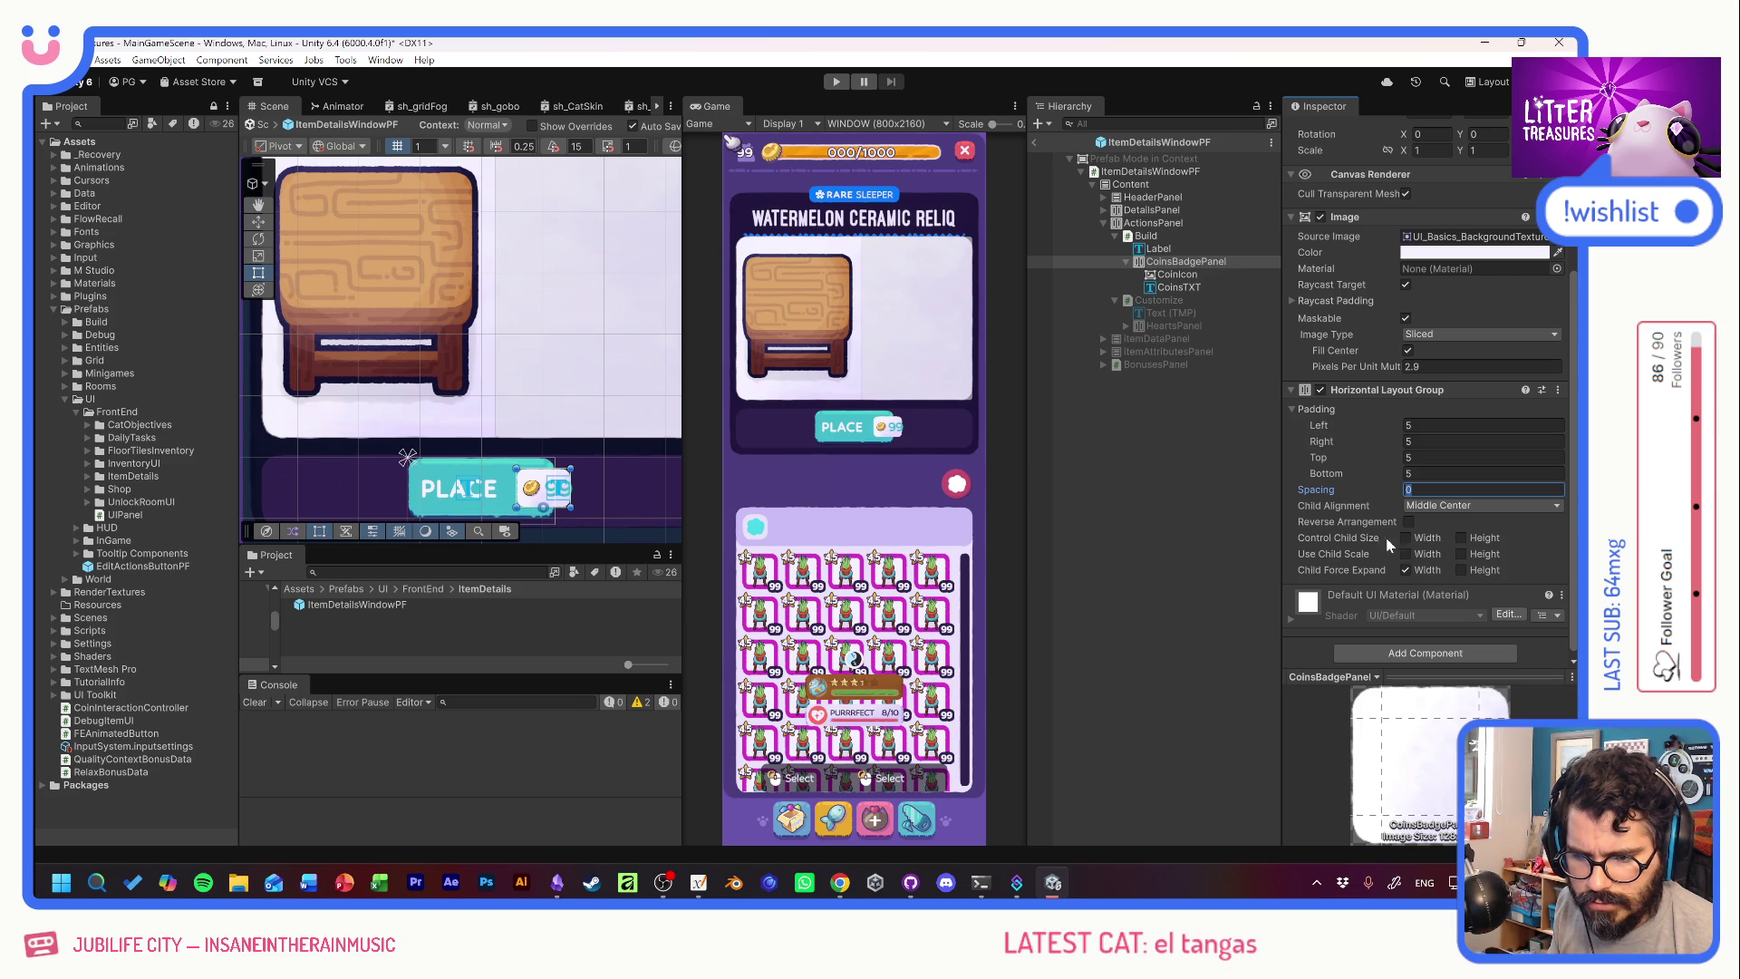
Toggle Control Child Size width back off and enable Child Force Expand width.
left_click(1405, 538)
left_click(1405, 537)
left_click(1406, 570)
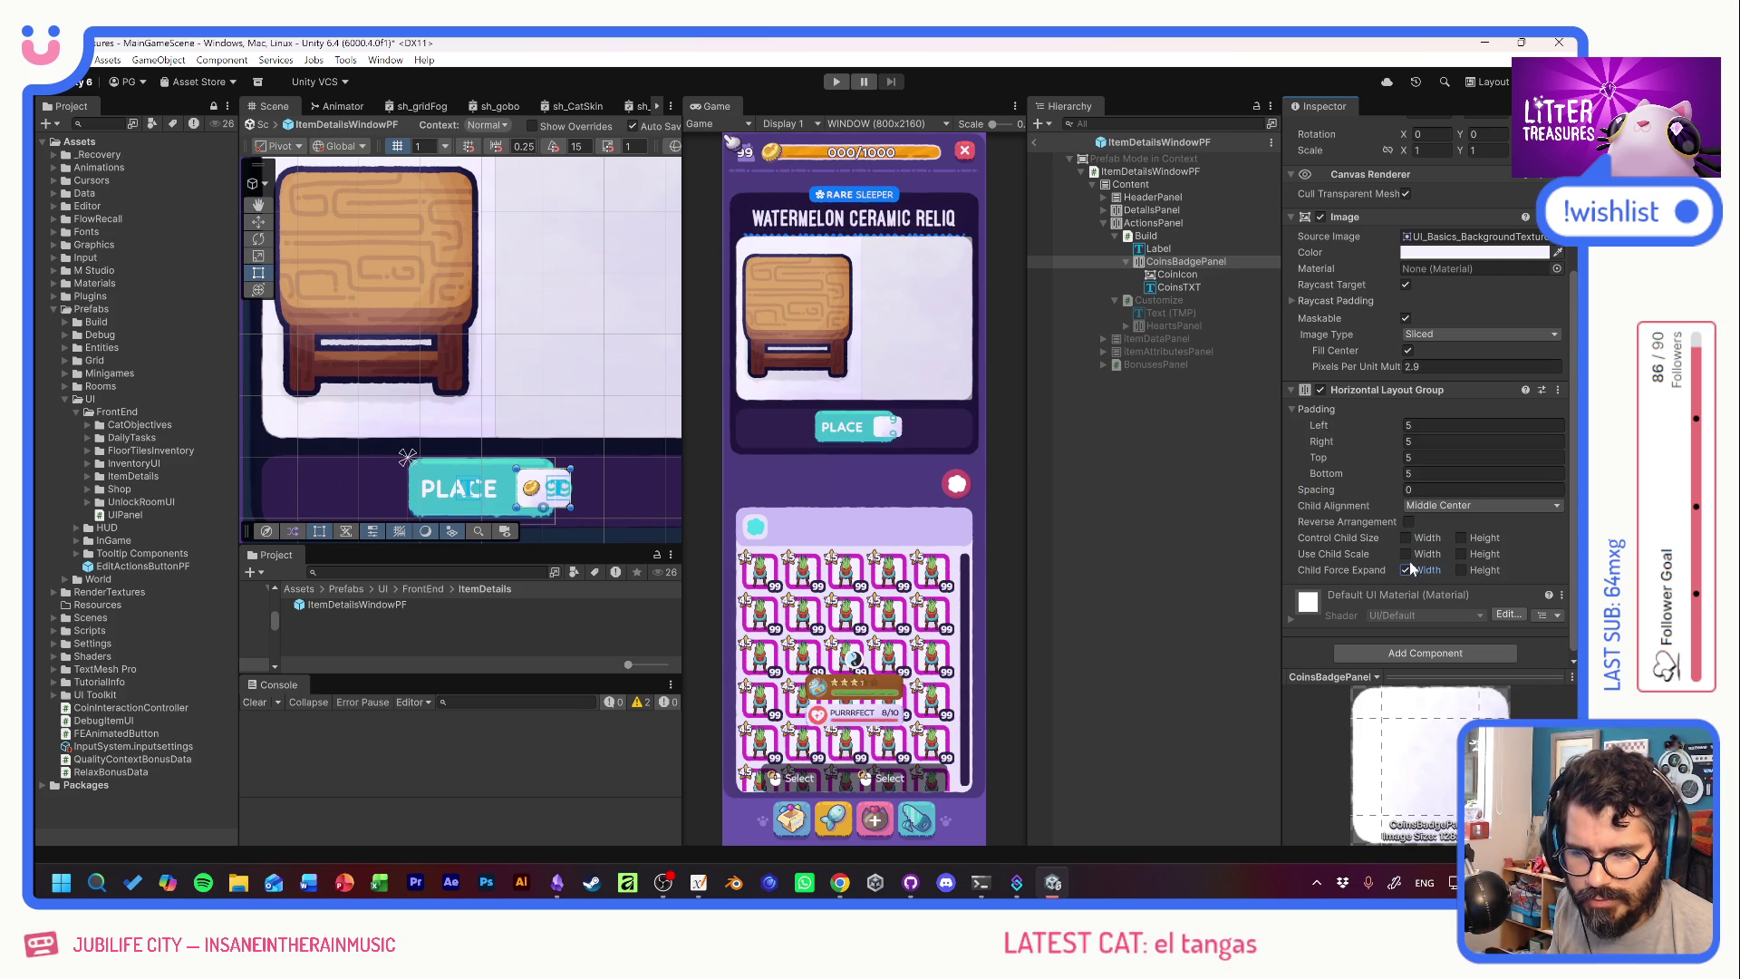
scroll(1370, 462, "up", 4)
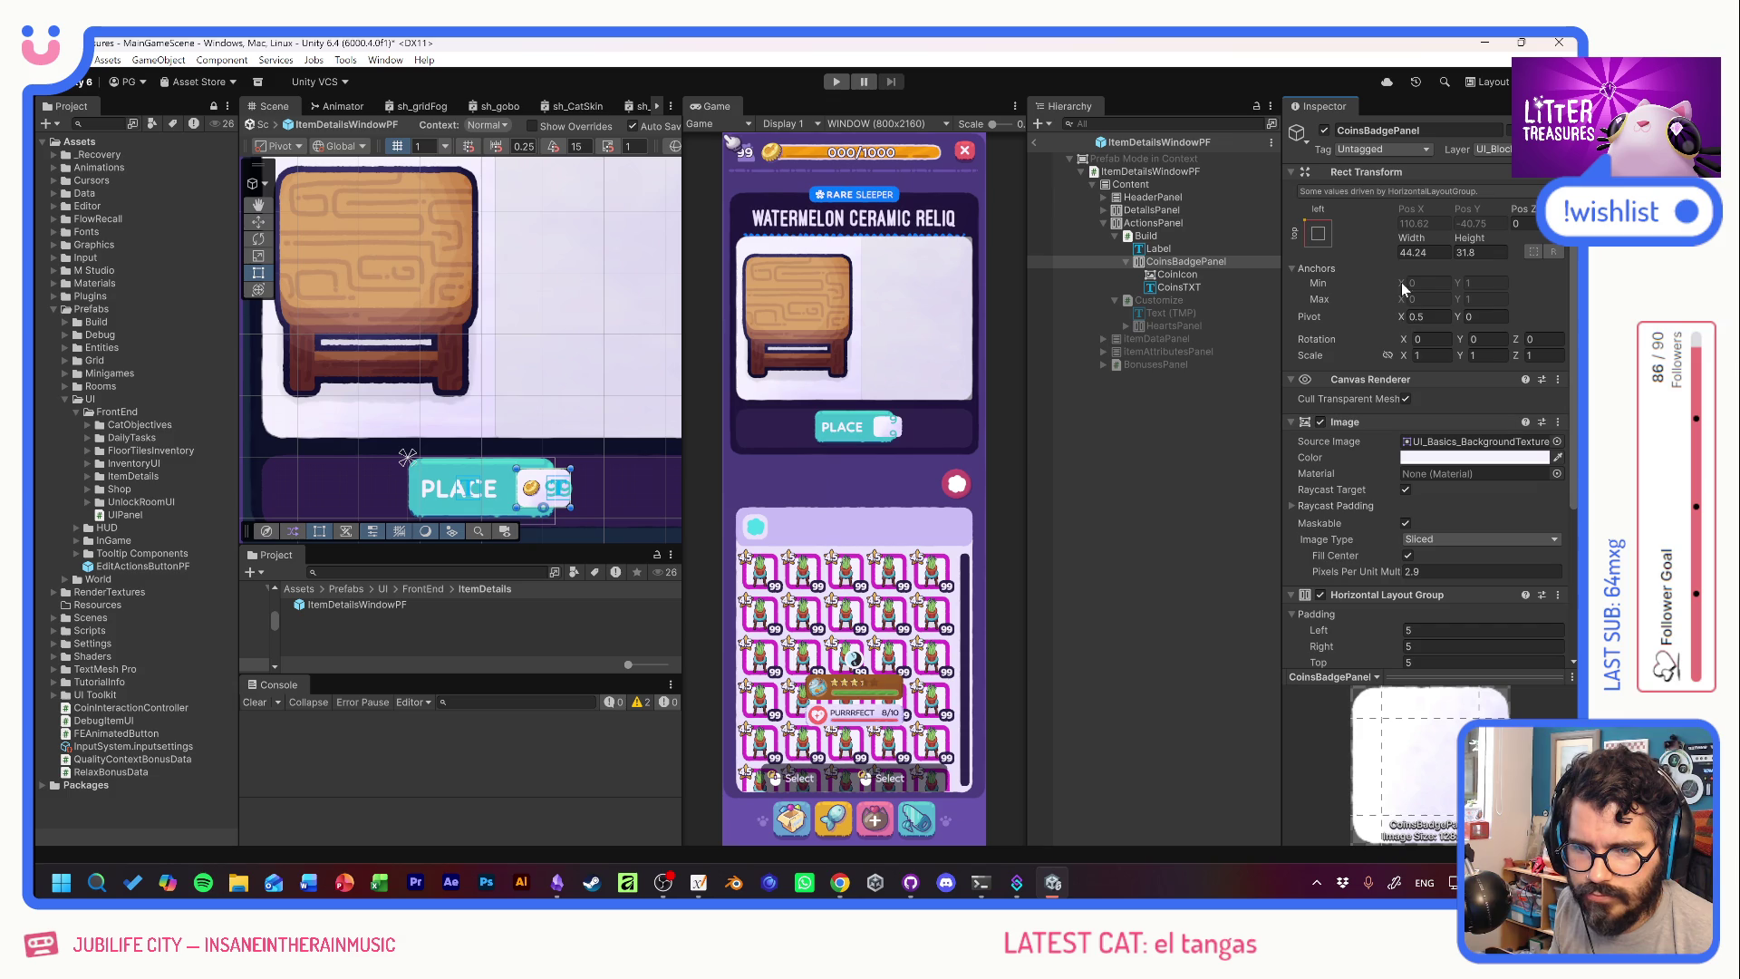
Resize the coins badge to about 52.85 wide and 24.9 tall.
mouse_move(1409, 243)
left_mouse_down()
mouse_move(1541, 245)
mouse_move(36, 259)
mouse_move(297, 268)
mouse_move(102, 263)
left_mouse_up()
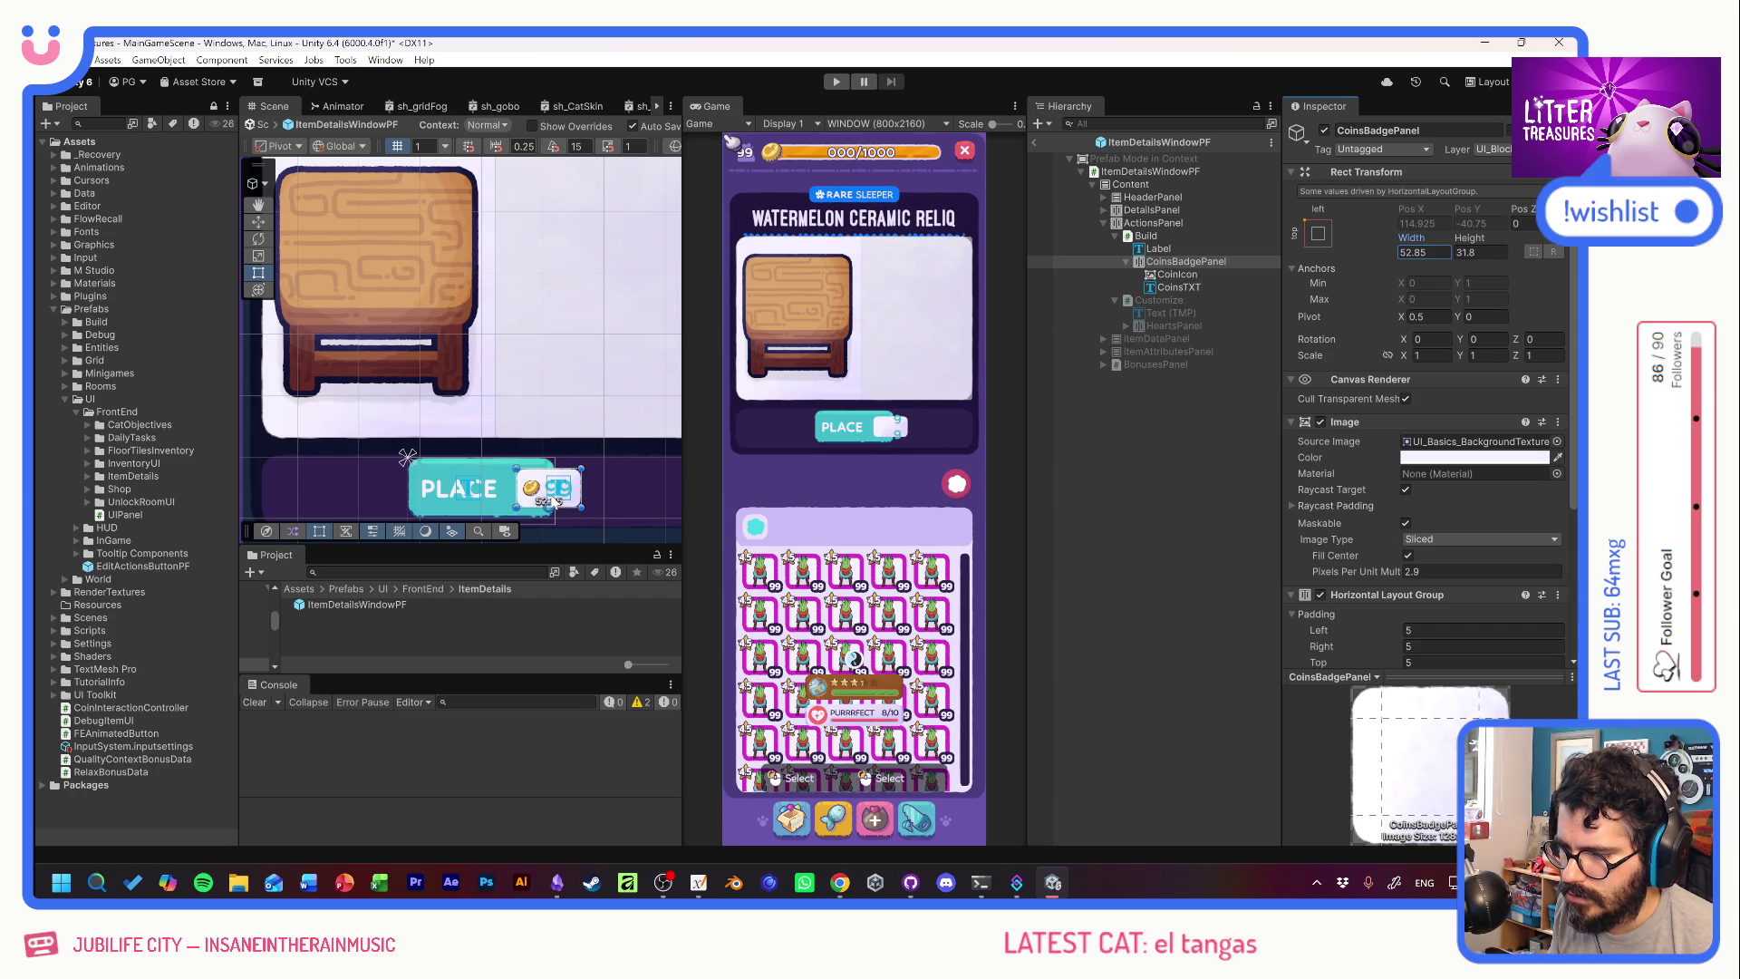
left_click_drag(1470, 237, 1439, 237)
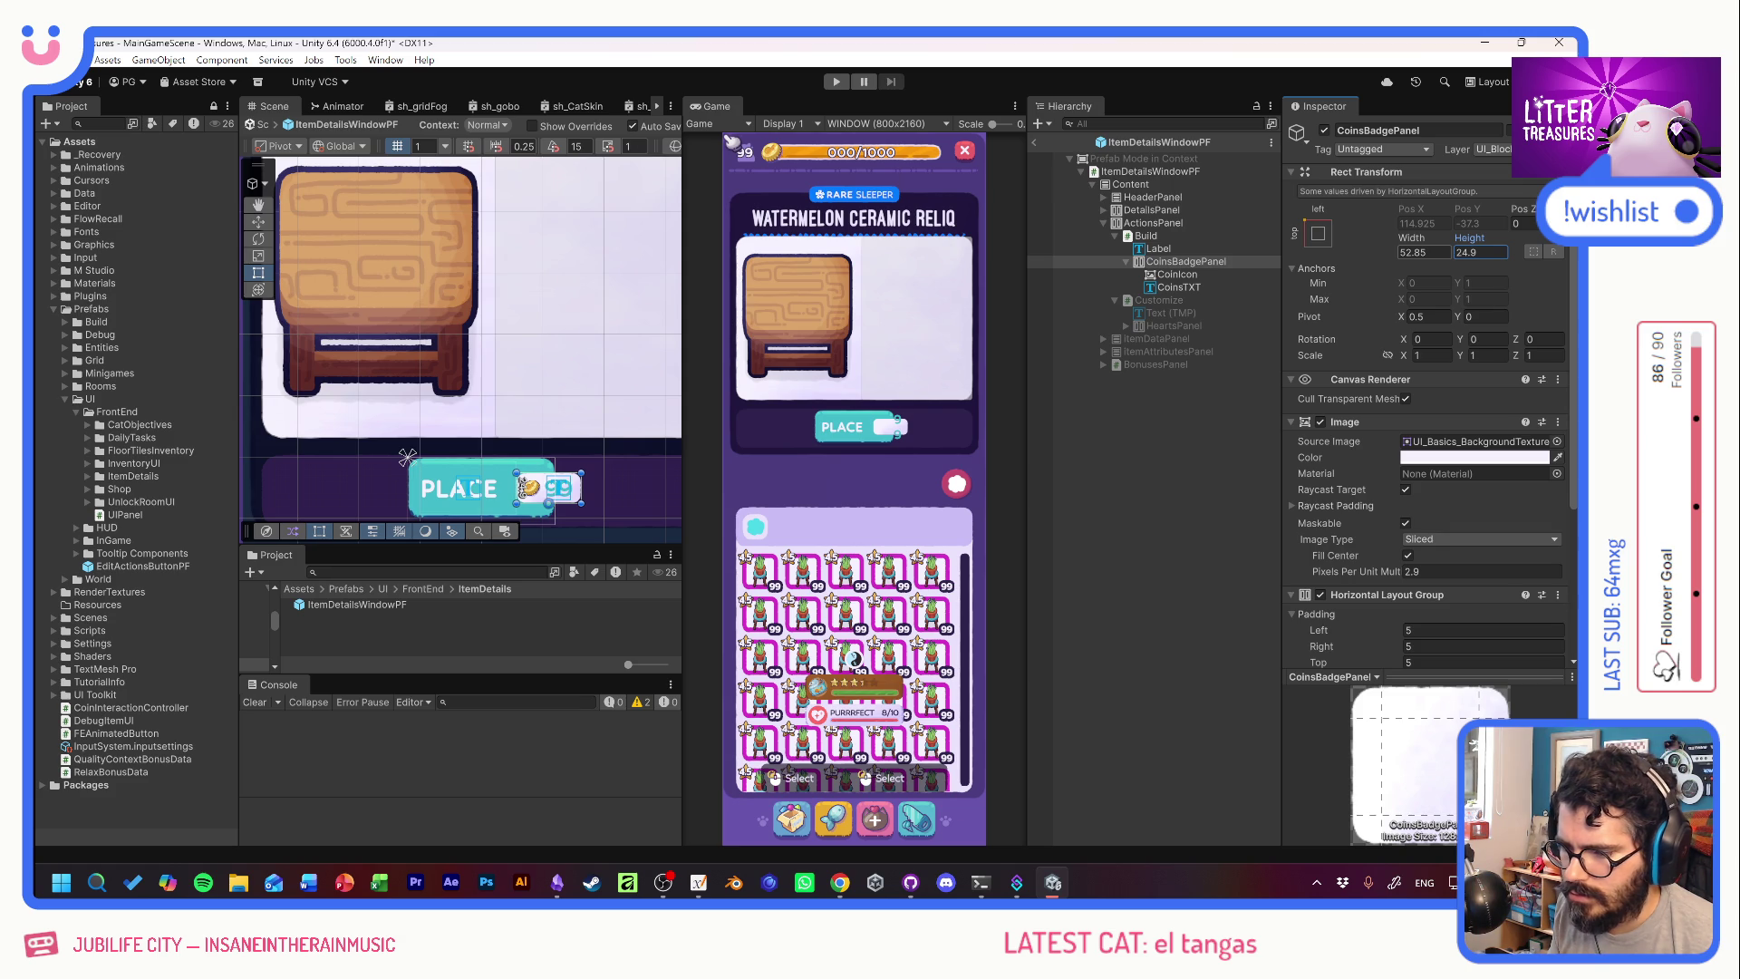
scroll(1375, 344, "down", 3)
scroll(1376, 342, "up", 3)
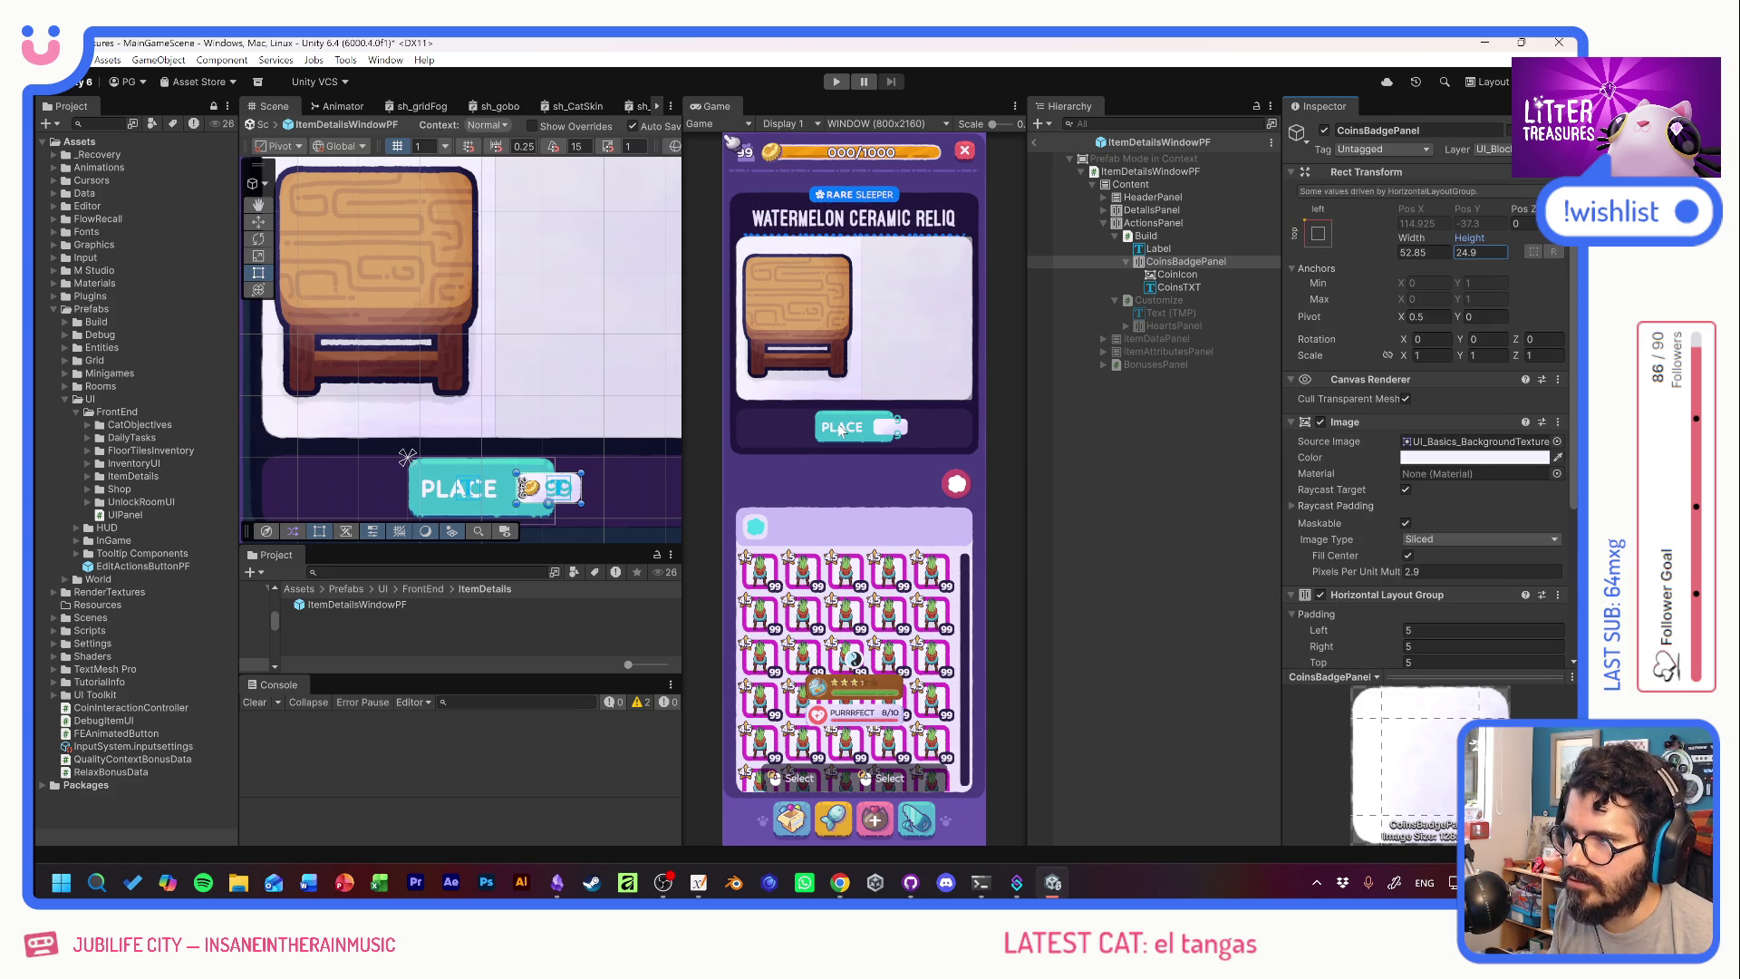
Set the CoinsTXT coin count font size to 20.
left_click(1178, 287)
left_click(1418, 629)
type("20")
key("Tab")
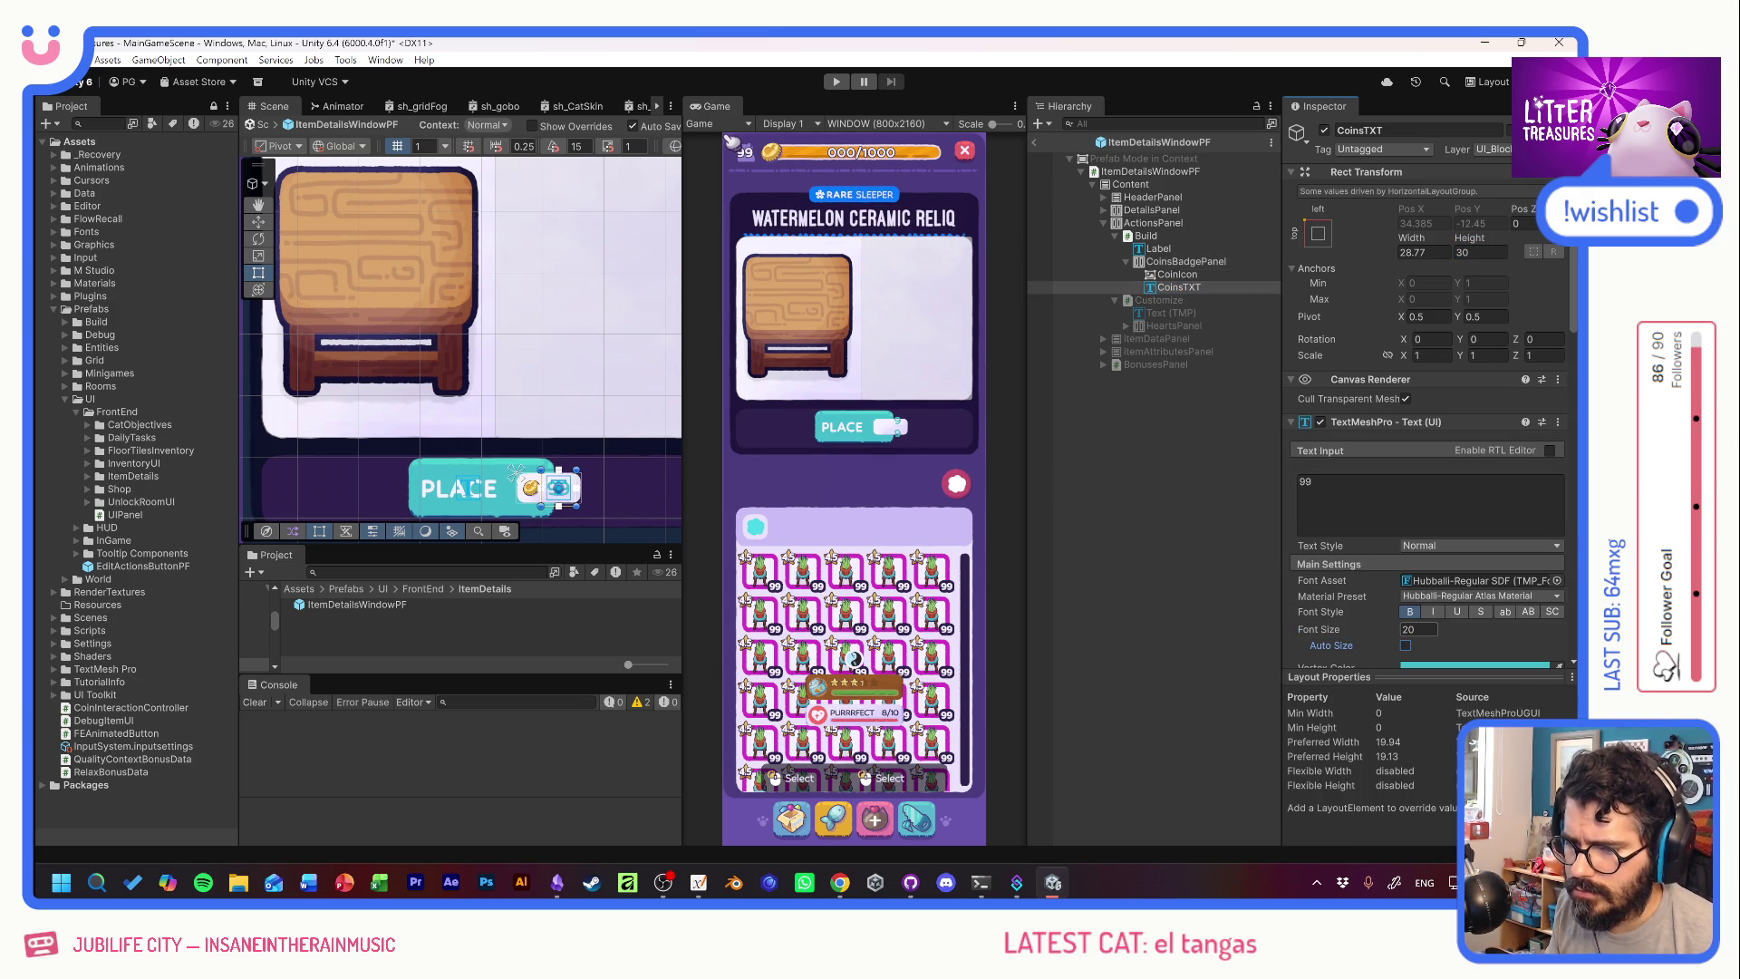
Revert the coin count to size 24 and set the PLACE label font size to 20.
left_click(1309, 481)
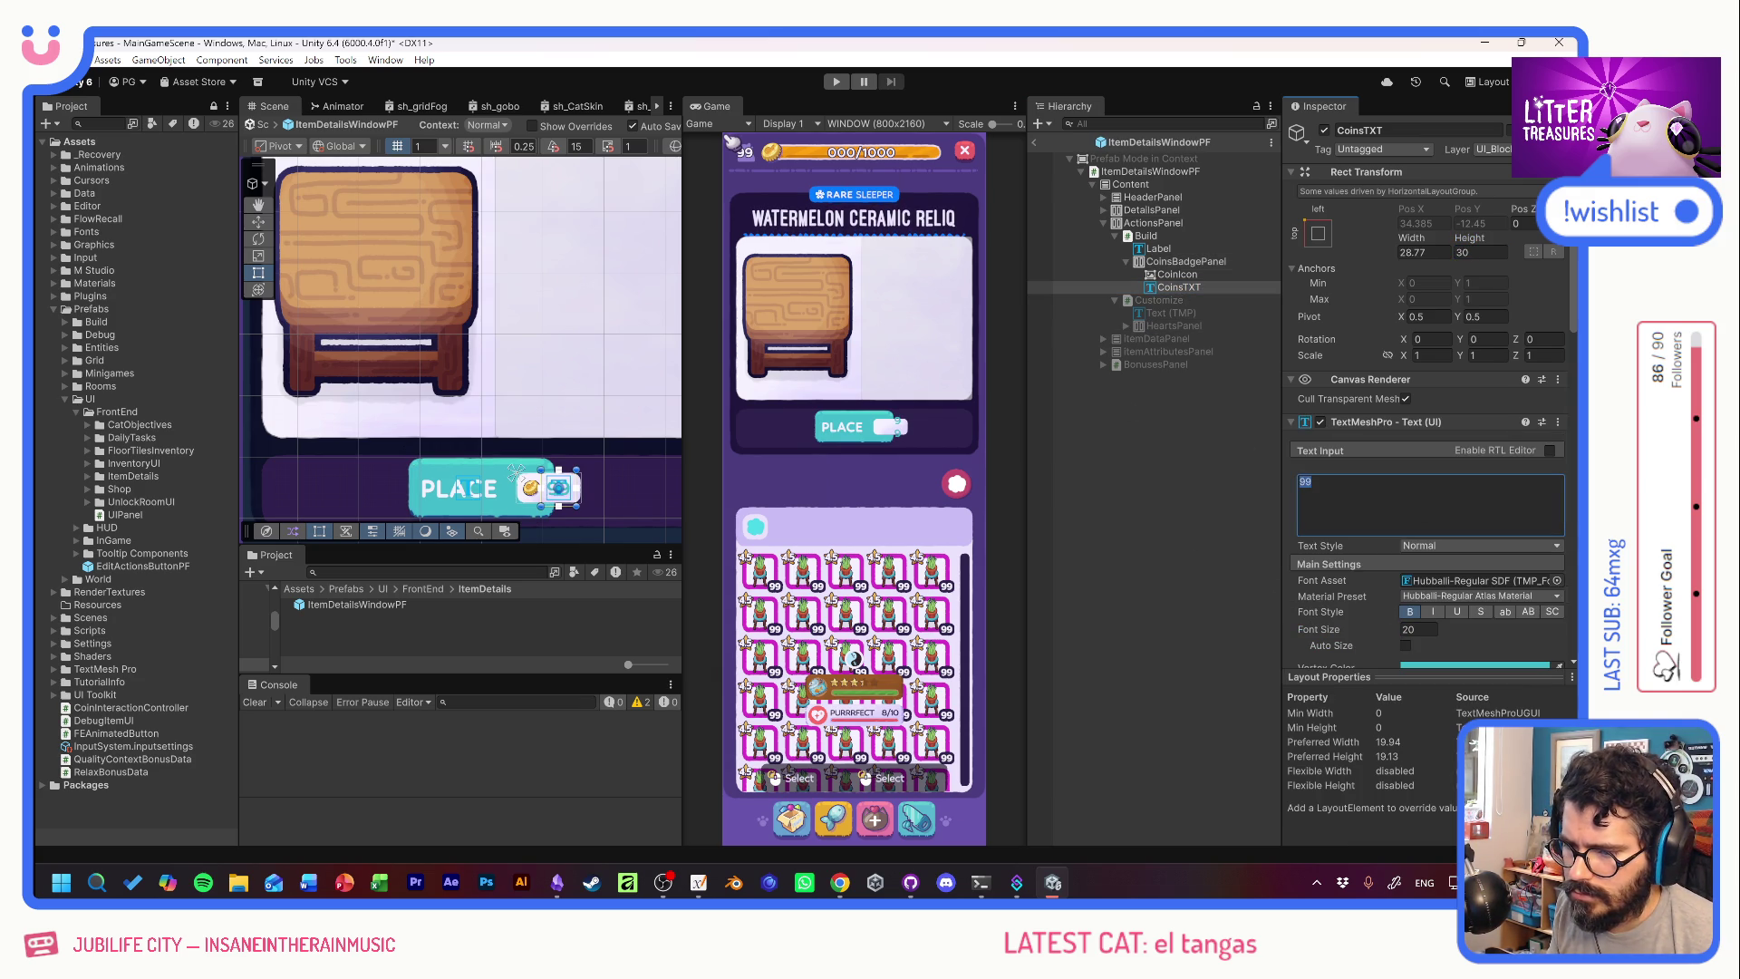
key("ctrl+z")
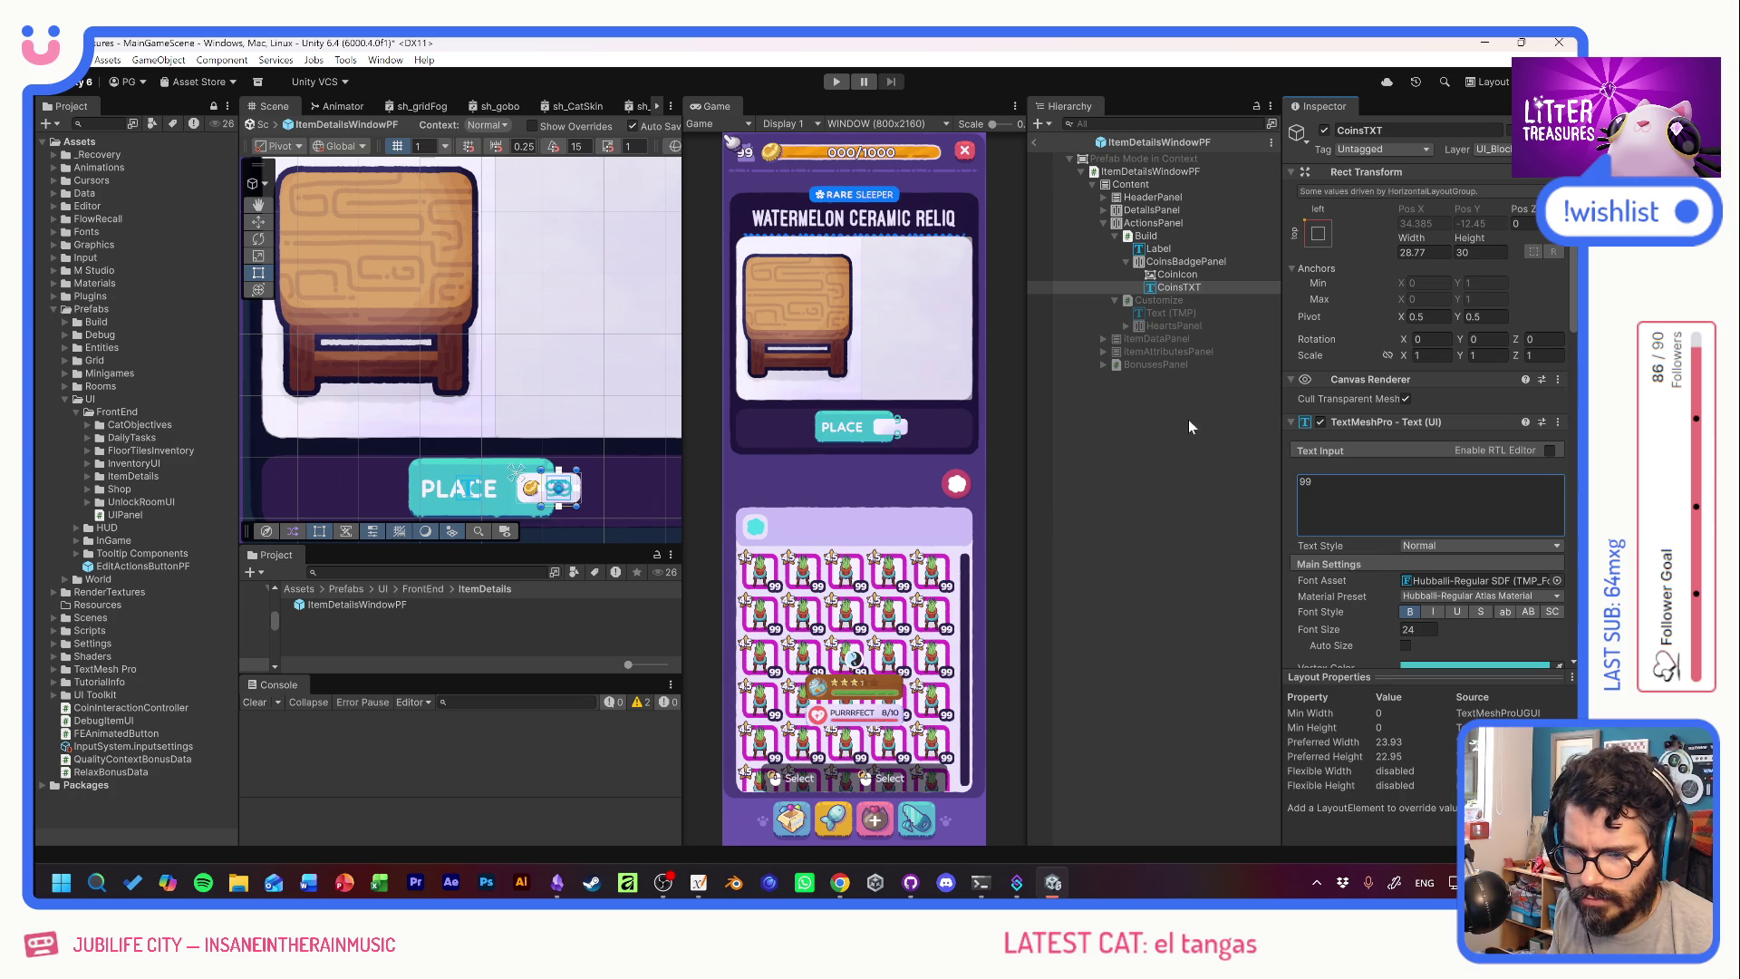
left_click(1165, 248)
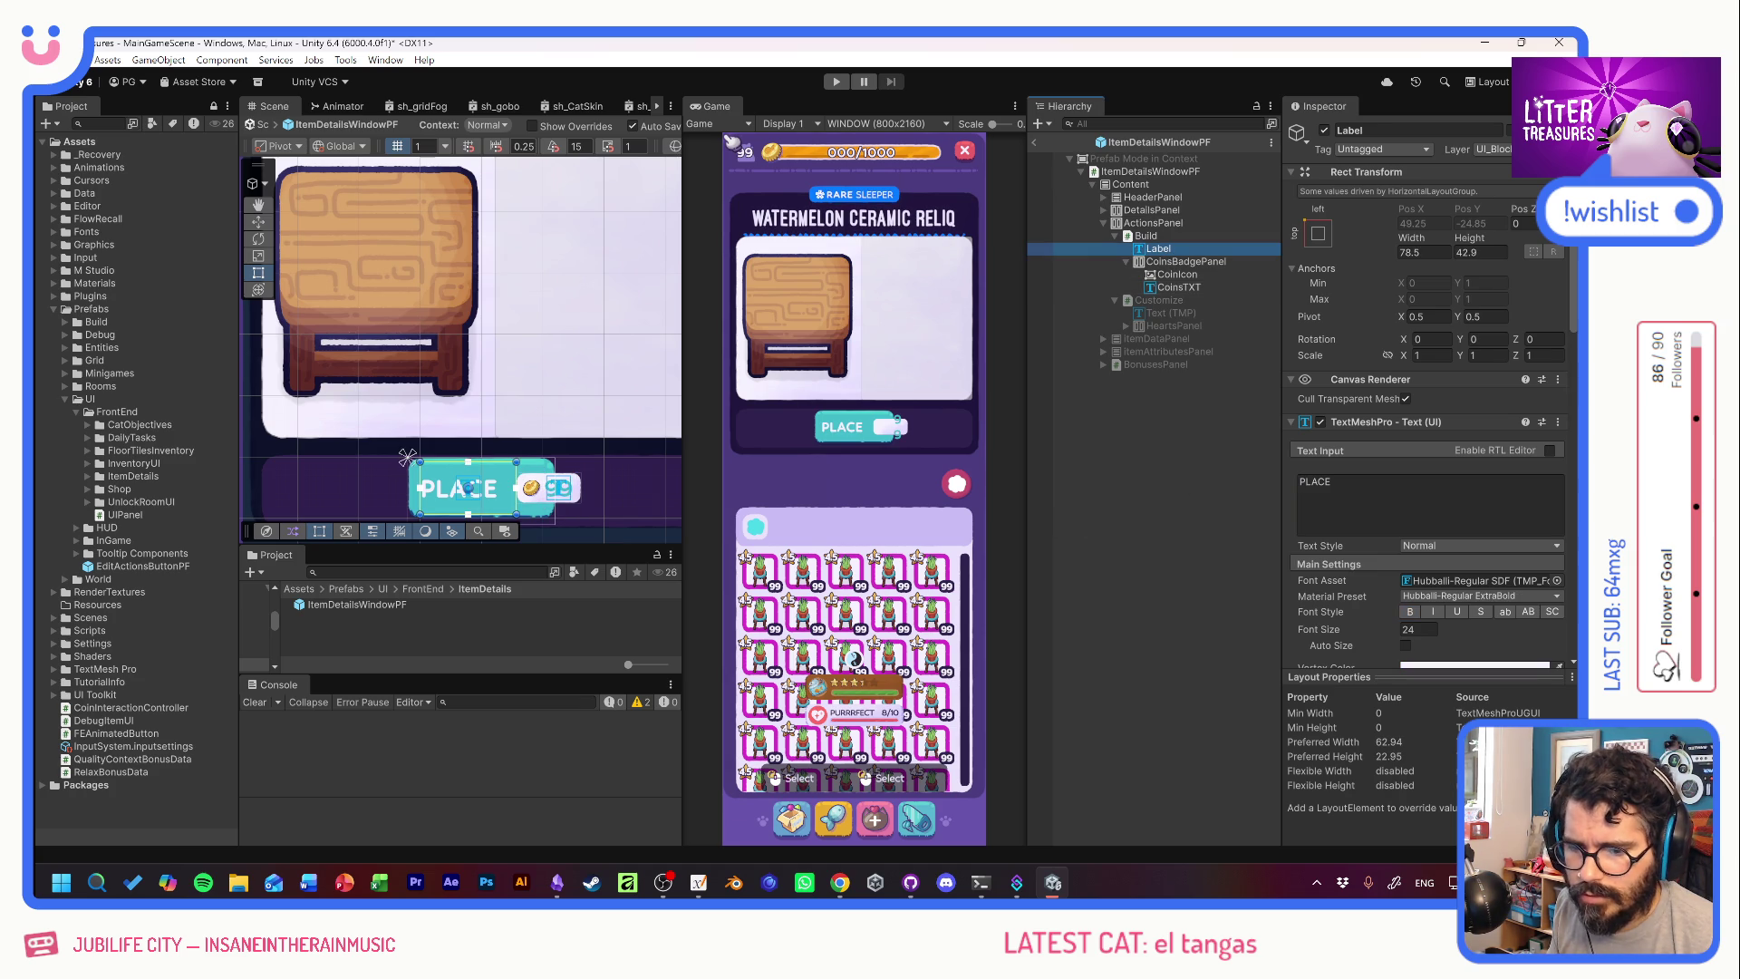
left_click(1427, 627)
type("20")
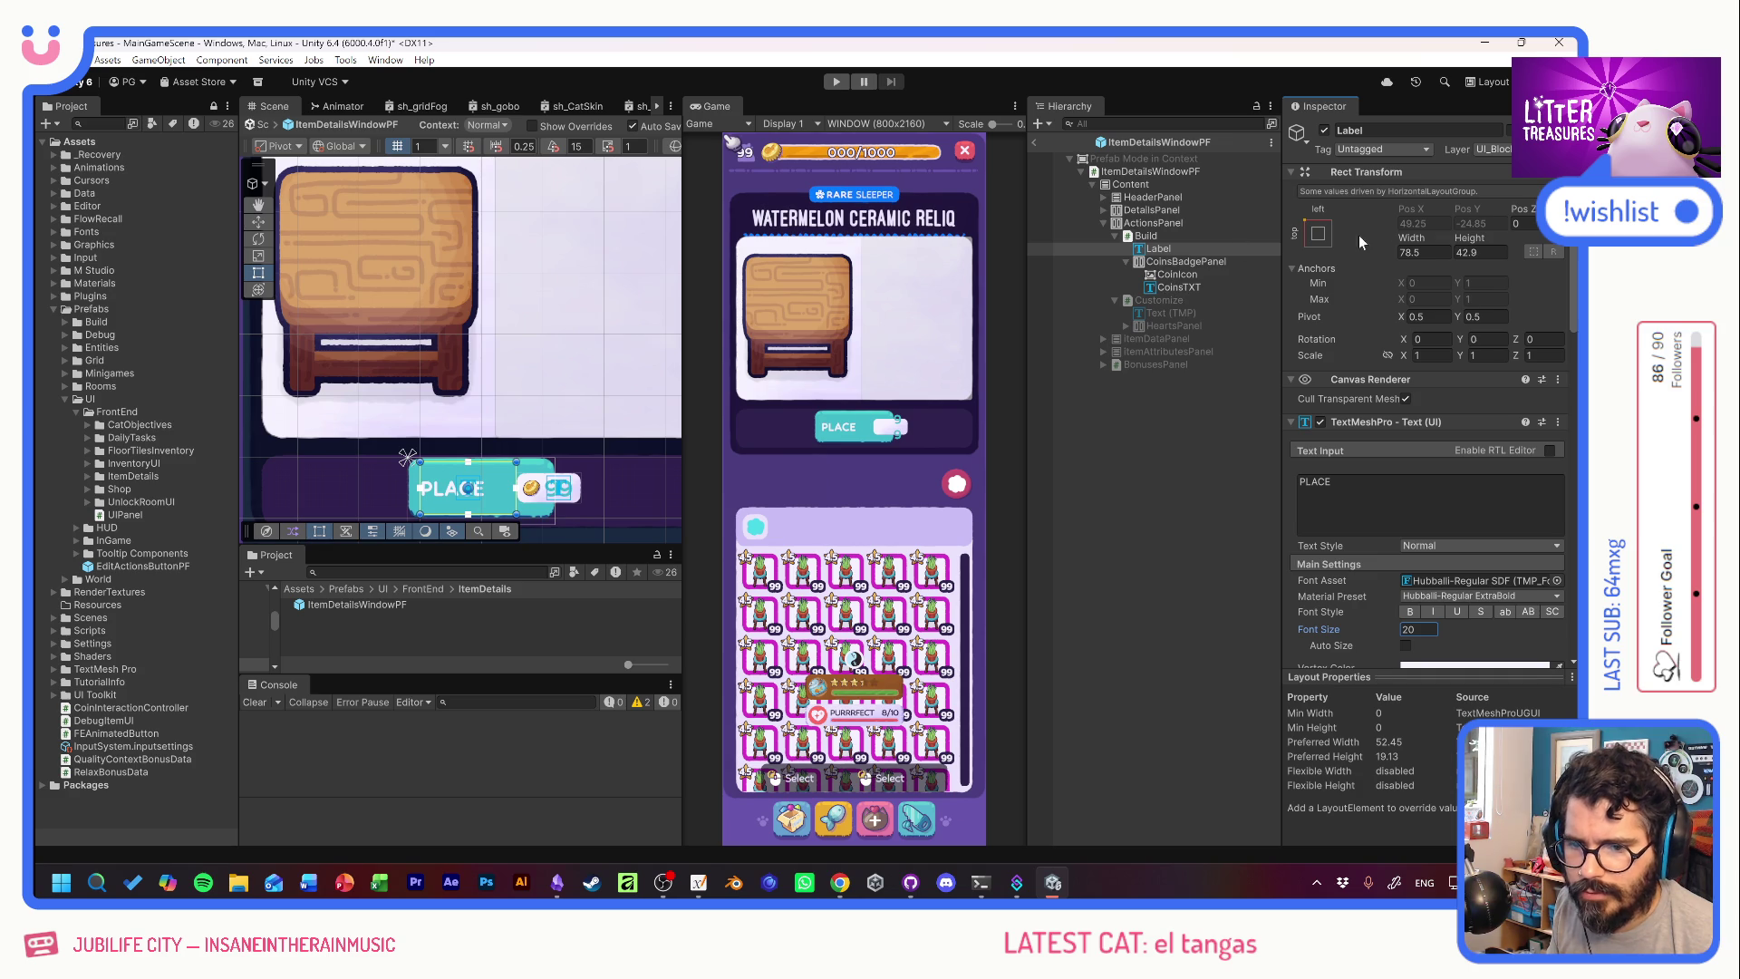
Narrow the PLACE label from 78.5 to about 60.4 wide.
left_click_drag(1425, 237, 1325, 238)
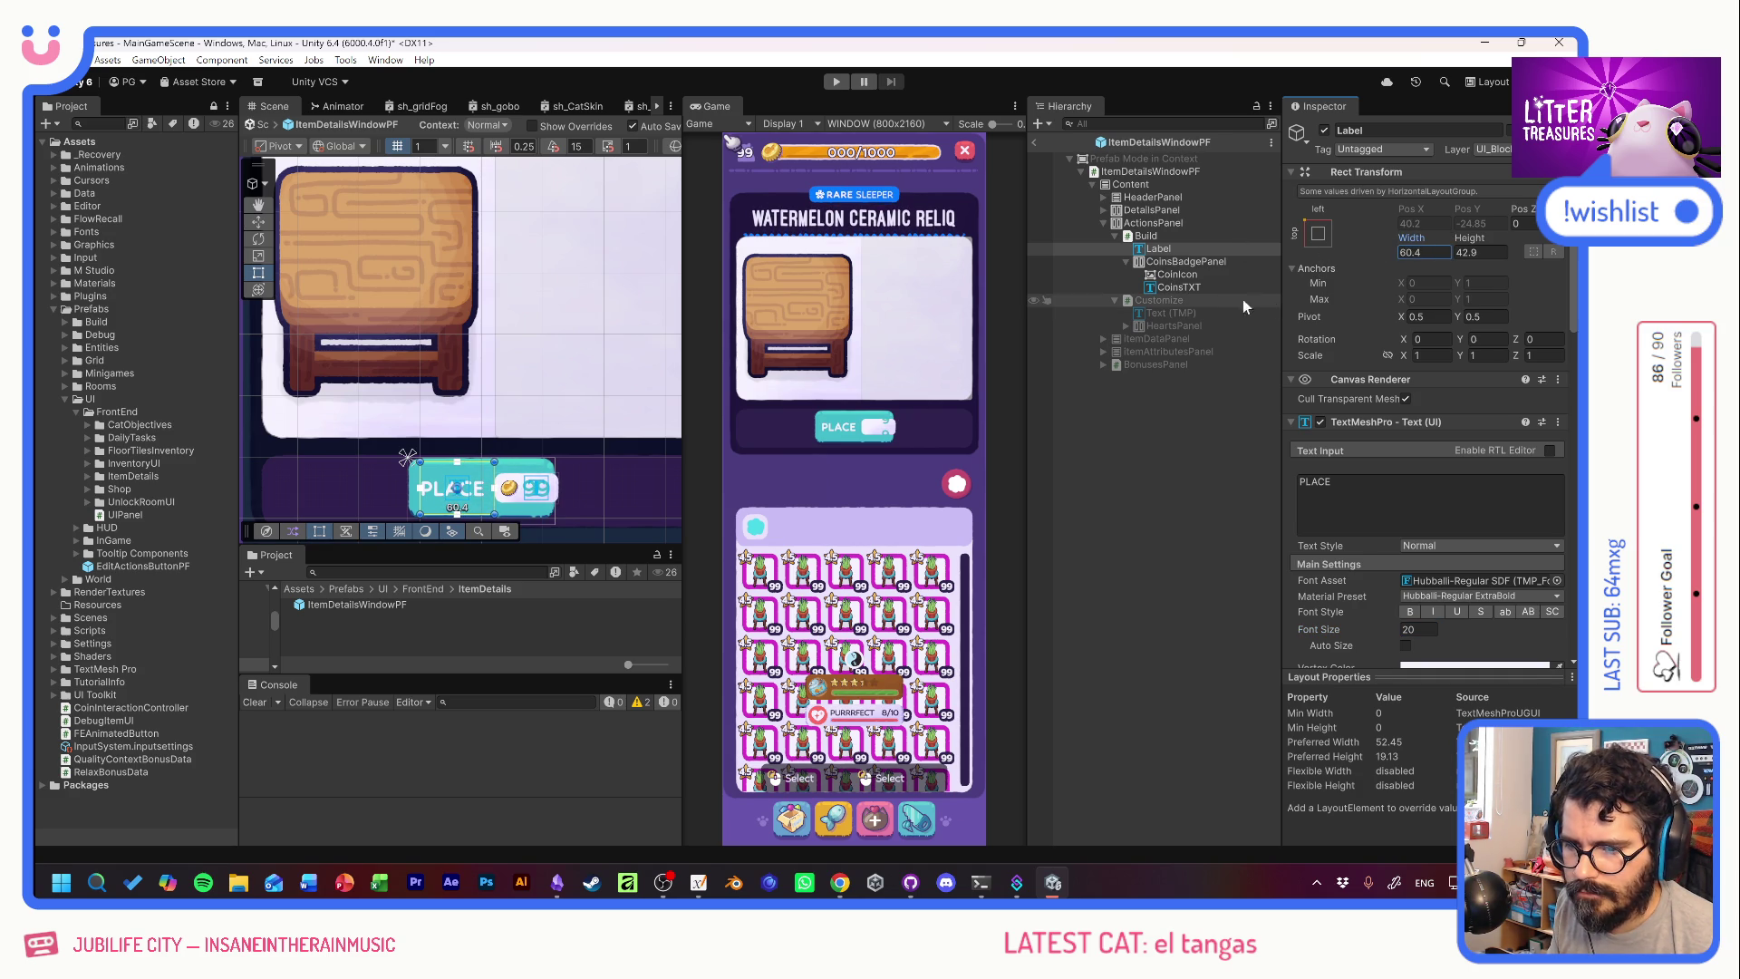
left_click(1160, 234)
scroll(1356, 563, "down", 5)
scroll(1374, 538, "down", 10)
left_click(1431, 420)
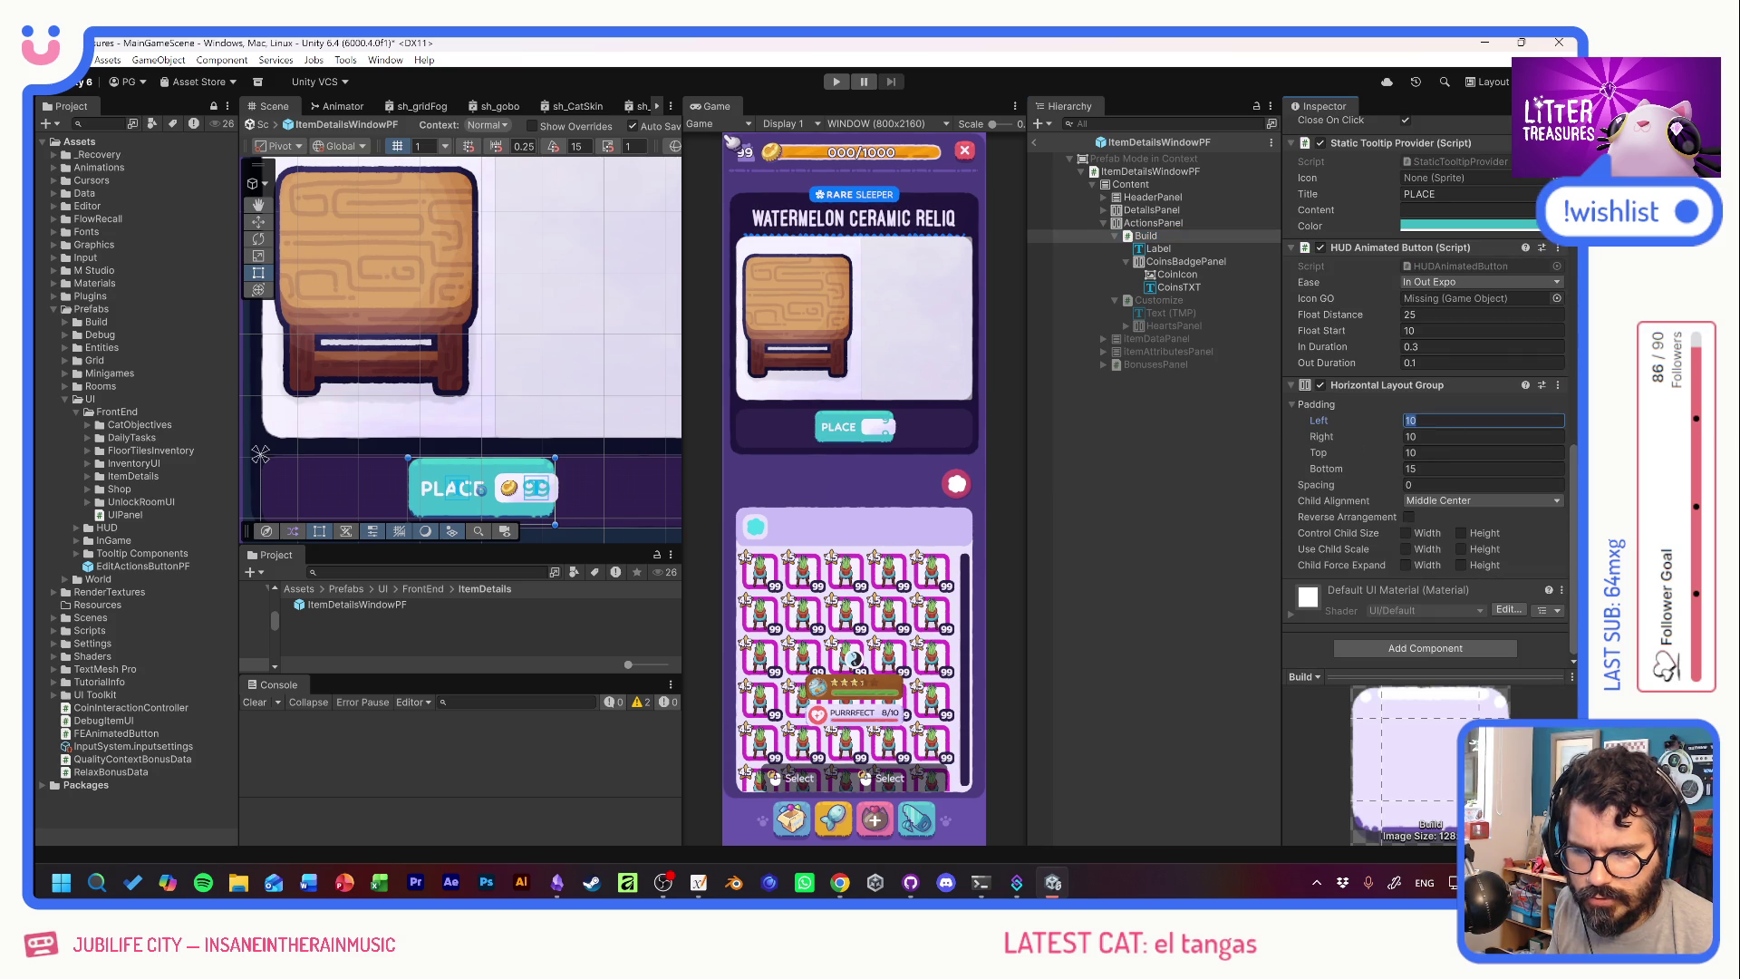
Set the PLACE button's left, right and top padding to 5.
type("5")
key("Tab")
type("5")
key("Tab")
type("5")
key("Tab")
Set the PLACE button's bottom padding to 10 and deselect to check it.
type("5")
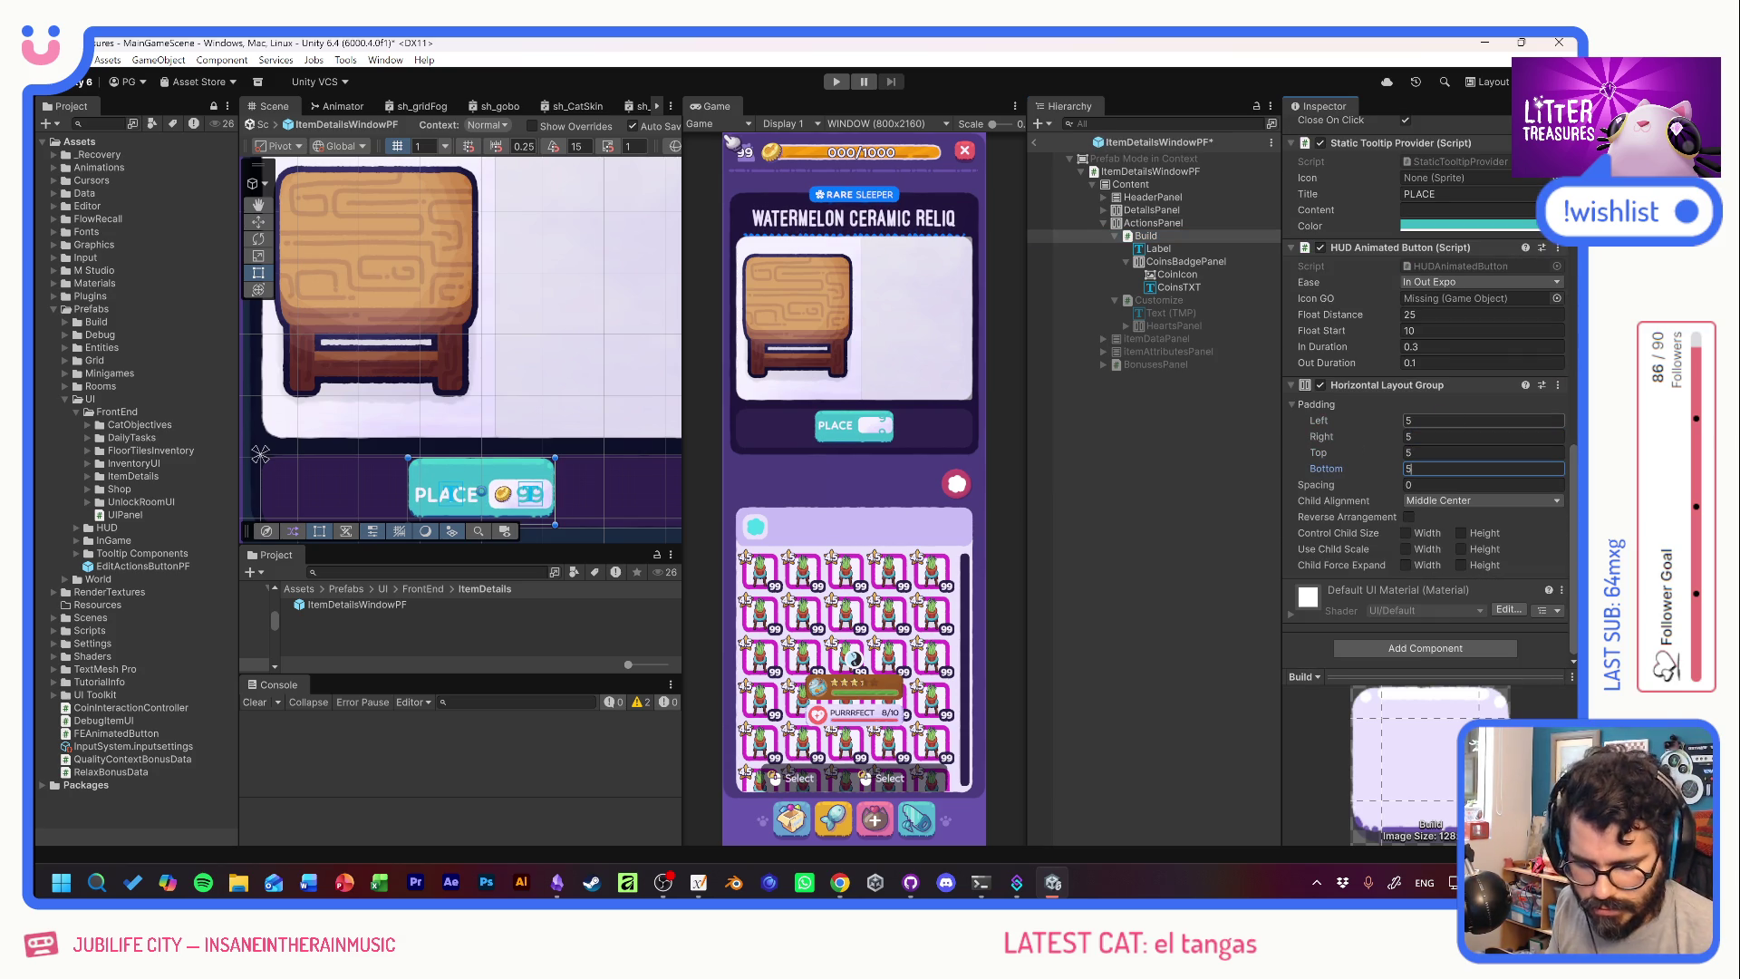
key("BackSpace")
type("7")
key("Tab")
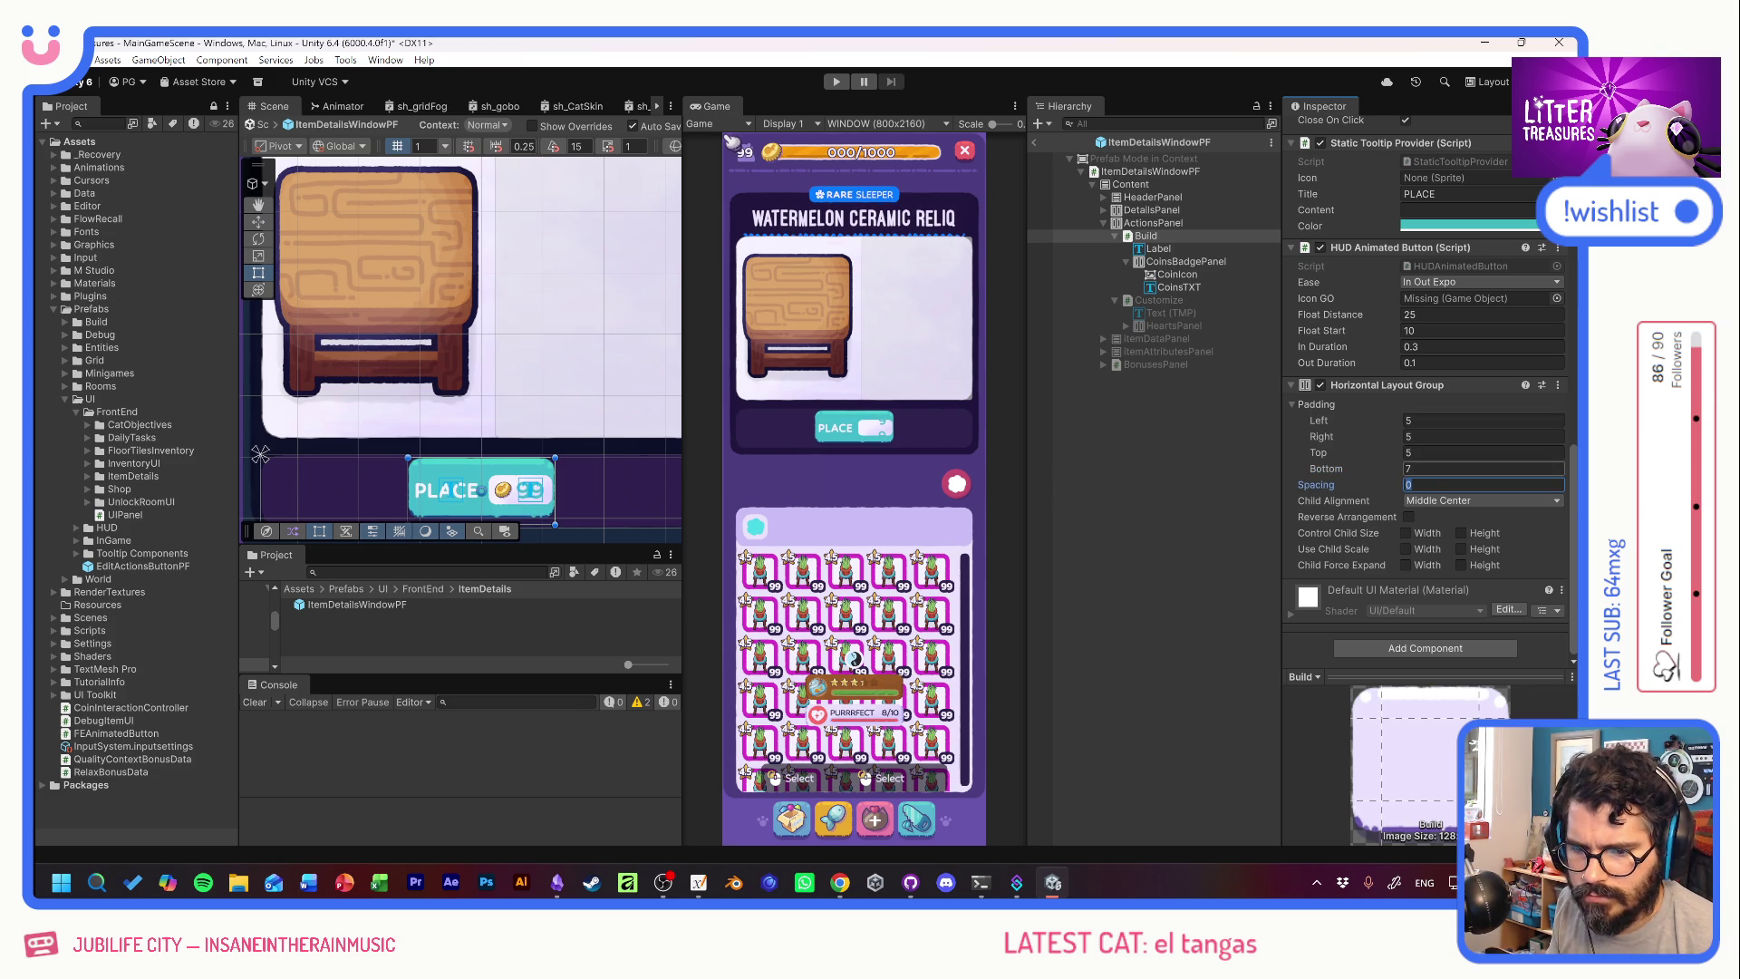
left_click_drag(1328, 467, 1332, 467)
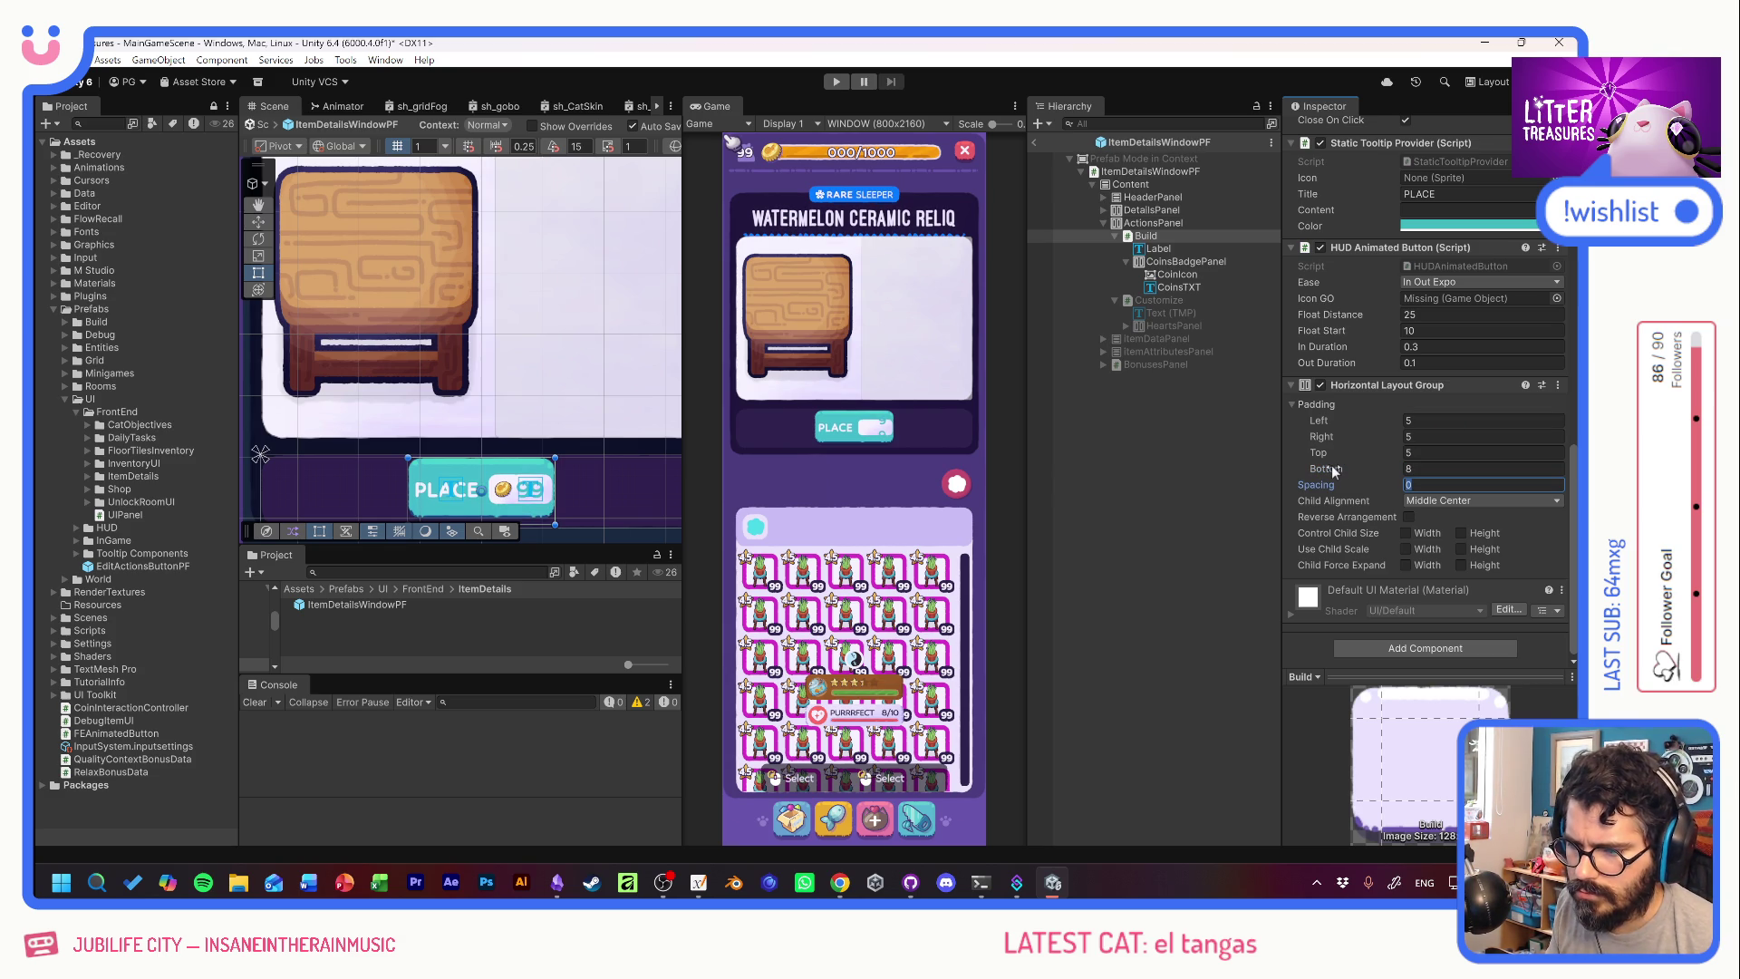
left_click(1404, 468)
type("10")
key("BackSpace")
type("1")
key("Return")
type("10")
key("Tab")
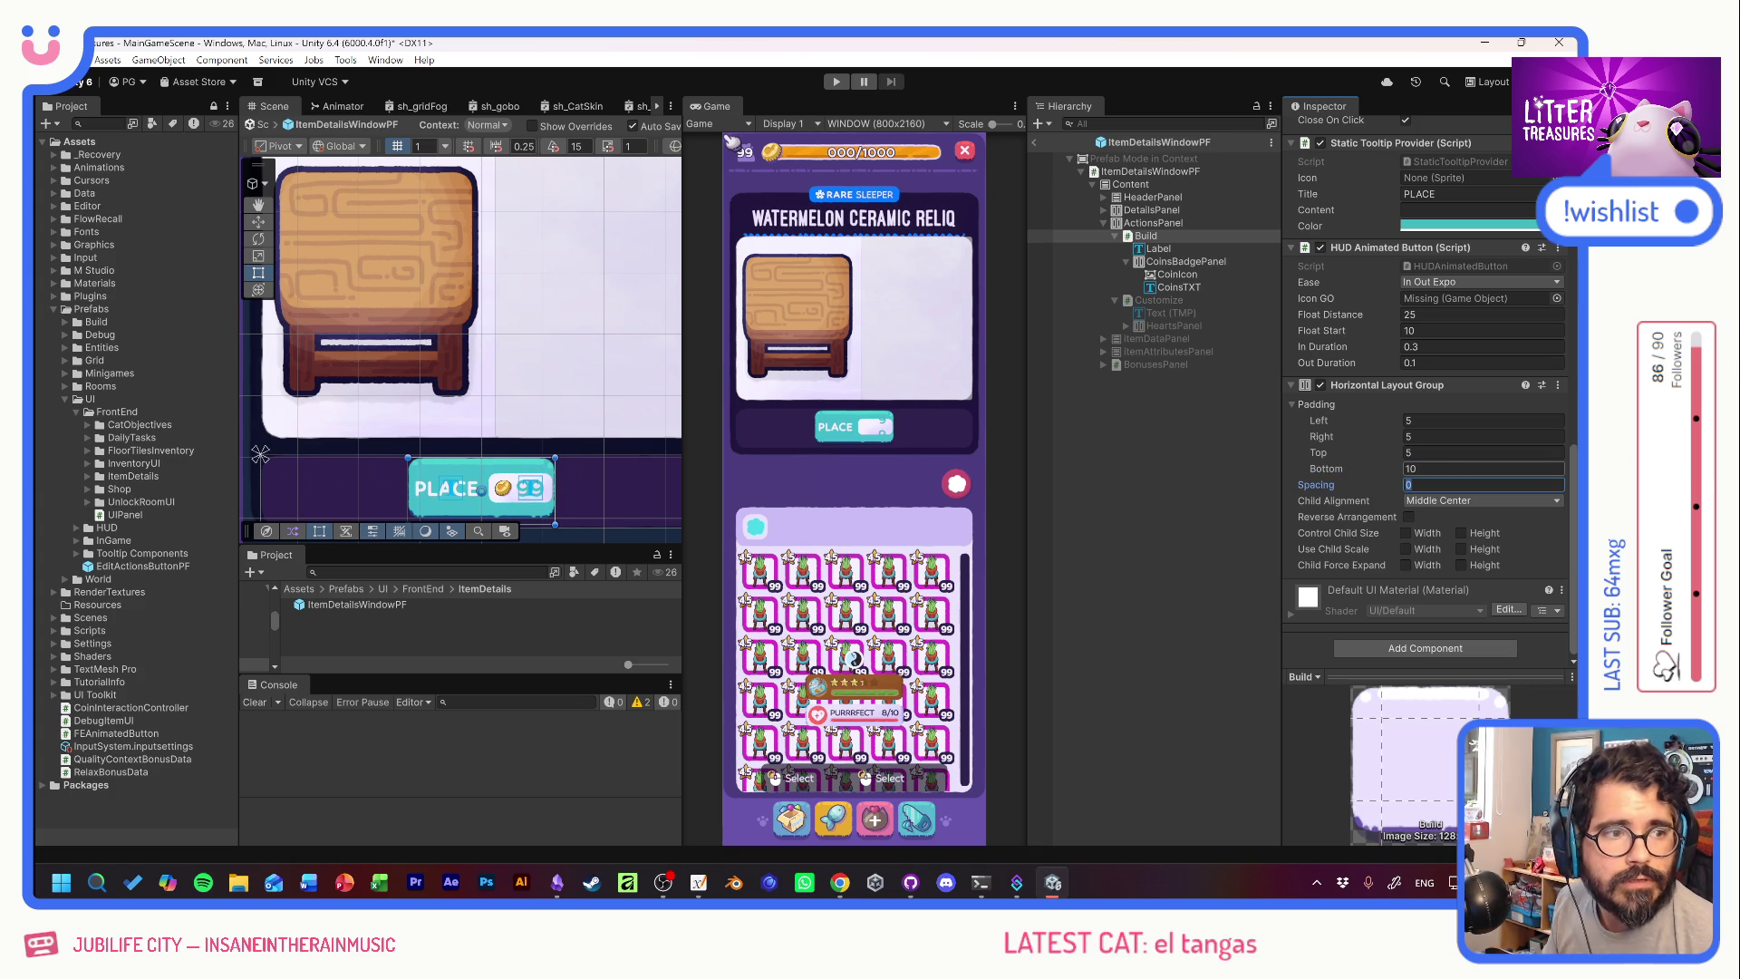
left_click(1225, 440)
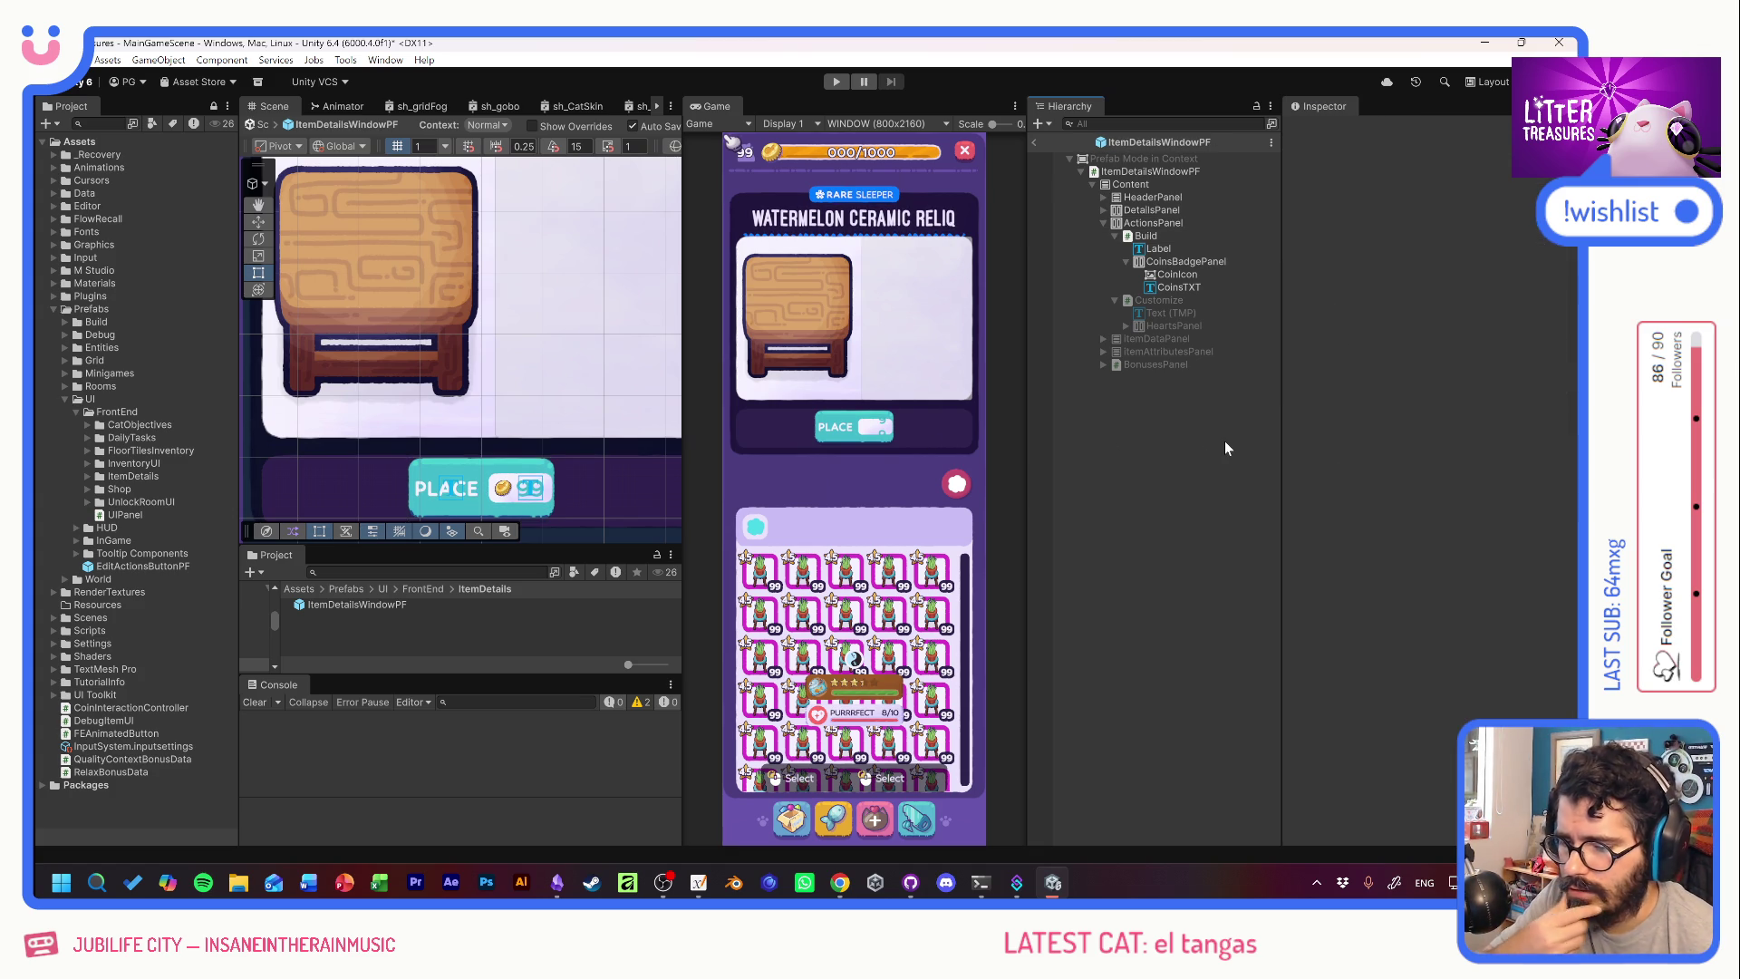
Shorten the PLACE button from 54.7 to about 42.92 high.
scroll(562, 435, "down", 5)
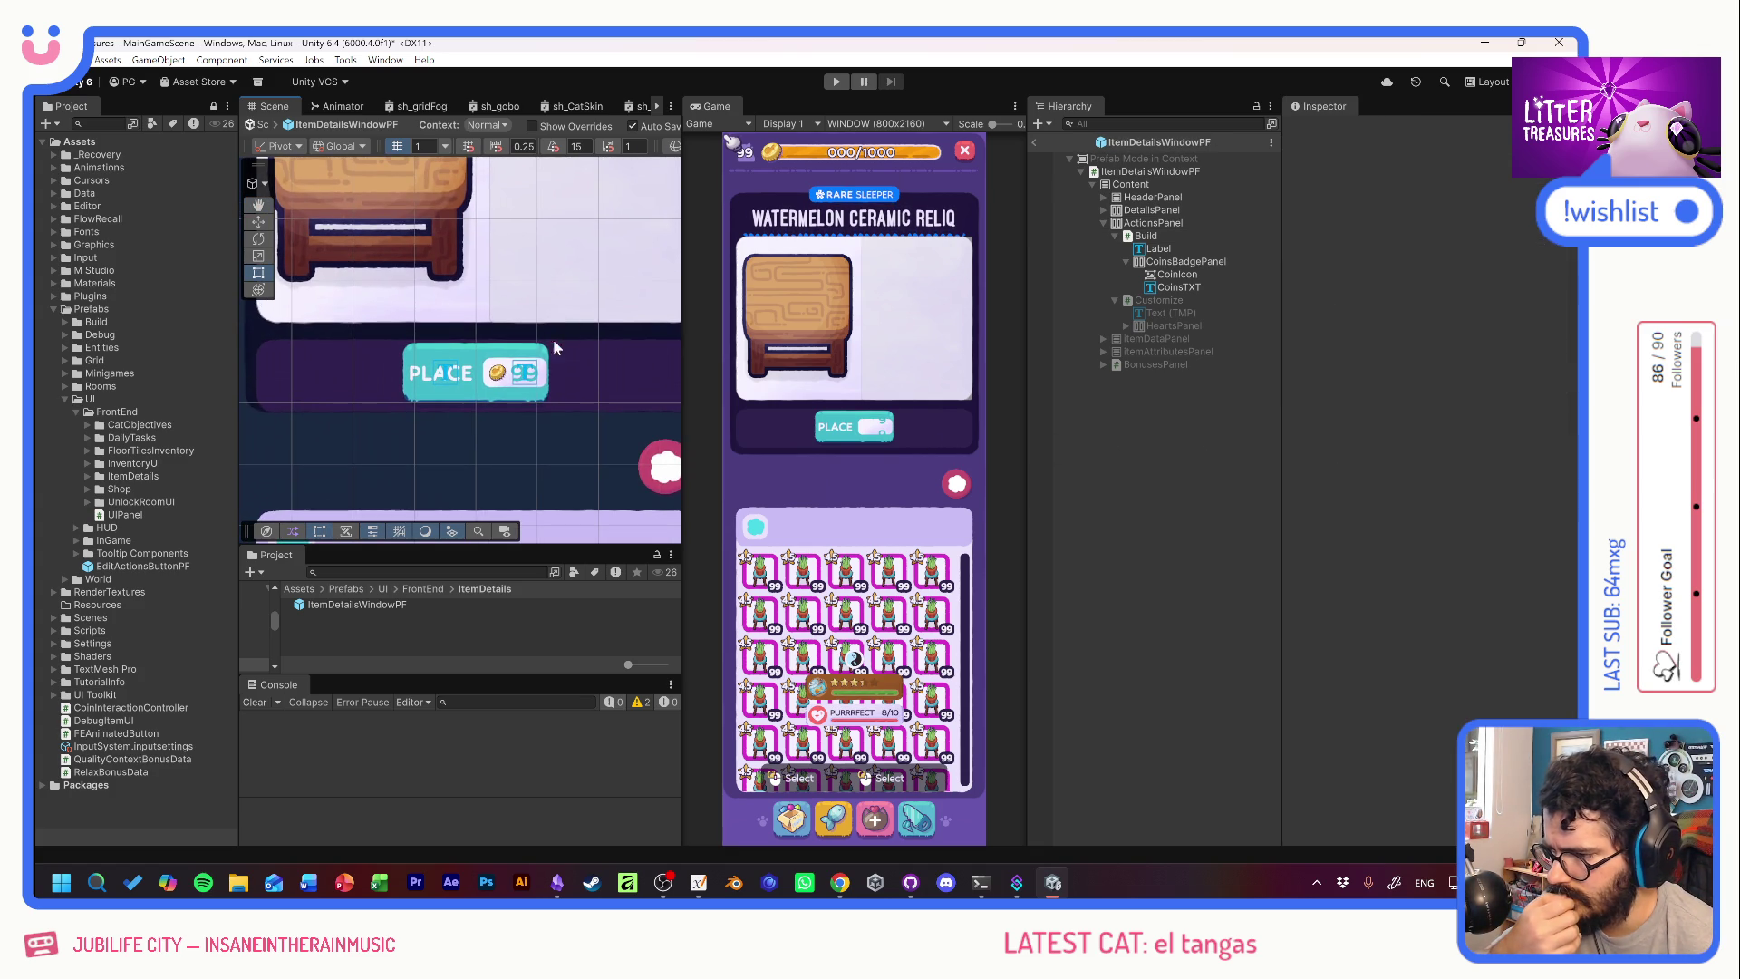
left_click(1155, 235)
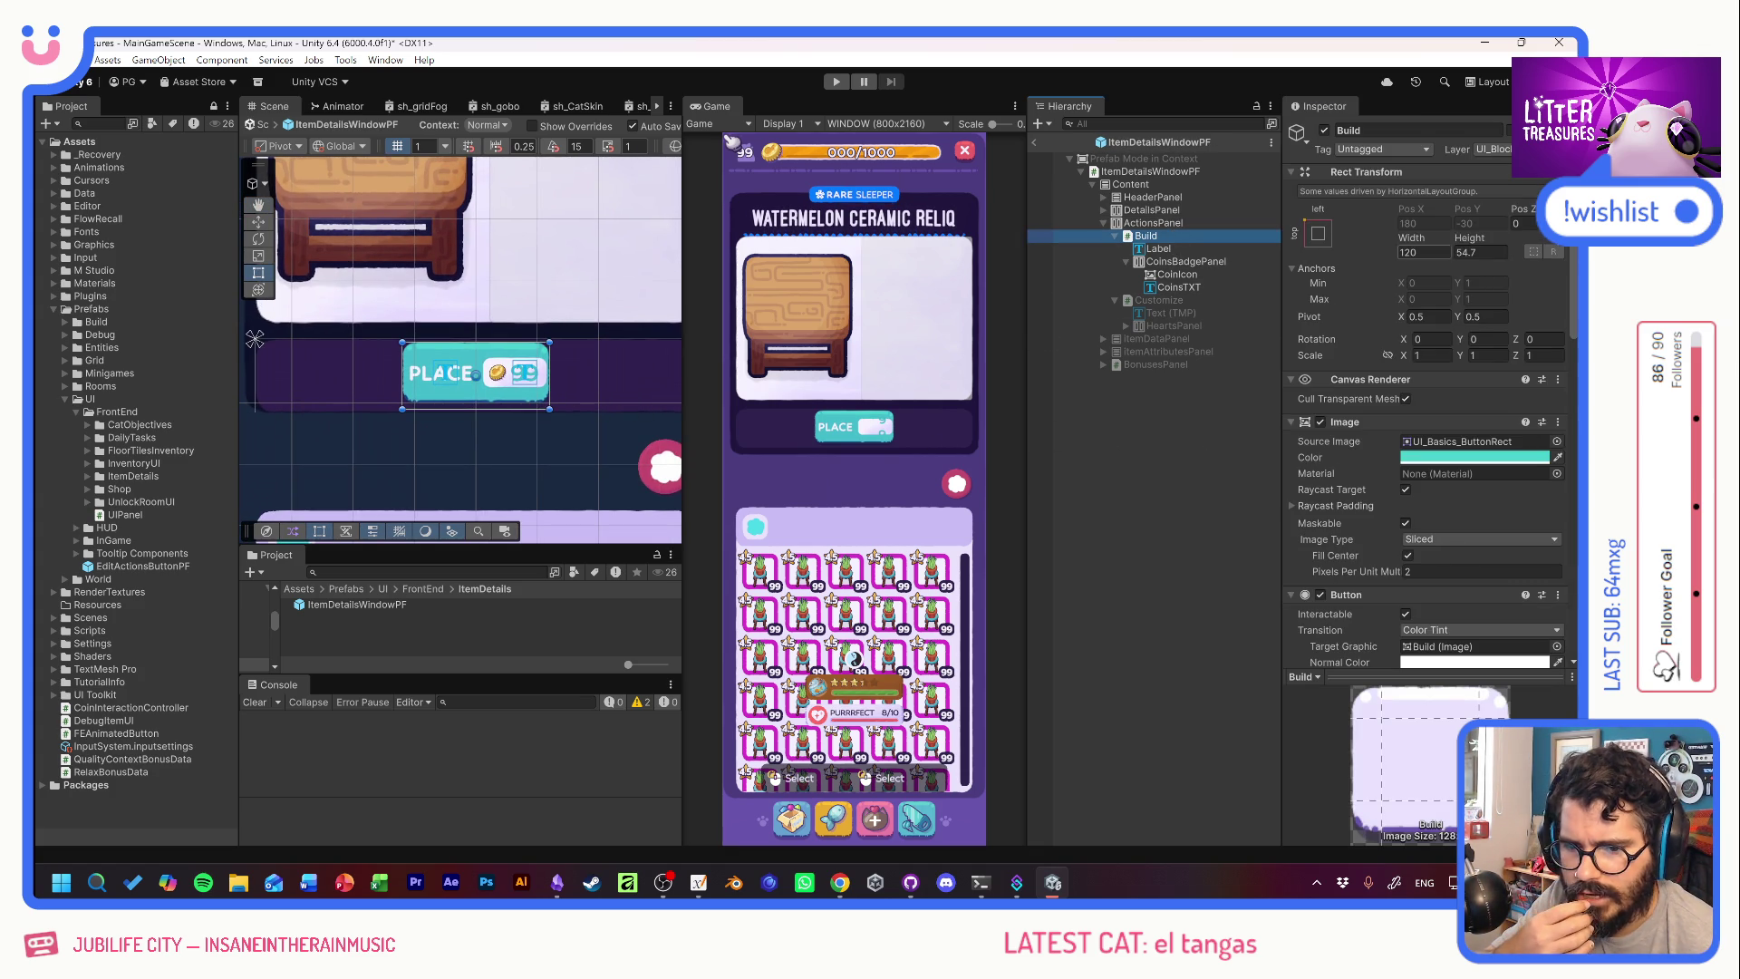
left_click_drag(1468, 243, 1150, 247)
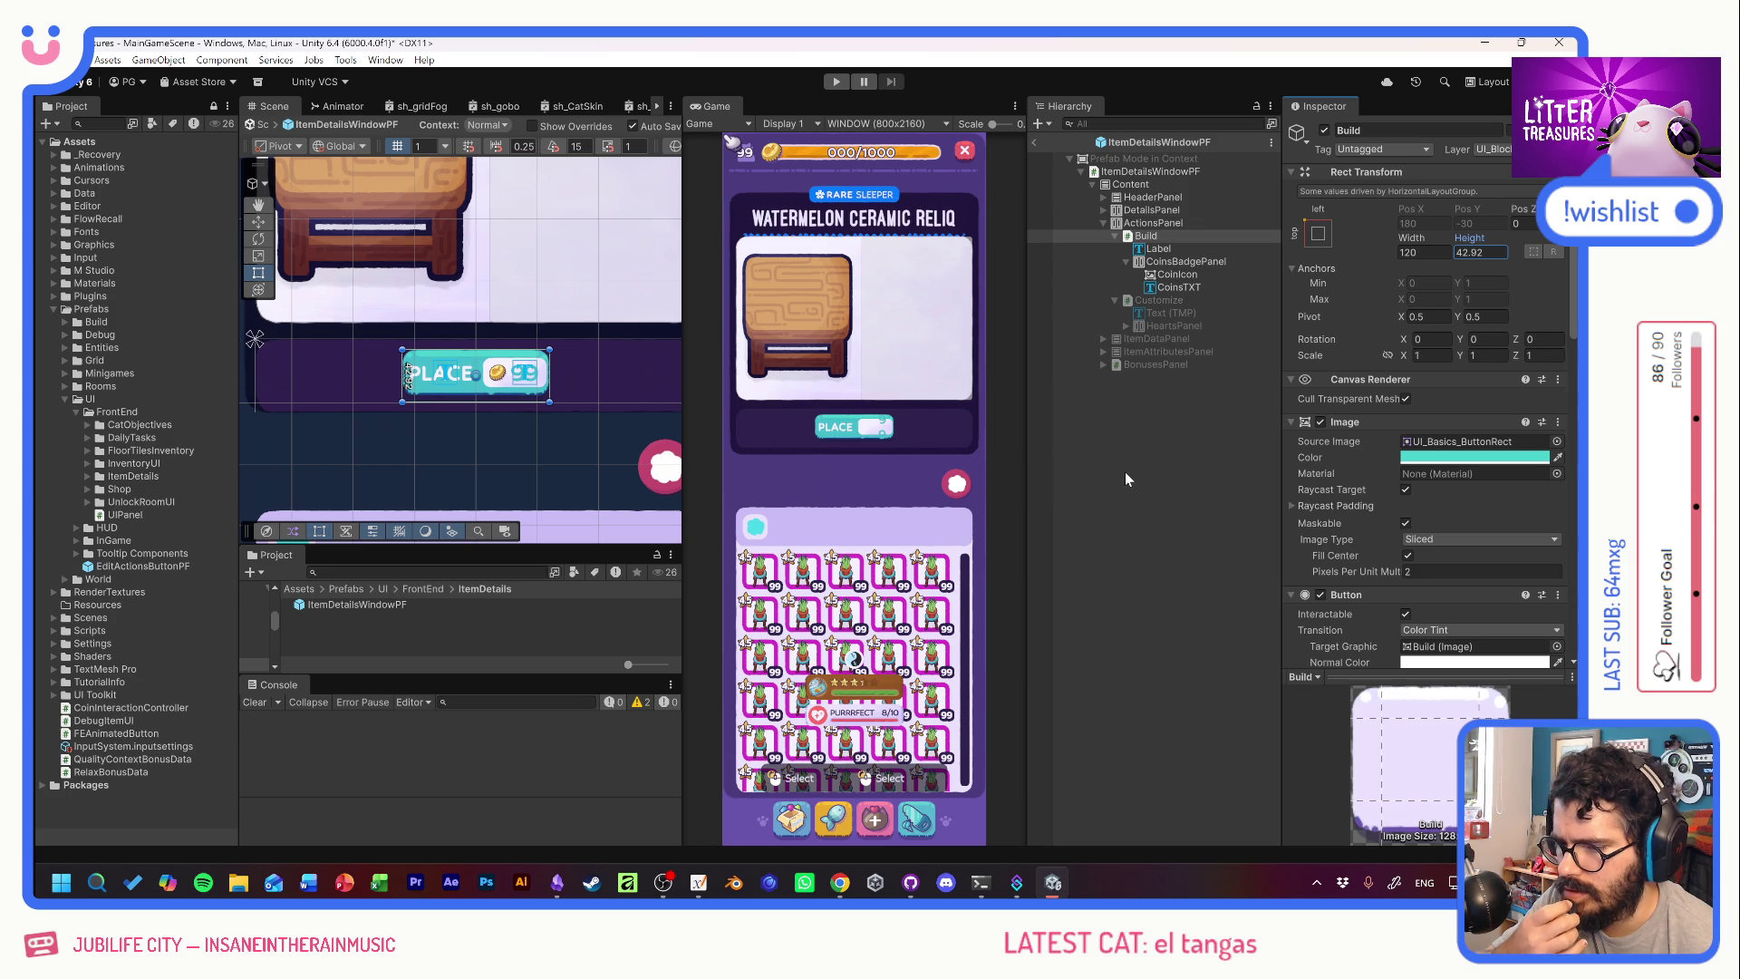
Preview duplicated PLACE buttons, then delete the copies so only one remains.
left_click(1146, 236)
key("ctrl+d")
key("ctrl+d")
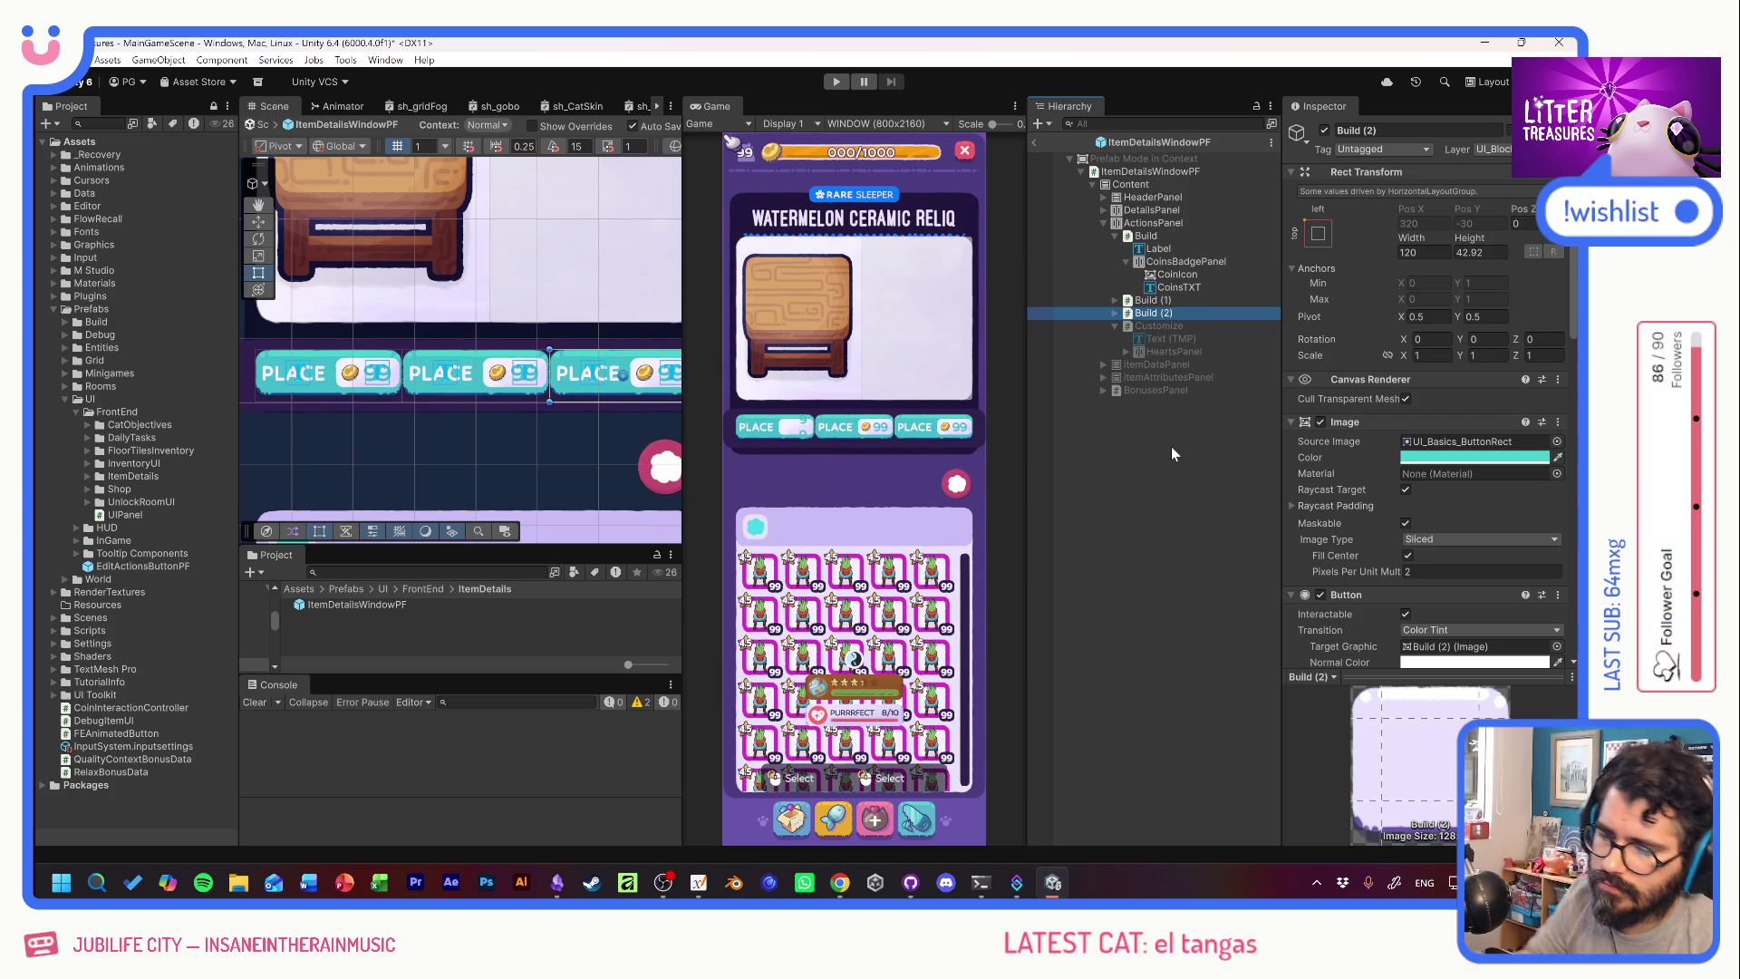
key("Delete")
key("Delete")
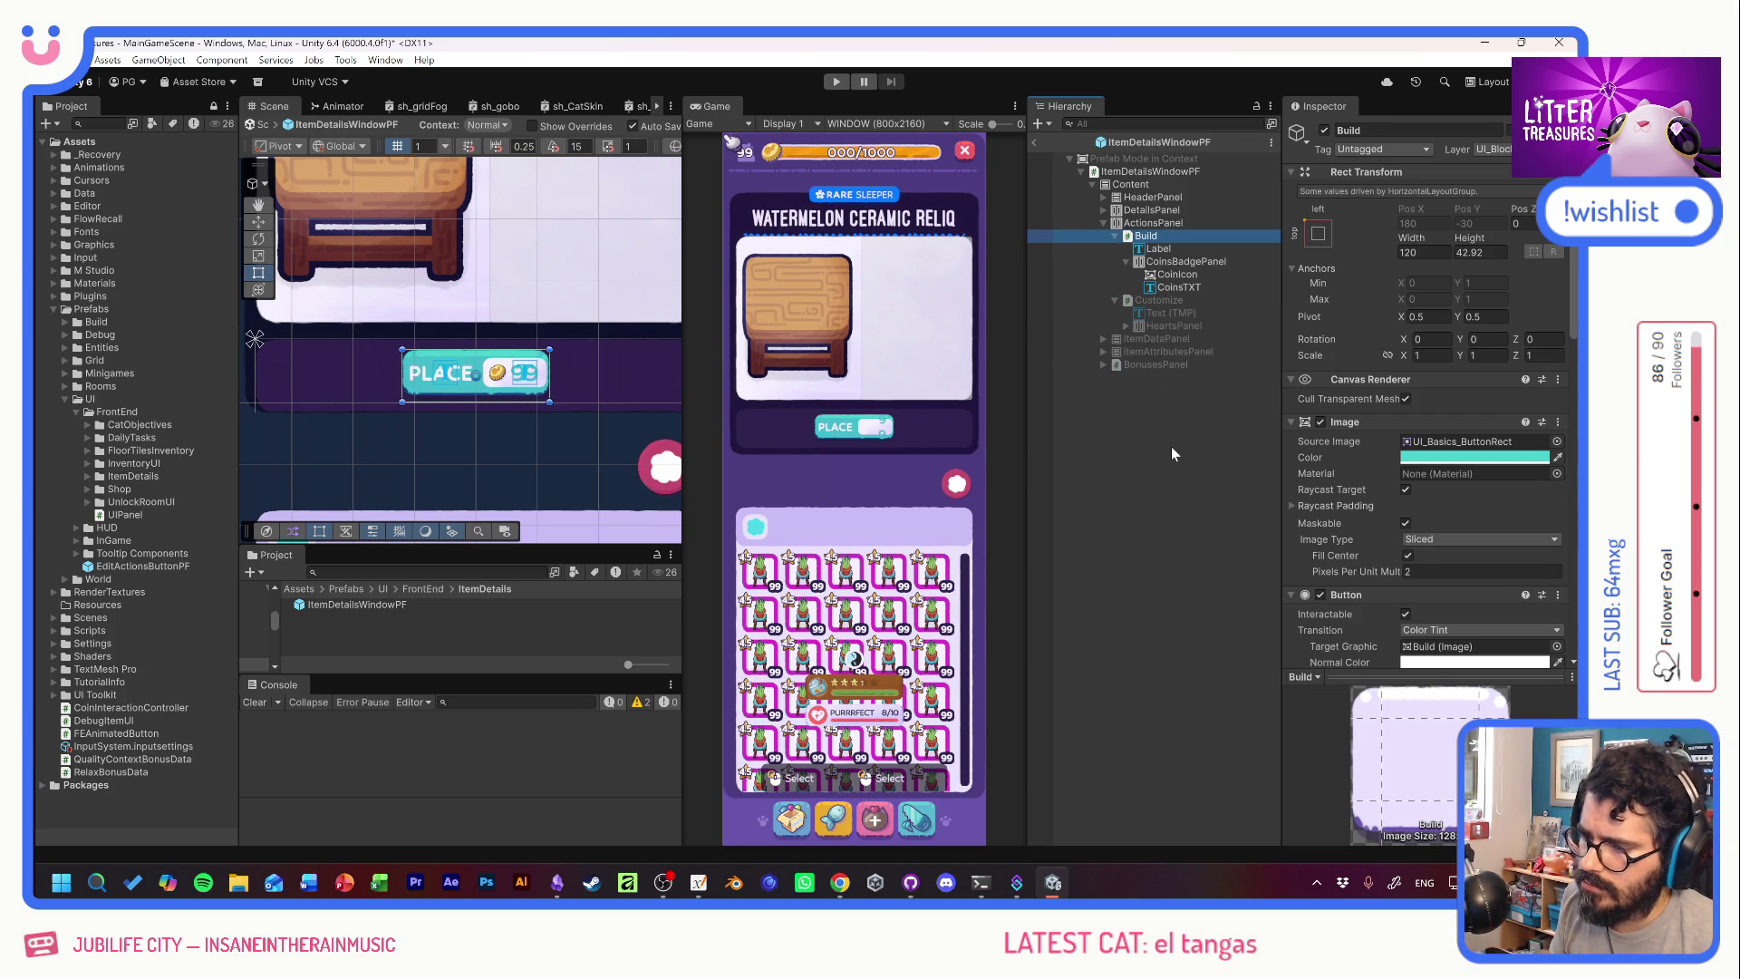
left_click(1178, 287)
Set the coin count font size to 20 and the coin icon to 10 by 10.
left_click(1418, 628)
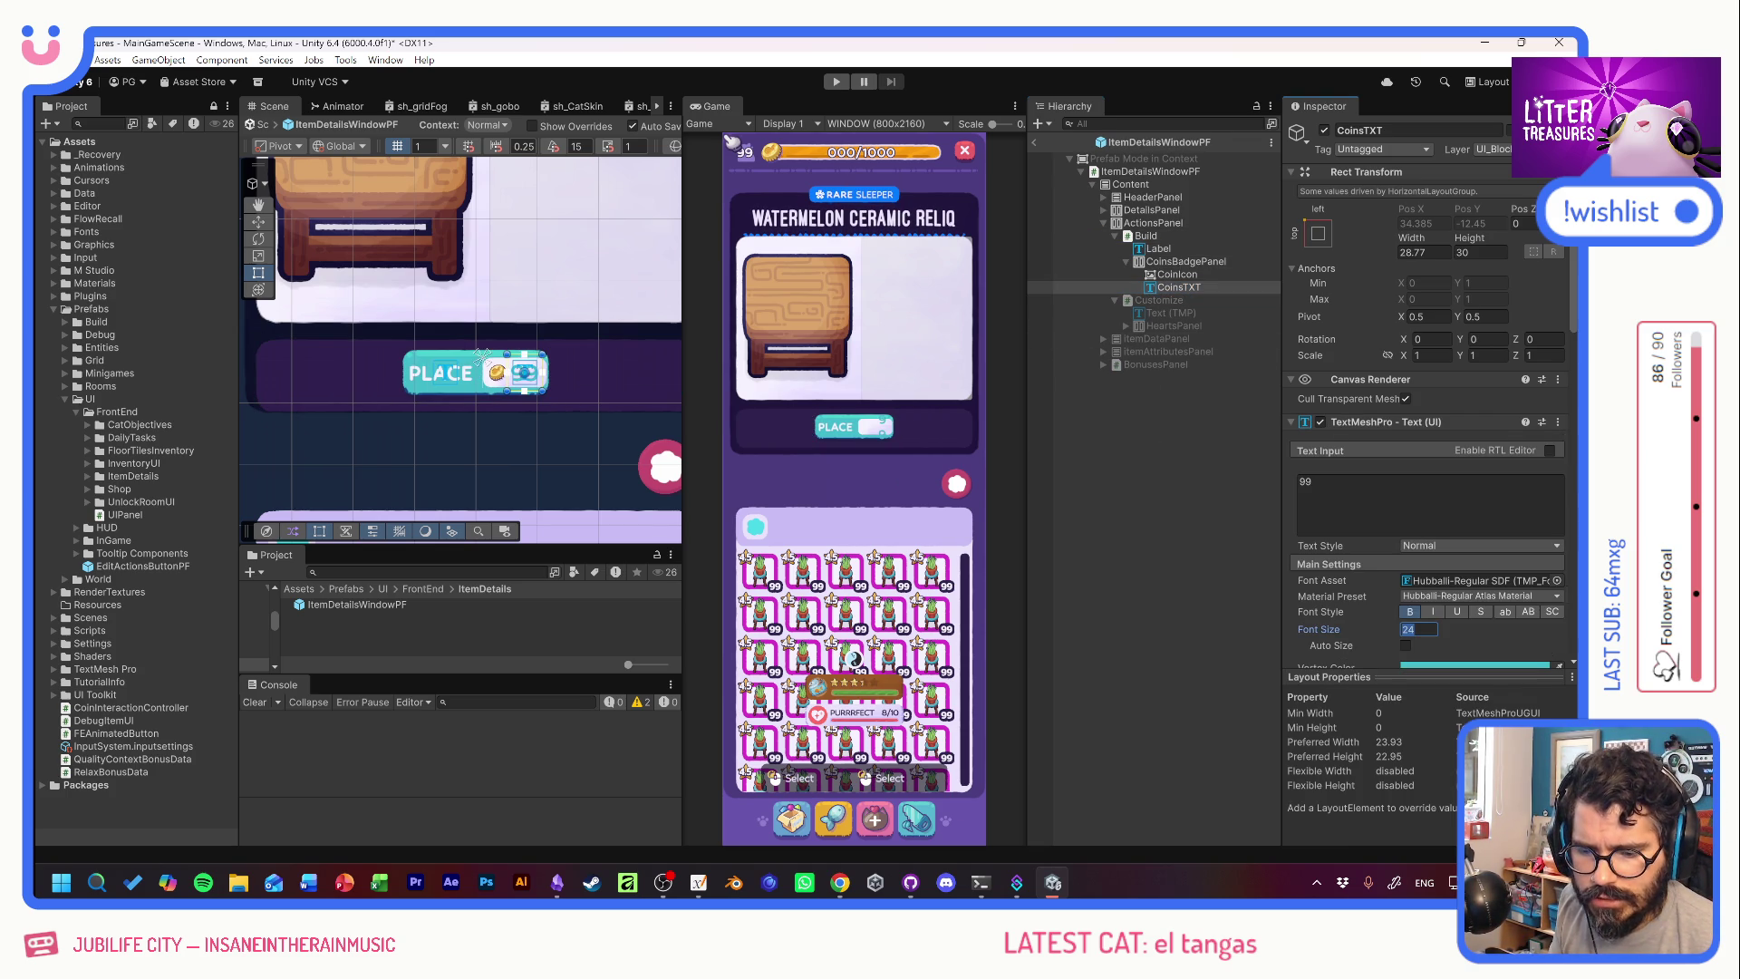
type("20")
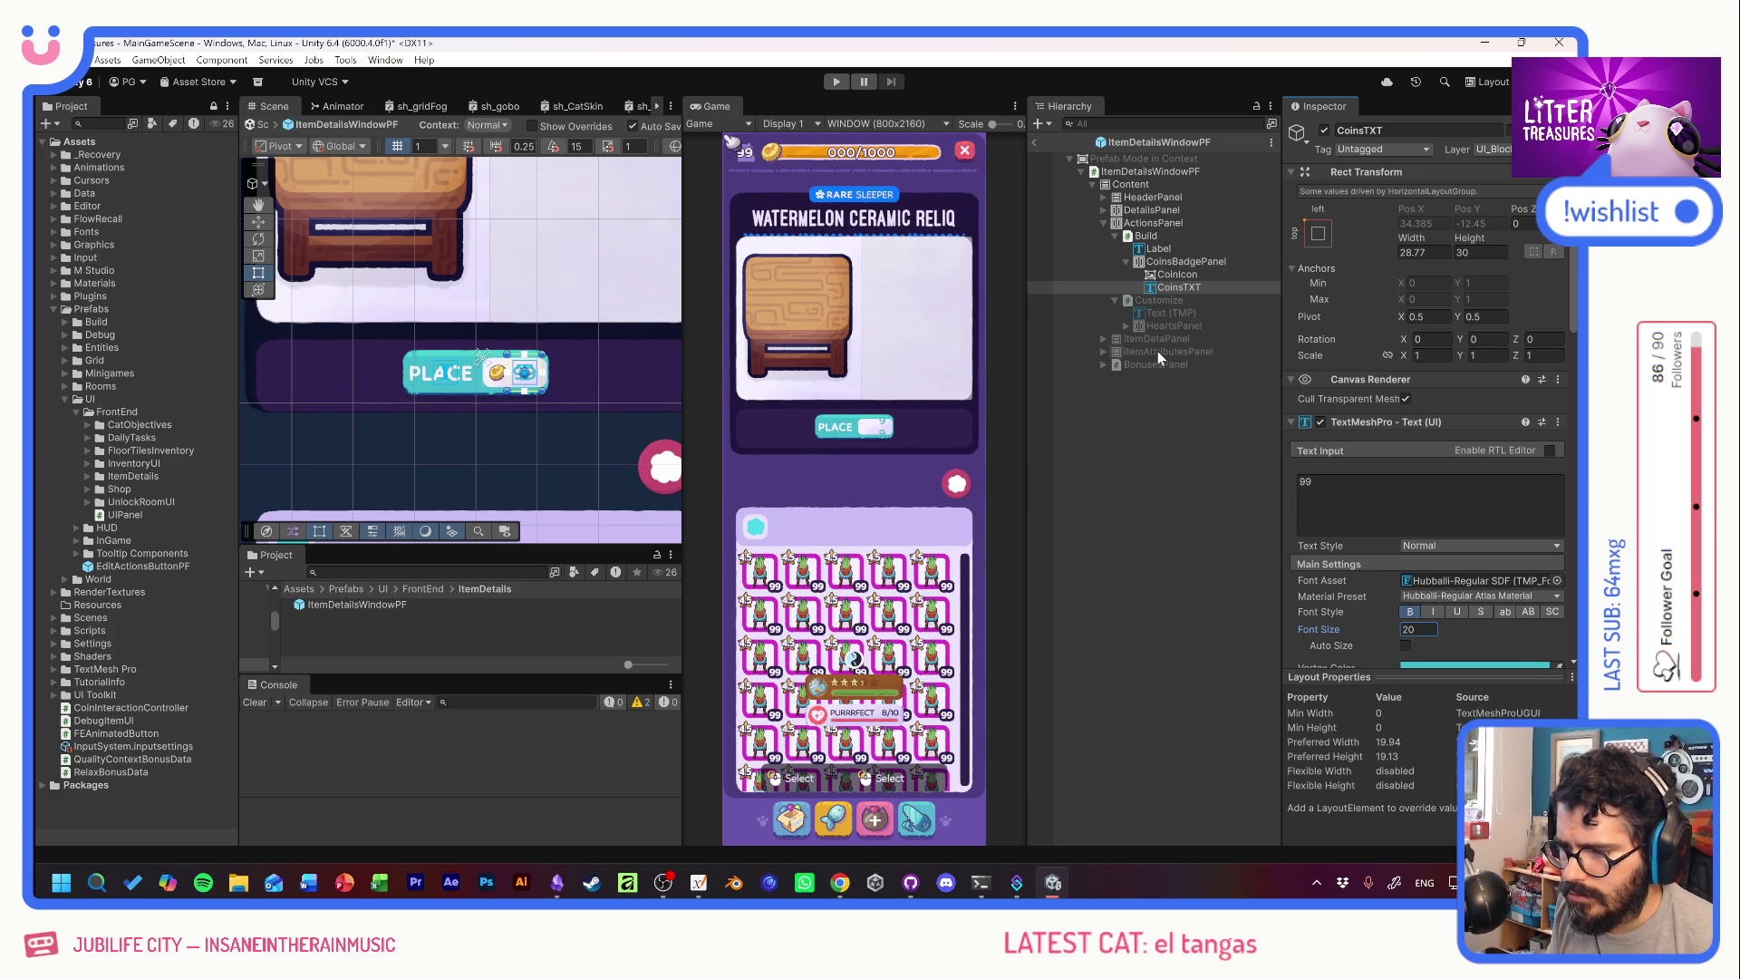
left_click(1176, 274)
left_click(1422, 252)
type("10")
key("Tab")
type("10")
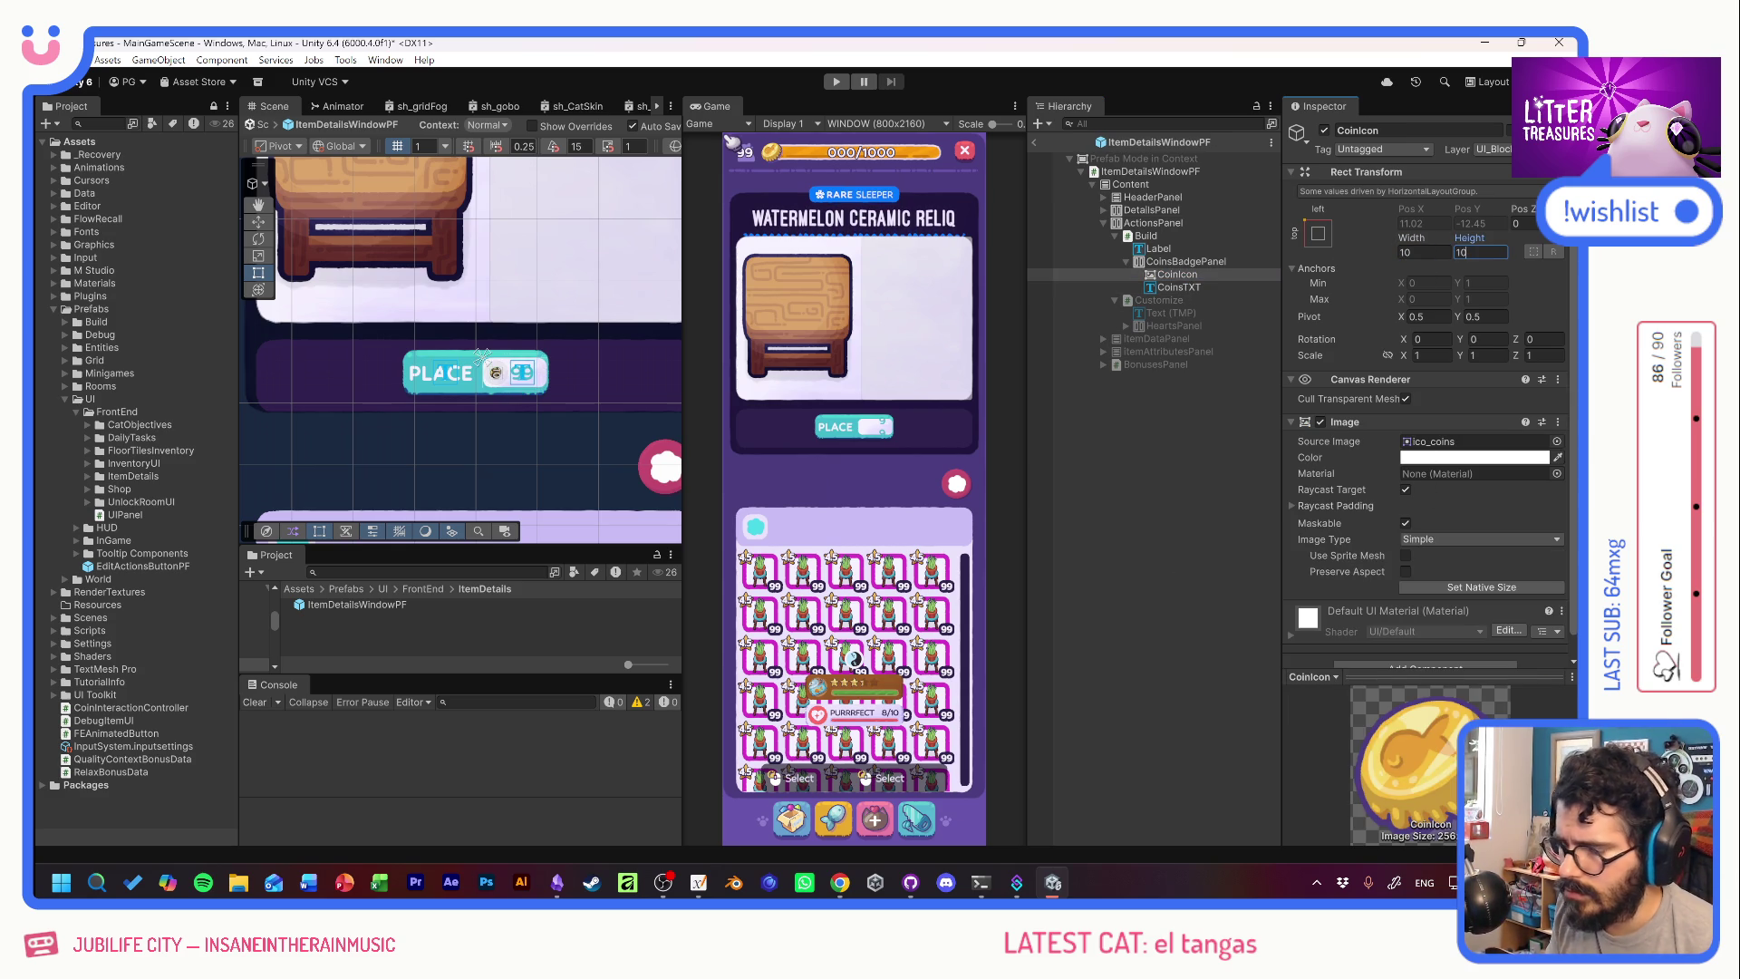
Narrow the coin badge and set its layout padding to 3 on every side.
left_click(1185, 263)
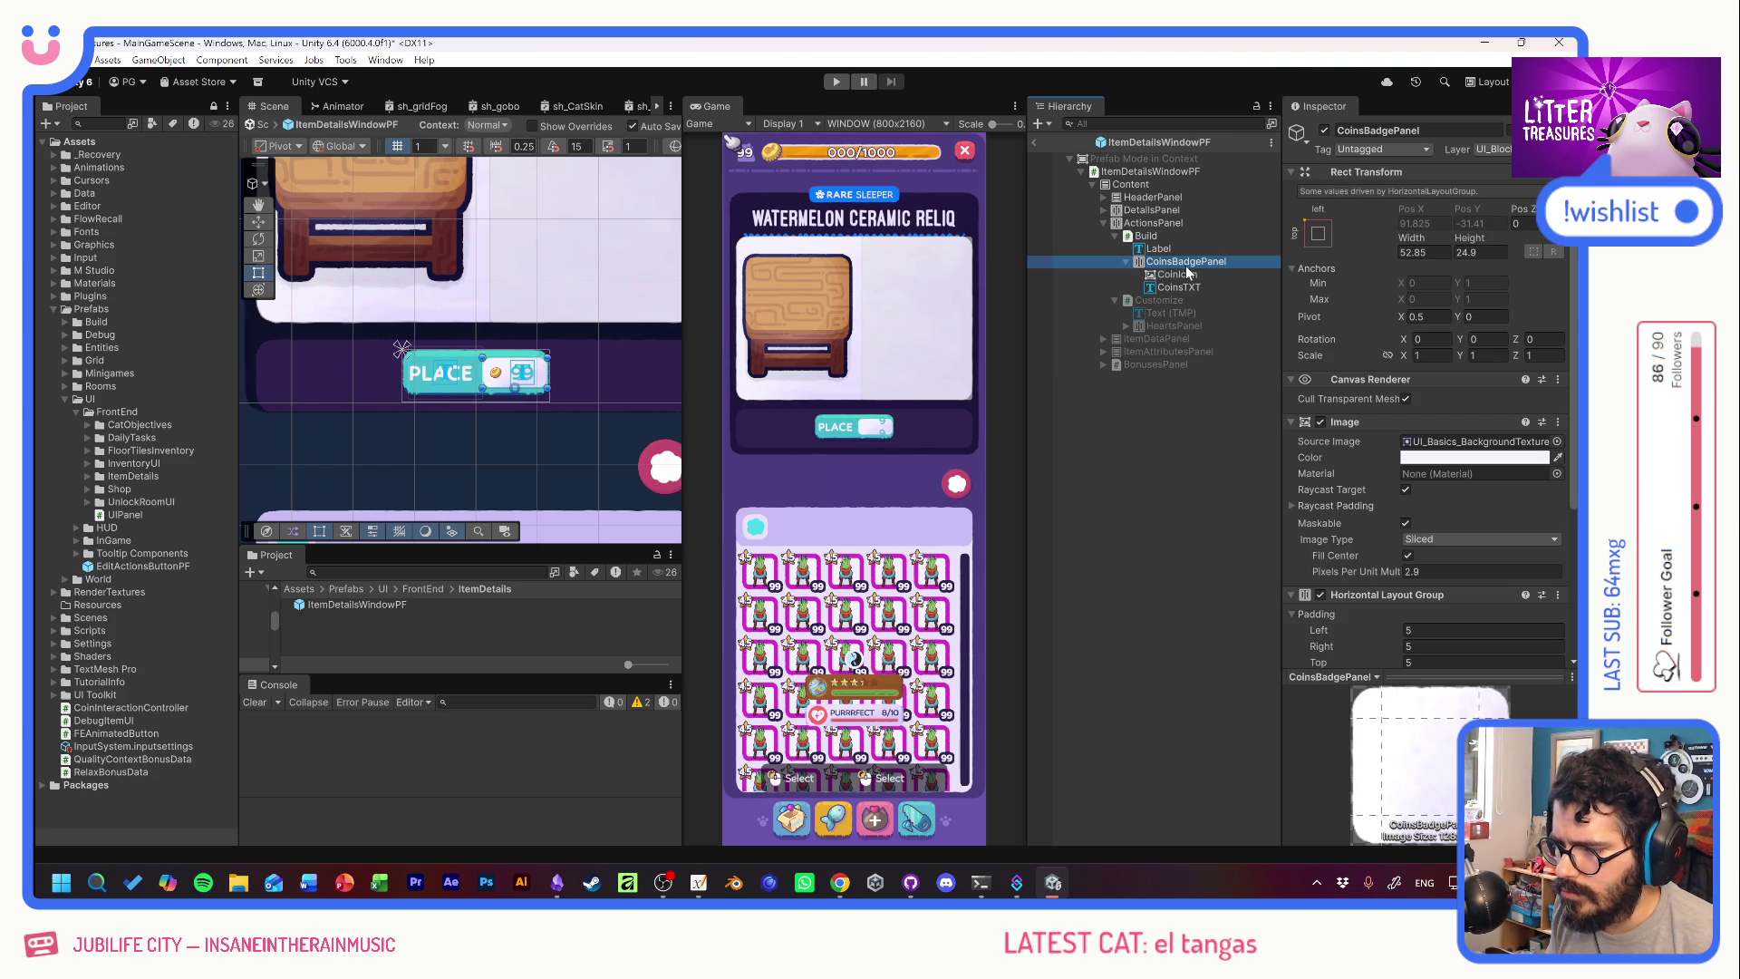
left_click_drag(1415, 238, 1382, 230)
scroll(1383, 467, "down", 5)
left_click(1426, 457)
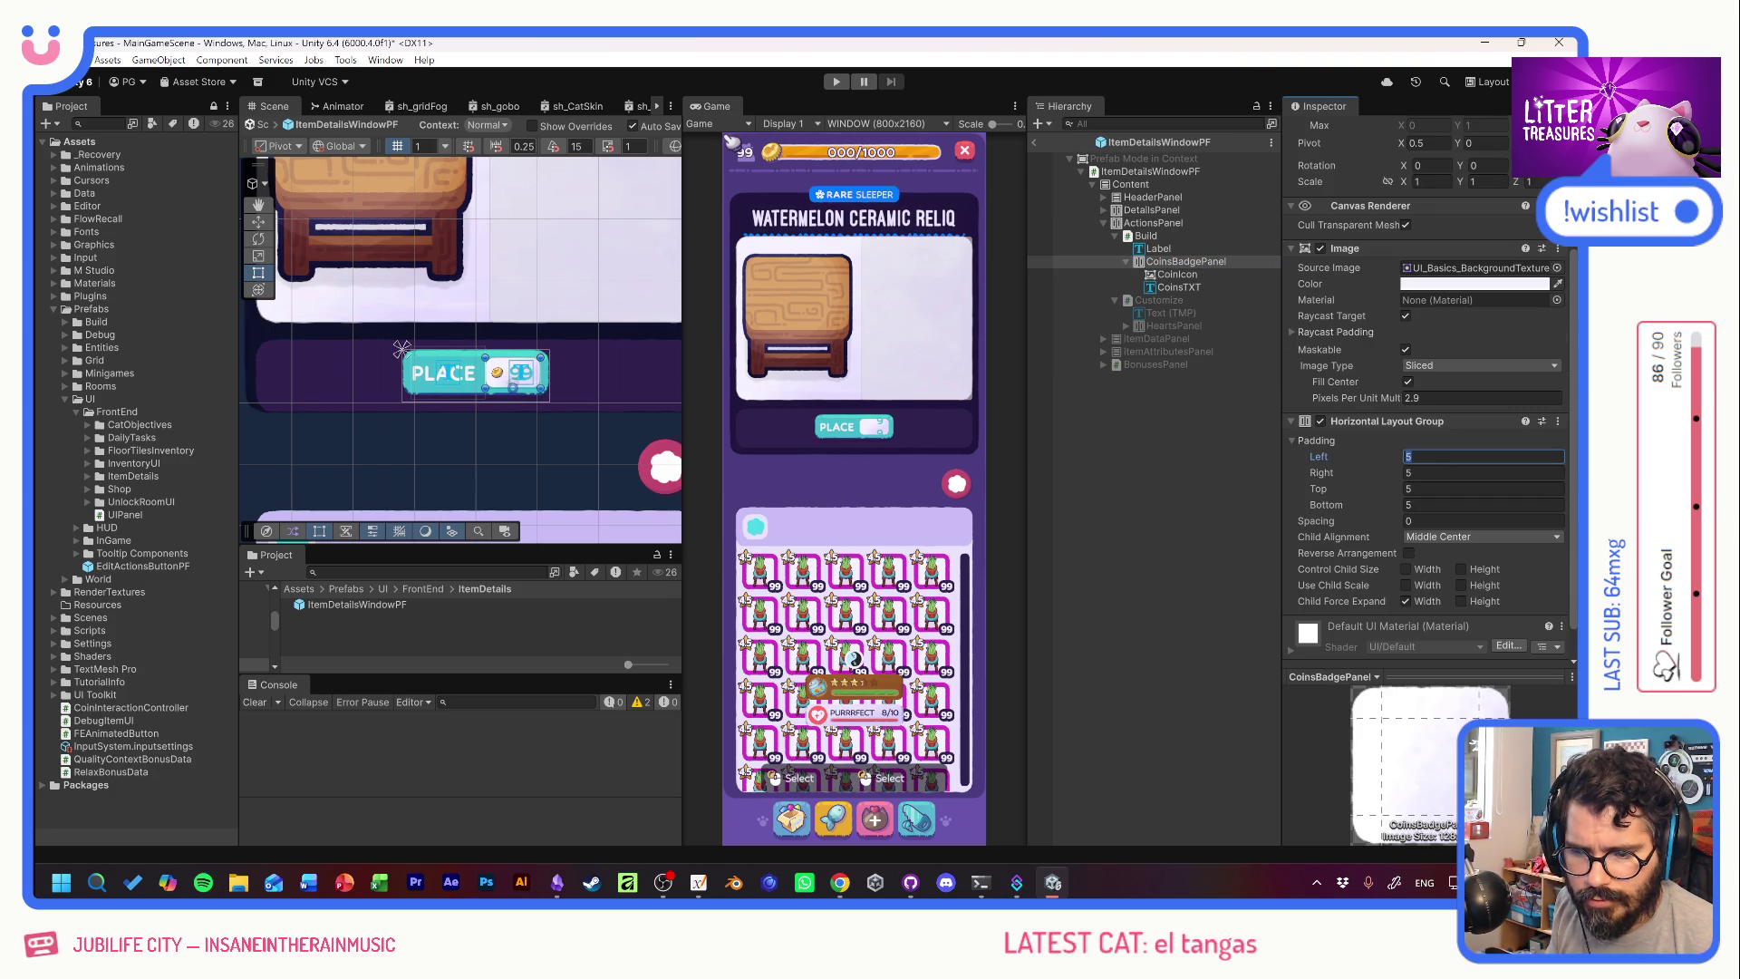
type("3")
key("Tab")
type("3")
key("Tab")
type("3")
key("Tab")
type("3")
Uncheck Child Force Expand width, set spacing to about -3.68, and shrink the badge to 38.29 wide.
scroll(1375, 339, "up", 5)
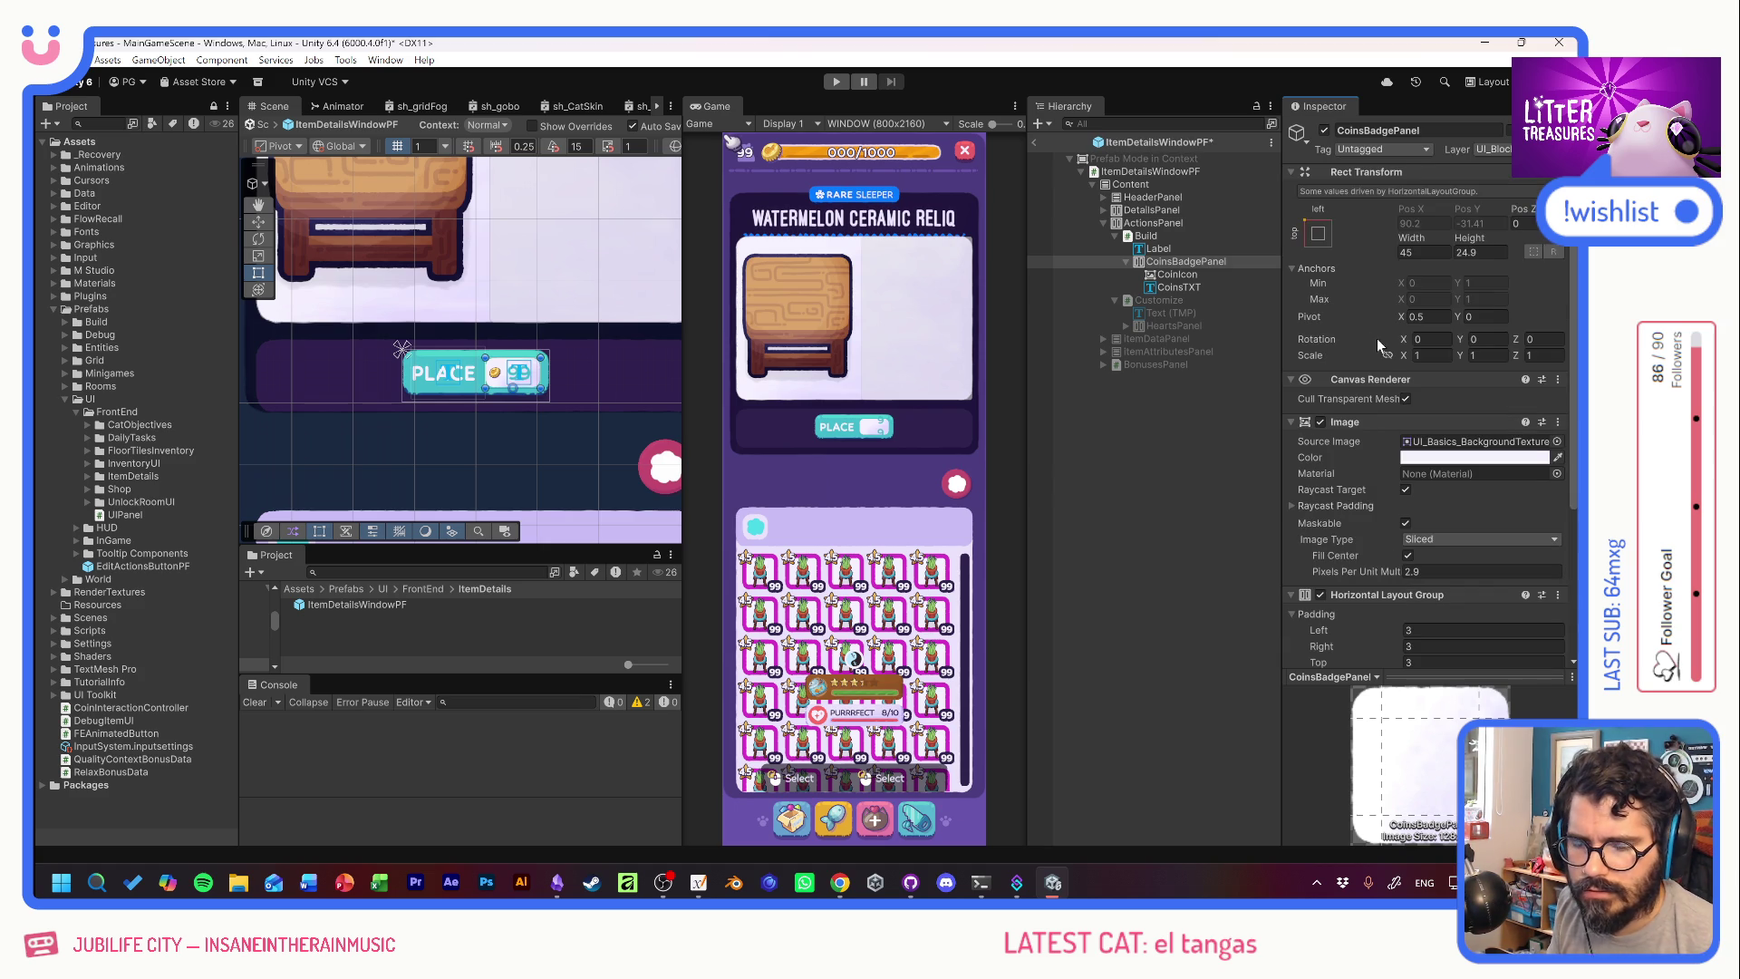
left_click_drag(1407, 240, 1382, 230)
left_click(1430, 254)
type("40")
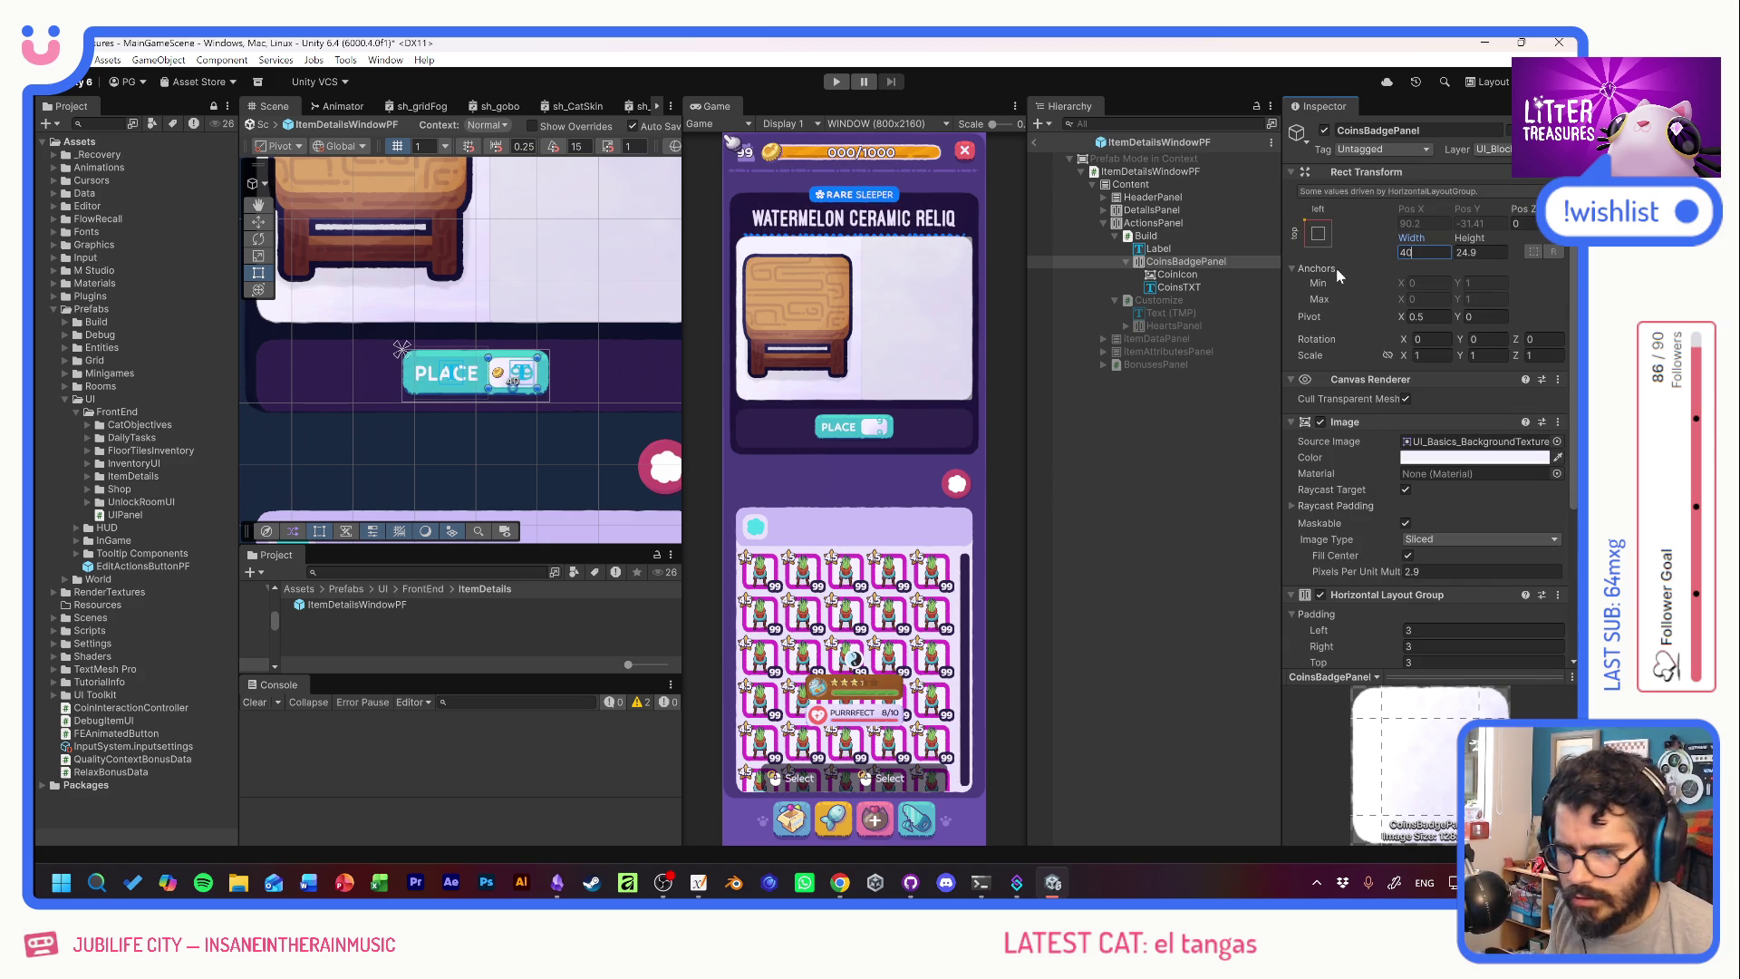
scroll(1366, 489, "down", 4)
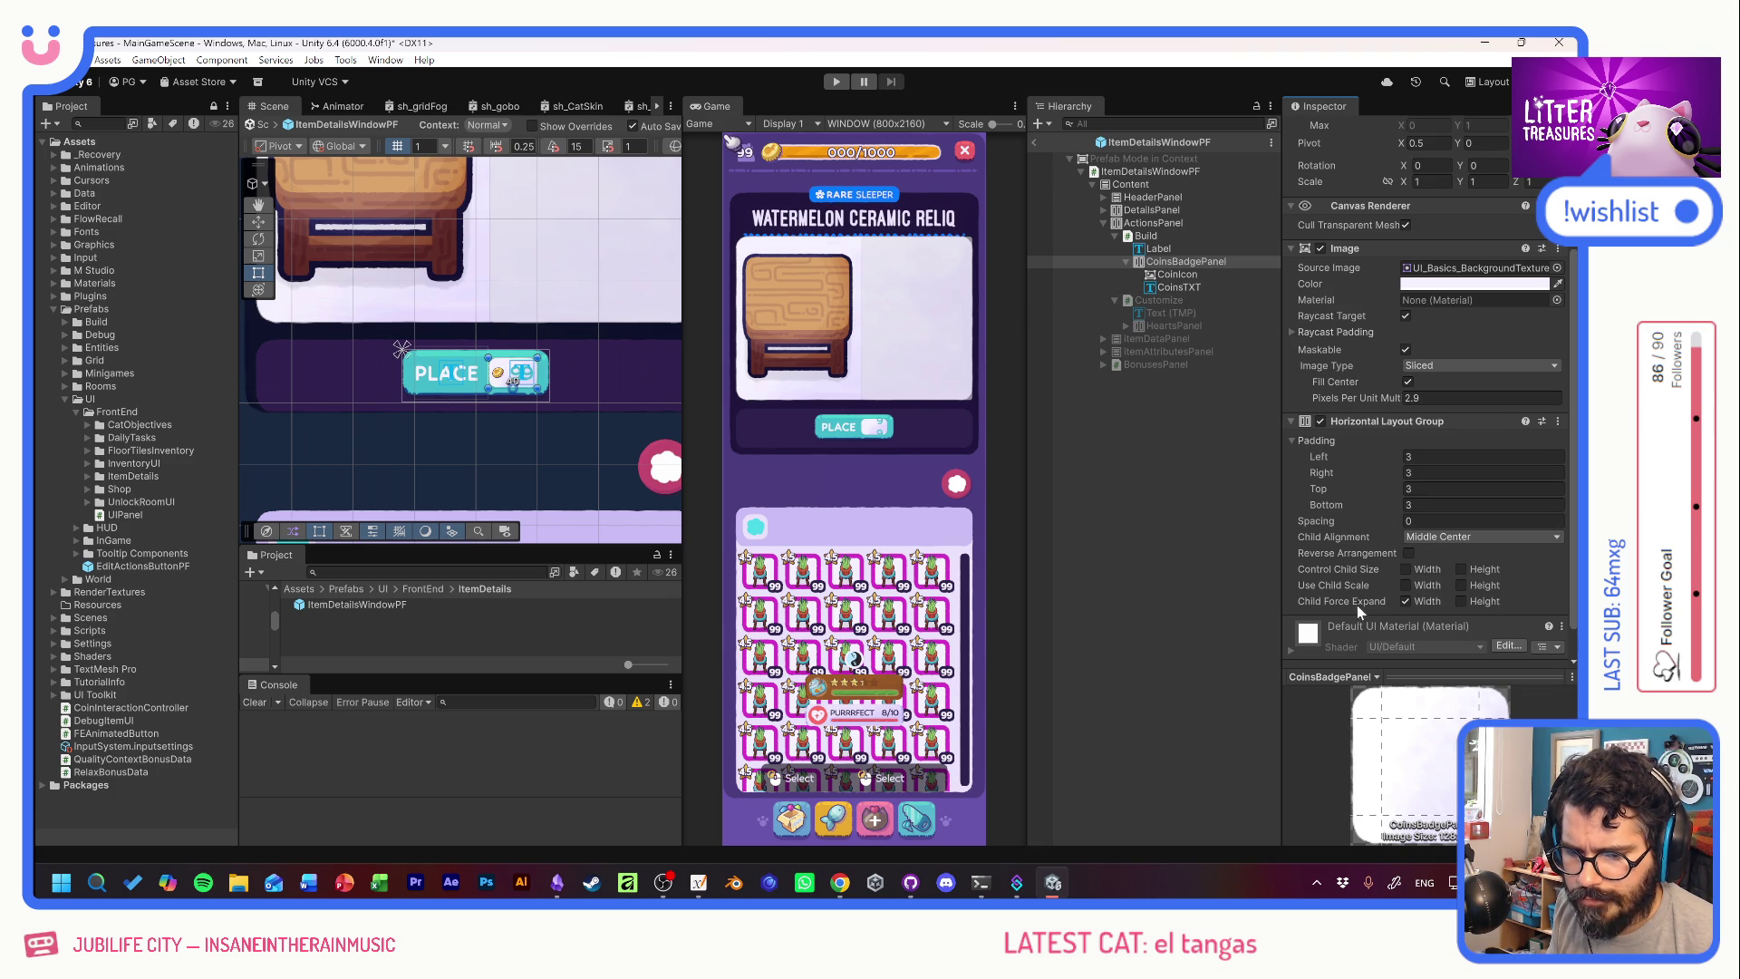
left_click(1405, 599)
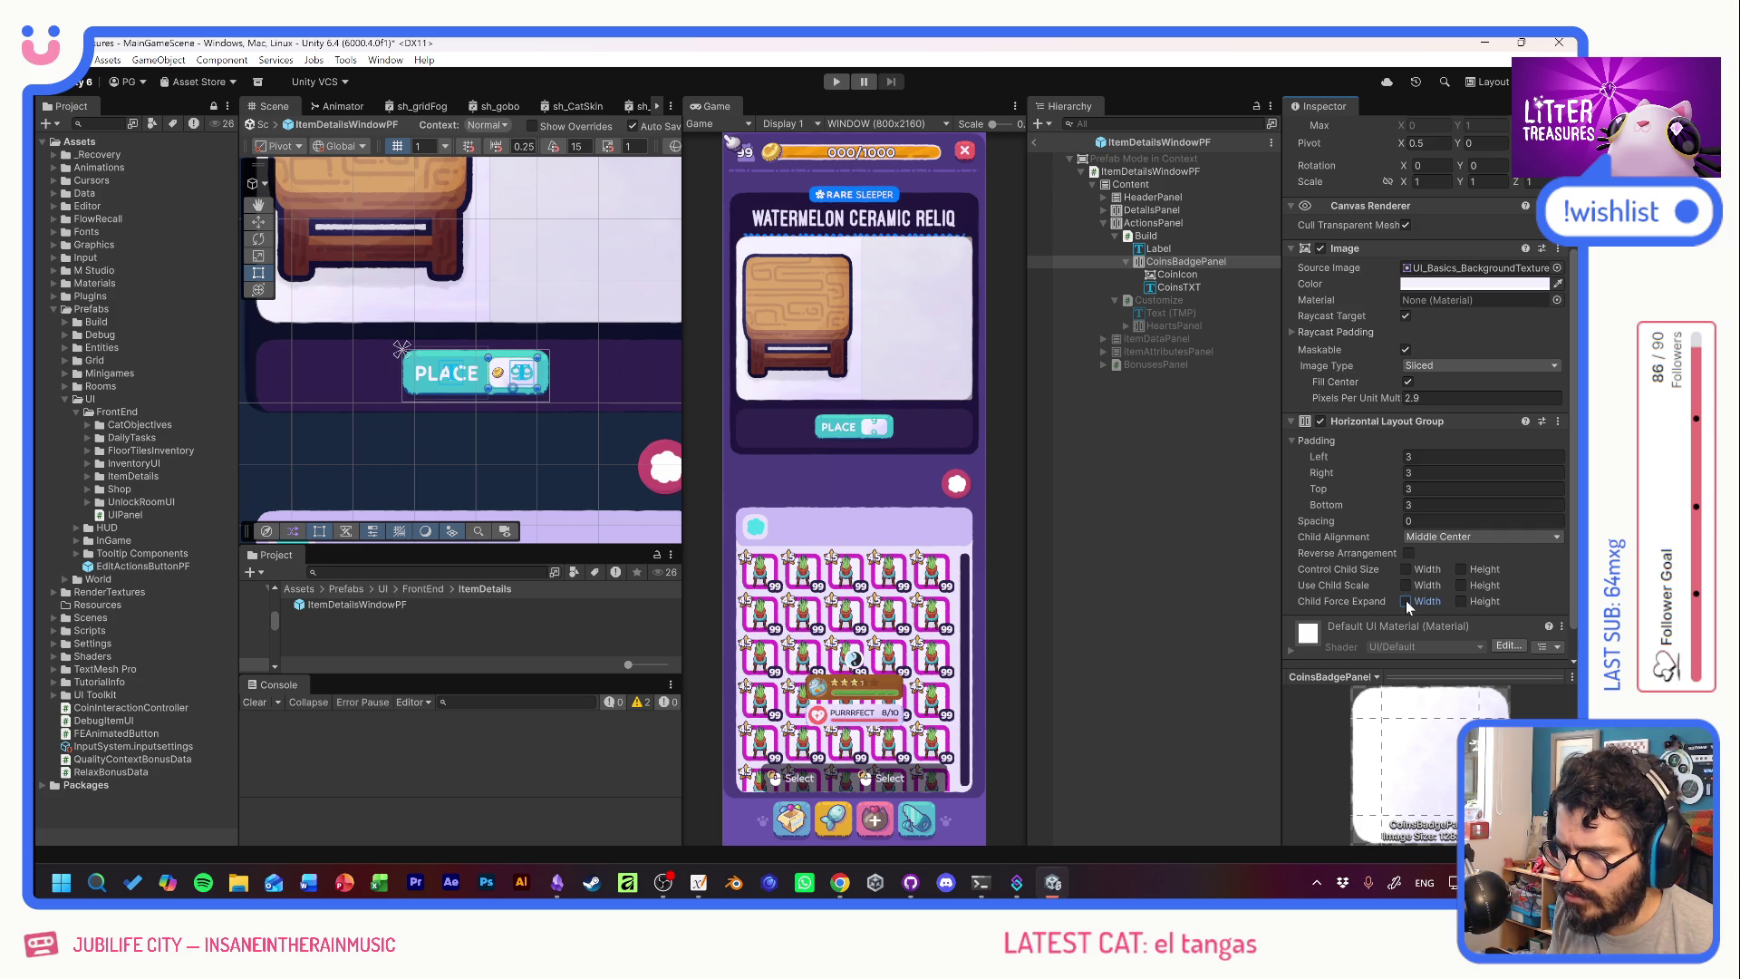
mouse_move(1374, 519)
left_mouse_down()
mouse_move(1326, 478)
mouse_move(1373, 515)
left_mouse_up()
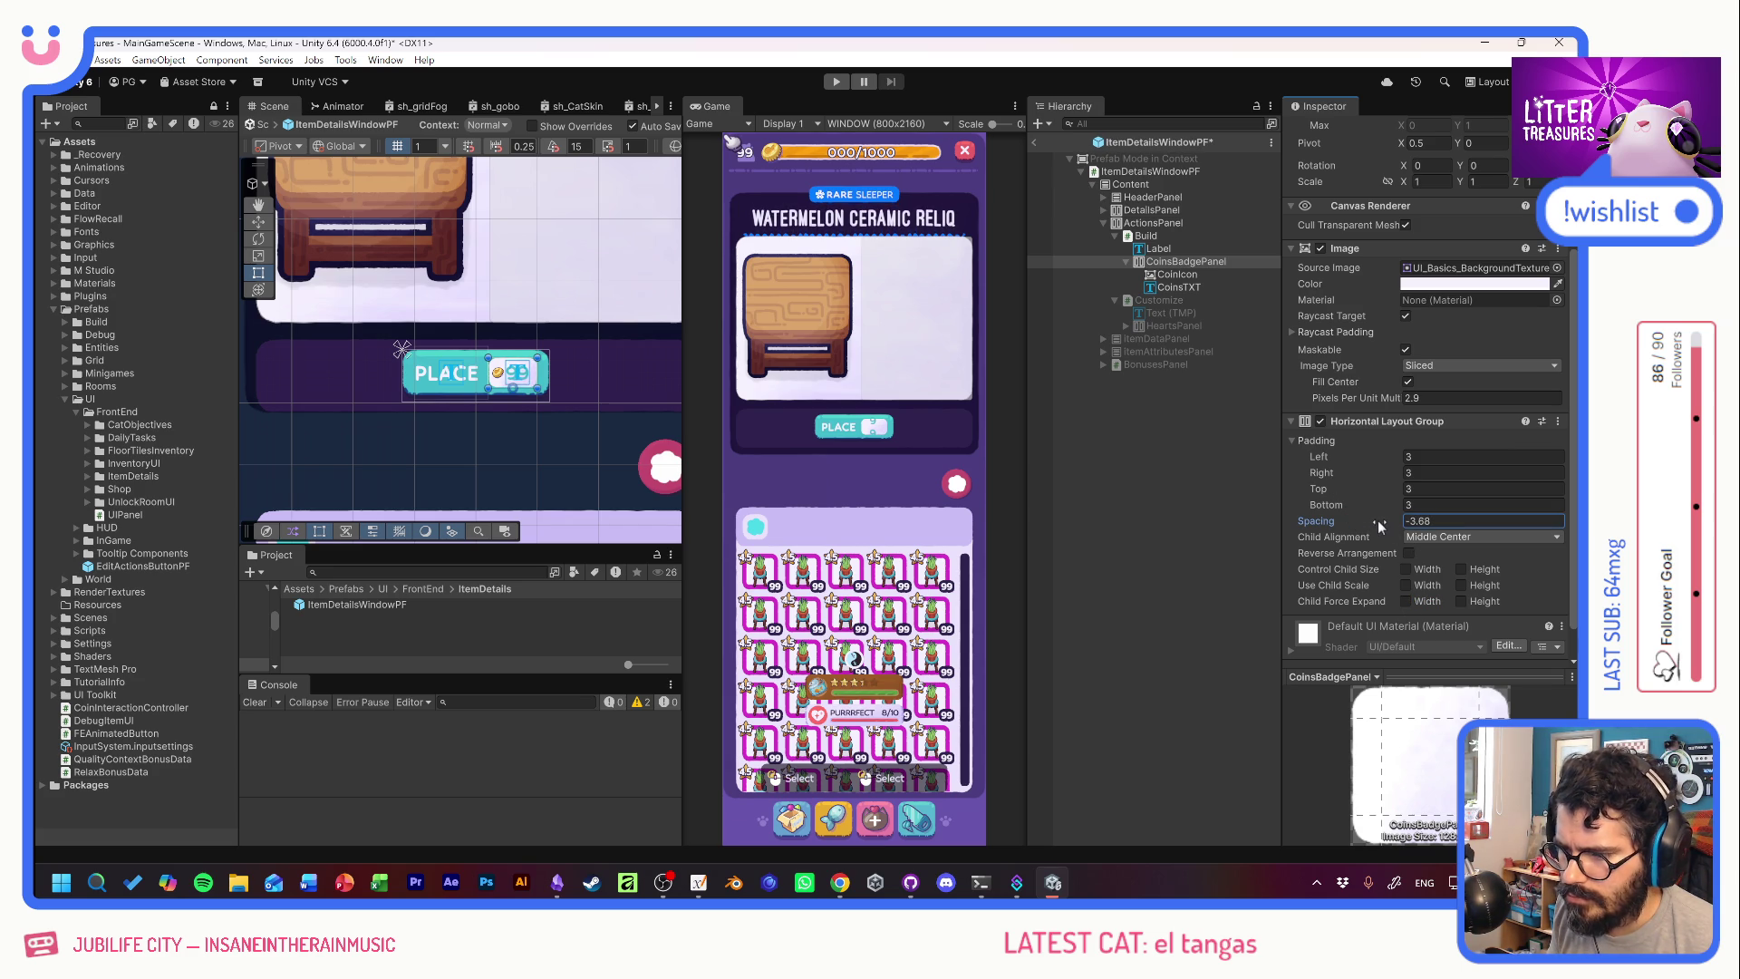
scroll(1363, 419, "up", 3)
left_click_drag(1421, 237, 1393, 237)
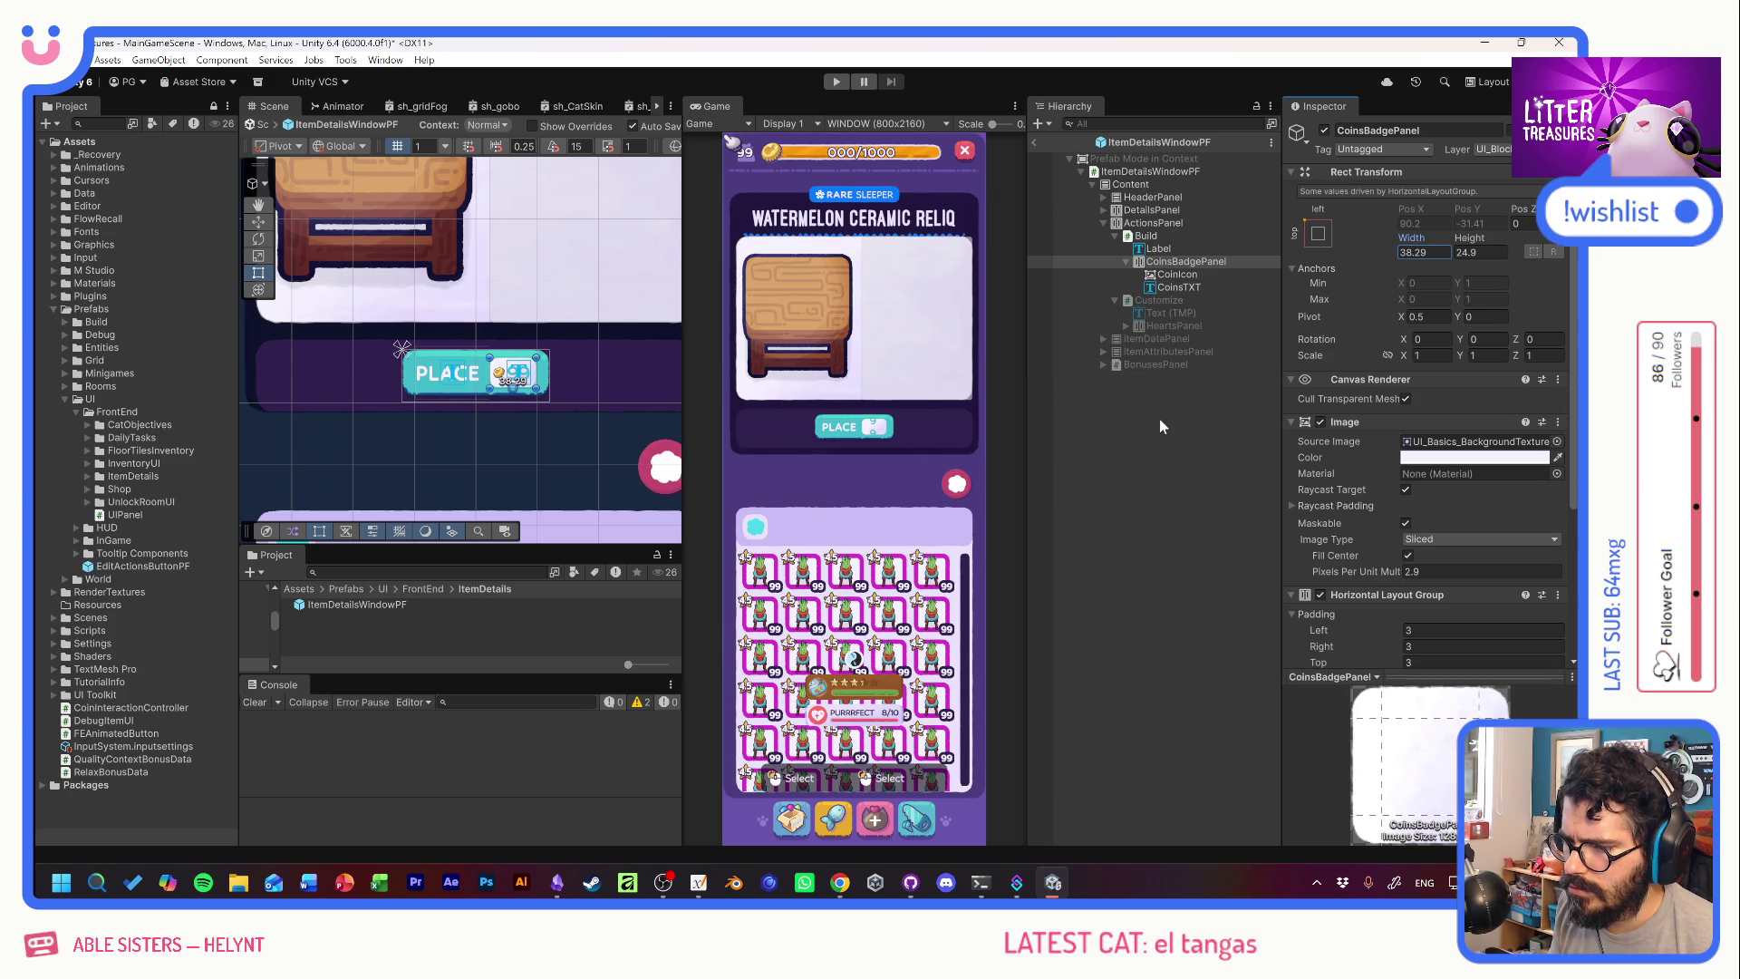
Switch the PLACE label's font asset to OstrichSans-Heavy SDF.
left_click(1177, 274)
left_click(1158, 248)
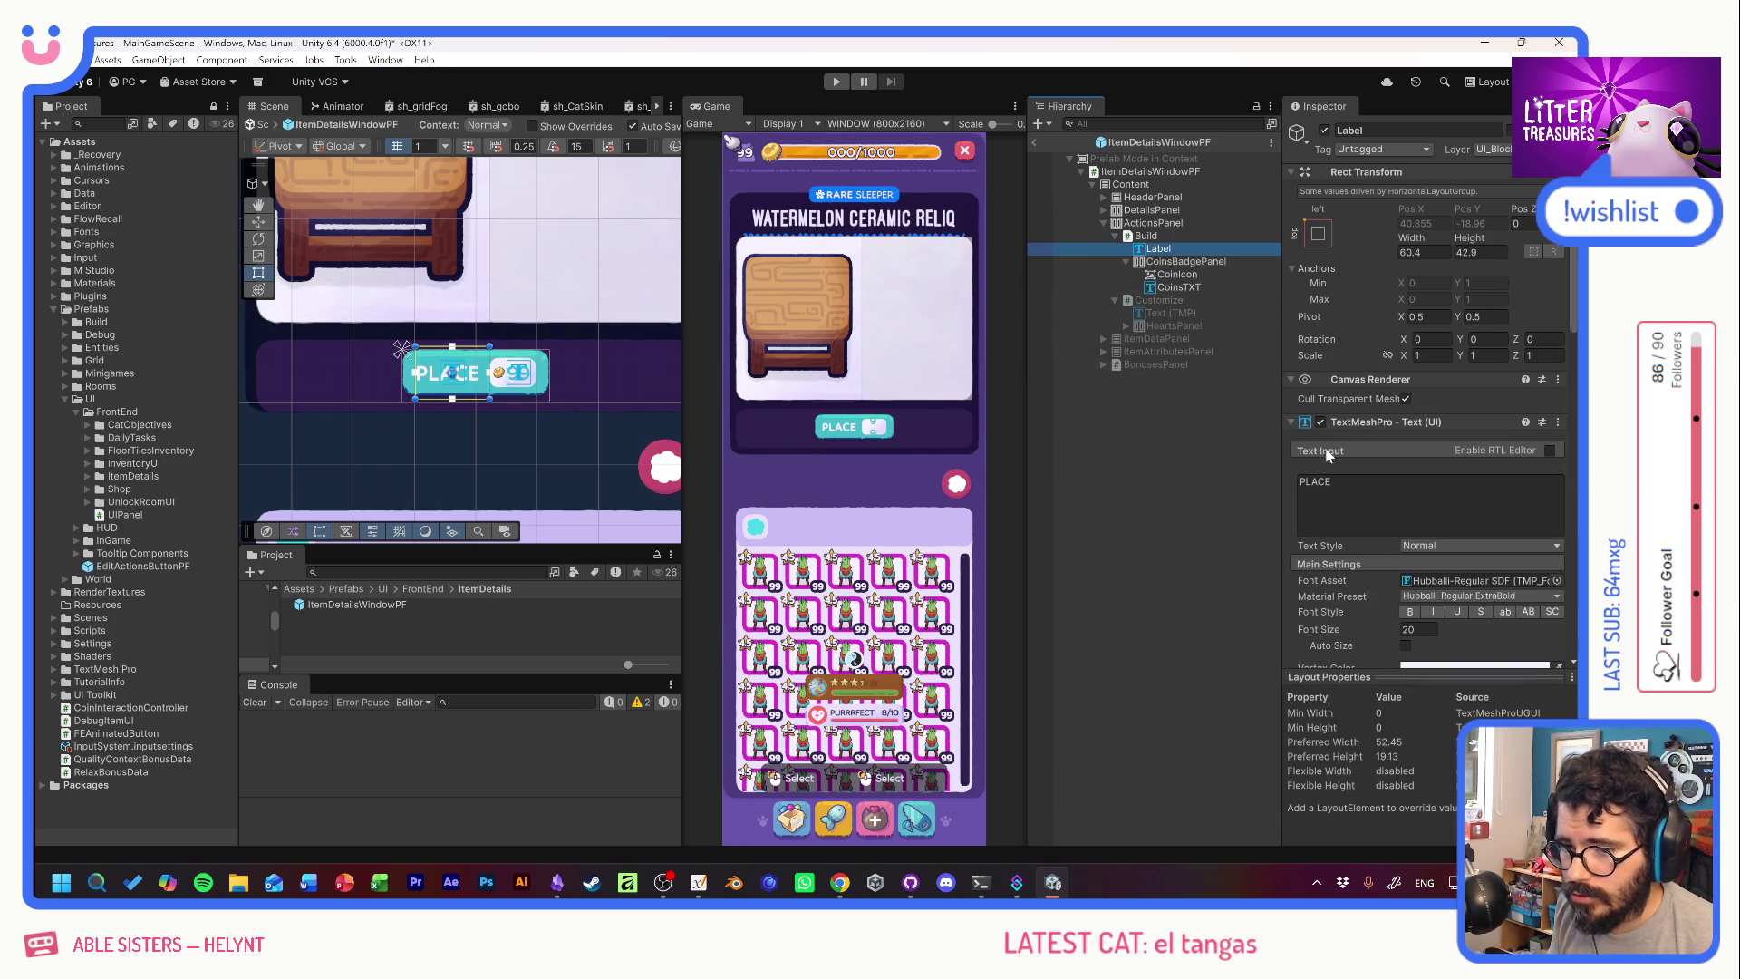
left_click(1555, 580)
left_click(1510, 584)
double_click(1510, 585)
type("24")
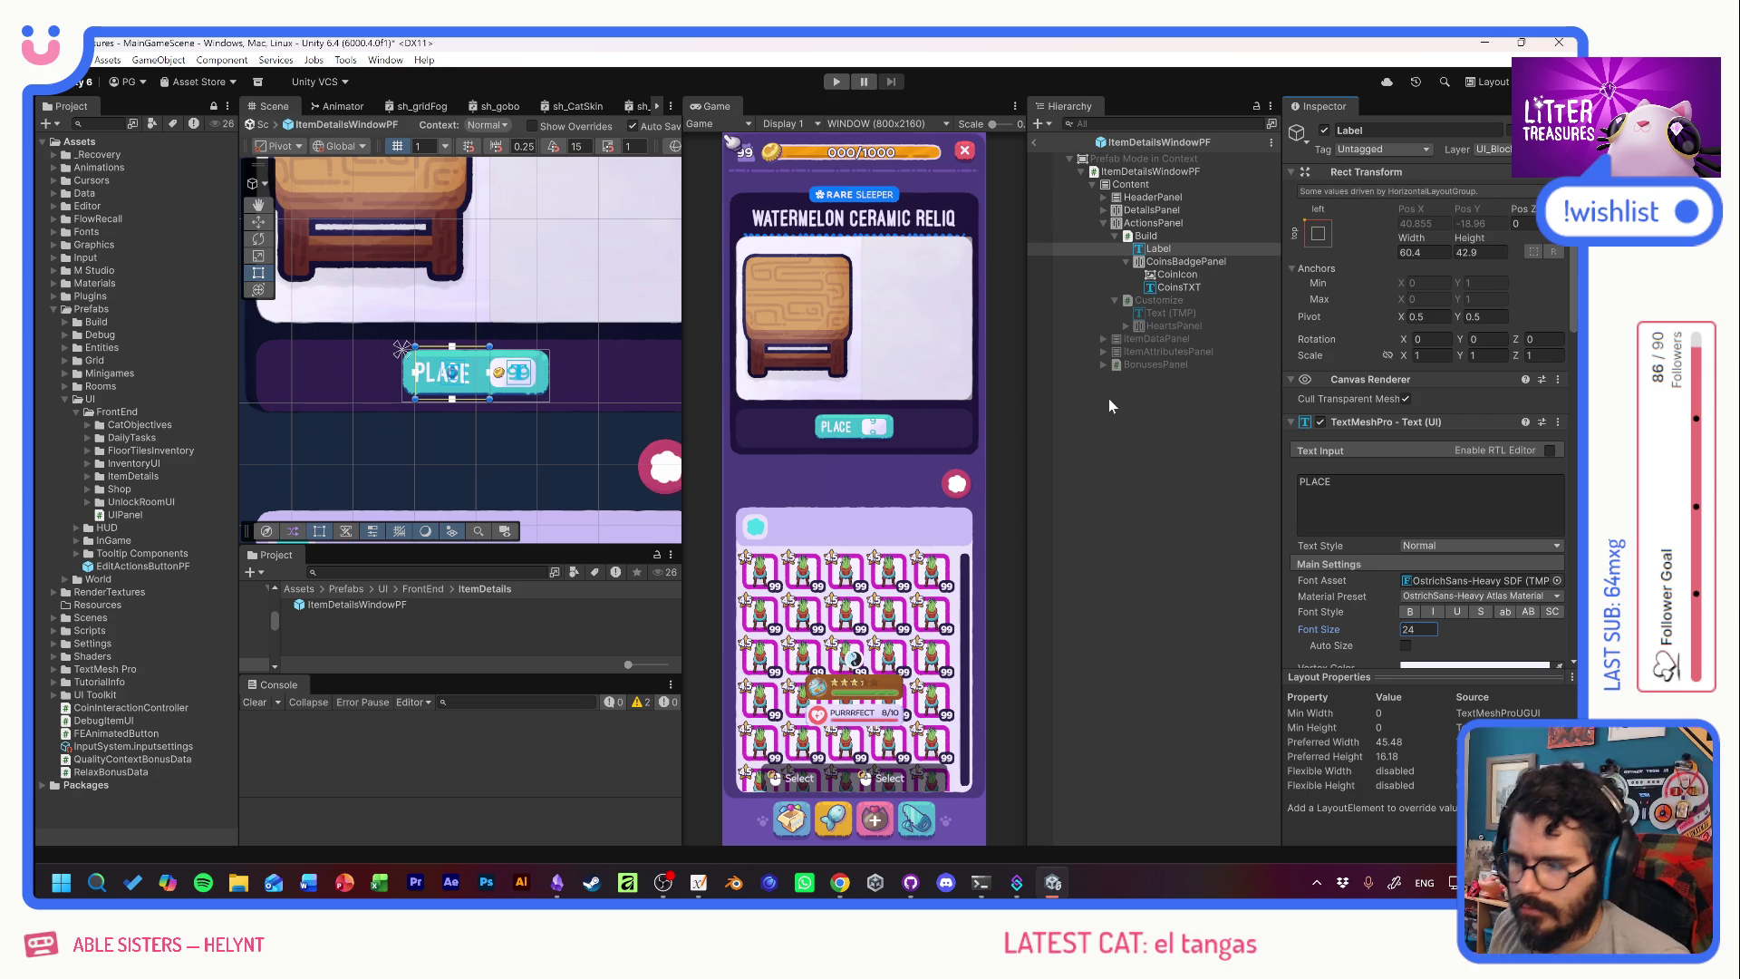
Resize the PLACE label to 50 wide by 25 high.
left_click(1410, 241)
left_click_drag(1411, 243, 1372, 231)
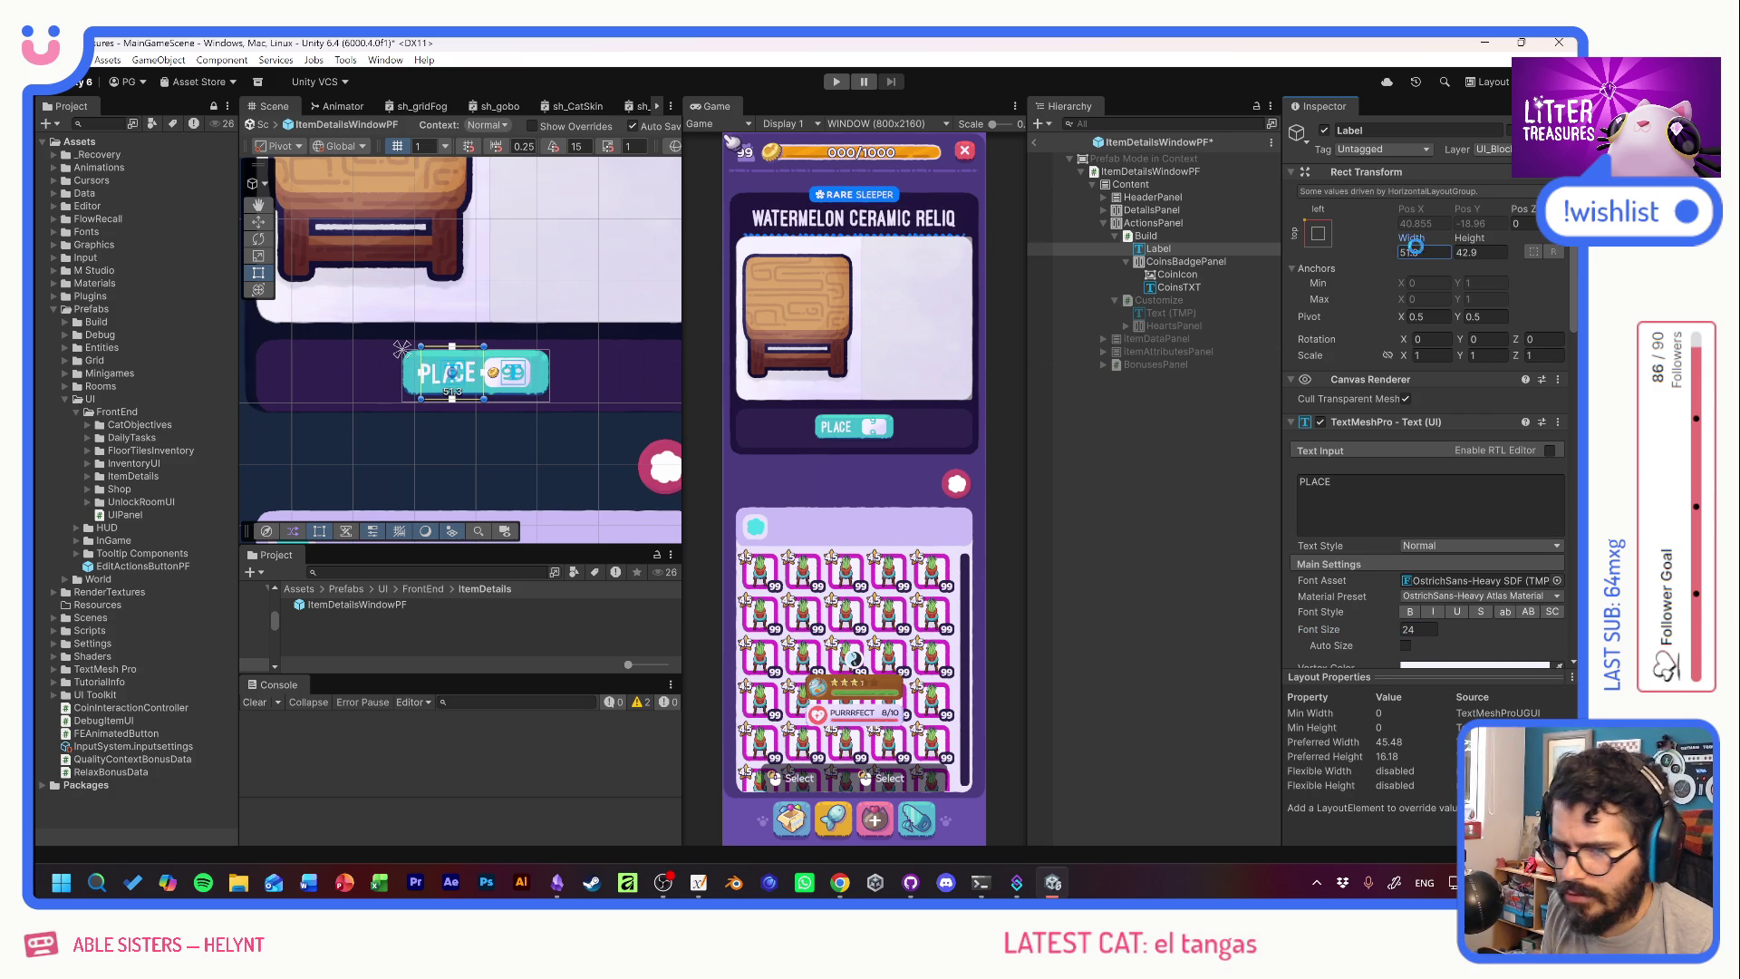
type("50")
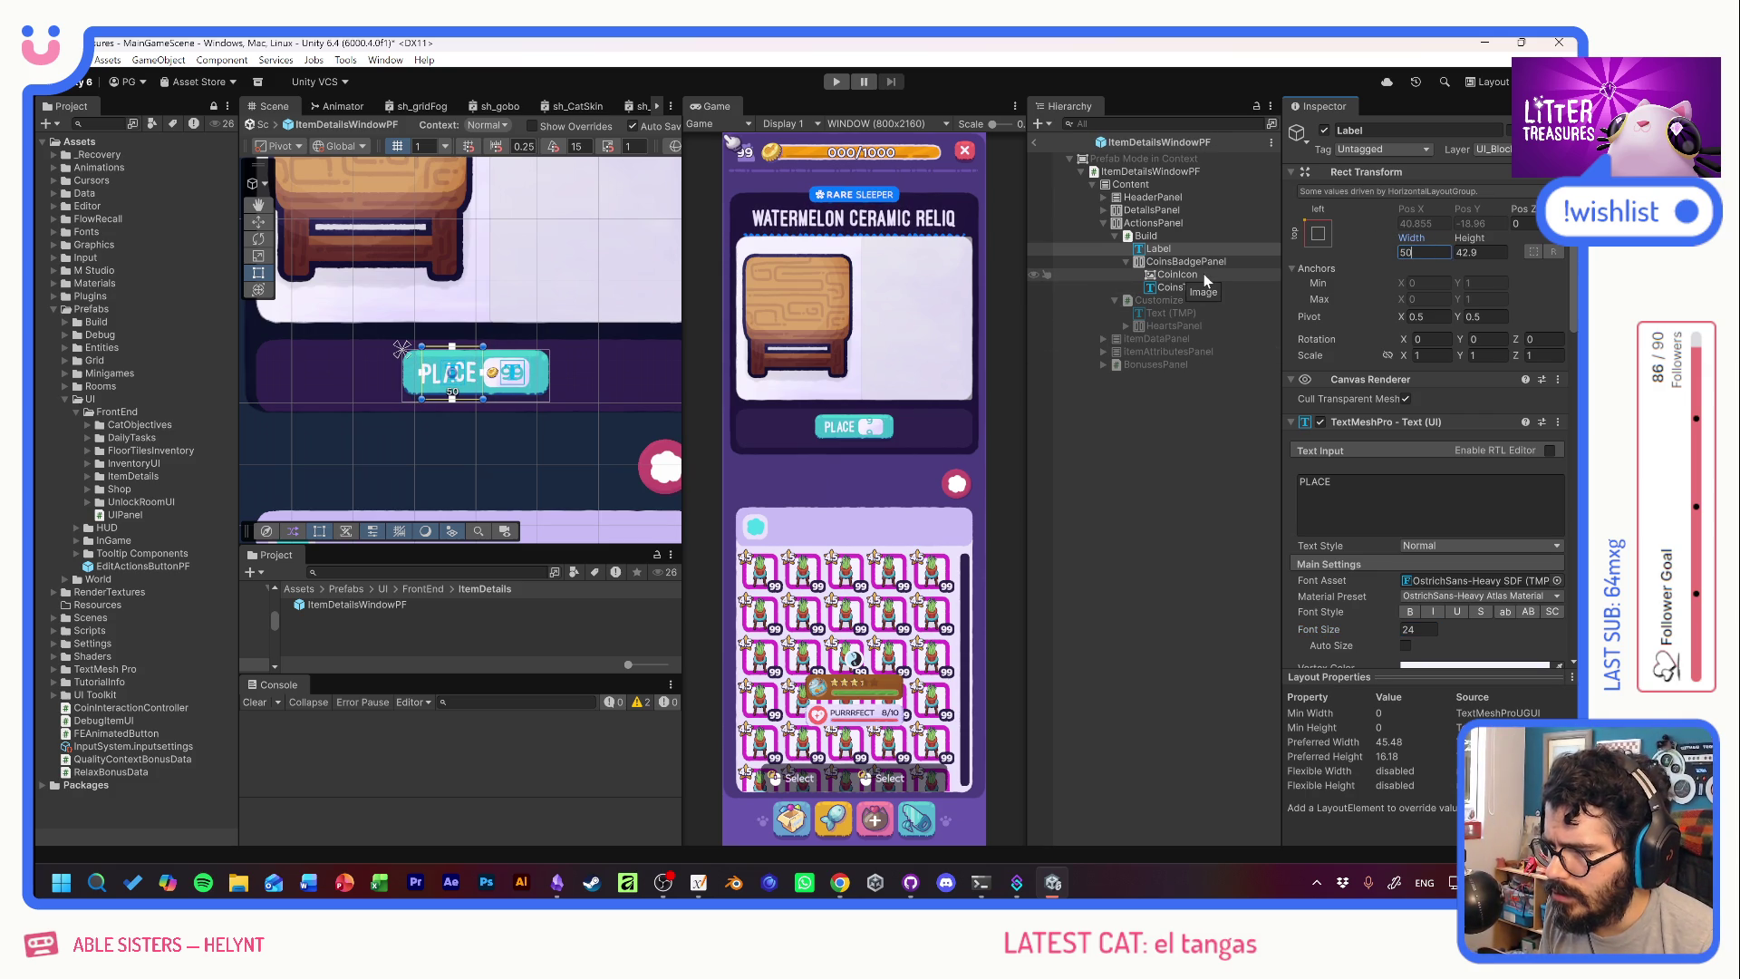
left_click_drag(1479, 247, 1409, 247)
left_click(1486, 252)
type("25")
key("Return")
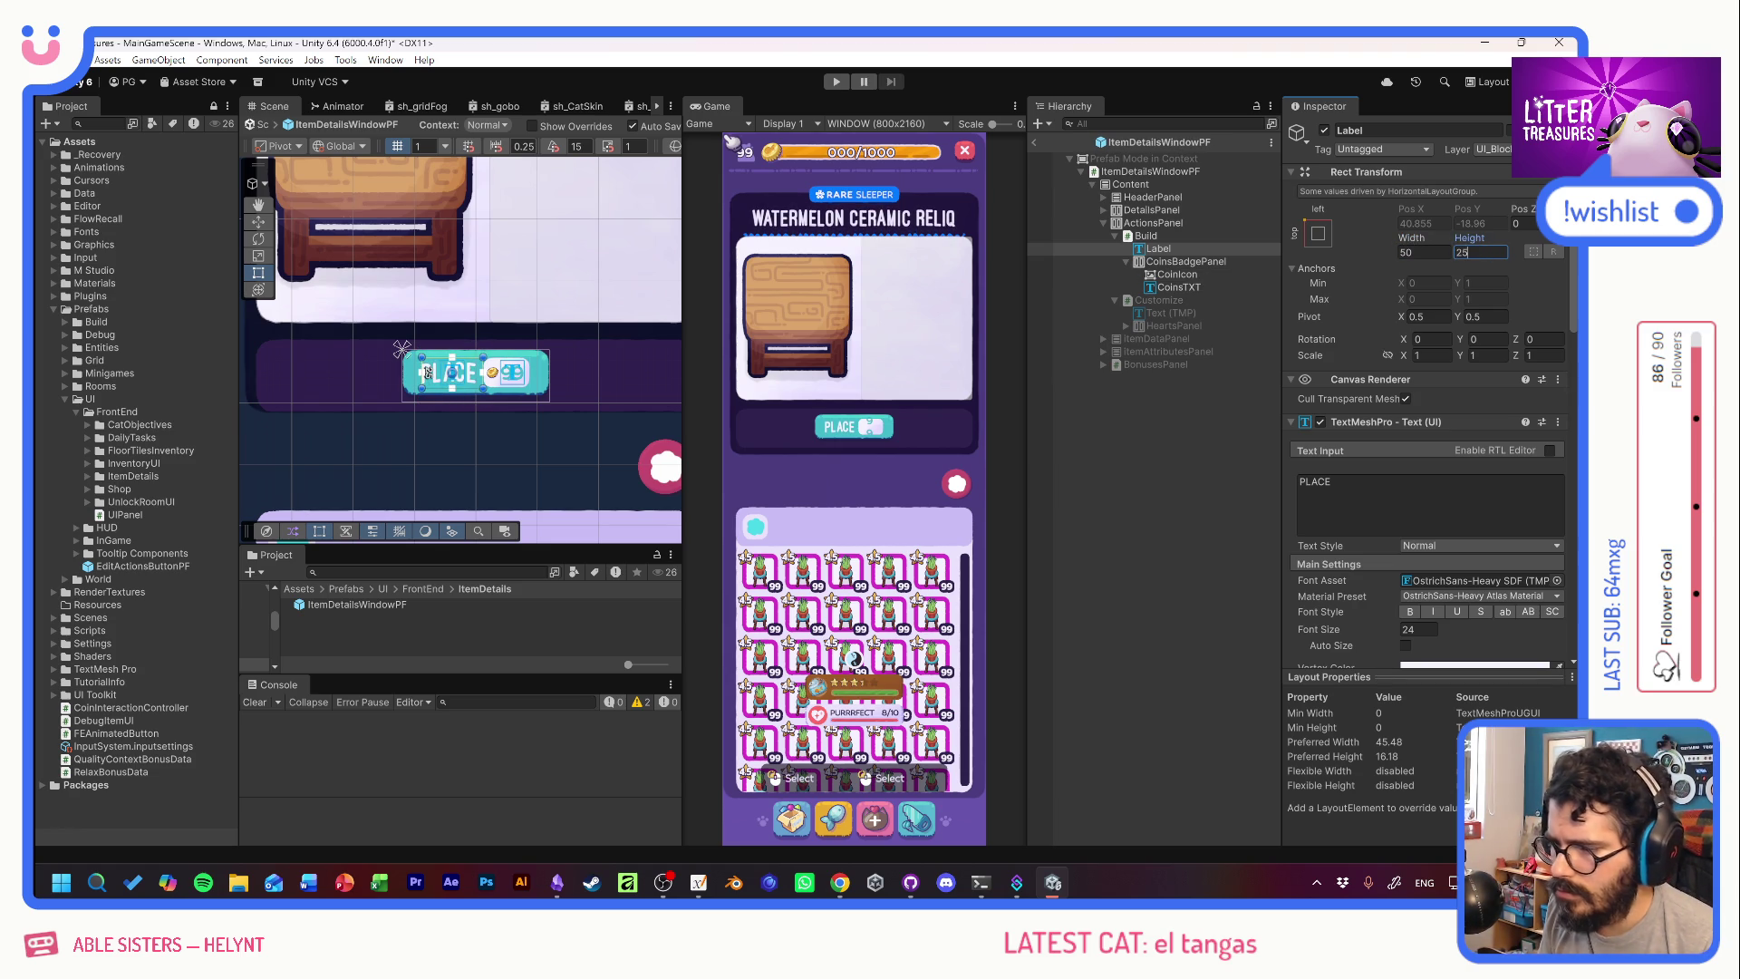
left_click(1175, 235)
scroll(1372, 605, "down", 8)
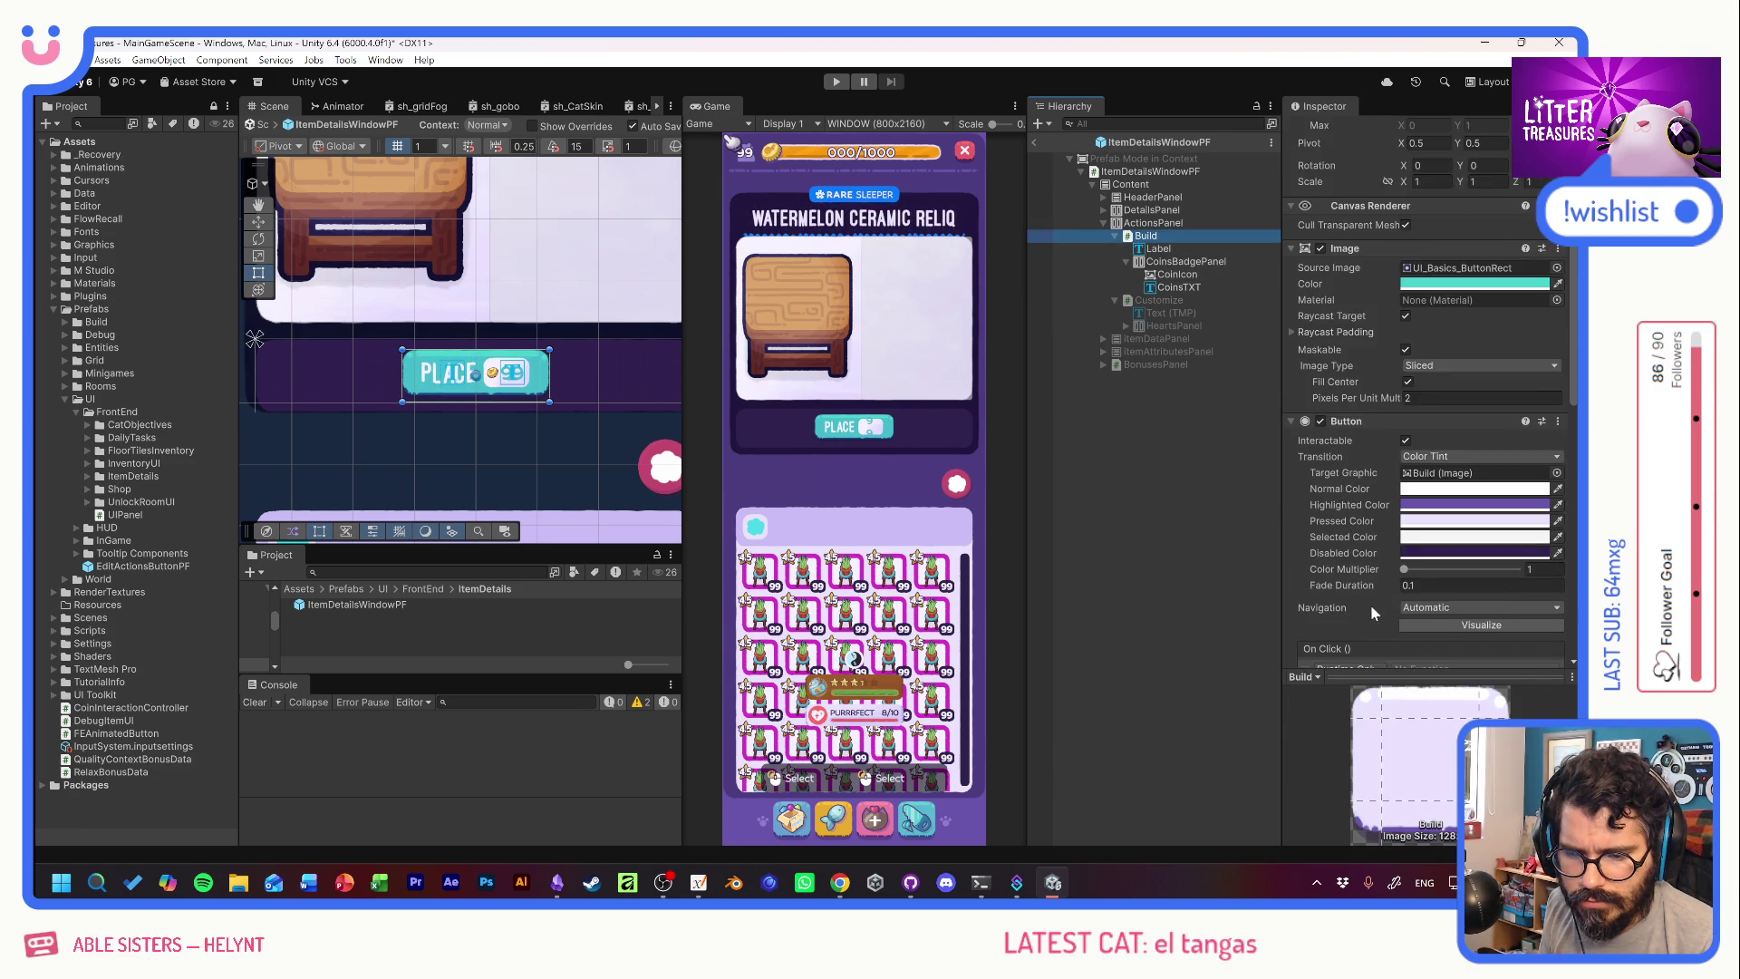
Narrow the teal PLACE button to about 100 wide, then deselect it.
scroll(1372, 595, "down", 3)
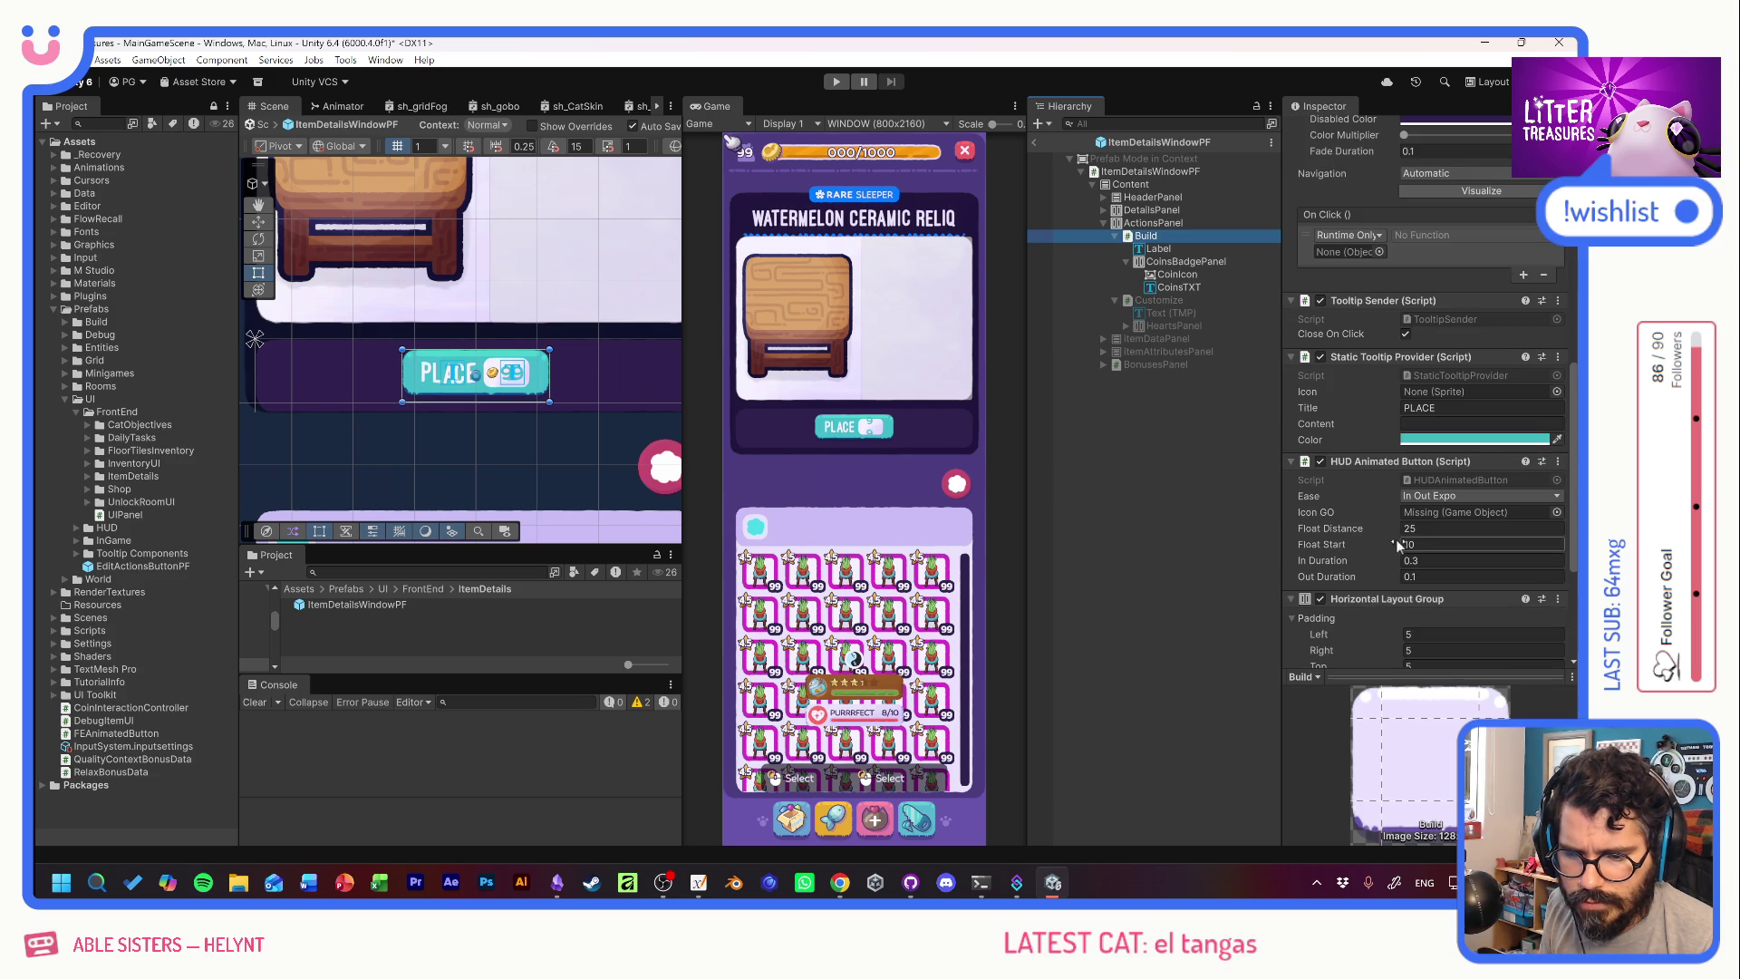
scroll(1388, 540, "down", 3)
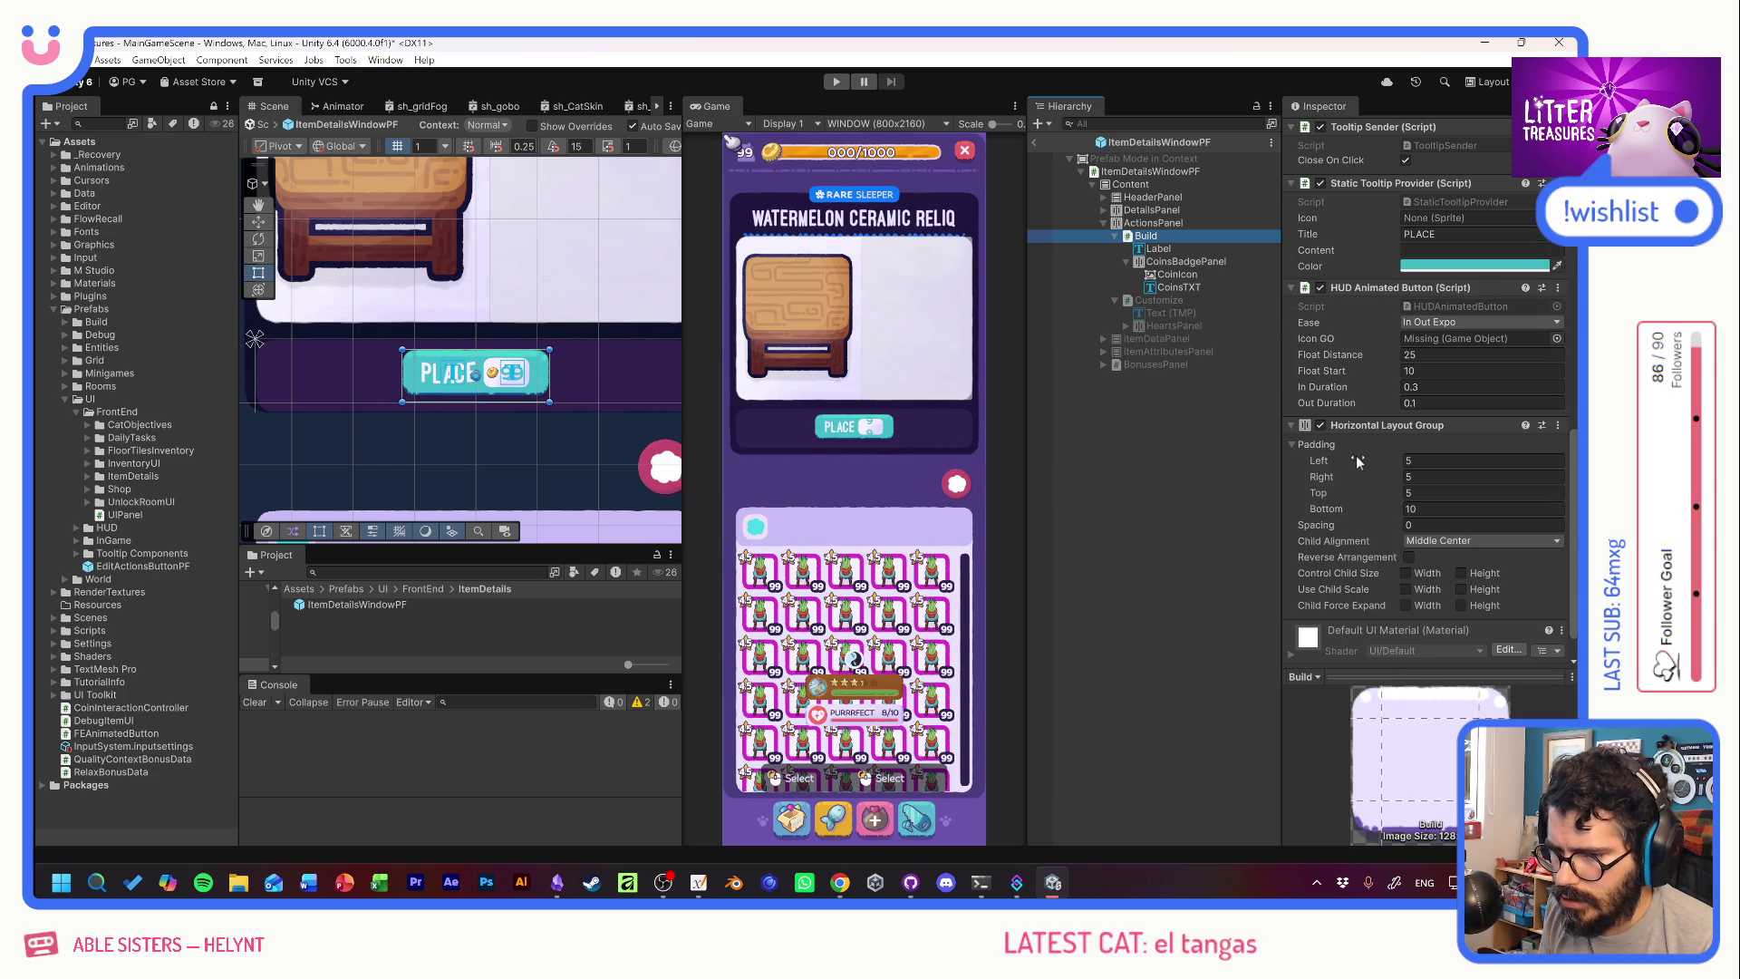
scroll(1358, 462, "up", 10)
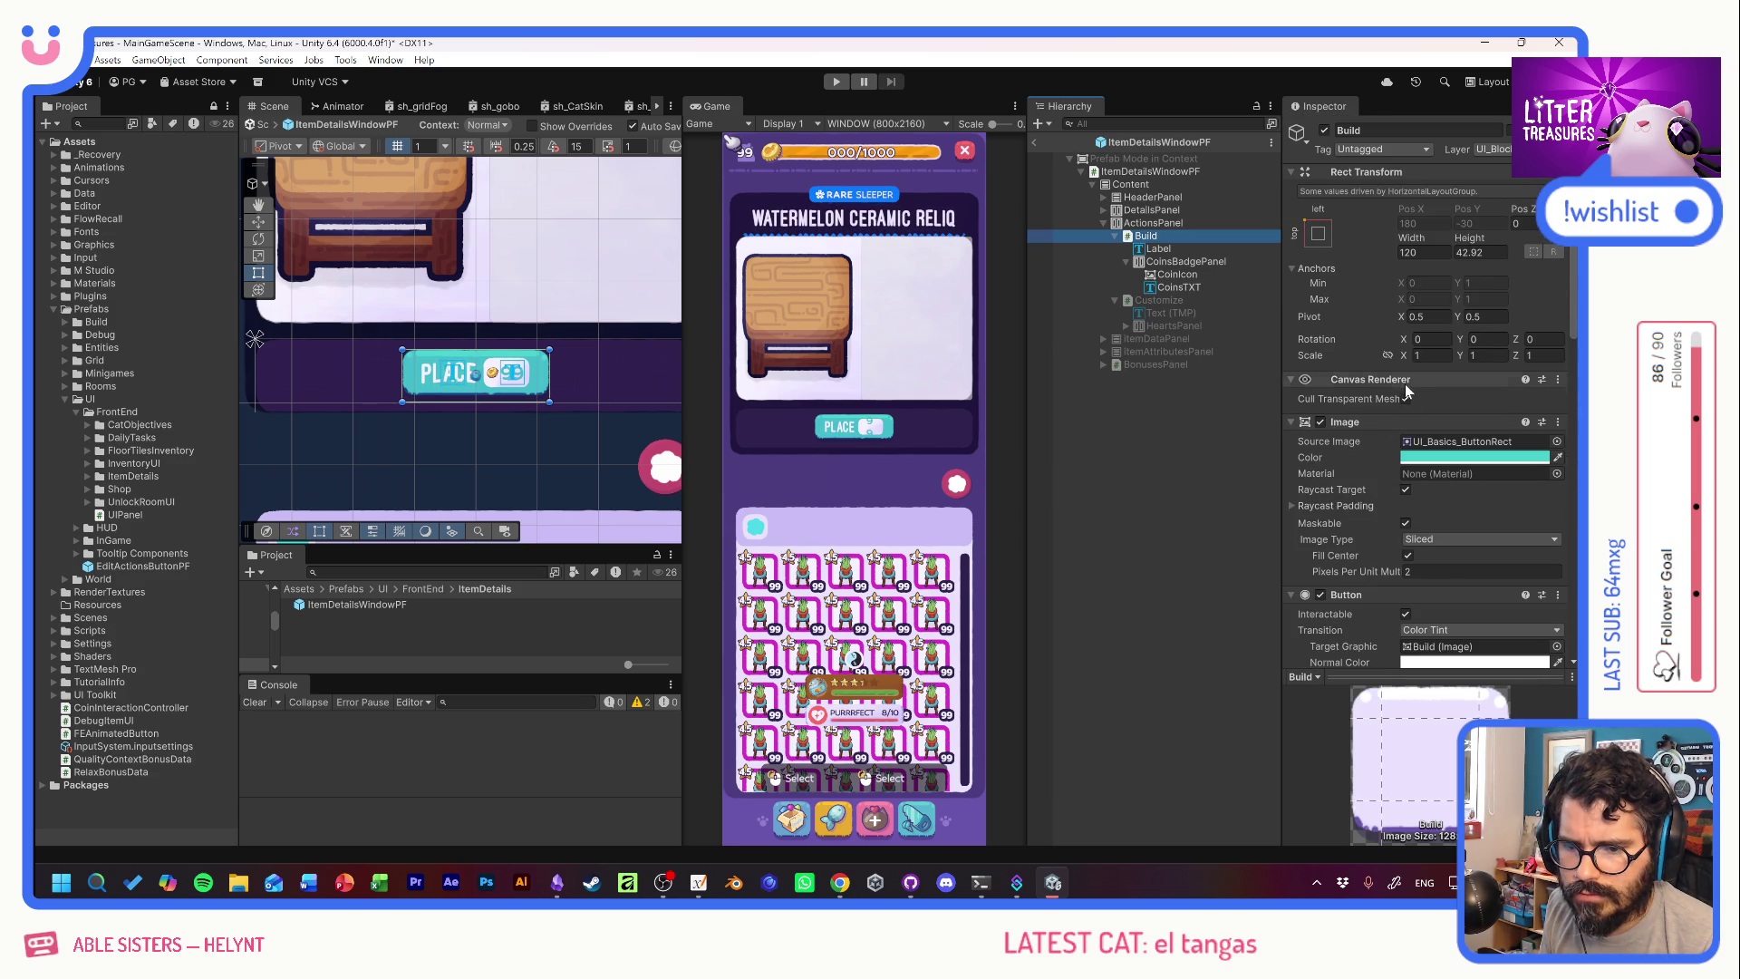
left_click_drag(1411, 247, 1307, 243)
left_click_drag(1326, 250, 1449, 241)
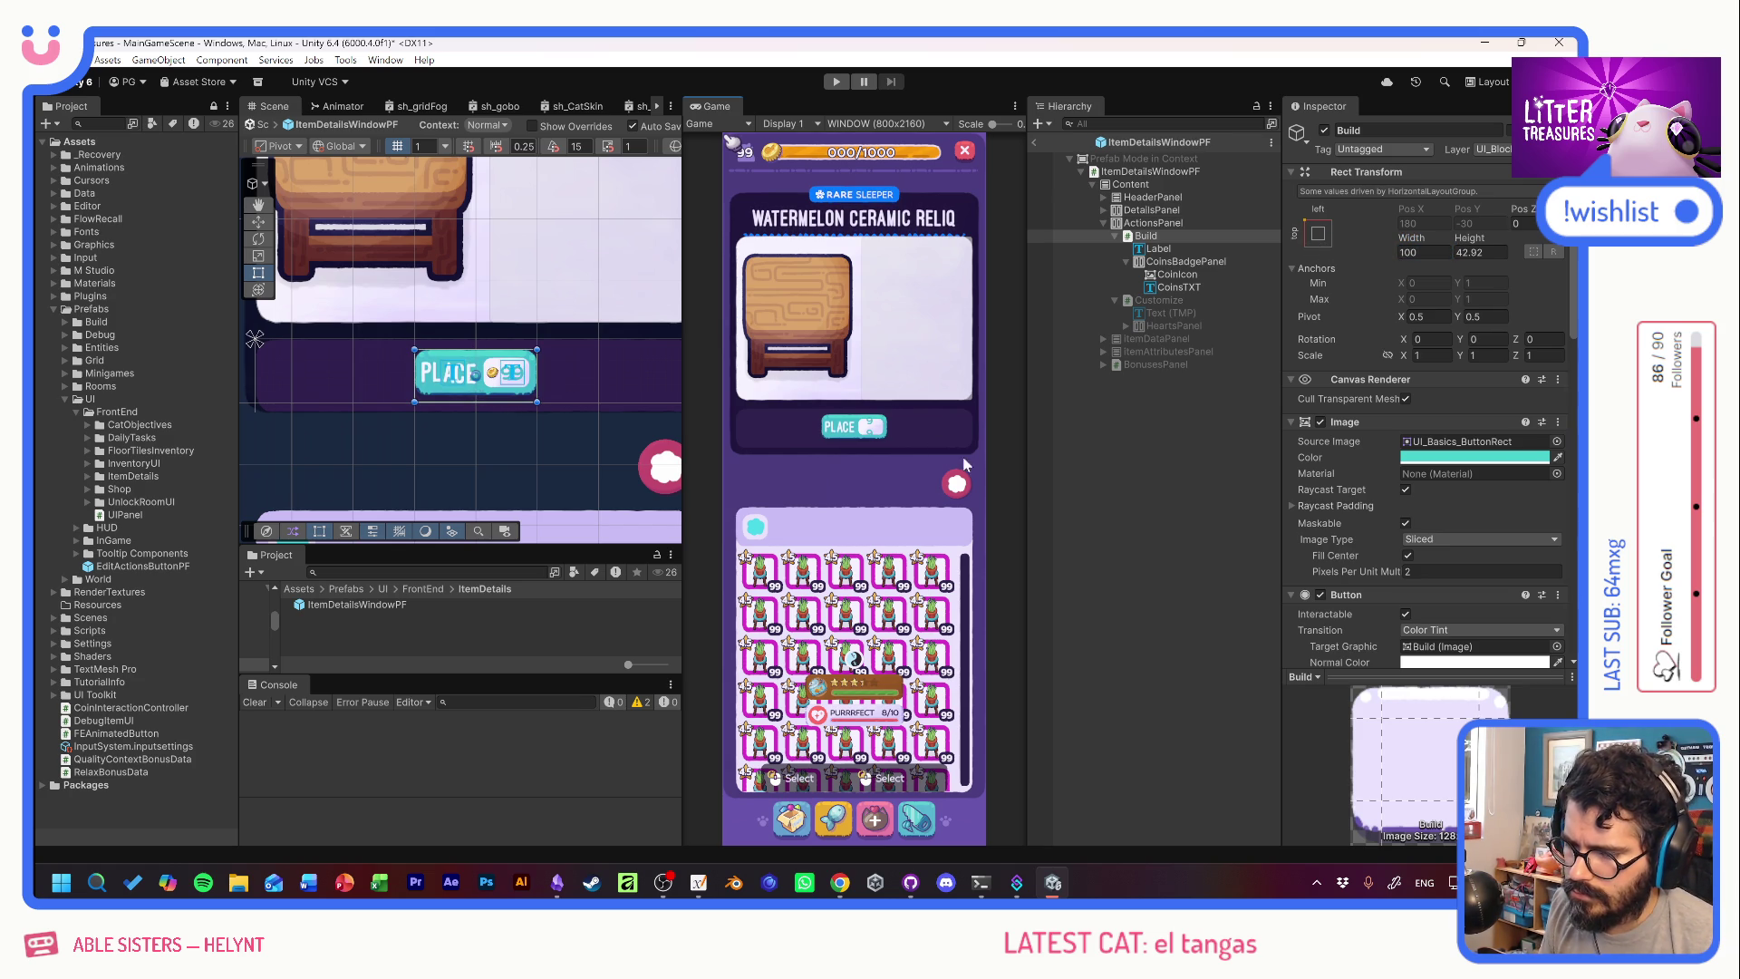
left_click(1043, 140)
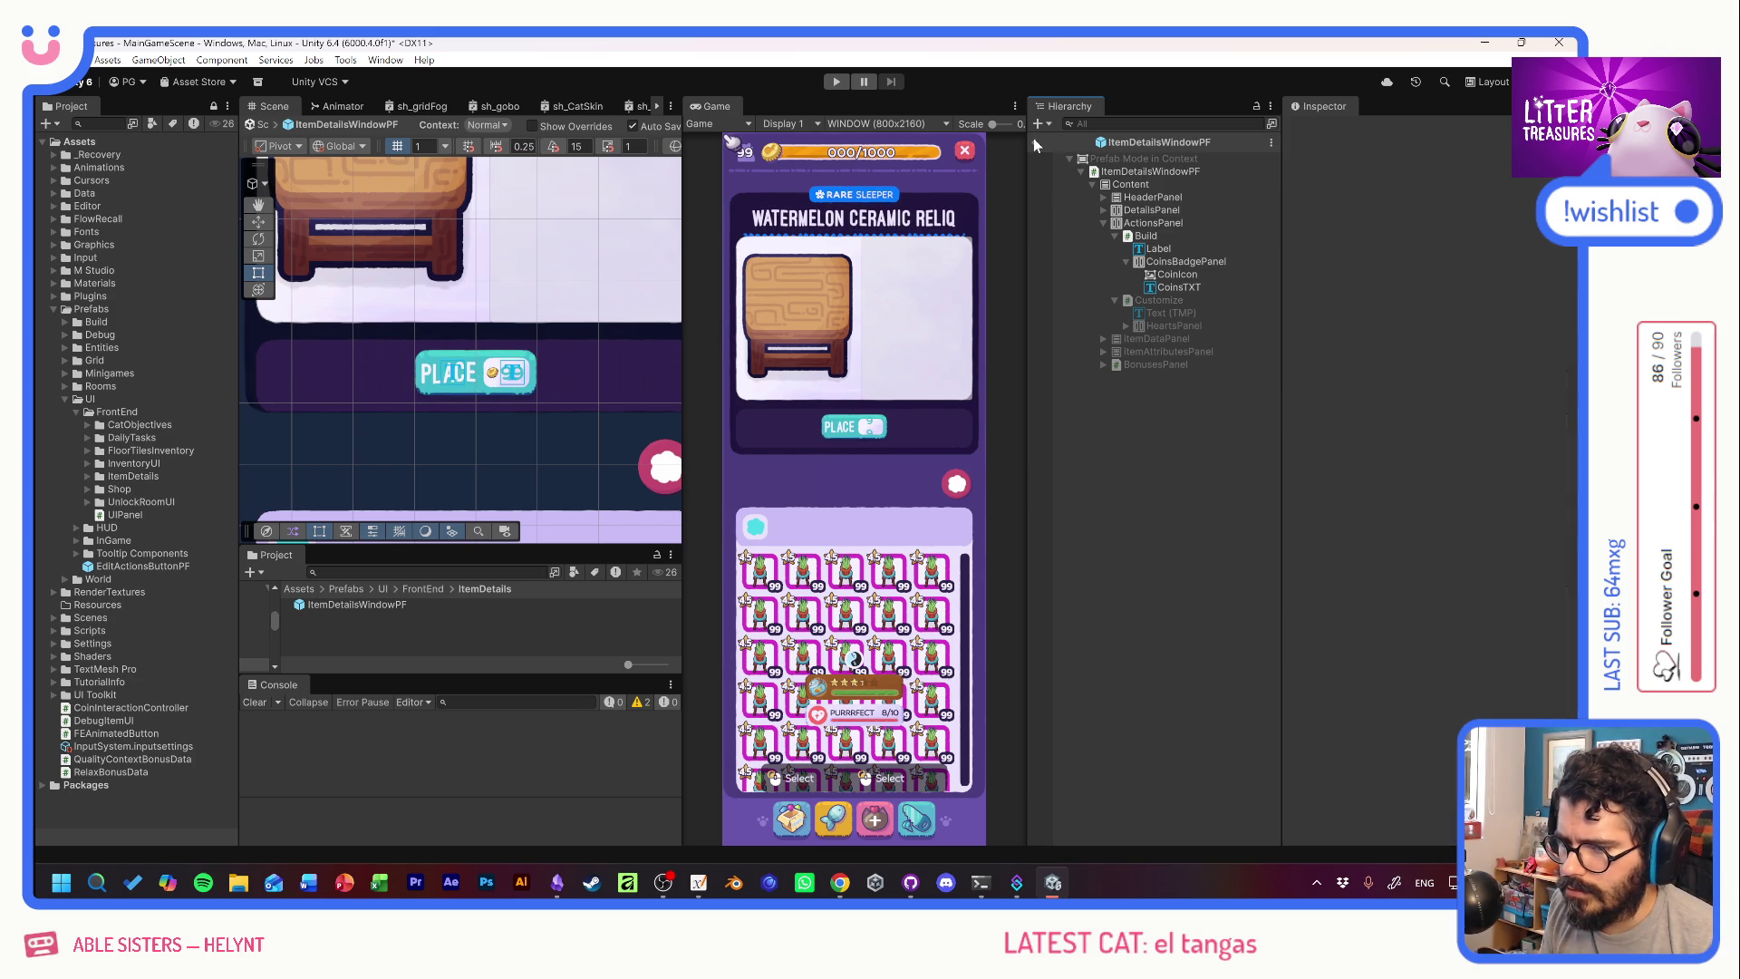
Return from Prefab Mode to the main scene and inspect the ActionsPanel and Build button.
left_click(1034, 140)
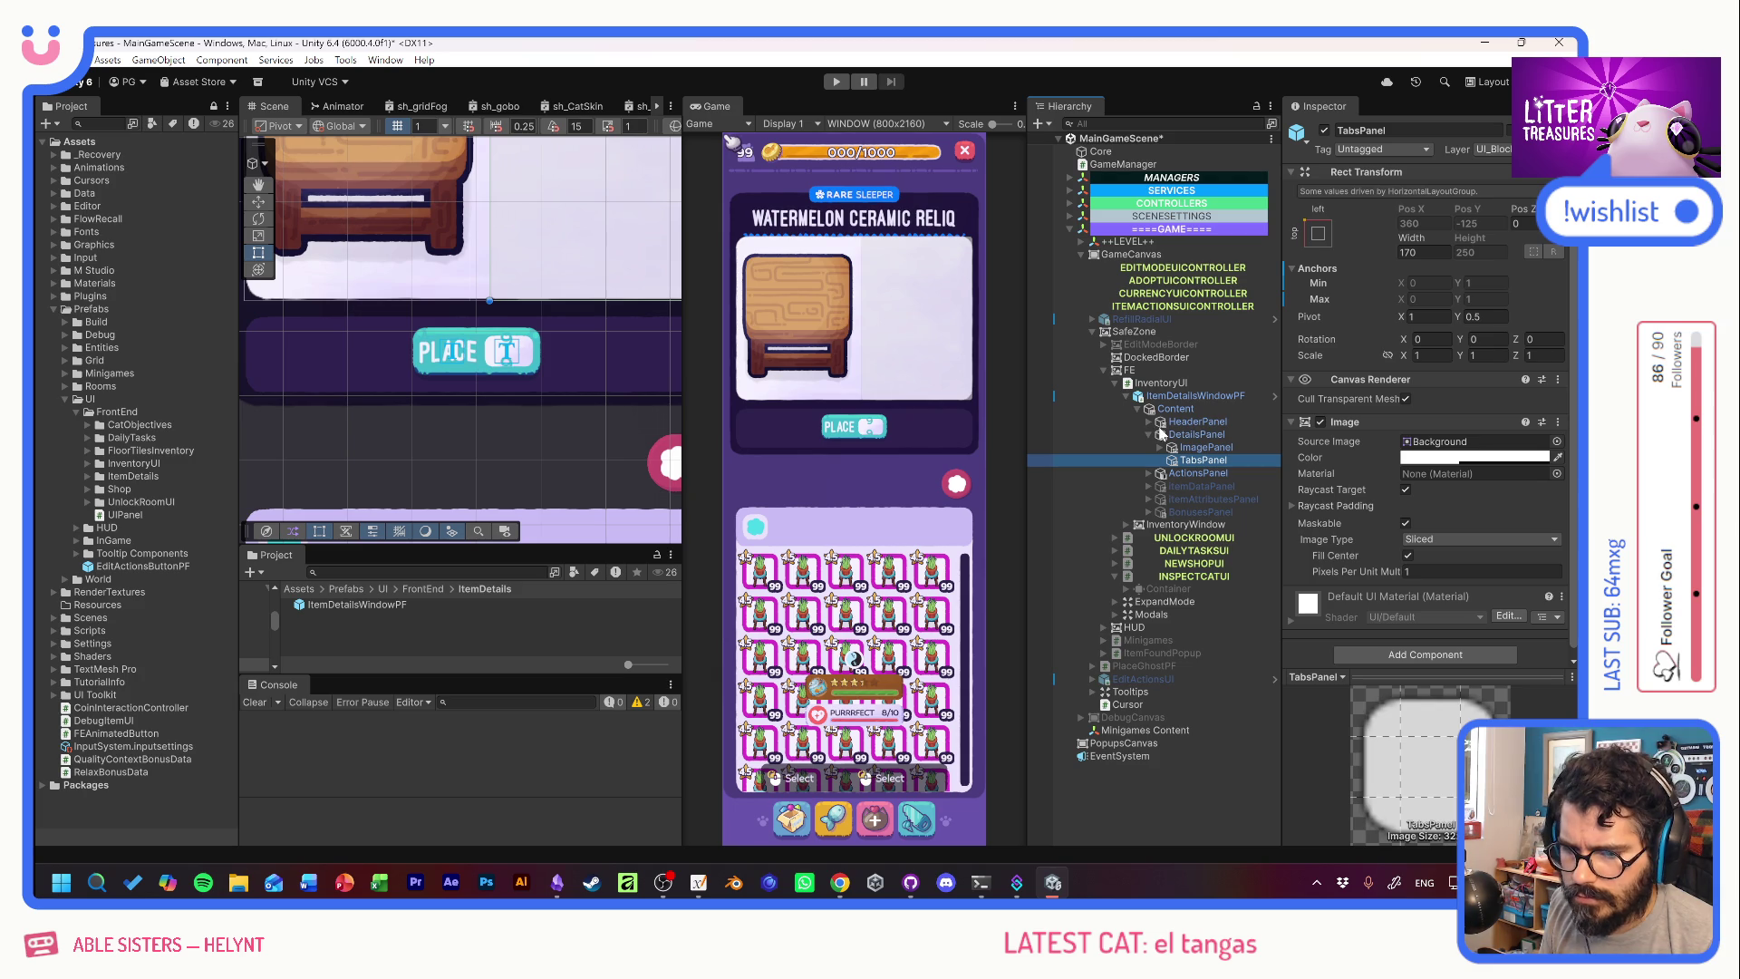
left_click(1149, 473)
left_click(1188, 474)
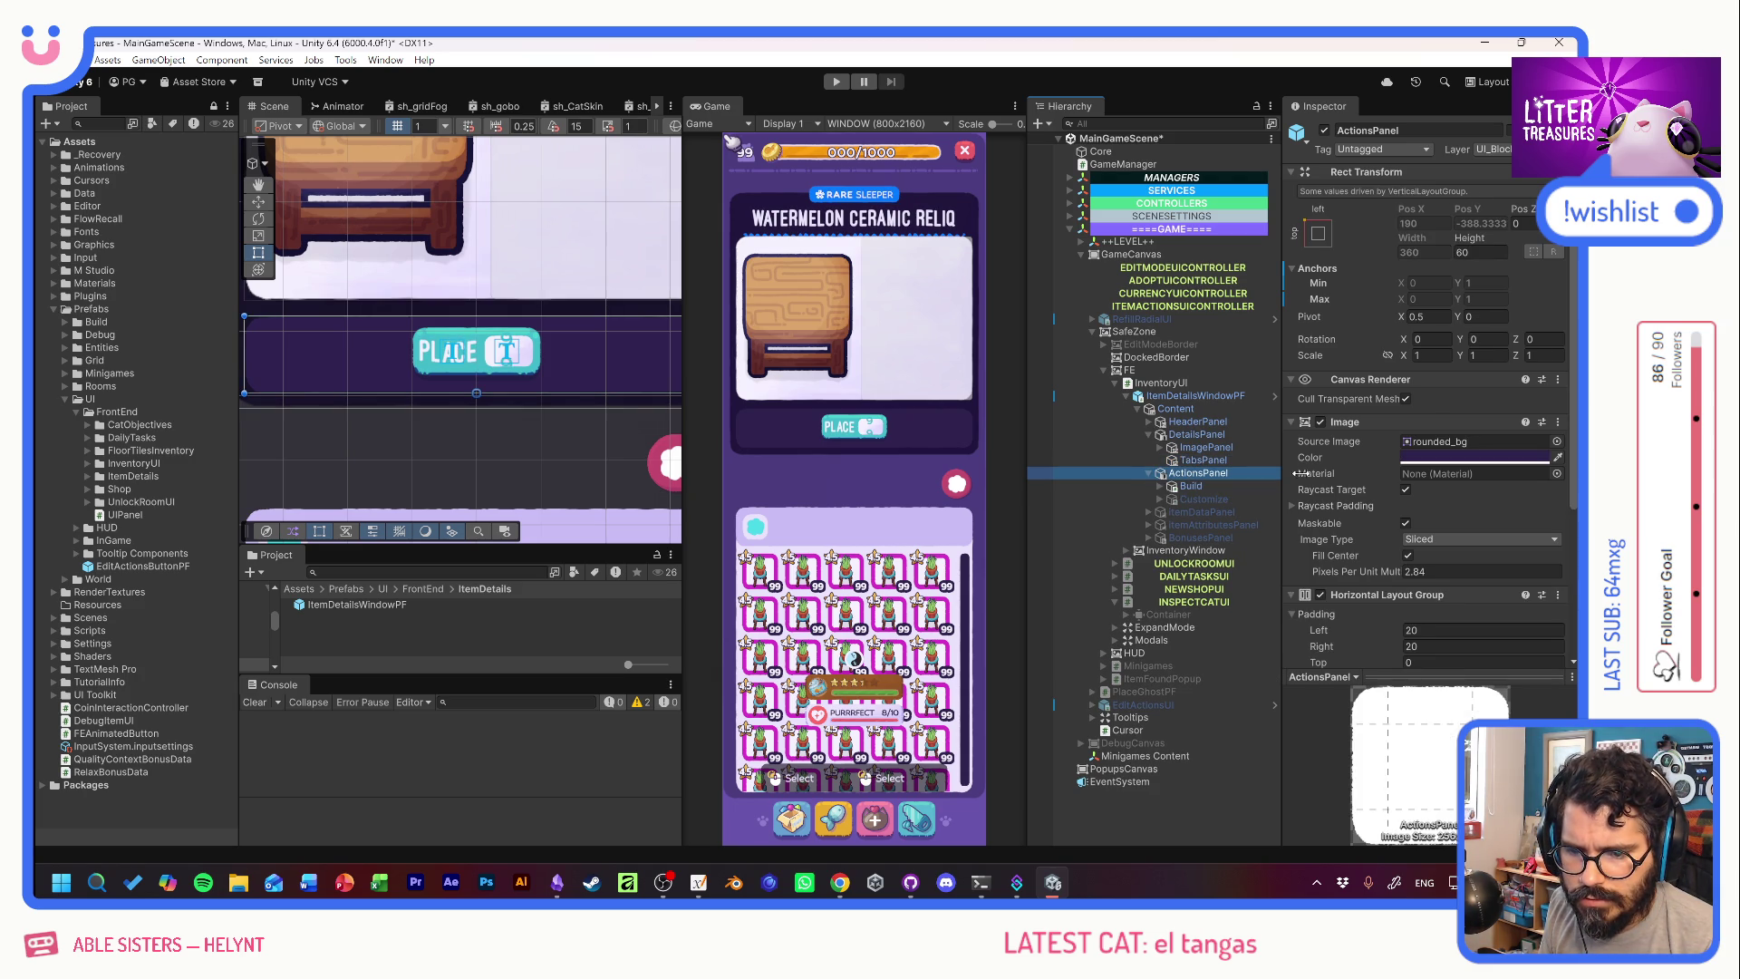
scroll(1431, 507, "down", 5)
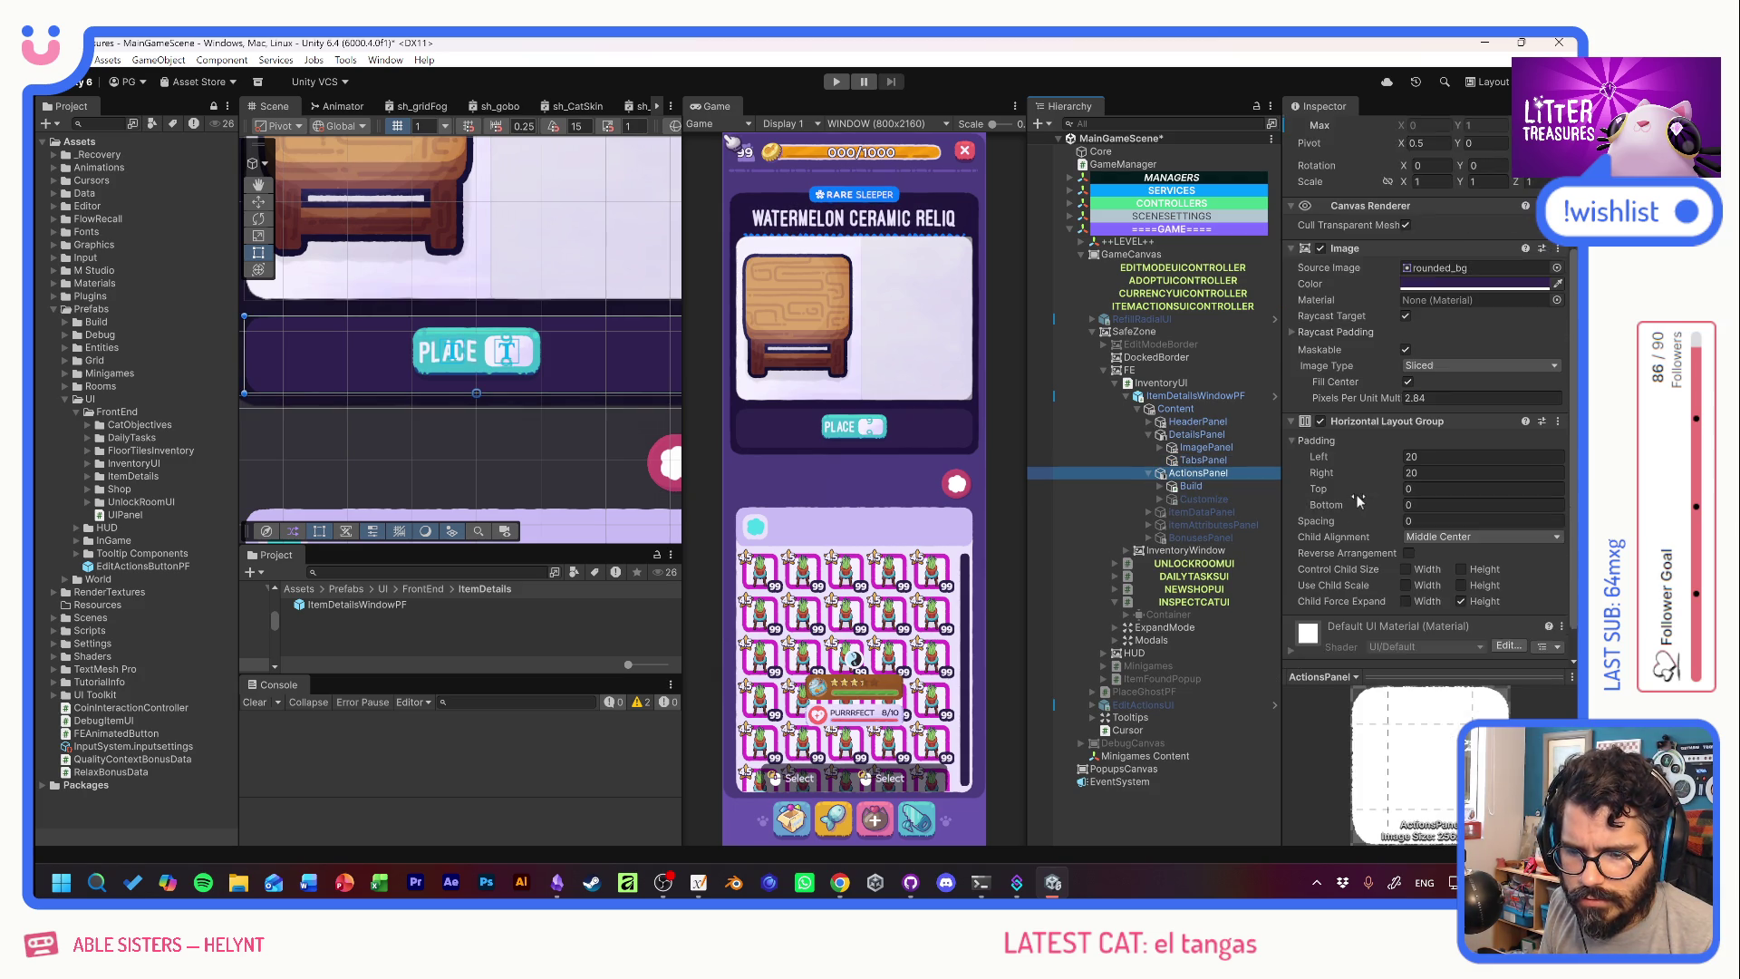
left_click(1190, 487)
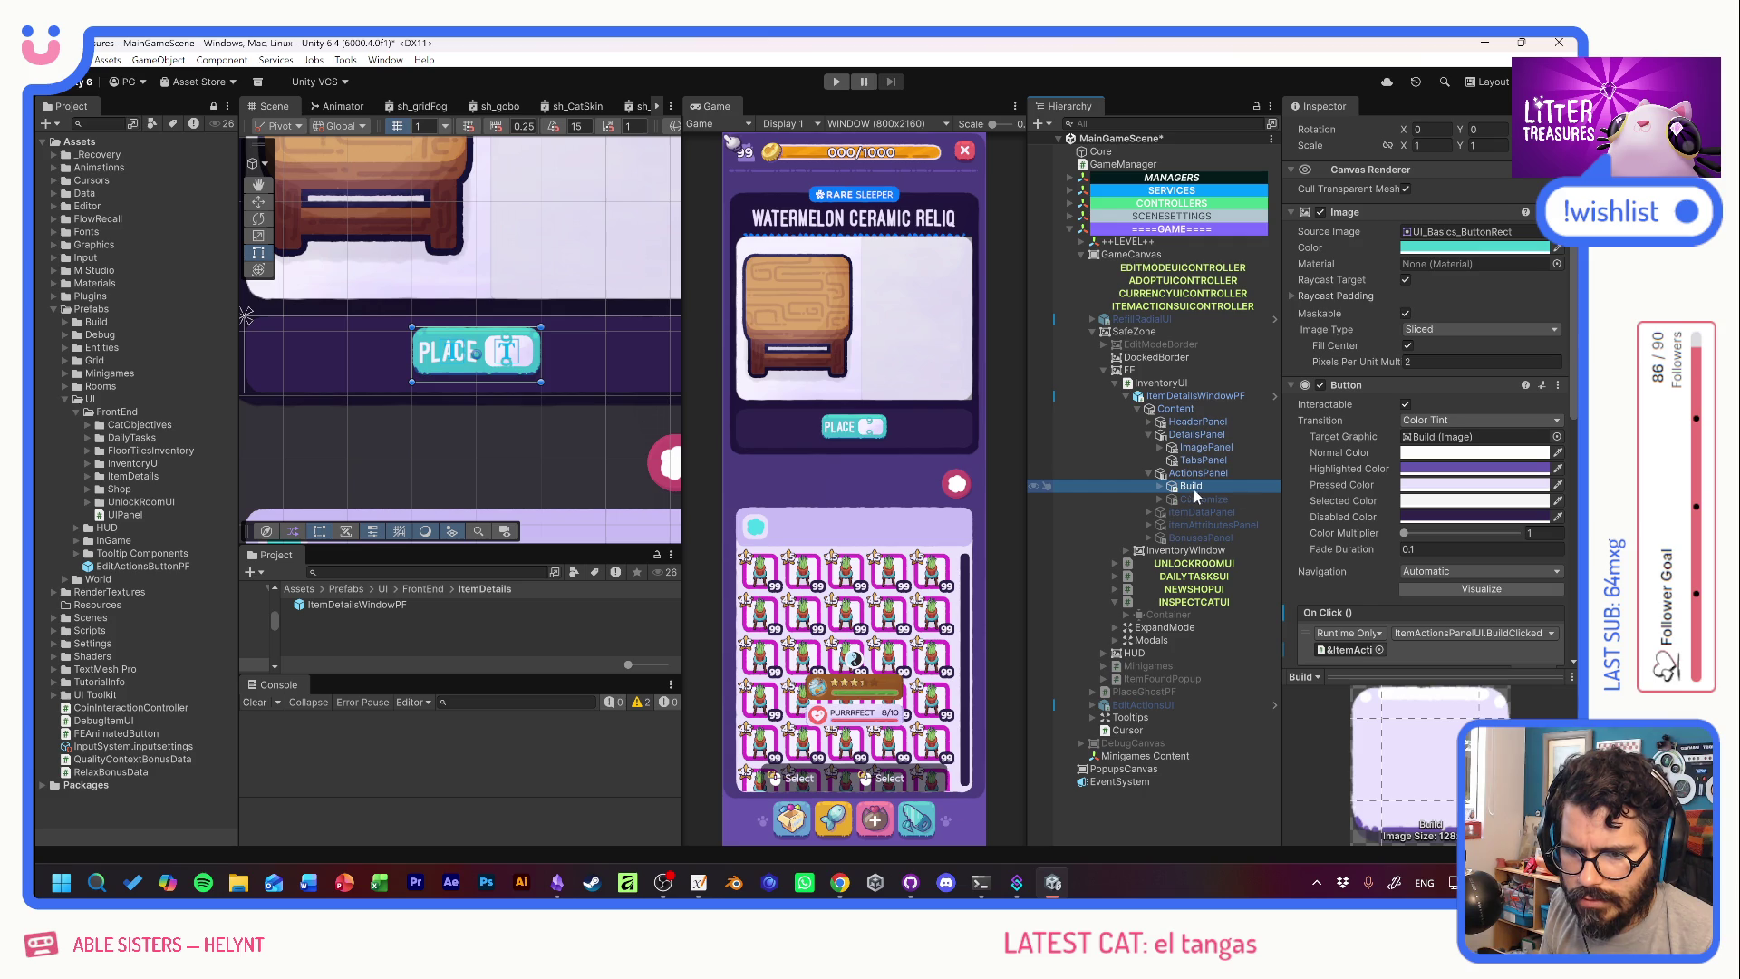
Delete the old ItemDetailsWindowPF instance from the scene hierarchy.
scroll(1361, 529, "down", 5)
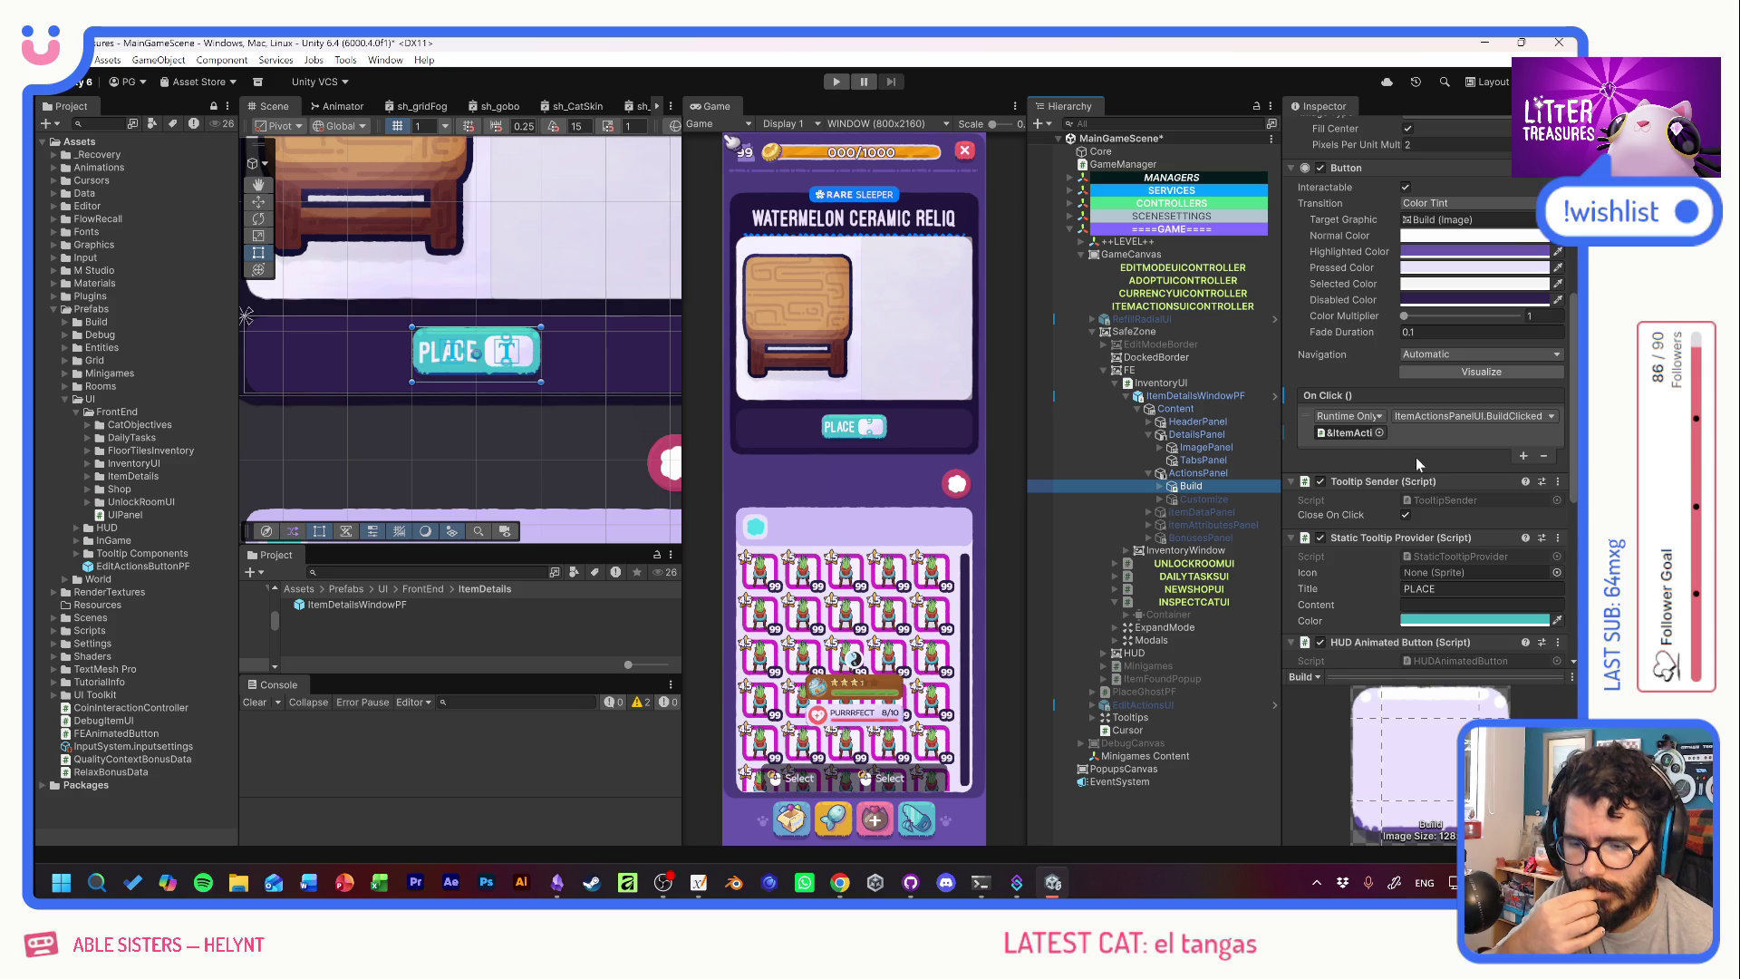
scroll(1377, 507, "down", 5)
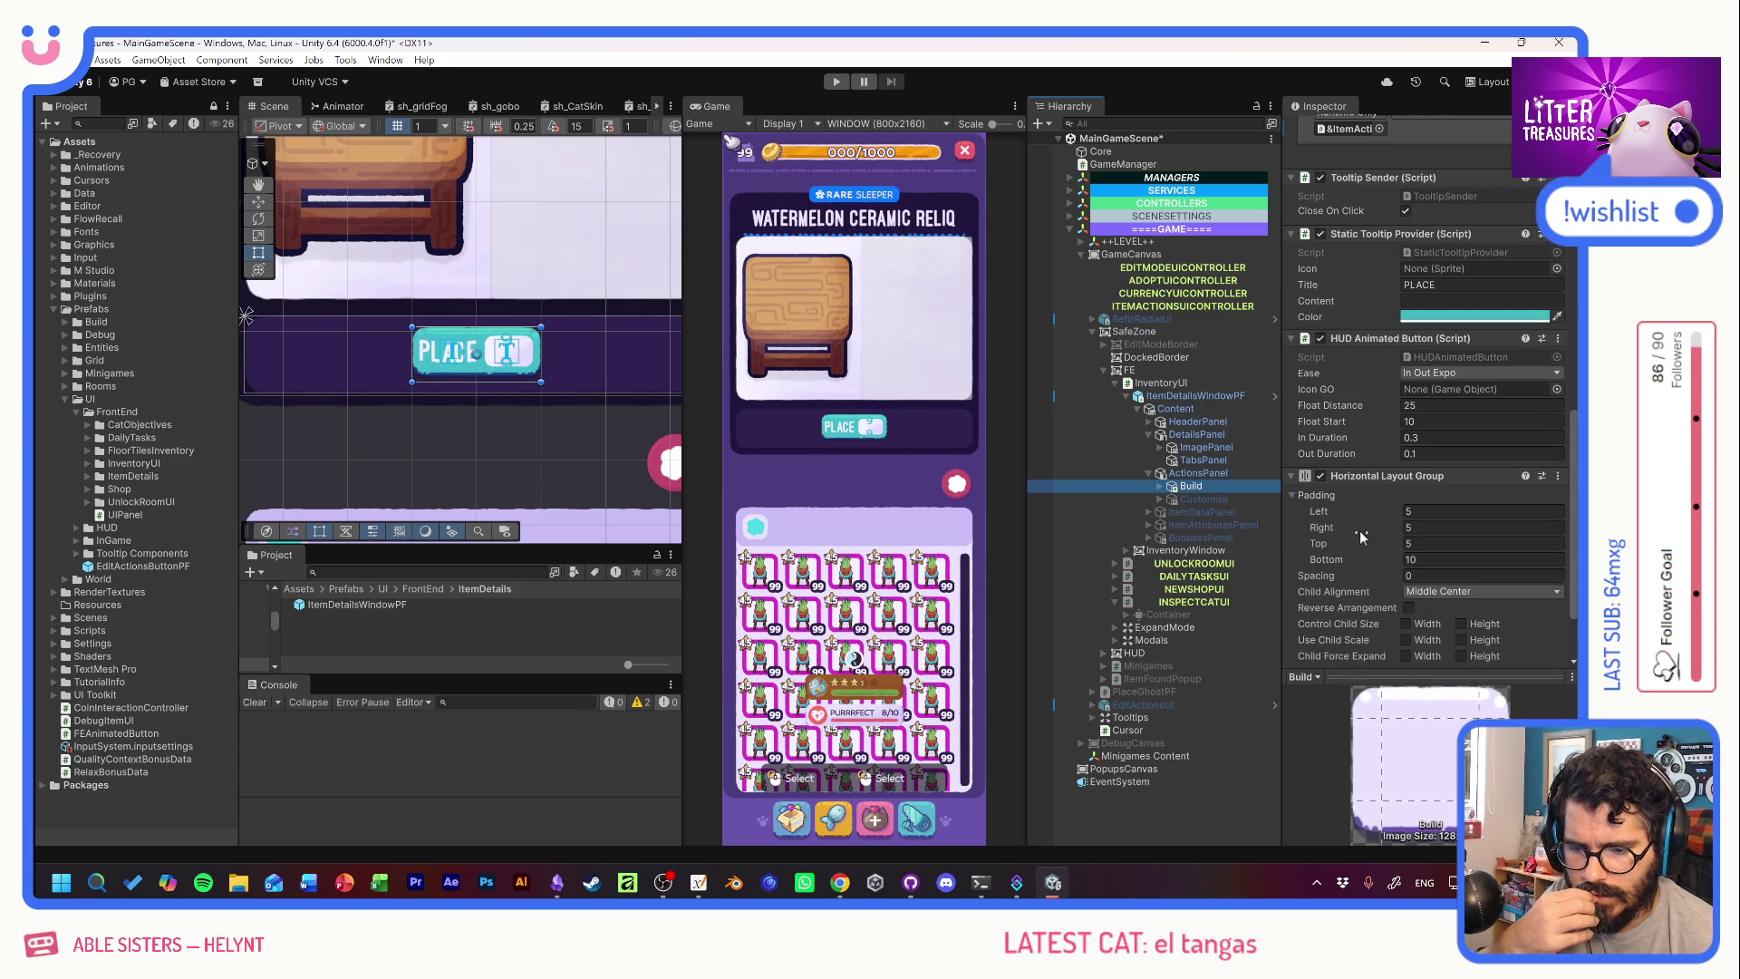
scroll(1359, 530, "up", 3)
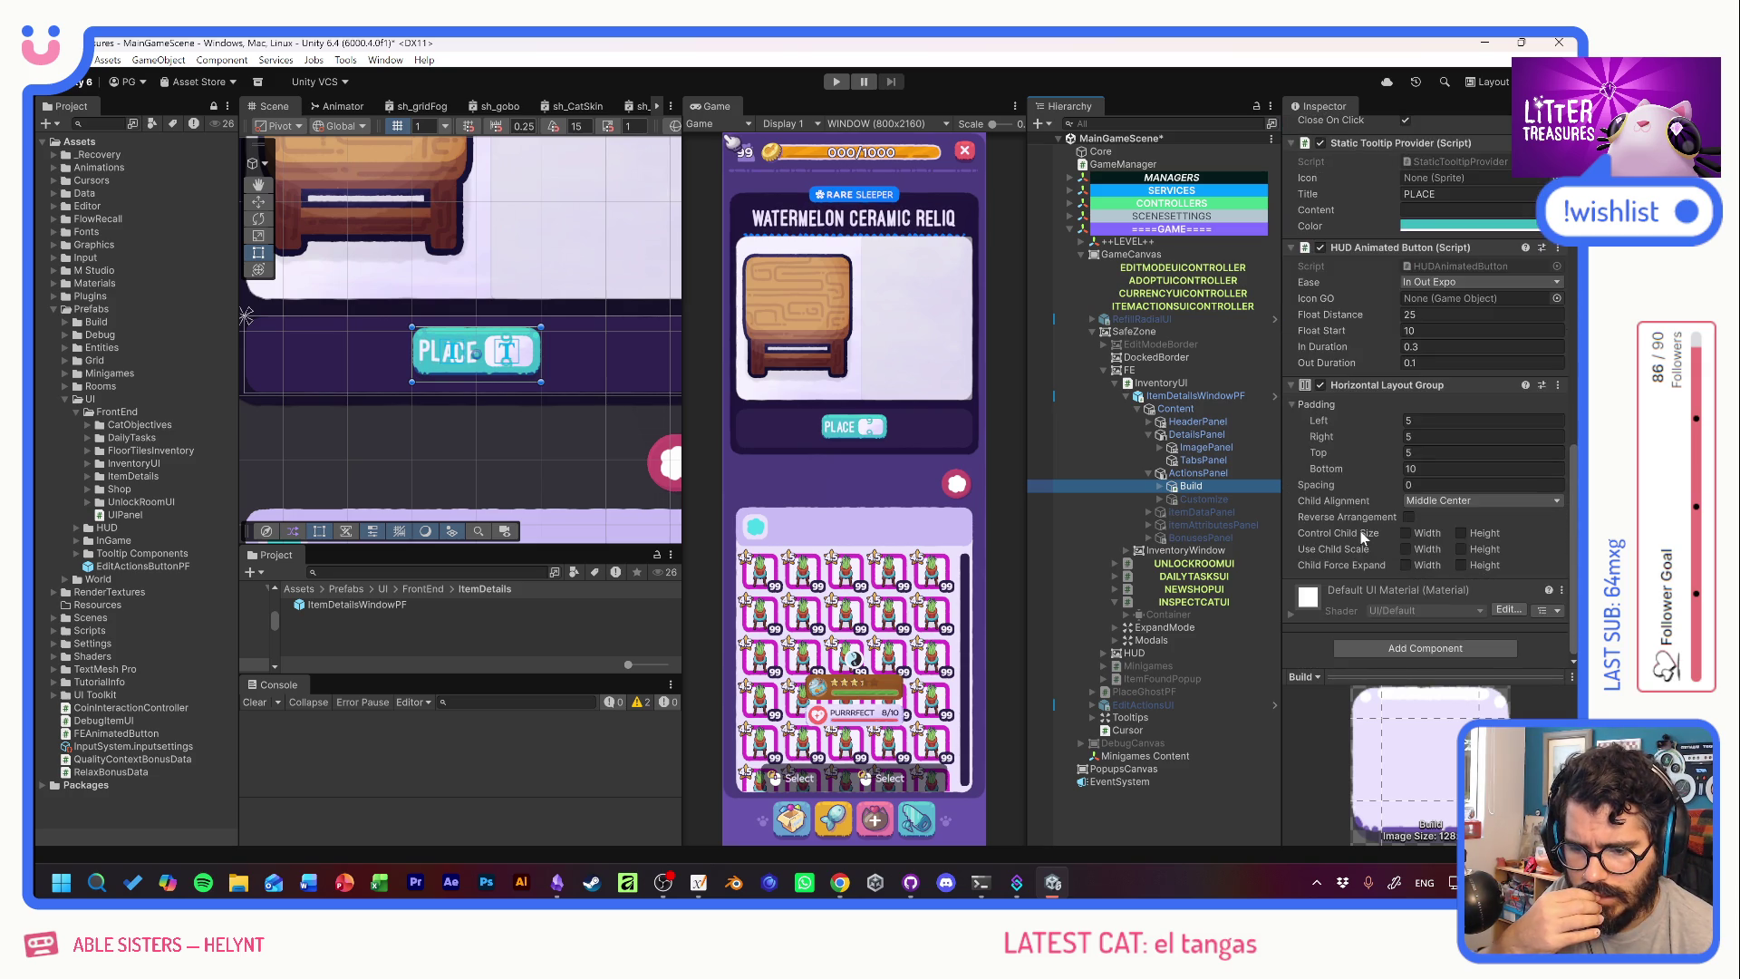
left_click(1214, 398)
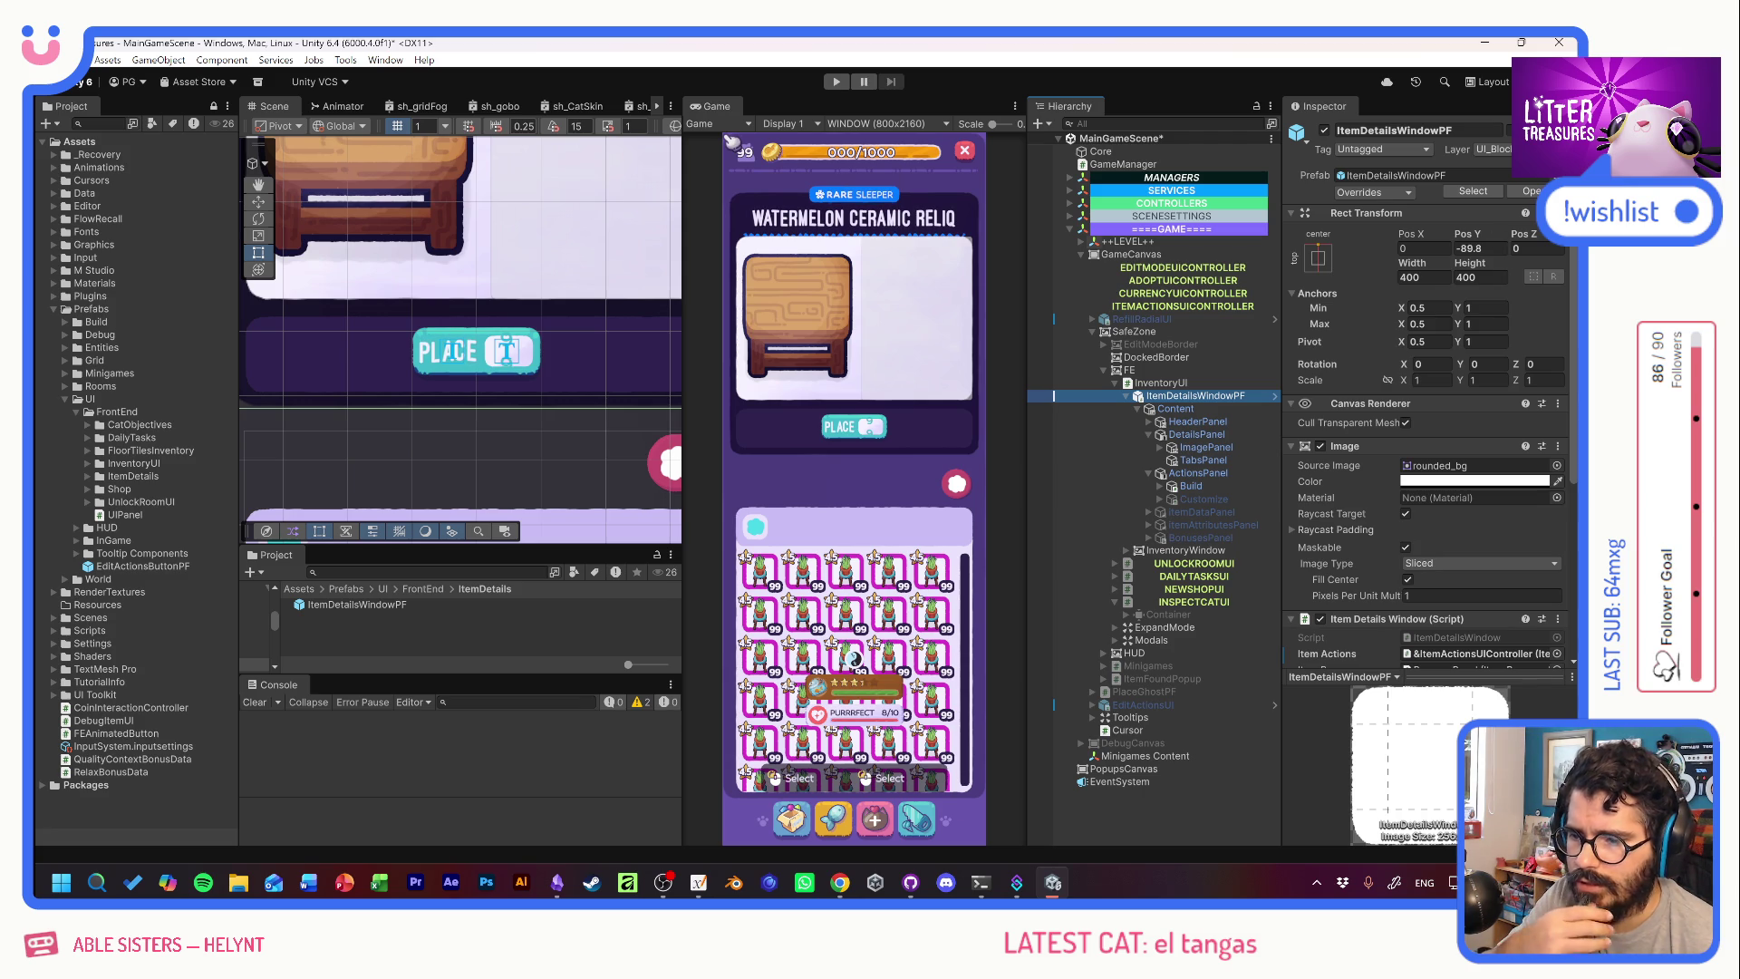
key("Delete")
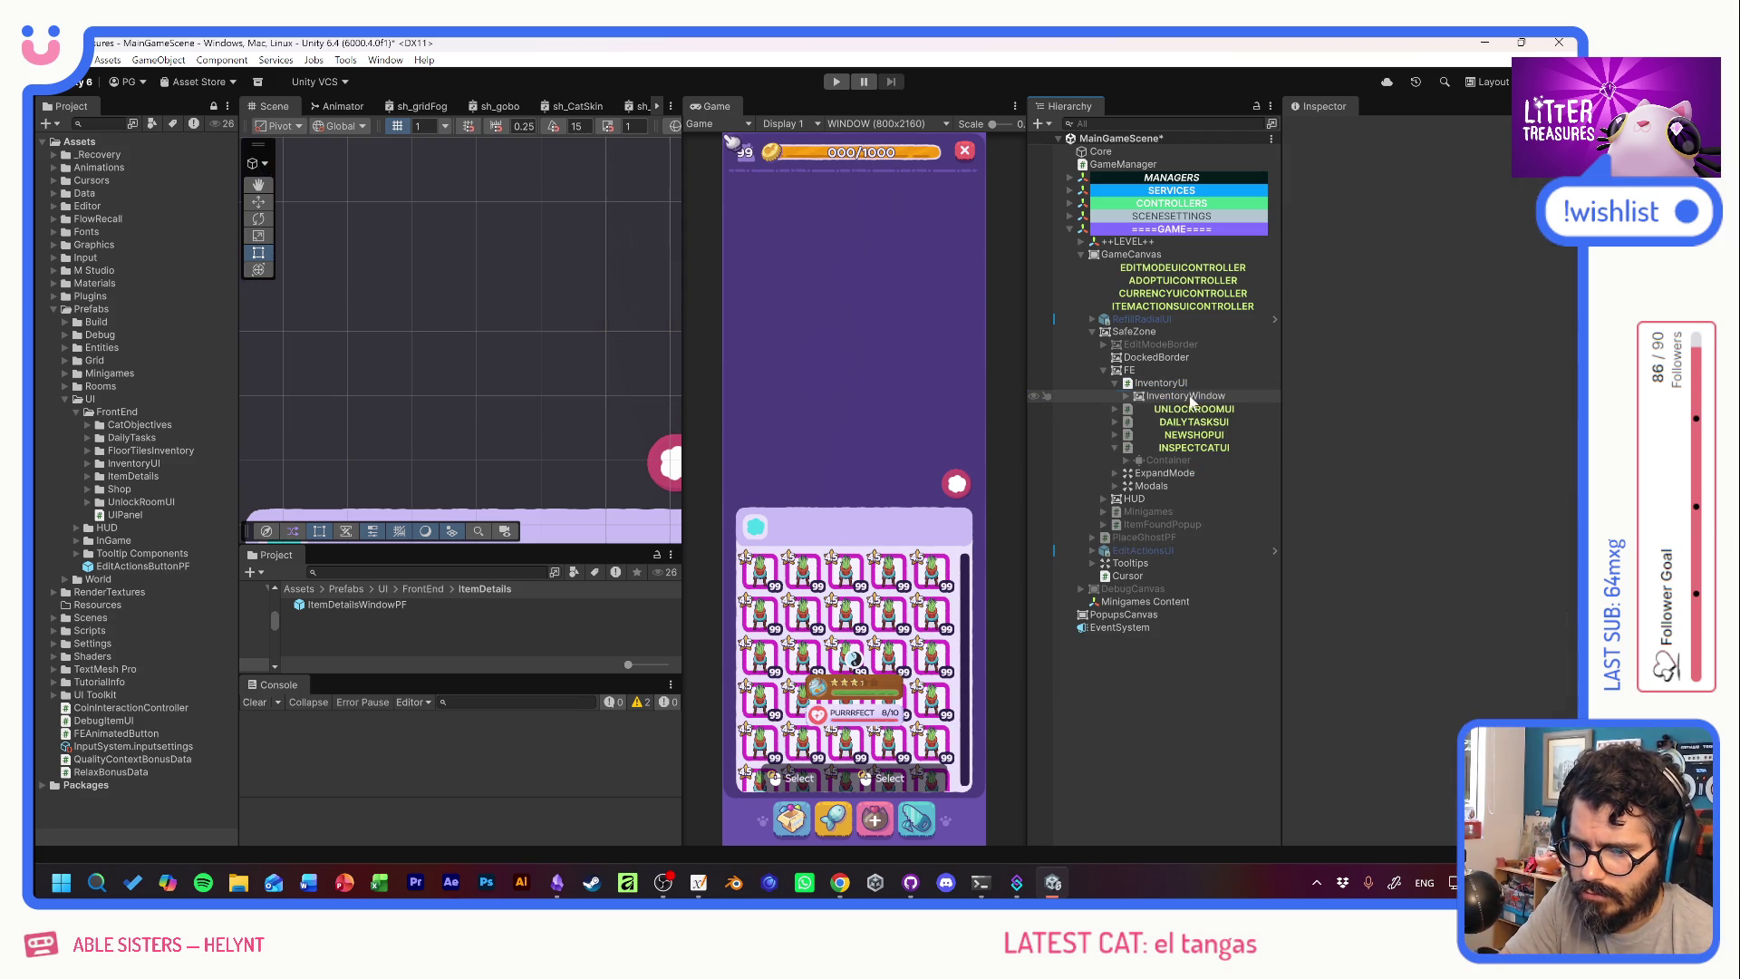
Add a fresh ItemDetailsWindowPF under InventoryUI at position 0, 0 with width and height 400.
mouse_move(317, 606)
left_mouse_down()
mouse_move(1201, 426)
mouse_move(1180, 389)
left_mouse_up()
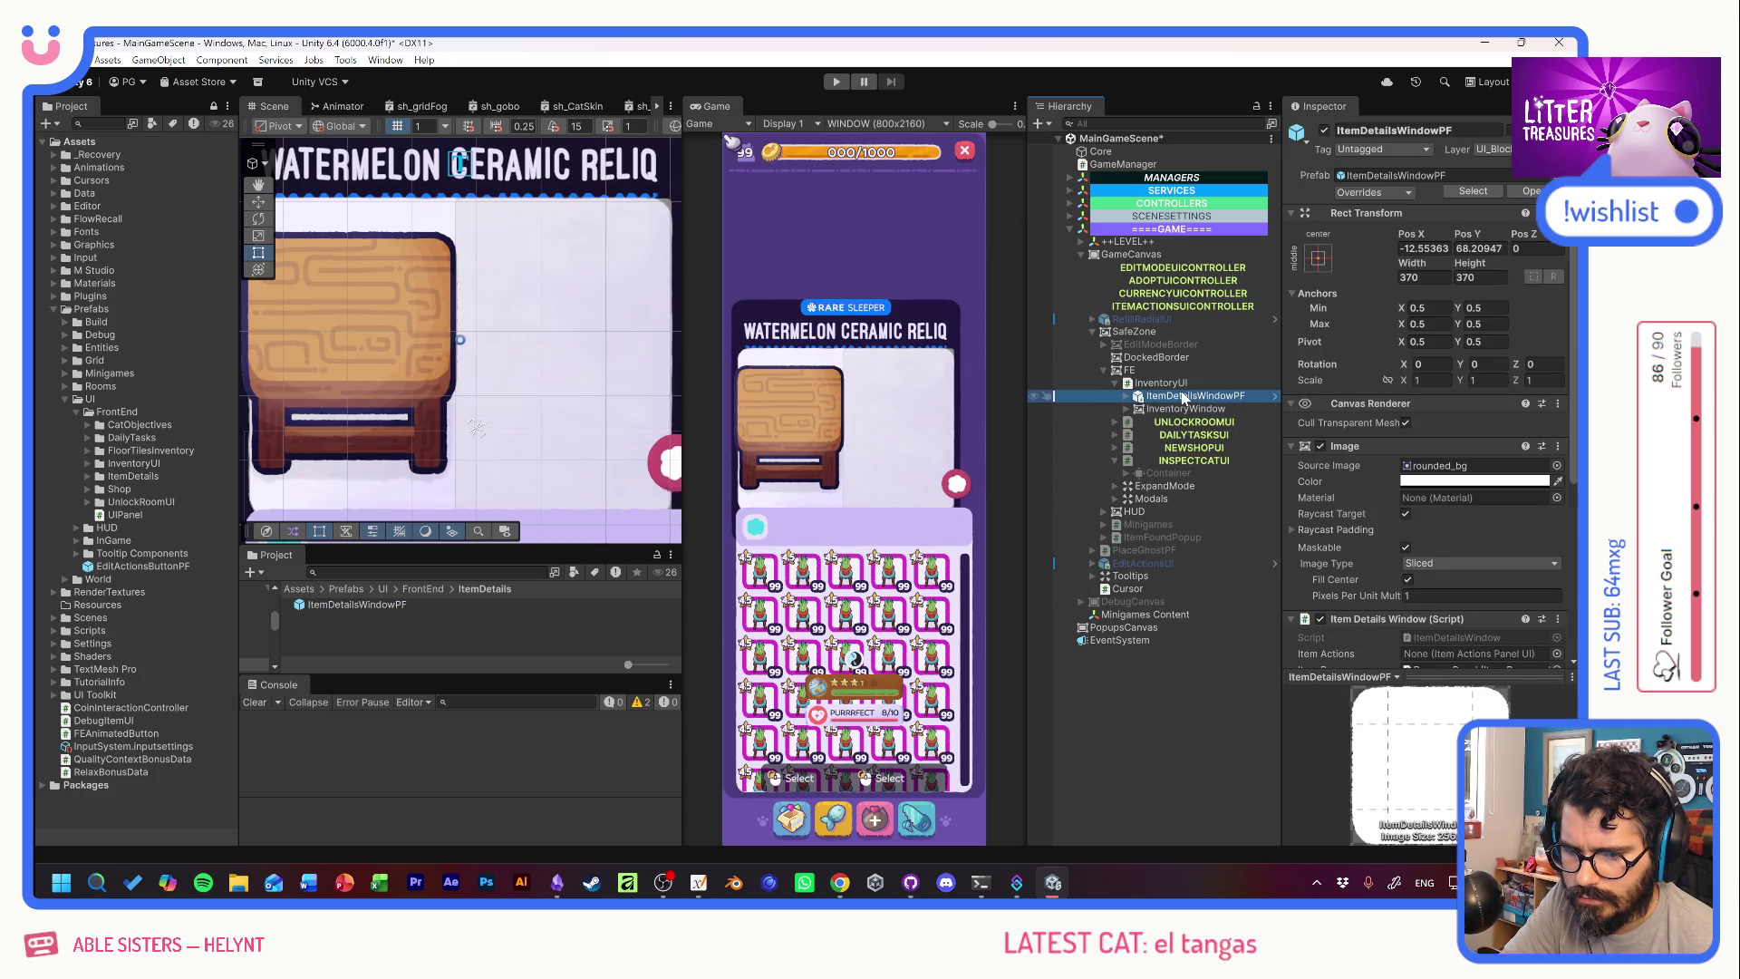
left_click(1424, 248)
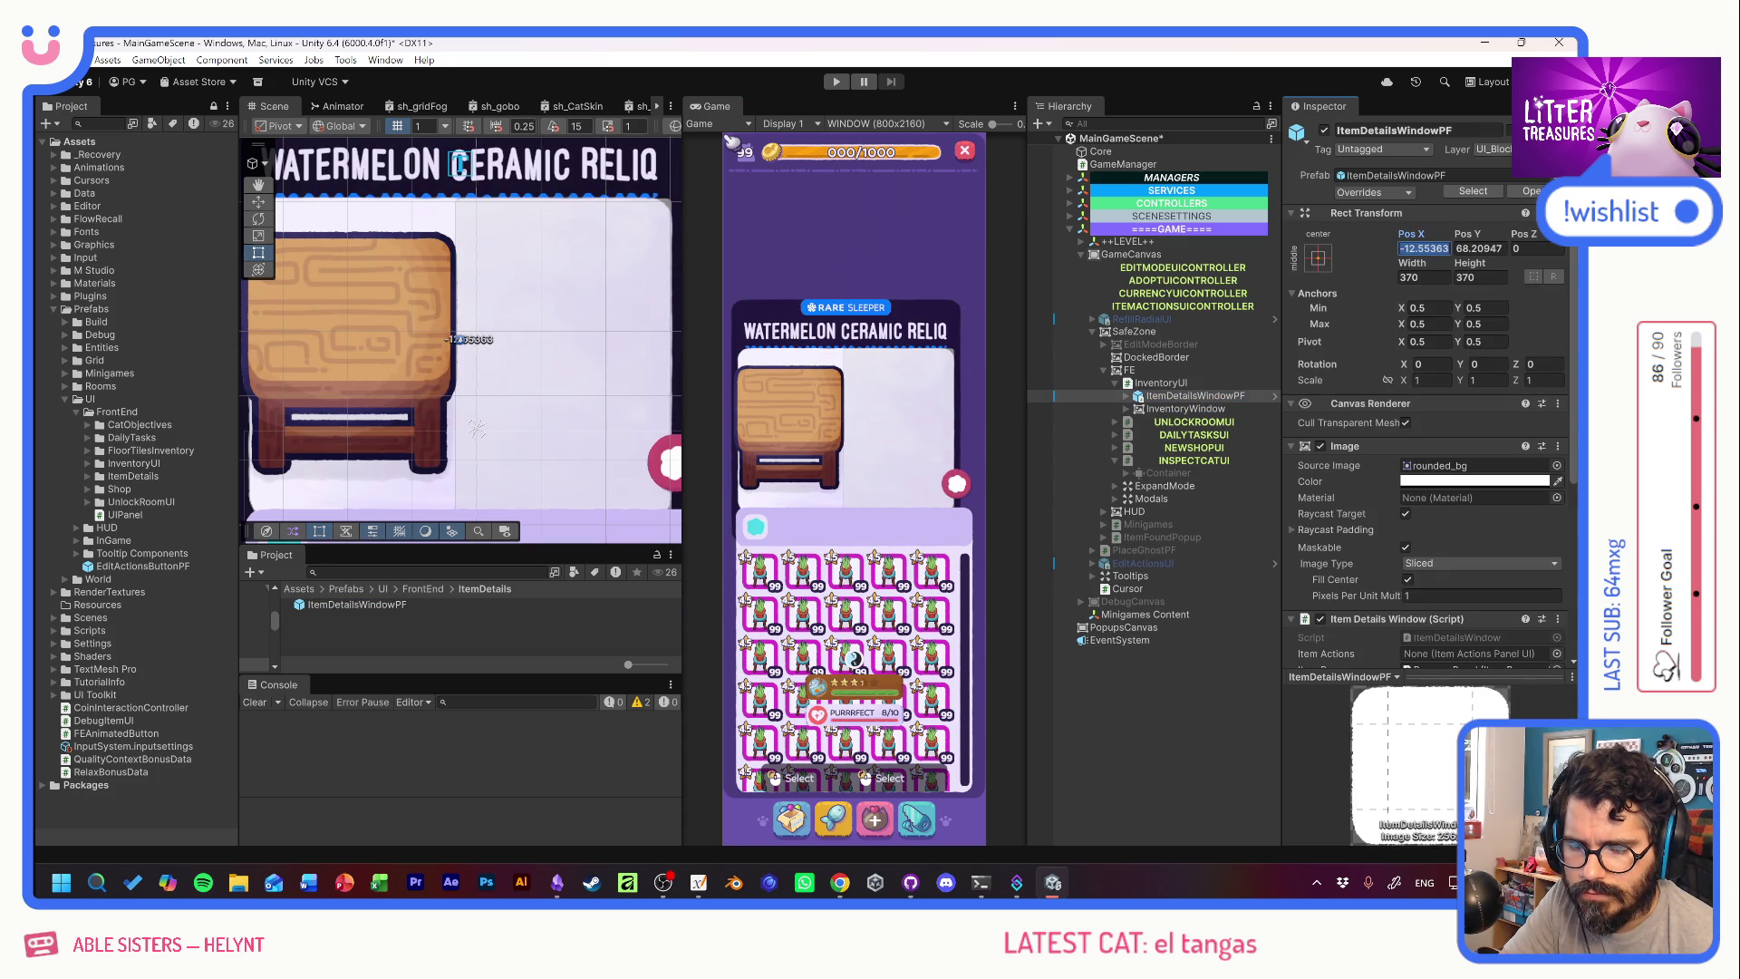
type("0")
key("Tab")
type("0")
key("Tab")
key("Tab")
type("400")
key("Tab")
type("400")
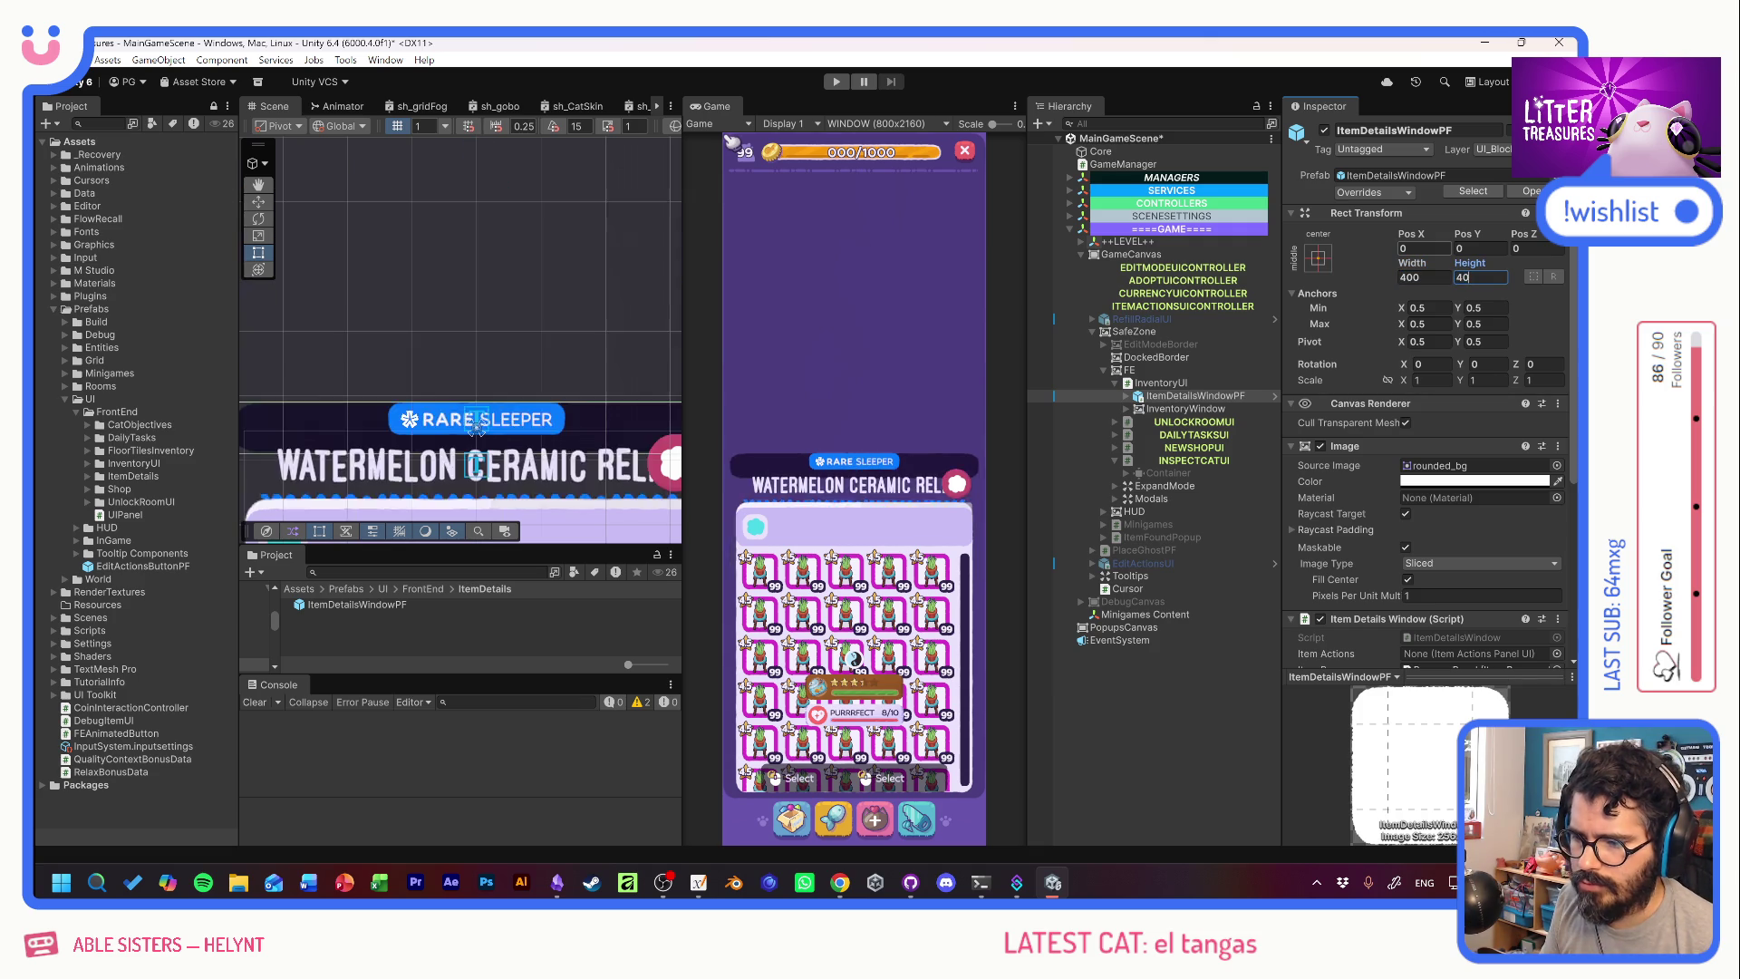
Anchor the window to top centre and set its Pos Y to -70.
left_click(1317, 258)
left_click(1414, 385, "alt+shift")
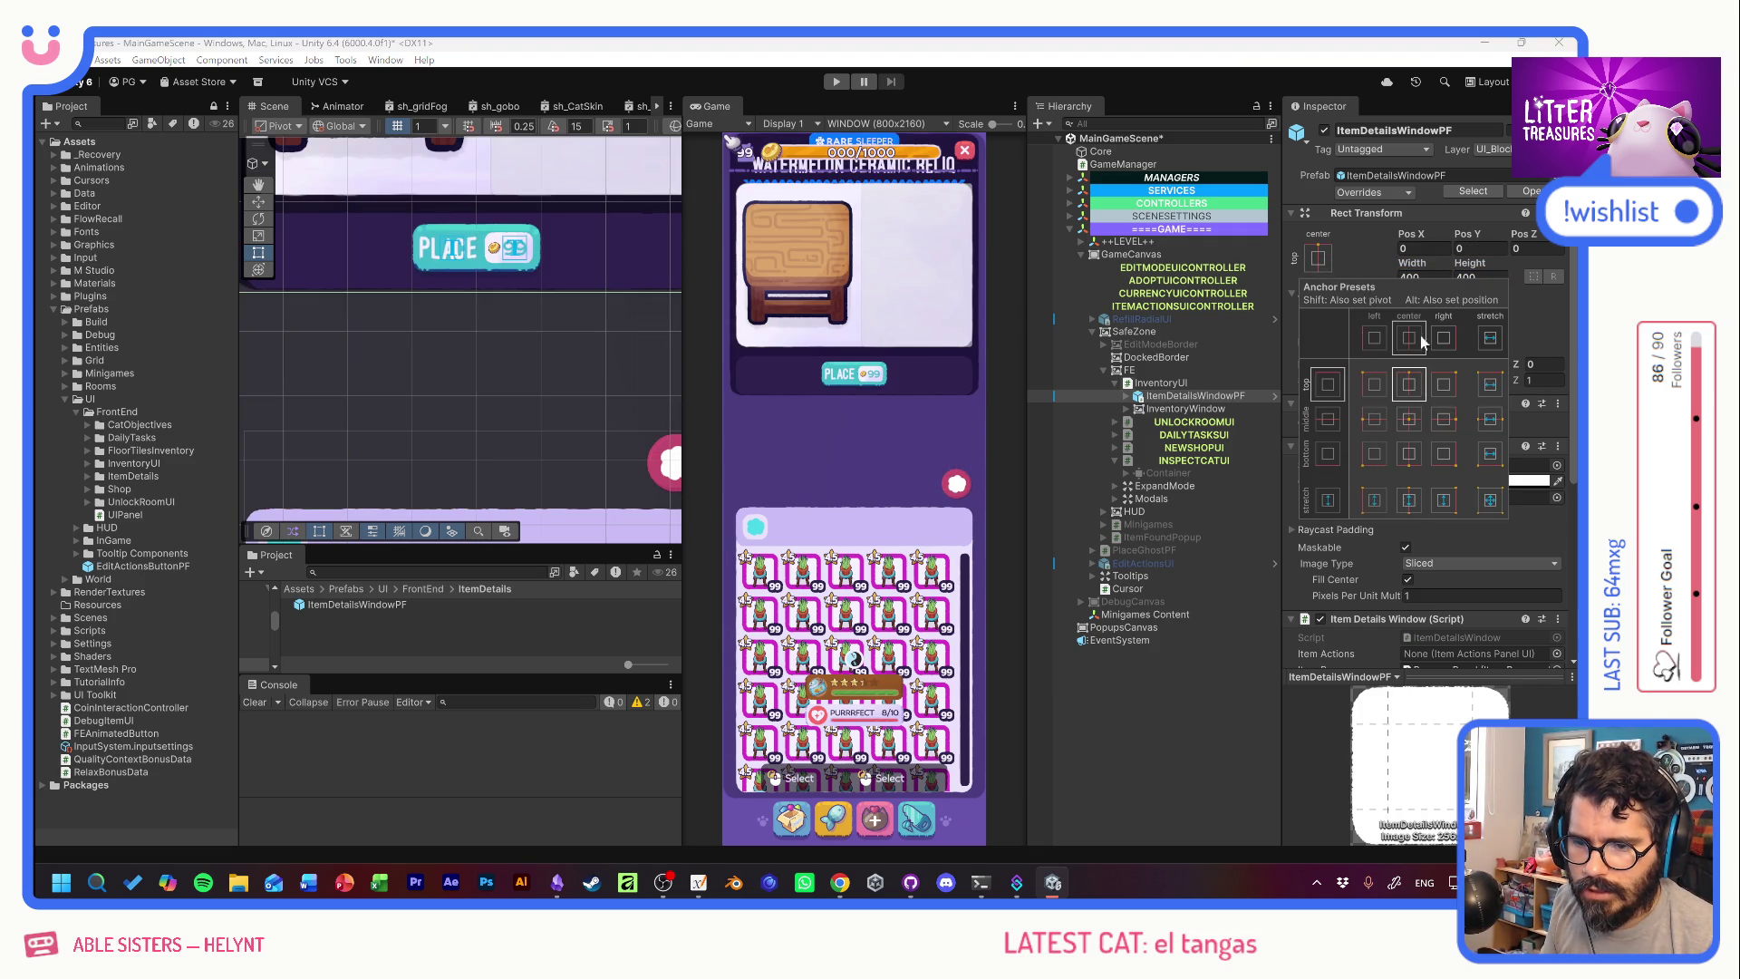
left_click(1477, 249)
type("70")
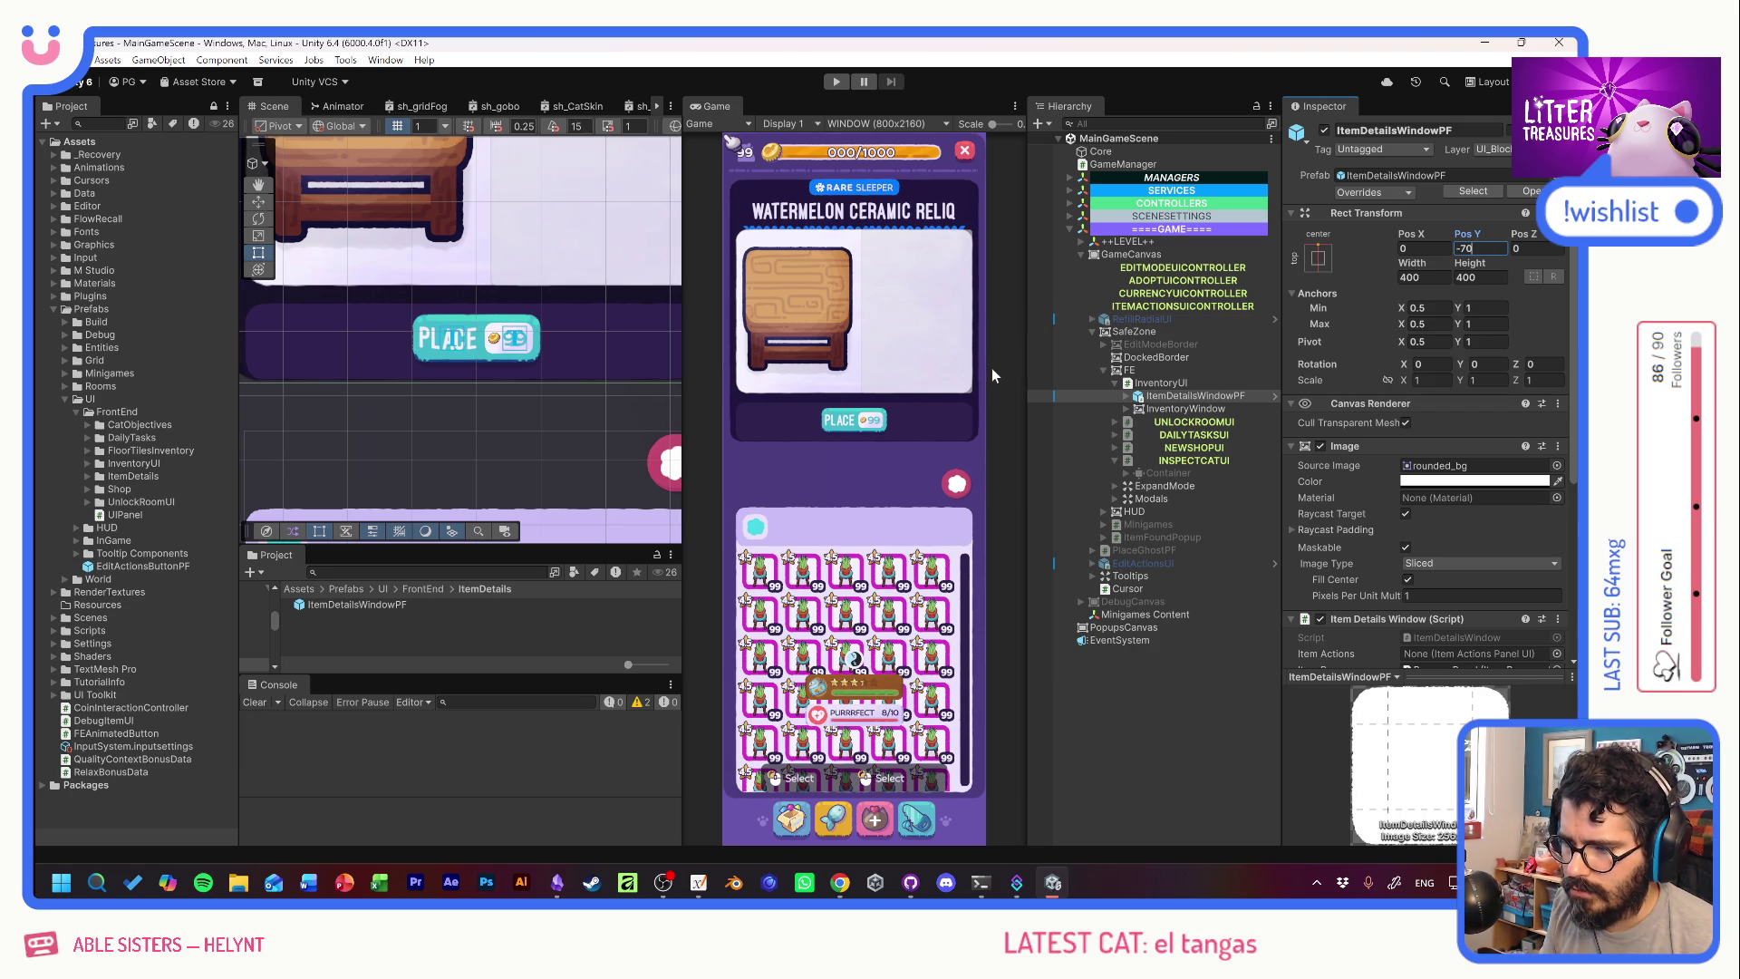
left_click(926, 415)
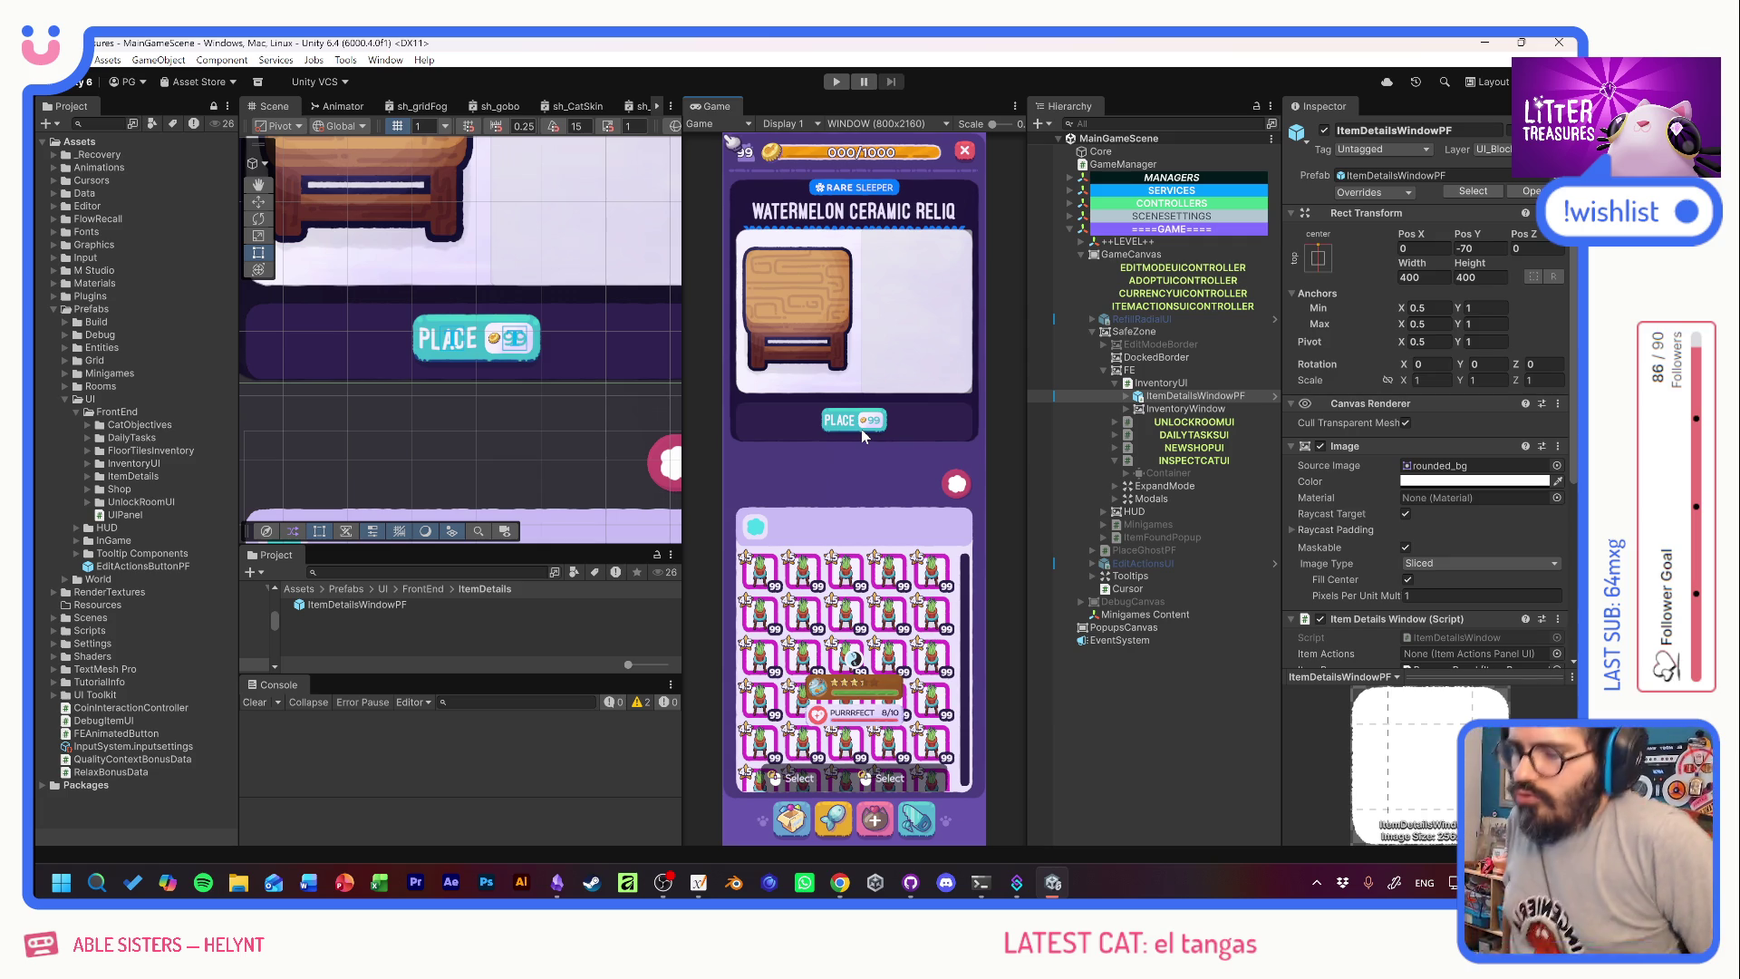
In the item details prefab, give the PLACE button's Horizontal Layout Group padding Left 10 and Right 10.
left_click(1270, 397)
left_click(1159, 237)
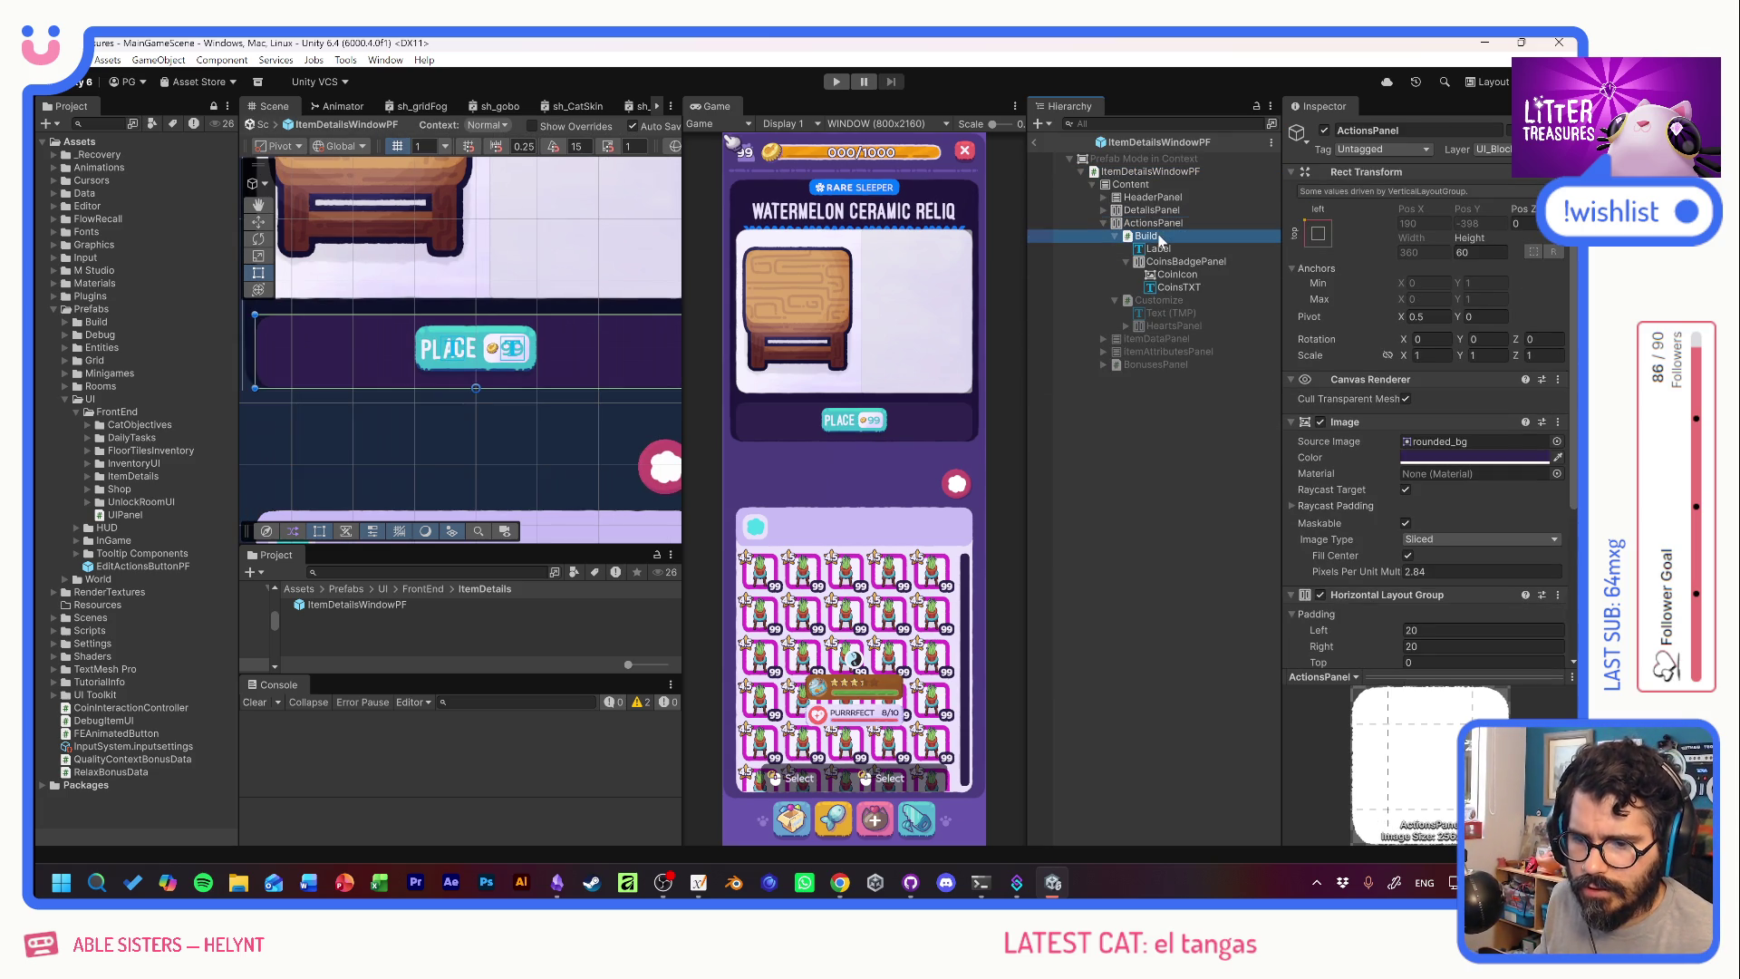
scroll(1344, 562, "down", 5)
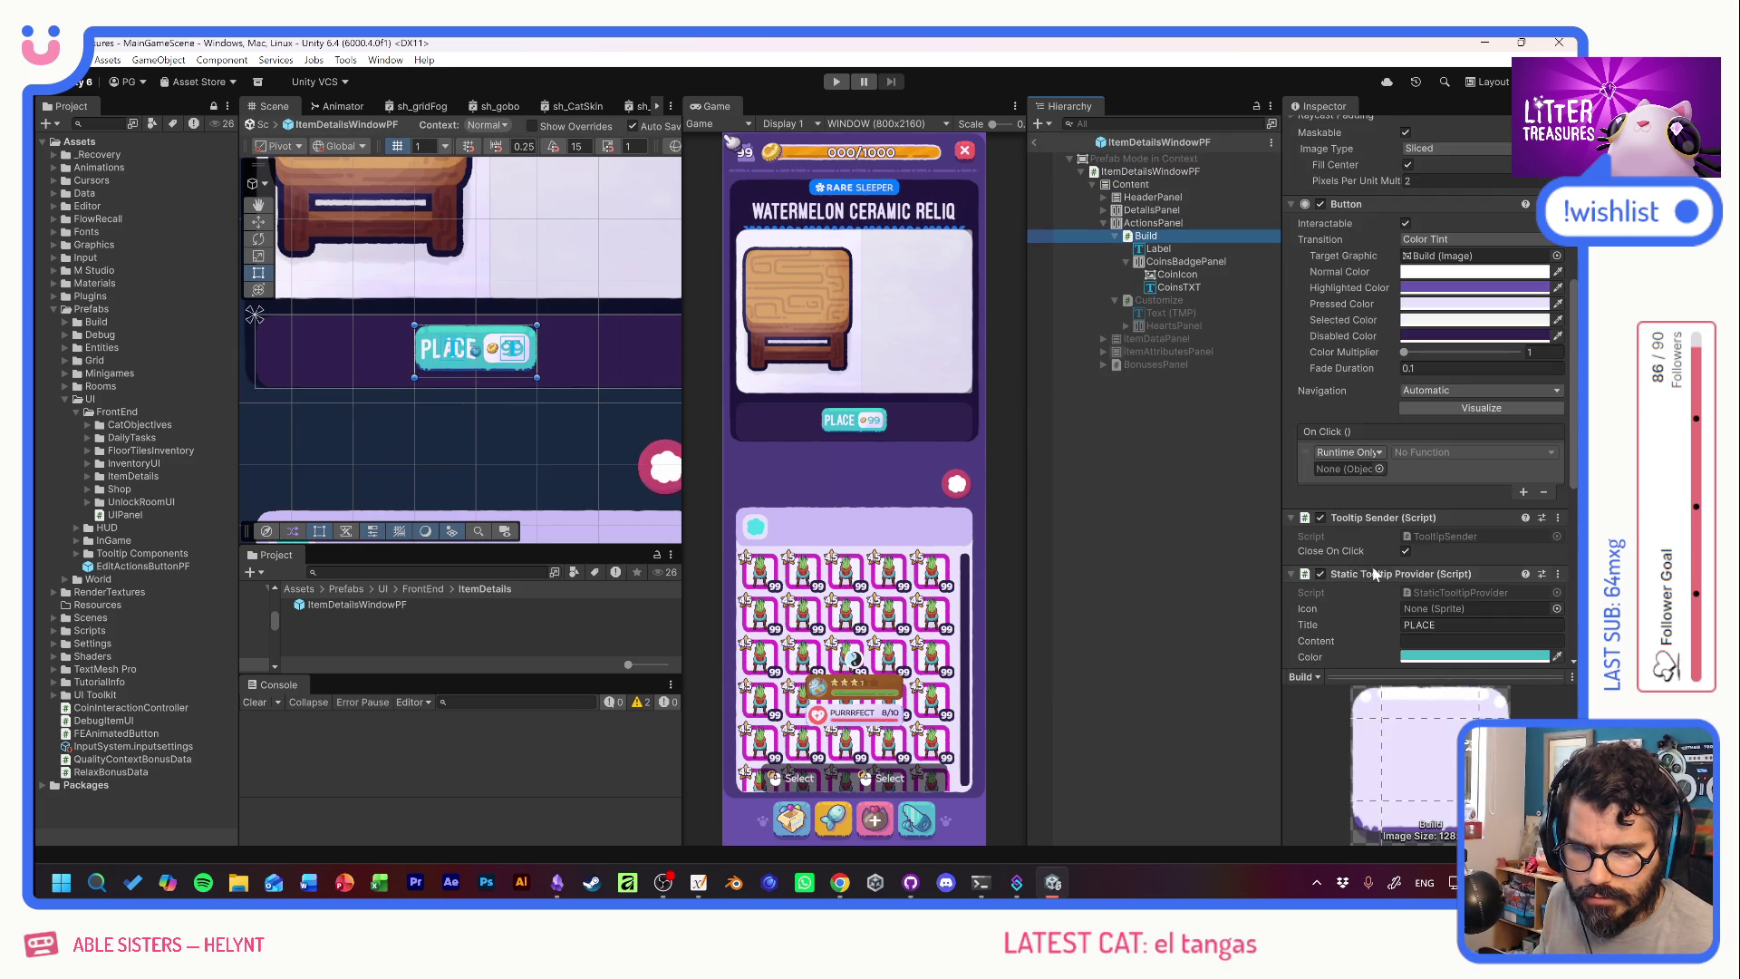
scroll(1350, 580, "down", 6)
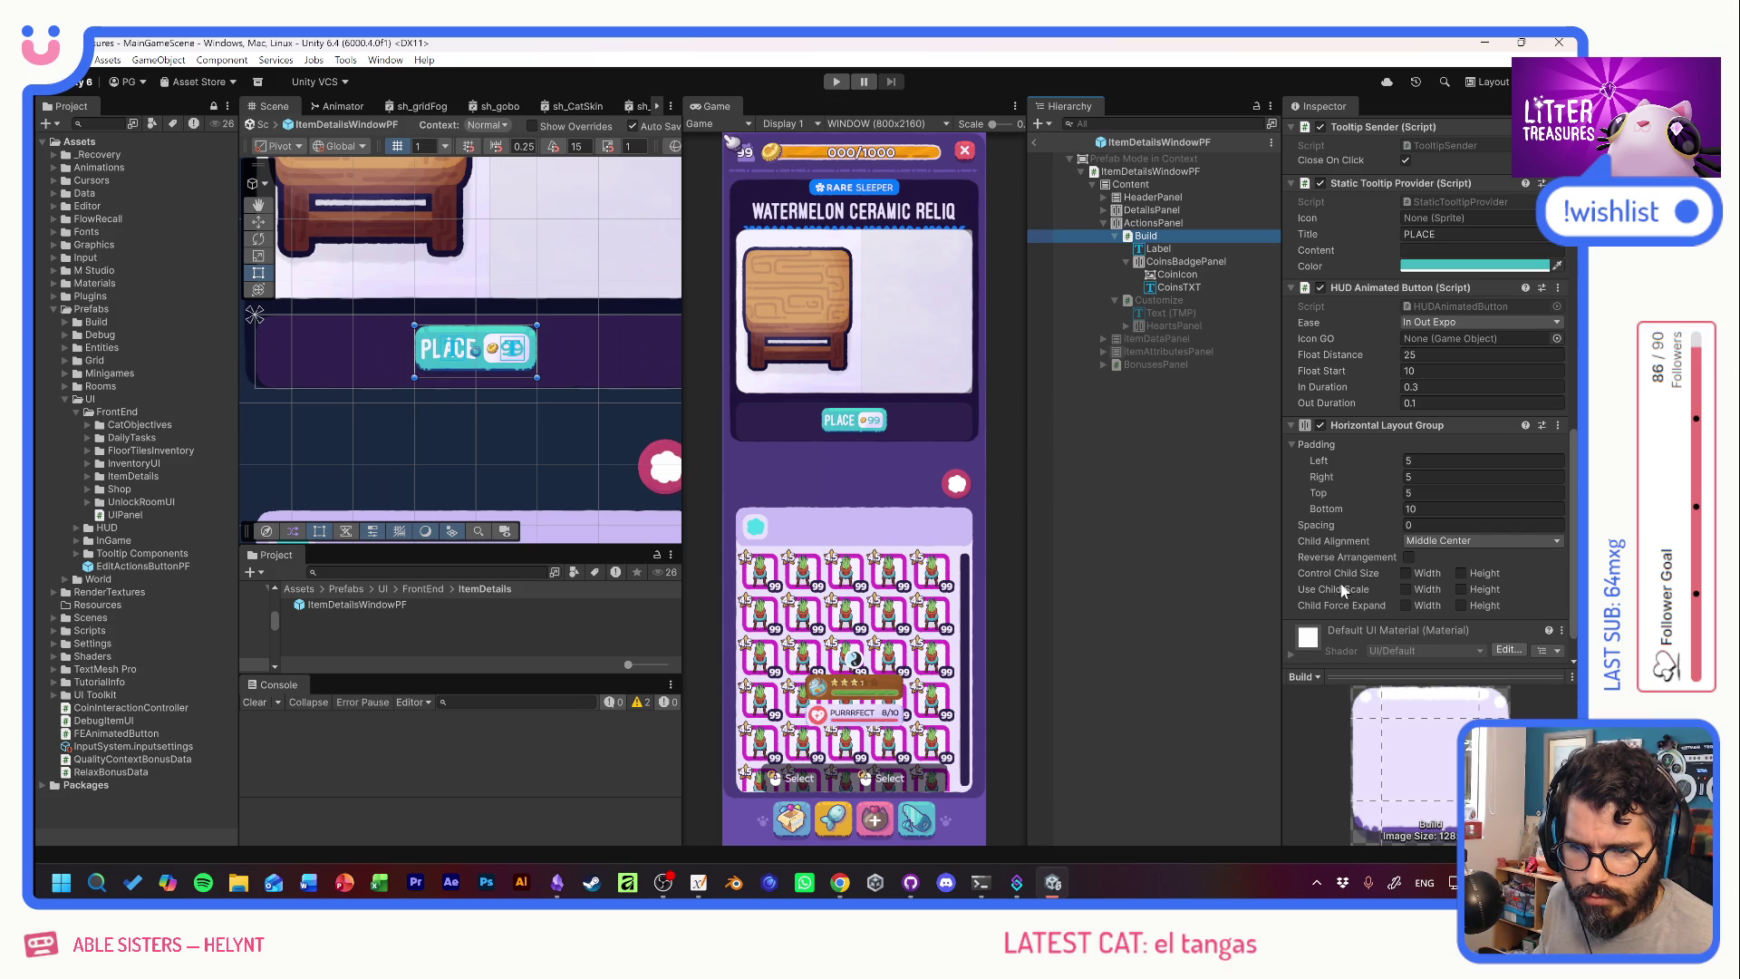
left_click(1440, 509)
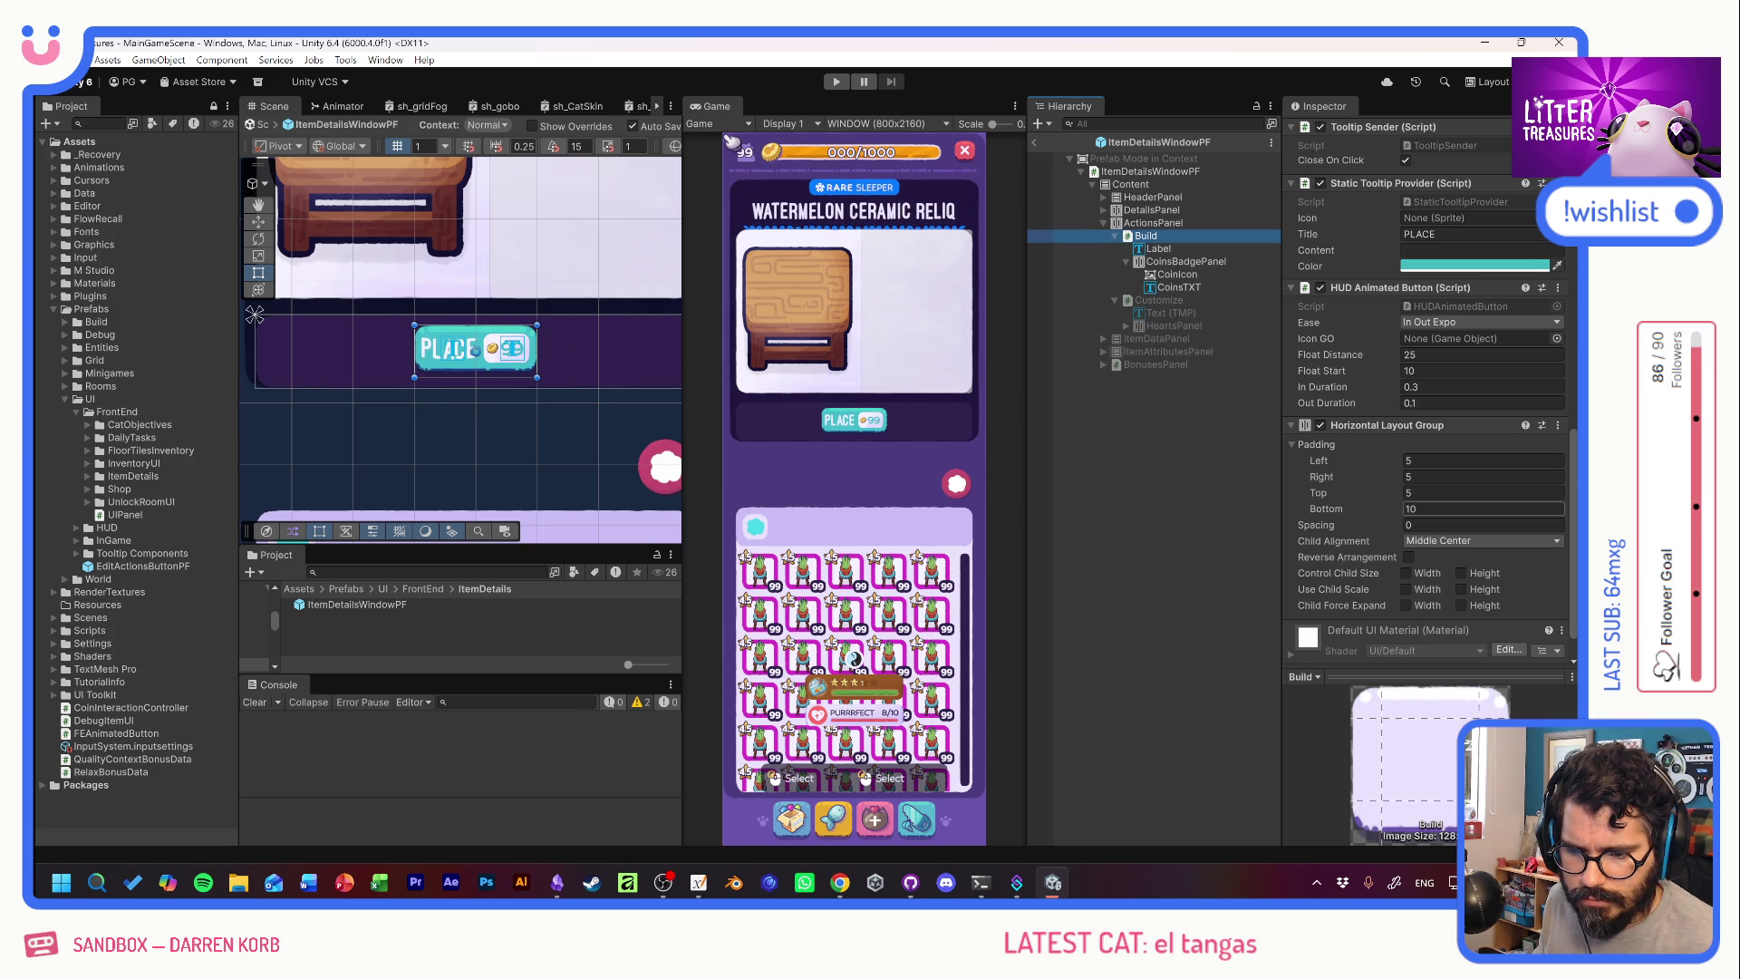
left_click(1419, 462)
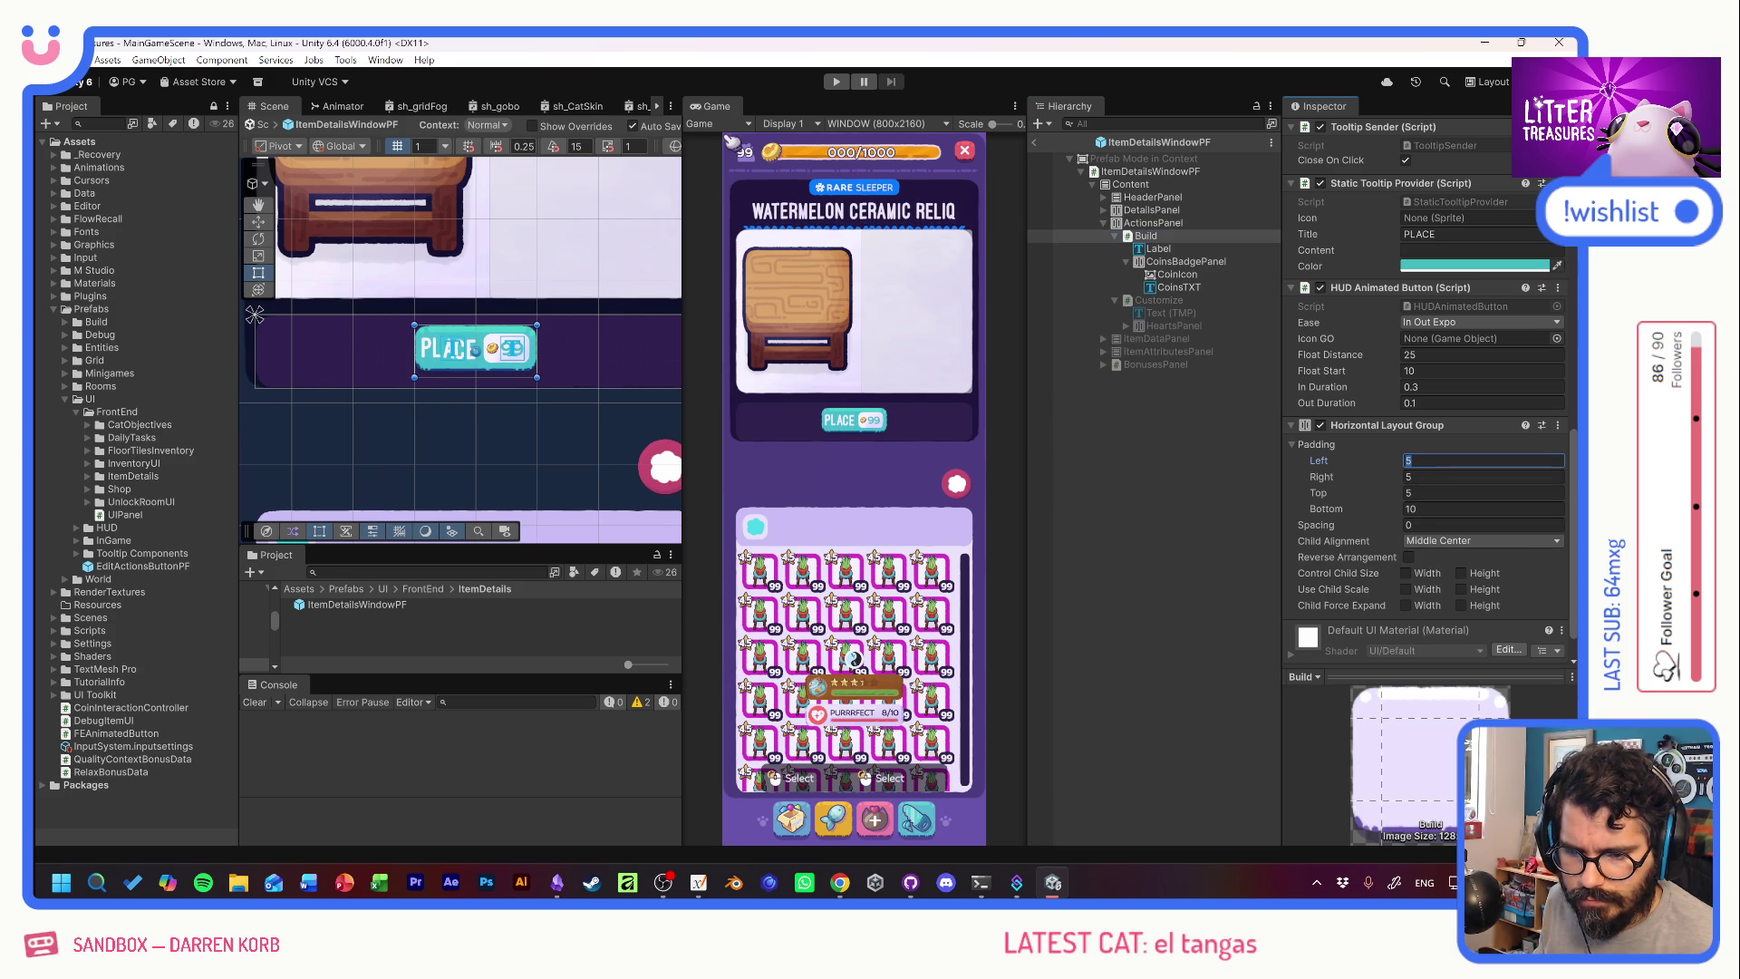
type("10")
key("Tab")
type("10")
Widen the PLACE button to a width of about 113.
scroll(1362, 448, "up", 10)
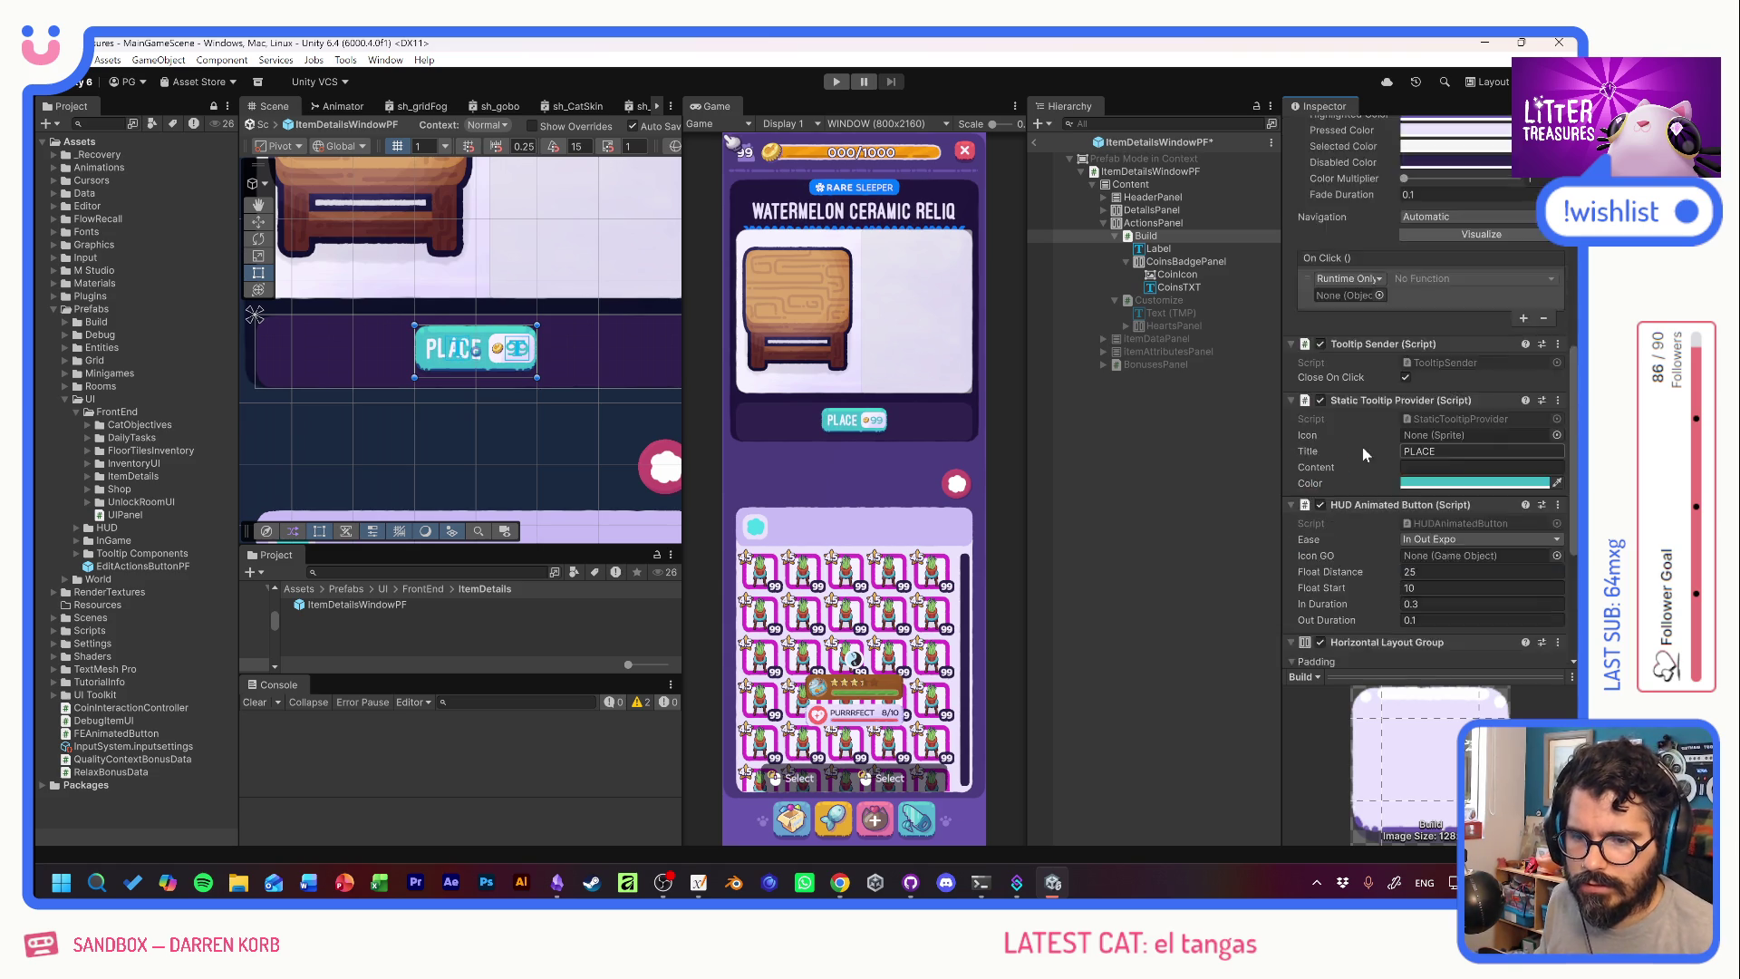
mouse_move(1407, 237)
left_mouse_down()
mouse_move(1439, 232)
mouse_move(1424, 242)
left_mouse_up()
left_click(1135, 524)
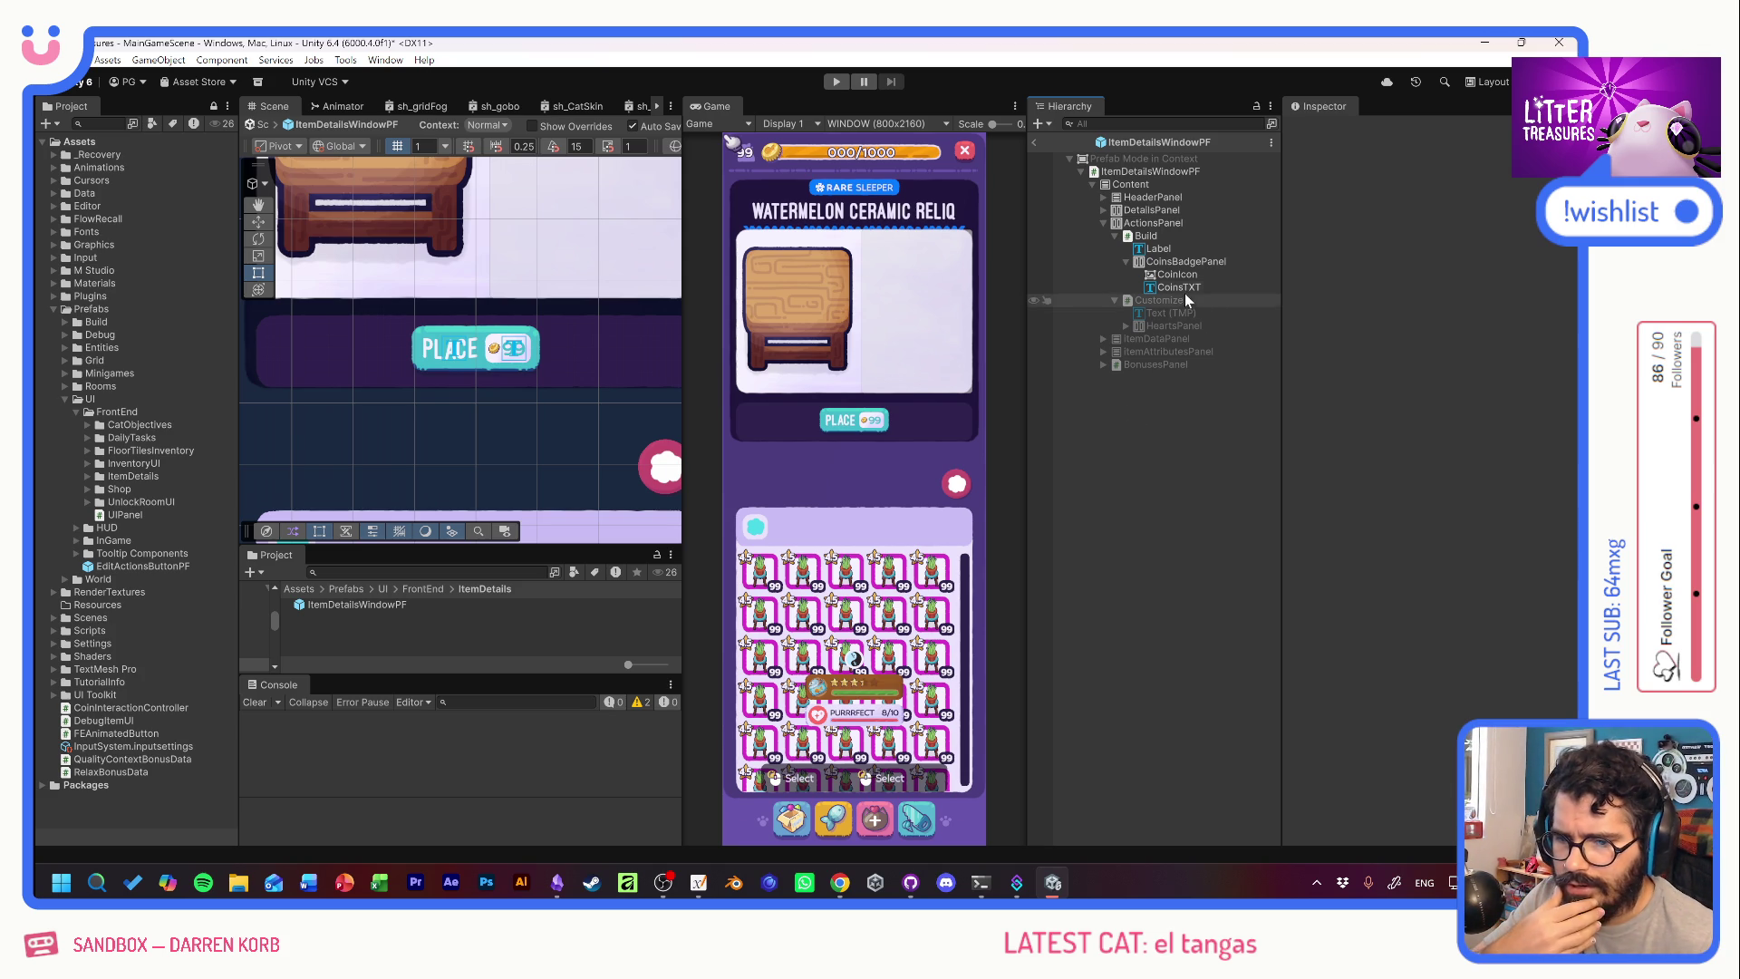
Set the Content Vertical Layout Group spacing to 21.4 and pan to show the whole panel.
left_click(1130, 184)
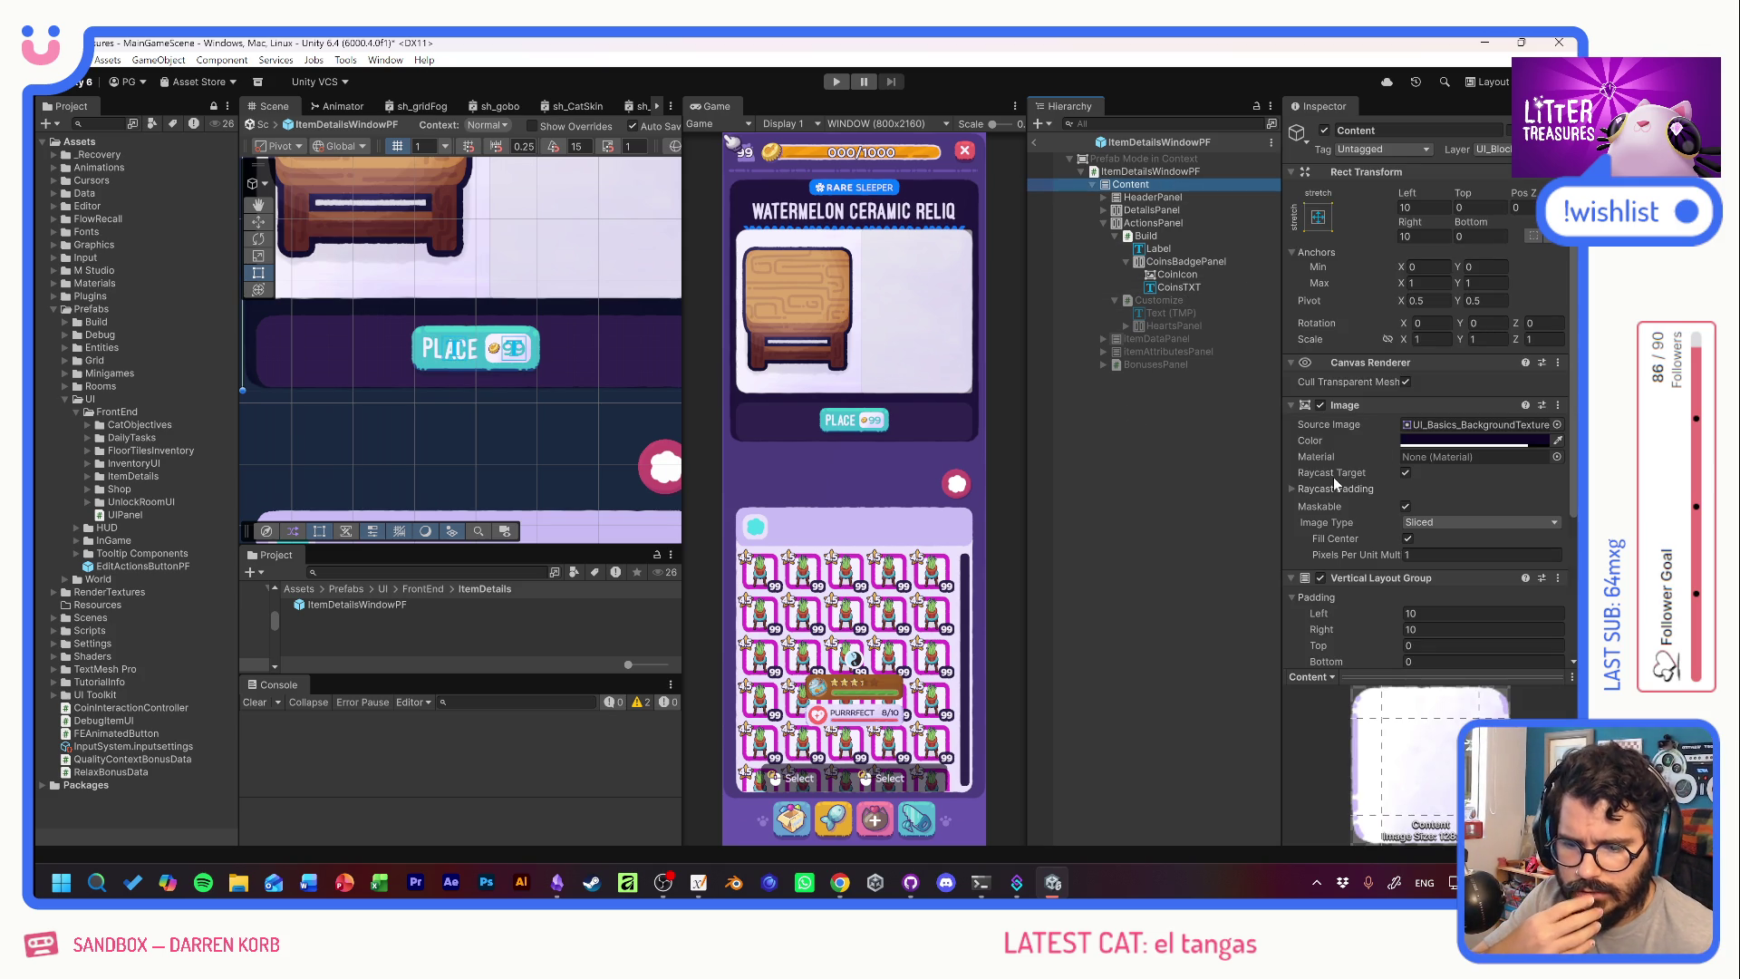
scroll(1334, 478, "down", 5)
left_click_drag(1347, 485, 1380, 480)
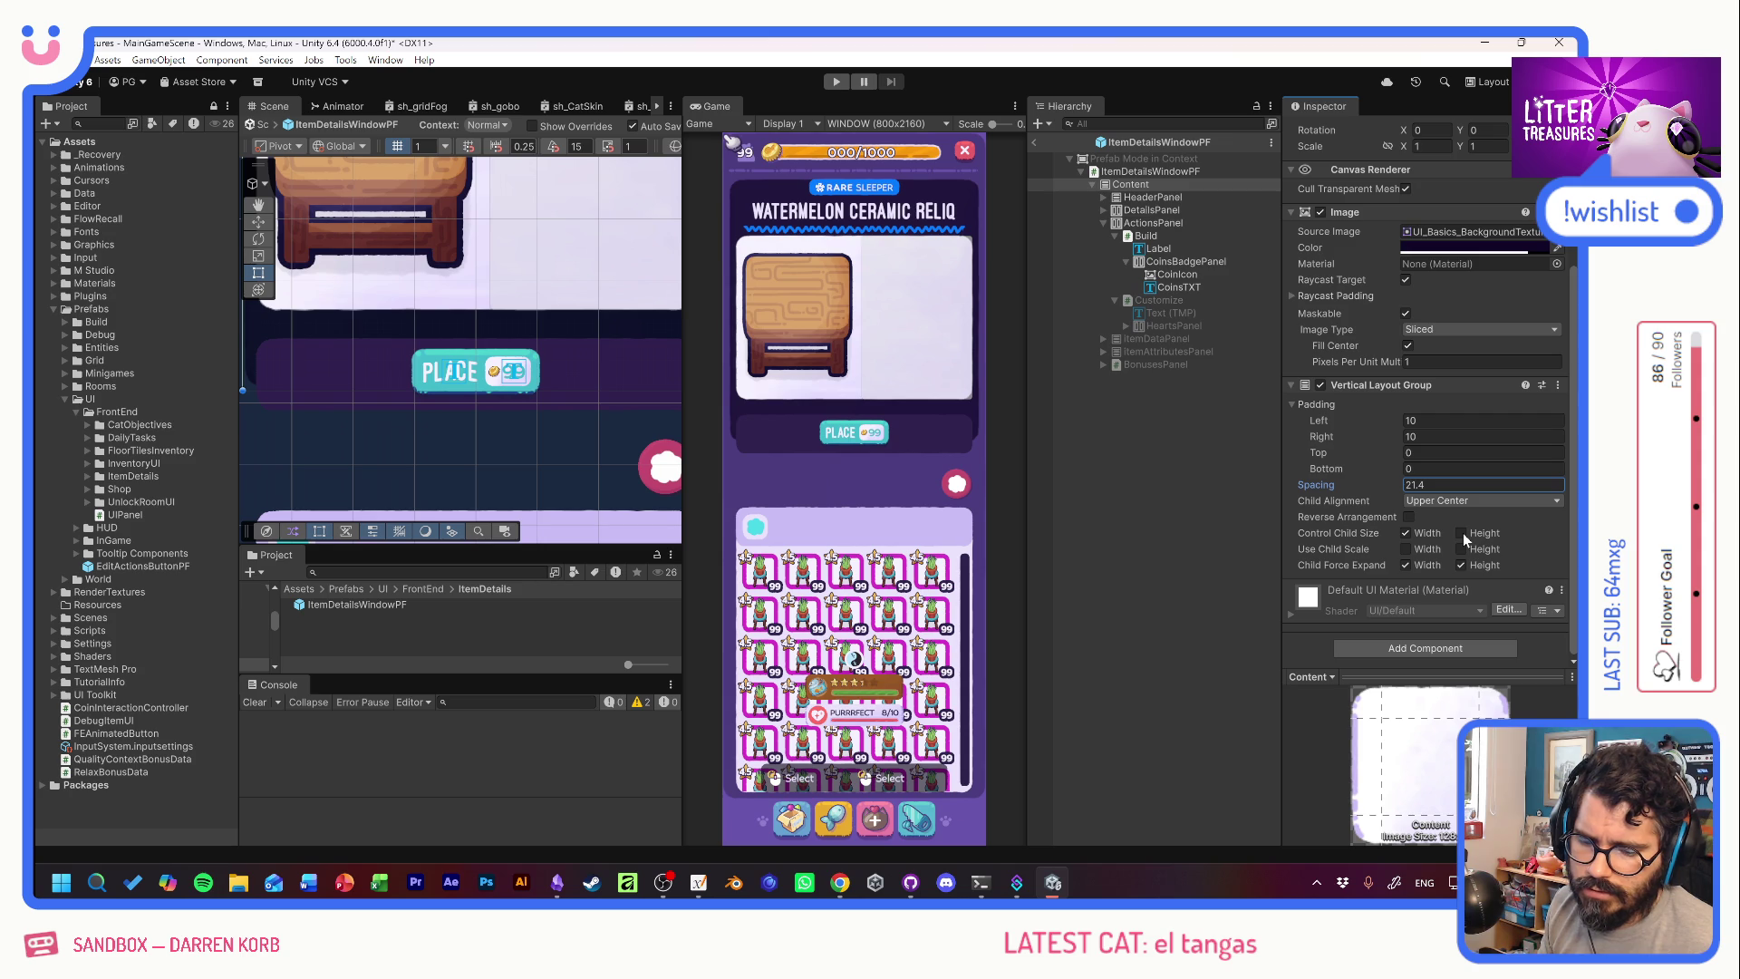
left_click(1461, 564)
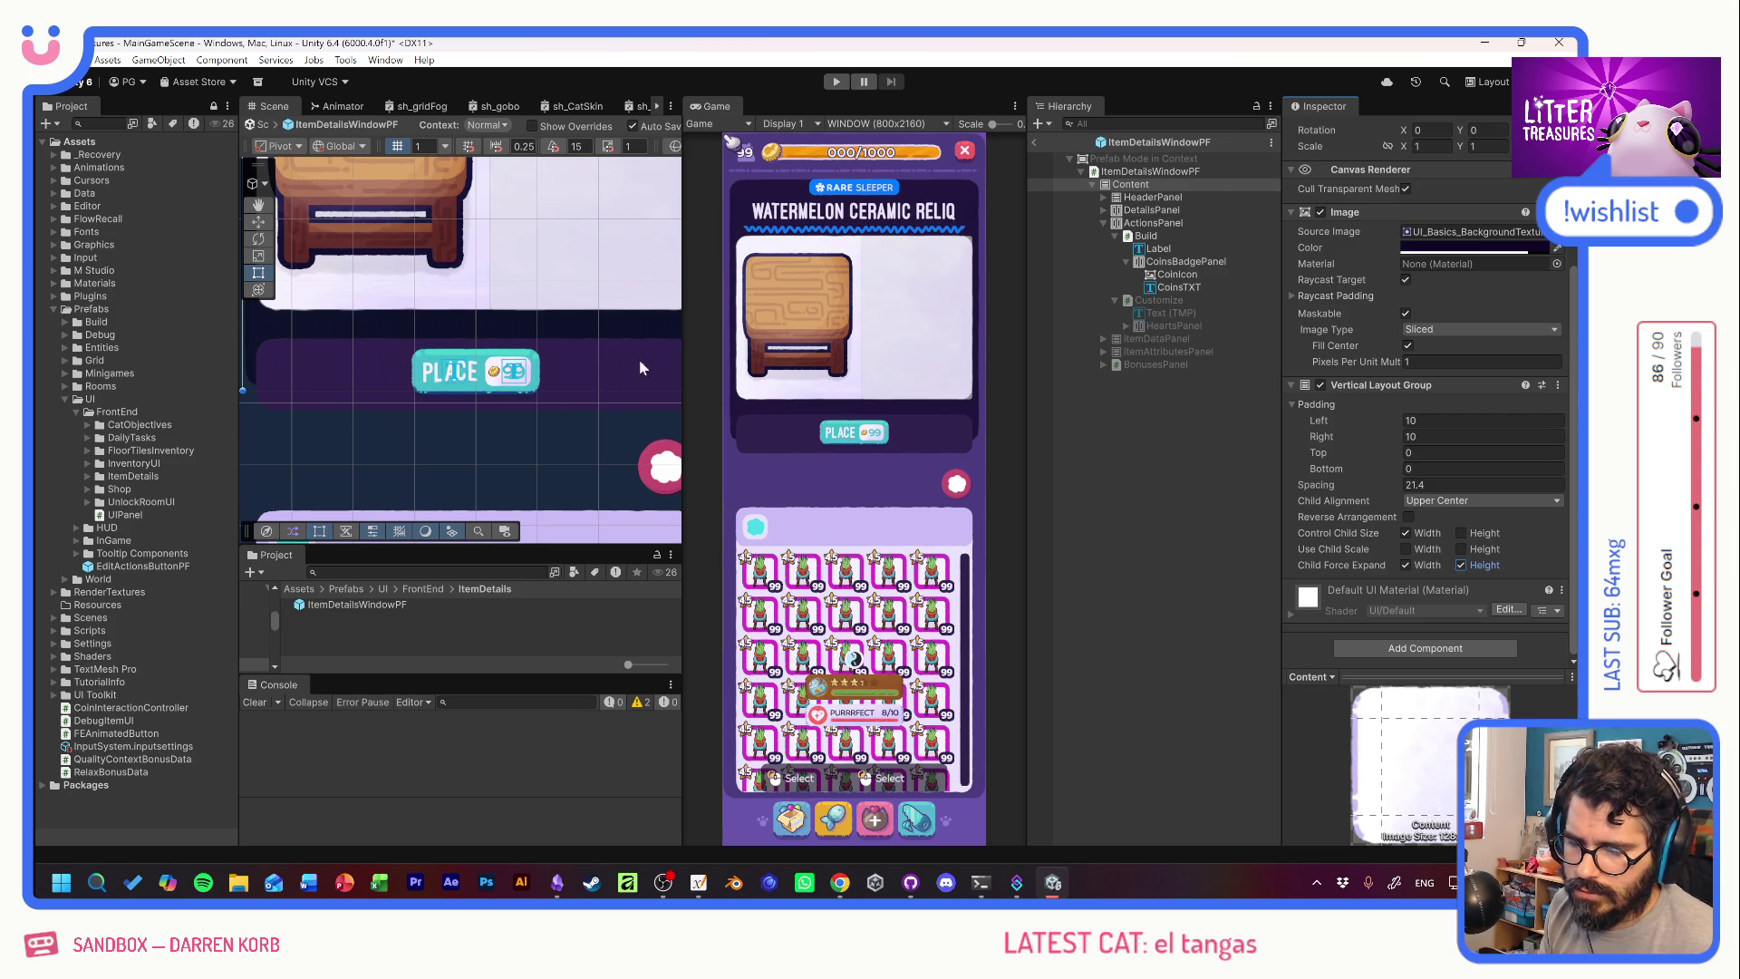
scroll(404, 324, "down", 2)
mouse_move(404, 324)
left_mouse_down()
mouse_move(471, 272)
mouse_move(527, 419)
mouse_move(543, 399)
left_mouse_up()
left_click(1141, 209)
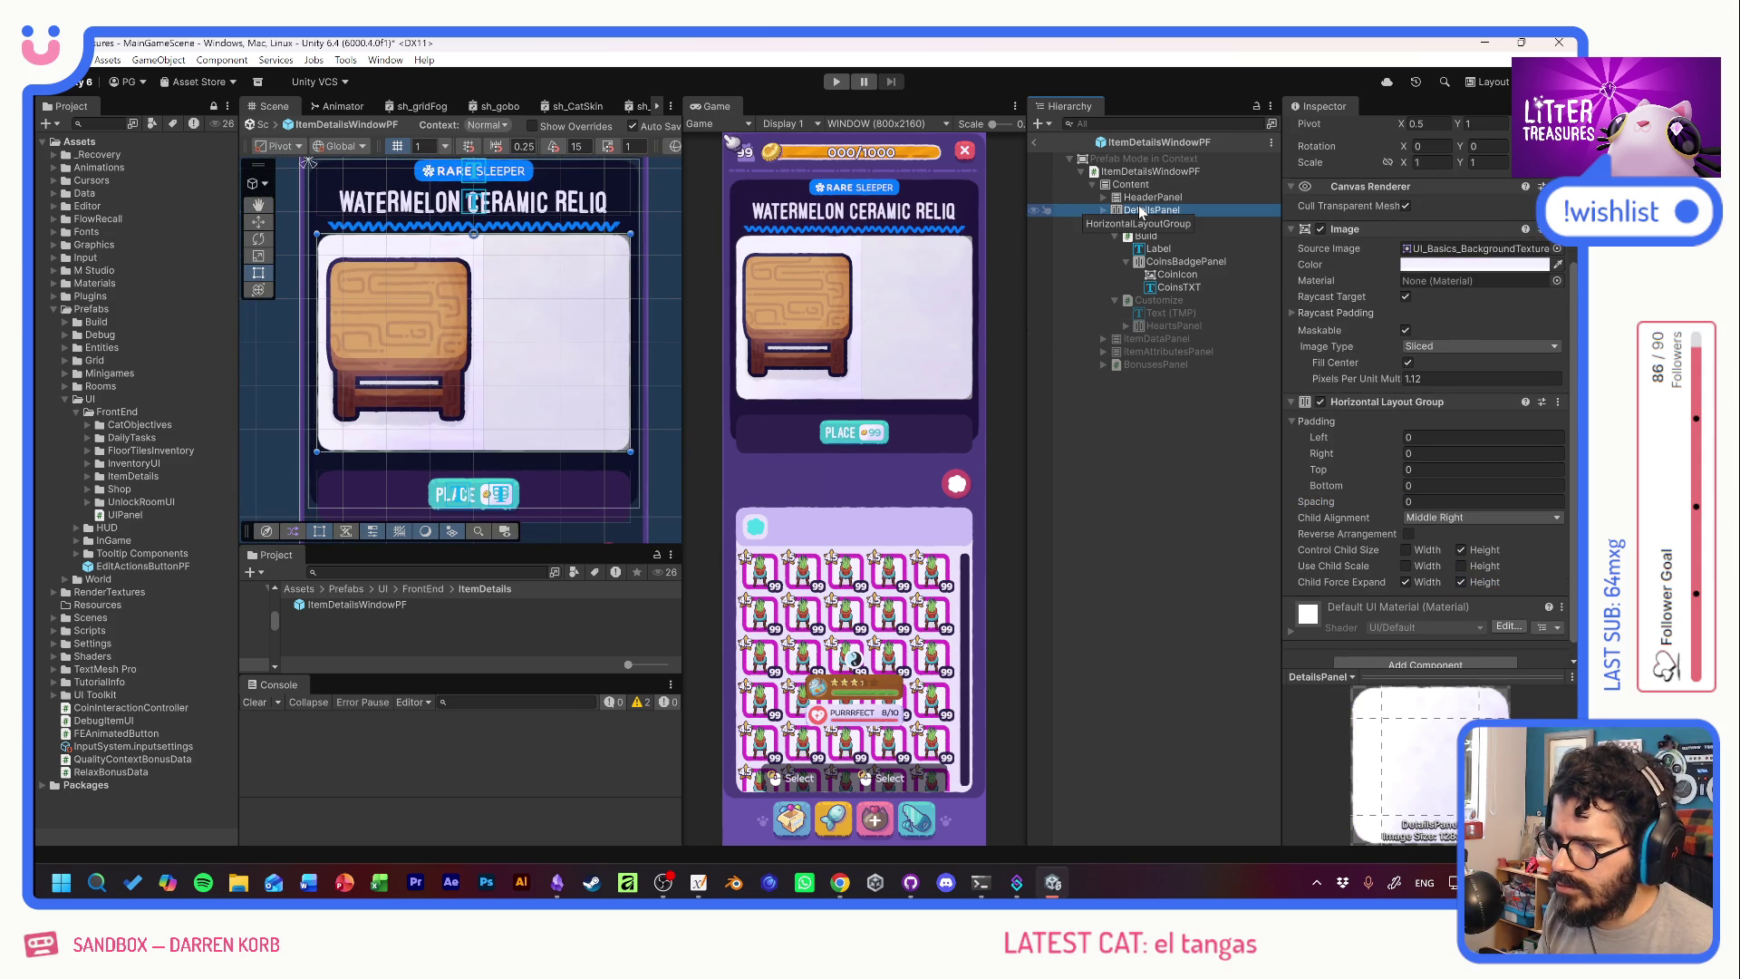
Change the HeaderPanel's Rect Transform height from 64 to 85.
left_click(1146, 186)
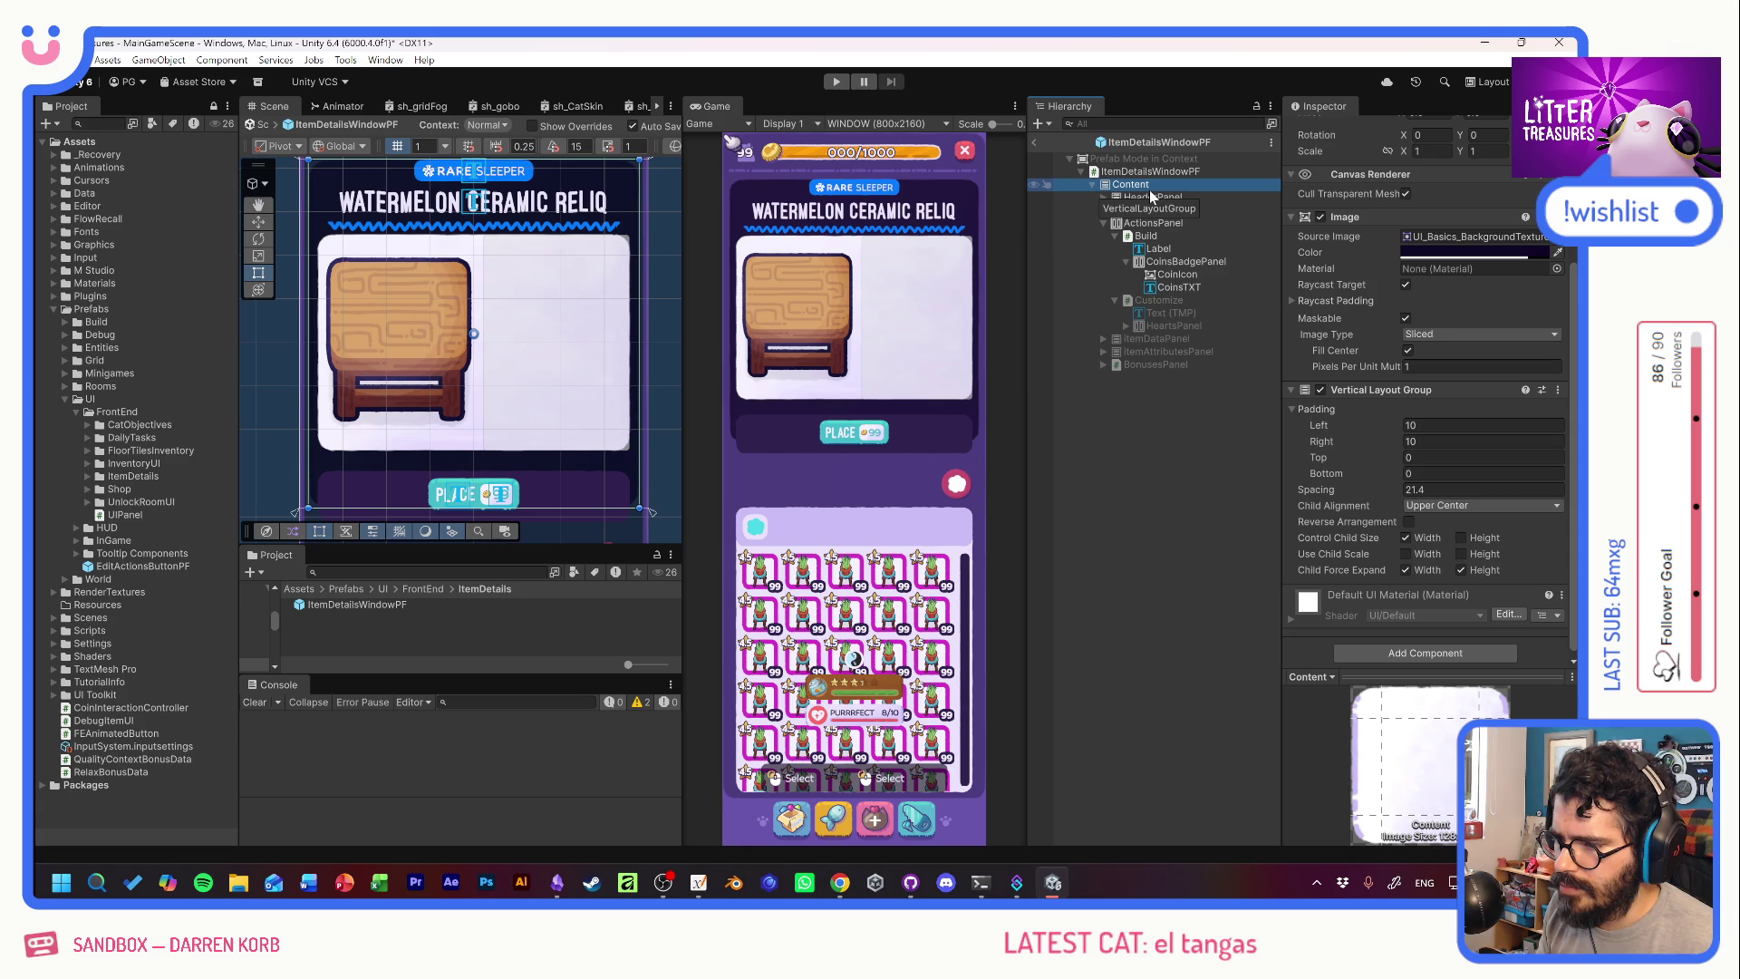
left_click(1149, 198)
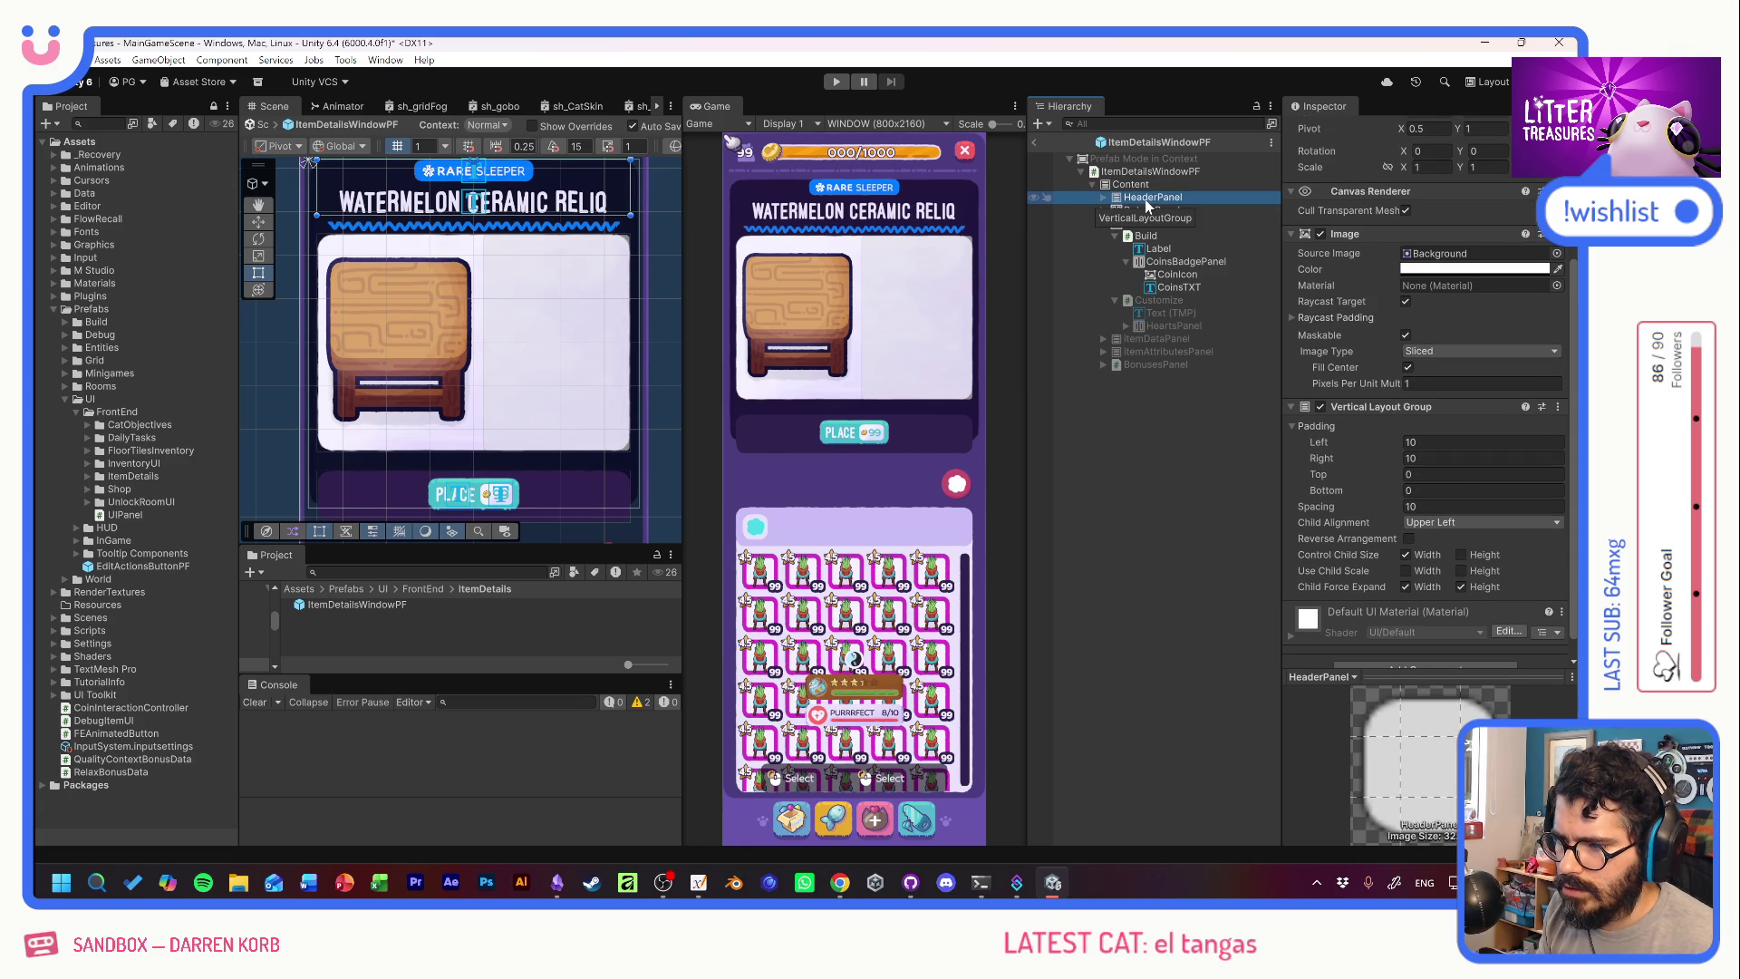
left_click_drag(516, 226, 526, 258)
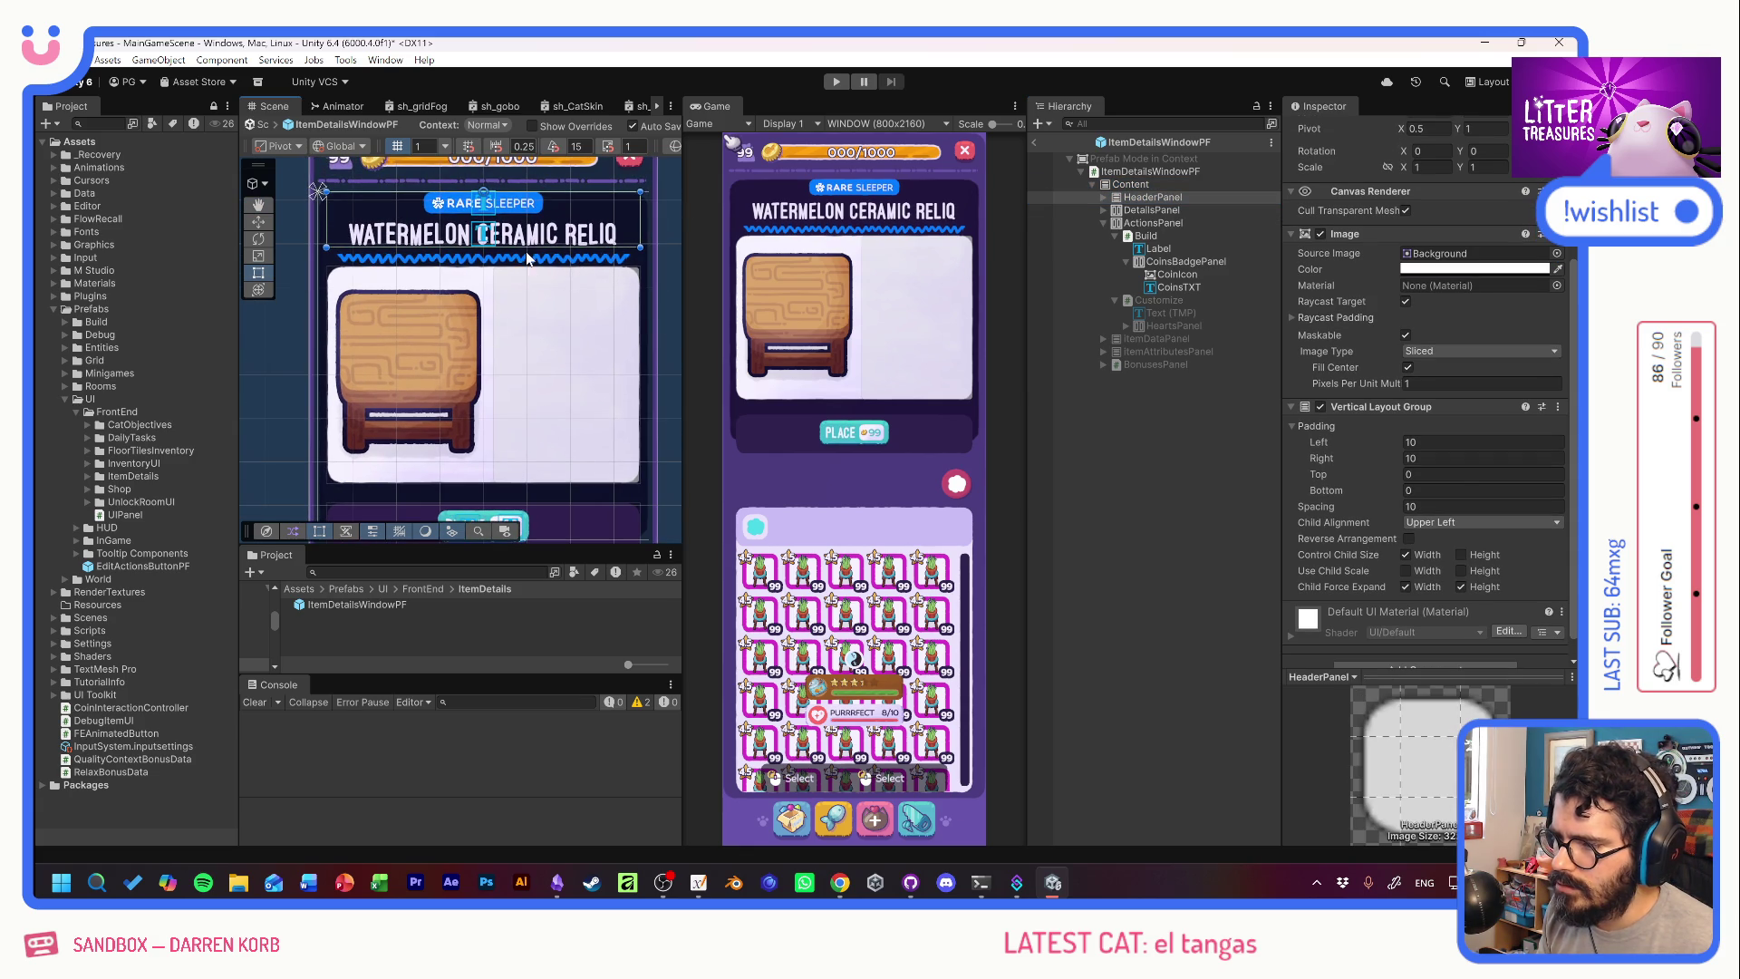
left_click(1101, 198)
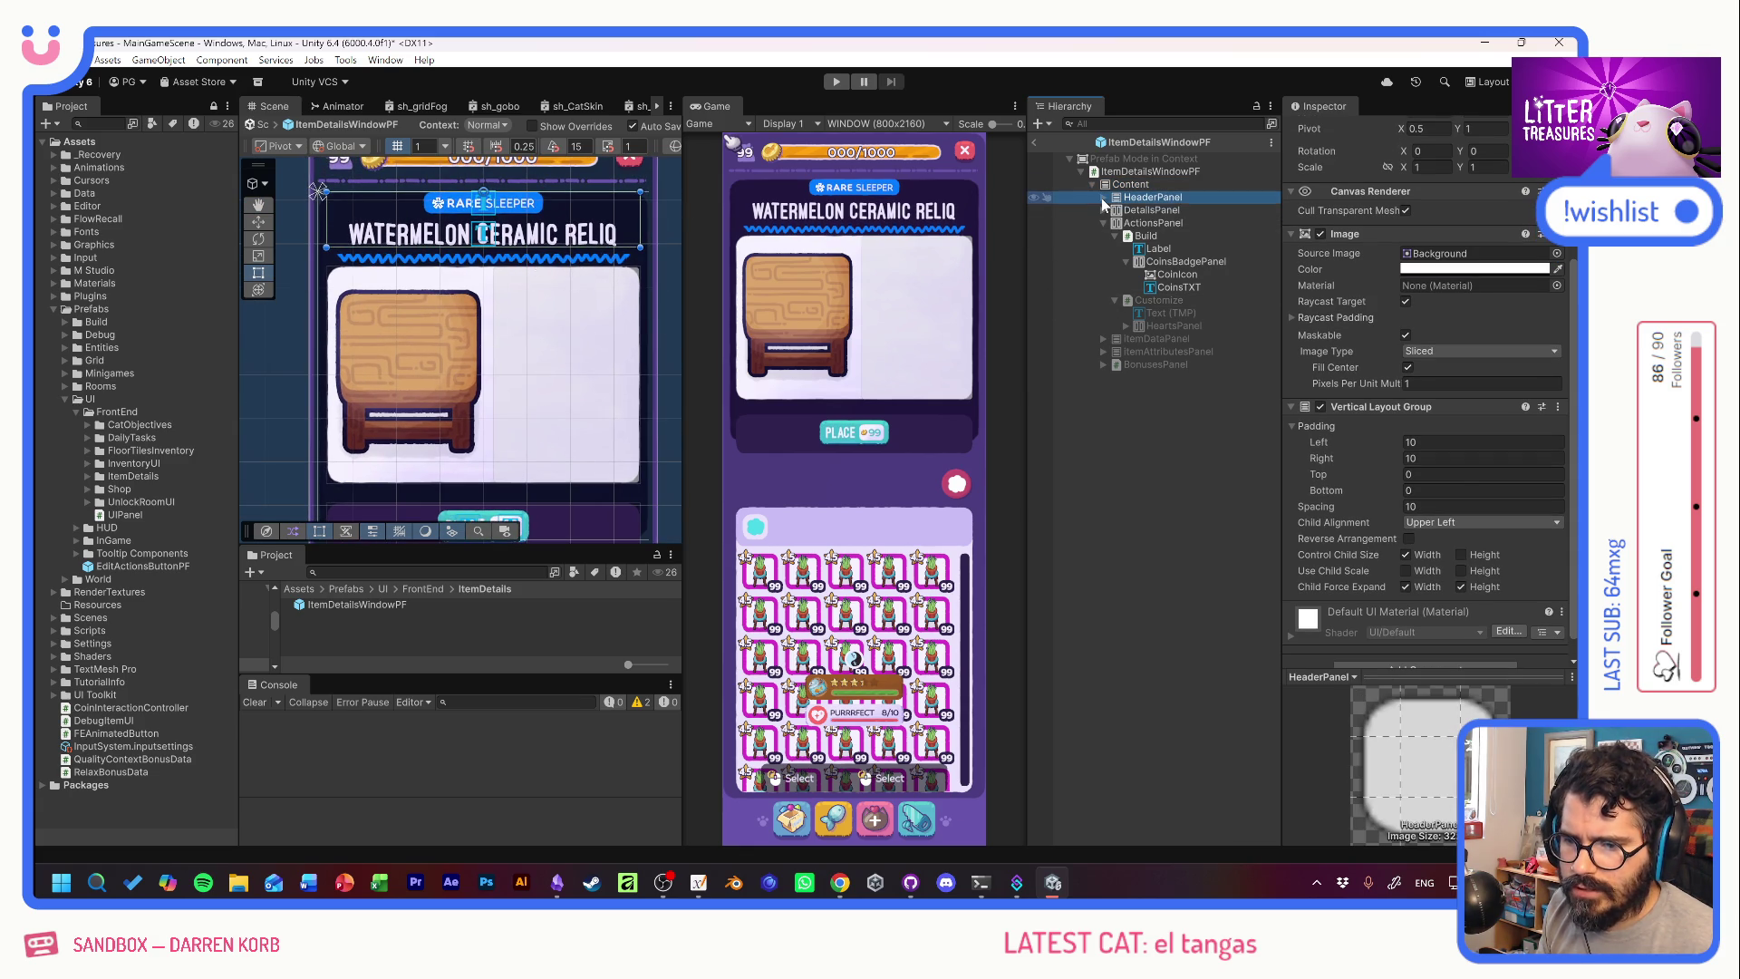
left_click(1101, 198)
left_click(1130, 237)
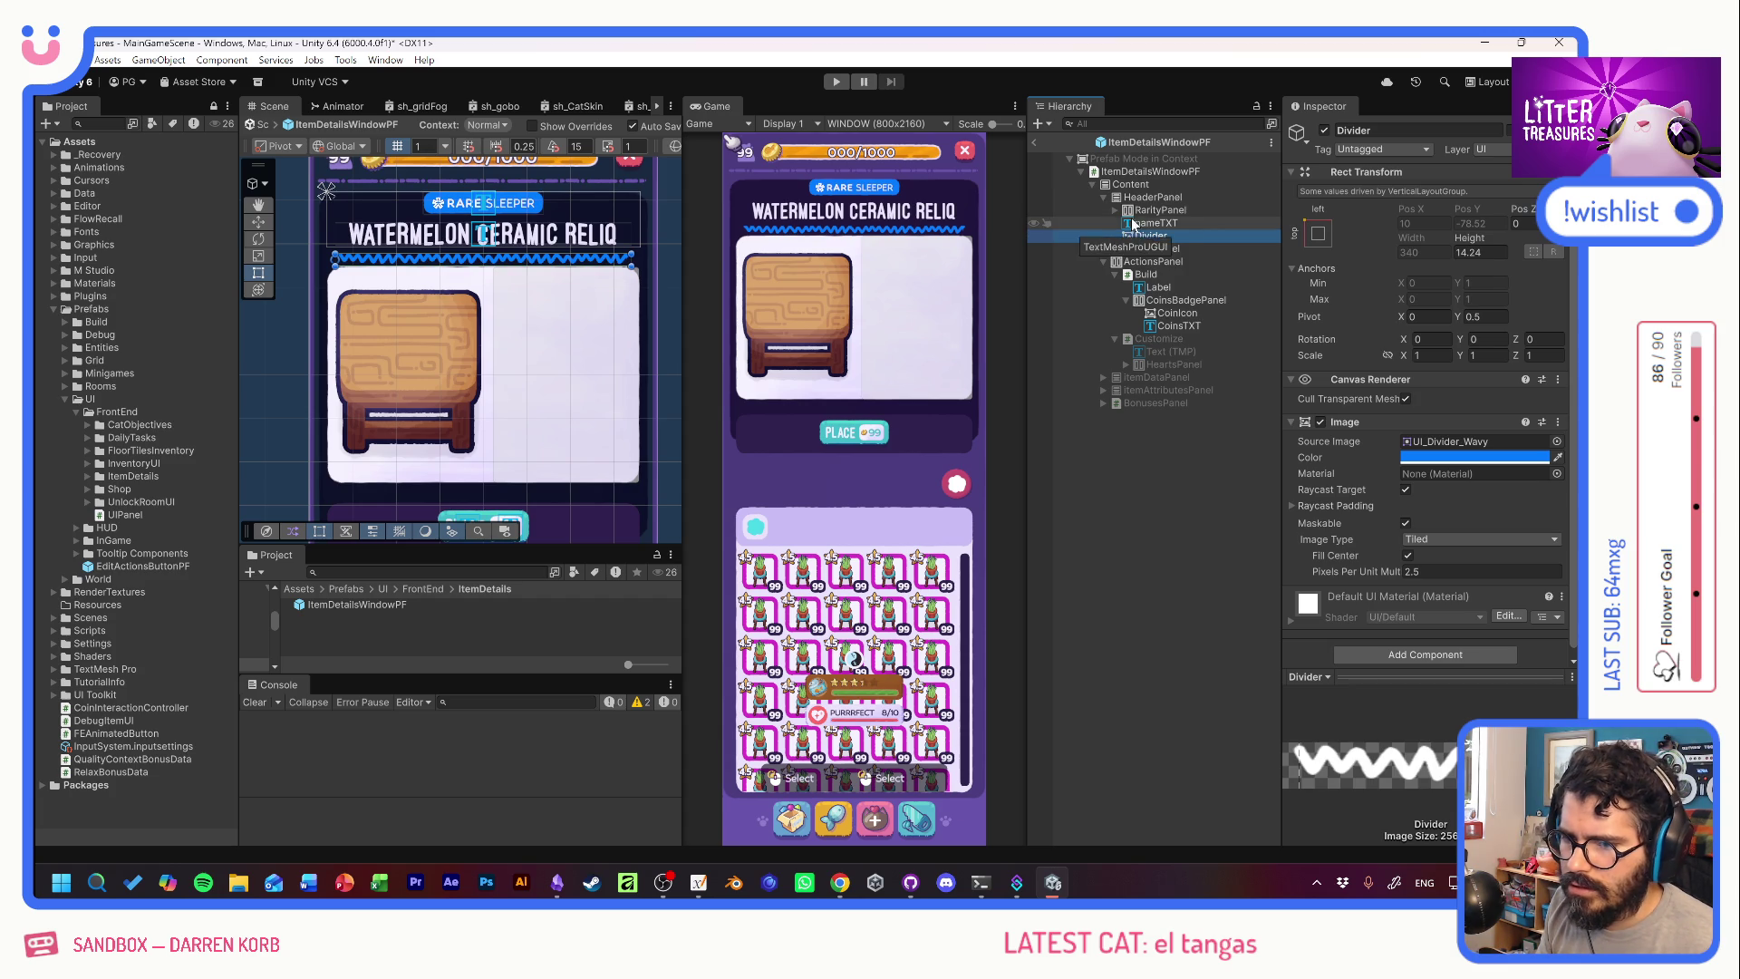
left_click(1145, 197)
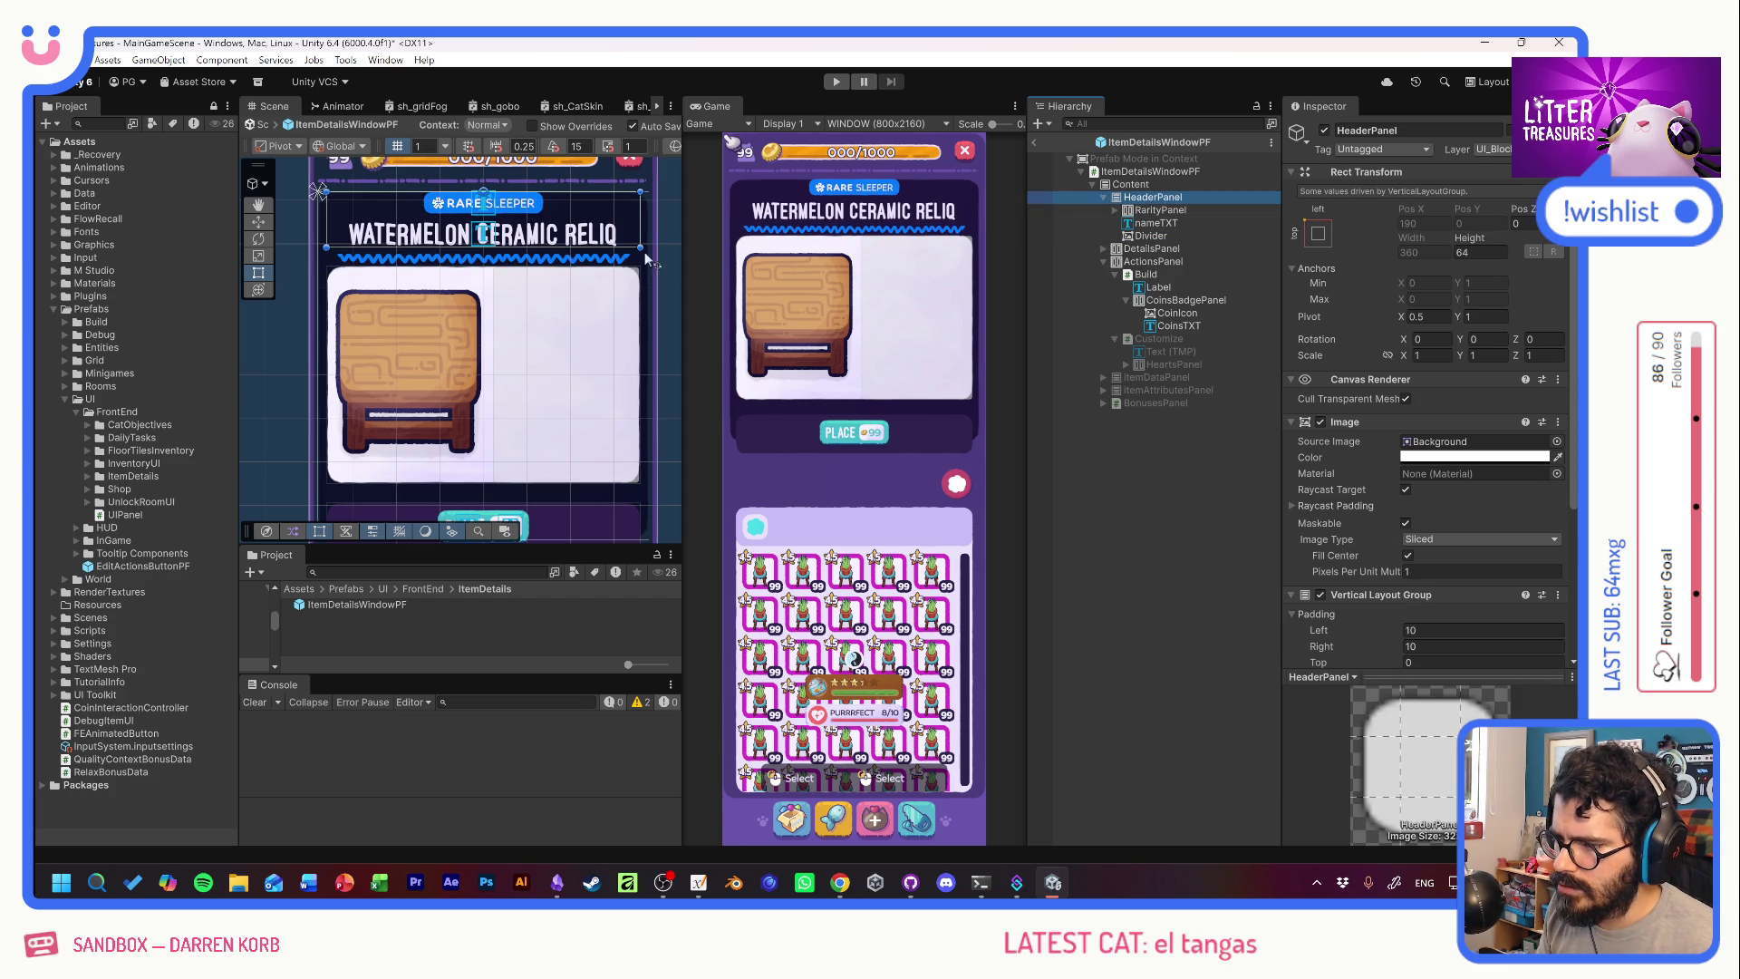
mouse_move(1469, 237)
left_mouse_down()
mouse_move(1677, 237)
mouse_move(9, 238)
mouse_move(185, 239)
mouse_move(74, 235)
mouse_move(158, 237)
left_mouse_up()
left_click(1495, 253)
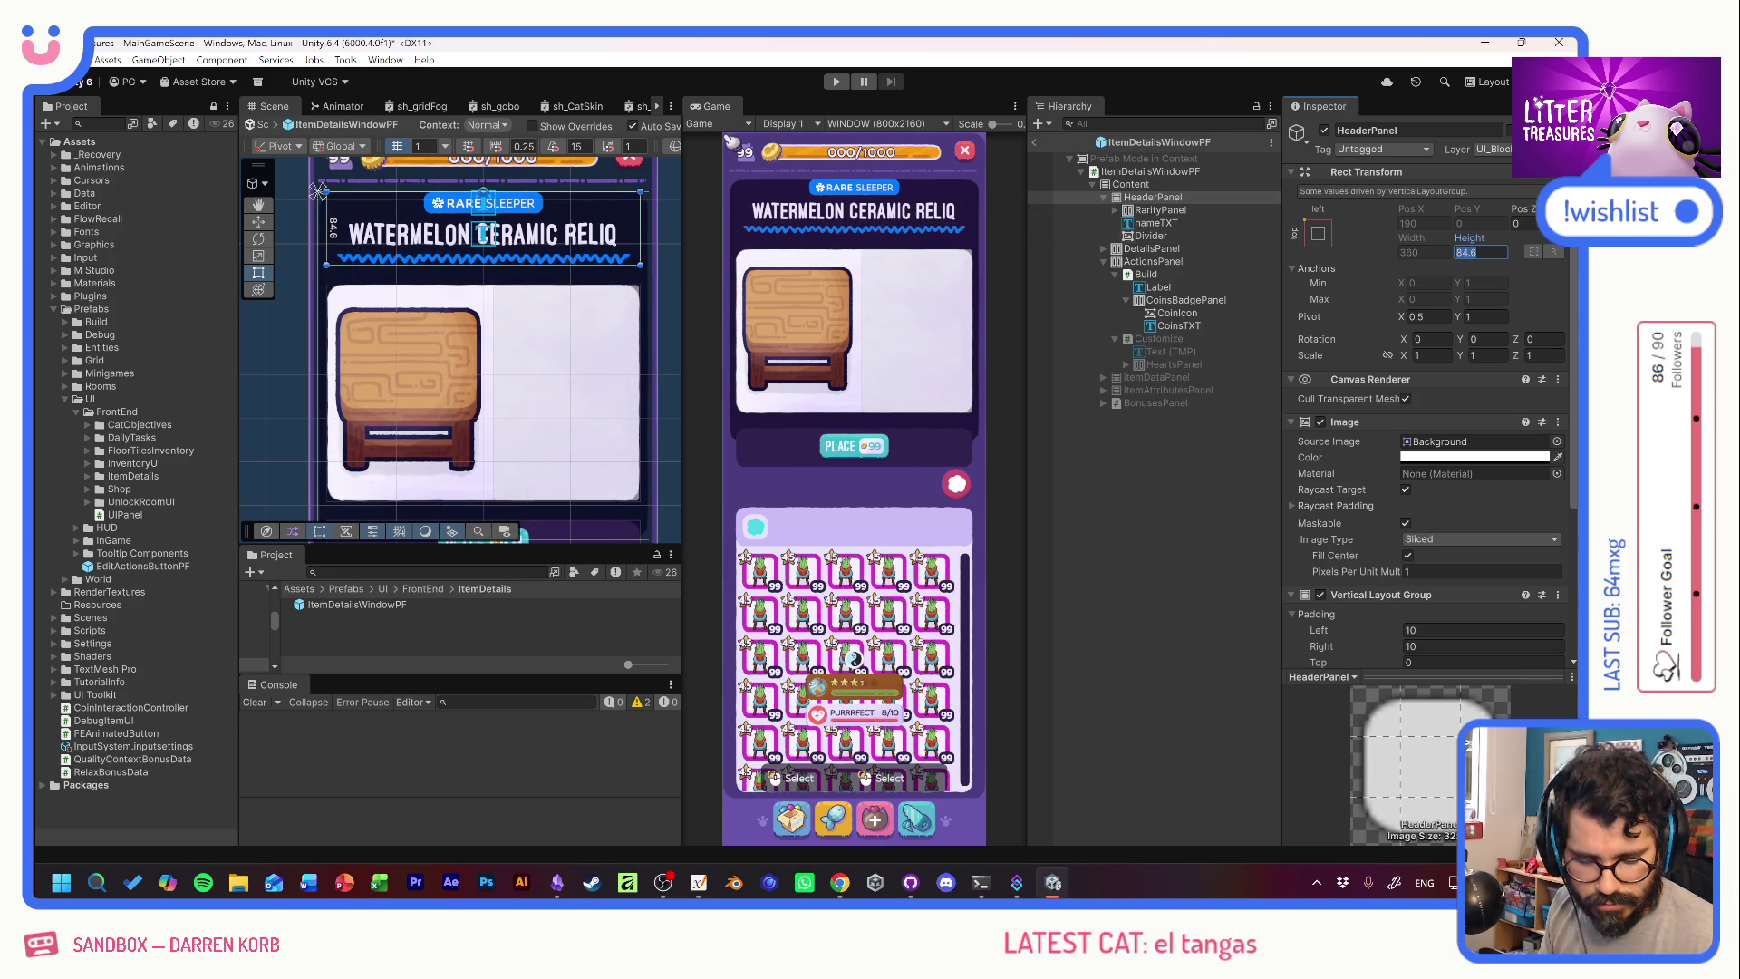
type("85")
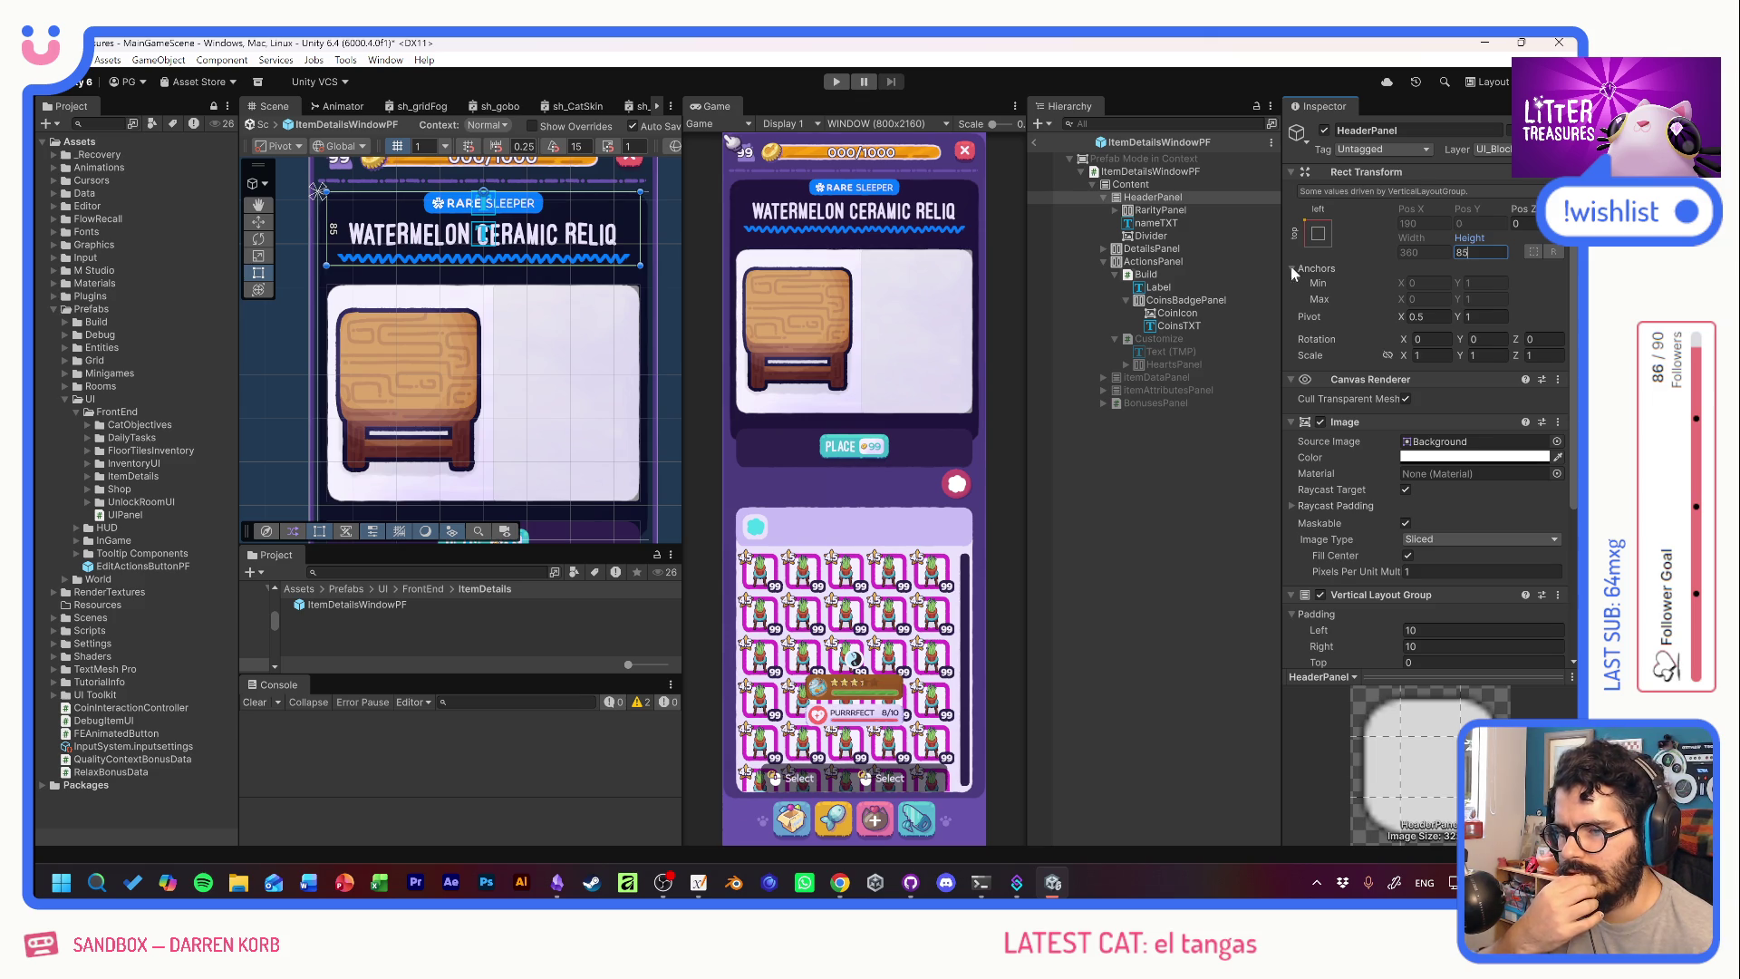
left_click(1166, 251)
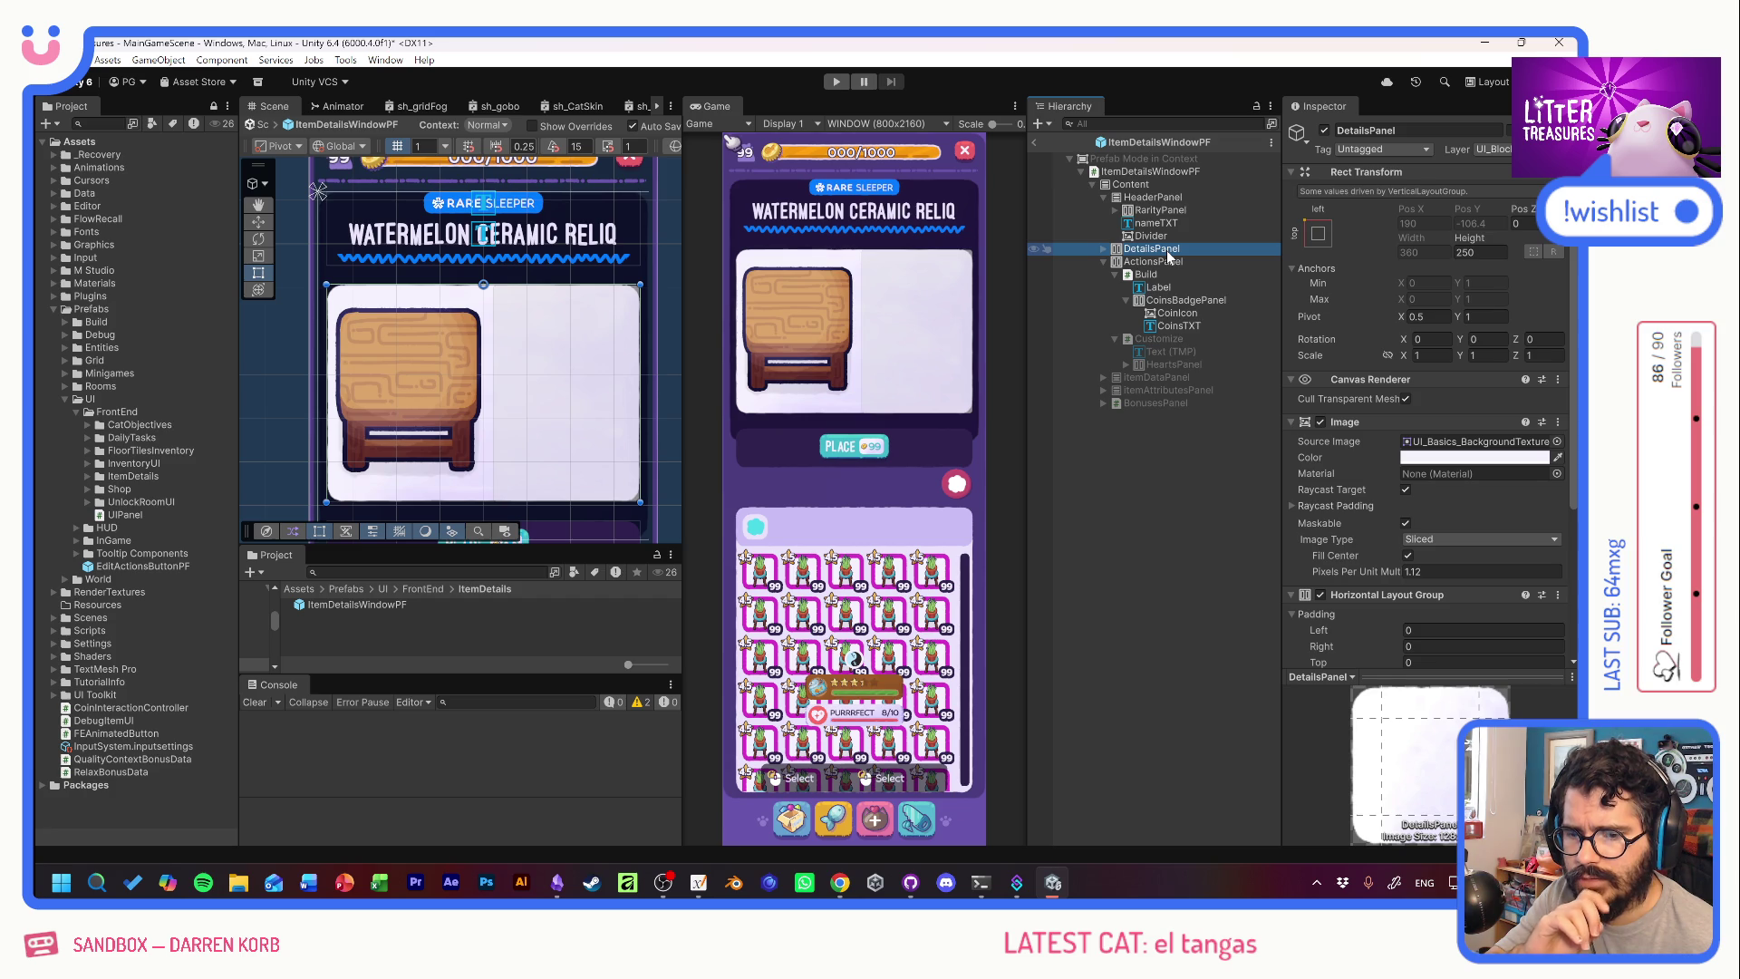
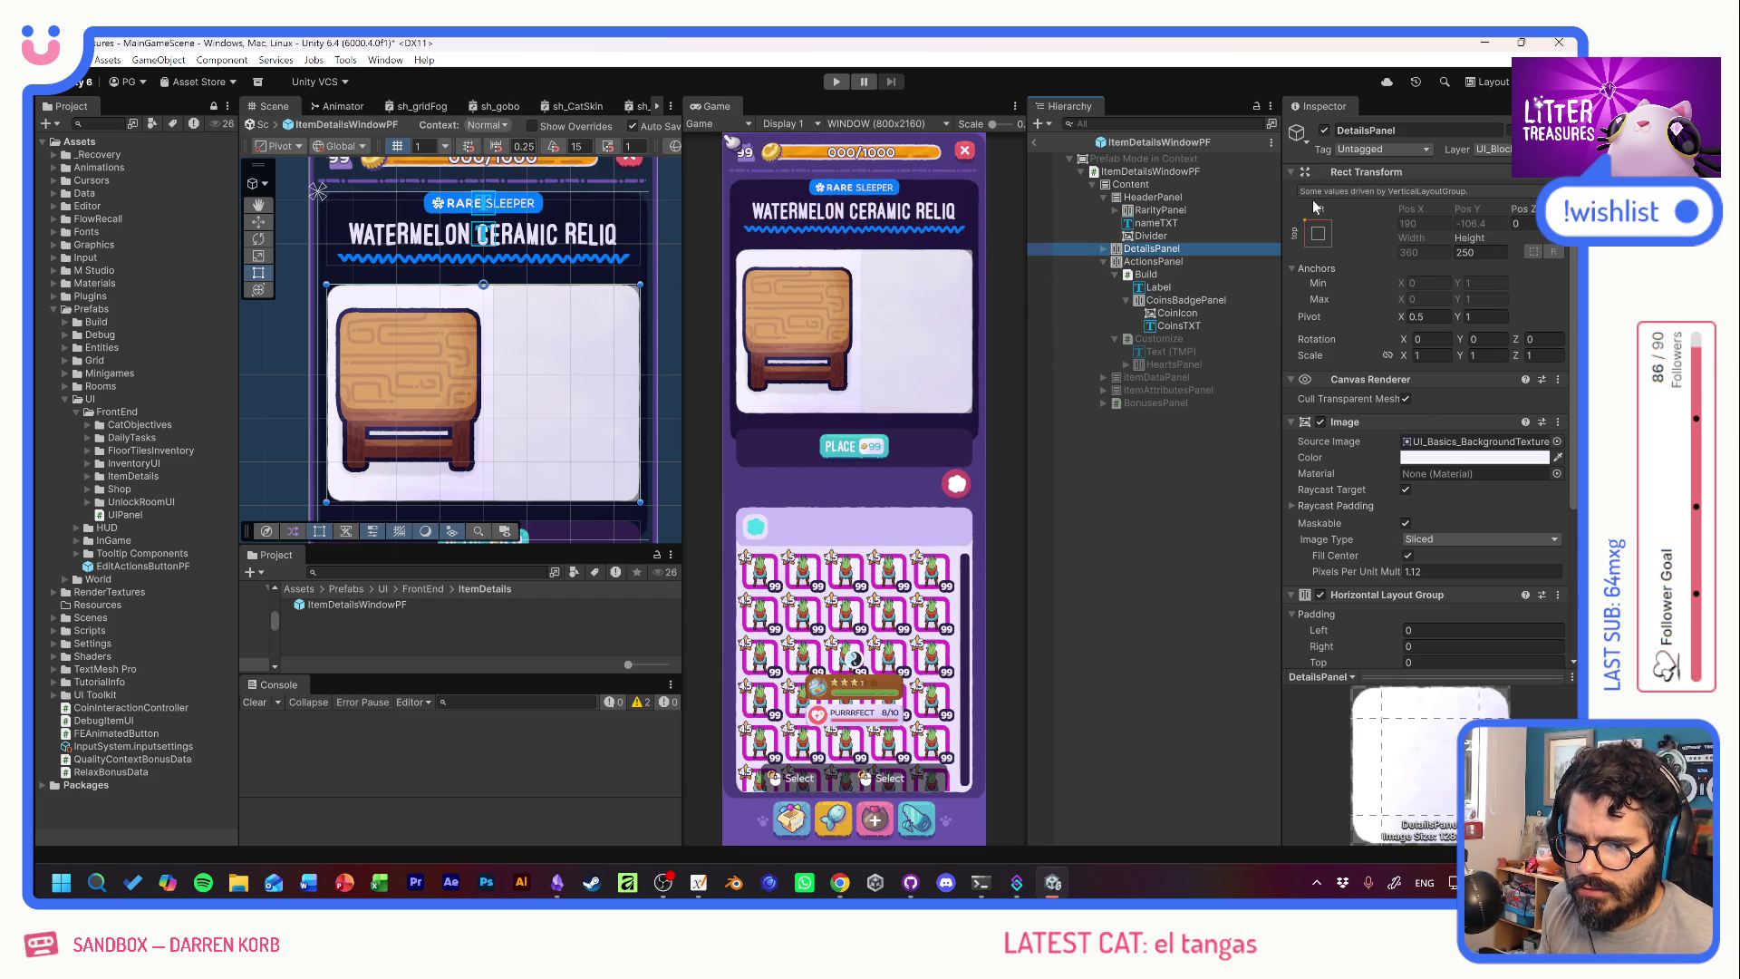
Toggle the DetailsPanel off and back on to compare the layout.
left_click(1326, 131)
left_click(1328, 130)
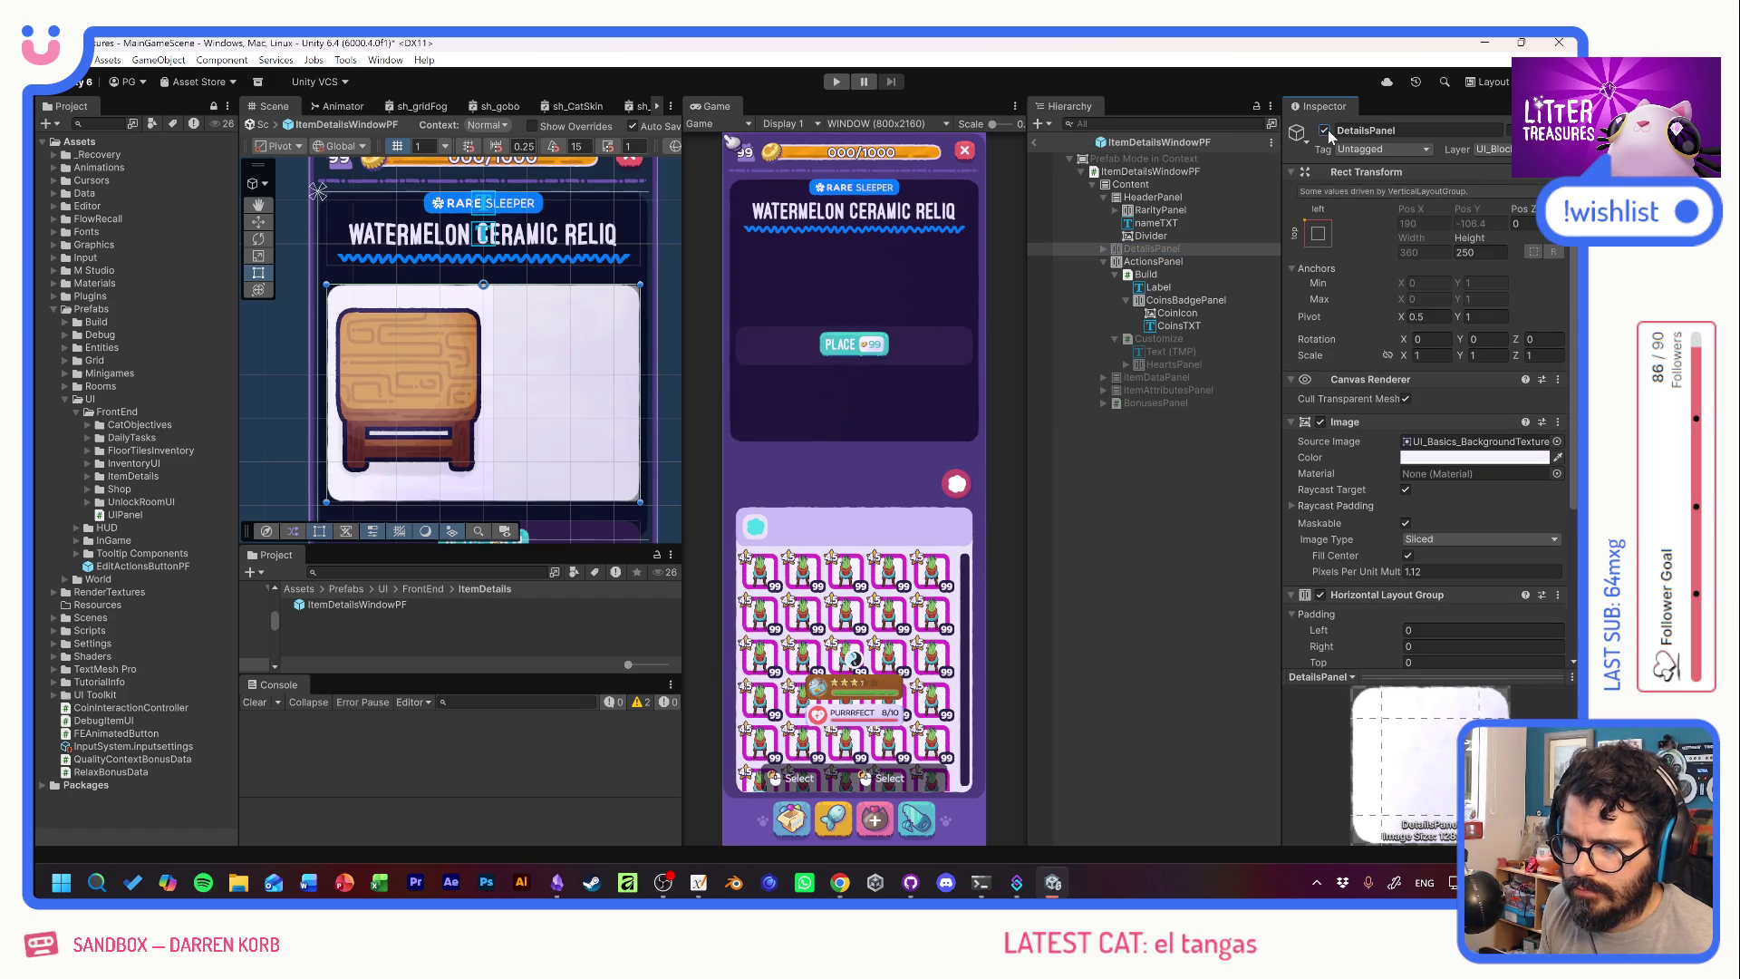
left_click(1328, 129)
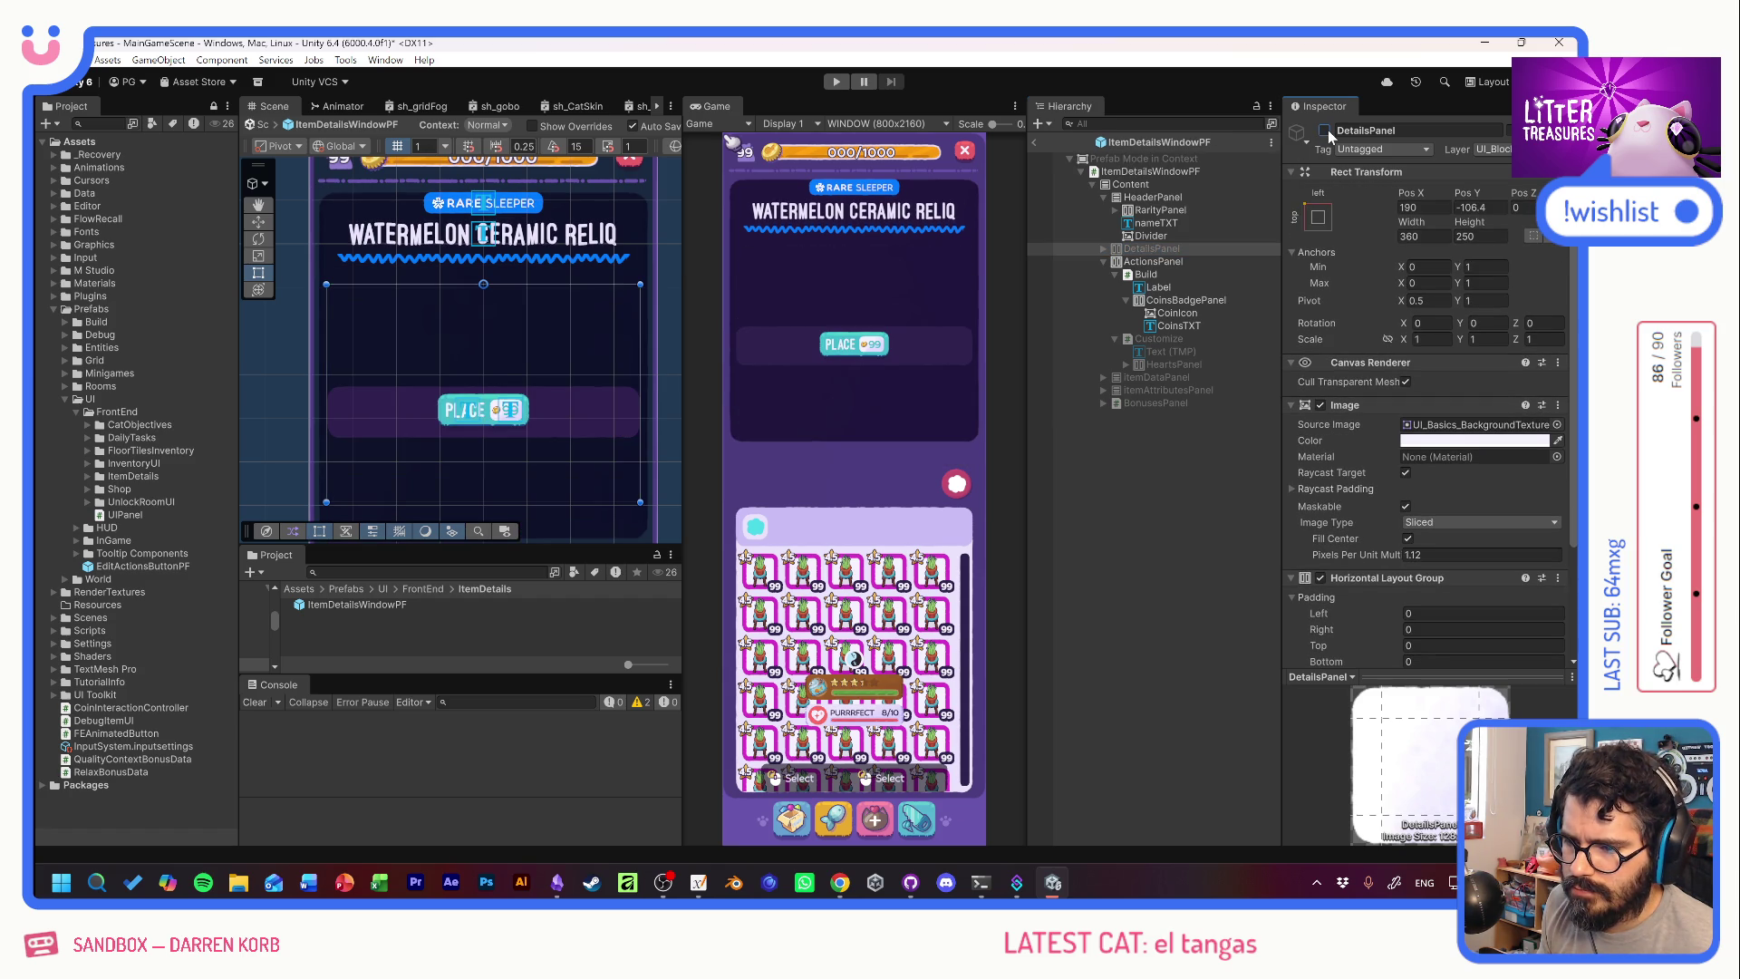
left_click(1329, 128)
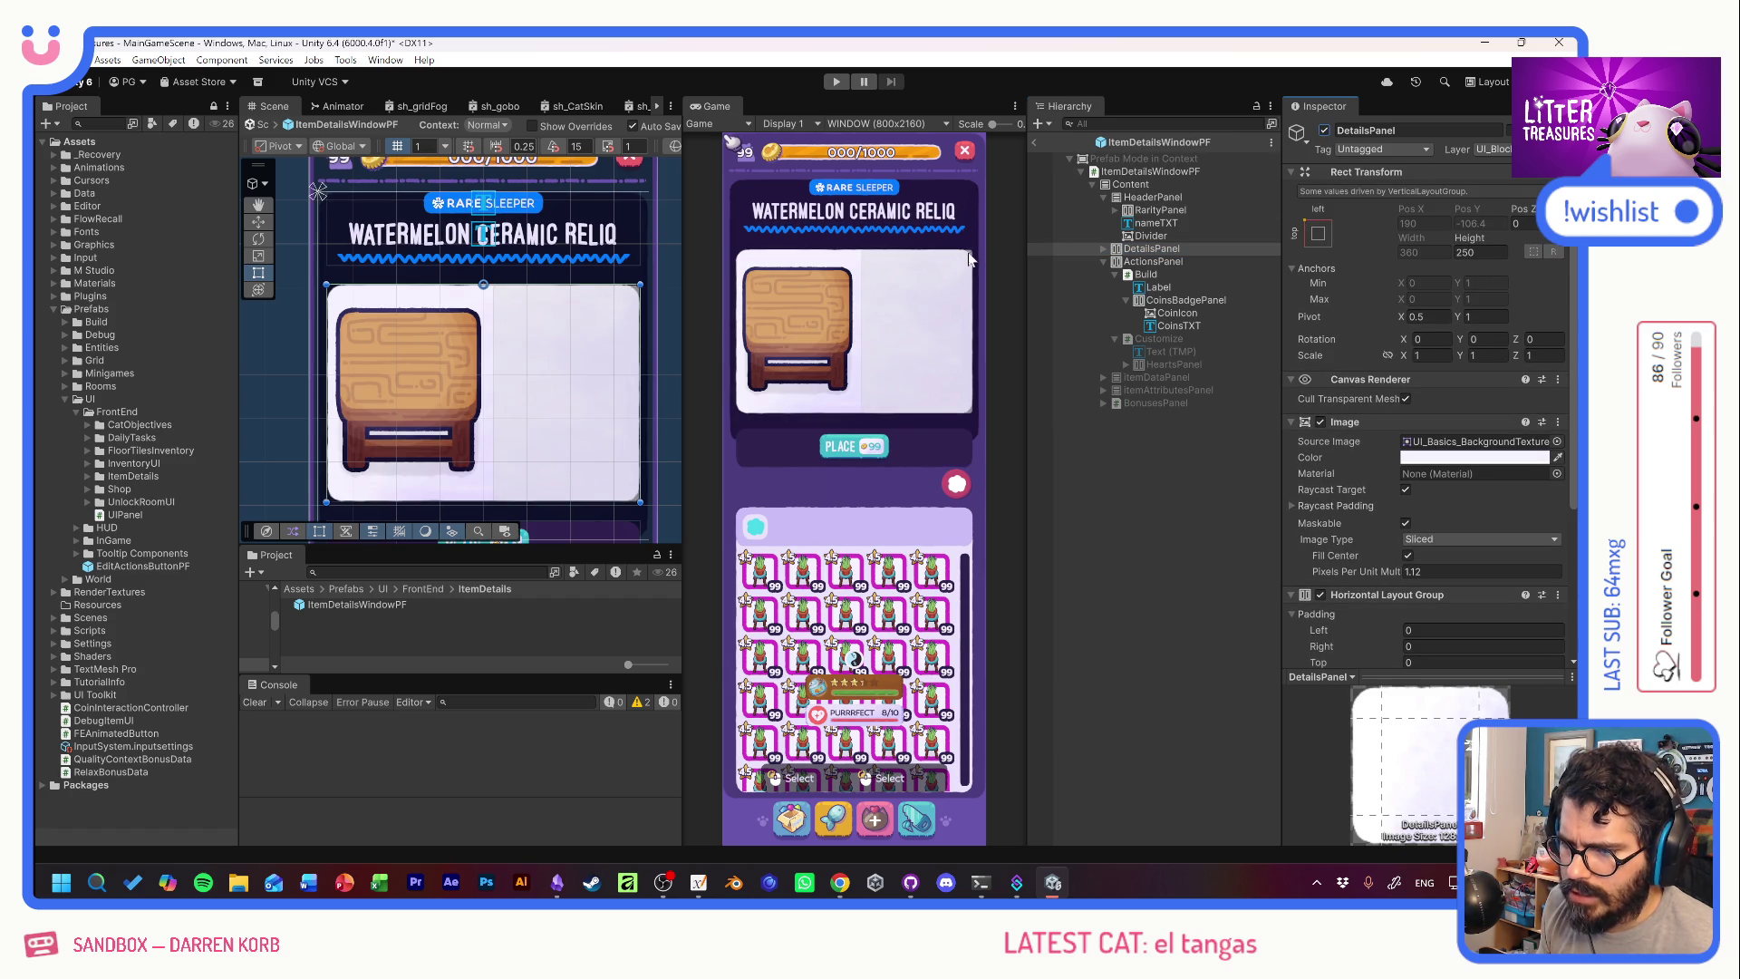
Delete the Customize button and its children from the ActionsPanel.
left_click(1178, 340)
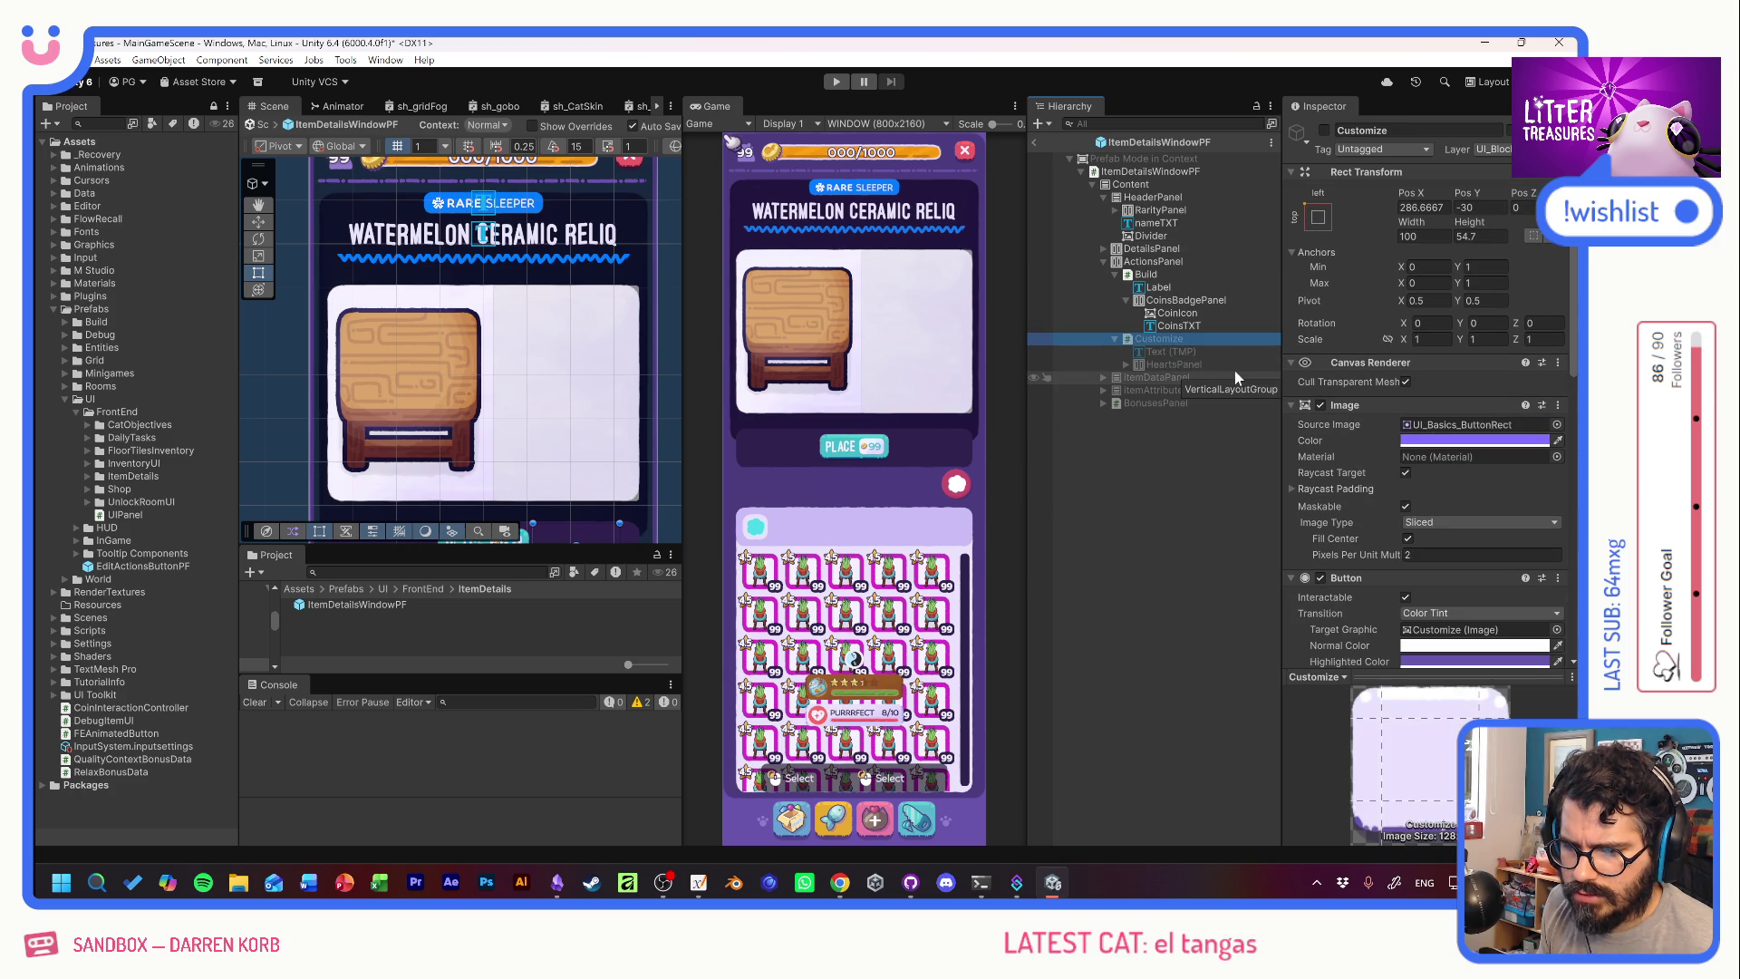
key("Delete")
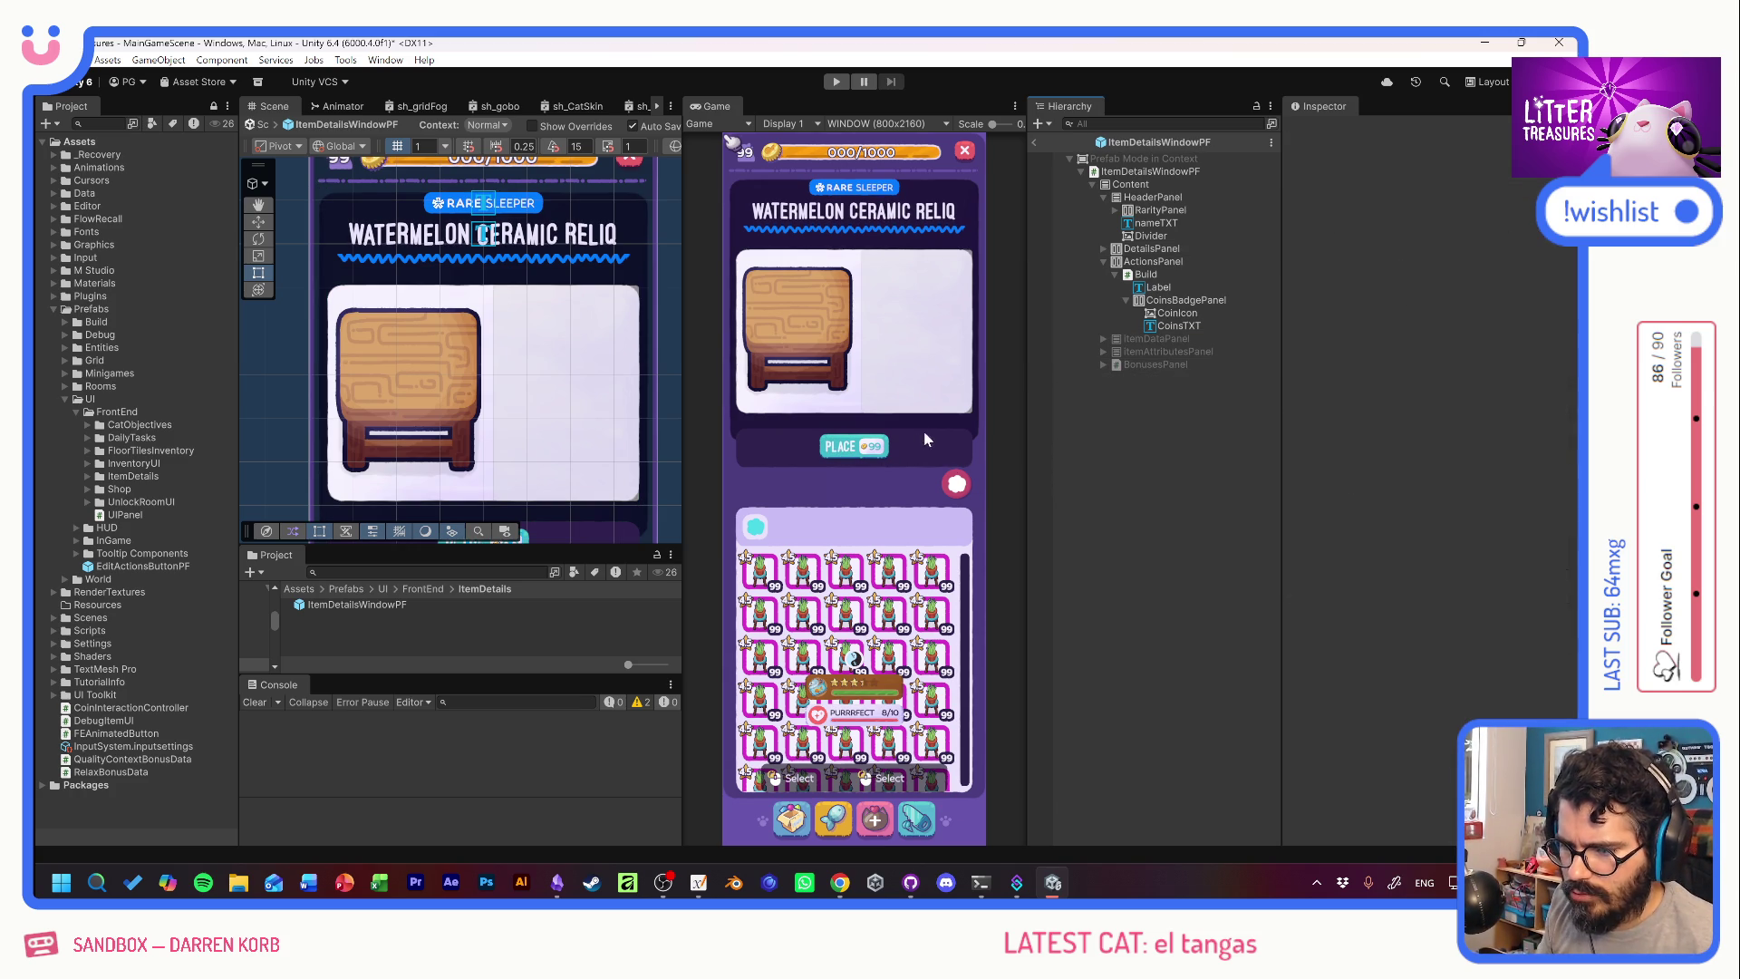
left_click(1161, 263)
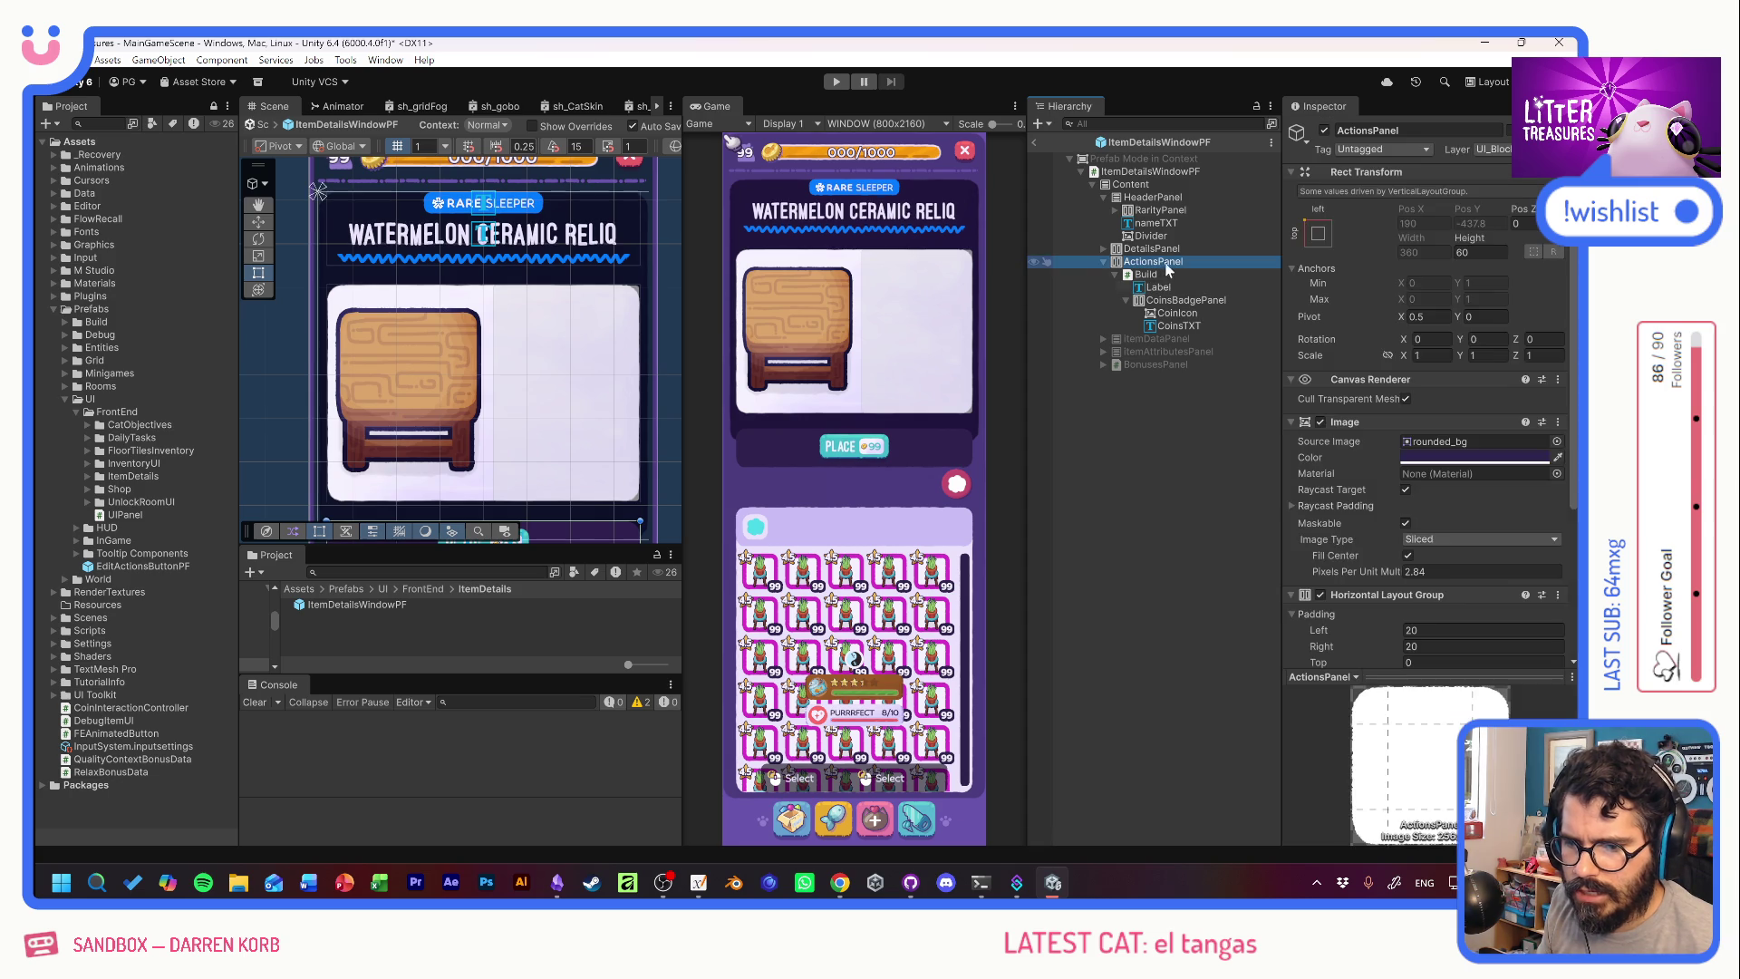
After previewing several sprites, set the ActionsPanel background to UI_Basics_ButtonRect.
left_click(1525, 466)
scroll(1401, 538, "up", 15)
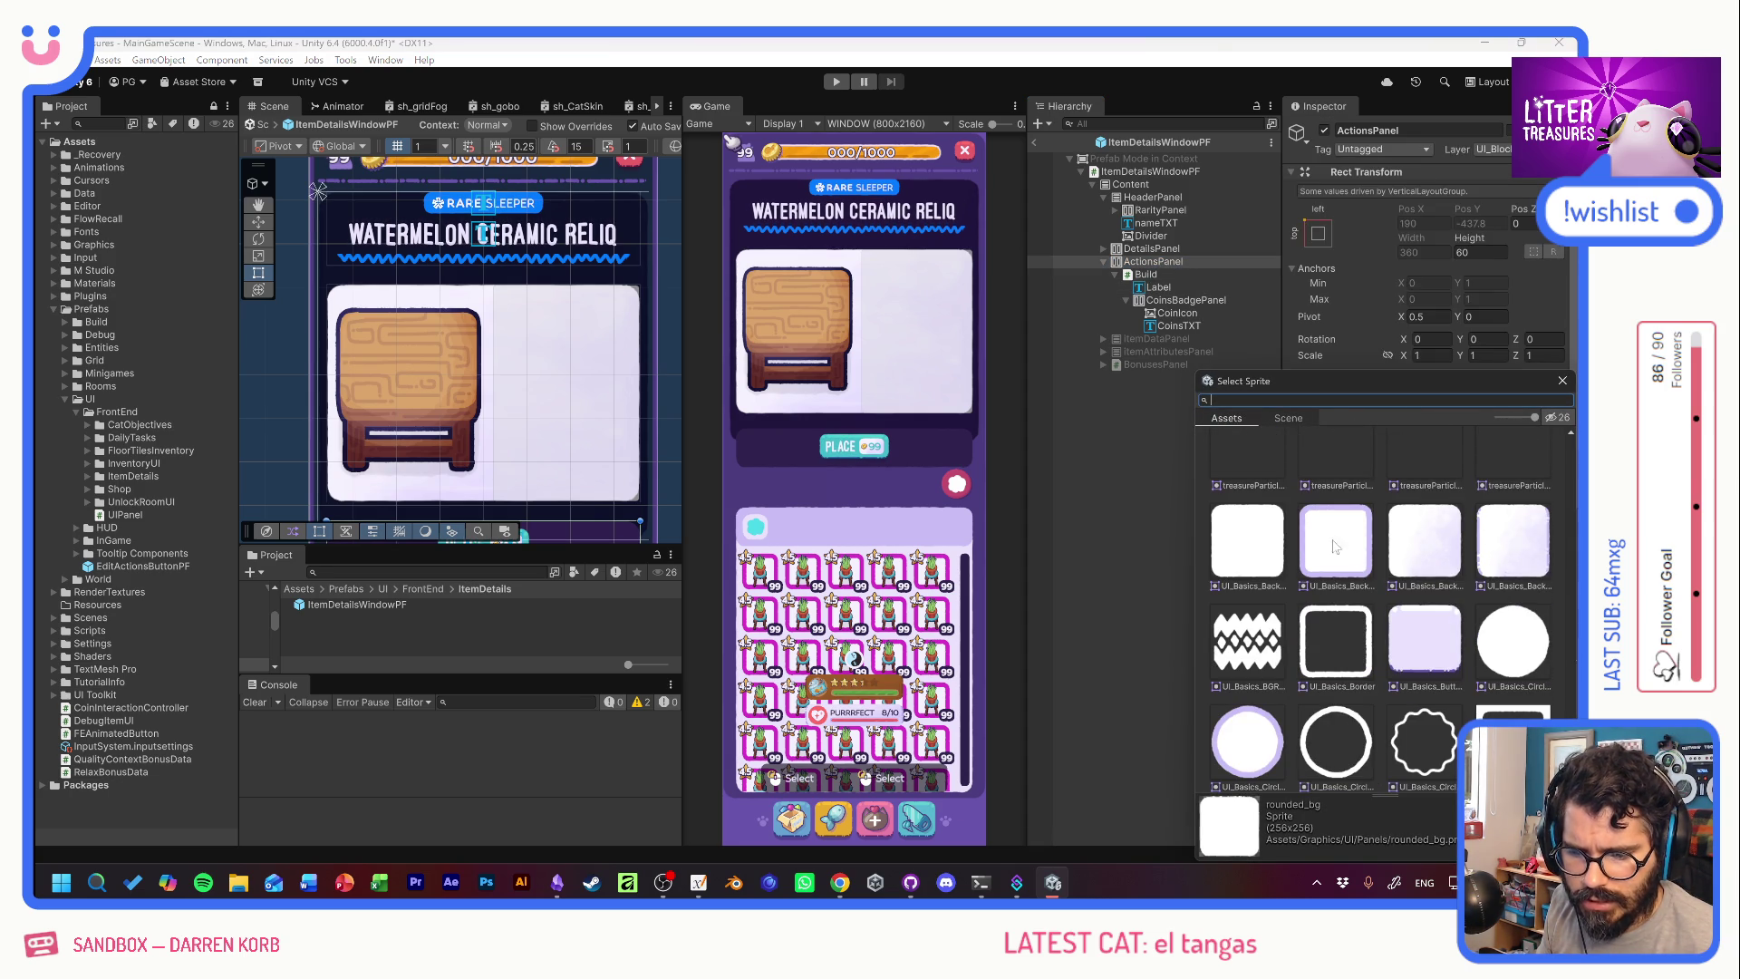
left_click(1318, 542)
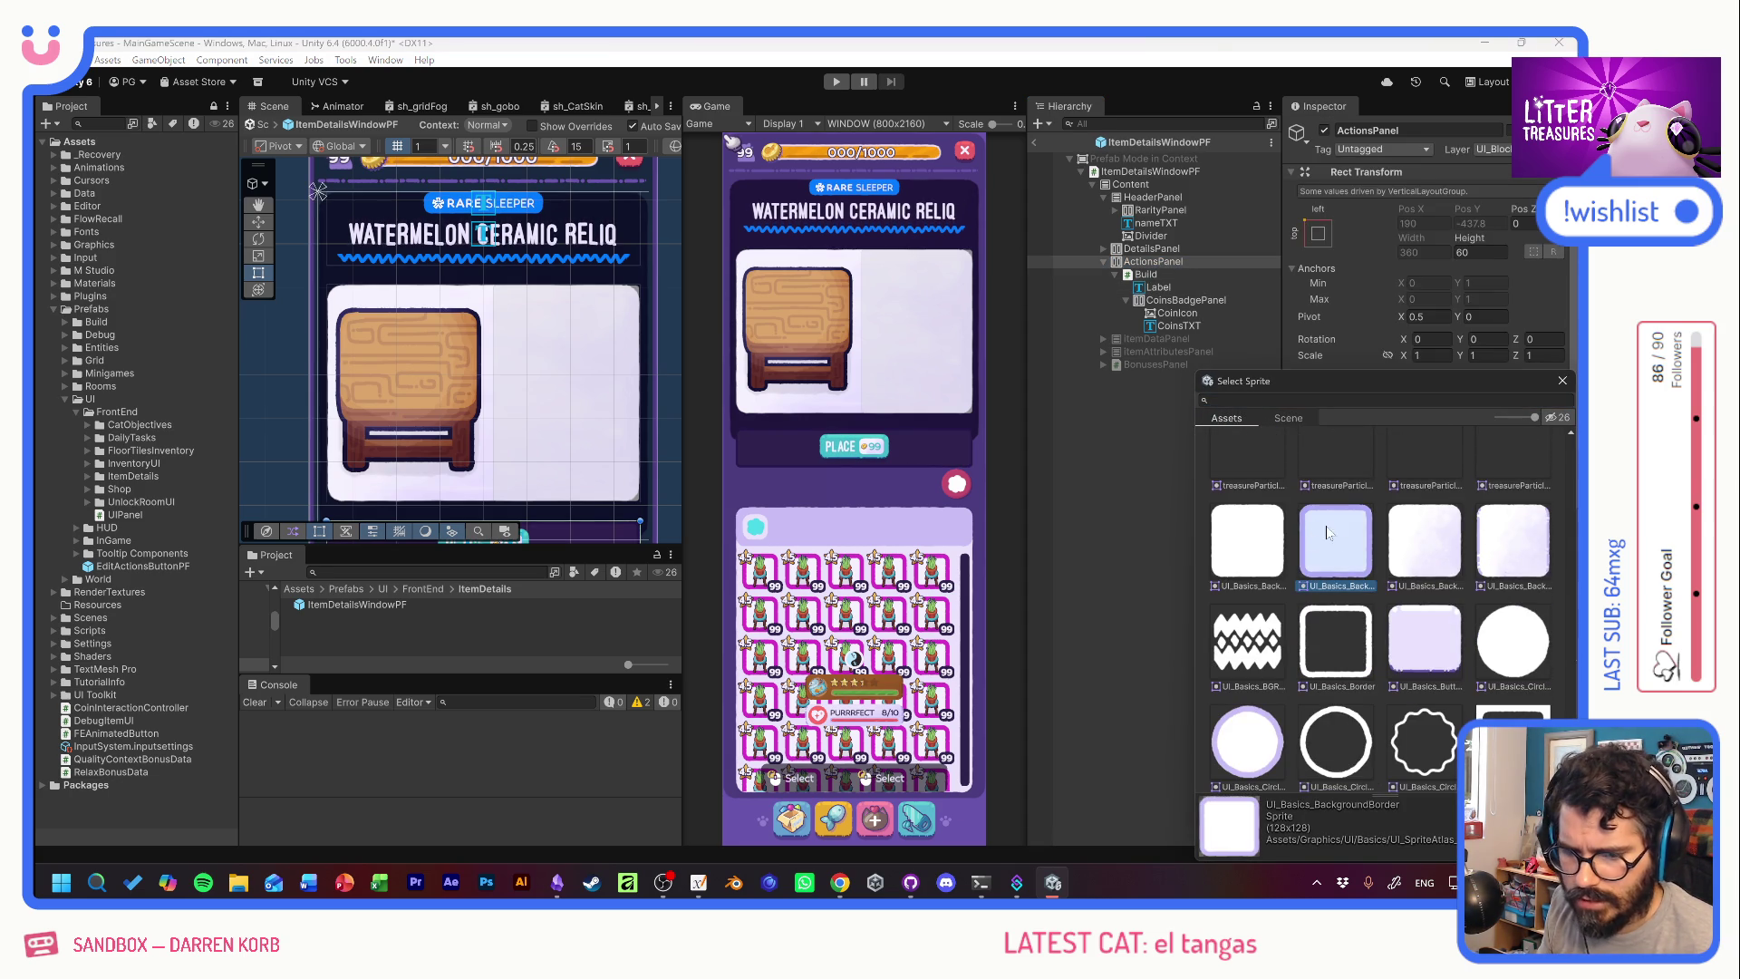
left_click(1419, 646)
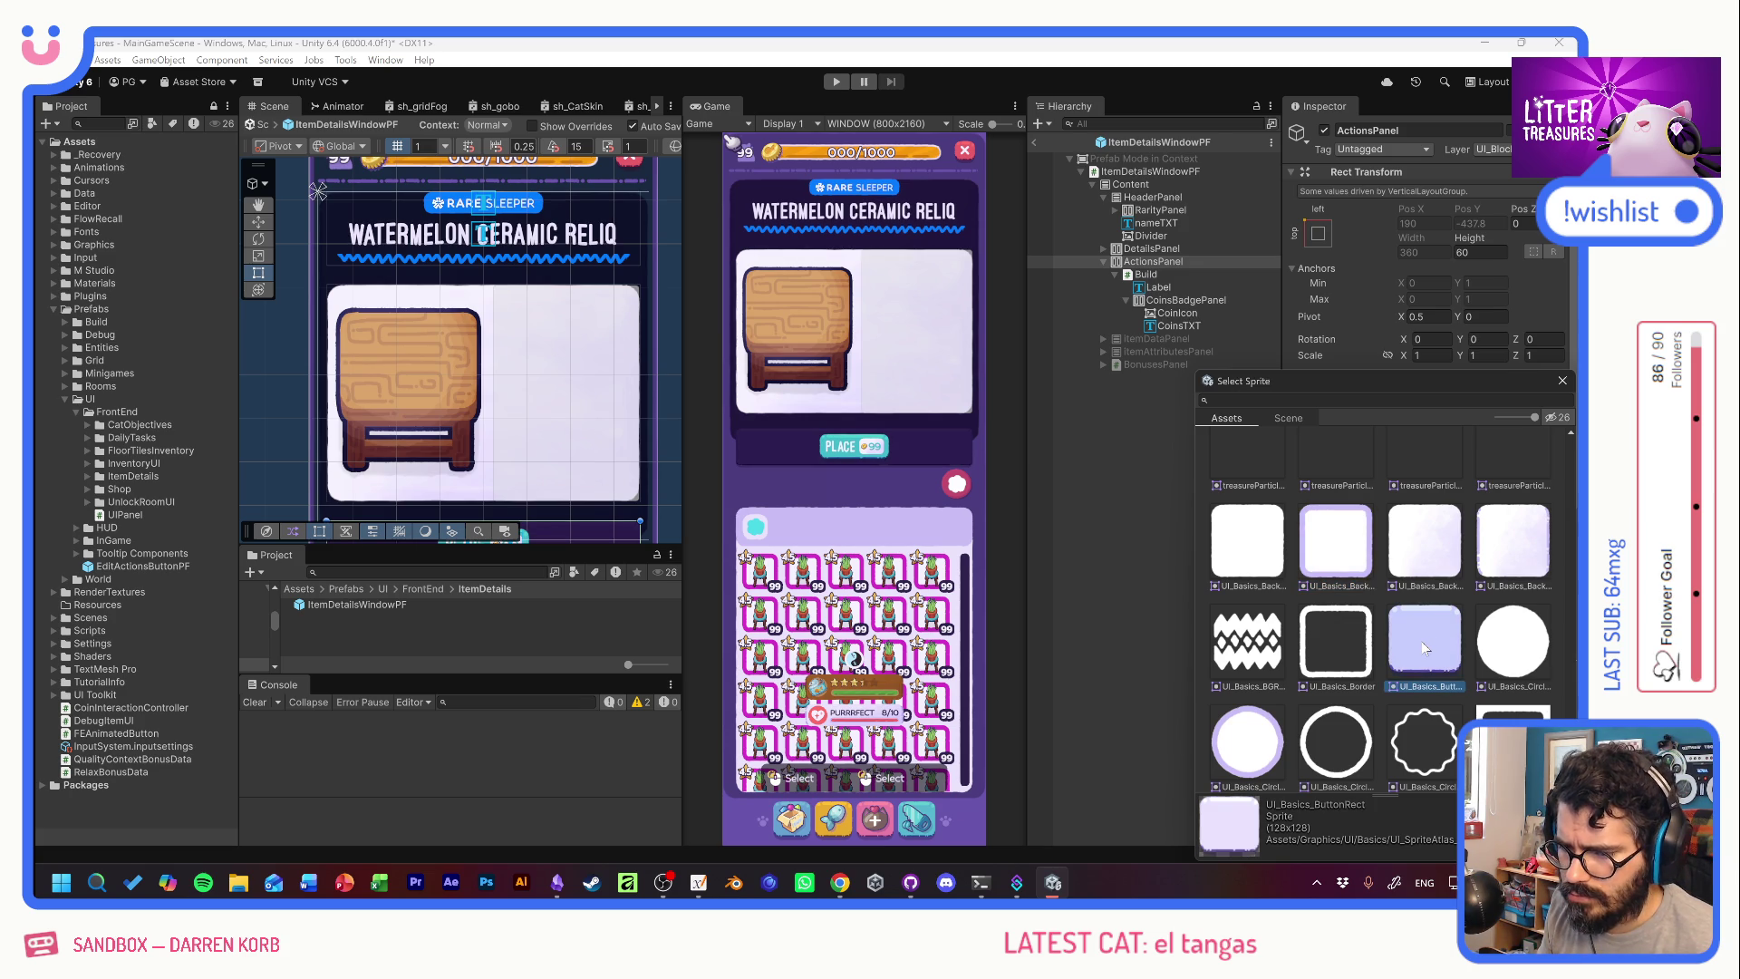
left_click(1526, 546)
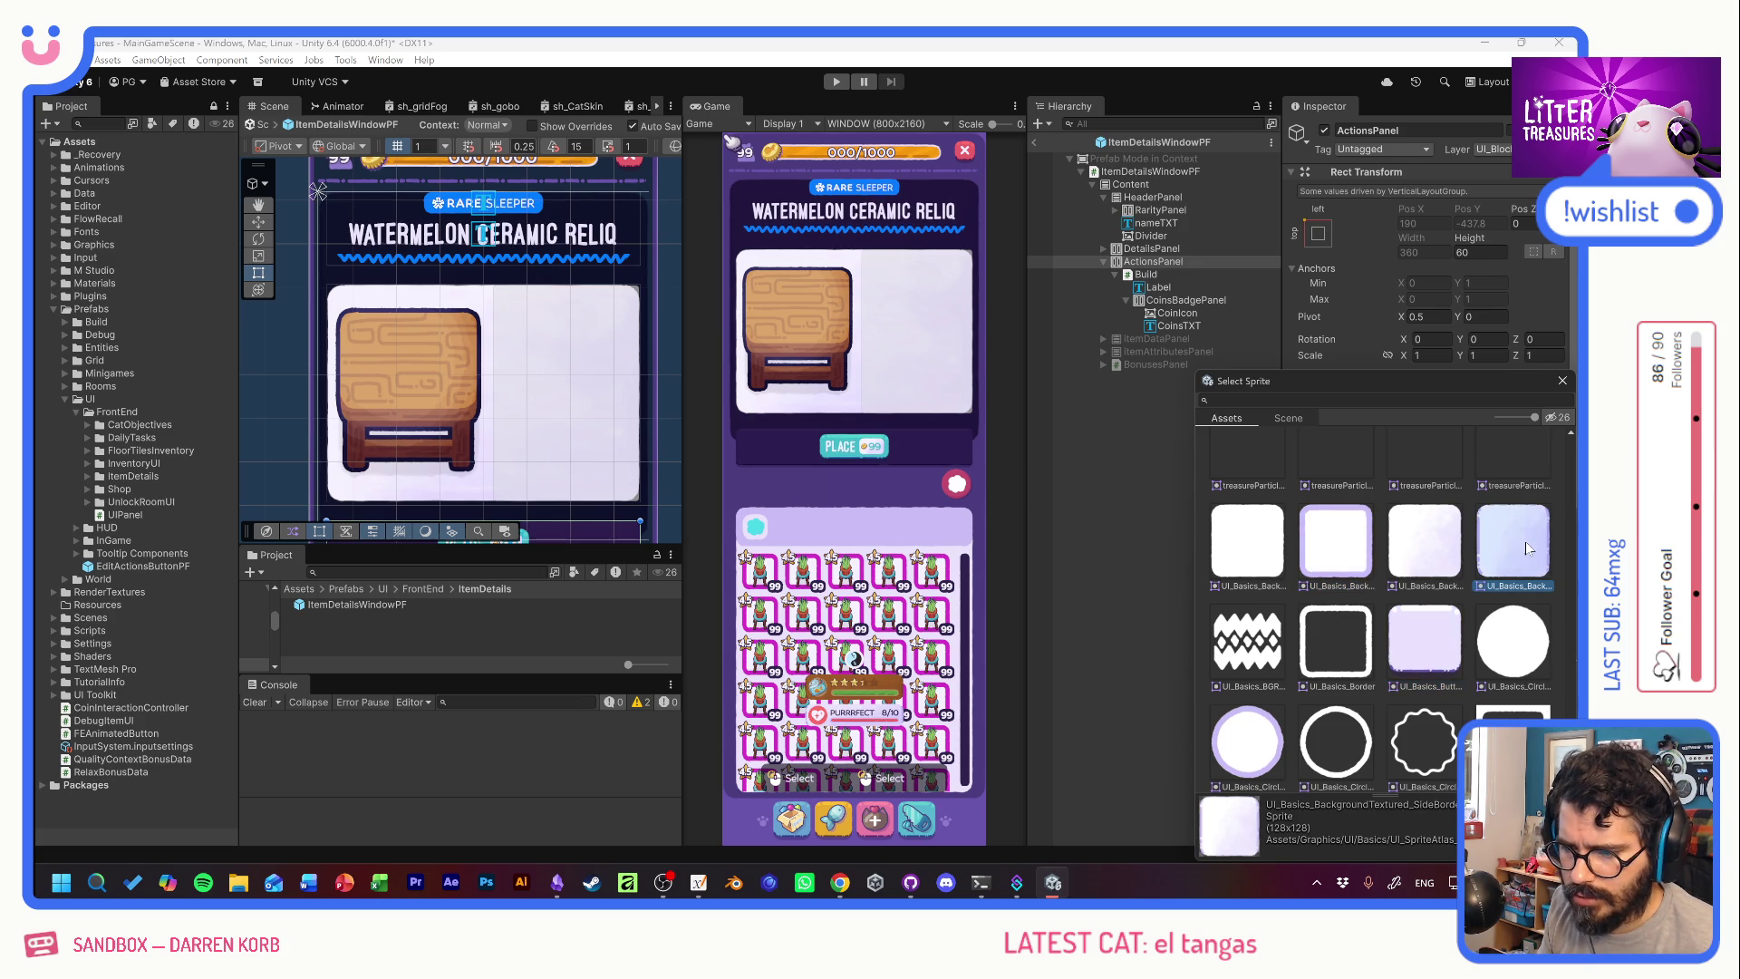
left_click(1424, 639)
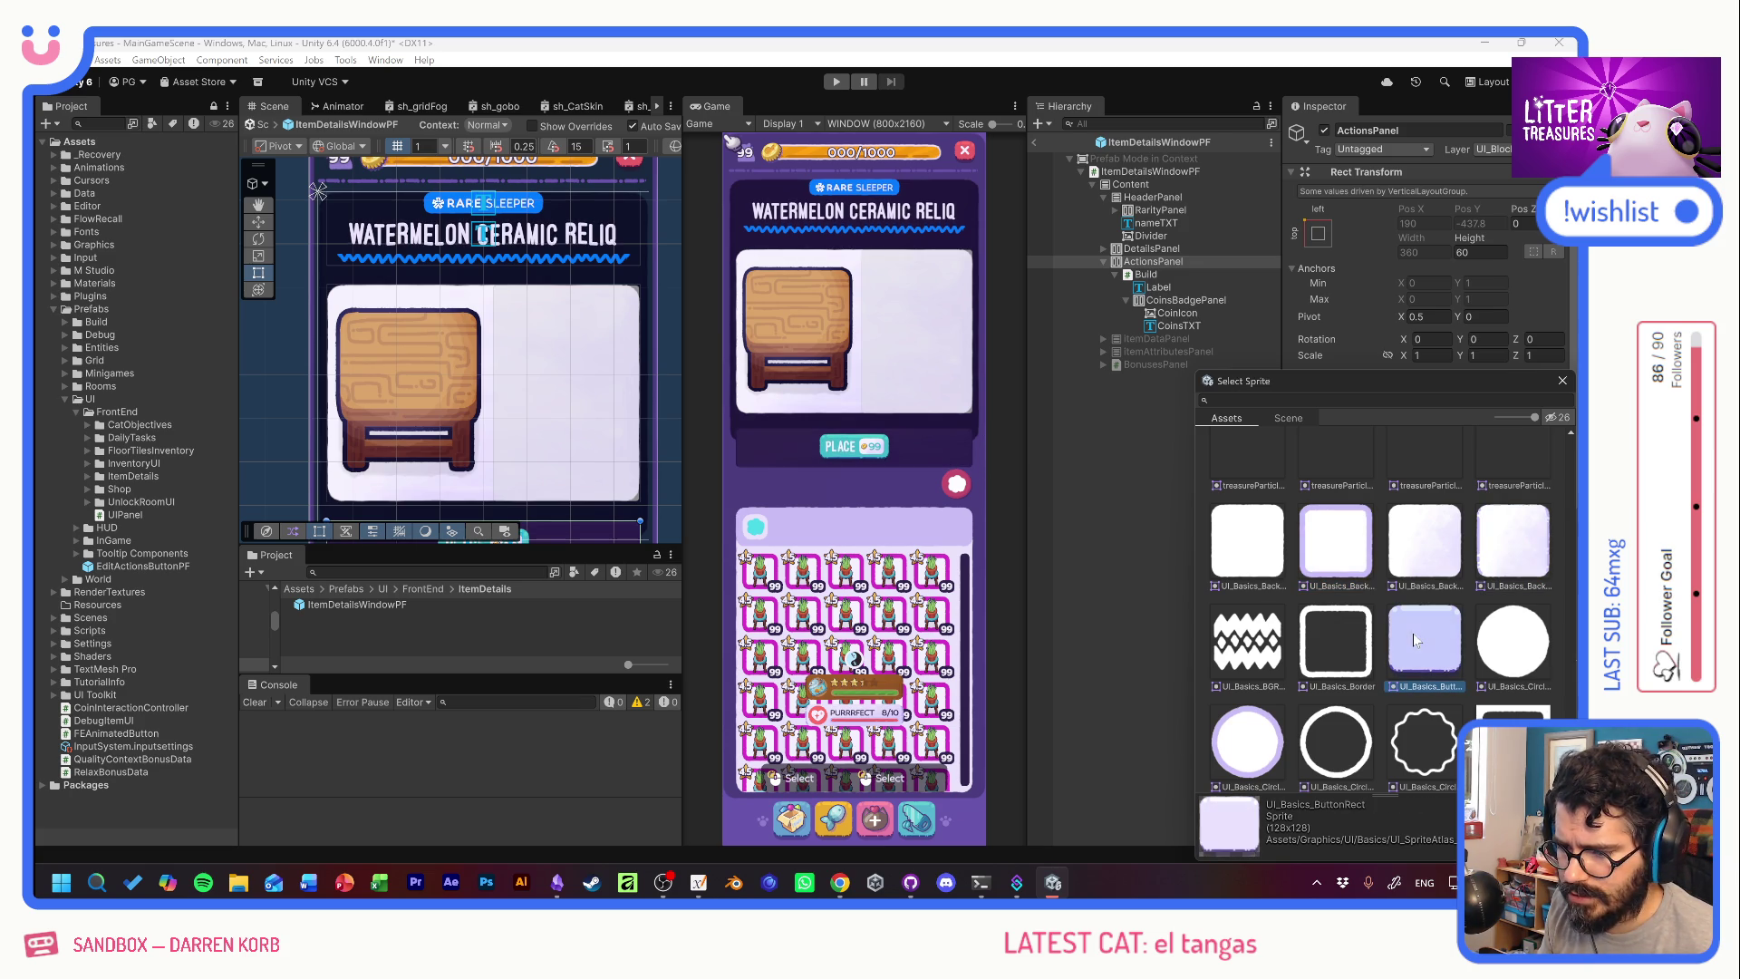
left_click(1526, 551)
left_click(1424, 638)
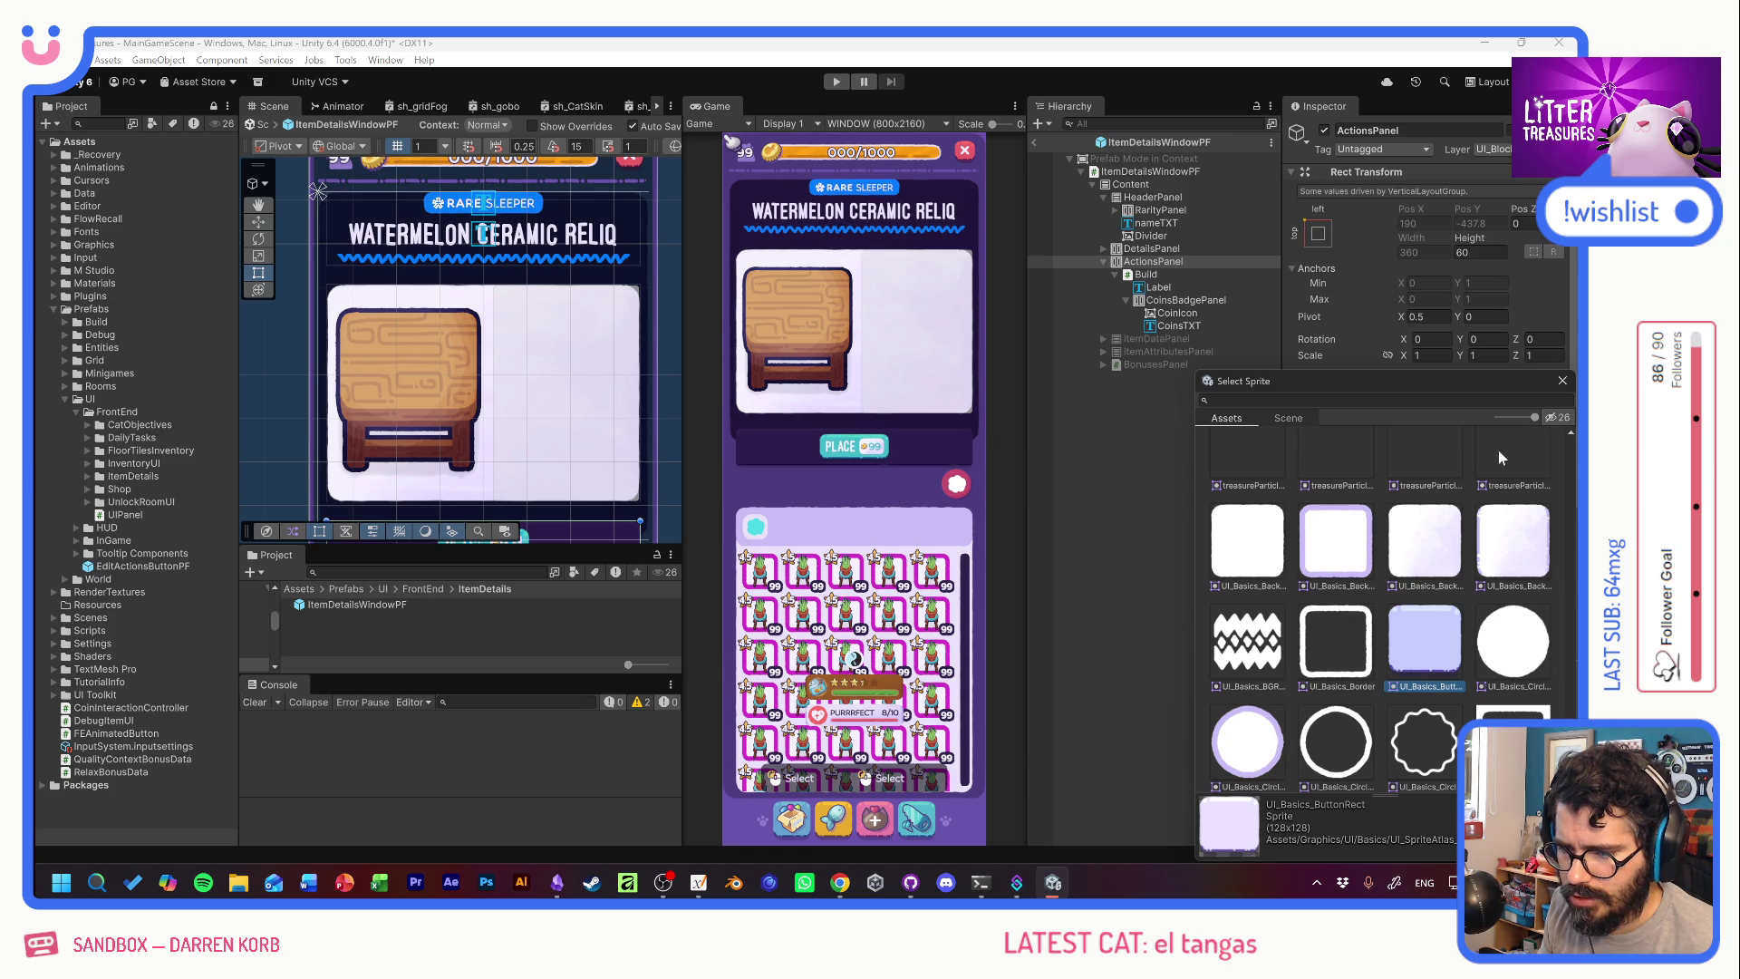
left_click(1559, 382)
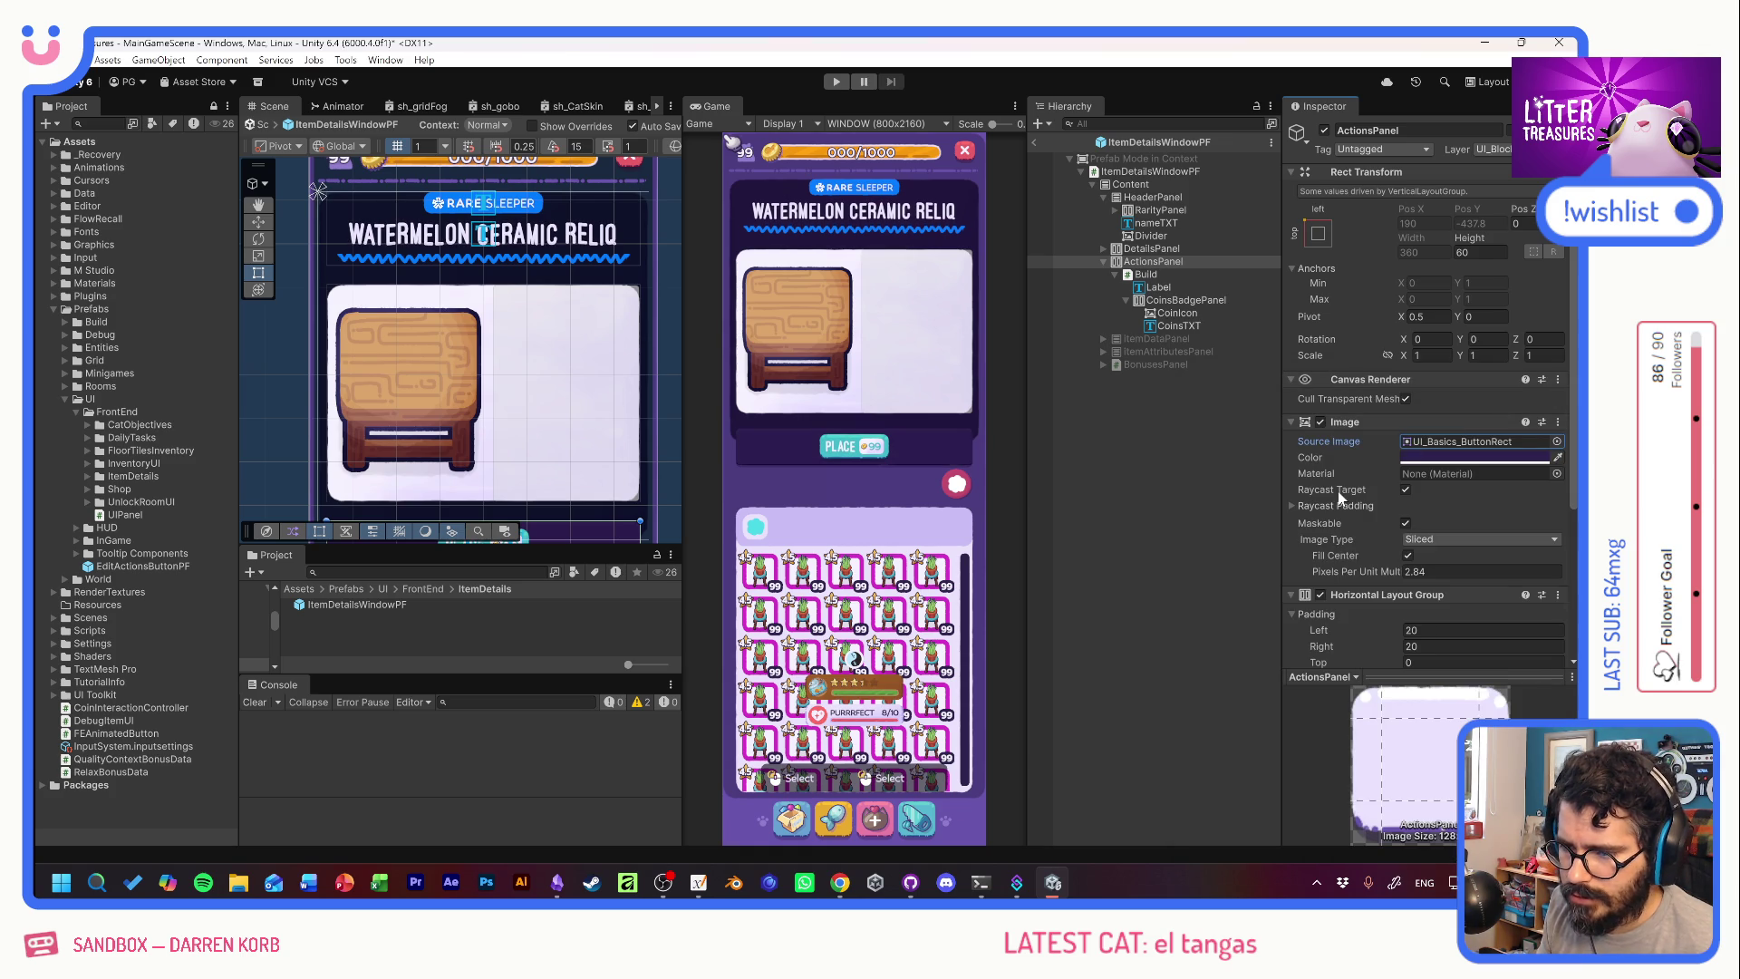
Tint the ActionsPanel background a lighter lavender.
left_click(1414, 458)
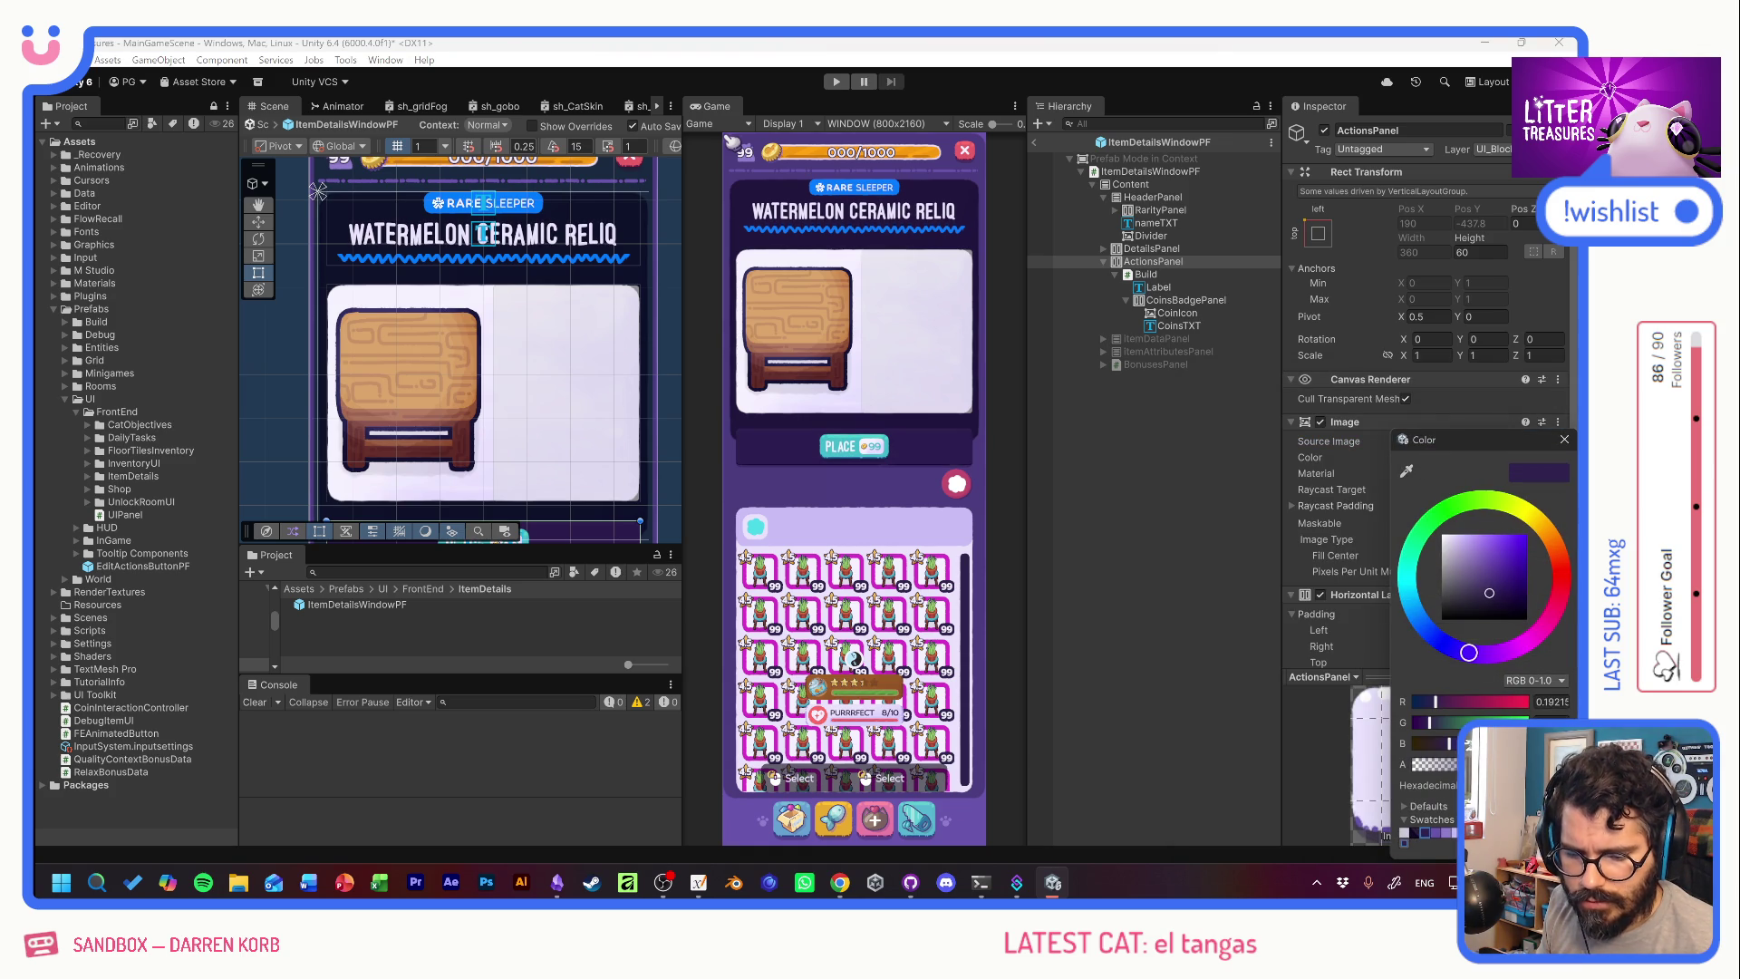
left_click(1435, 835)
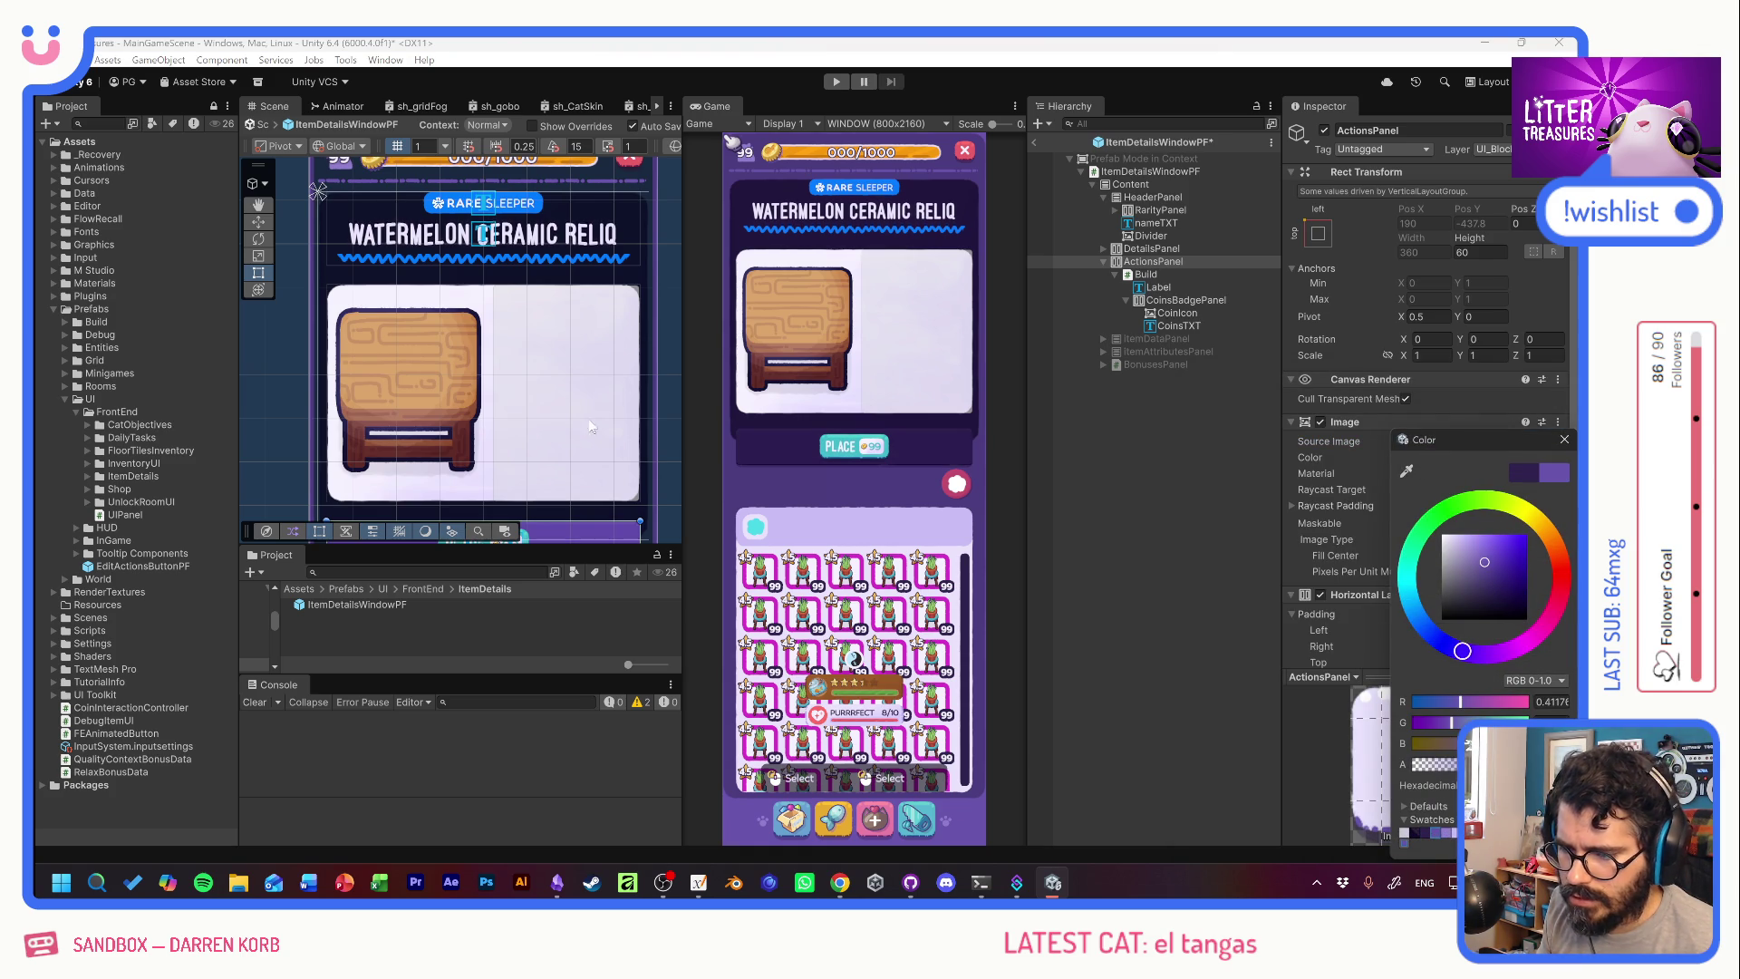
left_click_drag(574, 323, 563, 178)
key("t")
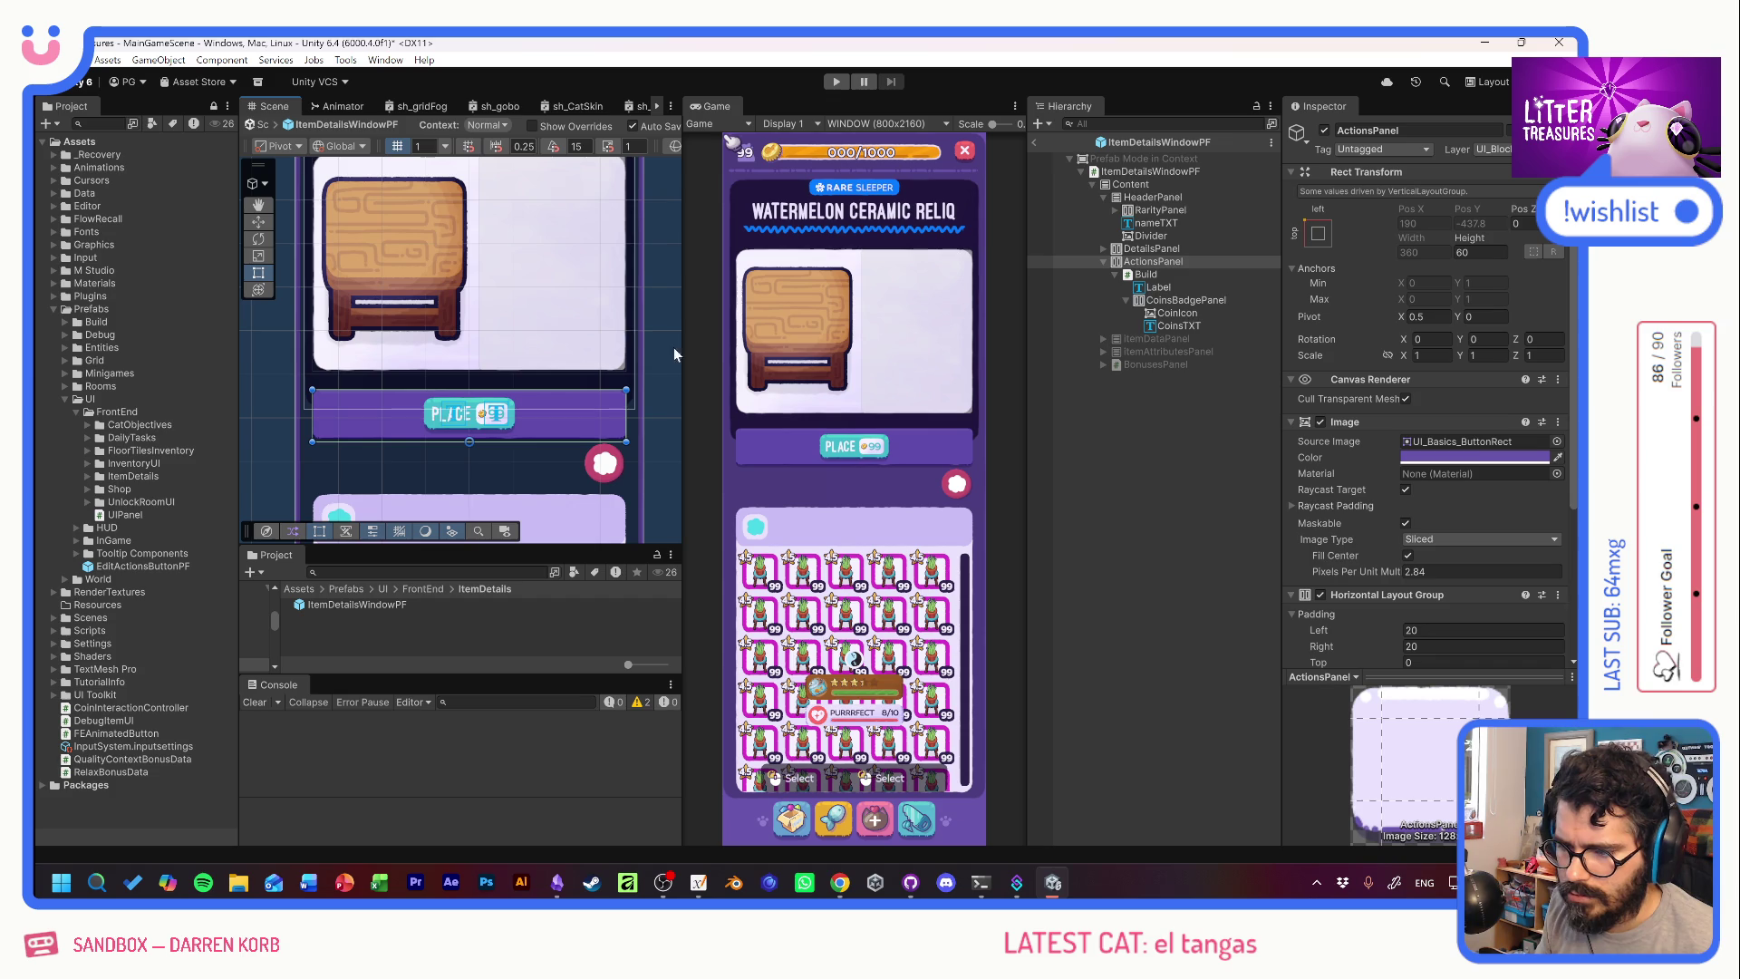
left_click(1465, 458)
left_click(1435, 837)
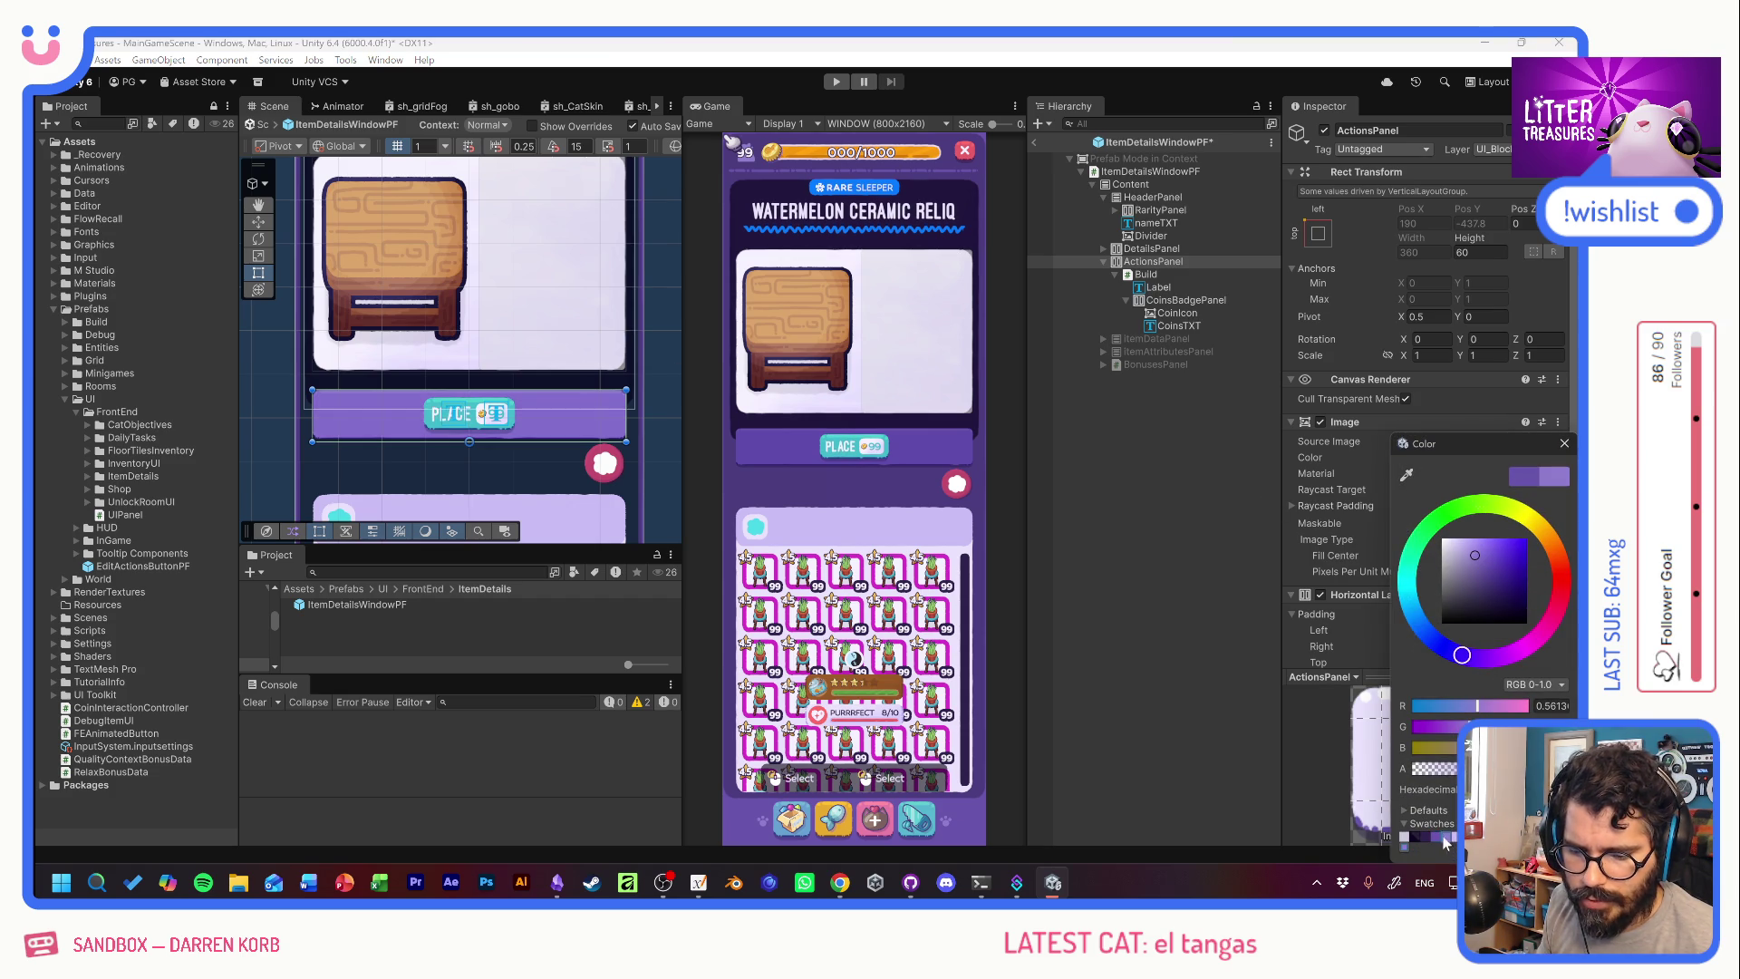
left_click(602, 368)
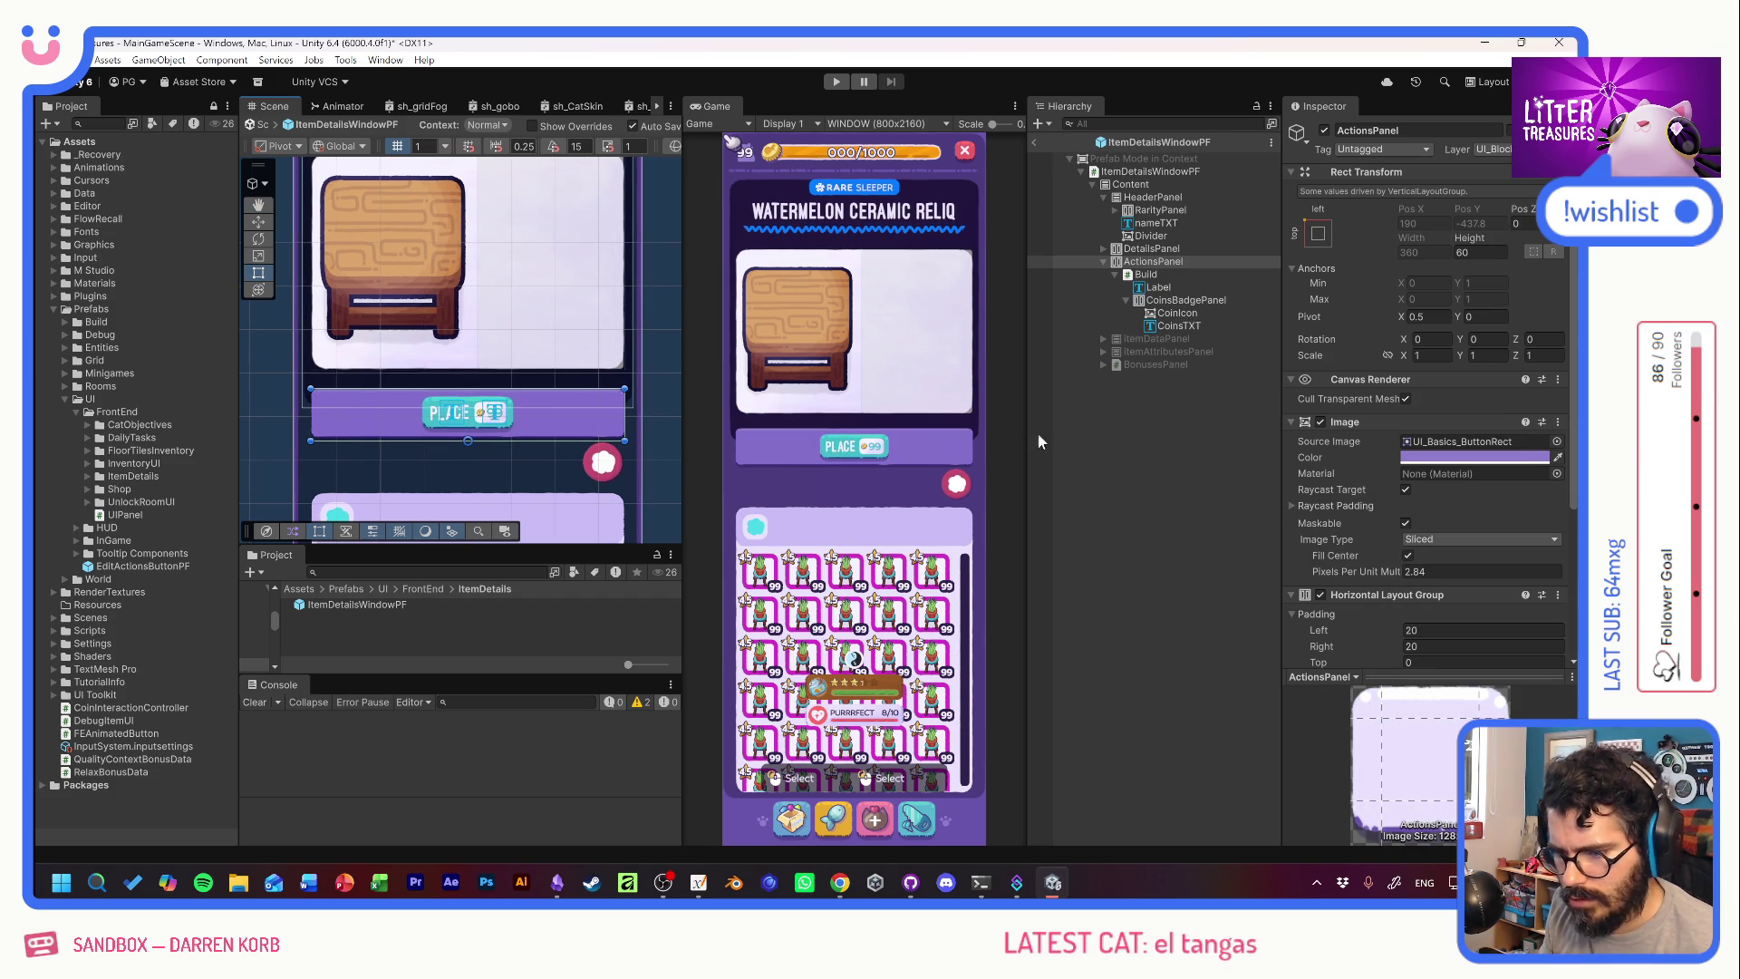
Set the ActionsPanel's Pixels Per Unit Multiplier to 2 and its height to 31.49.
left_click_drag(1396, 571, 1388, 569)
type("2")
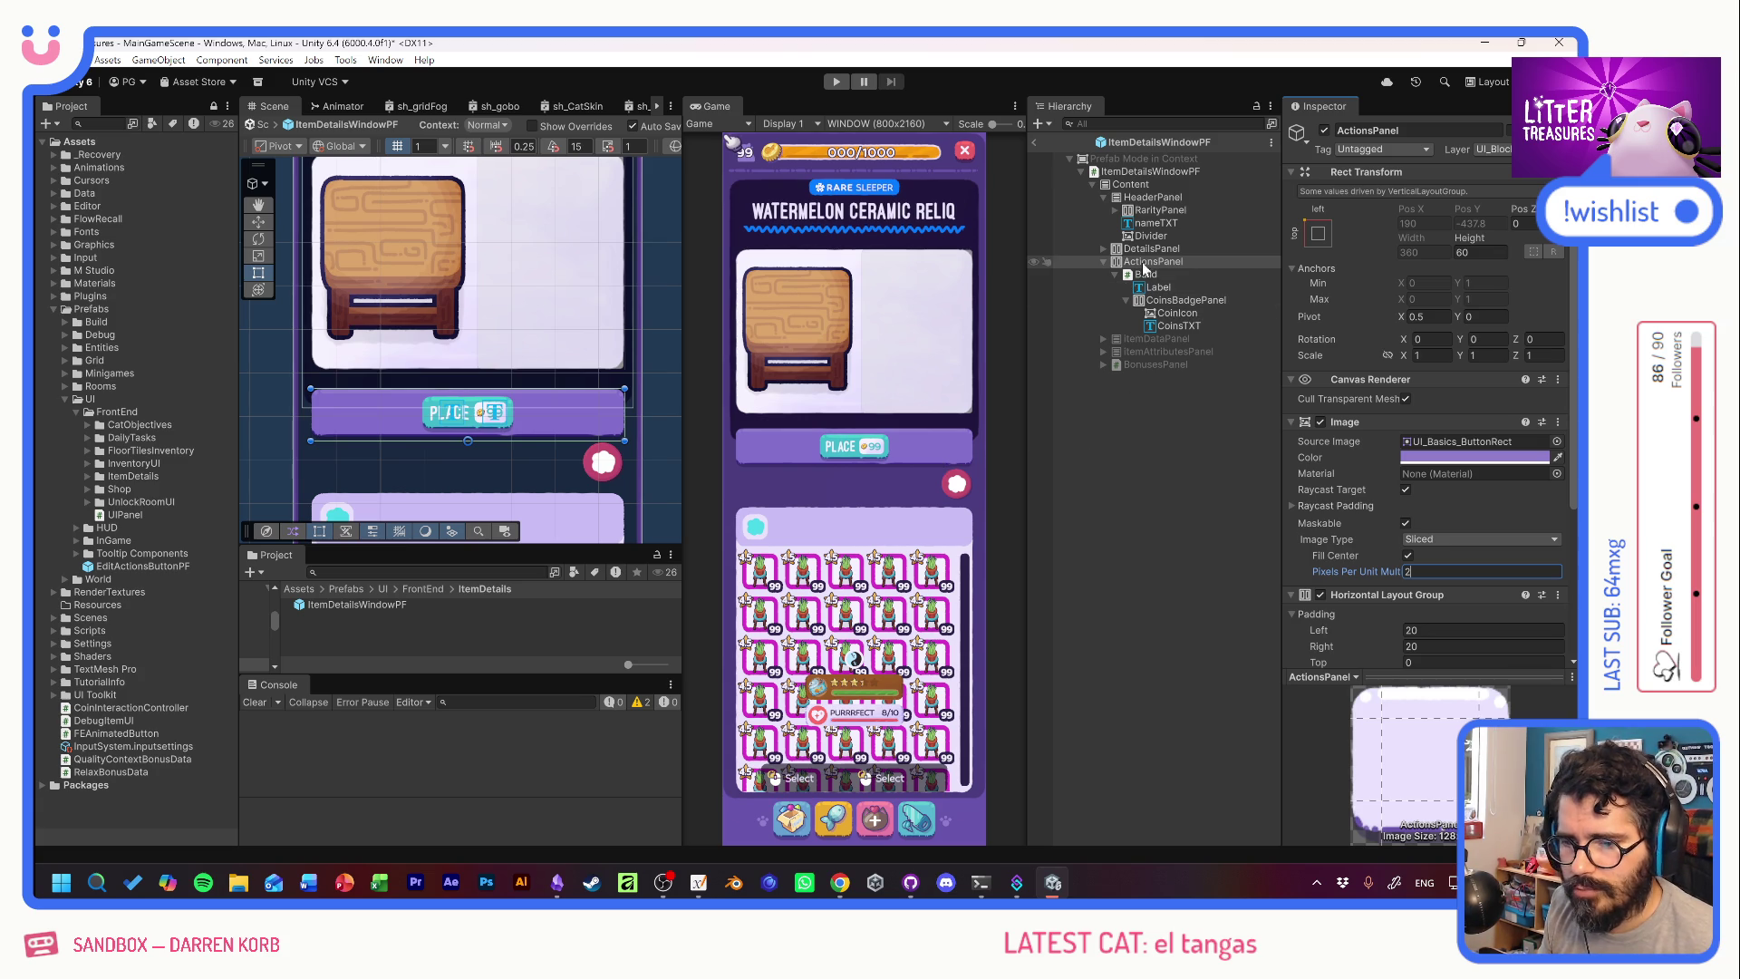
left_click_drag(1467, 243, 1009, 215)
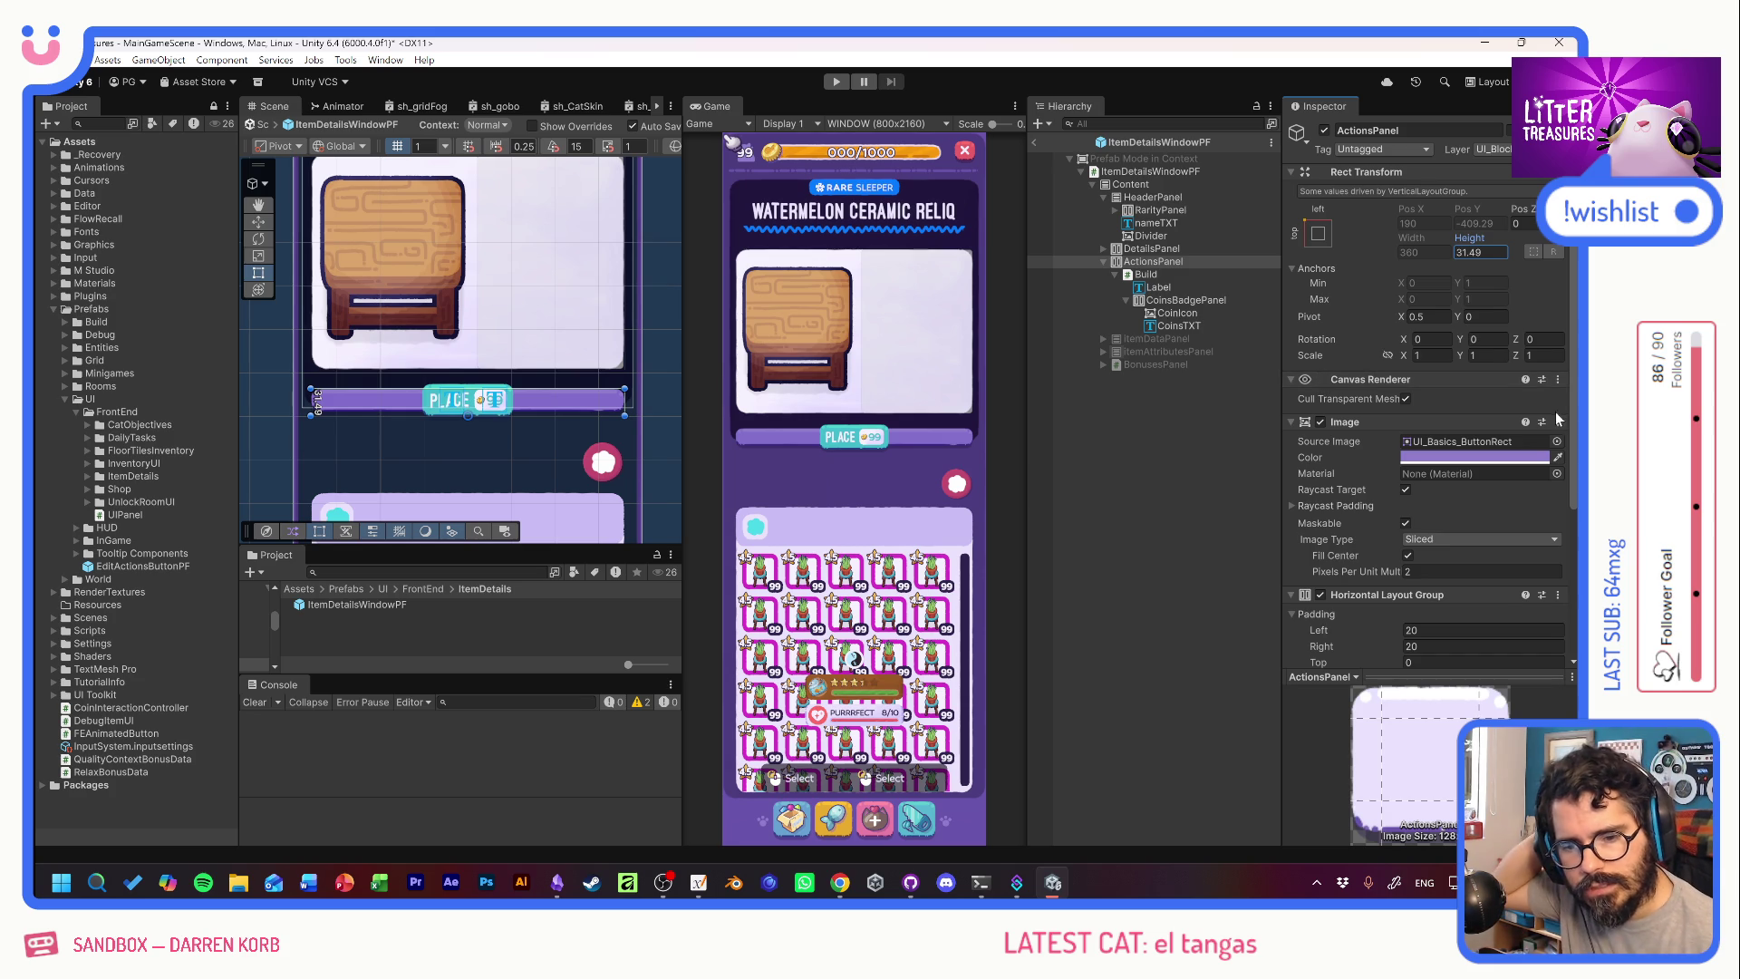
Use UI_Divider_Bumpy as a tiled ActionsPanel background sprite.
left_click(1556, 441)
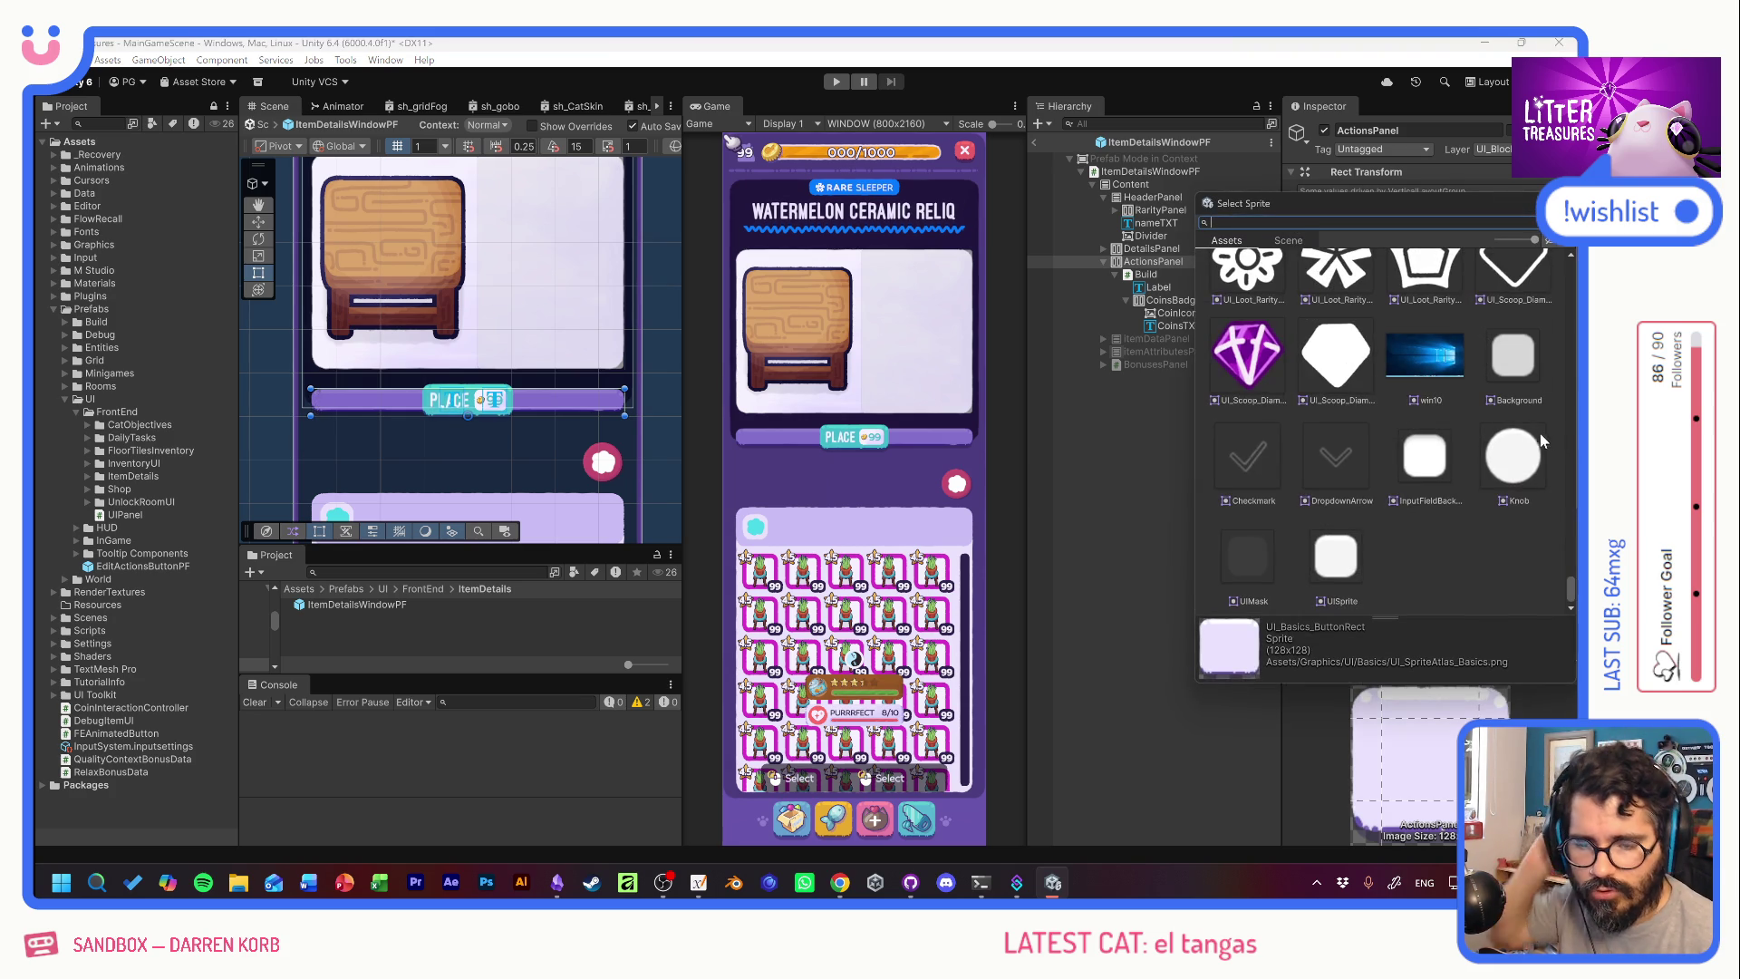
scroll(1468, 530, "up", 6)
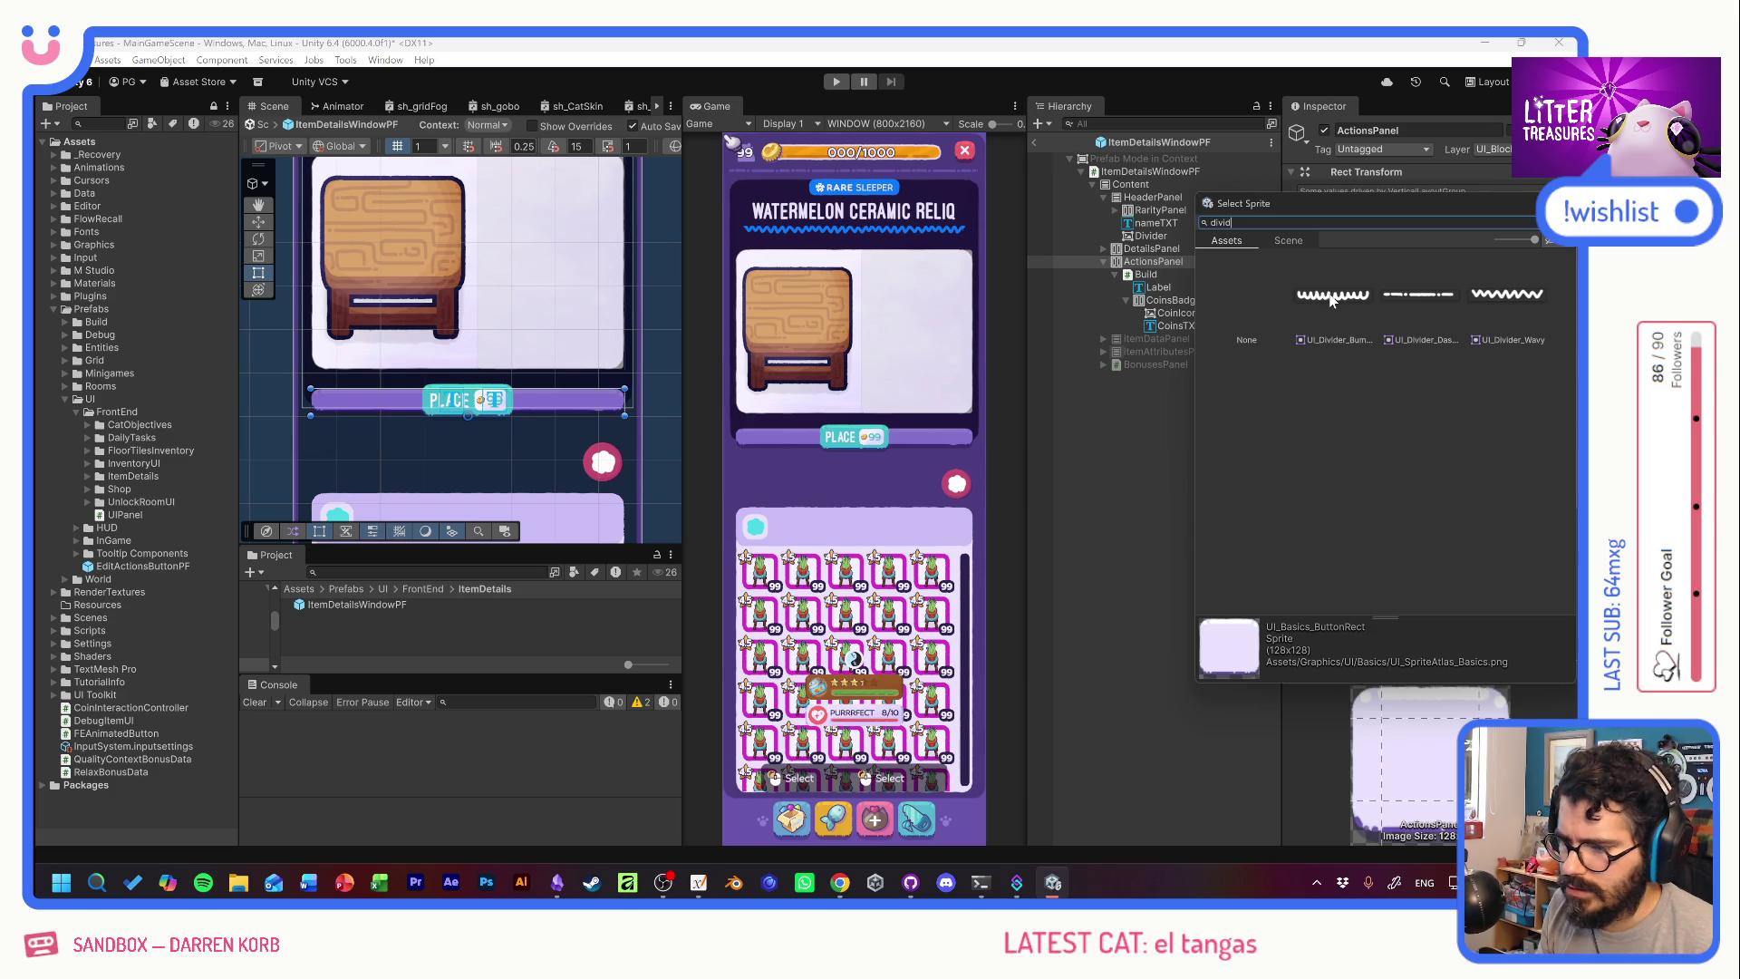
double_click(1330, 296)
left_click(1427, 540)
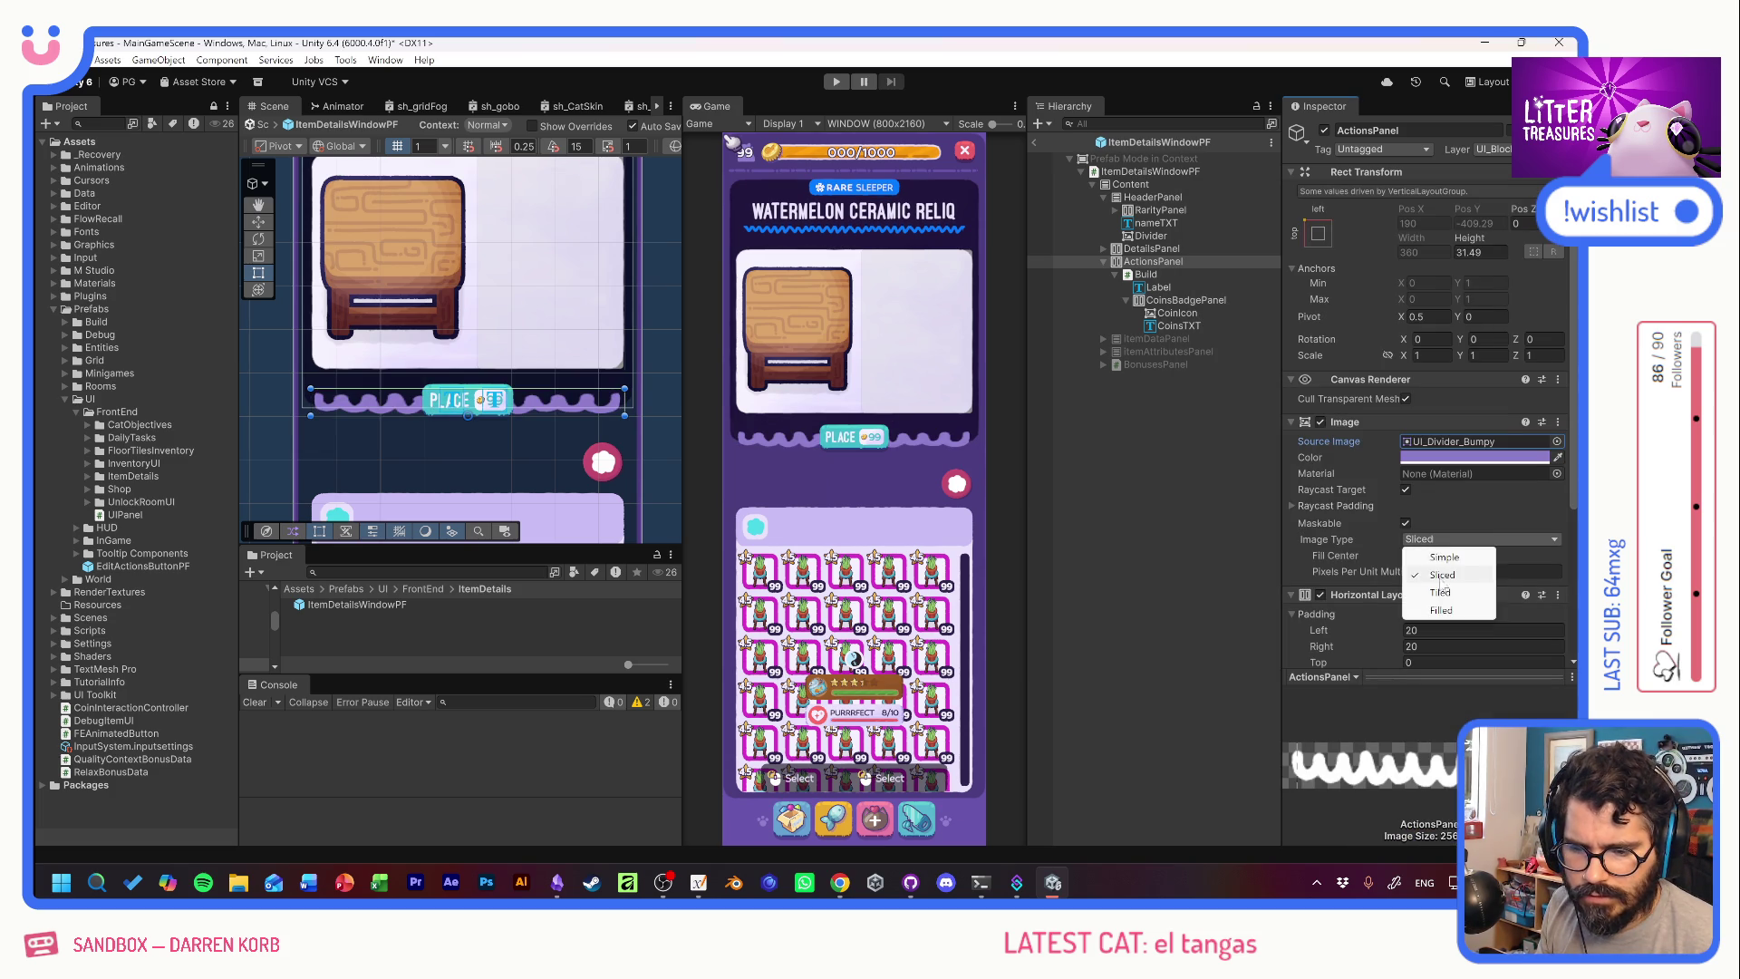
left_click(1441, 591)
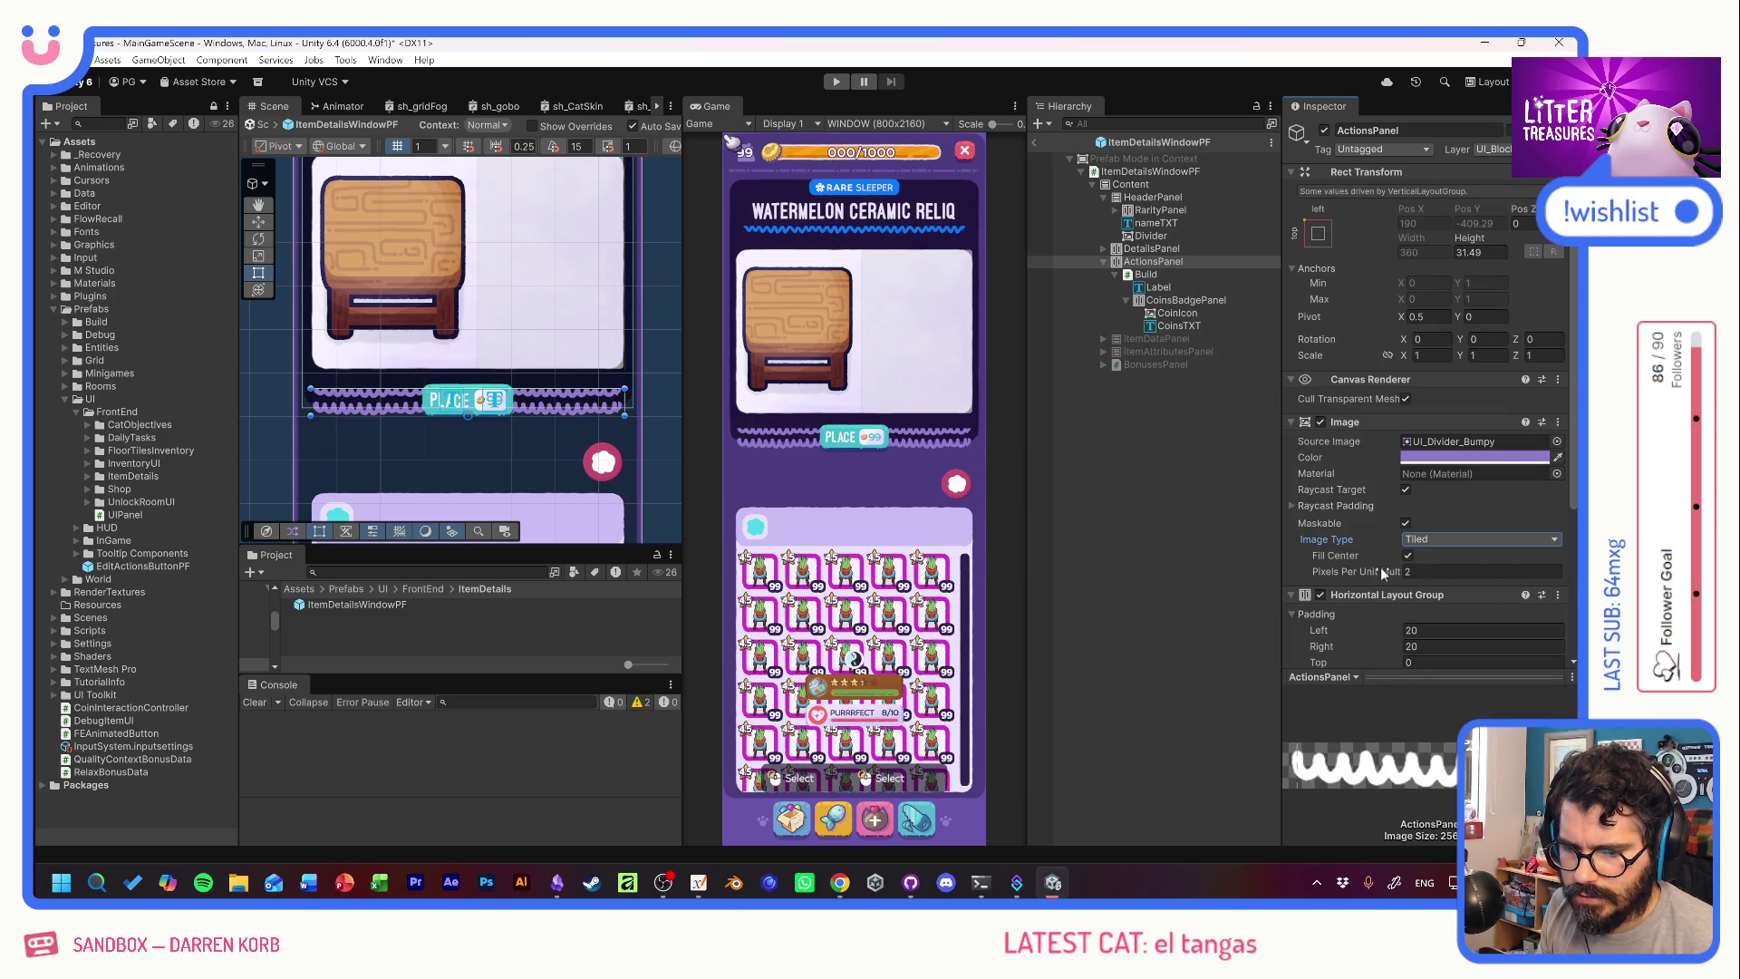
Set the divider's Pixels Per Unit Multiplier to 3.
left_click_drag(1379, 567, 1381, 568)
type(".9")
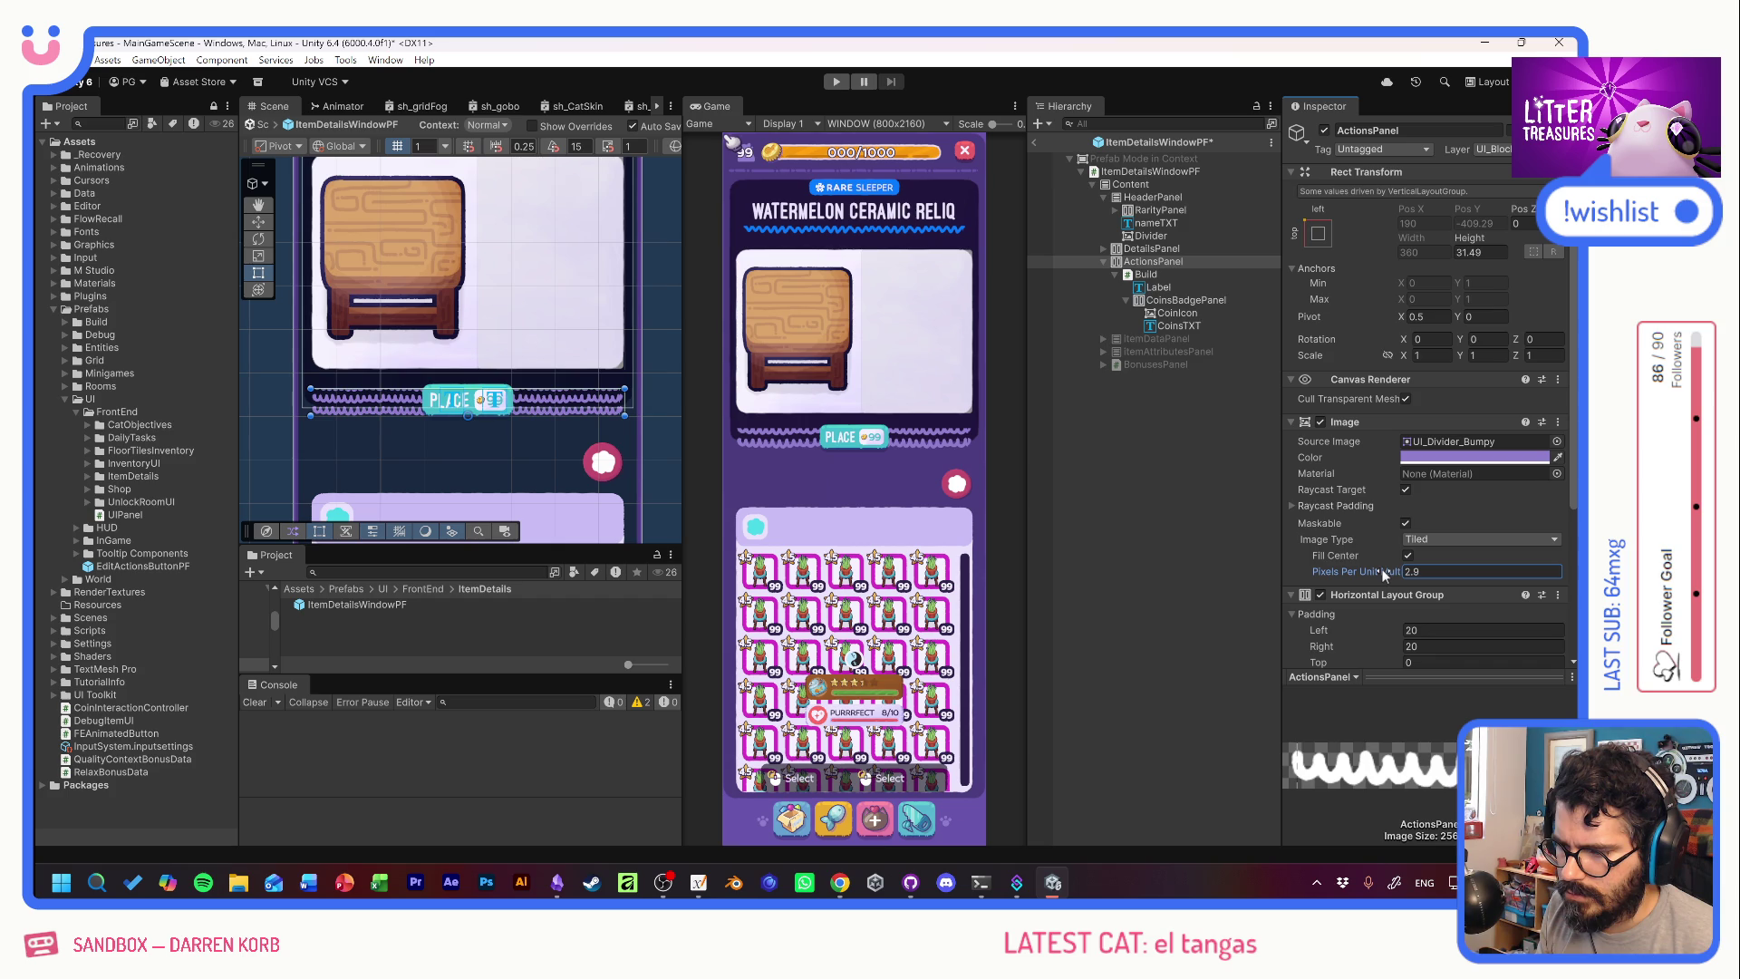
left_click(1383, 568)
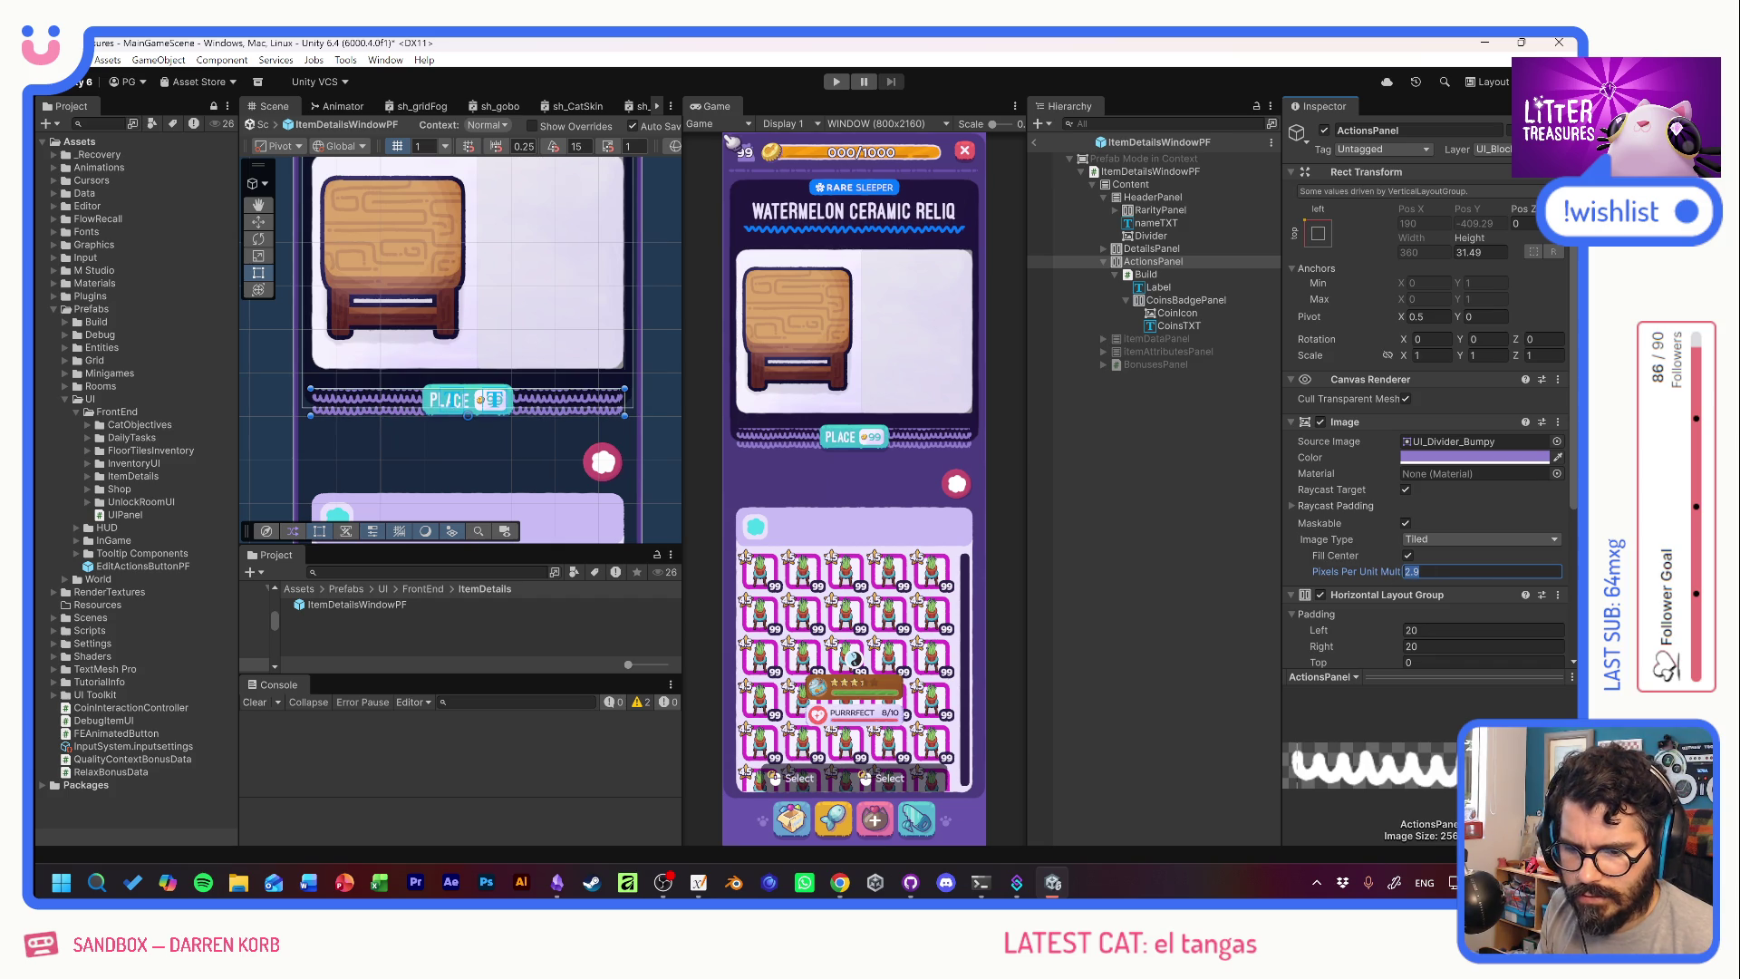
type("2")
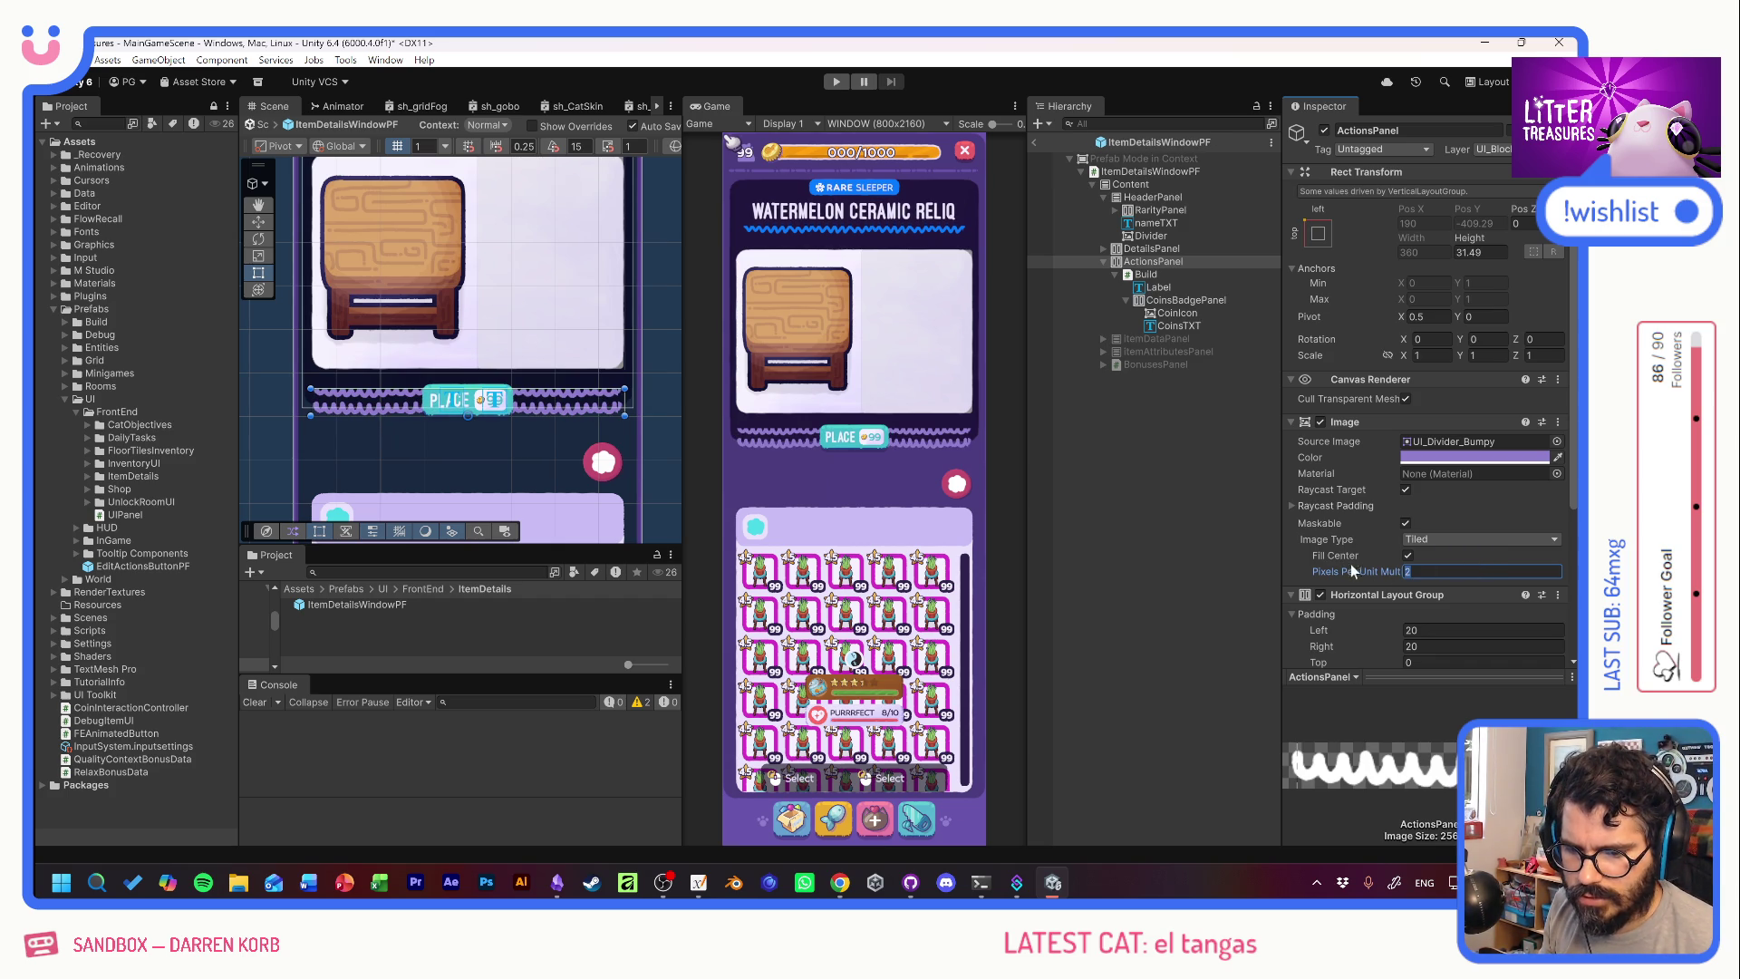
left_click_drag(1367, 569, 1380, 568)
left_click(1484, 563)
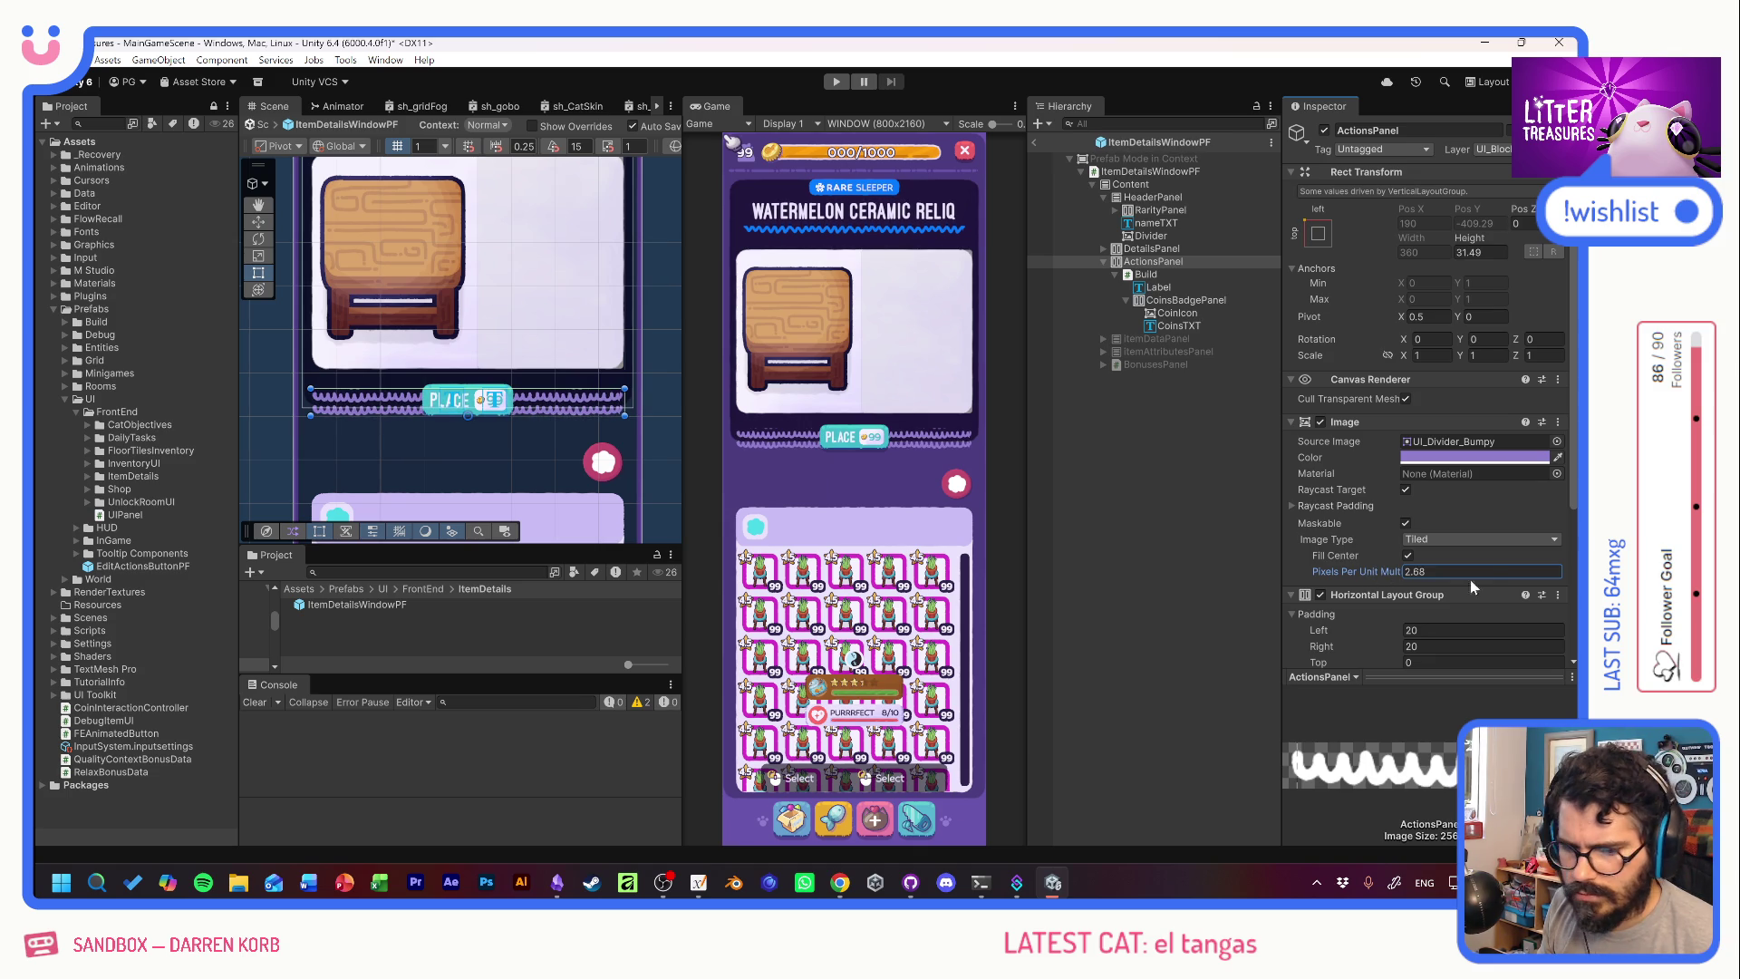
type("3")
key("Return")
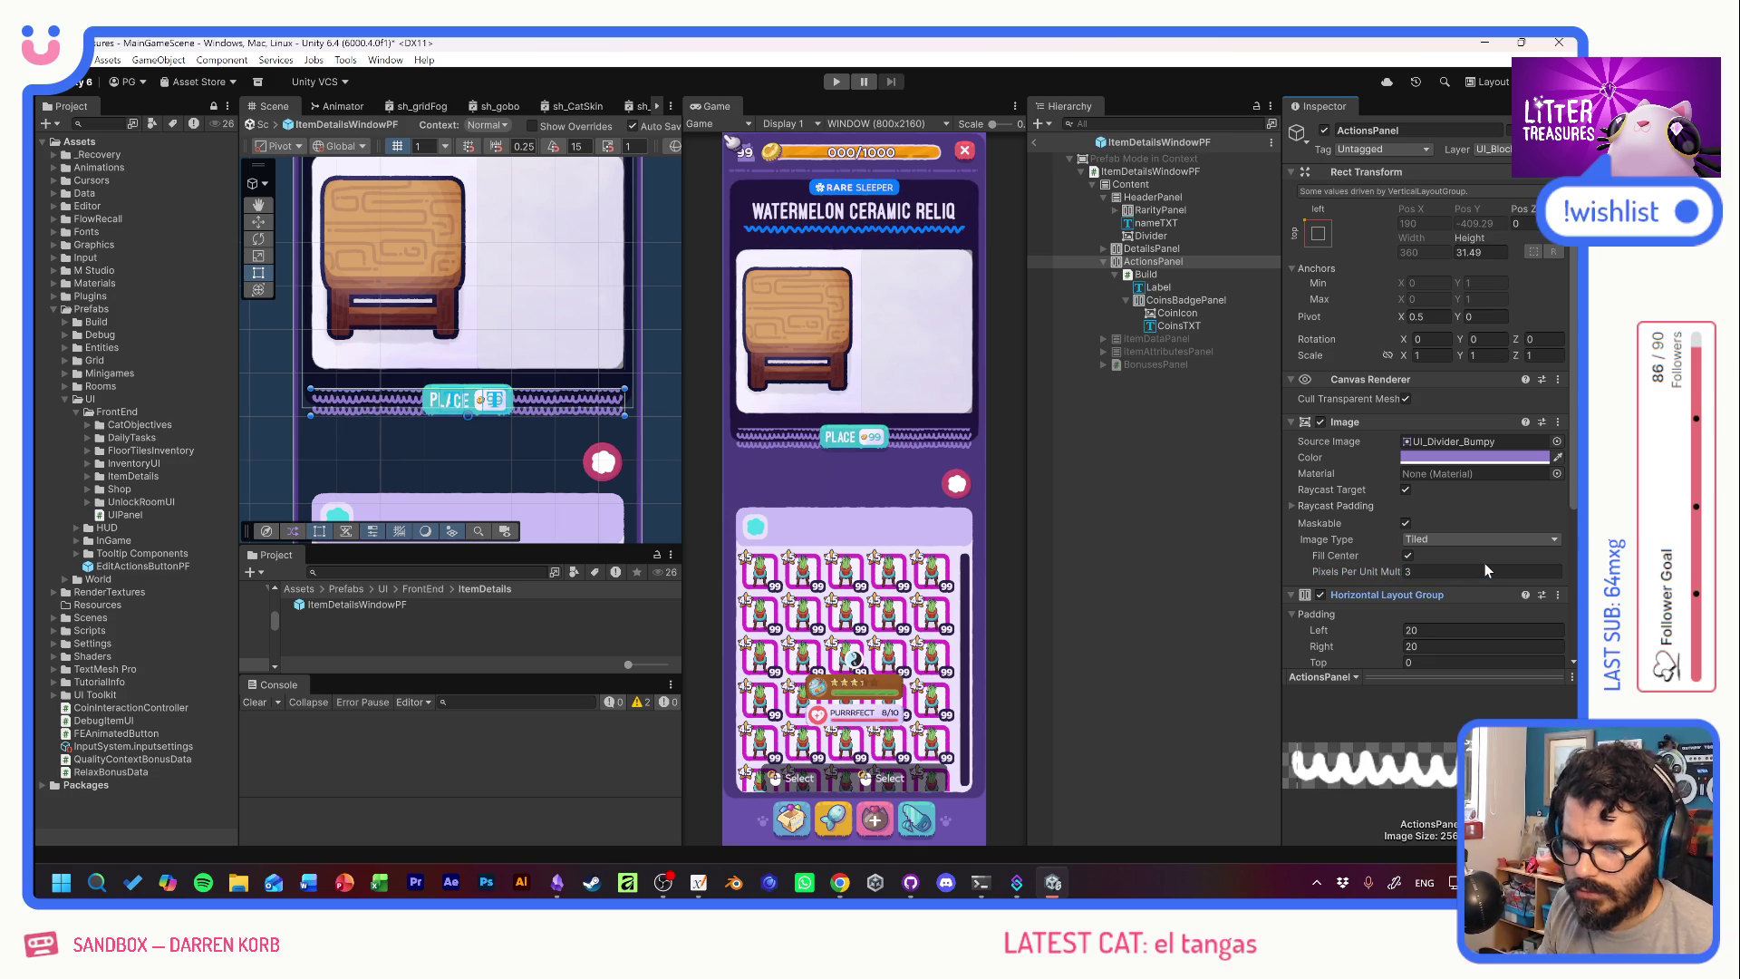
Shorten the ActionsPanel to about 11.39 high and select HeaderPanel.
left_click_drag(1477, 240, 1097, 216)
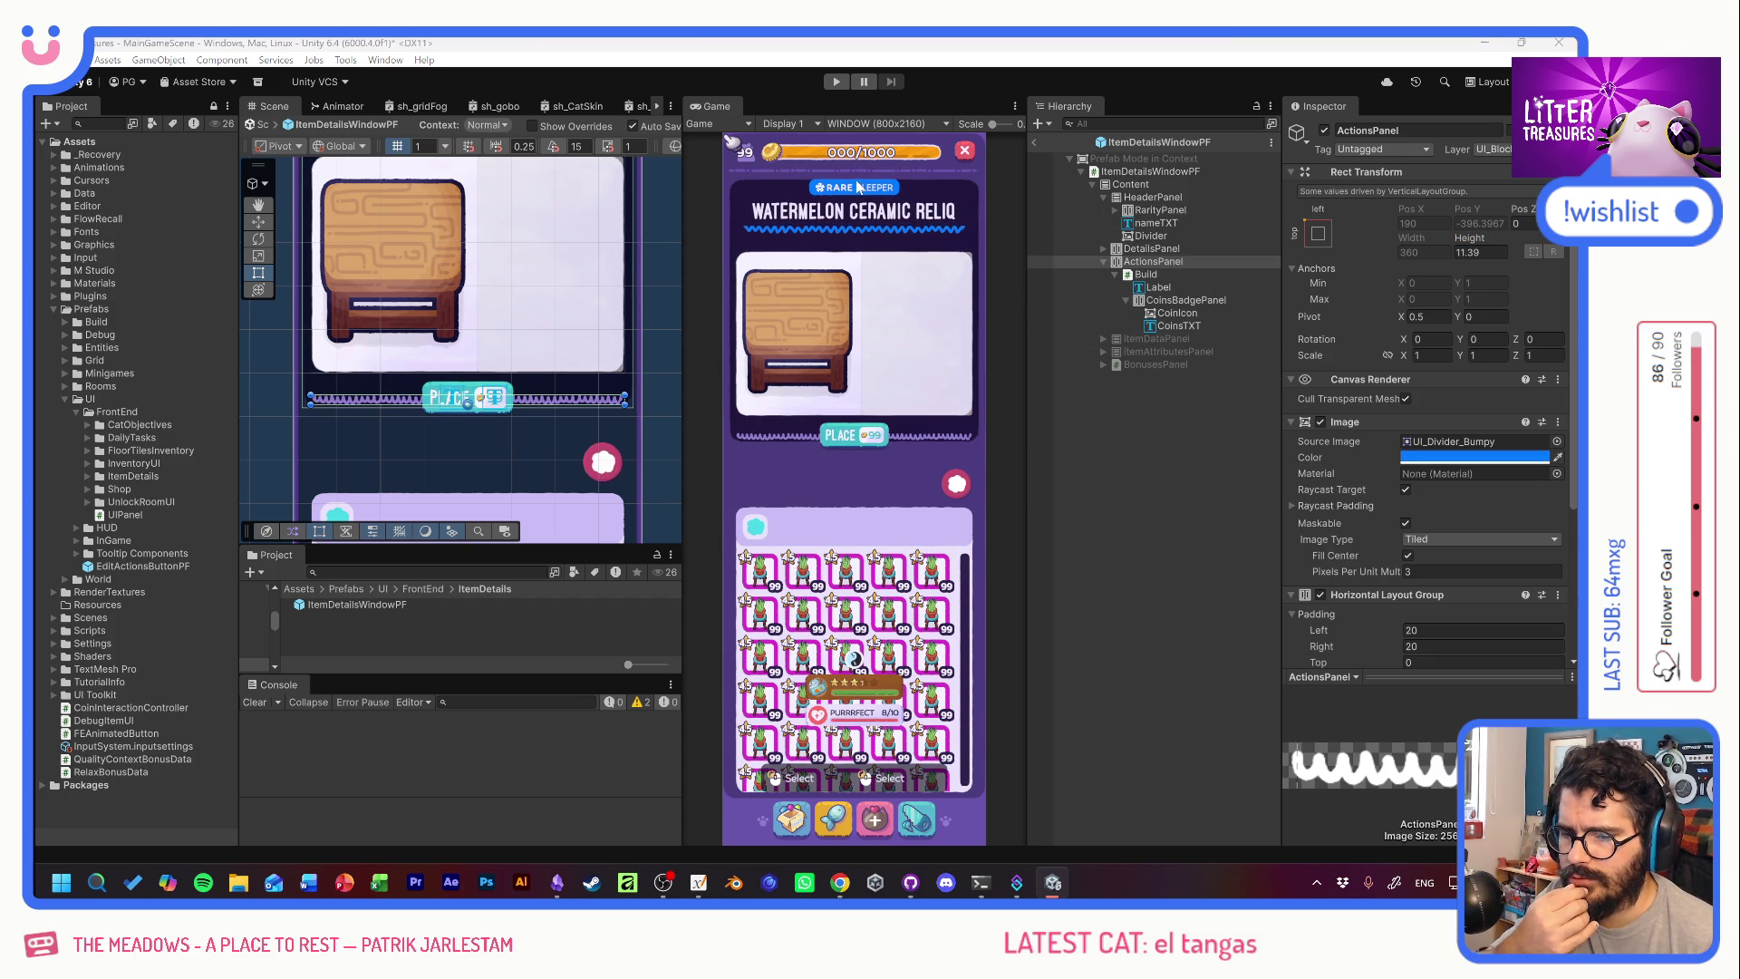
left_click(1156, 475)
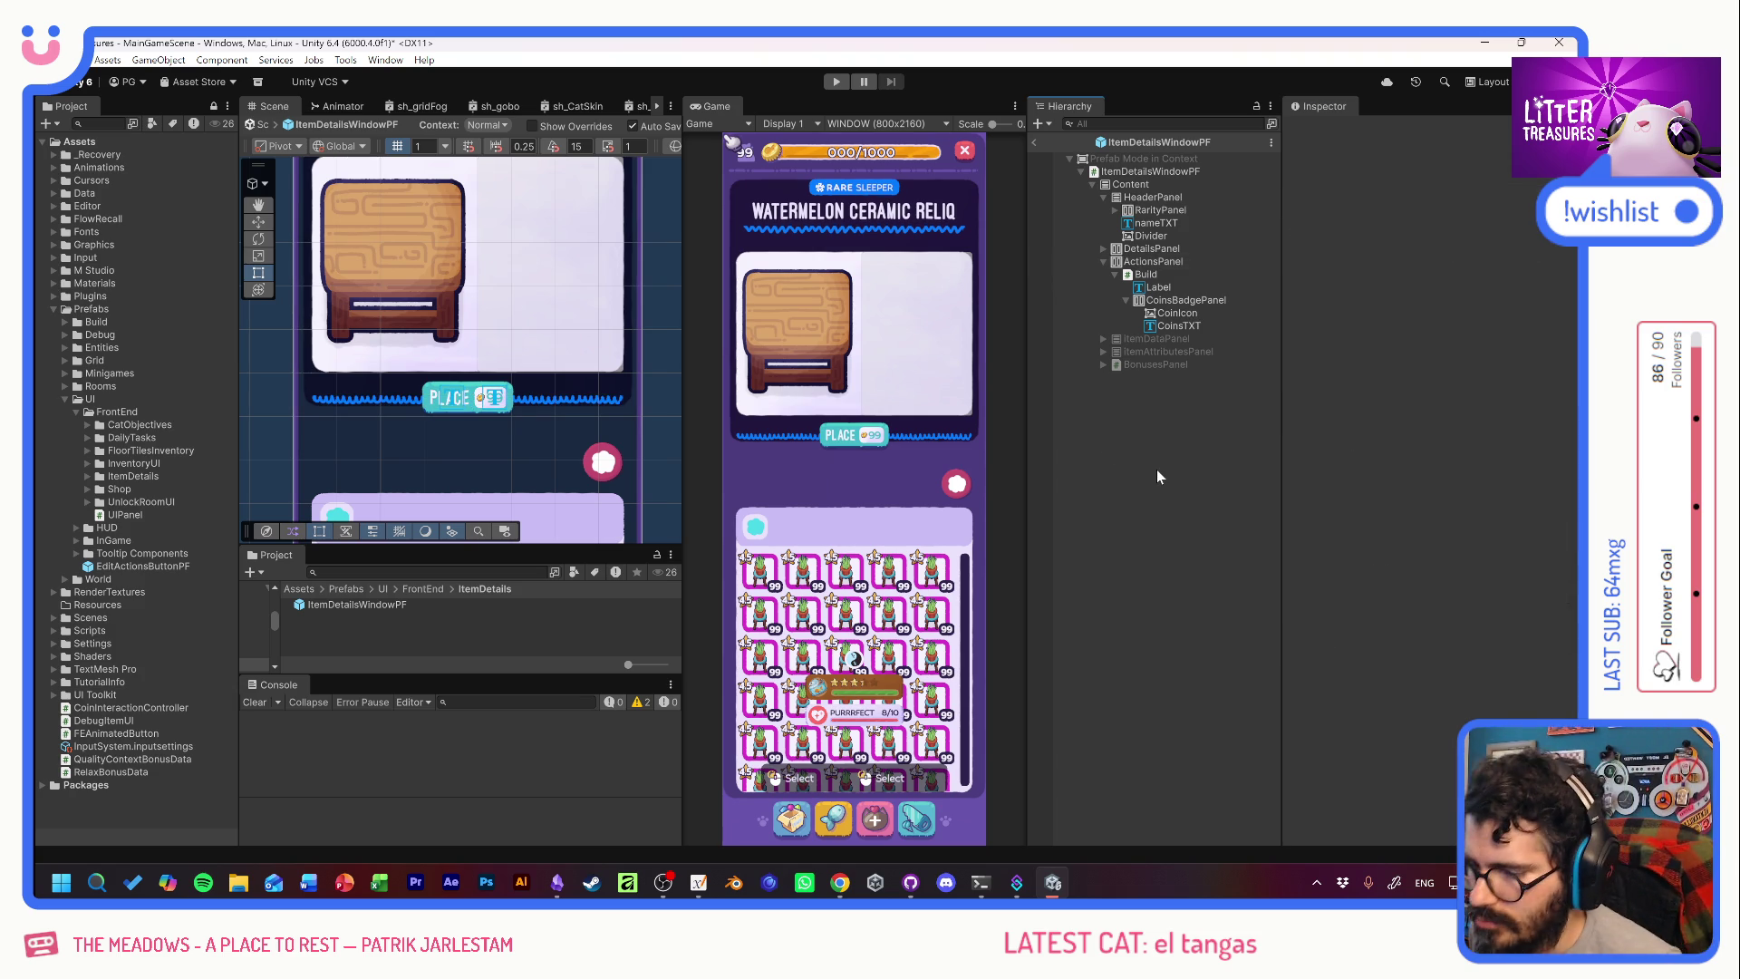
left_click(1144, 198)
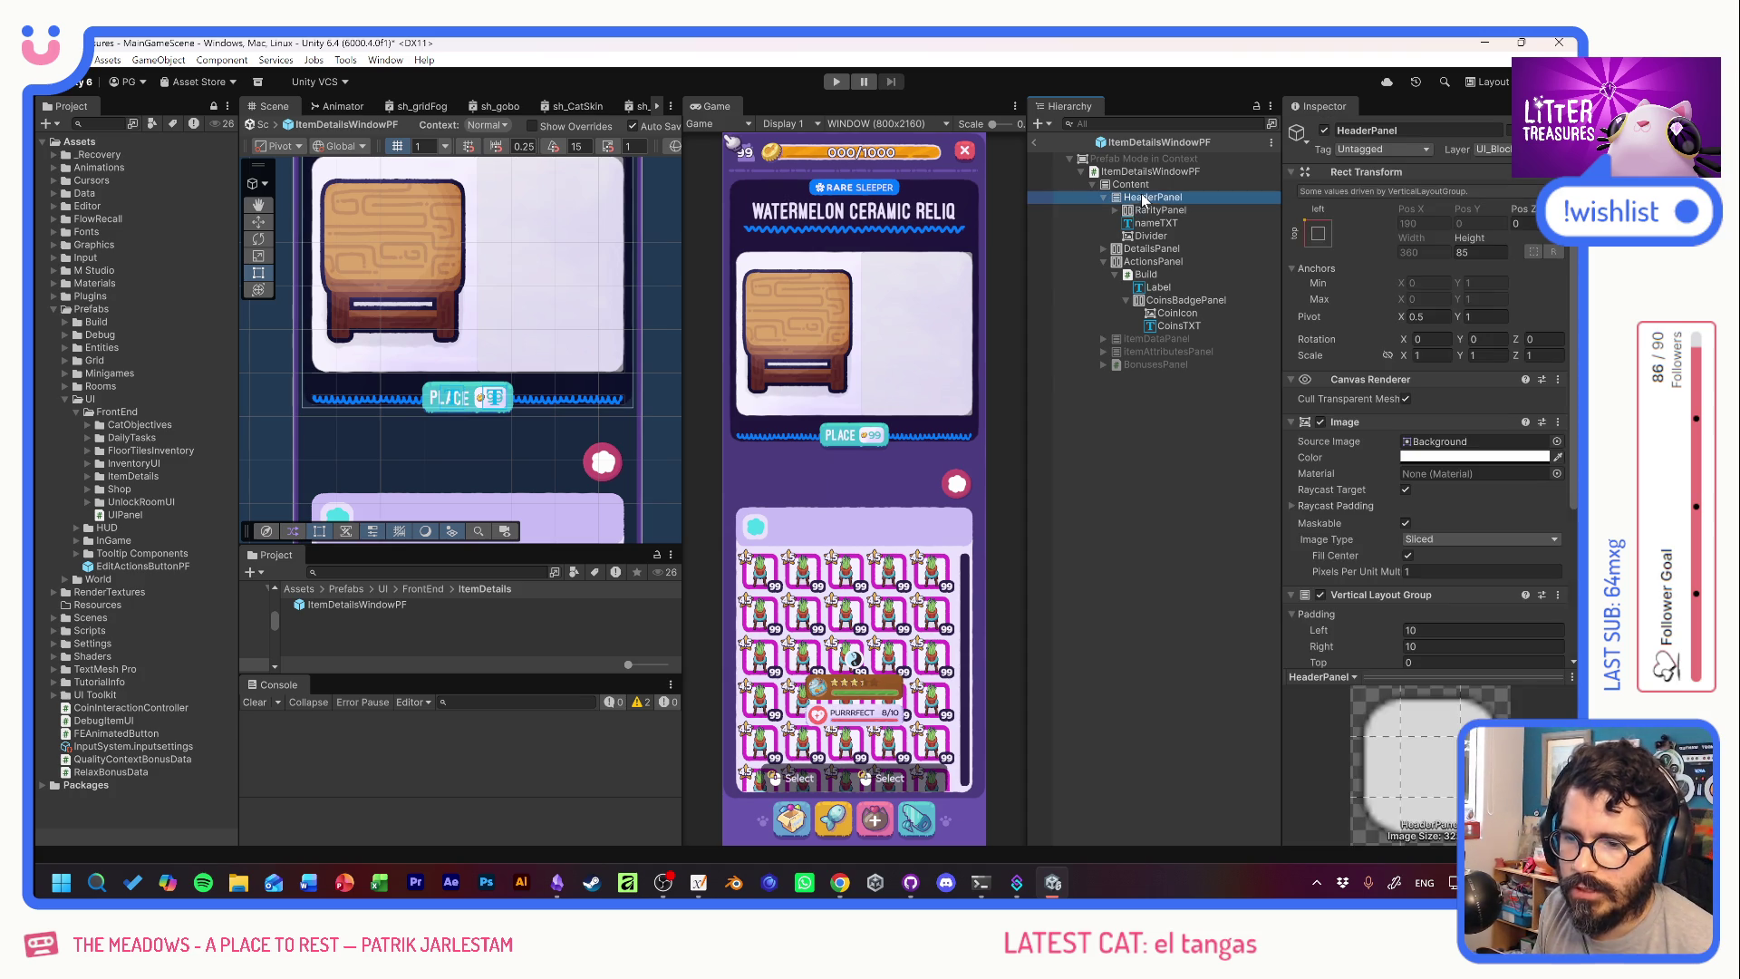
Give Content's Vertical Layout Group a bottom padding of 57.
left_click(1130, 184)
scroll(1372, 499, "down", 5)
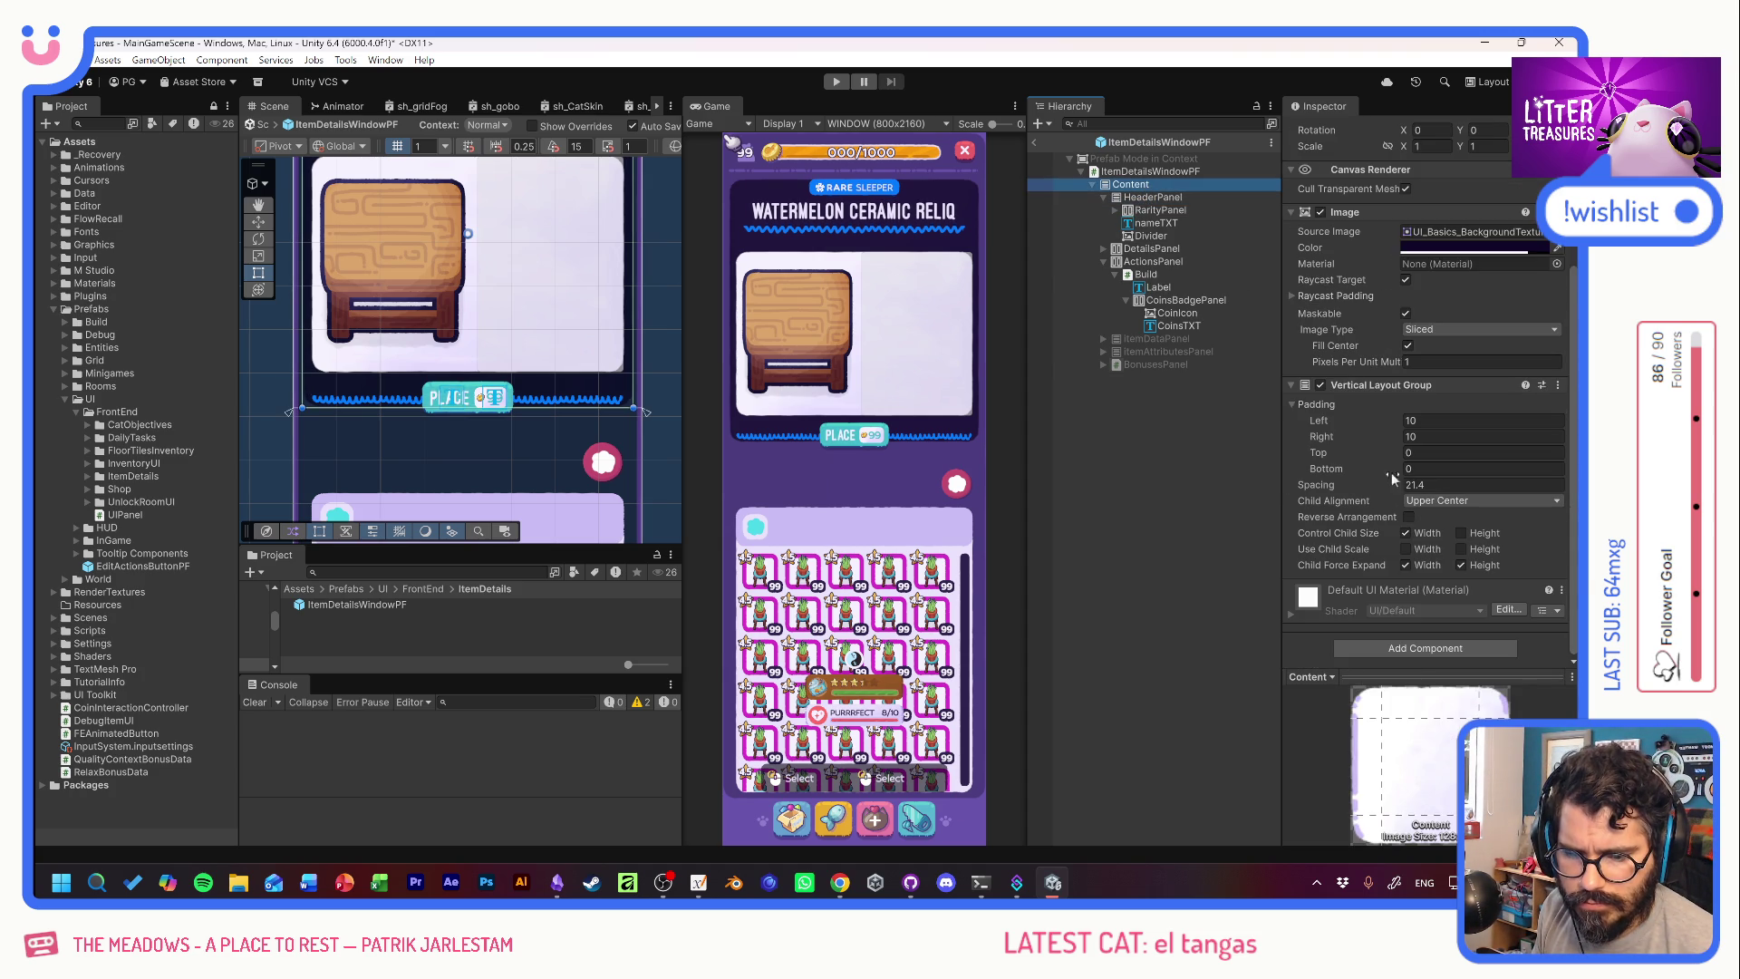
mouse_move(1362, 469)
left_mouse_down()
mouse_move(1382, 466)
mouse_move(1323, 464)
mouse_move(1422, 472)
mouse_move(1360, 462)
left_mouse_up()
type("57")
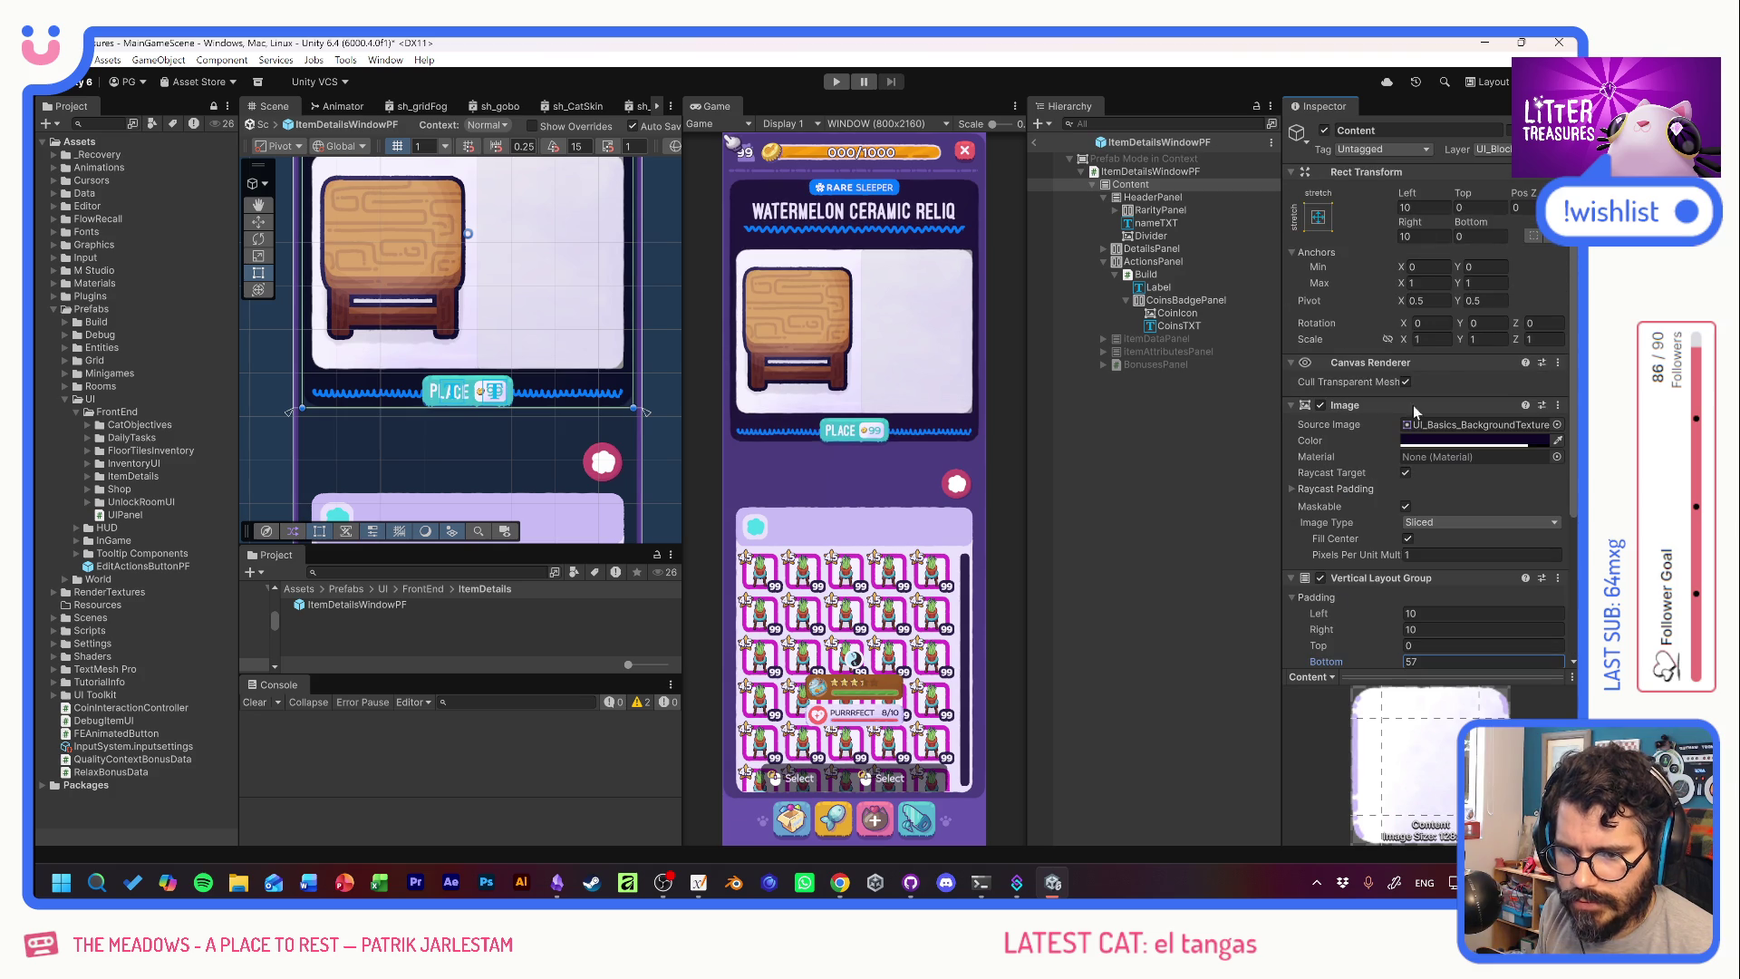
left_click(1149, 171)
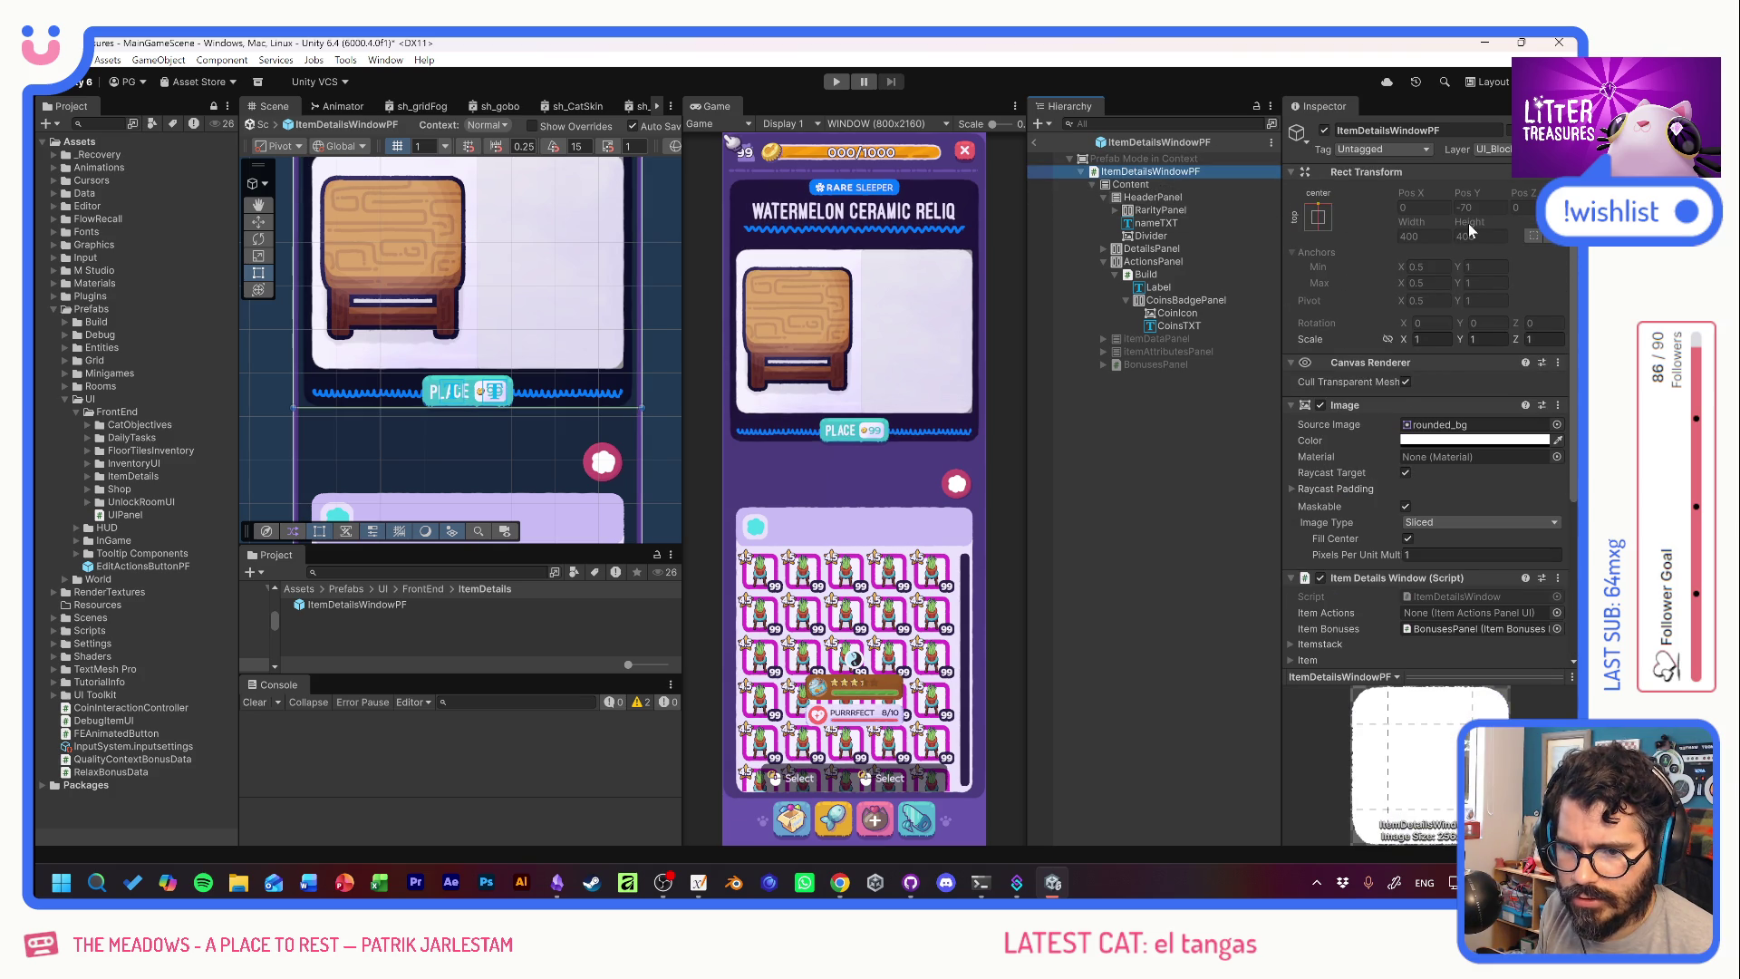
left_click(1162, 186)
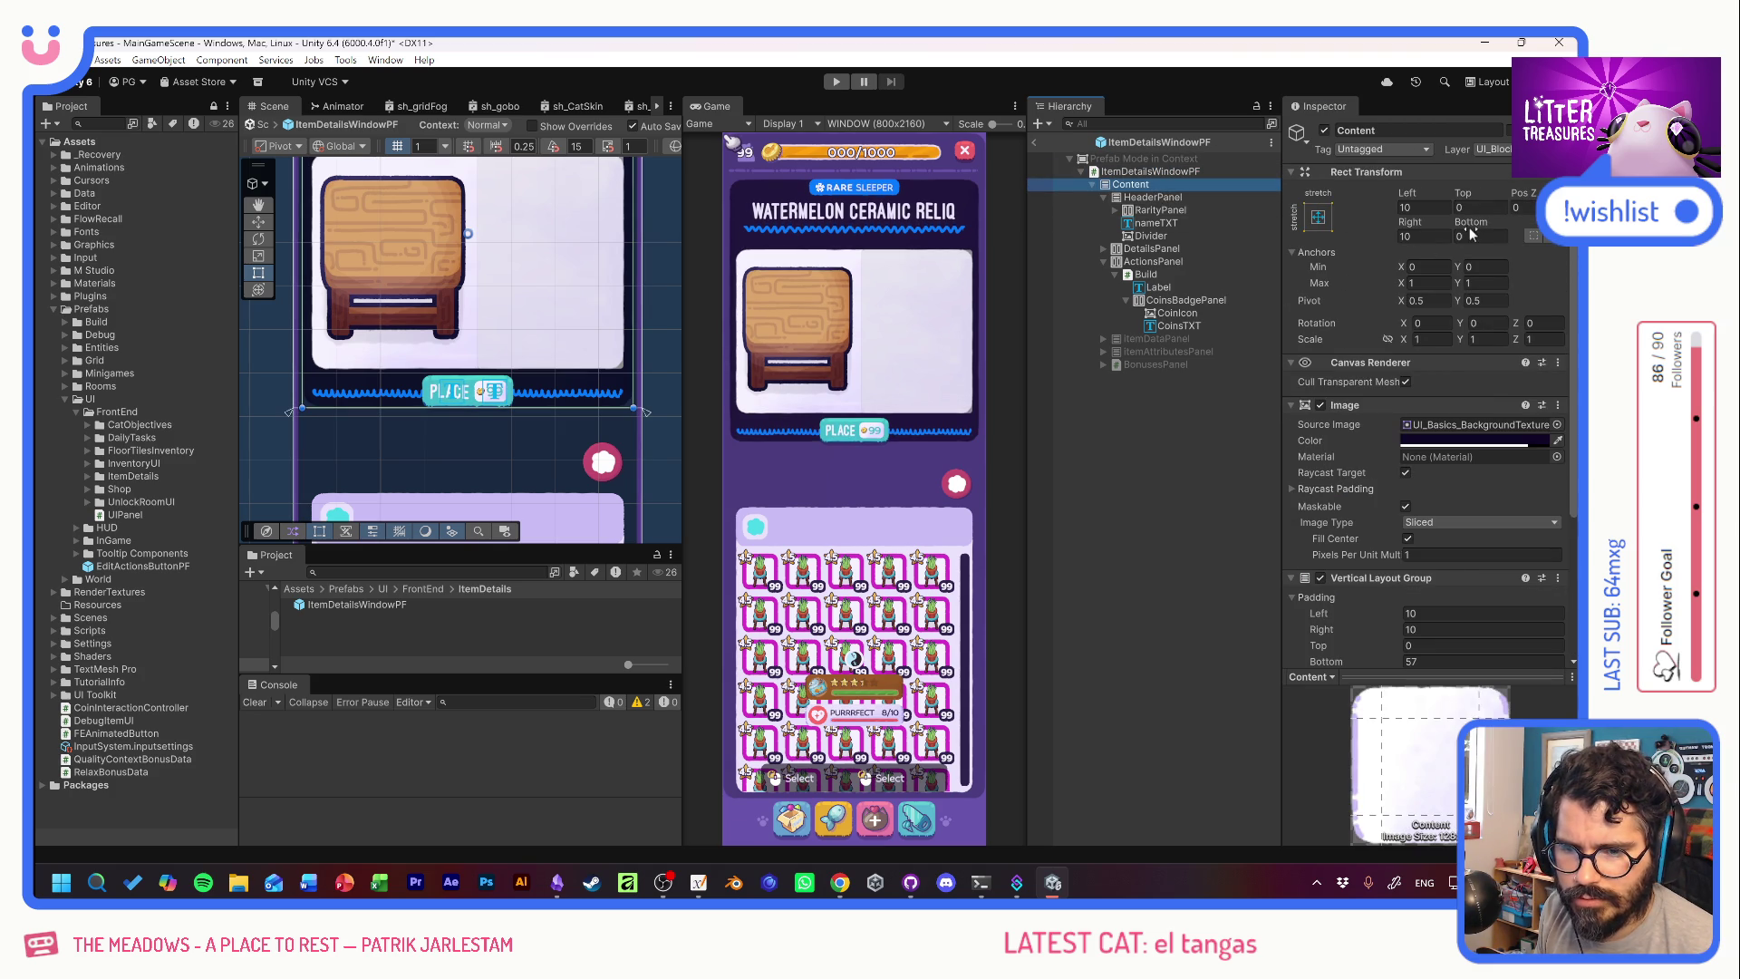
left_click_drag(1473, 233, 953, 233)
key("ctrl+z")
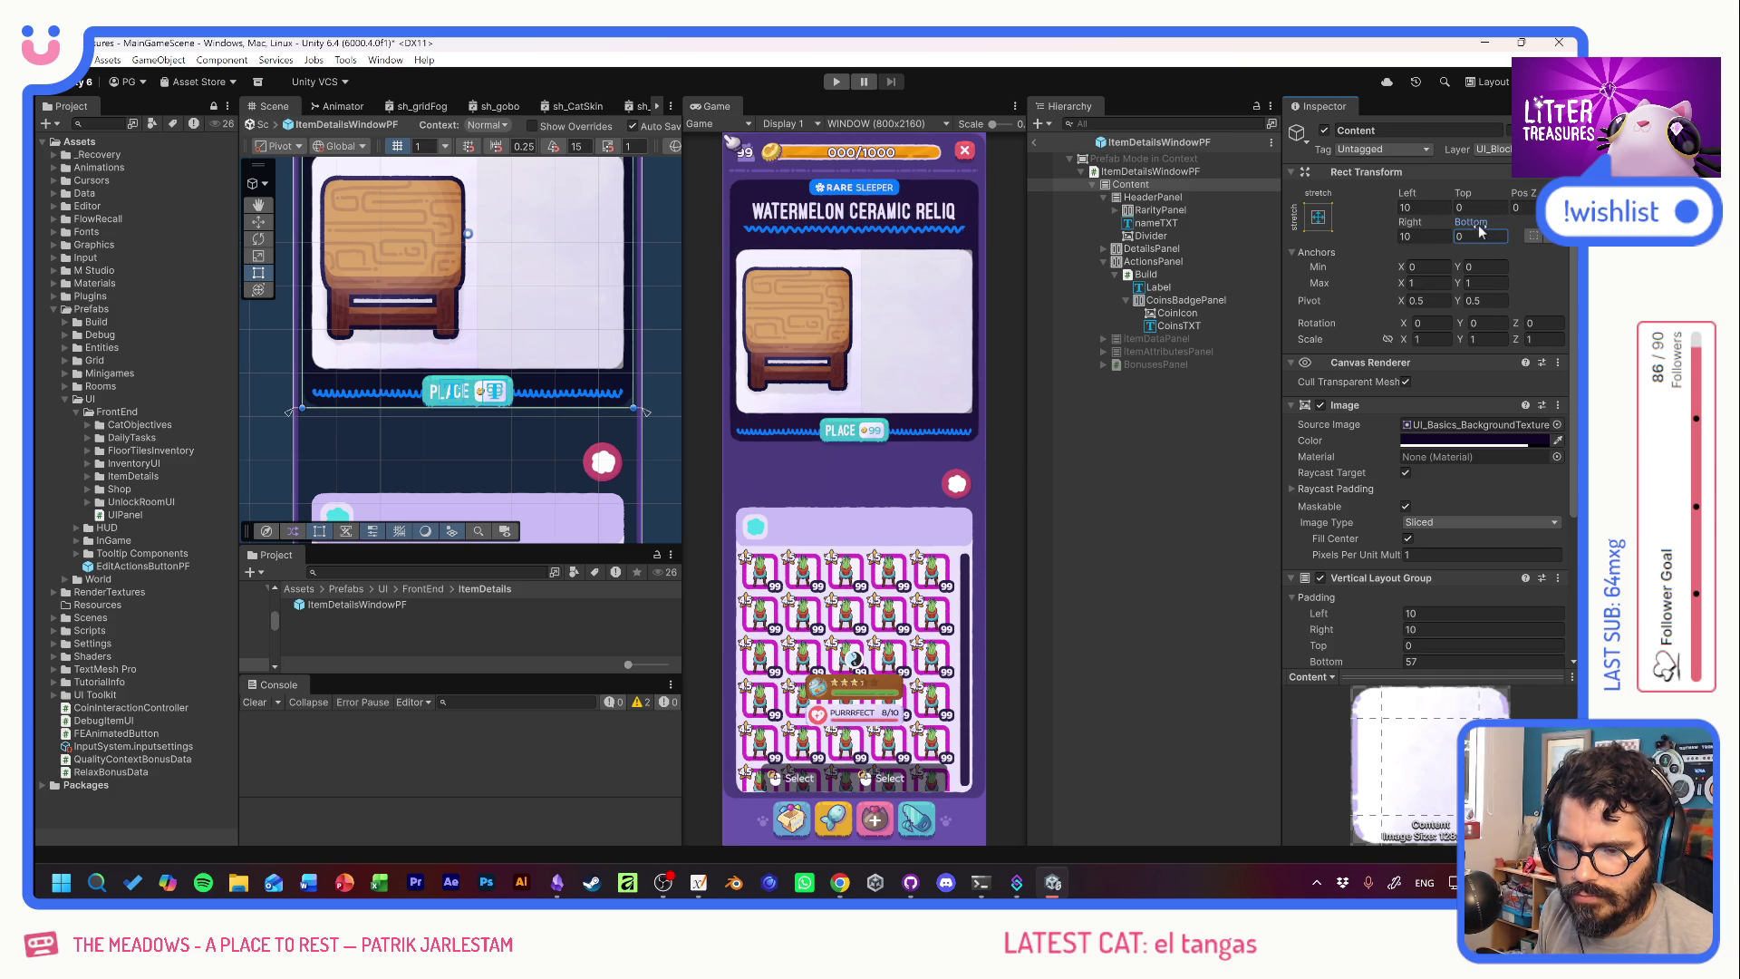
Try Content's Control Child Size and Force Expand toggles, then return to MainGameScene.
scroll(1359, 331, "down", 5)
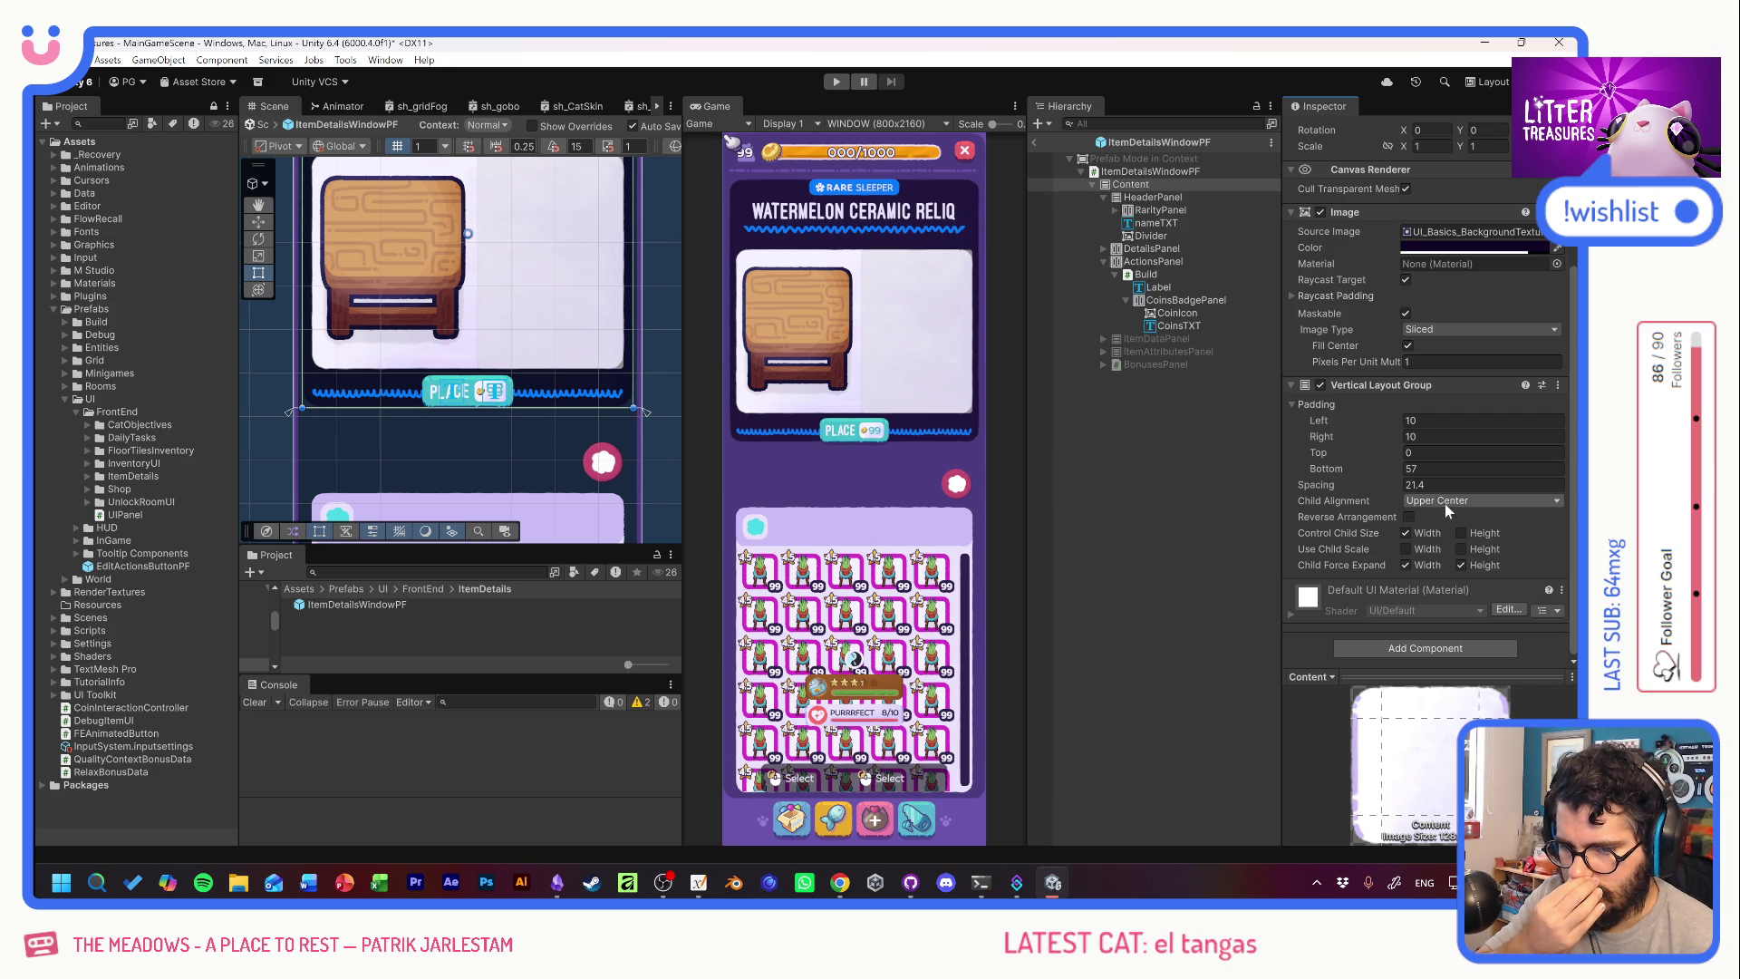
left_click(1406, 533)
left_click(1407, 533)
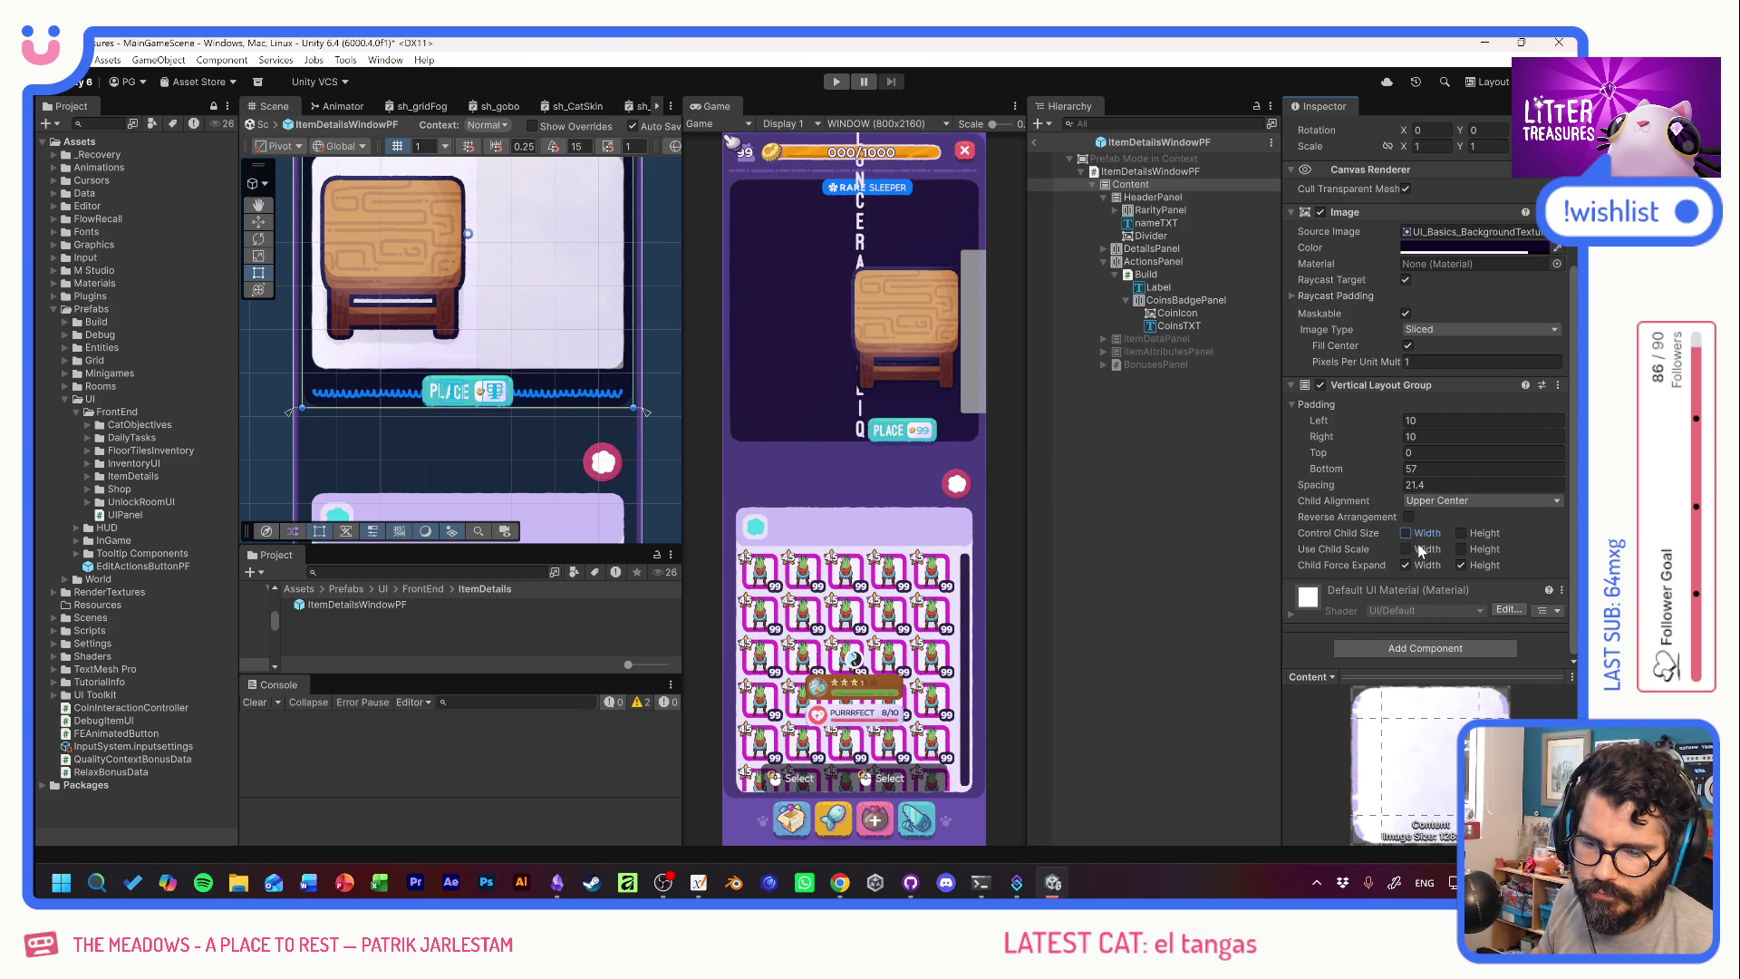
left_click(1460, 569)
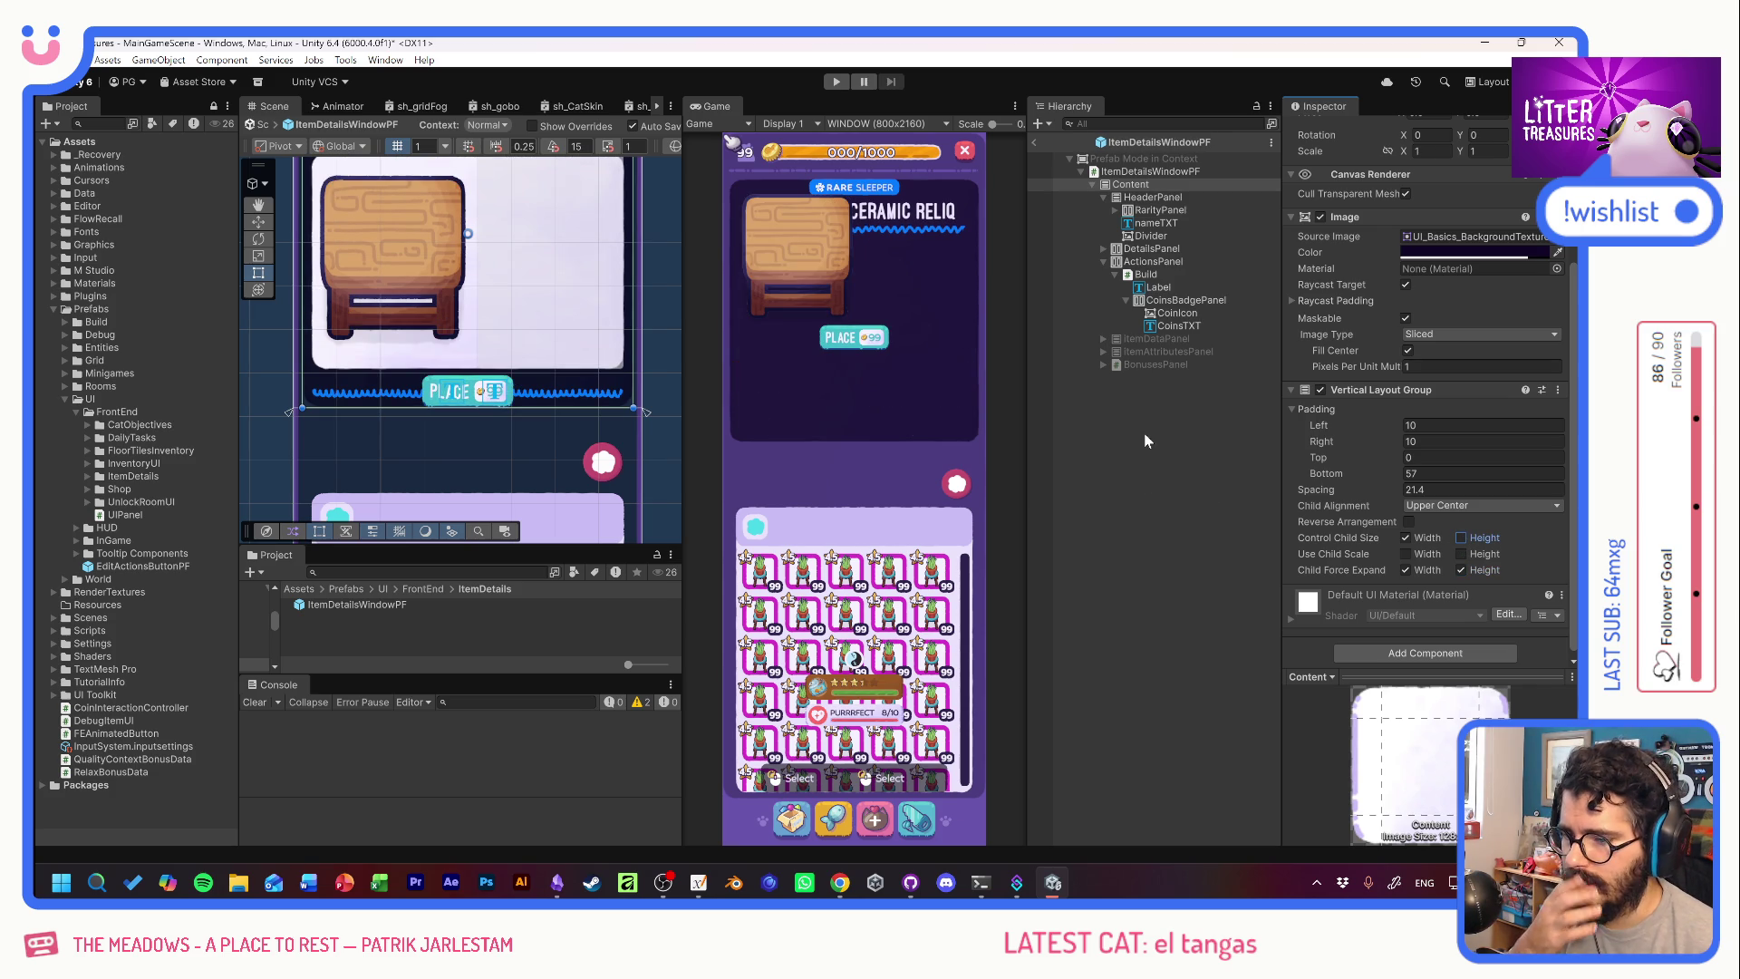
key("ctrl+z")
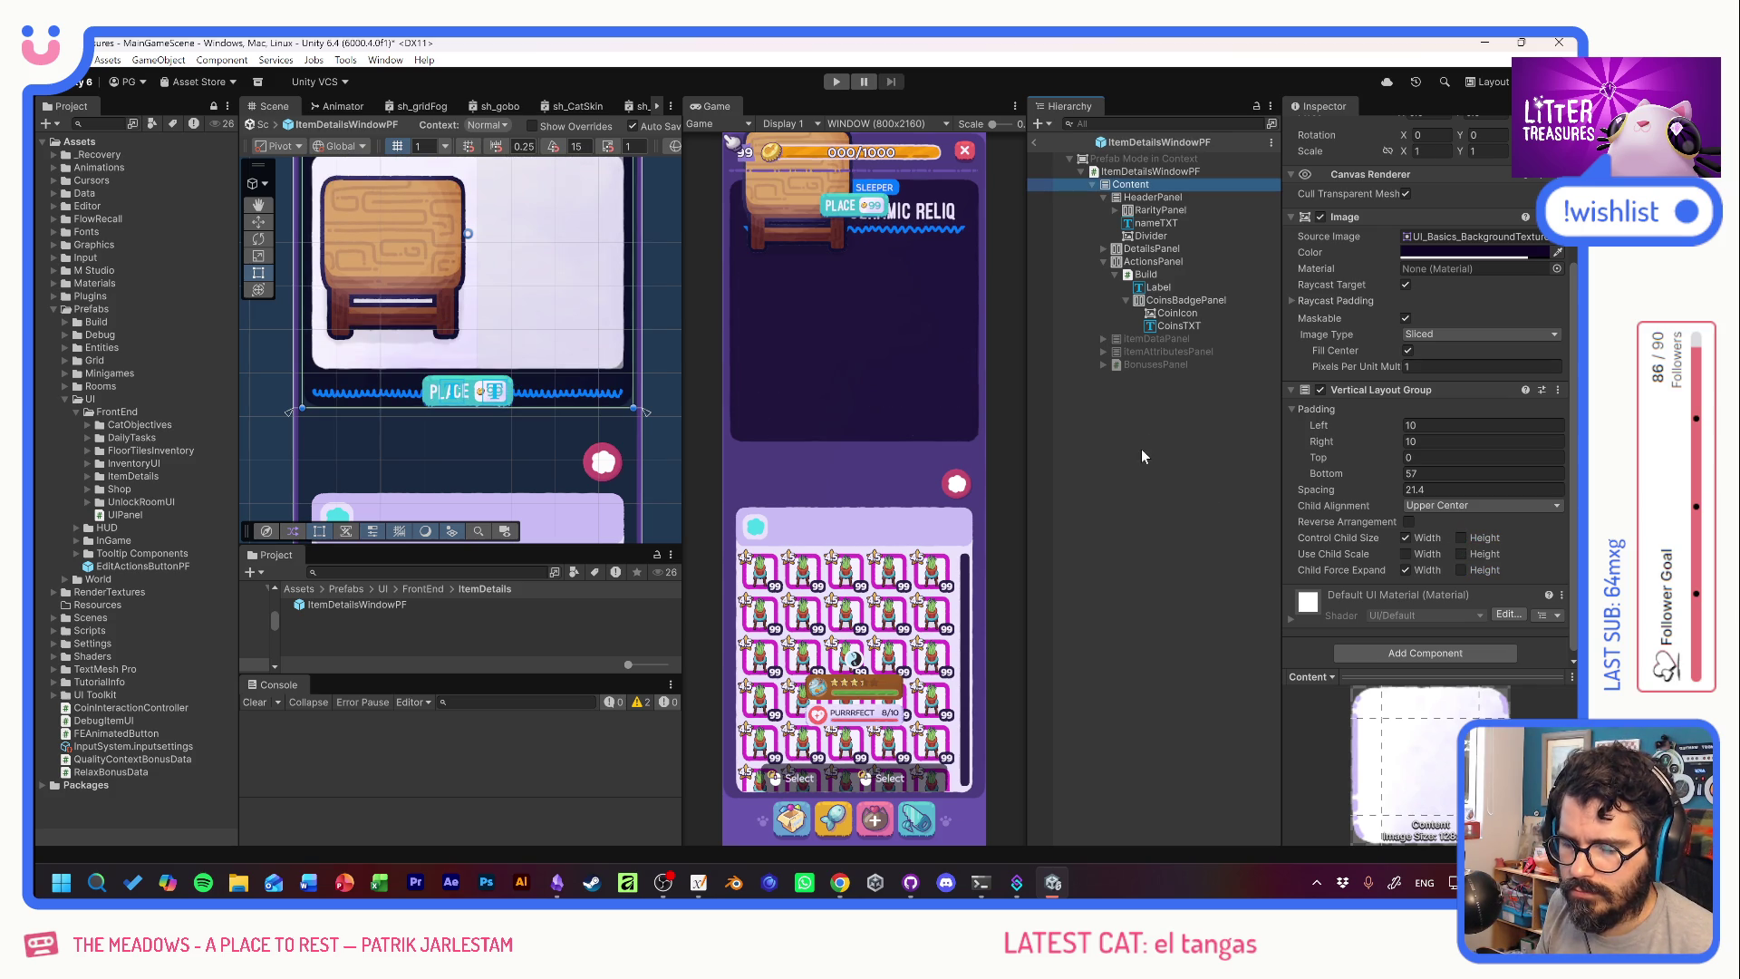
left_click(1035, 144)
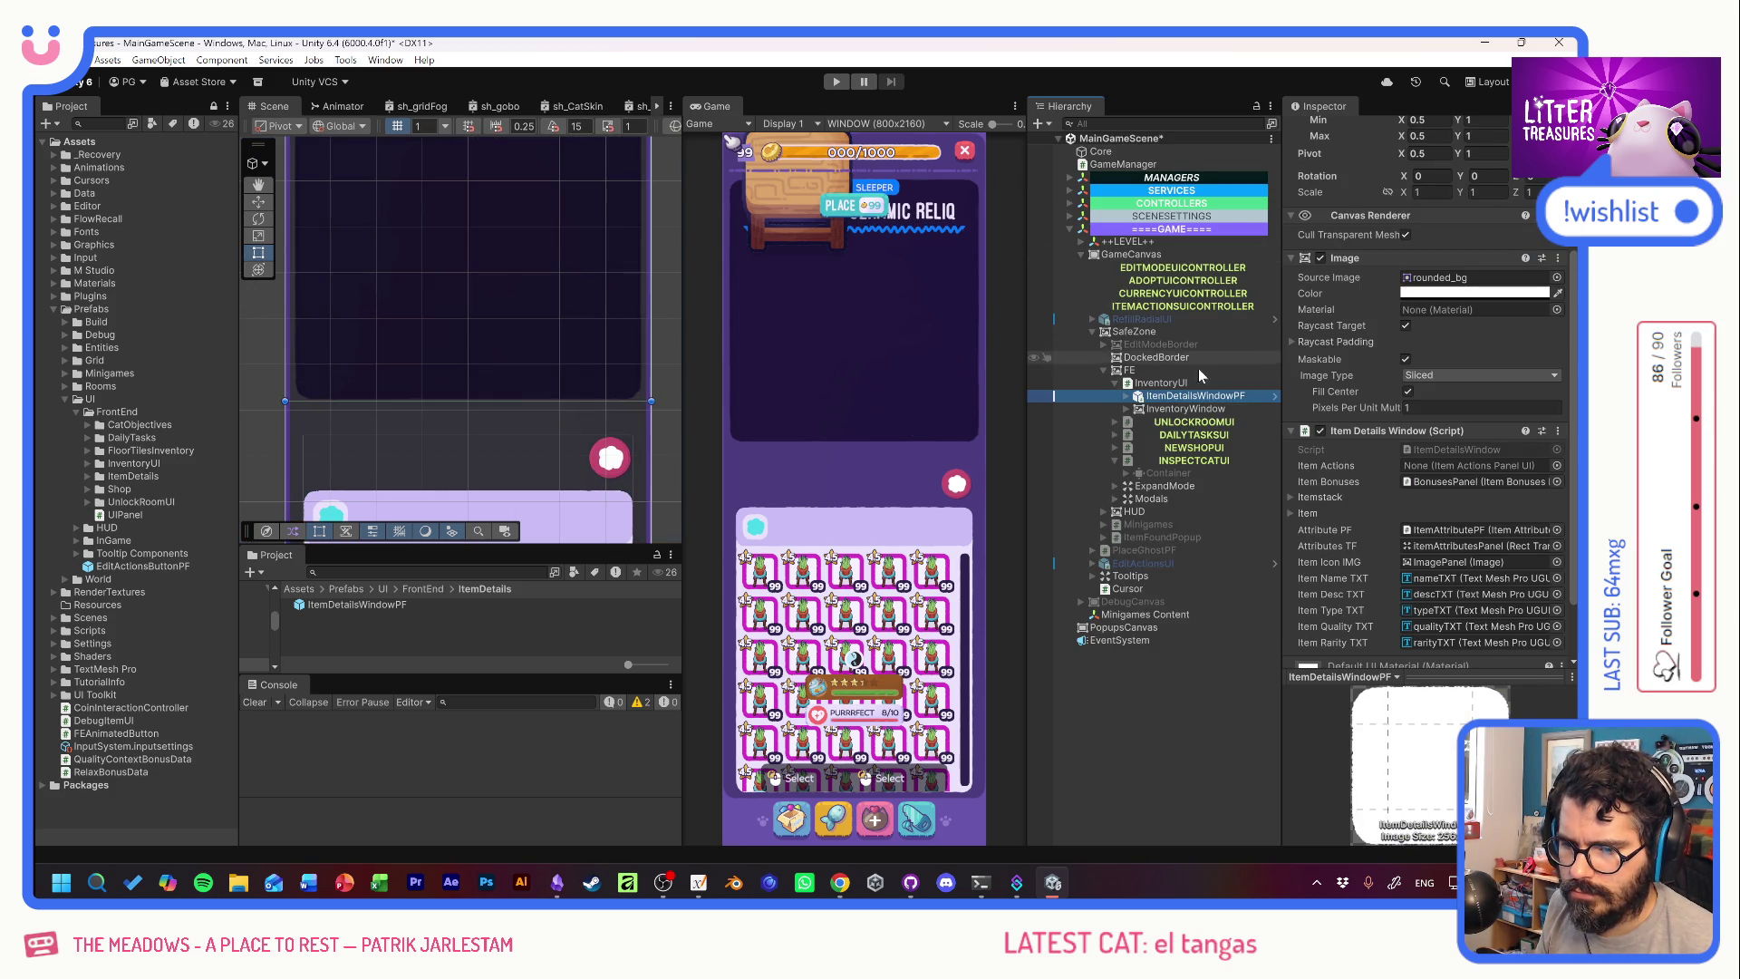
Add a fresh ItemDetailsWindowPF instance from the Project panel under InventoryUI.
left_click(1276, 398)
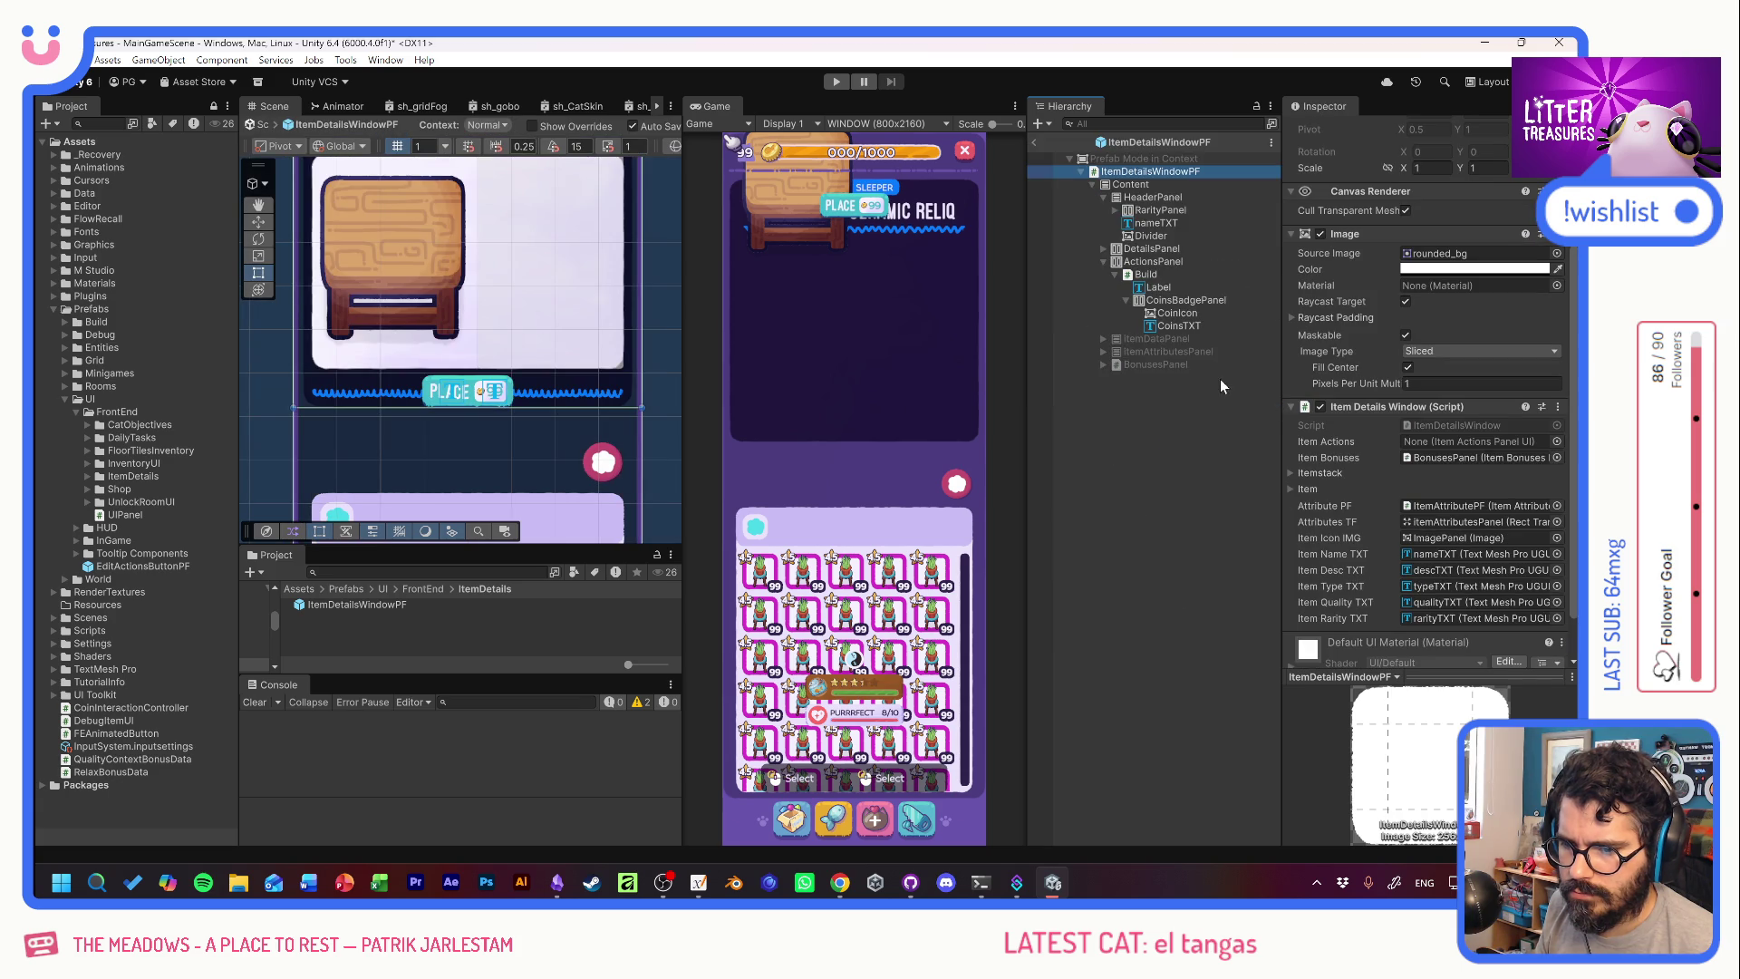
left_click(1035, 141)
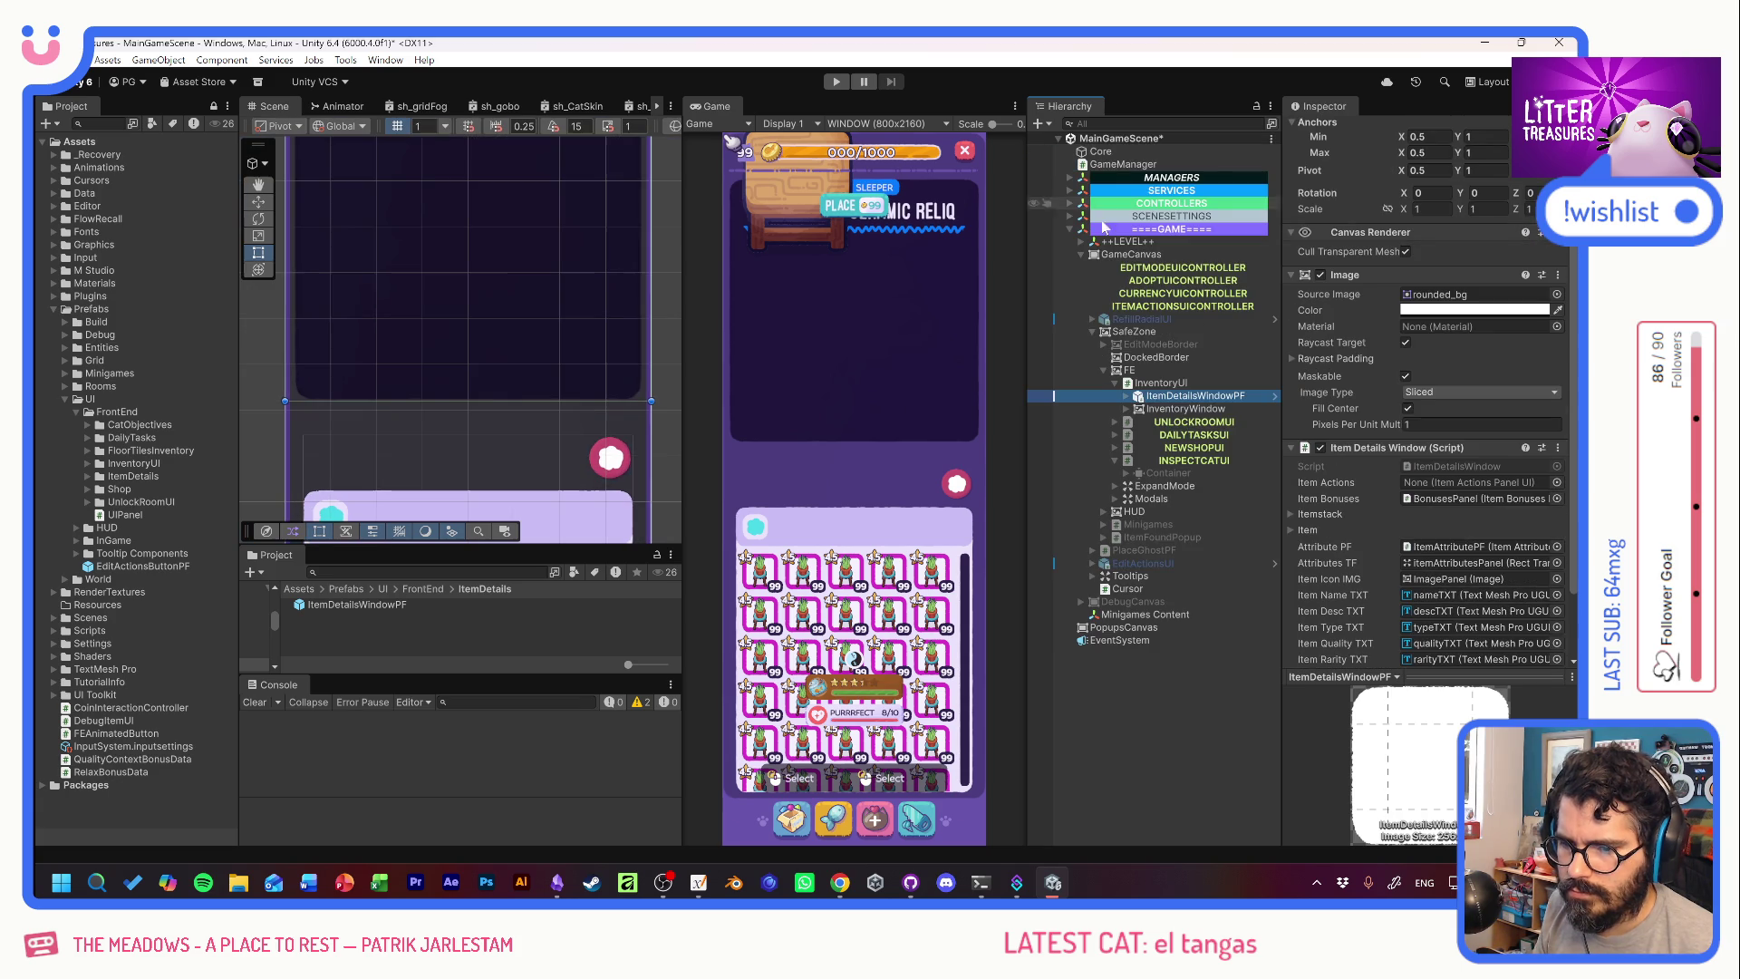
left_click(1141, 384)
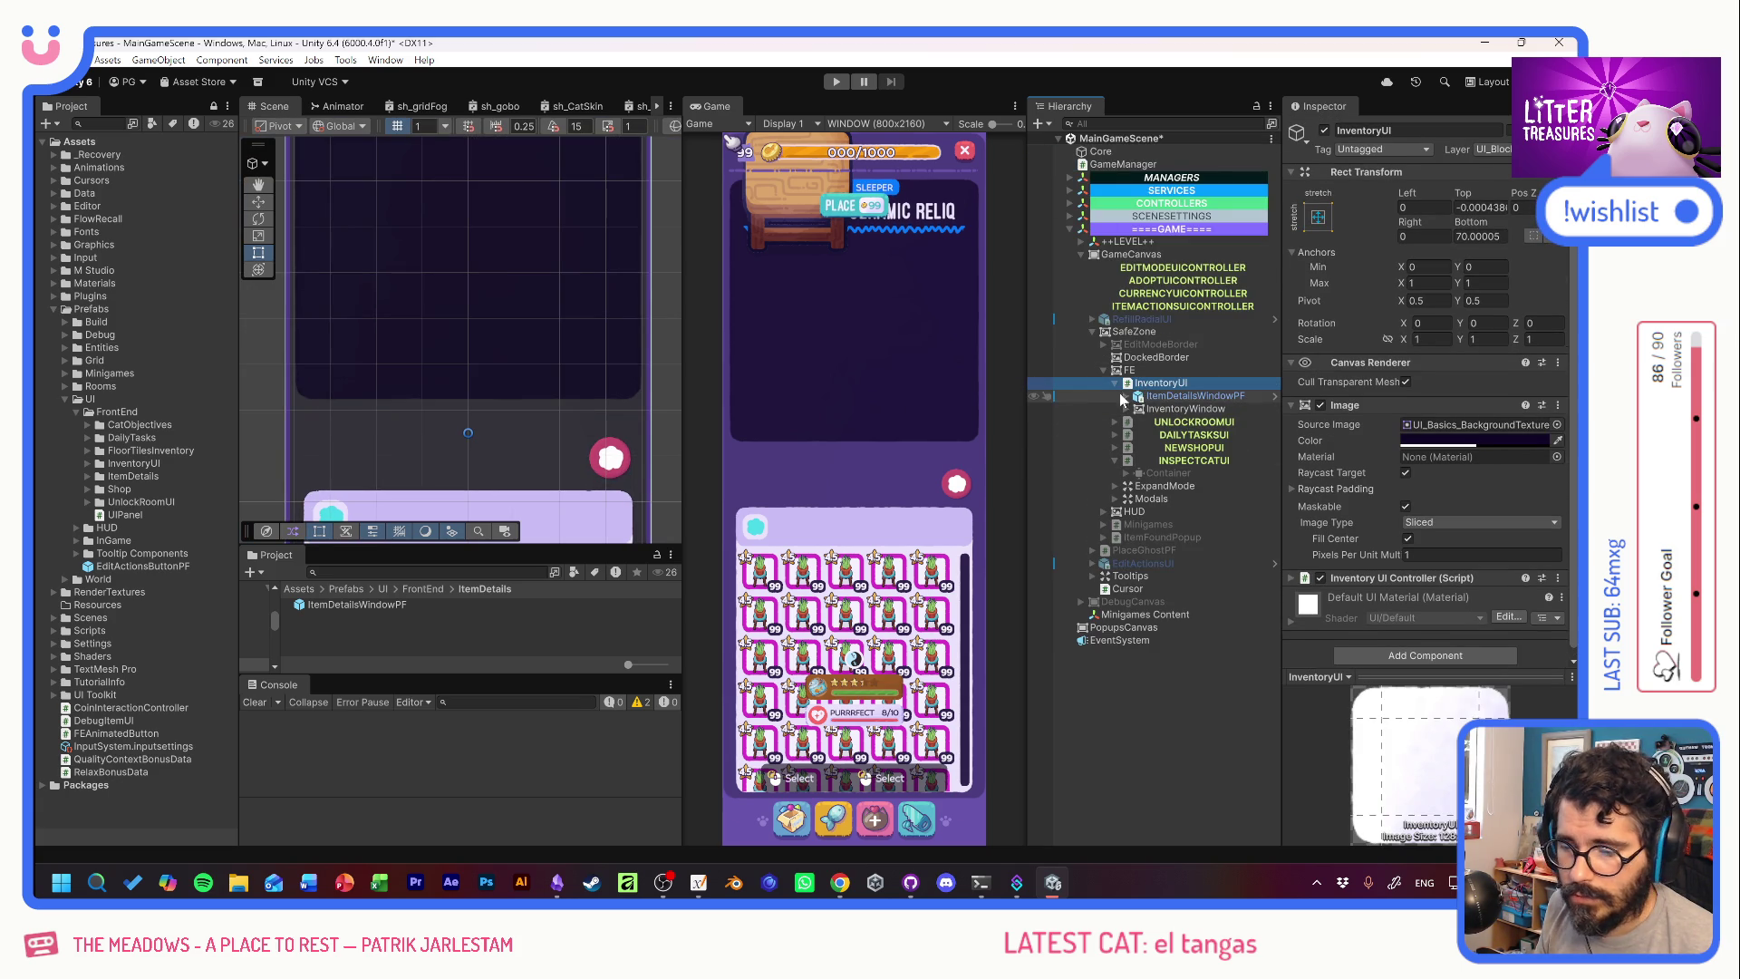
left_click_drag(555, 260, 555, 419)
scroll(555, 418, "down", 2)
left_click(1194, 396)
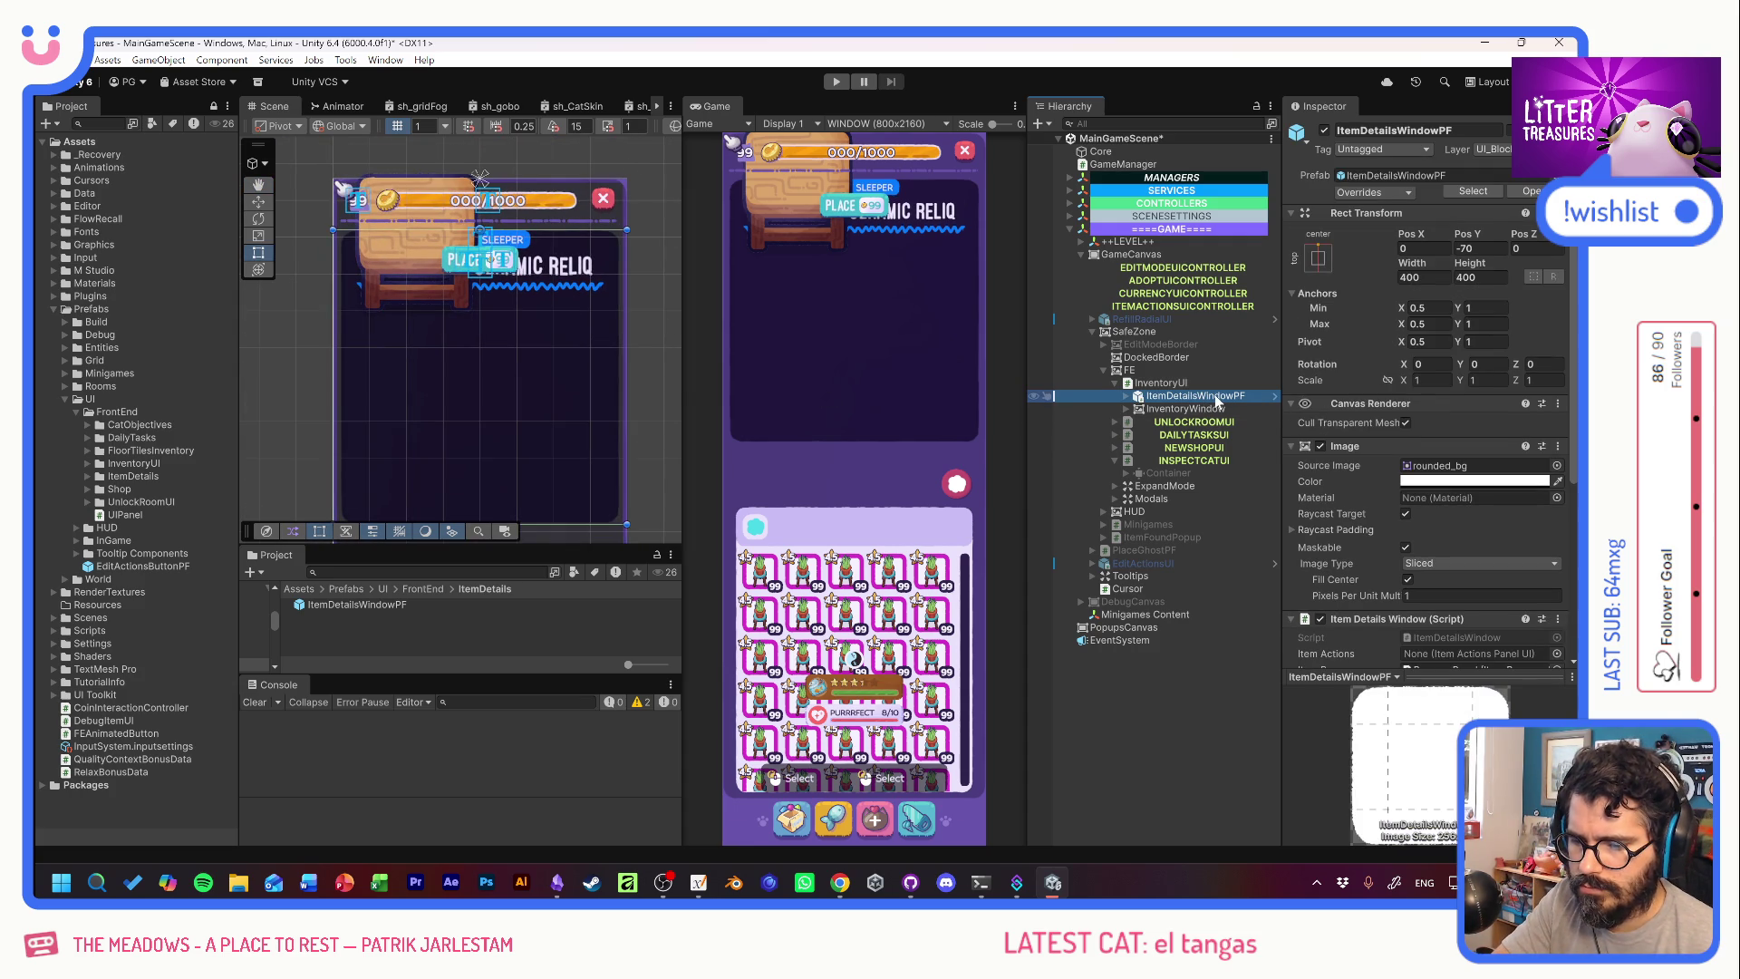
double_click(301, 606)
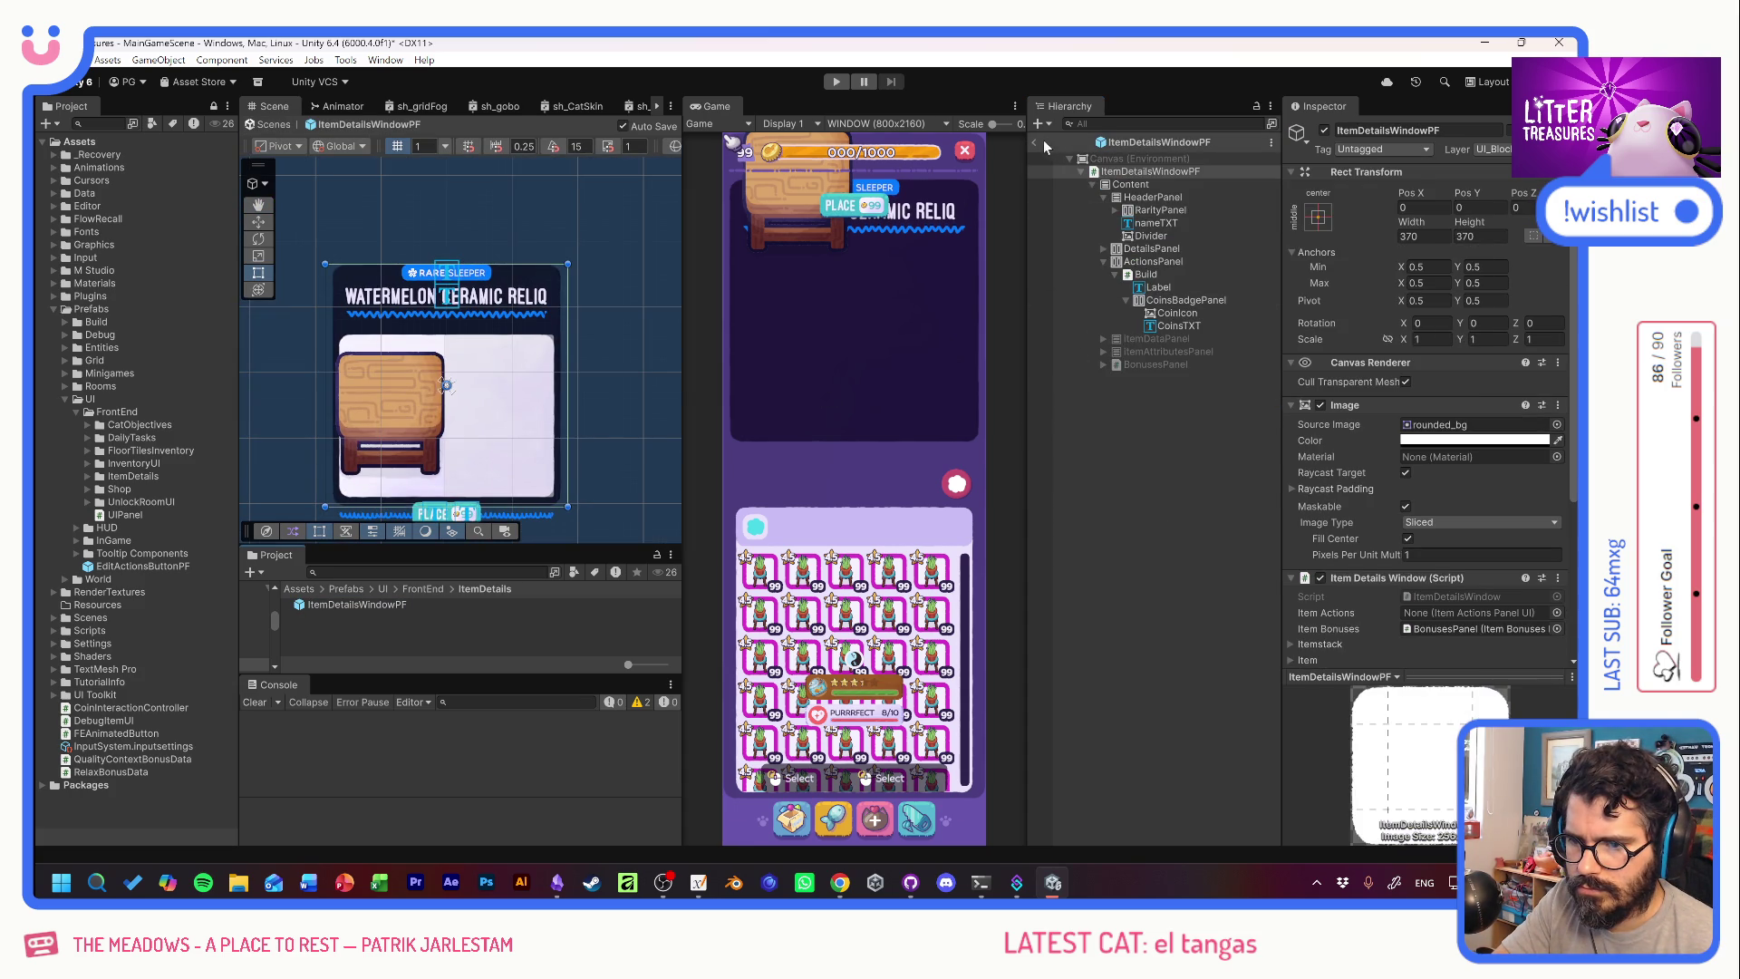
left_click(1035, 143)
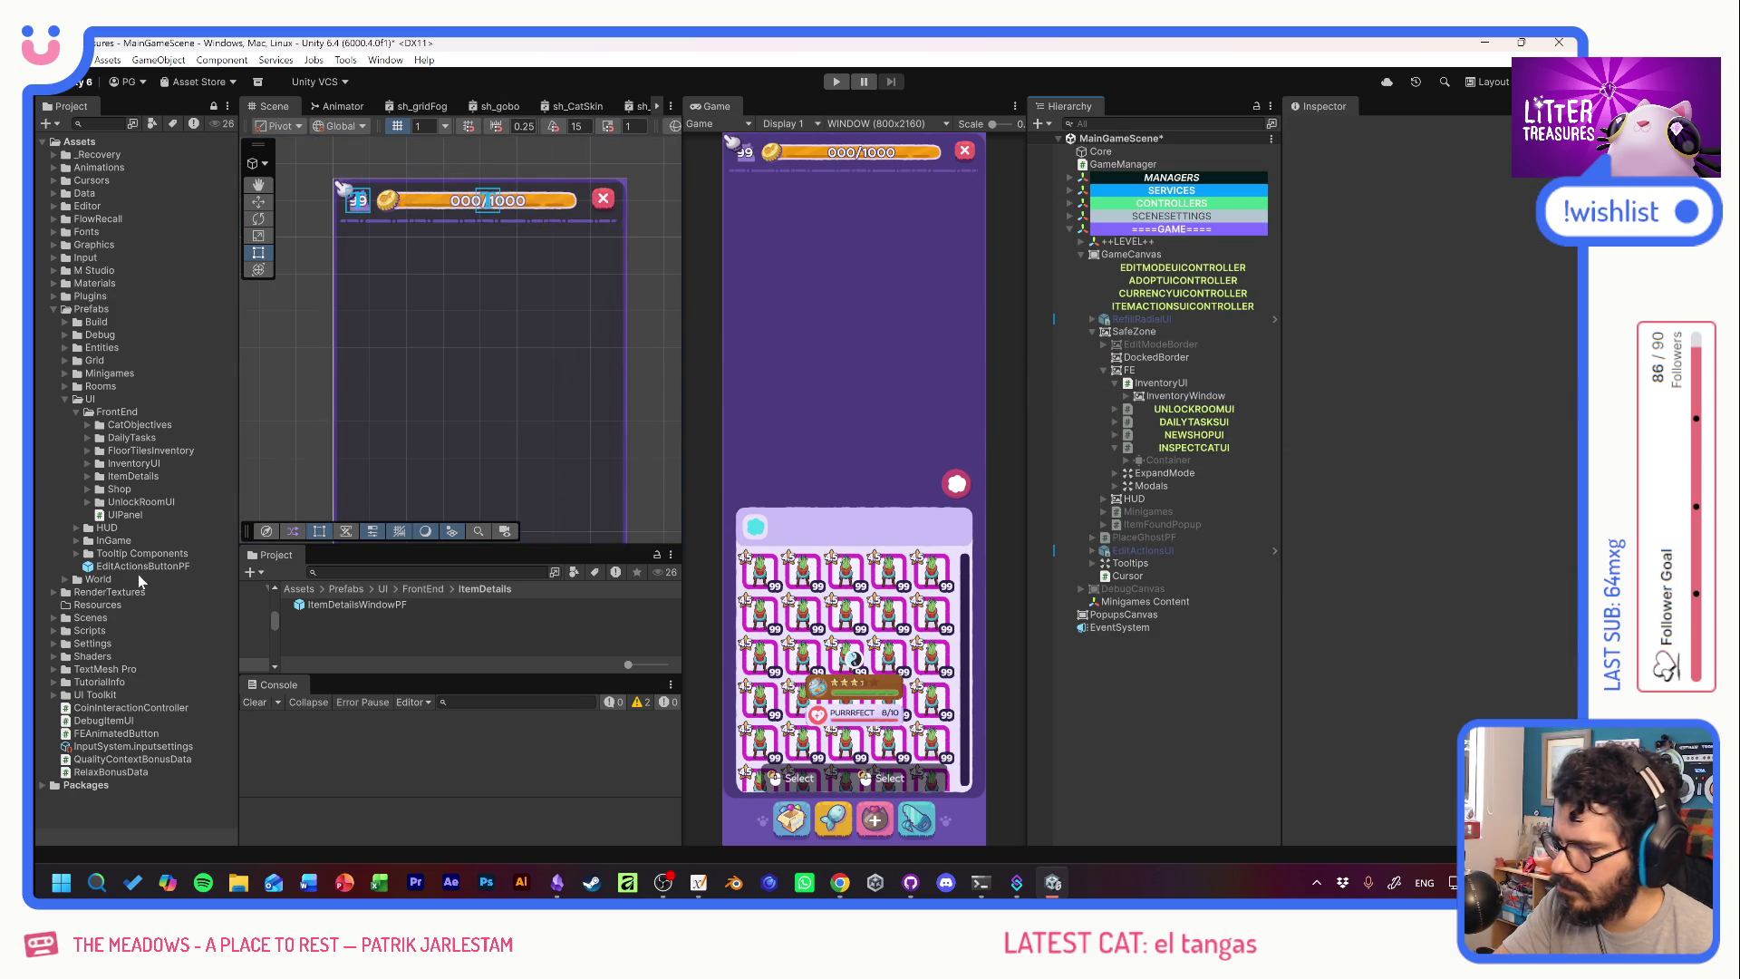
mouse_move(347, 607)
left_mouse_down()
mouse_move(1260, 399)
mouse_move(1171, 395)
left_mouse_up()
Move the item window above InventoryWindow at position 0, 0 with size 400 by 400.
left_click(1423, 248)
type("0")
key("Tab")
type("0")
key("Tab")
key("Tab")
type("400")
key("Tab")
type("400")
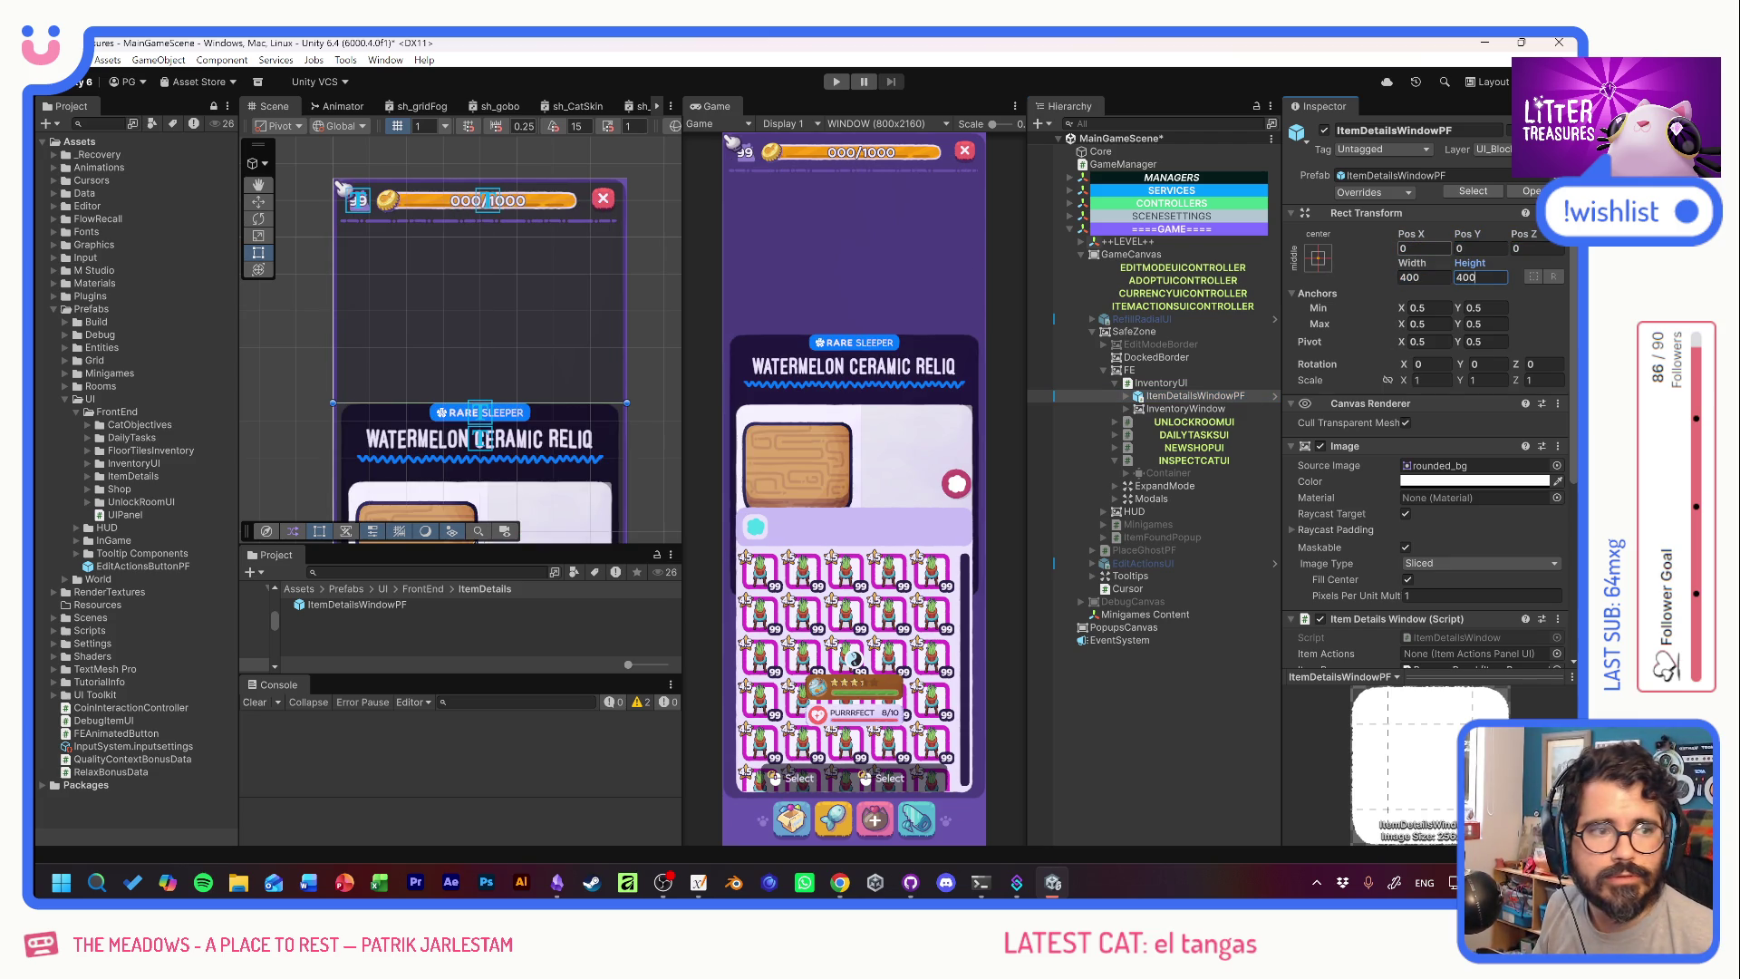
Anchor the item window top-center at Pos Y -70 and open its prefab.
left_click(1318, 258)
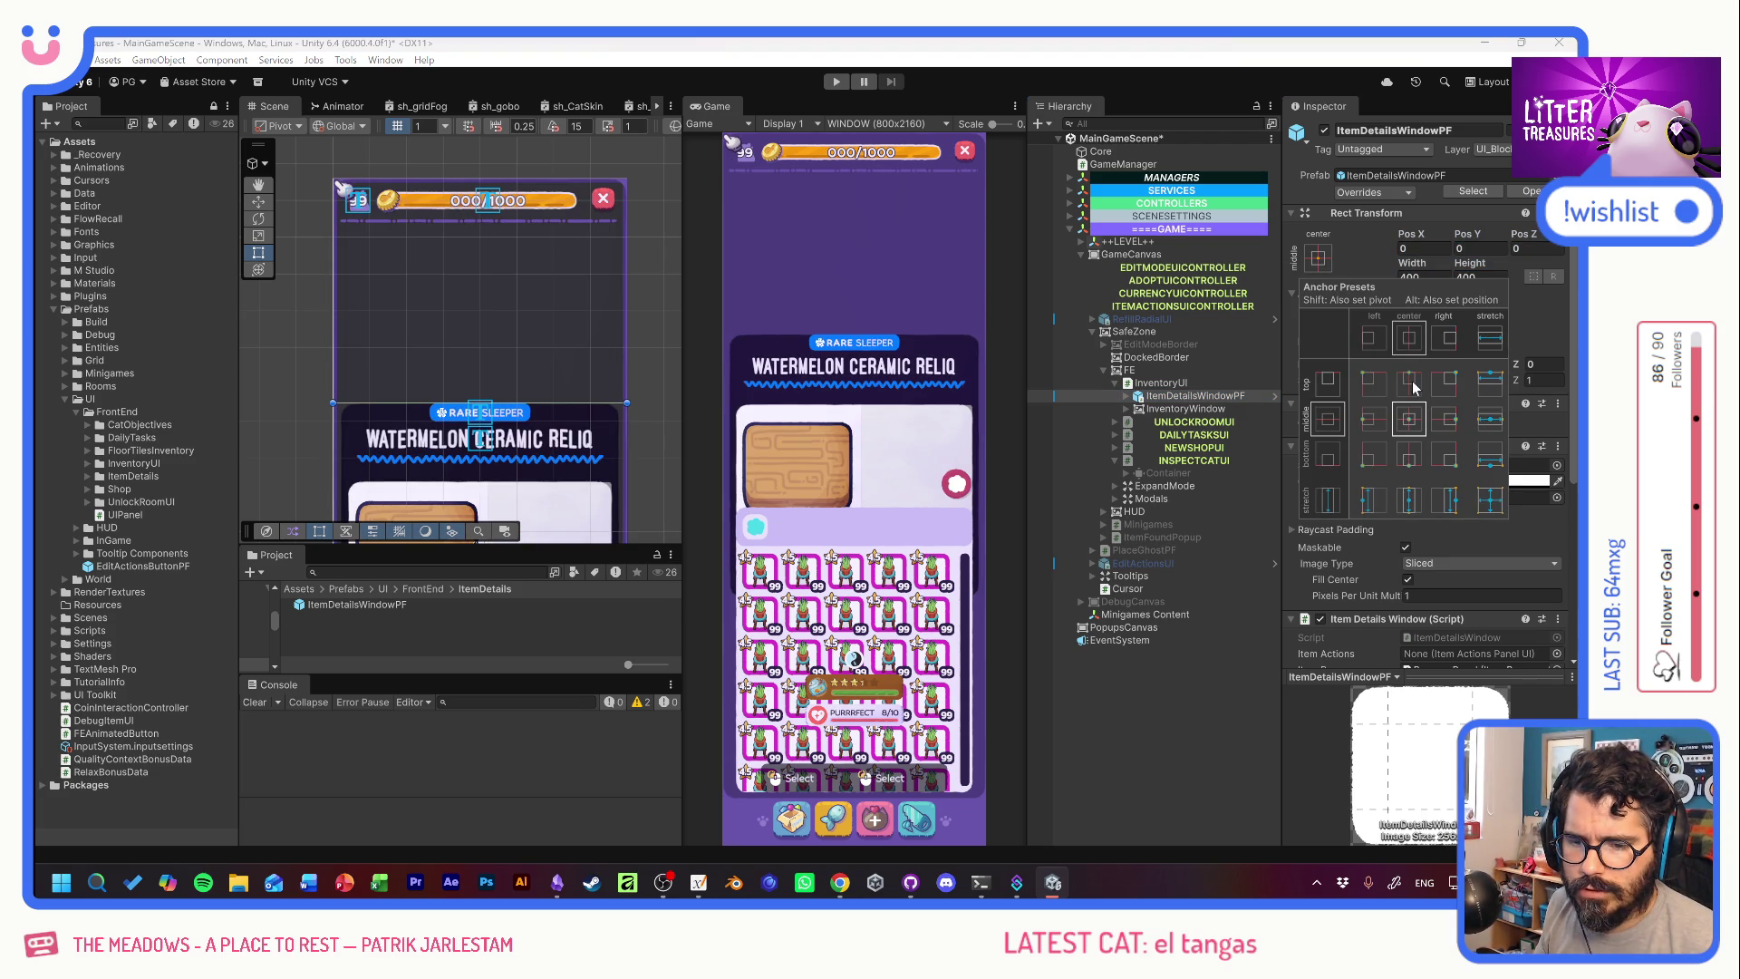
left_click(1408, 384)
left_click(1477, 248)
type("-70")
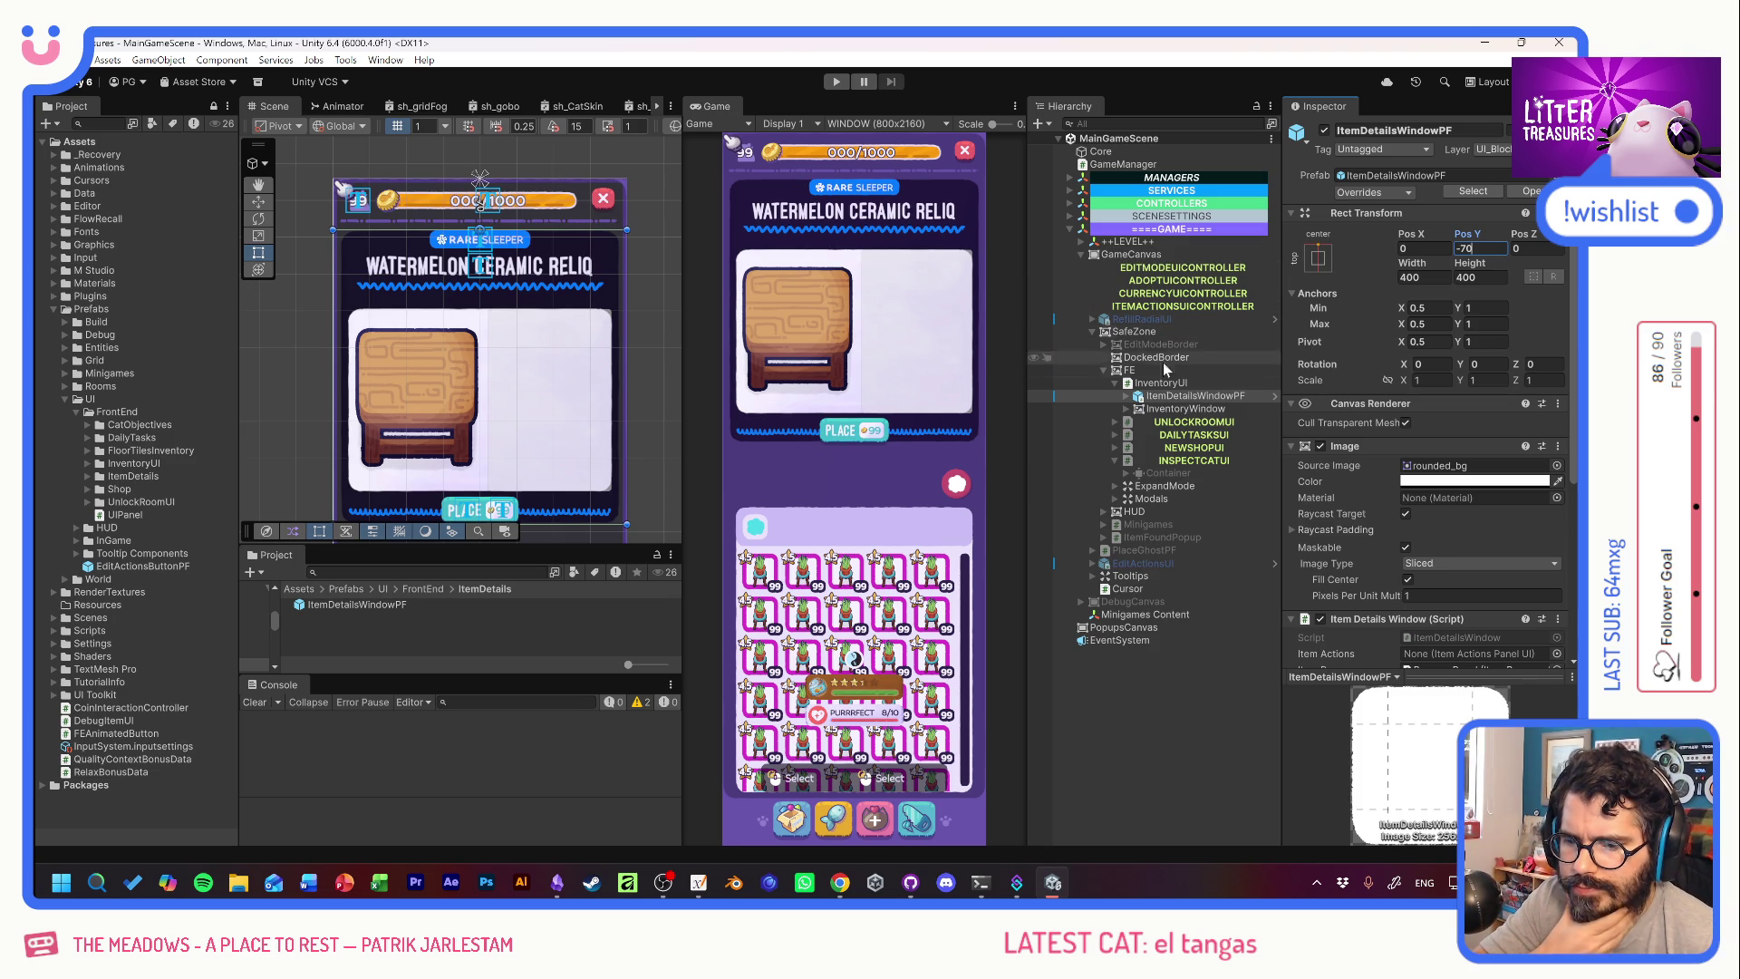
left_click(1273, 398)
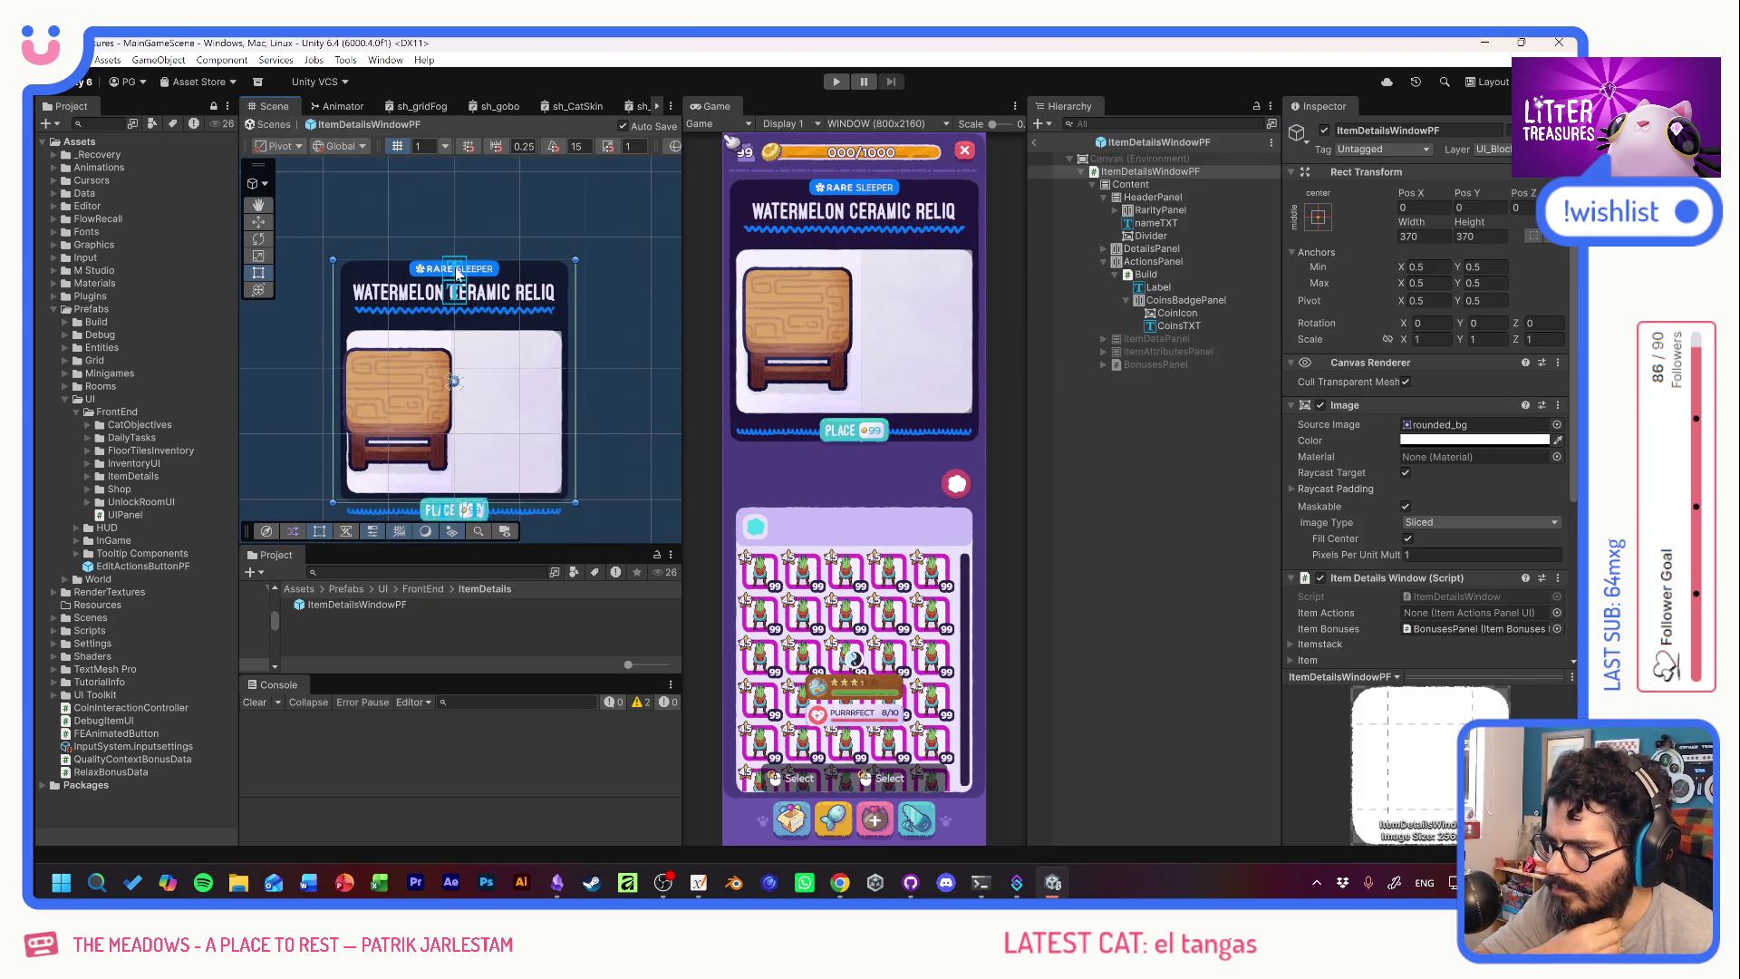
Set Content's Vertical Layout Group top padding to -10.
left_click(1182, 187)
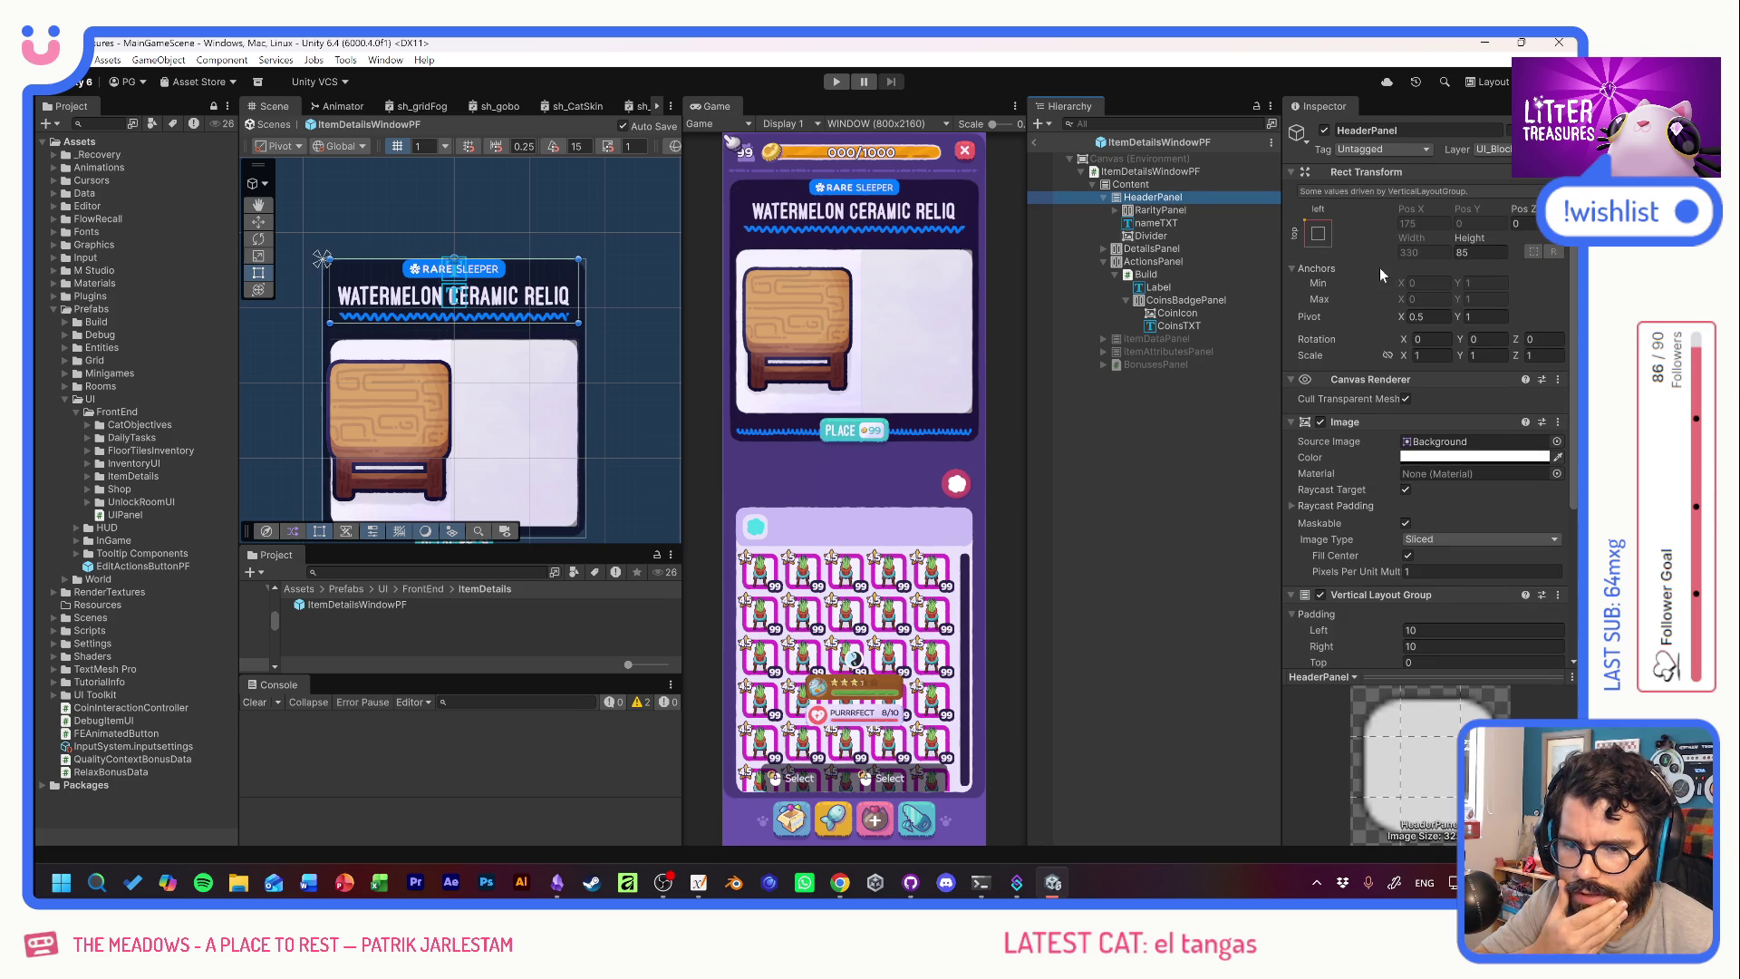
scroll(1362, 420, "down", 4)
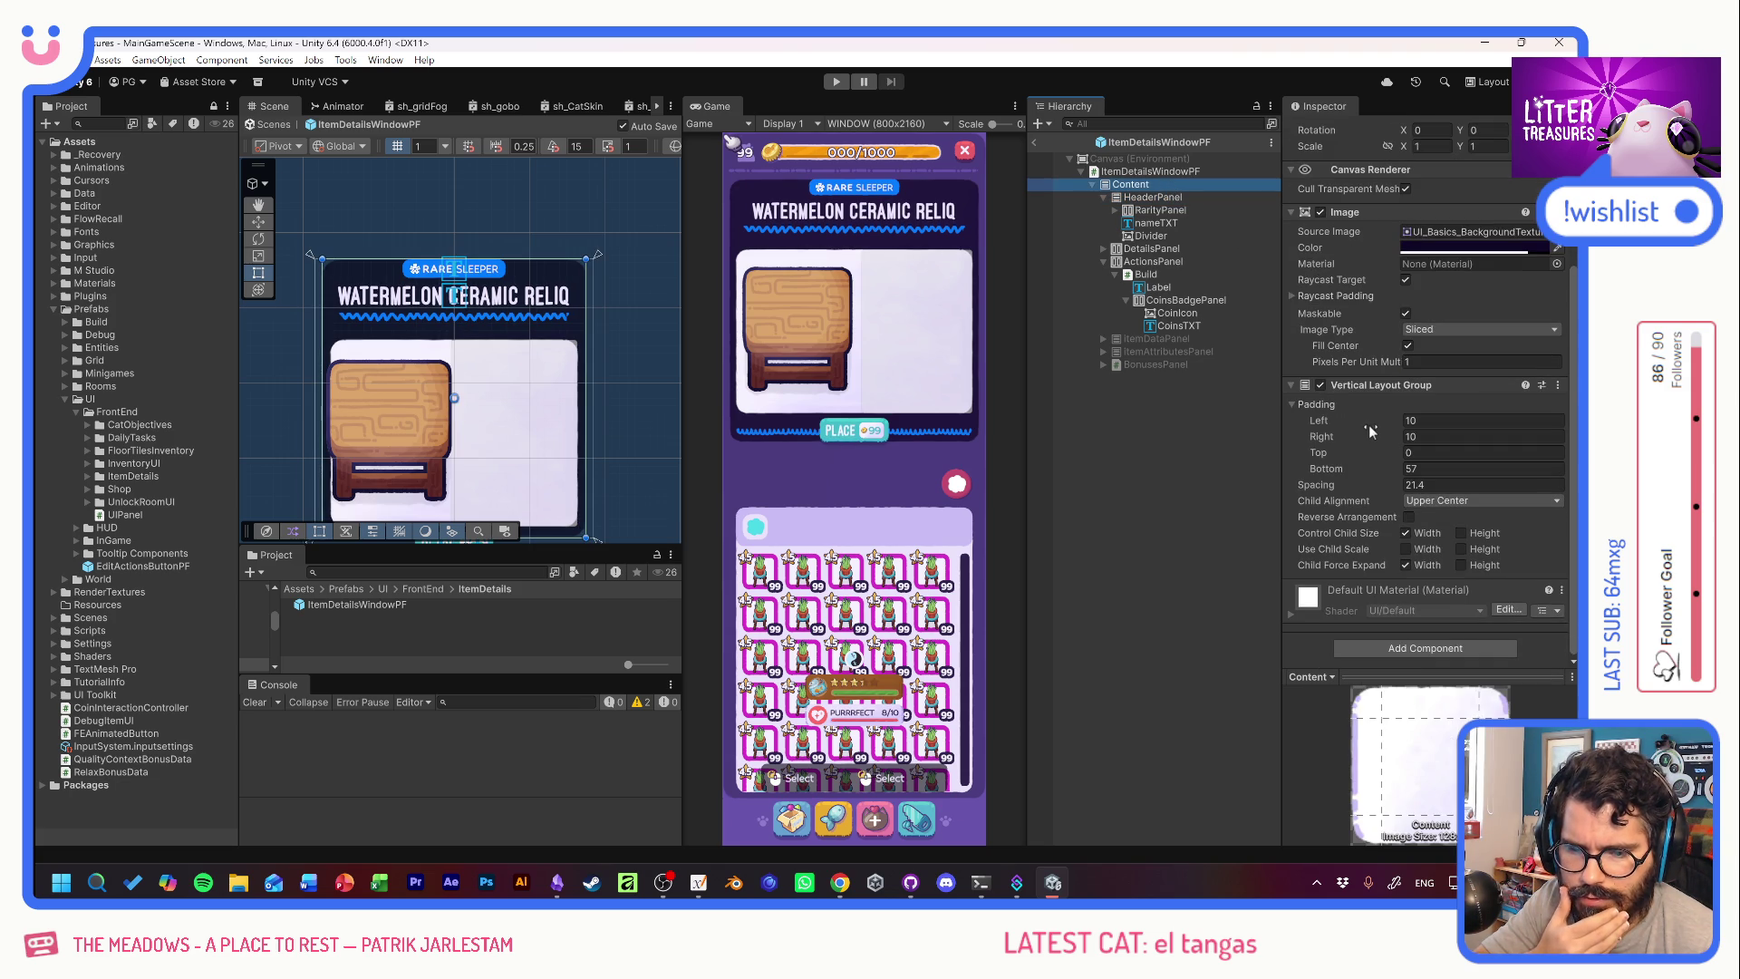
left_click_drag(1367, 449, 1348, 449)
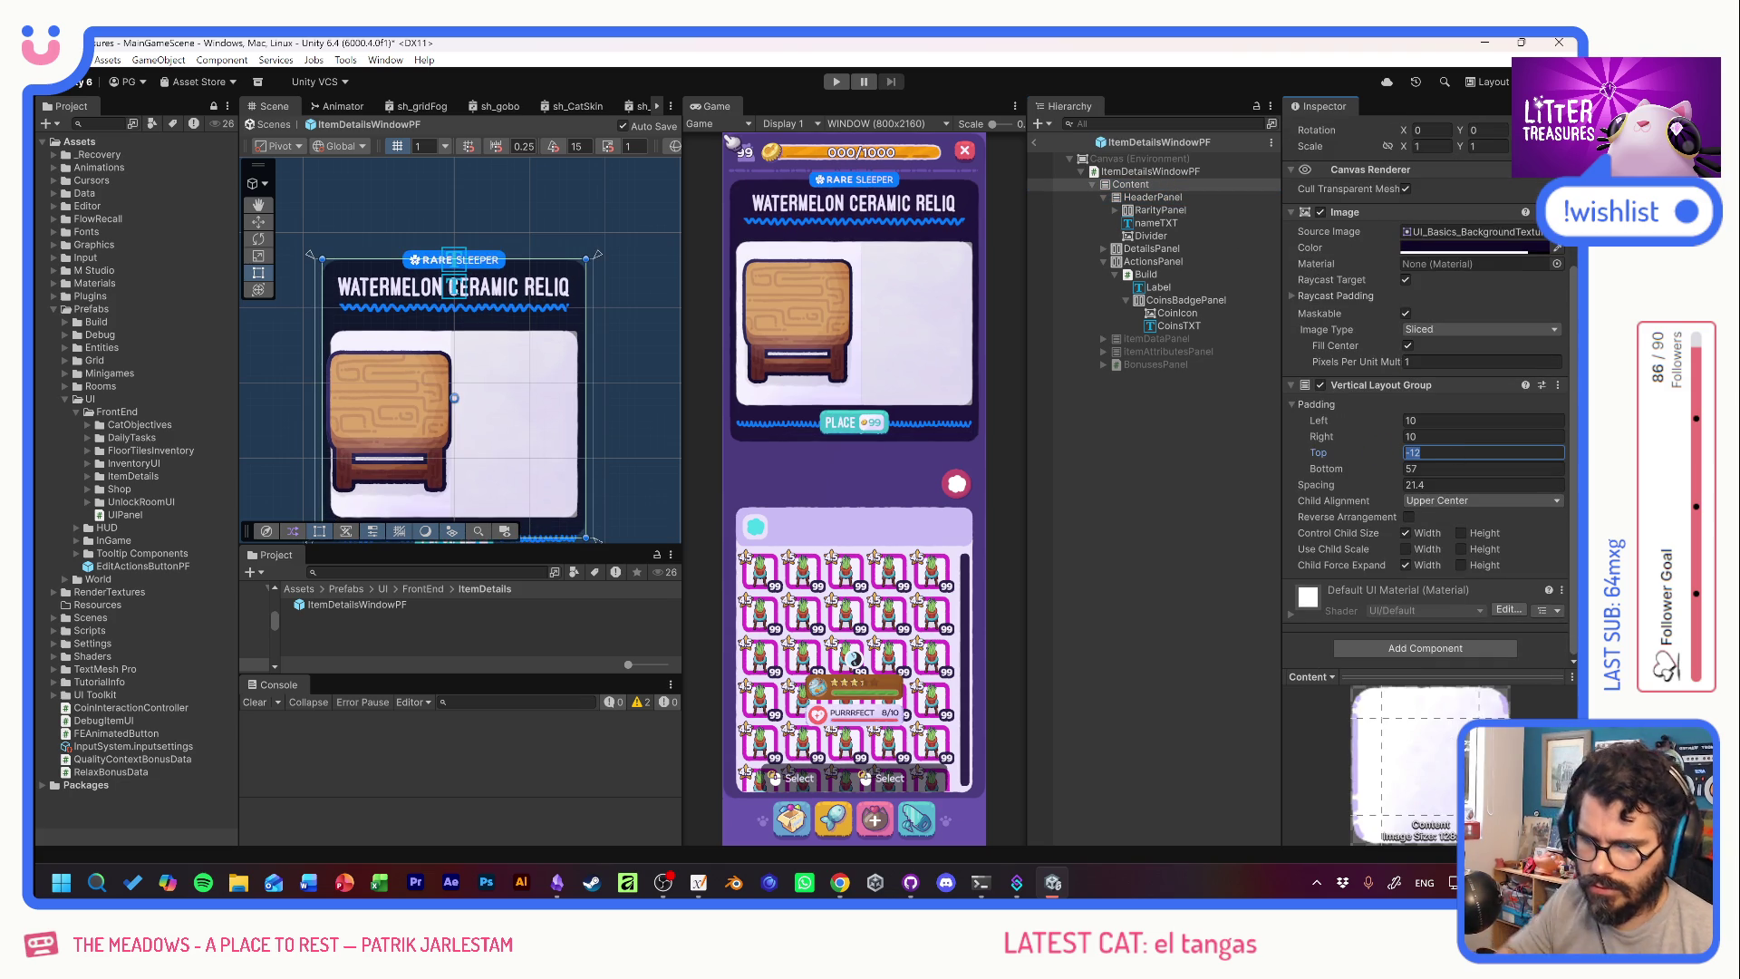
type("-10")
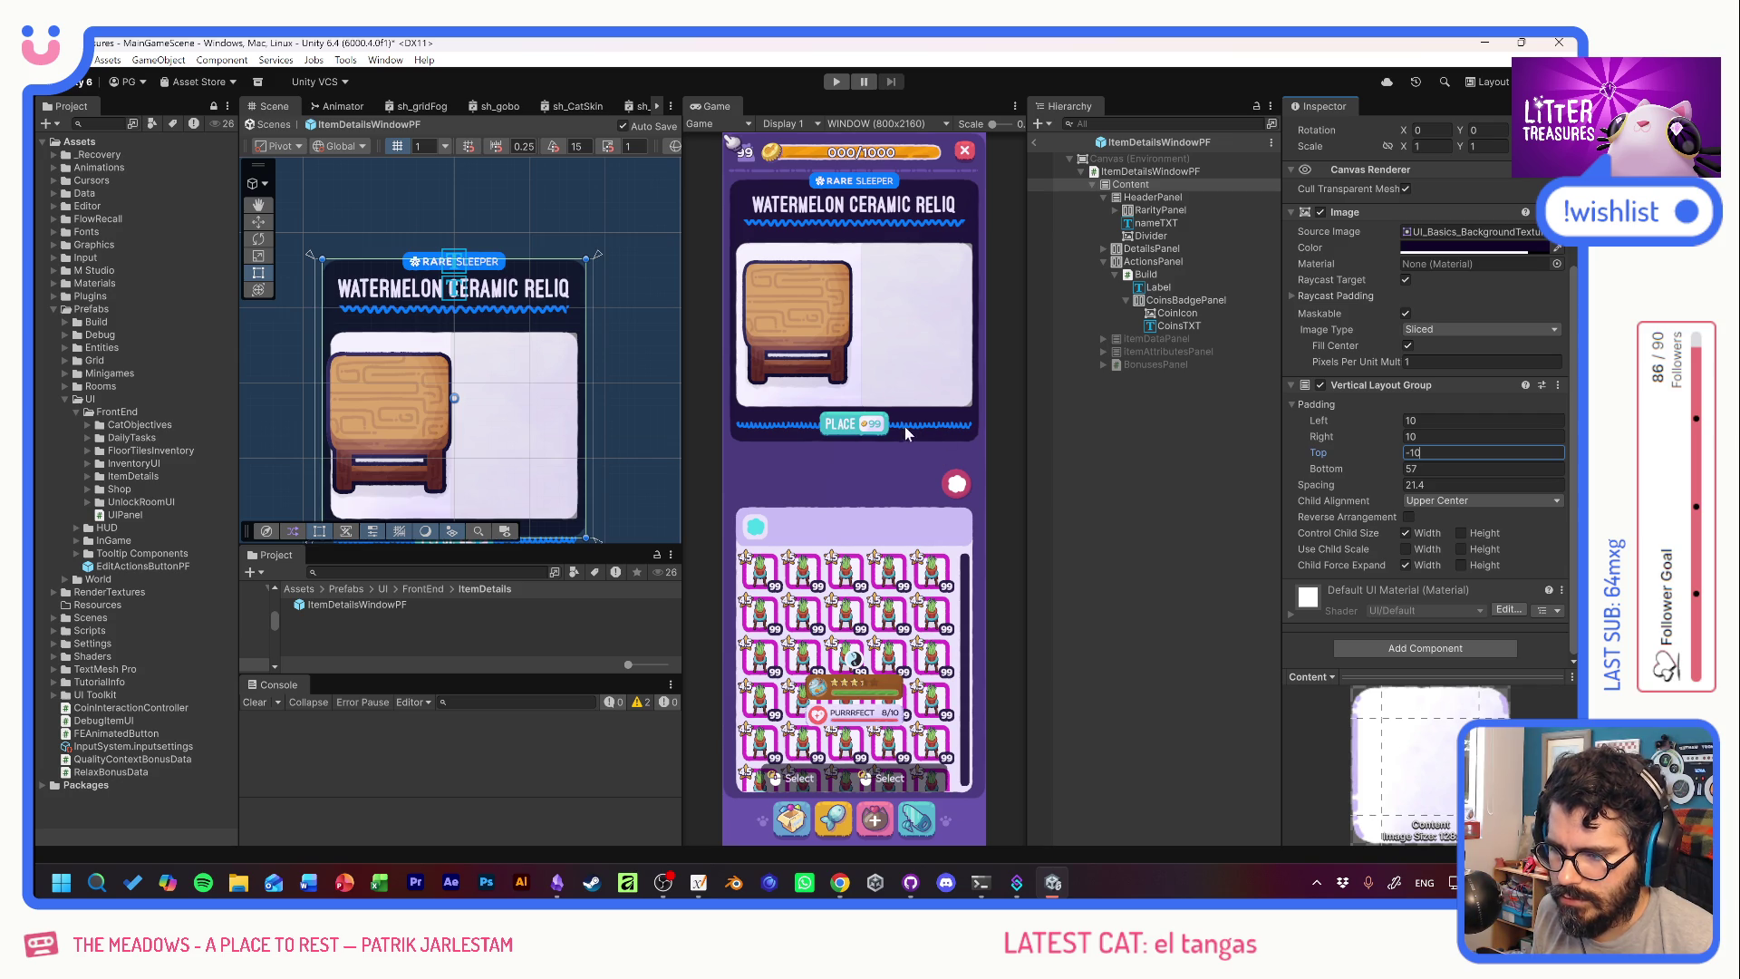
left_click(1130, 276)
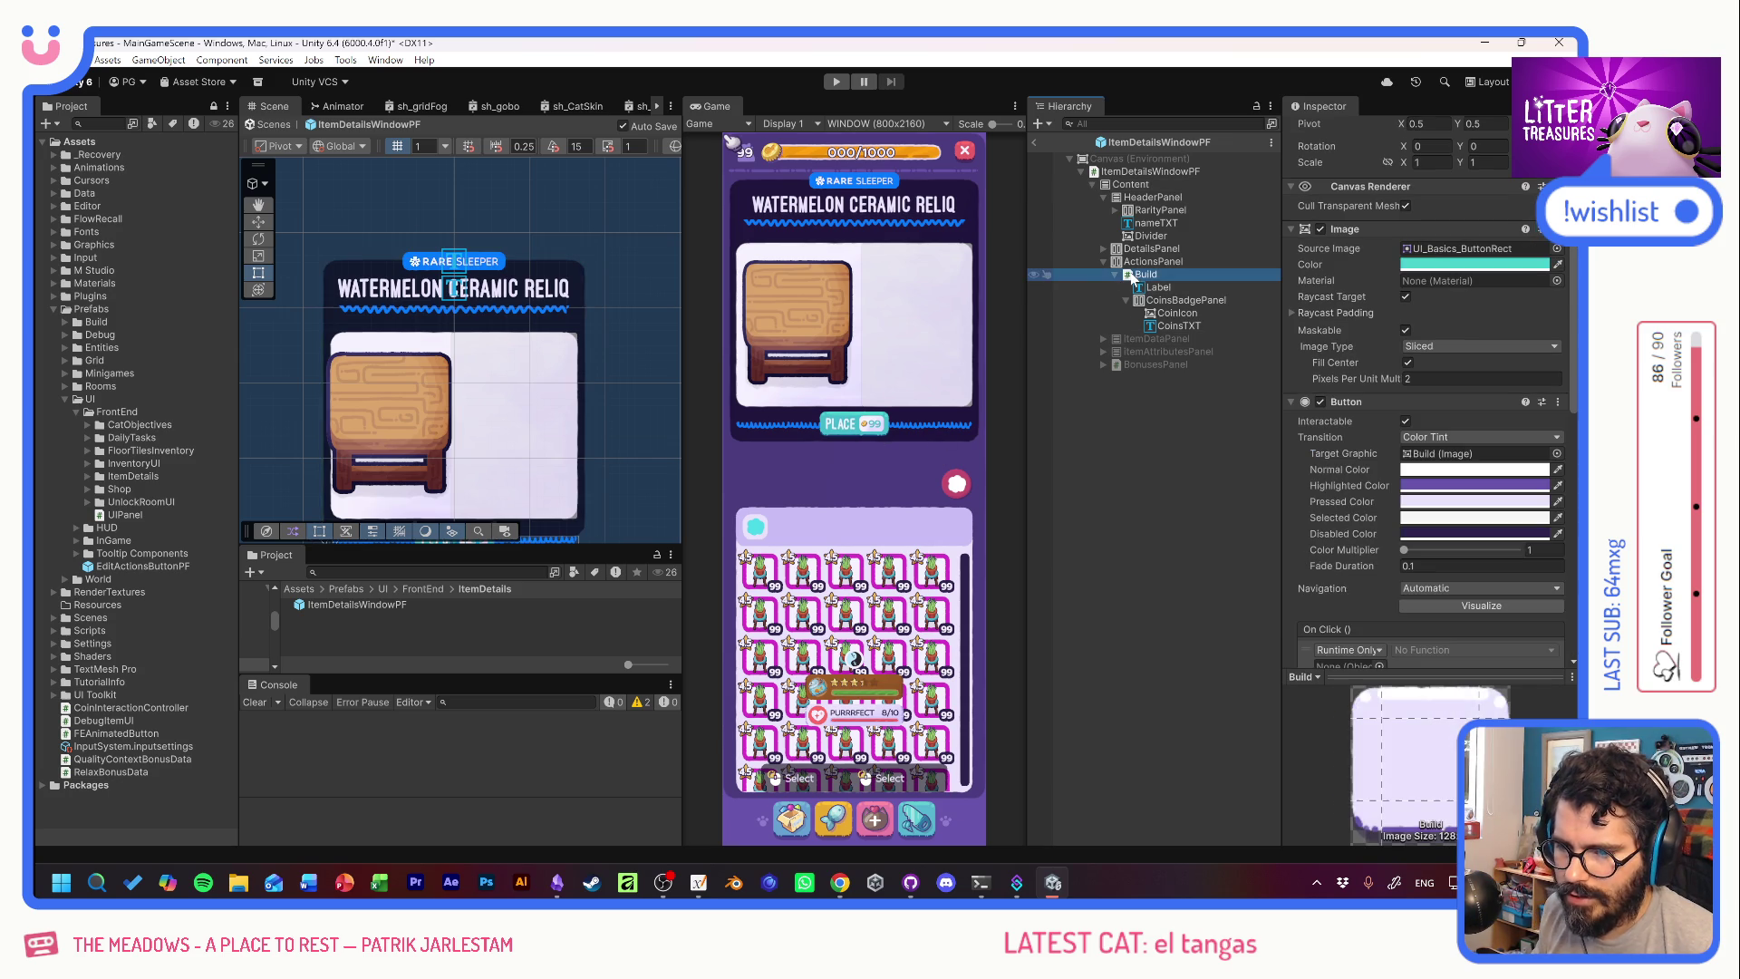
Duplicate the Build button twice and set ActionsPanel's horizontal layout spacing to 5.
key("ctrl+d")
key("ctrl+d")
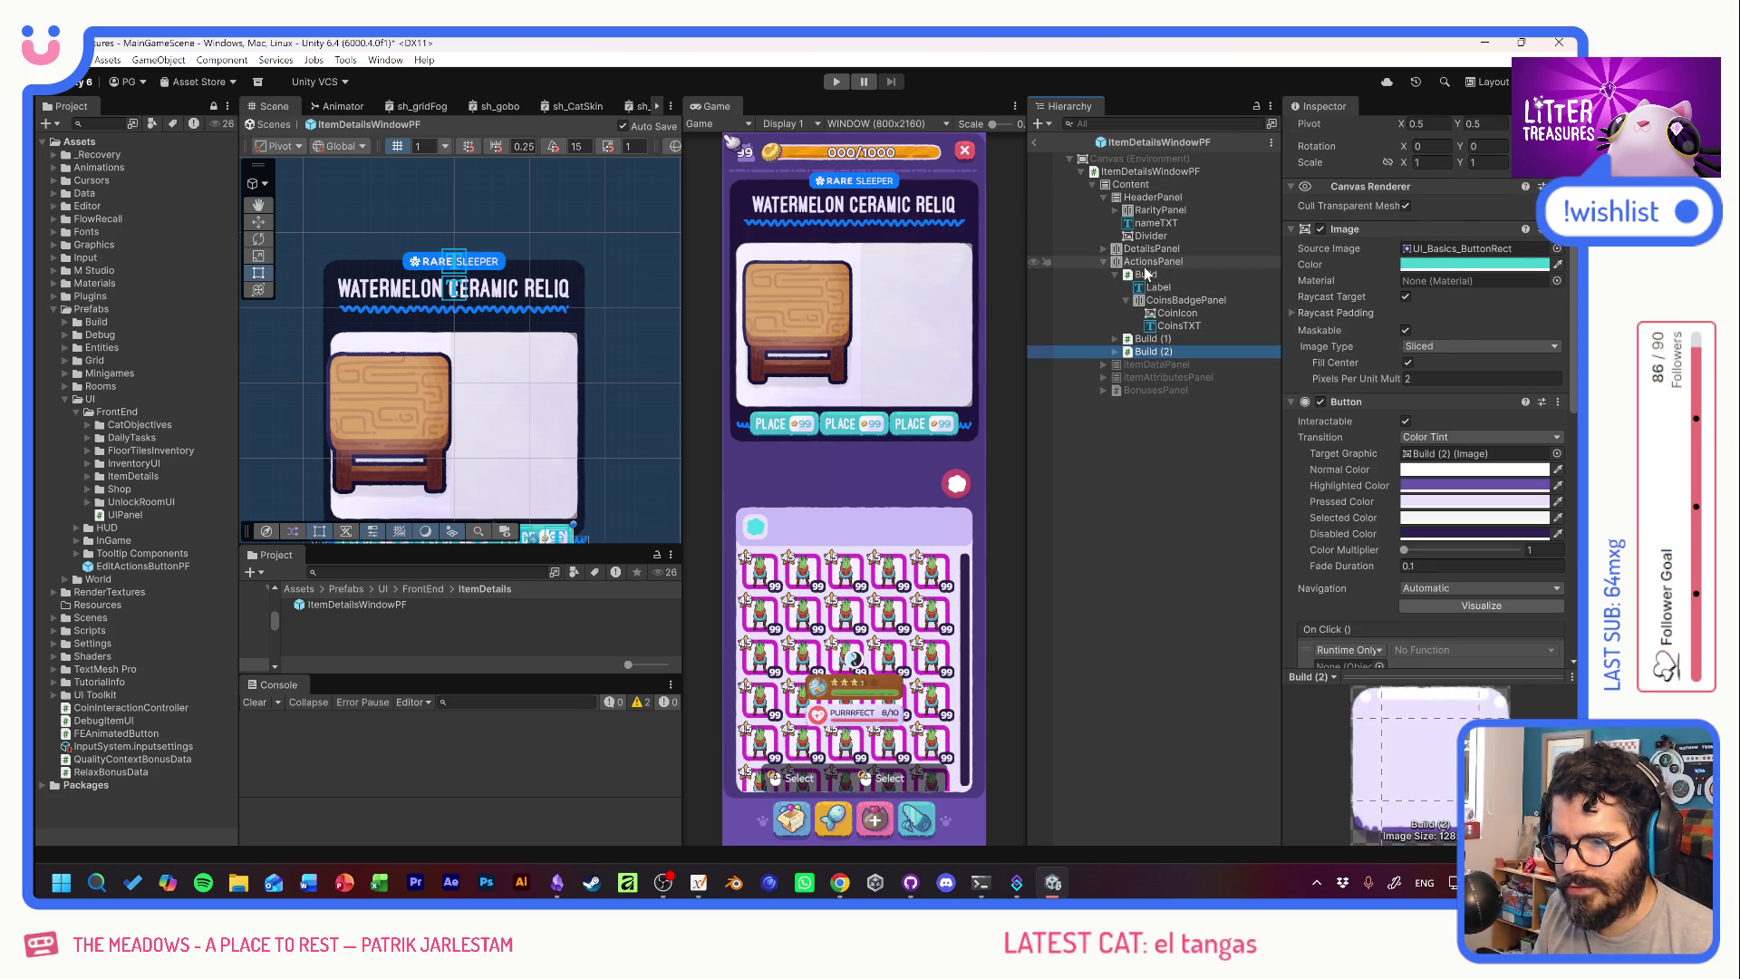
left_click(1147, 262)
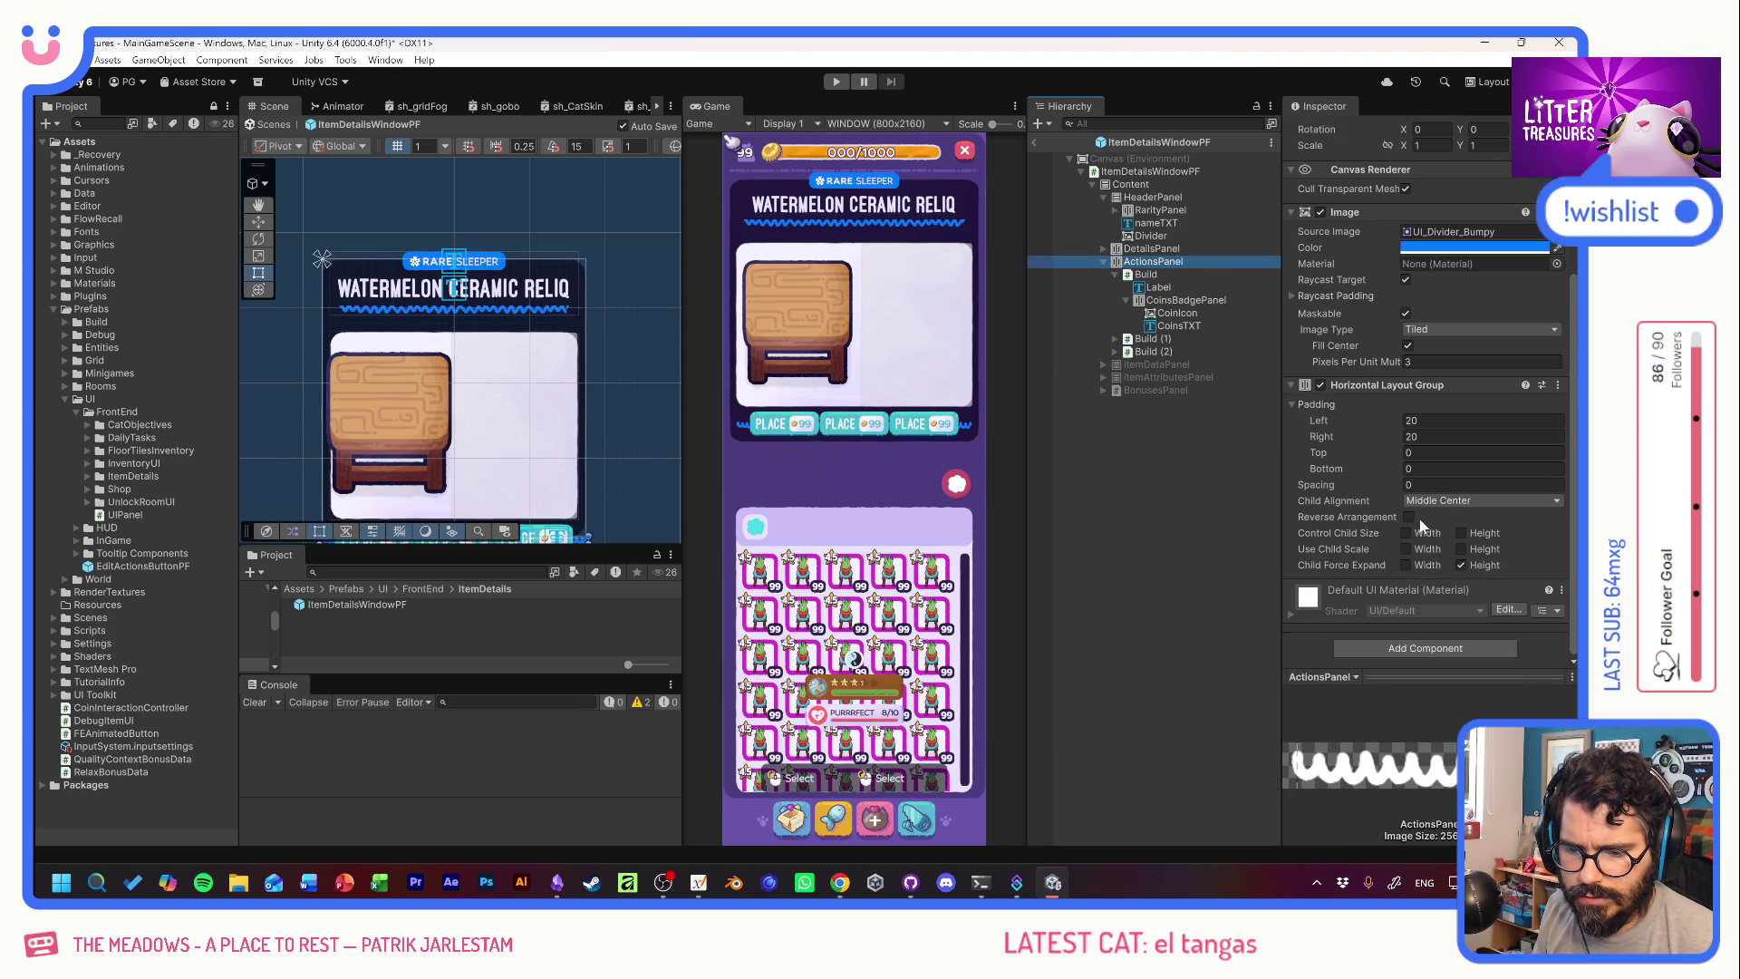
left_click(1379, 489)
mouse_move(1379, 490)
left_mouse_down()
mouse_move(1507, 497)
mouse_move(1398, 494)
left_mouse_up()
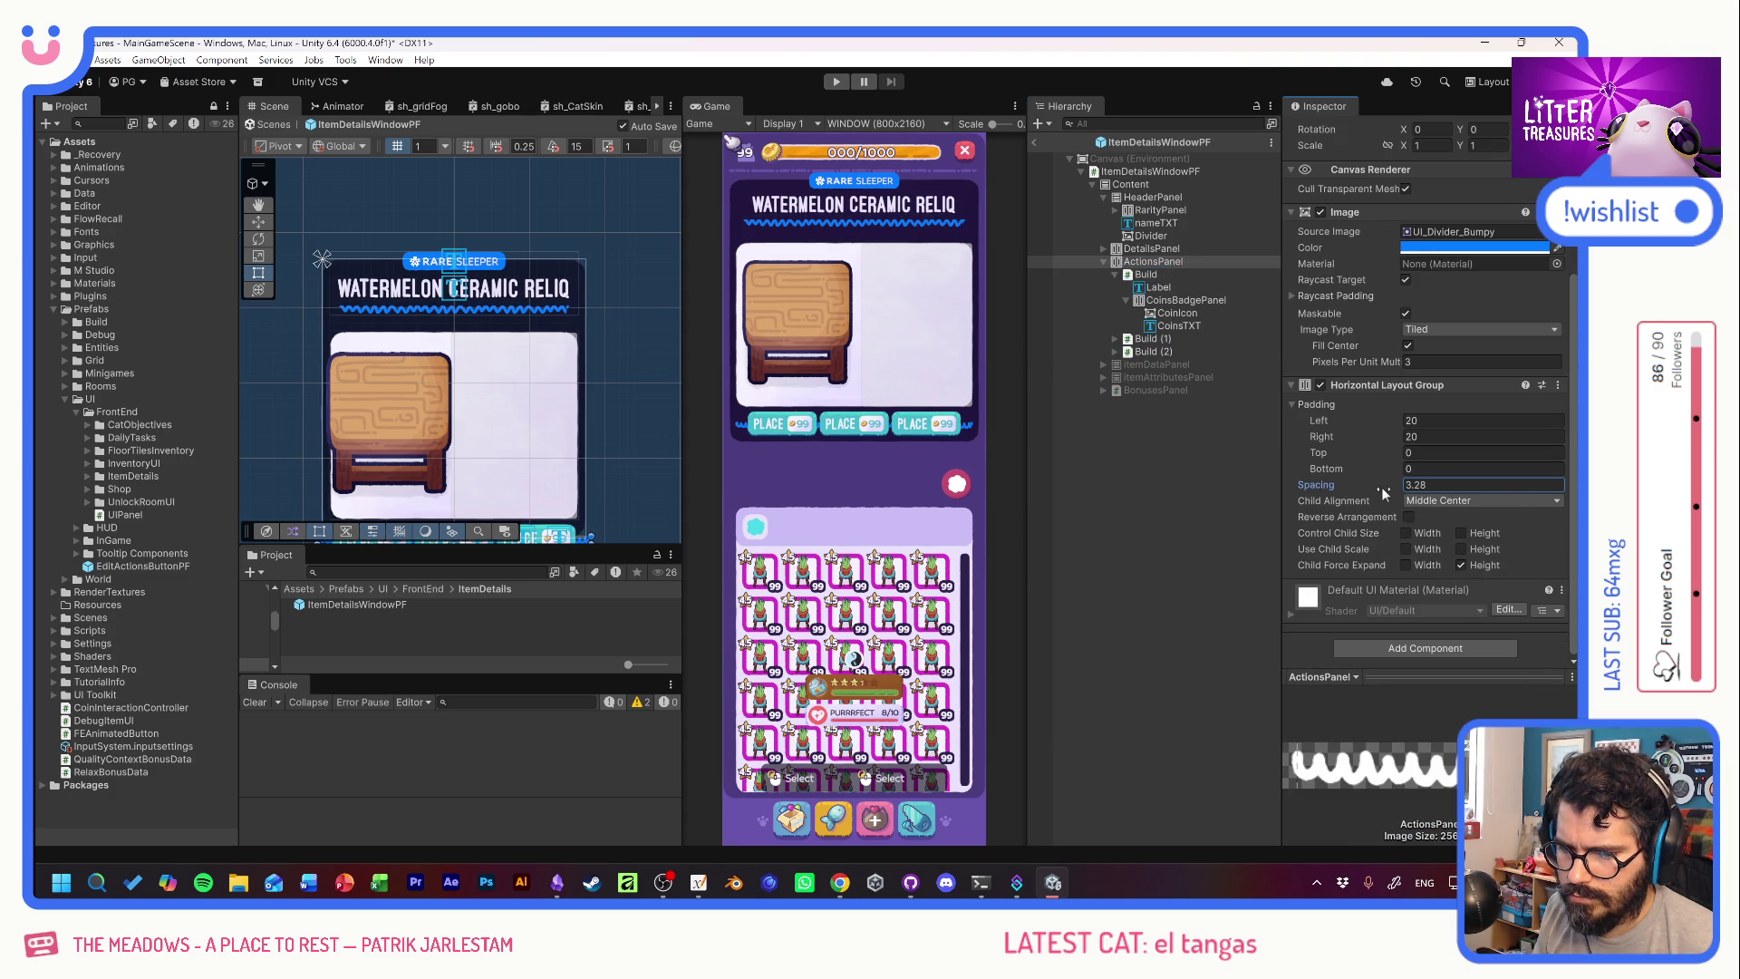
double_click(1421, 488)
type("5")
key("Return")
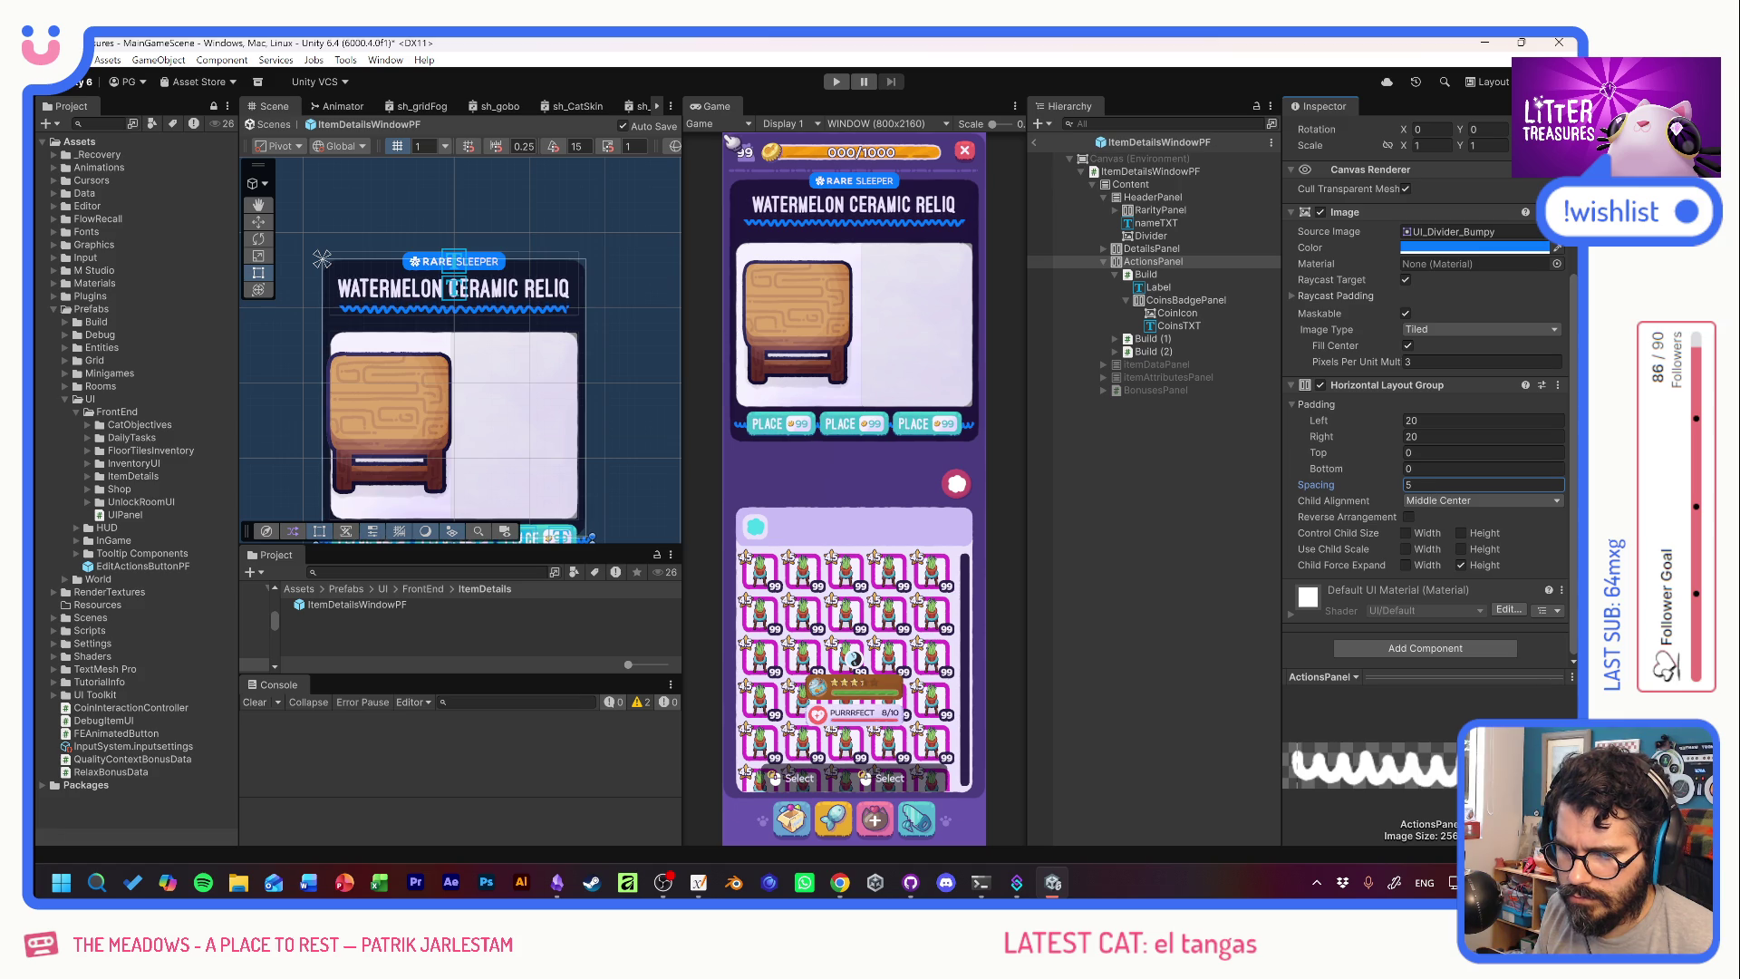
left_click(1145, 496)
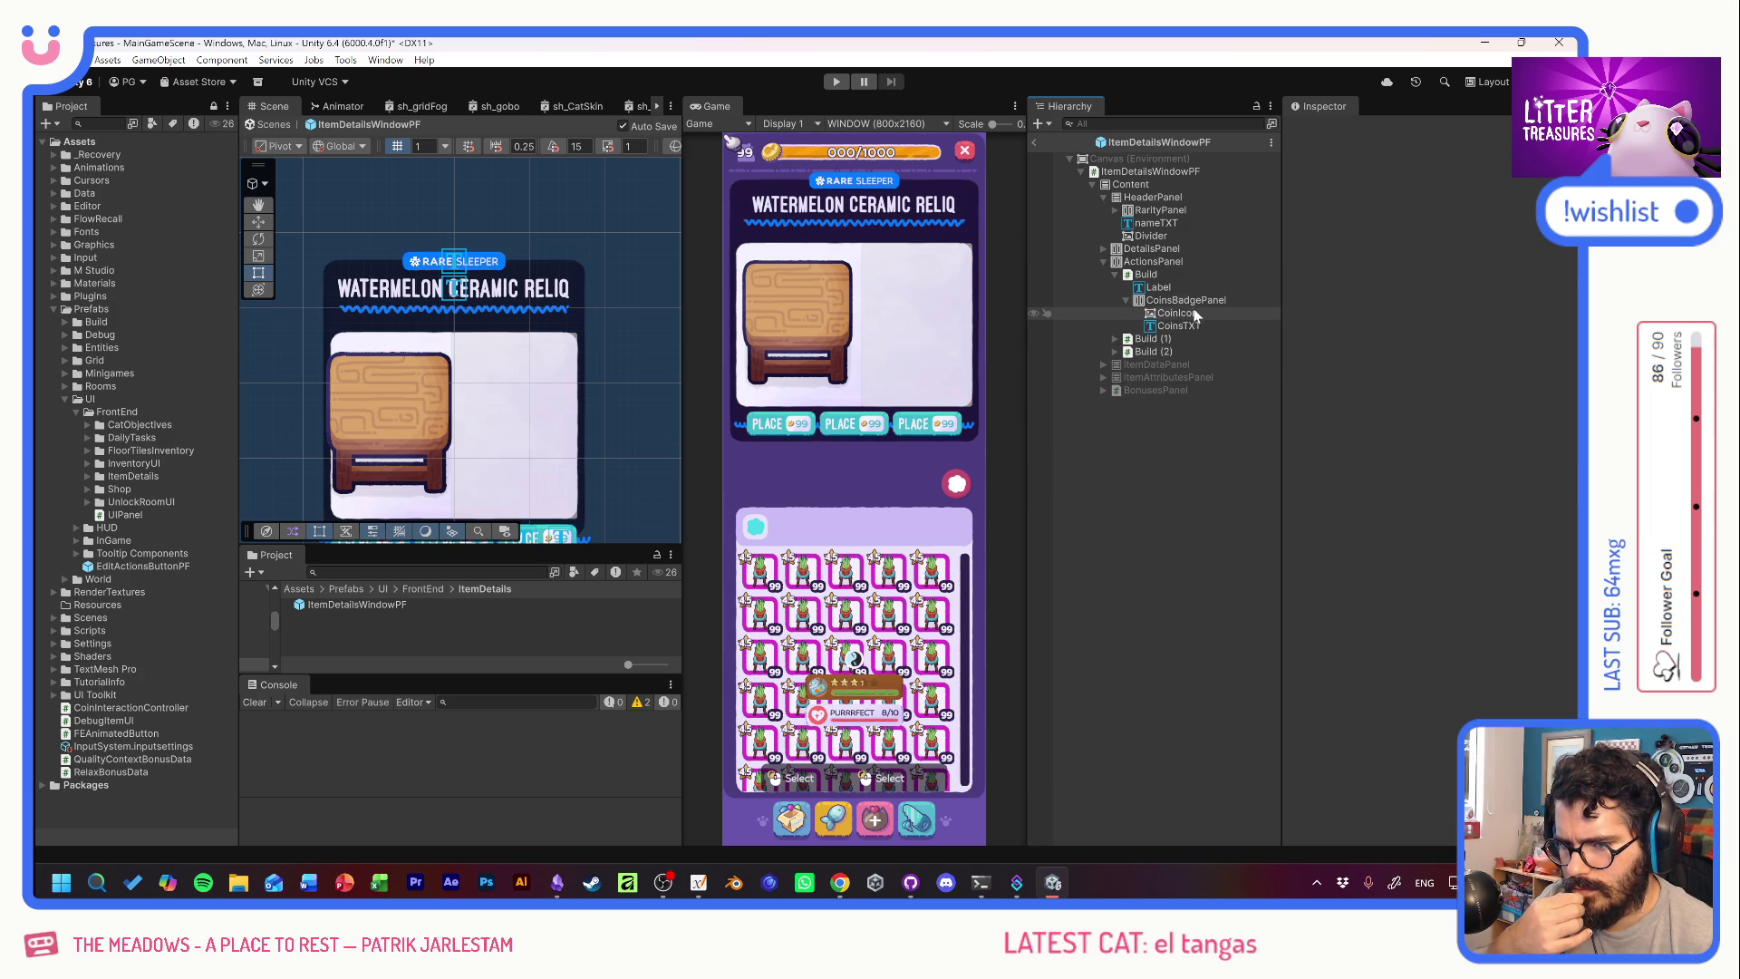
Clear the ActionsPanel's Source Image so it has no background sprite.
left_click(1183, 261)
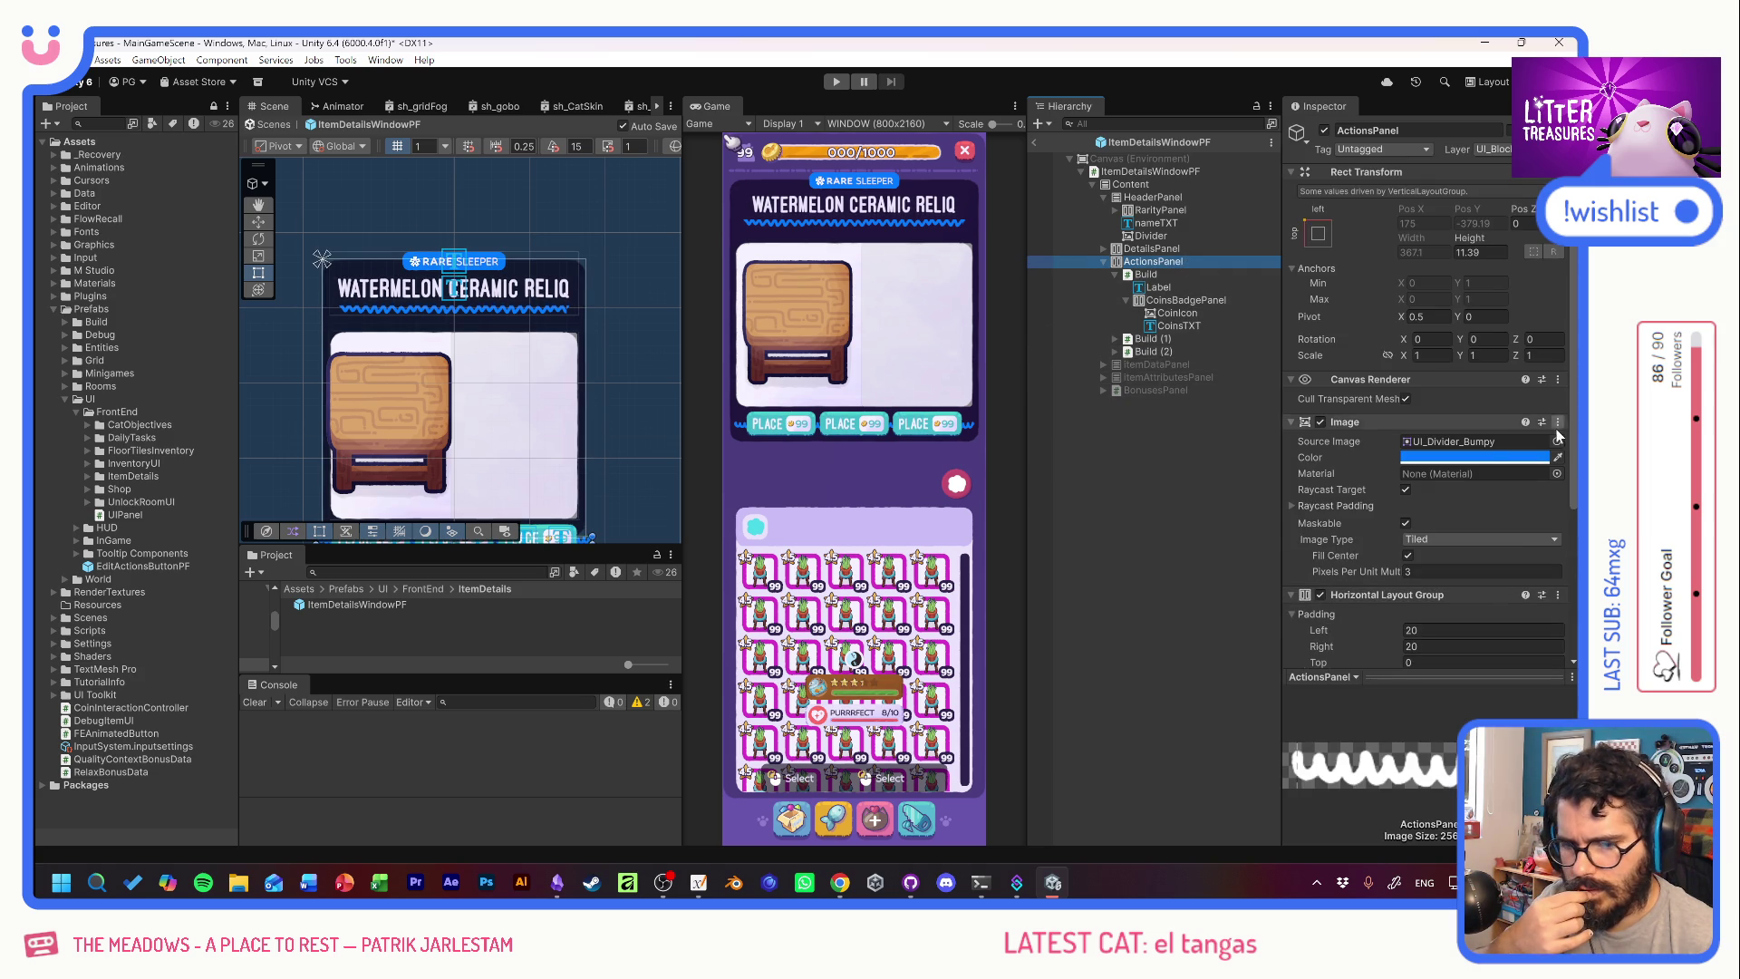
left_click(1565, 446)
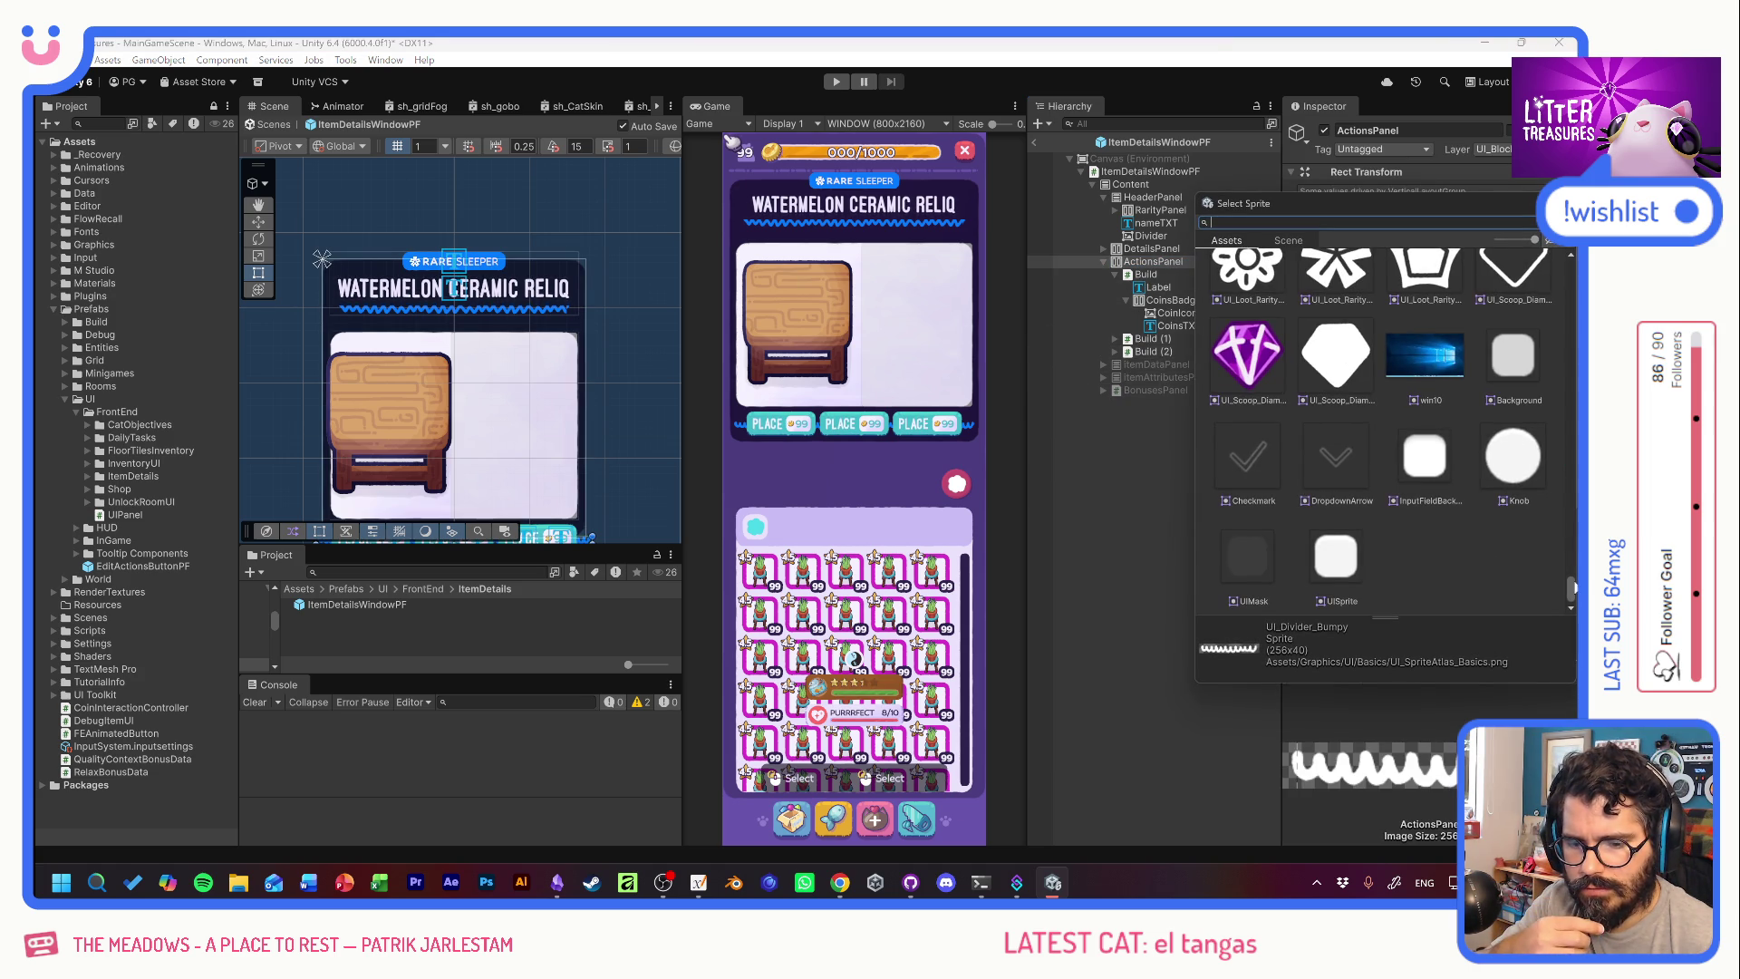
scroll(1341, 417, "up", 15)
left_click(1259, 302)
left_click(1260, 301)
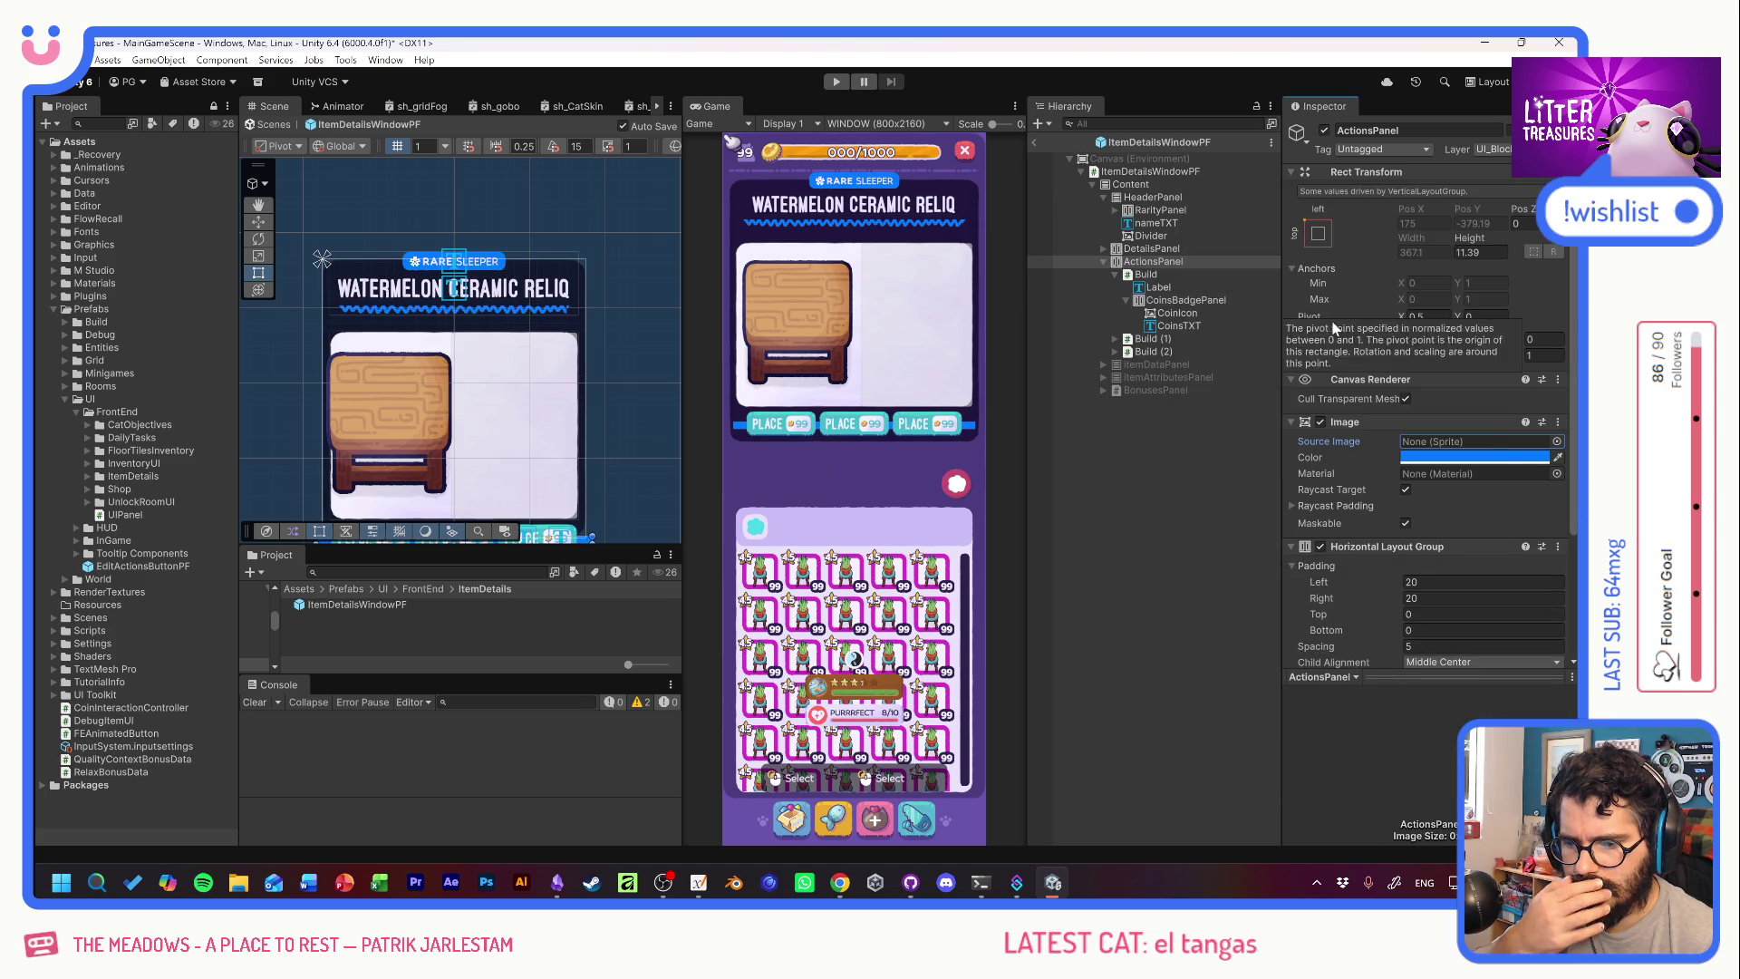
Set the ActionsPanel height to 35.
left_click(1465, 251)
type("20.71")
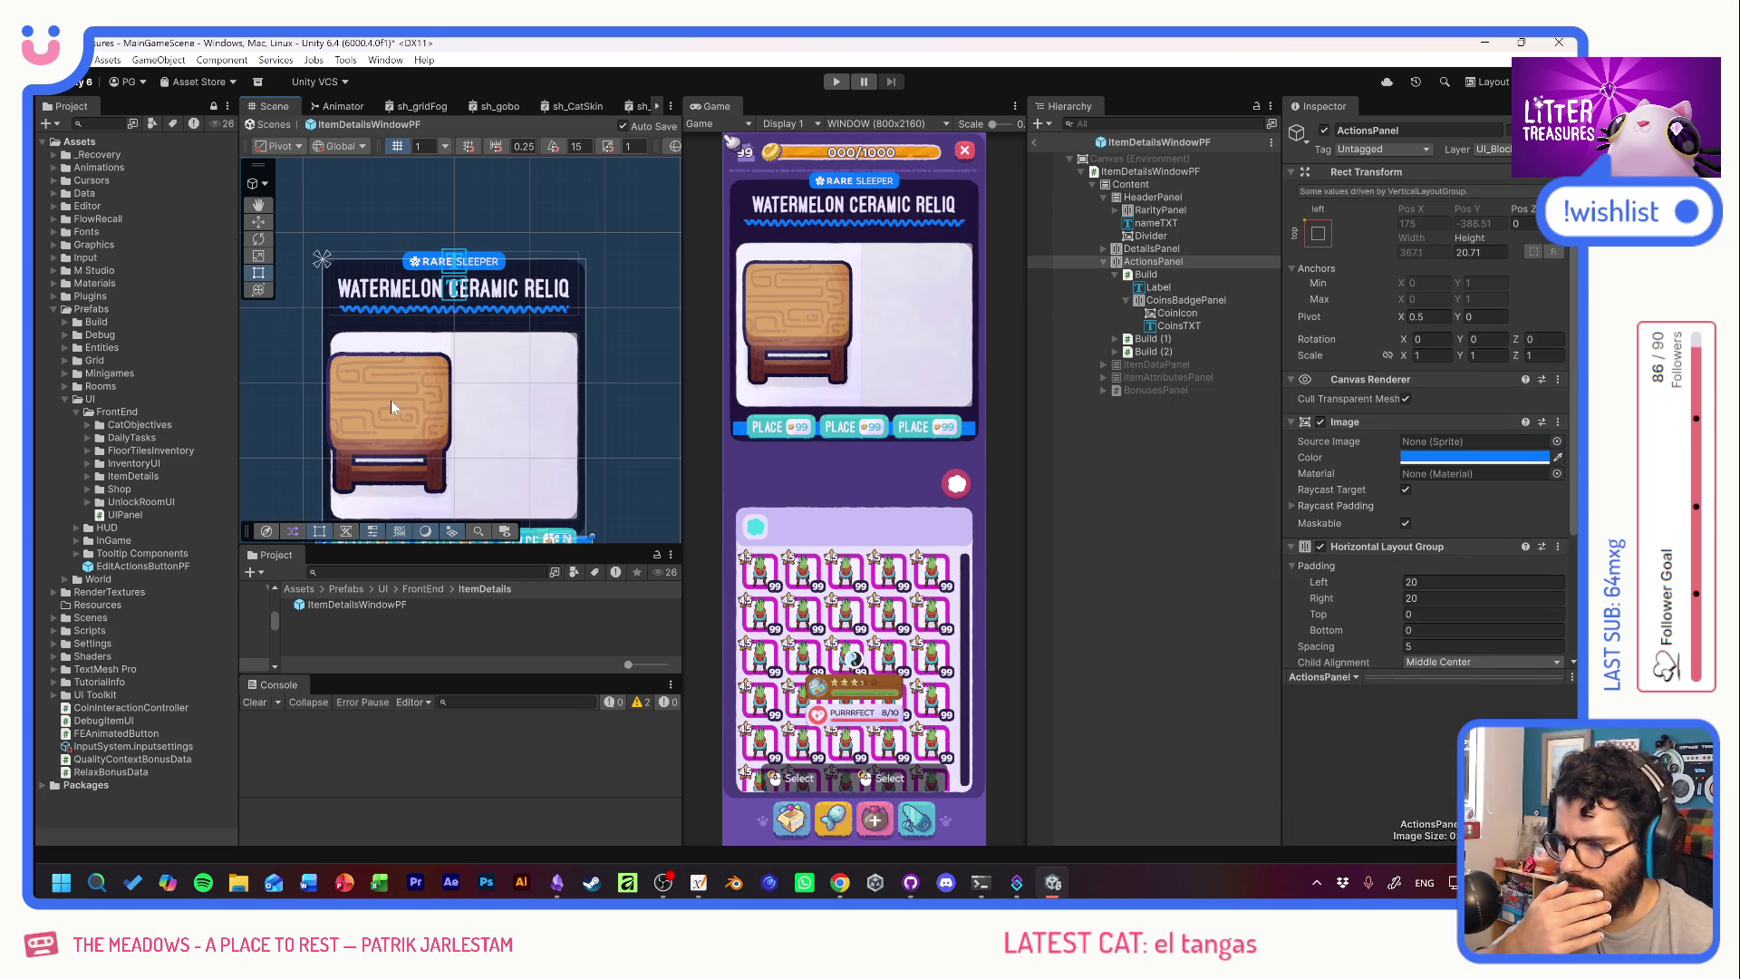
scroll(390, 400, "down", 3)
mouse_move(1470, 240)
left_mouse_down()
mouse_move(1541, 241)
mouse_move(18, 243)
left_mouse_up()
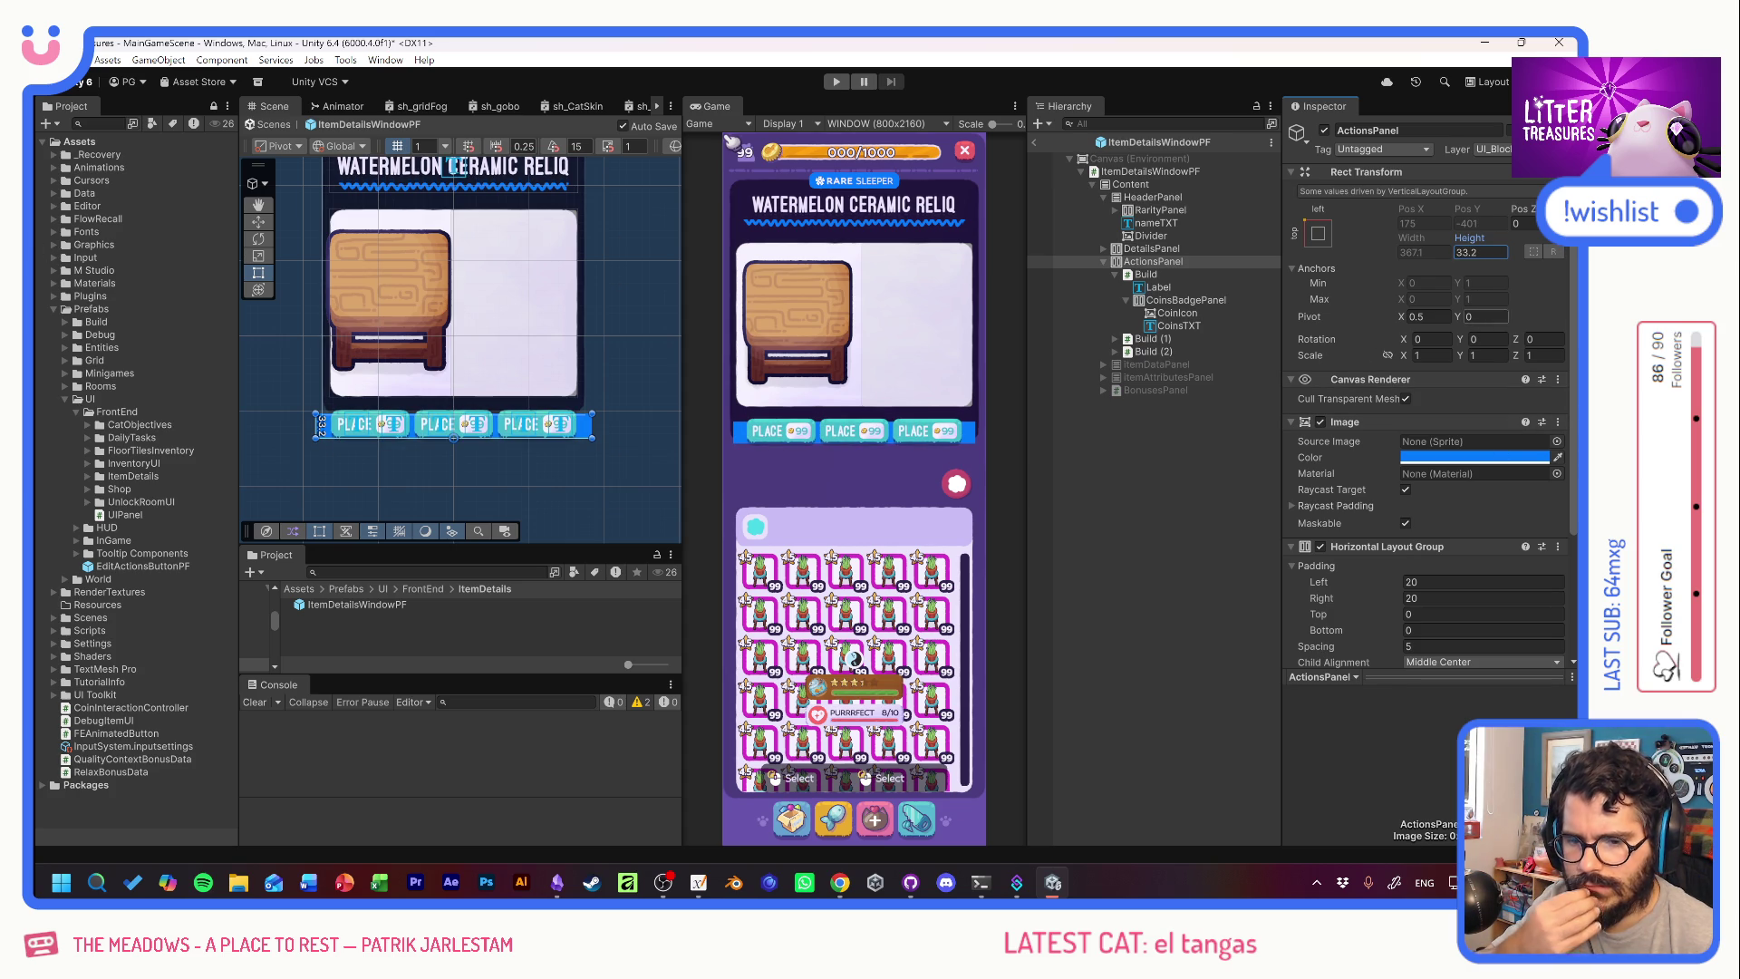
type("35")
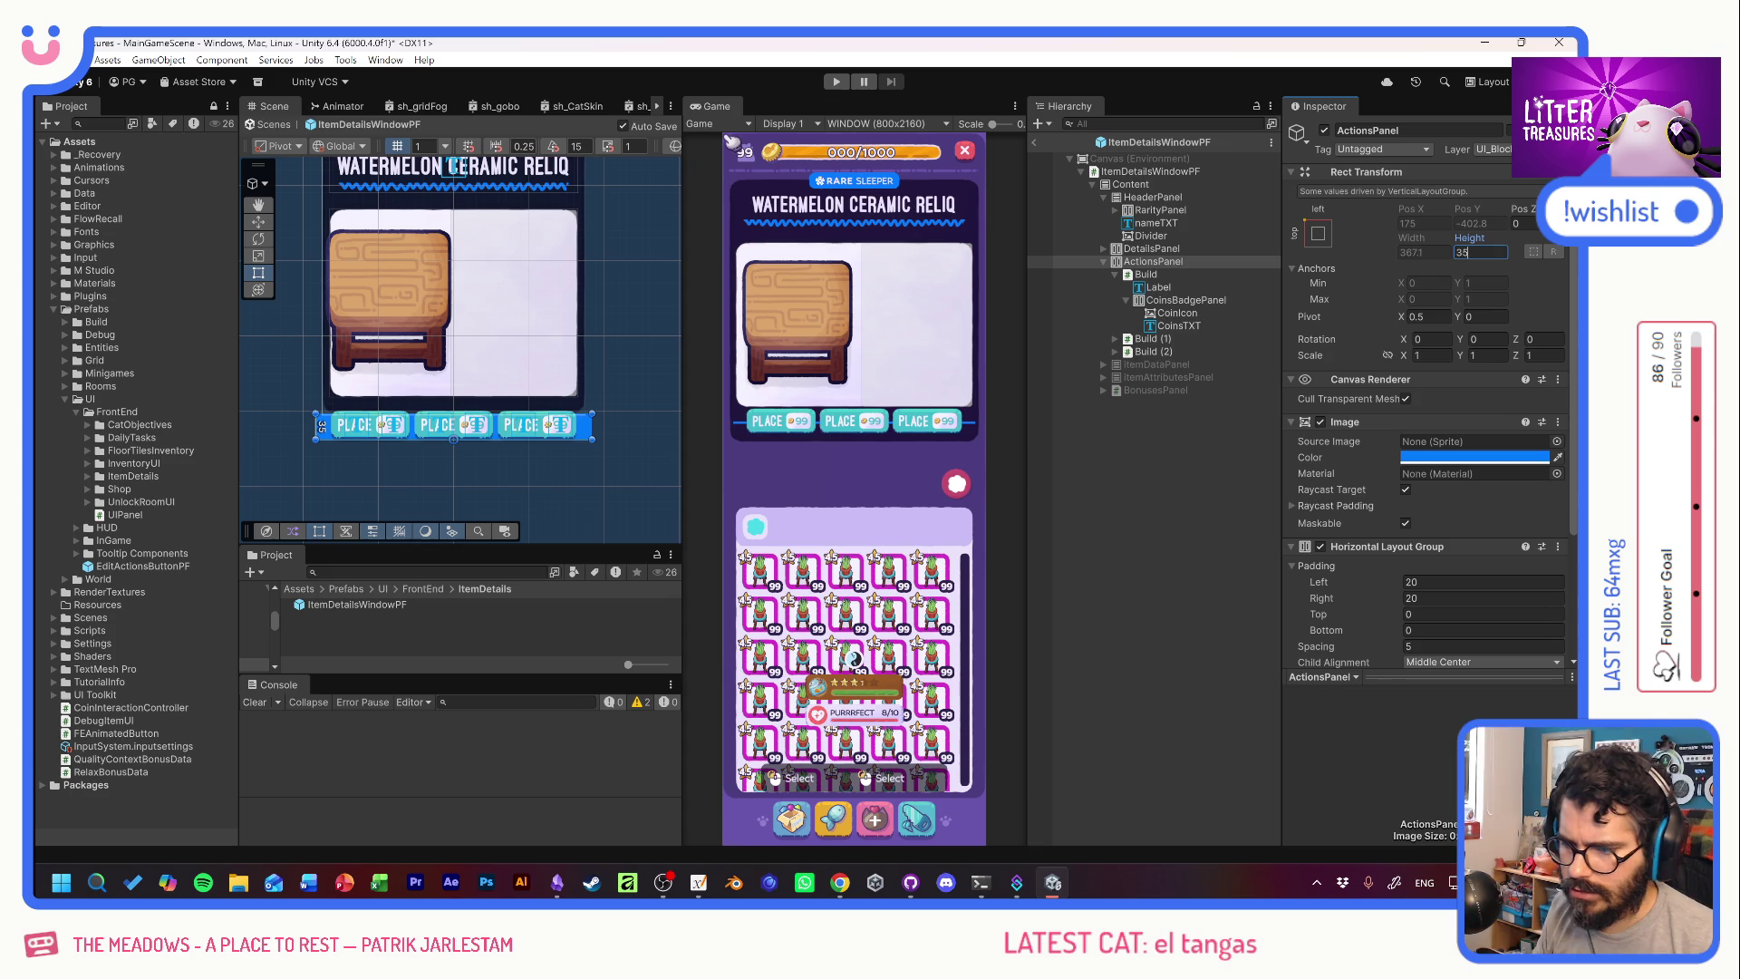
key("Tab")
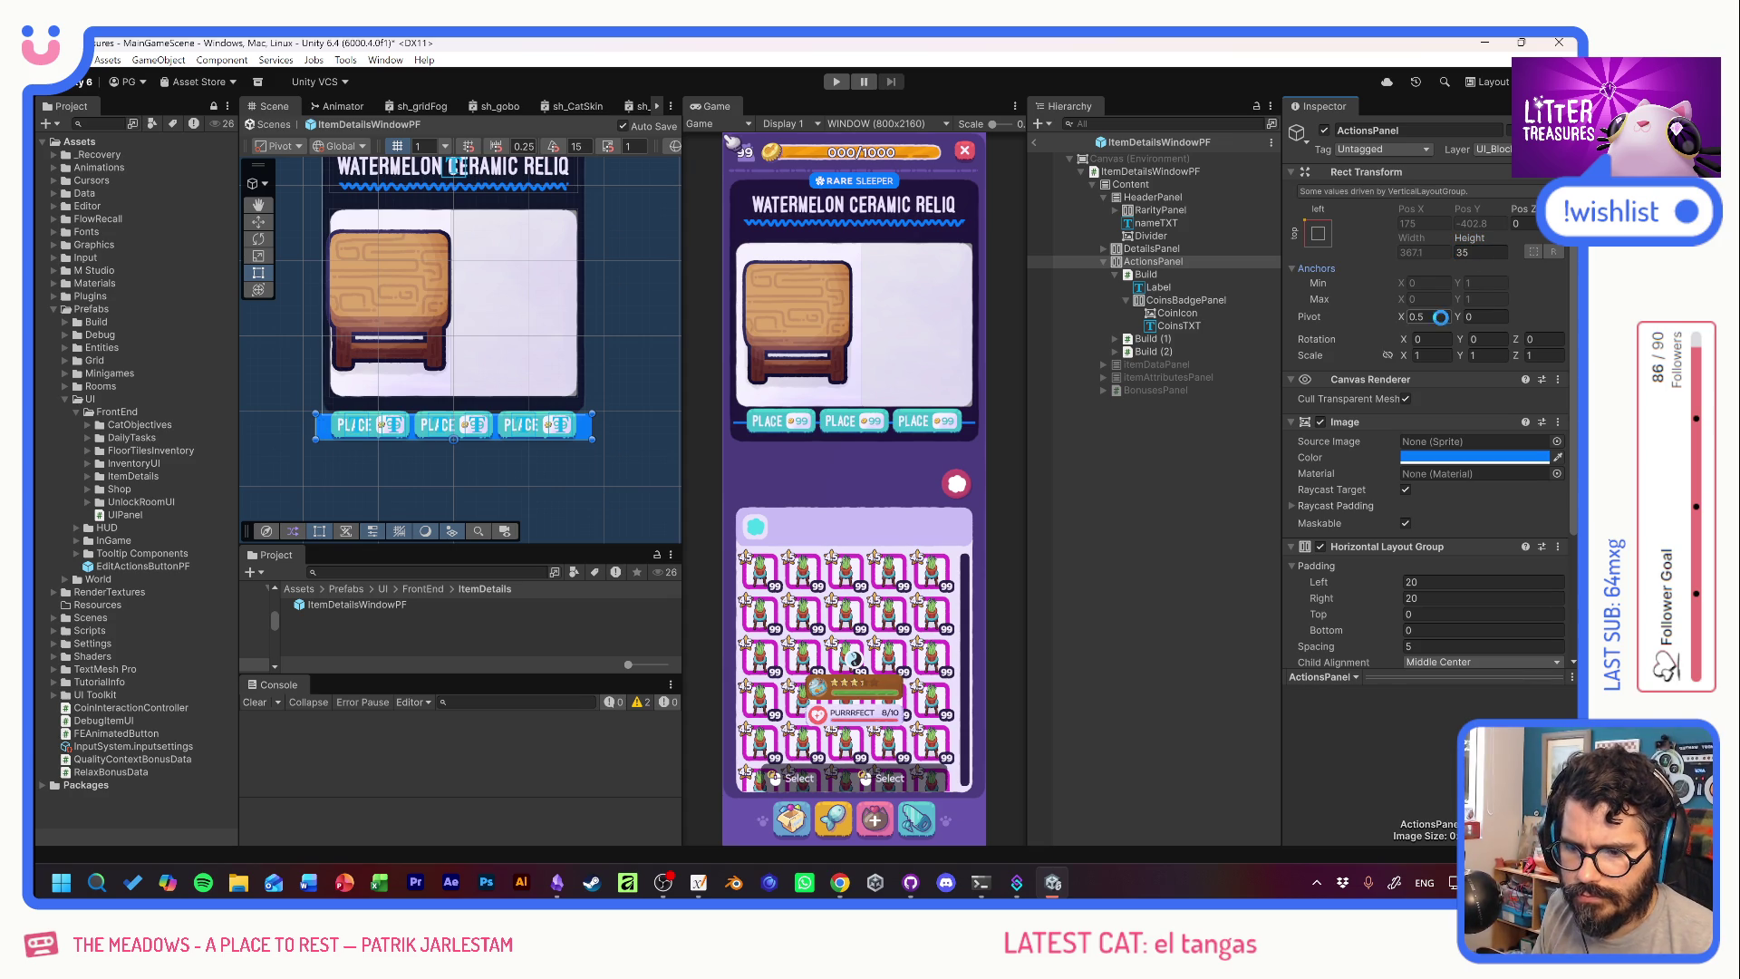
left_click(1175, 261)
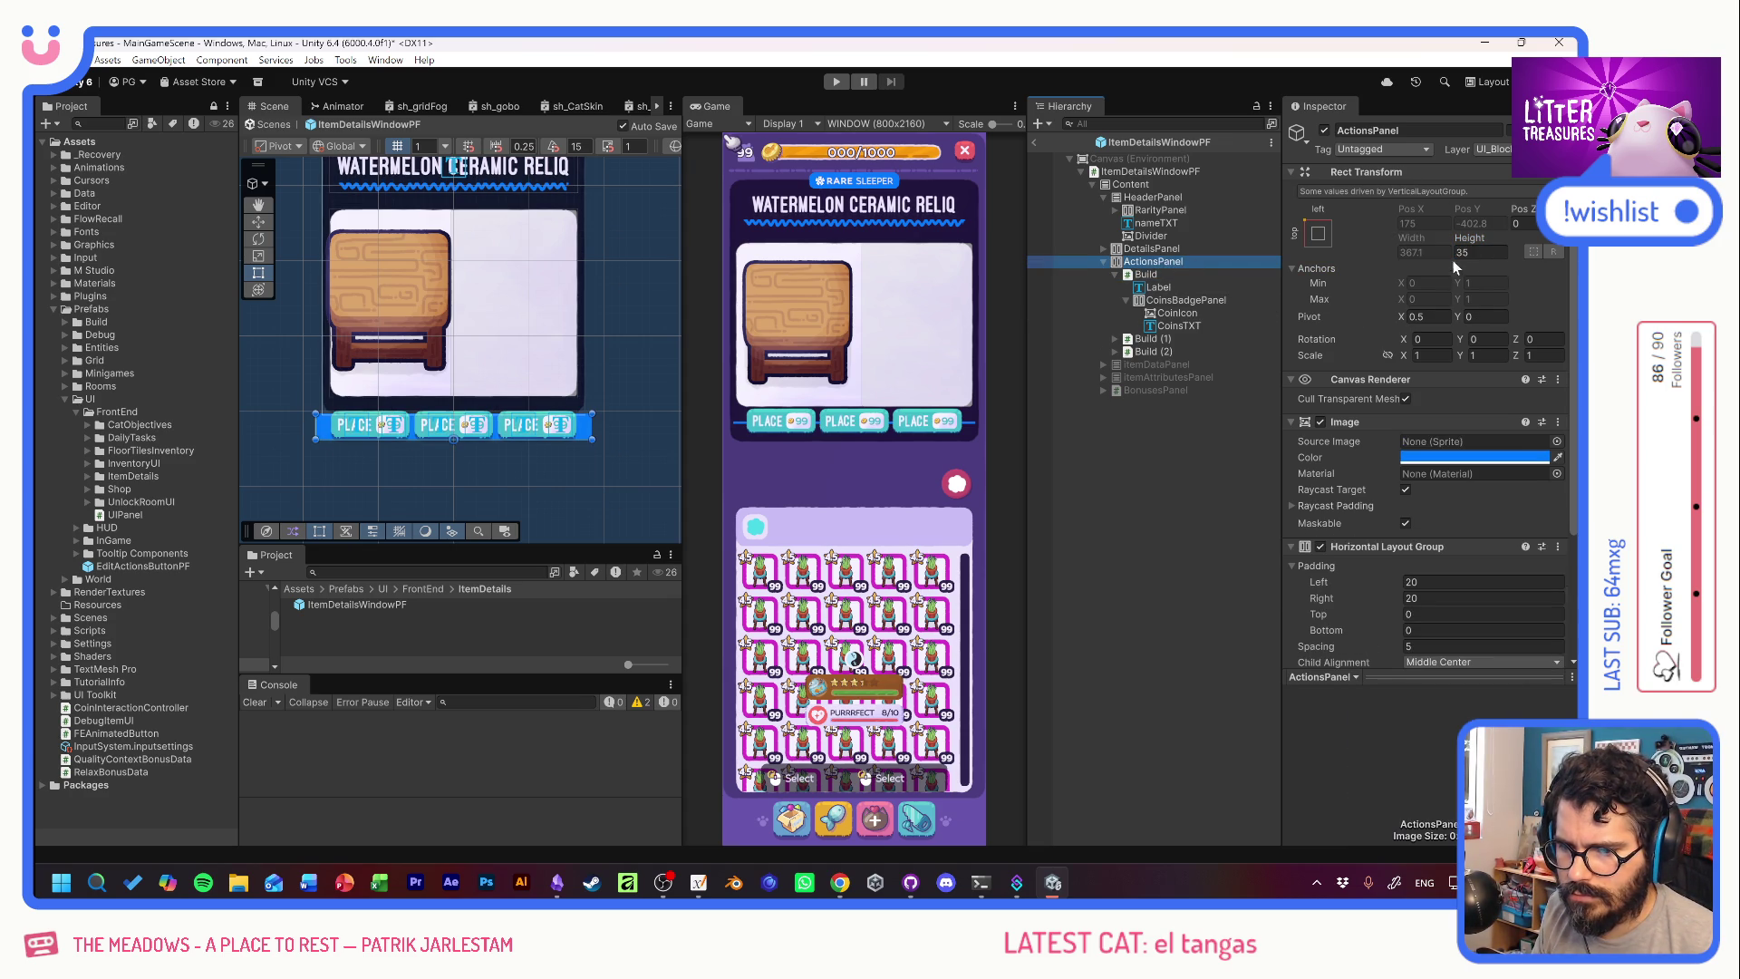
left_click_drag(1468, 241, 1448, 250)
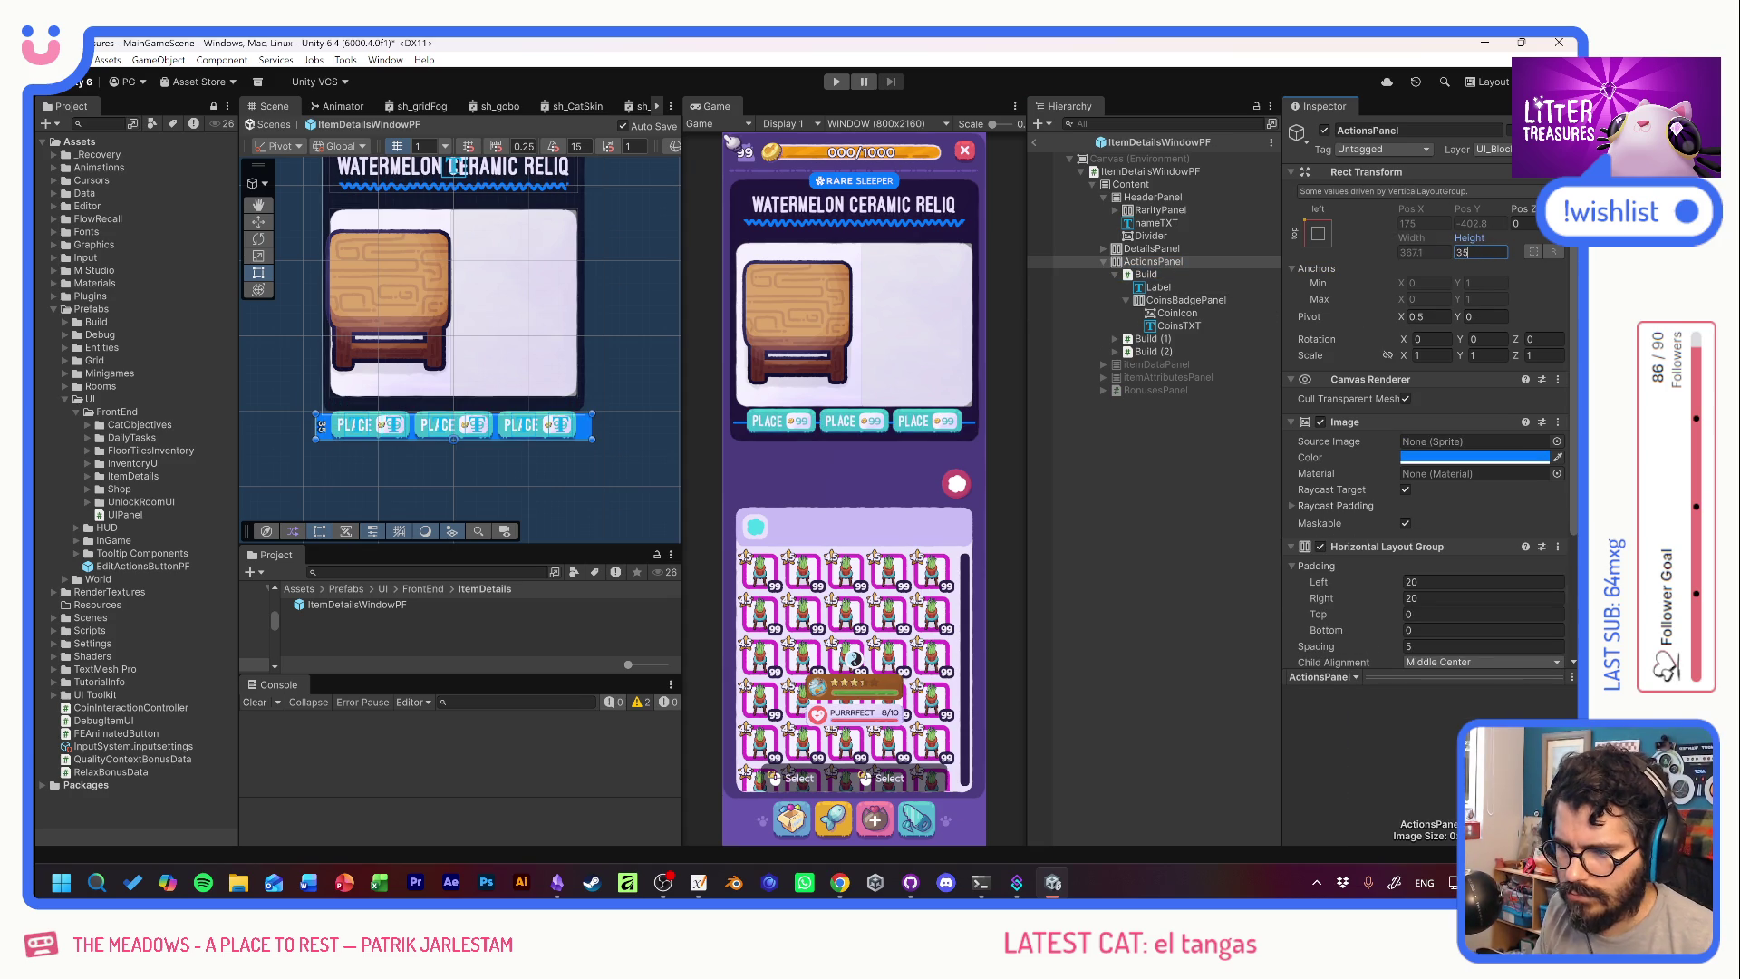
key("Tab")
left_click(1158, 287)
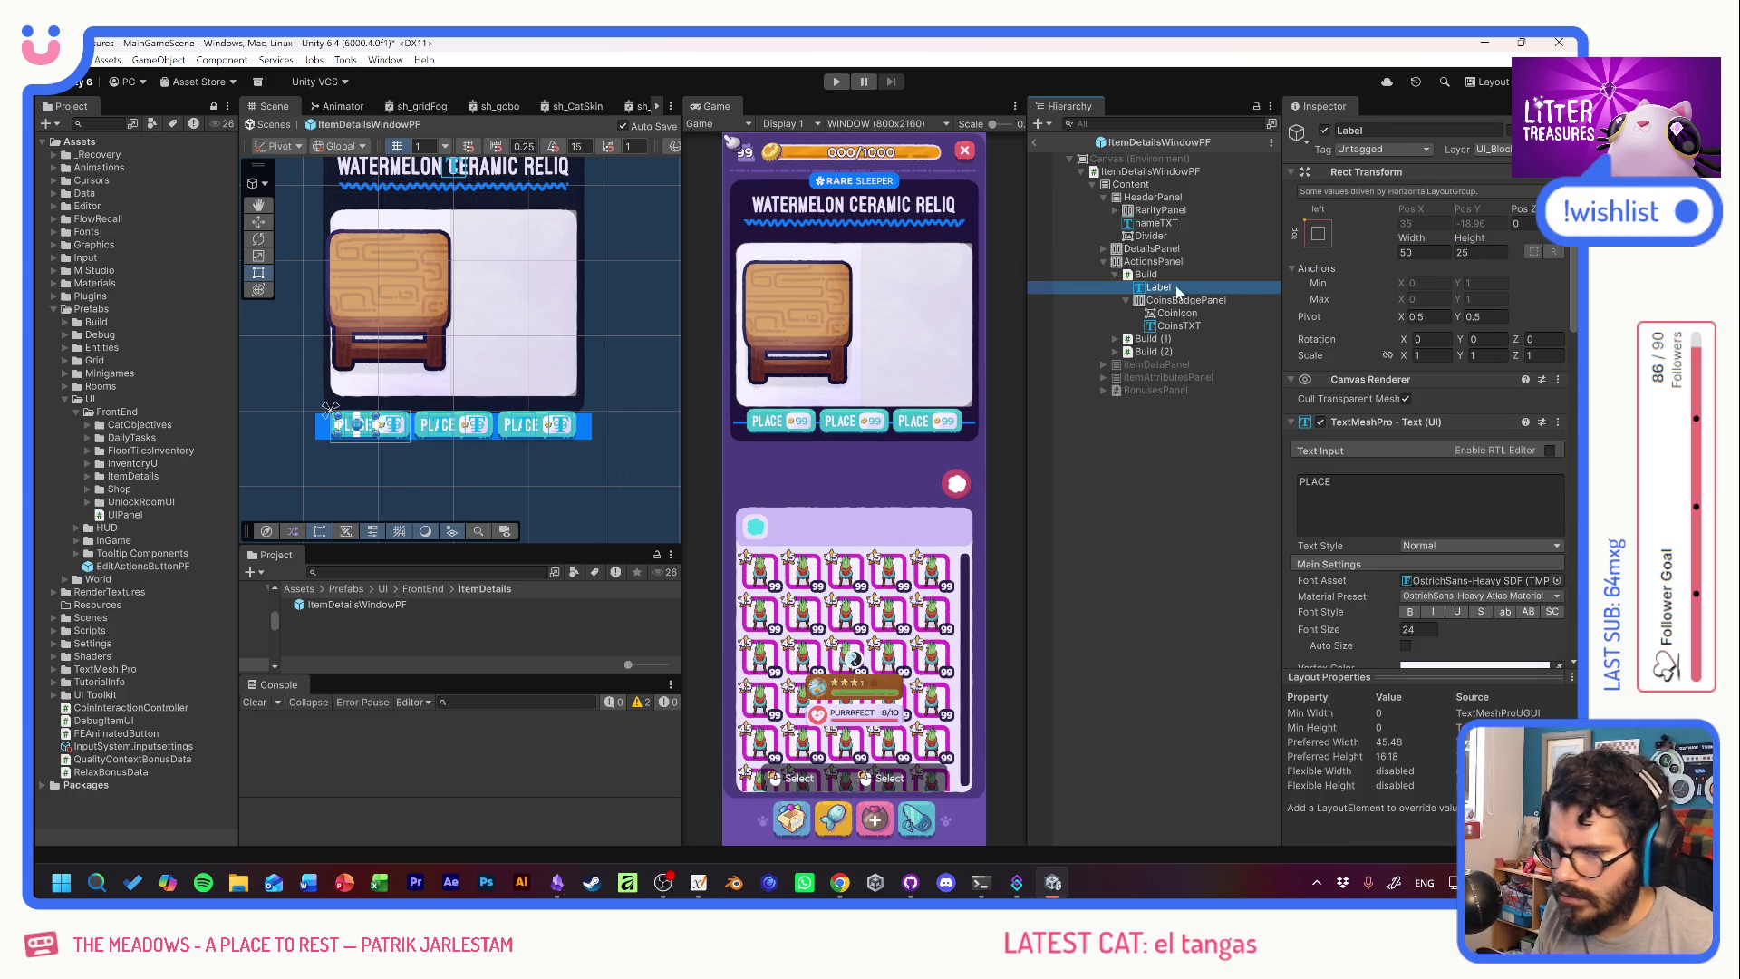
Give ActionsPanel the UI_Basics_BackgroundTextured_SideBorders sprite as its background.
key("Up")
key("Up")
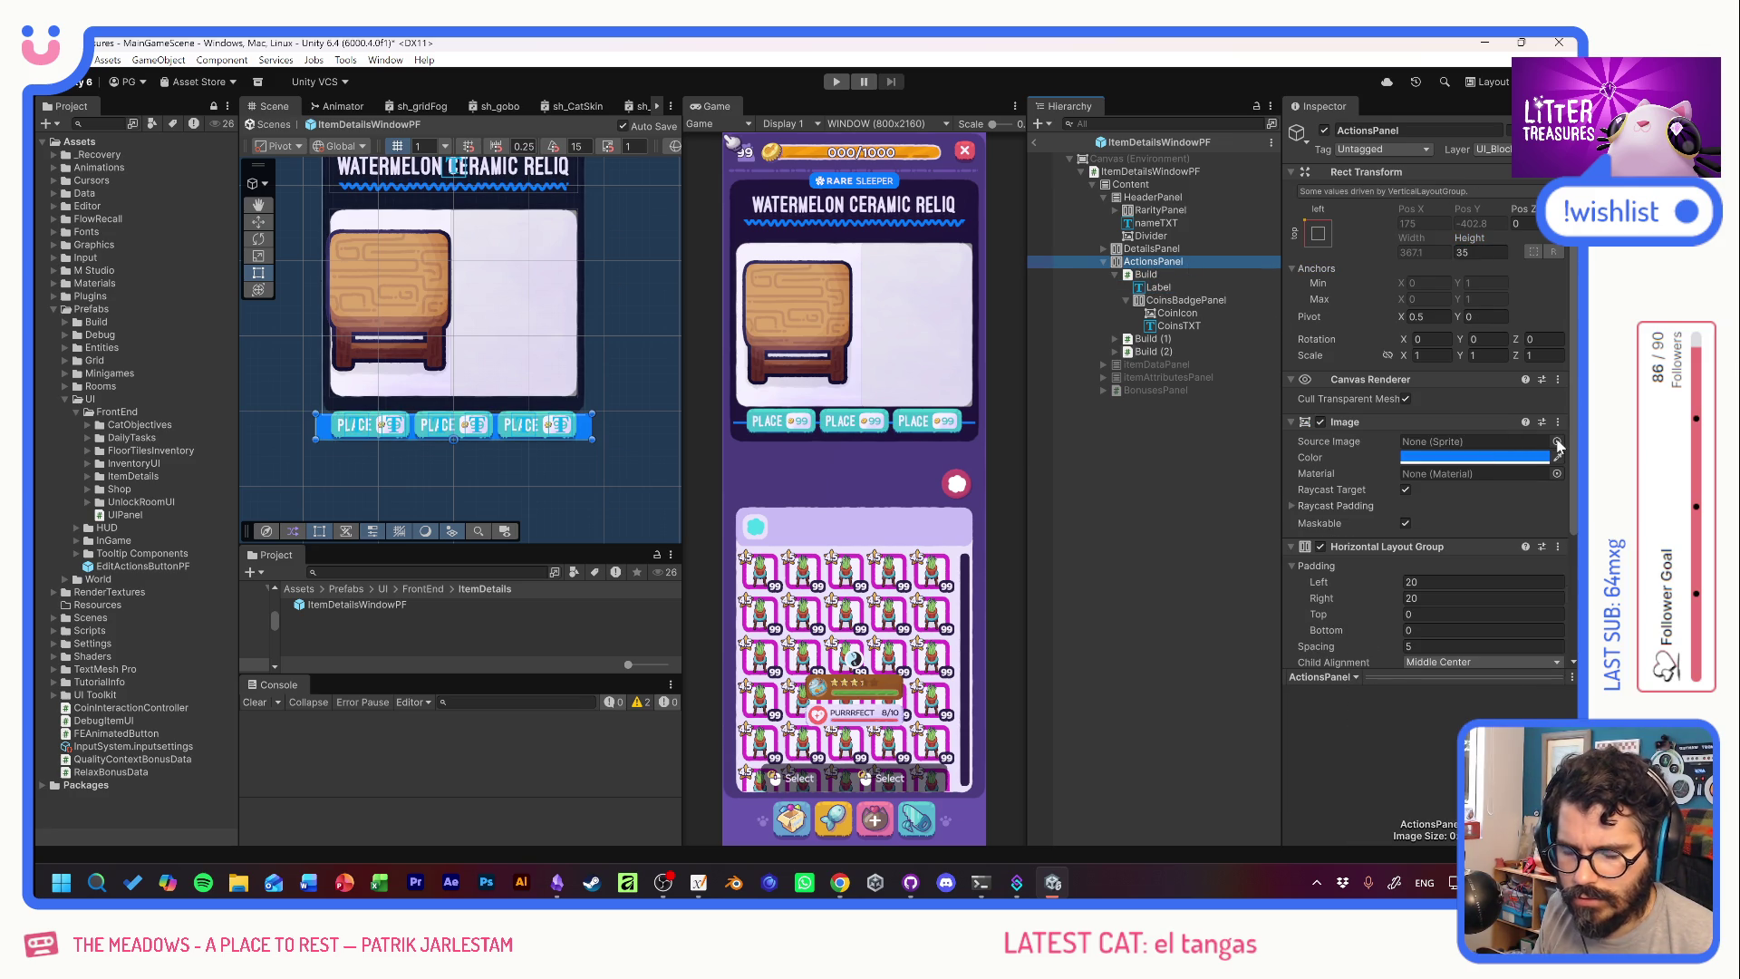
left_click(1558, 442)
scroll(1419, 520, "down", 10)
scroll(1412, 506, "up", 3)
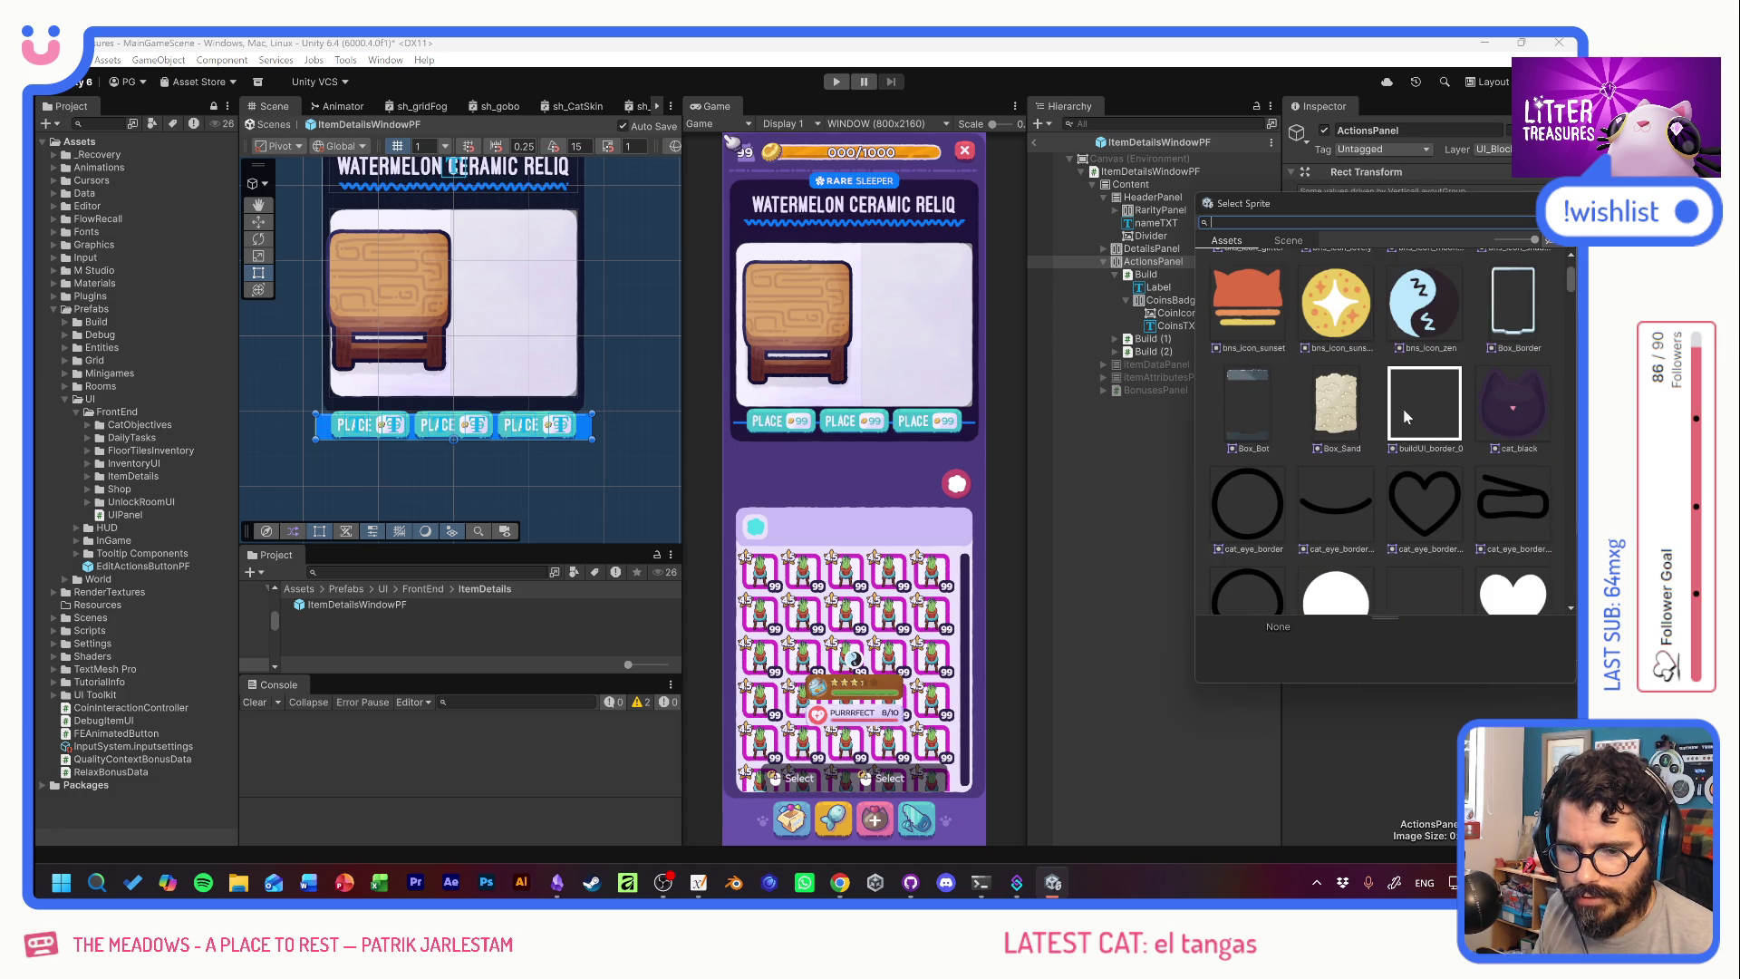
left_click_drag(1571, 277, 1567, 504)
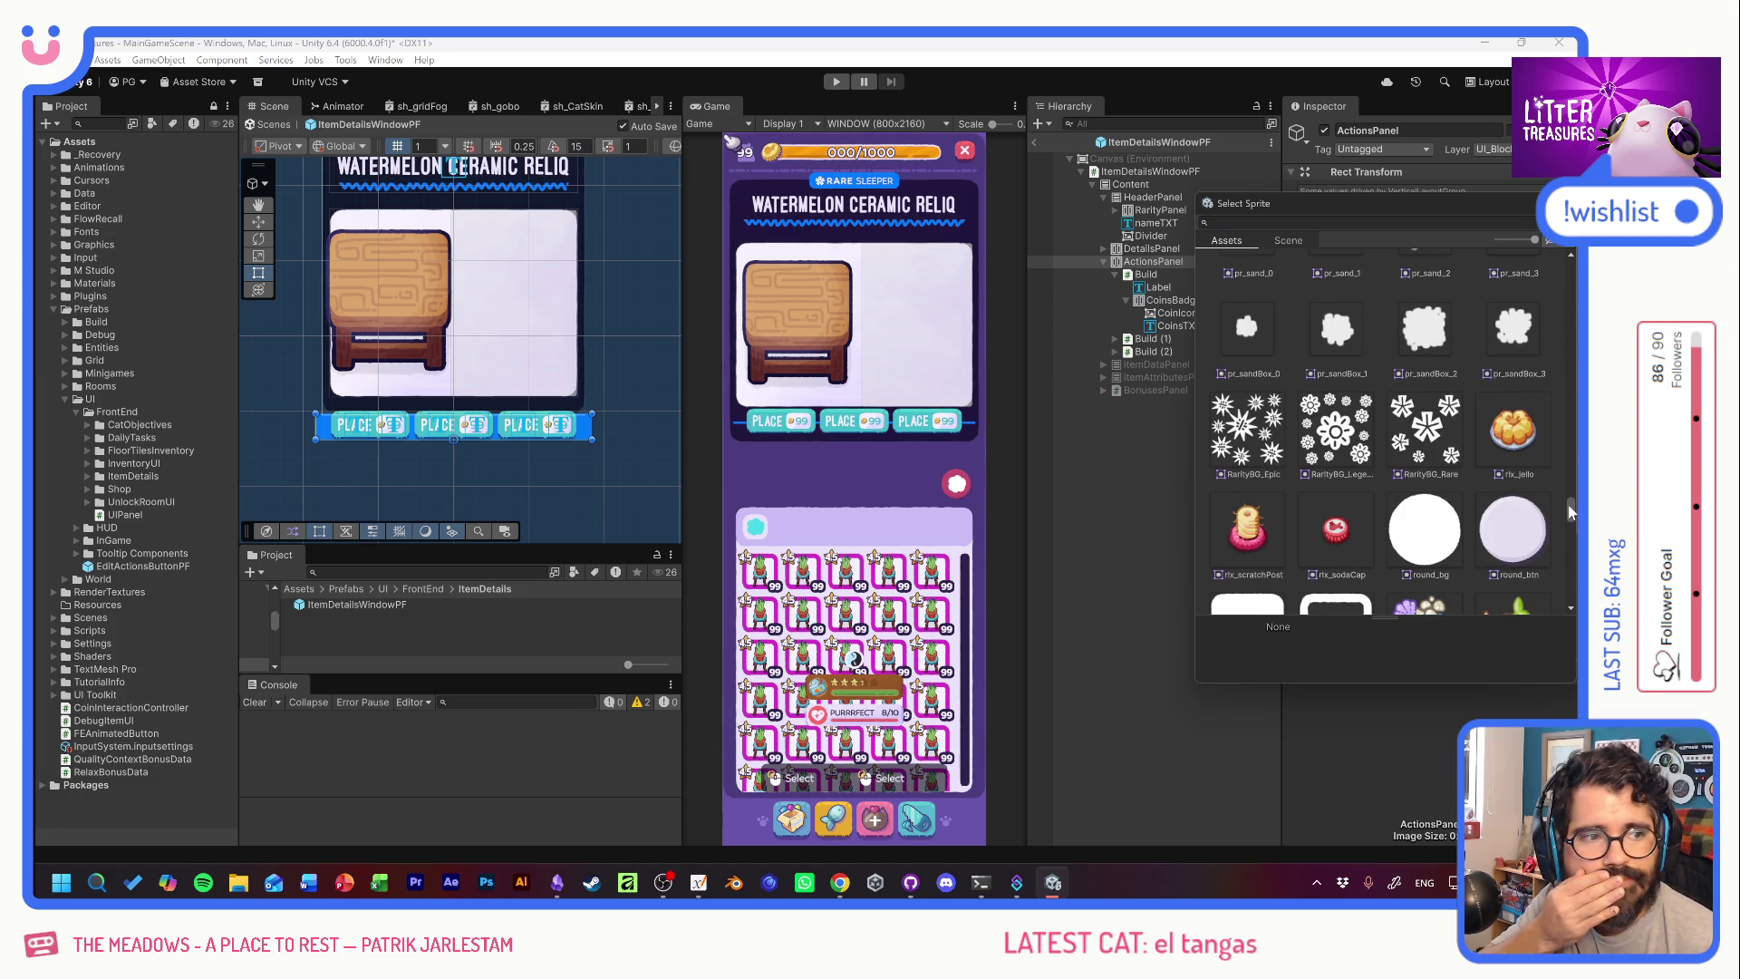
mouse_move(1567, 504)
left_mouse_down()
mouse_move(1560, 476)
mouse_move(1562, 551)
left_mouse_up()
left_click(1513, 373)
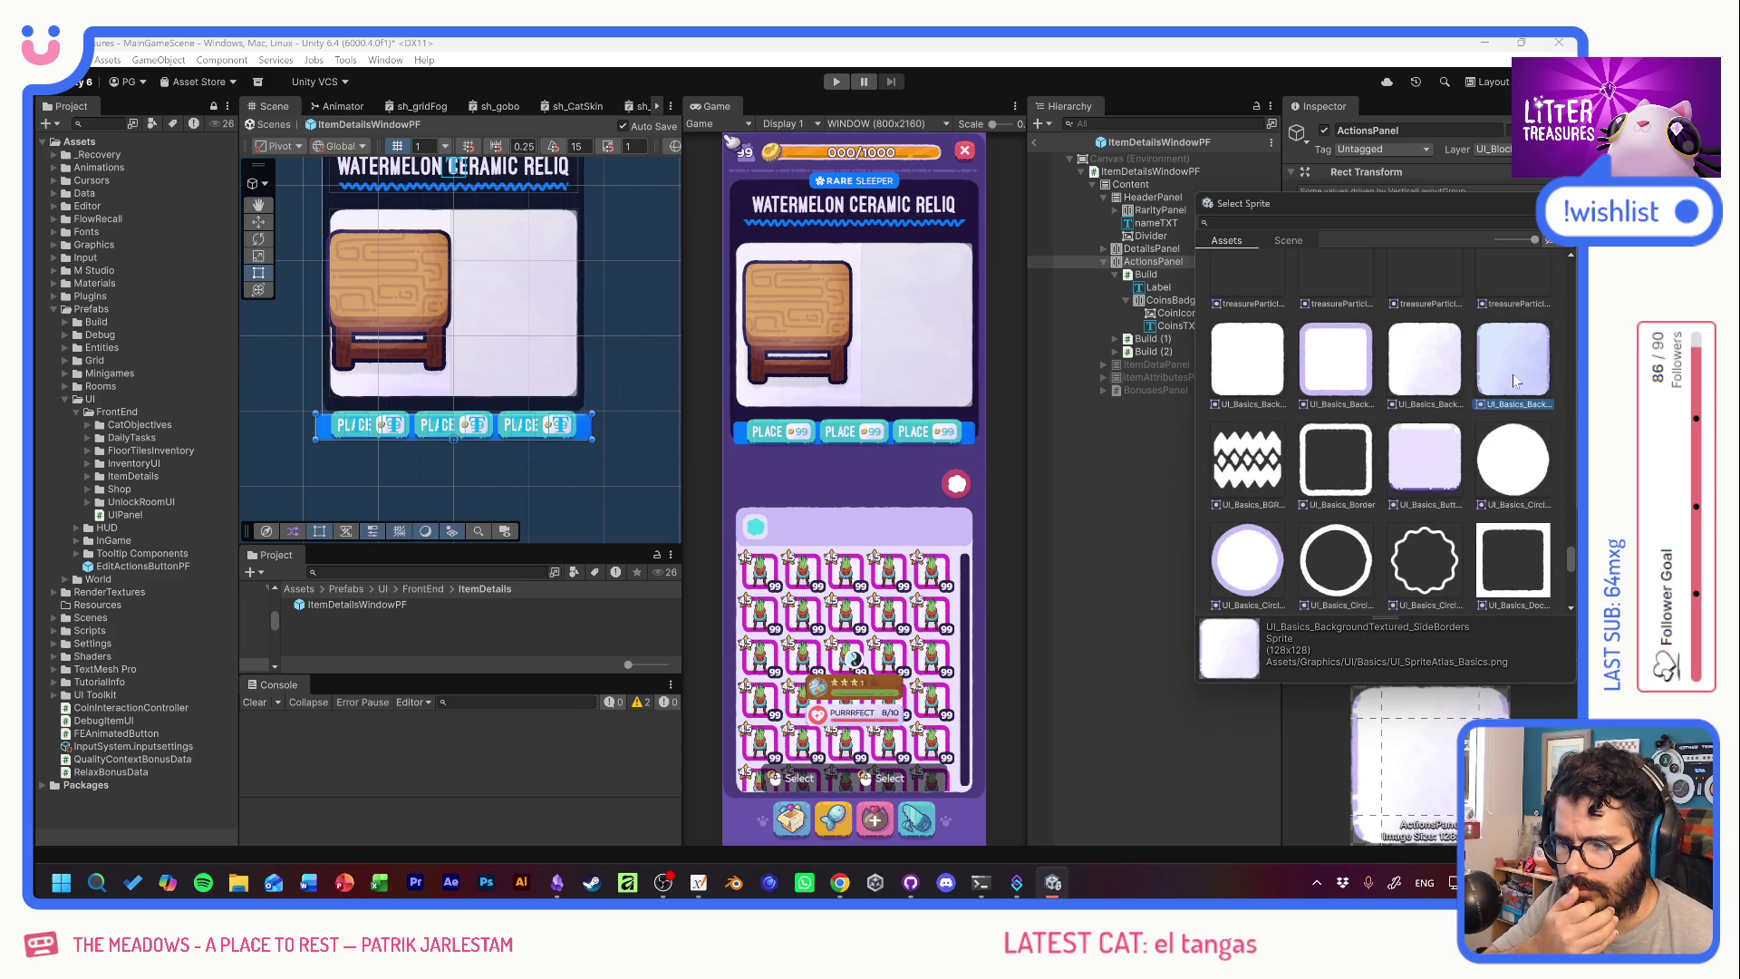
double_click(1513, 373)
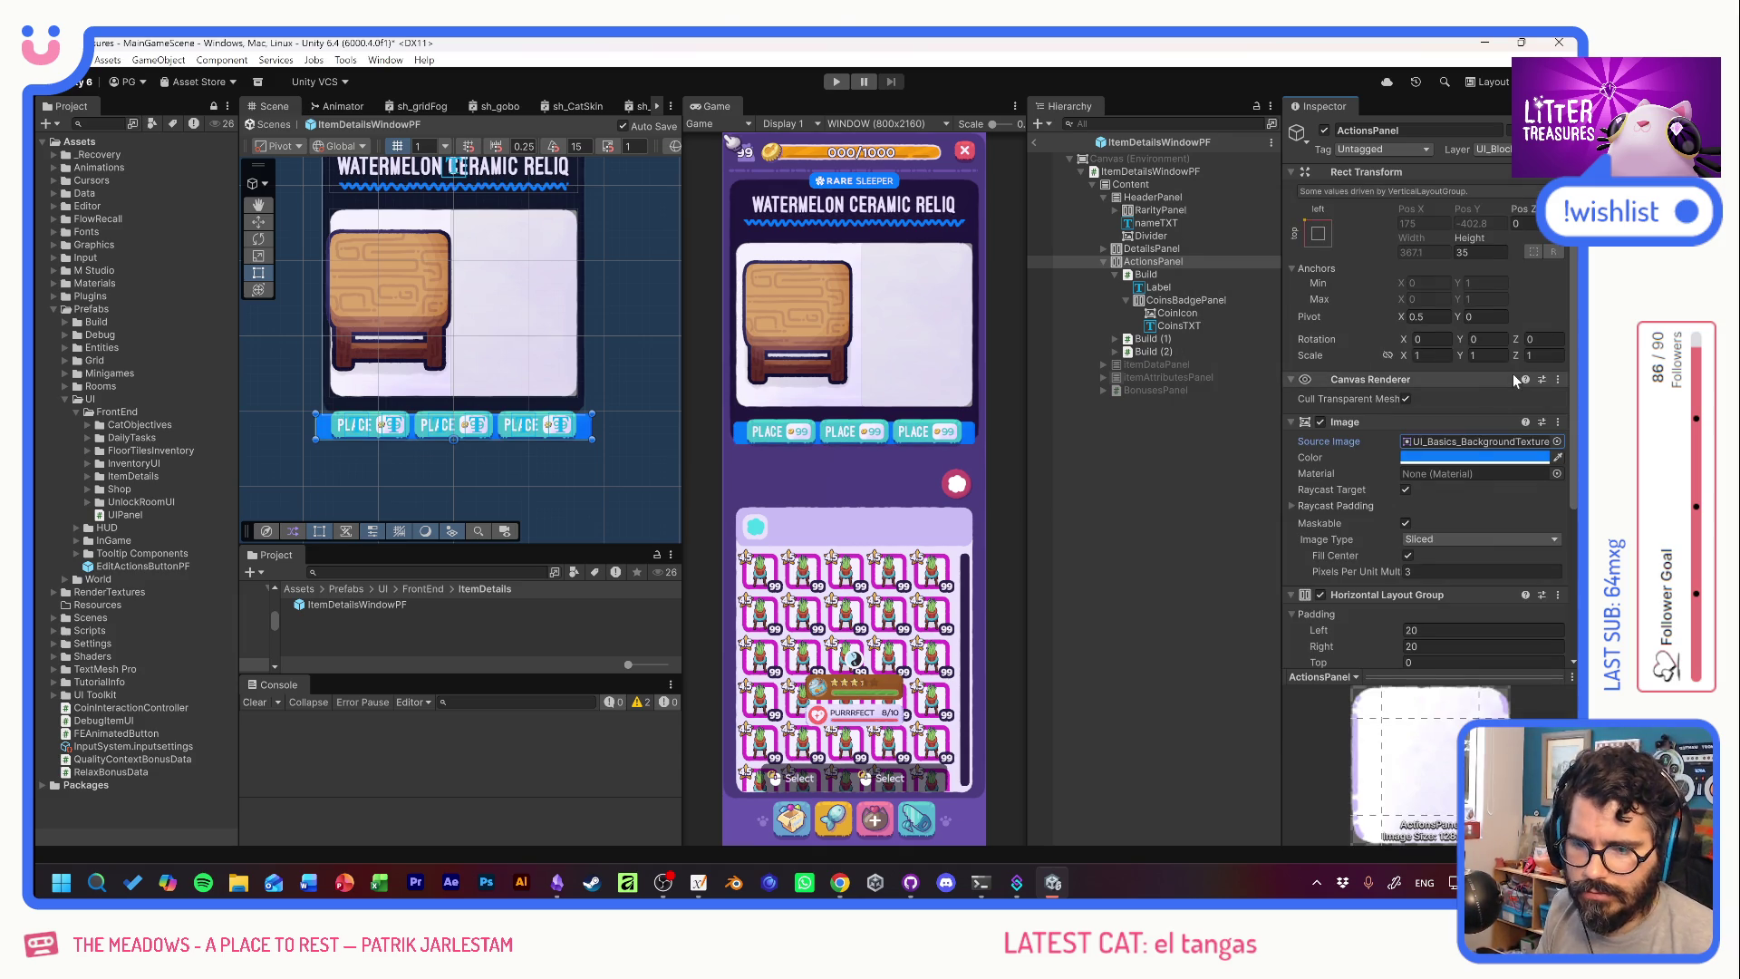
Tint the ActionsPanel background light purple.
left_click(1453, 462)
left_click(1447, 841)
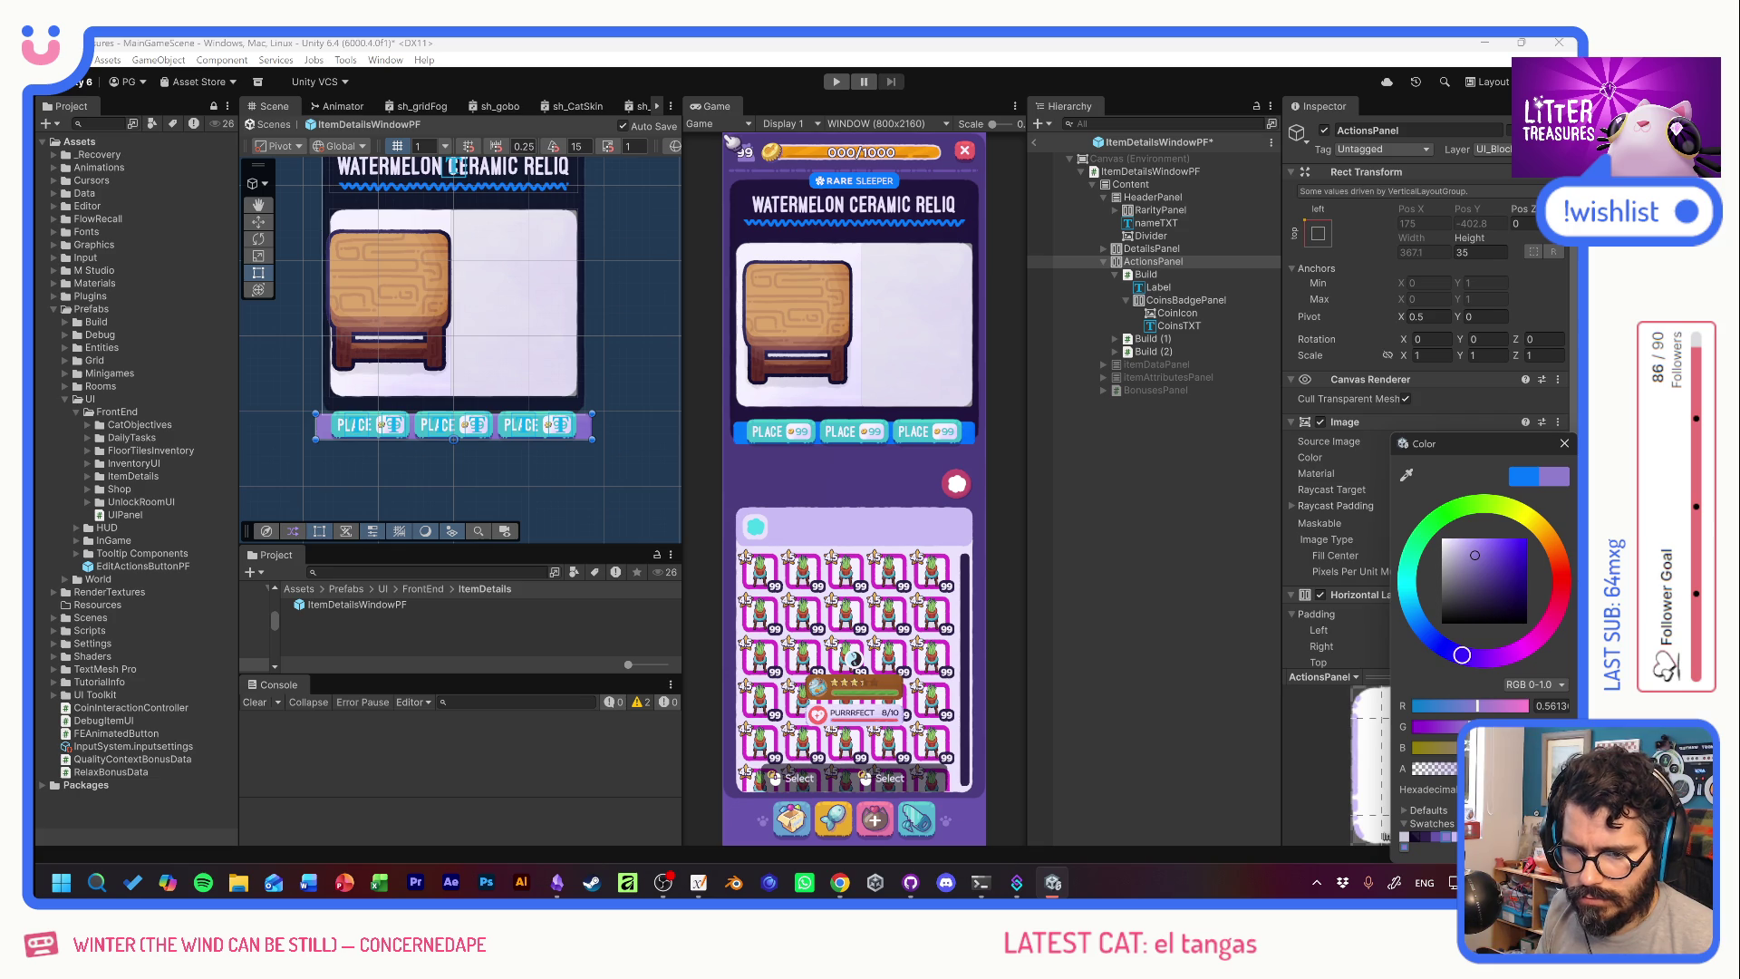
left_click(1563, 443)
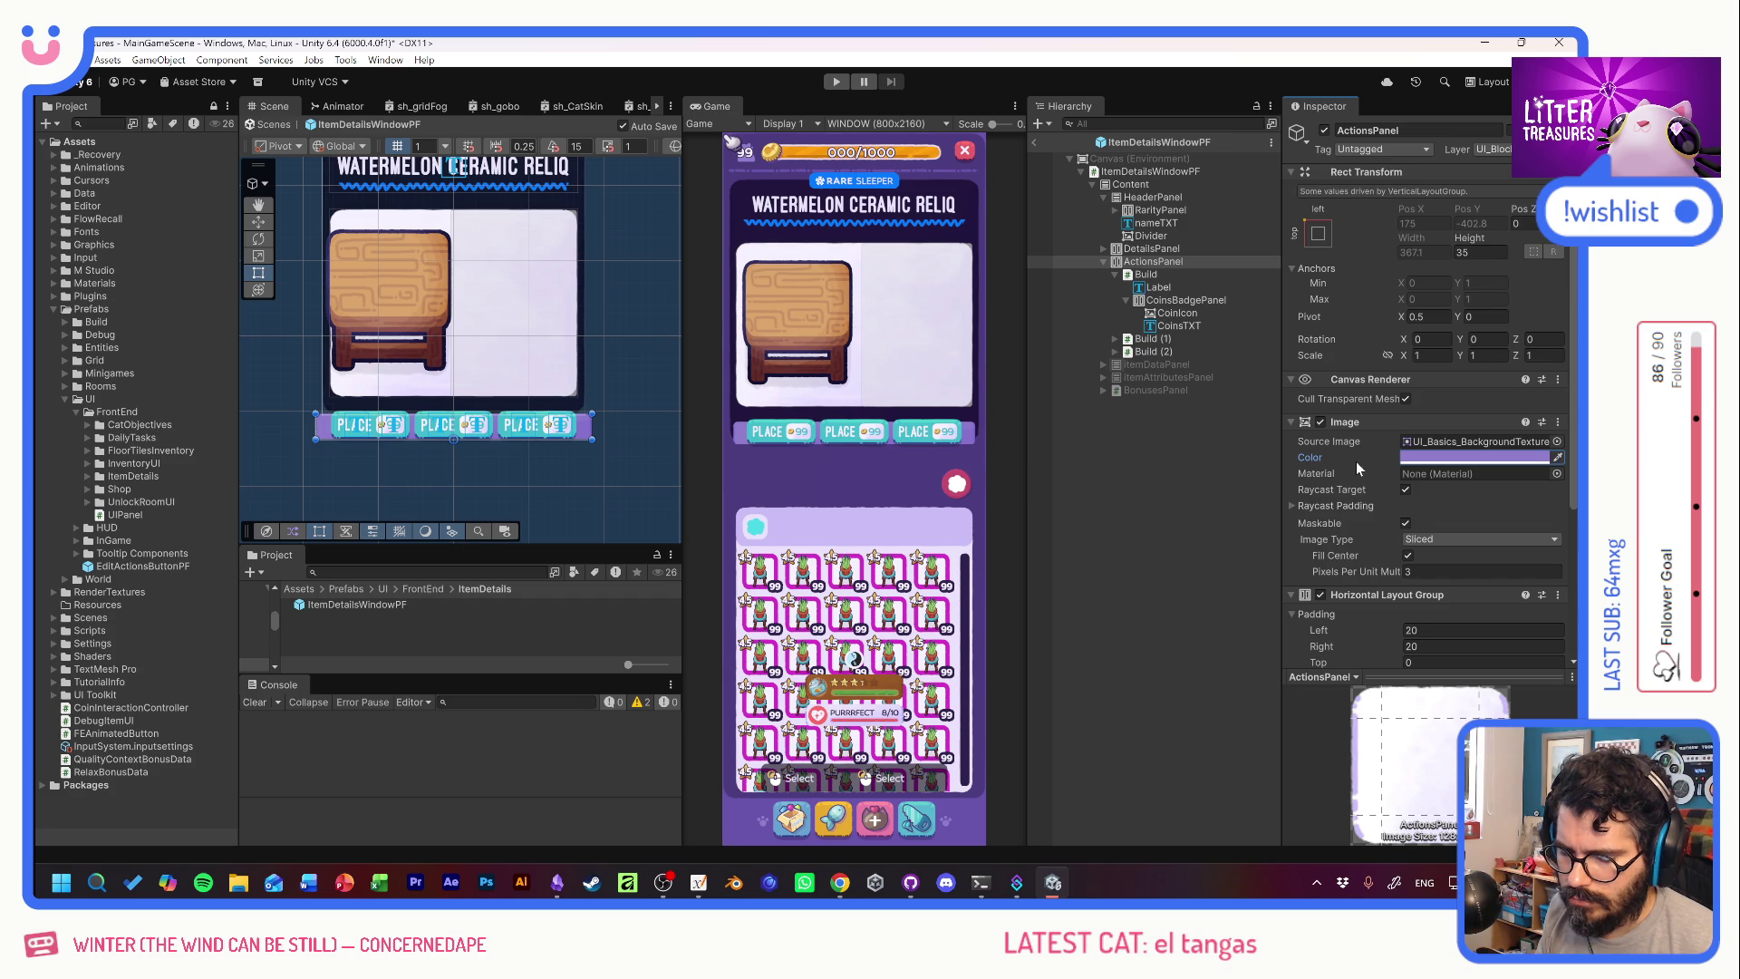
scroll(1355, 460, "down", 2)
left_click(1410, 542)
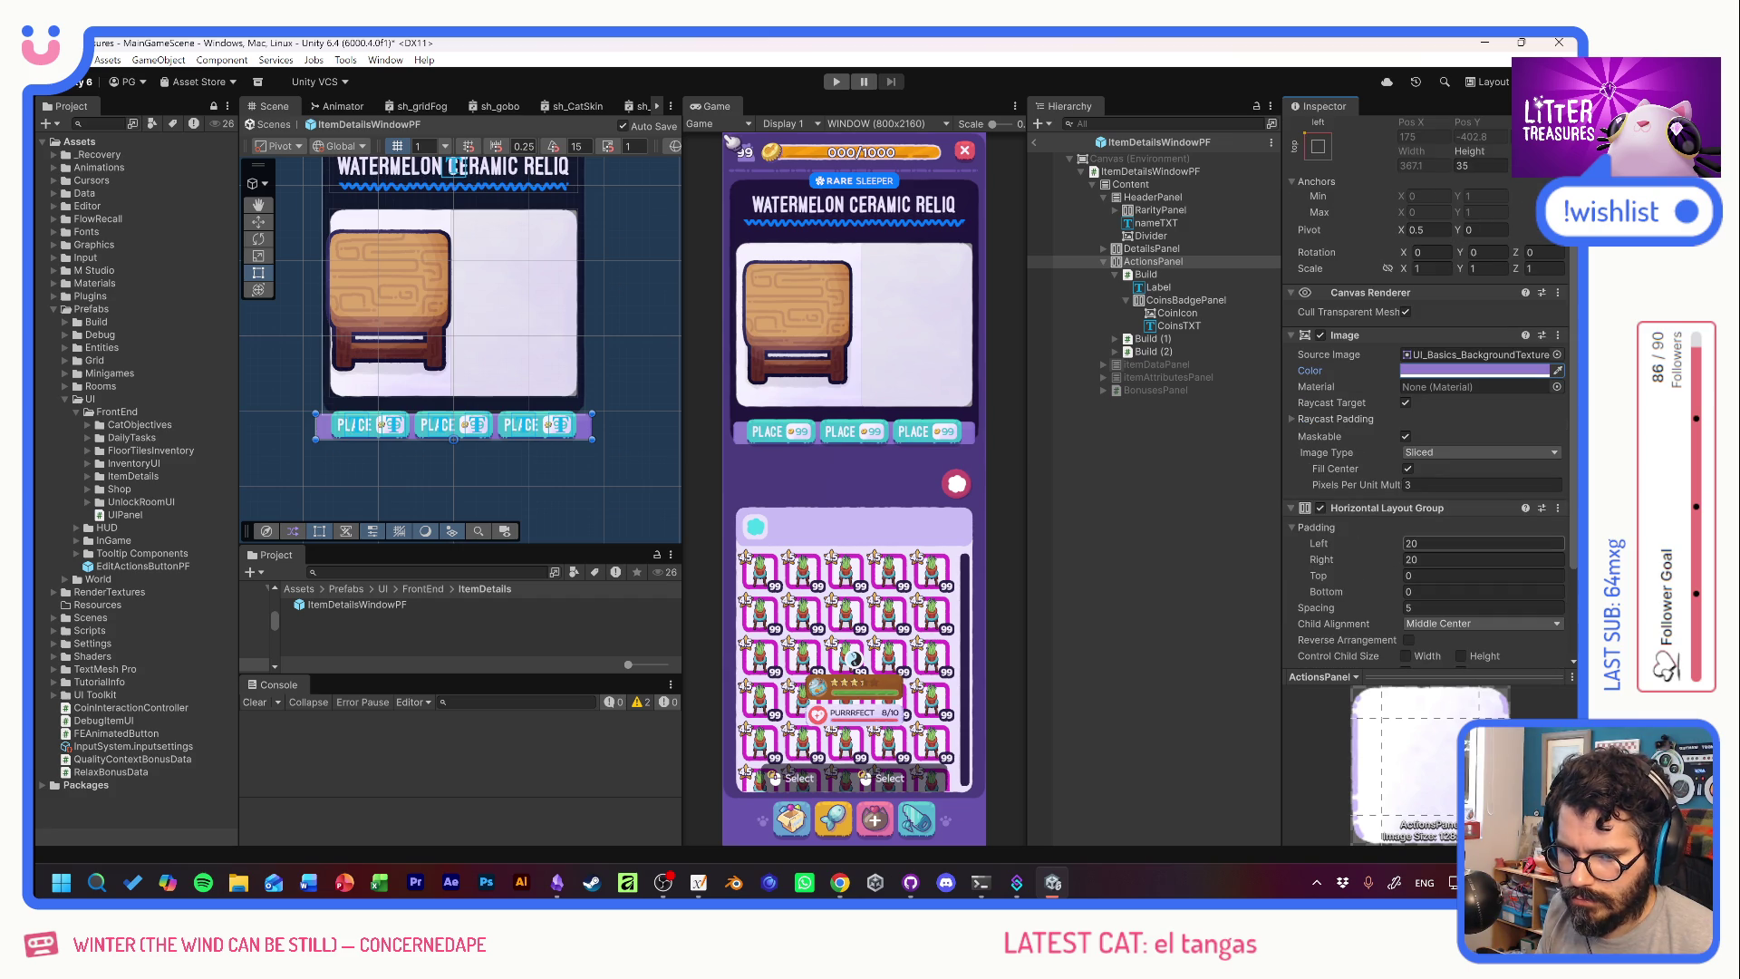
Set the button row's left and right padding to 10.
type("10")
key("Tab")
type("10")
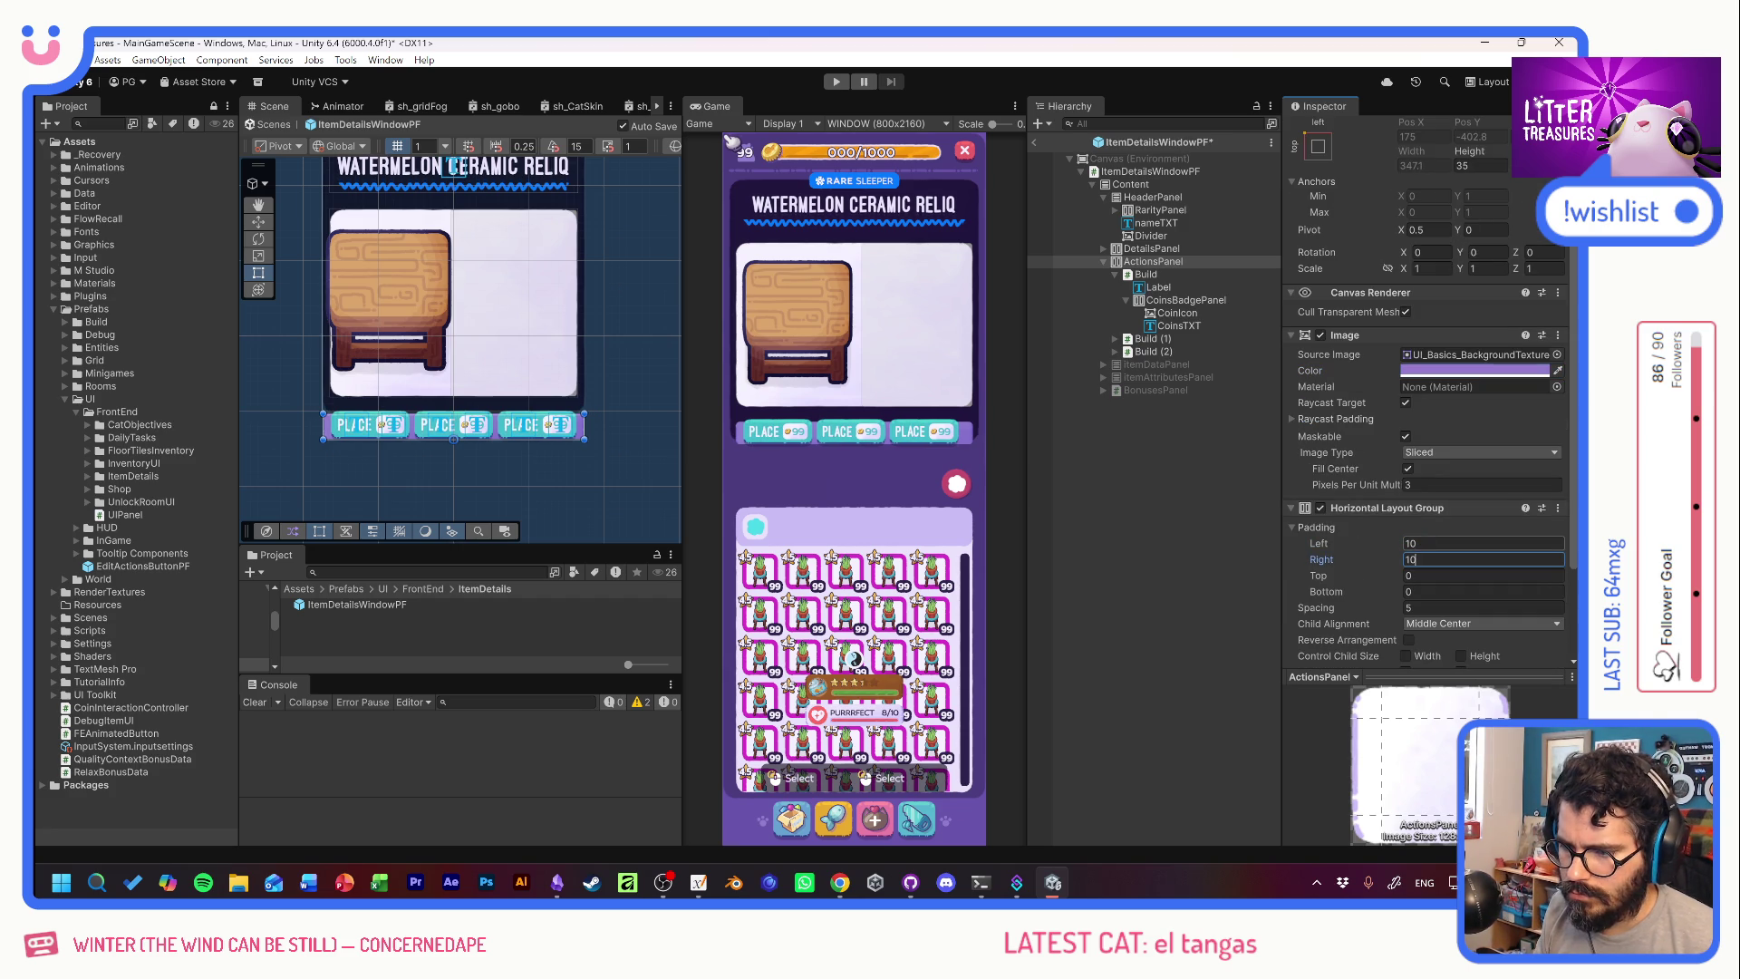
key("Tab")
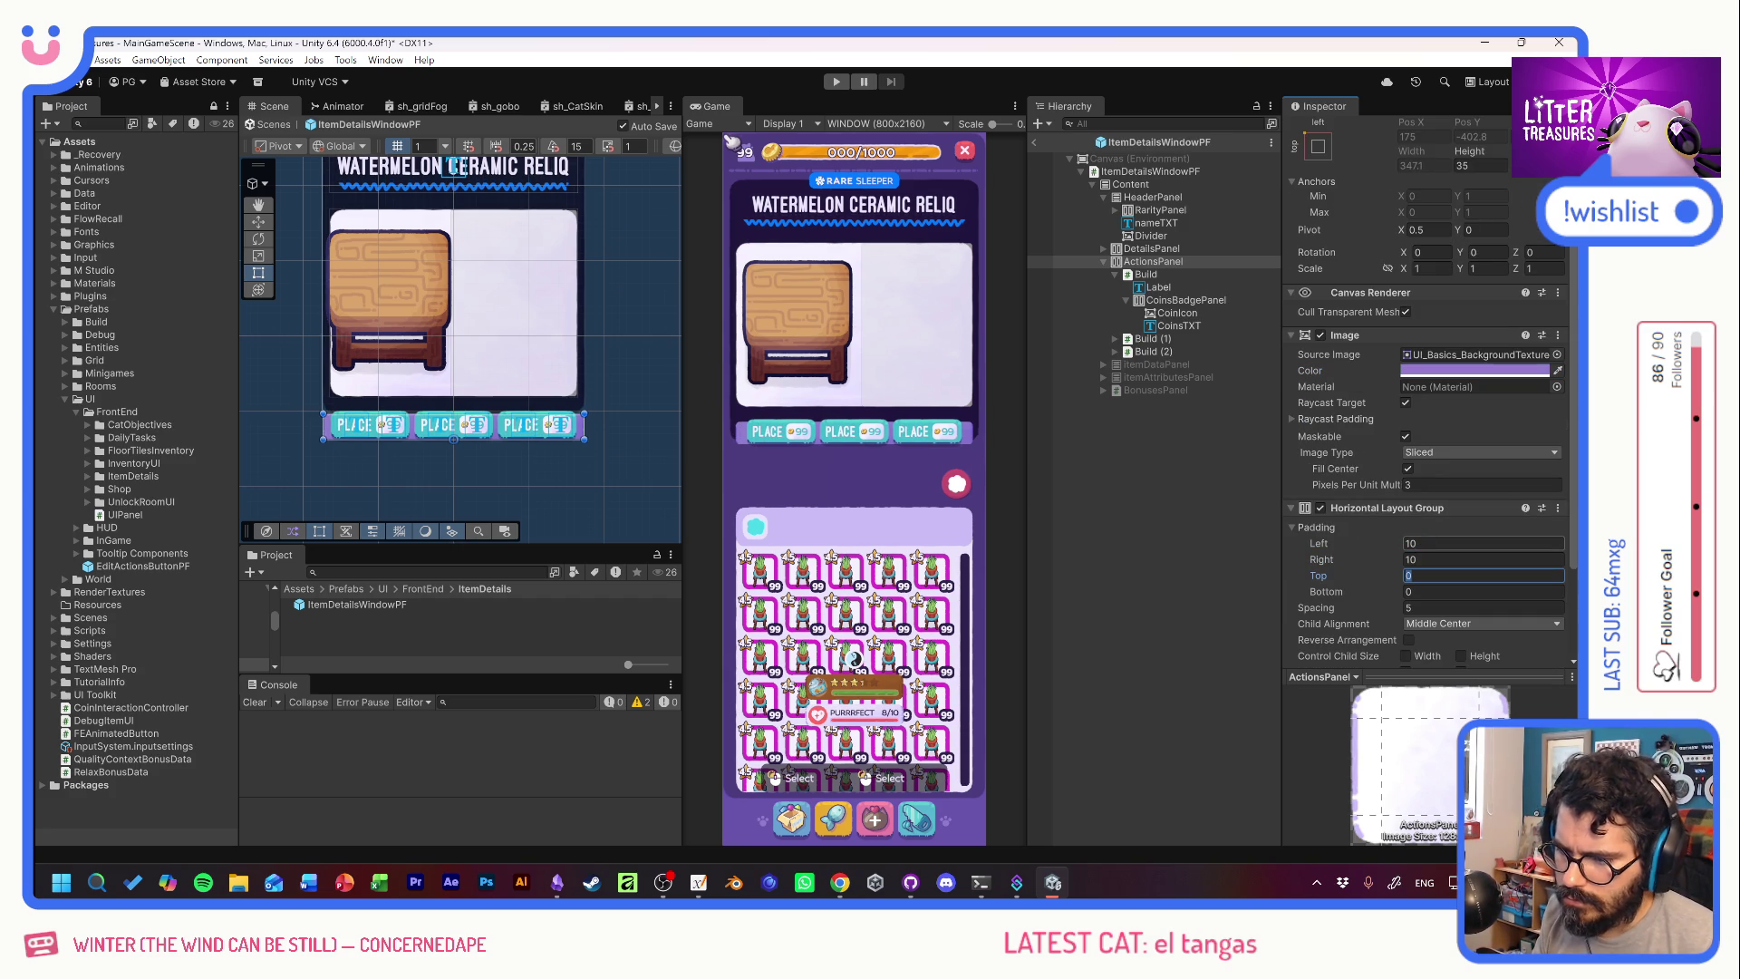
Set the ActionsPanel's Pixels Per Unit Multiplier to 2.
key("Tab")
key("Tab")
key("Tab")
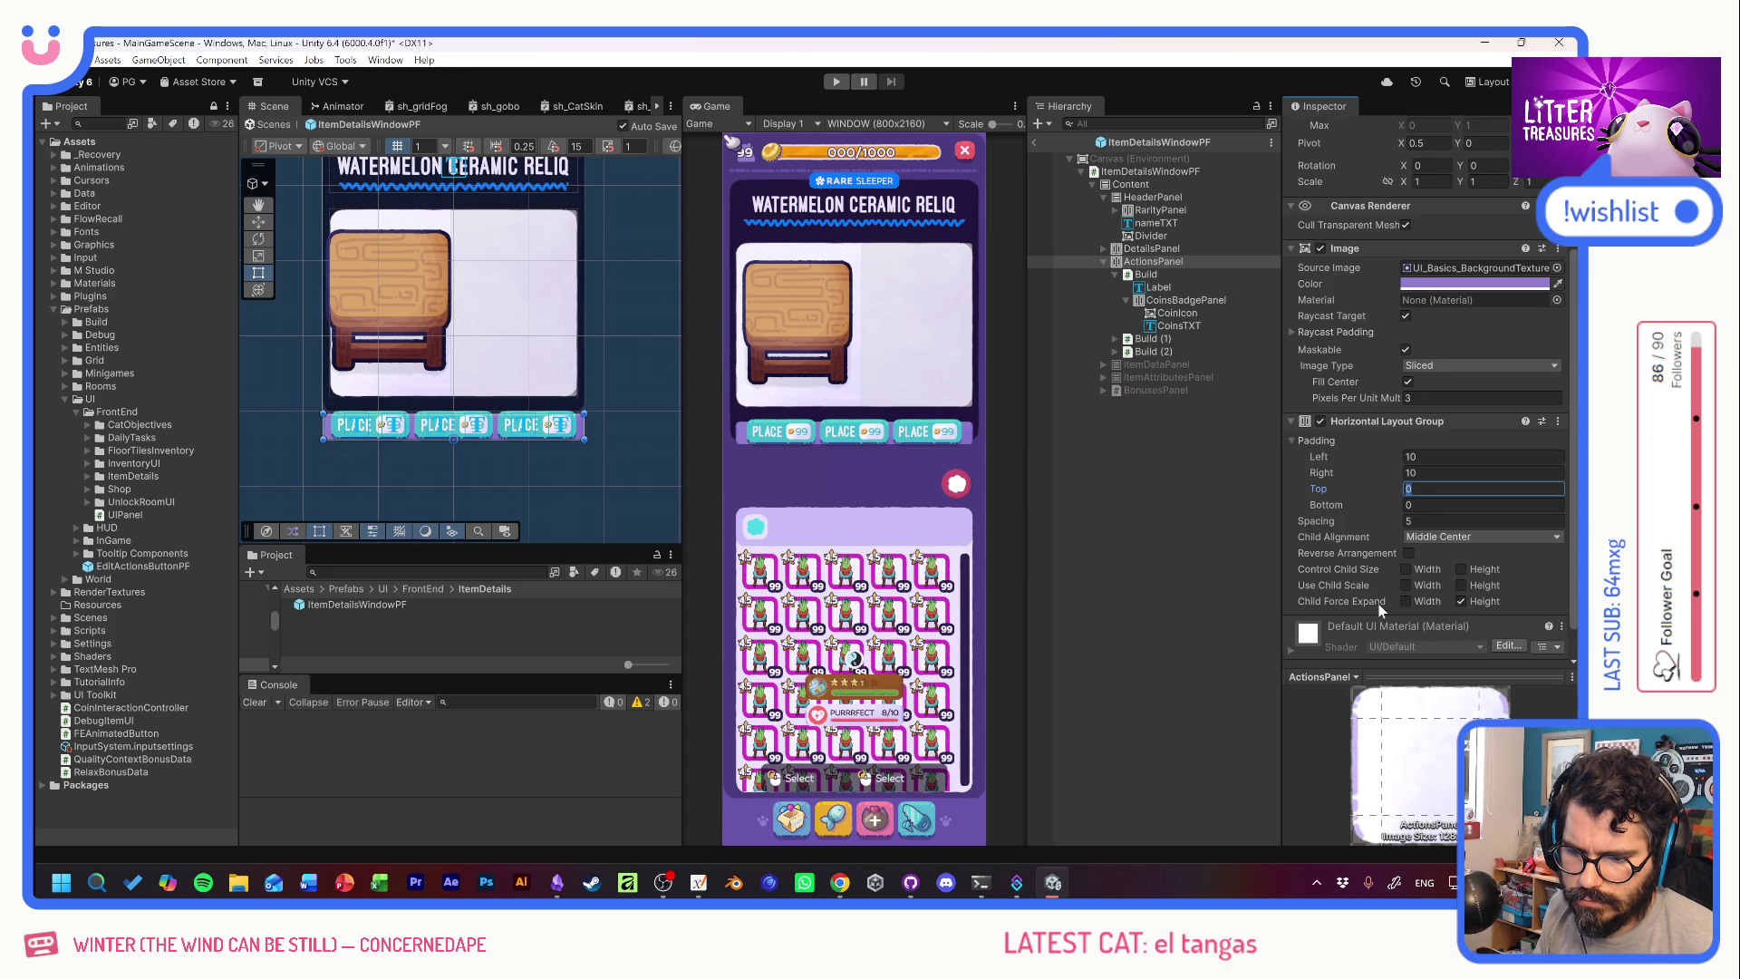
type("2")
key("Tab")
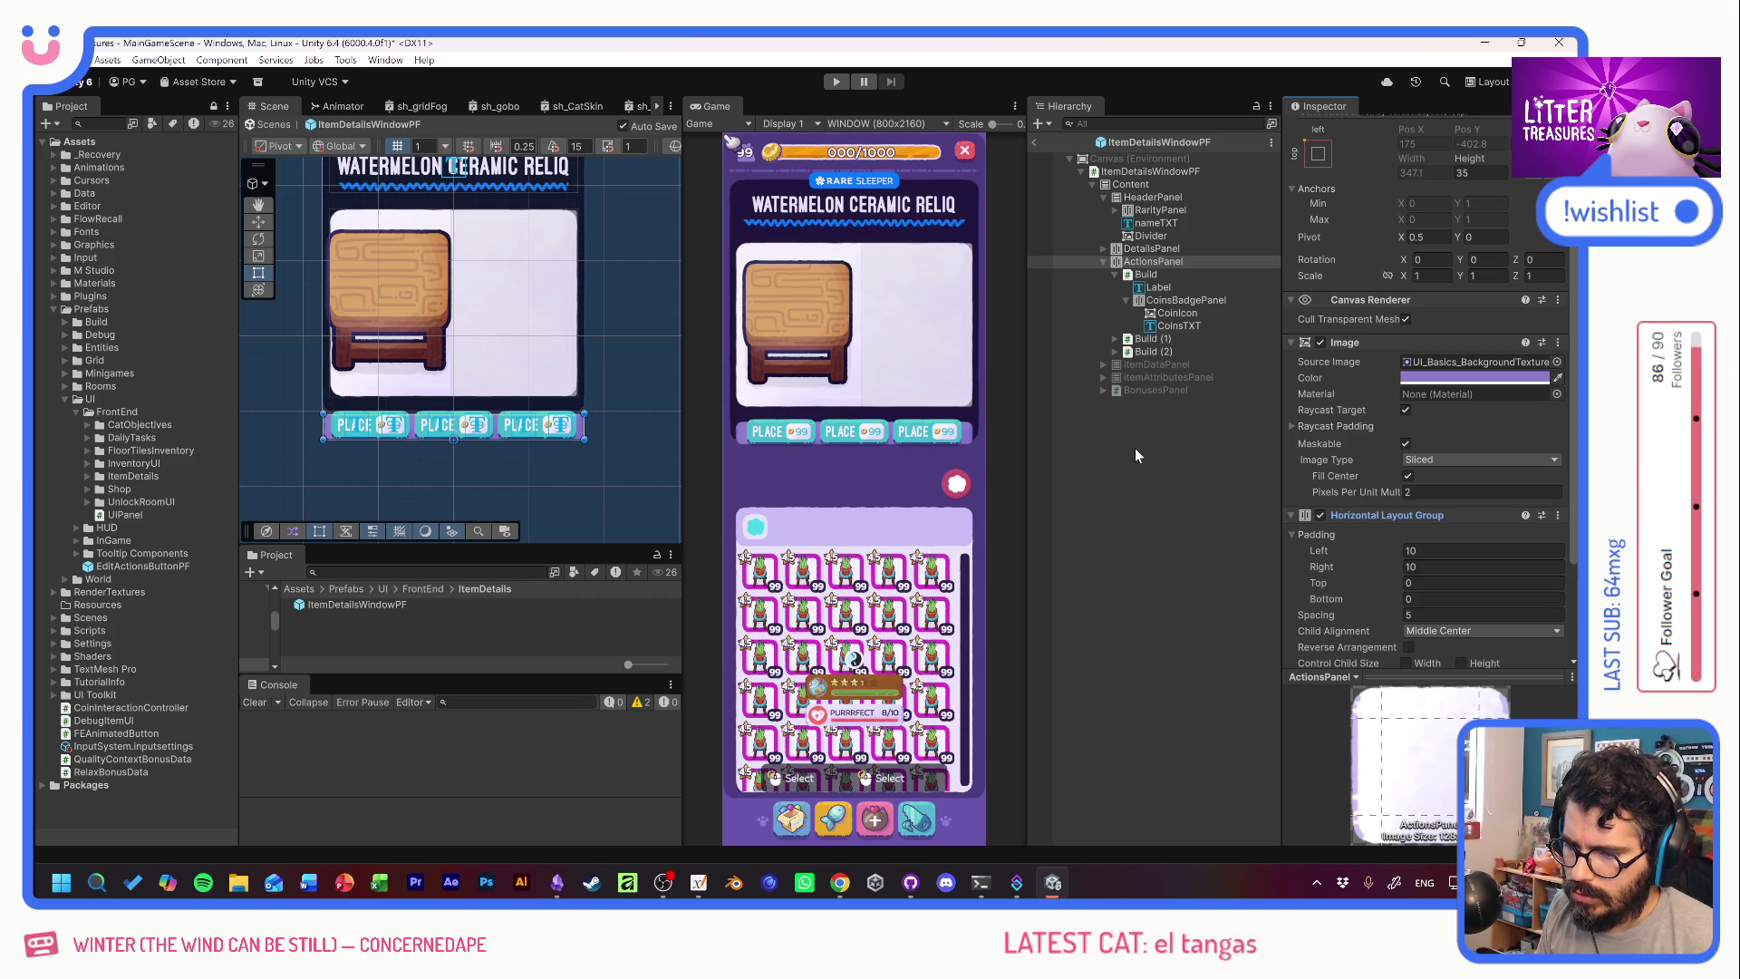
scroll(1366, 437, "up", 2)
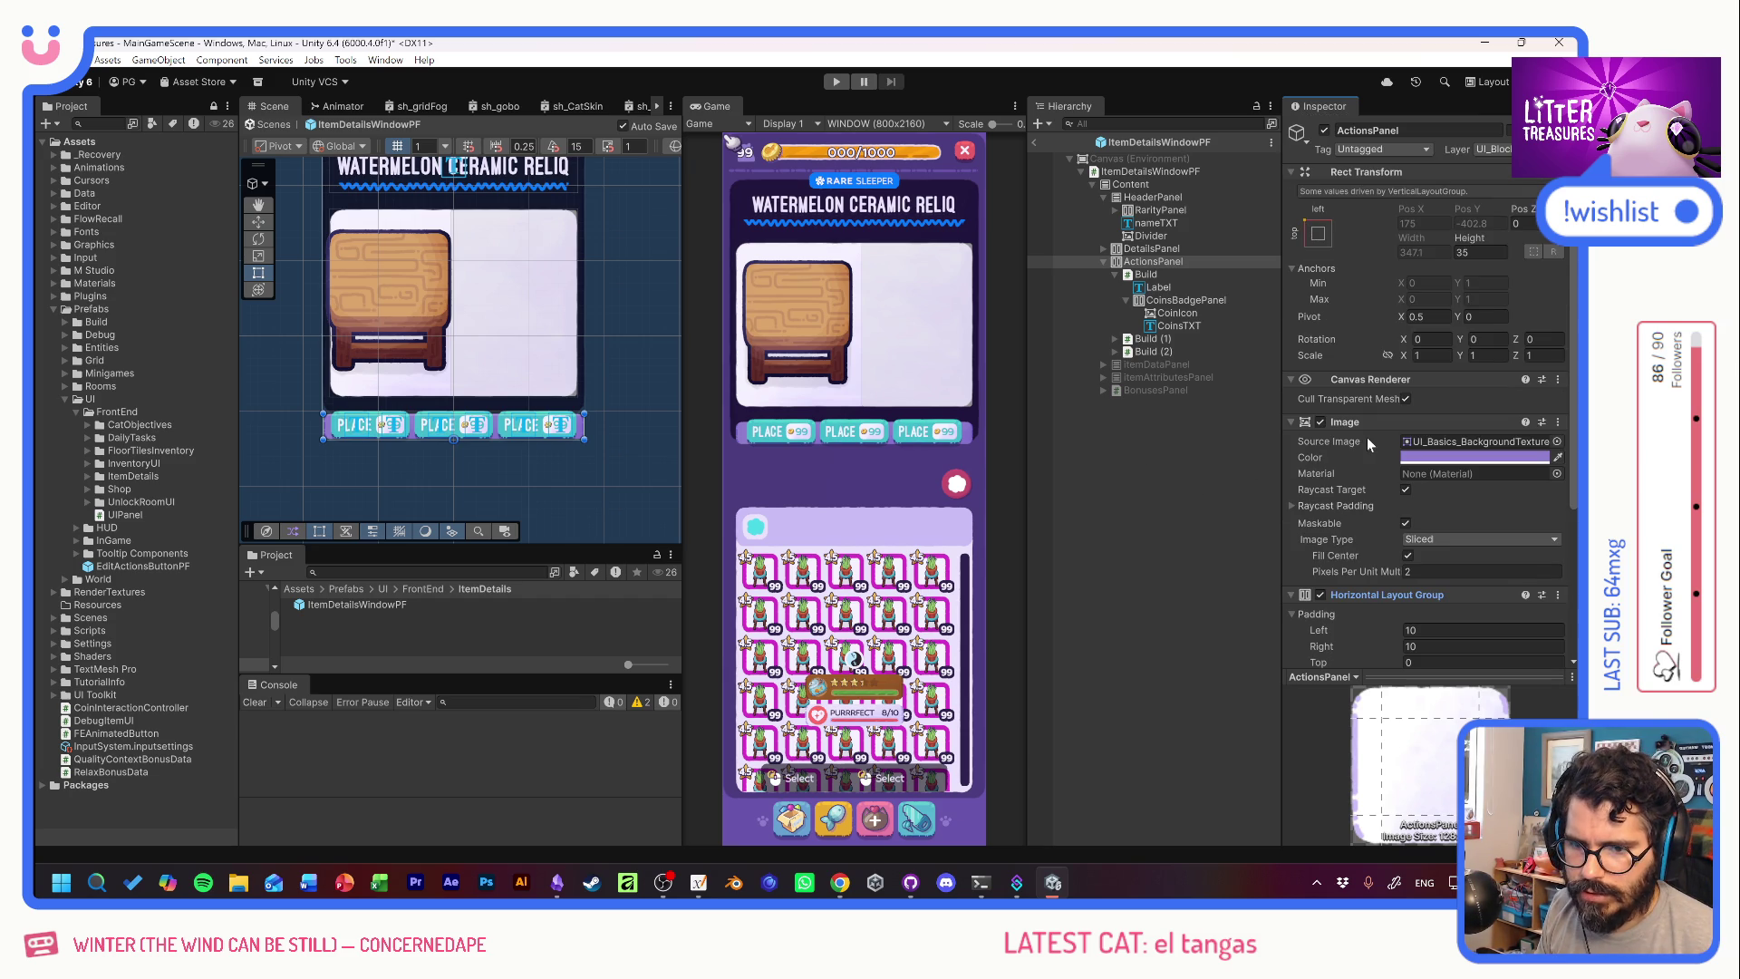
left_click_drag(1467, 238, 1546, 254)
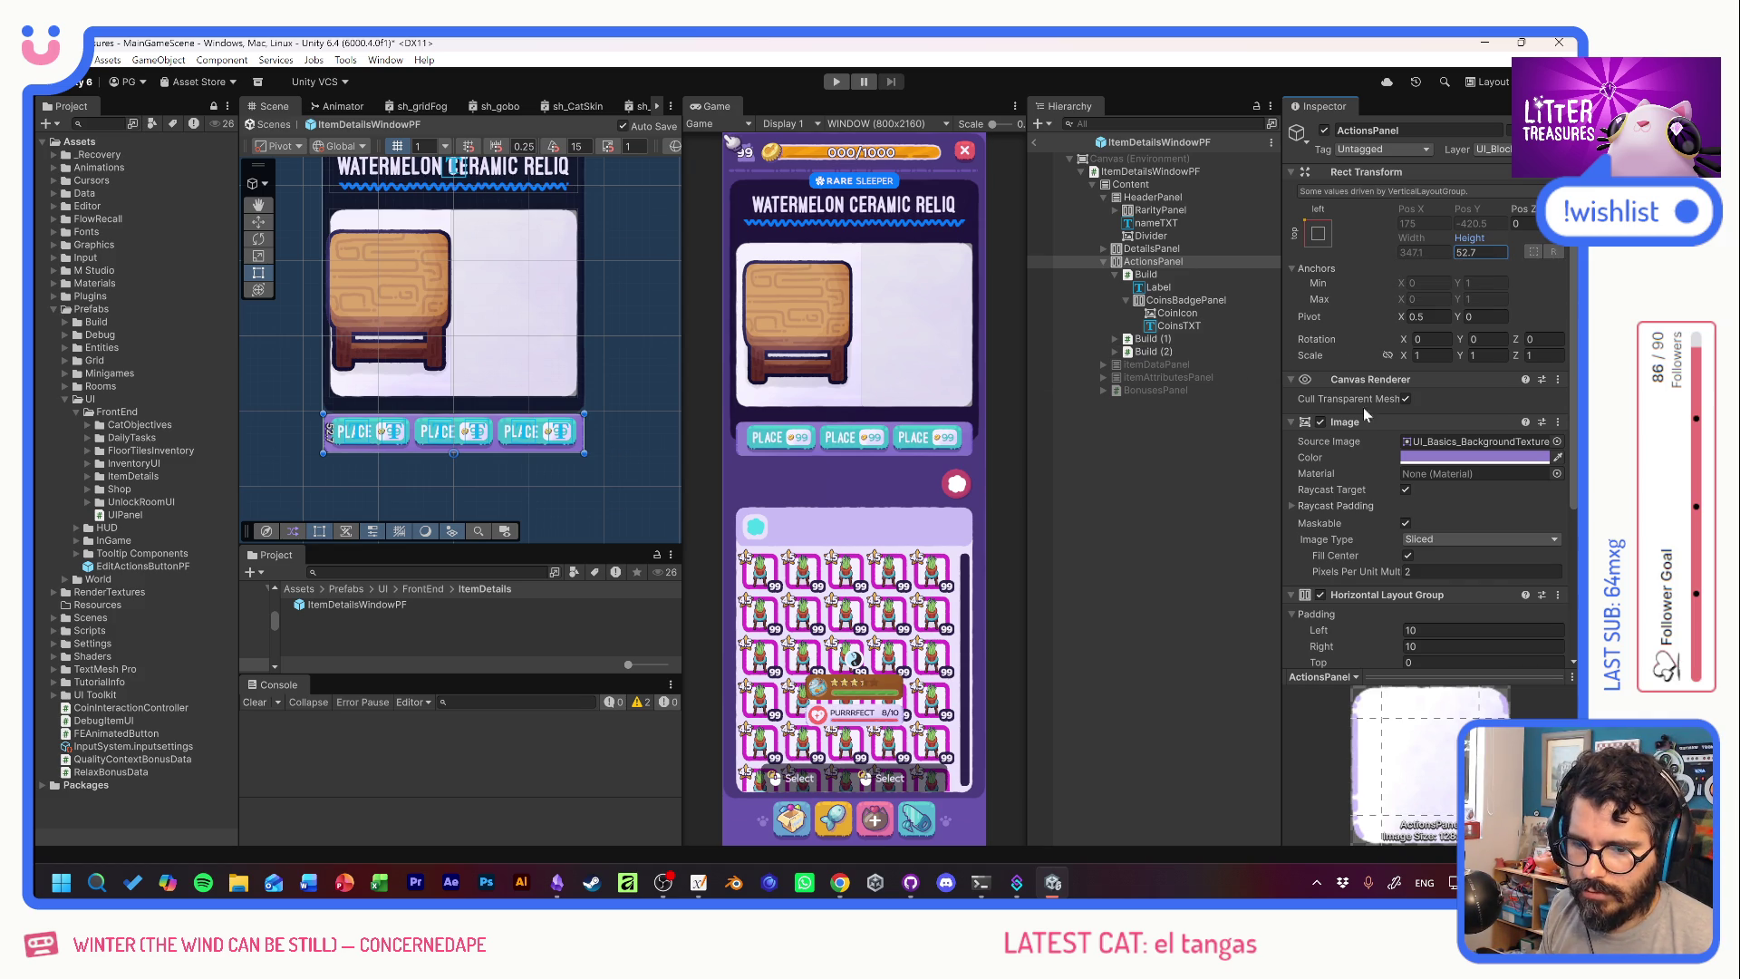
Lower the ActionsPanel's bottom padding to -2.
scroll(1363, 407, "down", 3)
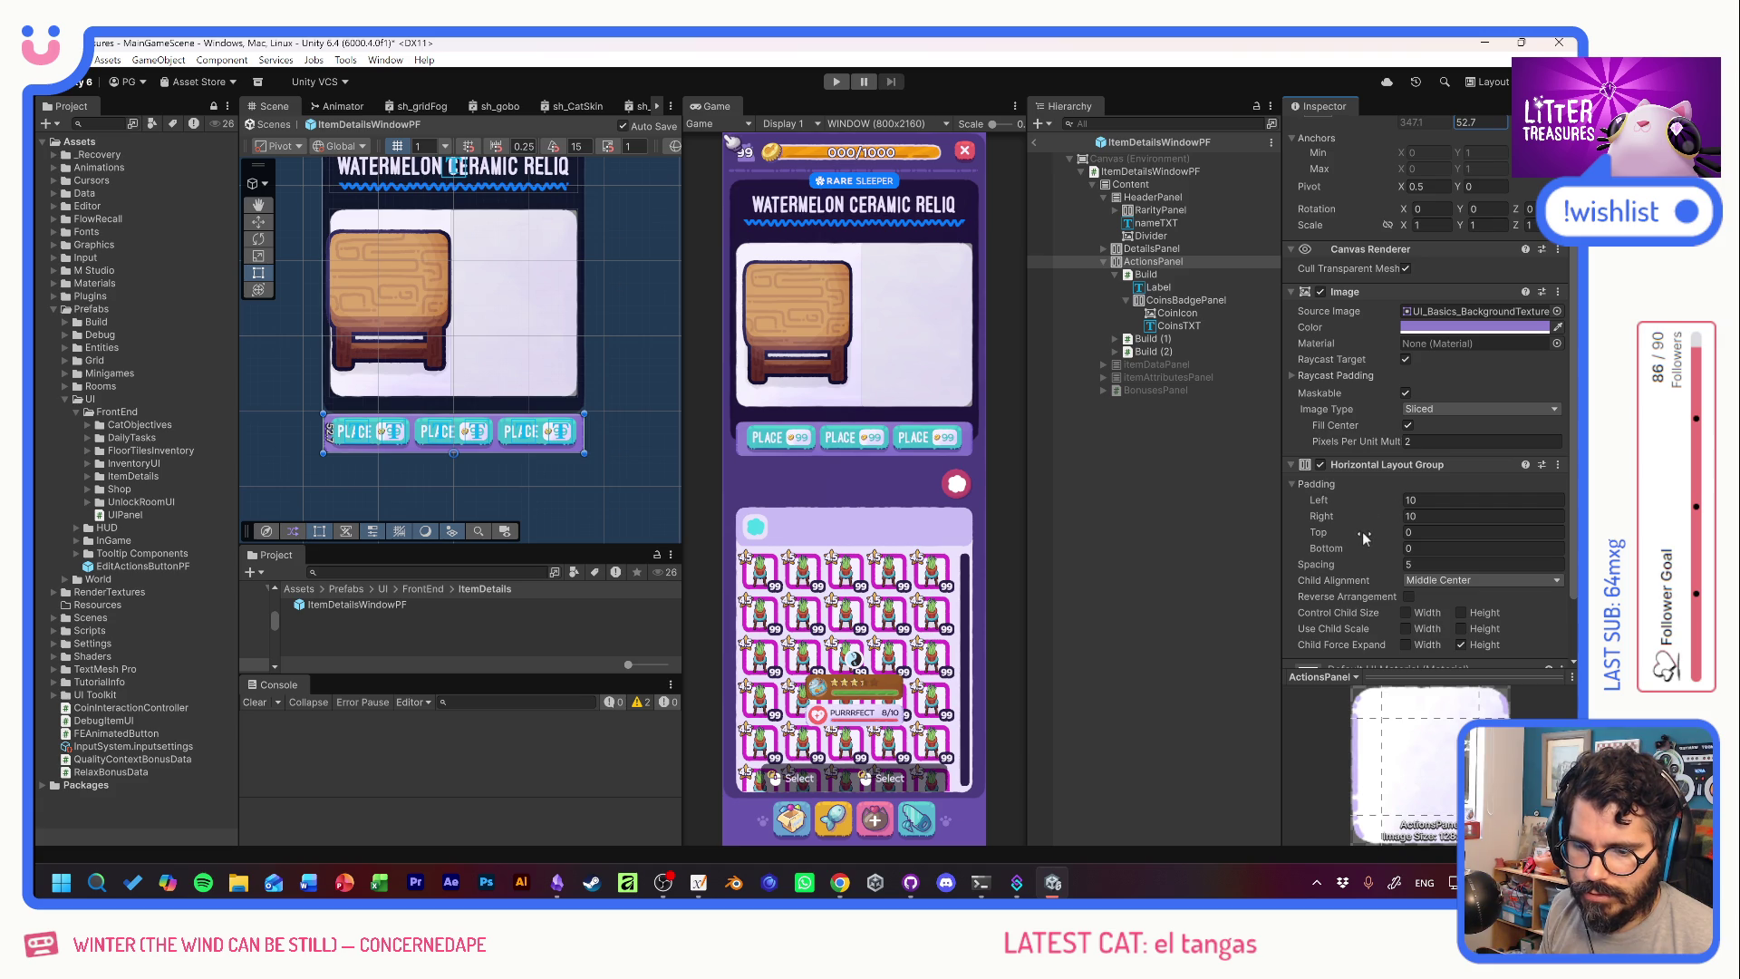
left_click_drag(1358, 548, 1346, 551)
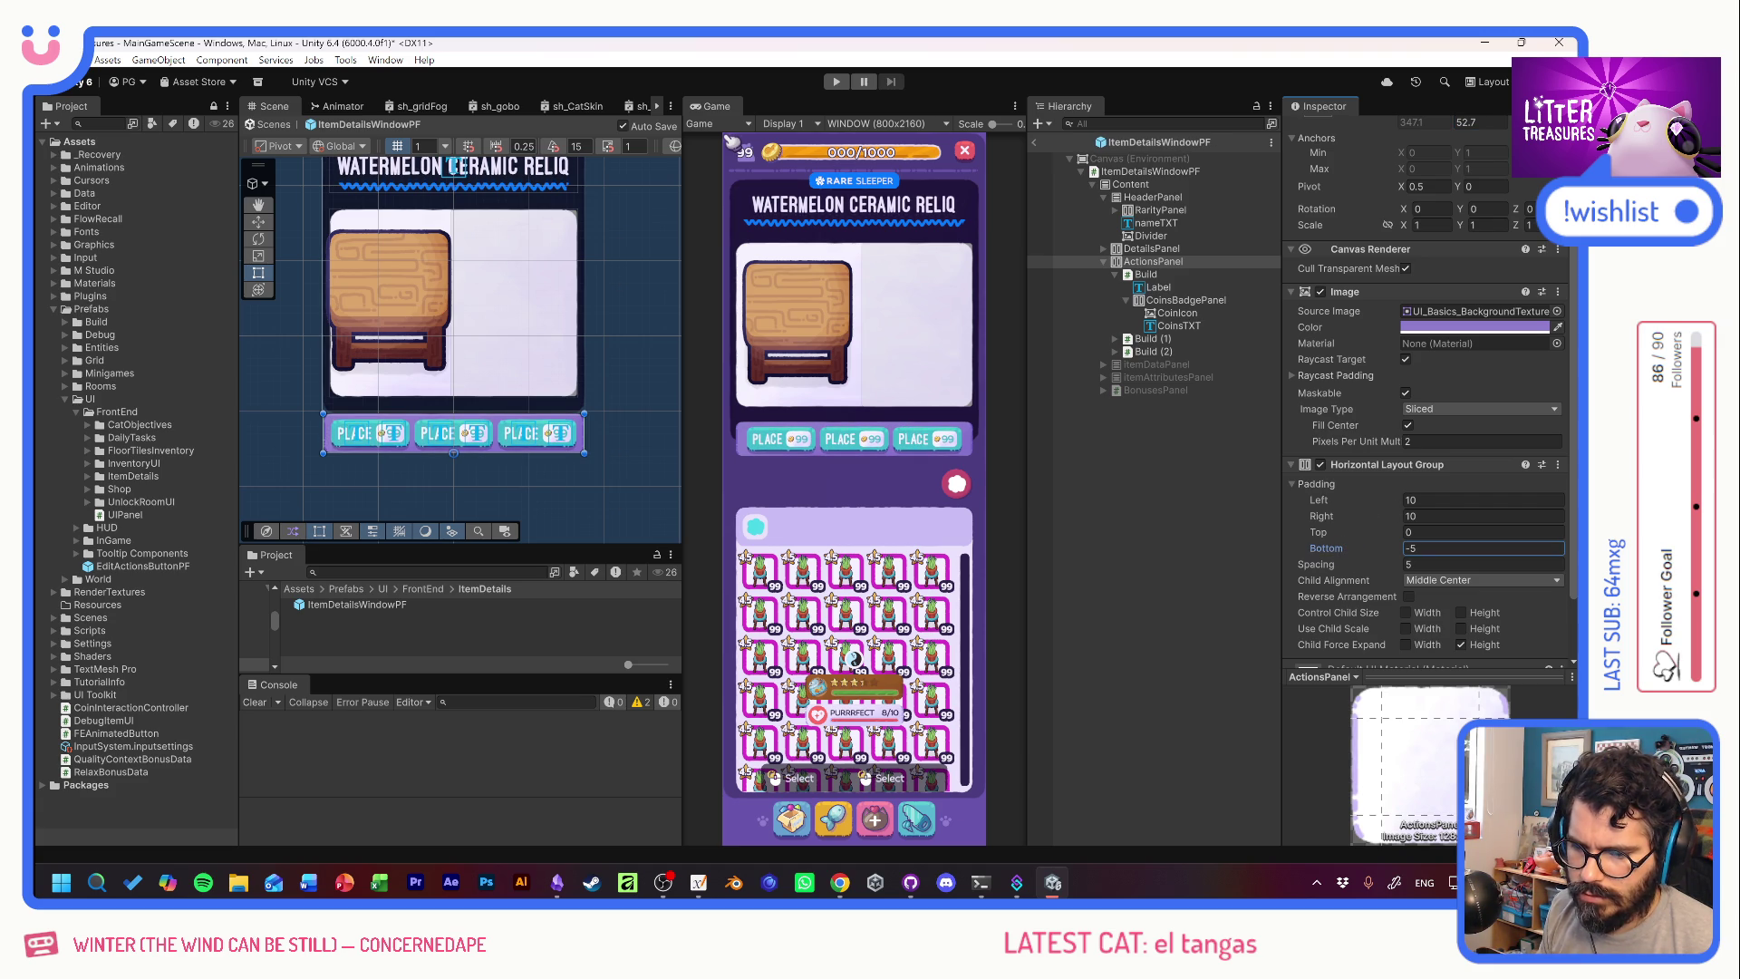
type("-2")
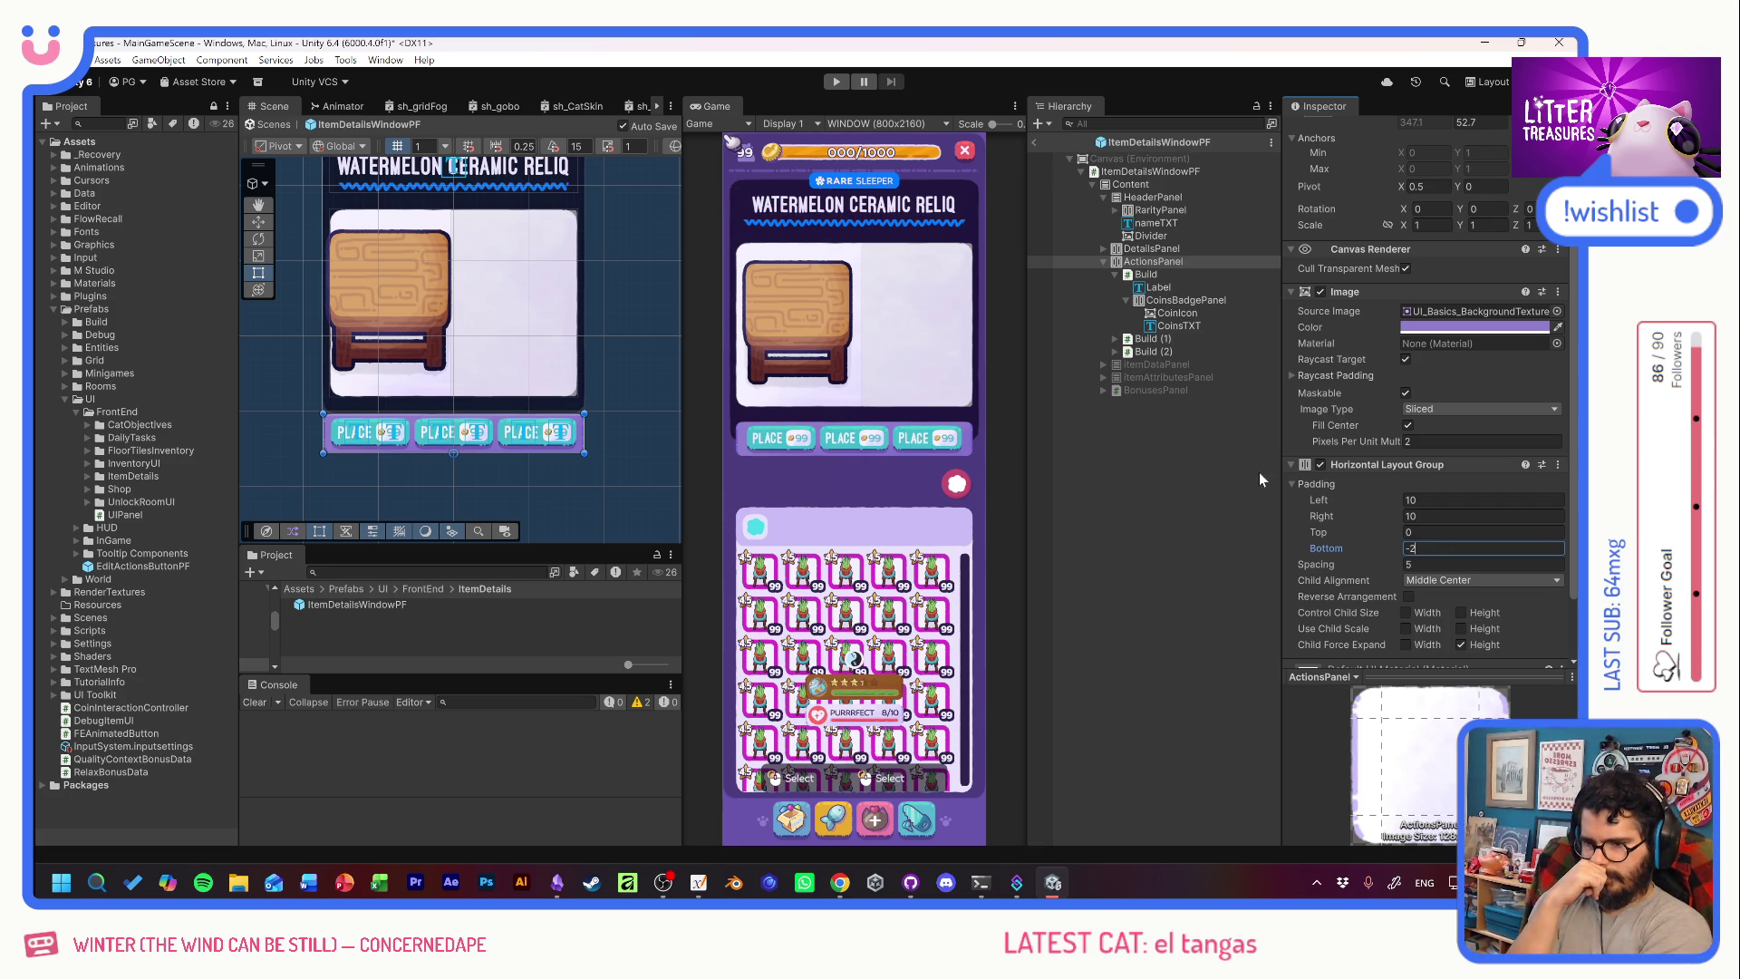
left_click(1150, 197)
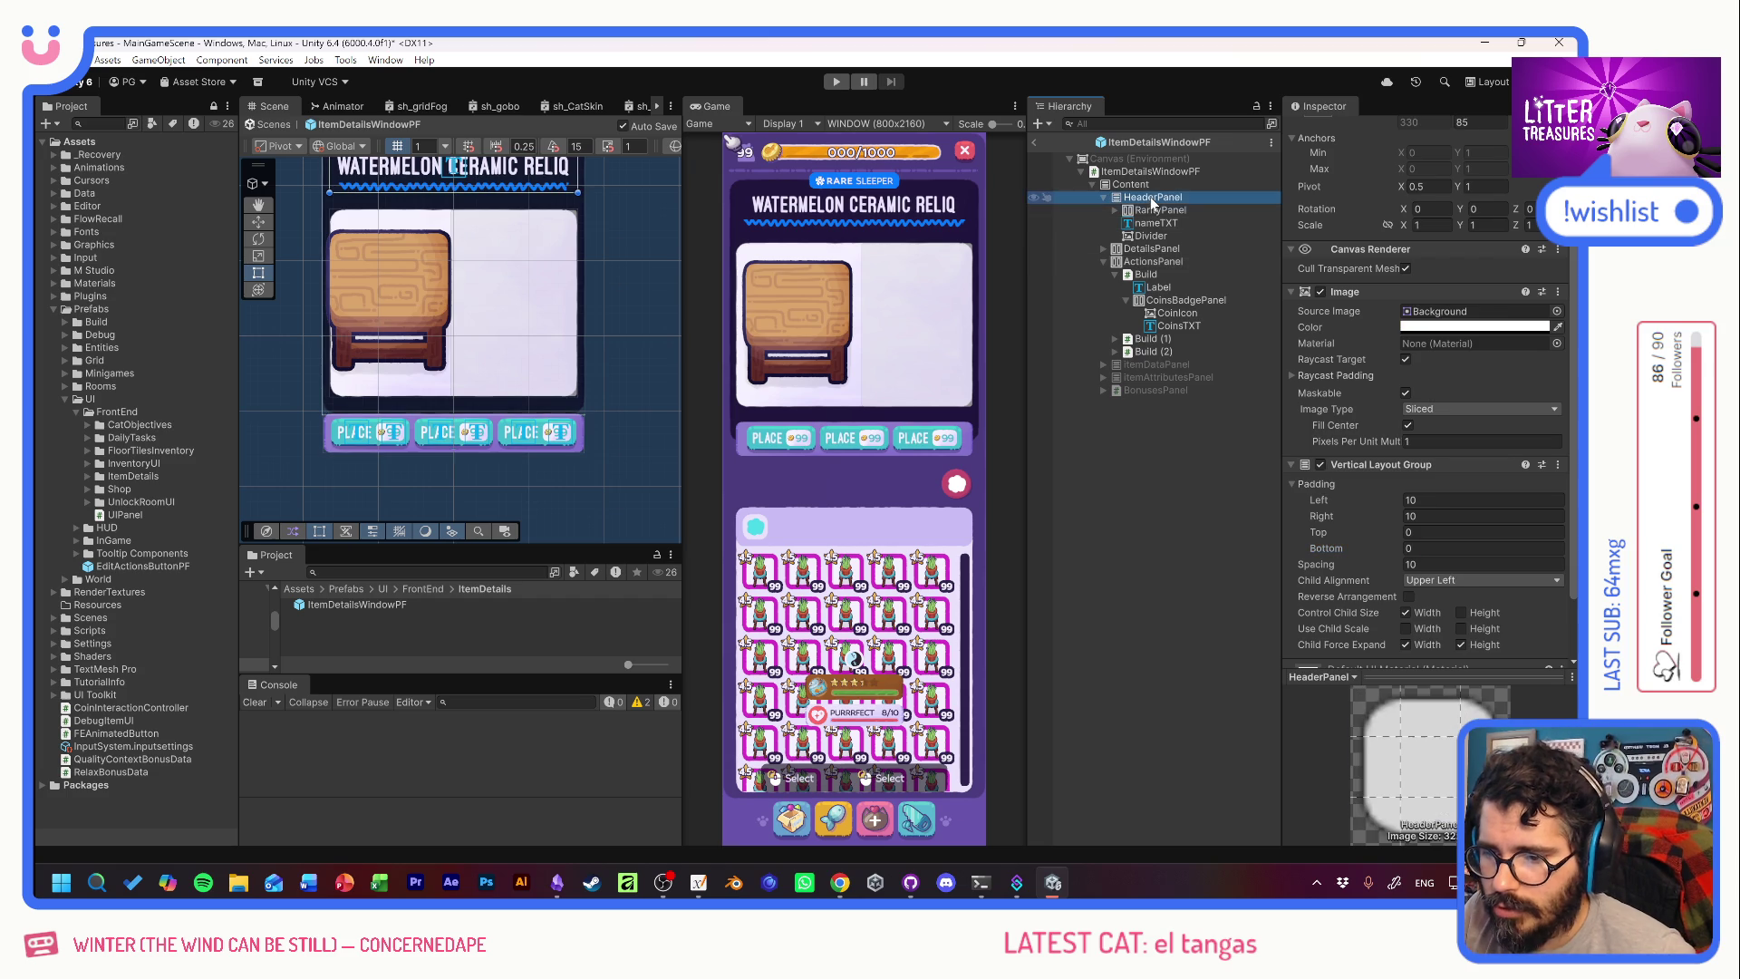
Reduce the Content panel's vertical layout spacing to 15 and frame it in the Scene view.
left_click(1132, 184)
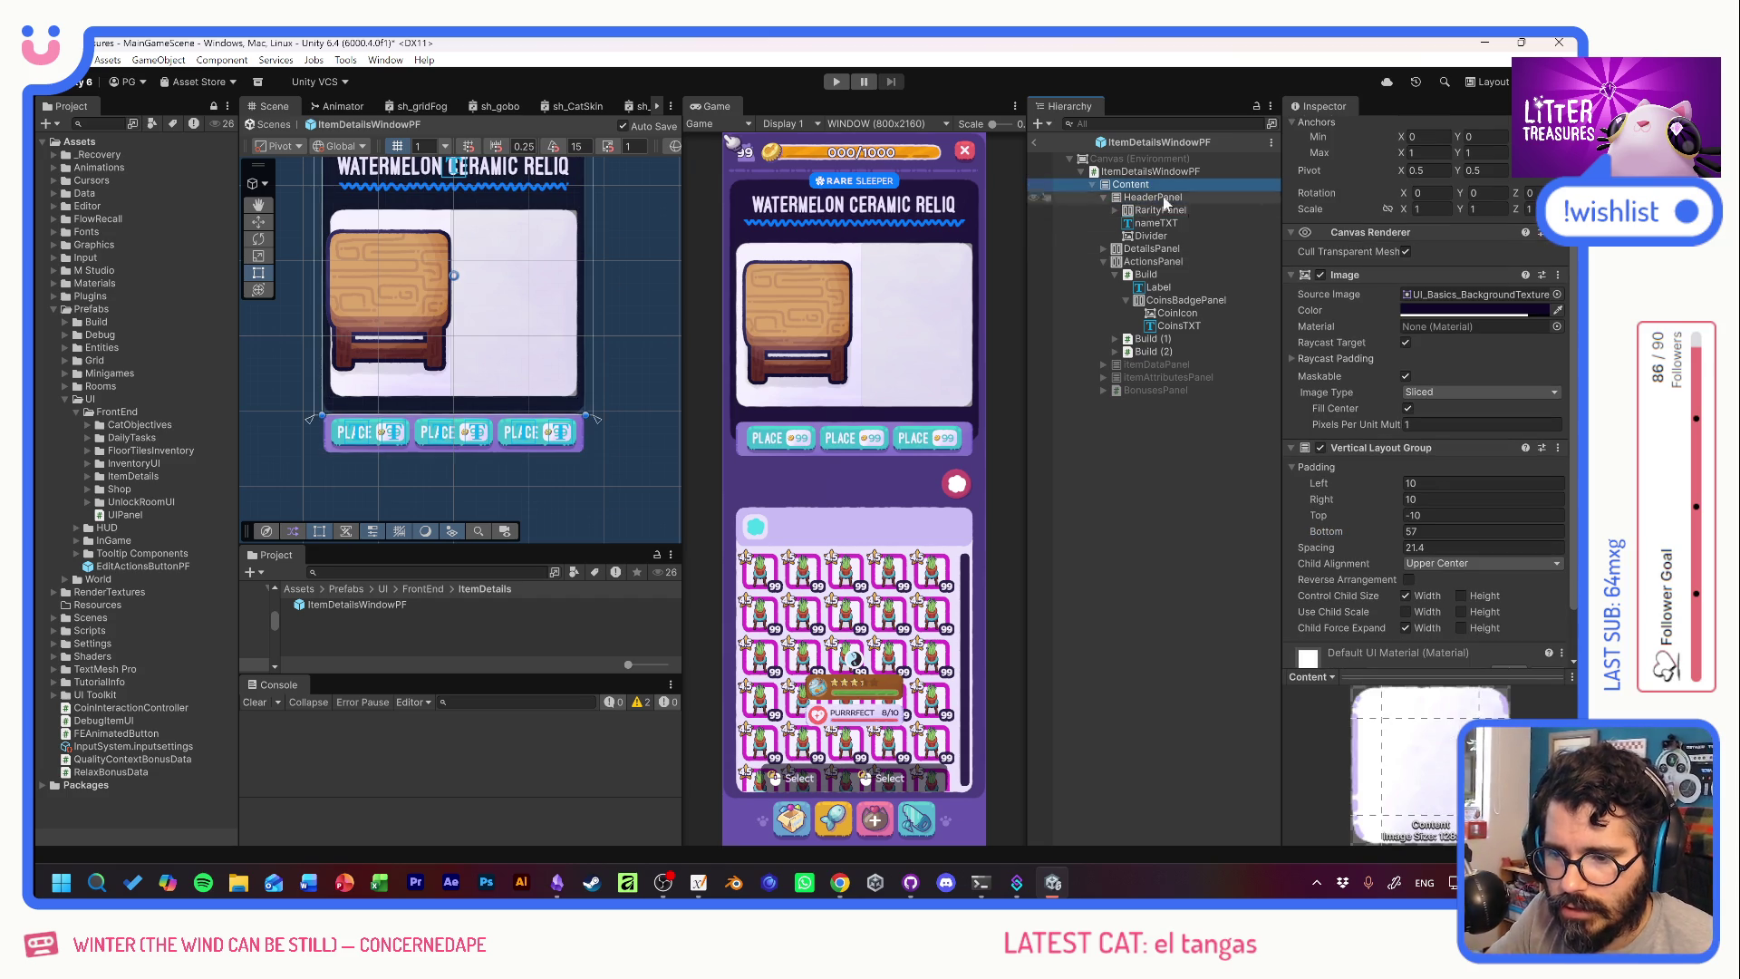
left_click(1382, 549)
type("15")
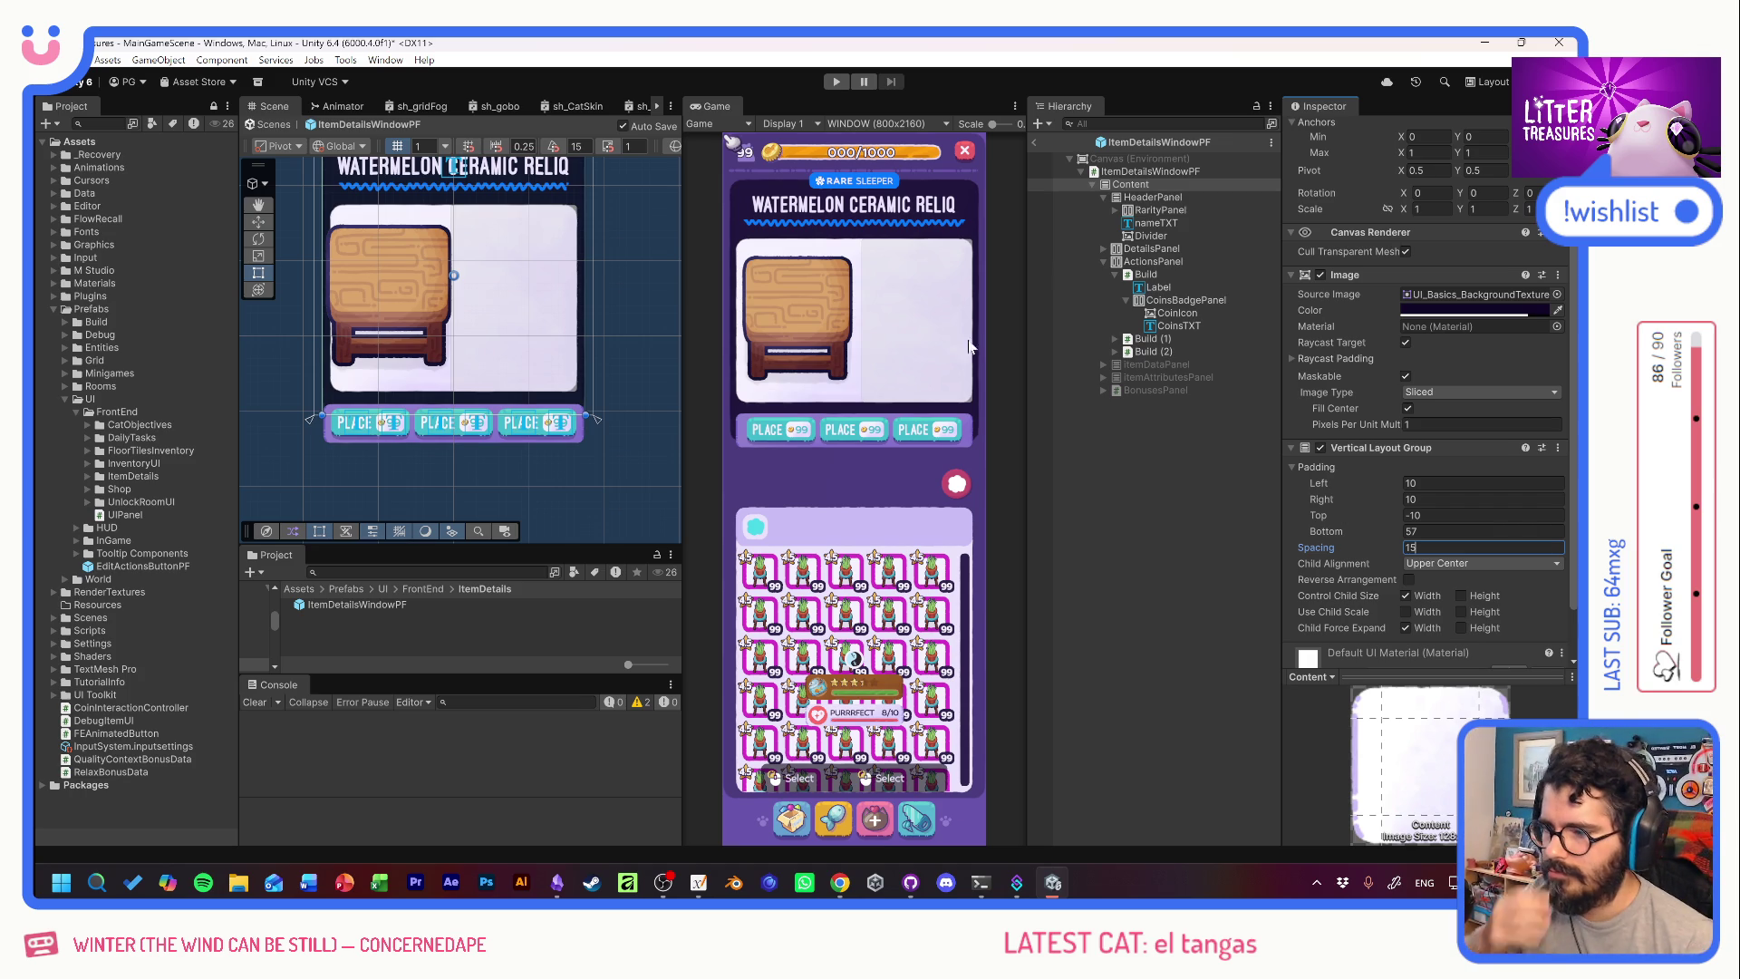
key("f")
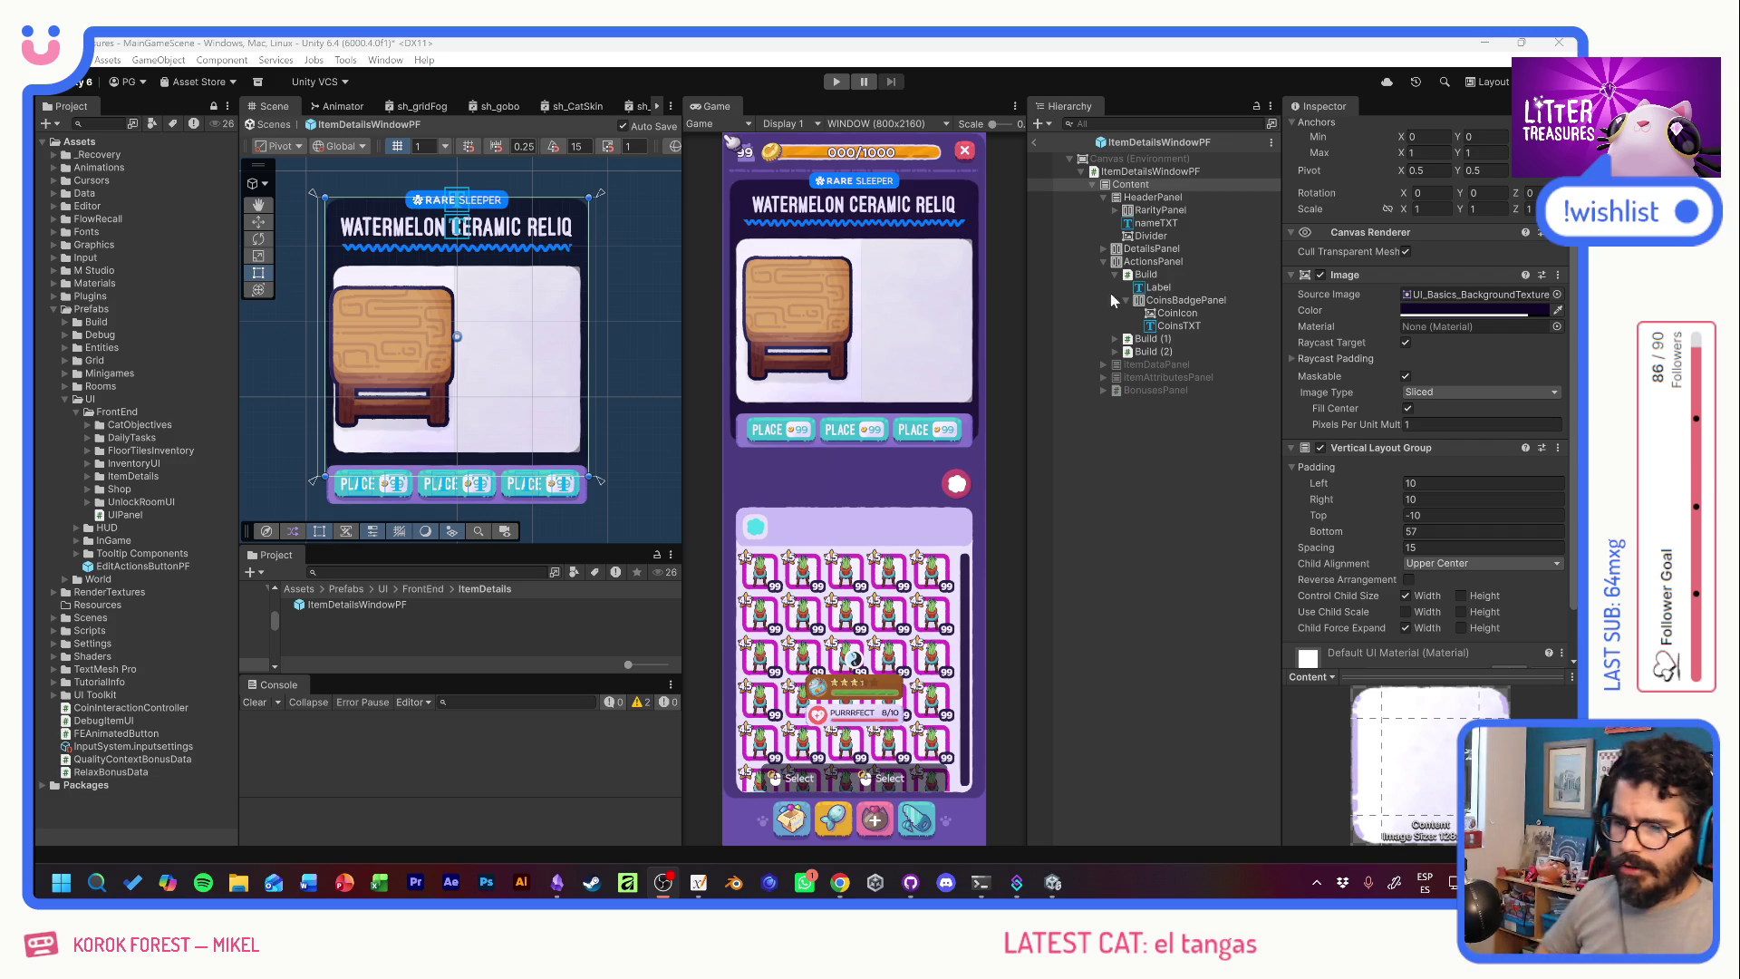
Select ItemImage under DetailsPanel and try the spl_fd_TigerSnacks sprite as its image.
left_click(1103, 248)
left_click(1170, 275)
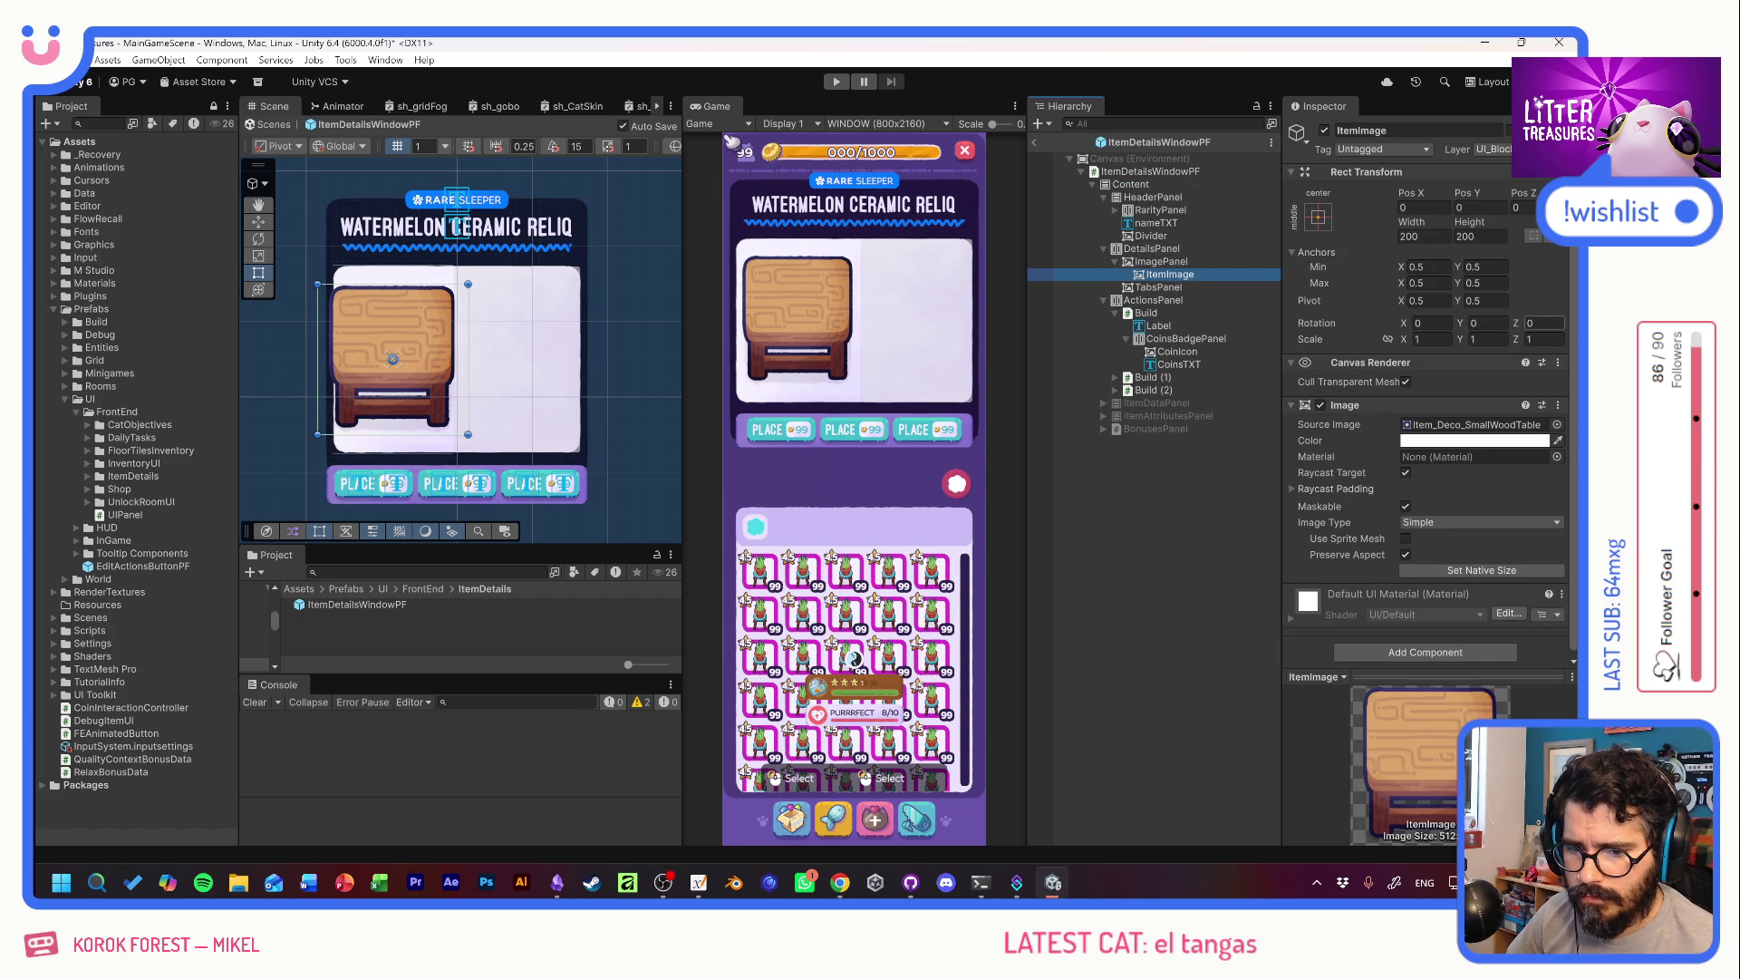
left_click(1557, 425)
scroll(1441, 477, "down", 10)
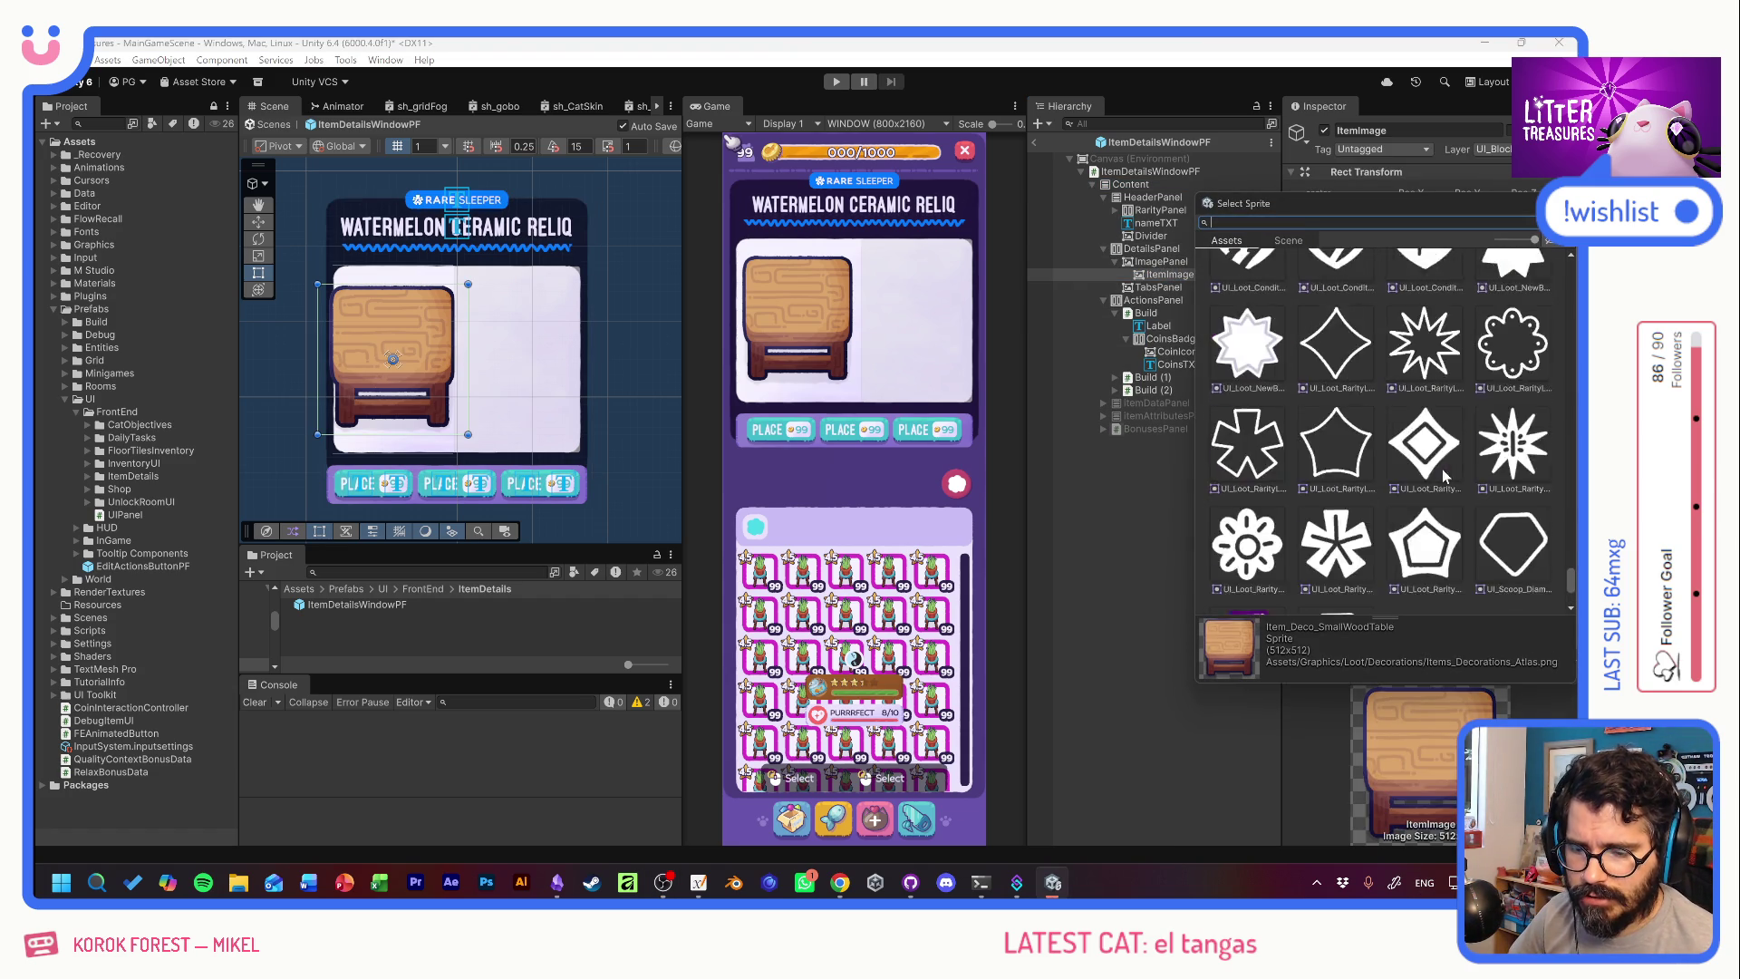
scroll(1439, 469, "up", 5)
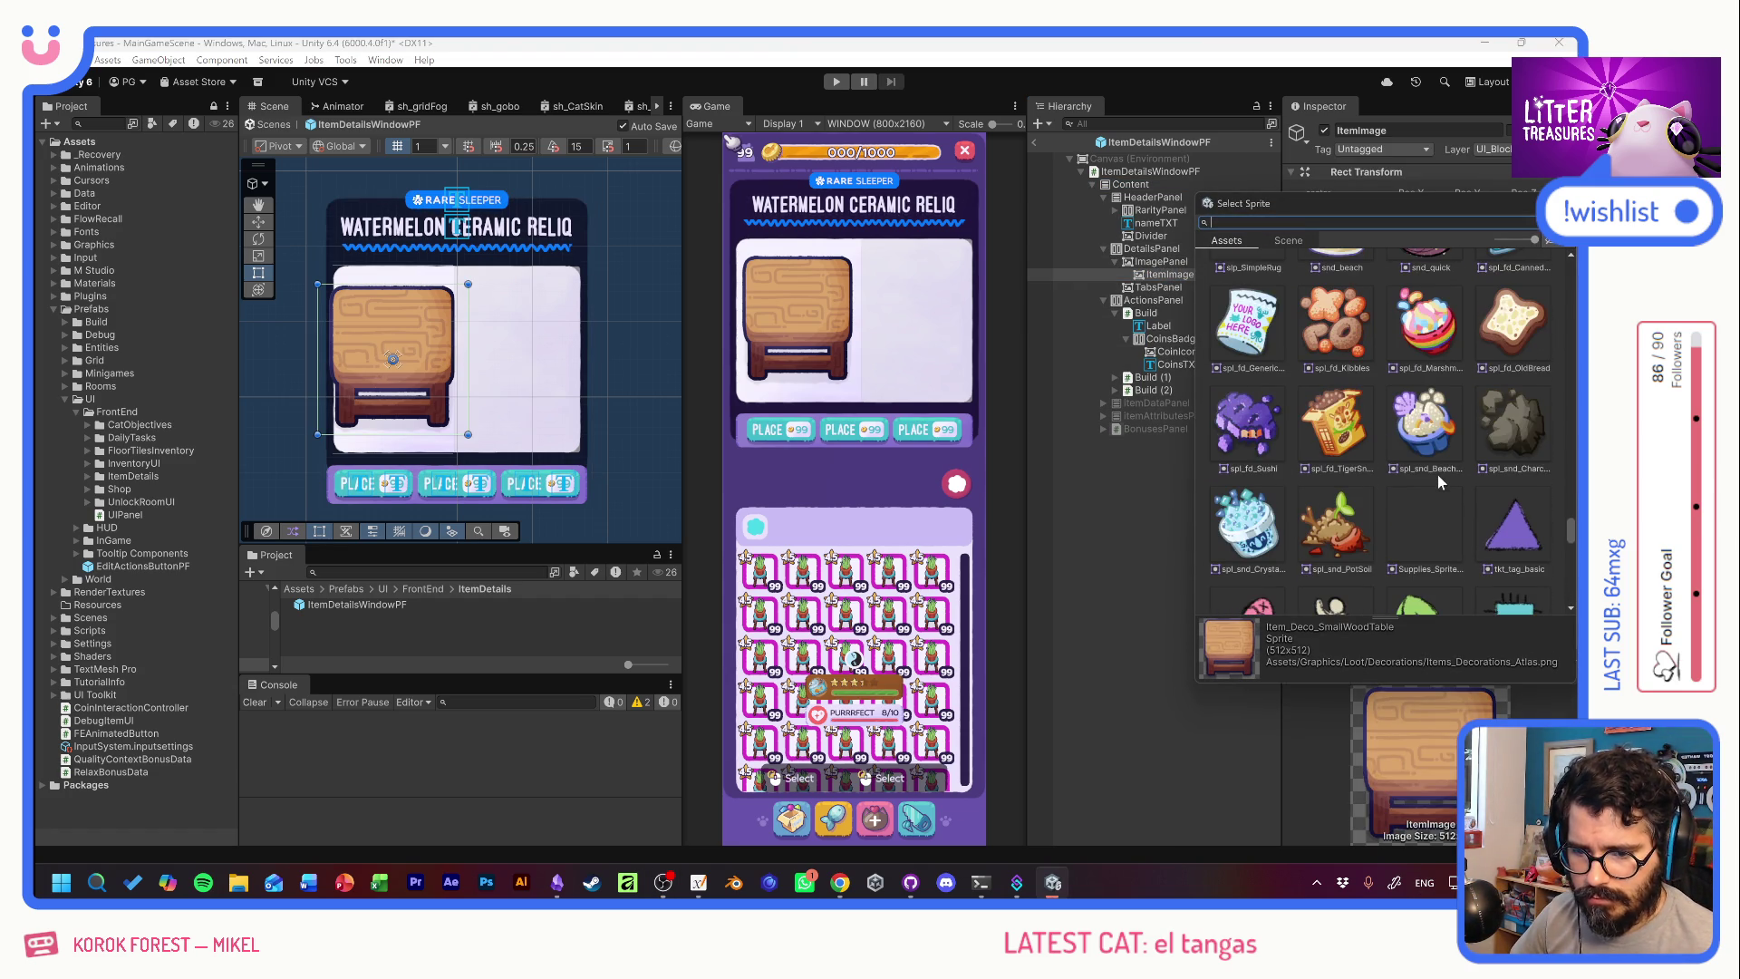
left_click(1334, 421)
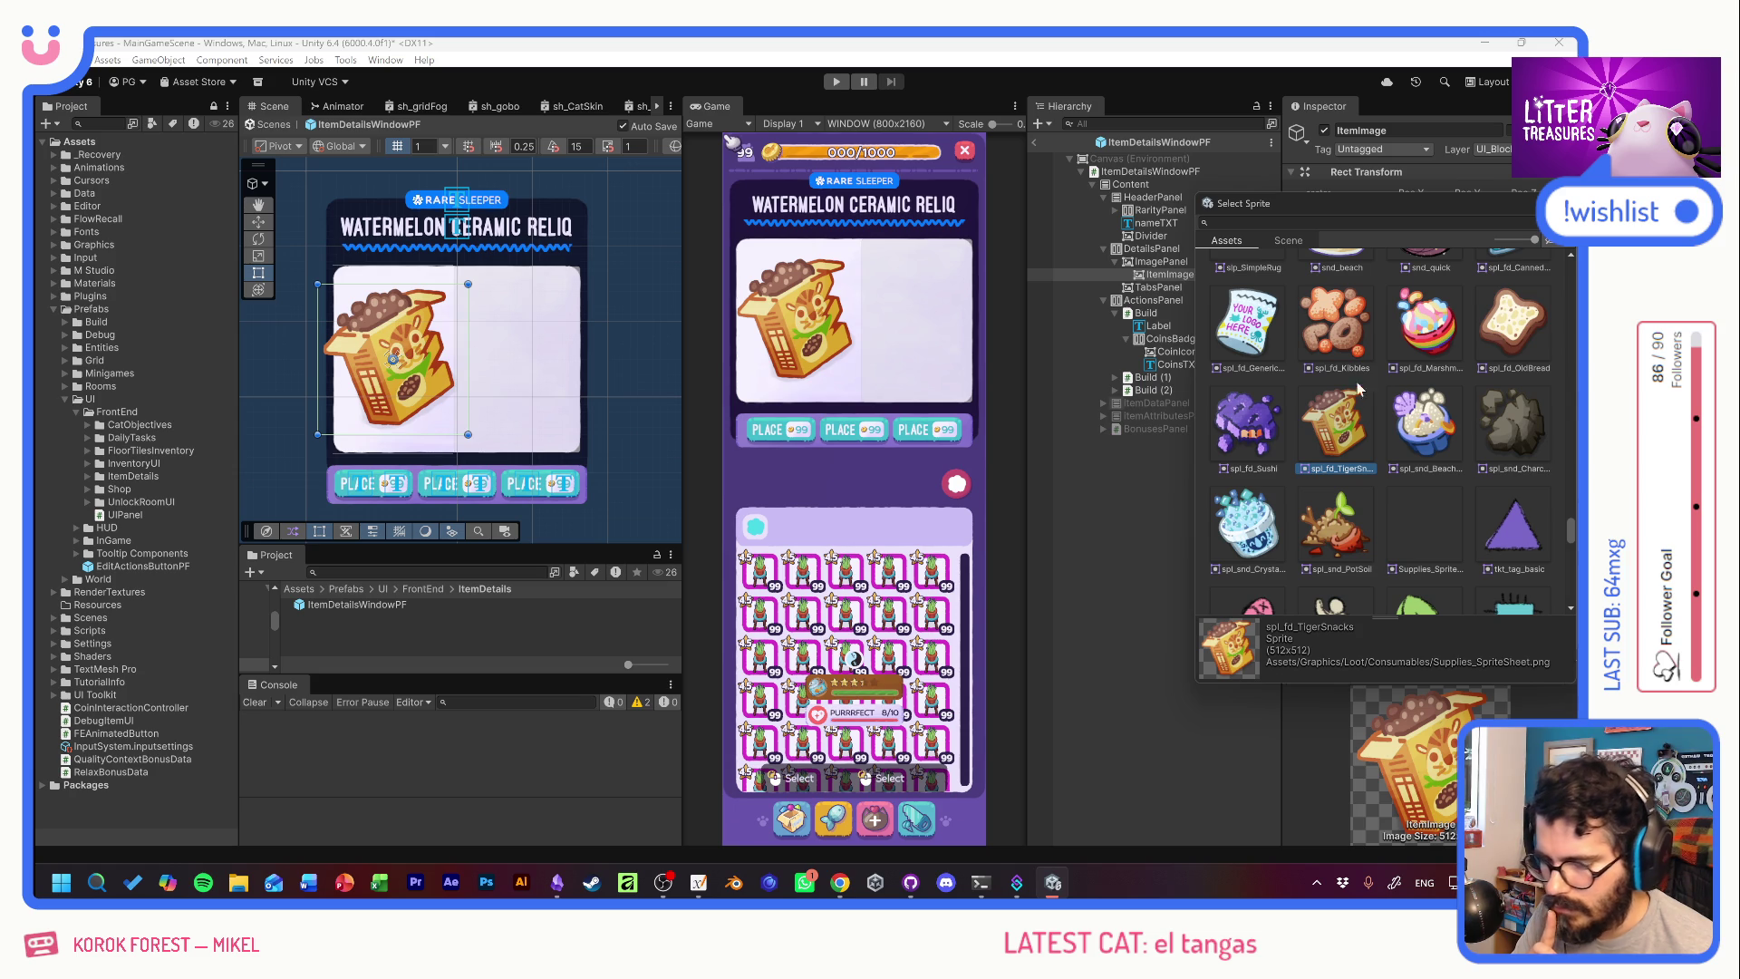
Try food and sand sprites: Kibbles, Sushi, BeachSand, CannedTuna, SimpleRug, lillypad, scratchPost.
left_click(1439, 415)
left_click(1349, 331)
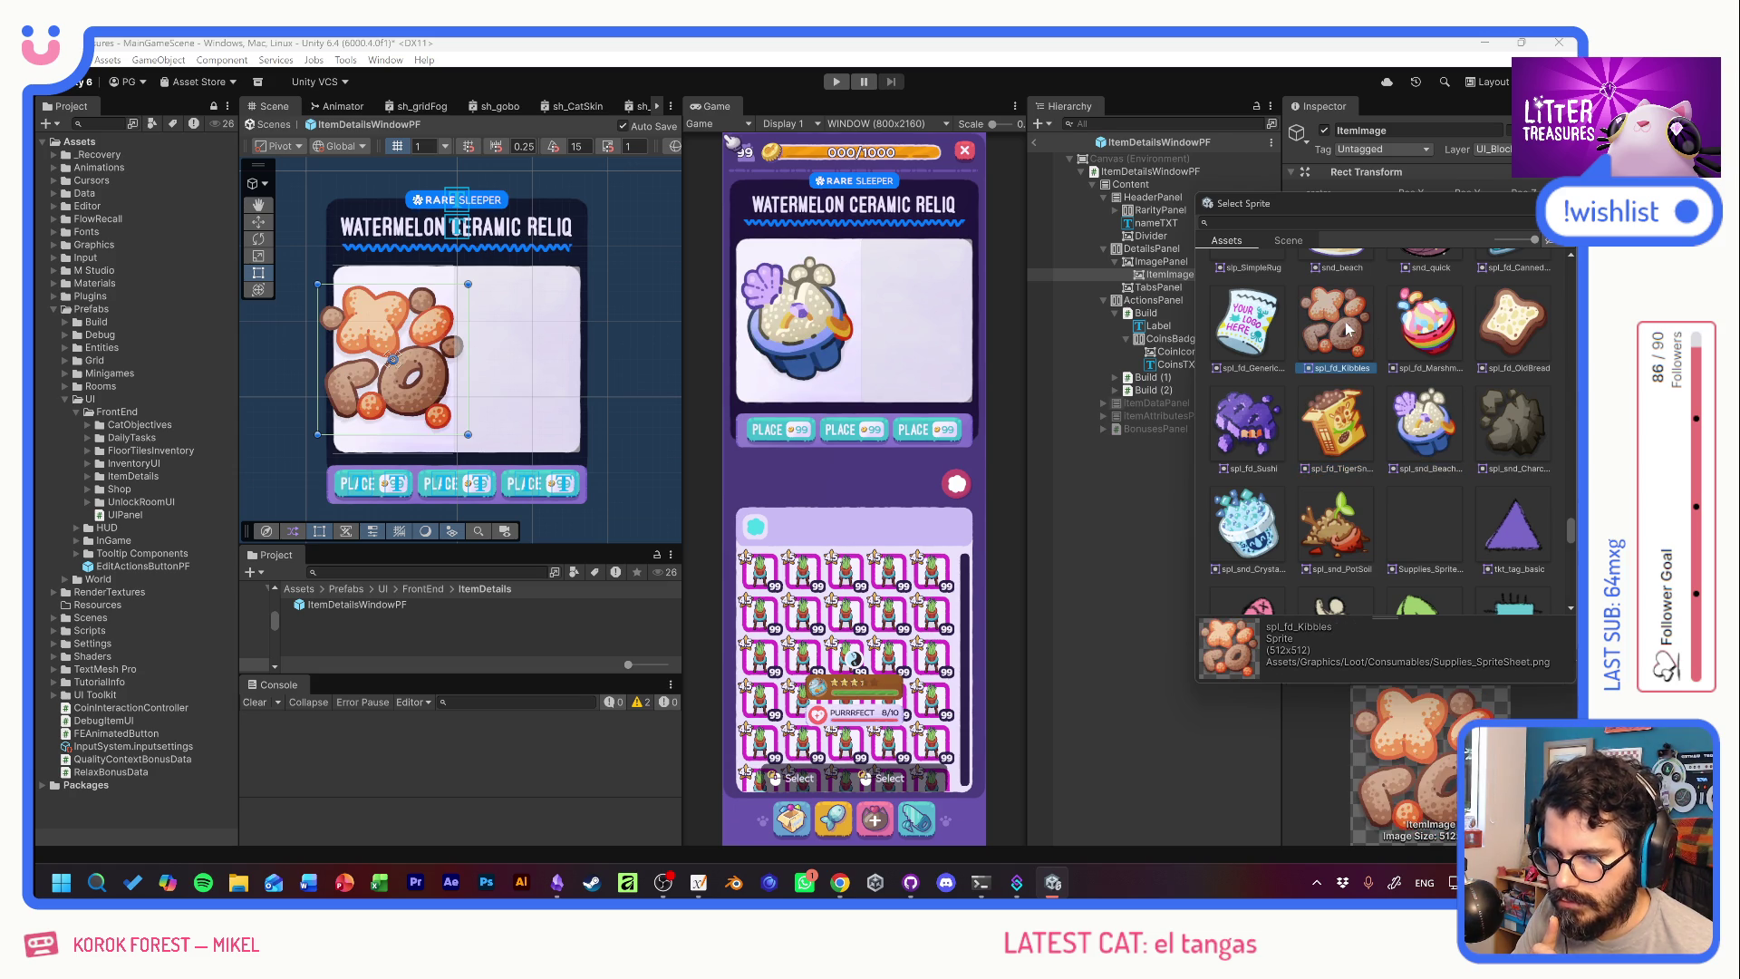
left_click(1281, 319)
left_click(1339, 328)
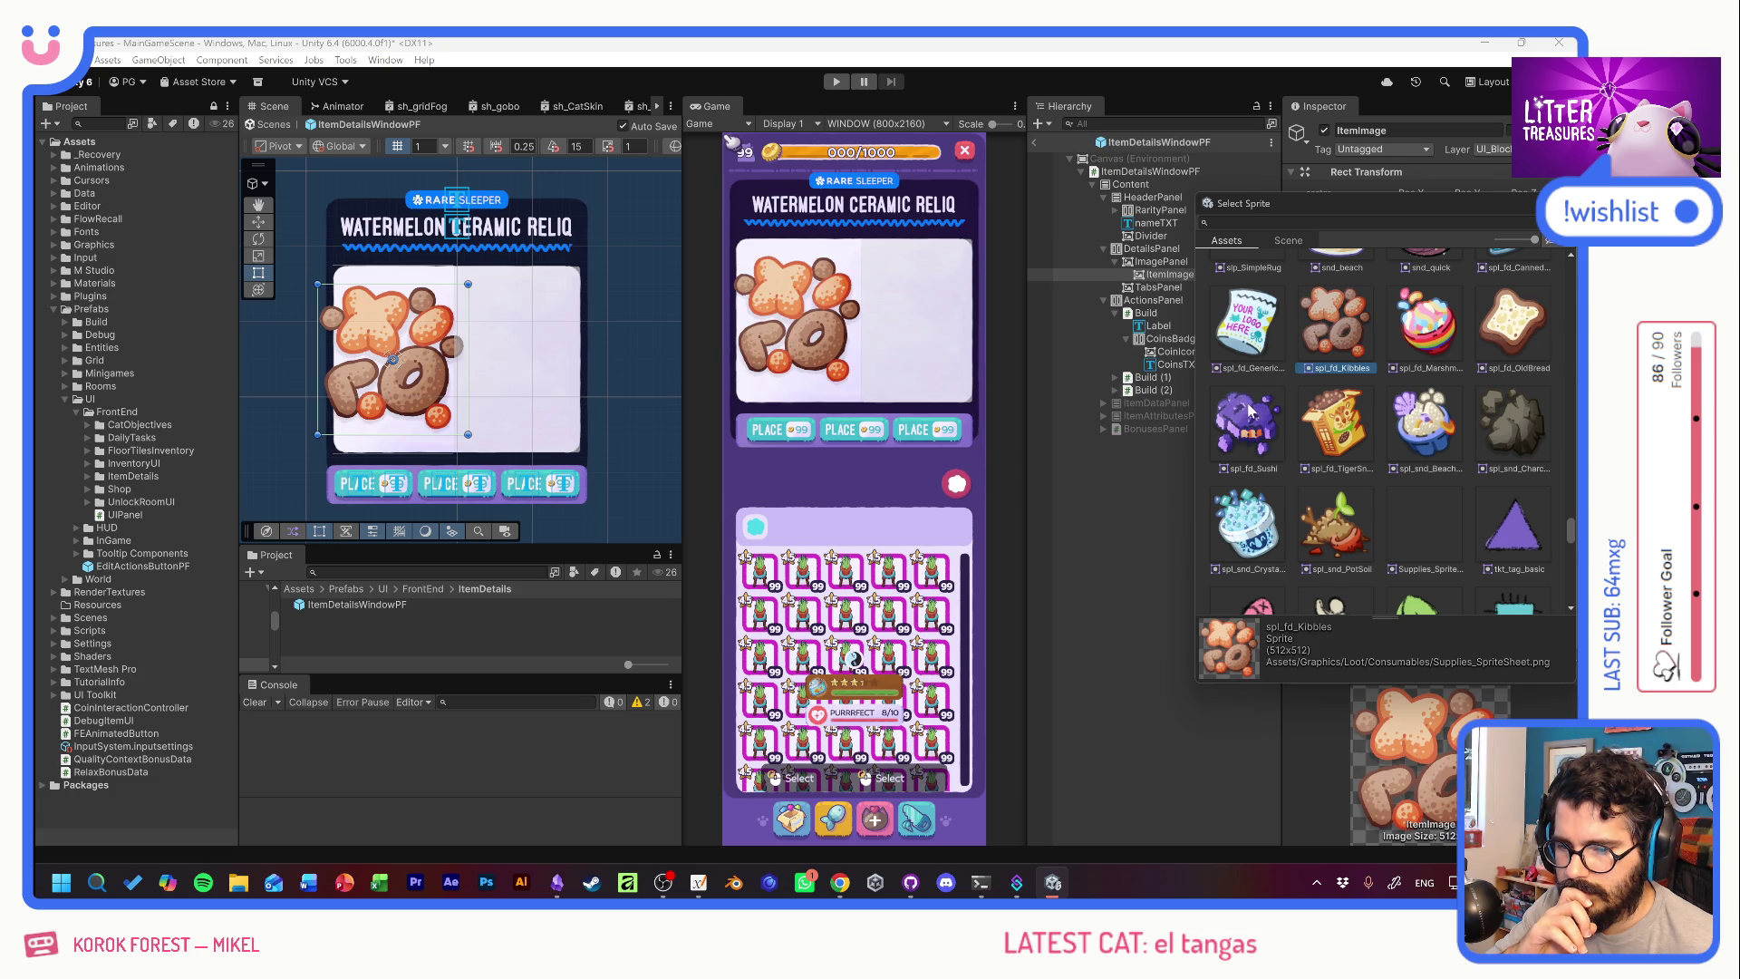
left_click(1249, 410)
left_click(1339, 345)
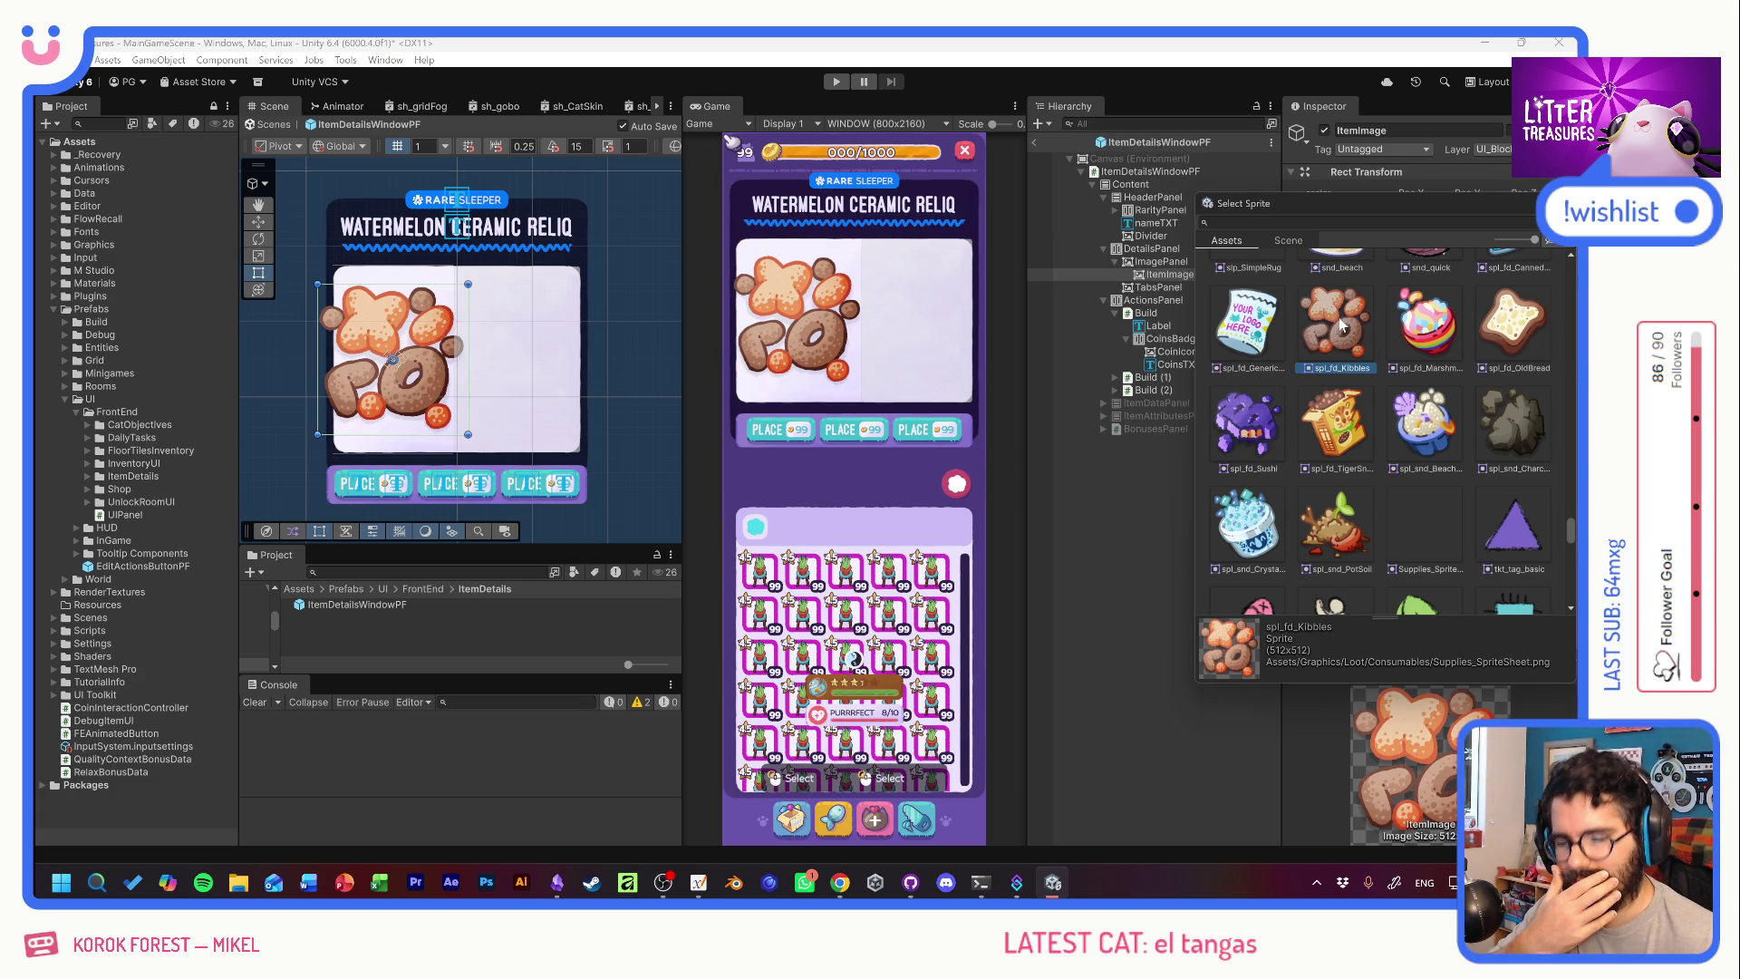
left_click(1497, 423)
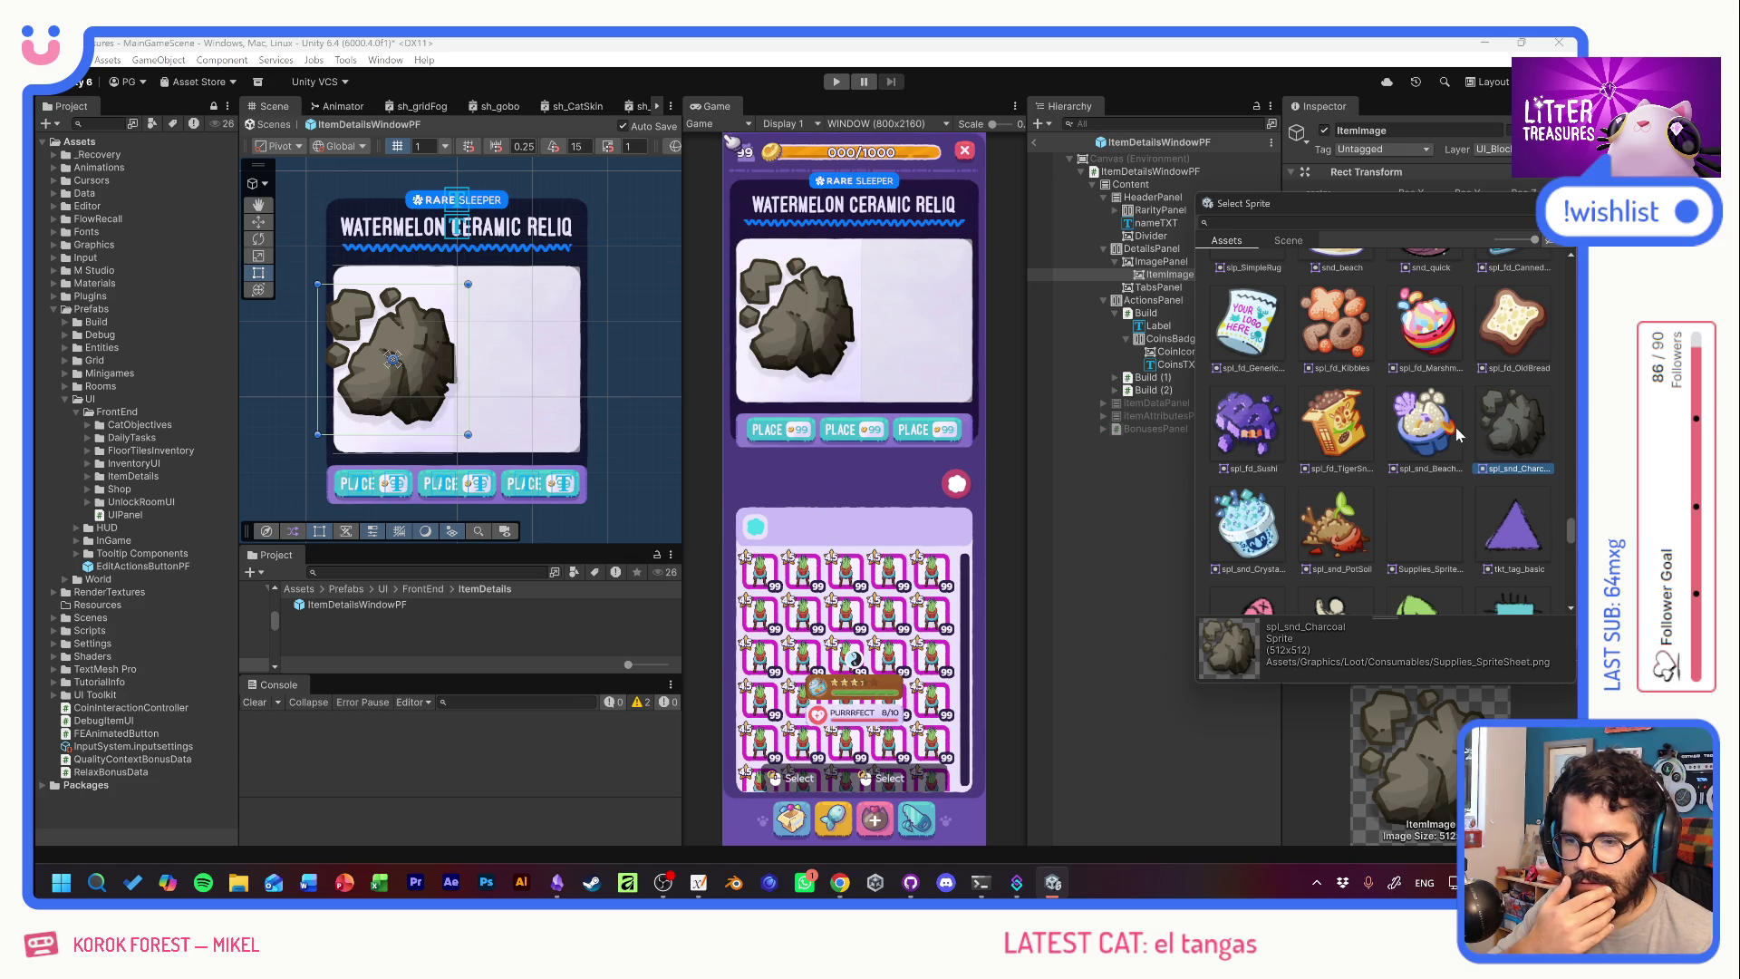
left_click(1457, 435)
scroll(1456, 427, "up", 3)
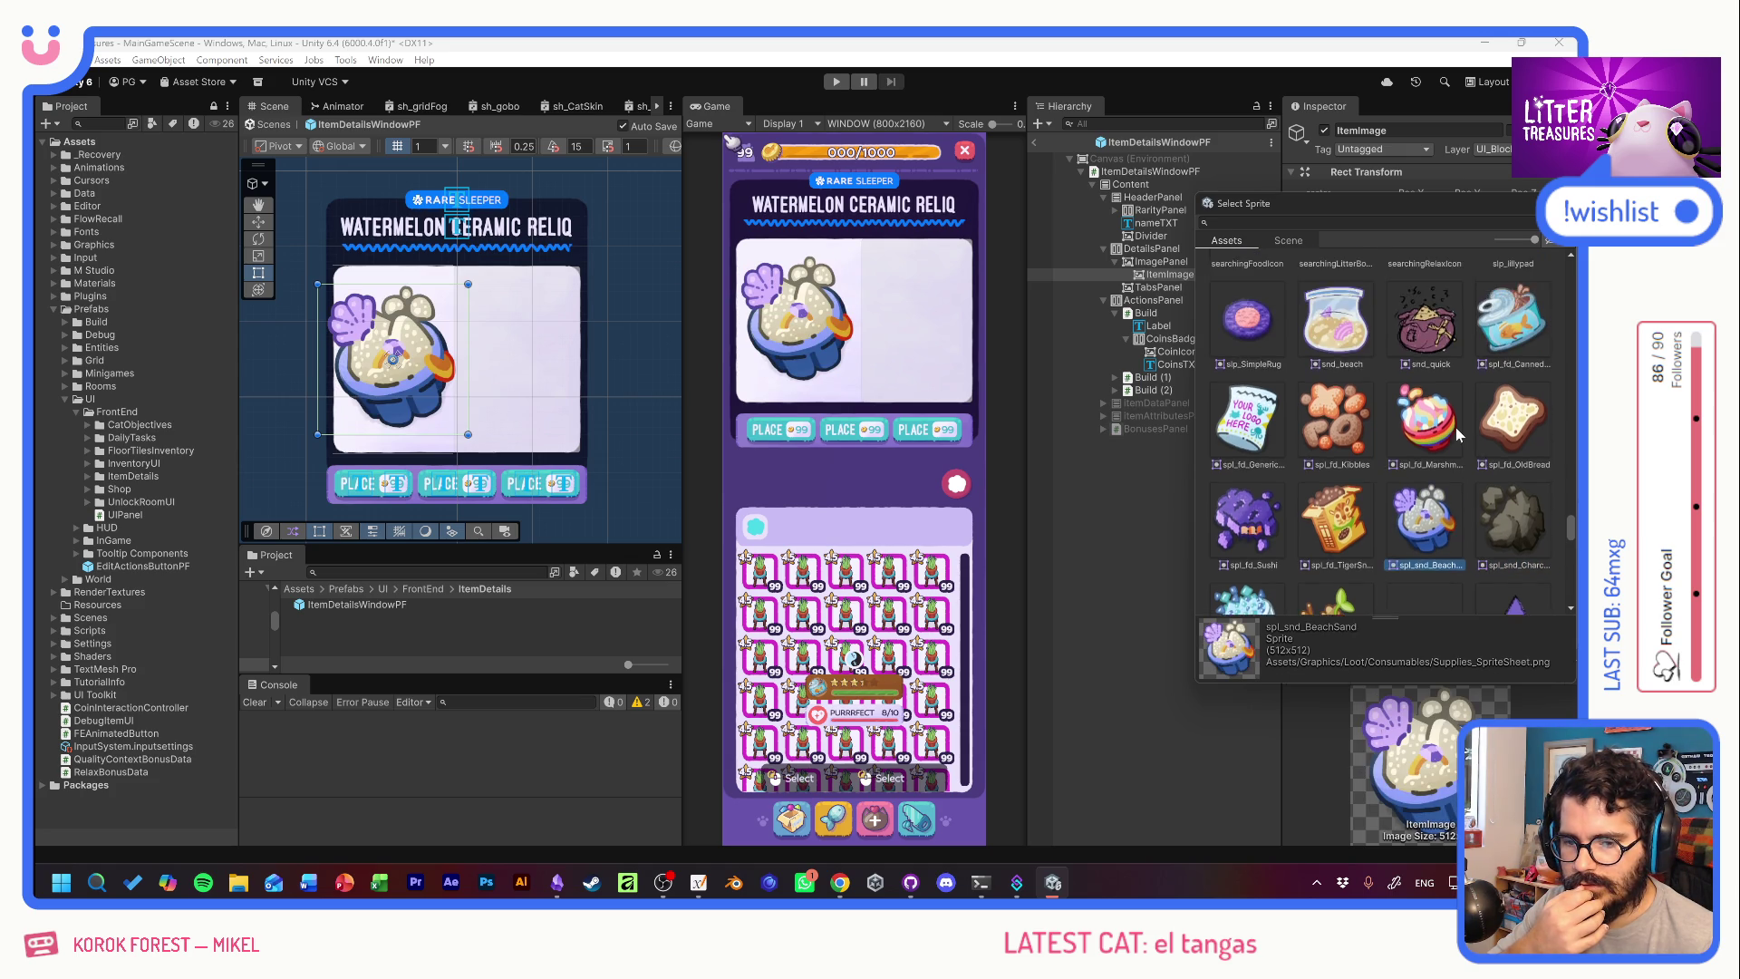
left_click(1508, 385)
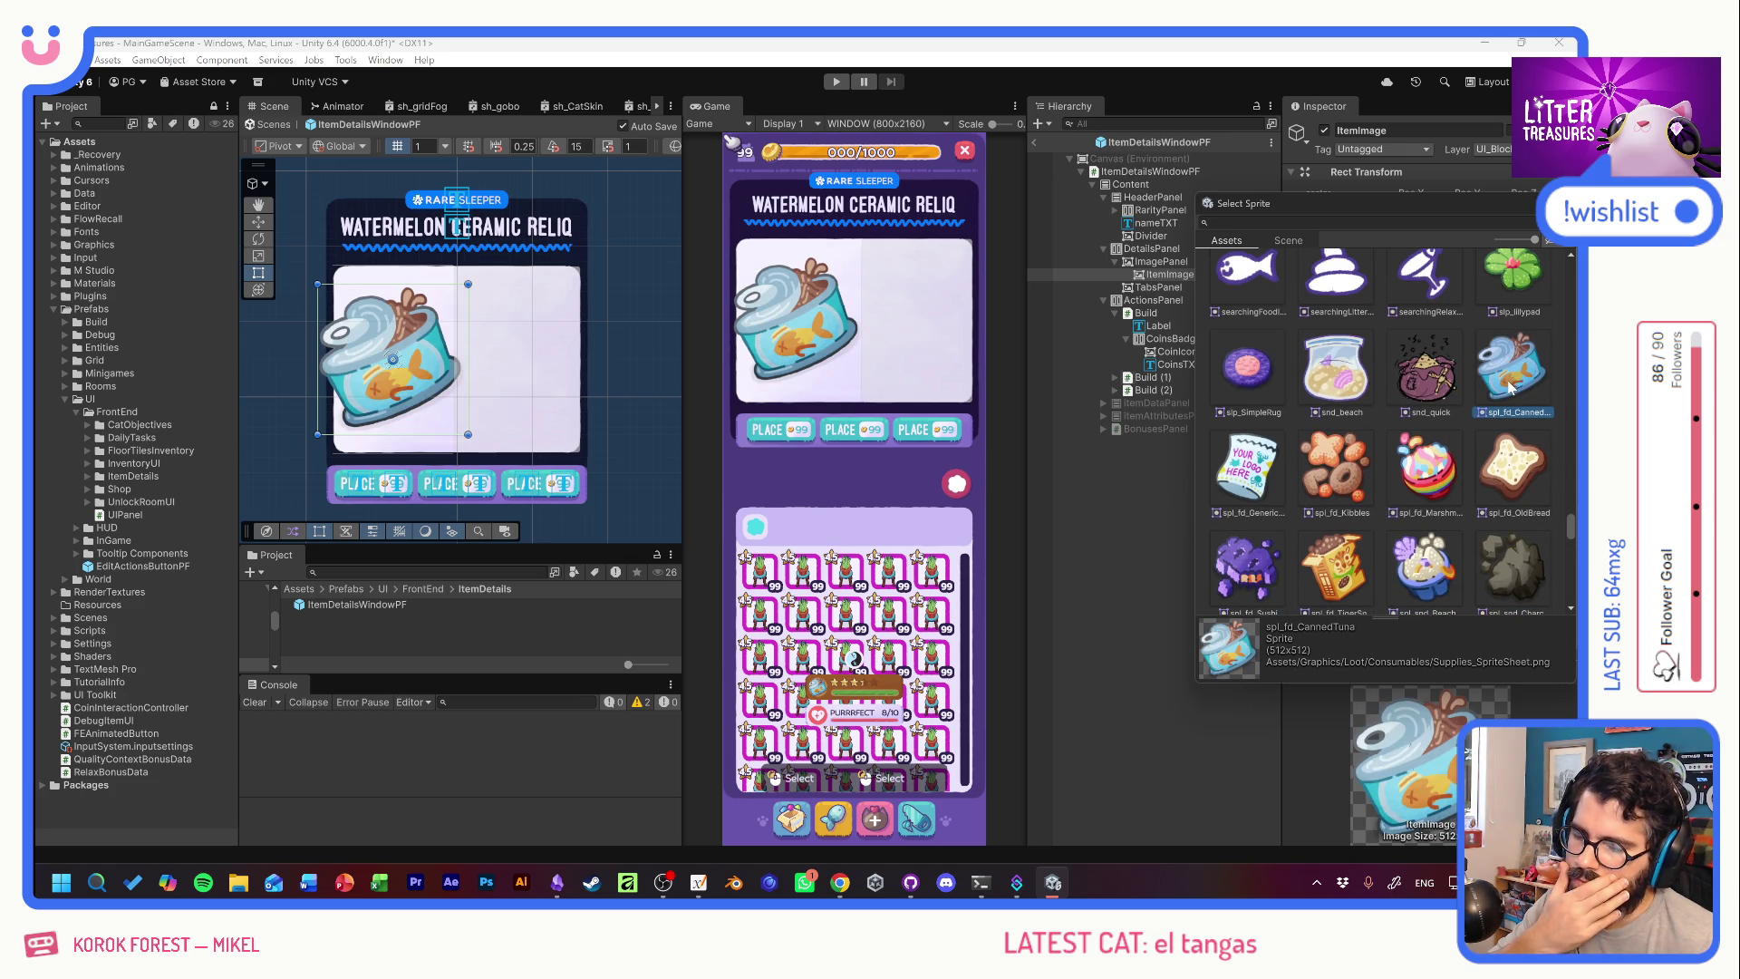
left_click(1450, 385)
left_click(1365, 382)
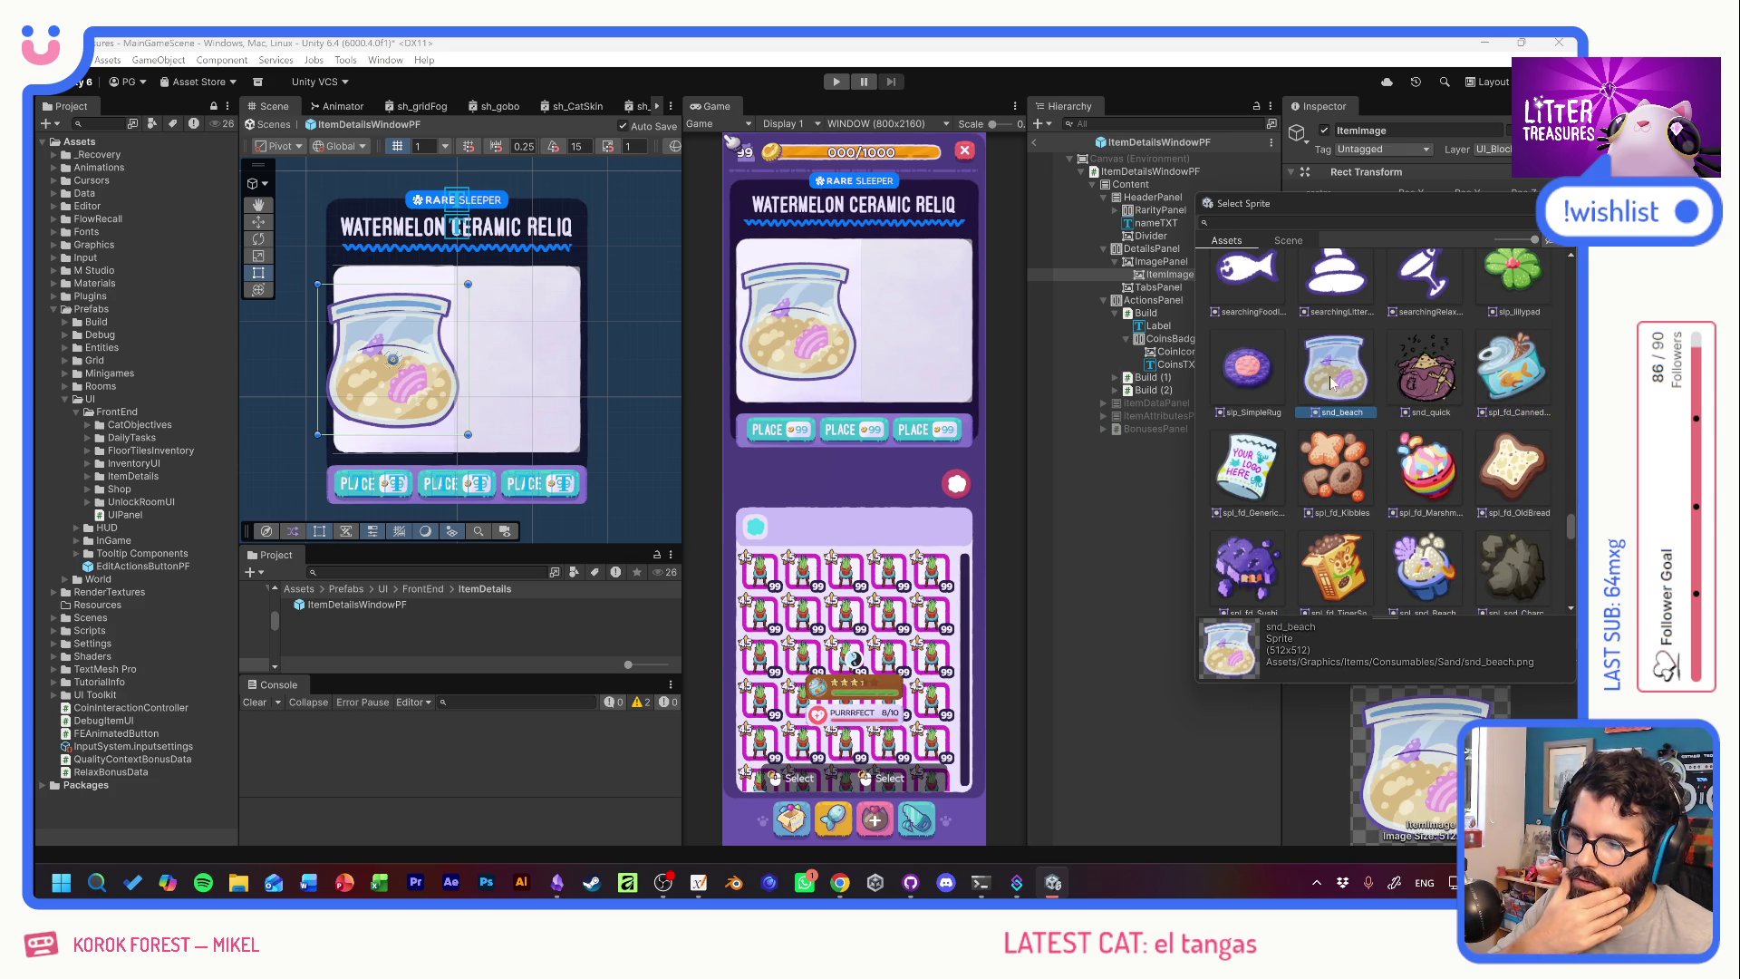
left_click(1279, 377)
scroll(1373, 412, "up", 2)
left_click(1513, 417)
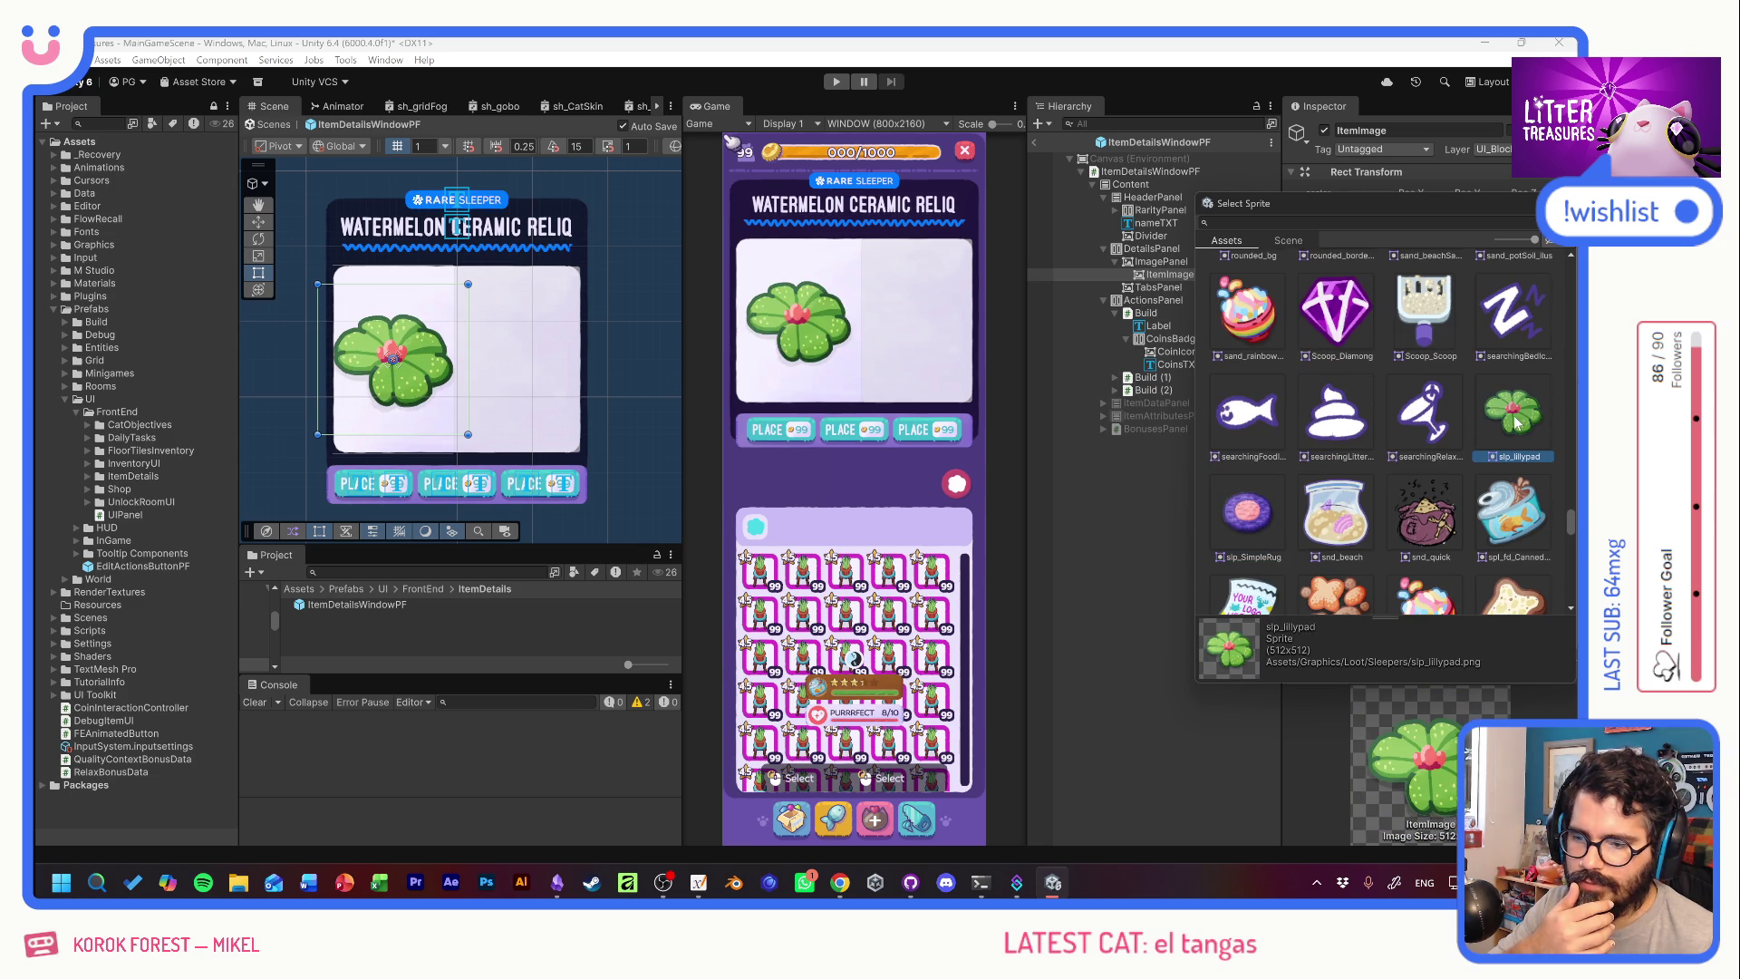
scroll(1450, 457, "up", 2)
left_click(1258, 462)
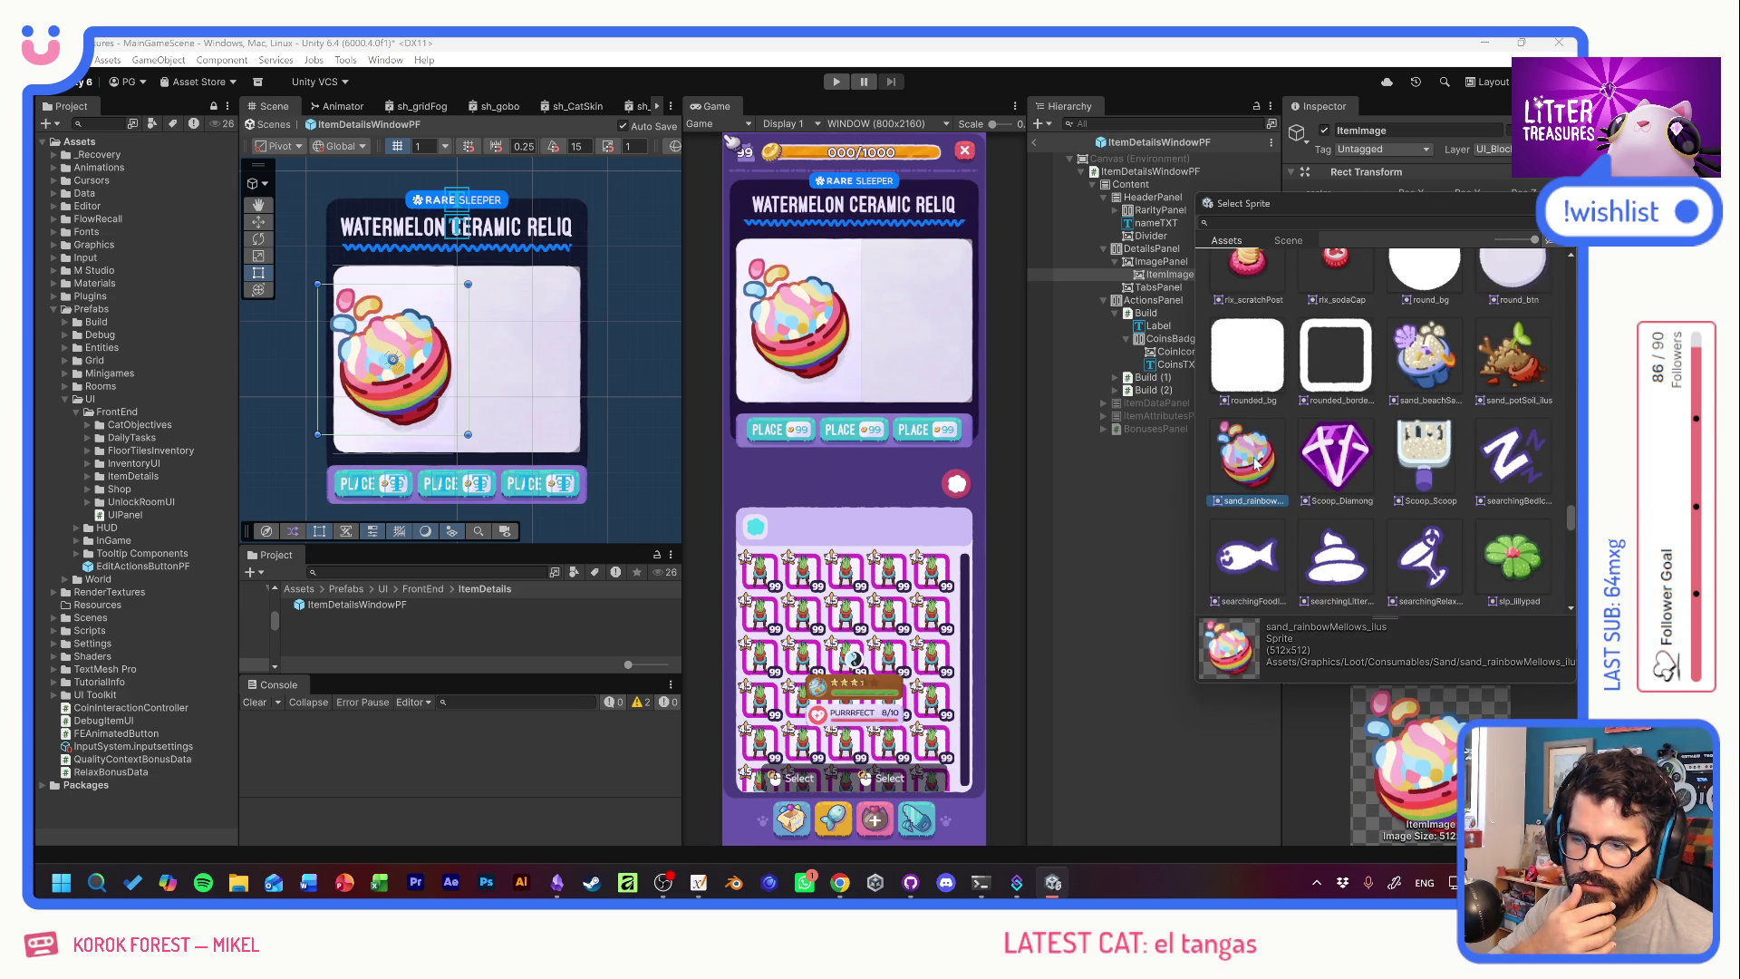
left_click(1426, 363)
left_click(1511, 360)
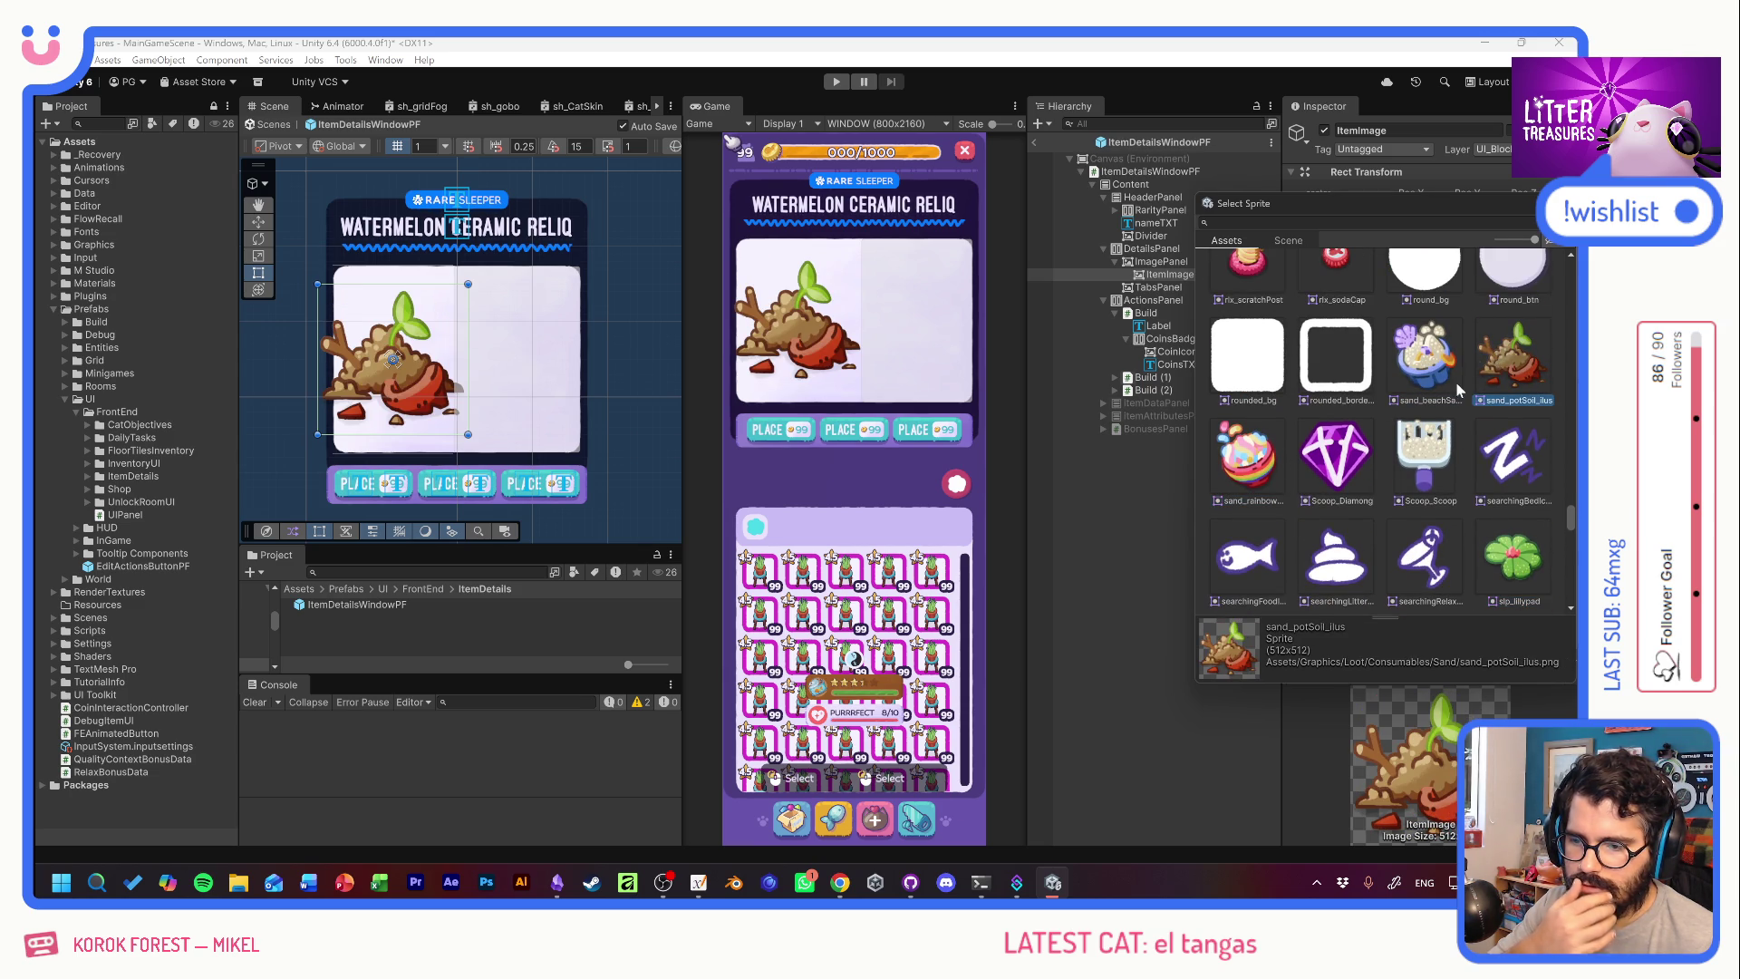
scroll(1471, 397, "up", 2)
left_click(1254, 444)
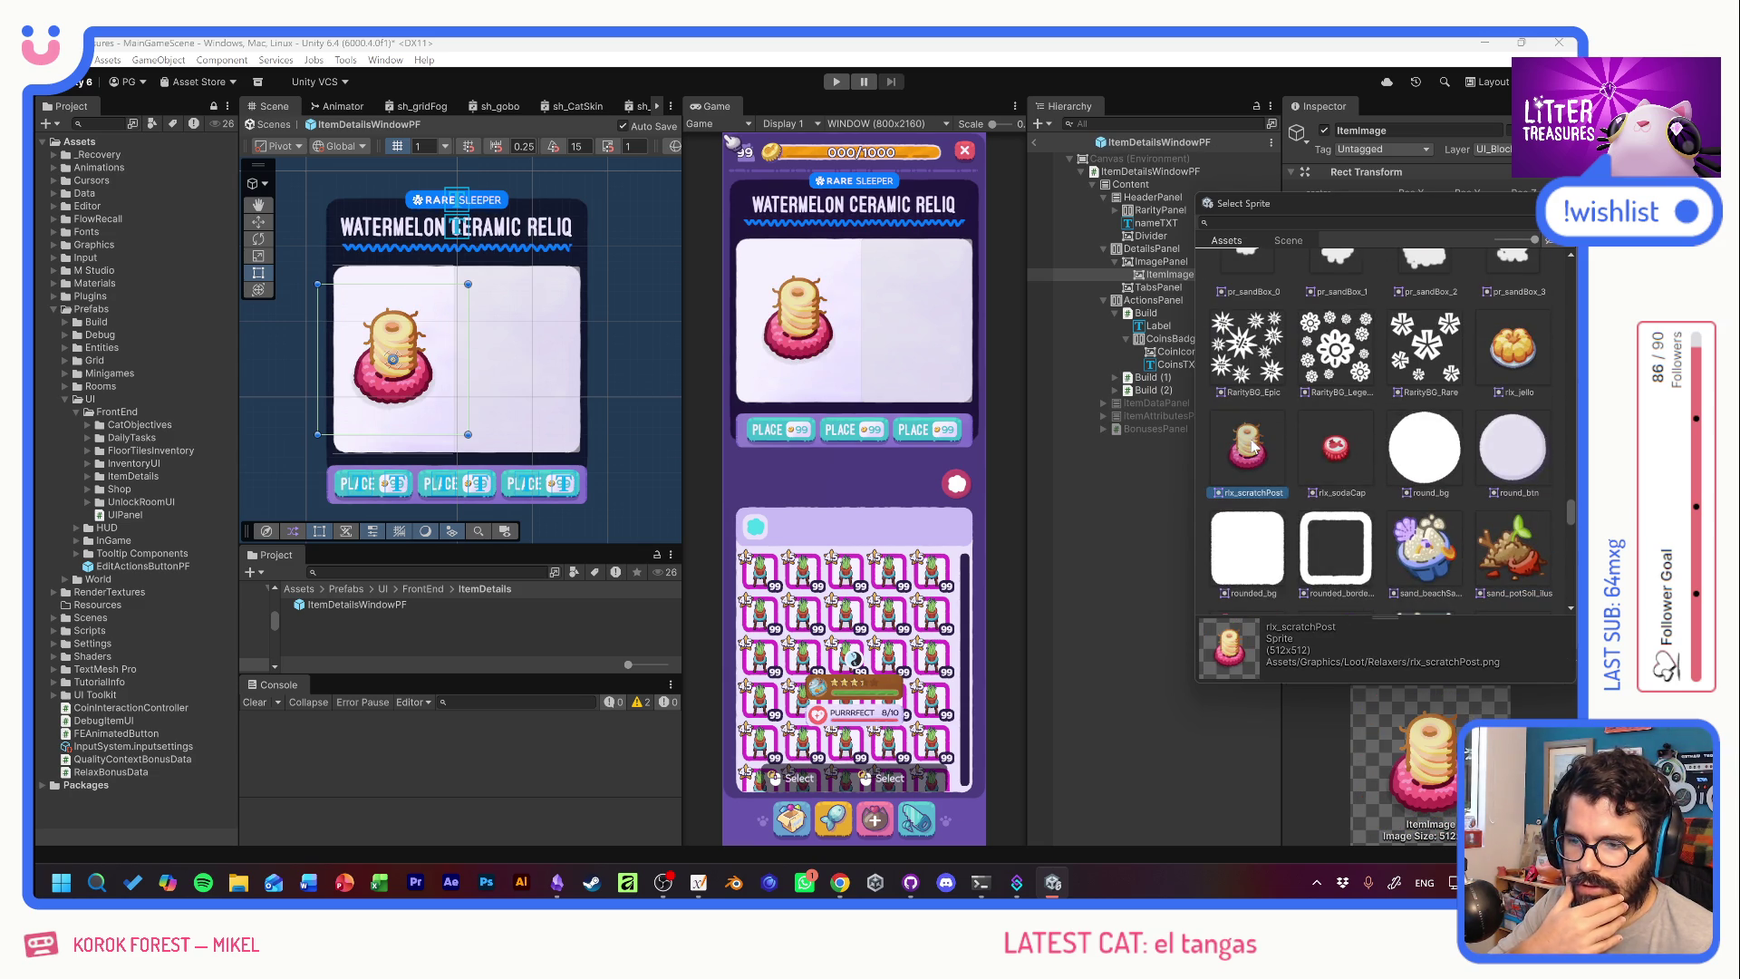
scroll(1455, 467, "up", 2)
scroll(1463, 466, "up", 10)
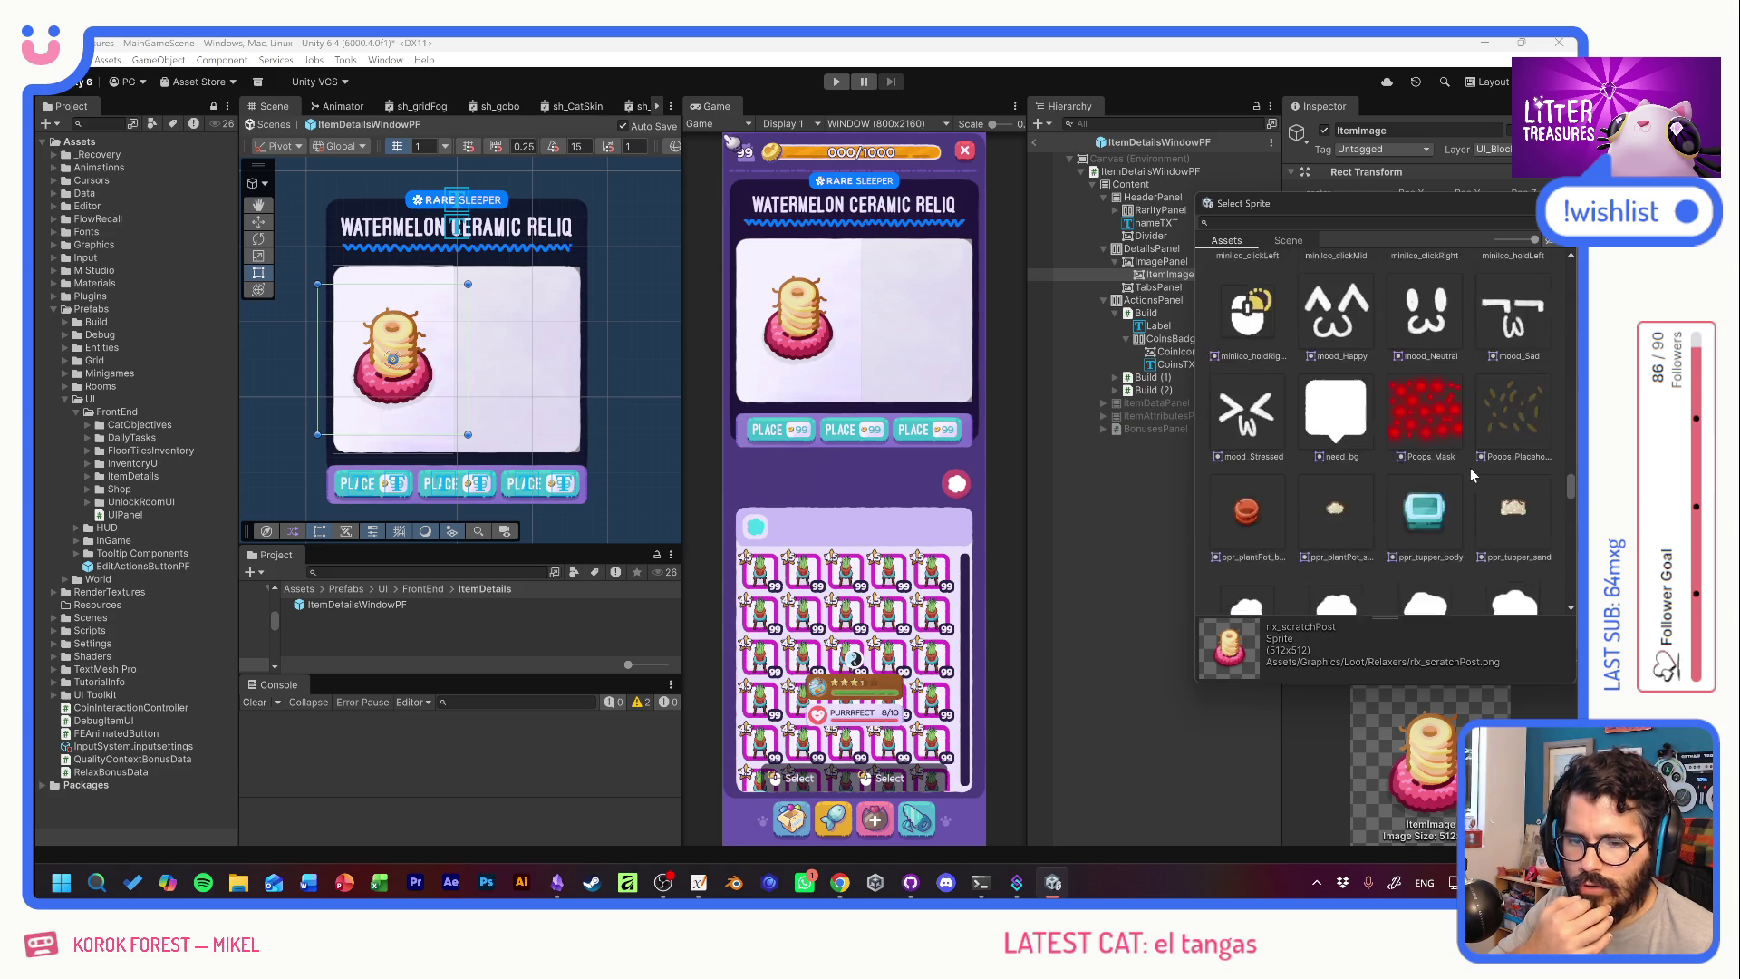
scroll(1481, 460, "up", 5)
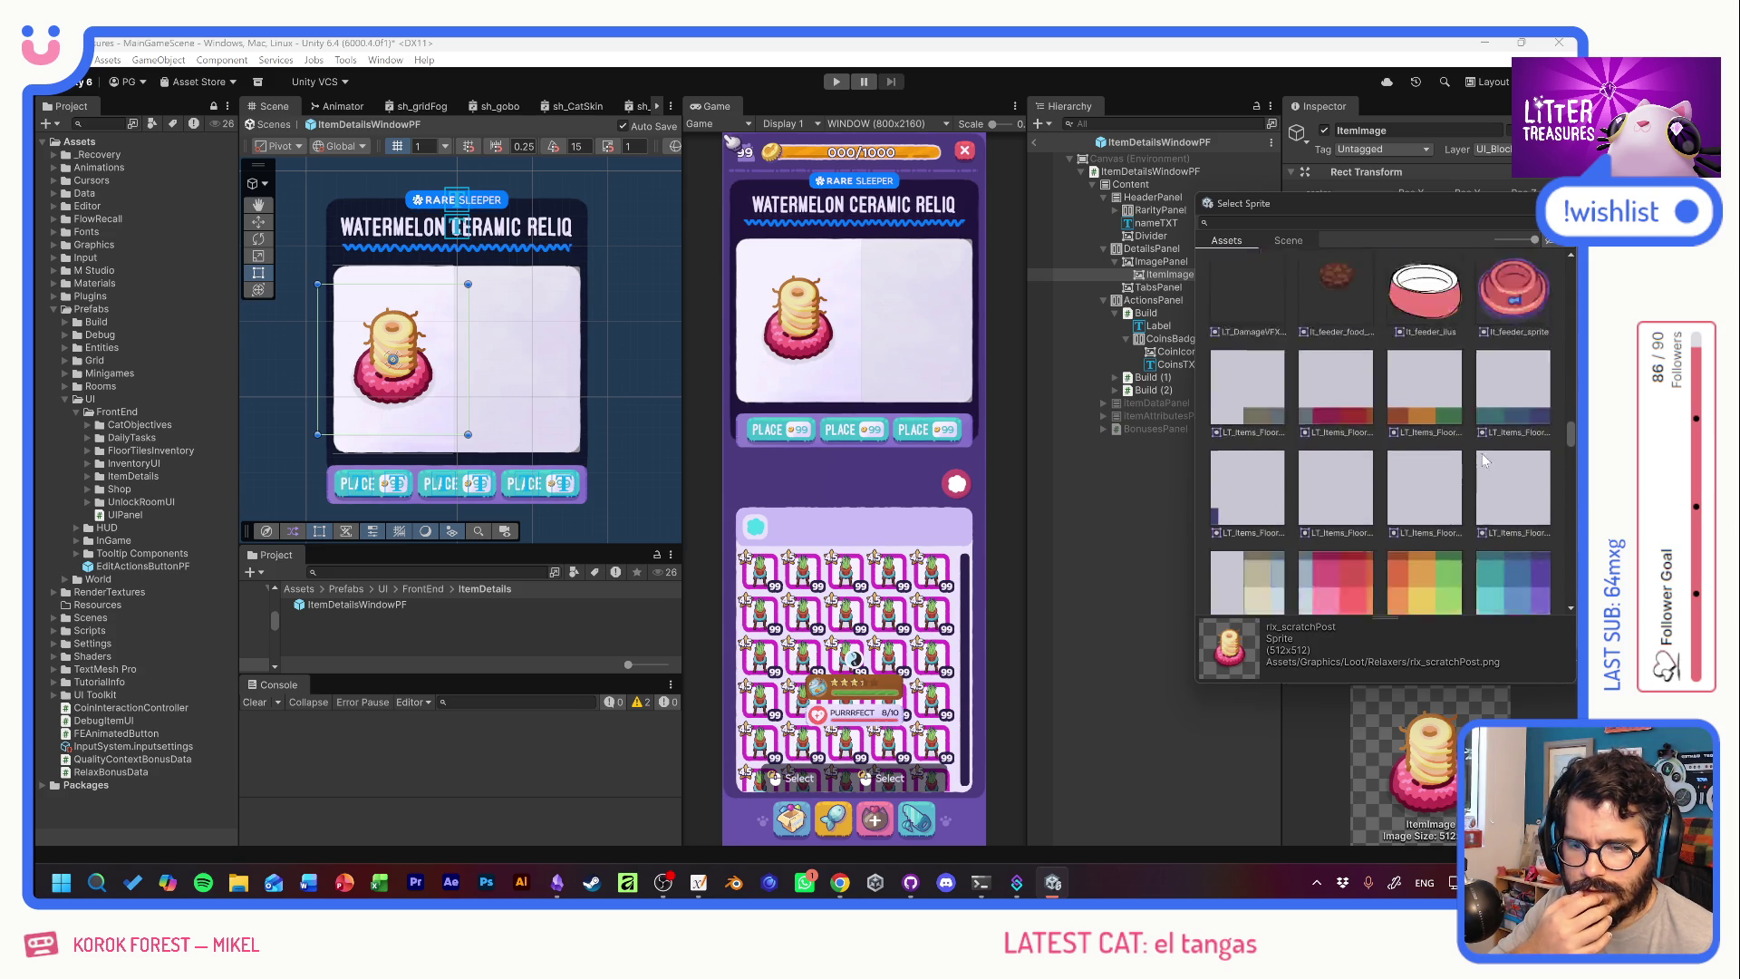
scroll(1479, 453, "up", 5)
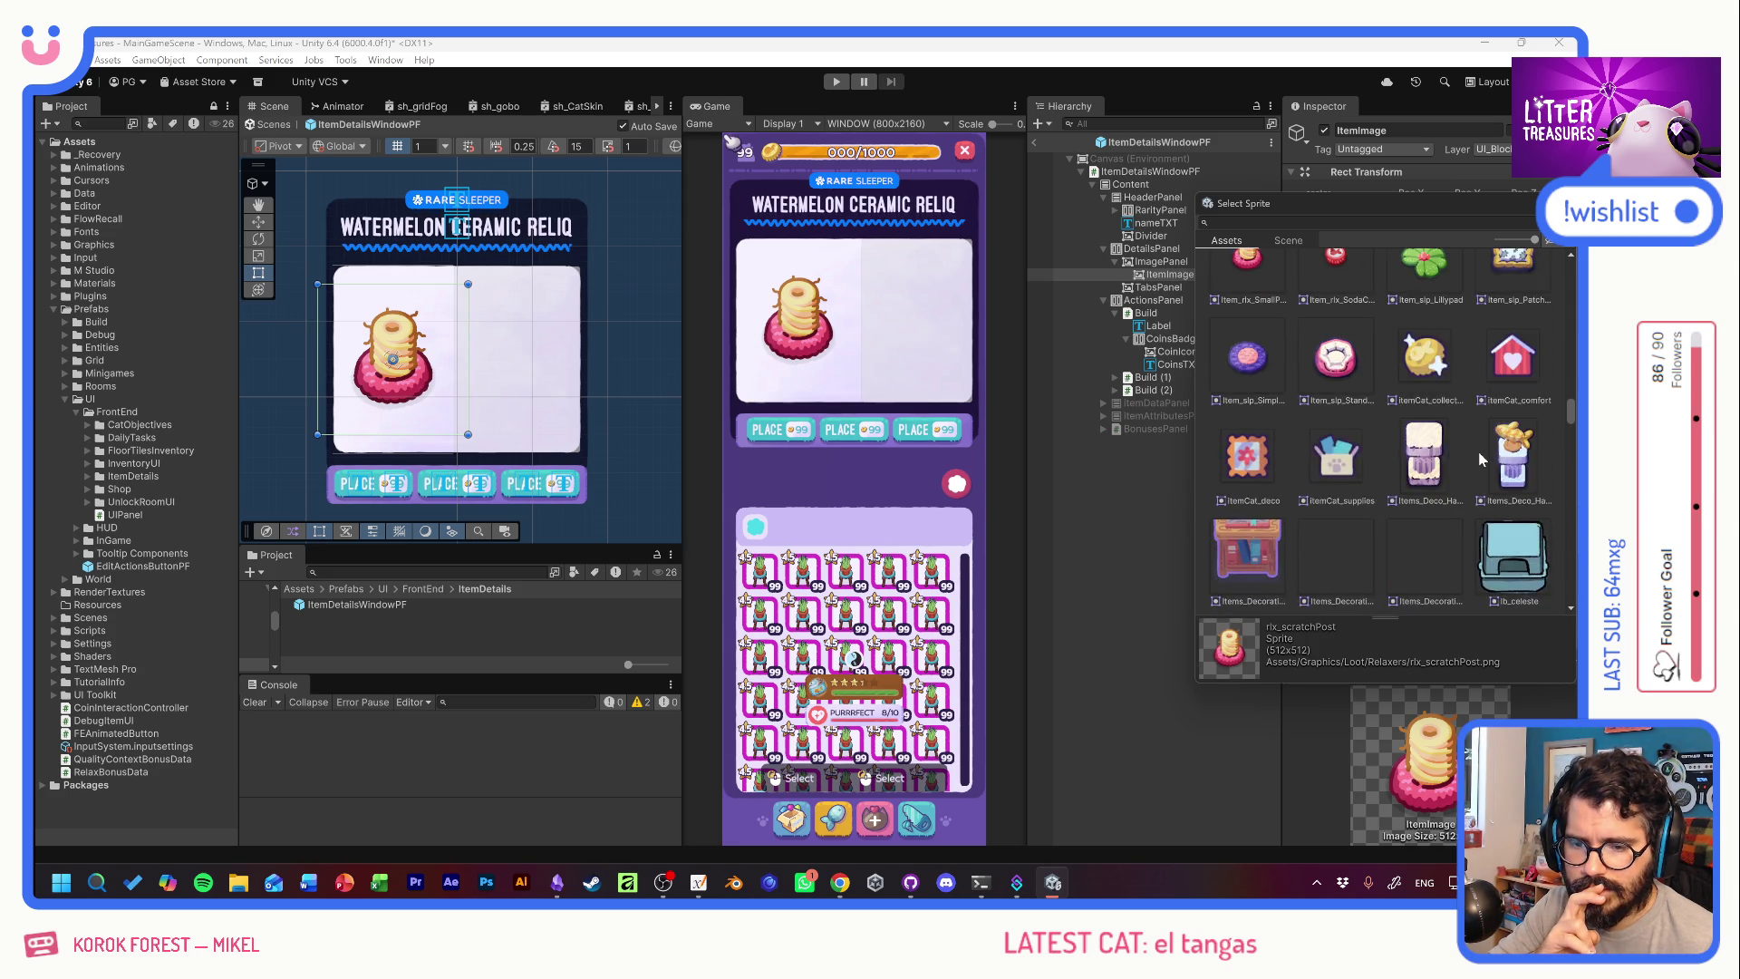
Compare the StandardBed, SimpleRug, box, jello, patched pillow and lily pad sprites.
left_click(1354, 453)
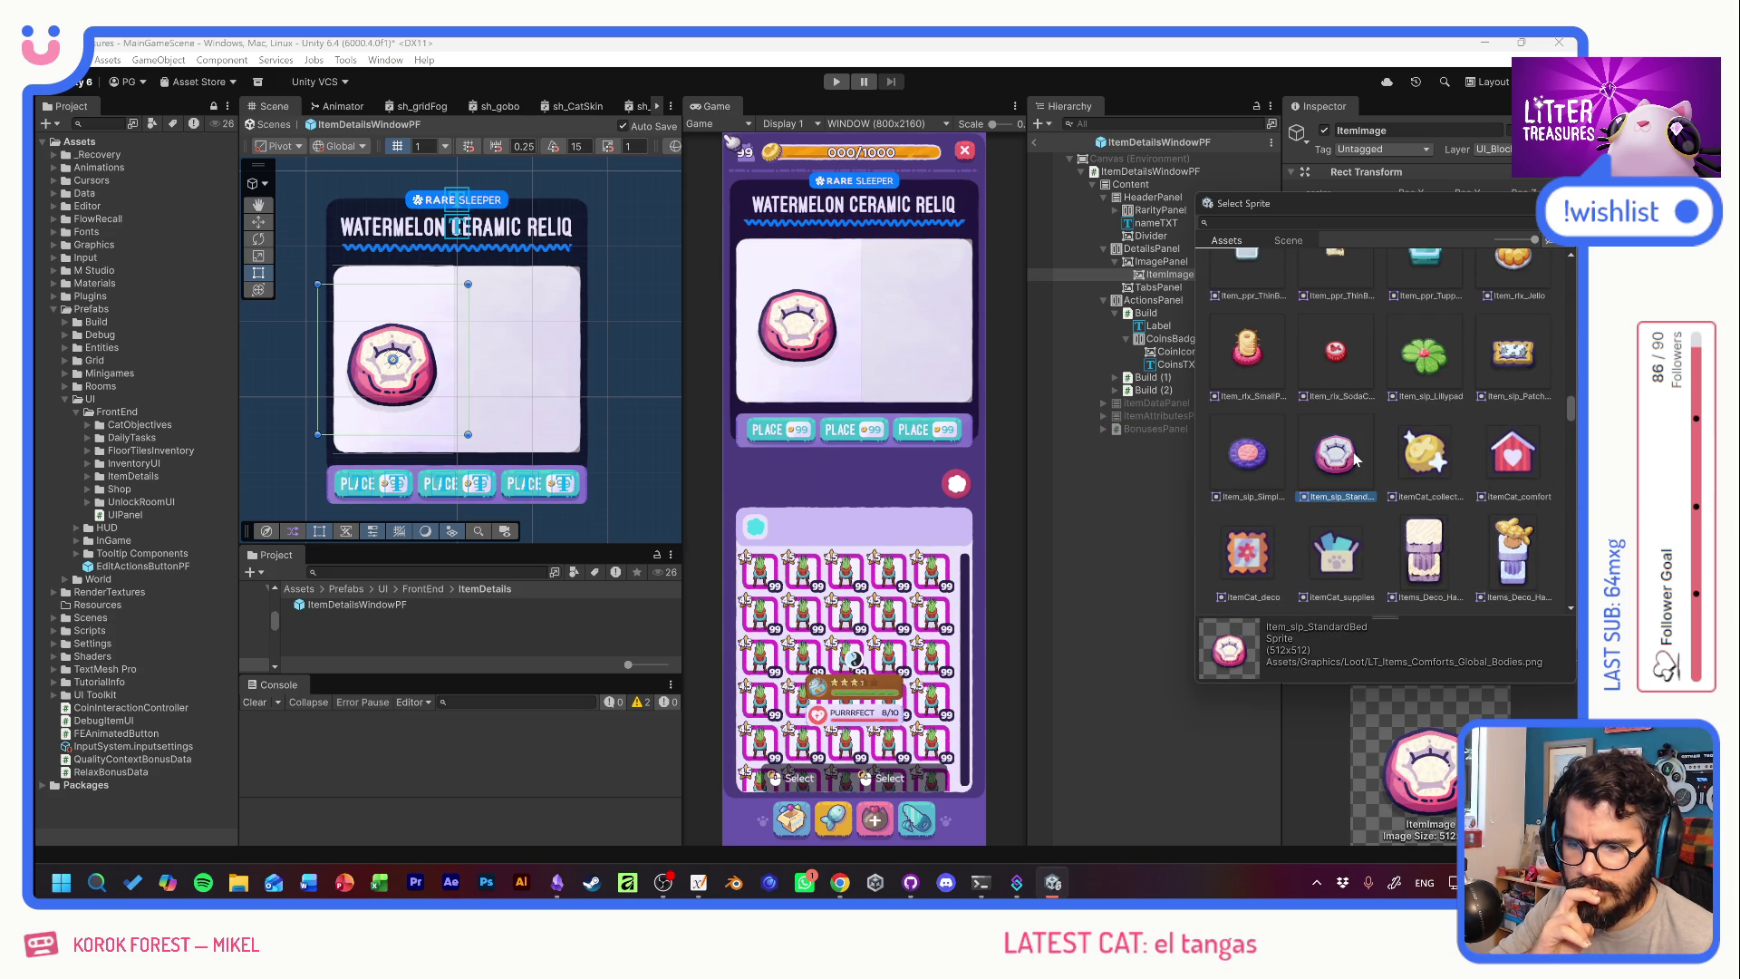
left_click(1262, 453)
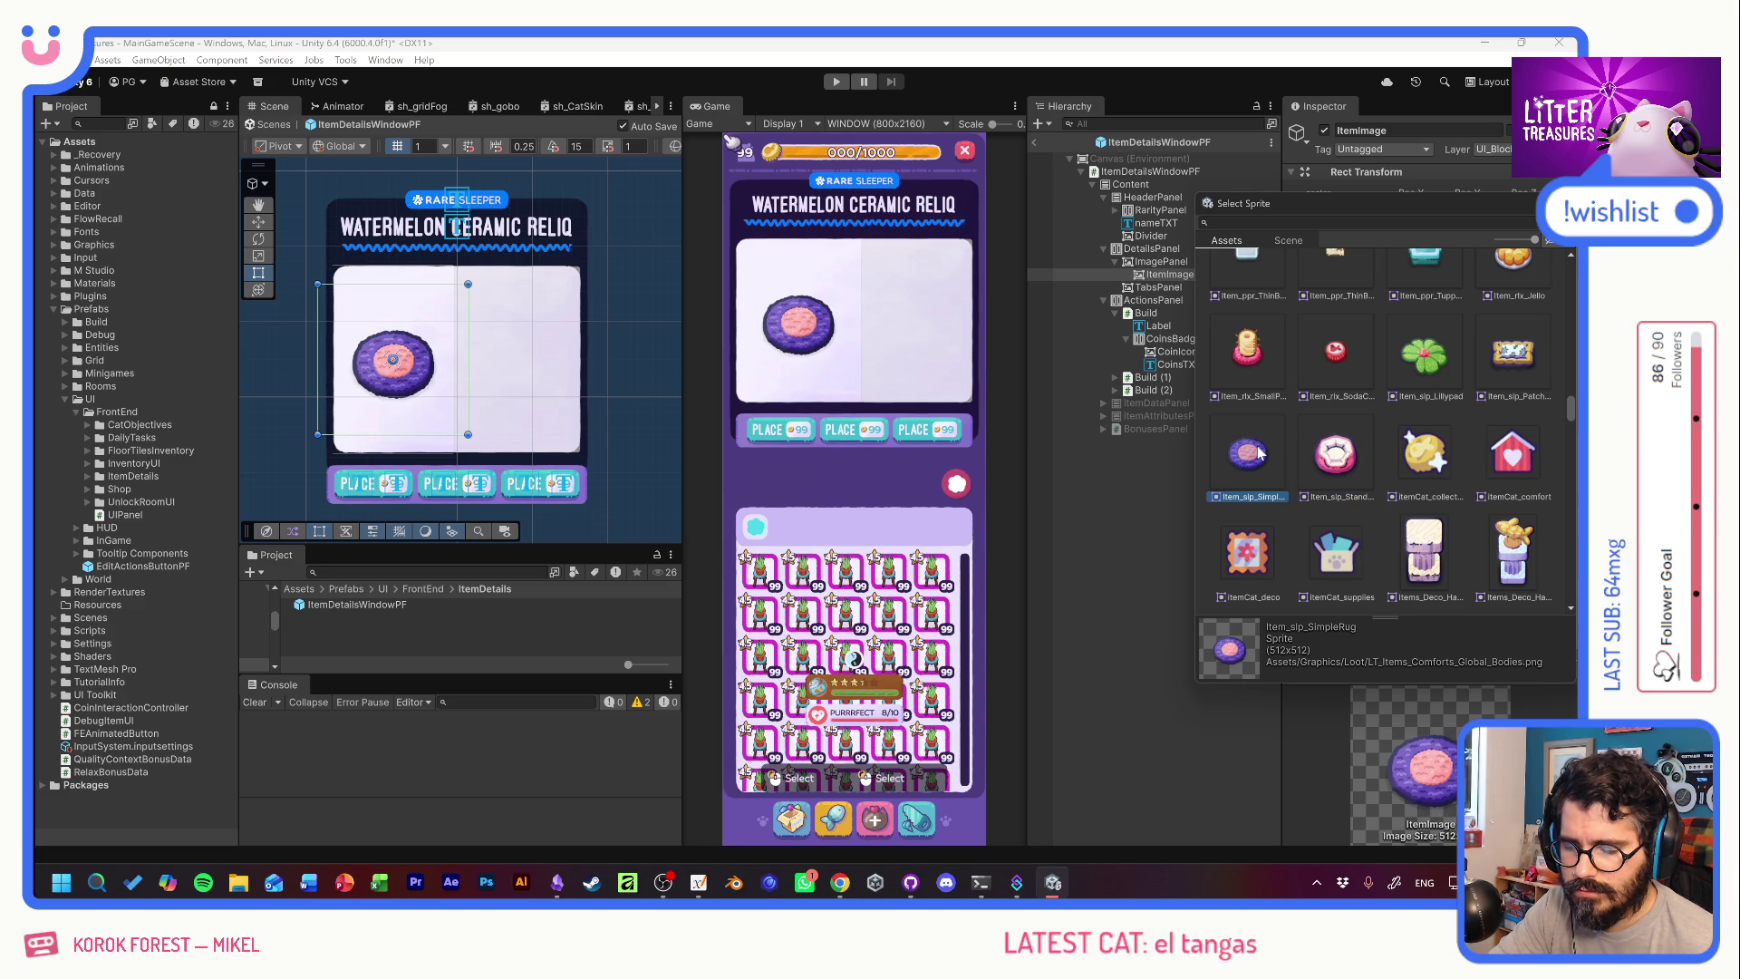
left_click(1351, 455)
left_click(1261, 453)
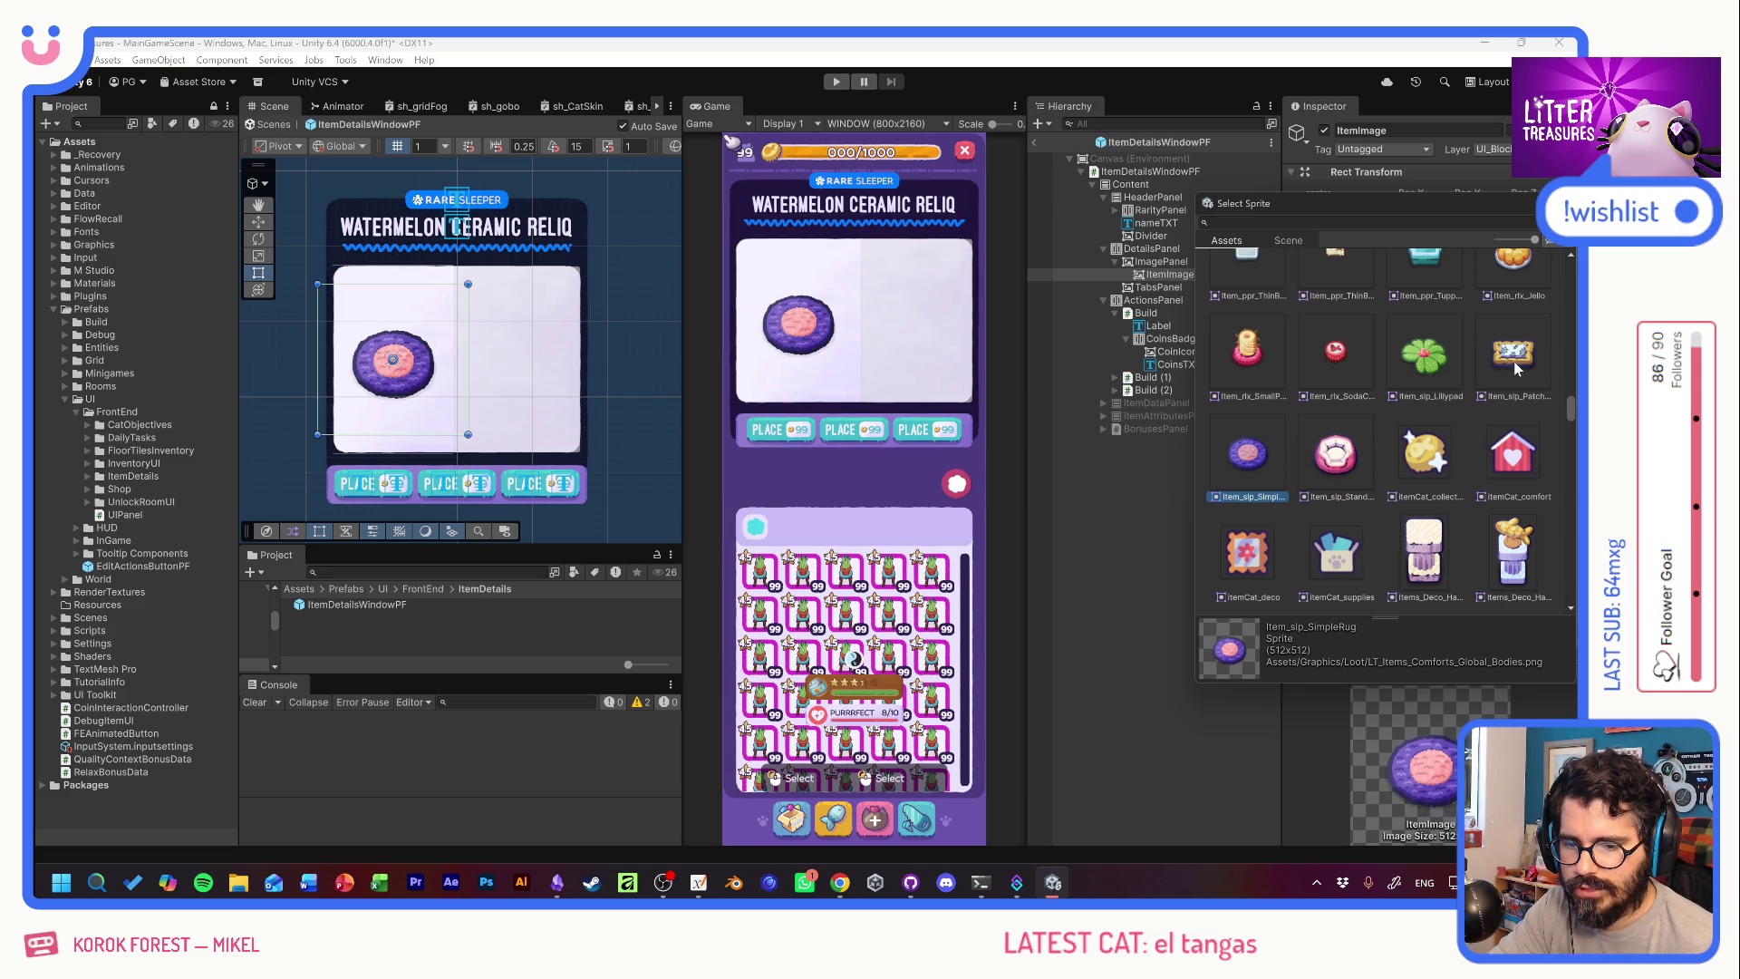
scroll(1509, 362, "up", 3)
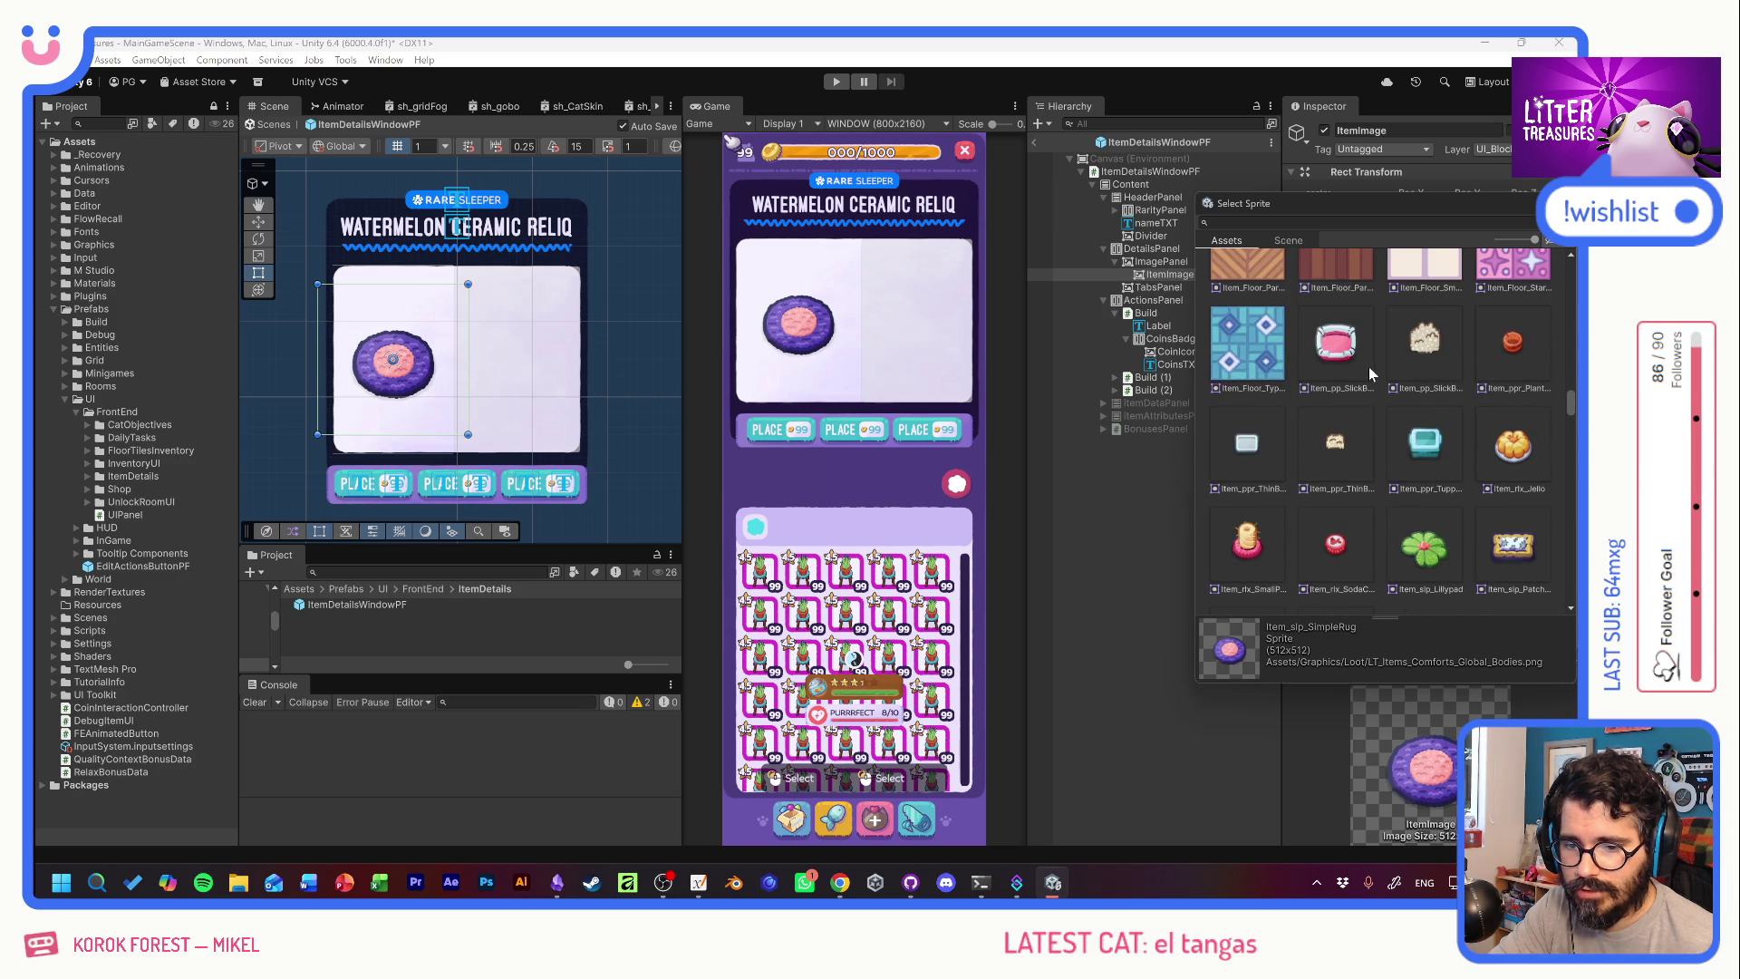
left_click(1338, 360)
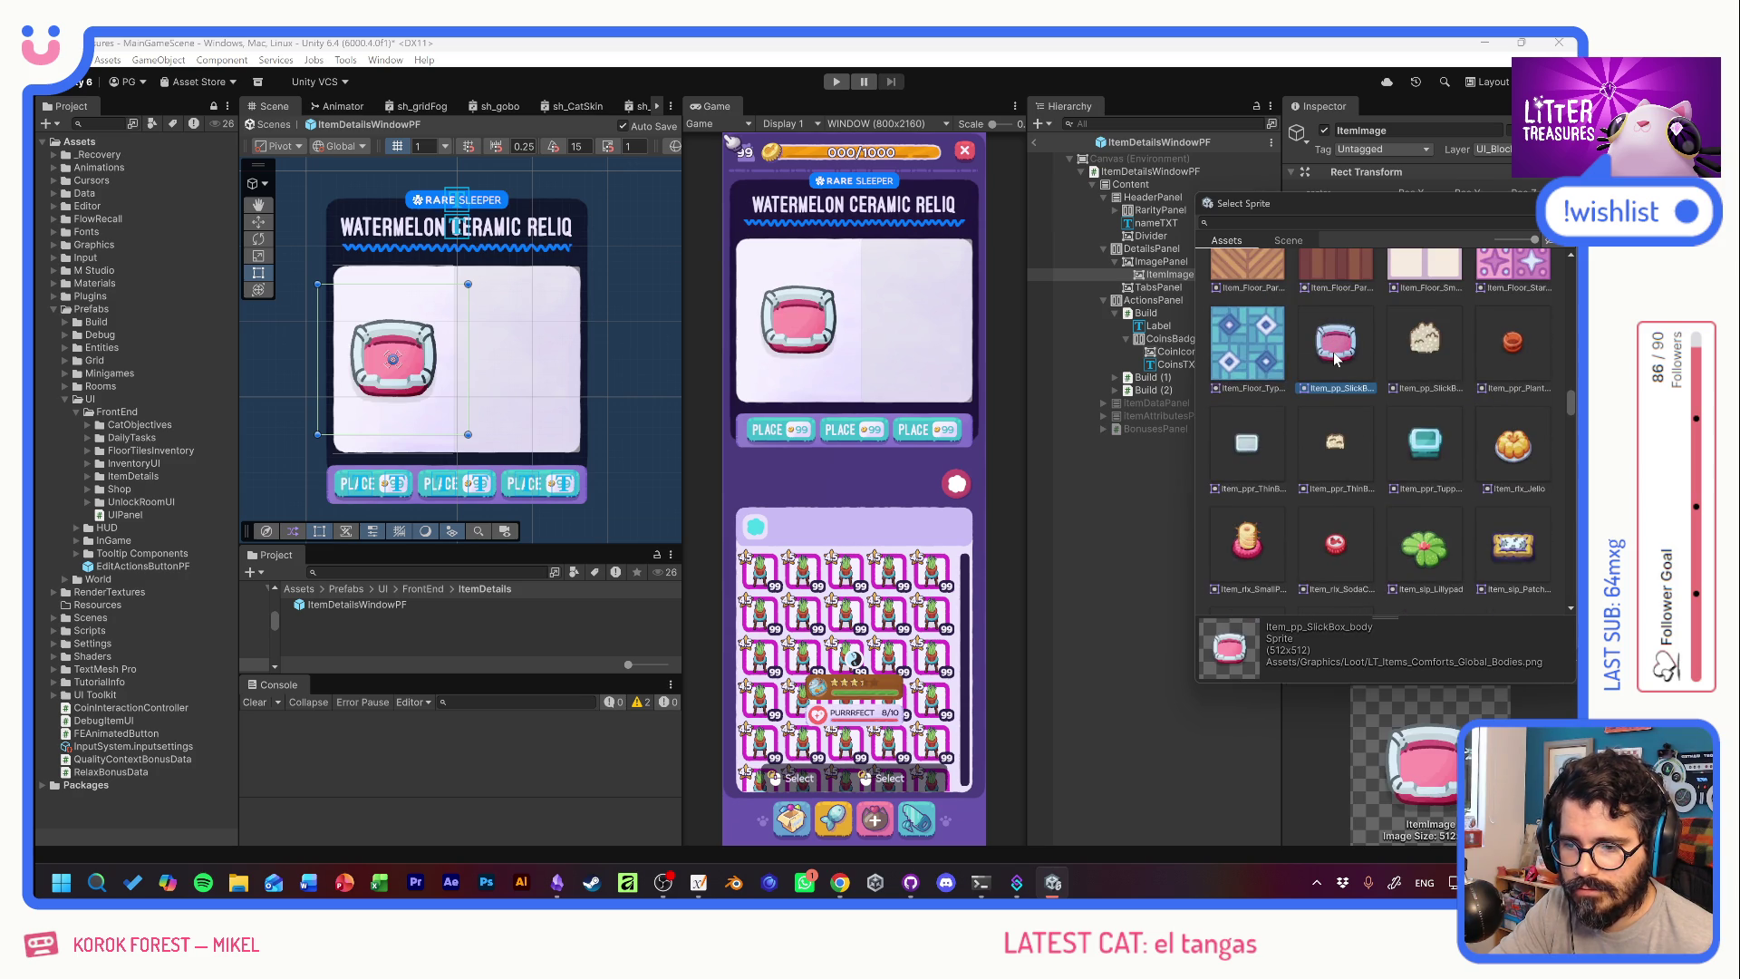
left_click(1512, 441)
left_click(1427, 444)
left_click(1341, 446)
left_click(1251, 448)
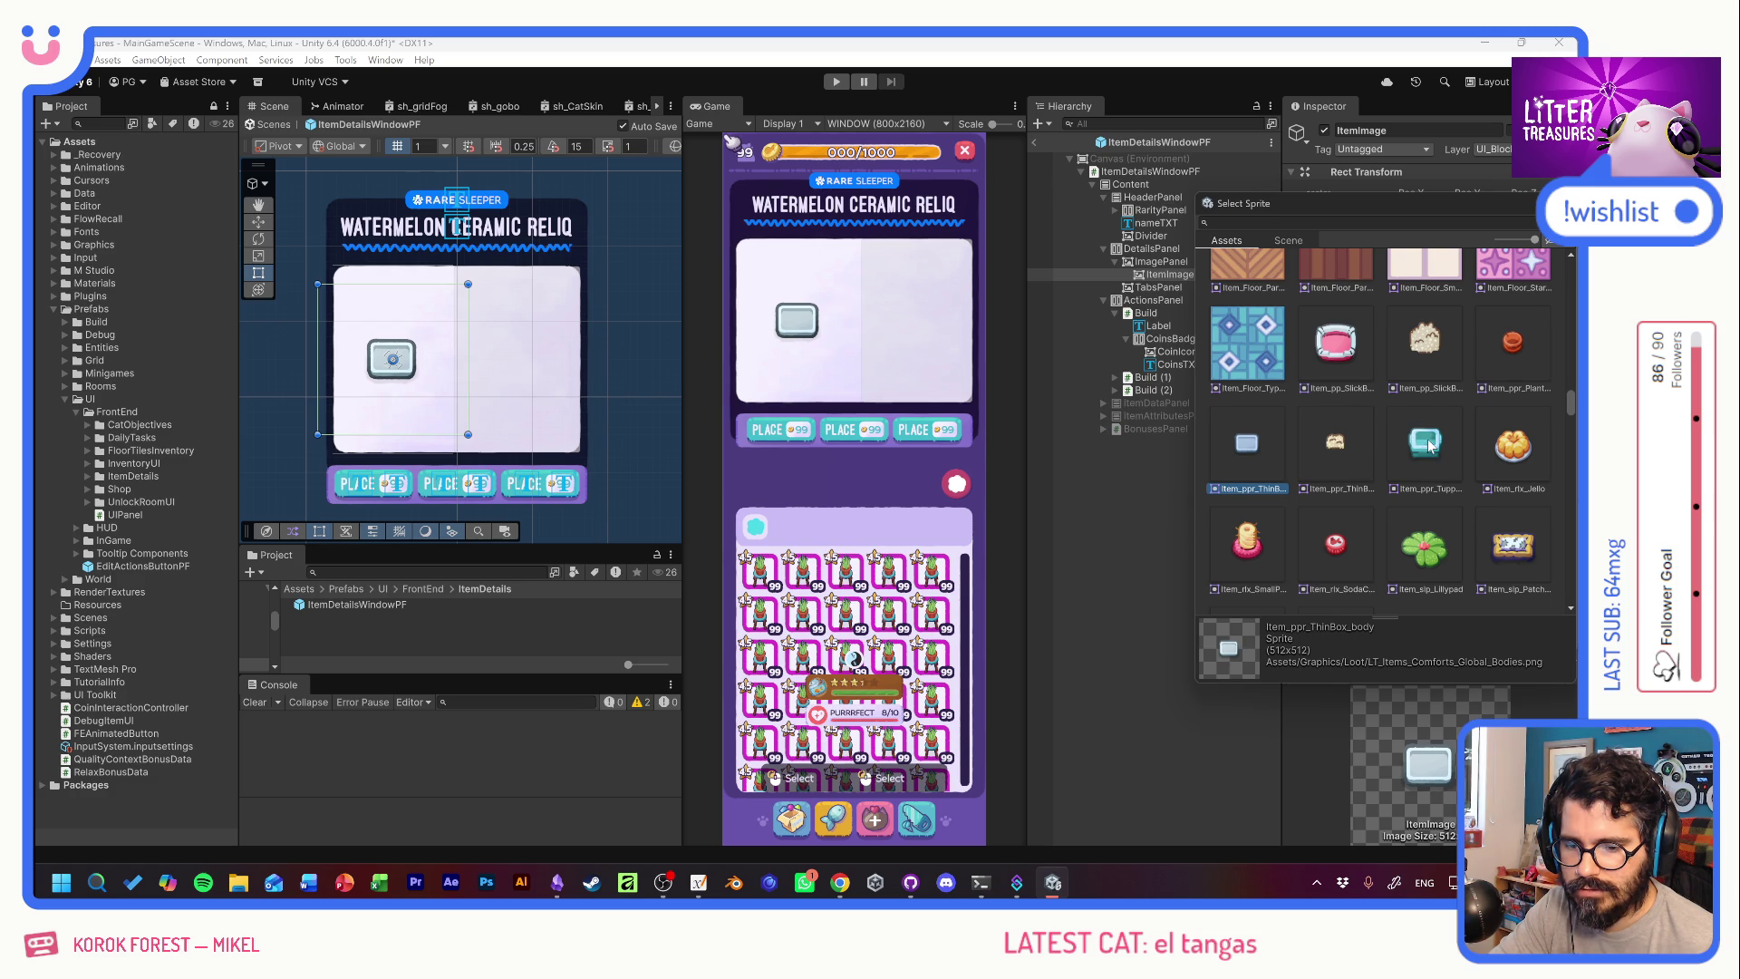
left_click(1525, 550)
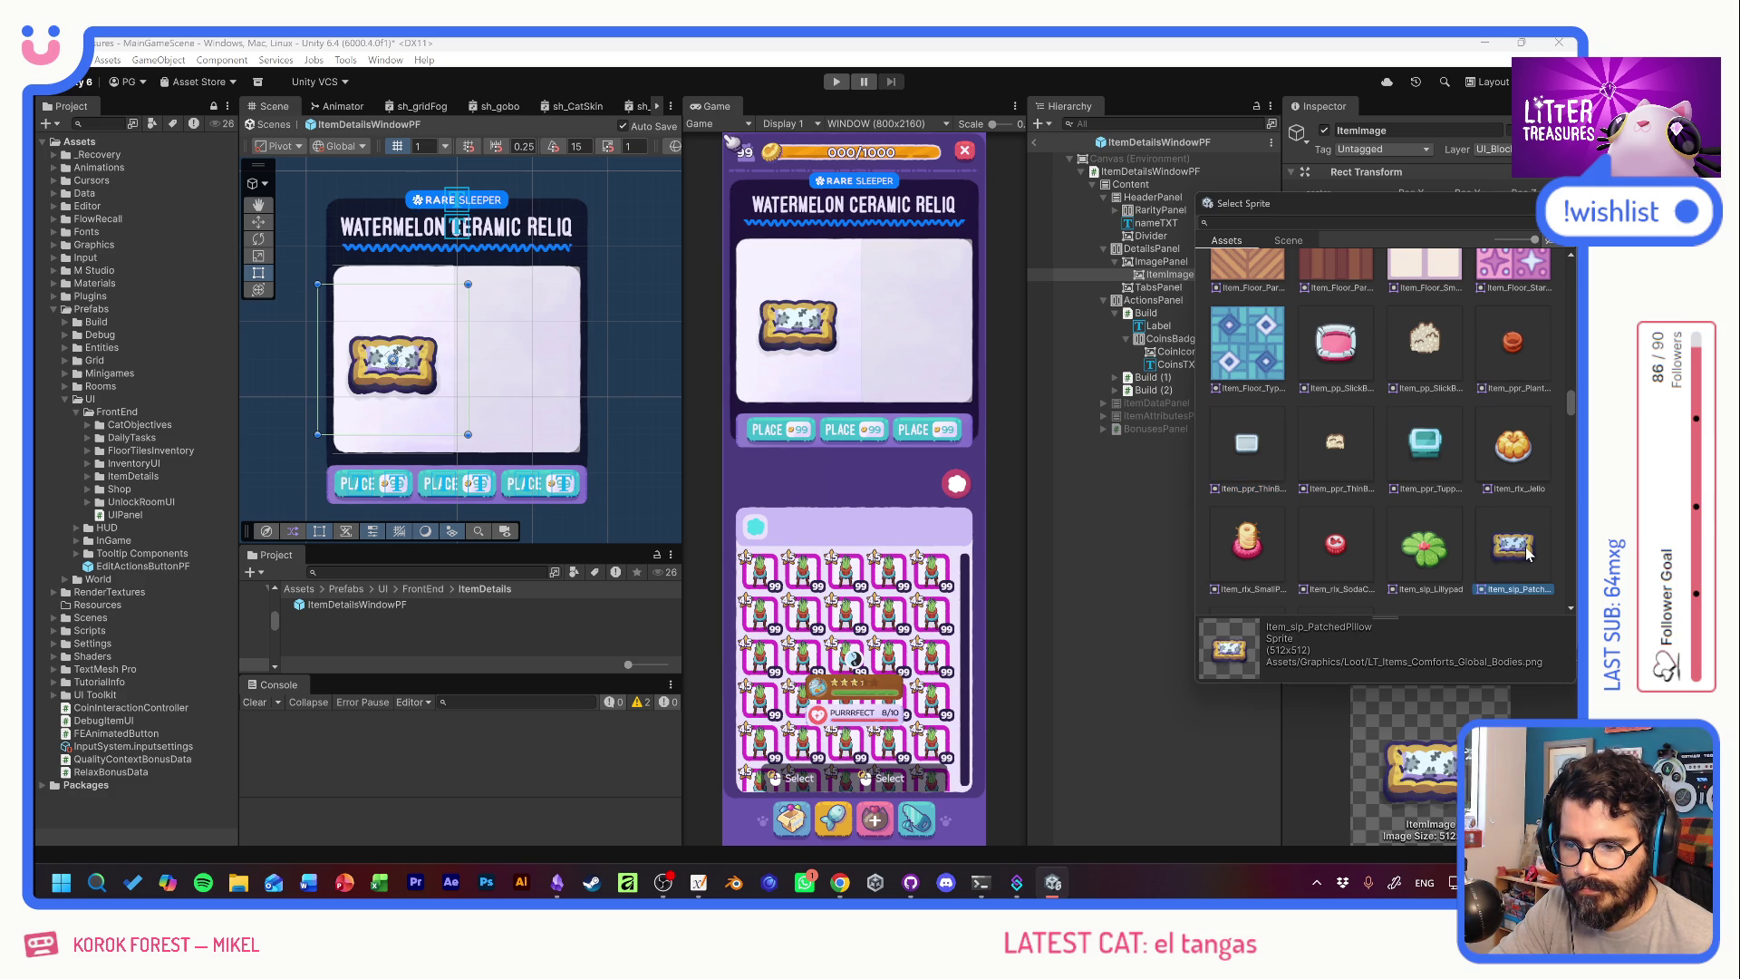
scroll(1486, 533, "down", 3)
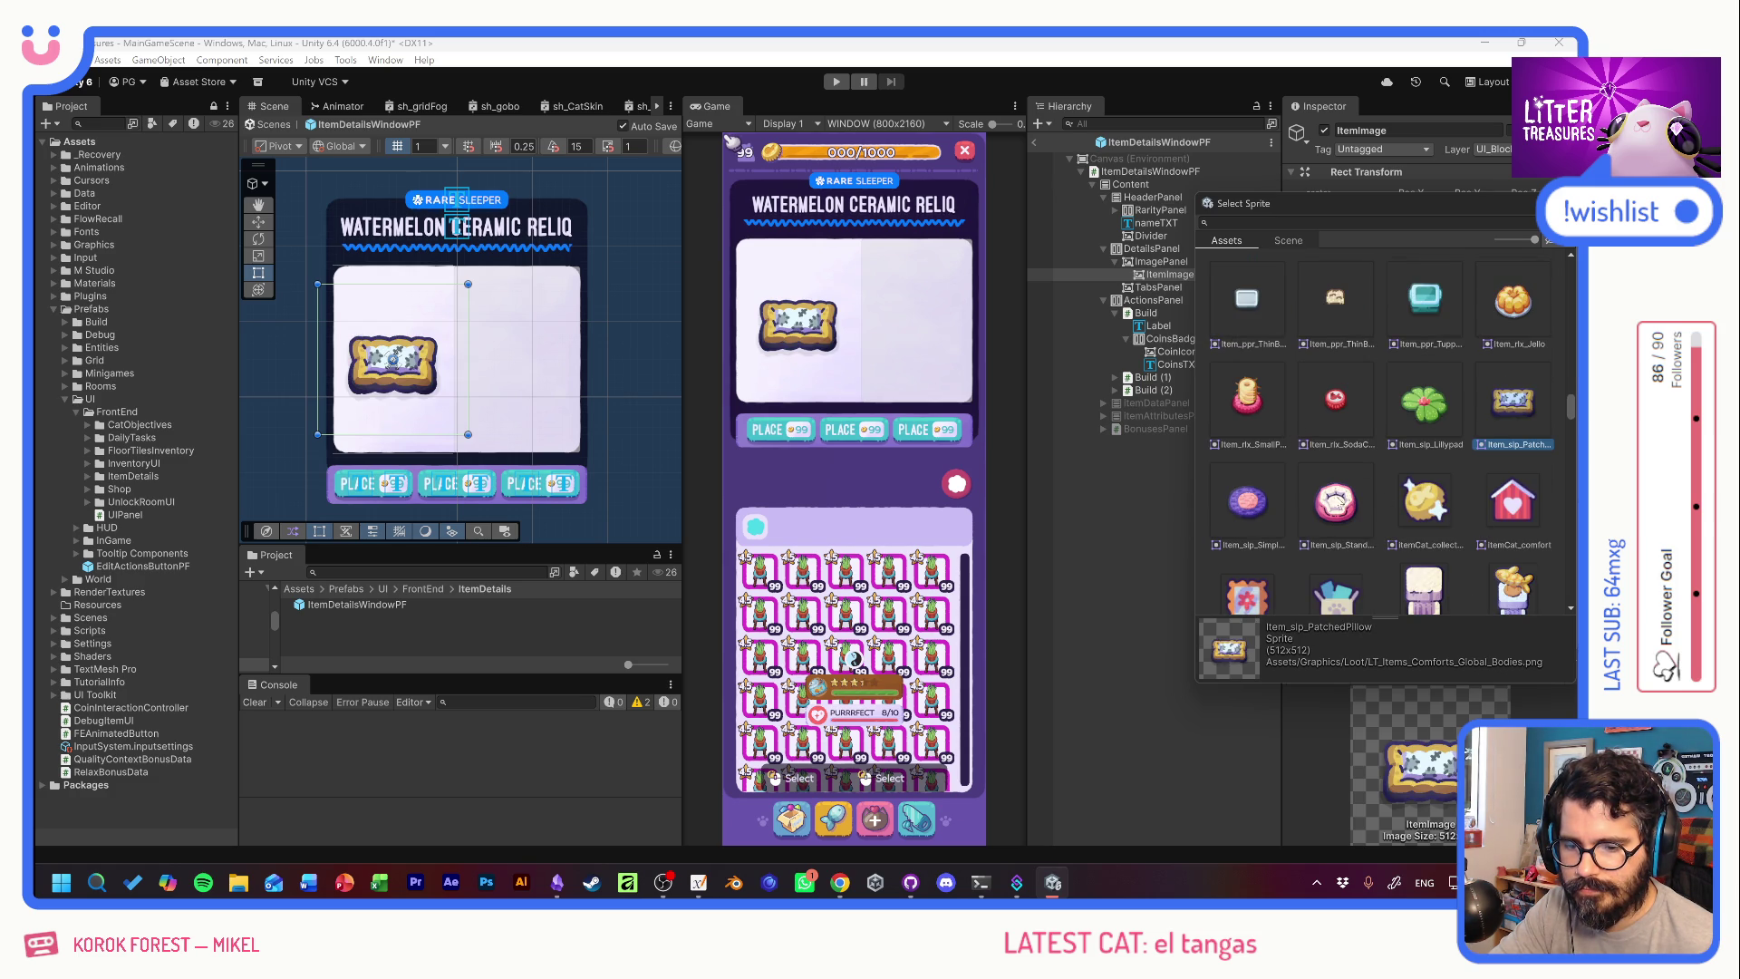
left_click(1335, 503)
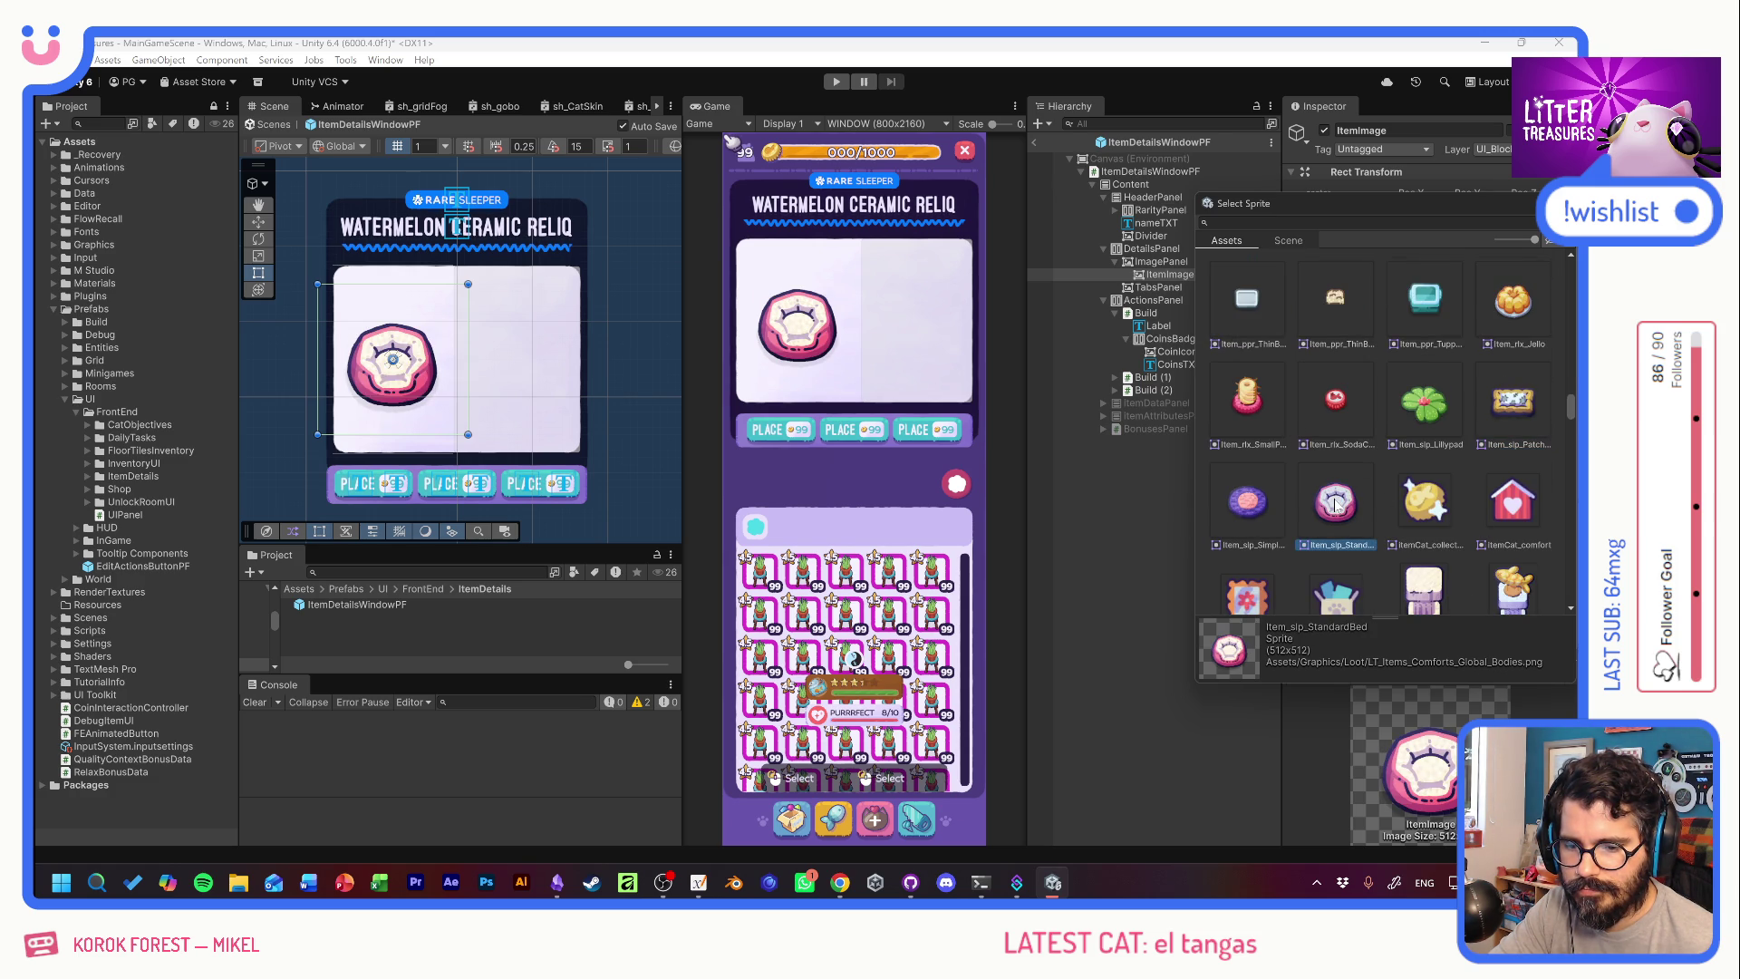
left_click(1444, 410)
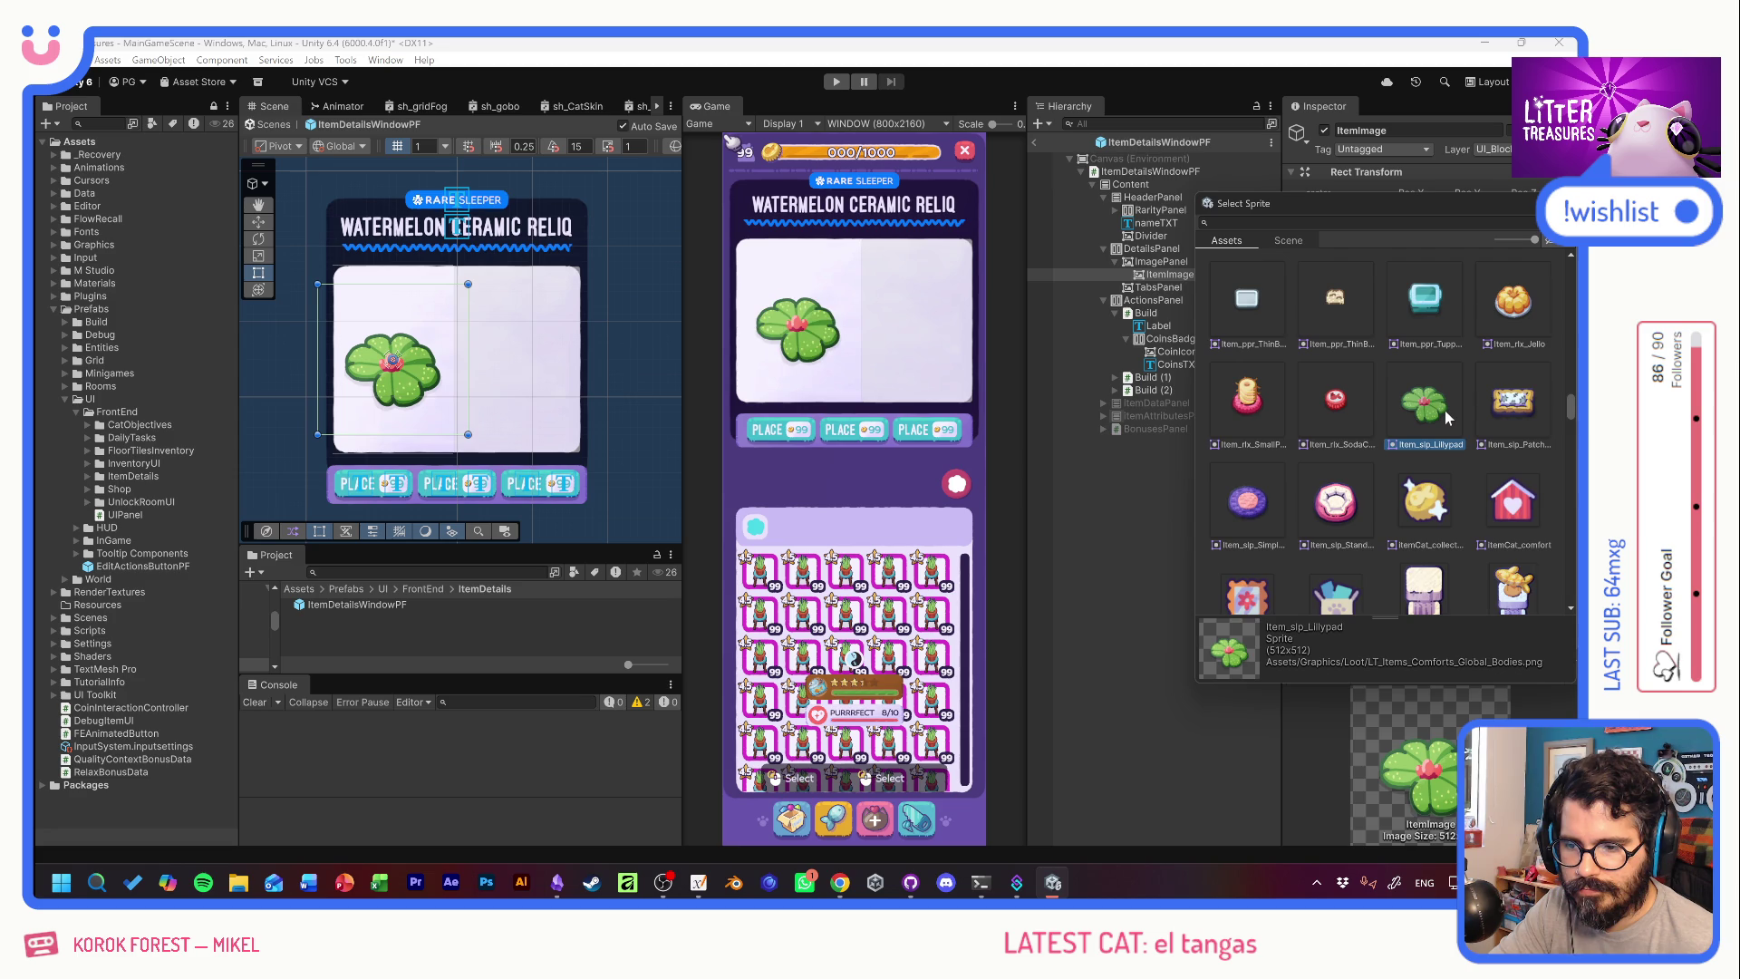
scroll(1445, 411, "up", 3)
scroll(1472, 433, "up", 5)
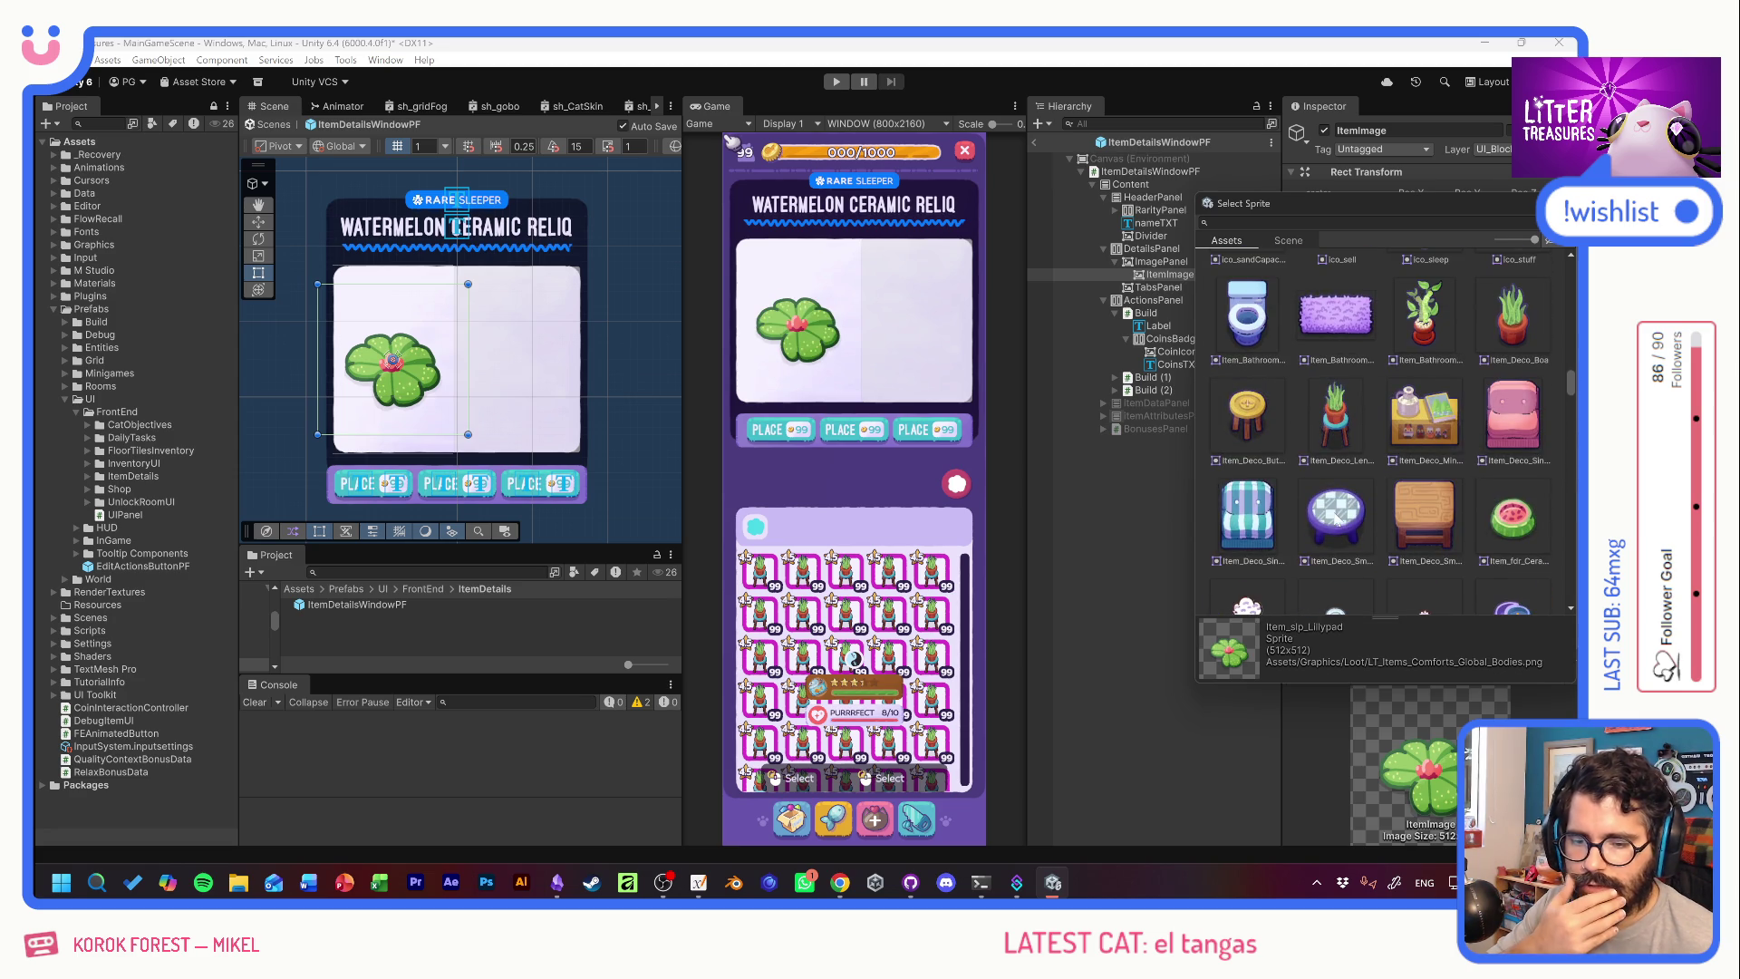
Try the table, sofa, plant, stool and toilet sprites, then settle on the fluffy mat.
left_click(1415, 514)
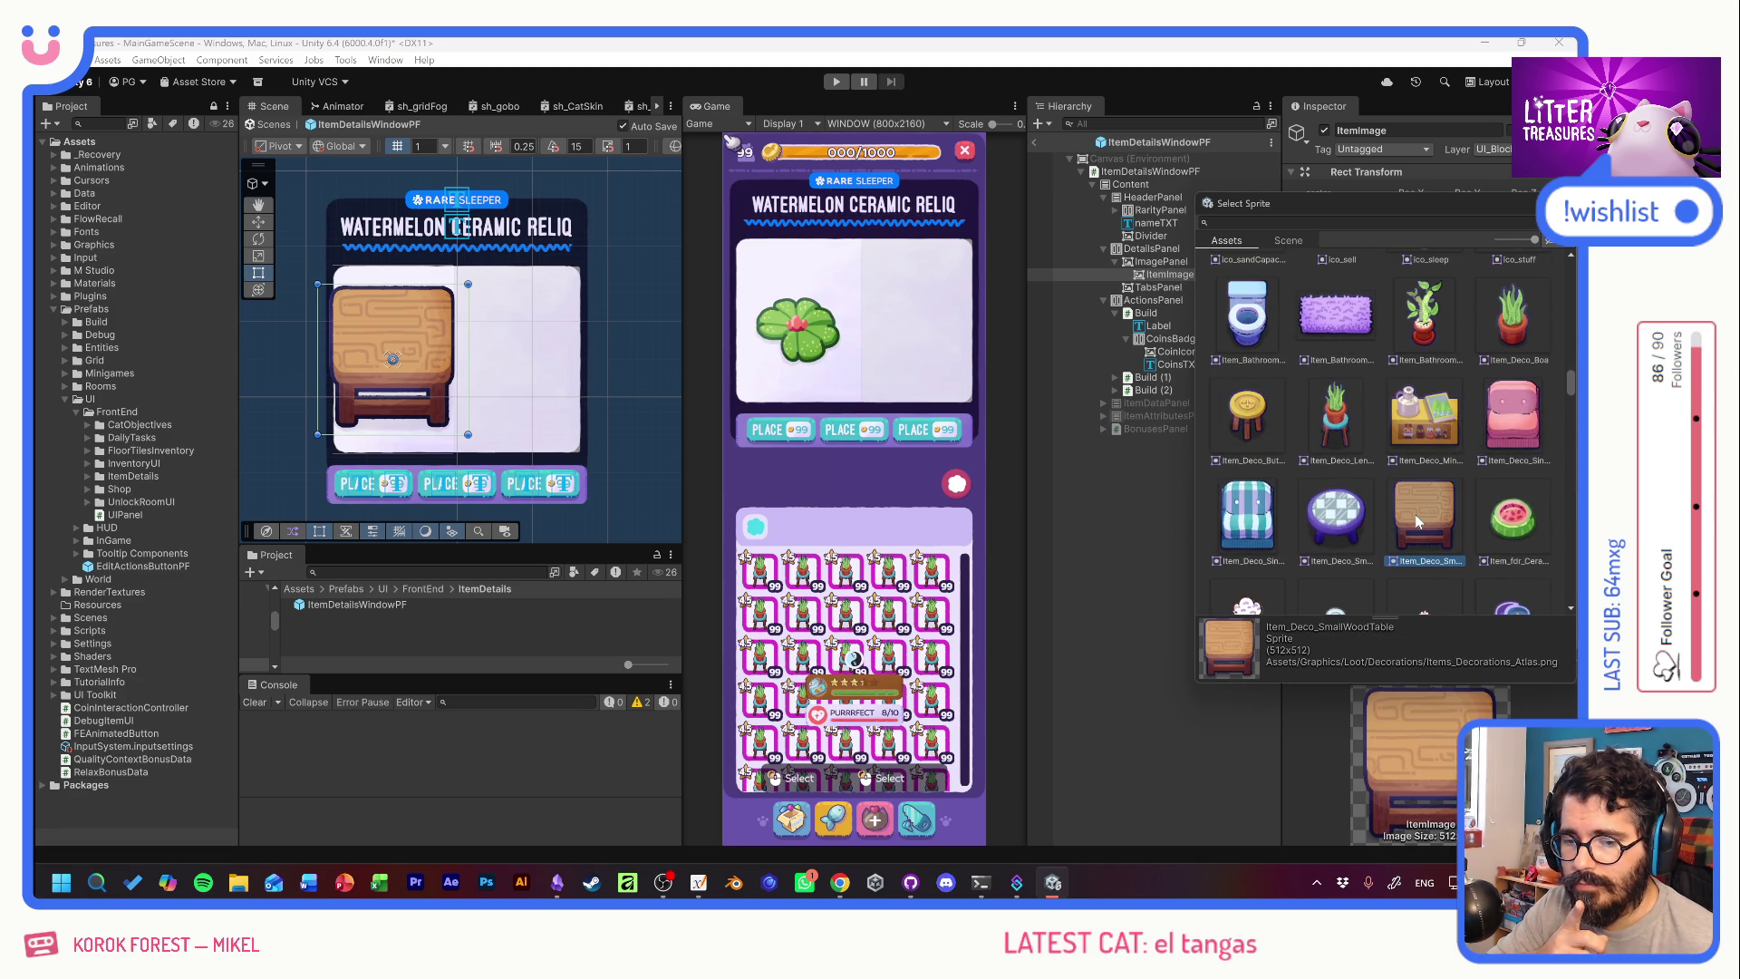
left_click(1355, 514)
left_click(1279, 516)
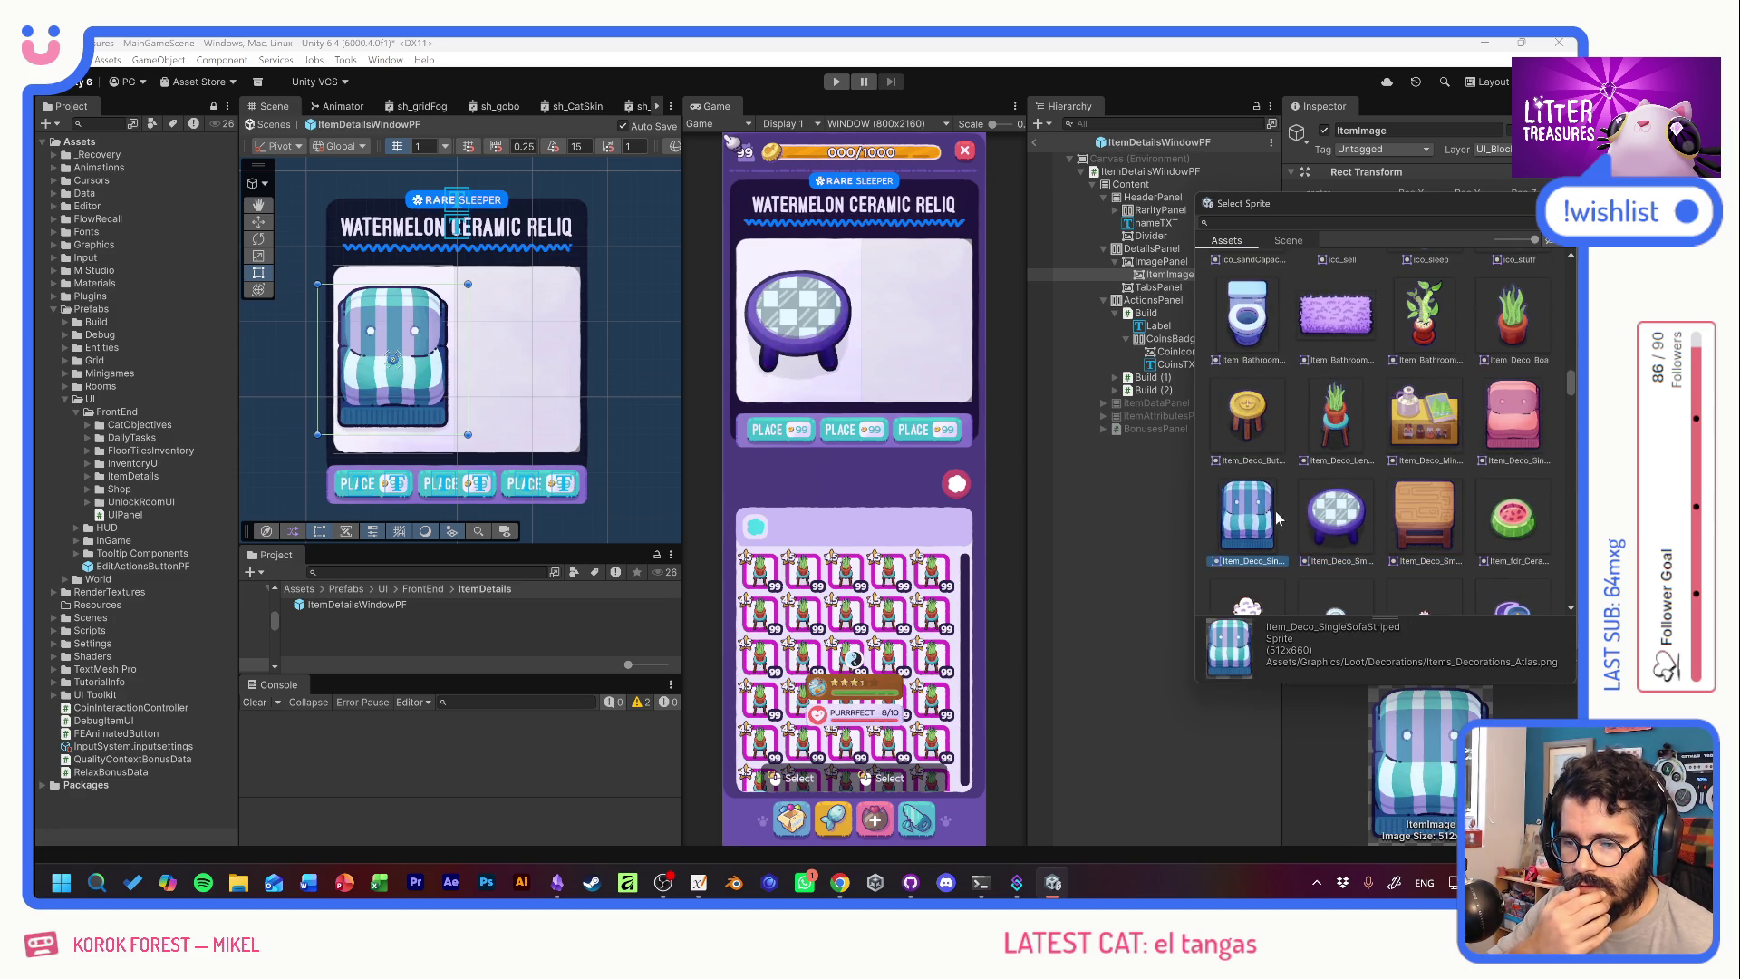
left_click(1511, 410)
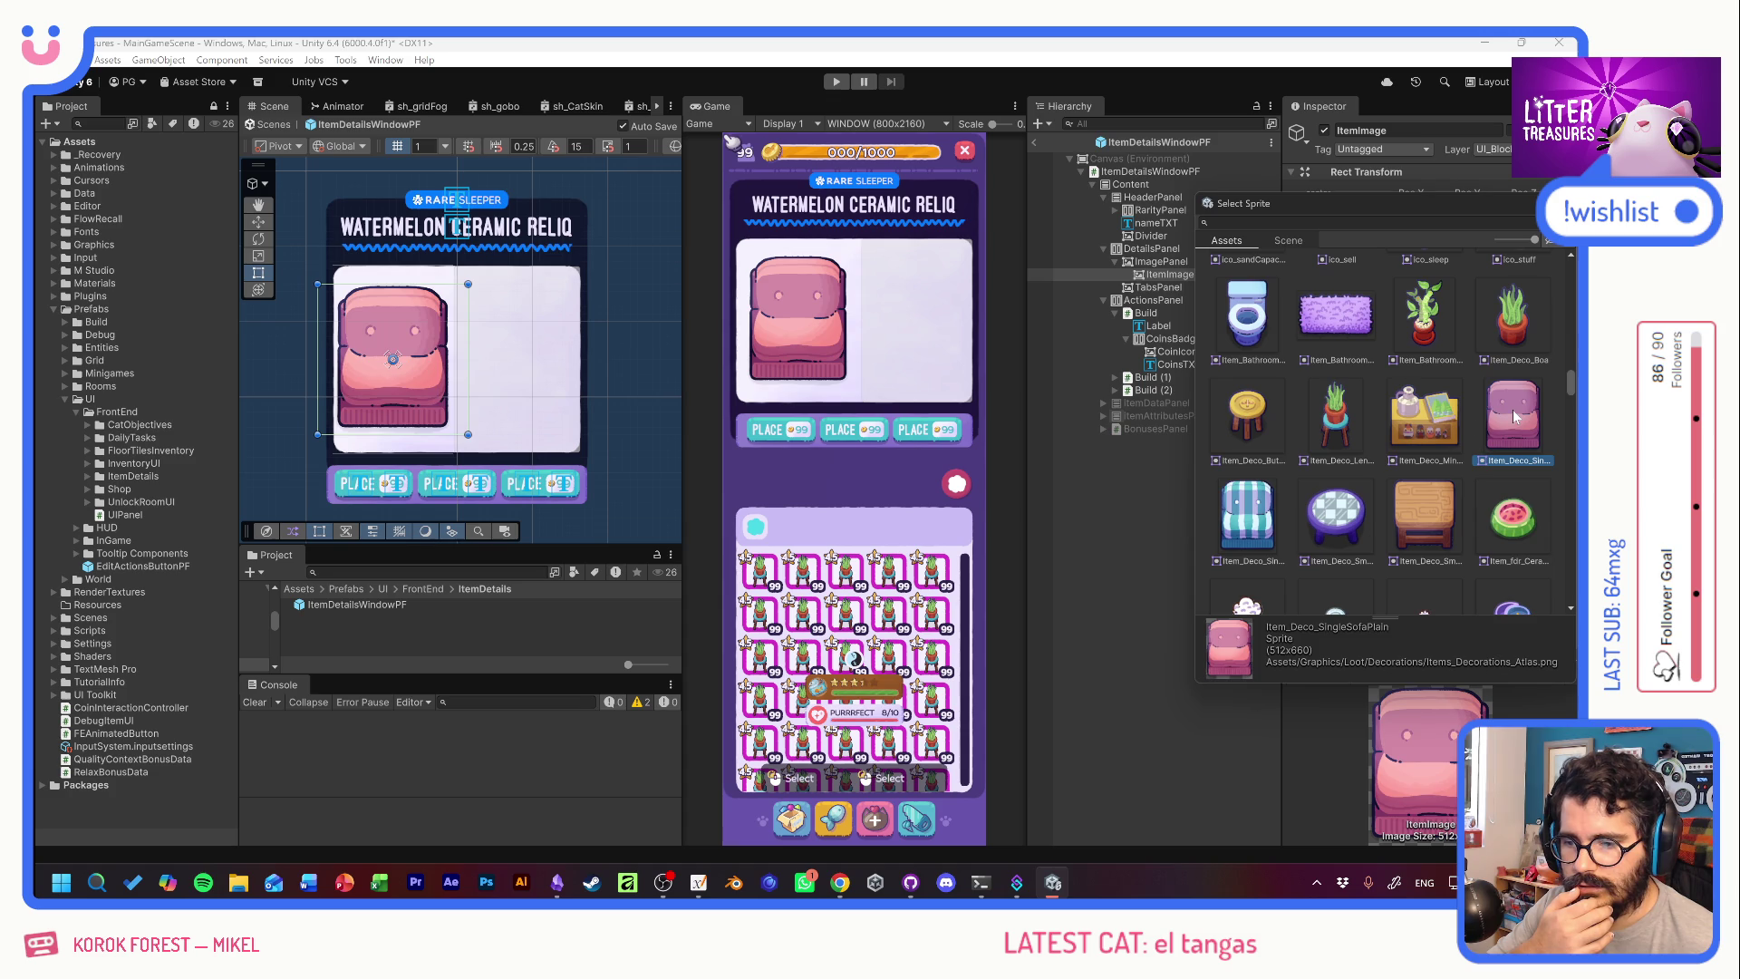
left_click(1437, 428)
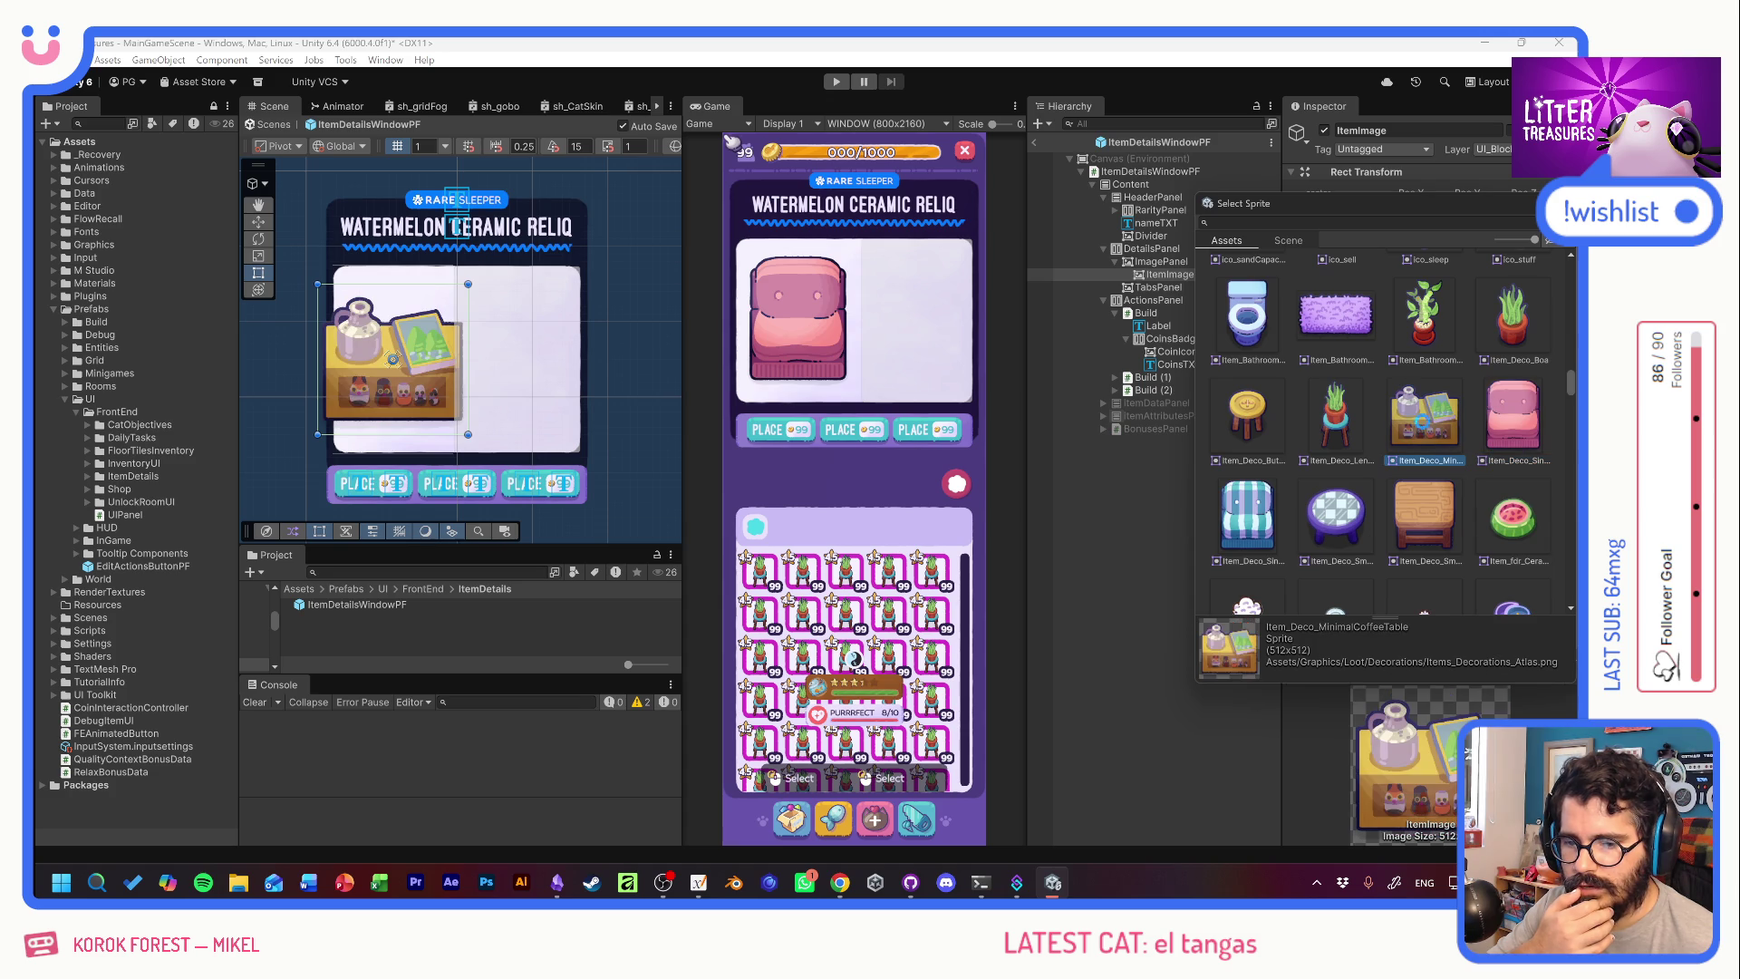
left_click(1346, 422)
left_click(1285, 420)
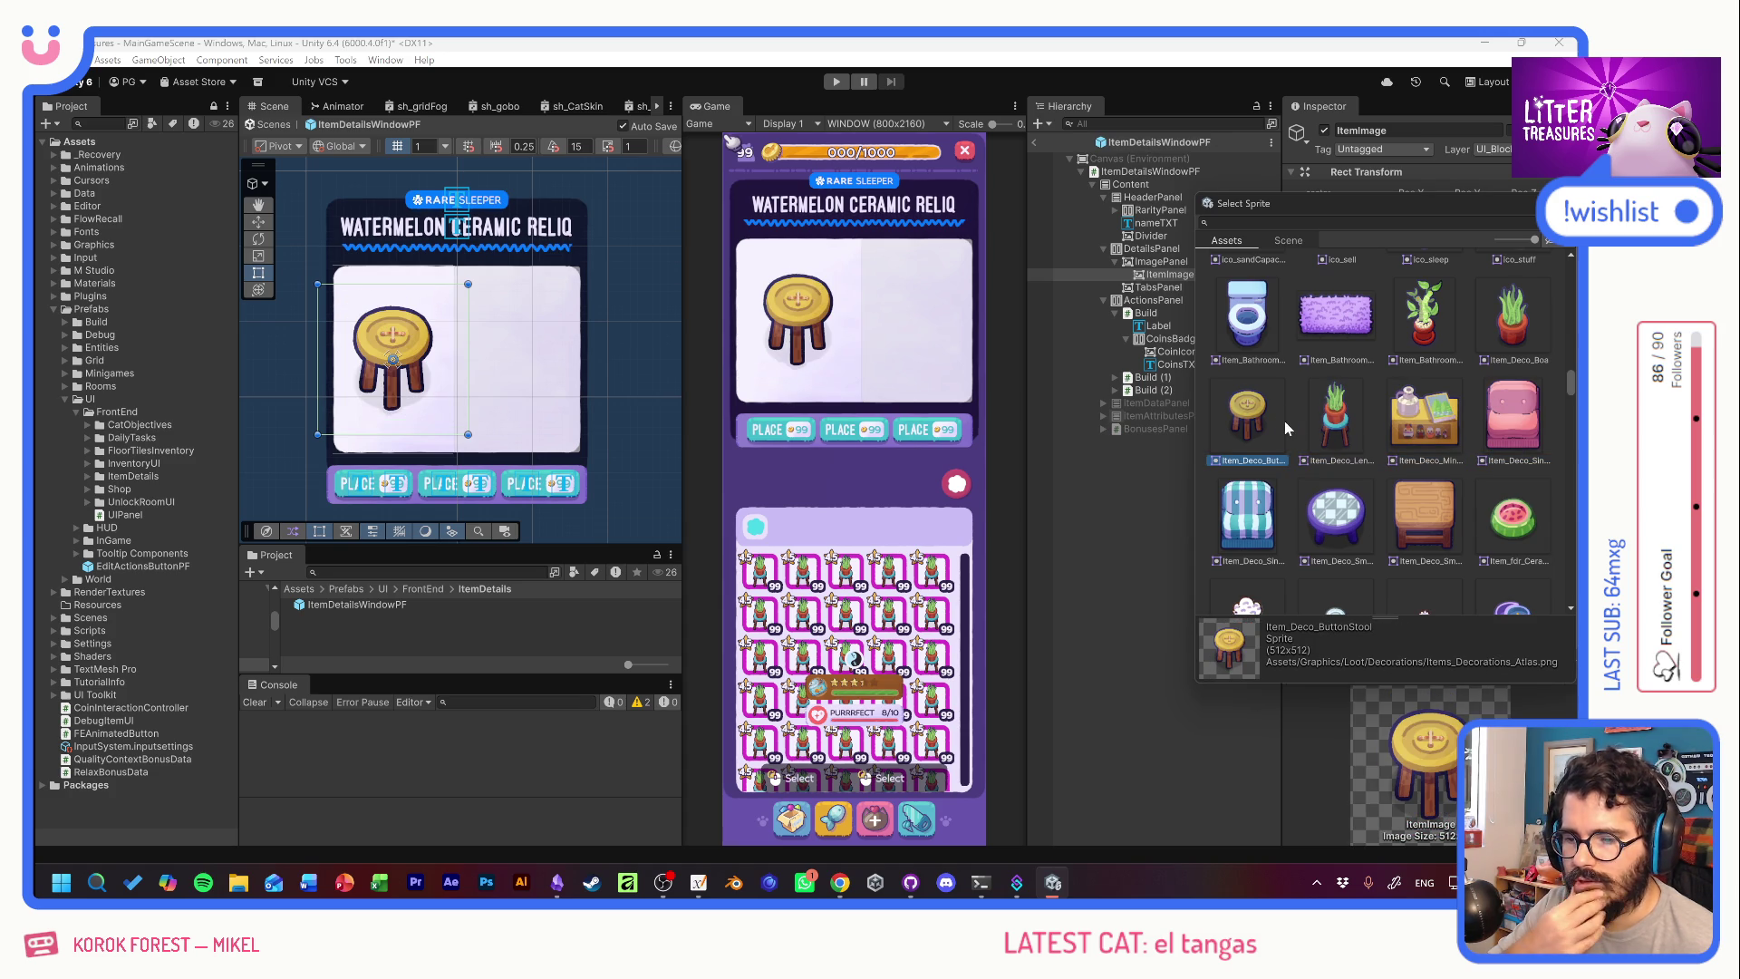
scroll(1402, 403, "up", 1)
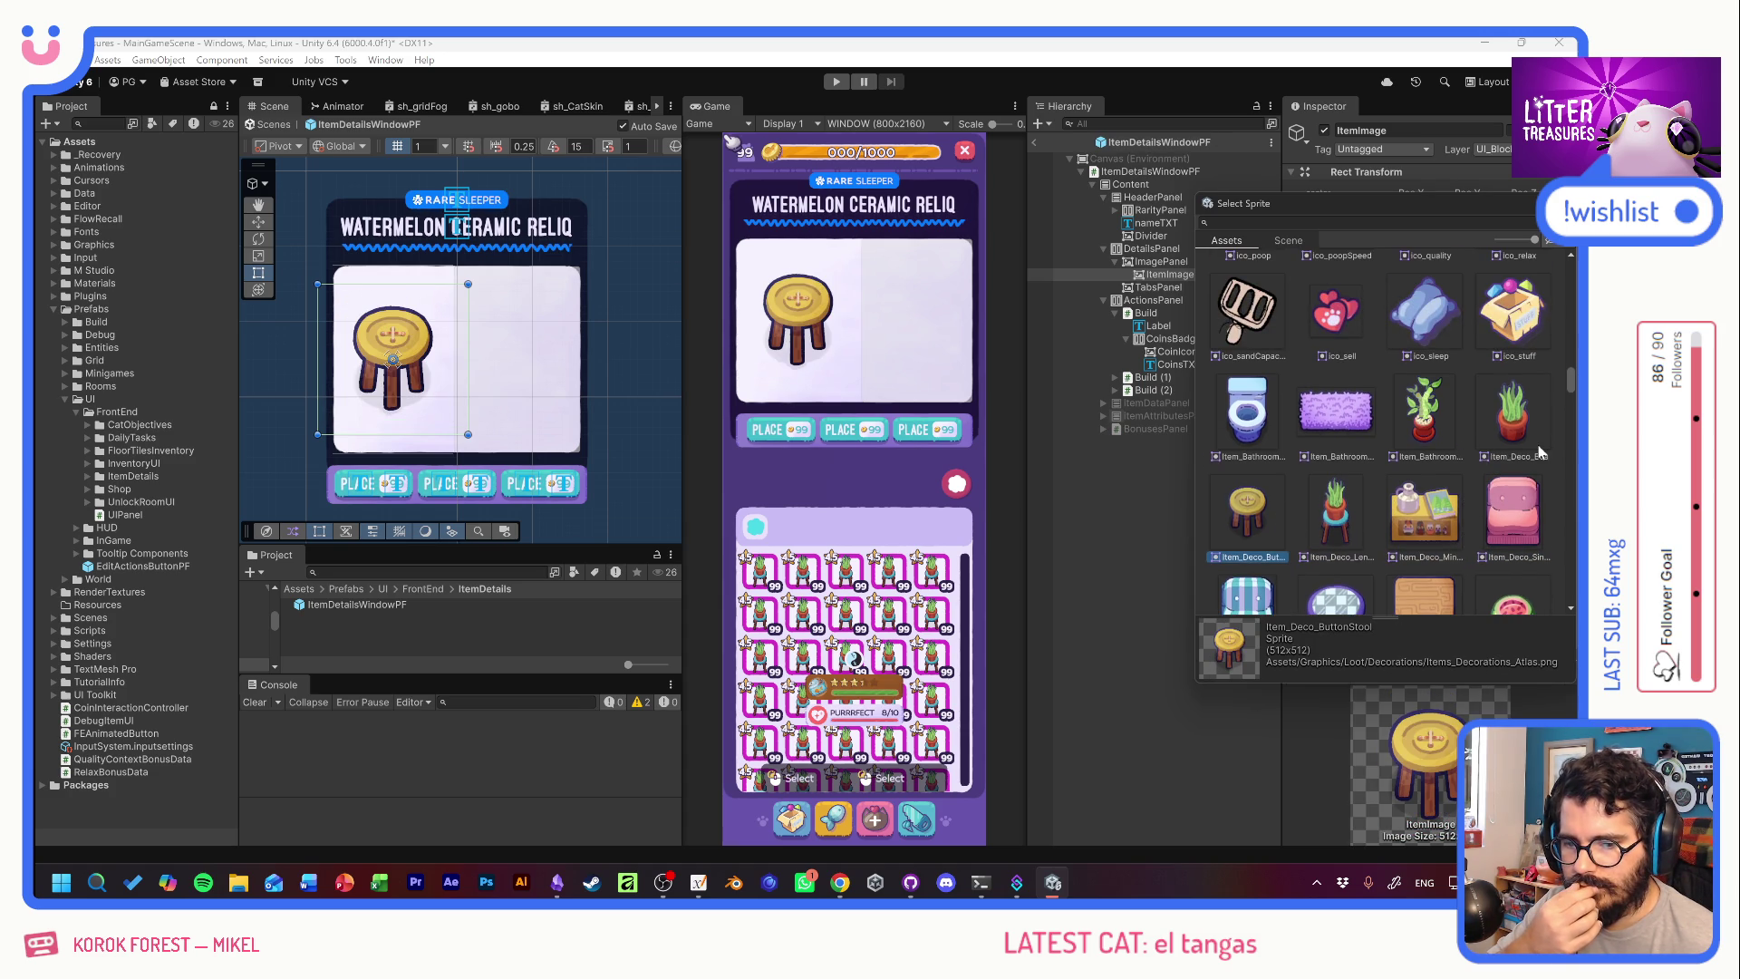
left_click(1522, 435)
left_click(1438, 422)
left_click(1371, 418)
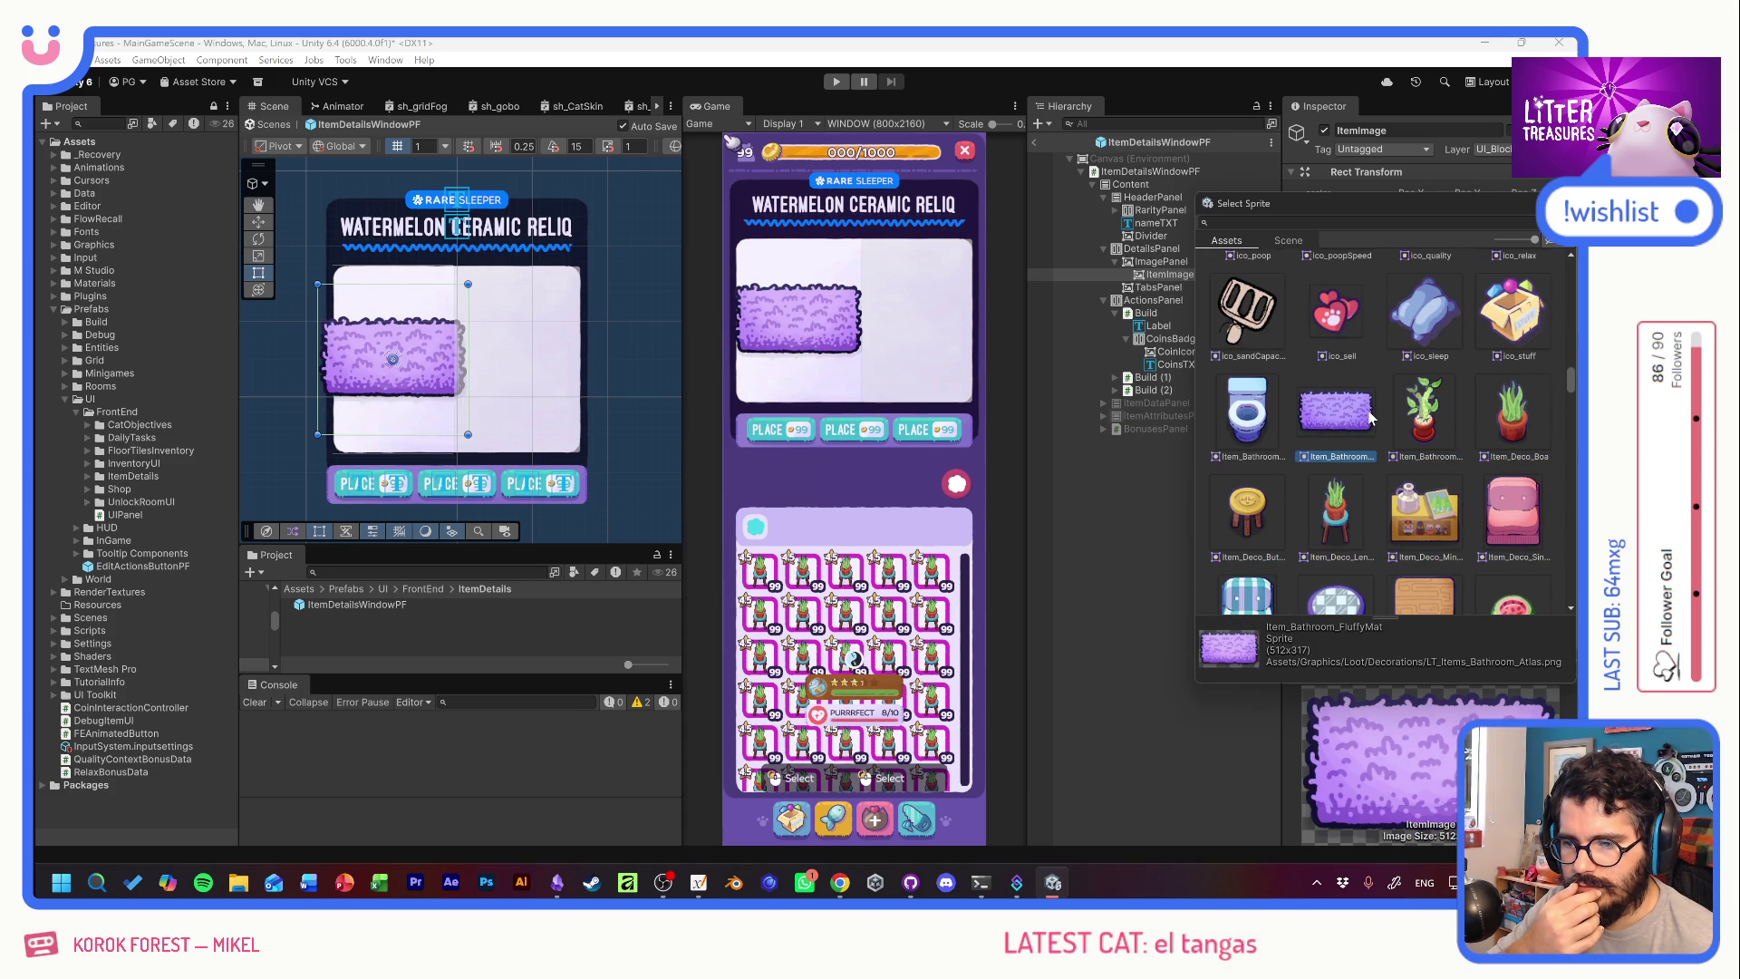
left_click(1264, 418)
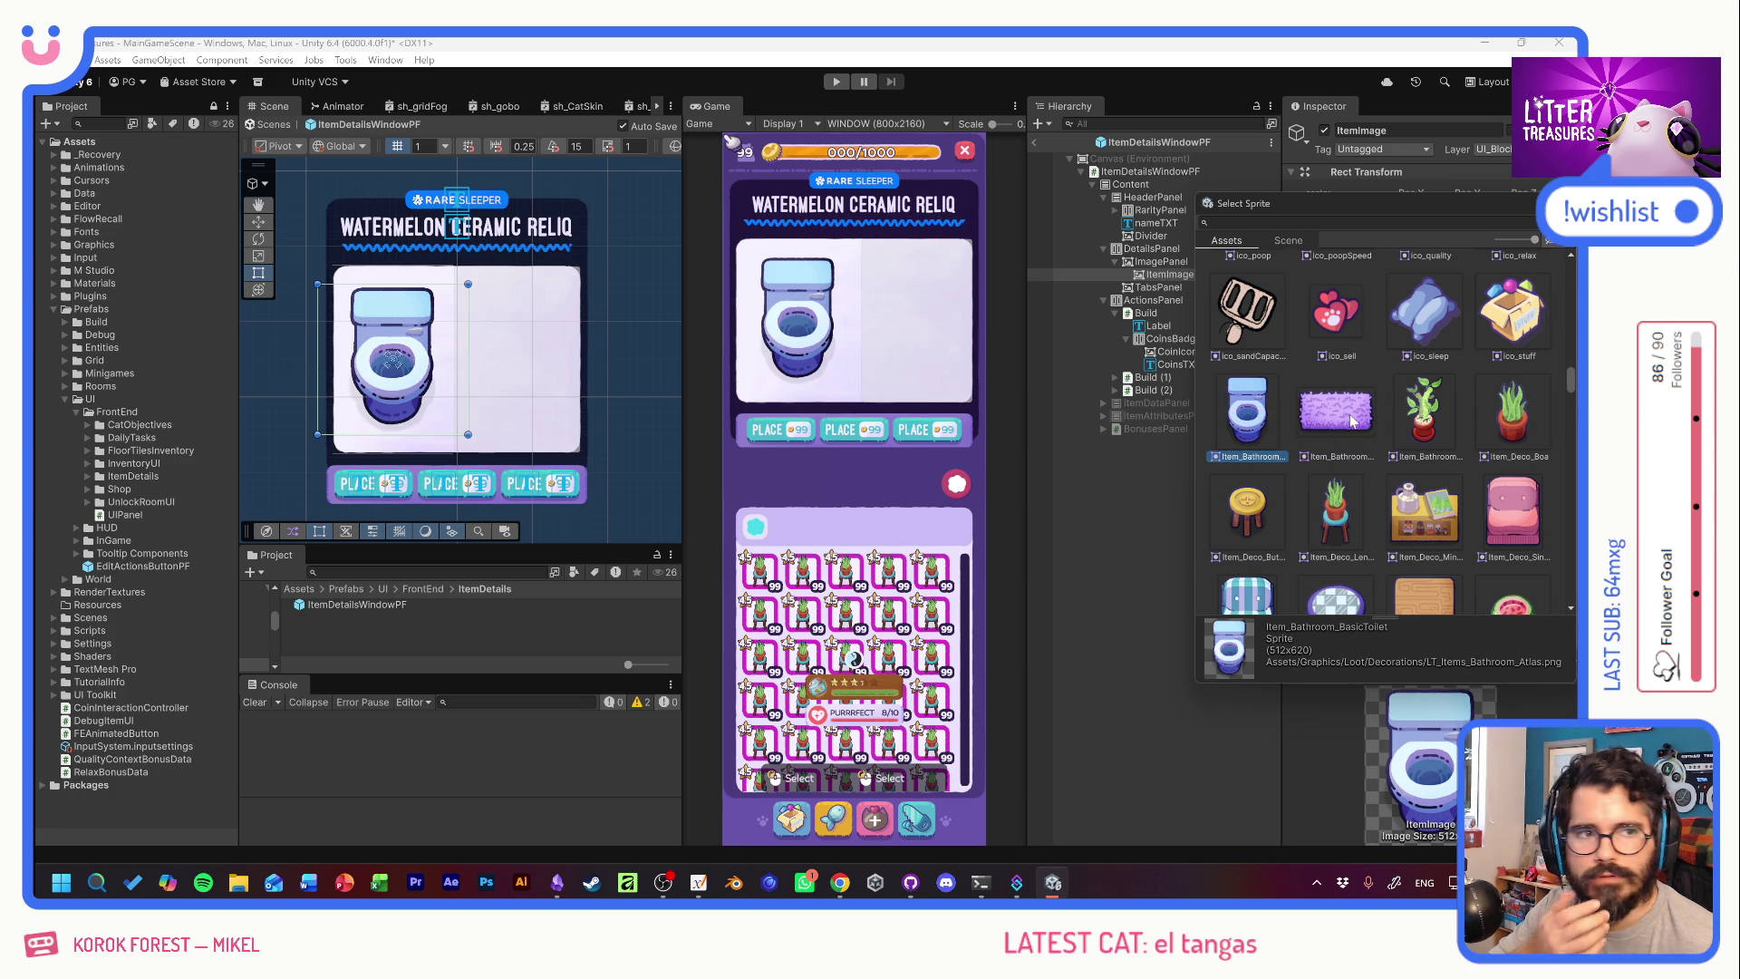
left_click(1352, 419)
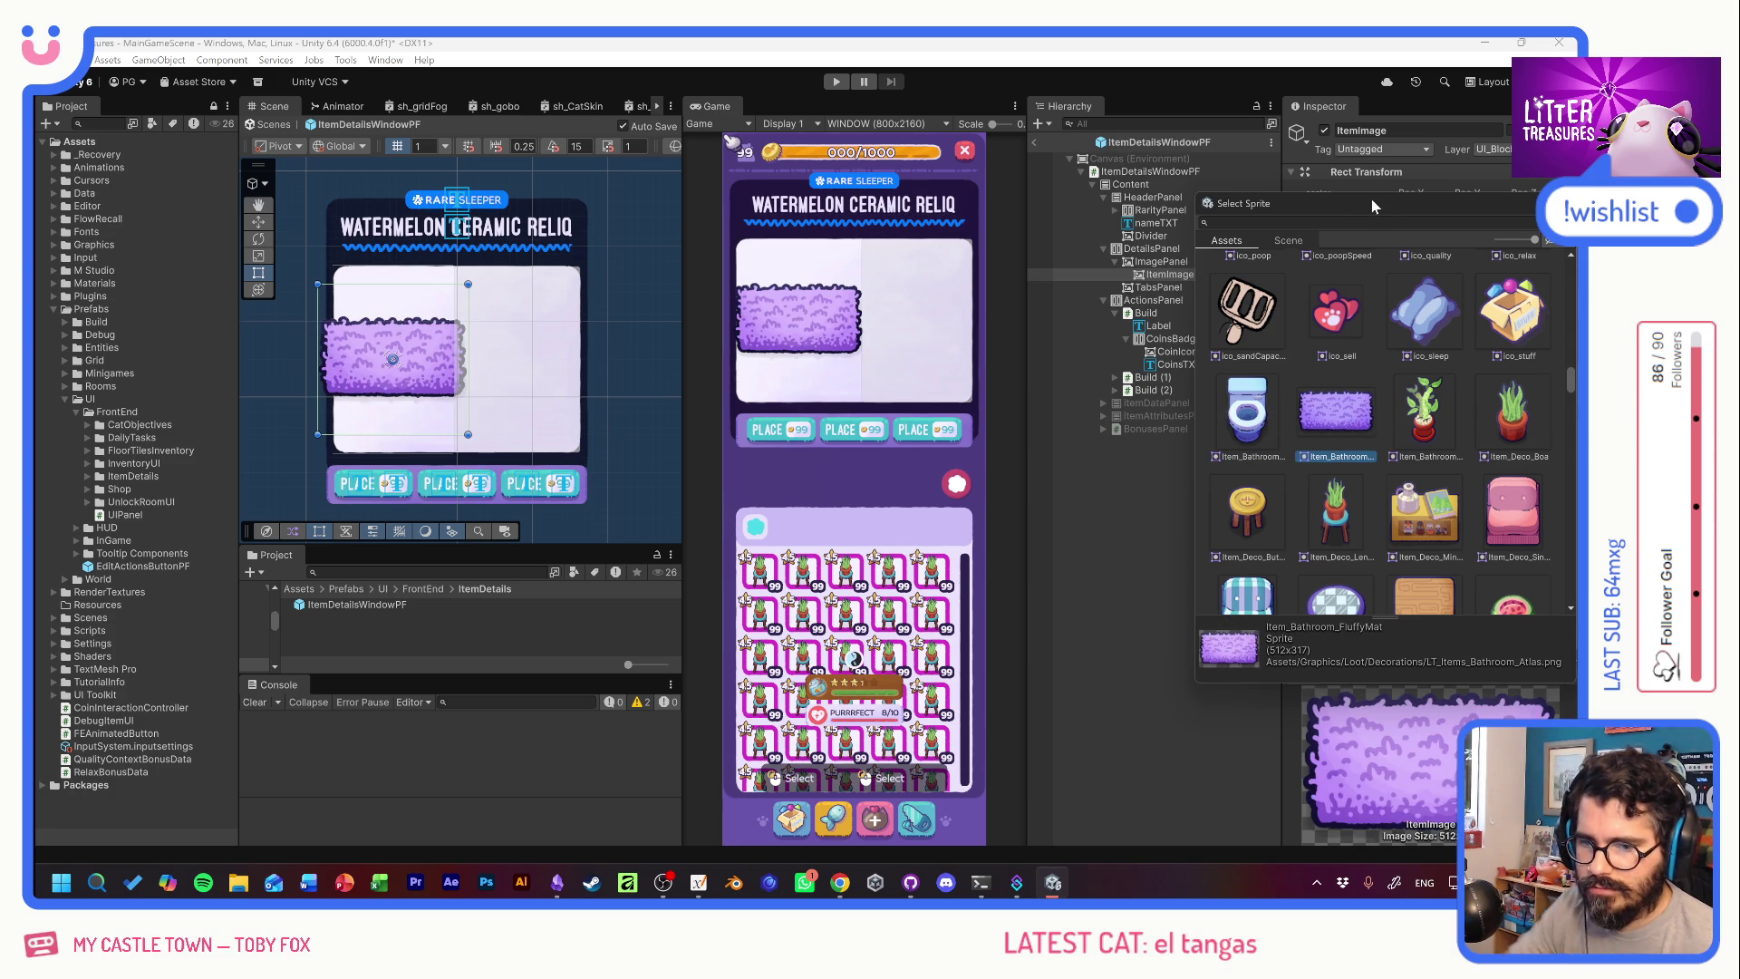
Move the sprite picker aside and set the ItemImage width to 150.
left_click_drag(1372, 203, 1061, 383)
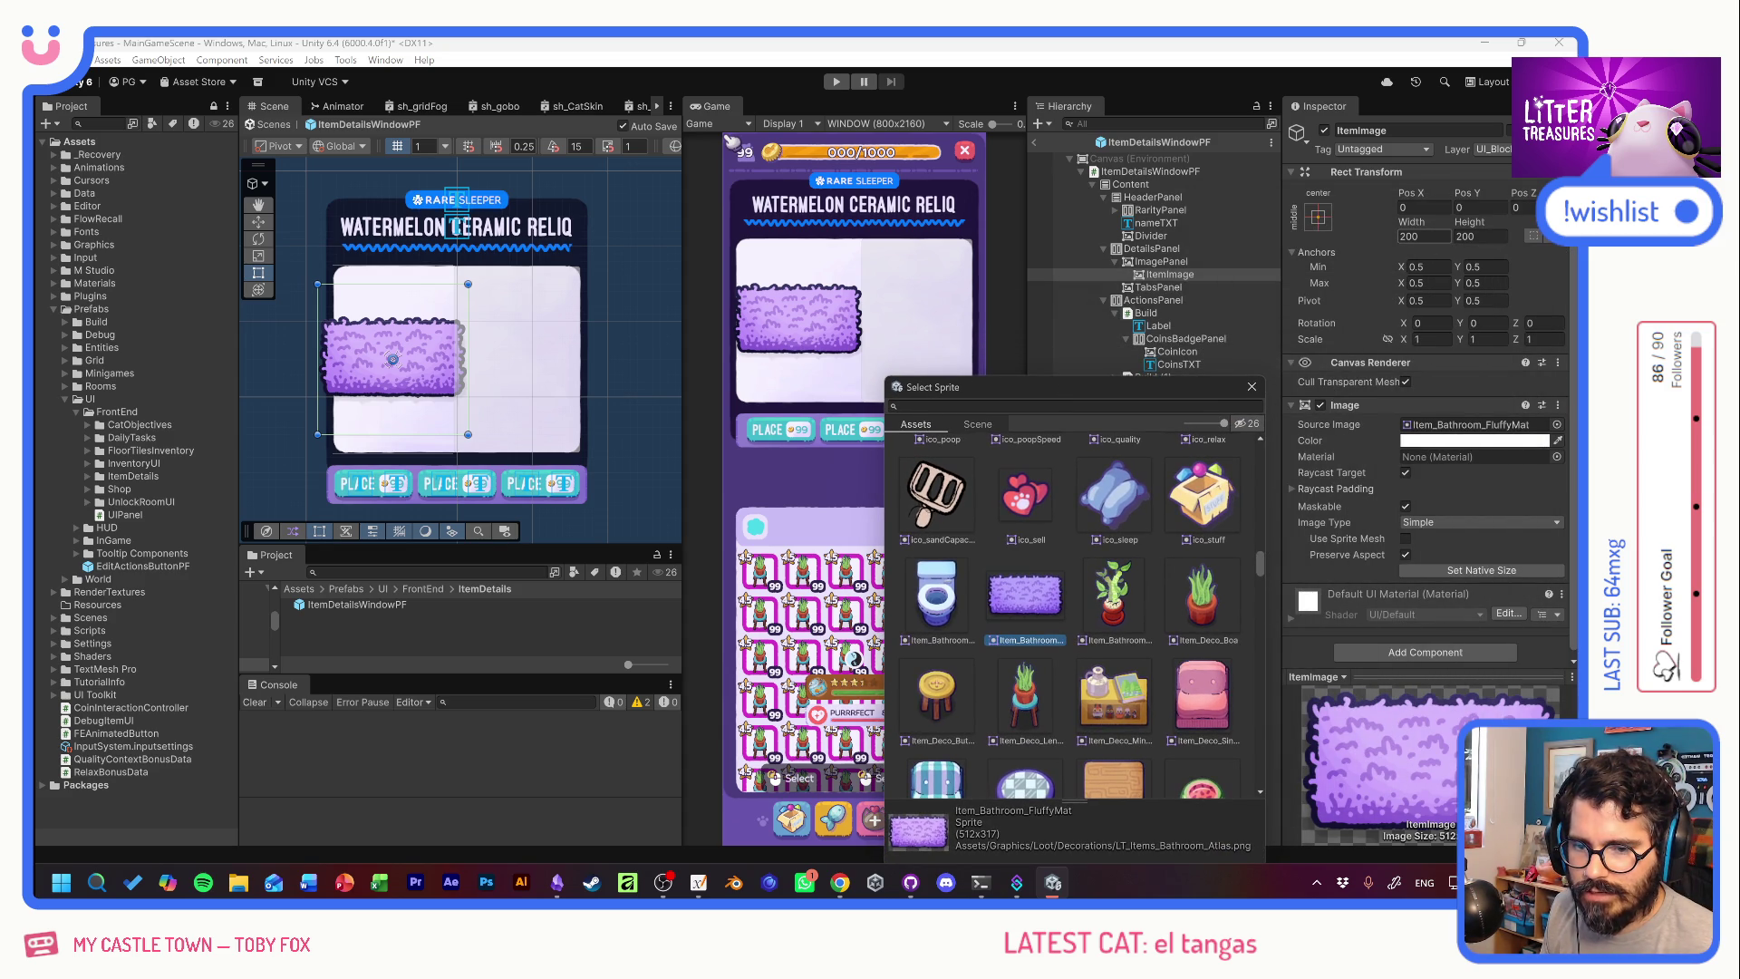
left_click_drag(1411, 222, 1178, 223)
left_click_drag(561, 199, 93, 256)
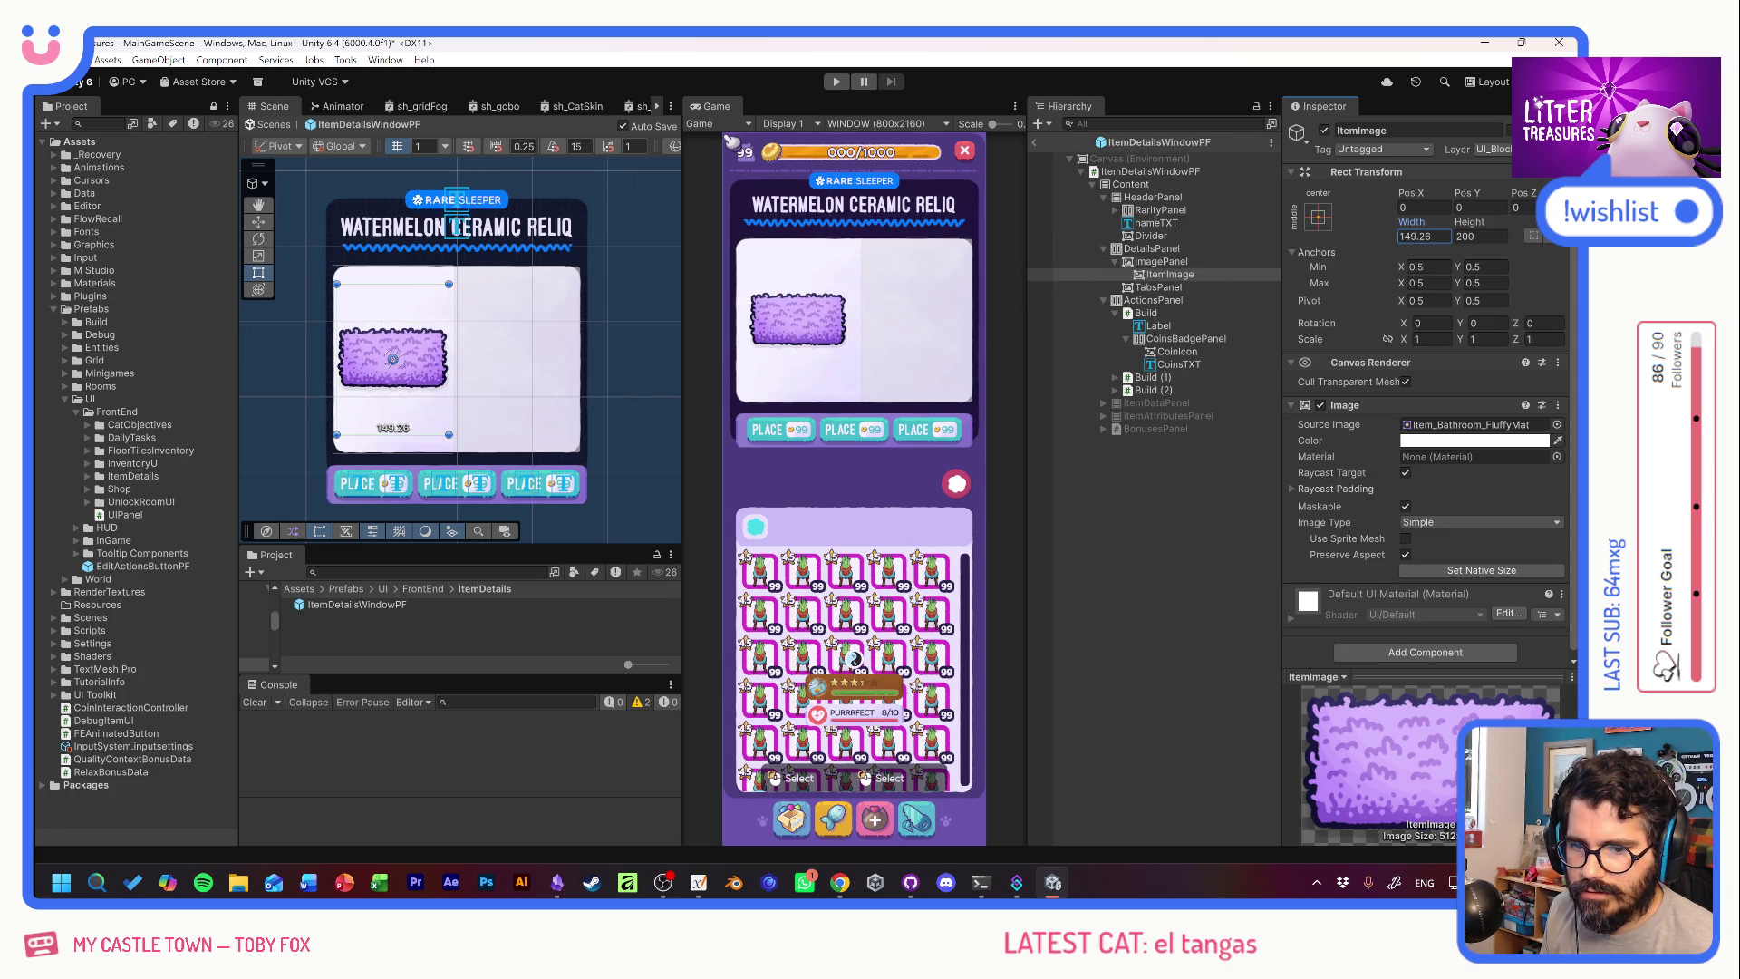
type("150")
key("Tab")
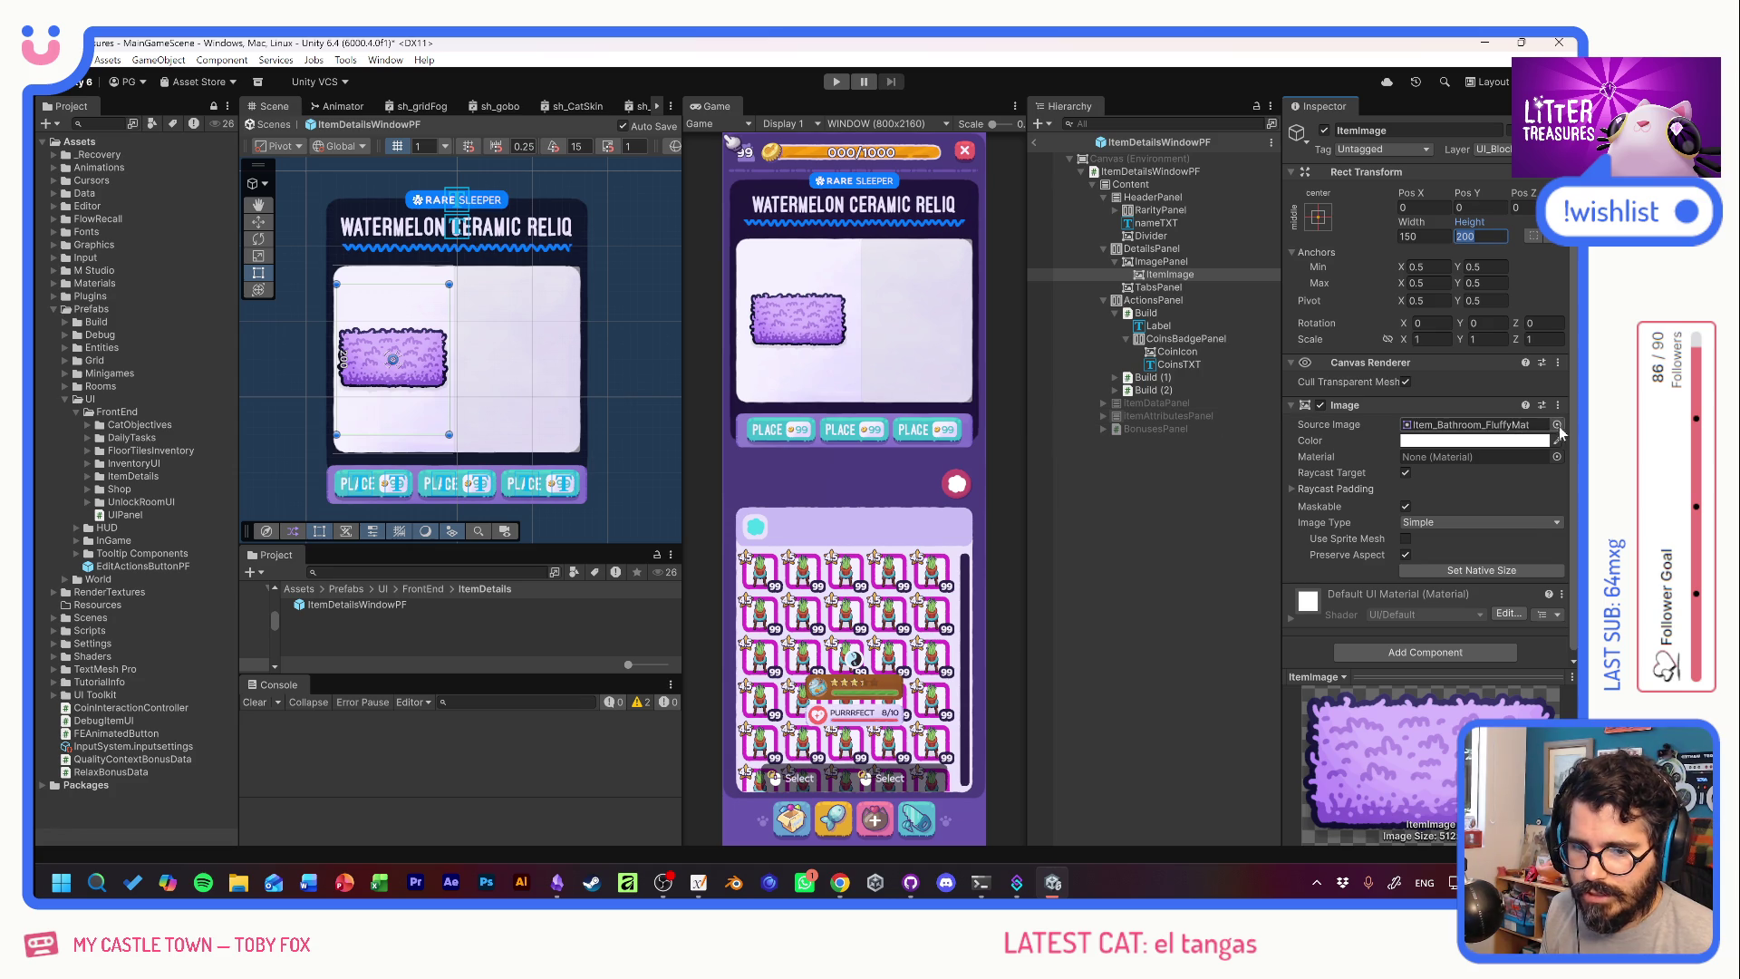
left_click(1557, 425)
mouse_move(1570, 598)
left_mouse_down()
mouse_move(1542, 319)
mouse_move(1552, 349)
left_mouse_up()
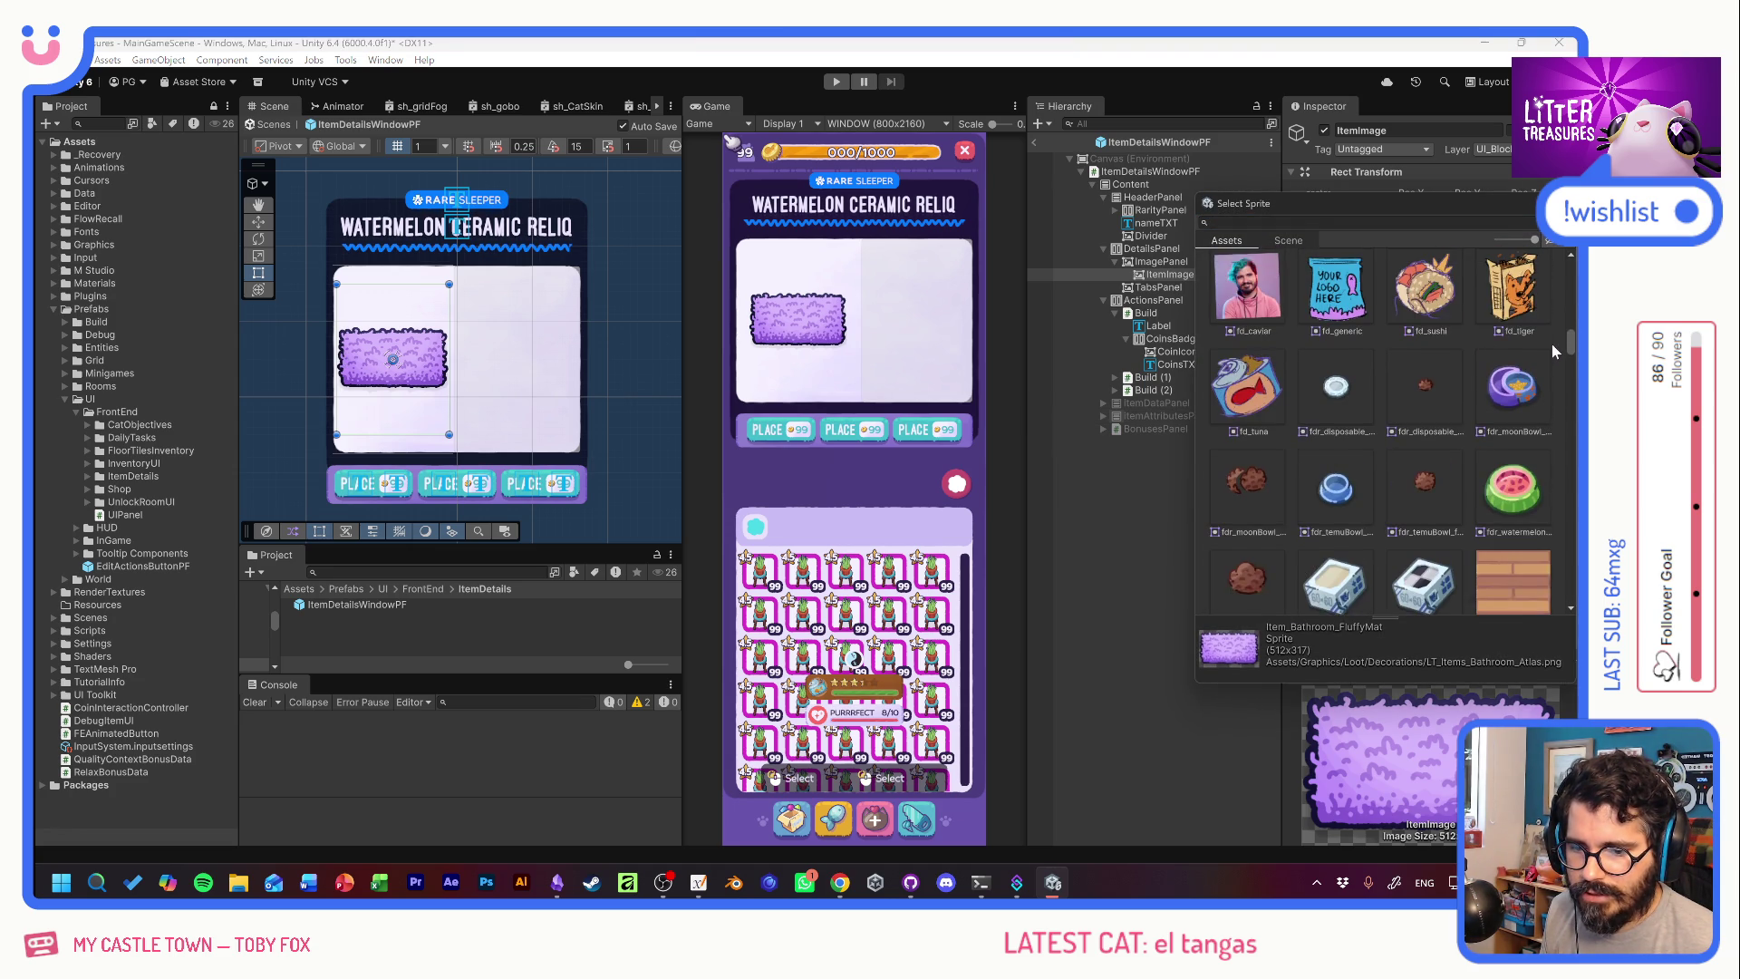
Try the watermelon bowl, moon bowl, tuna can, table and striped sofa sprites.
left_click(1512, 504)
left_click(1513, 408)
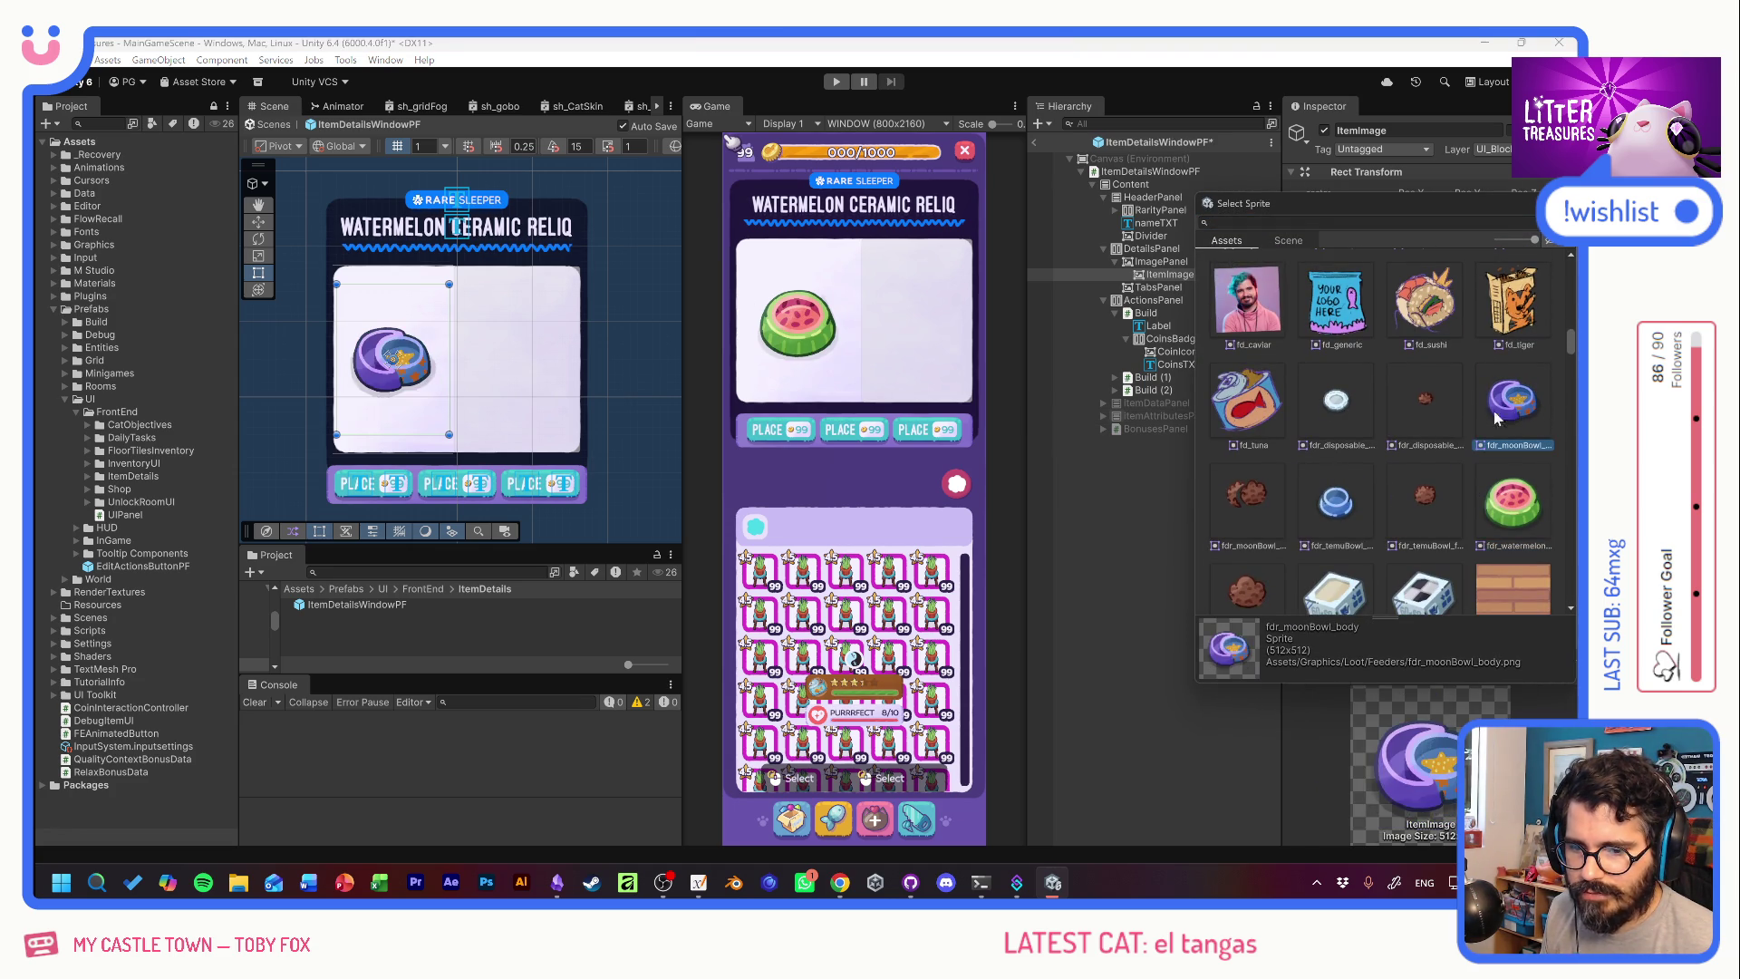
left_click(1247, 398)
scroll(1413, 490, "down", 2)
scroll(1503, 489, "down", 10)
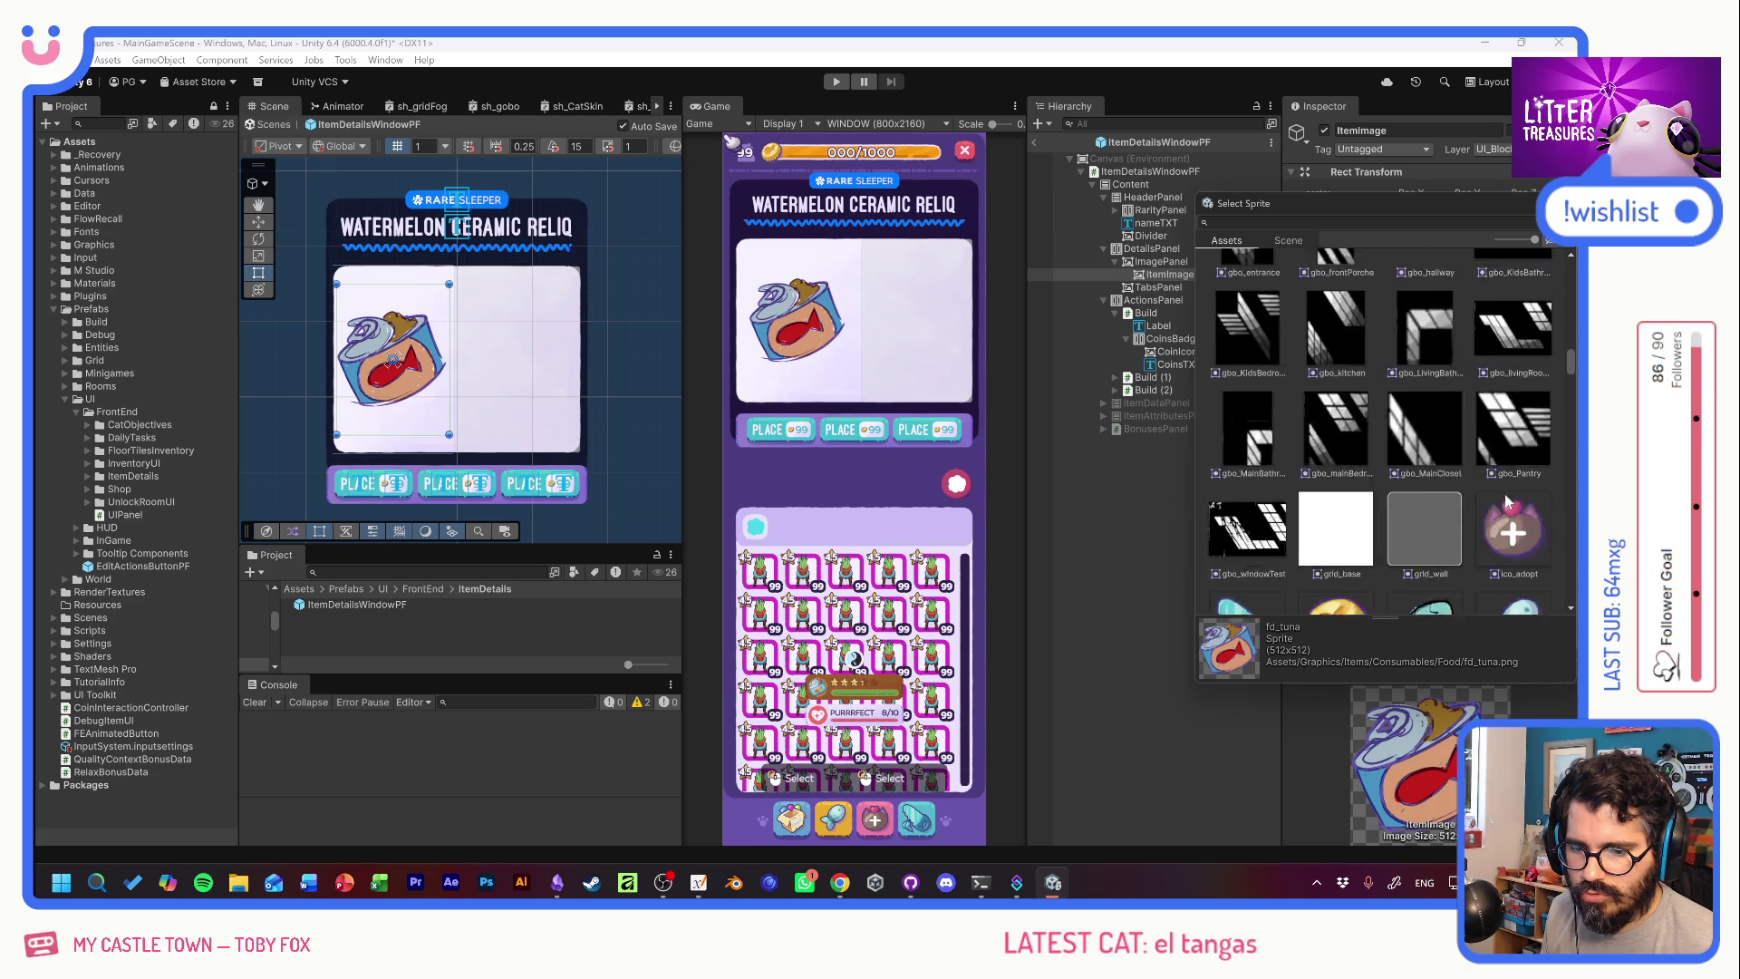
scroll(1500, 489, "down", 2)
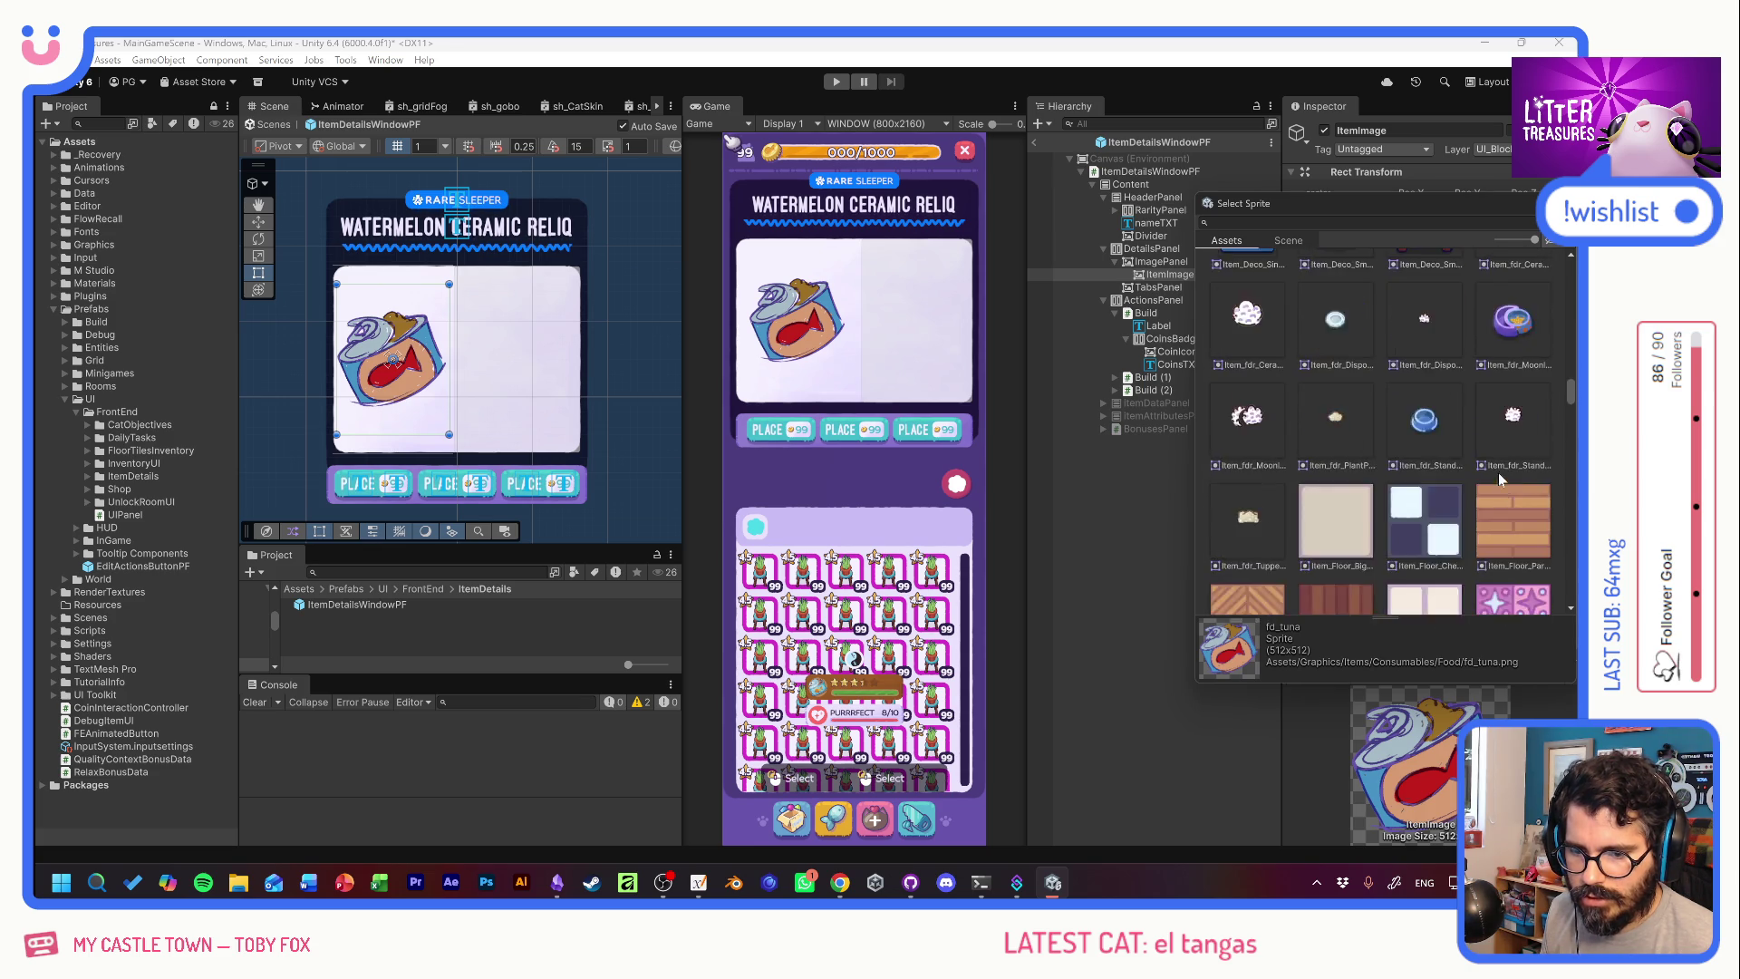
left_click(1431, 454)
left_click(1347, 456)
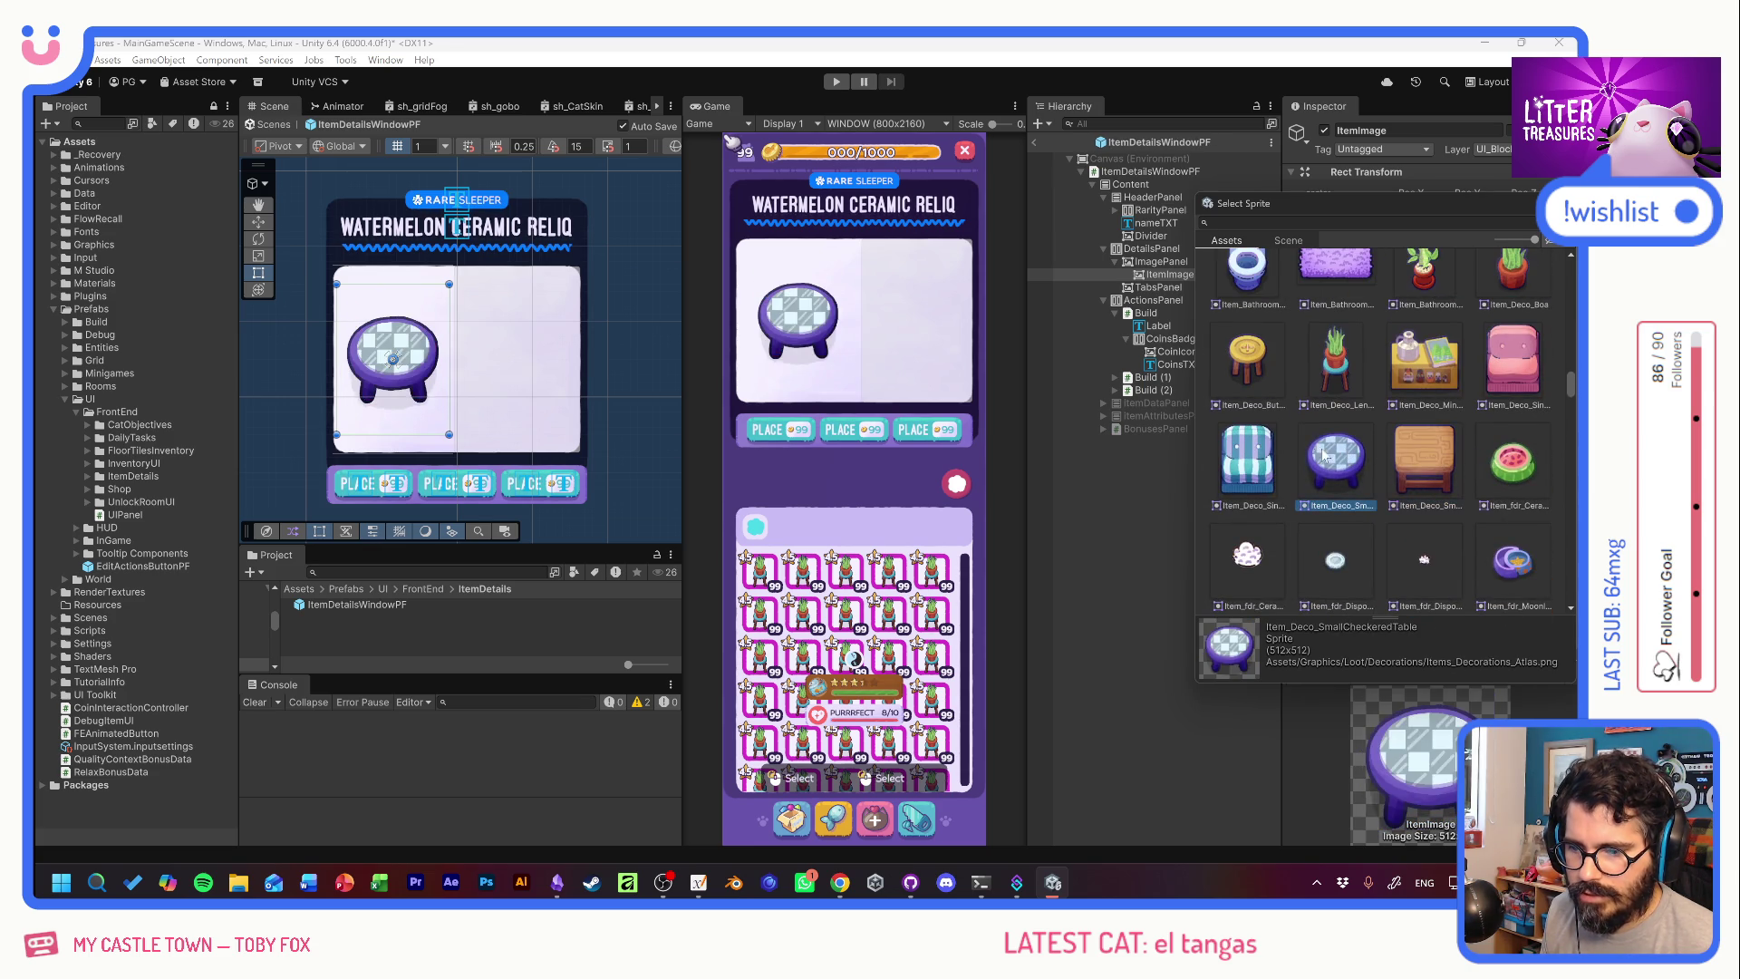
left_click(1271, 458)
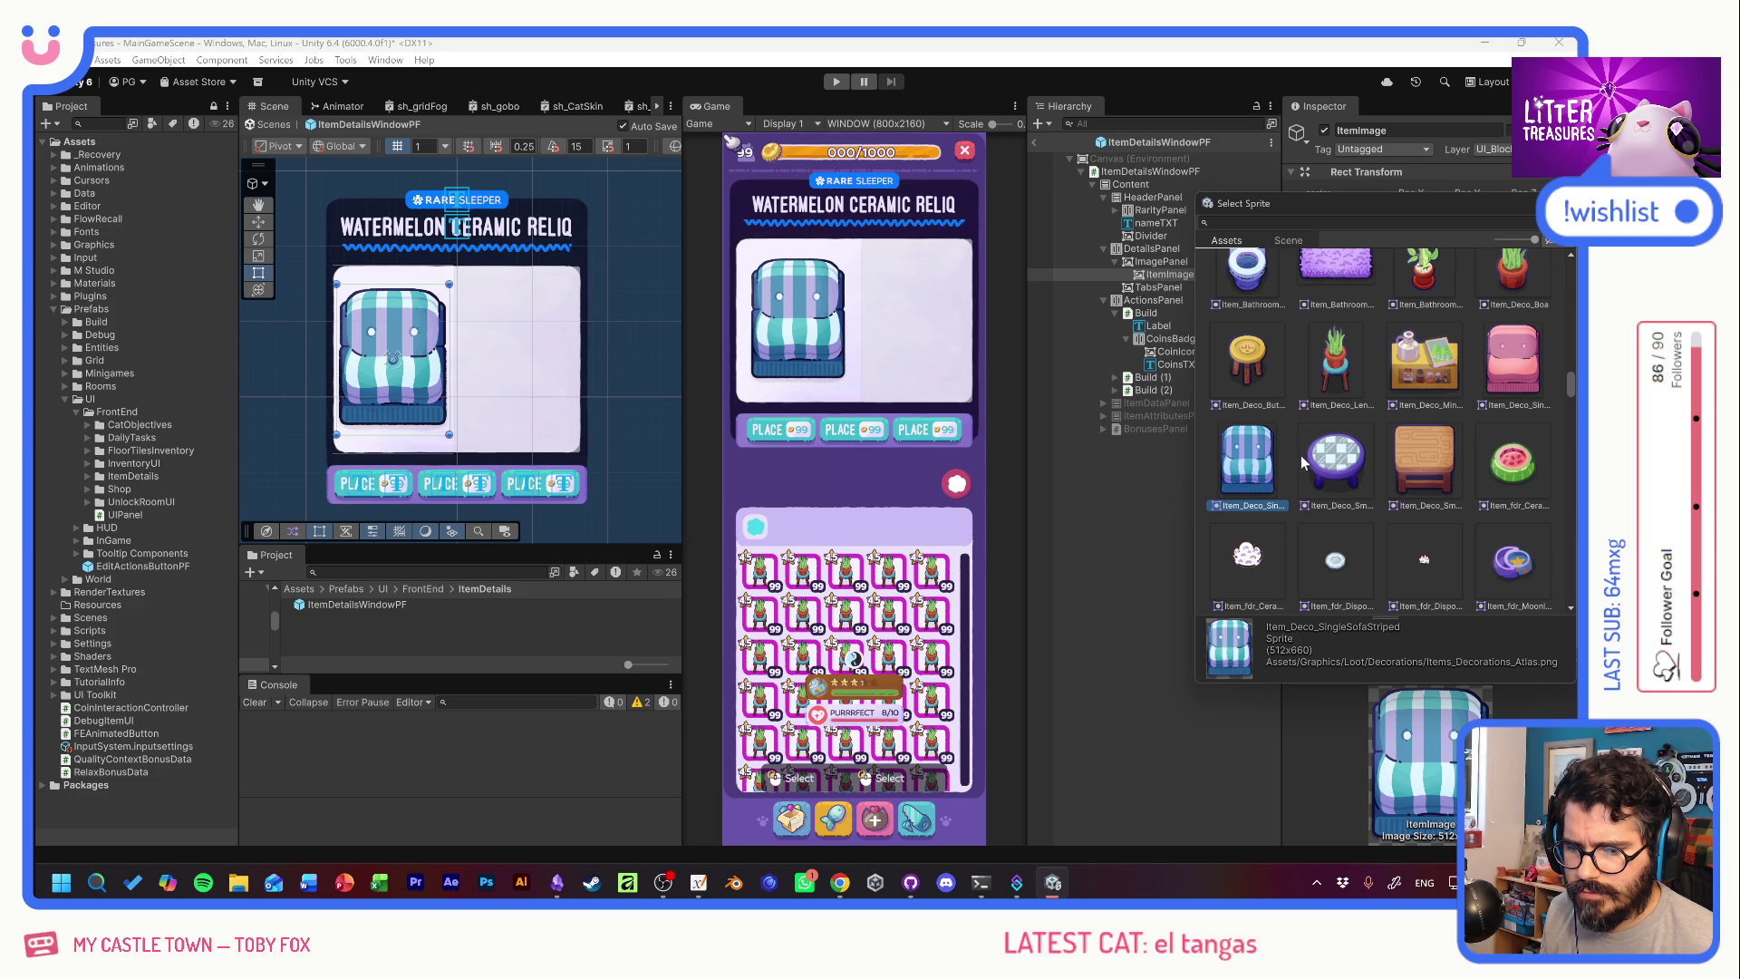
Compare the sofa, coffee table, potted plant, button stool, lily pad and pink bed sprites.
left_click(1422, 454)
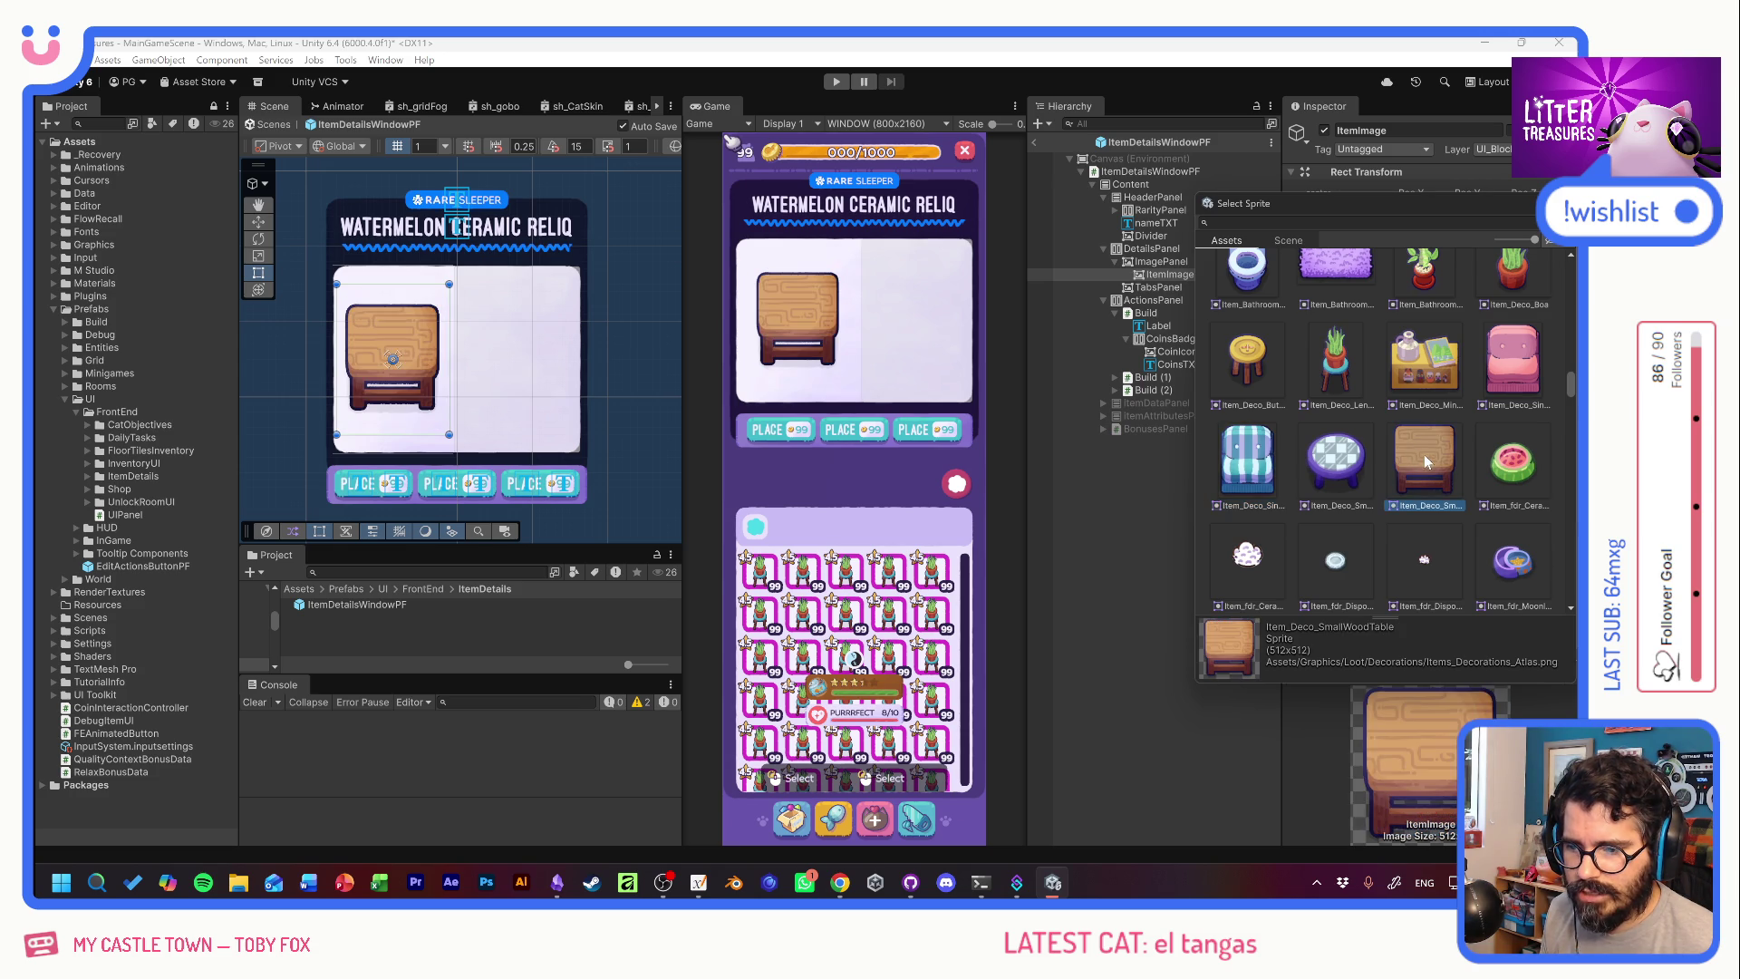
left_click(1269, 459)
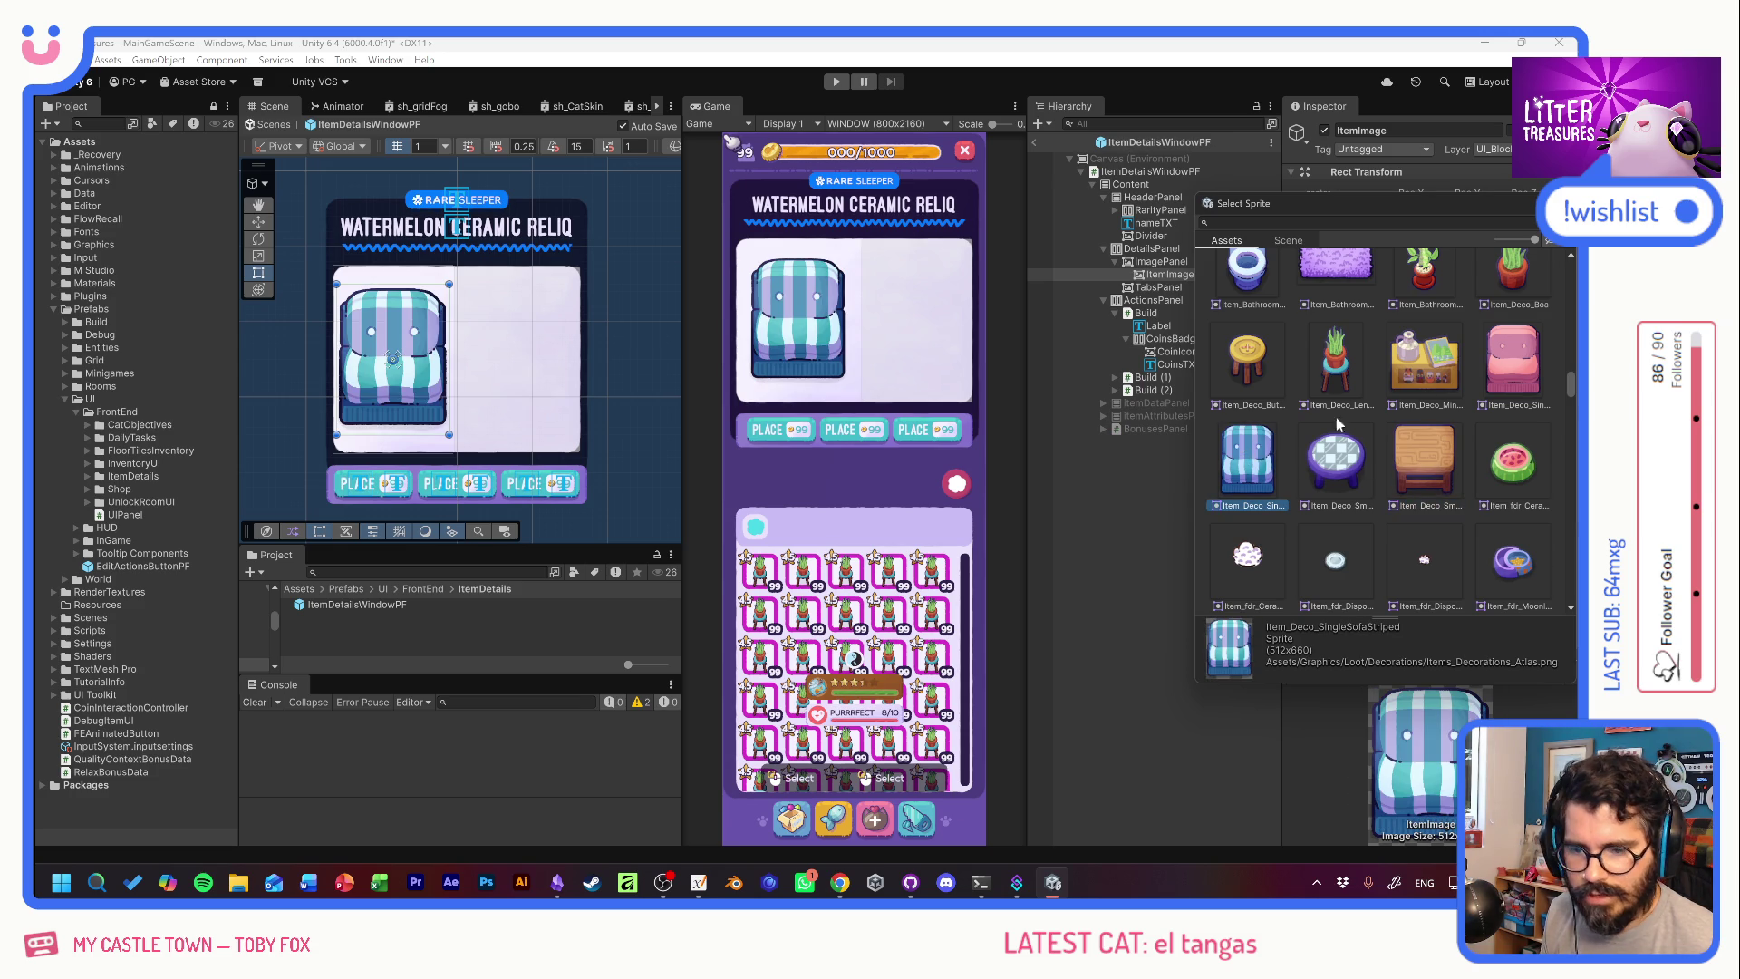
left_click(1508, 362)
left_click(1418, 377)
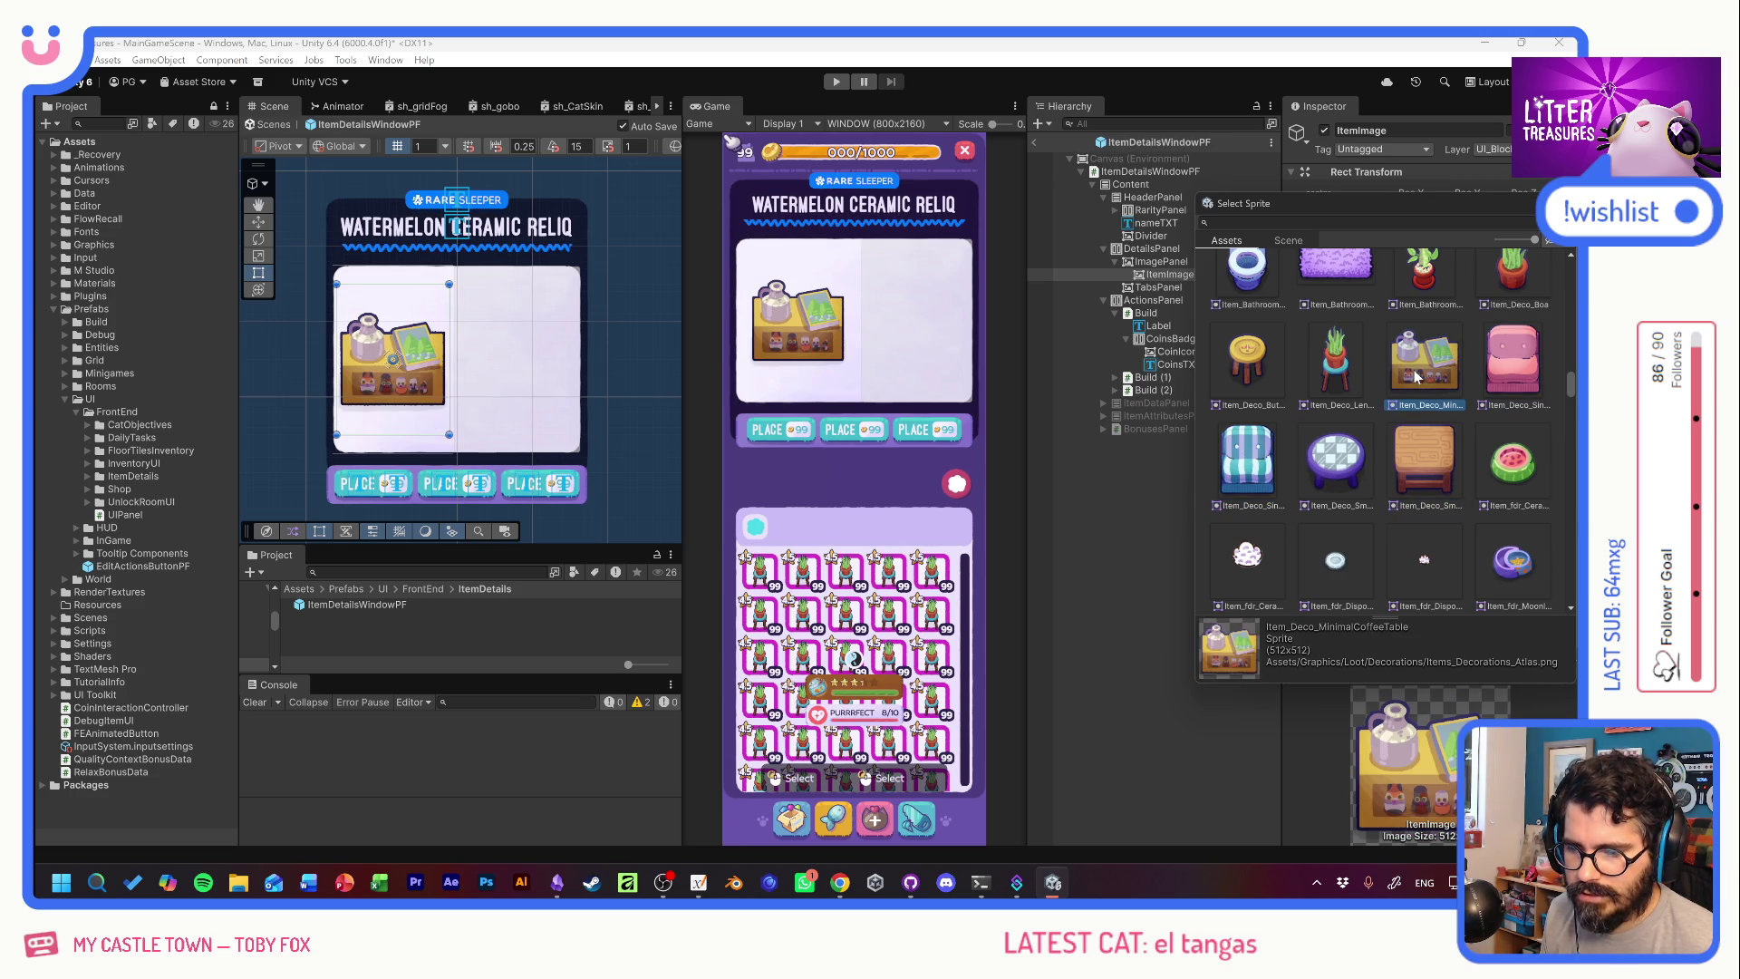
left_click(1511, 374)
left_click(1441, 371)
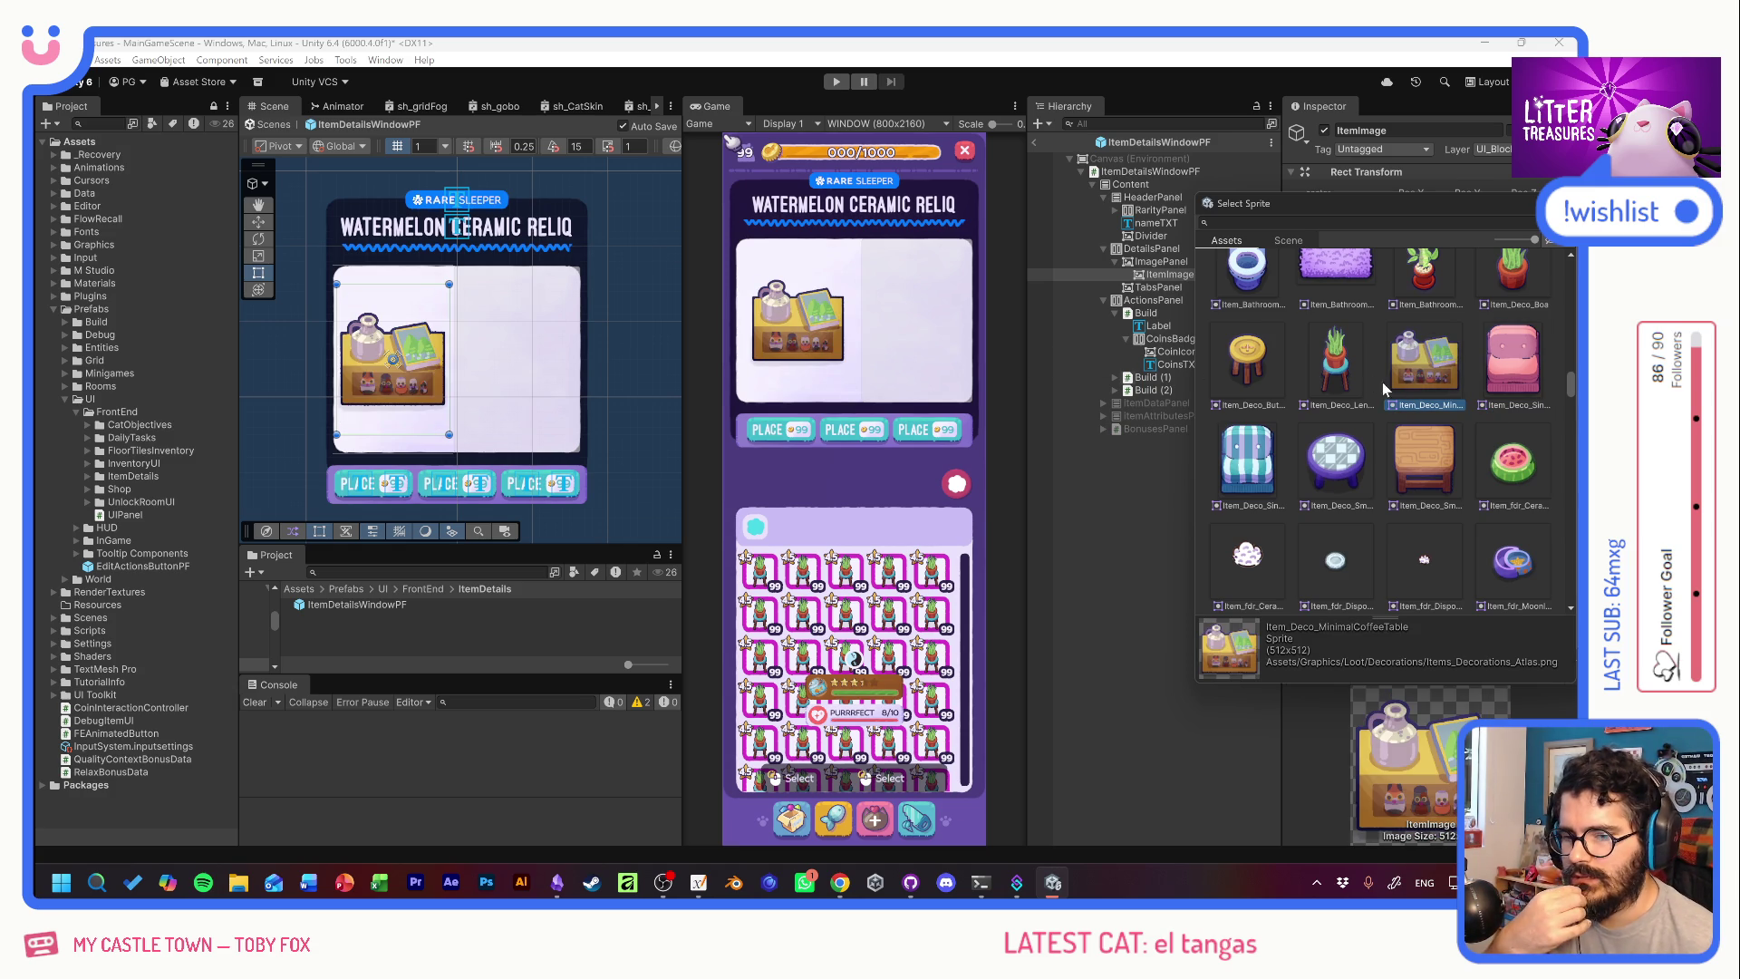
left_click(1332, 371)
left_click(1254, 361)
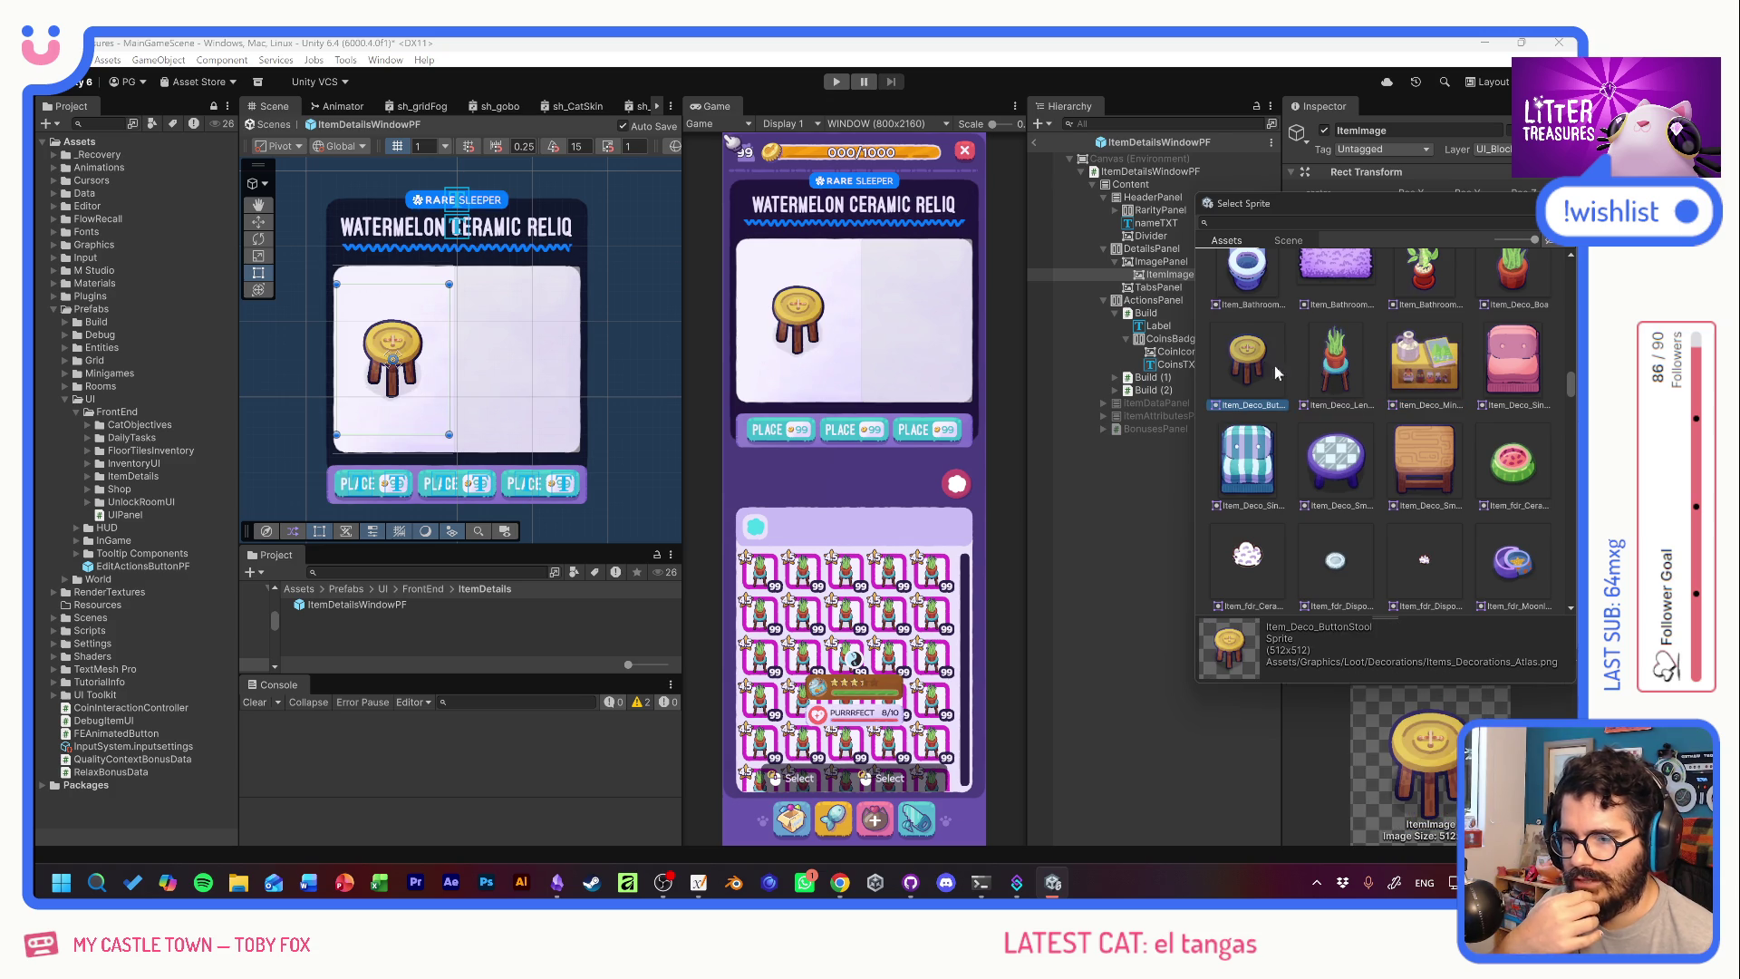
left_click(1501, 481)
scroll(1468, 472, "down", 6)
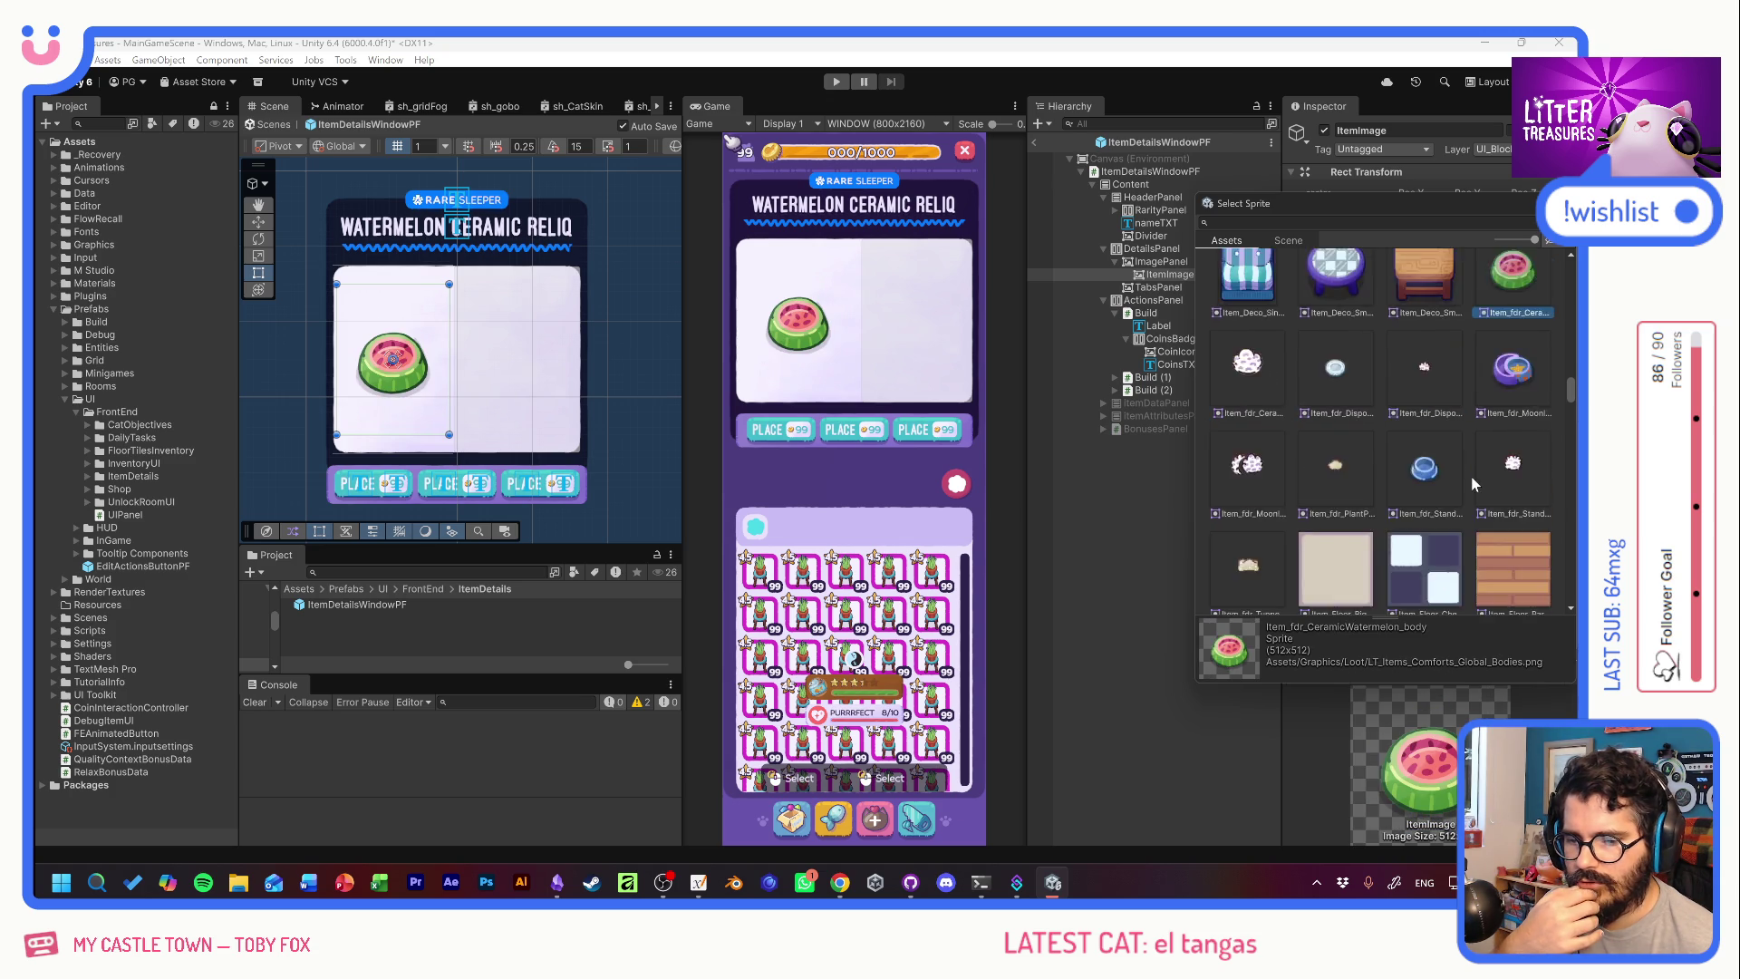
scroll(1460, 448, "up", 2)
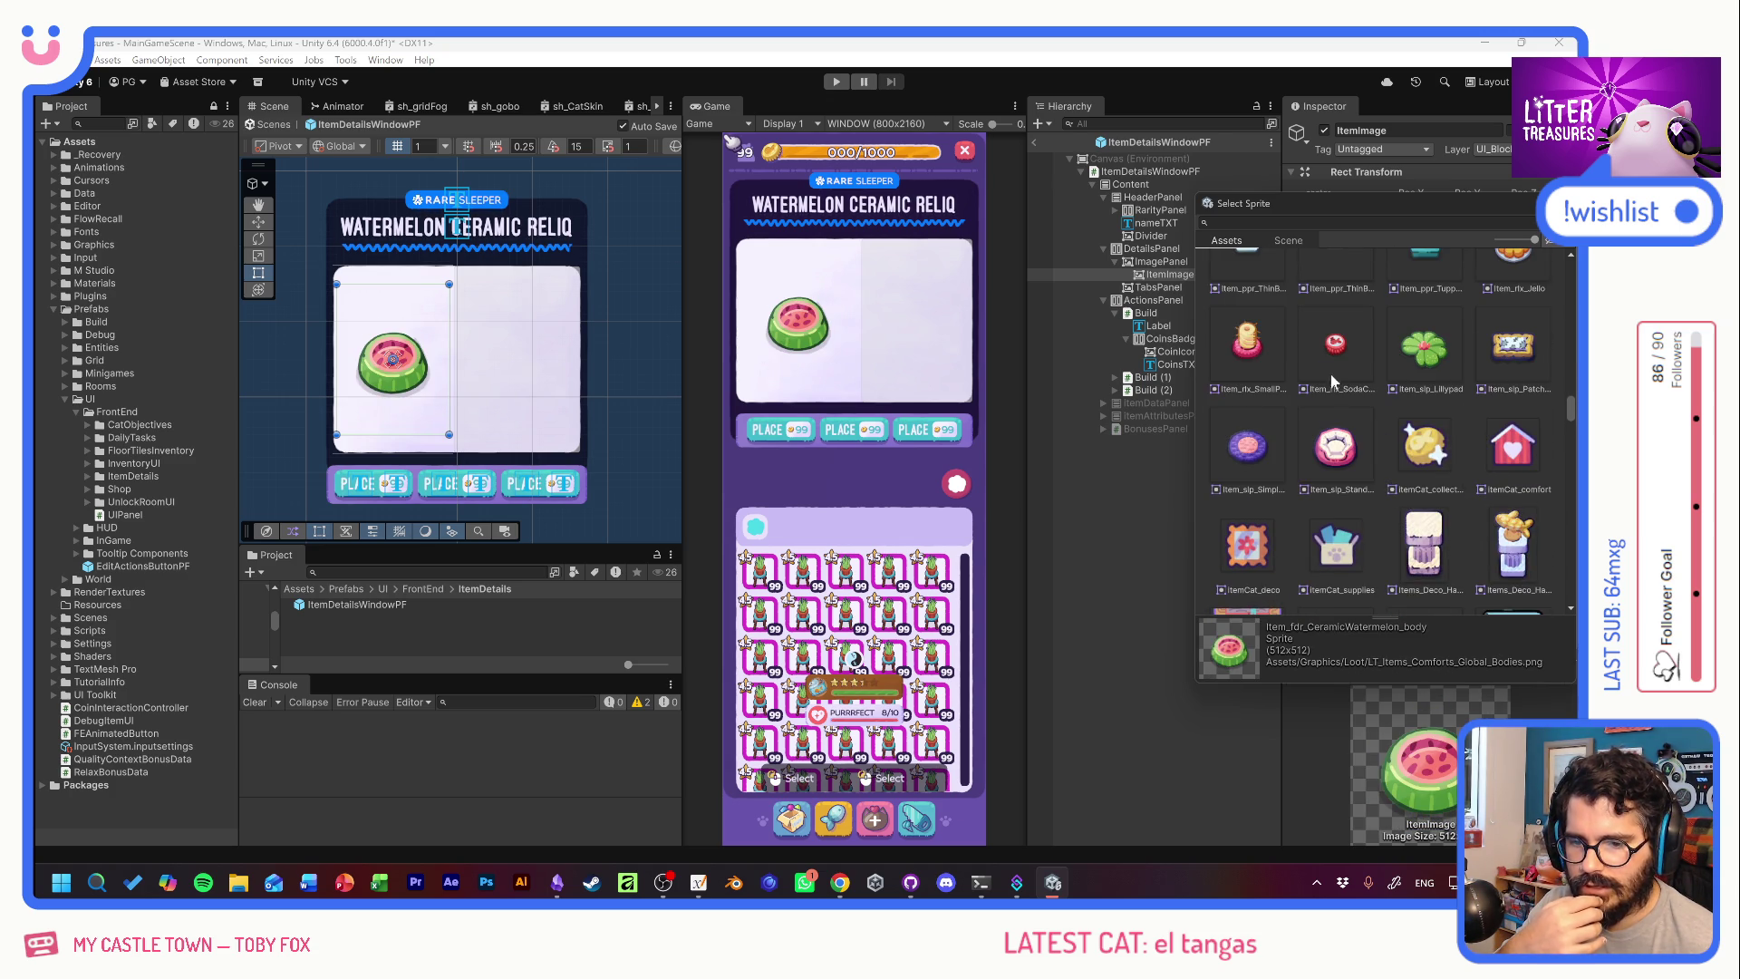
left_click(1419, 354)
left_click(1354, 446)
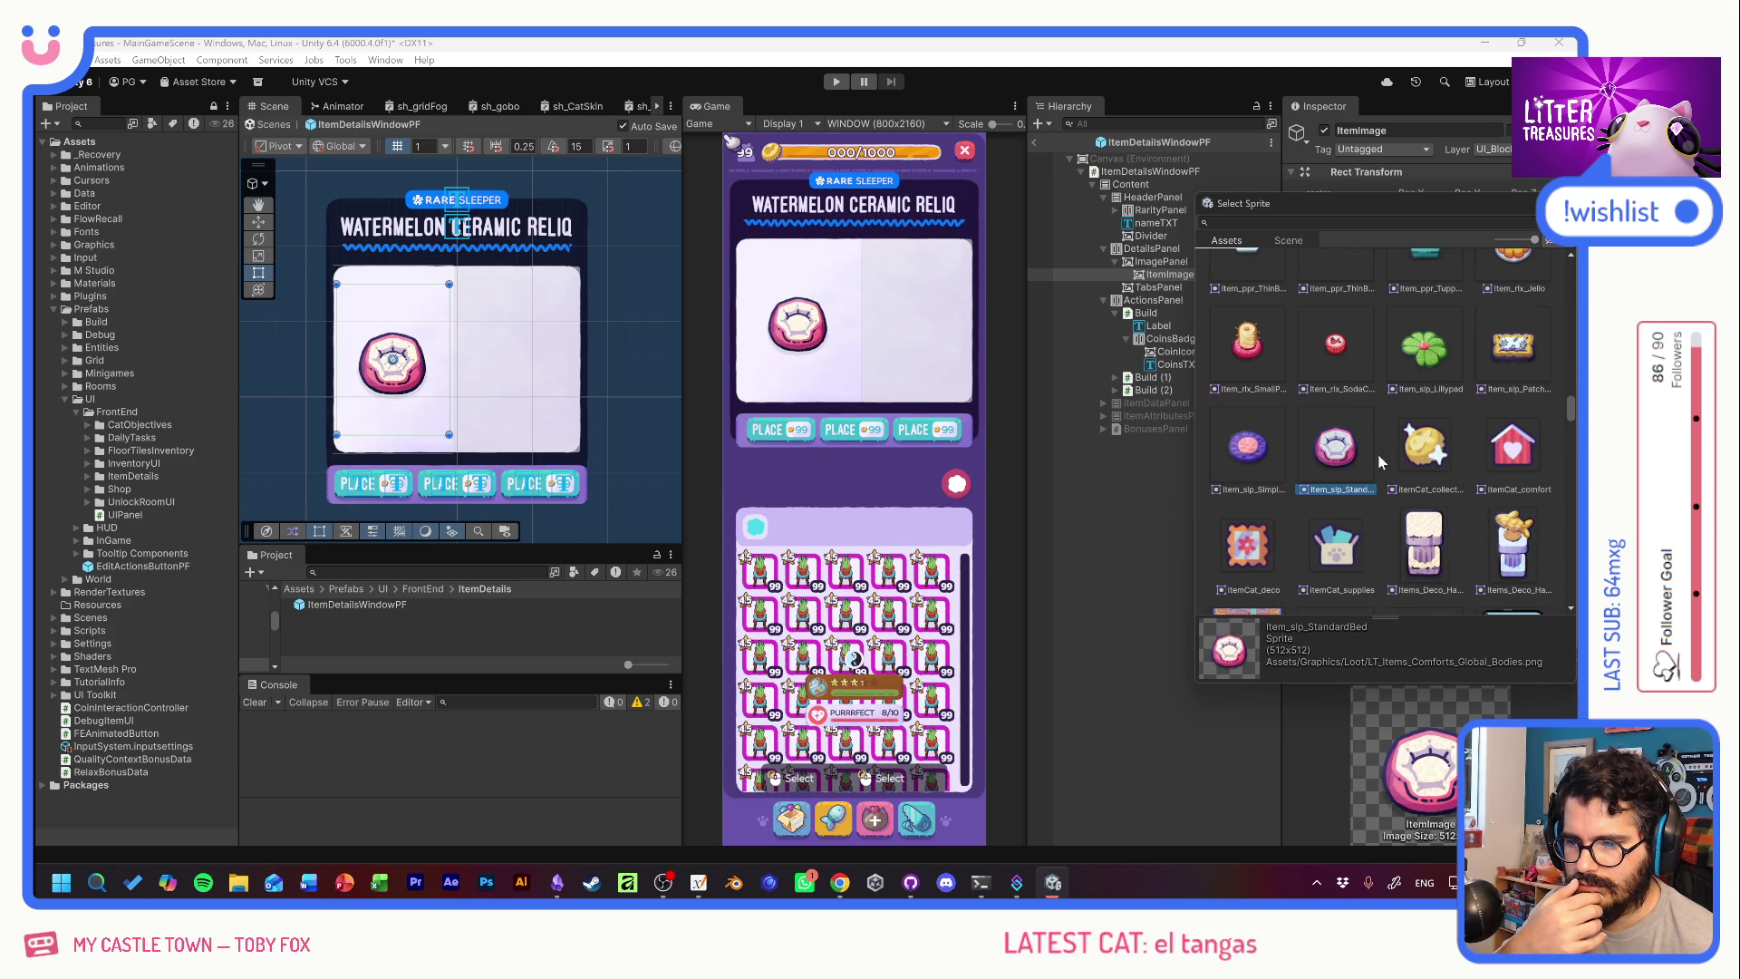
Try the pot soil, beach sand, rainbow mellows and canned tuna sprites, then settle on Item_Bathroom_FluffyMat.
scroll(1406, 466, "down", 6)
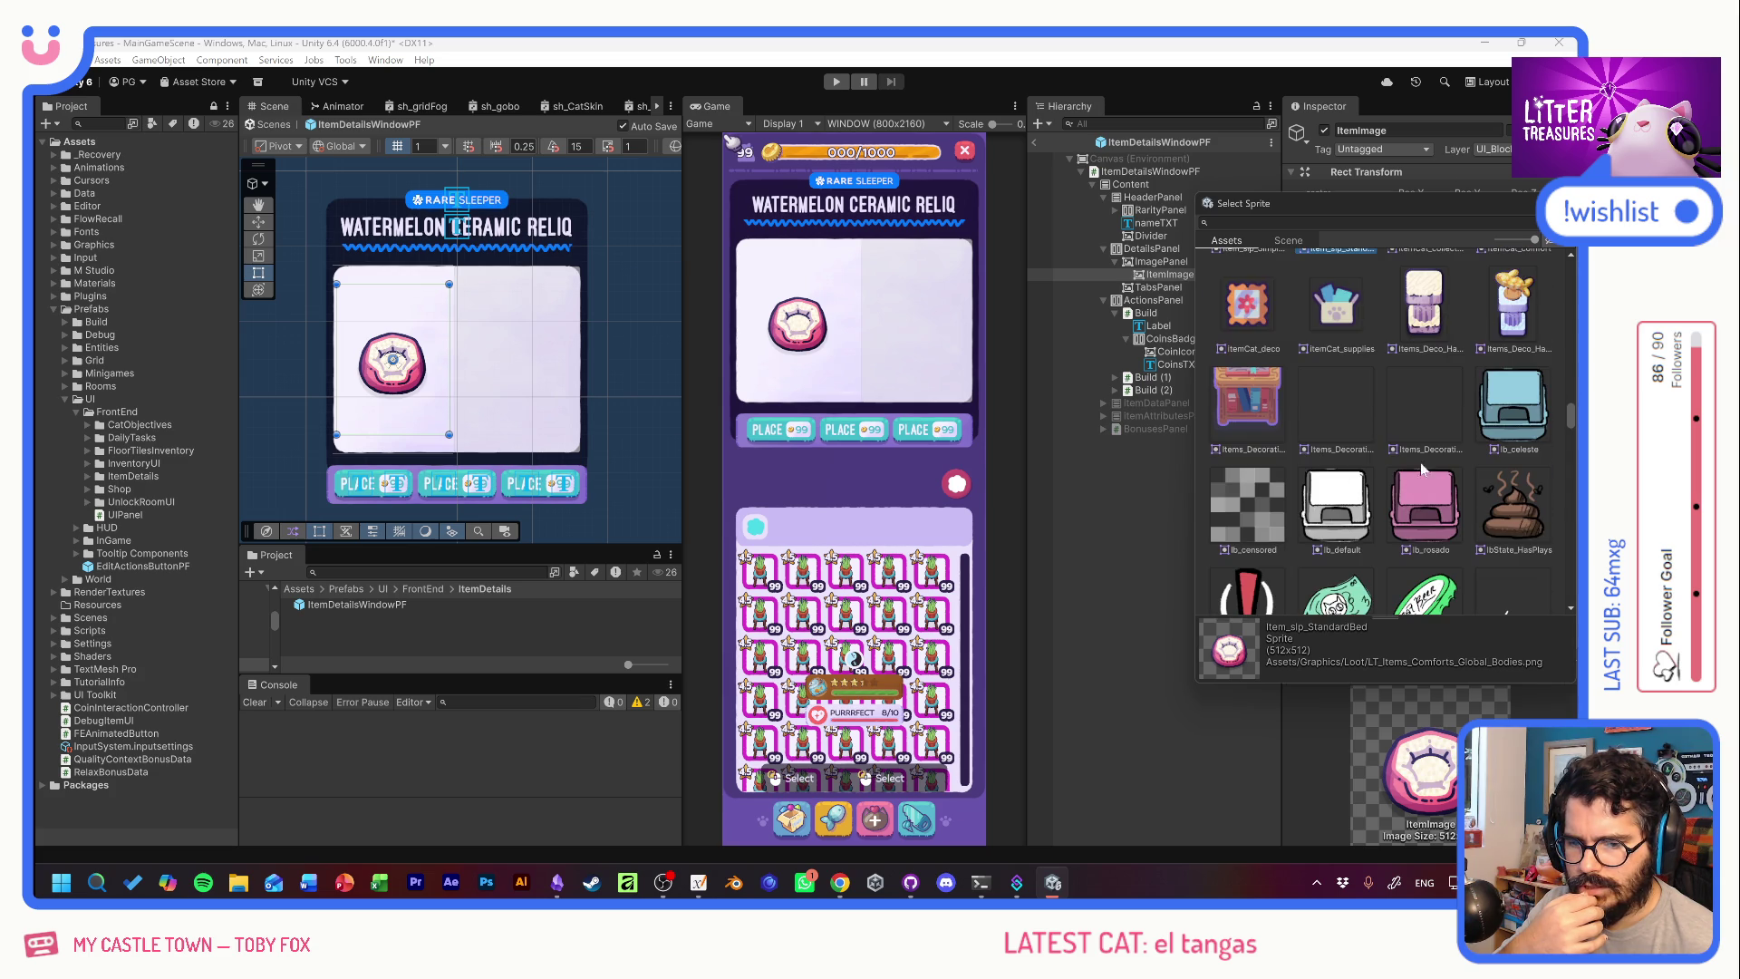
scroll(1452, 474, "down", 10)
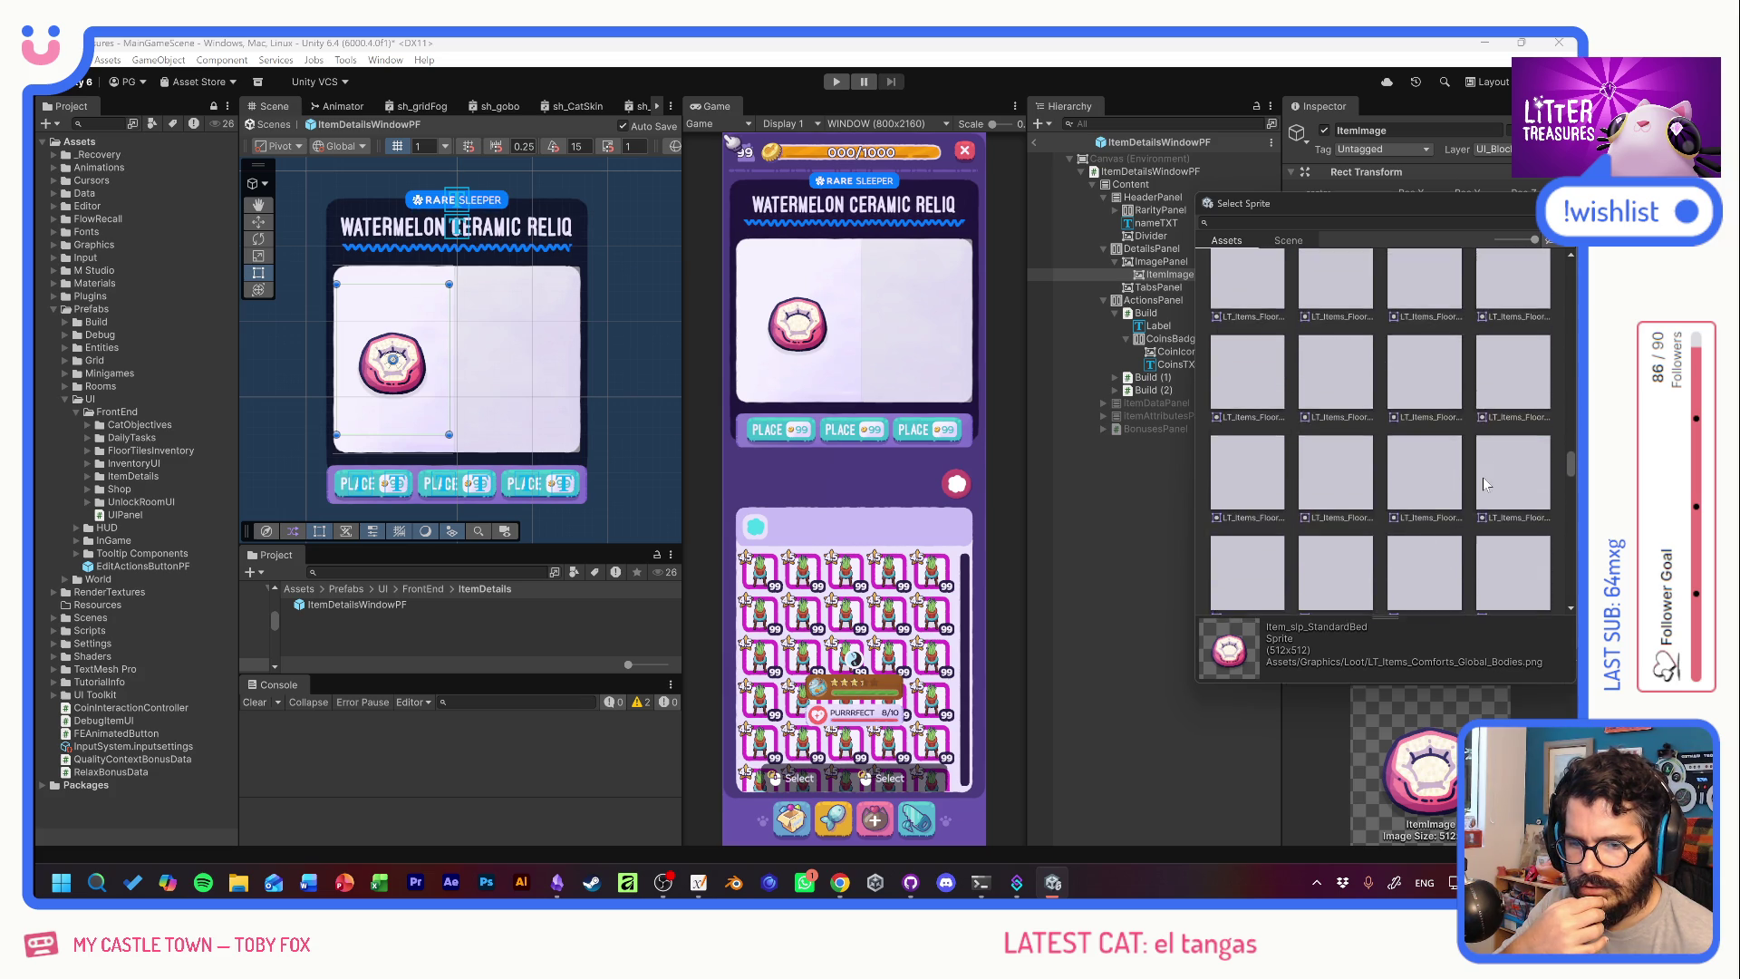
scroll(1486, 478, "down", 10)
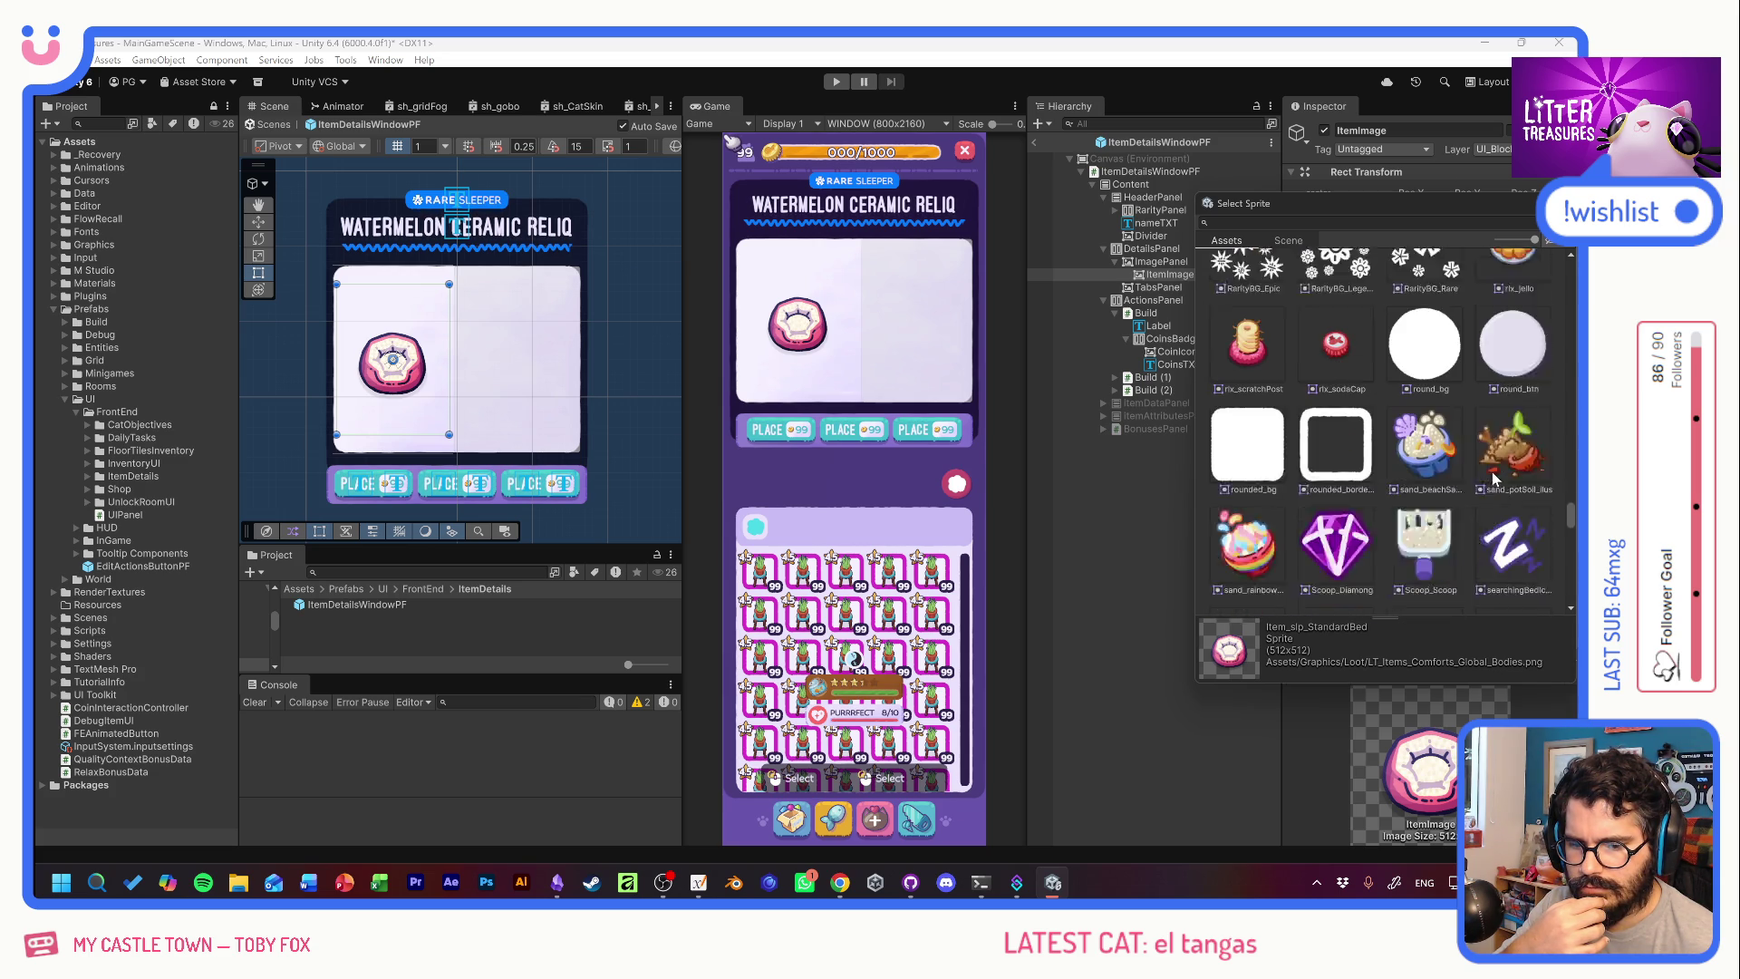
left_click(1503, 415)
left_click(1439, 411)
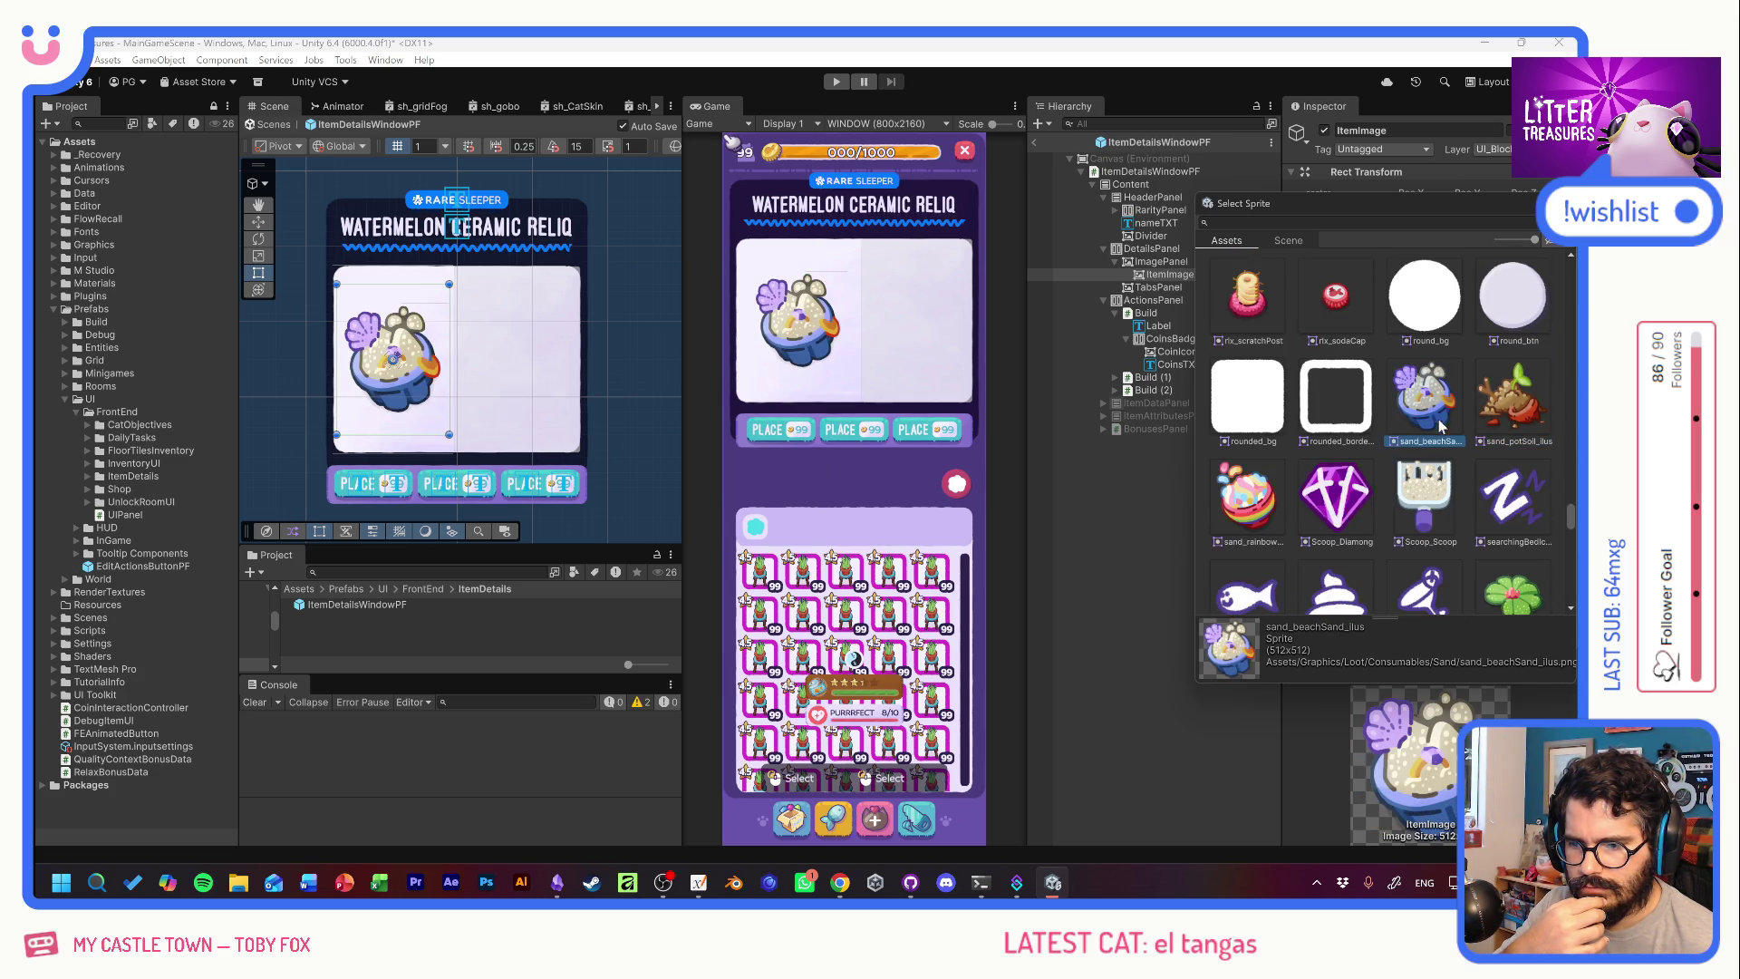
left_click(1506, 410)
left_click(1432, 413)
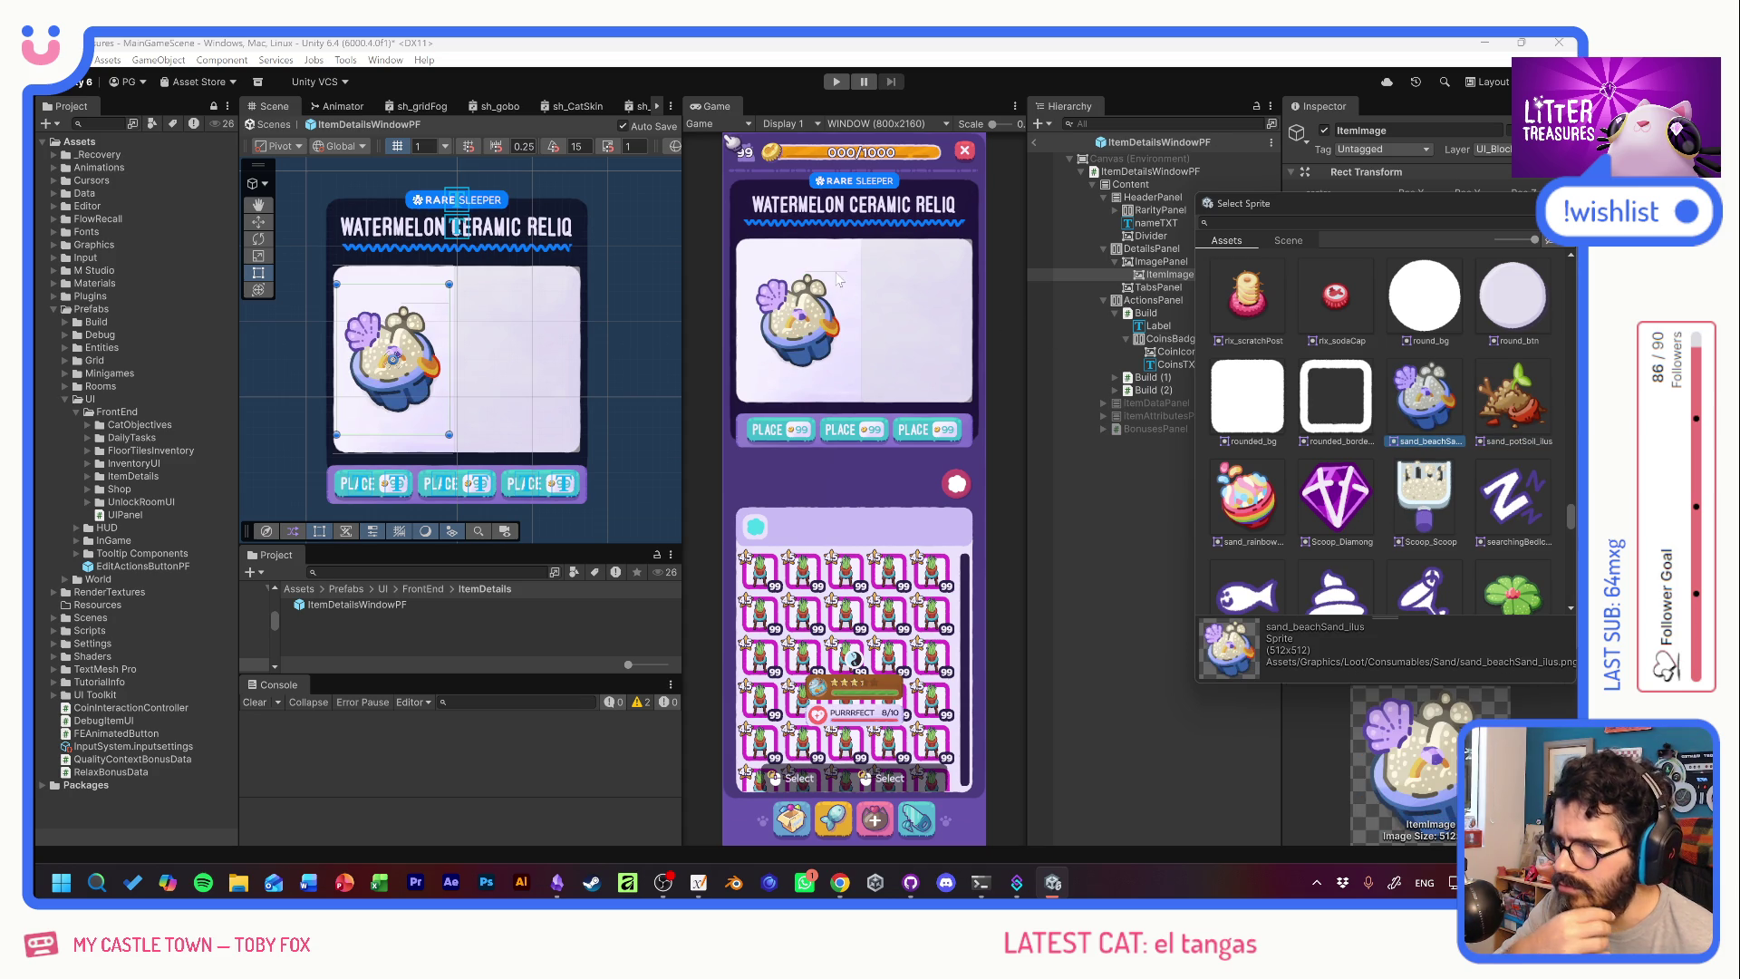
left_click(1255, 499)
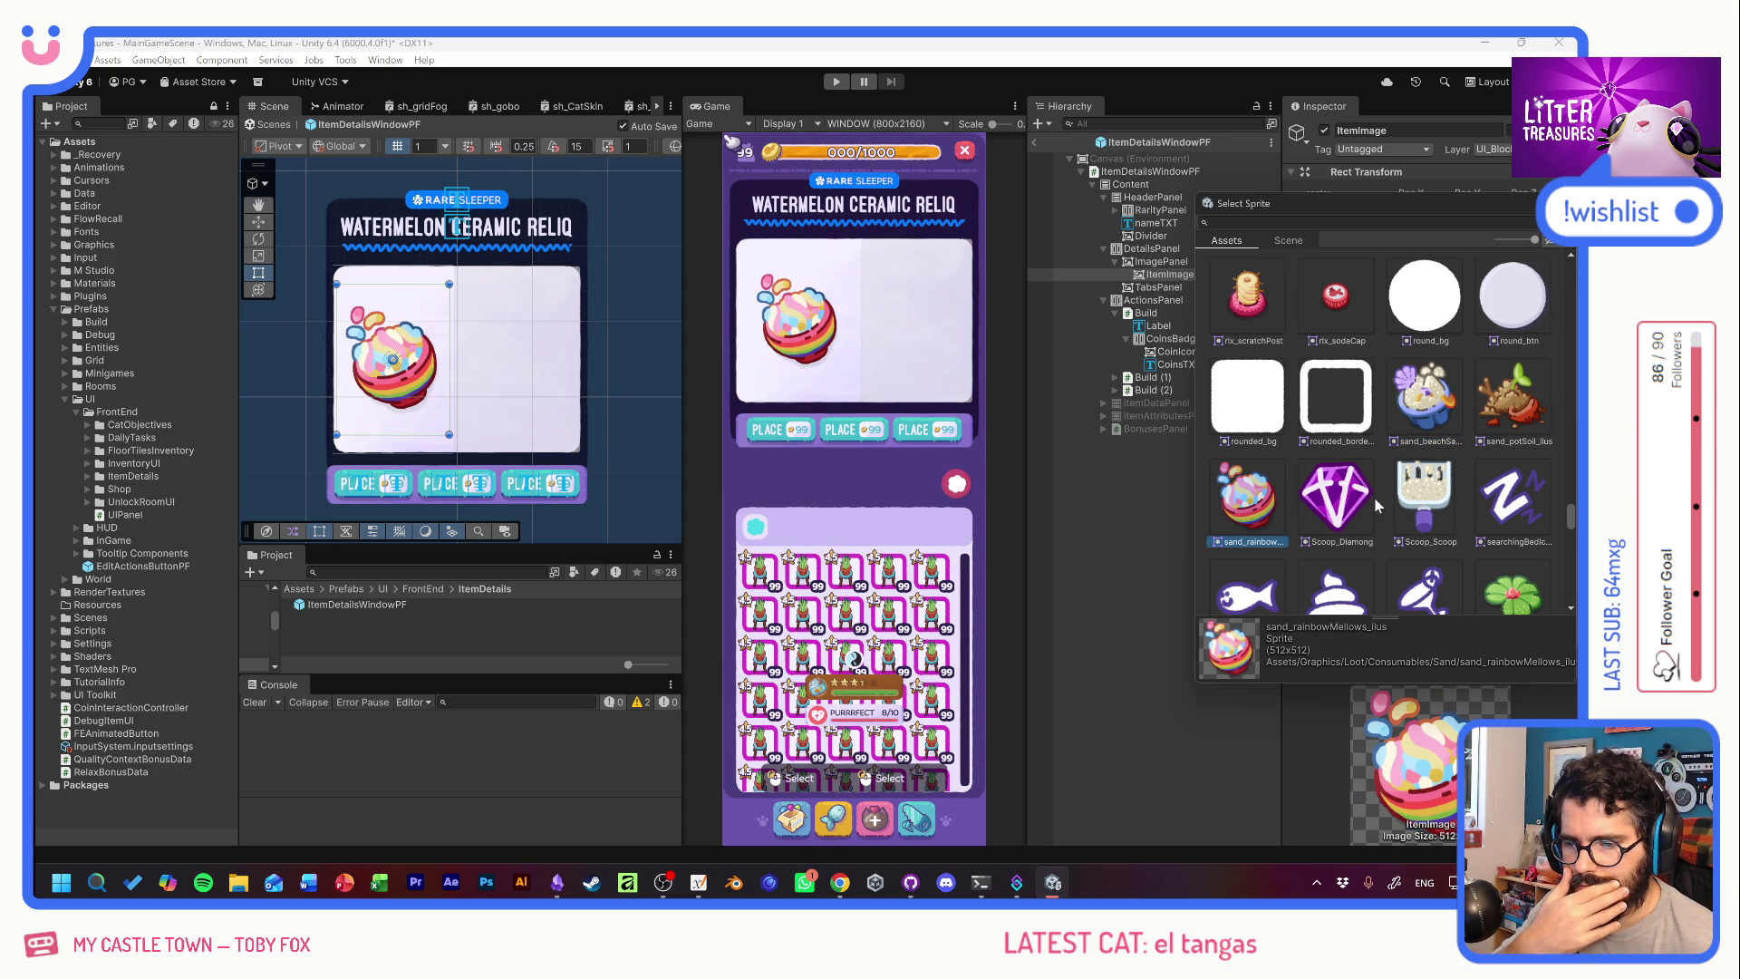
scroll(1450, 501, "down", 2)
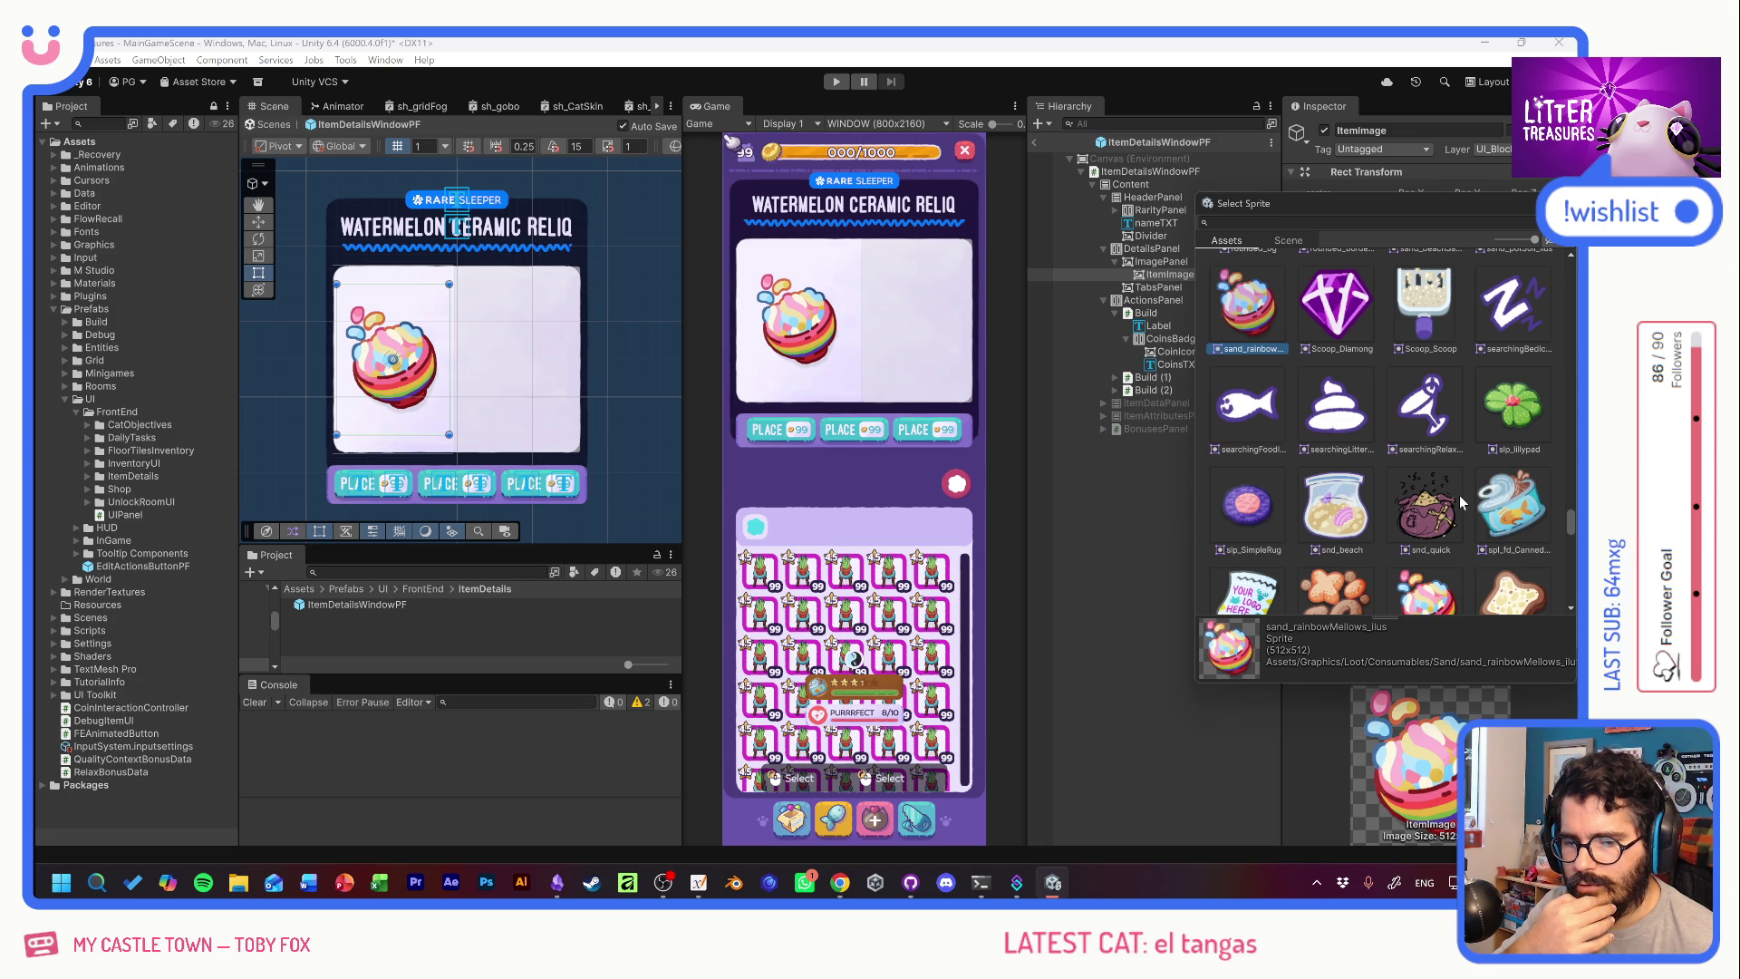
left_click(1509, 498)
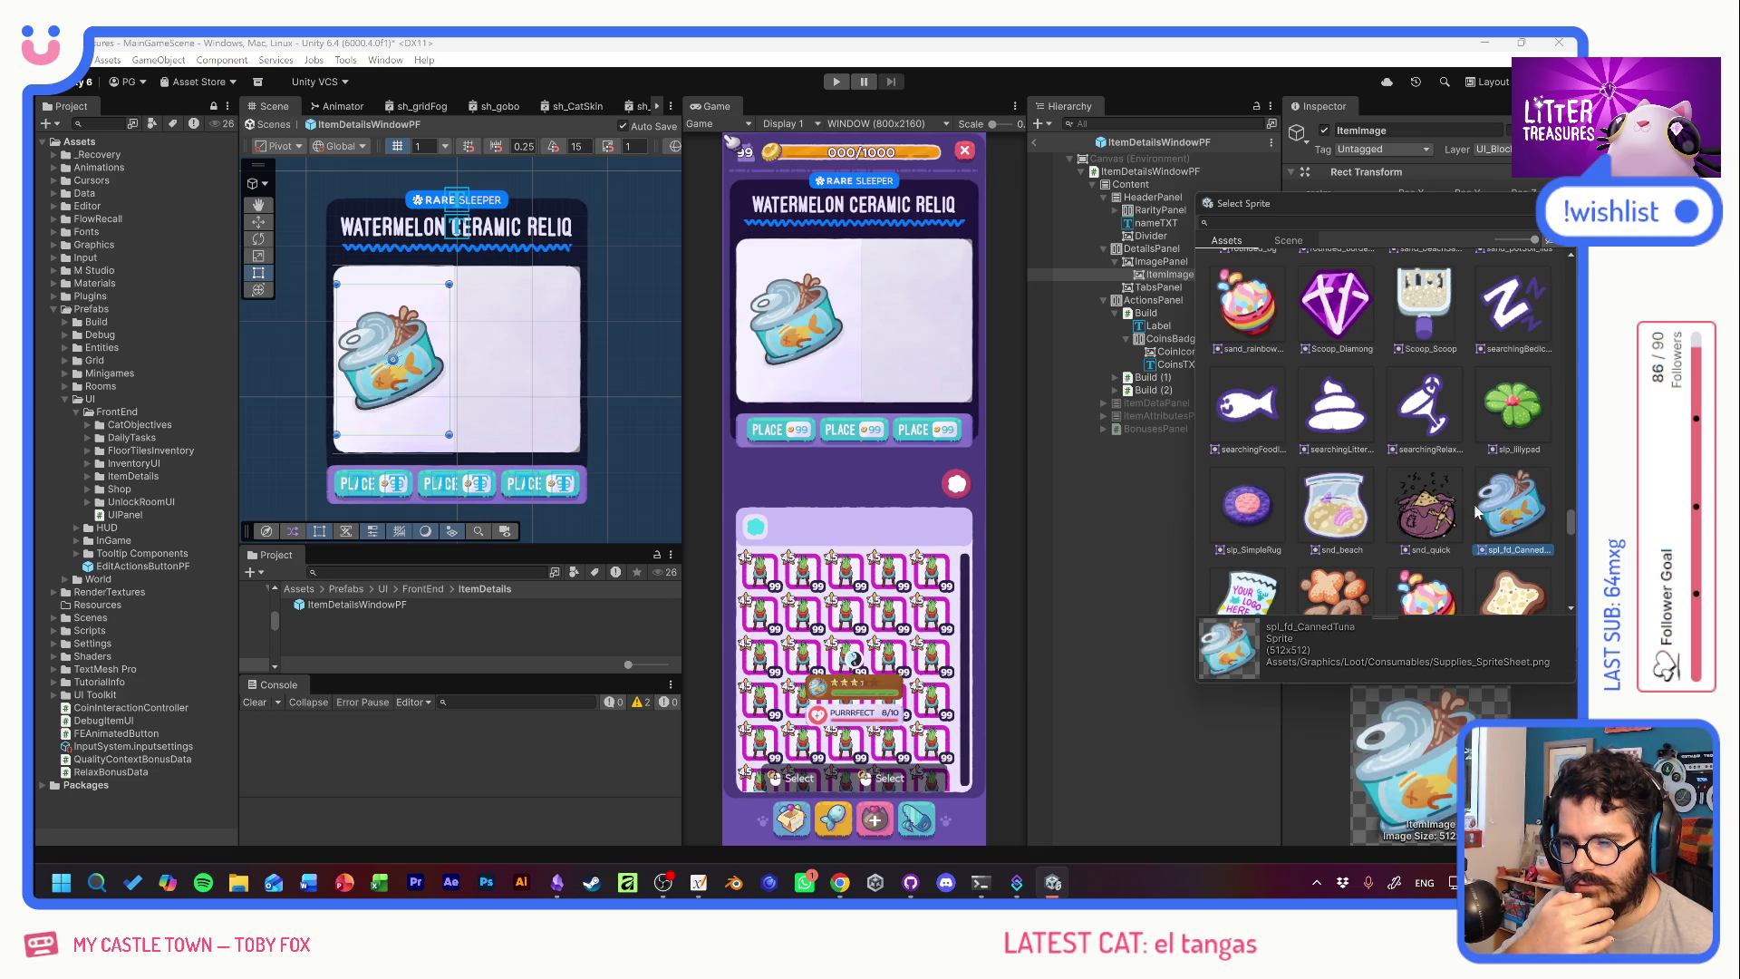
left_click(1432, 521)
left_click(1484, 515)
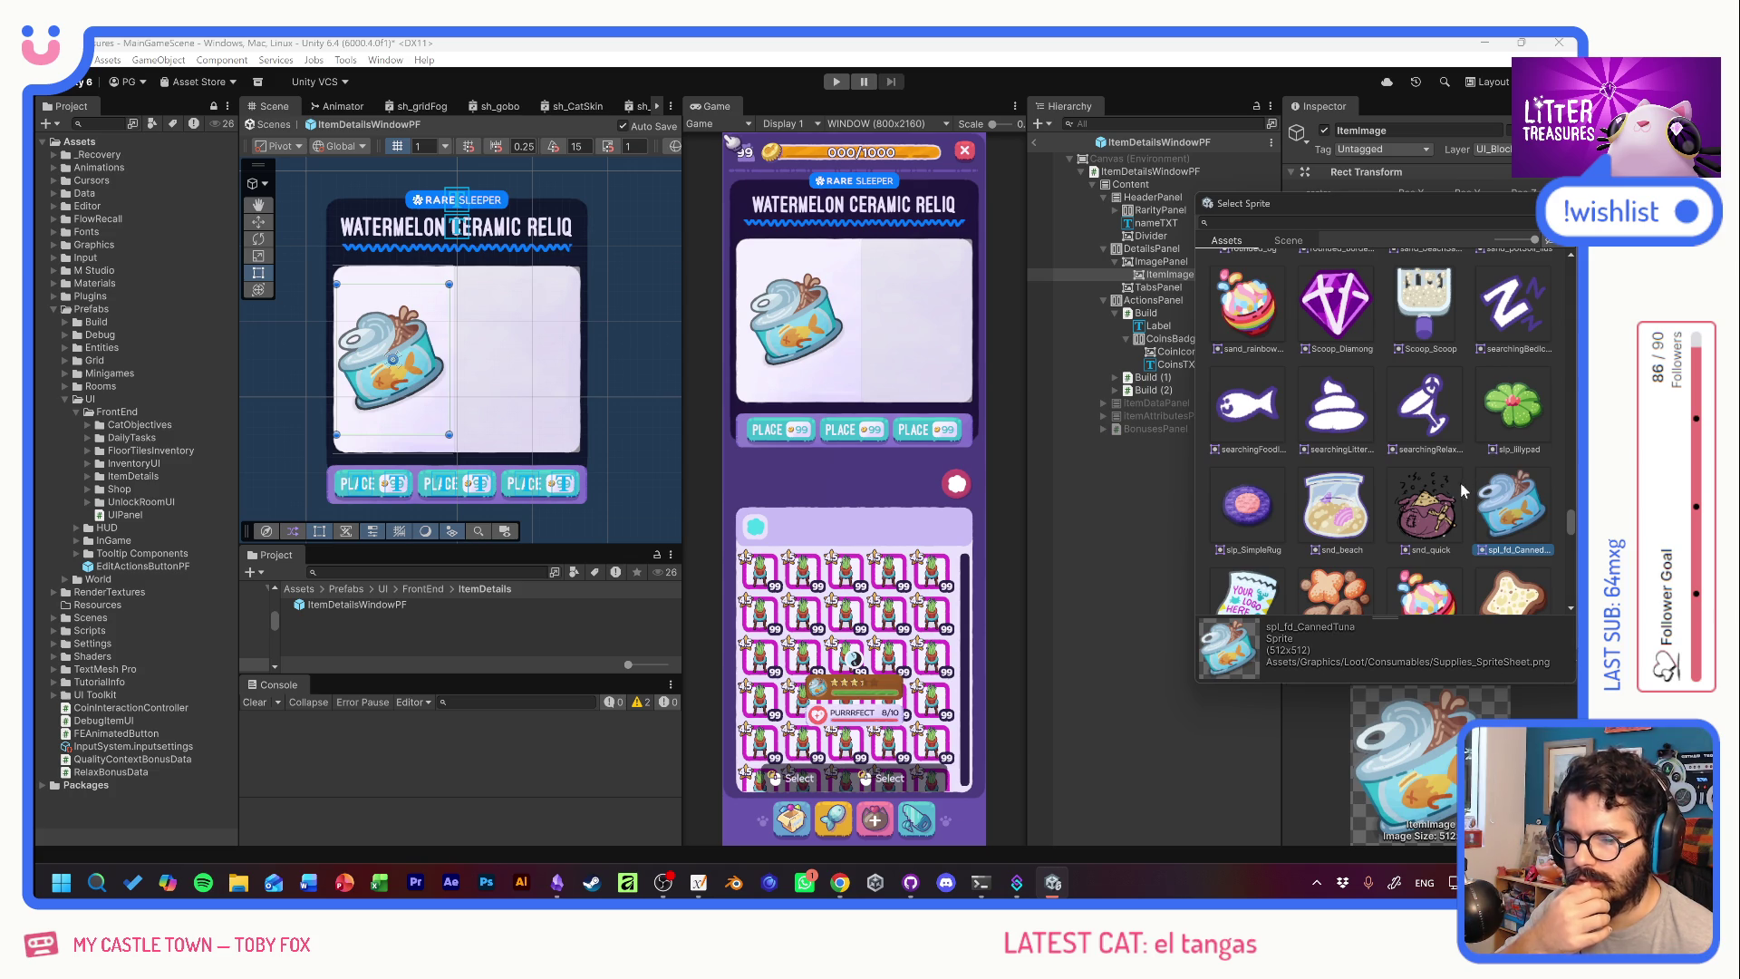
scroll(1461, 480, "up", 15)
scroll(1481, 481, "up", 10)
scroll(1463, 469, "up", 5)
left_click(1333, 361)
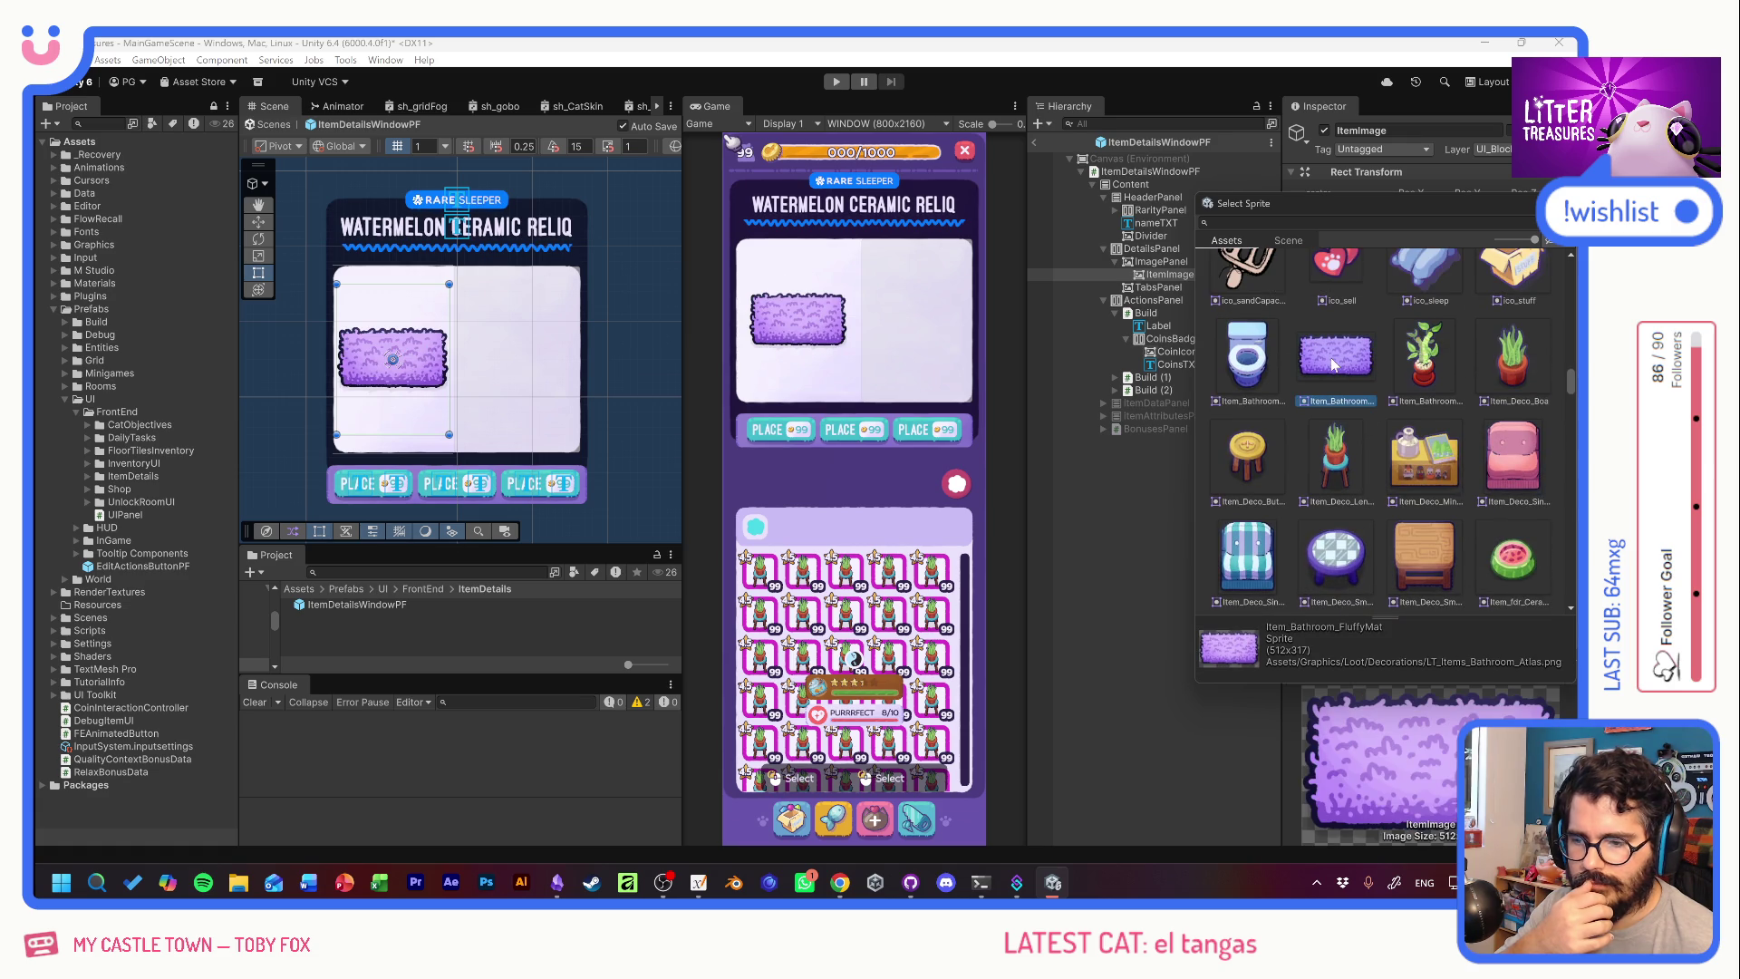
Set the item image's Rect Transform width to 180 and reopen its Source Image sprite picker.
key("Return")
left_click(1439, 239)
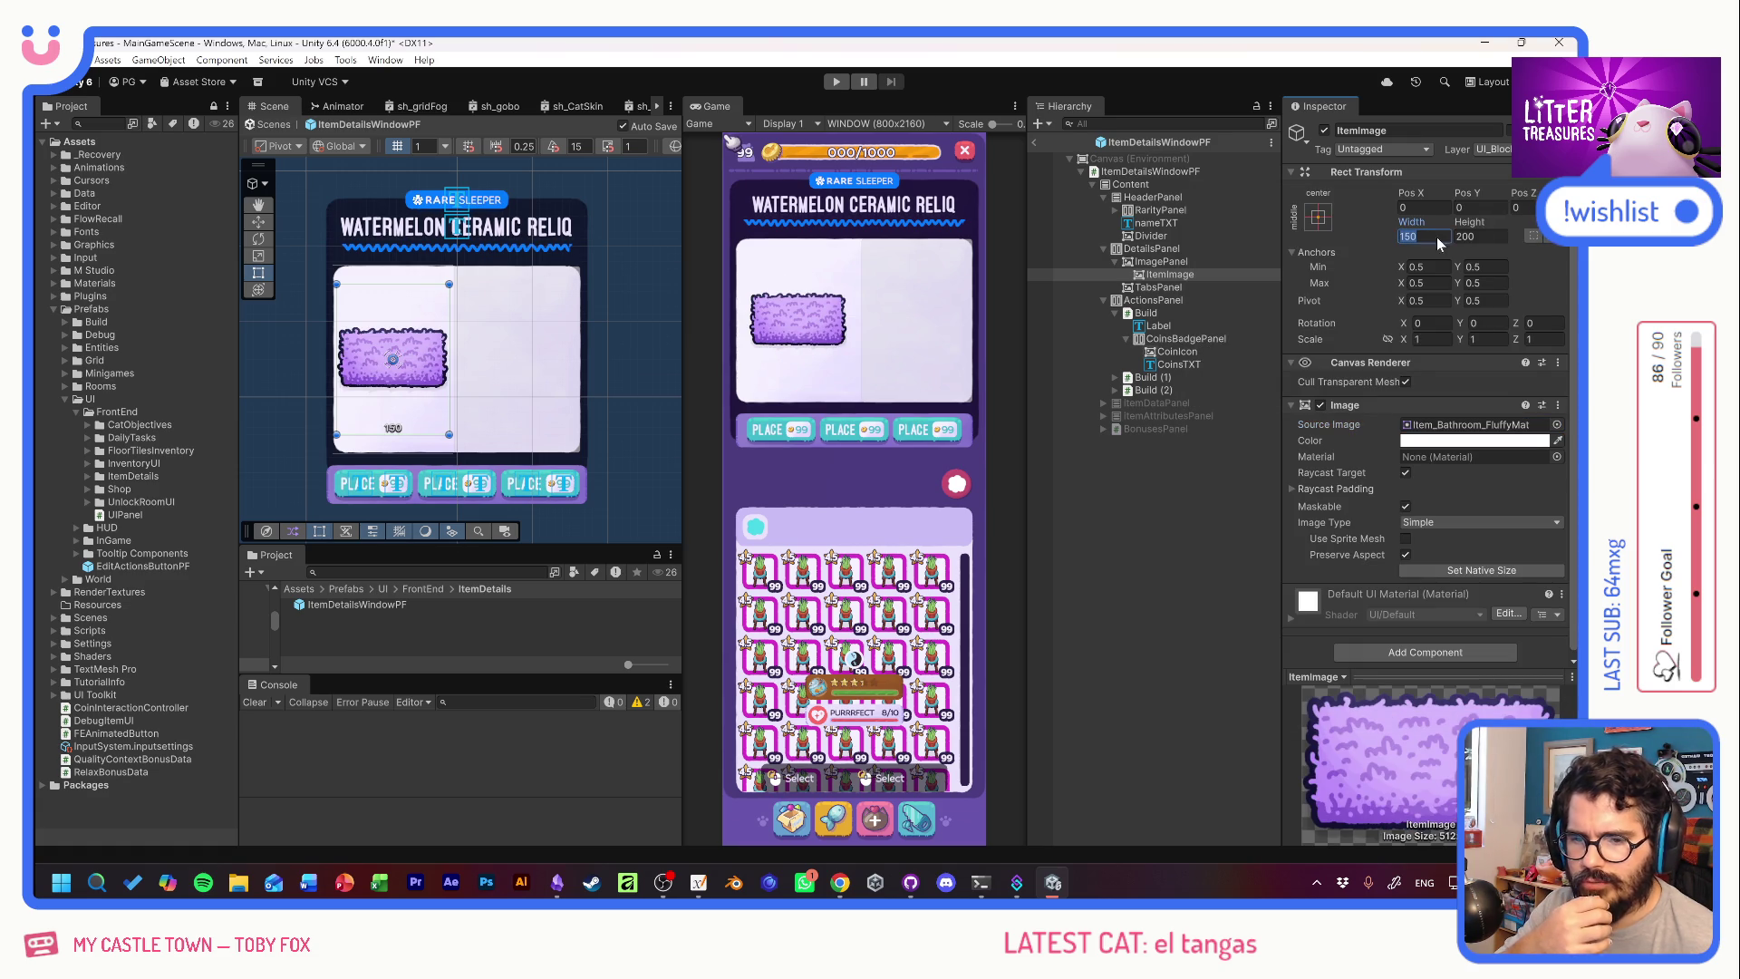
type("180")
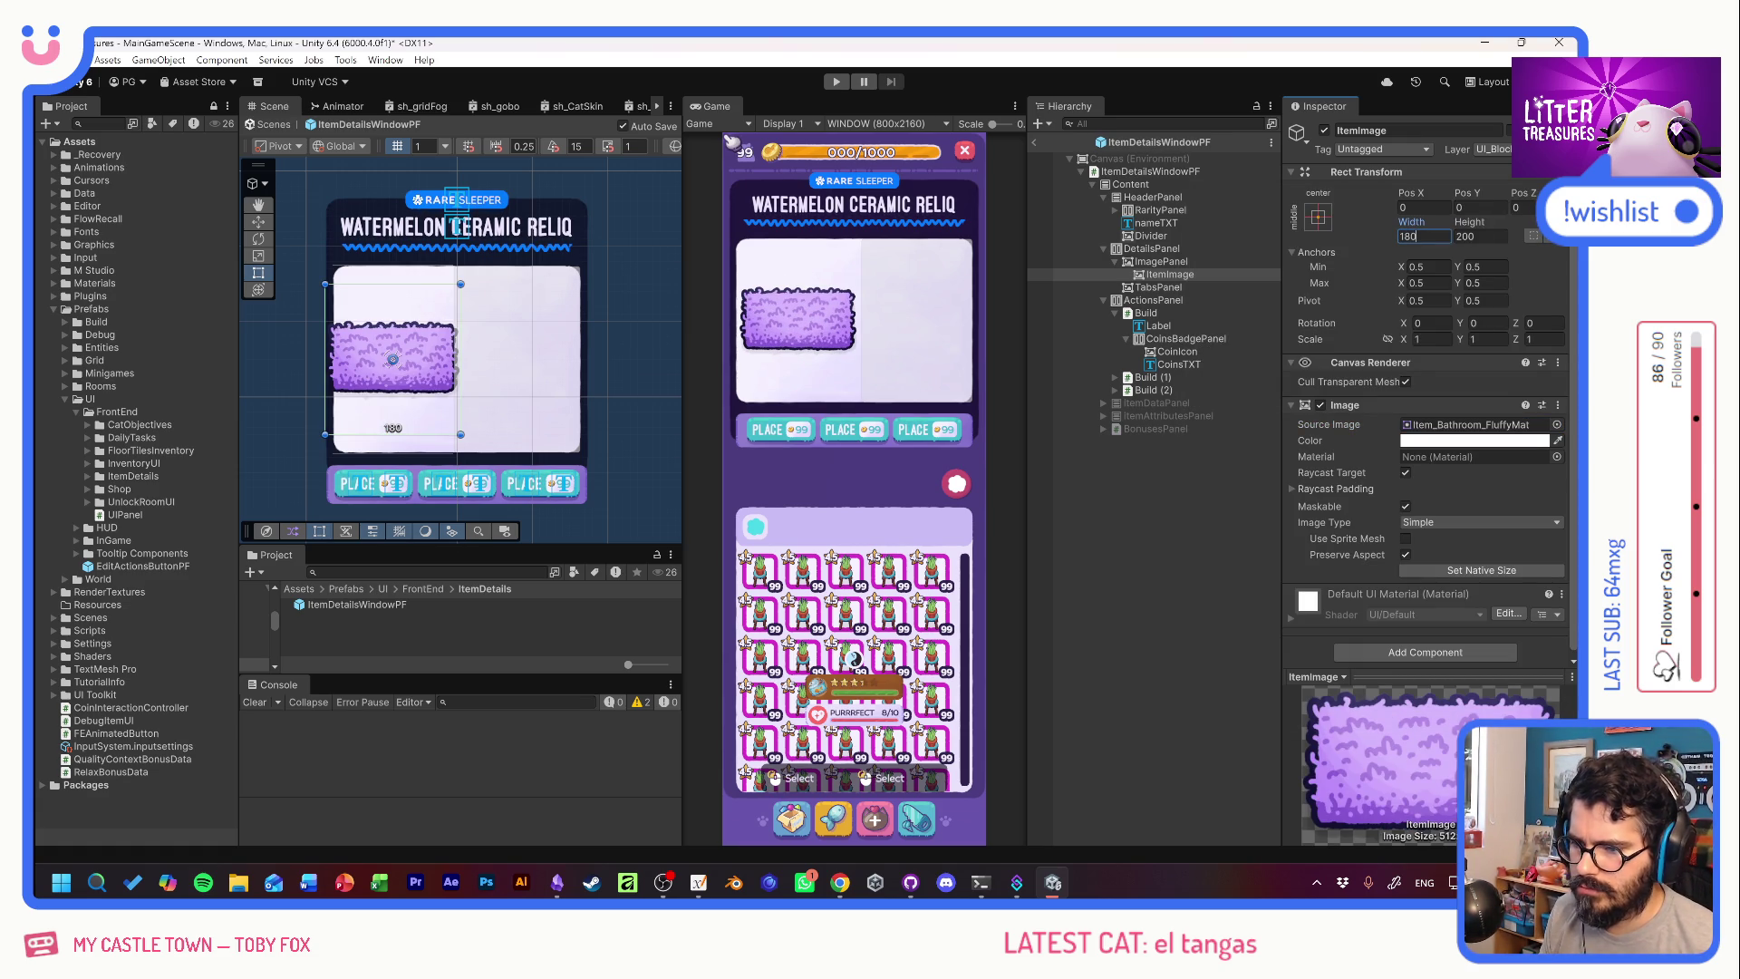
left_click(1556, 424)
scroll(1461, 499, "down", 5)
scroll(1462, 500, "up", 10)
Preview food and supply sprites like tiger snacks, sushi, charcoal, crystal sand and quick sand pouch.
left_click(1310, 481)
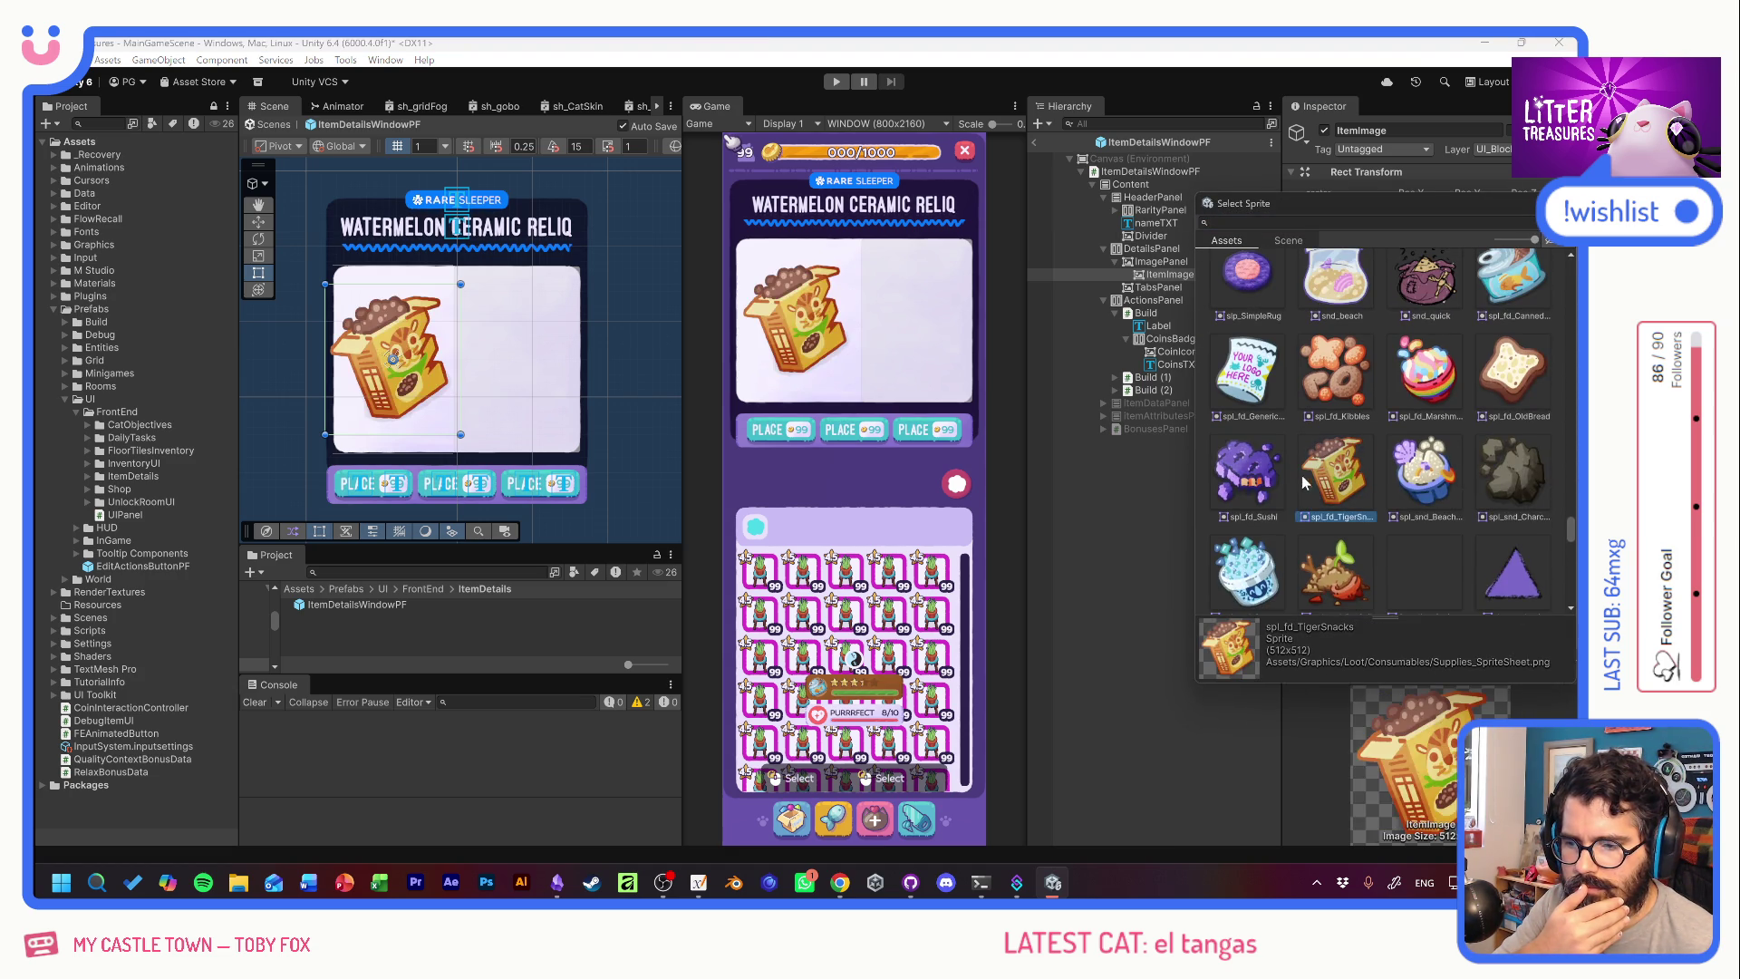
left_click(1286, 488)
left_click(1416, 482)
left_click(1517, 487)
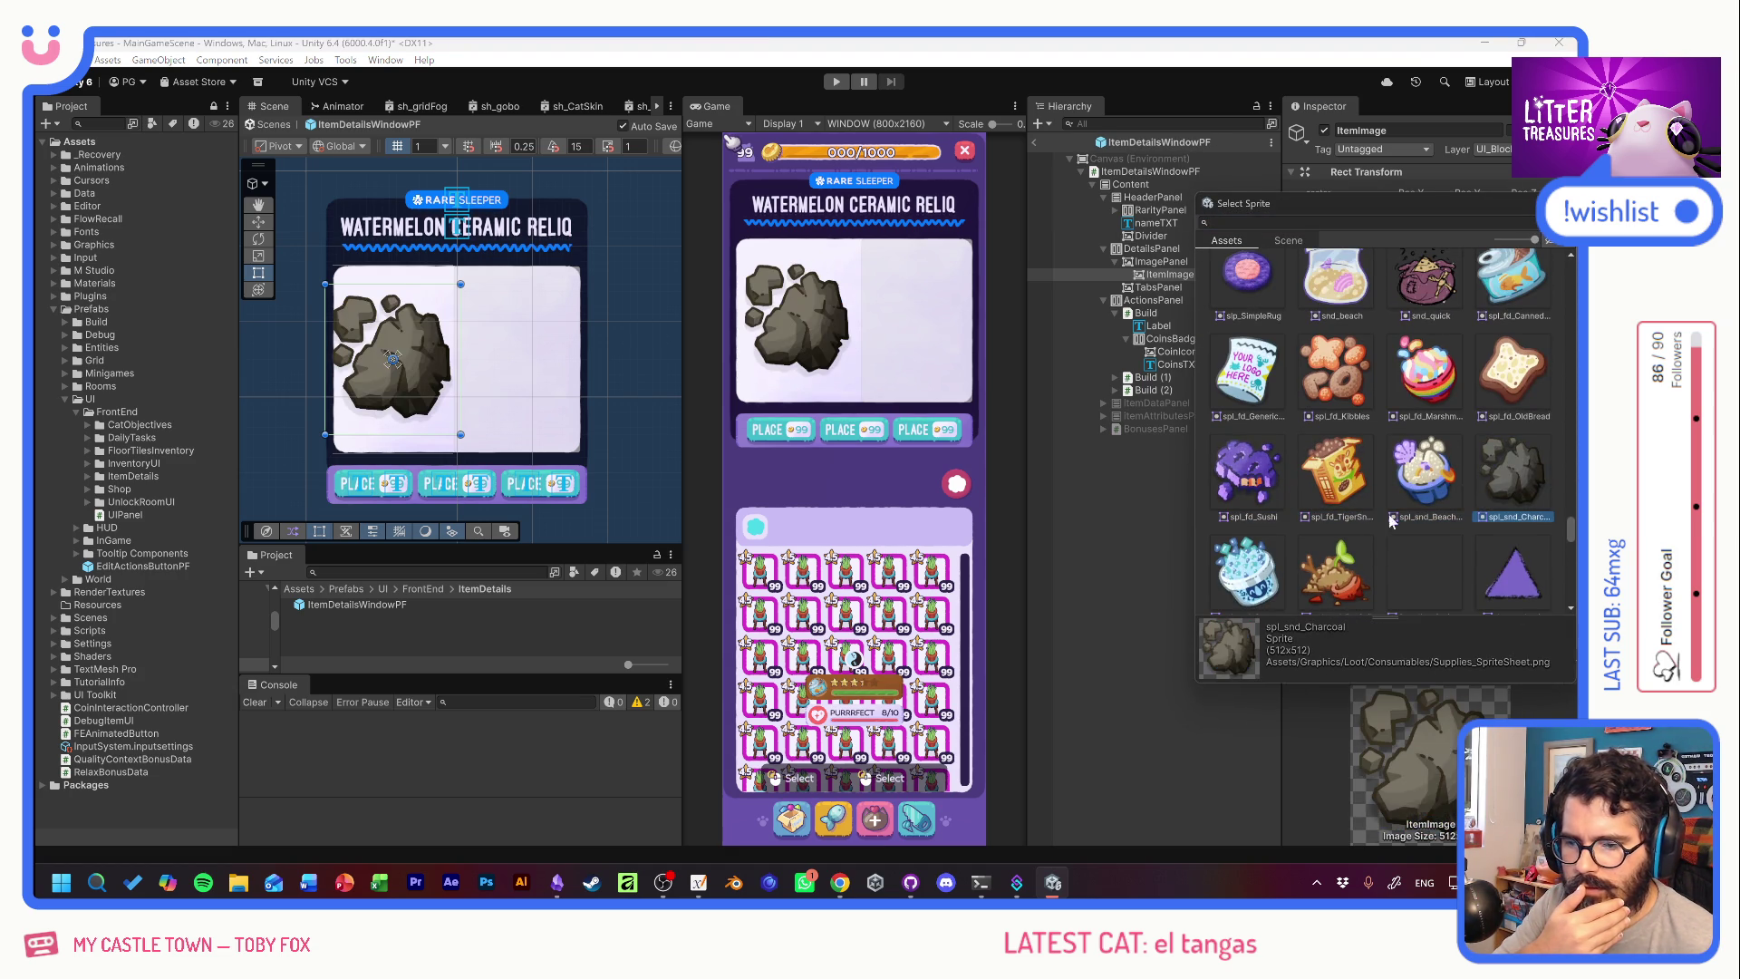
left_click(1252, 570)
left_click(1312, 571)
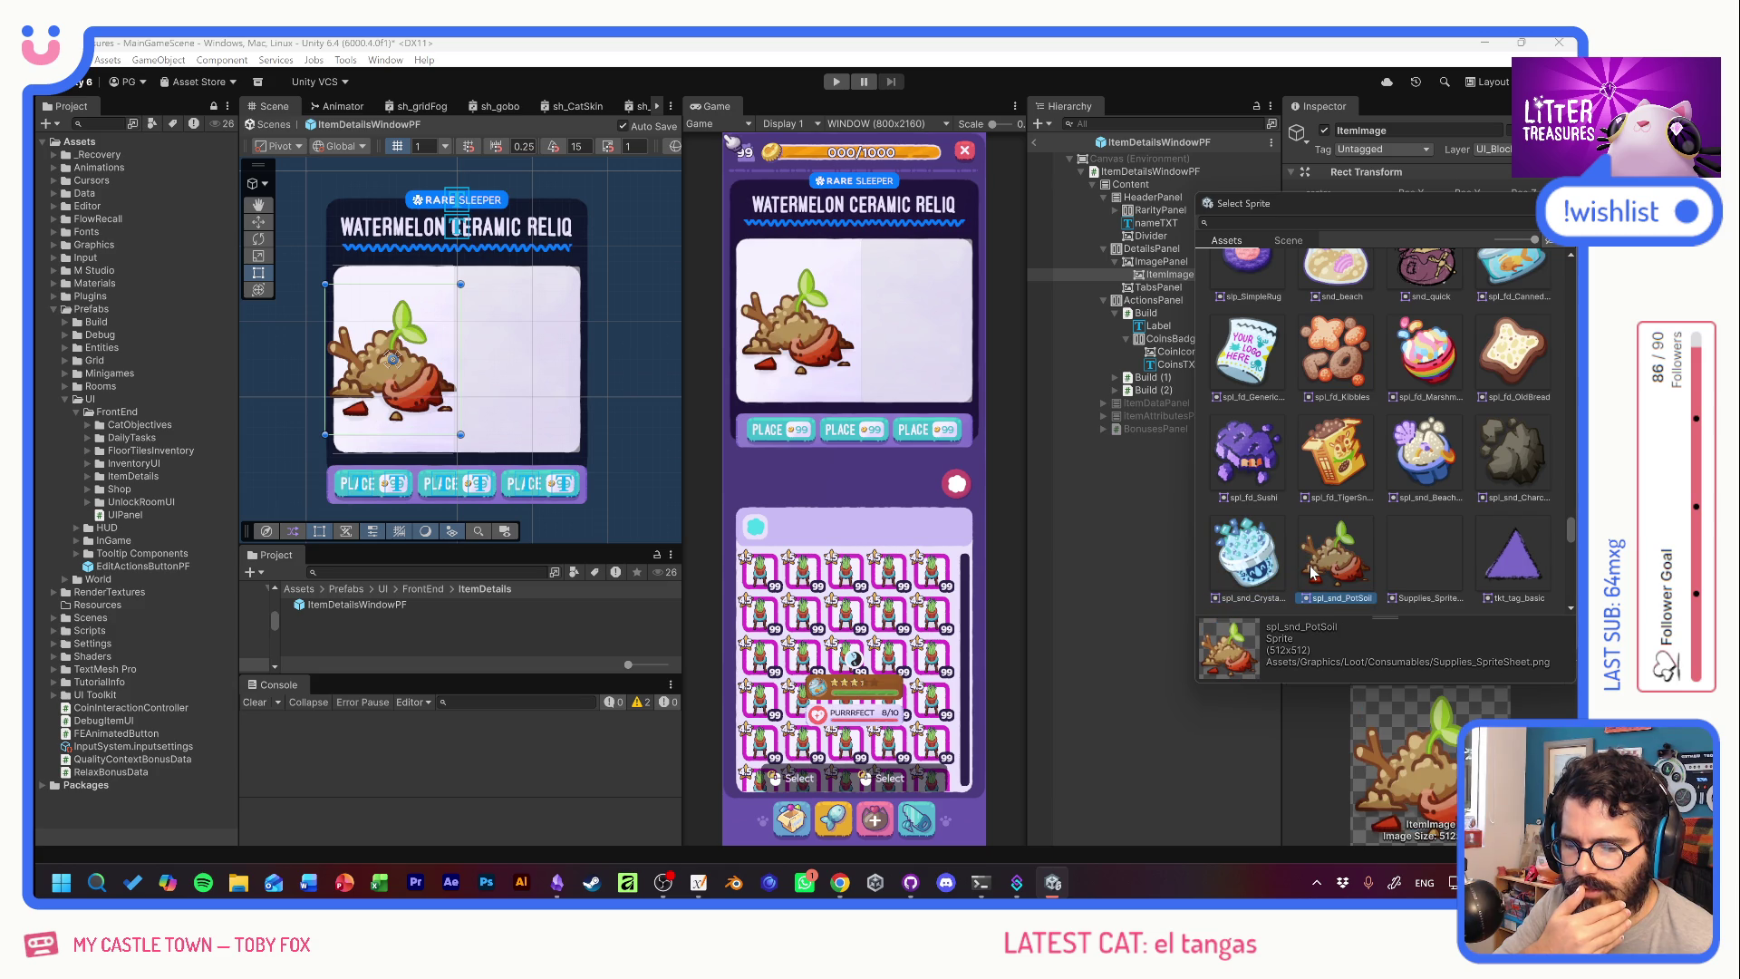
left_click(1253, 568)
left_click(1520, 337)
left_click(1511, 272)
left_click(1429, 272)
scroll(1383, 363, "down", 5)
scroll(1495, 449, "up", 10)
scroll(1477, 446, "up", 8)
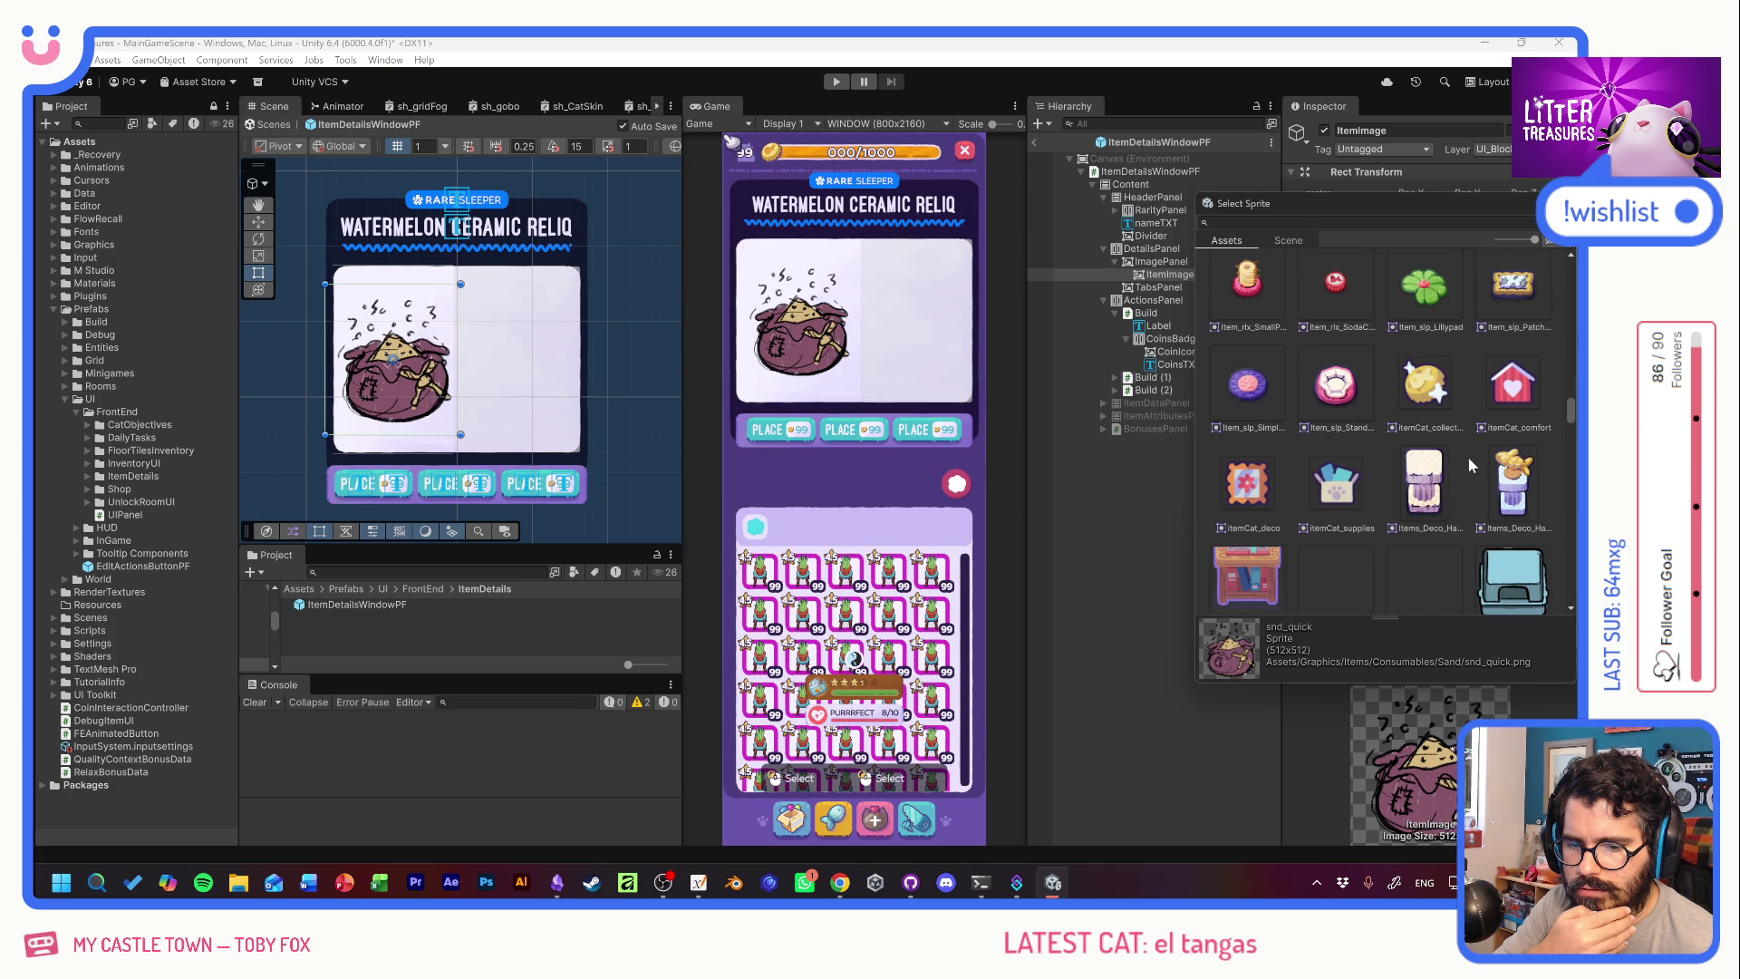
Preview decor sprites: columns, lily pad, soda can, jello, containers, slick box beds and plant pot.
left_click(1430, 485)
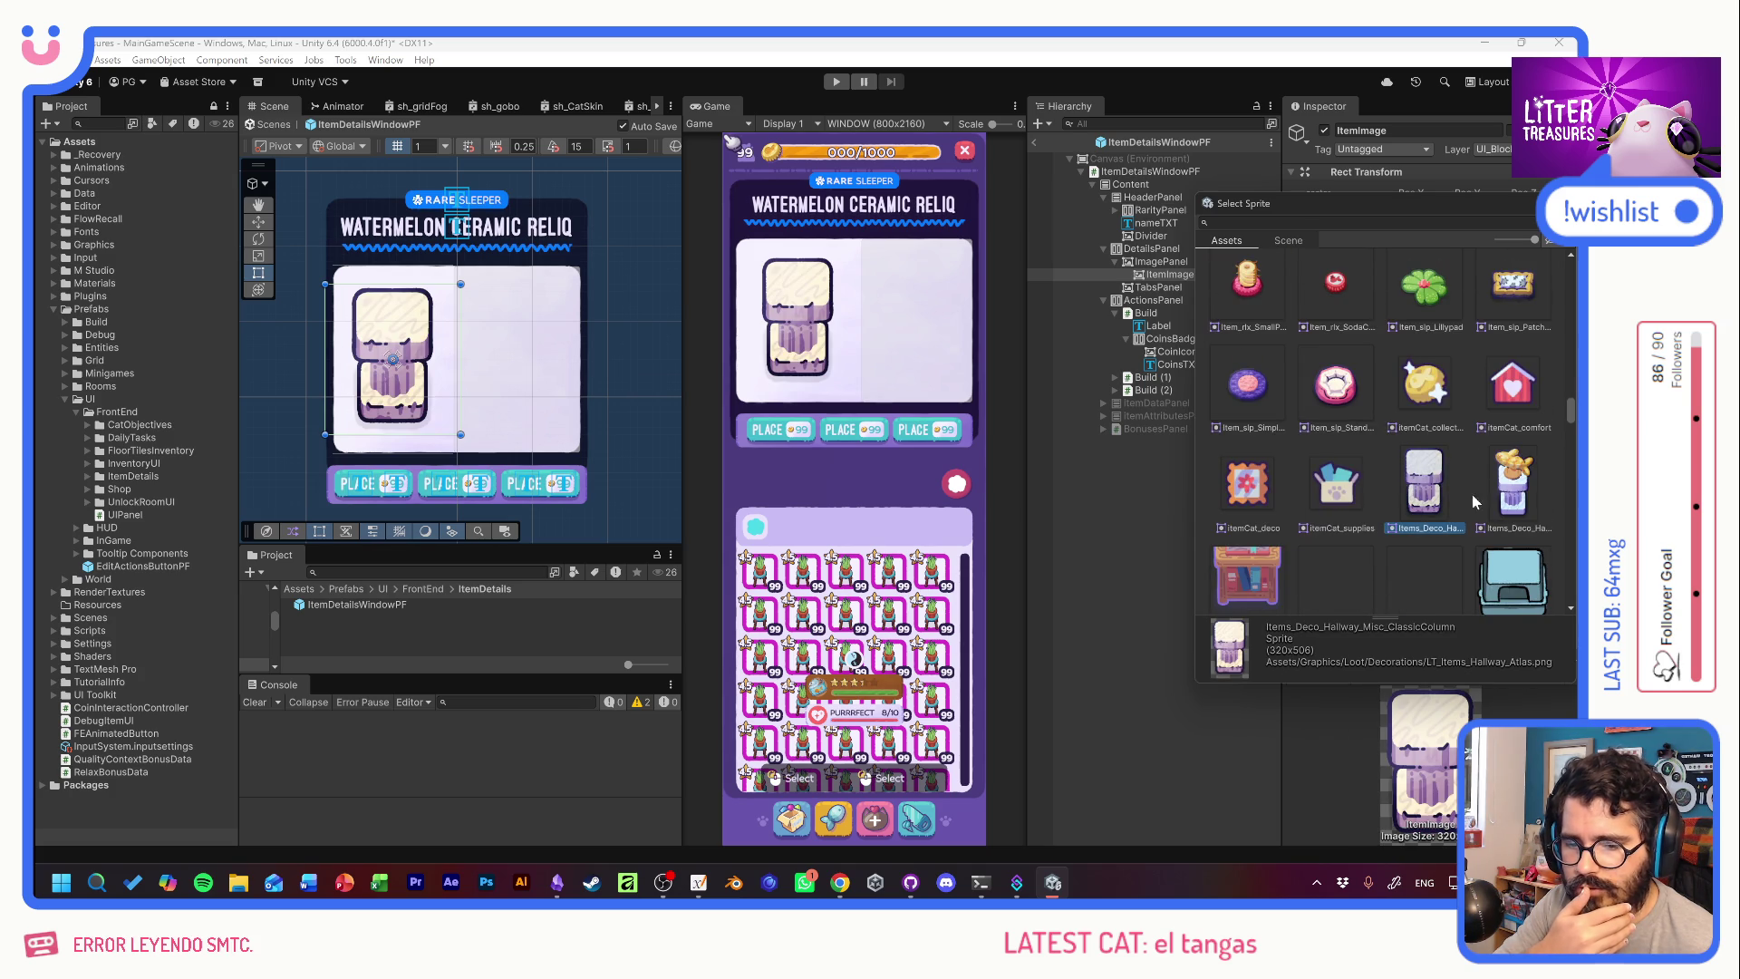
key("Right")
left_click(1436, 494)
left_click(1493, 490)
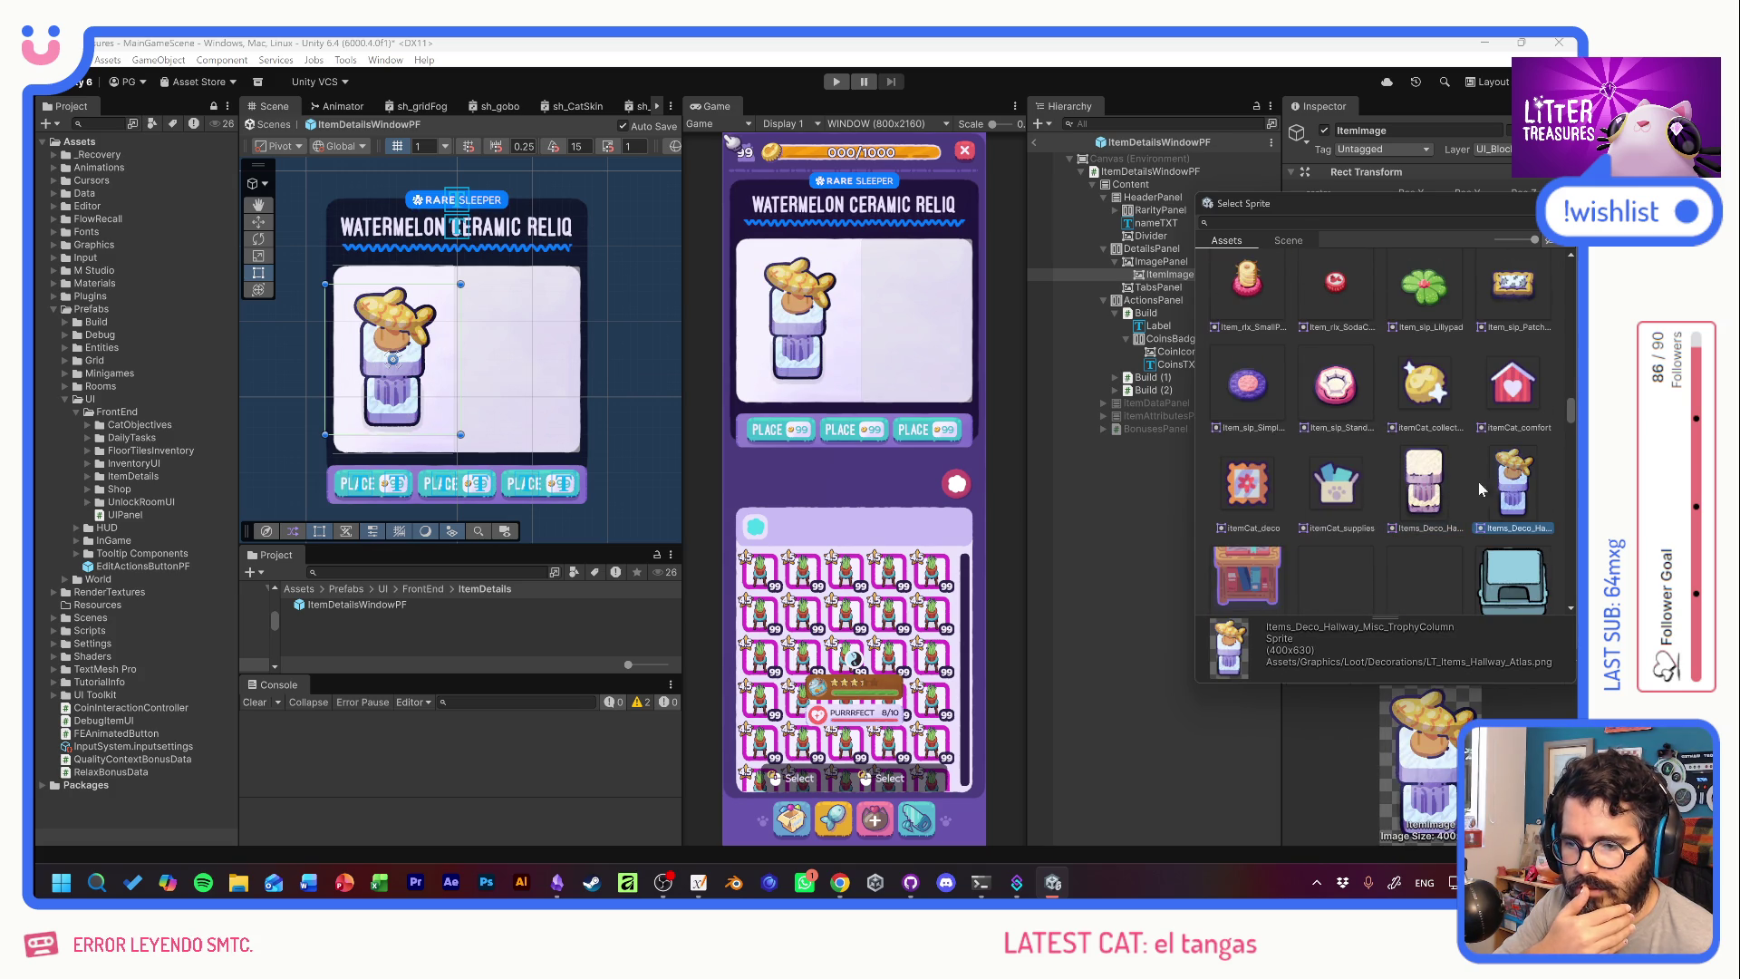
scroll(1486, 496, "up", 2)
left_click(1389, 493)
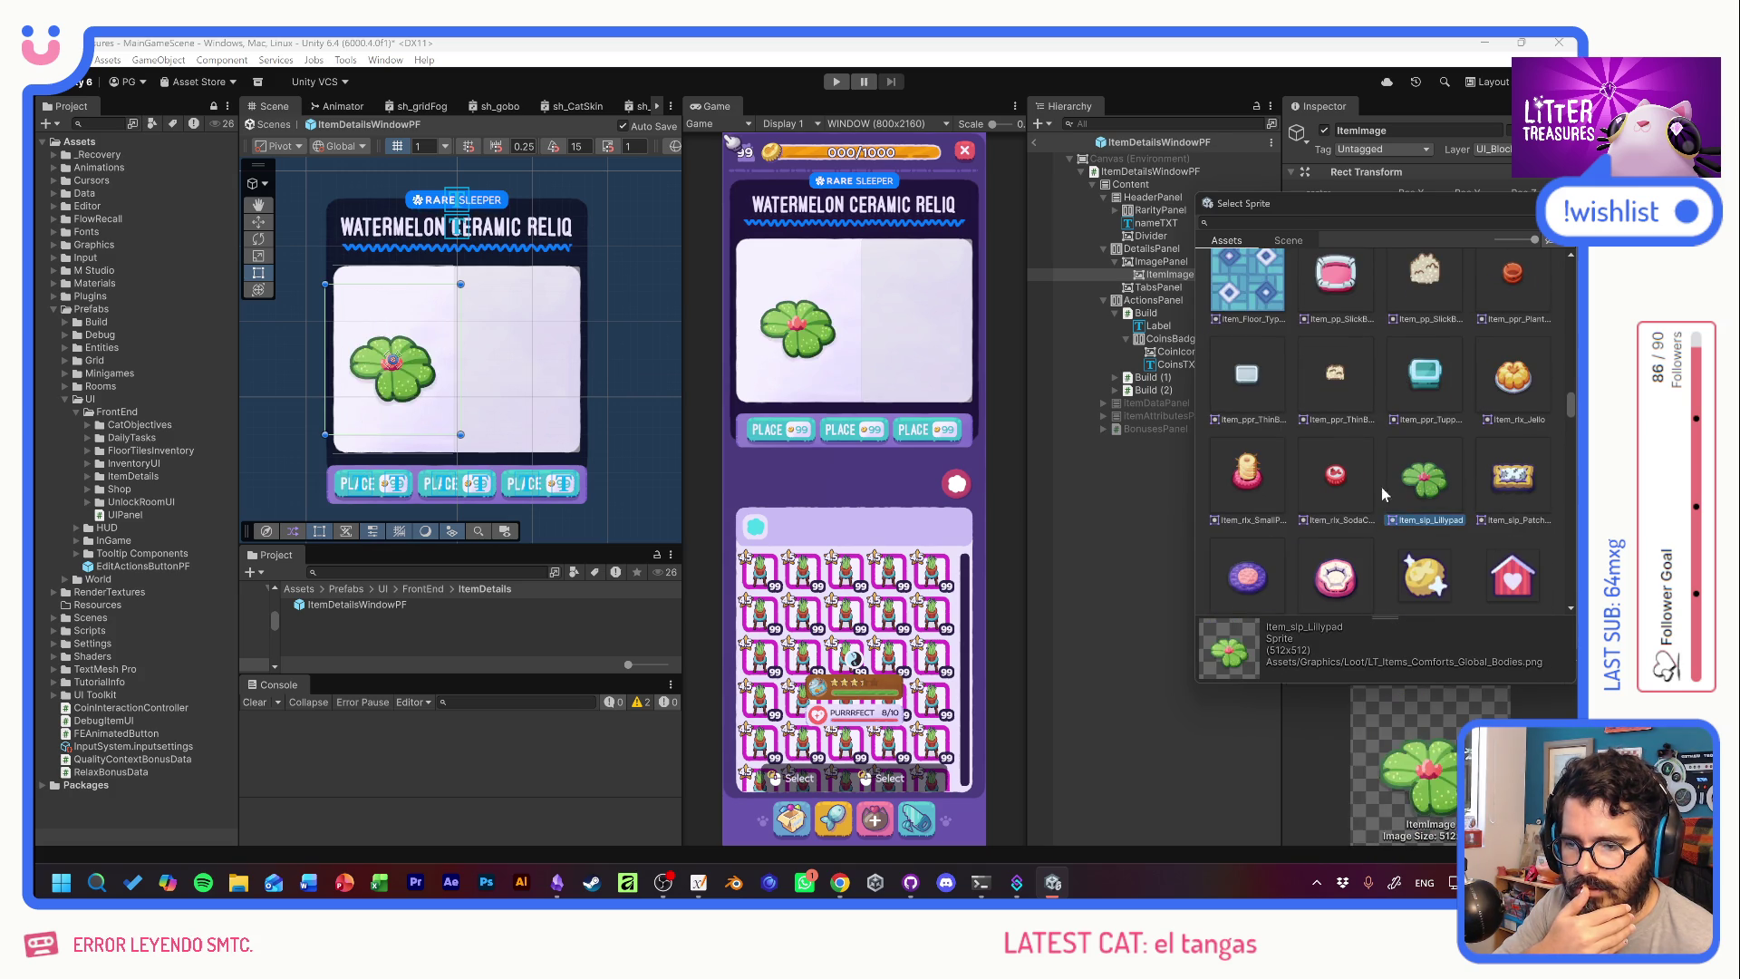
left_click(1332, 480)
left_click(1508, 380)
left_click(1436, 381)
left_click(1335, 373)
scroll(1359, 435, "up", 2)
left_click(1354, 425)
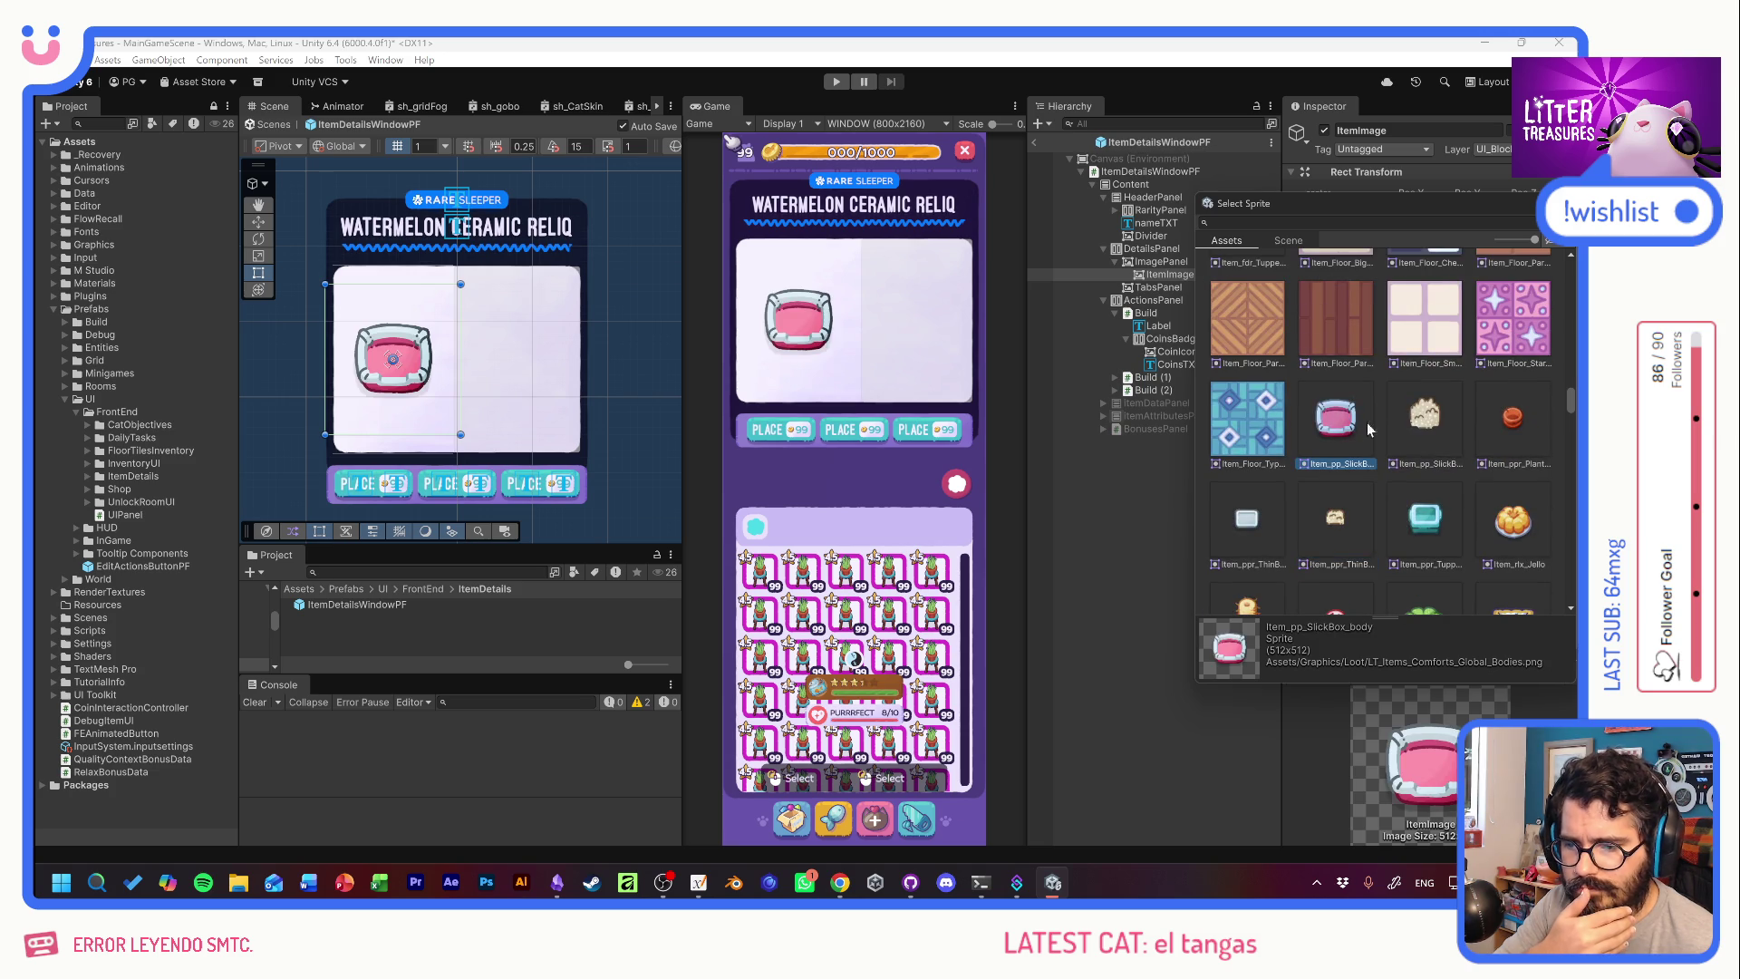
left_click(1417, 417)
left_click(1512, 417)
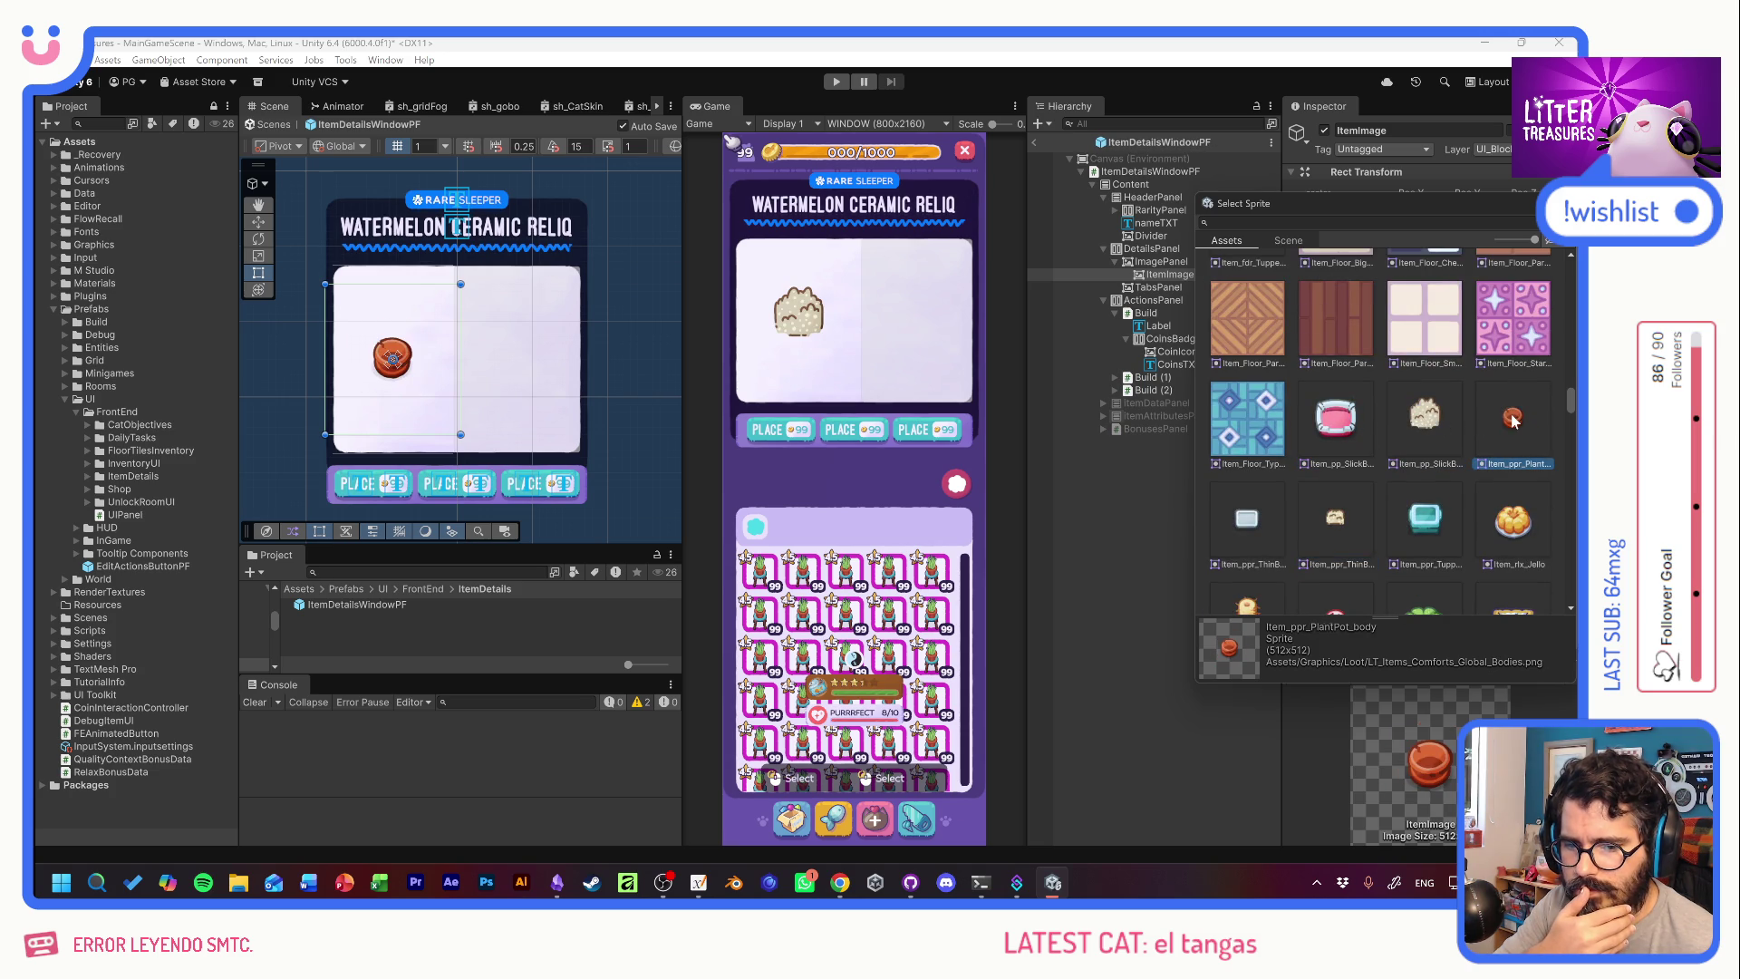
left_click(1359, 426)
scroll(1414, 444, "up", 6)
Preview the watermelon bowl, small wood table, slick box, basic toilet and fluffy mat sprites.
left_click(1515, 539)
key("Left")
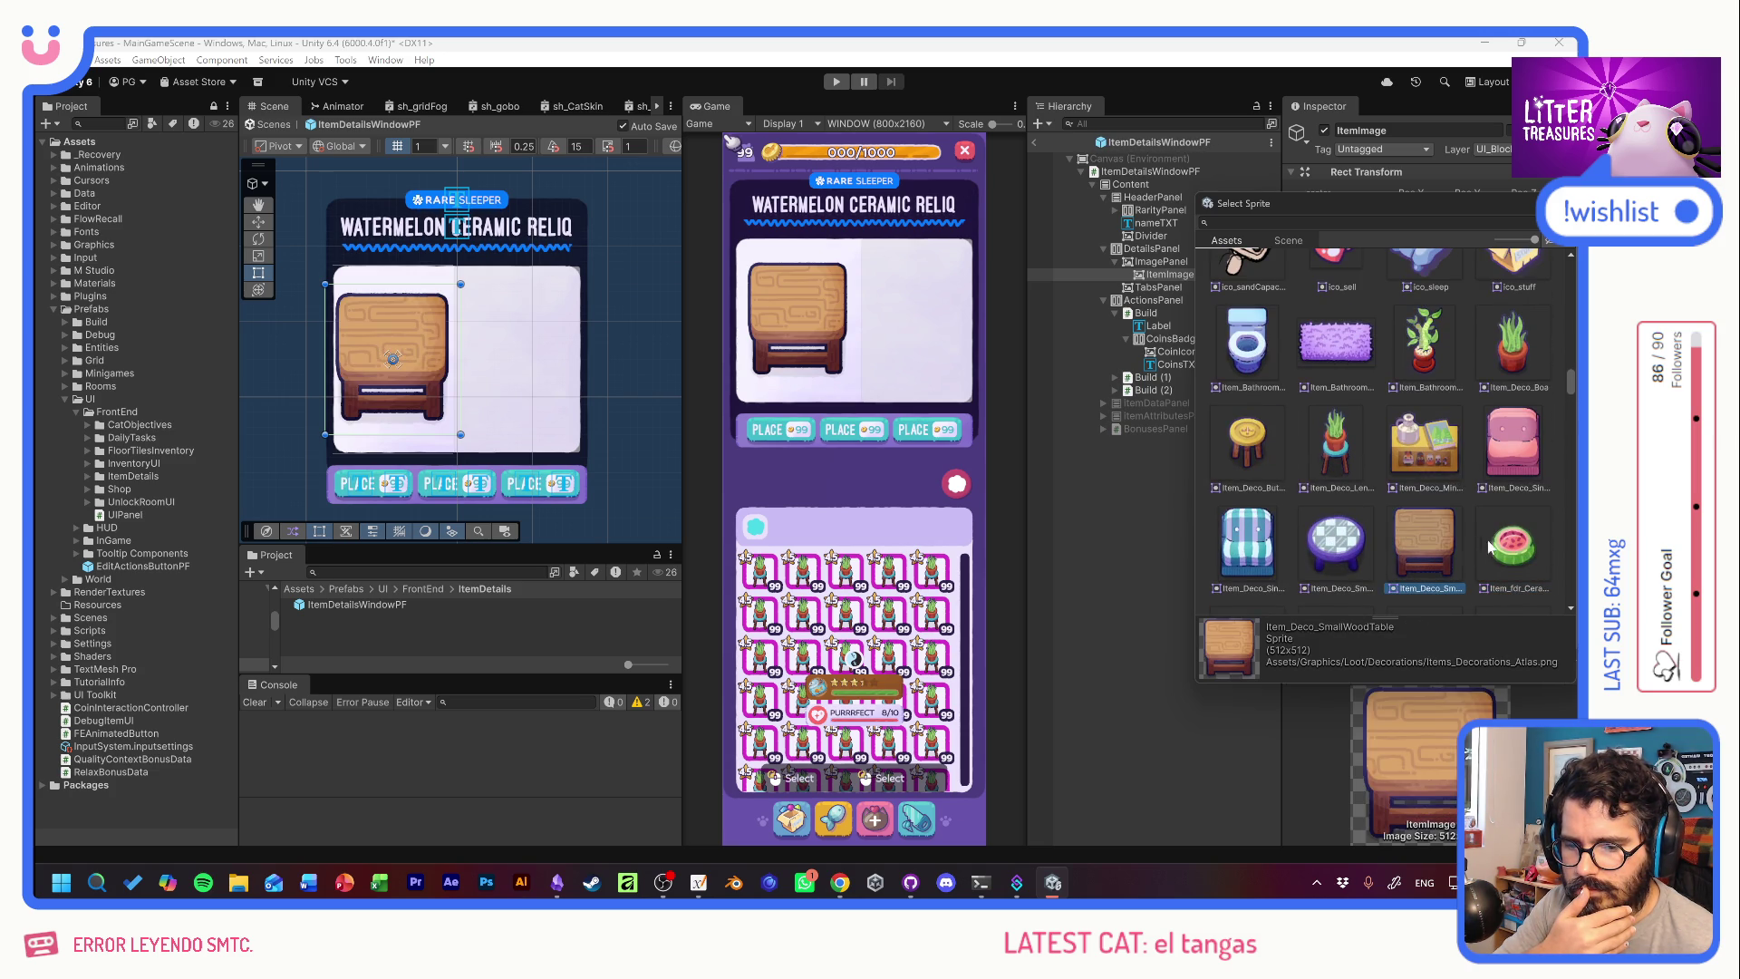
left_click(1491, 543)
scroll(1498, 507, "down", 5)
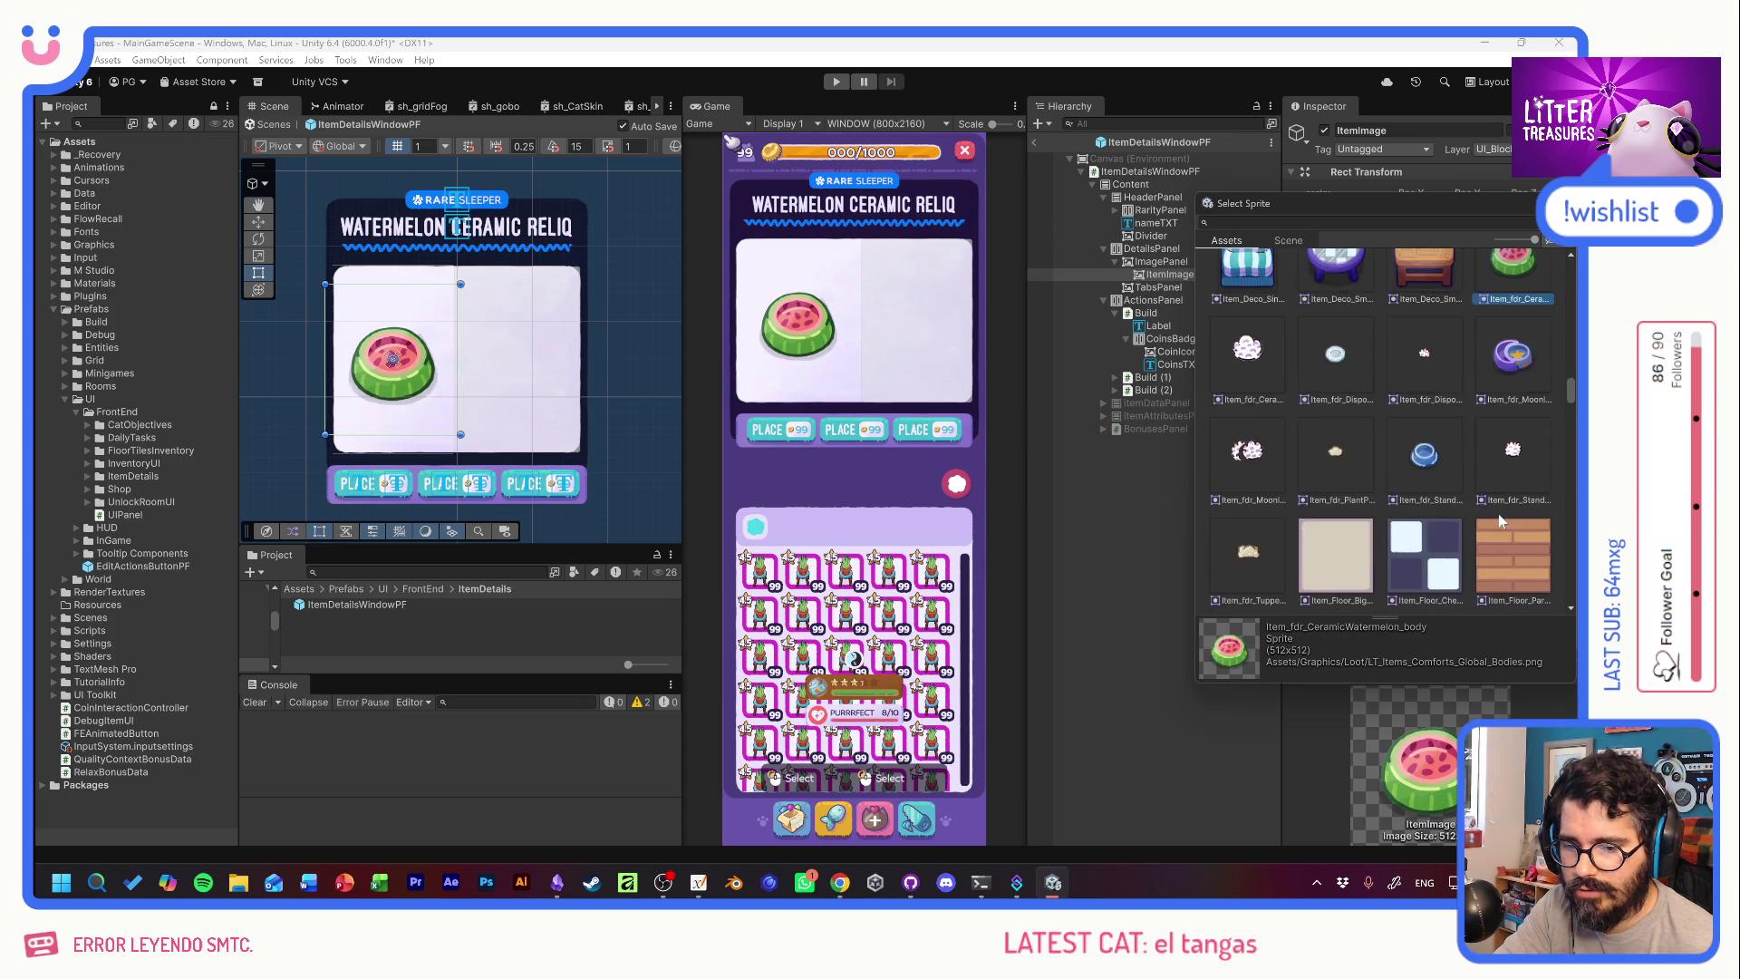
scroll(1498, 512, "down", 3)
left_click(1350, 555)
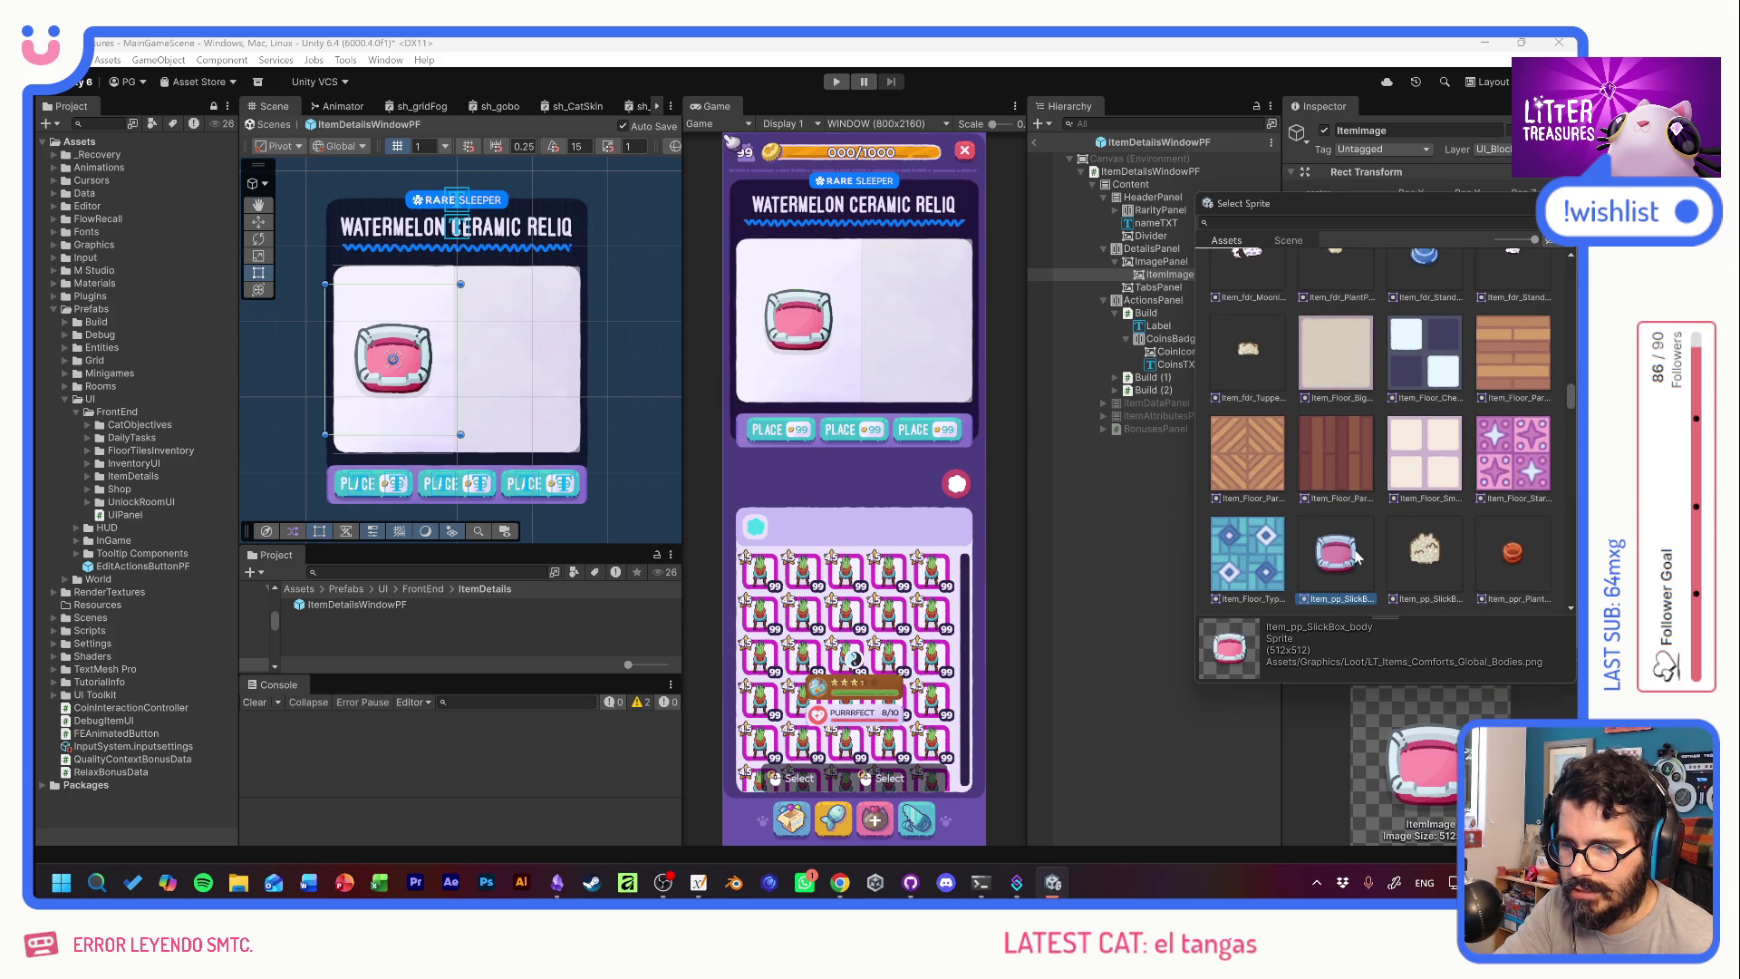
scroll(1492, 505, "up", 5)
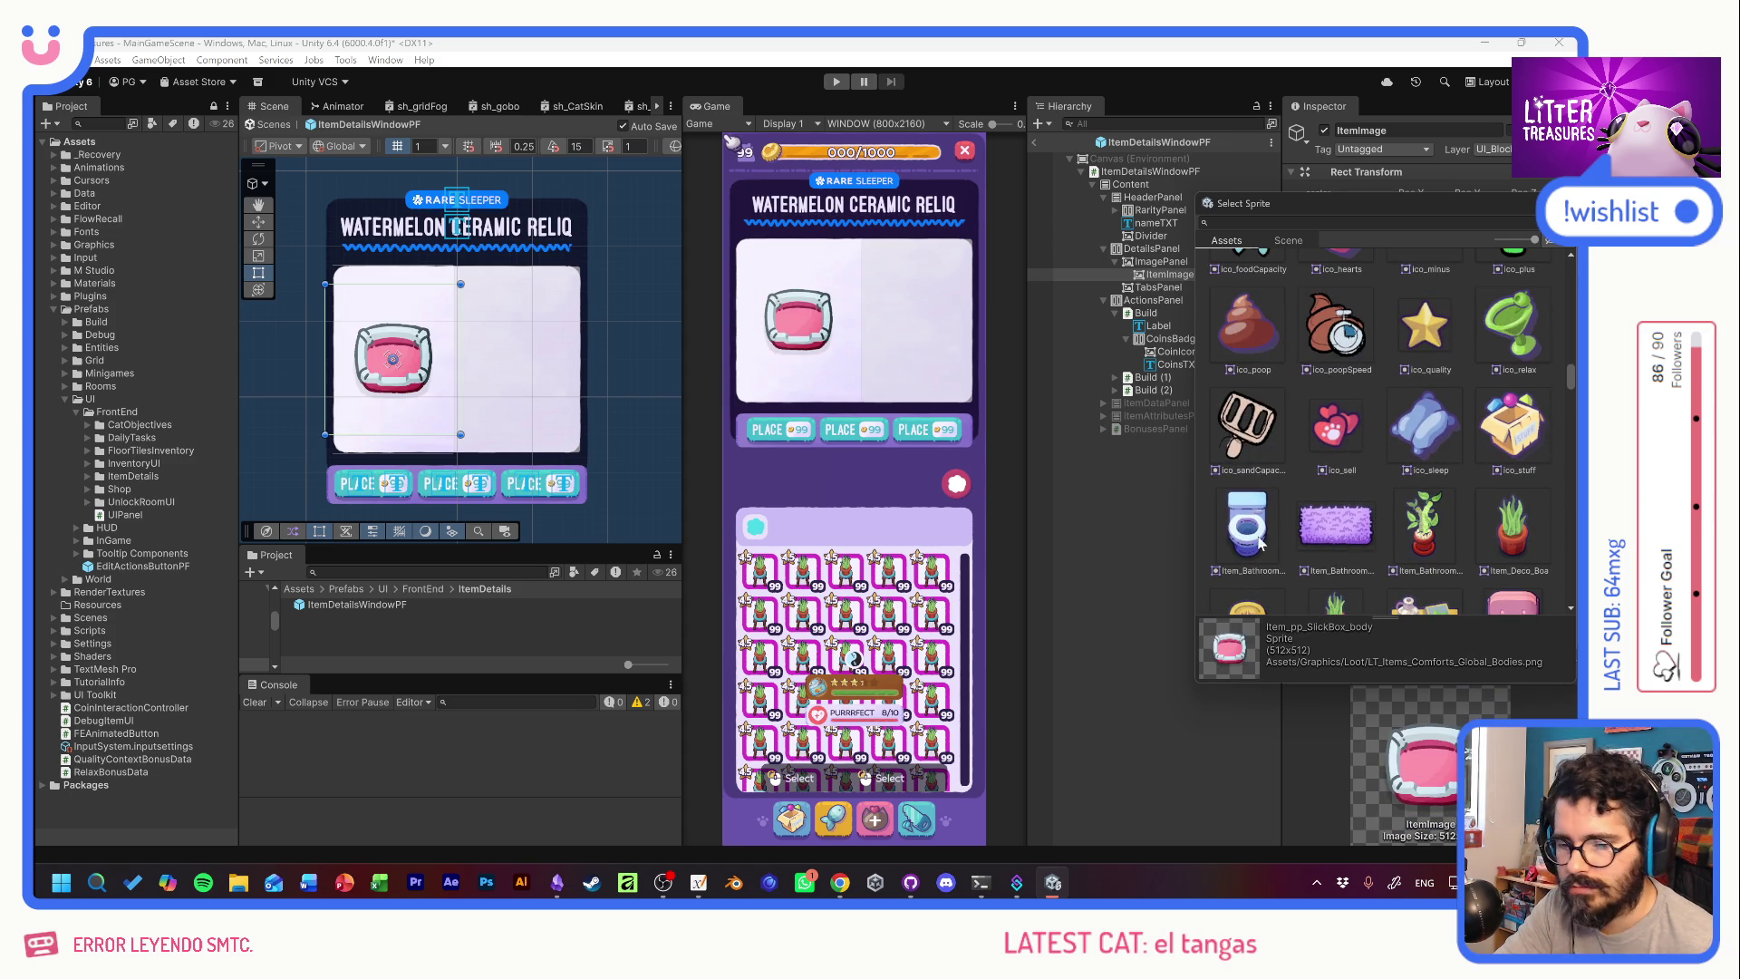
left_click(1249, 538)
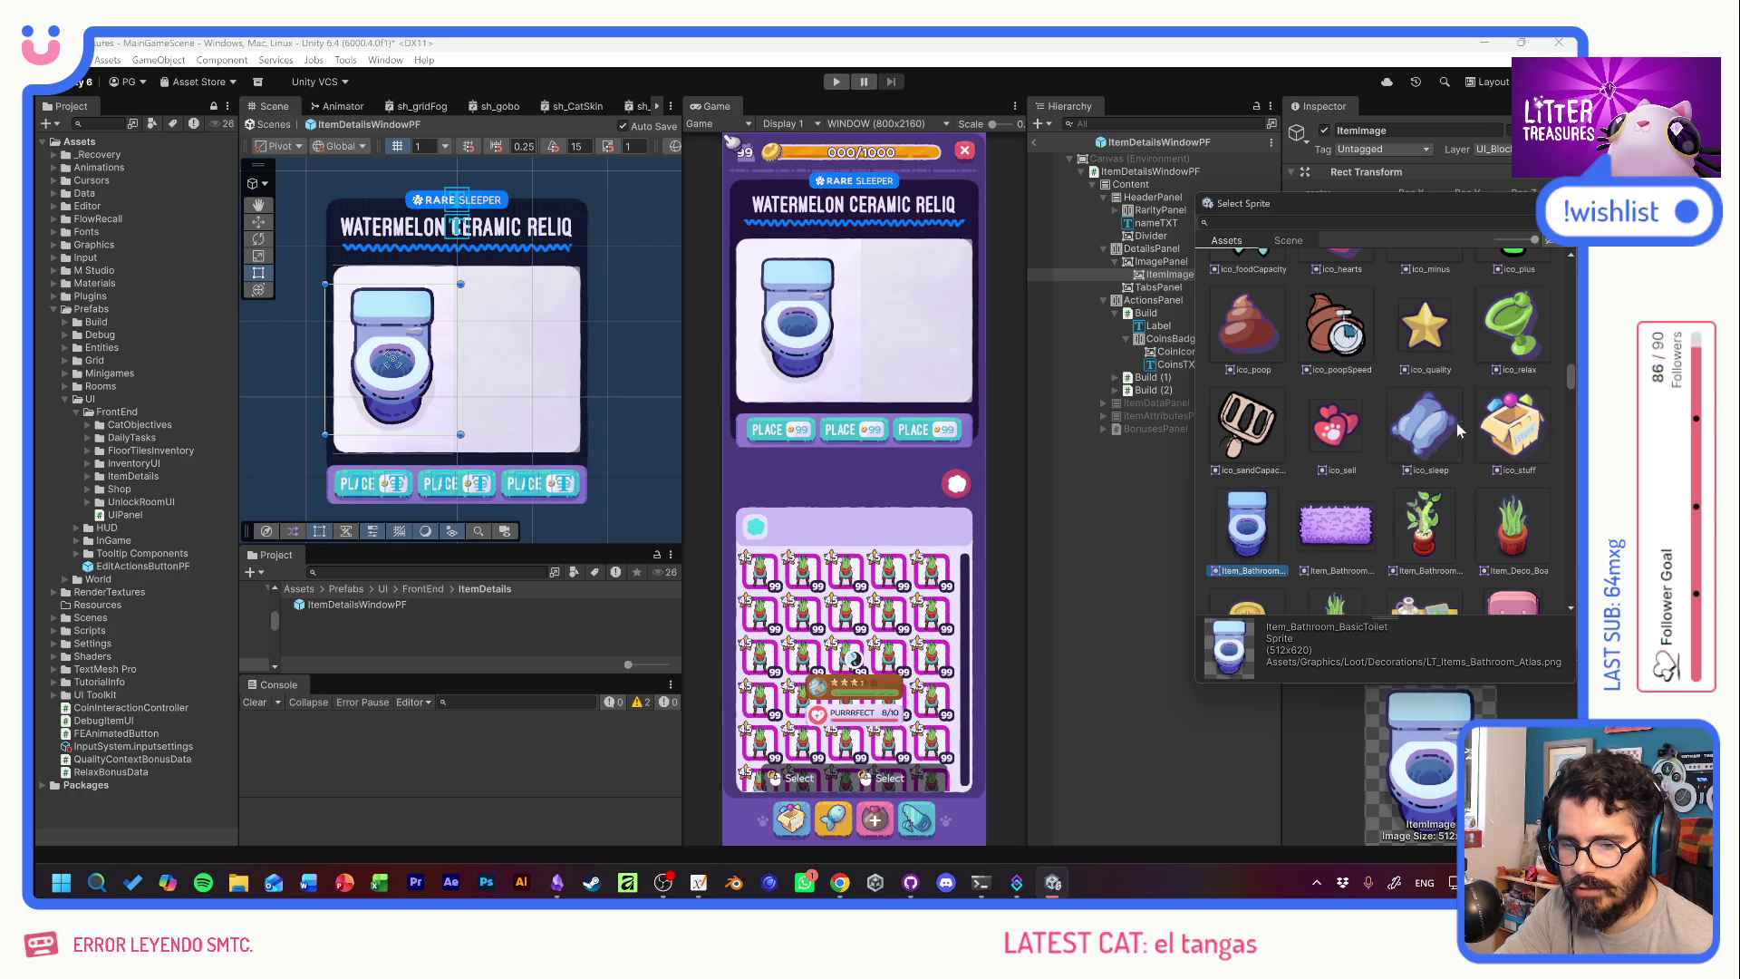
left_click(1356, 522)
scroll(1427, 513, "up", 3)
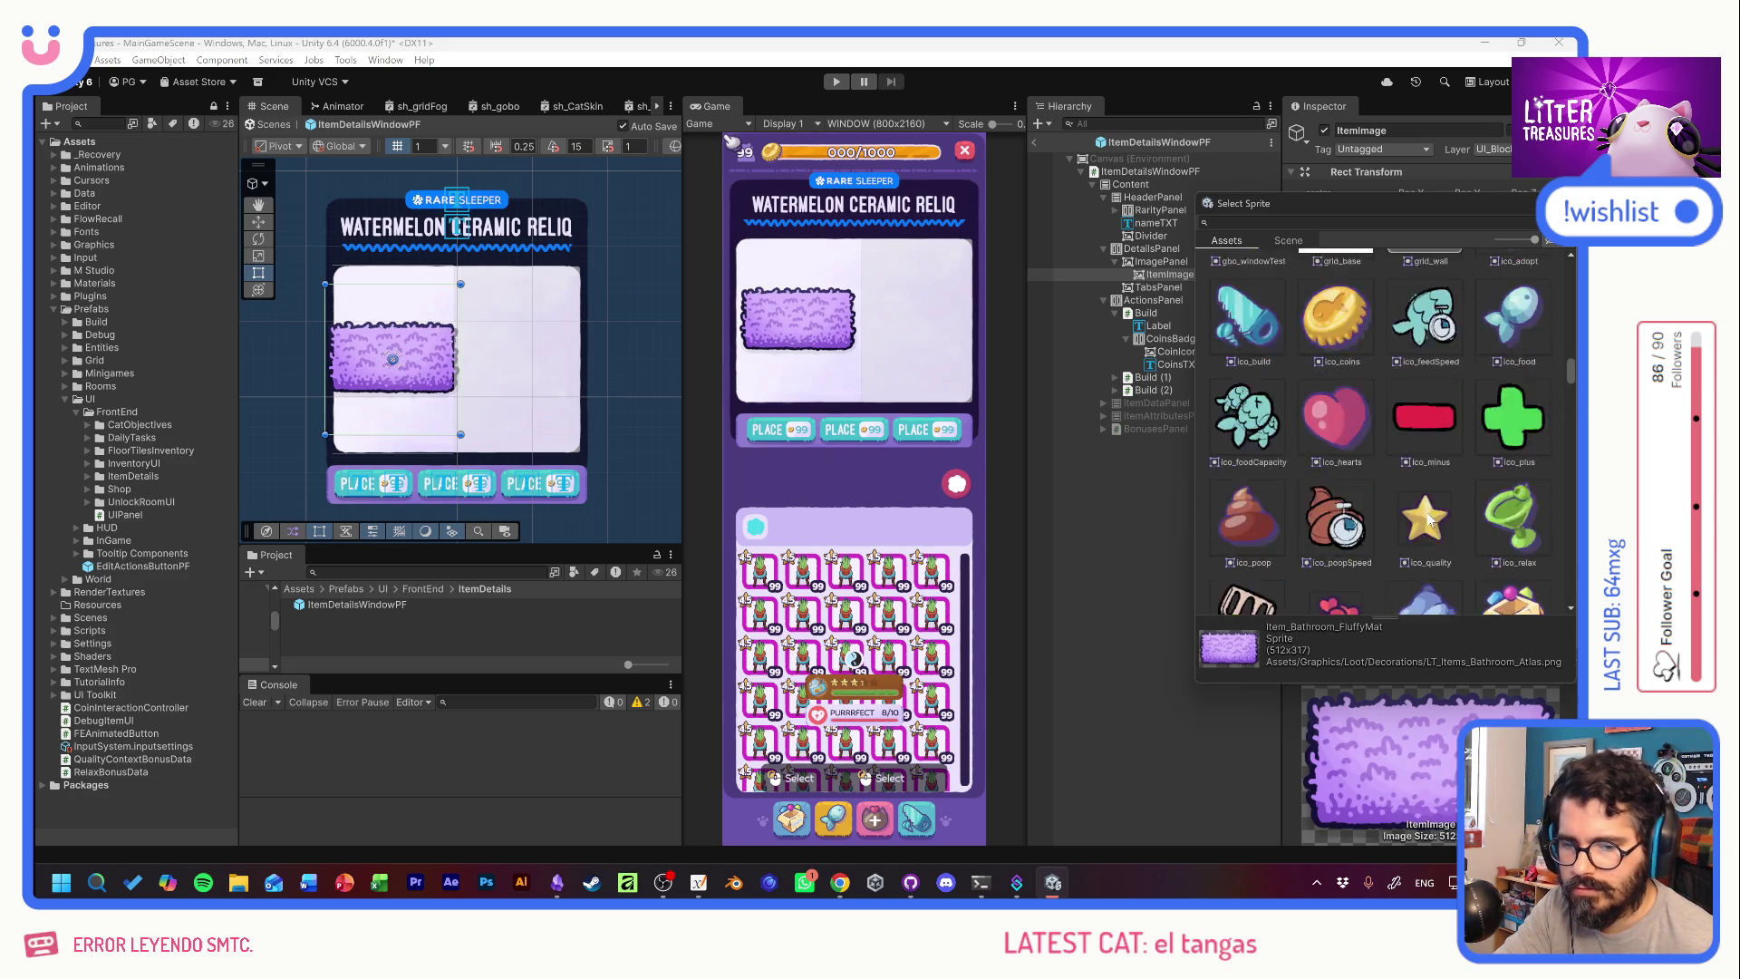
scroll(1432, 513, "up", 5)
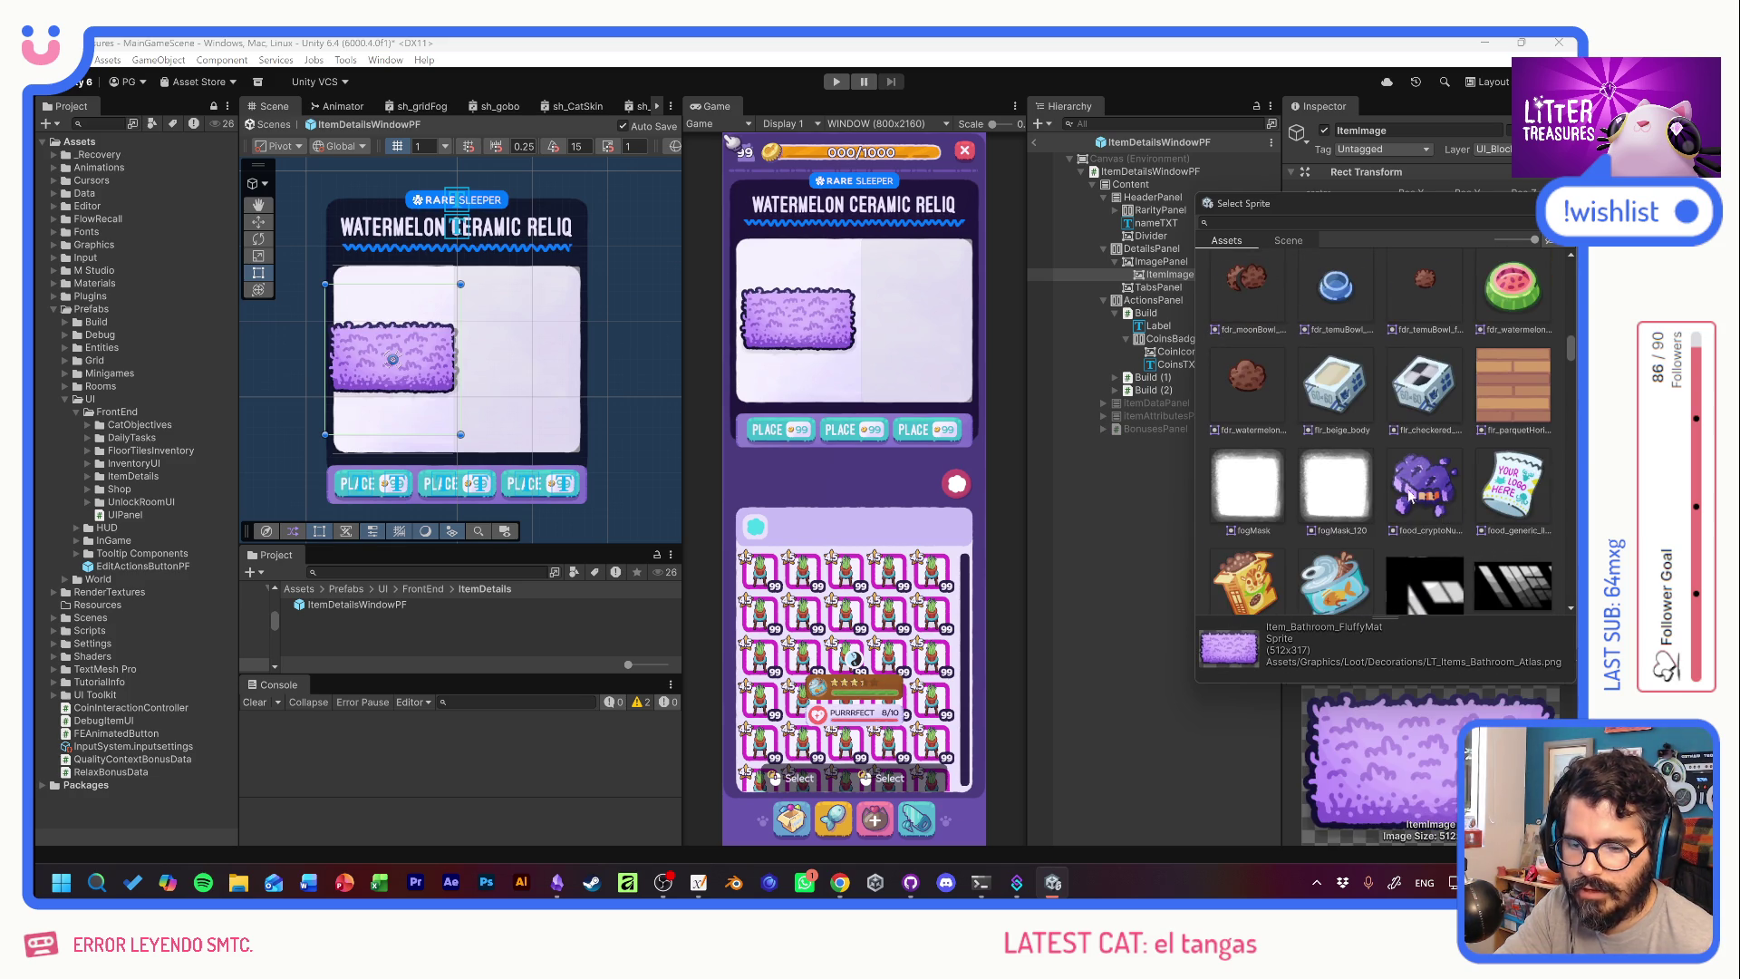
Preview the crypto nugget, floor tile, moon bowl, watermelon bowl, lava lamp and cat_muymuy sprites.
left_click(1418, 477)
scroll(1419, 481, "up", 2)
left_click(1356, 578)
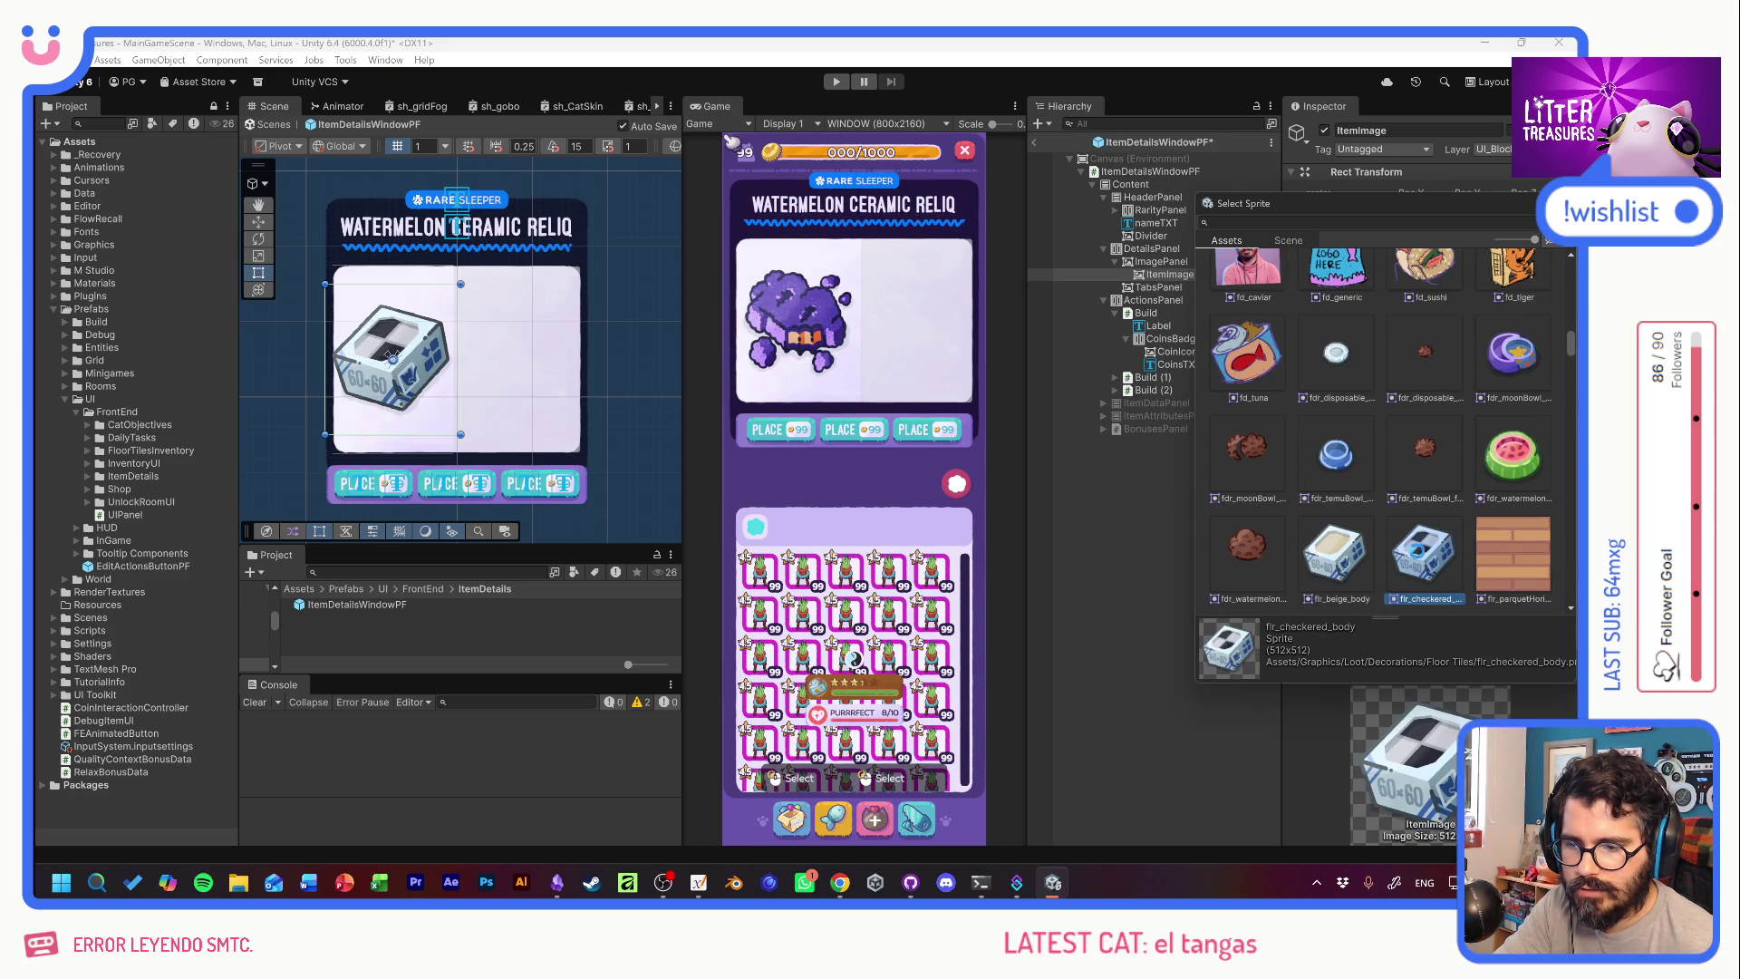
scroll(1431, 535, "up", 3)
scroll(1459, 524, "down", 2)
left_click(1512, 458)
left_click(1521, 562)
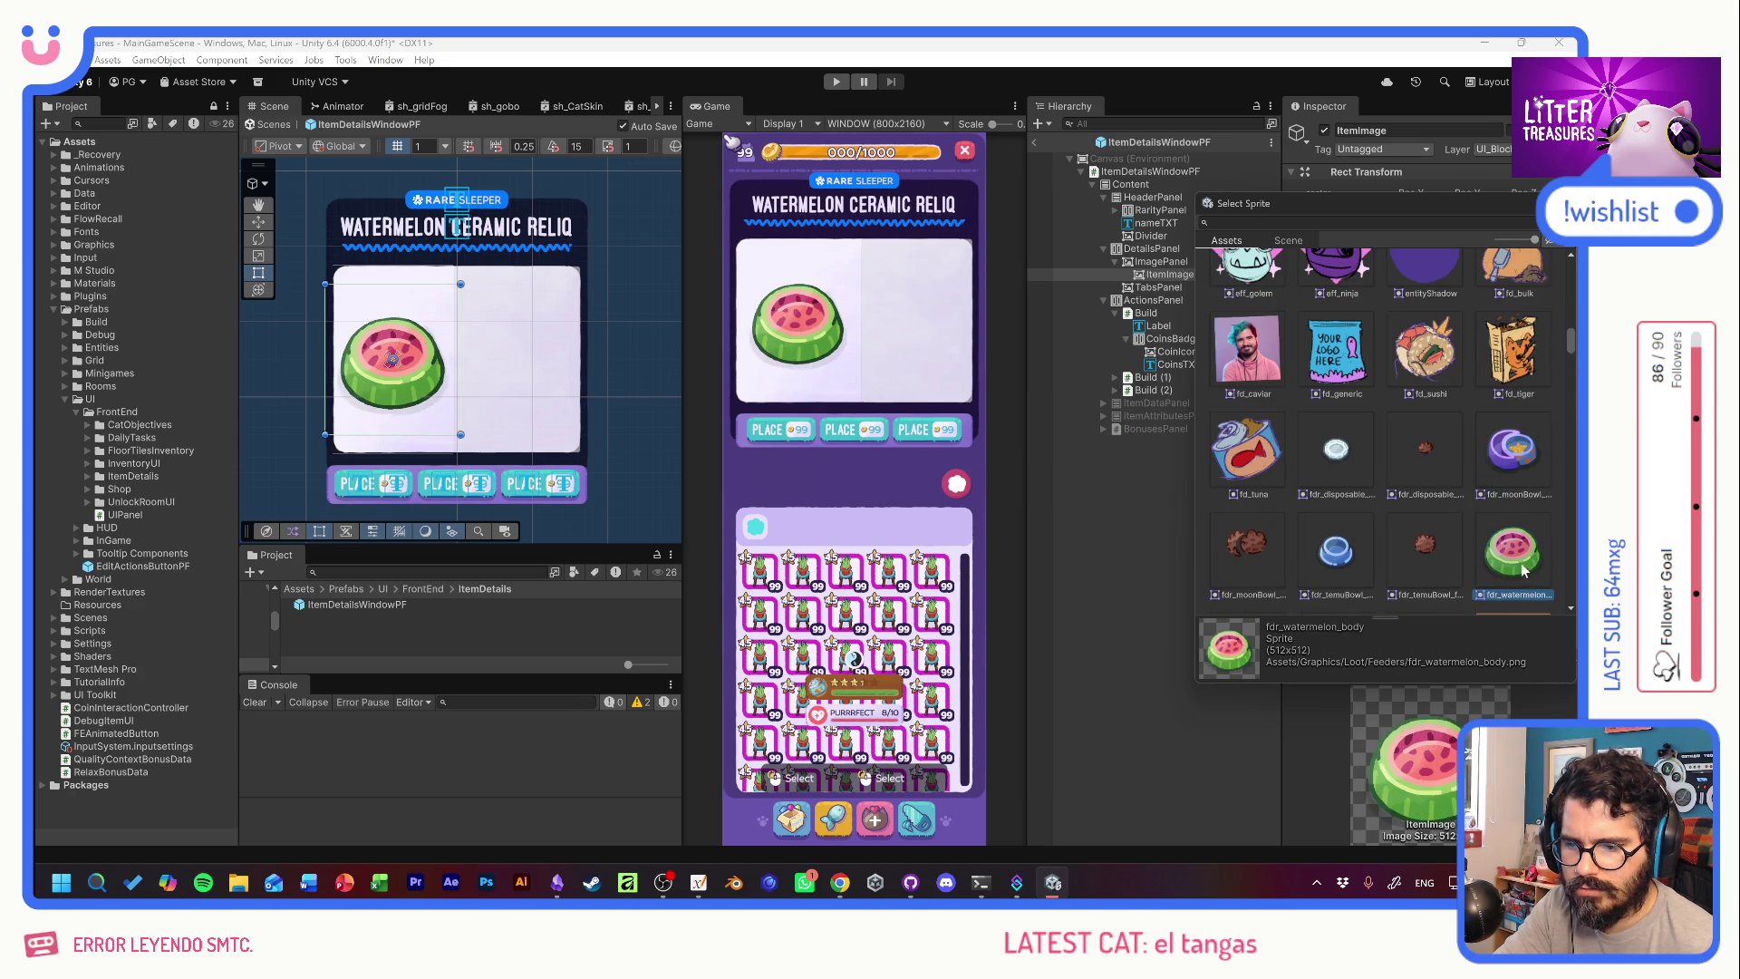
scroll(1506, 541, "up", 3)
scroll(1506, 541, "up", 2)
left_click(1439, 497)
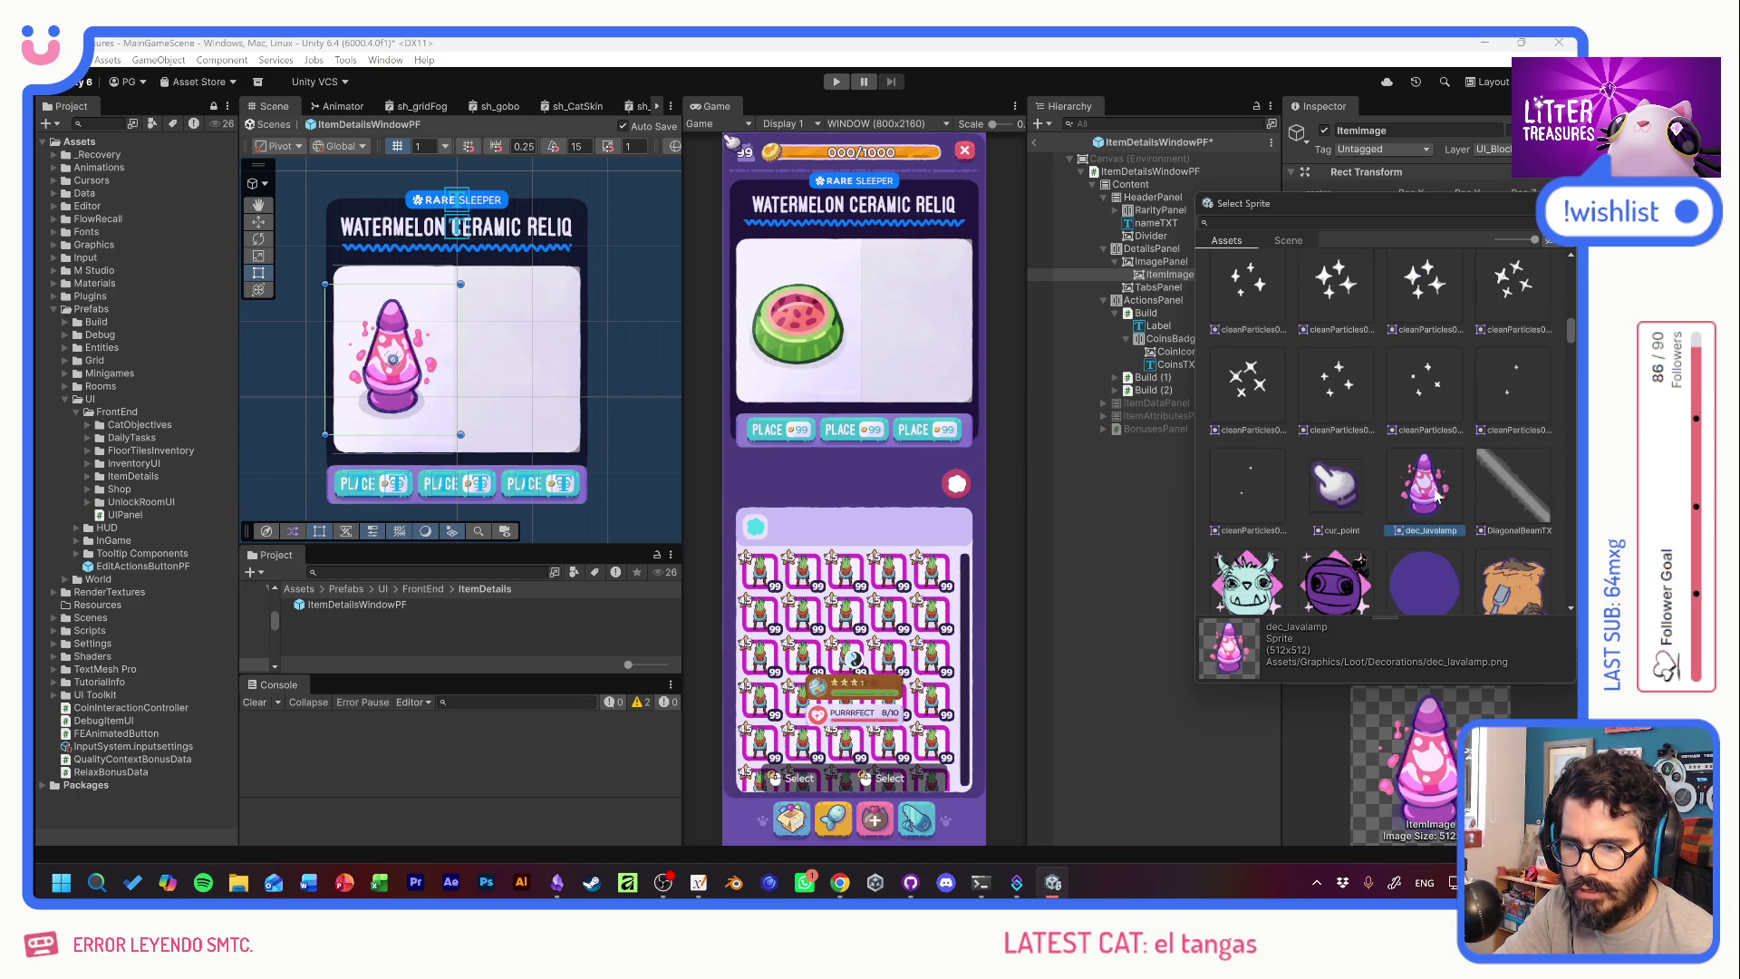
scroll(1449, 498, "up", 6)
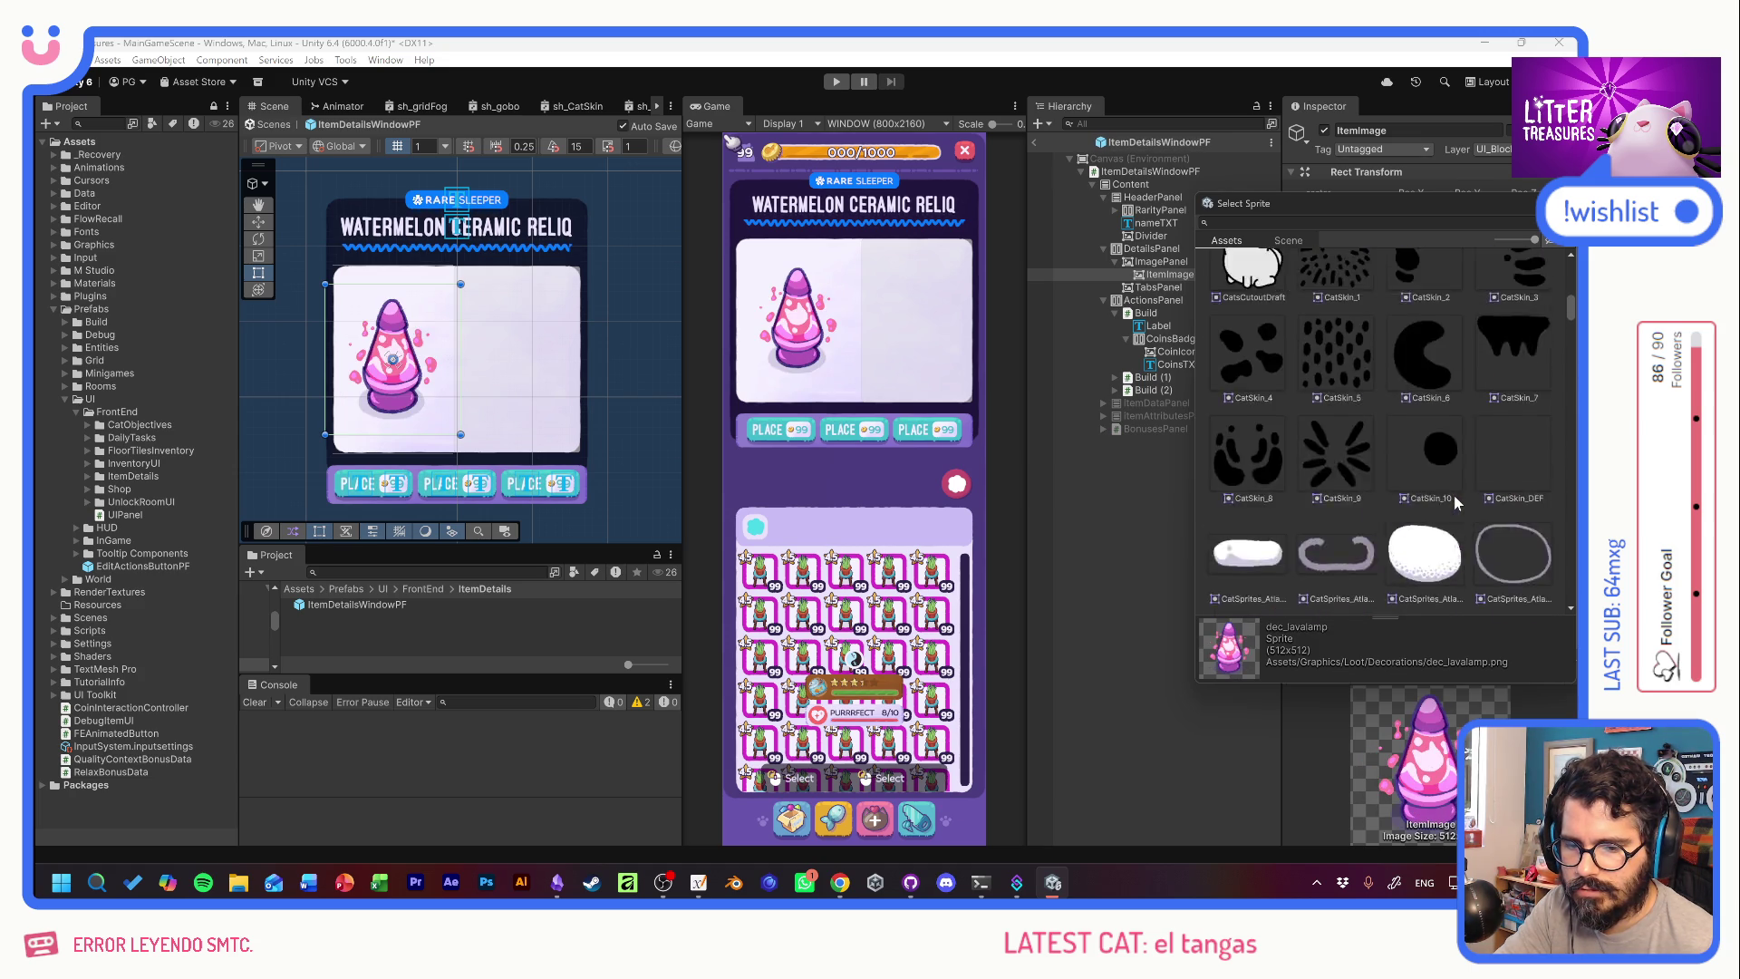
scroll(1453, 501, "up", 3)
left_click(1519, 518)
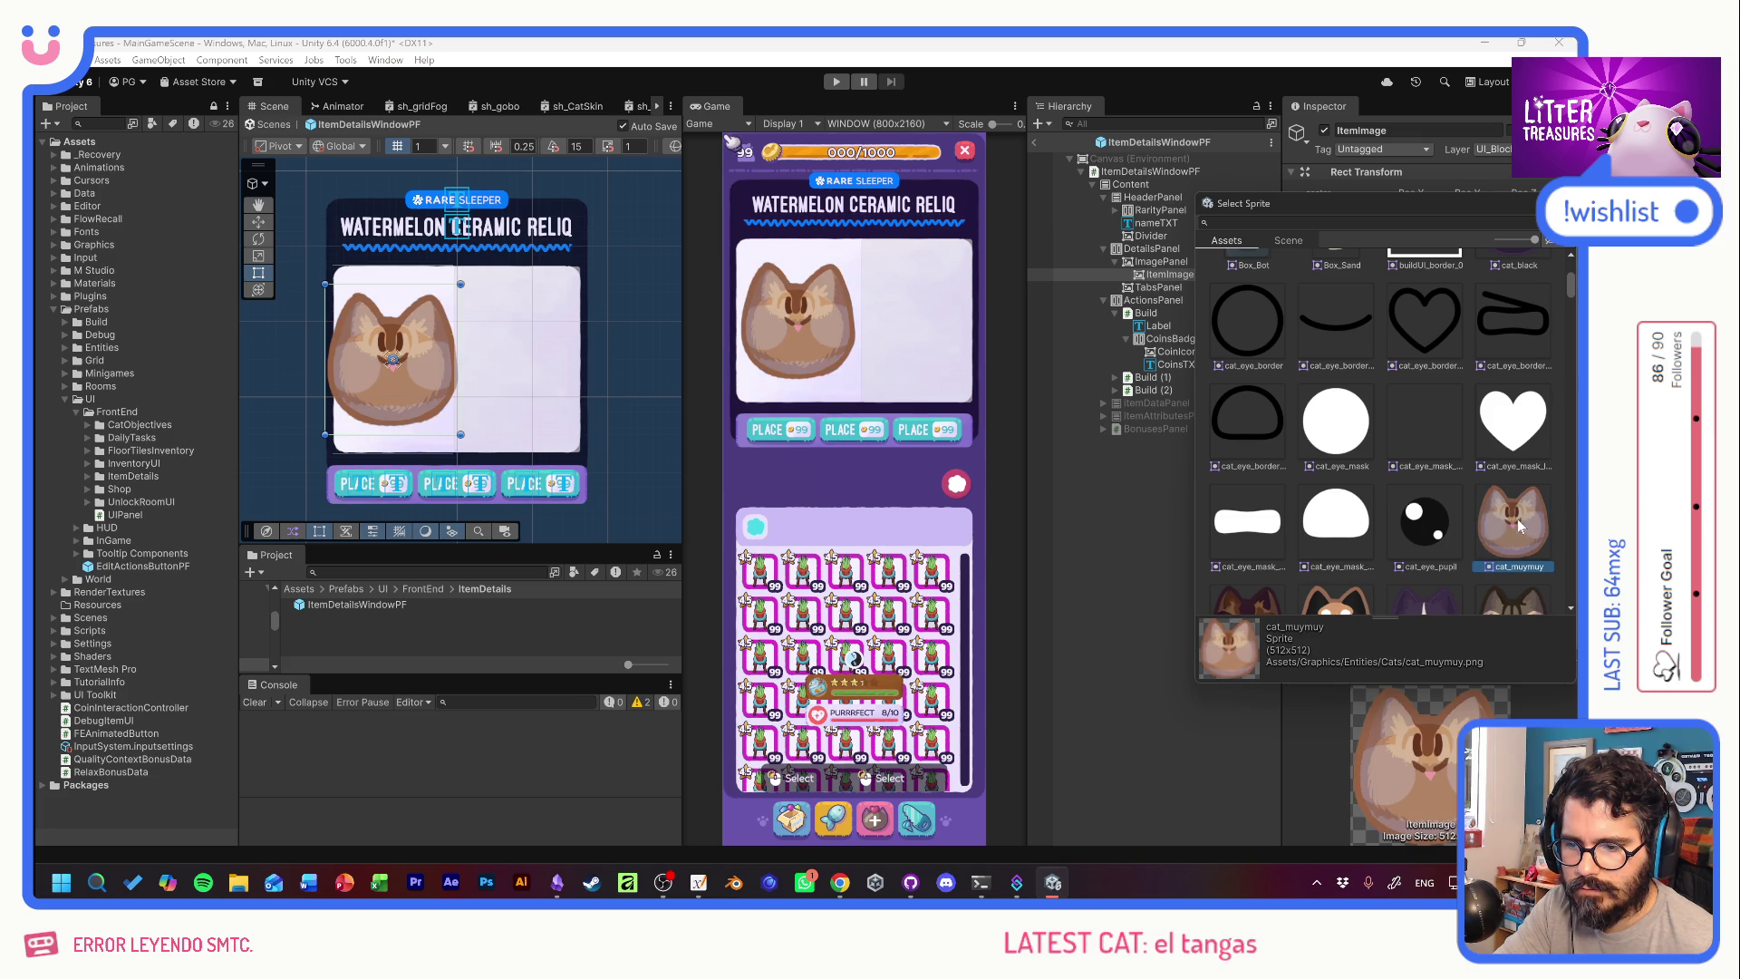
scroll(1460, 512, "down", 8)
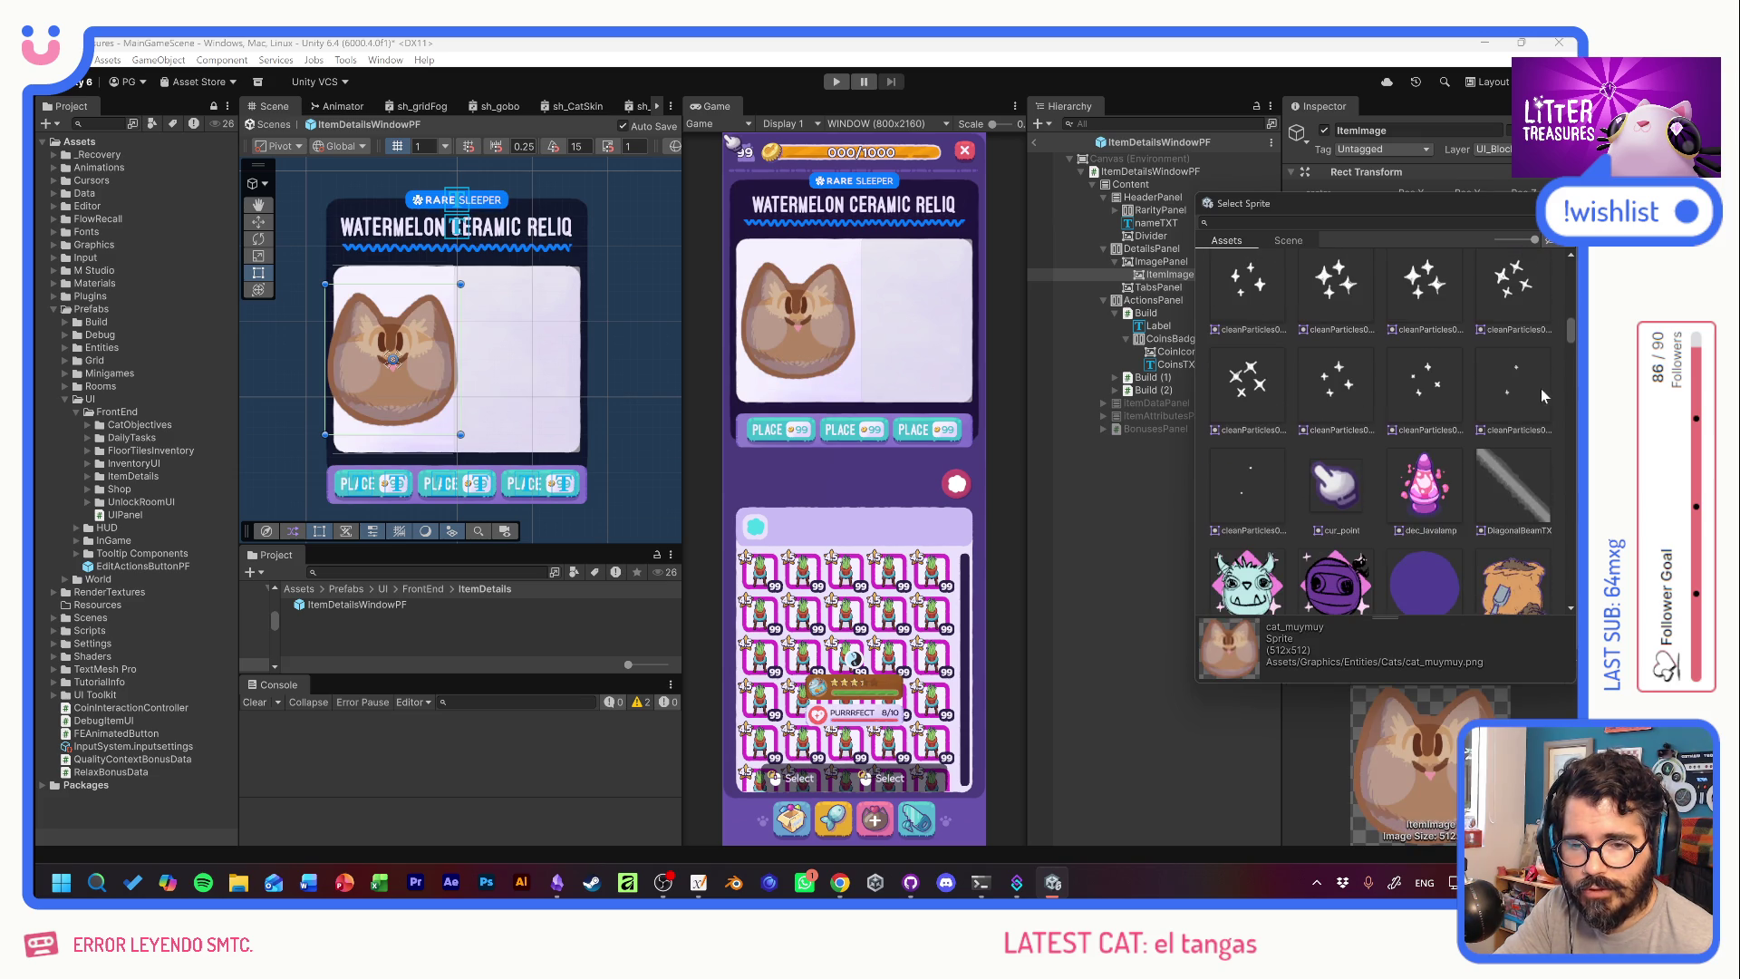
Filter sprites by 'table', apply Item_Deco_SmallWoodTable, close the picker and leave prefab mode.
left_click_drag(1566, 330, 1564, 542)
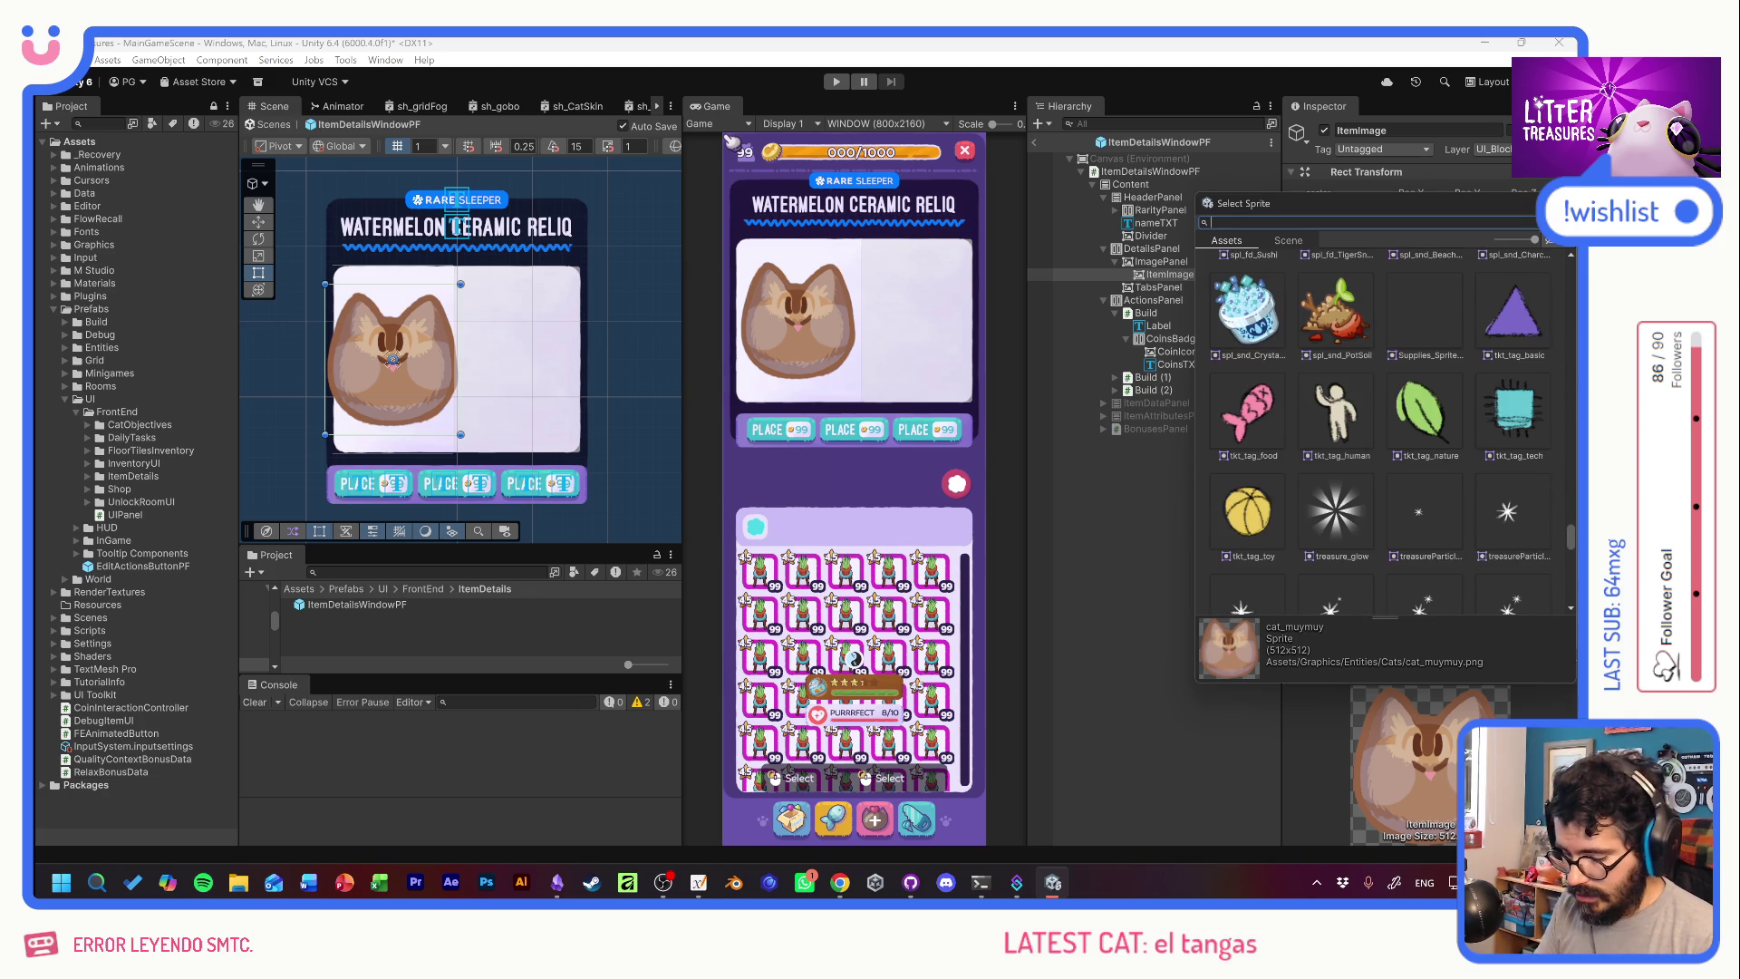
type("table")
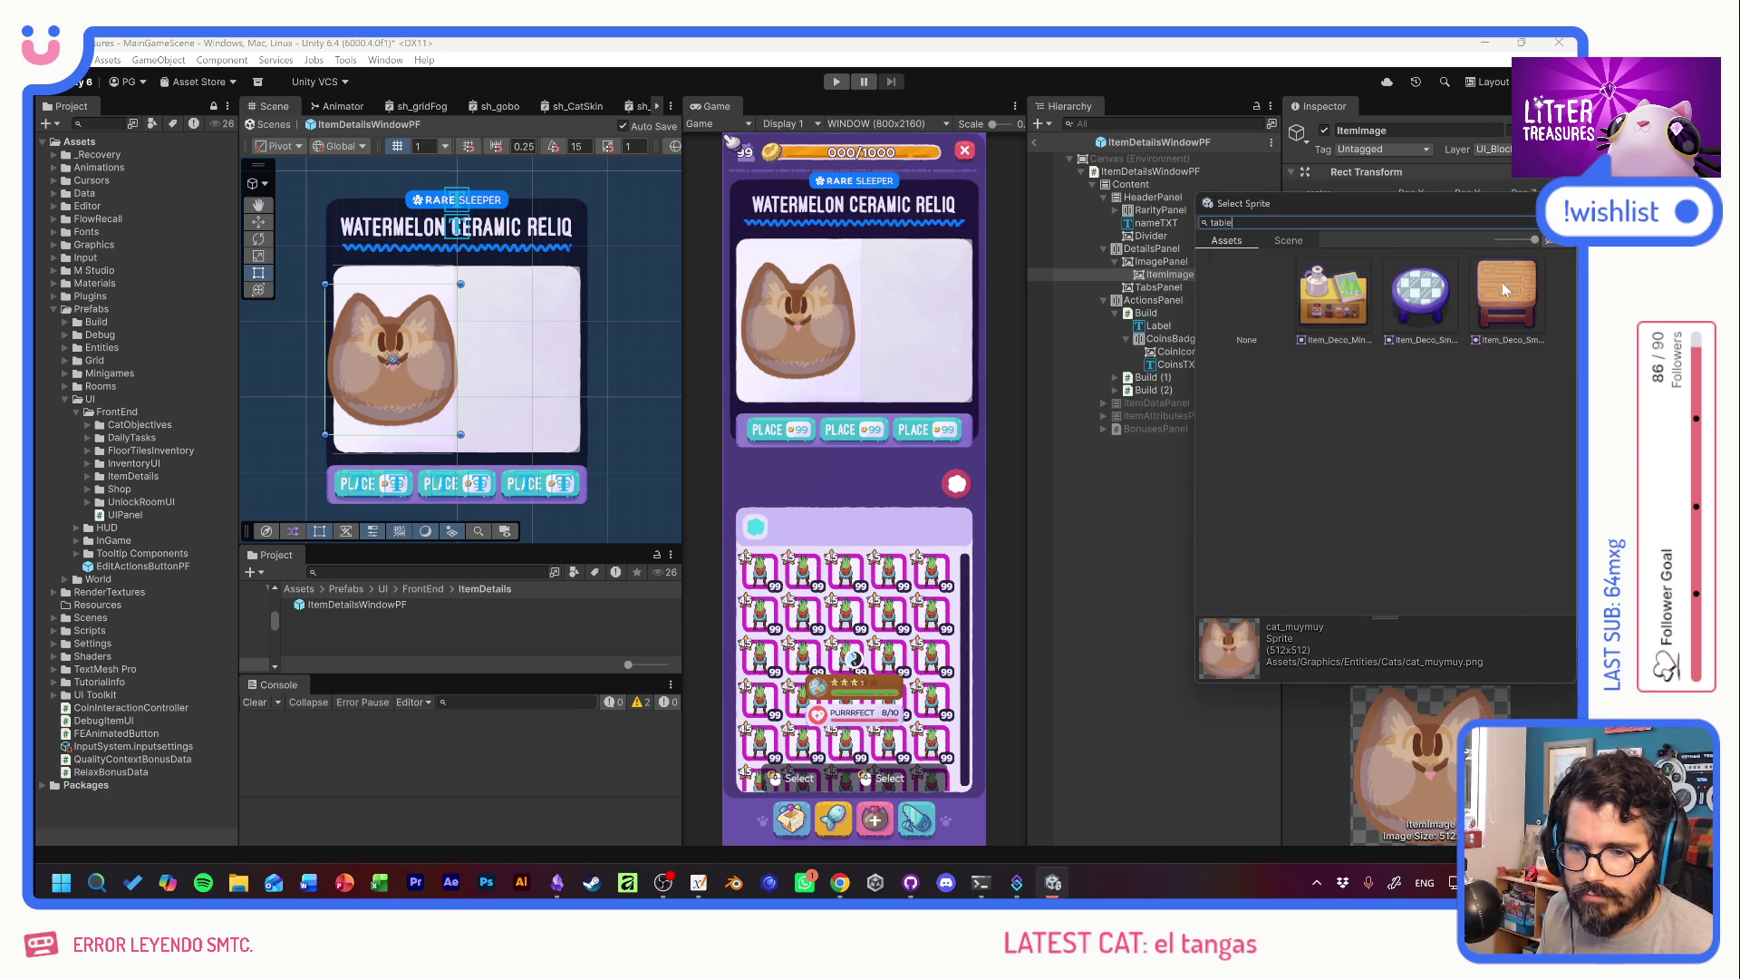
left_click(1502, 288)
key("Return")
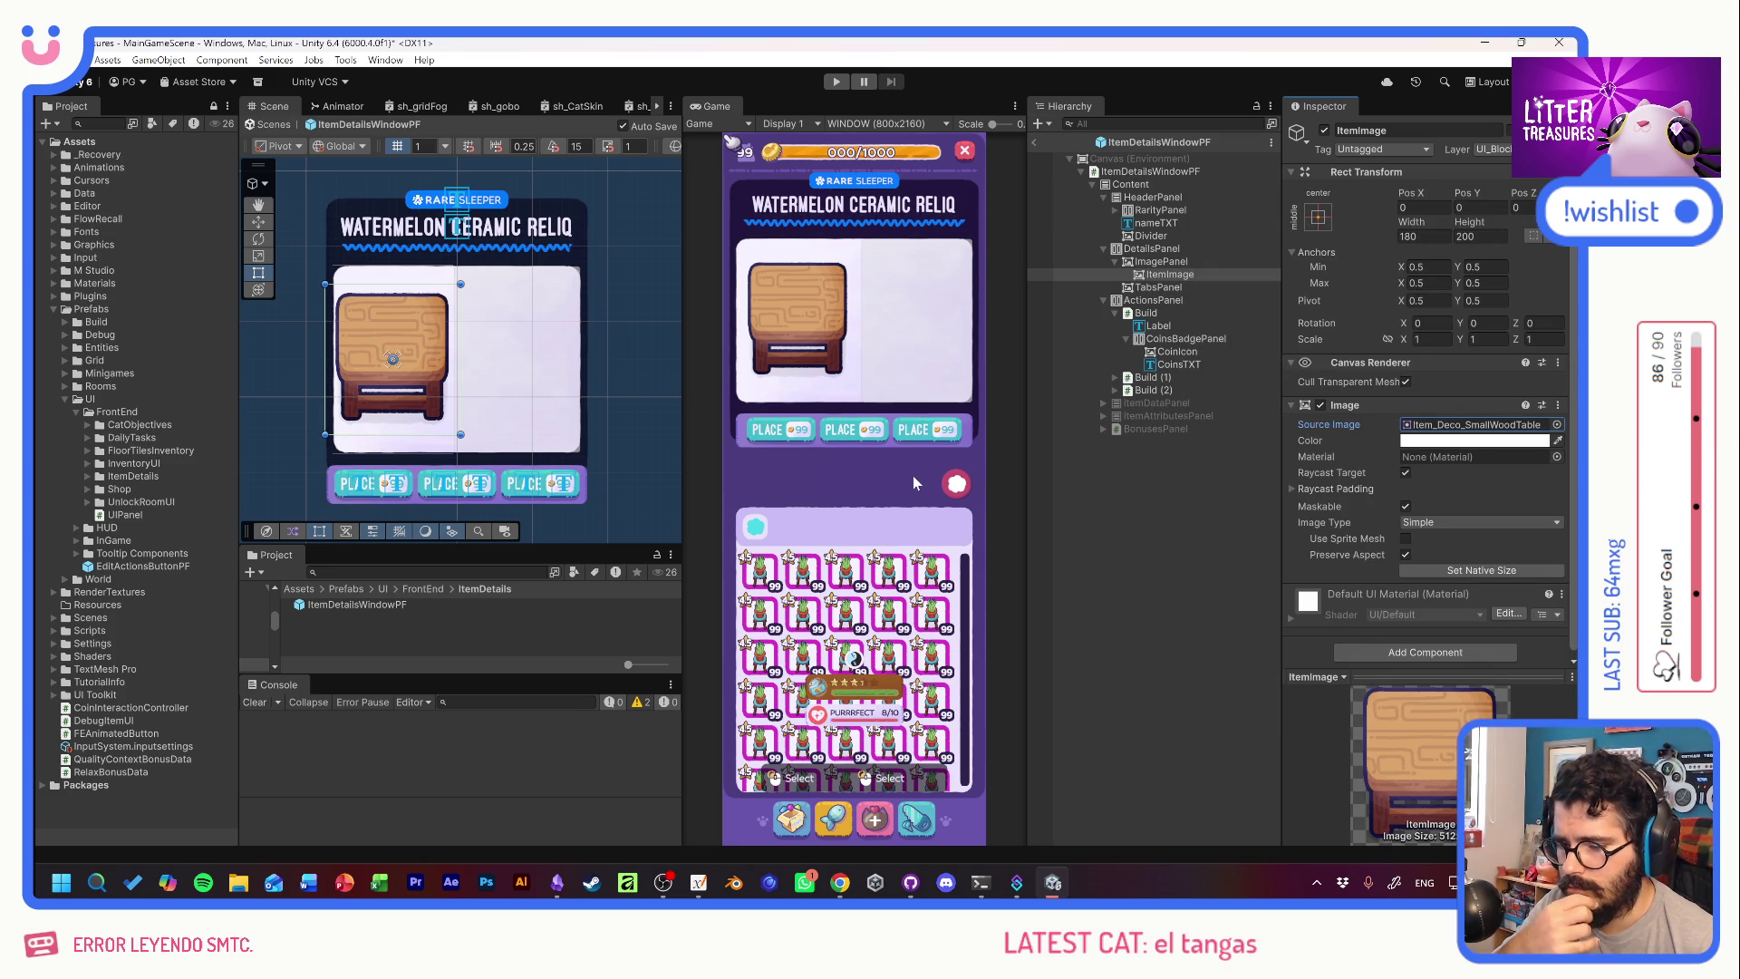
left_click(1034, 142)
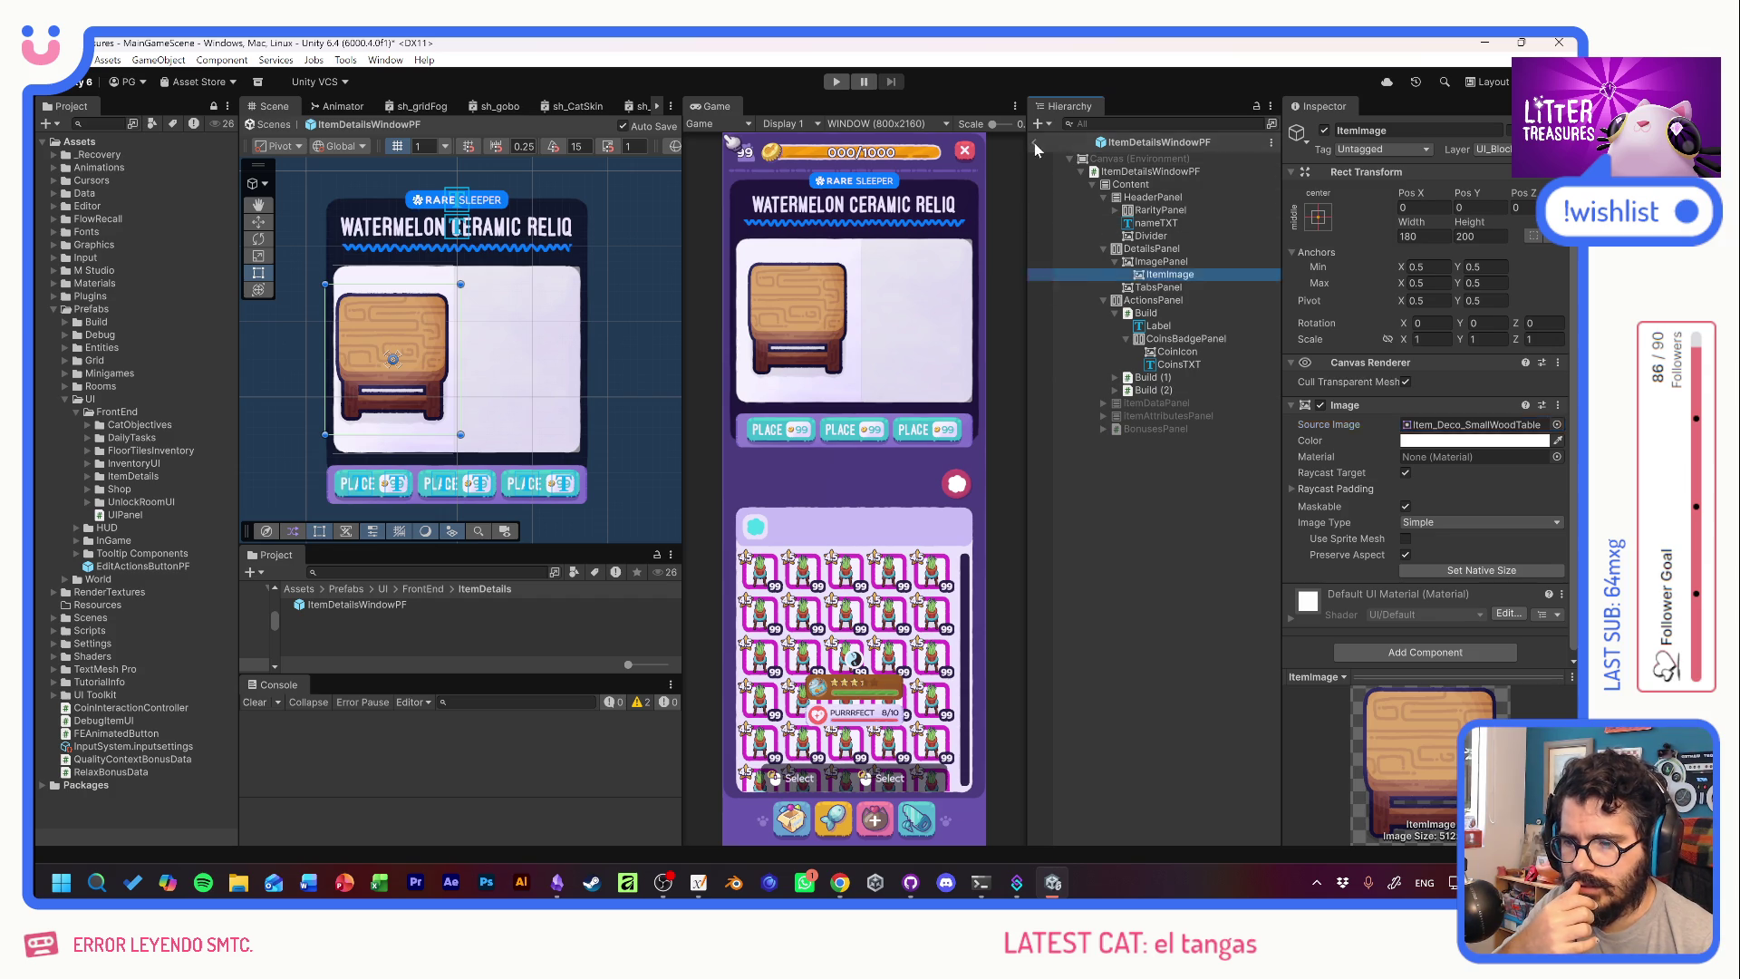
Move ItemDetailsWindowPF in MainGameScene lower by setting its Pos Y to -90.
left_click(1196, 396)
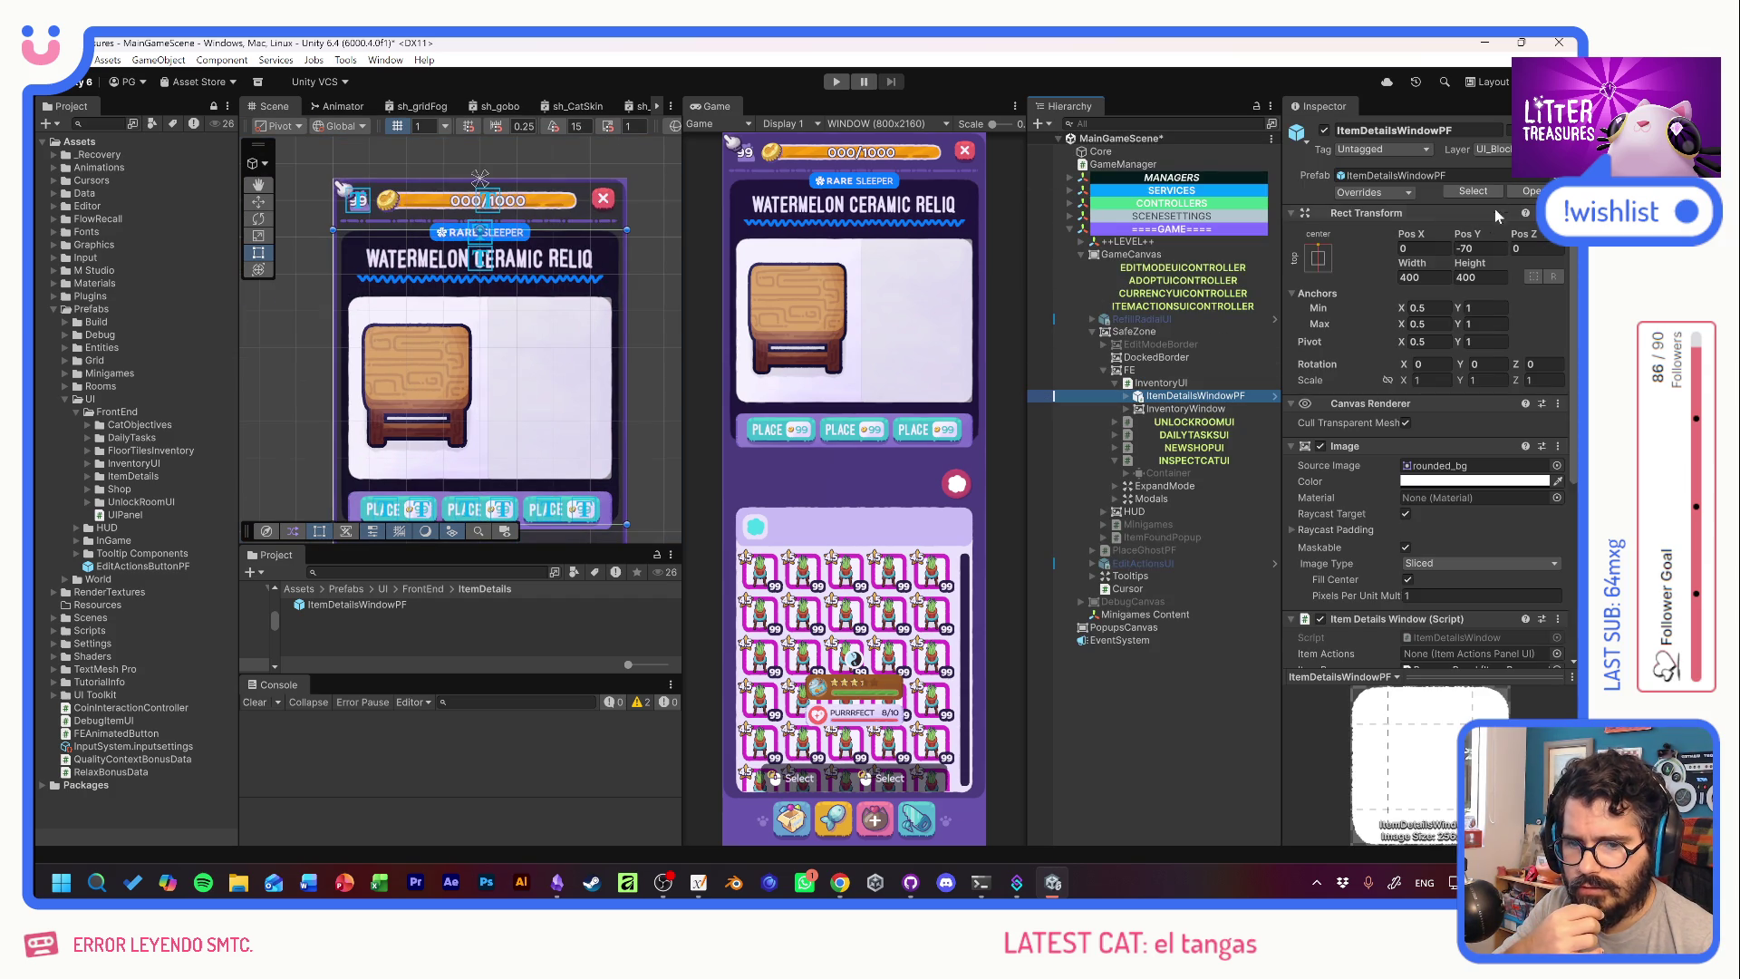
left_click_drag(1477, 232, 1443, 237)
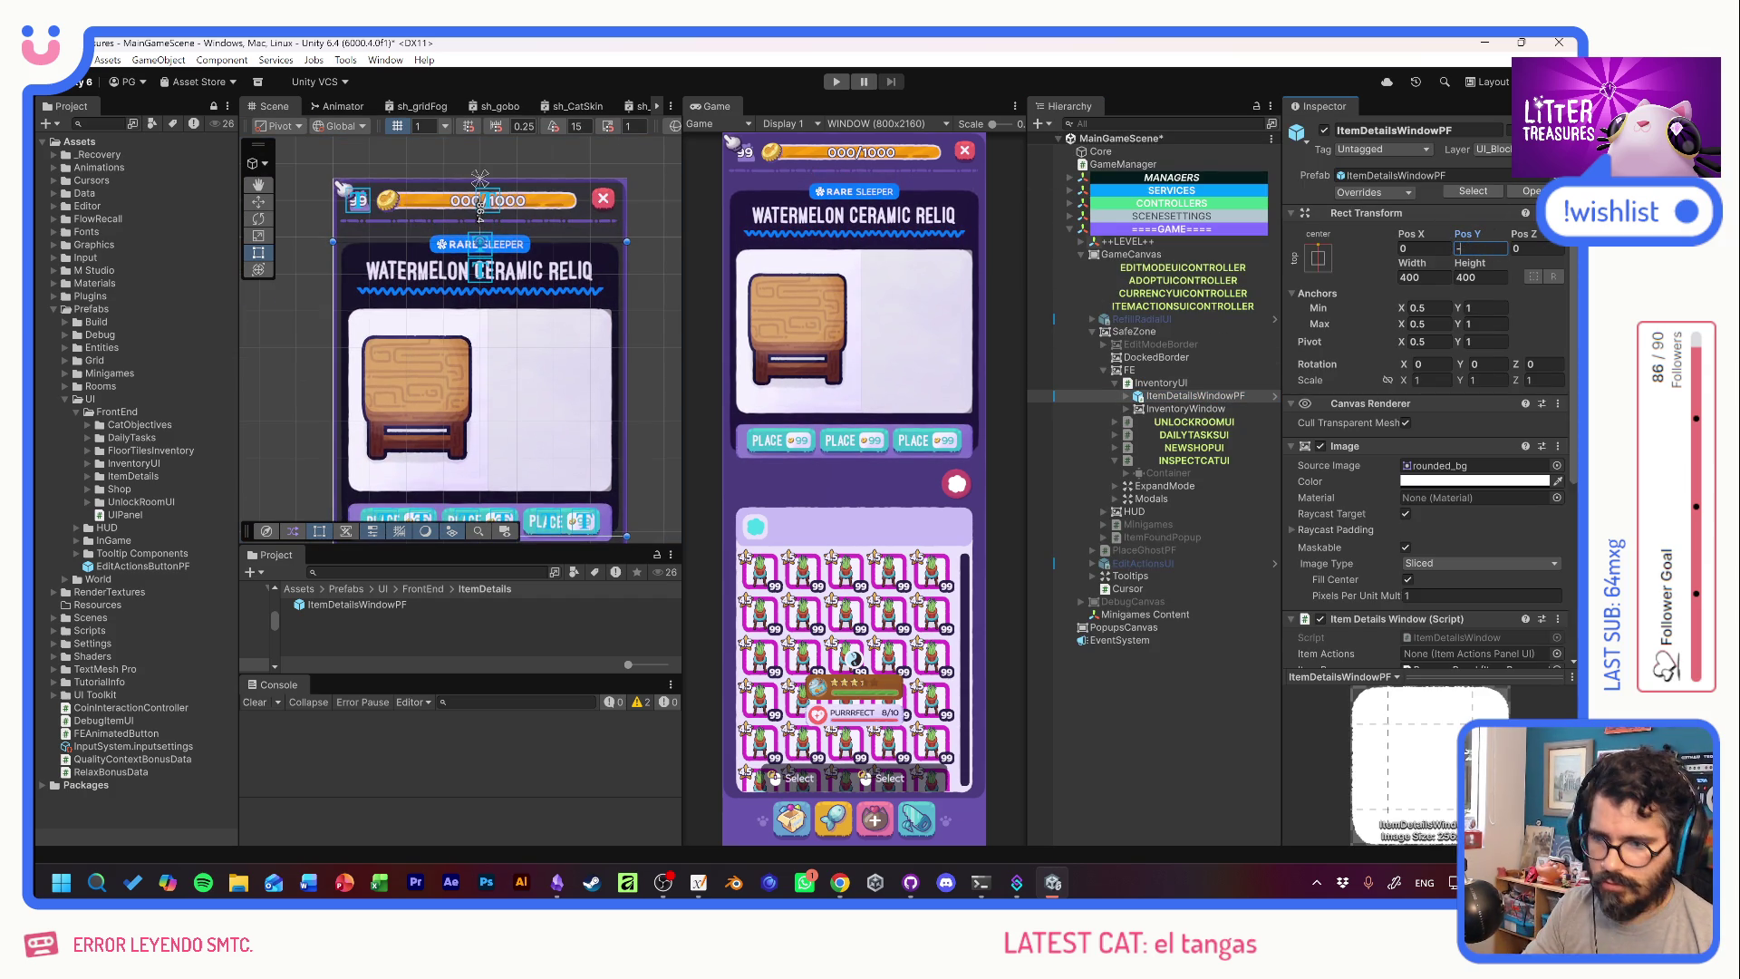
type("-90")
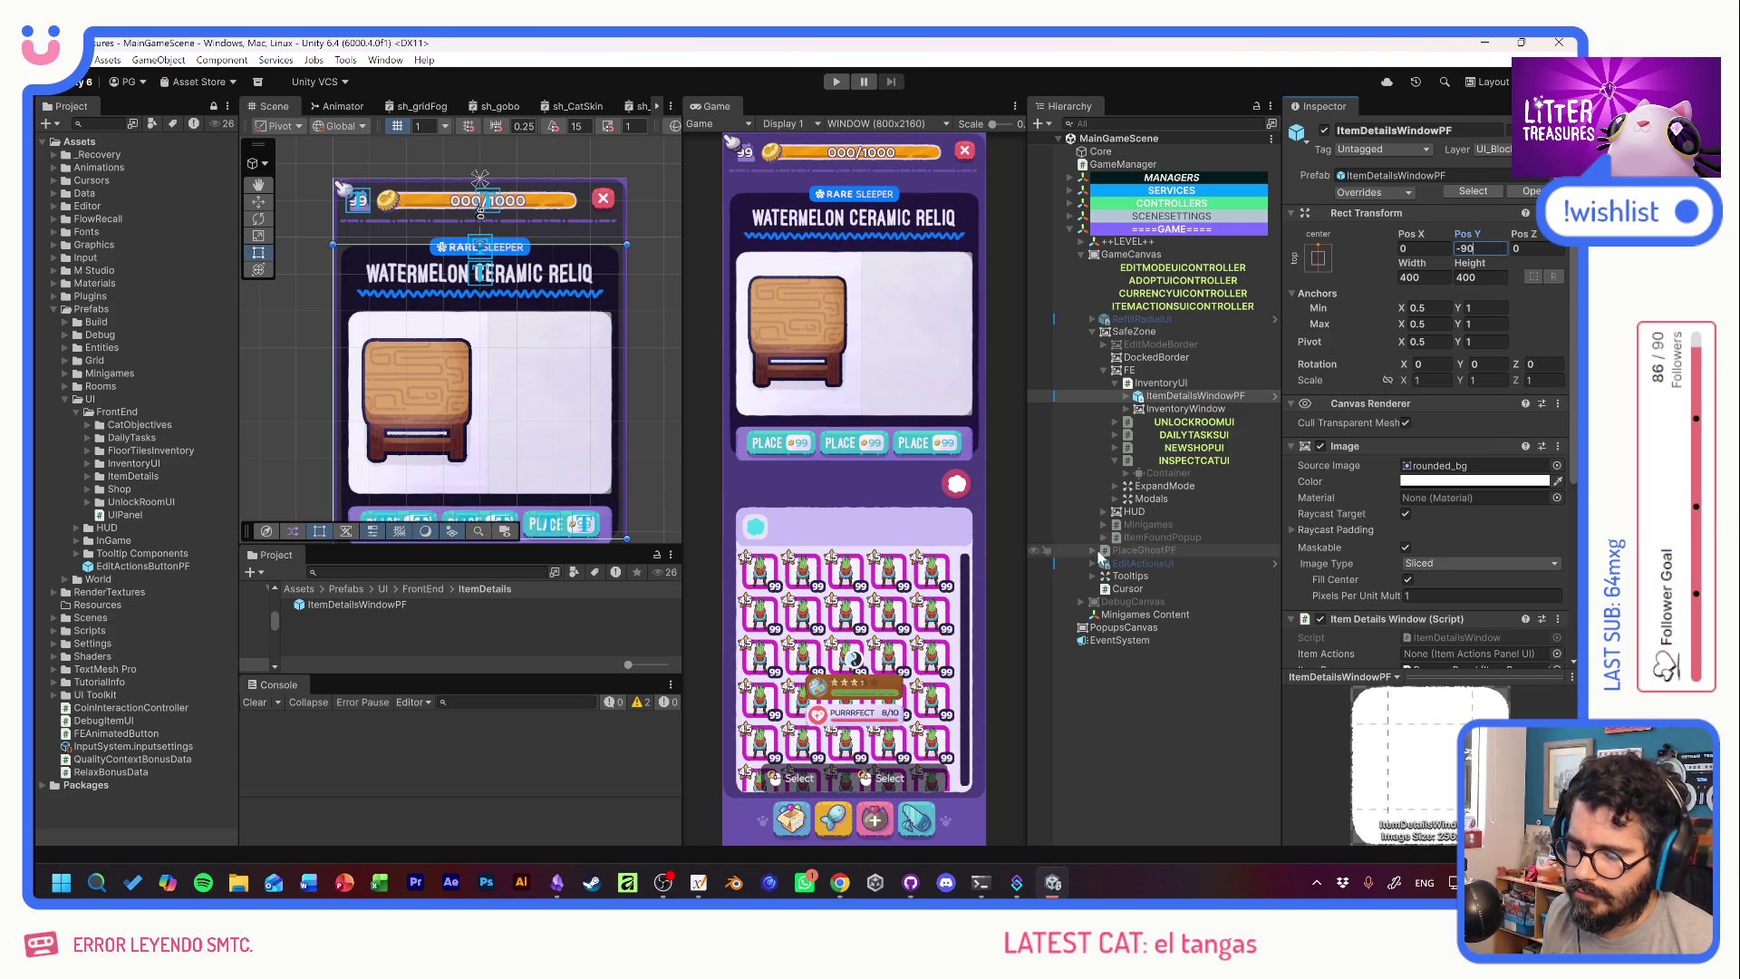
left_click(1090, 716)
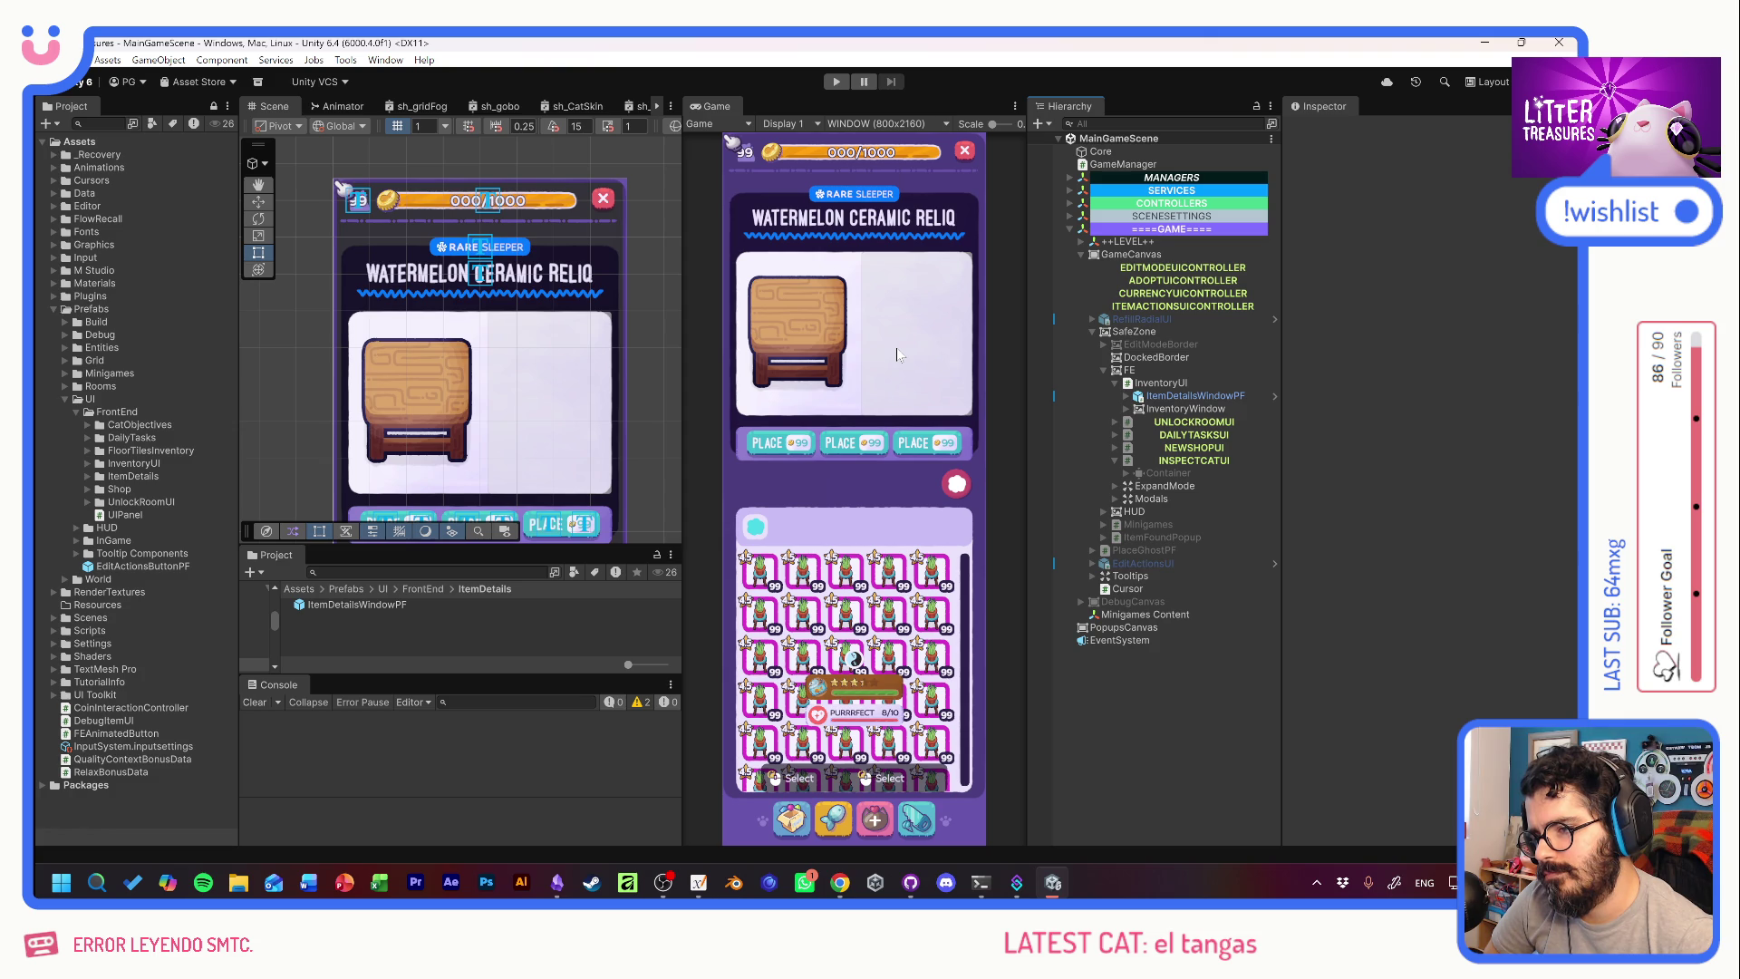
Check WhatsApp, then bring the Xournal++ item details wireframe sketch to the front.
left_click(811, 892)
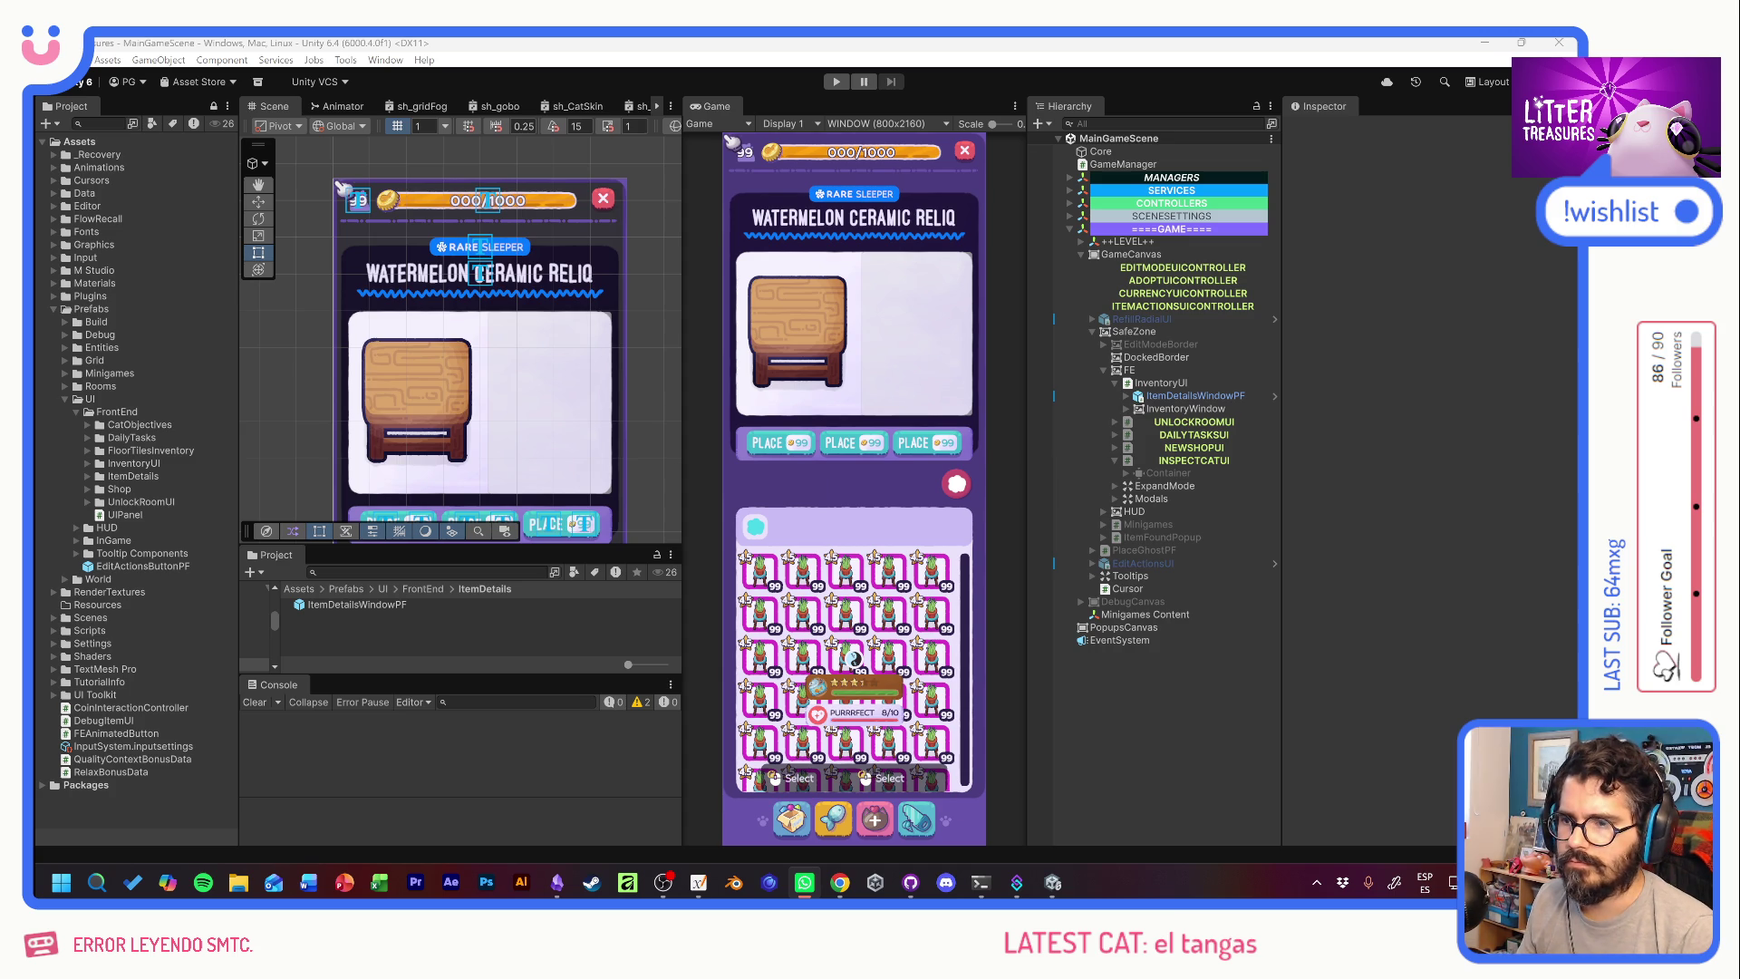
left_click(931, 364)
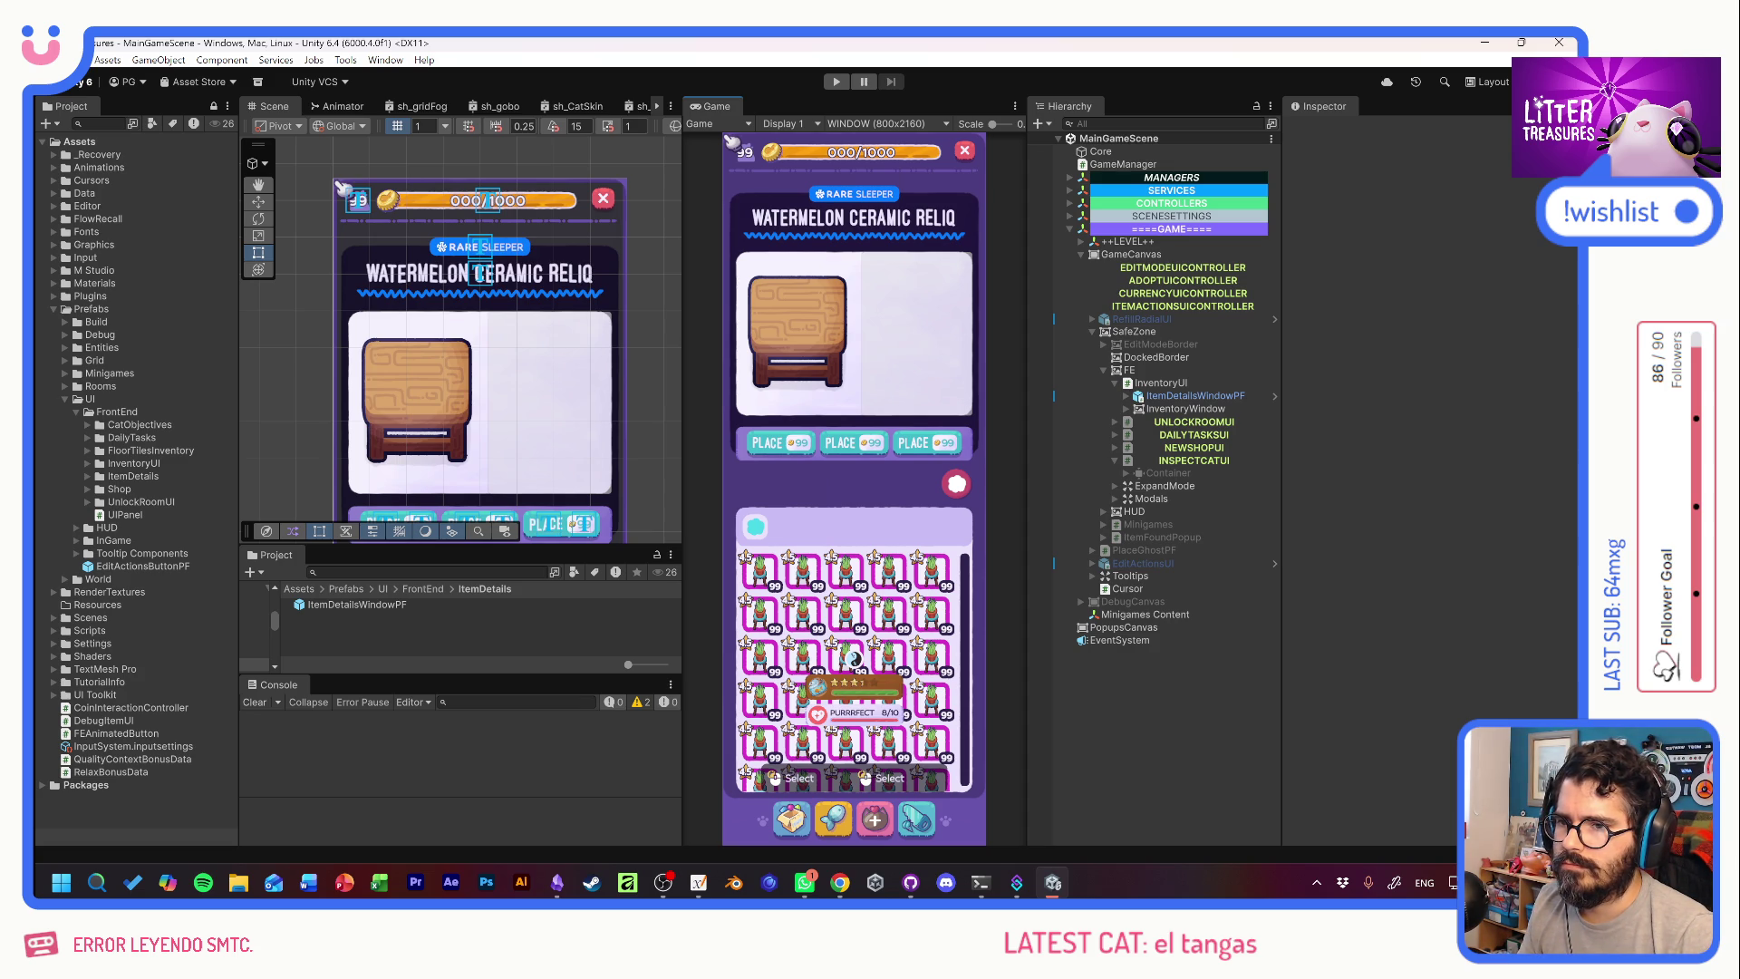
key("alt+Tab")
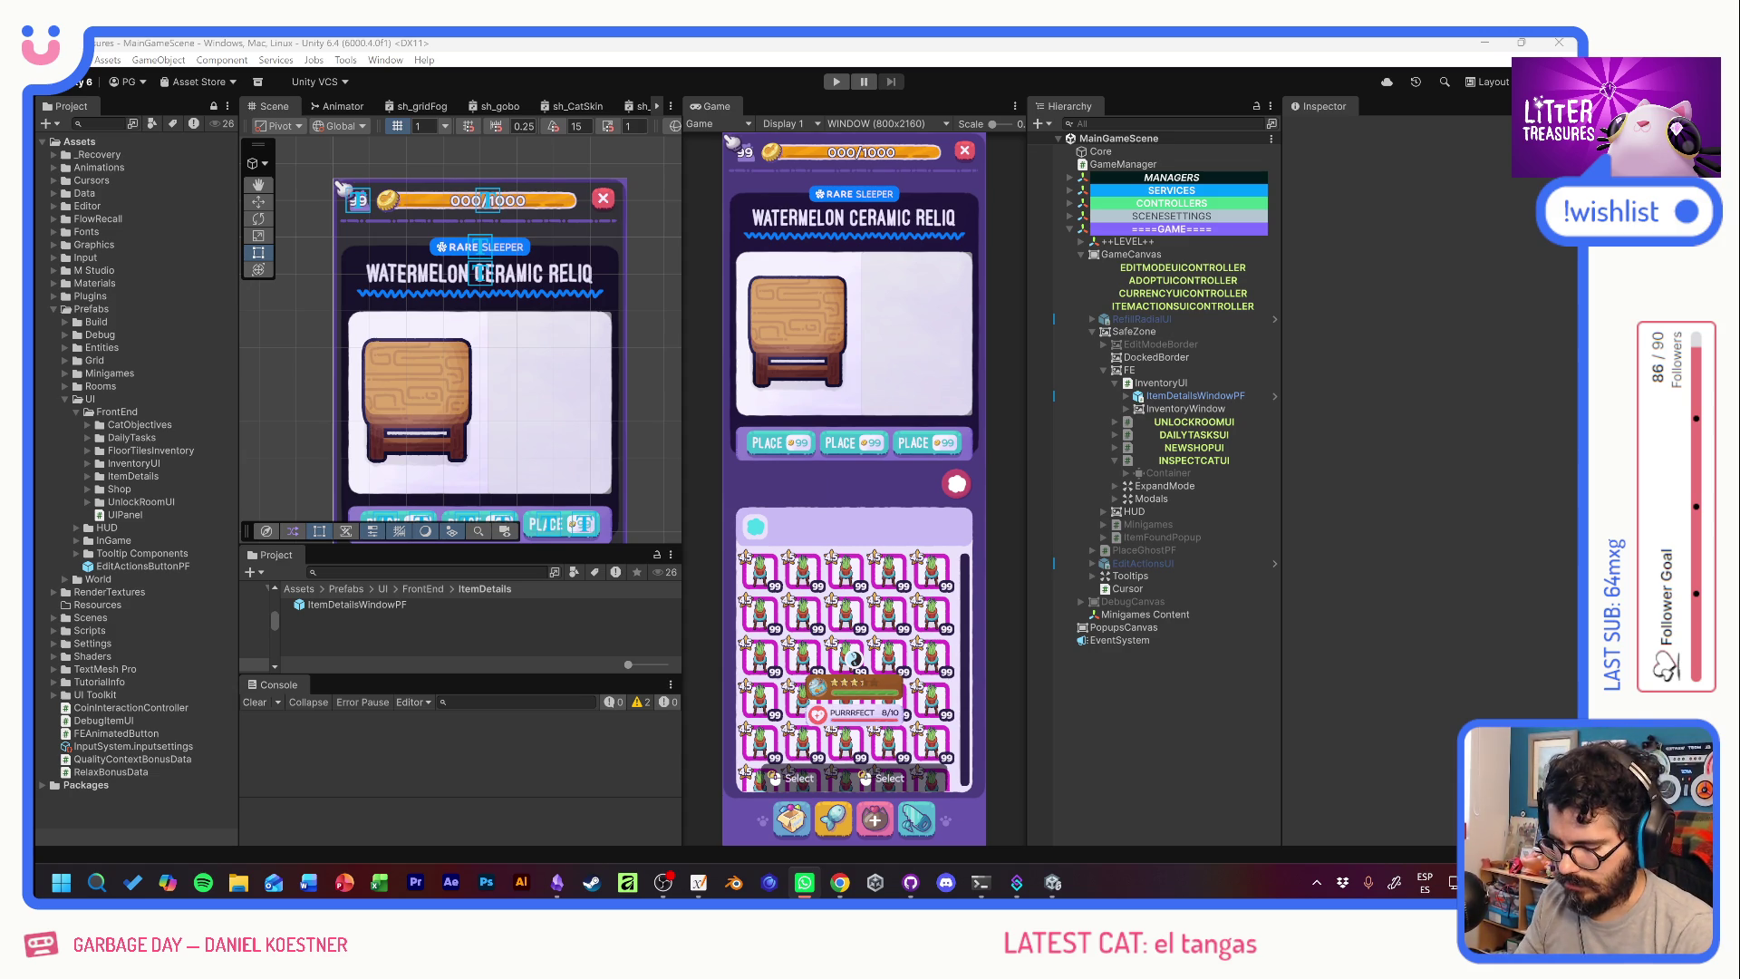
key("alt+Tab")
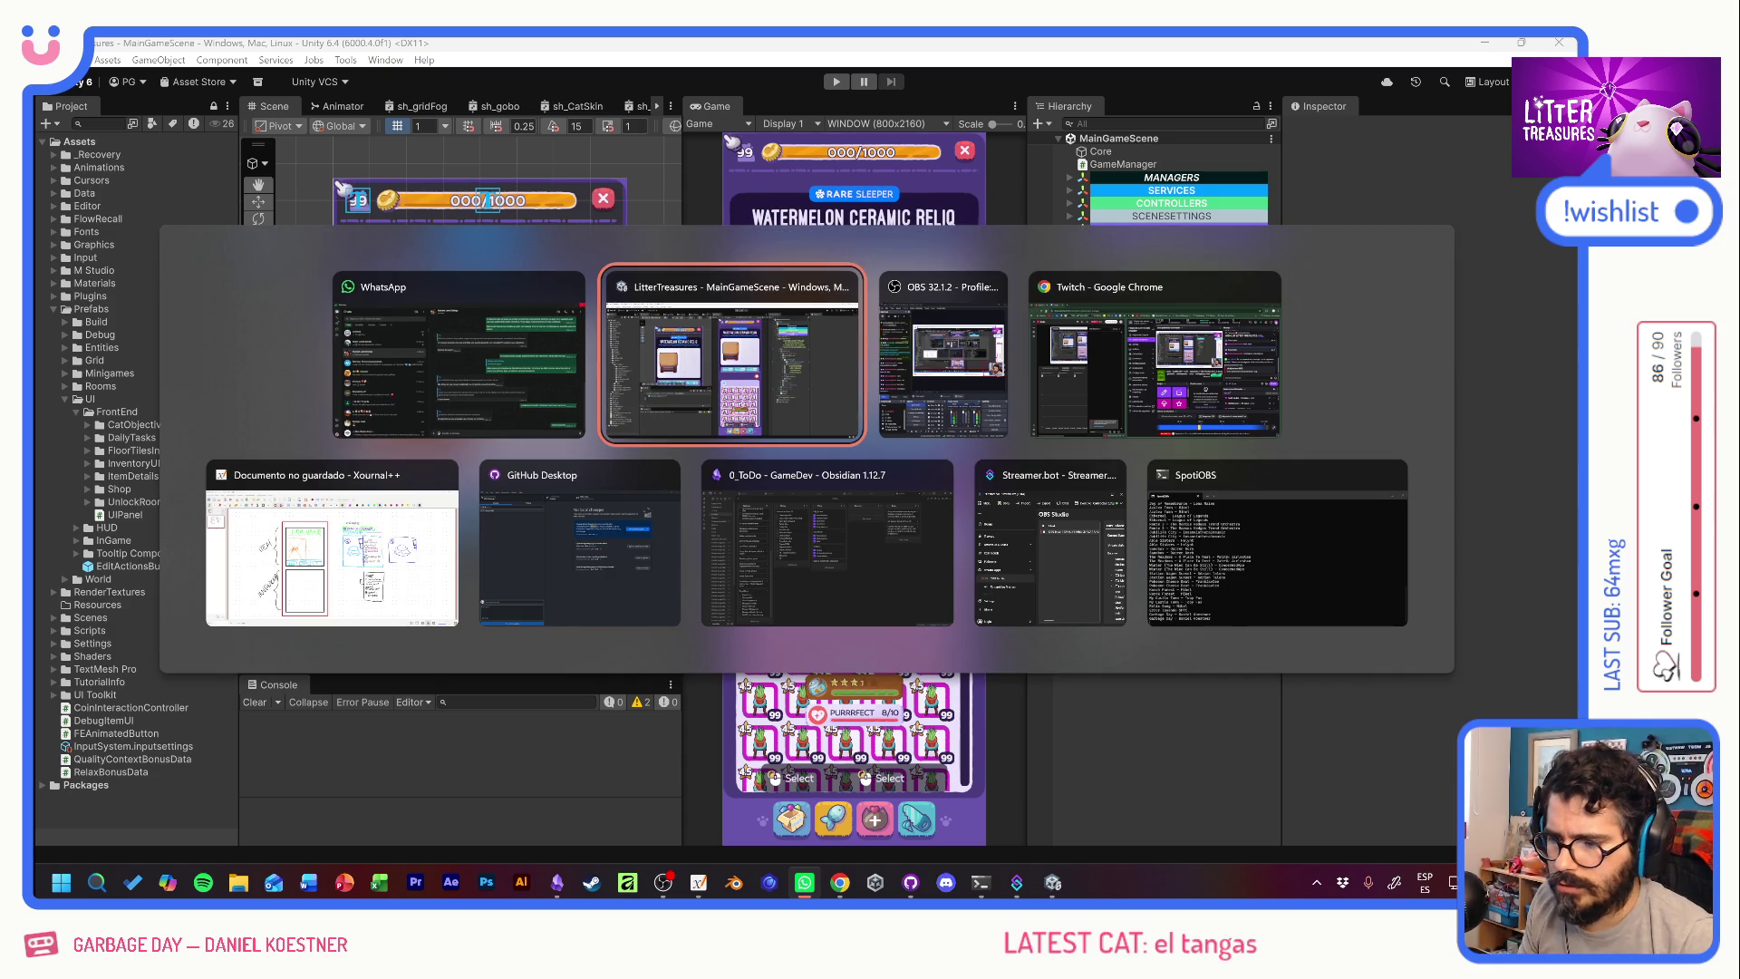
key("Tab")
key("Tab")
key("Tab")
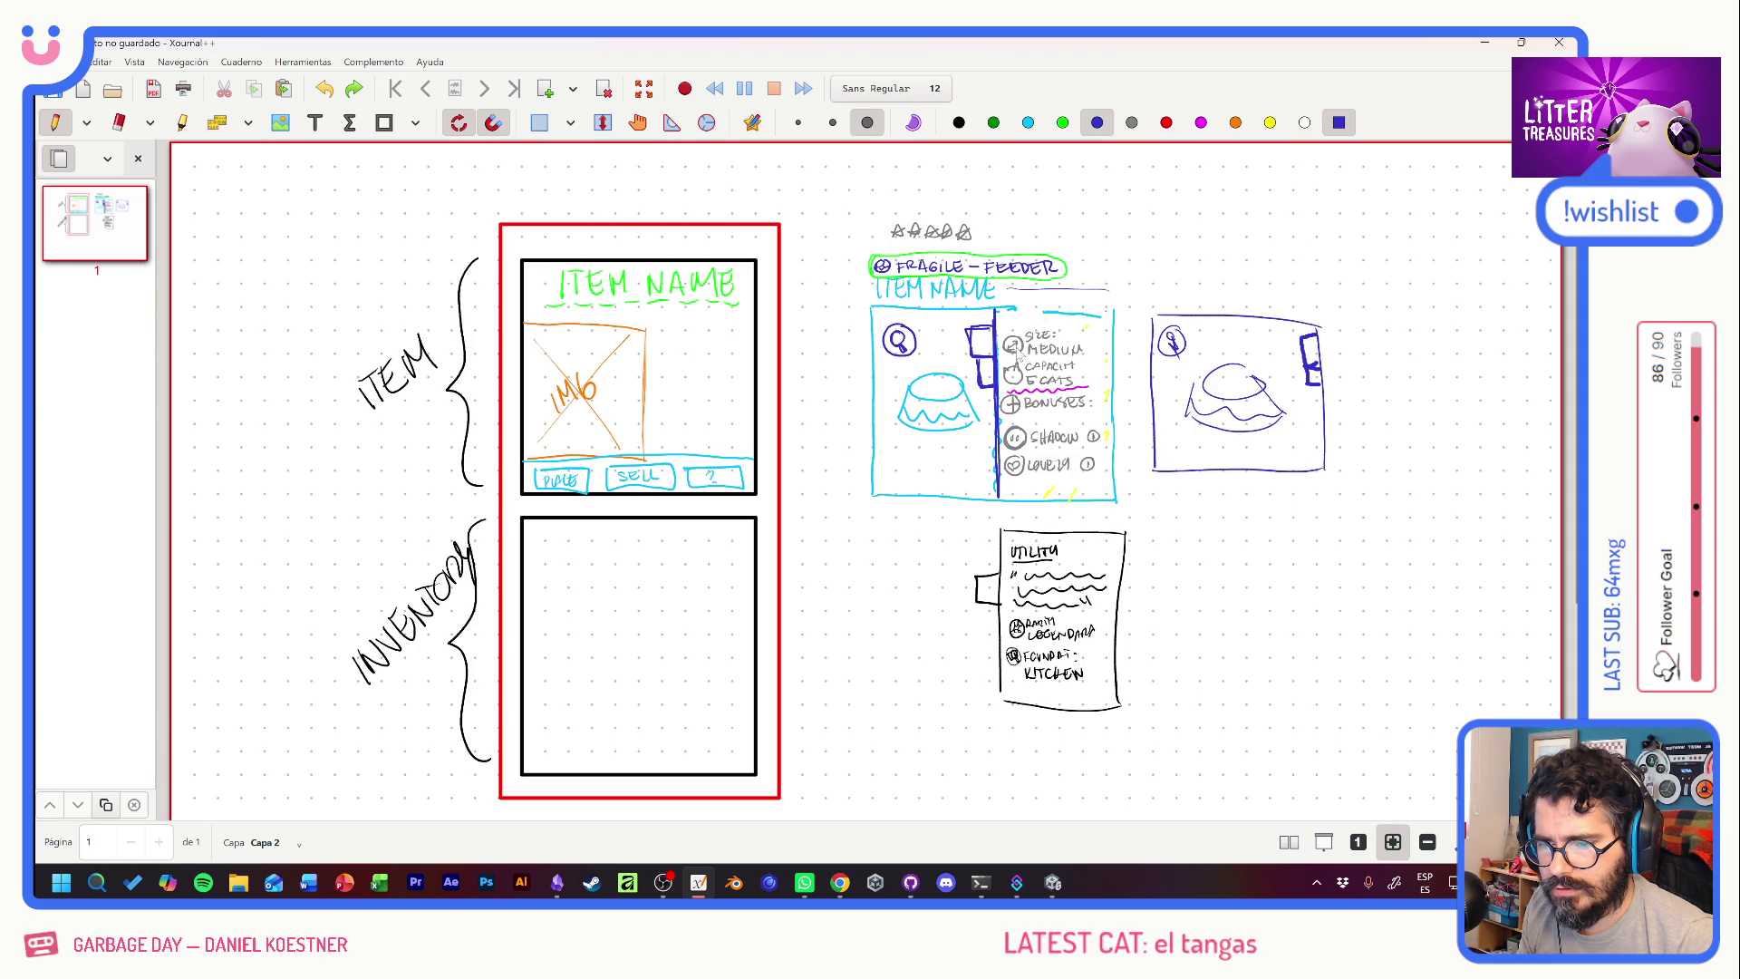
mouse_move(1024, 381)
left_mouse_down()
mouse_move(1006, 362)
mouse_move(1093, 383)
left_mouse_up()
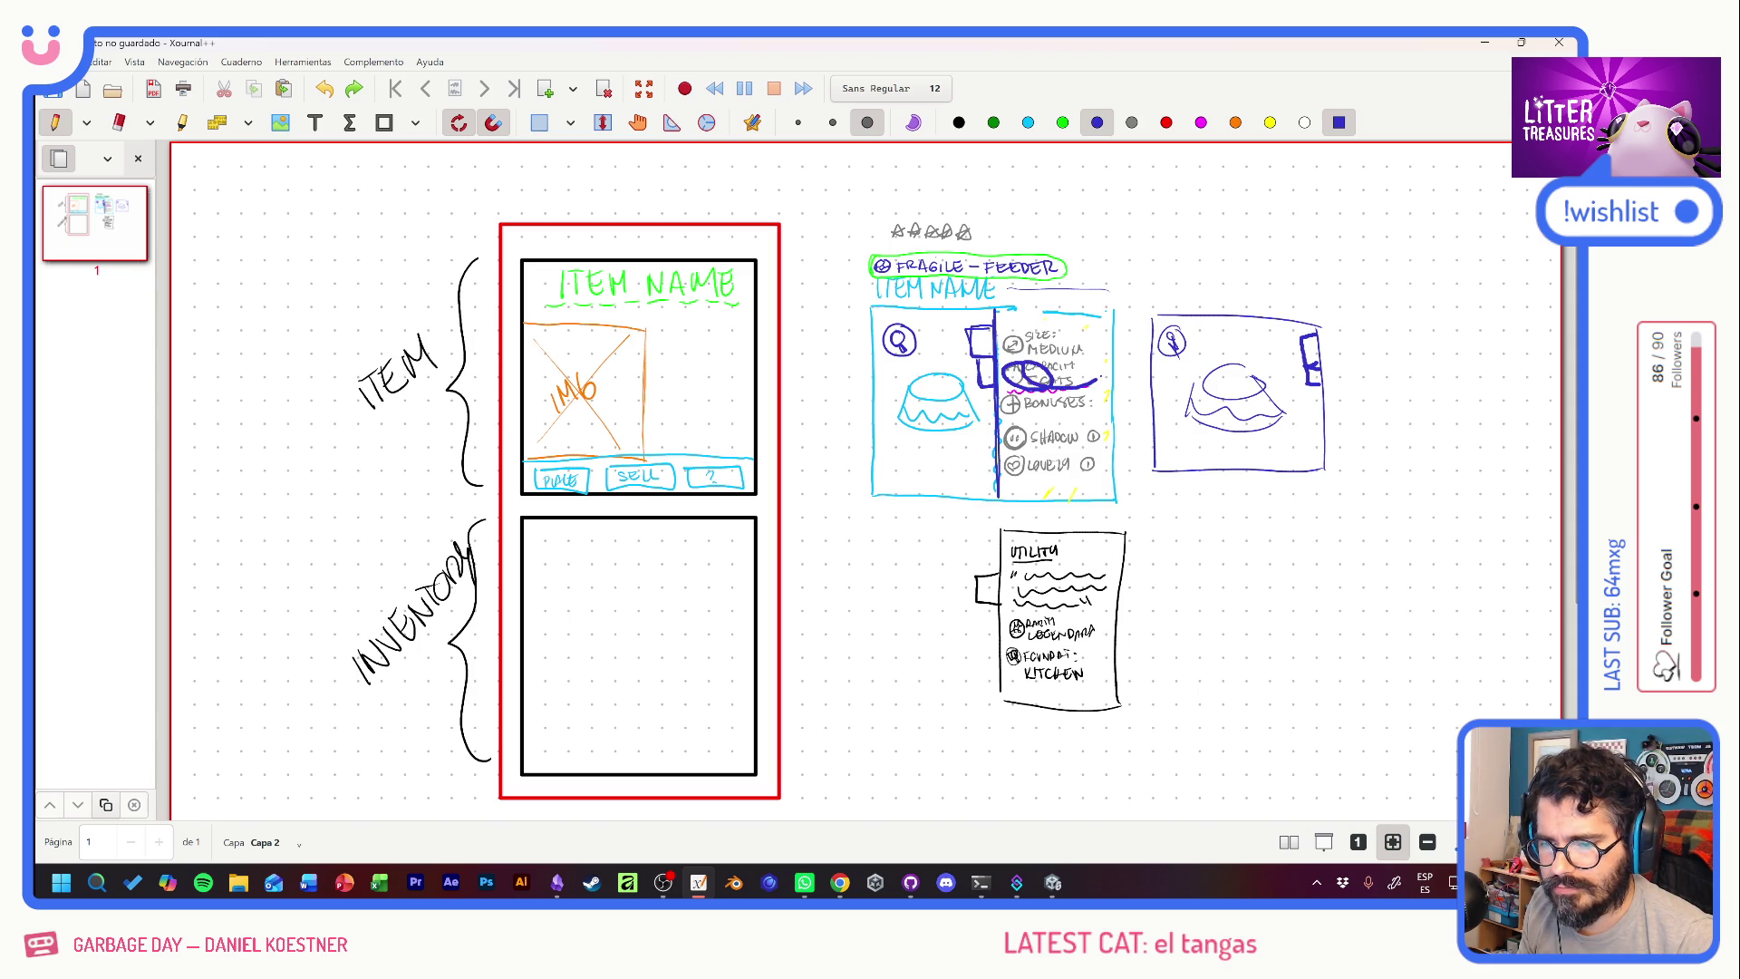
key("ctrl+z")
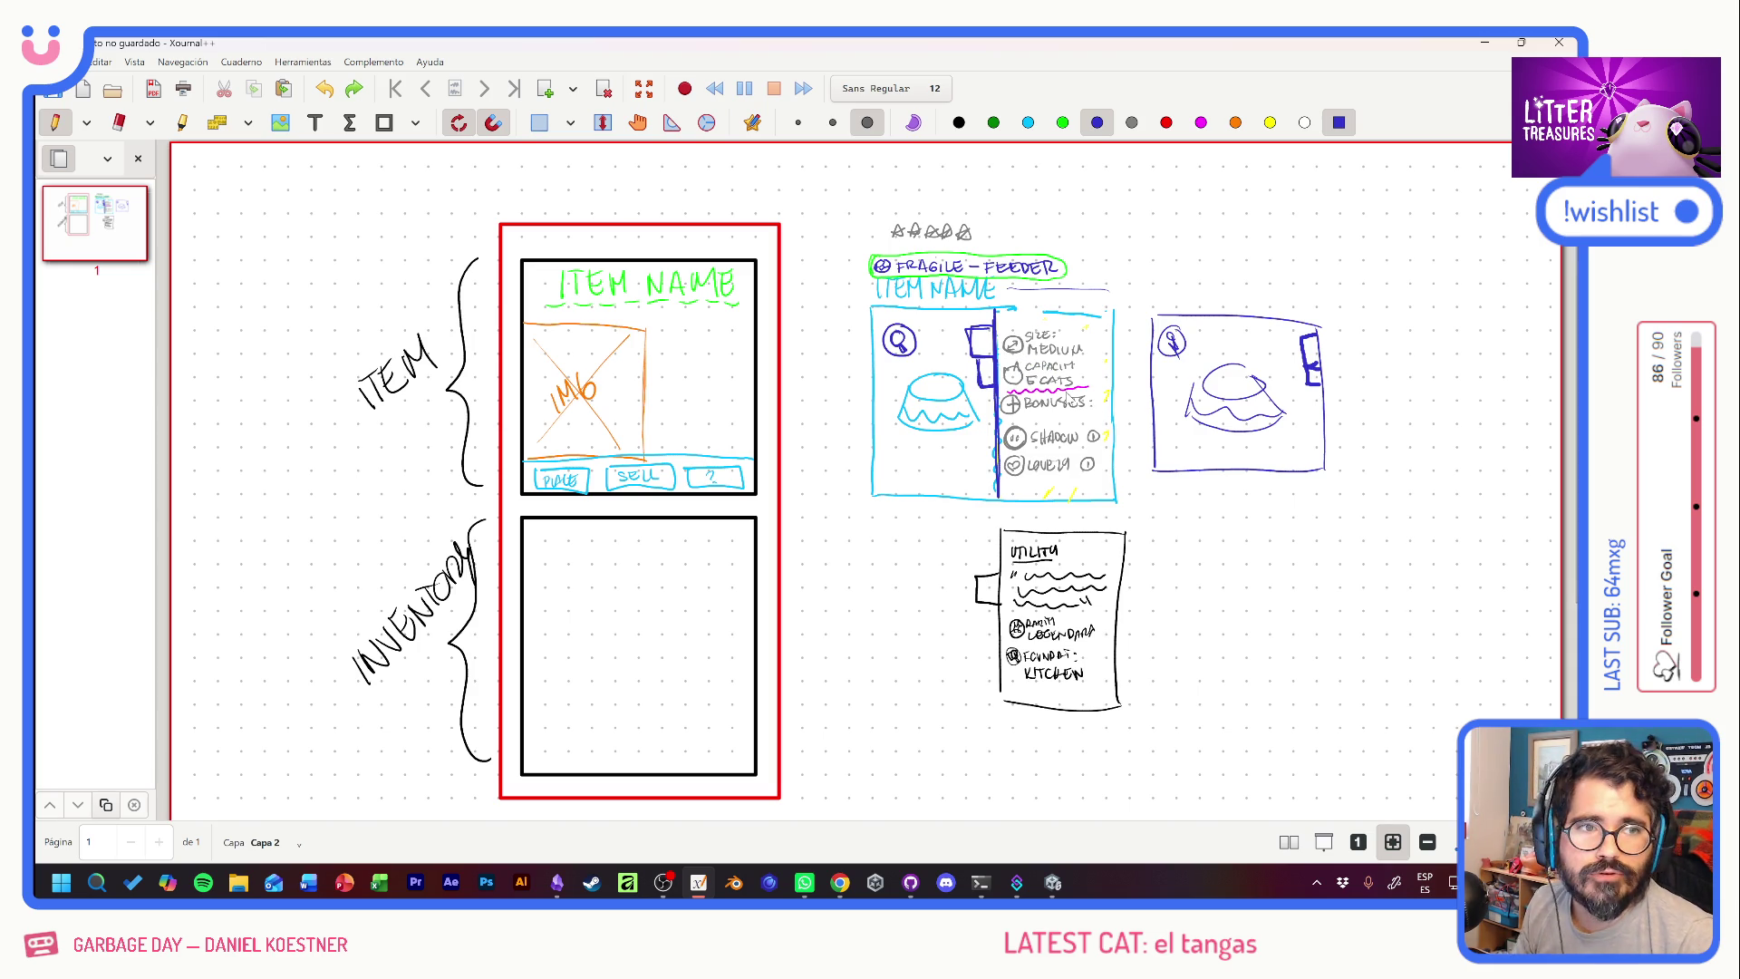
left_click_drag(983, 373, 1005, 372)
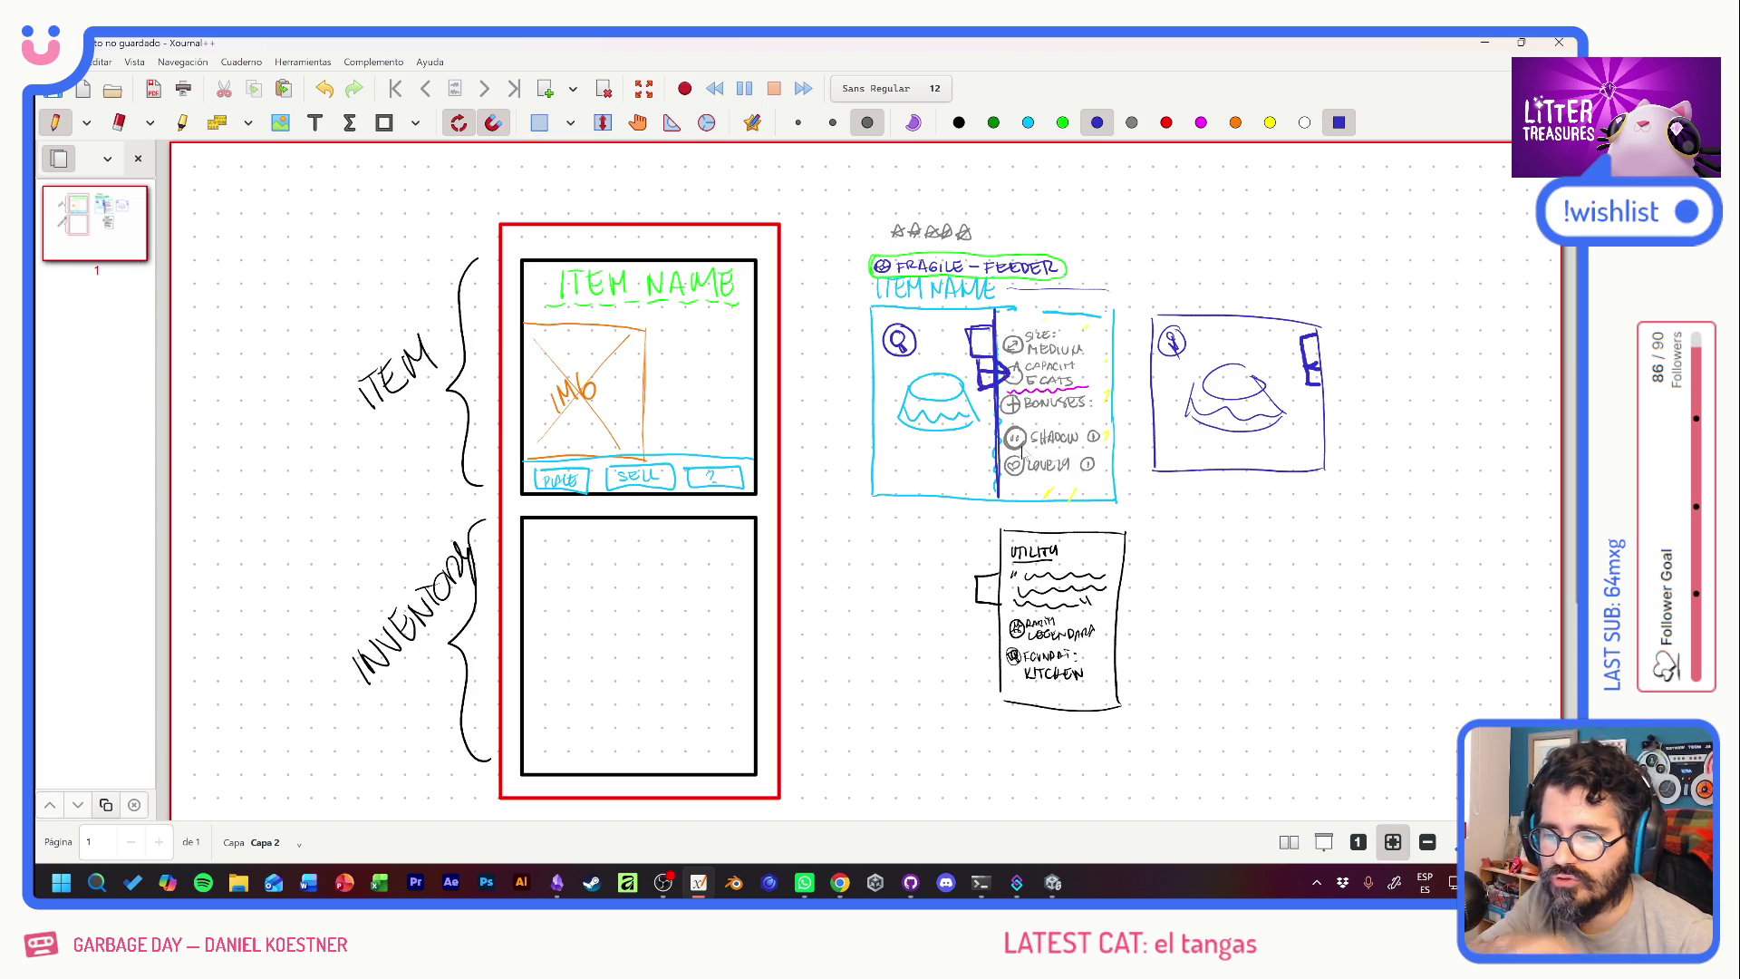
key("ctrl+z")
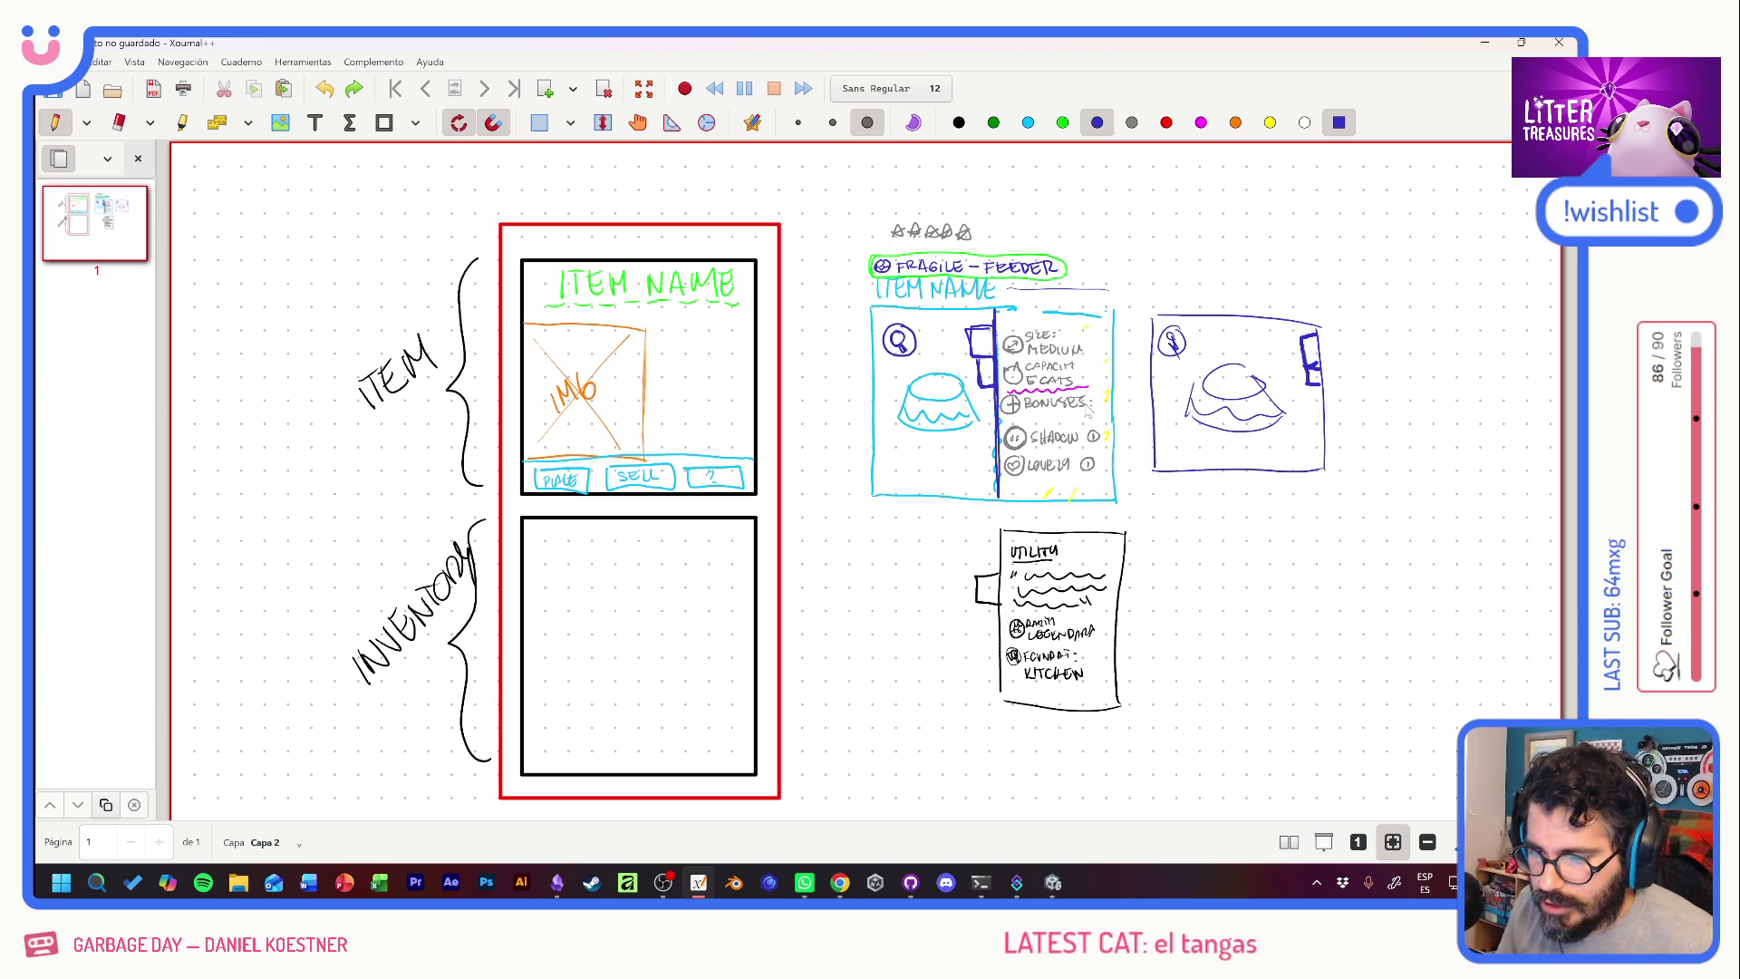
left_click_drag(1017, 422, 1007, 444)
key("ctrl+z")
mouse_move(1020, 416)
left_mouse_down()
mouse_move(1013, 456)
mouse_move(983, 426)
mouse_move(1015, 393)
left_mouse_up()
key("ctrl+z")
key("ctrl+z")
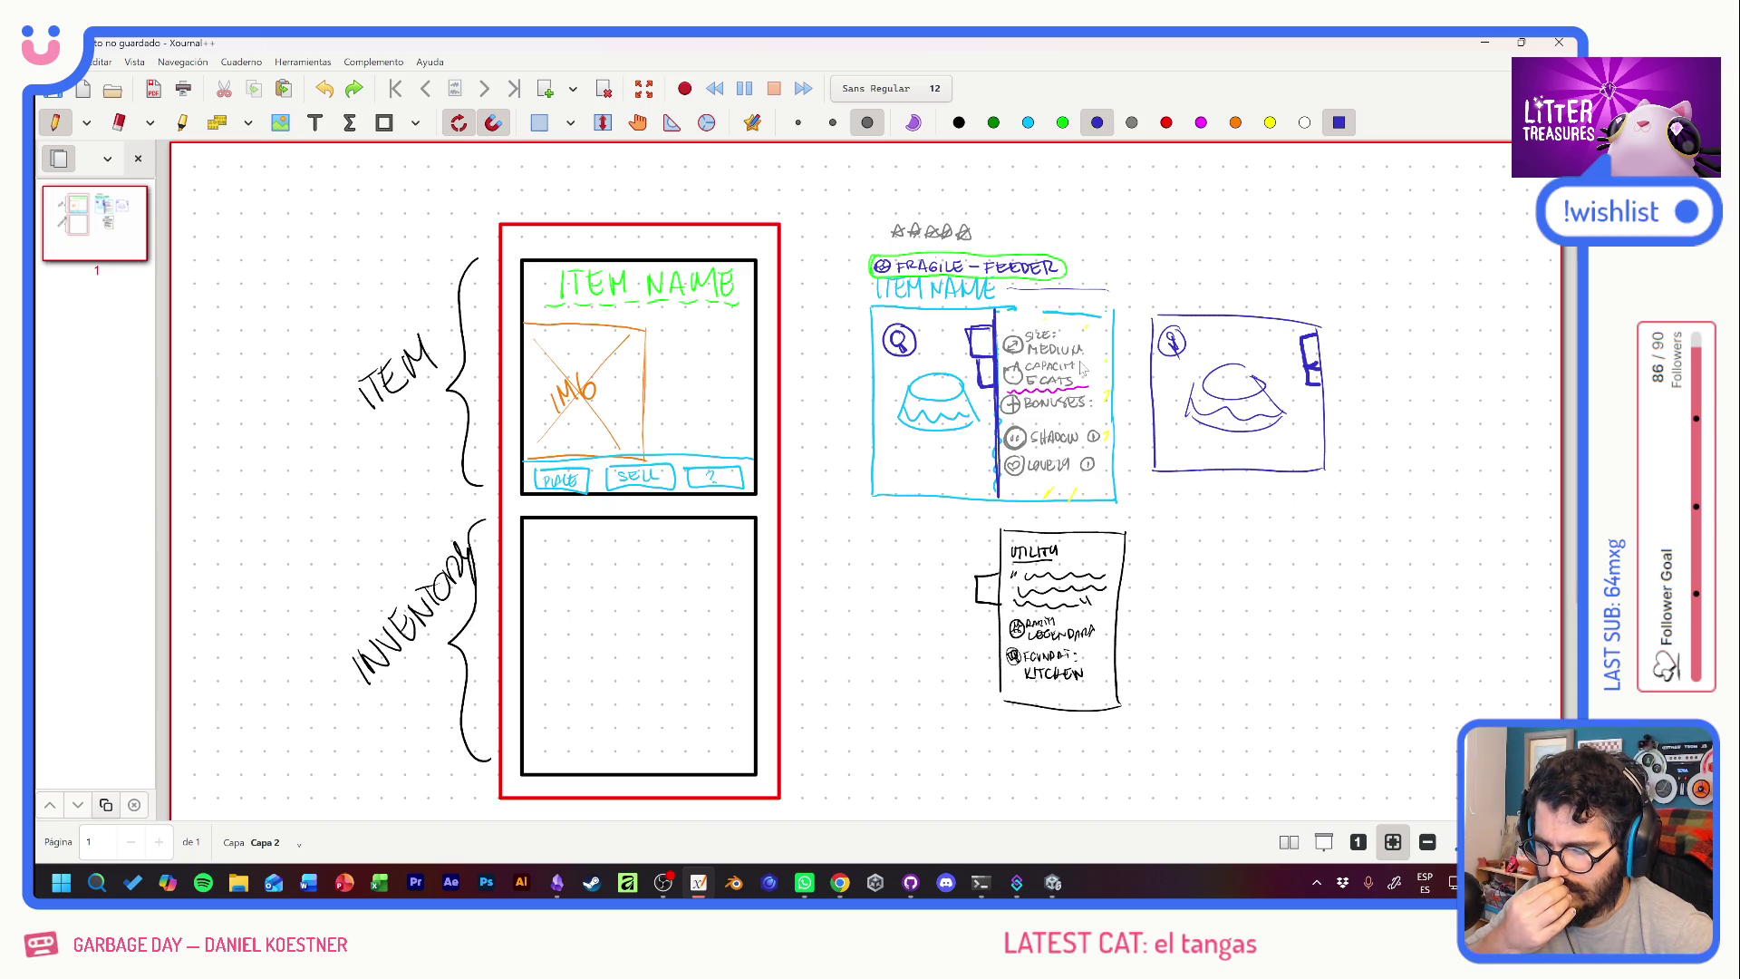
left_click_drag(1026, 337, 1049, 335)
key("ctrl+z")
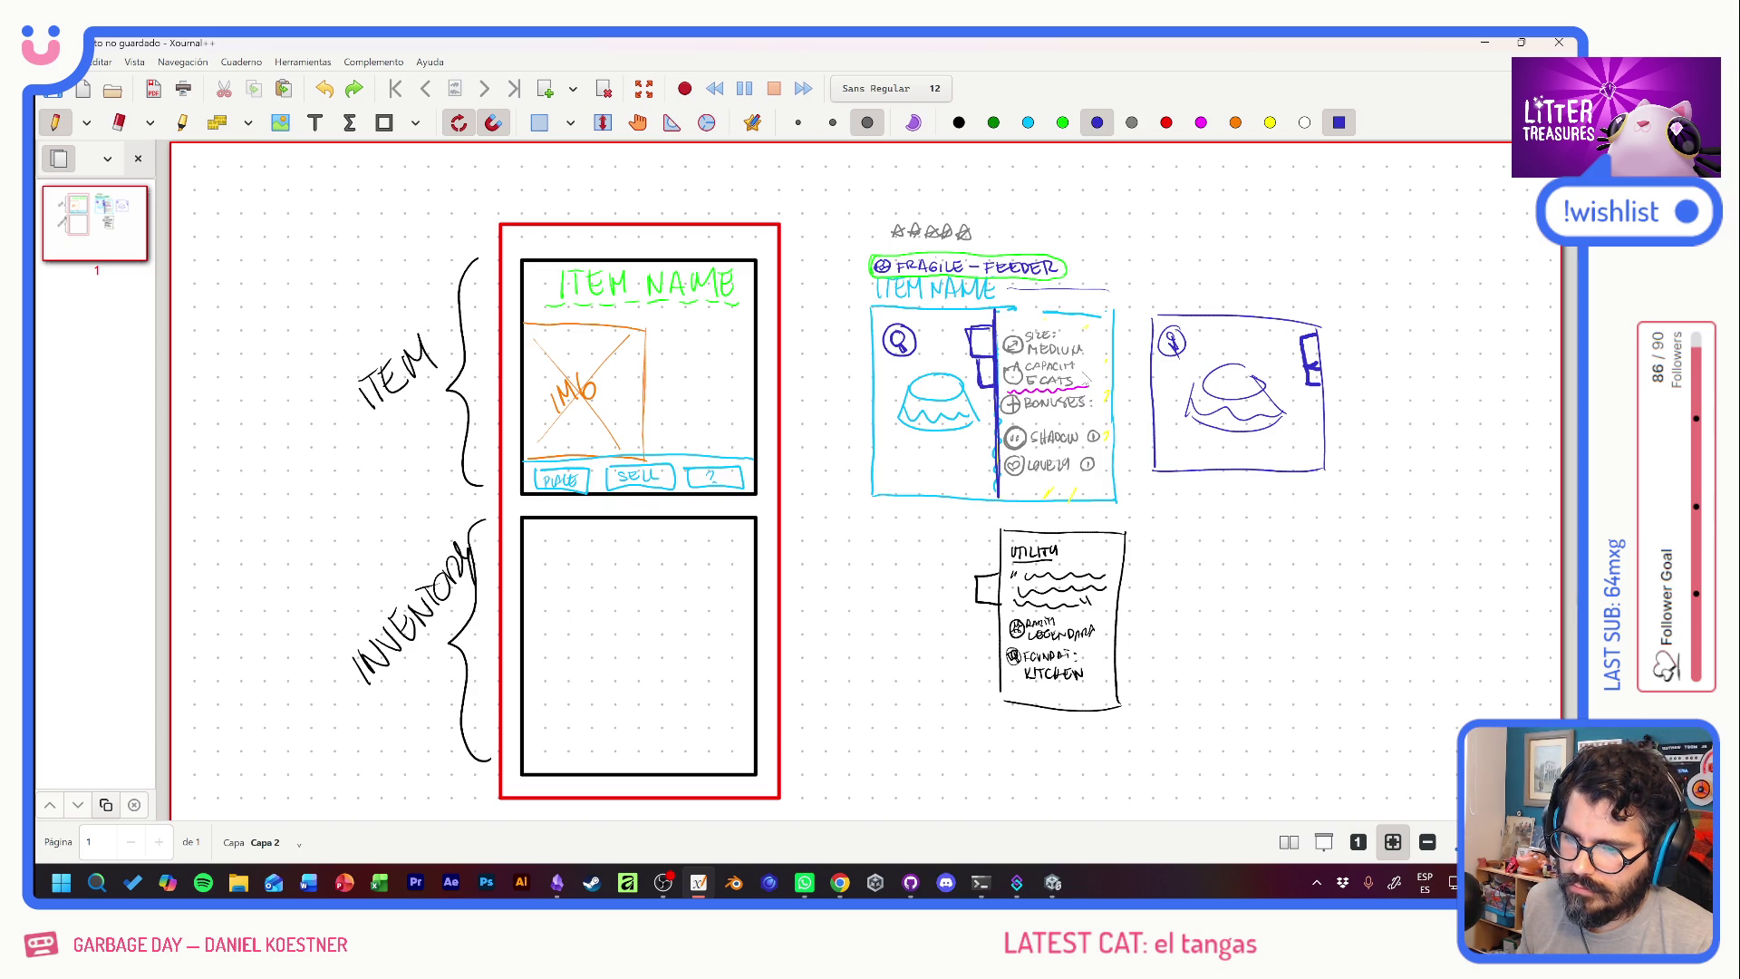
left_click_drag(1026, 334, 1080, 334)
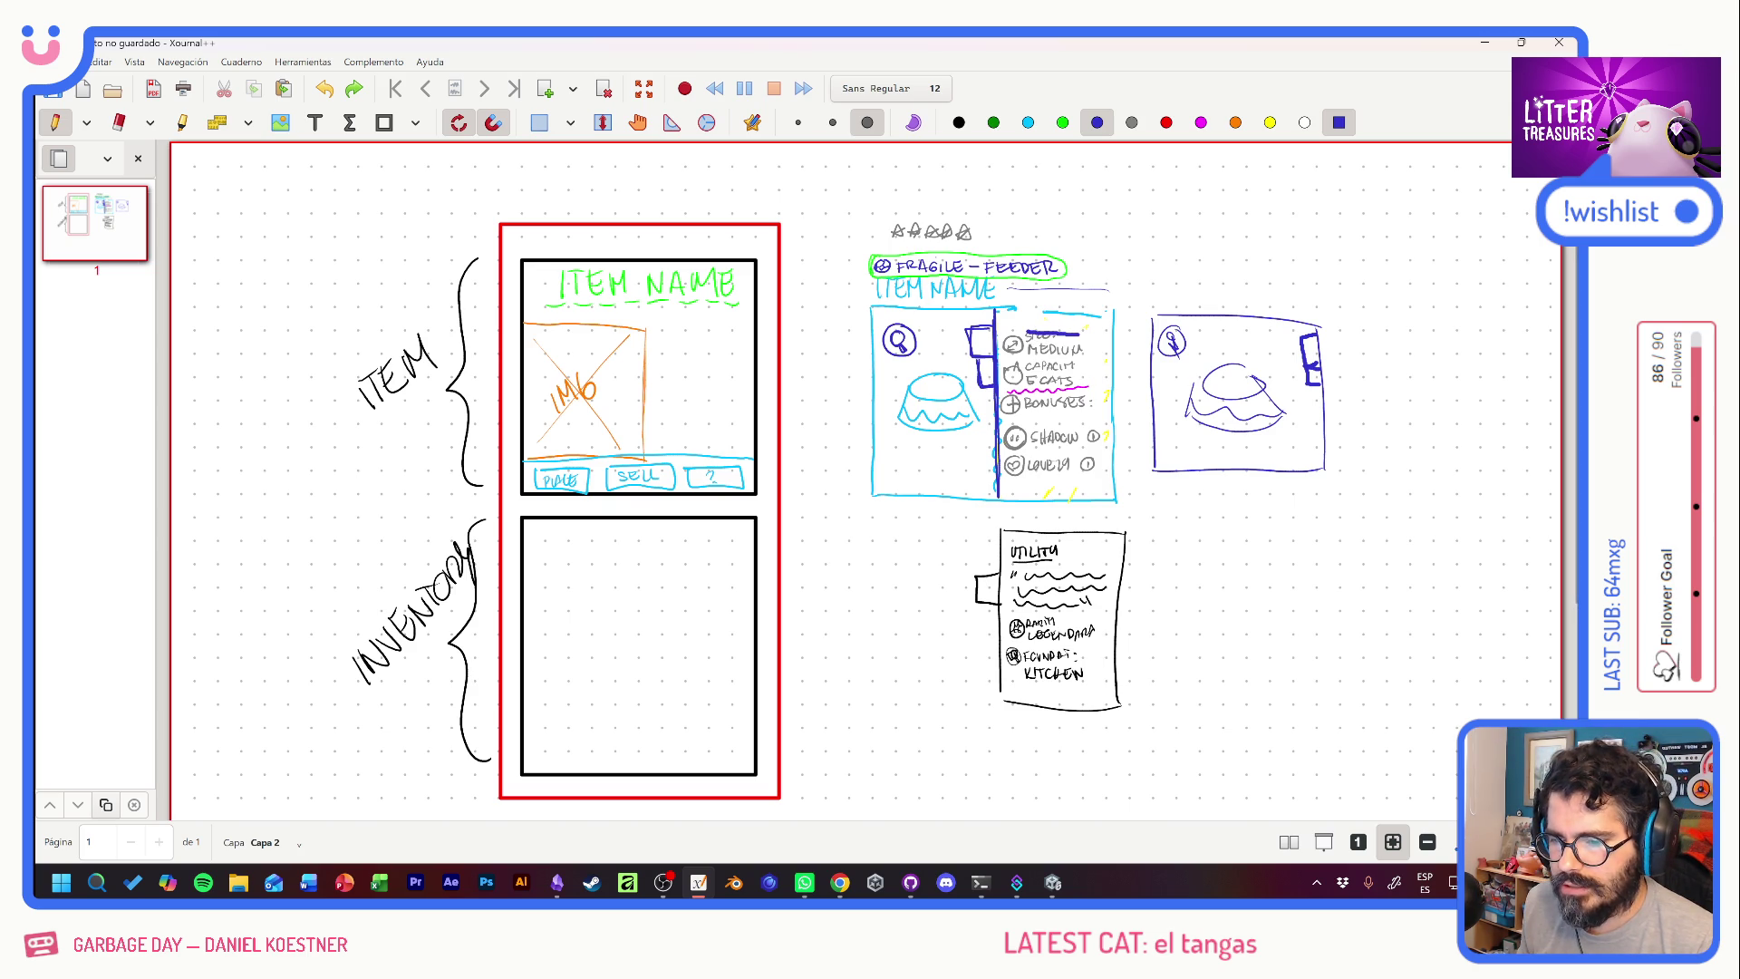
key("ctrl+z")
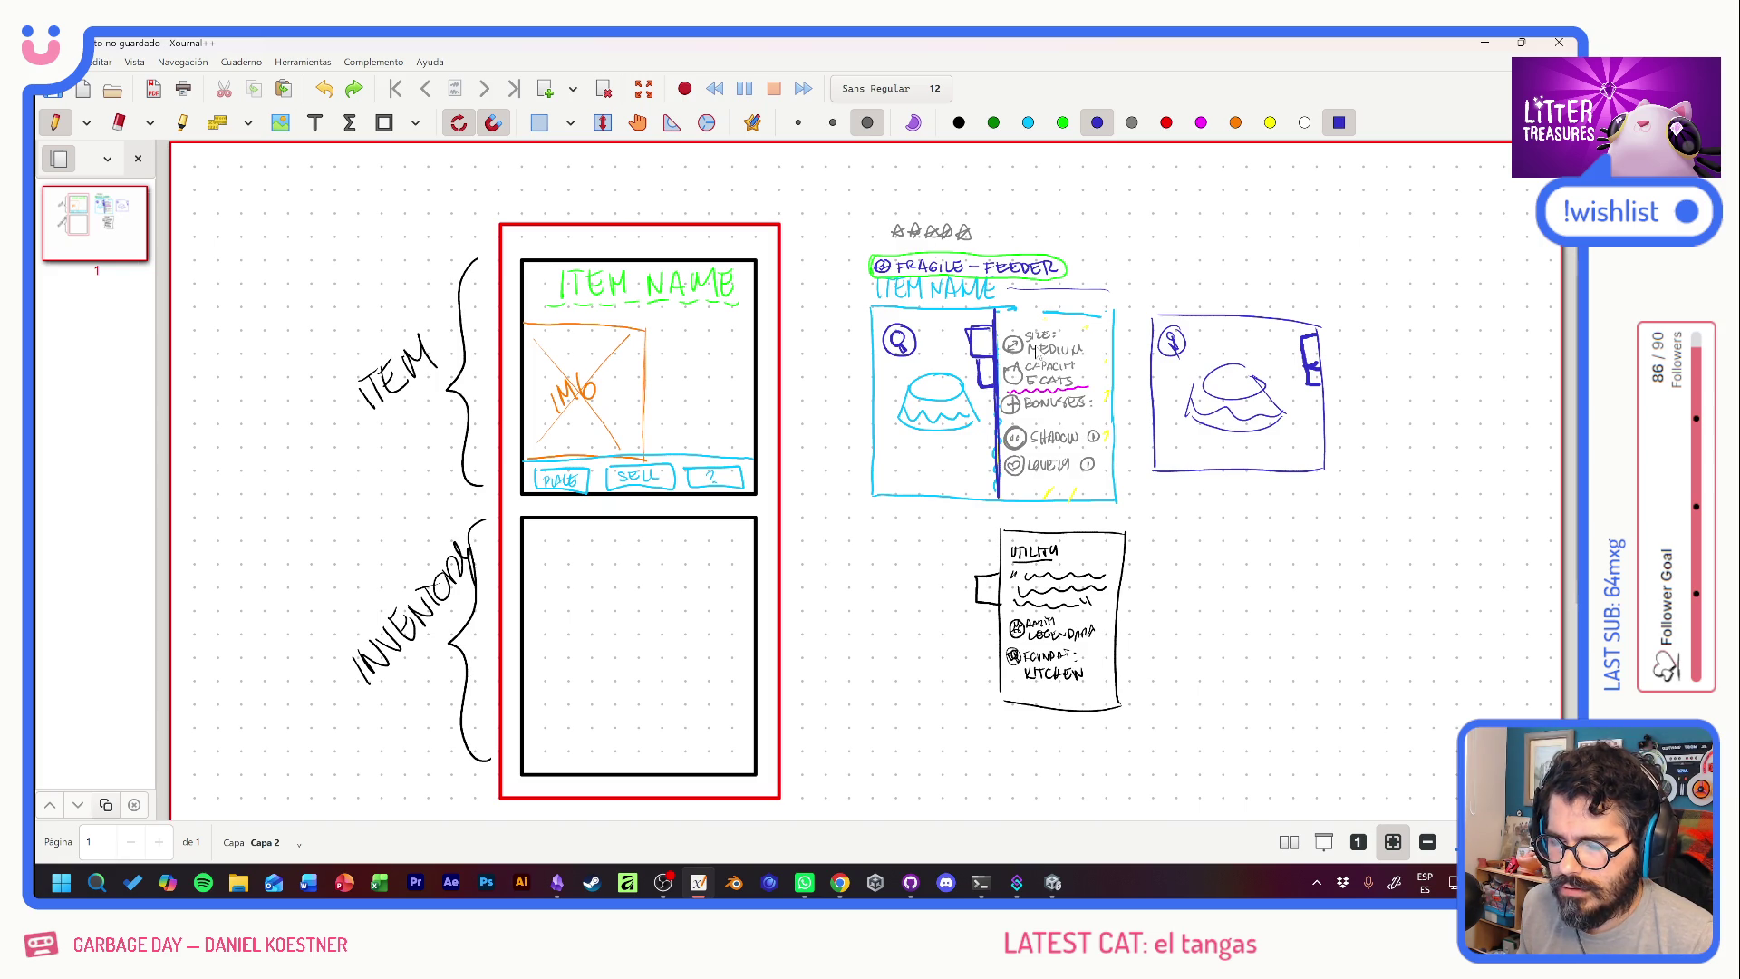
Scribble out the CATS capacity and X out the size and capacity icons, then return to Unity.
left_click_drag(1026, 381, 1089, 384)
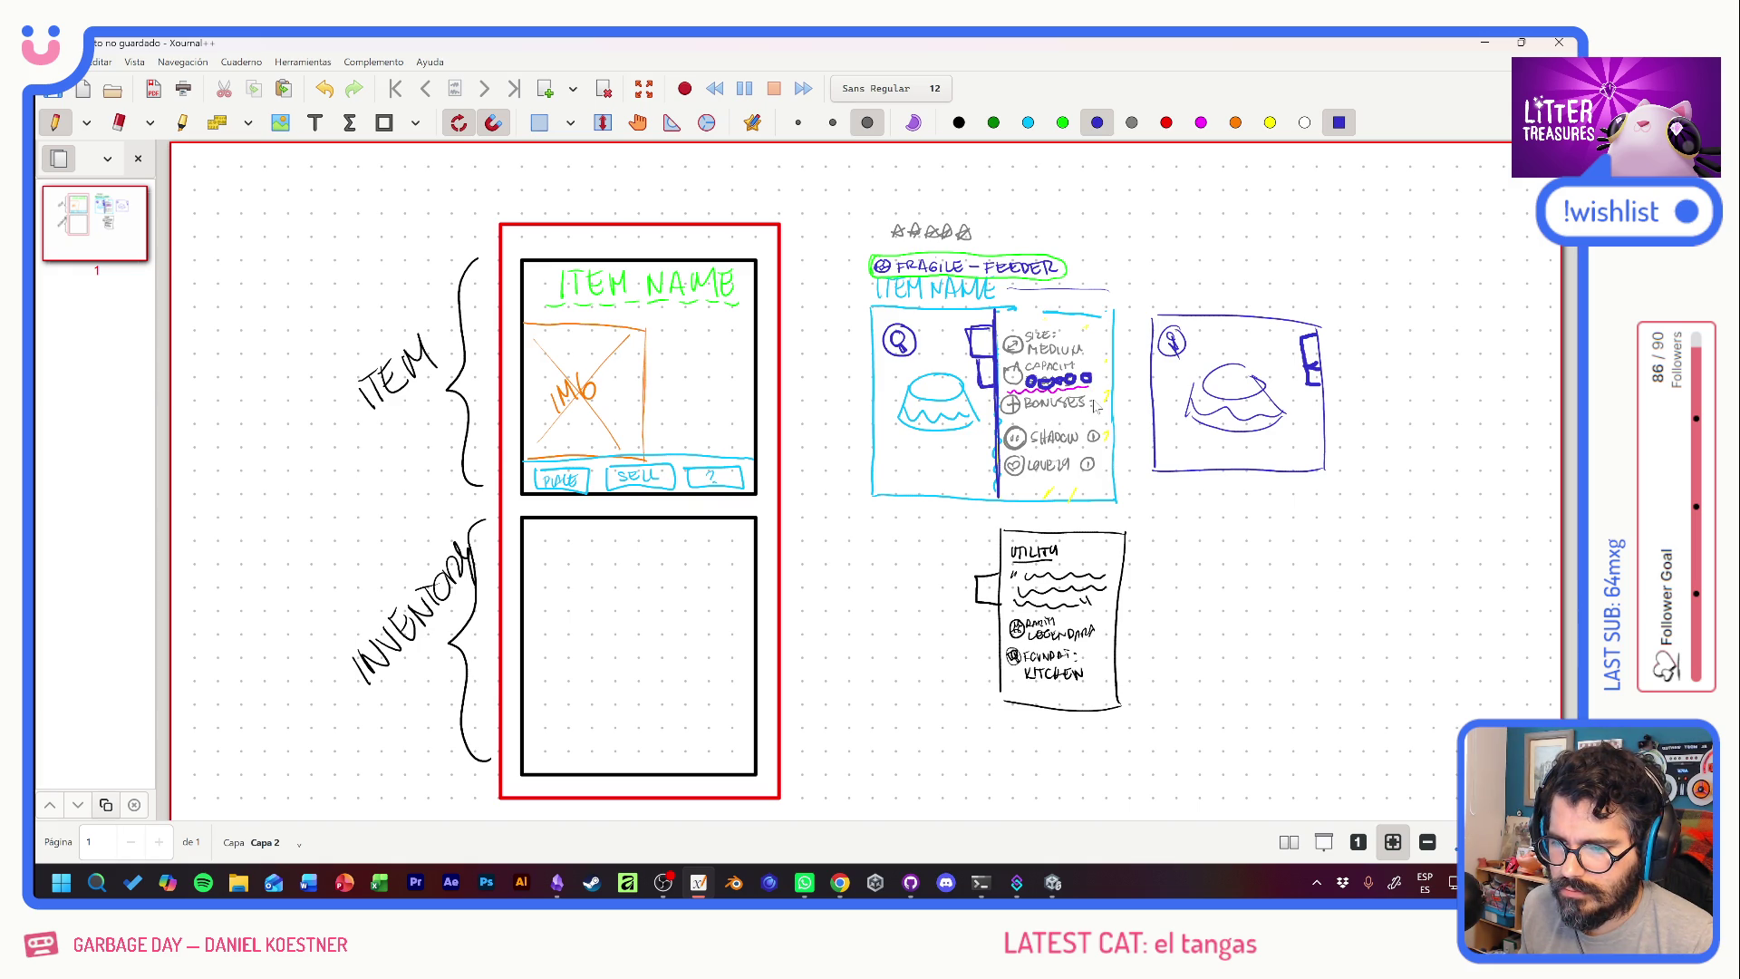
left_click_drag(1004, 364, 1022, 384)
left_click_drag(1020, 364, 1005, 383)
left_click_drag(1001, 325, 1022, 355)
left_click_drag(1020, 323, 998, 358)
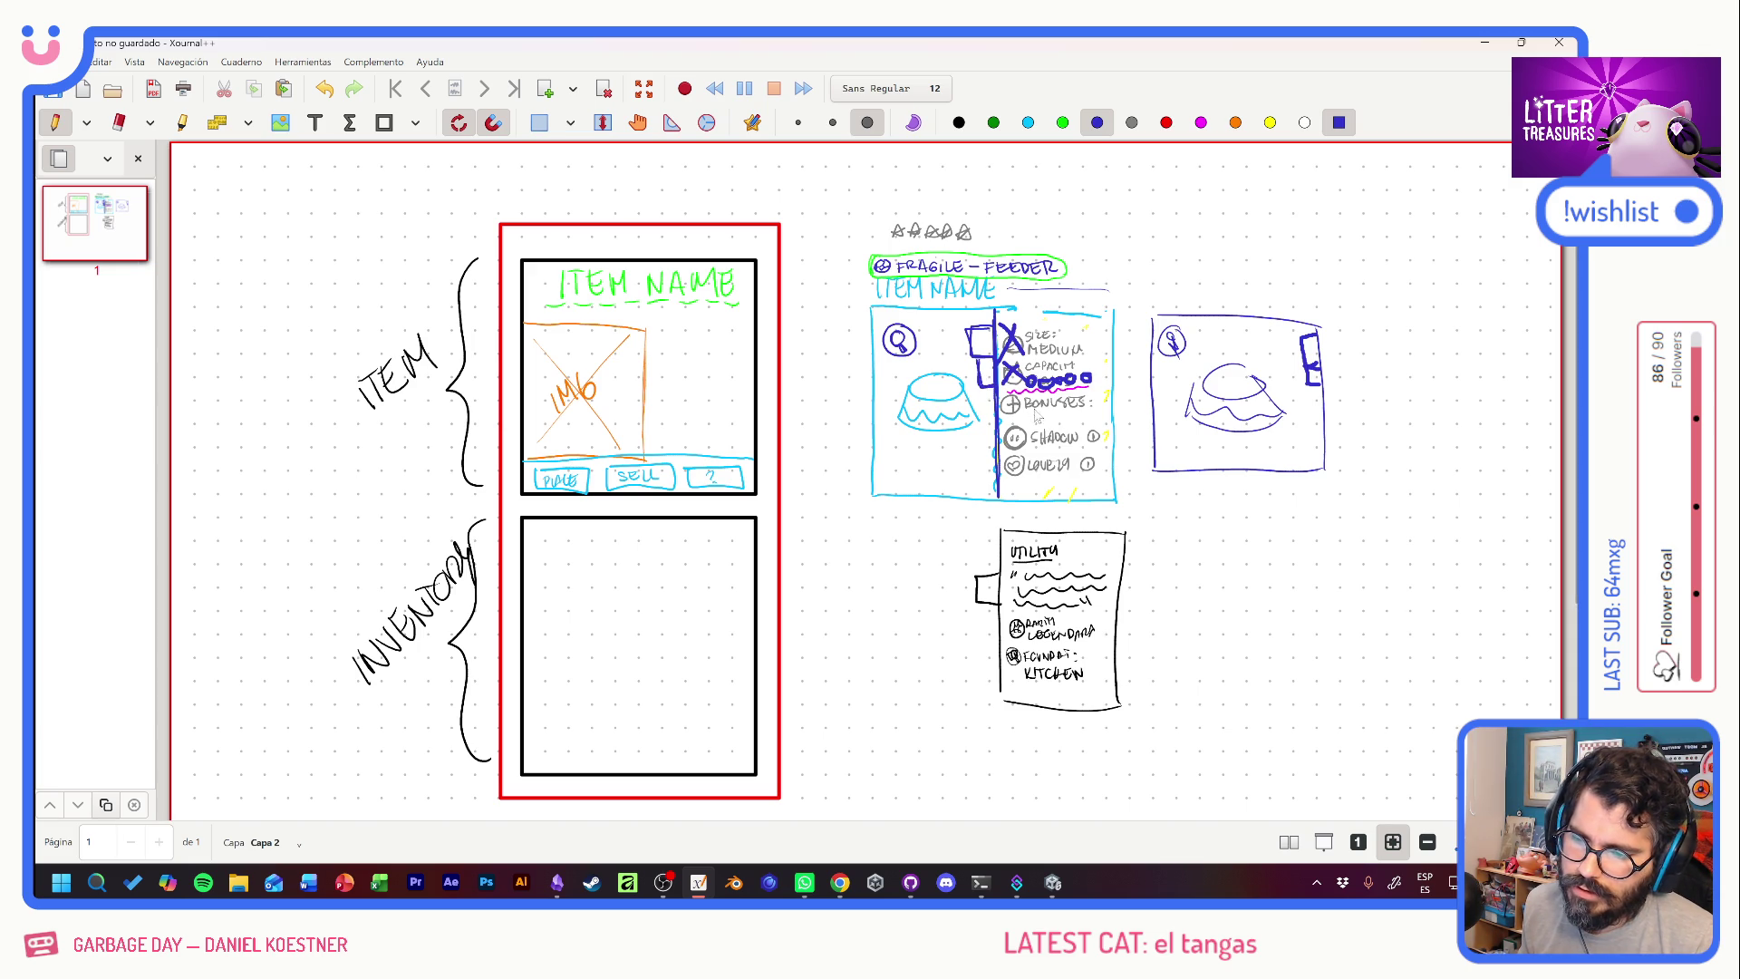
mouse_move(1013, 411)
left_mouse_down()
mouse_move(1084, 415)
mouse_move(1090, 471)
left_mouse_up()
key("ctrl+z")
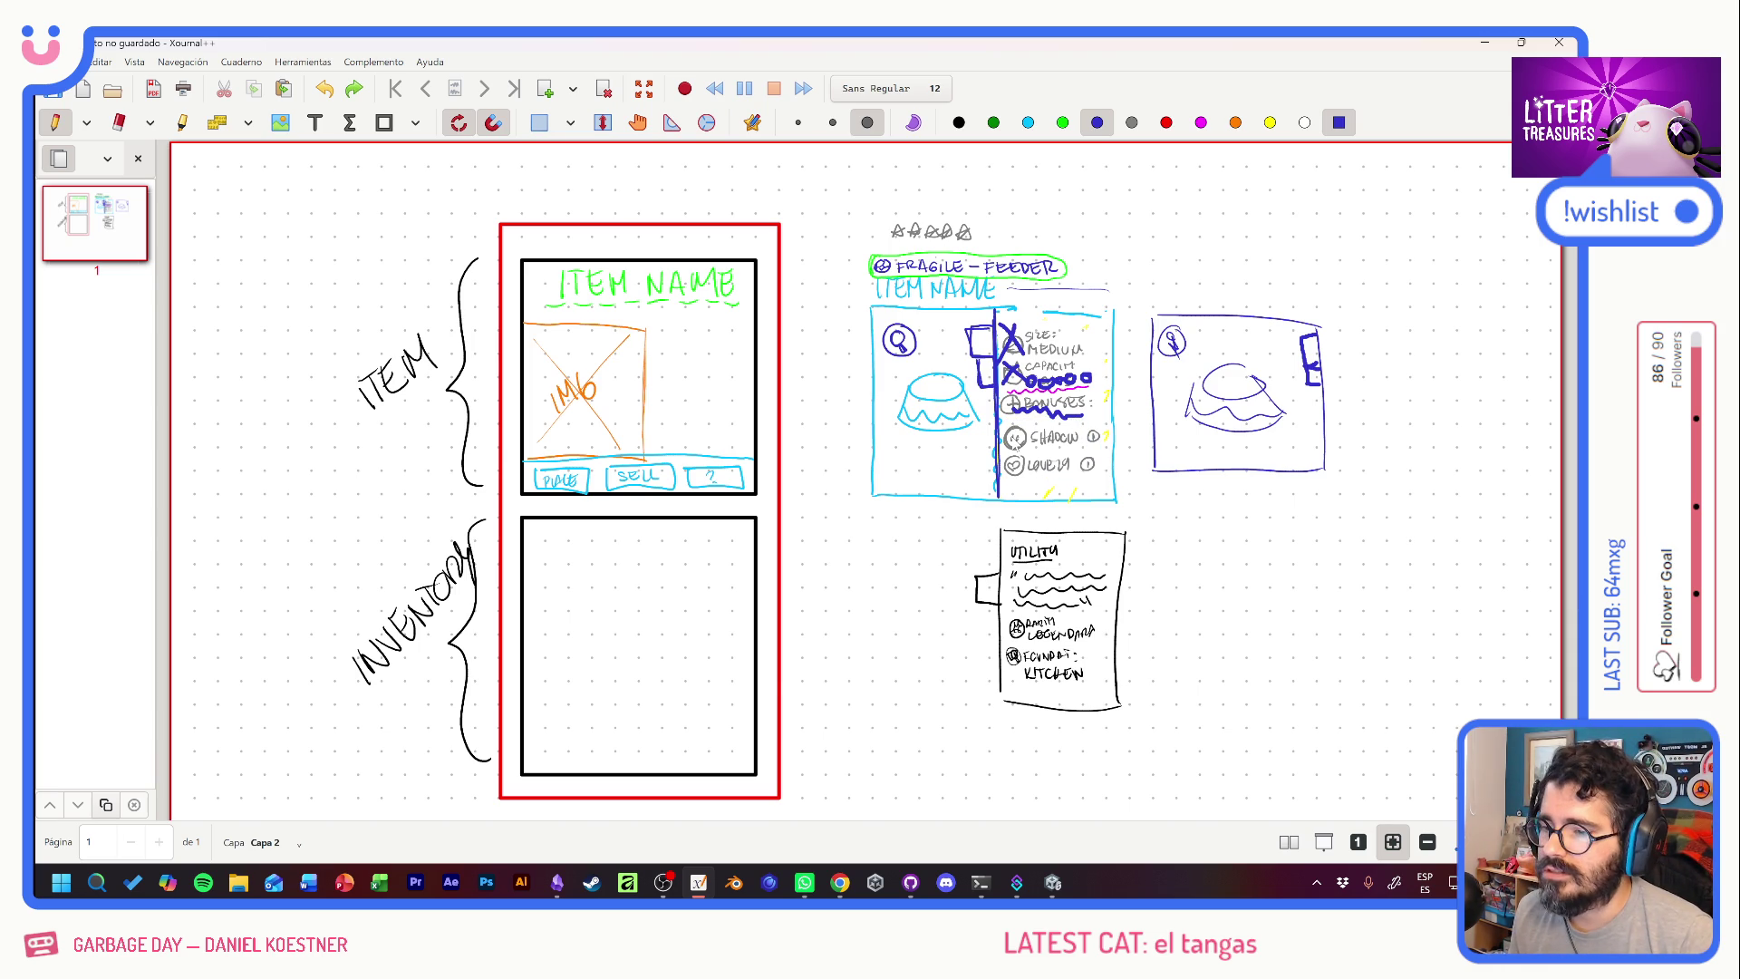
key("alt+Tab")
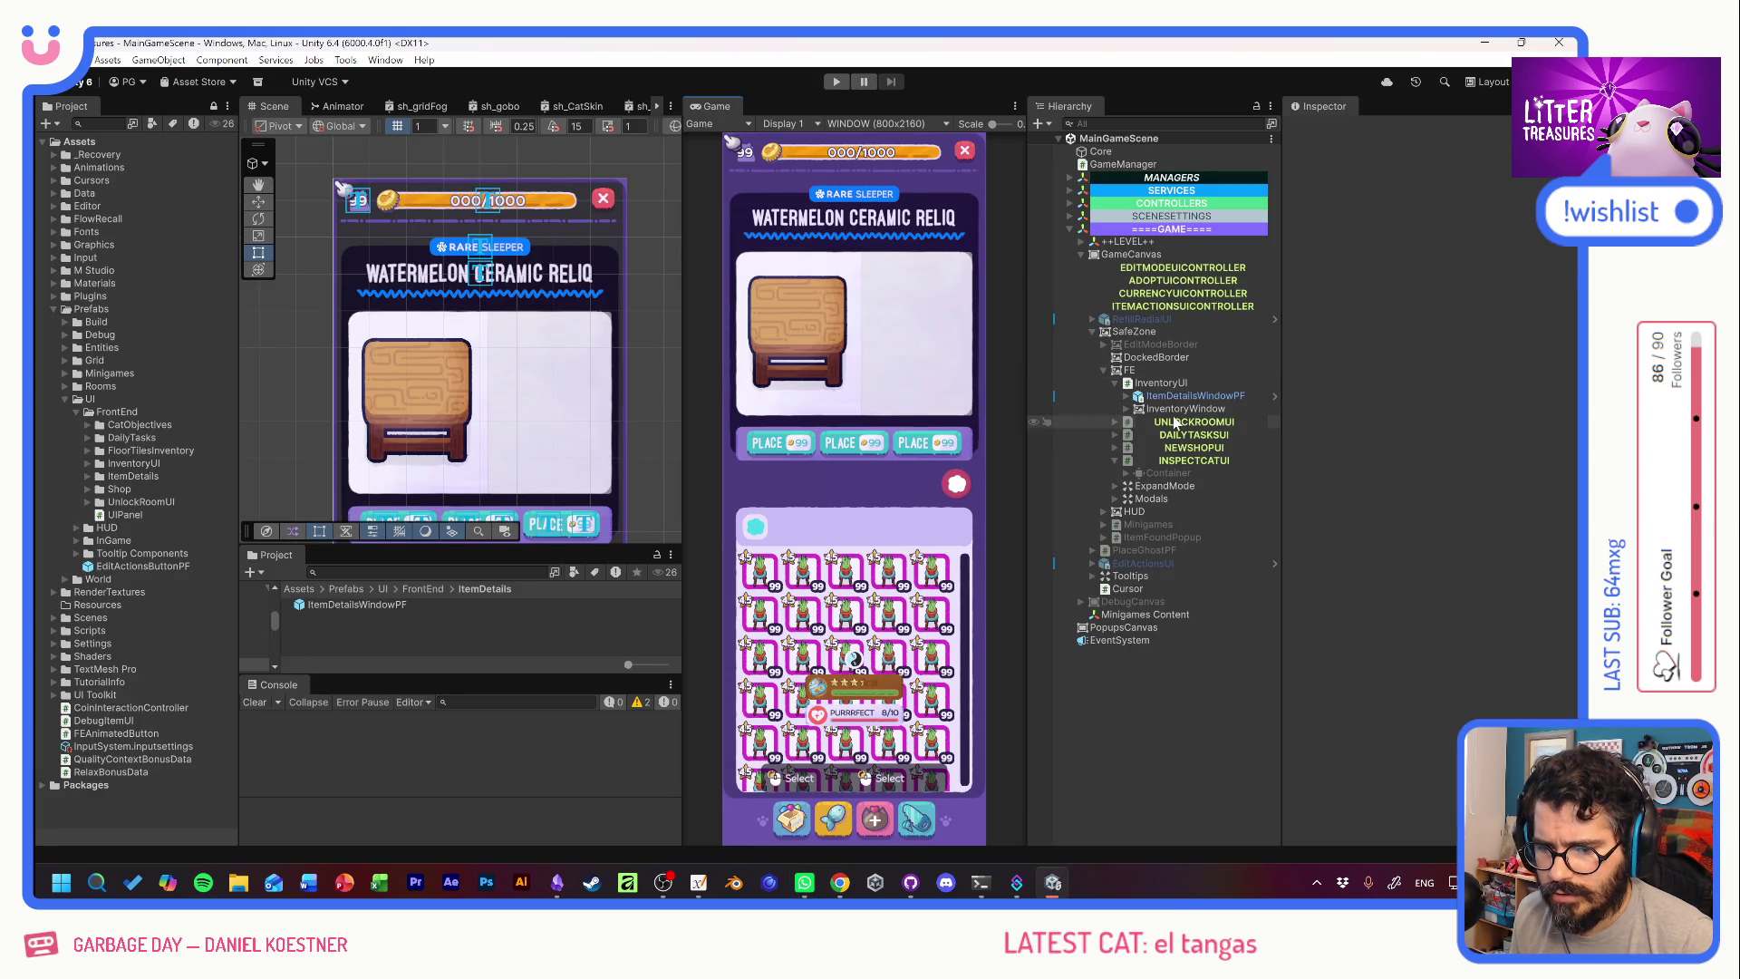
Open the ItemDetailsWindowPF prefab, collapse CoinsBadgePanel and Build, and select TabsPanel.
double_click(361, 606)
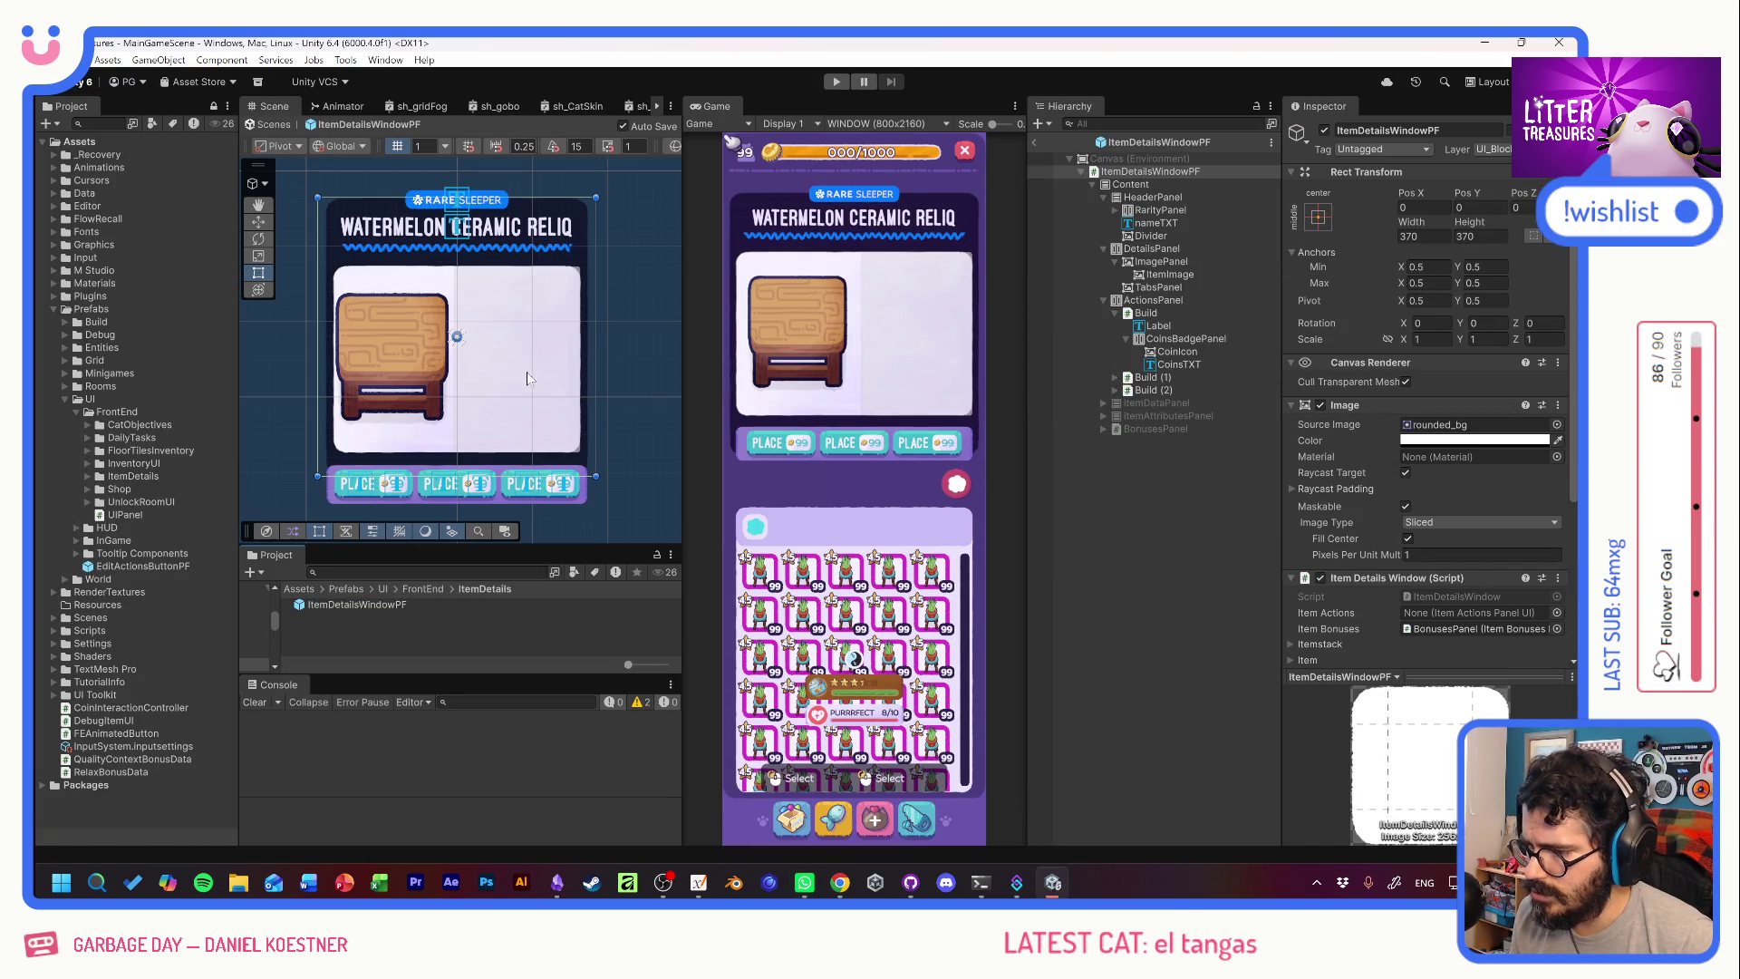
left_click(1126, 338)
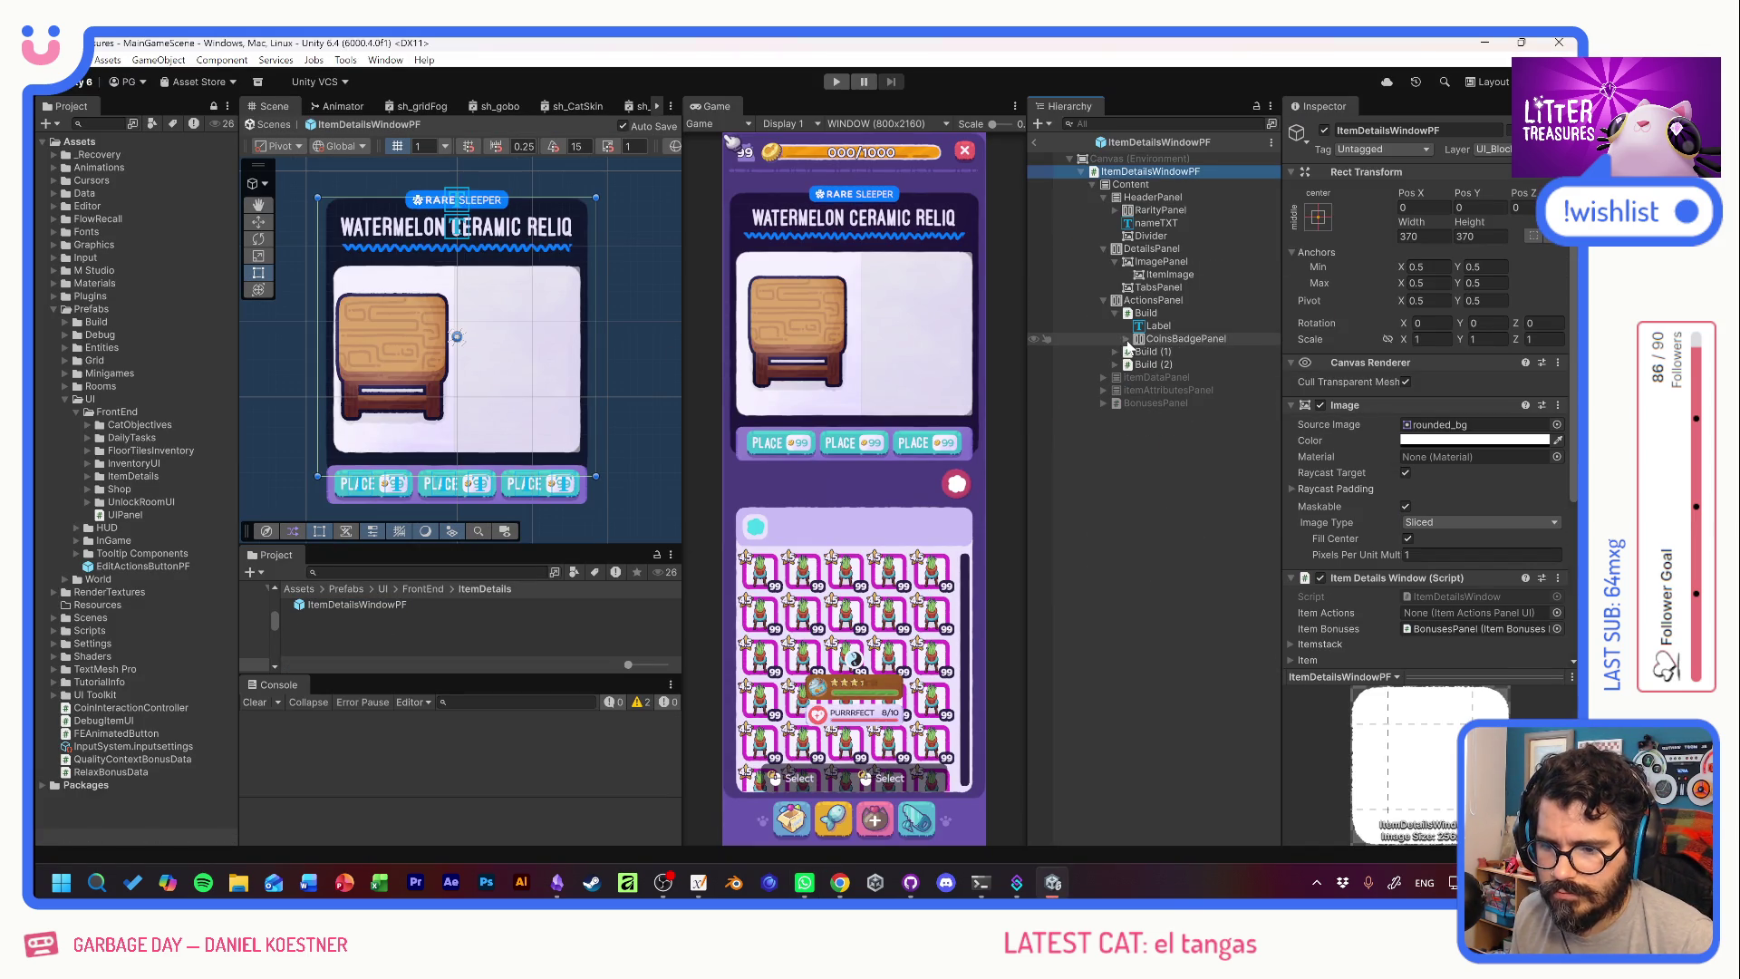
left_click(1114, 311)
left_click(1113, 312)
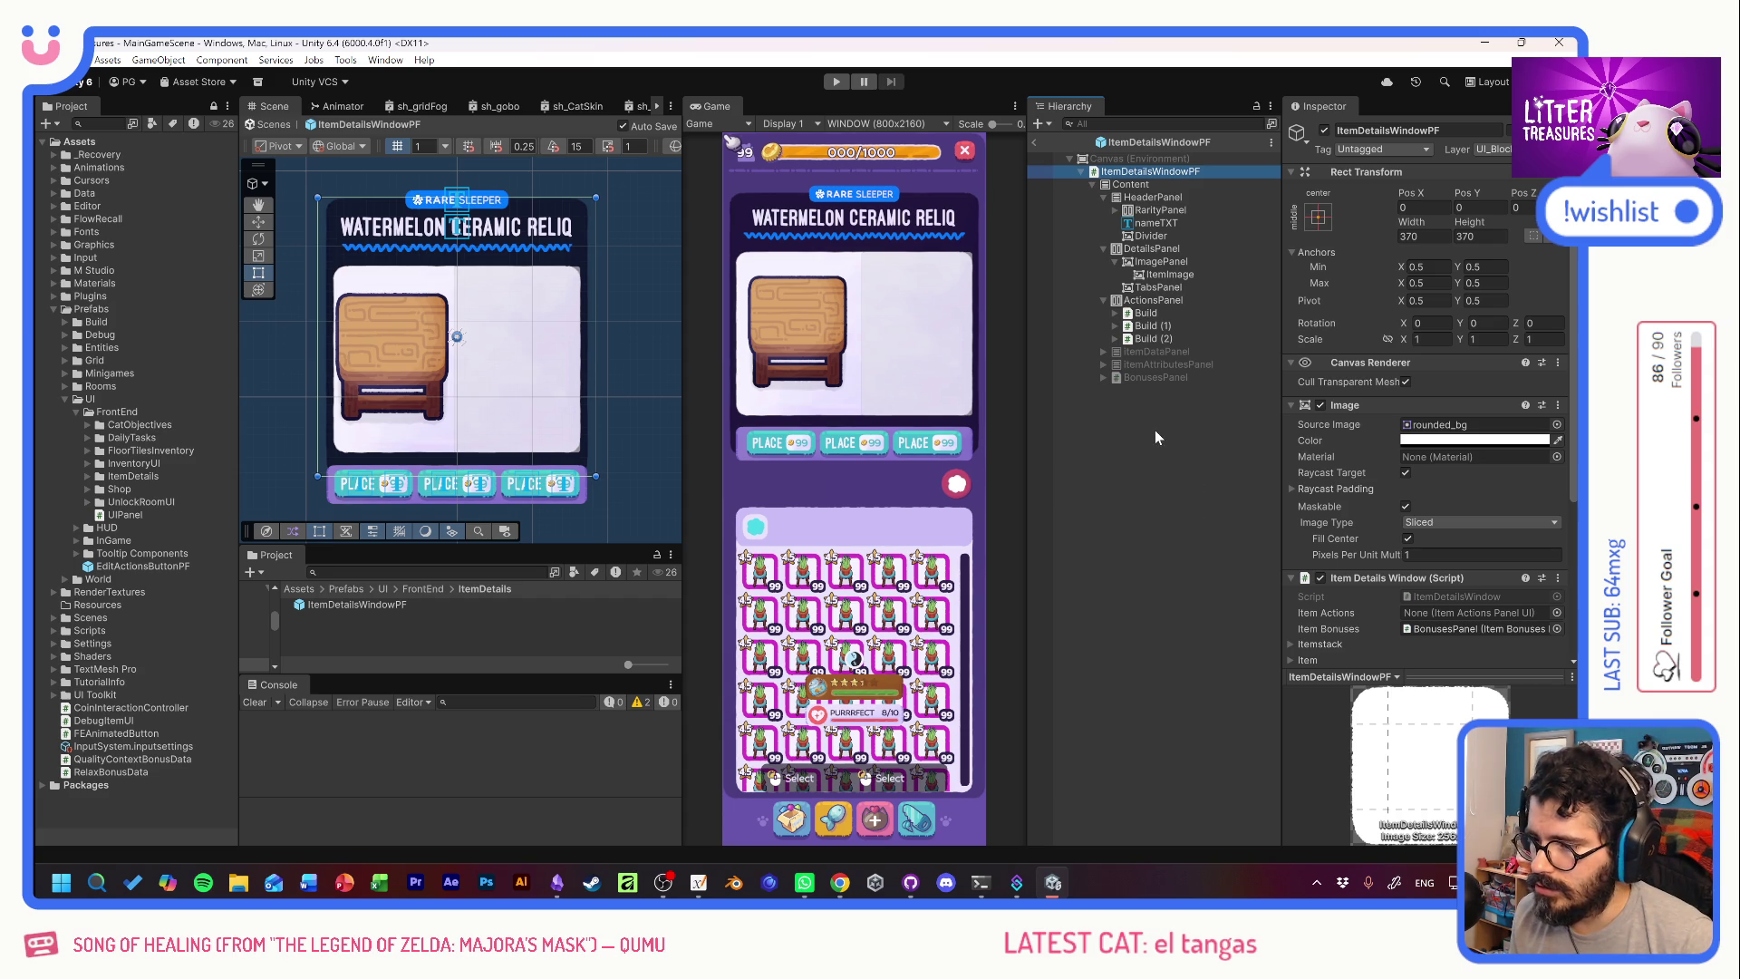
left_click(1137, 287)
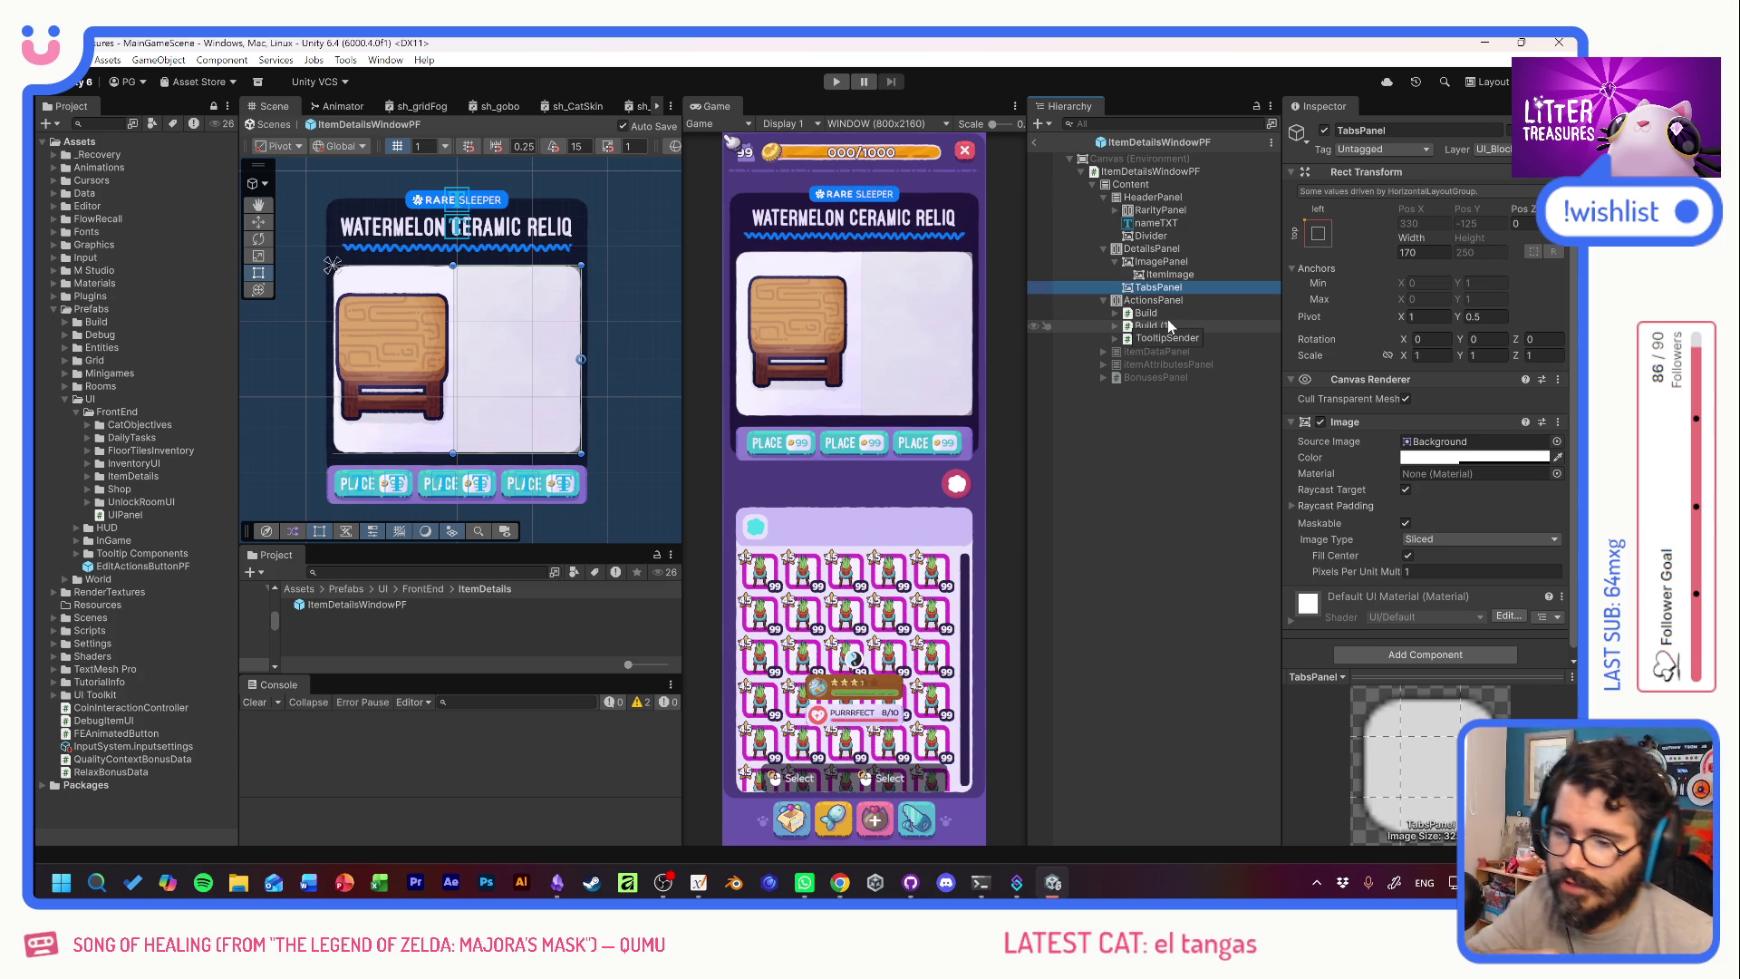
right_click(1131, 290)
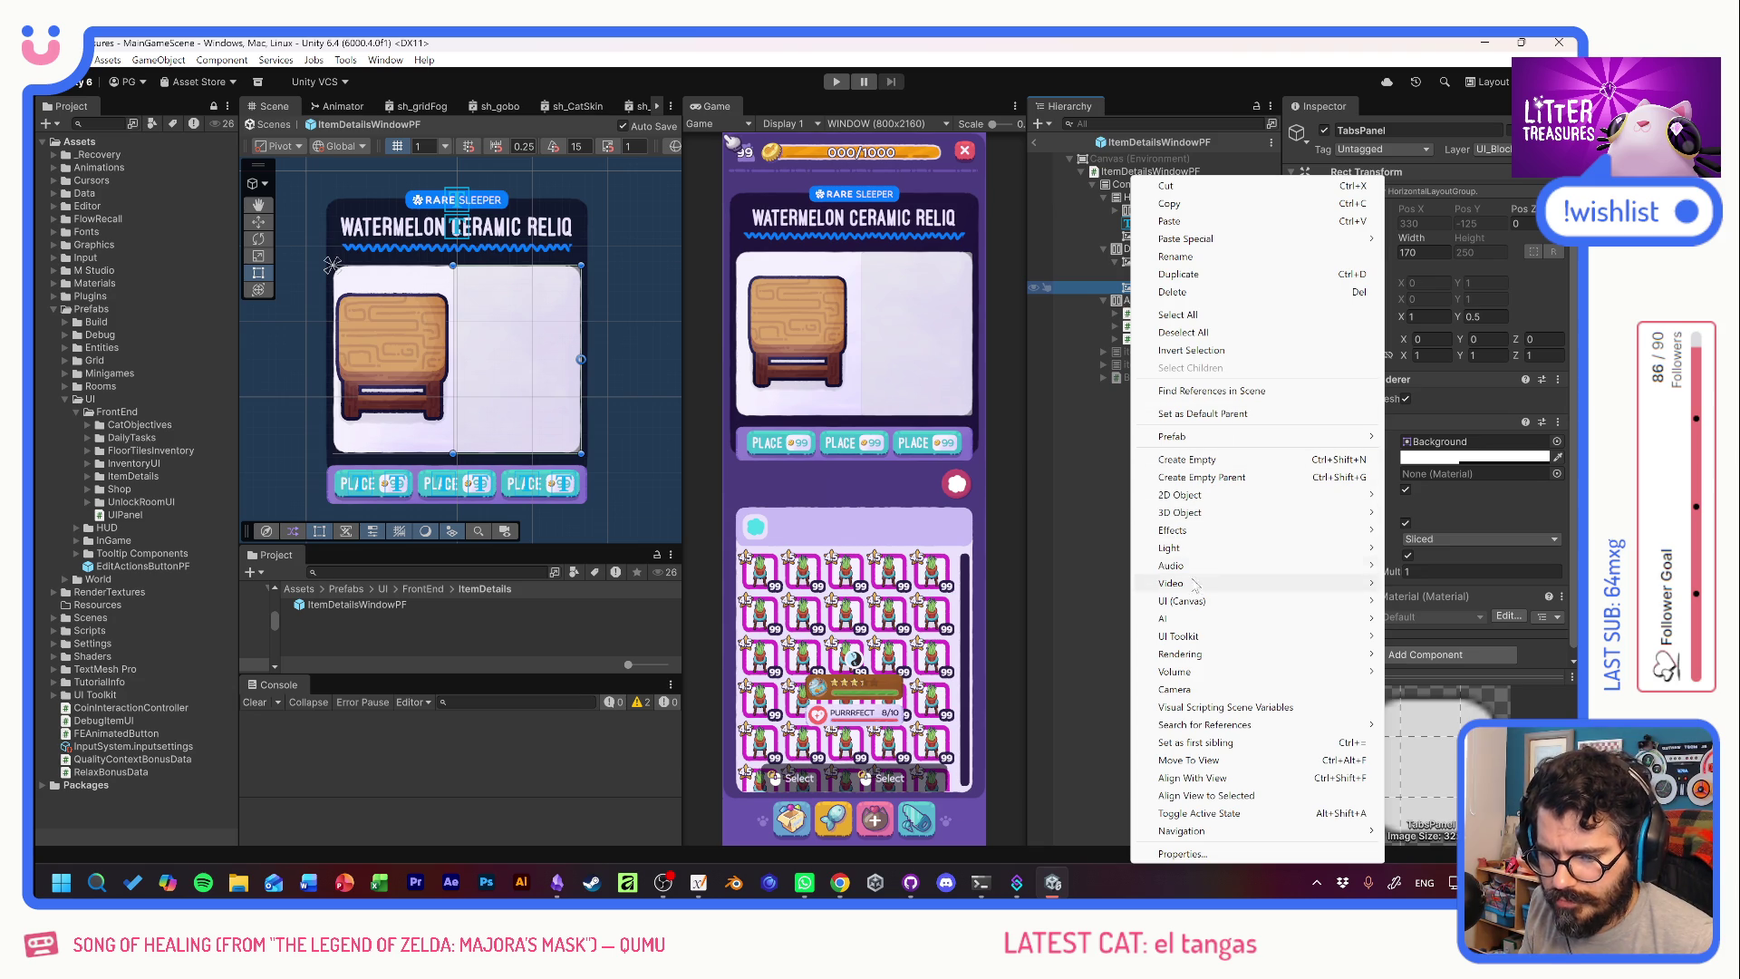
Add a UI Panel child to TabsPanel and name it Tabs.
mouse_move(1179, 605)
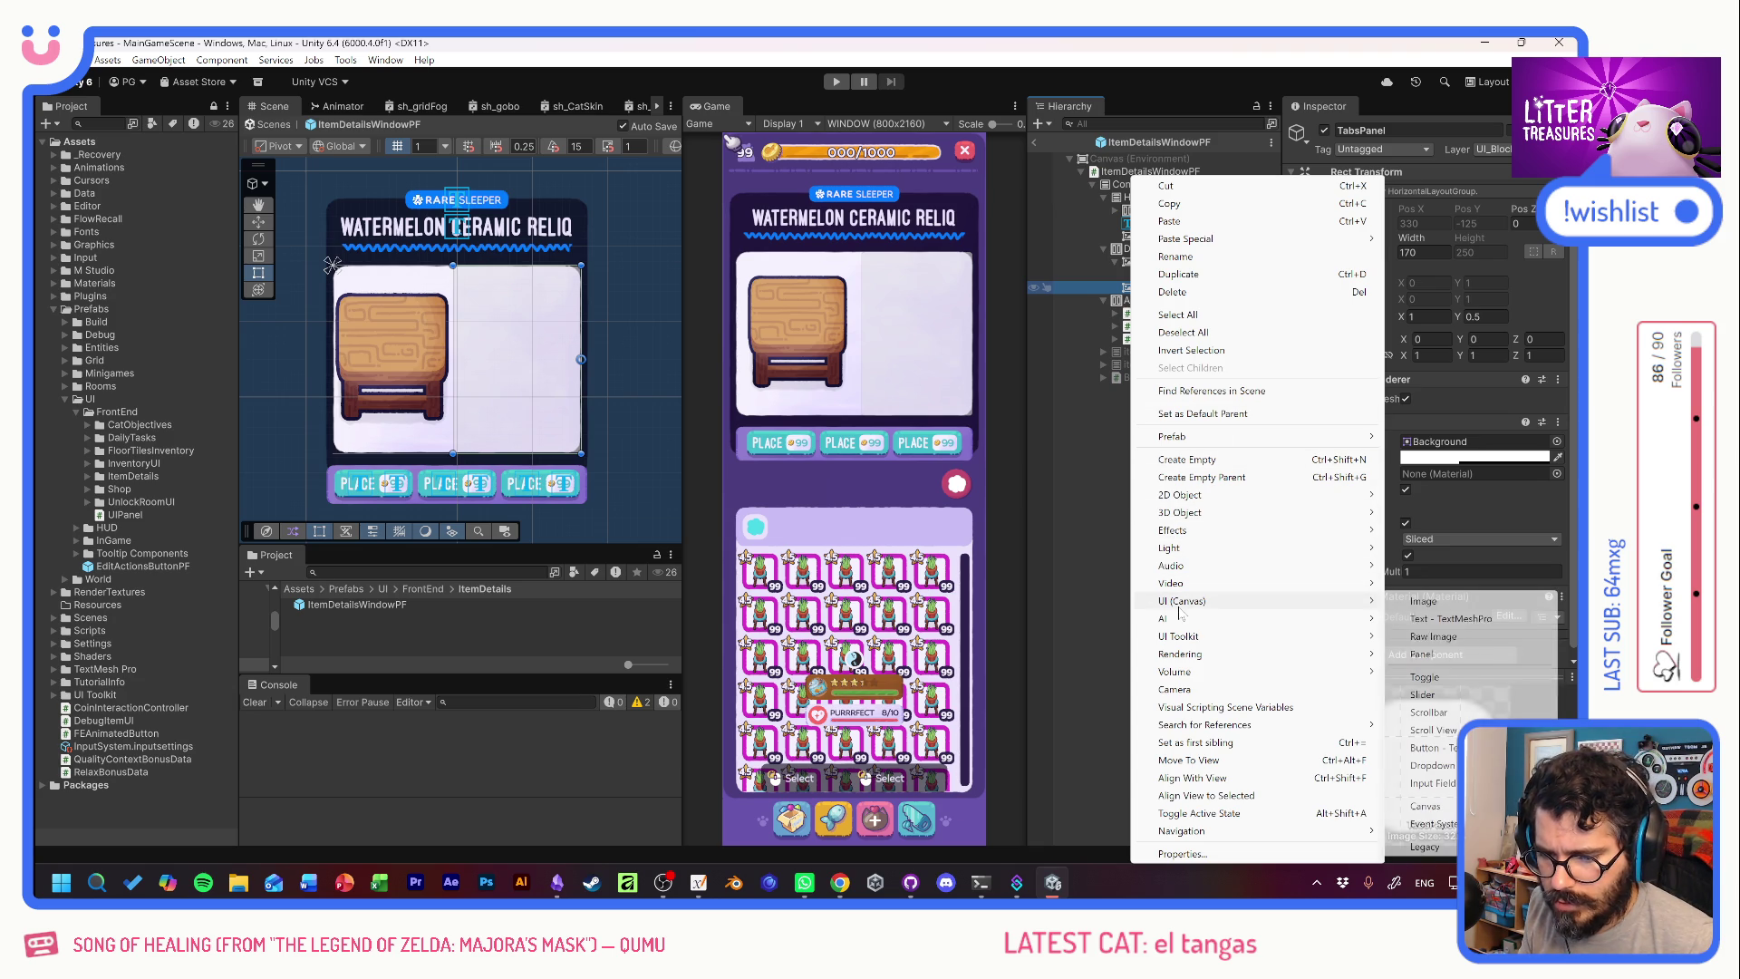
left_click(1446, 655)
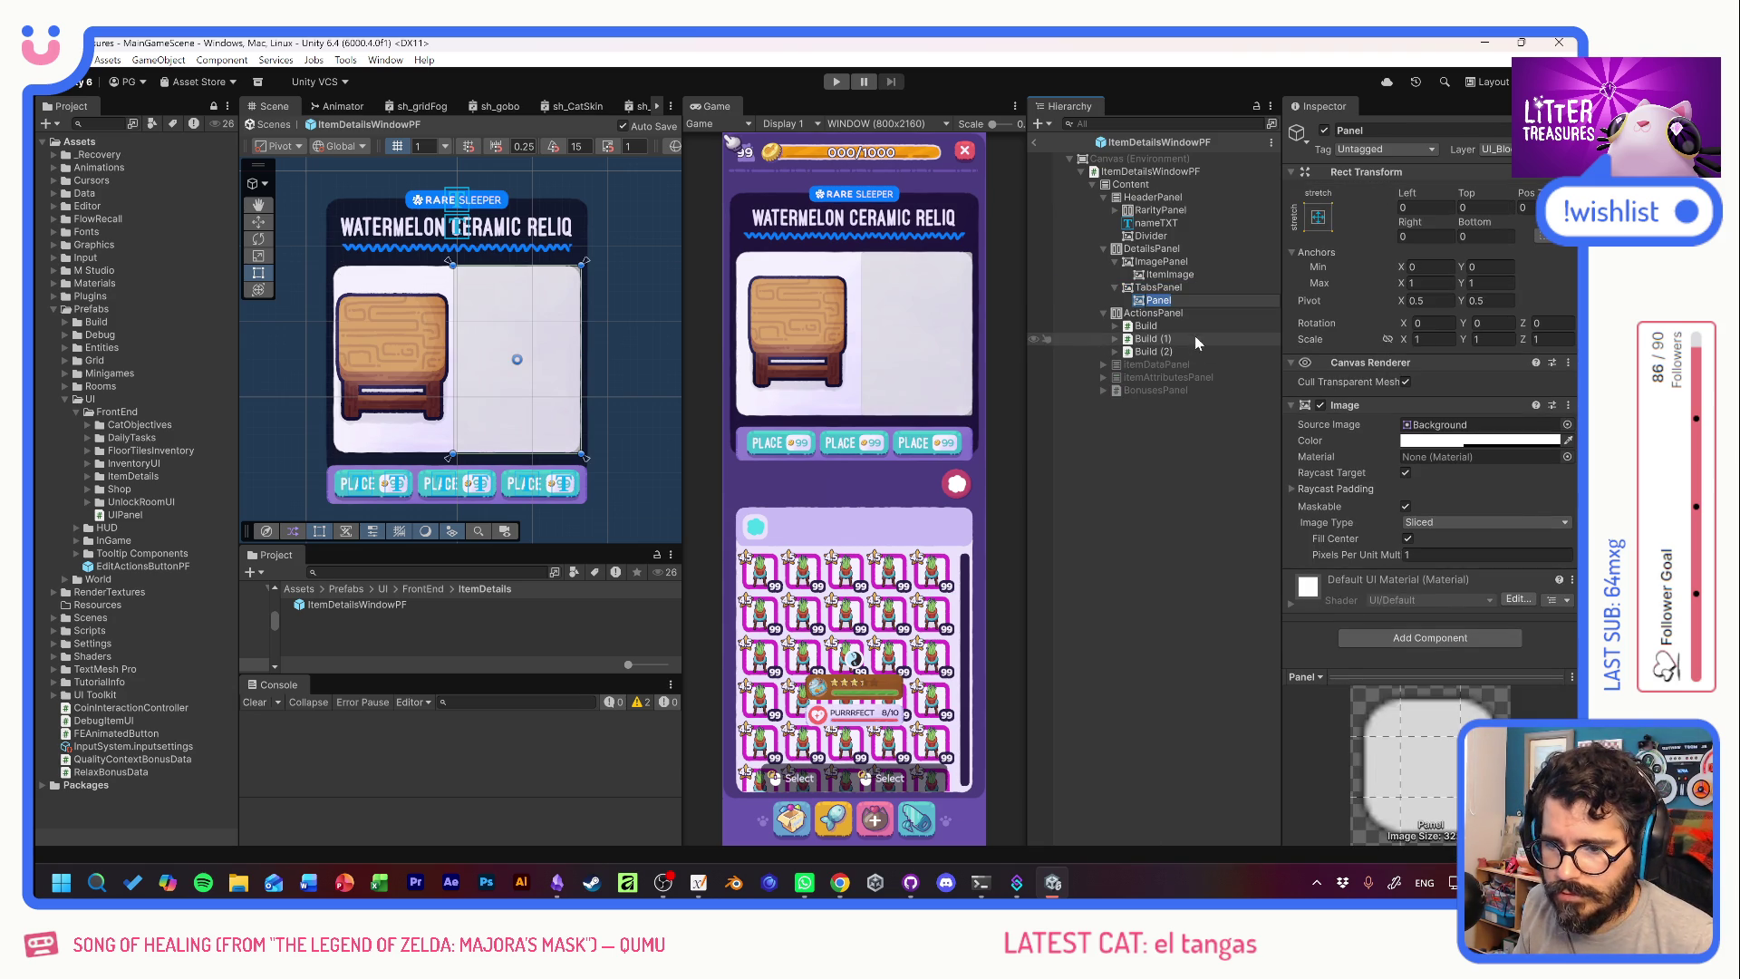
type("Tabs")
key("Return")
Add a second UI Panel child to TabsPanel named Content.
left_click(1169, 290)
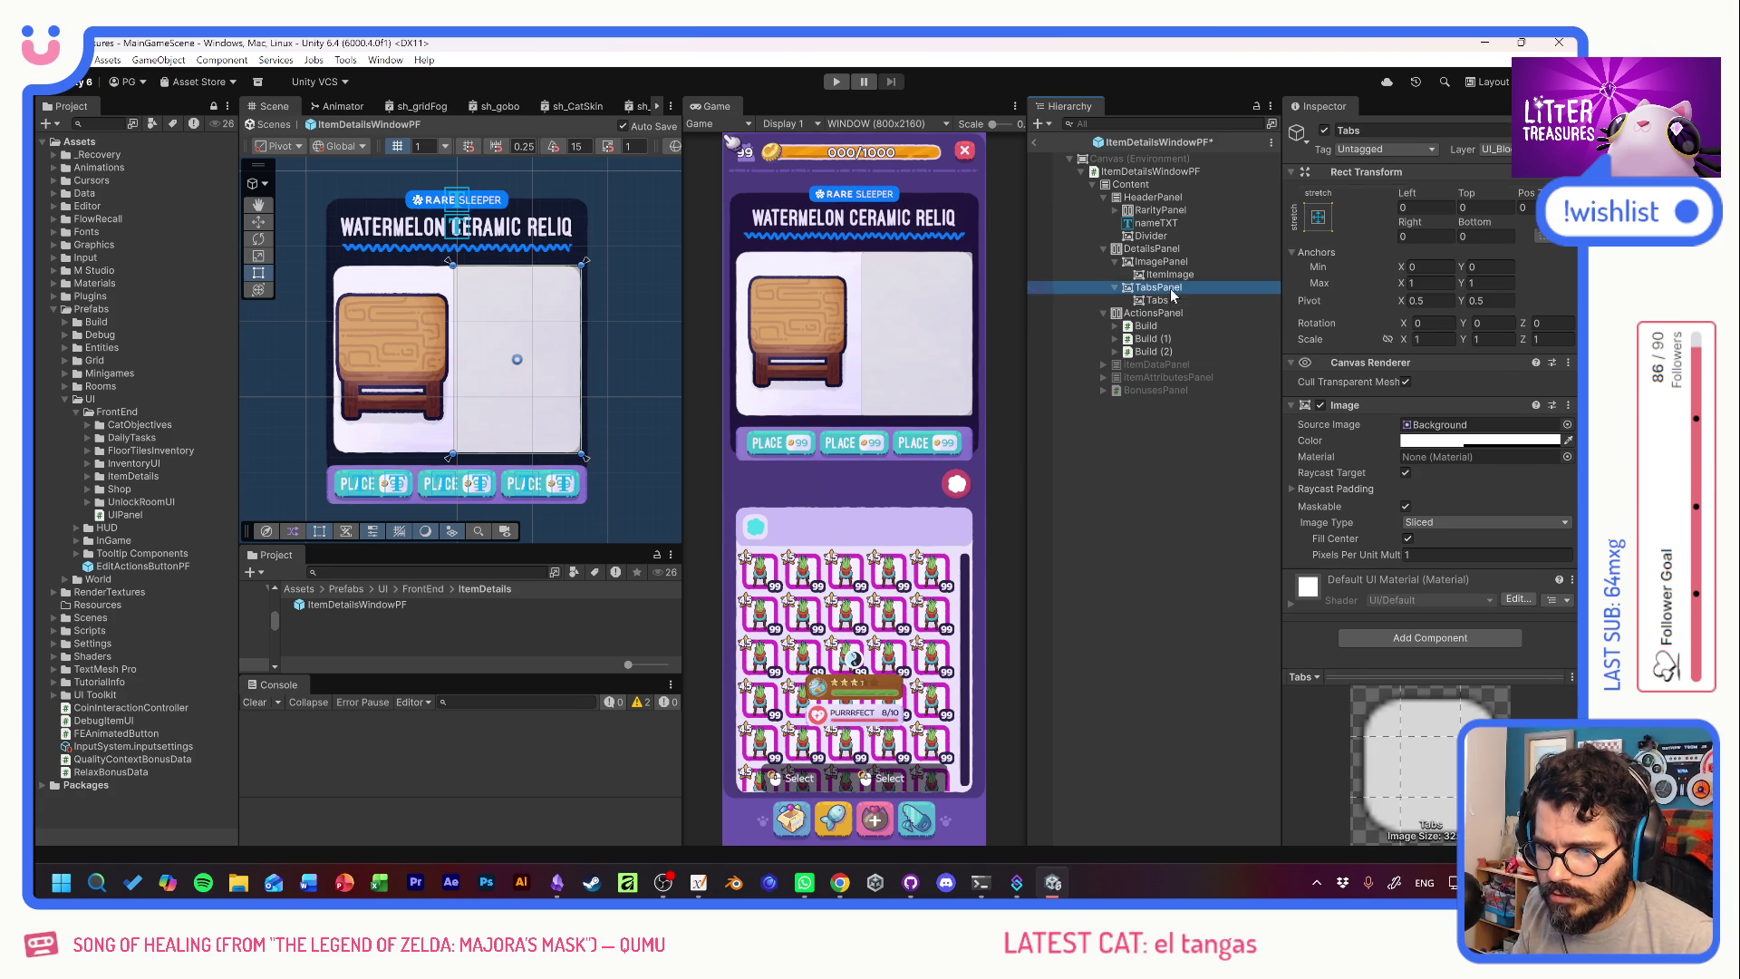
right_click(1167, 296)
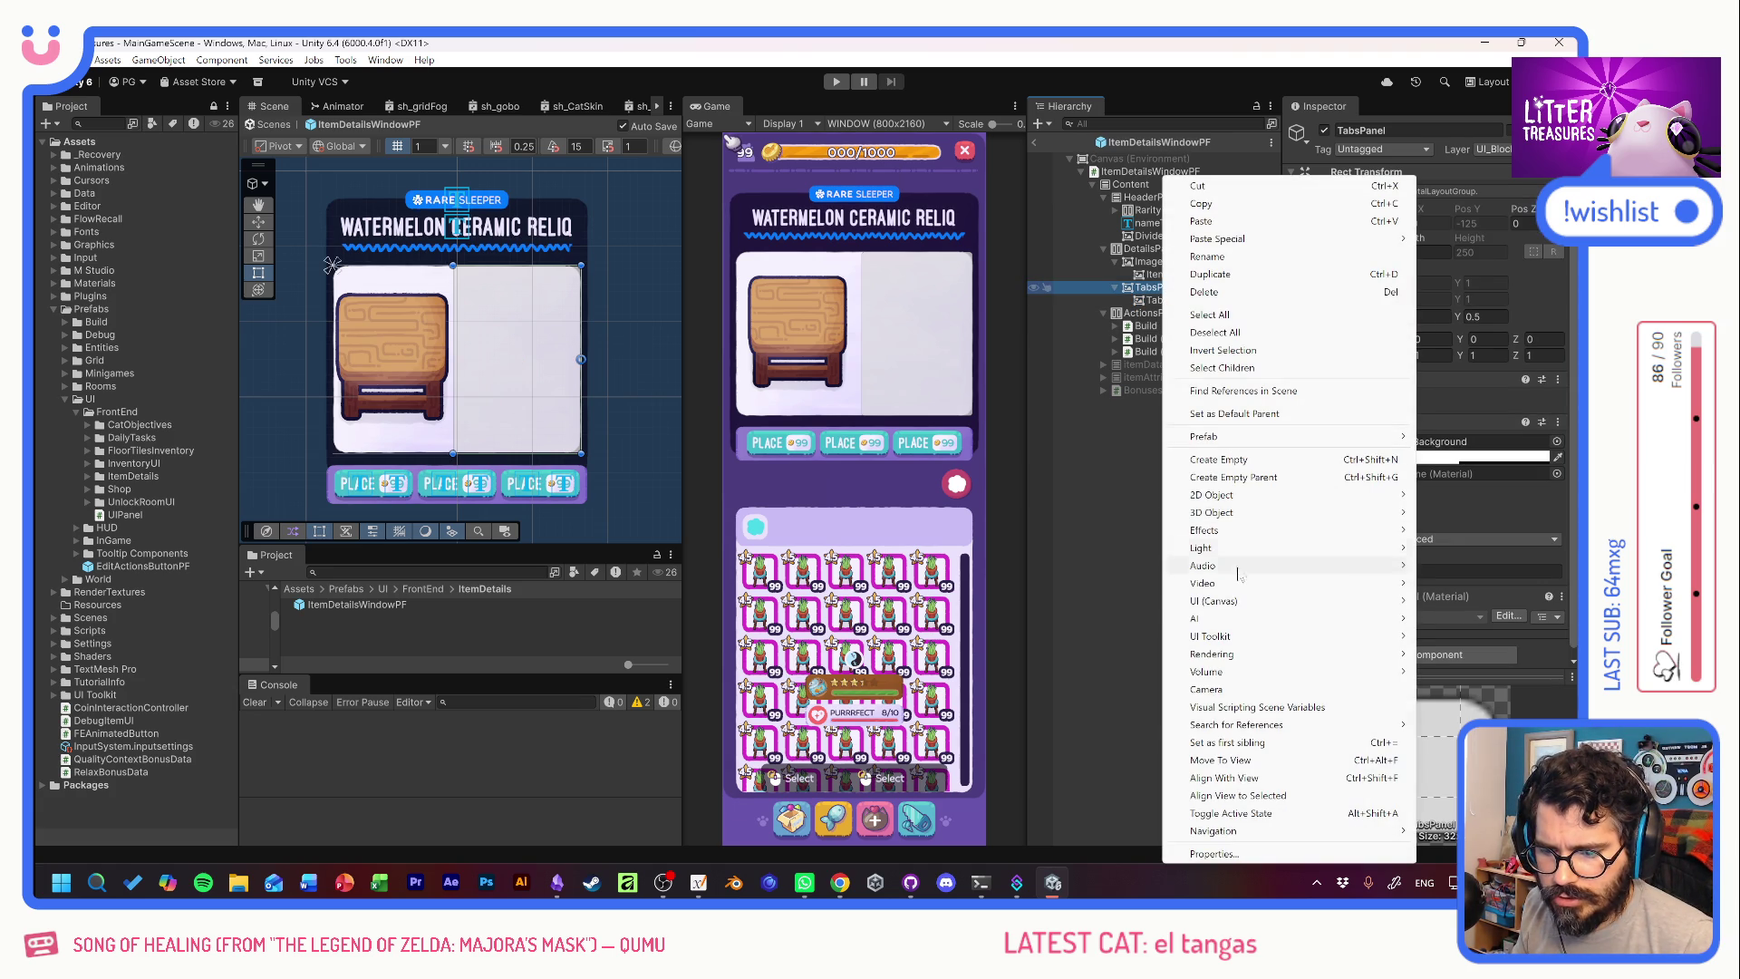
mouse_move(1219, 601)
left_click(1099, 634)
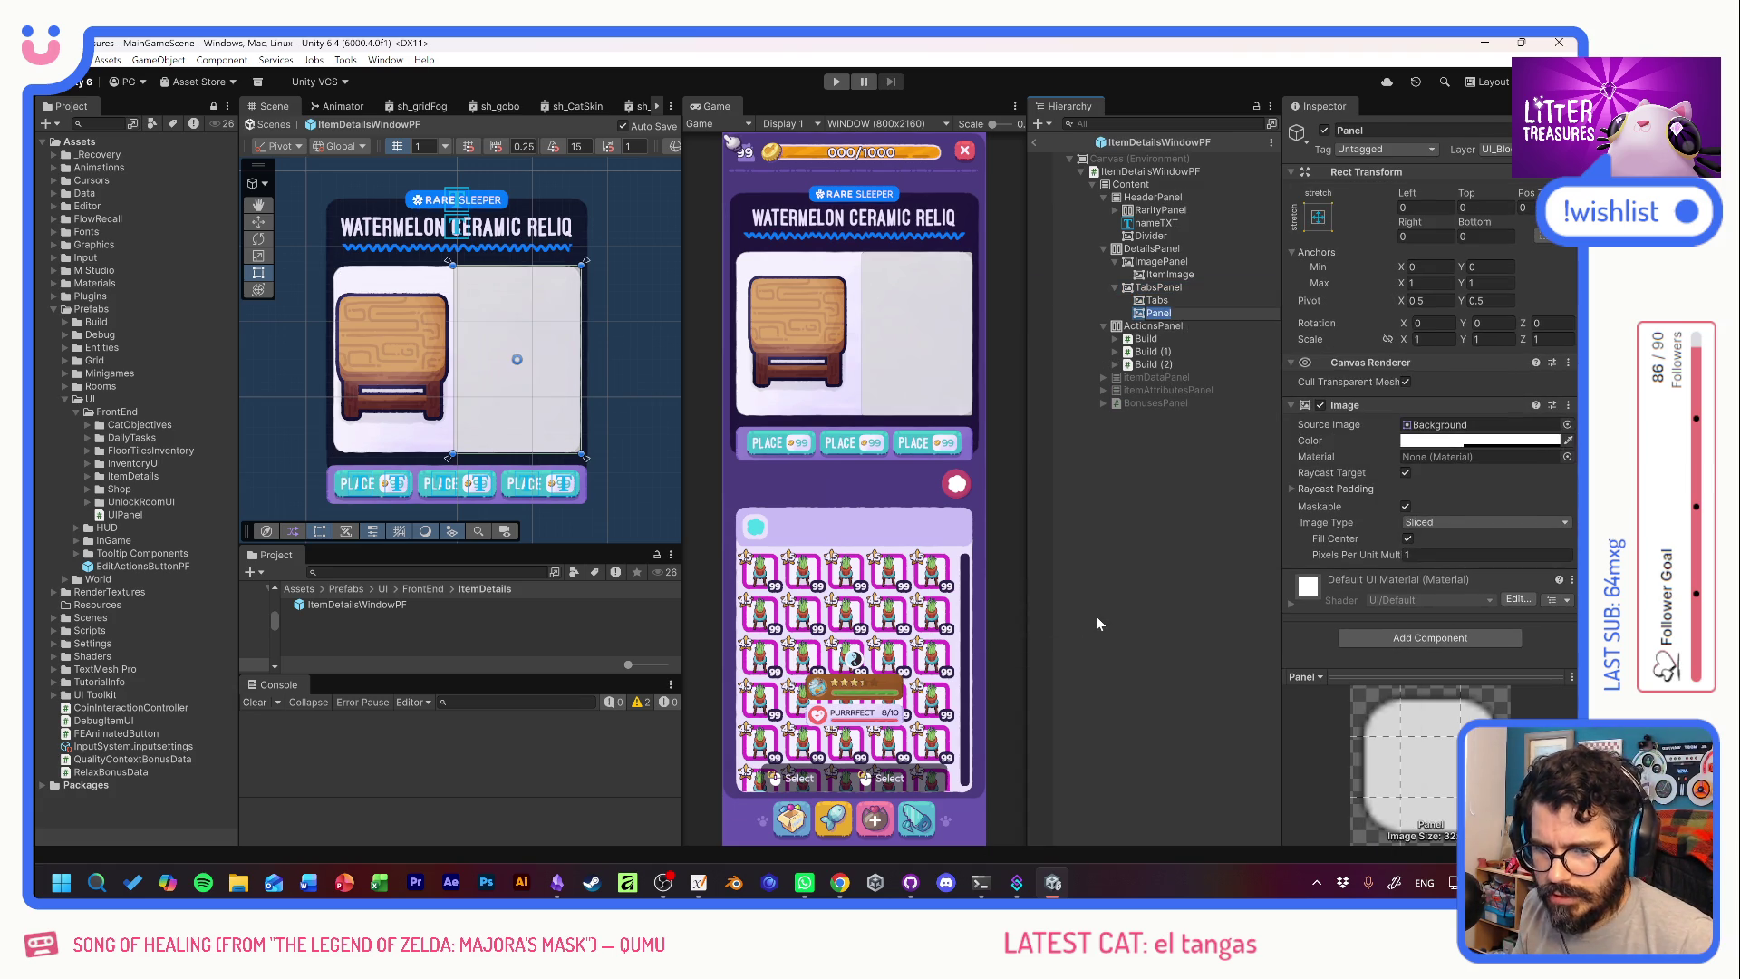
type("Conten")
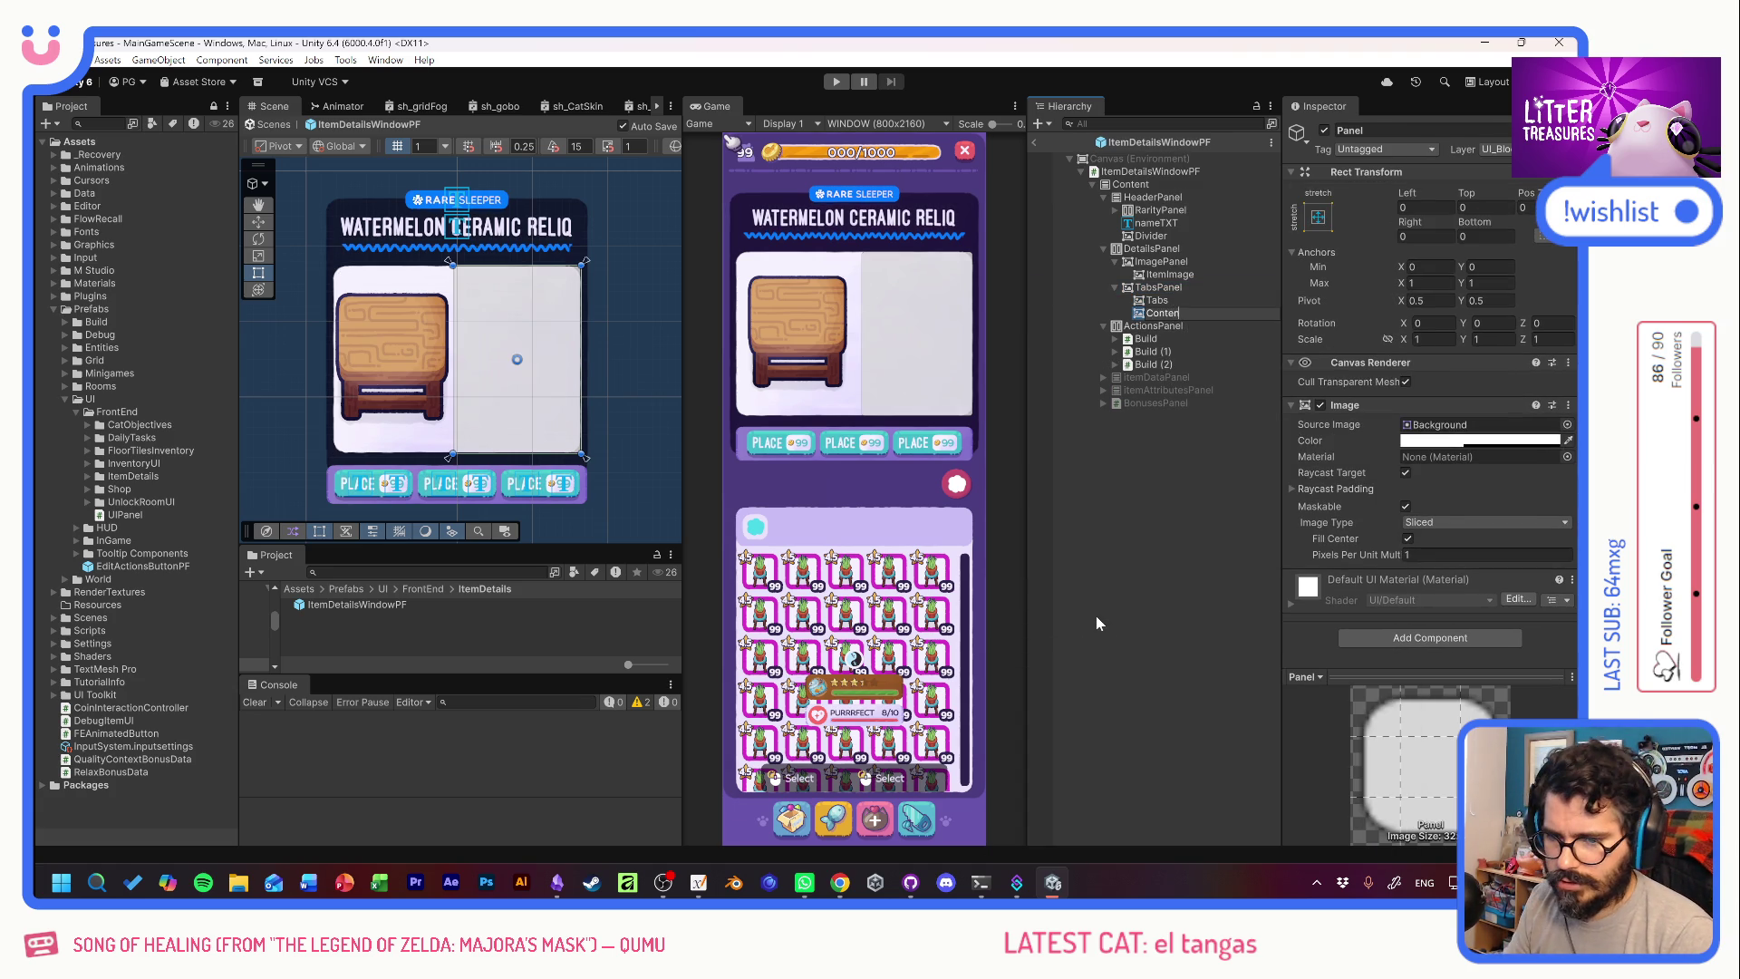
type("t")
key("Return")
left_click(1179, 302)
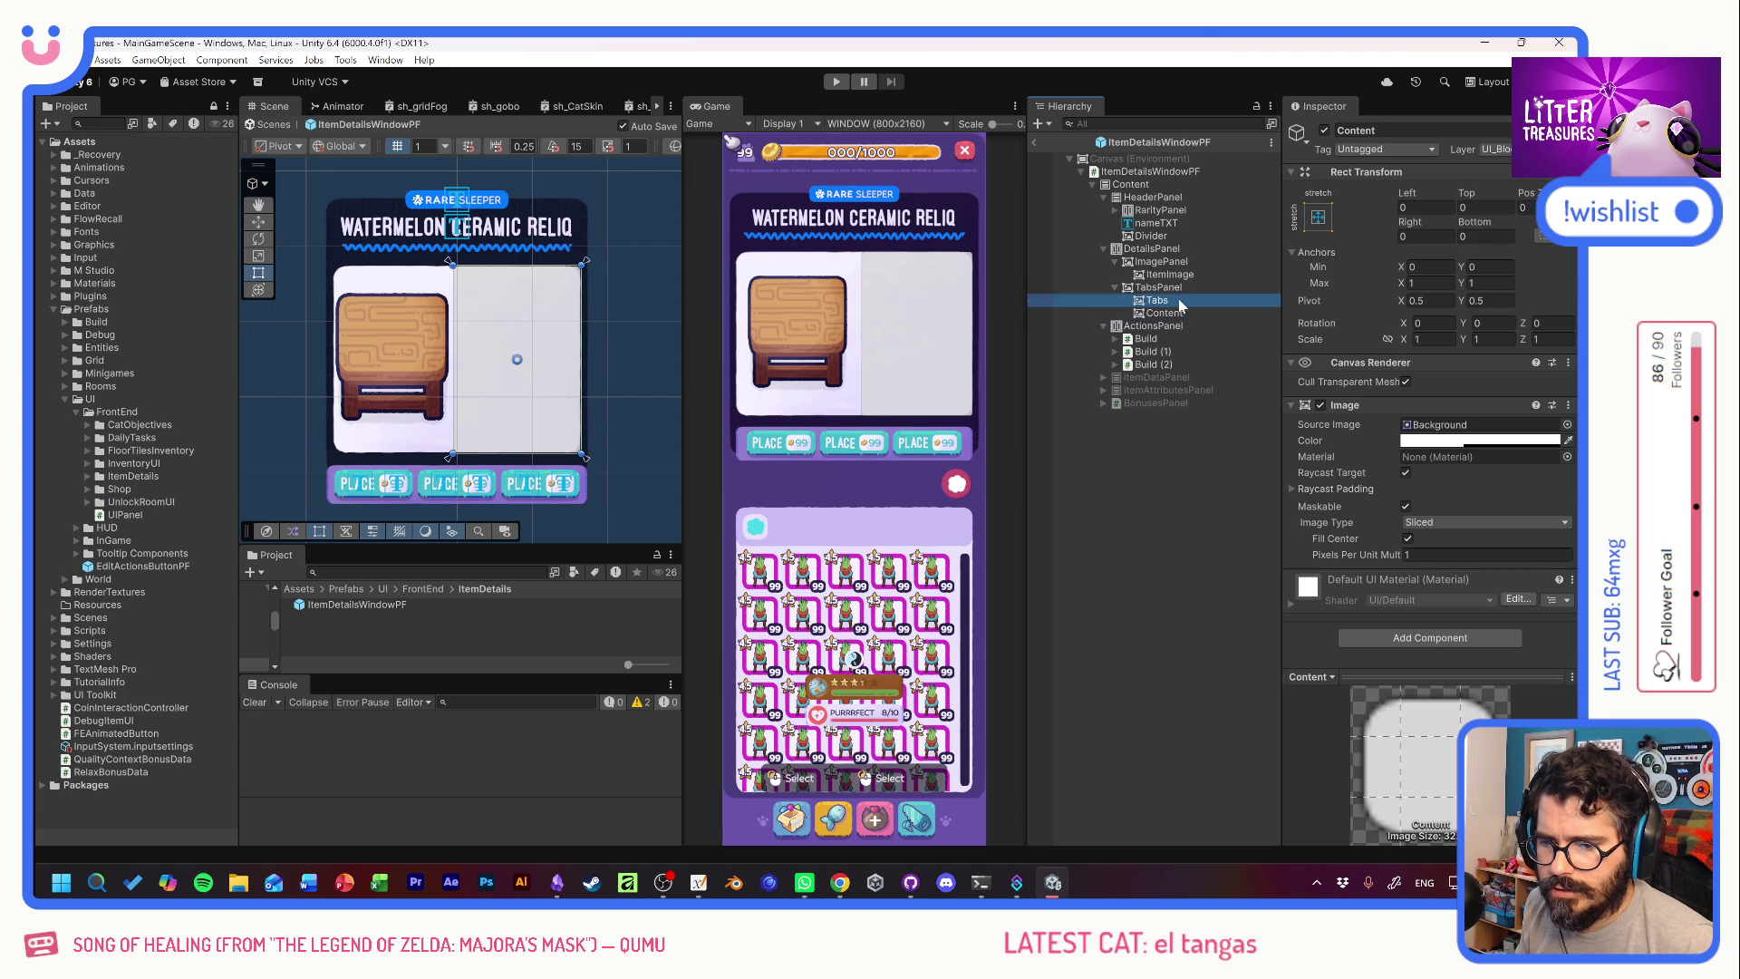
left_click(1167, 288)
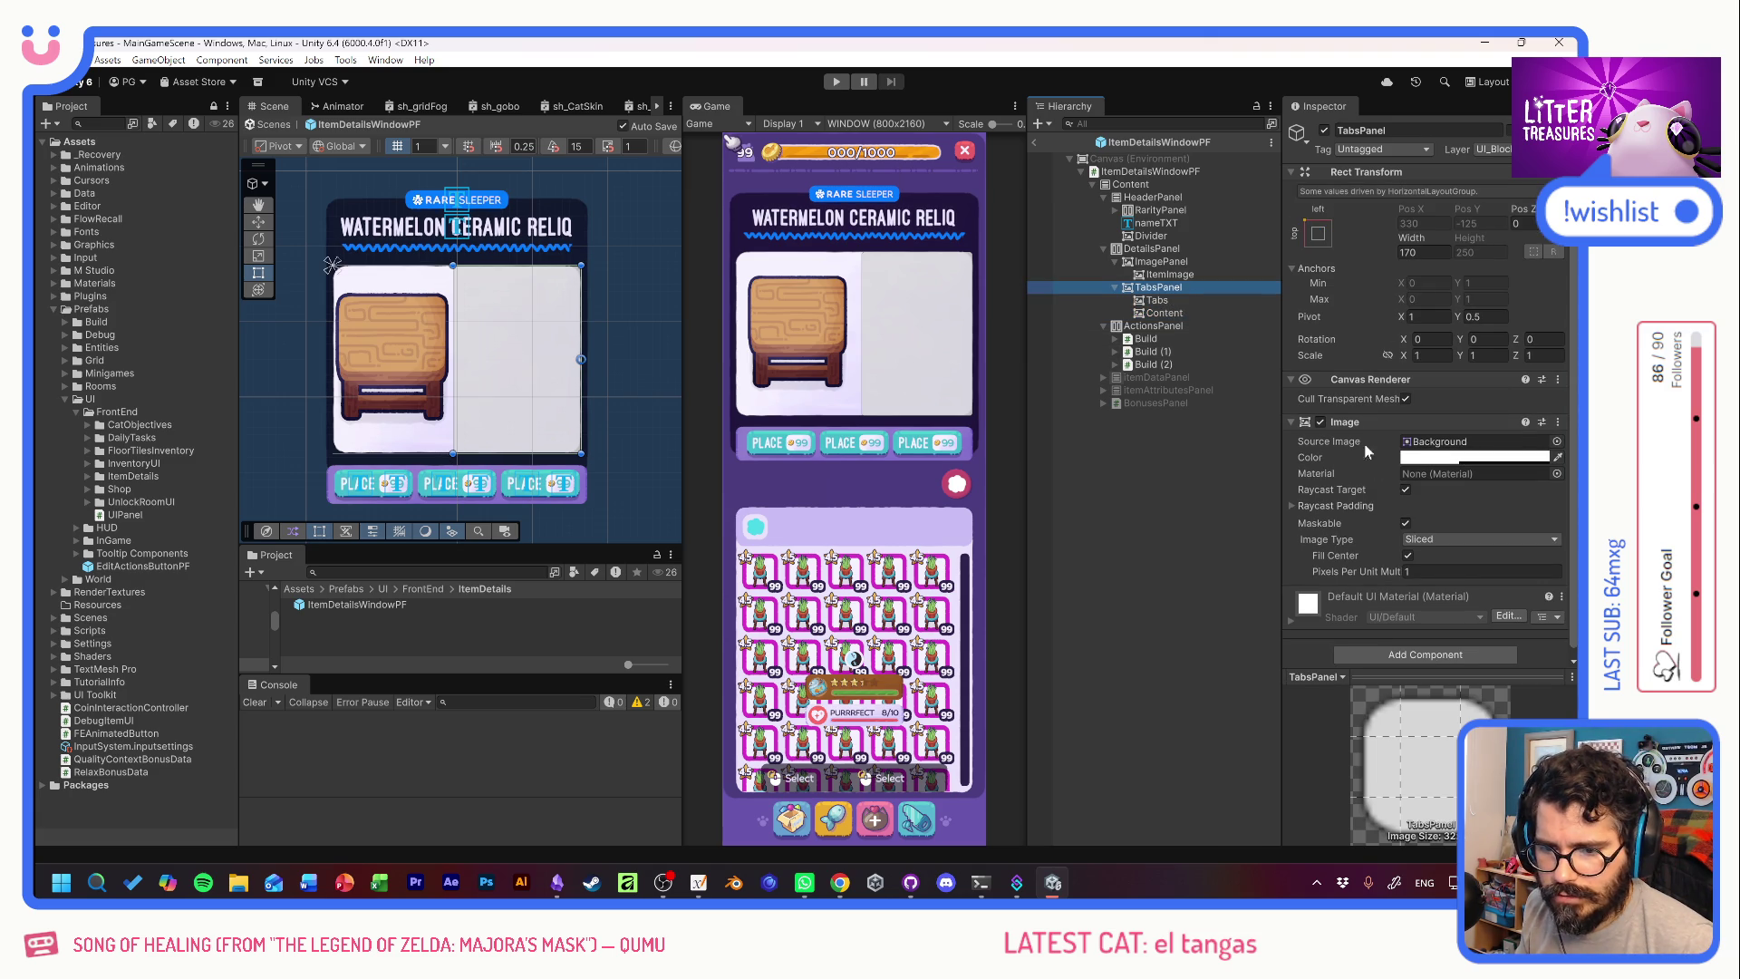
Add a Horizontal Layout Group component to TabsPanel.
left_click(1384, 654)
type("hori")
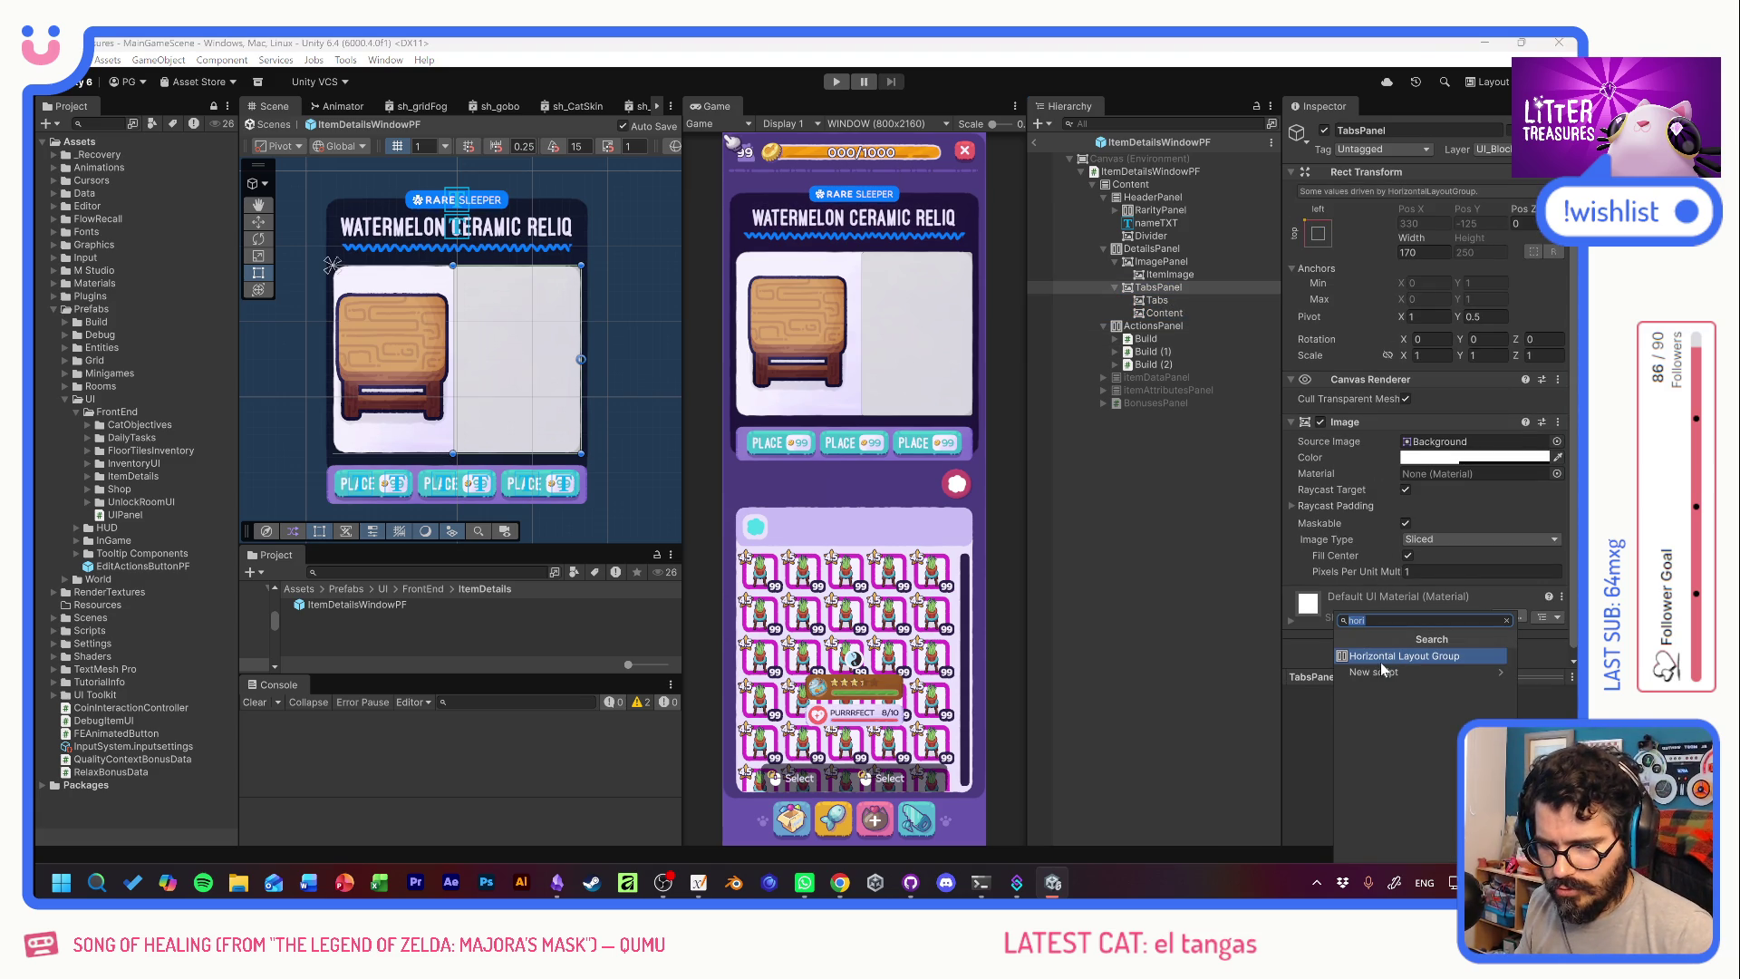
left_click(1384, 655)
Colour the Tabs panel red and the Content panel green.
left_click(1169, 302)
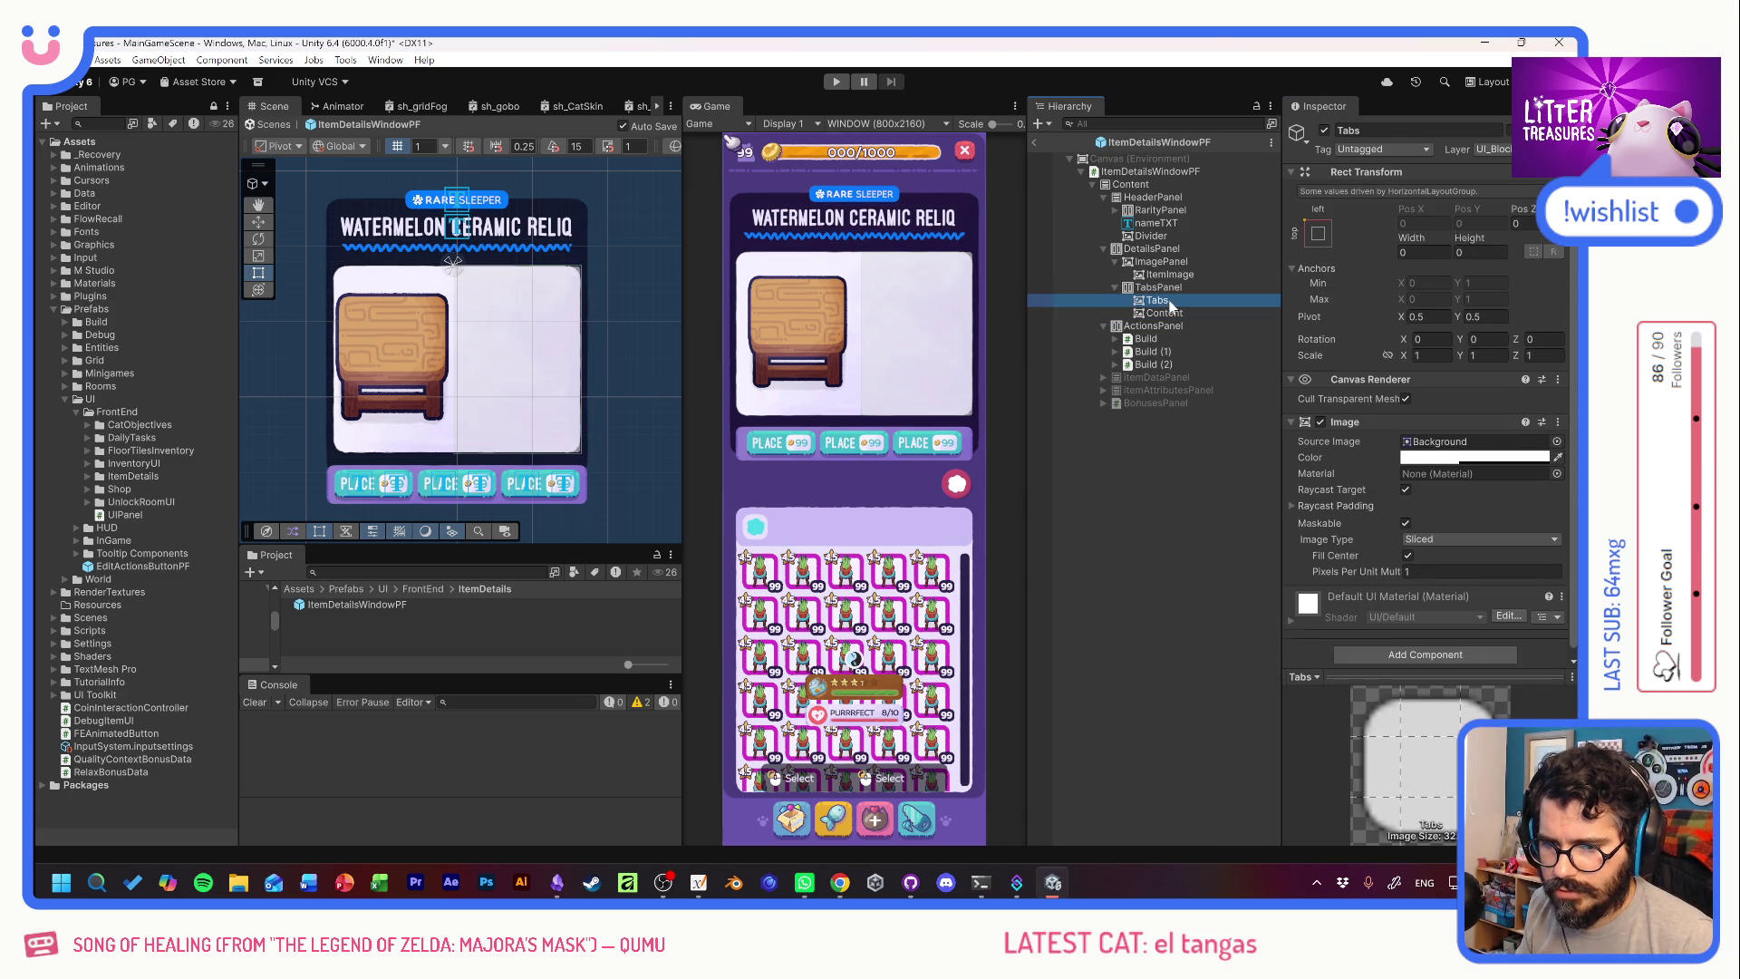
left_click(1474, 457)
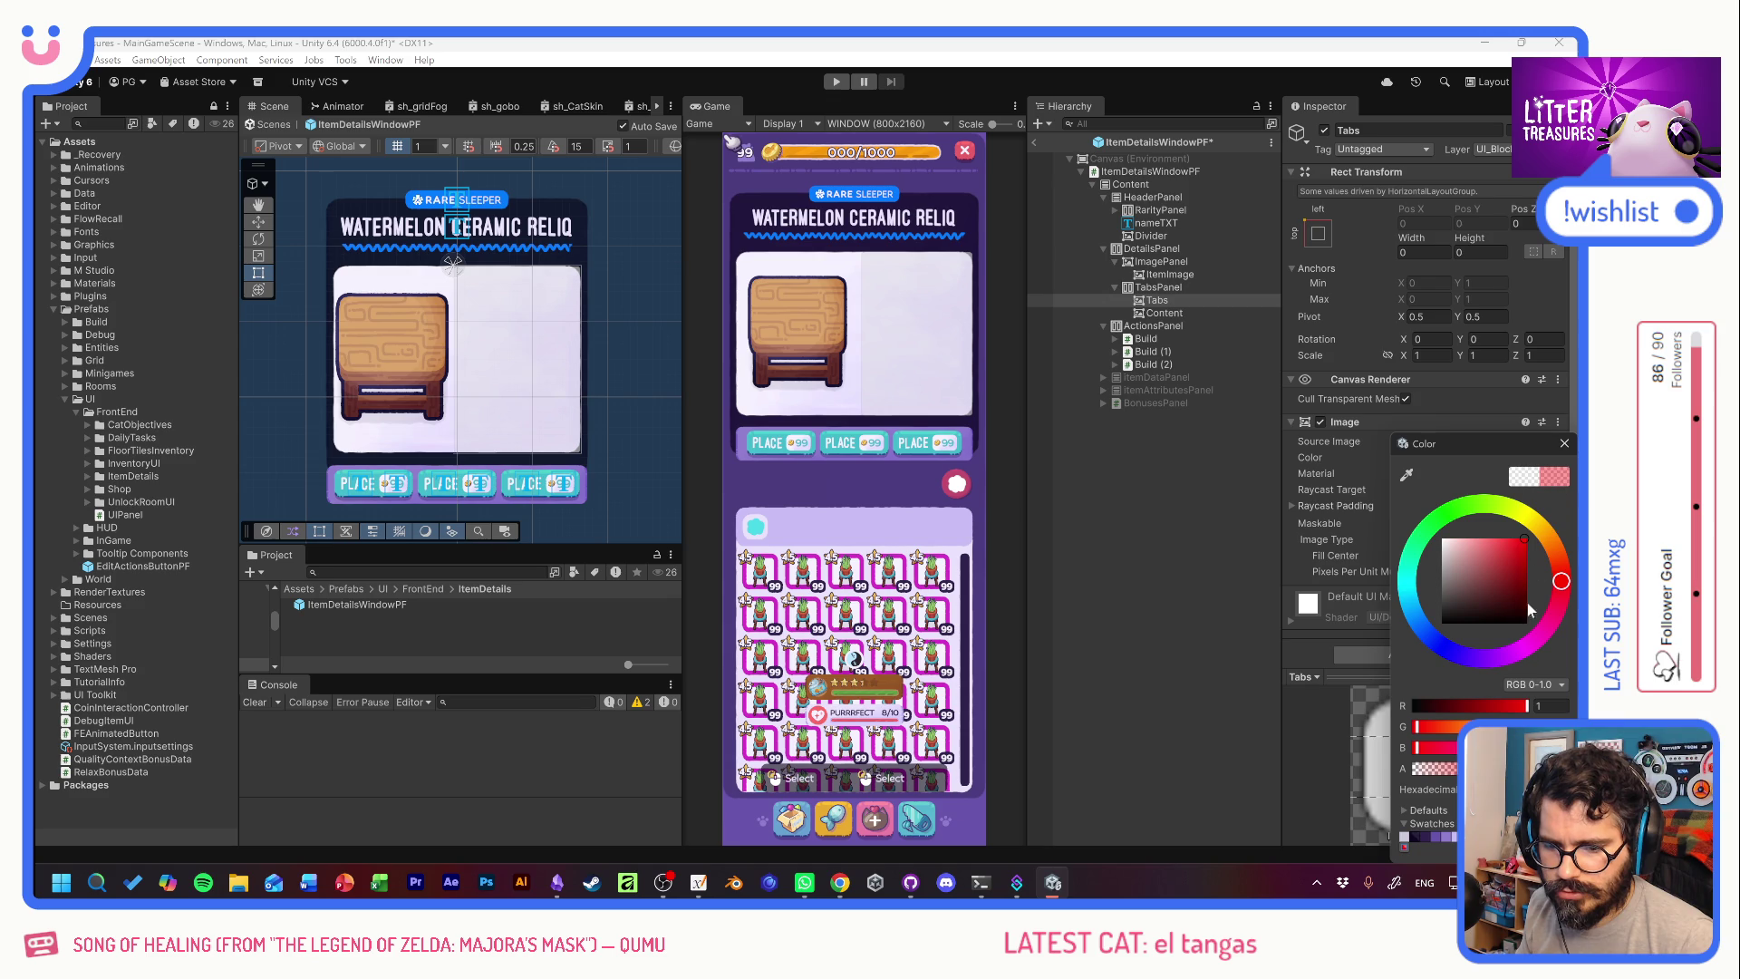
left_click(1565, 444)
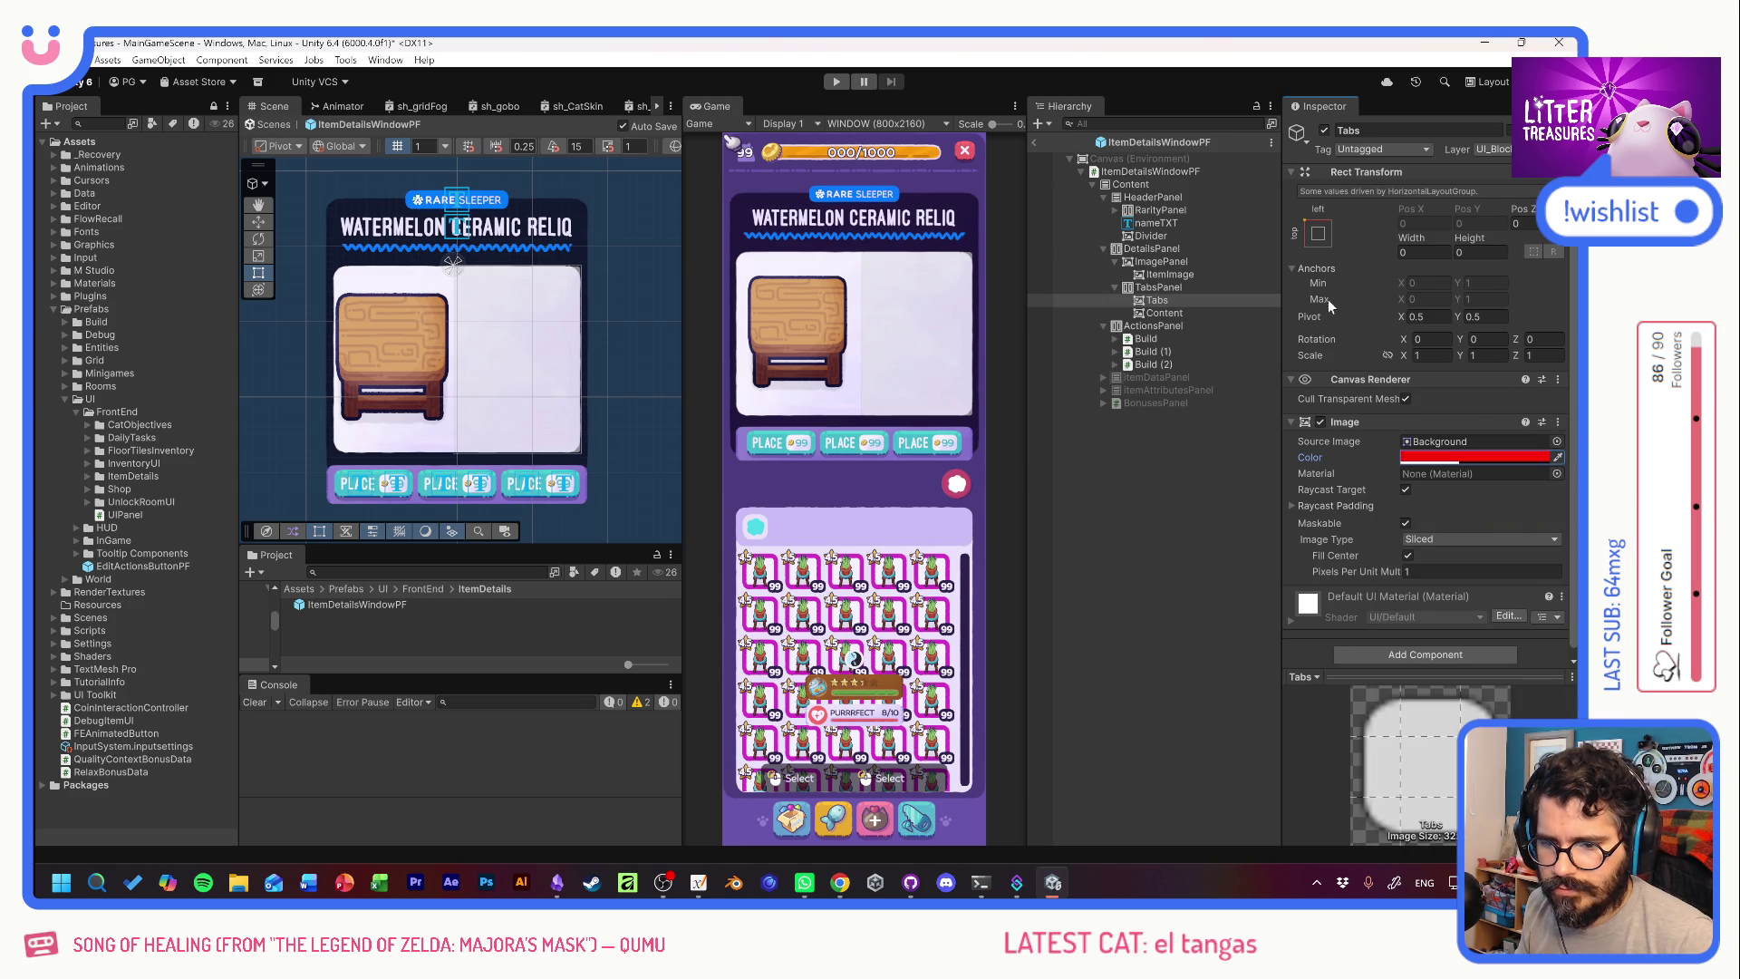
left_click(1160, 312)
left_click(1475, 457)
left_click(1515, 569)
mouse_move(1565, 580)
left_mouse_down()
mouse_move(1535, 523)
mouse_move(1470, 510)
left_mouse_up()
left_click(1555, 448)
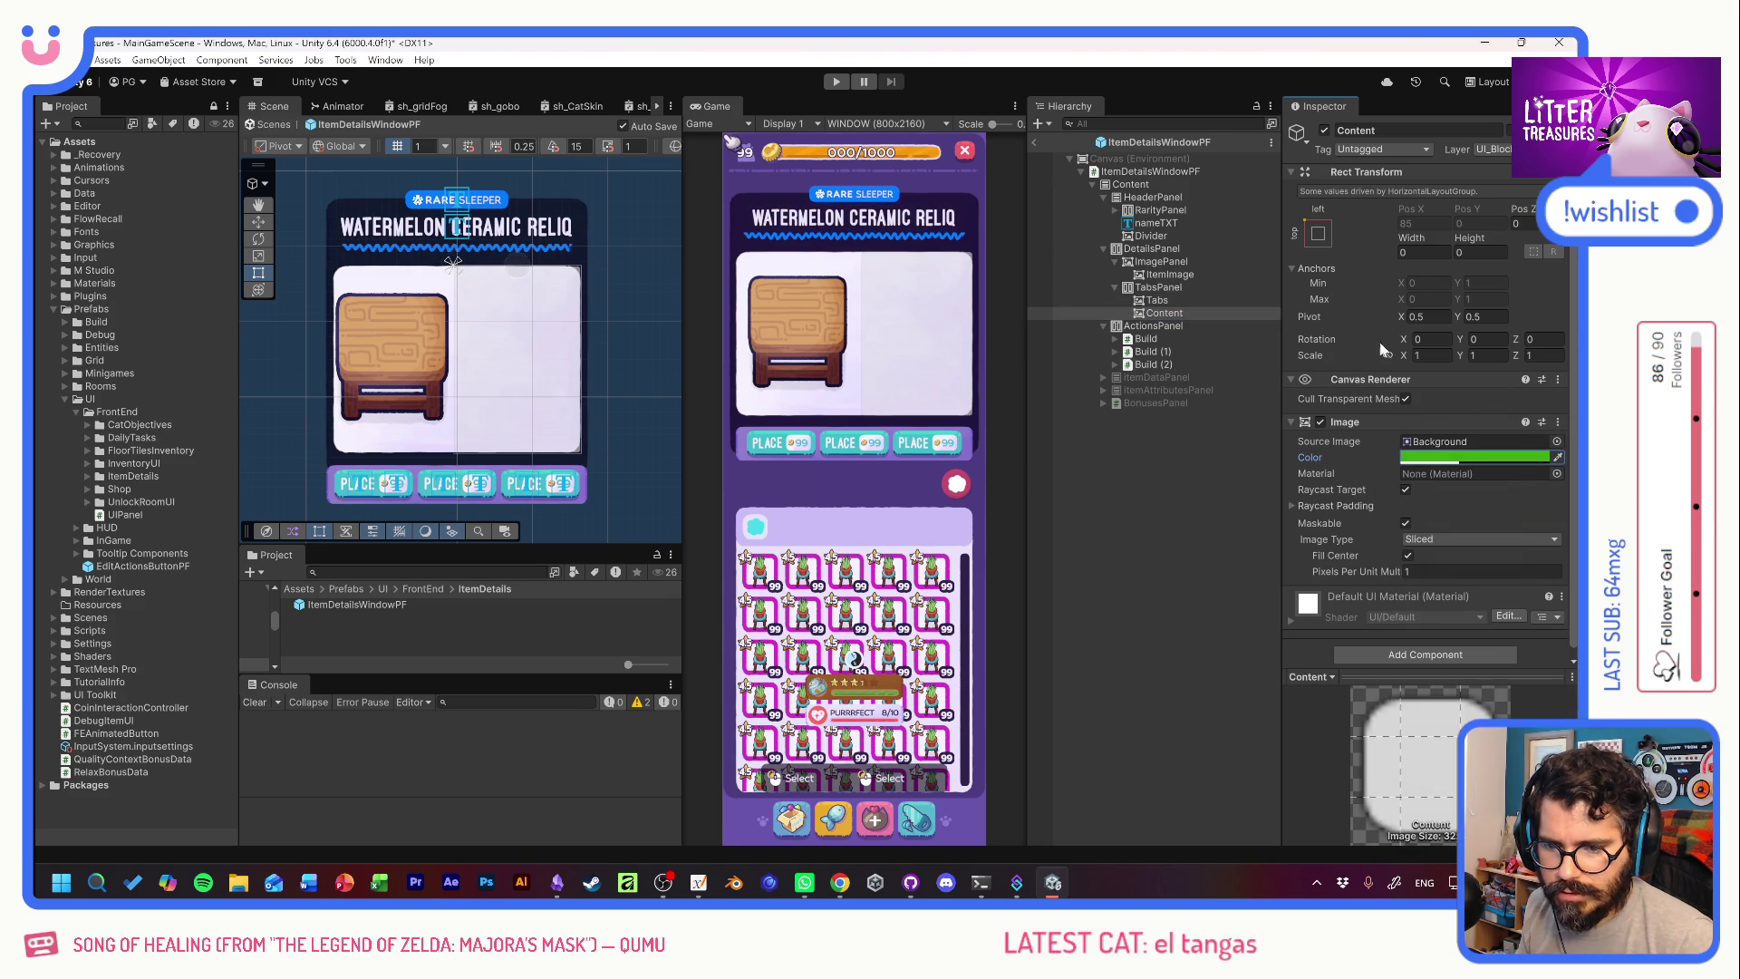
Turn off Child Force Expand width and height, then set Tabs width 51.2 and Content 113.47.
left_click(1216, 286)
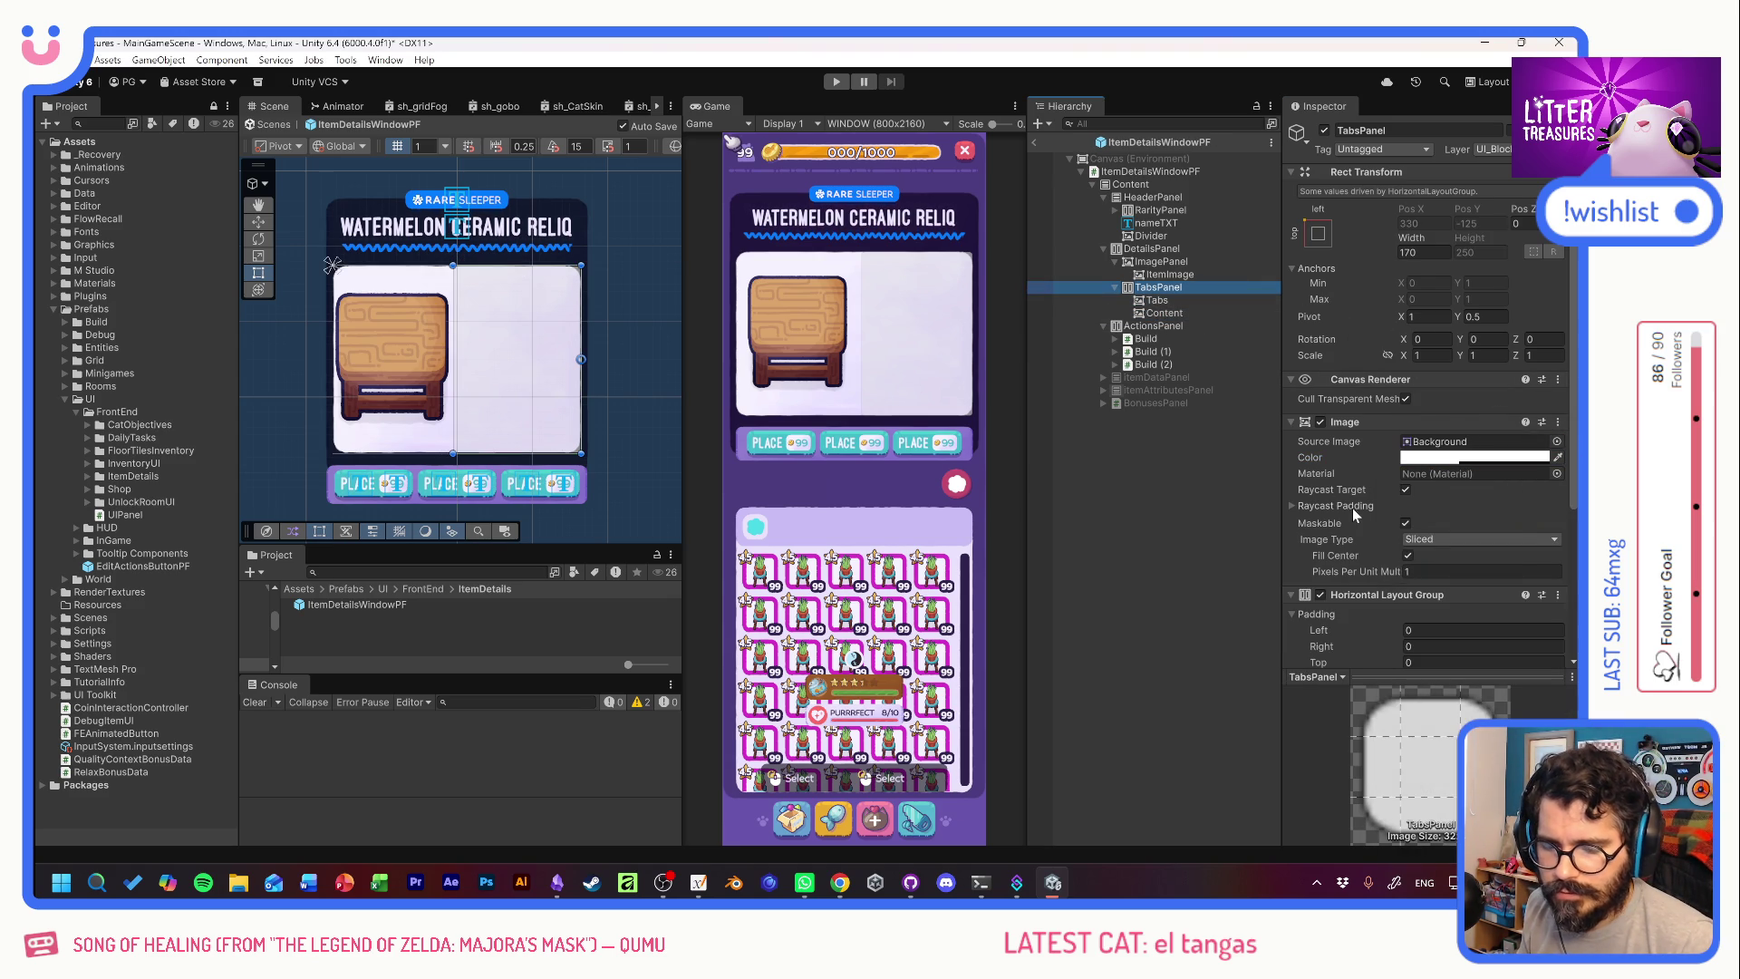
scroll(1366, 511, "down", 4)
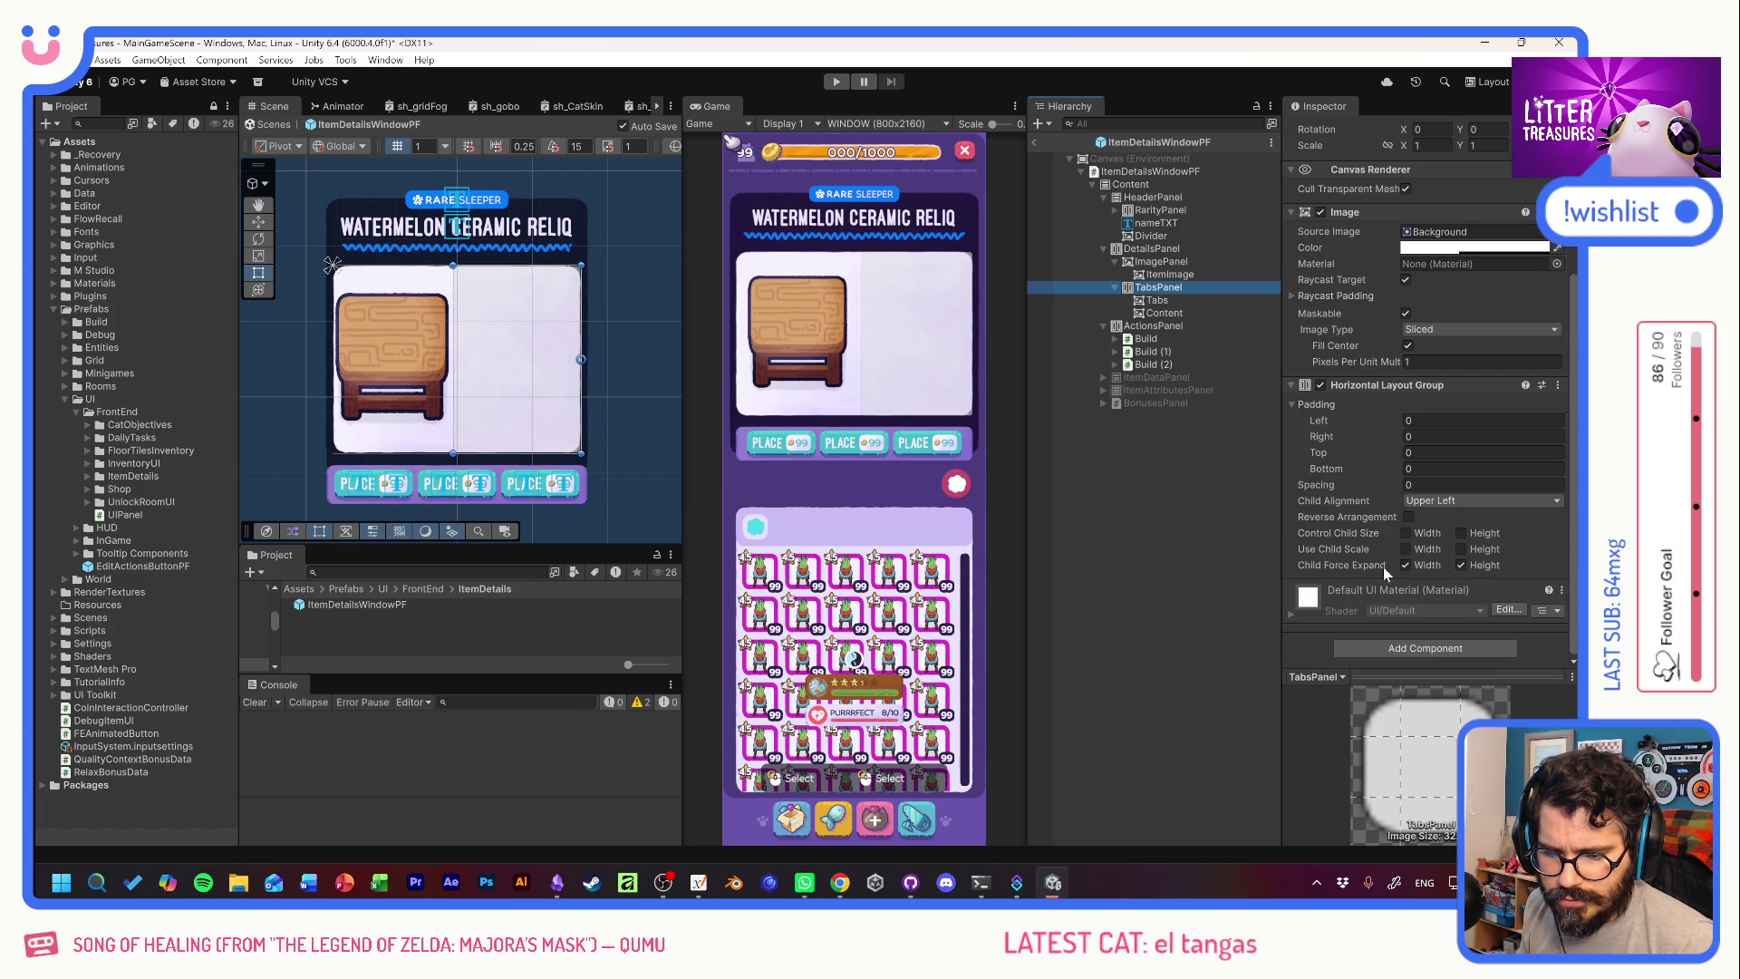
left_click(1405, 565)
left_click(1460, 565)
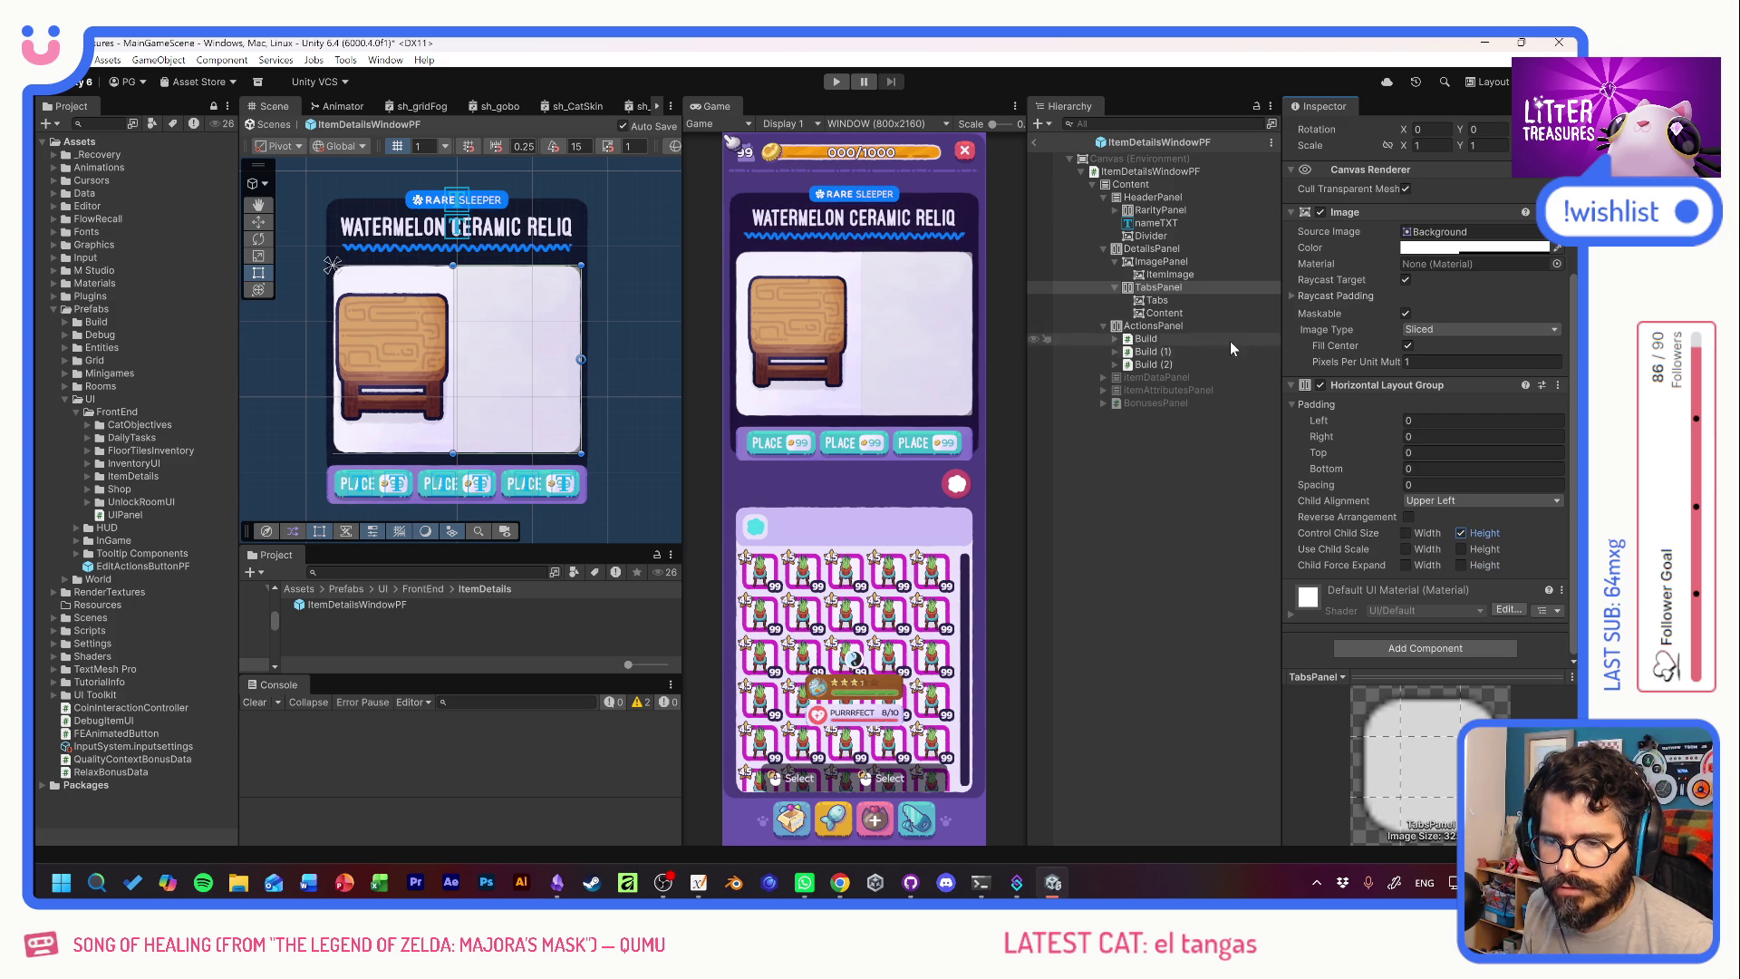
left_click(1157, 299)
left_click_drag(1410, 236, 38, 250)
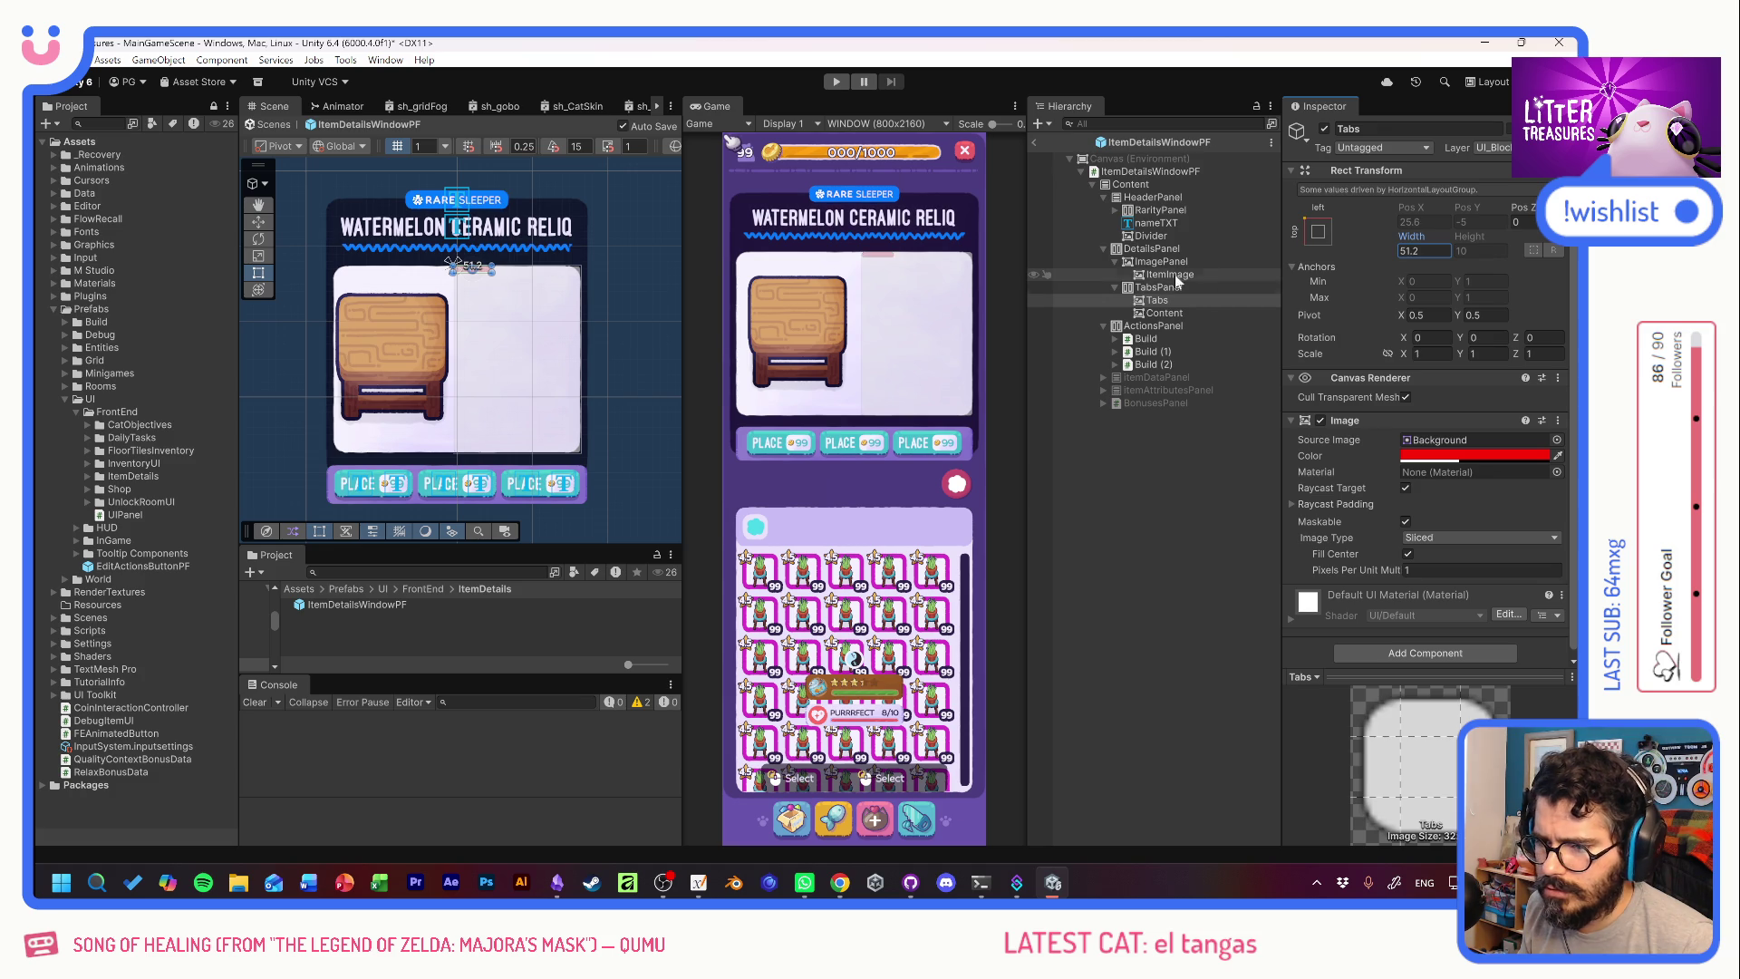
left_click(1164, 313)
mouse_move(1411, 242)
left_mouse_down()
mouse_move(1541, 237)
mouse_move(336, 320)
mouse_move(1368, 335)
left_mouse_up()
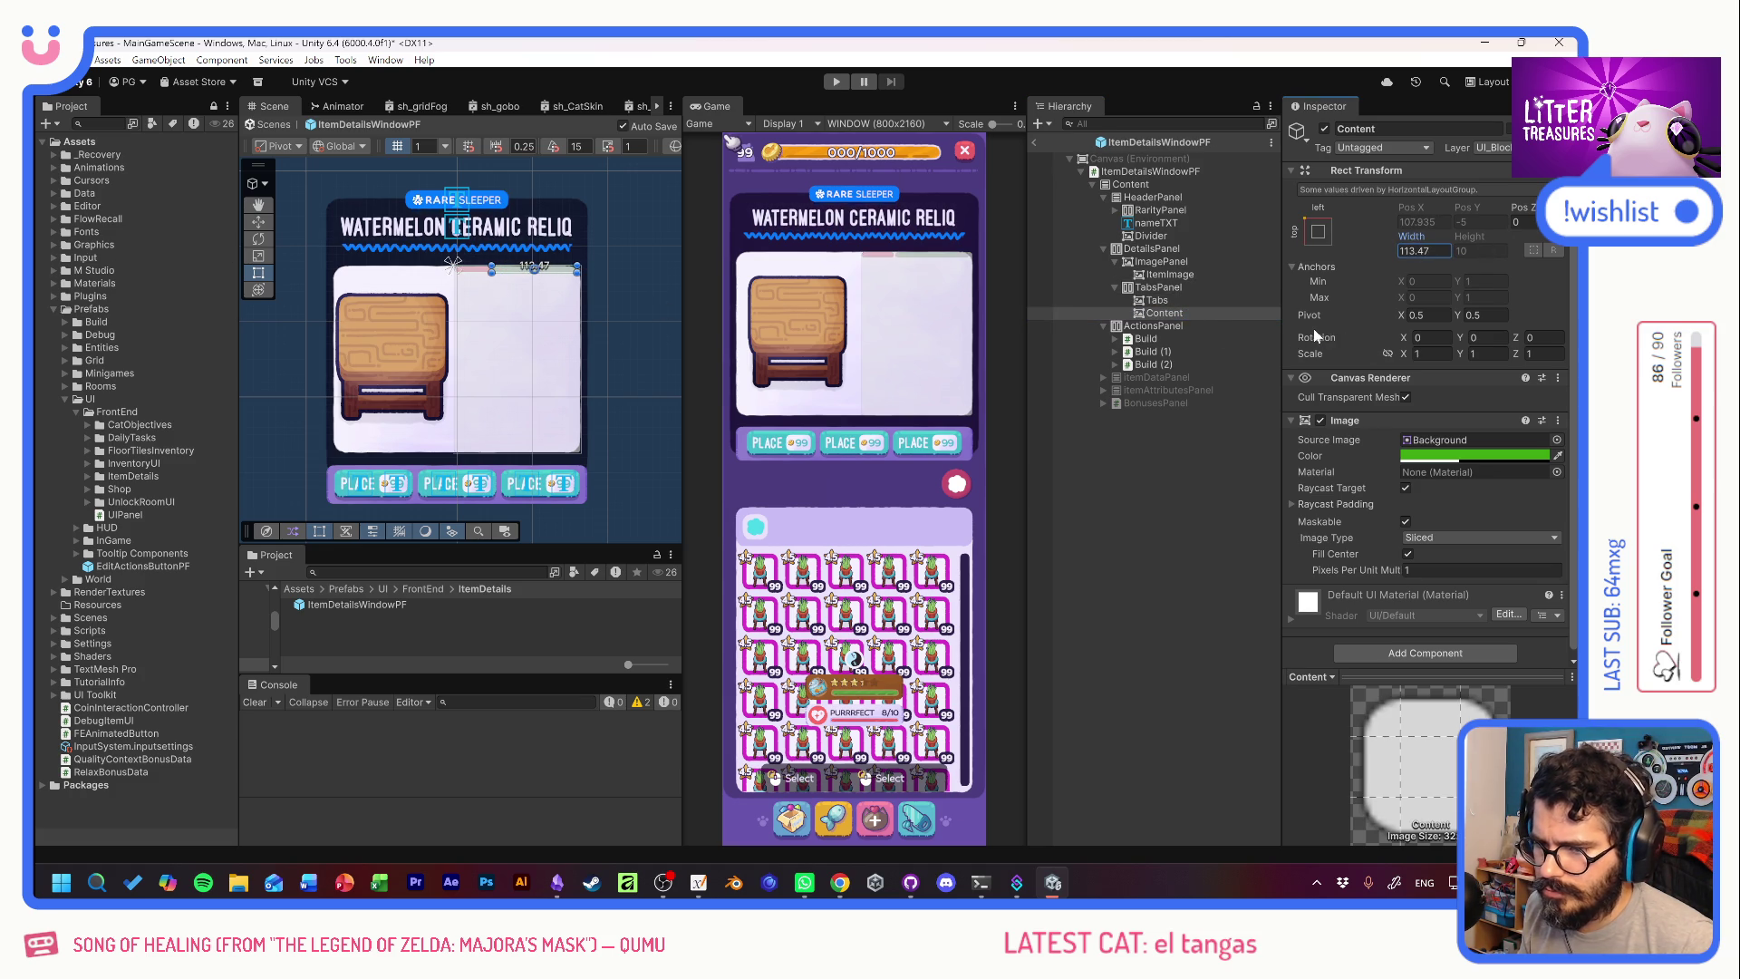
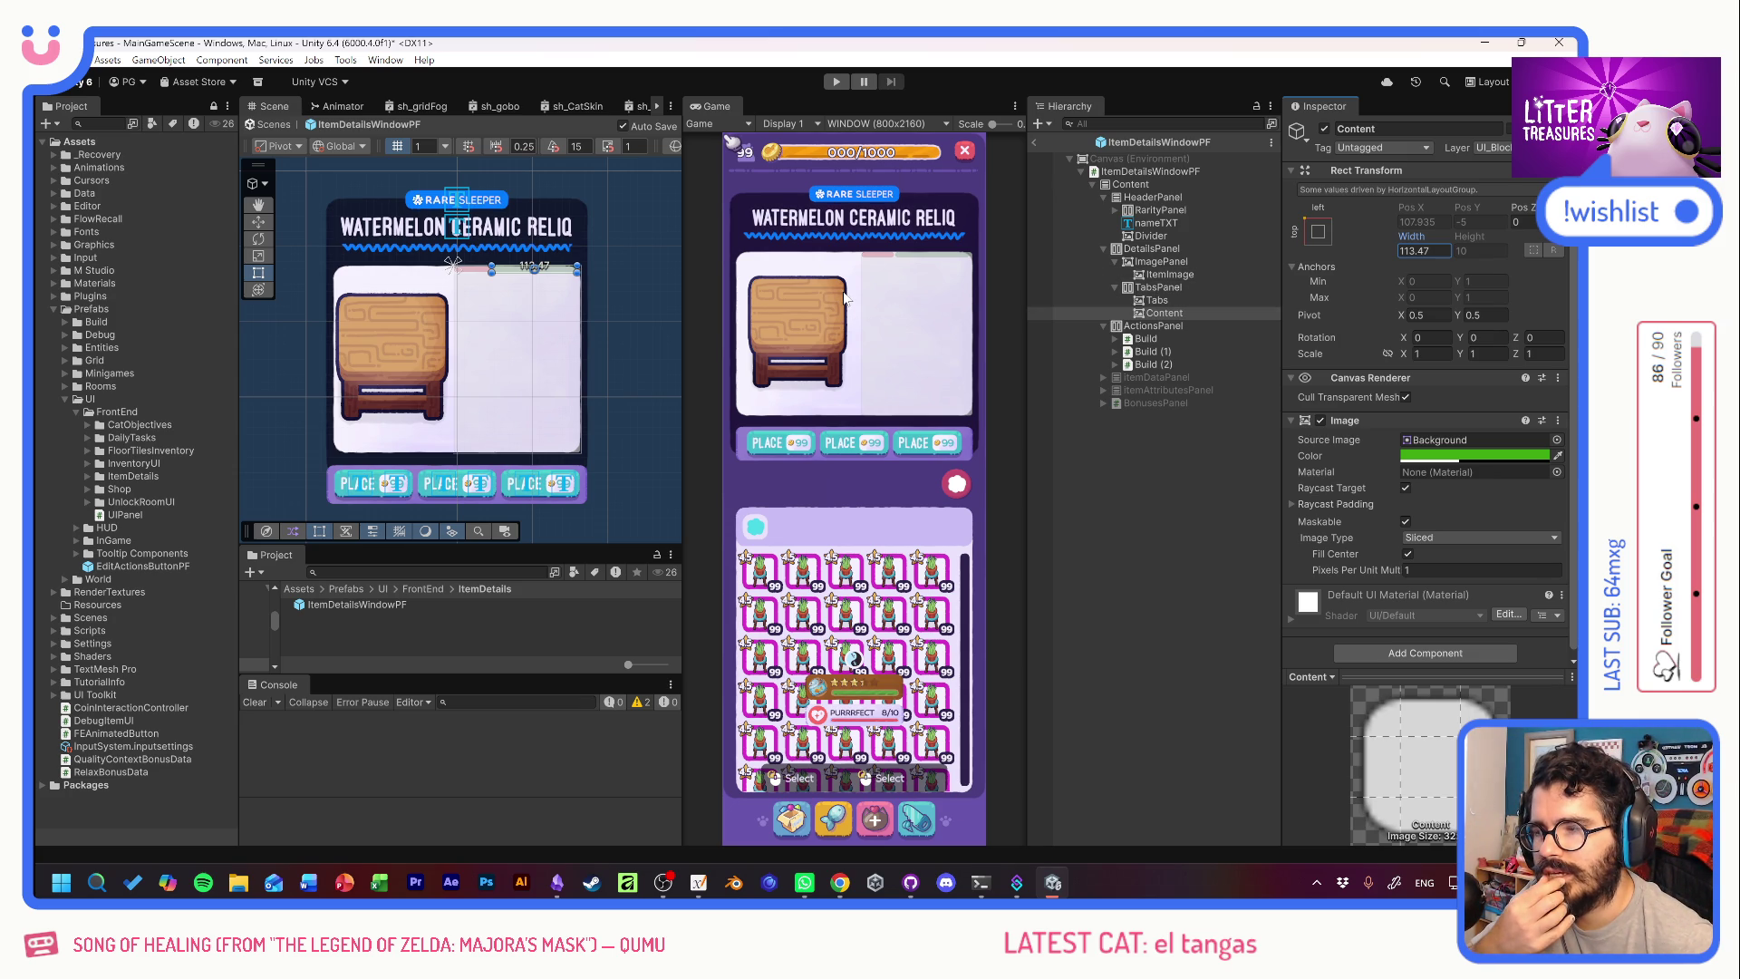
Set TabsPanel's width to 200.
left_click(1159, 288)
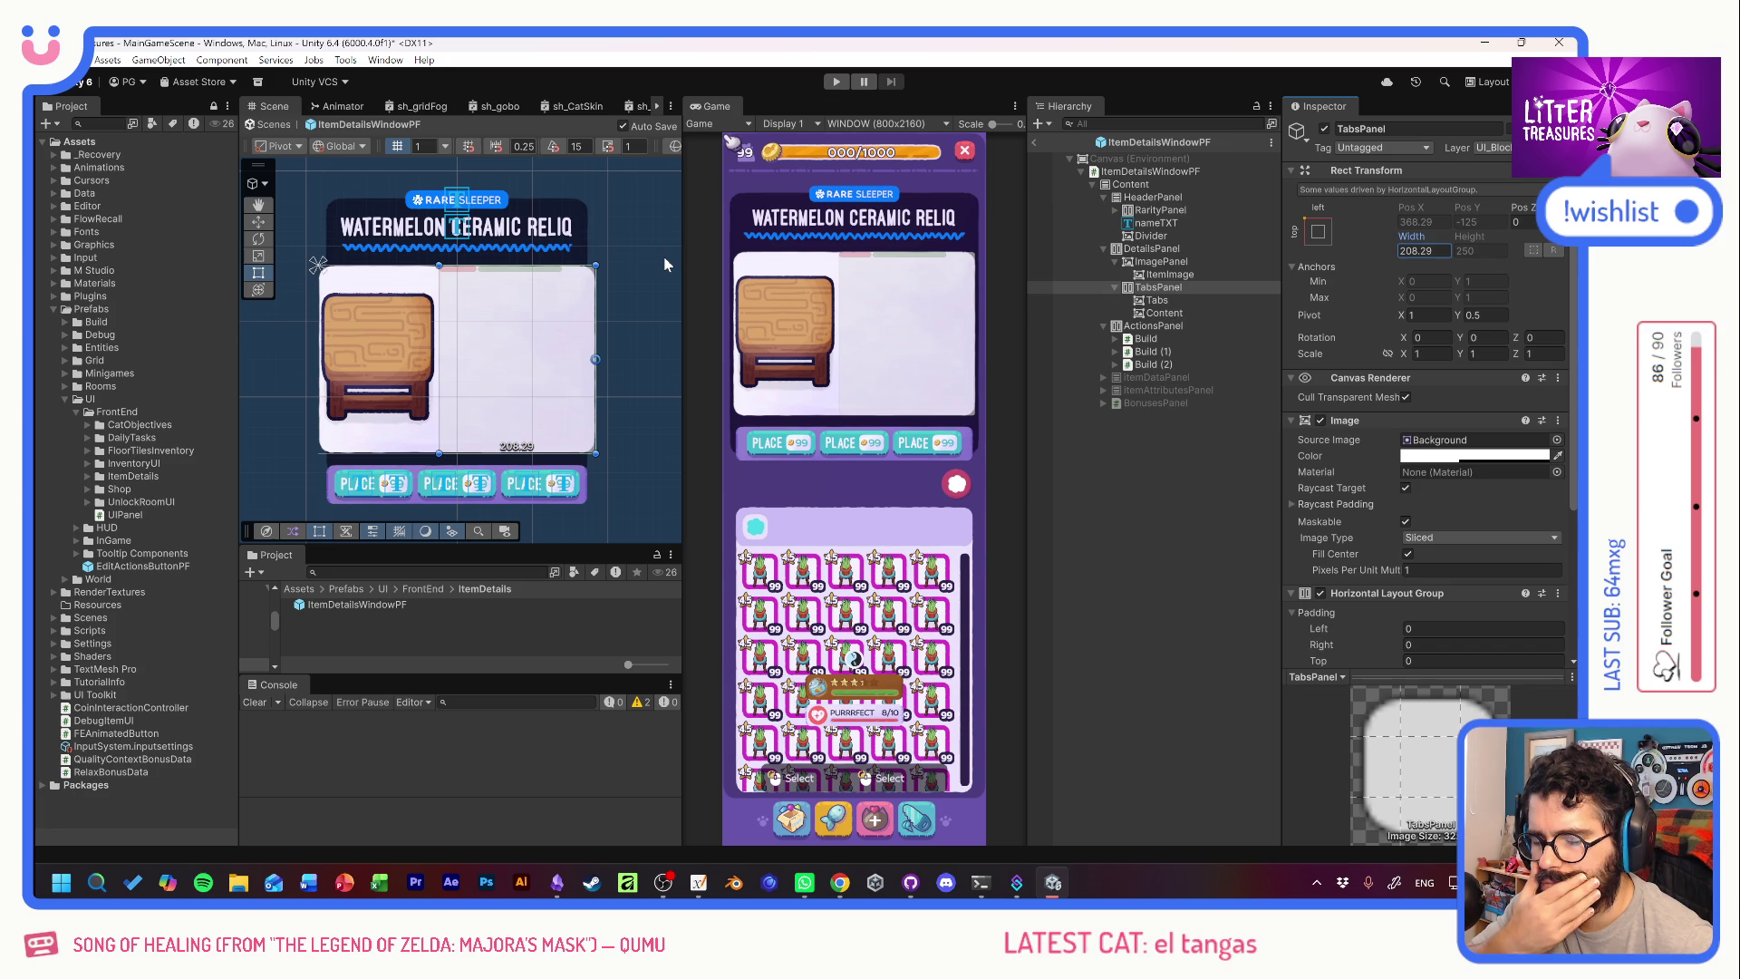
left_click(1441, 251)
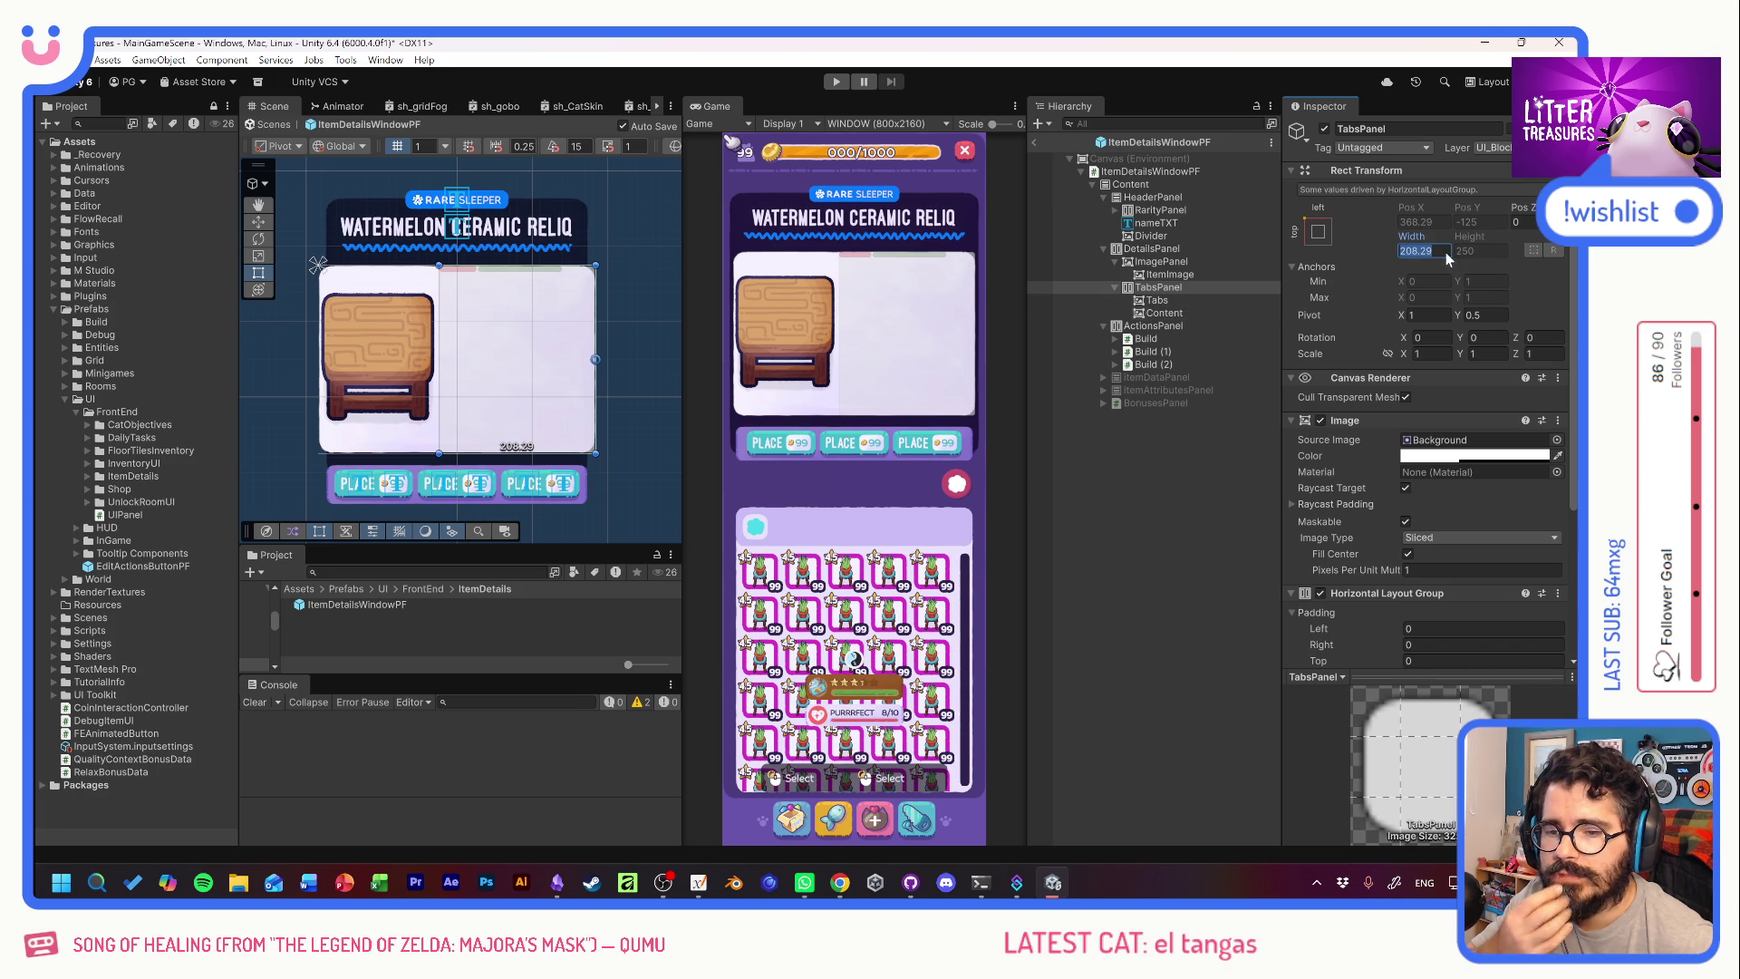
type("200")
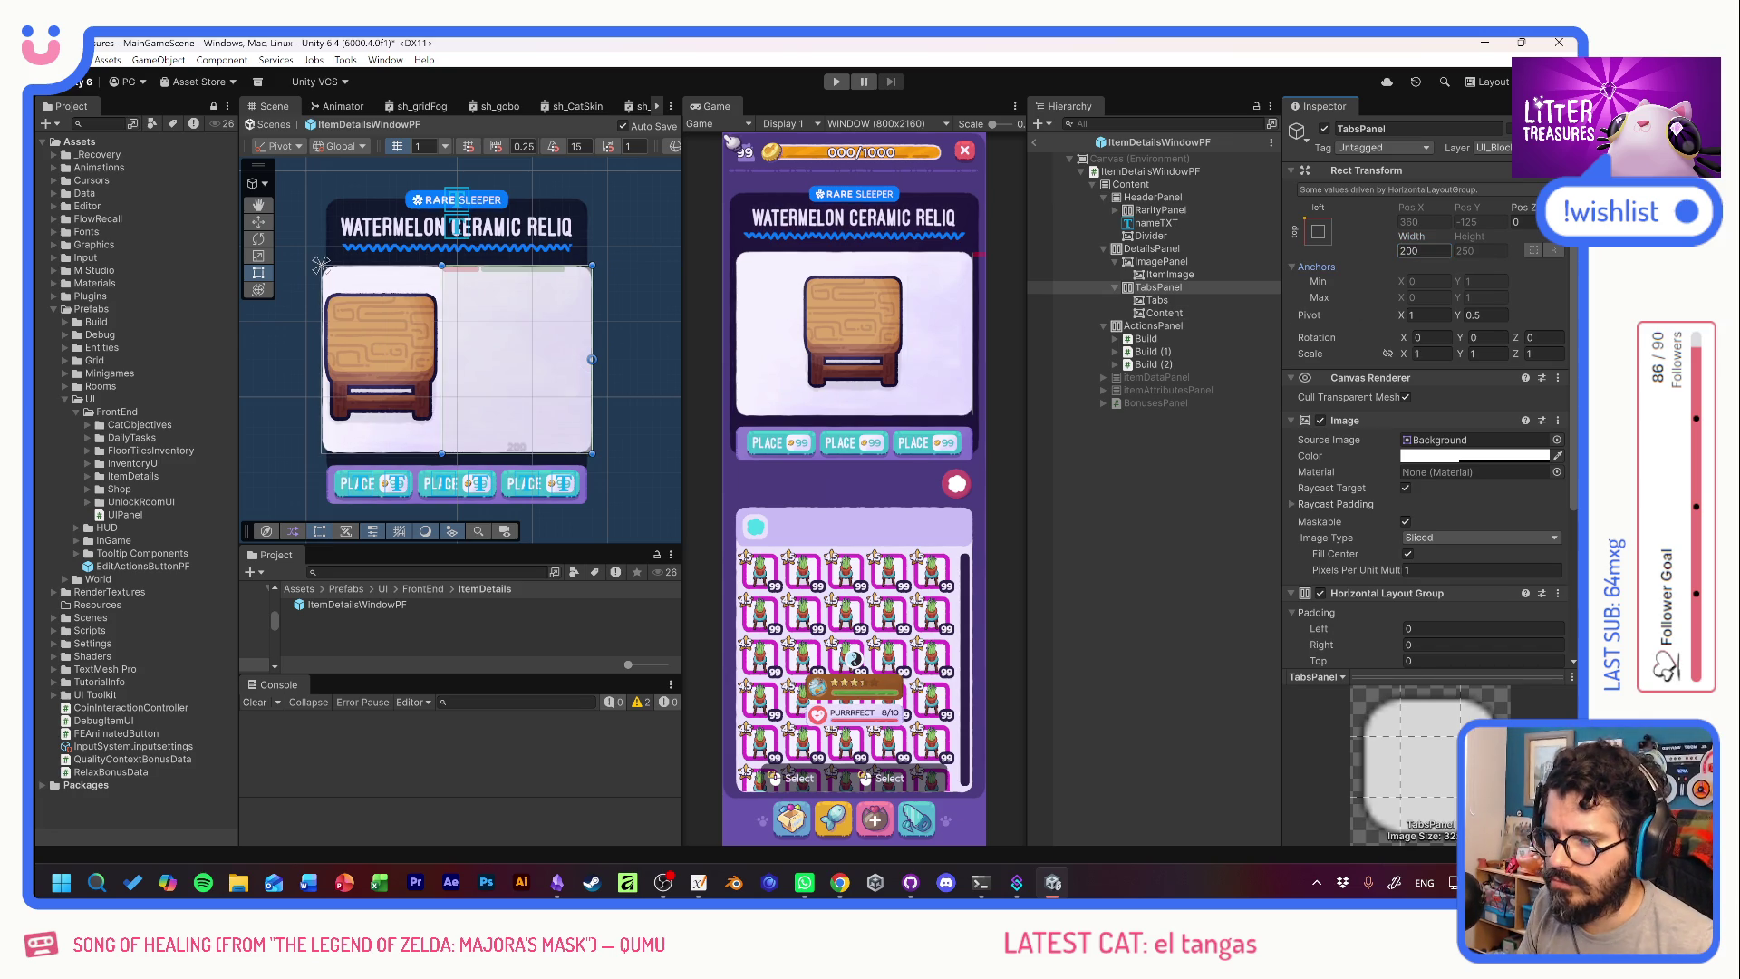
key("Return")
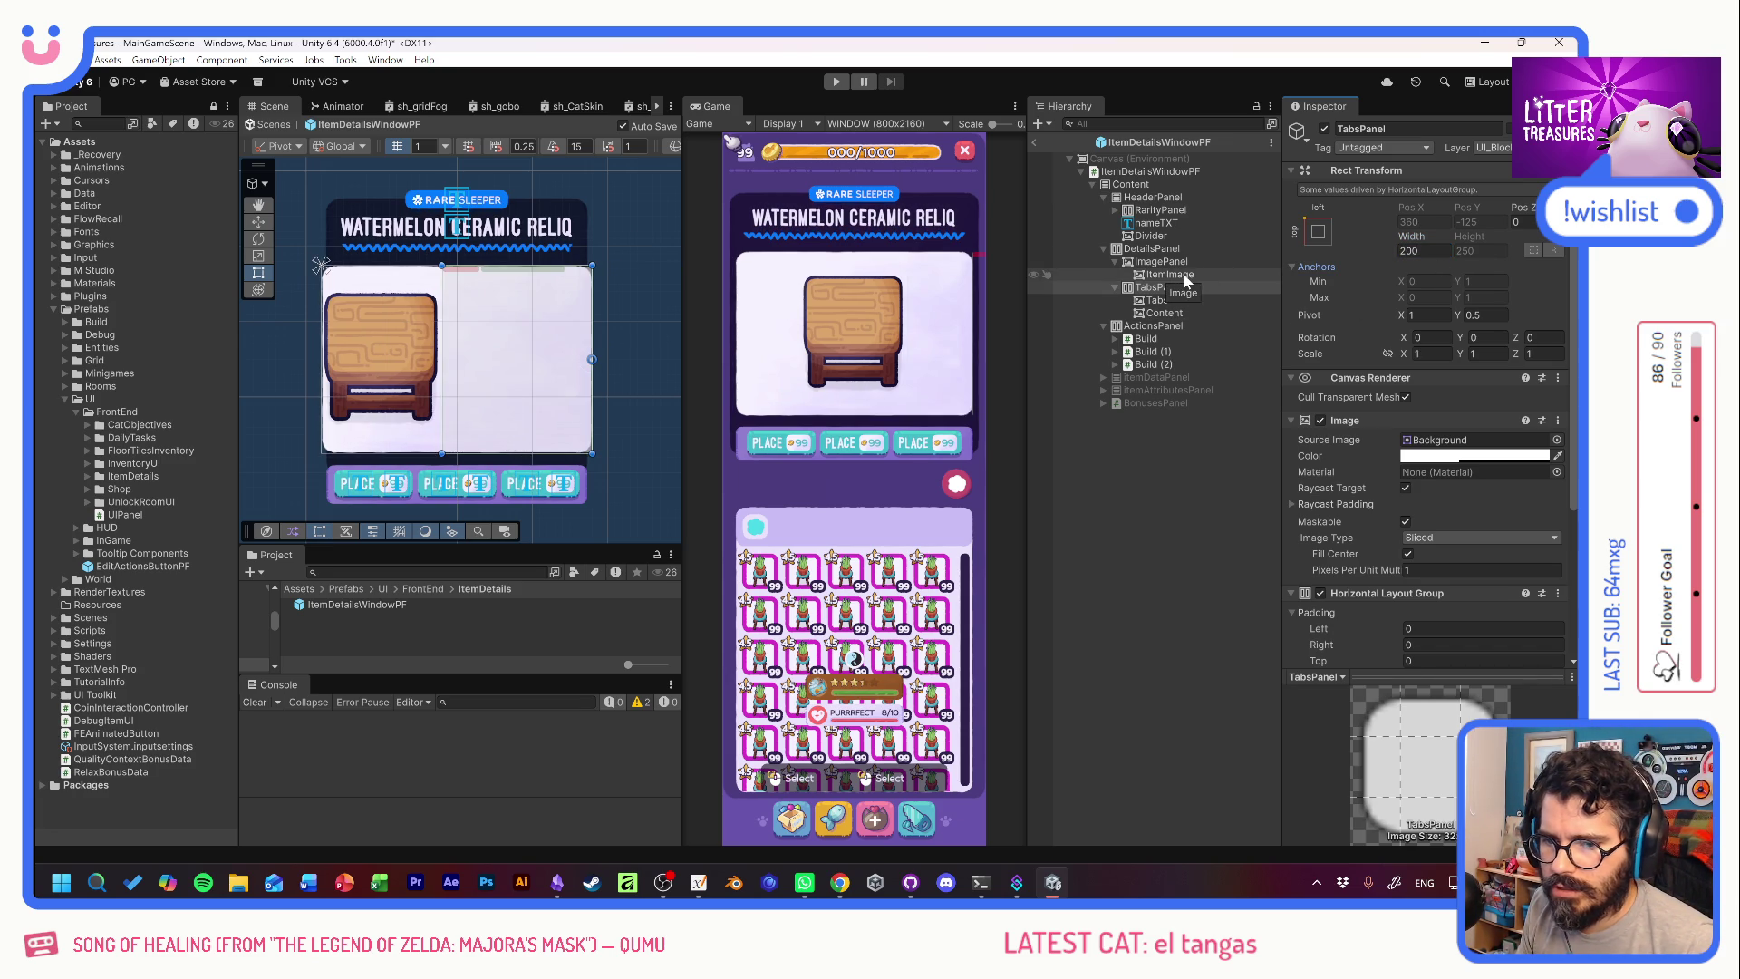
Resize ImagePanel to a width of about 163 inside DetailsPanel.
left_click(1173, 274)
left_click(1165, 261)
mouse_move(1414, 245)
left_mouse_down()
mouse_move(1320, 249)
mouse_move(1350, 241)
left_mouse_up()
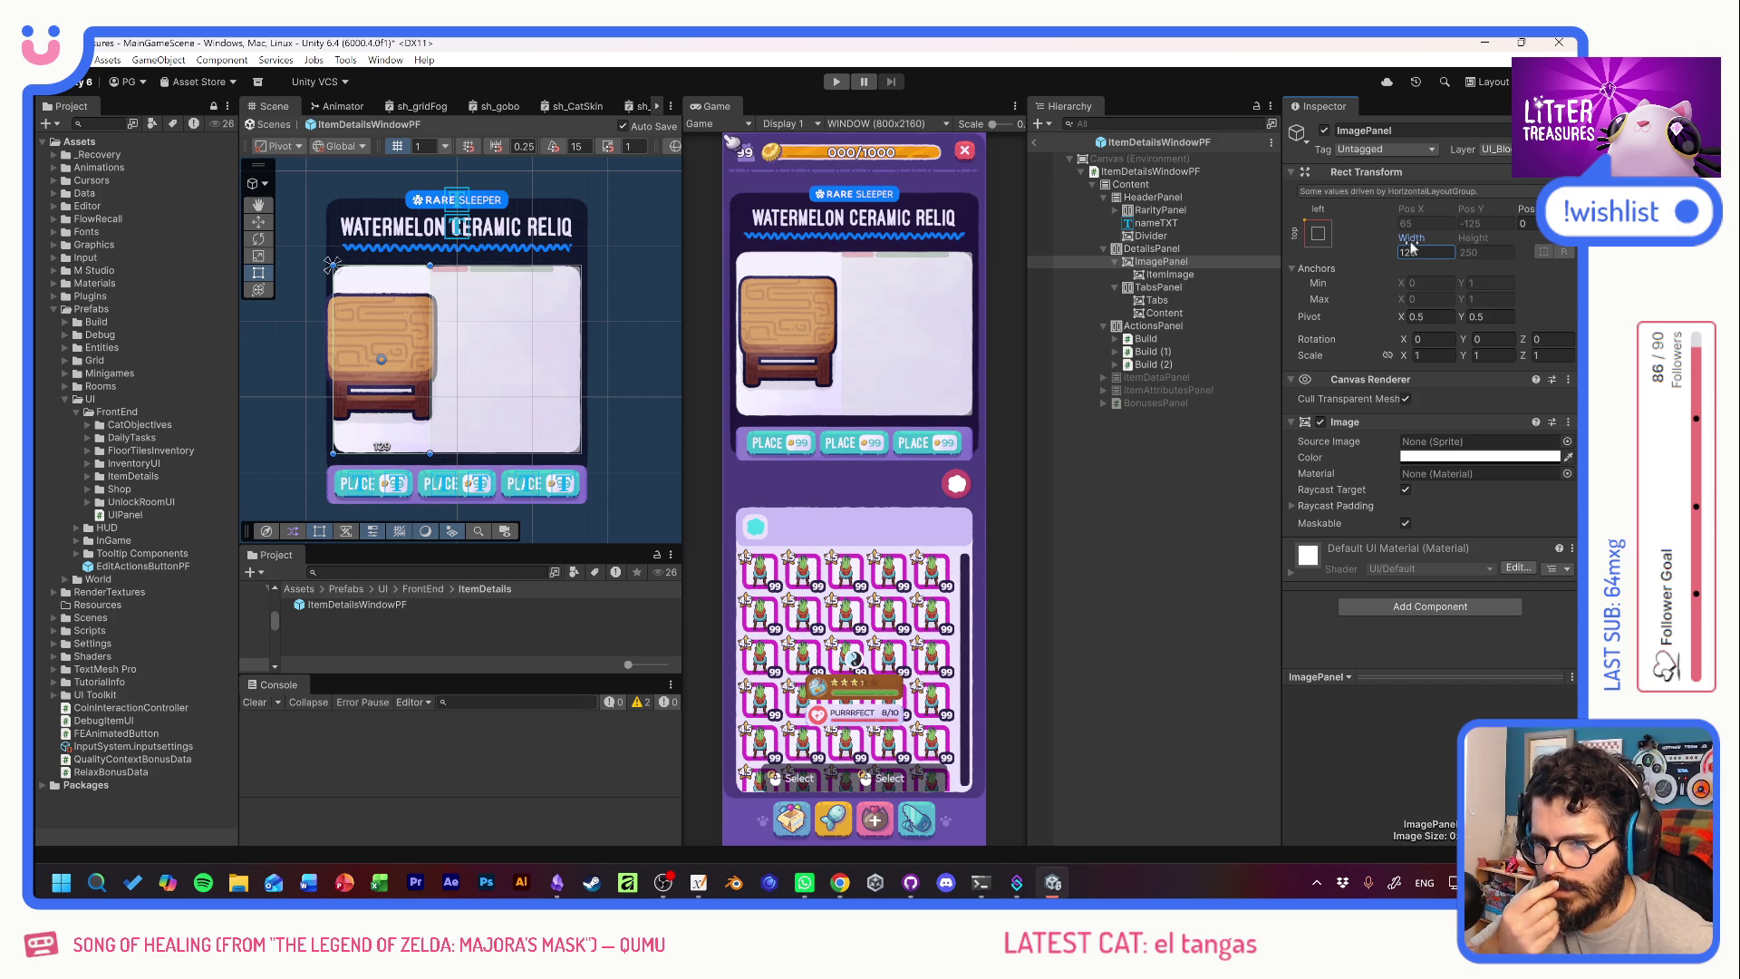
left_click_drag(1412, 245, 1472, 243)
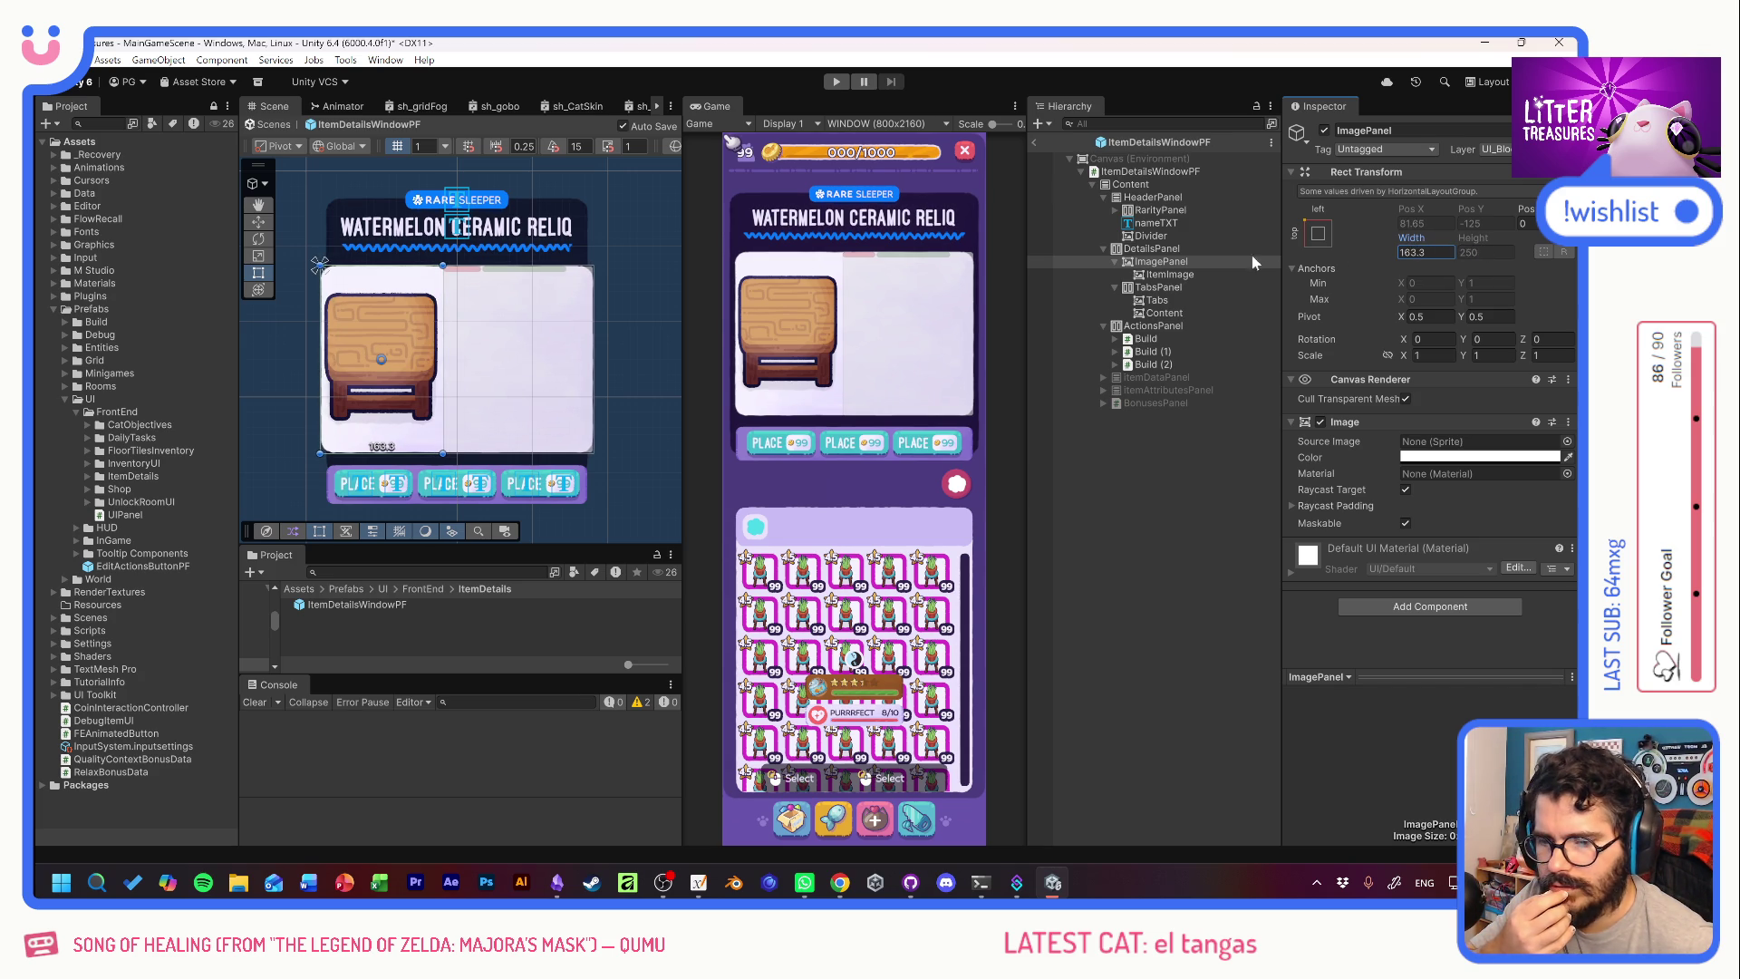
left_click(1200, 255)
scroll(1343, 477, "down", 5)
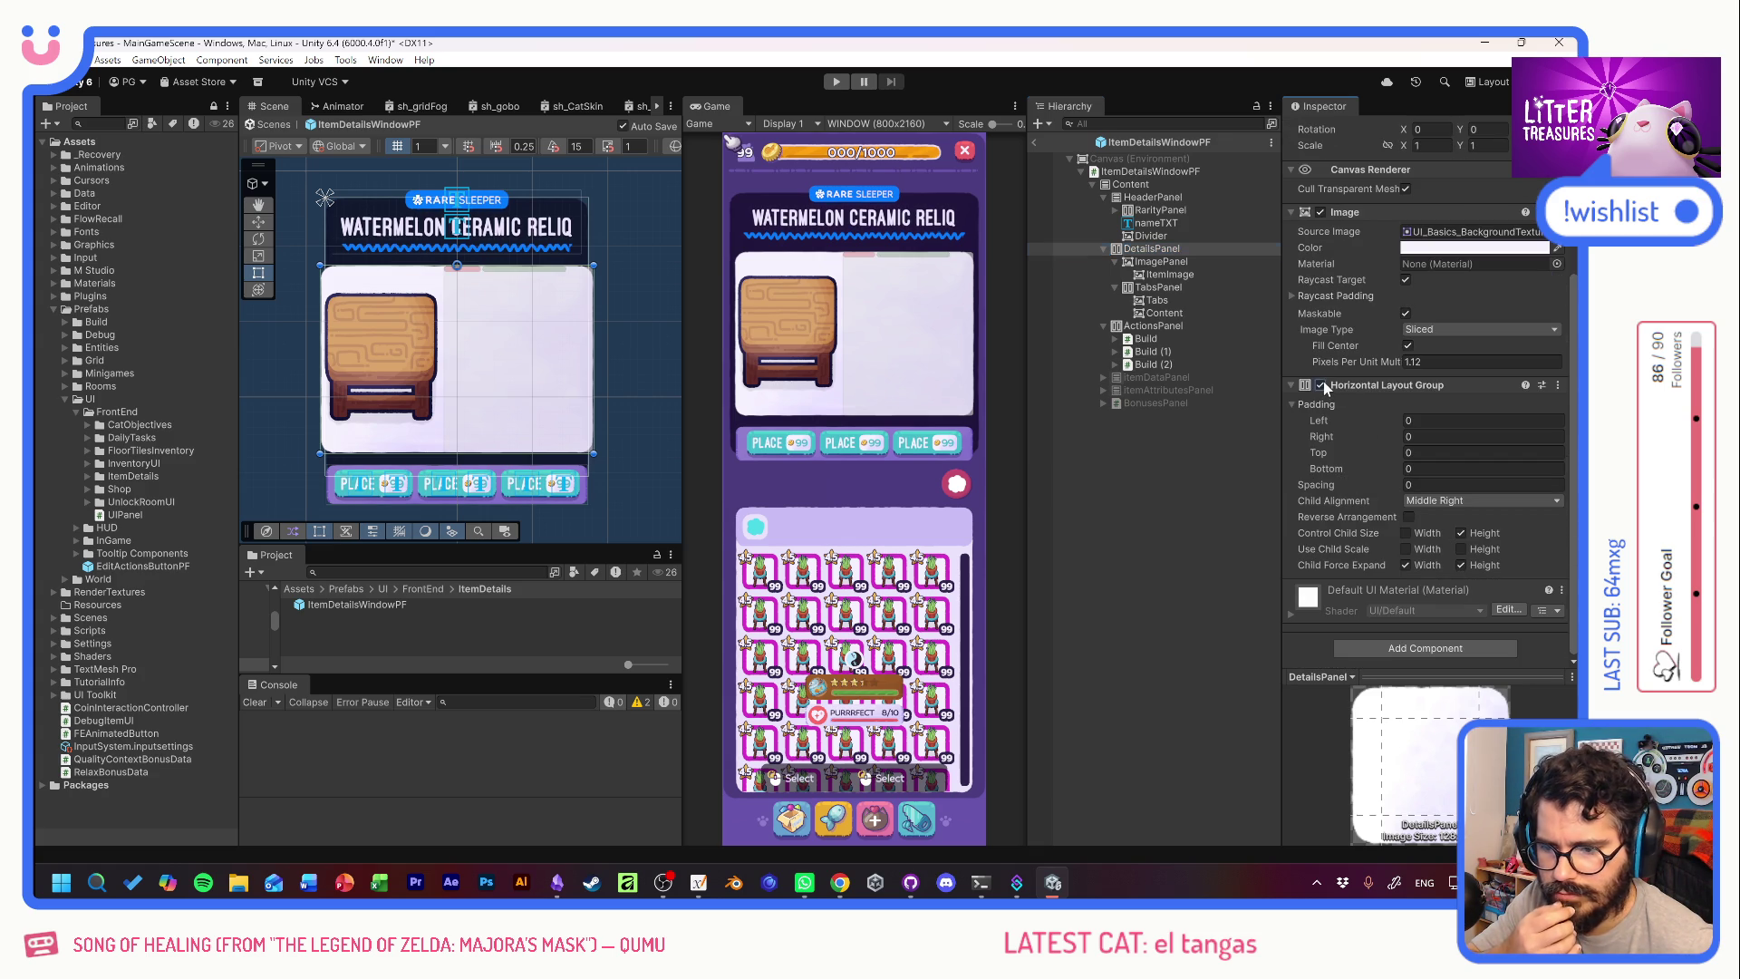
Remove the Horizontal Layout Group component from DetailsPanel.
left_click(1321, 385)
right_click(1363, 382)
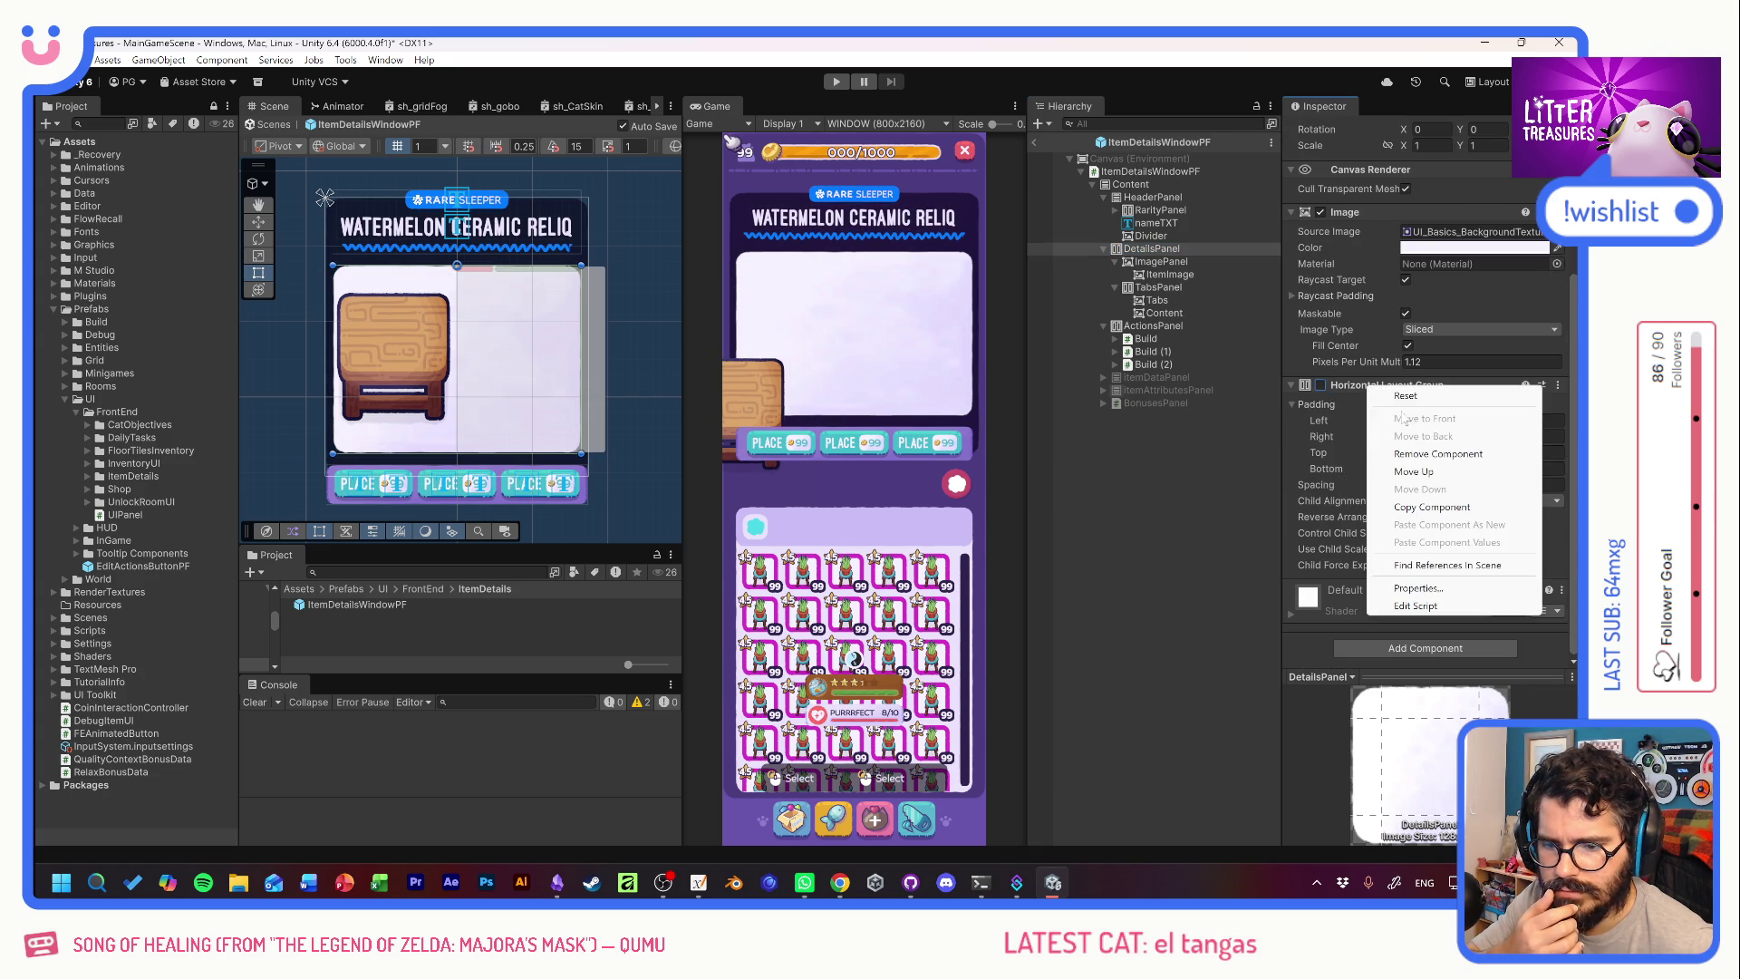
left_click(1394, 448)
Place ImagePanel at Pos X 95.6 with a width of 200.
left_click(1172, 262)
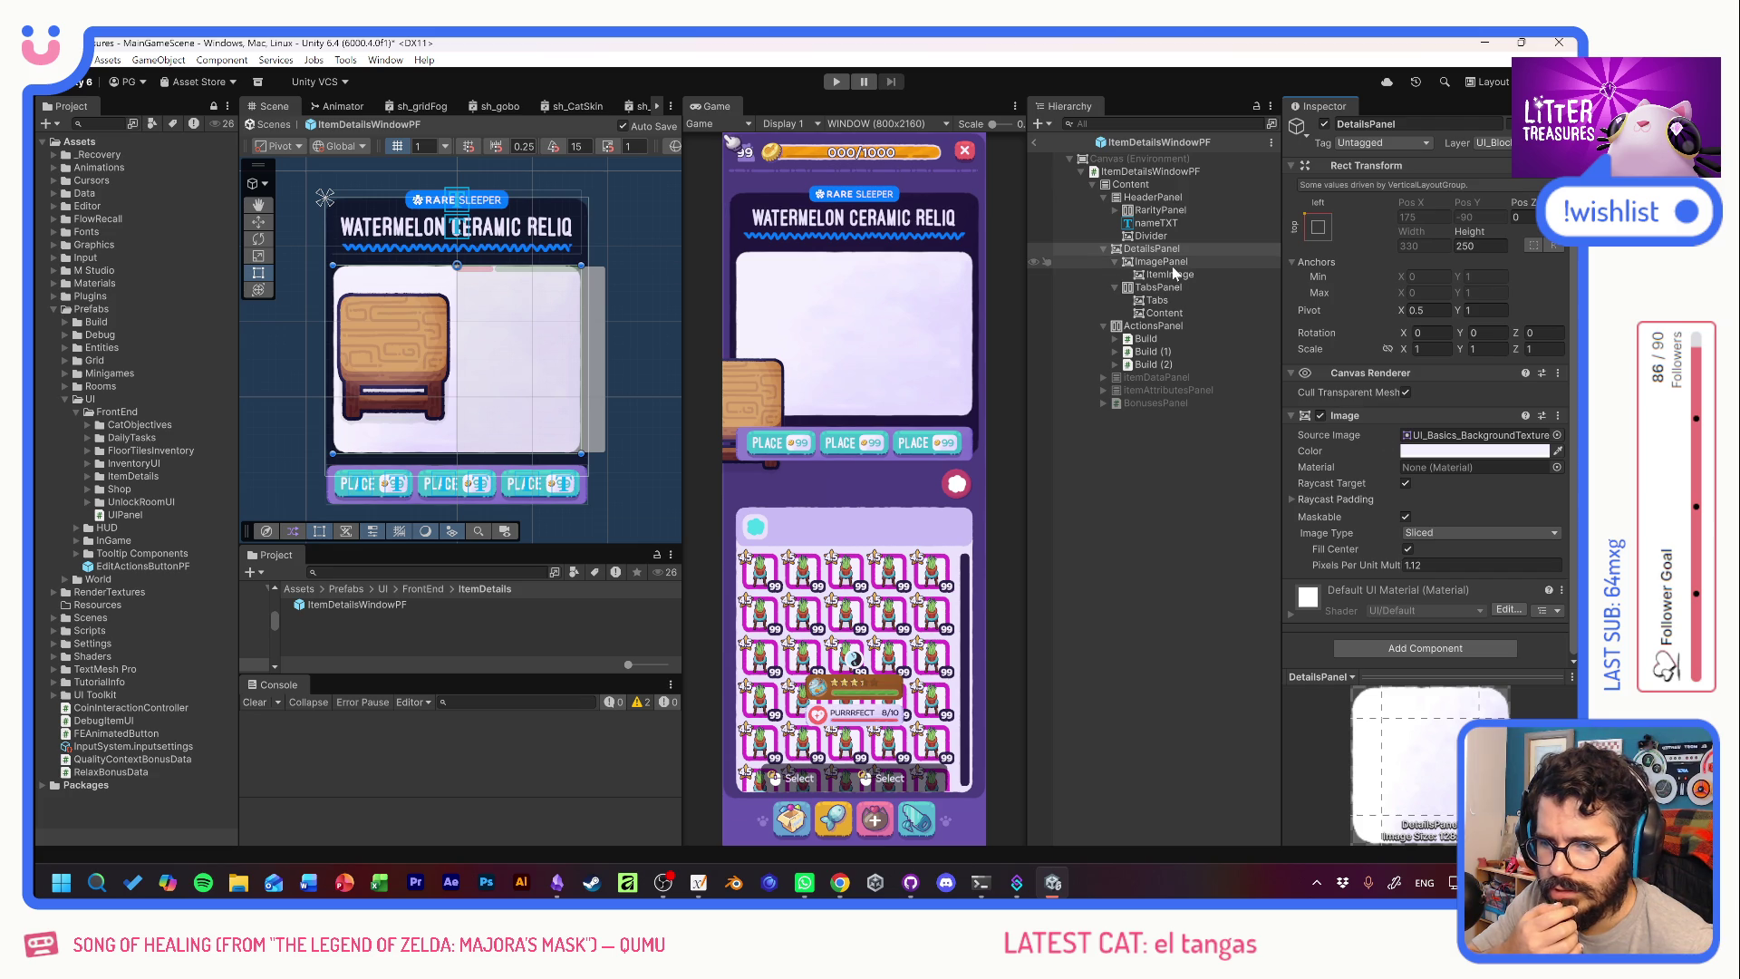
mouse_move(1410, 223)
left_mouse_down()
mouse_move(1530, 235)
mouse_move(1506, 237)
left_mouse_up()
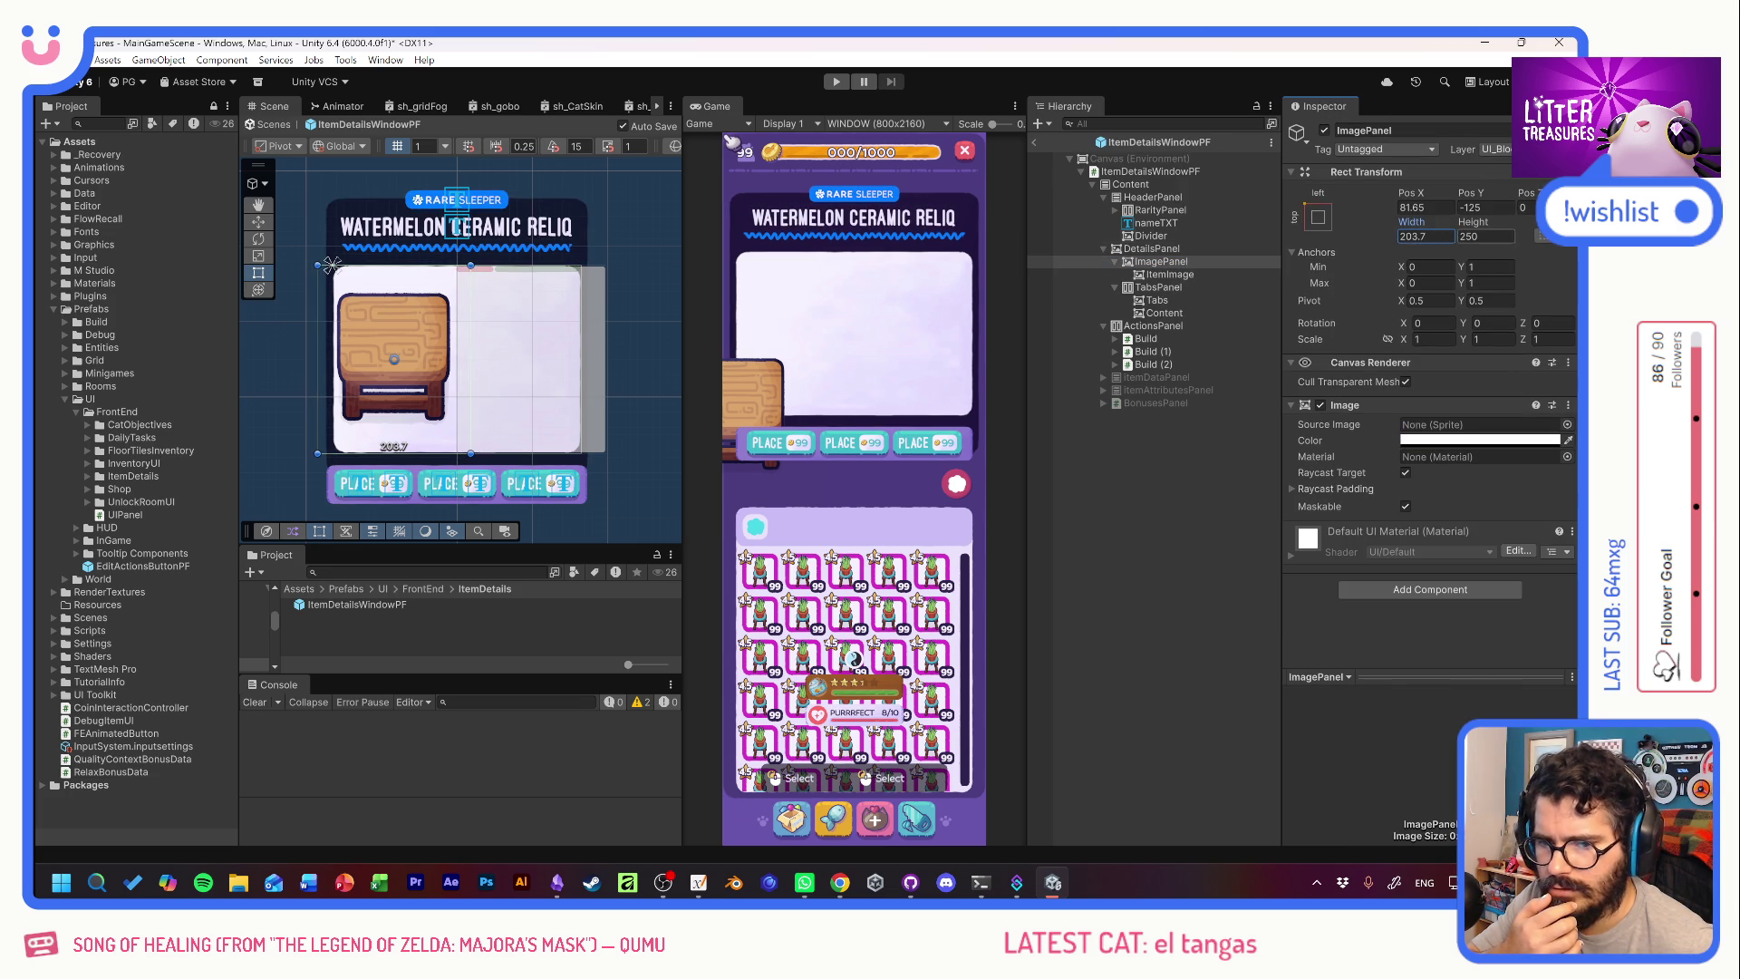
left_click_drag(1411, 193, 1449, 193)
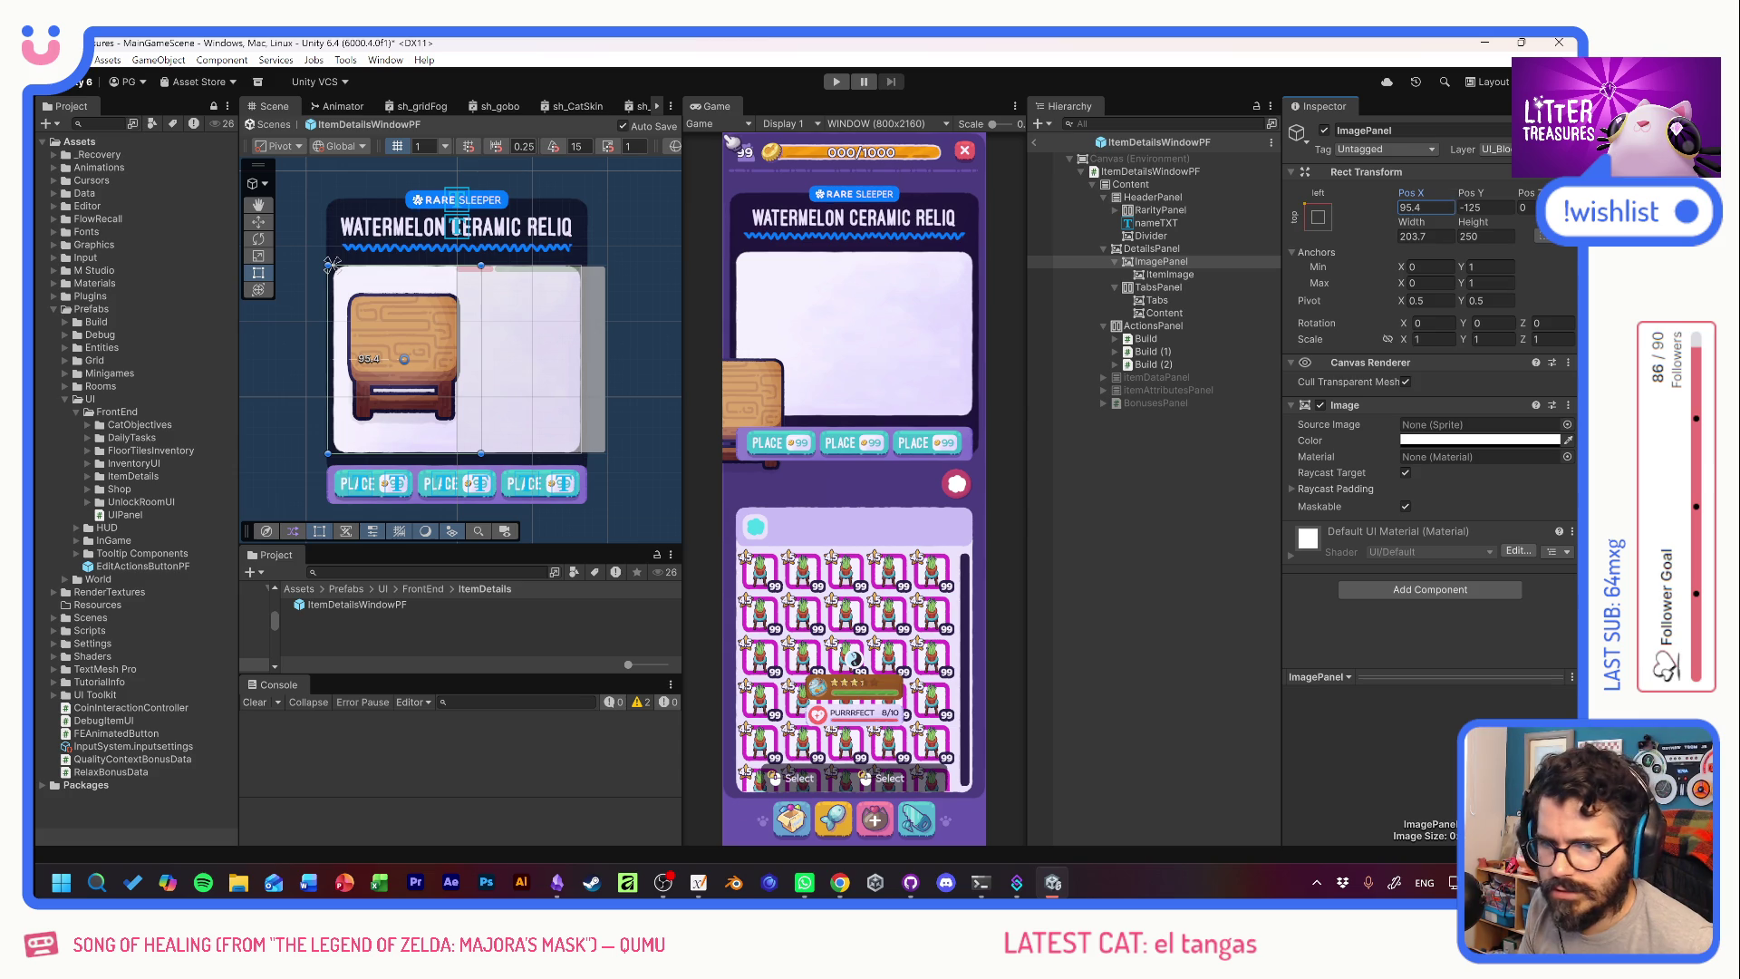
type("100")
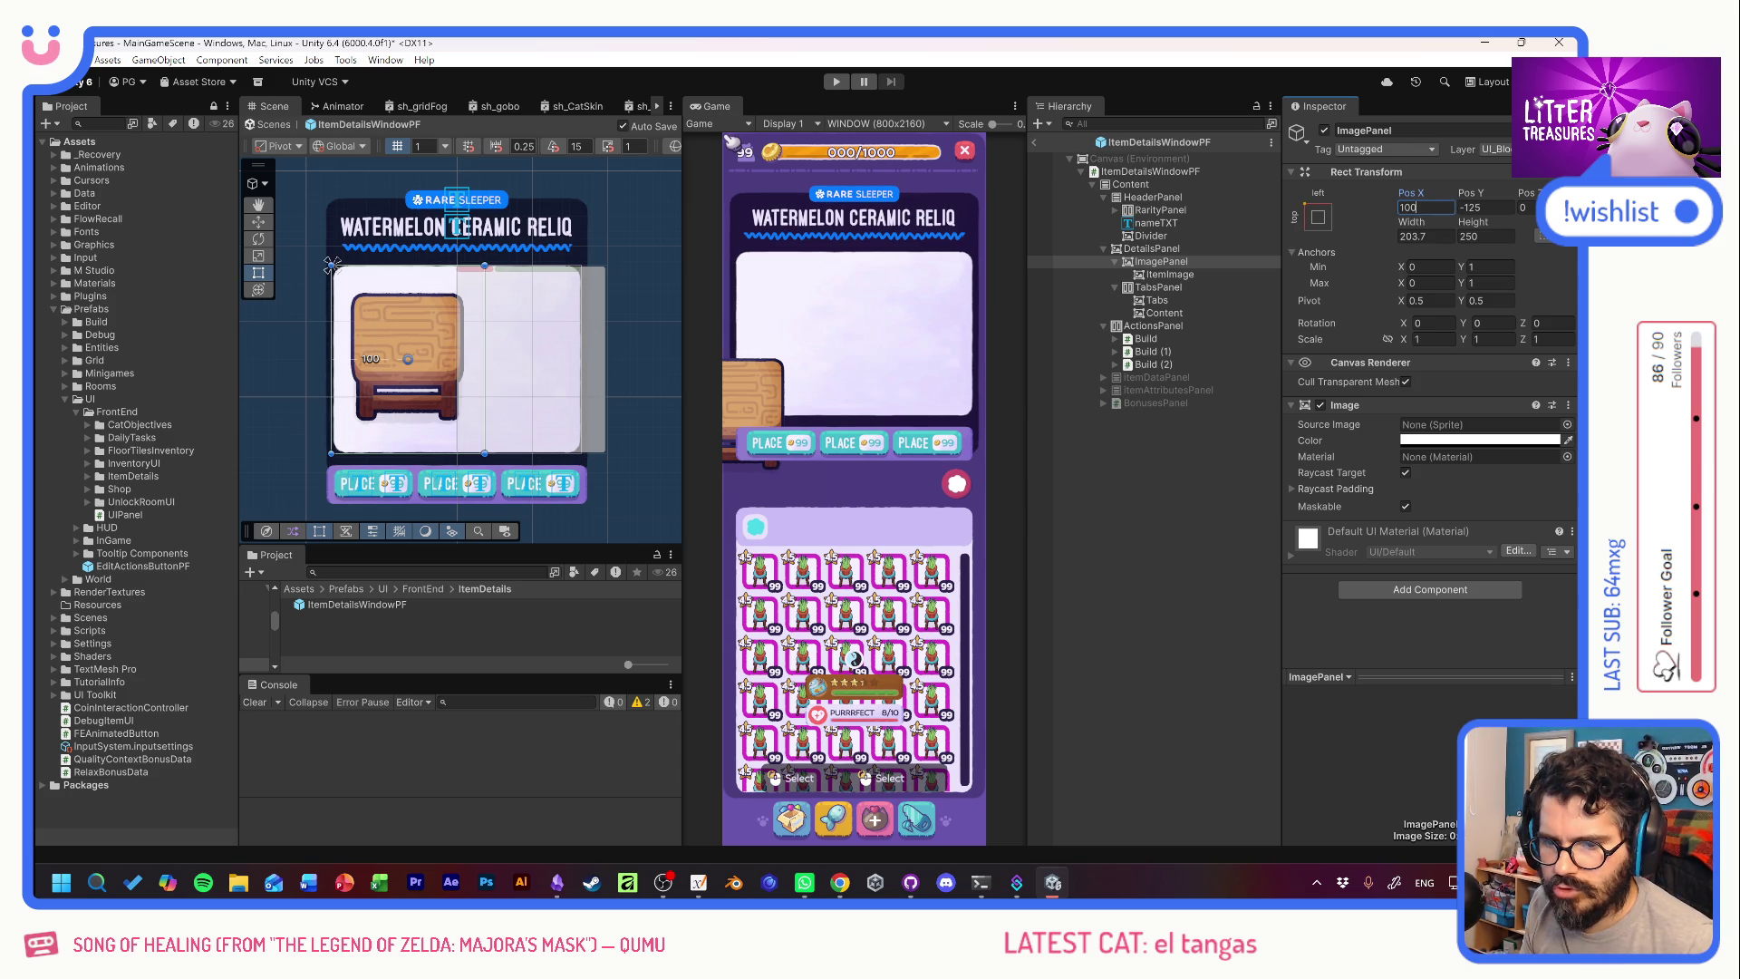
left_click_drag(1417, 196, 1398, 200)
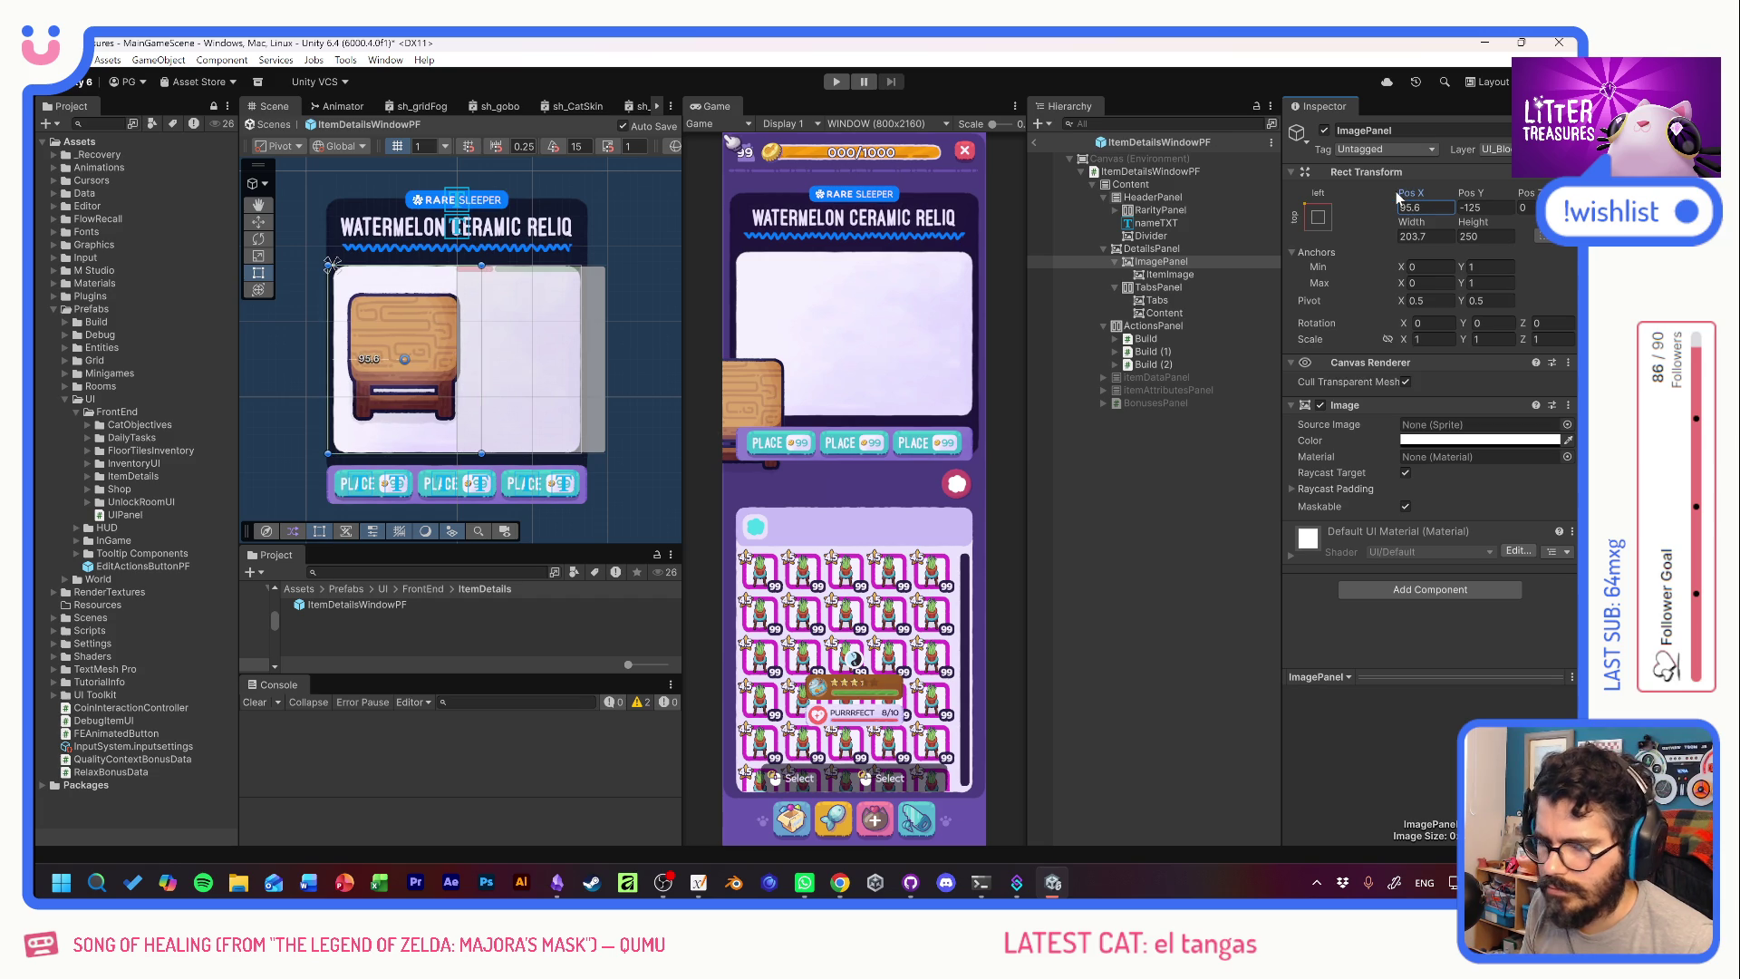
mouse_move(1437, 226)
left_mouse_down()
mouse_move(1347, 220)
mouse_move(1378, 220)
left_mouse_up()
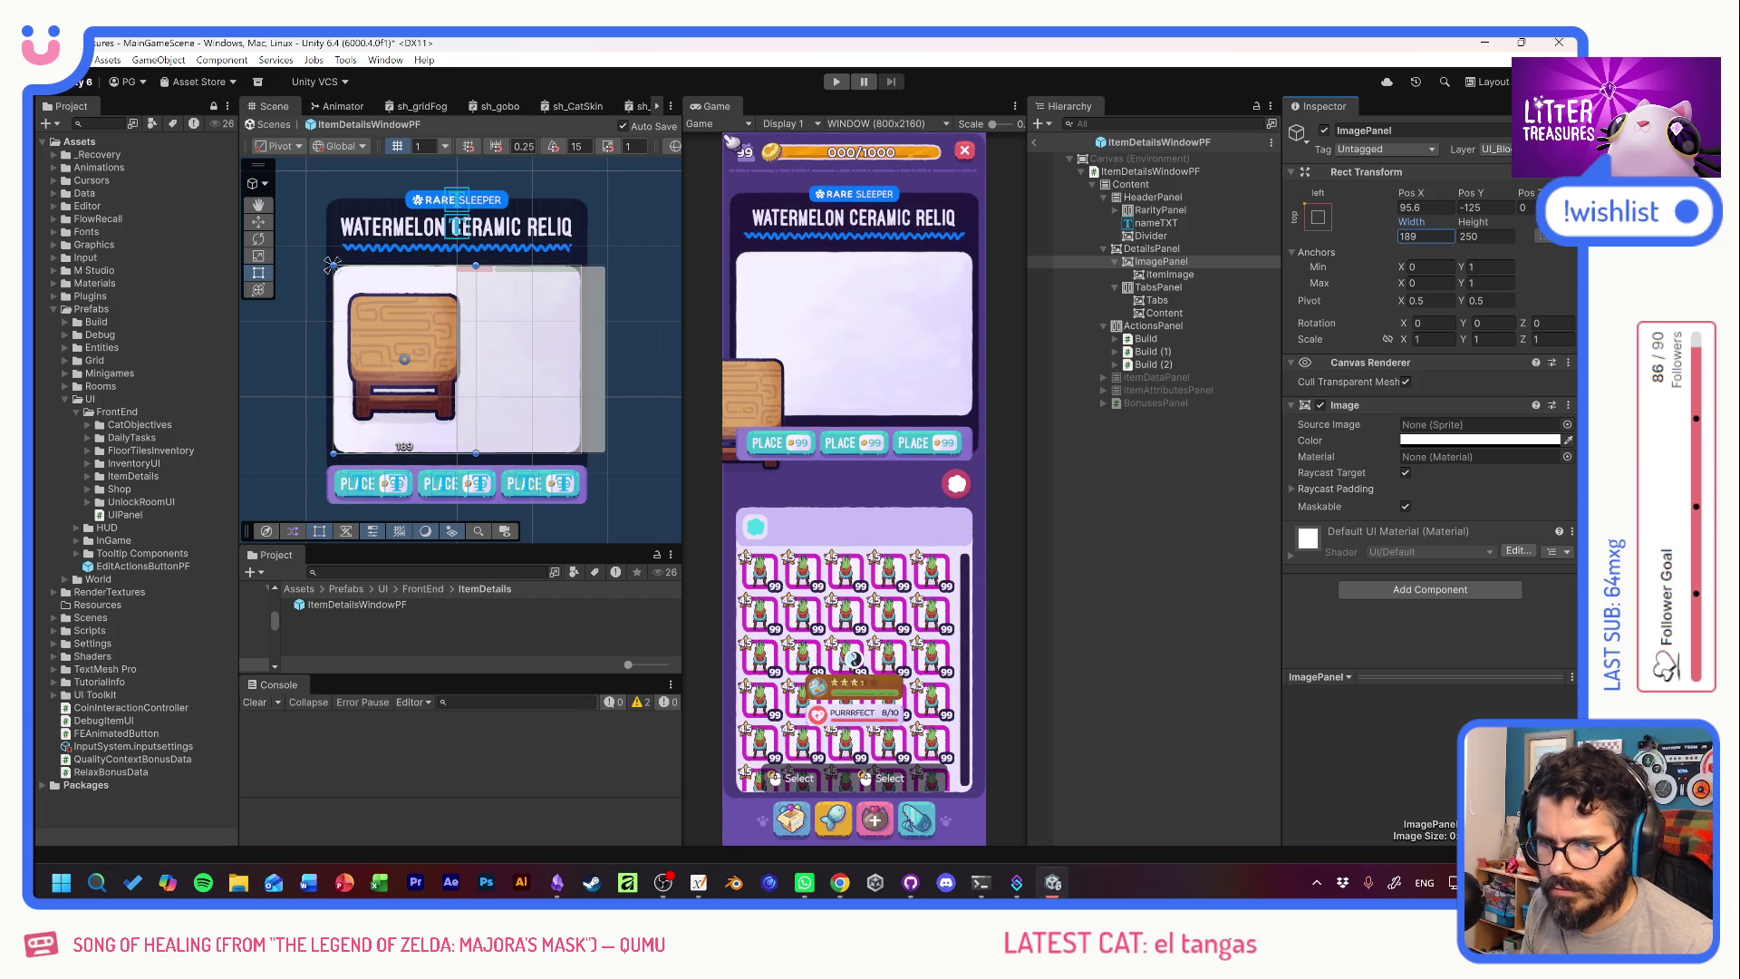
key("BackSpace")
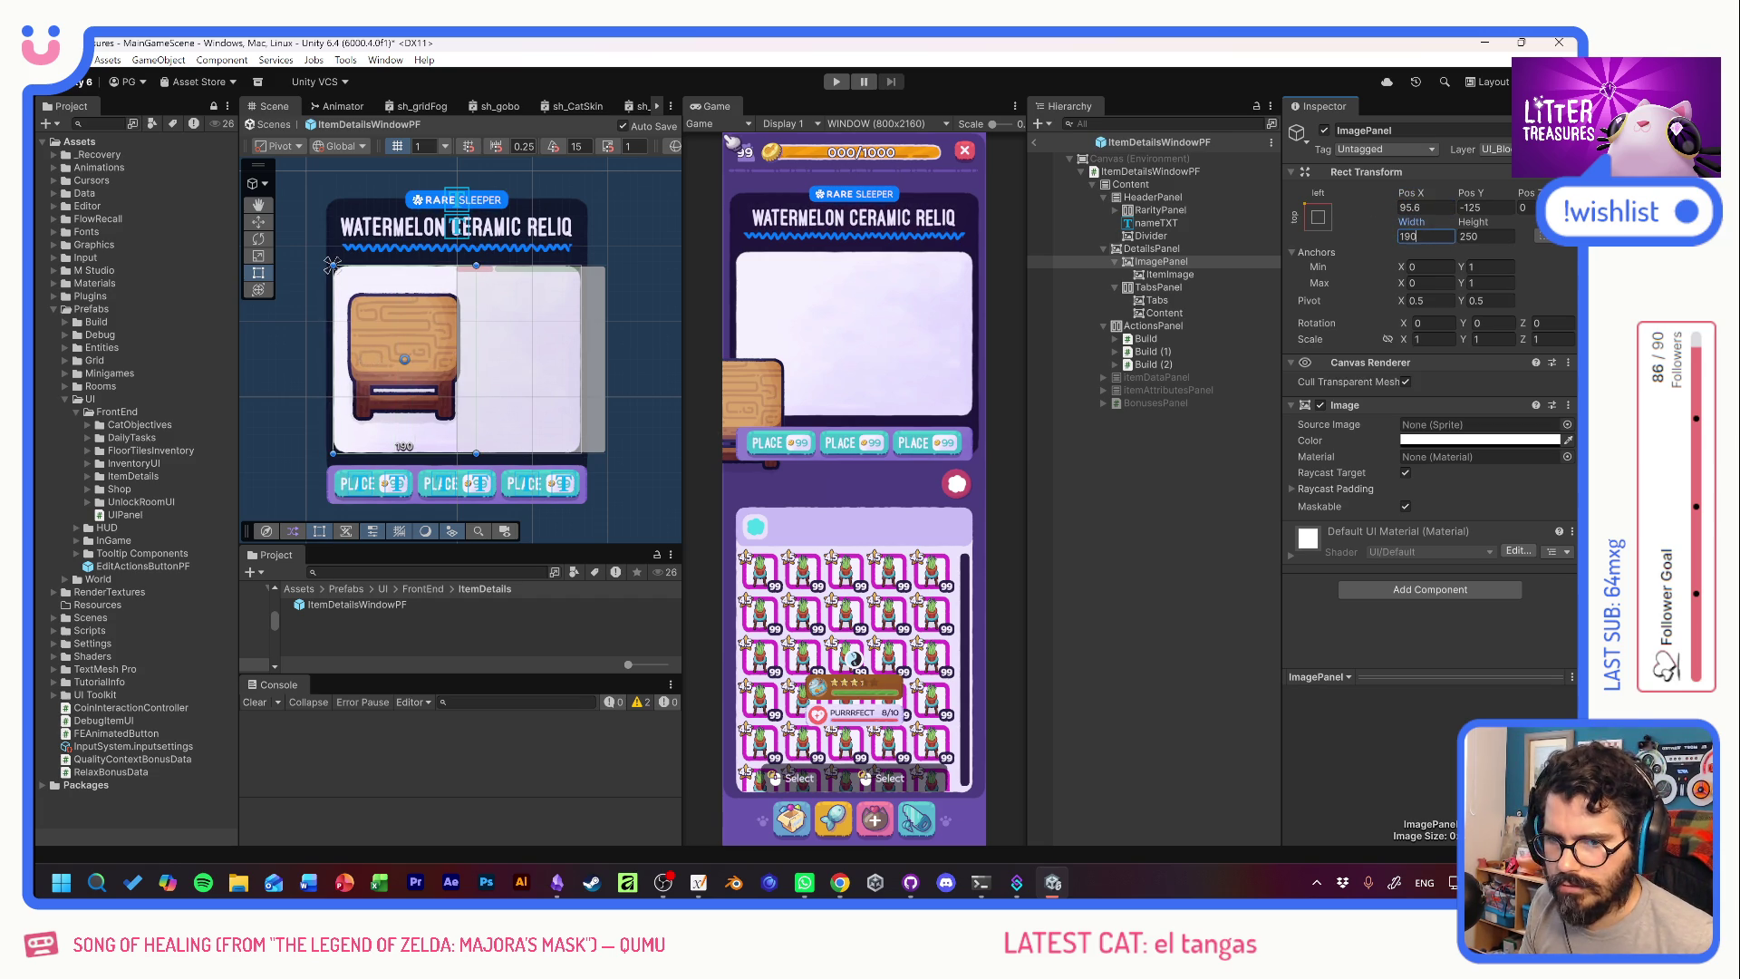
type("200")
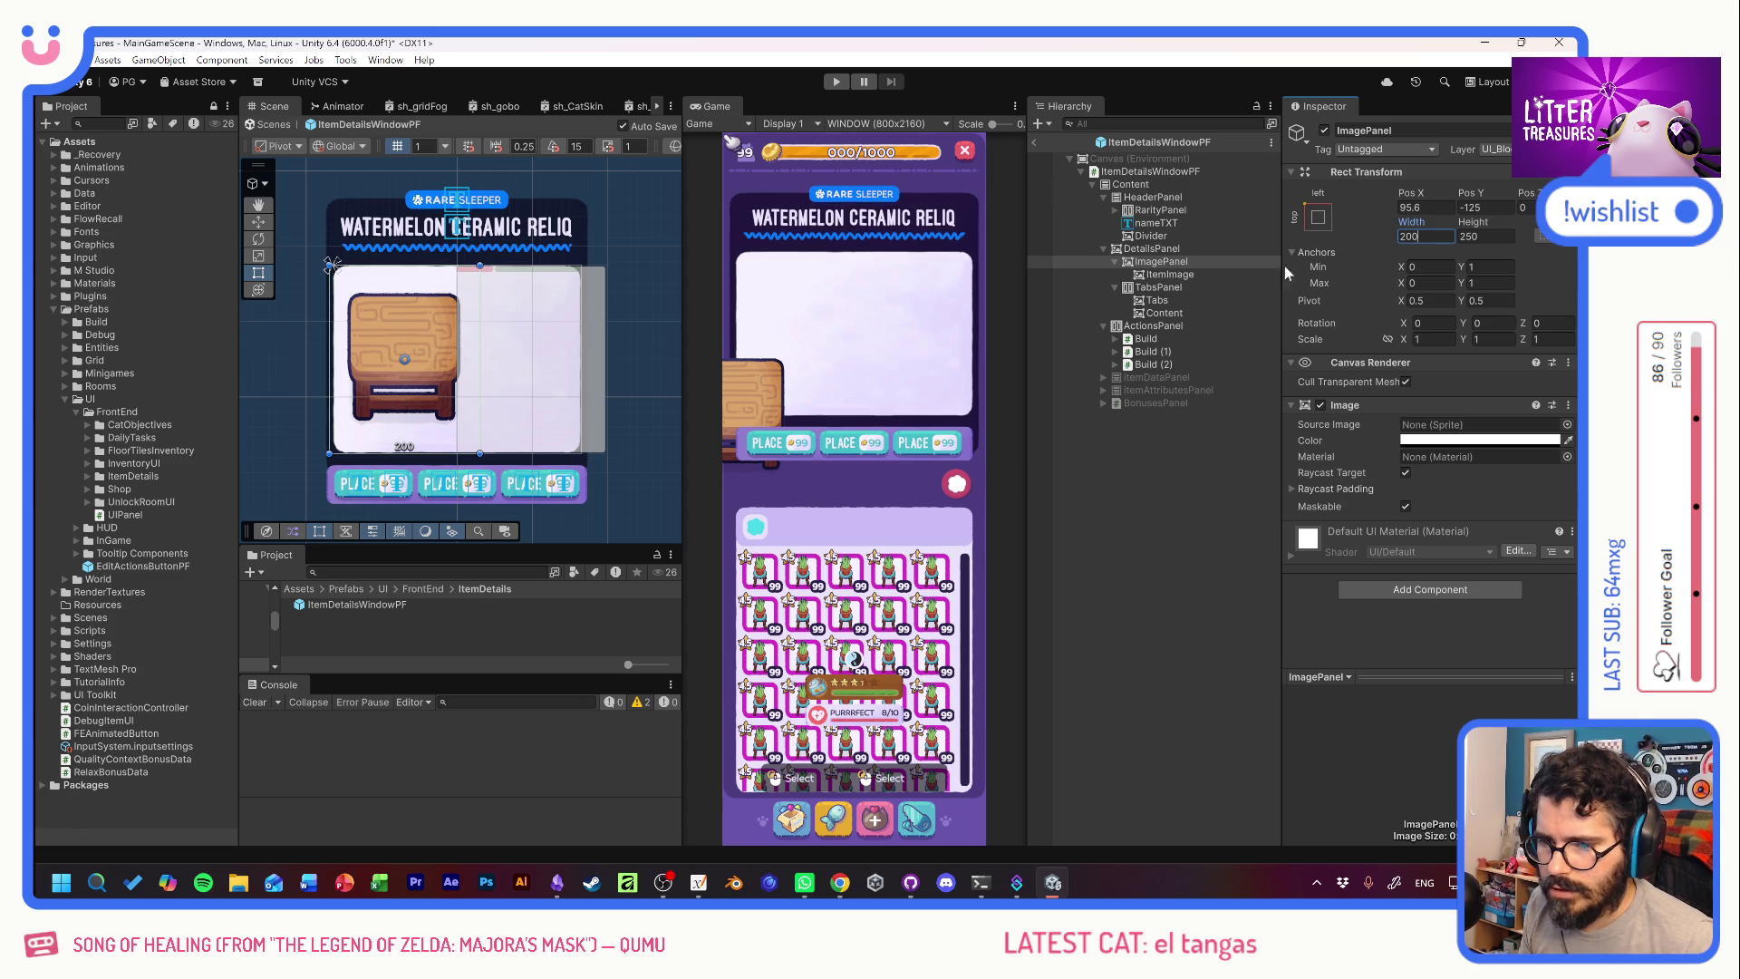
left_click(1166, 286)
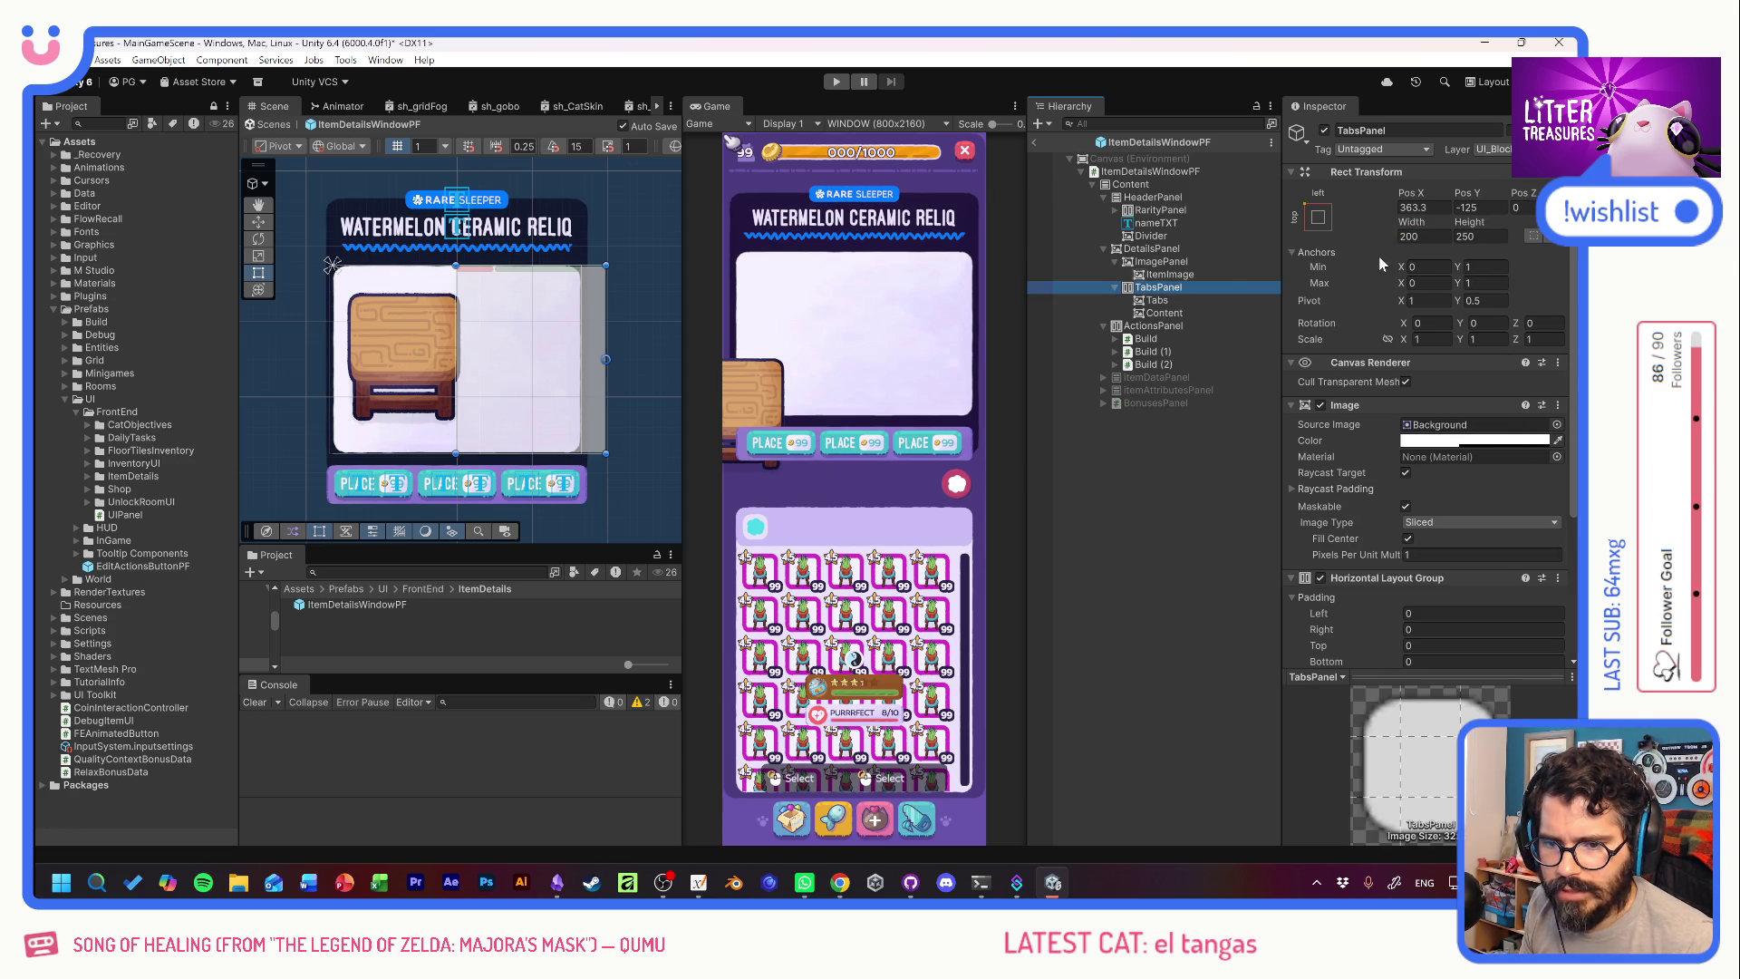
Anchor TabsPanel to the middle-right of DetailsPanel.
left_click(1318, 216)
left_click(1448, 381, "alt")
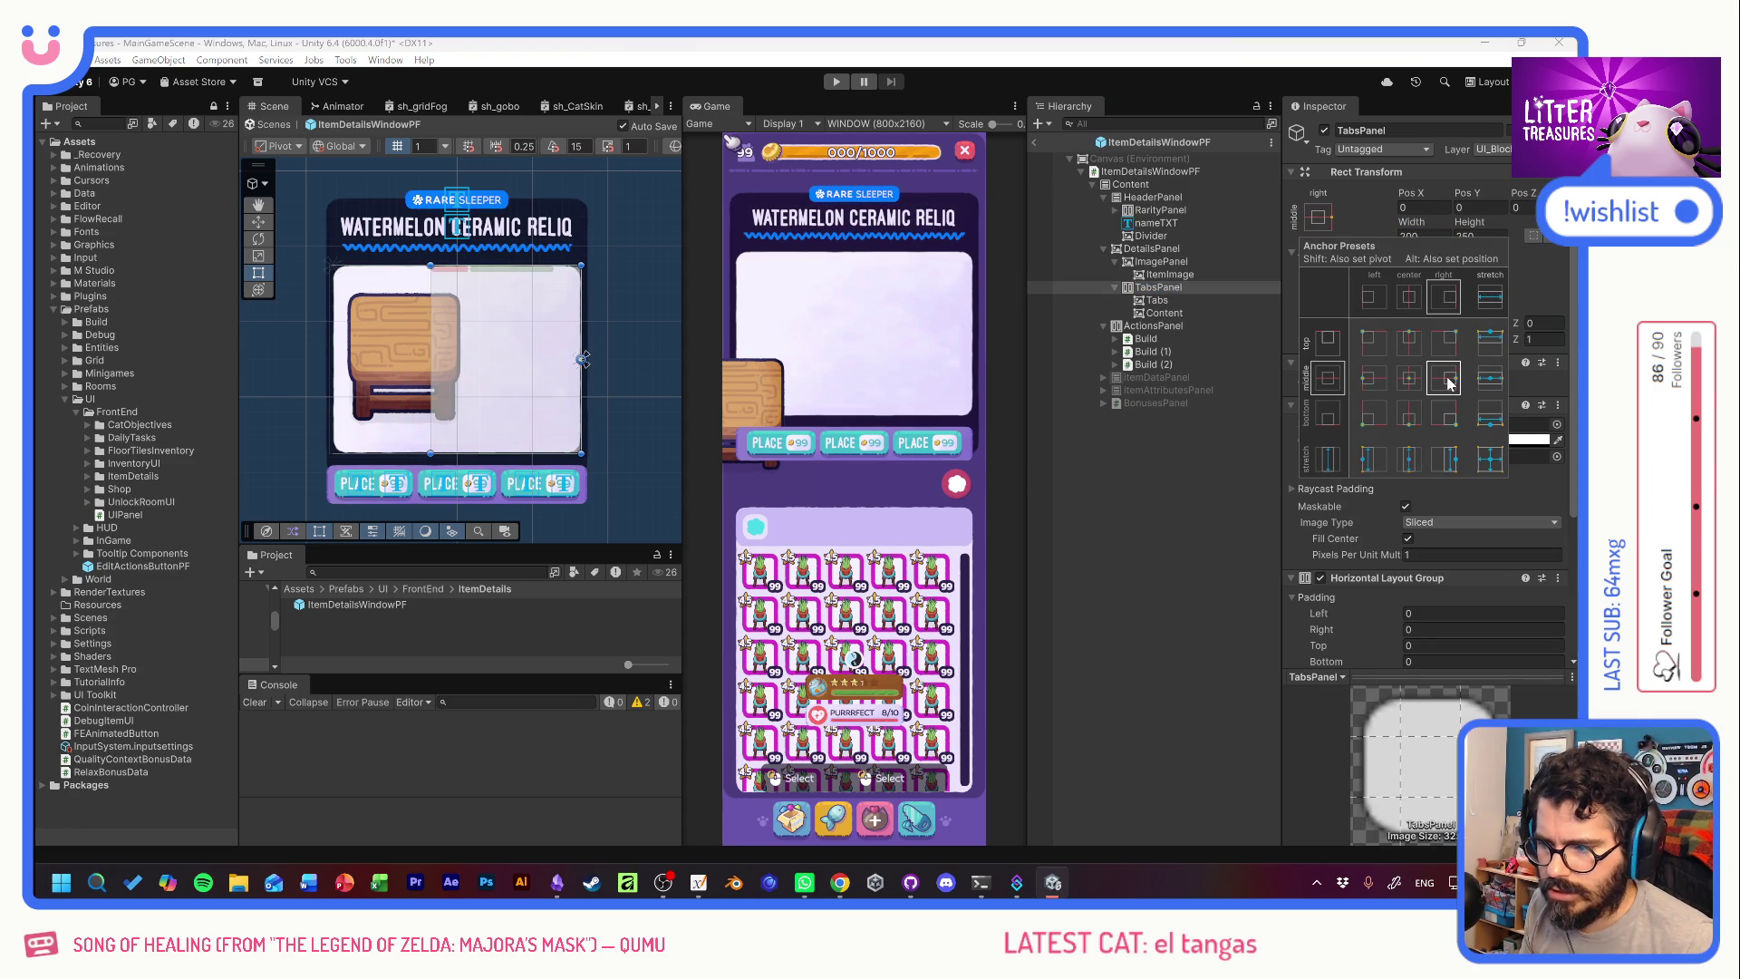
left_click(1159, 289)
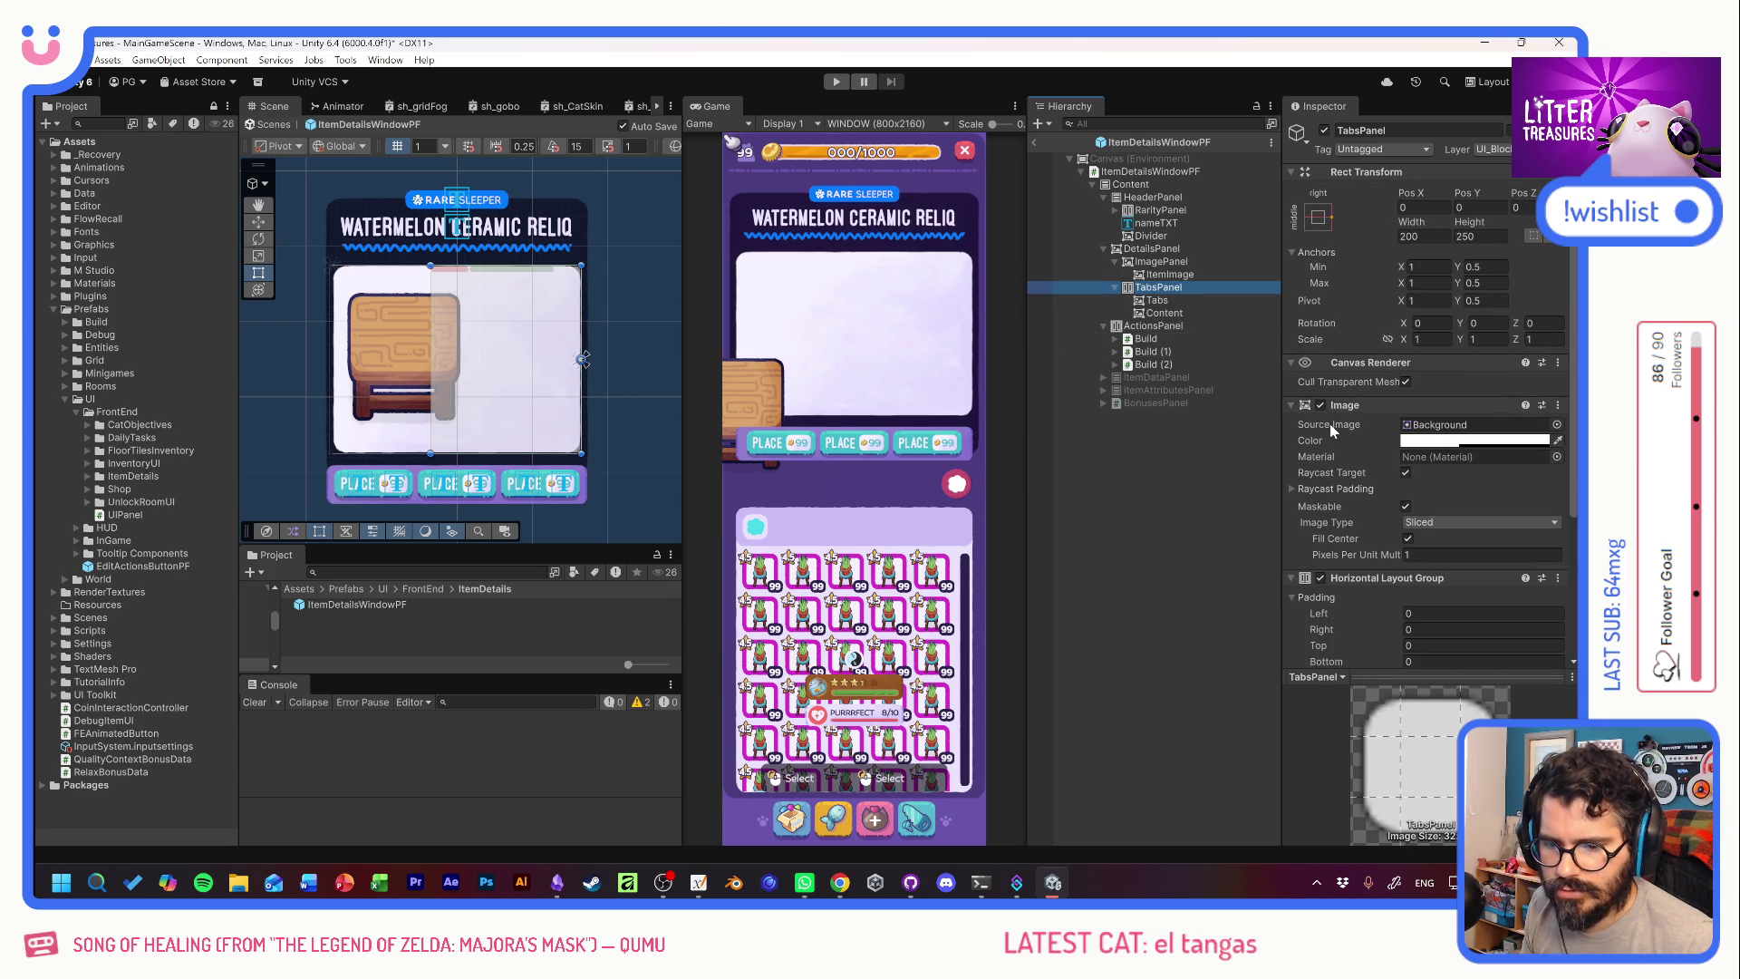
scroll(1385, 511, "down", 3)
left_click(1463, 552)
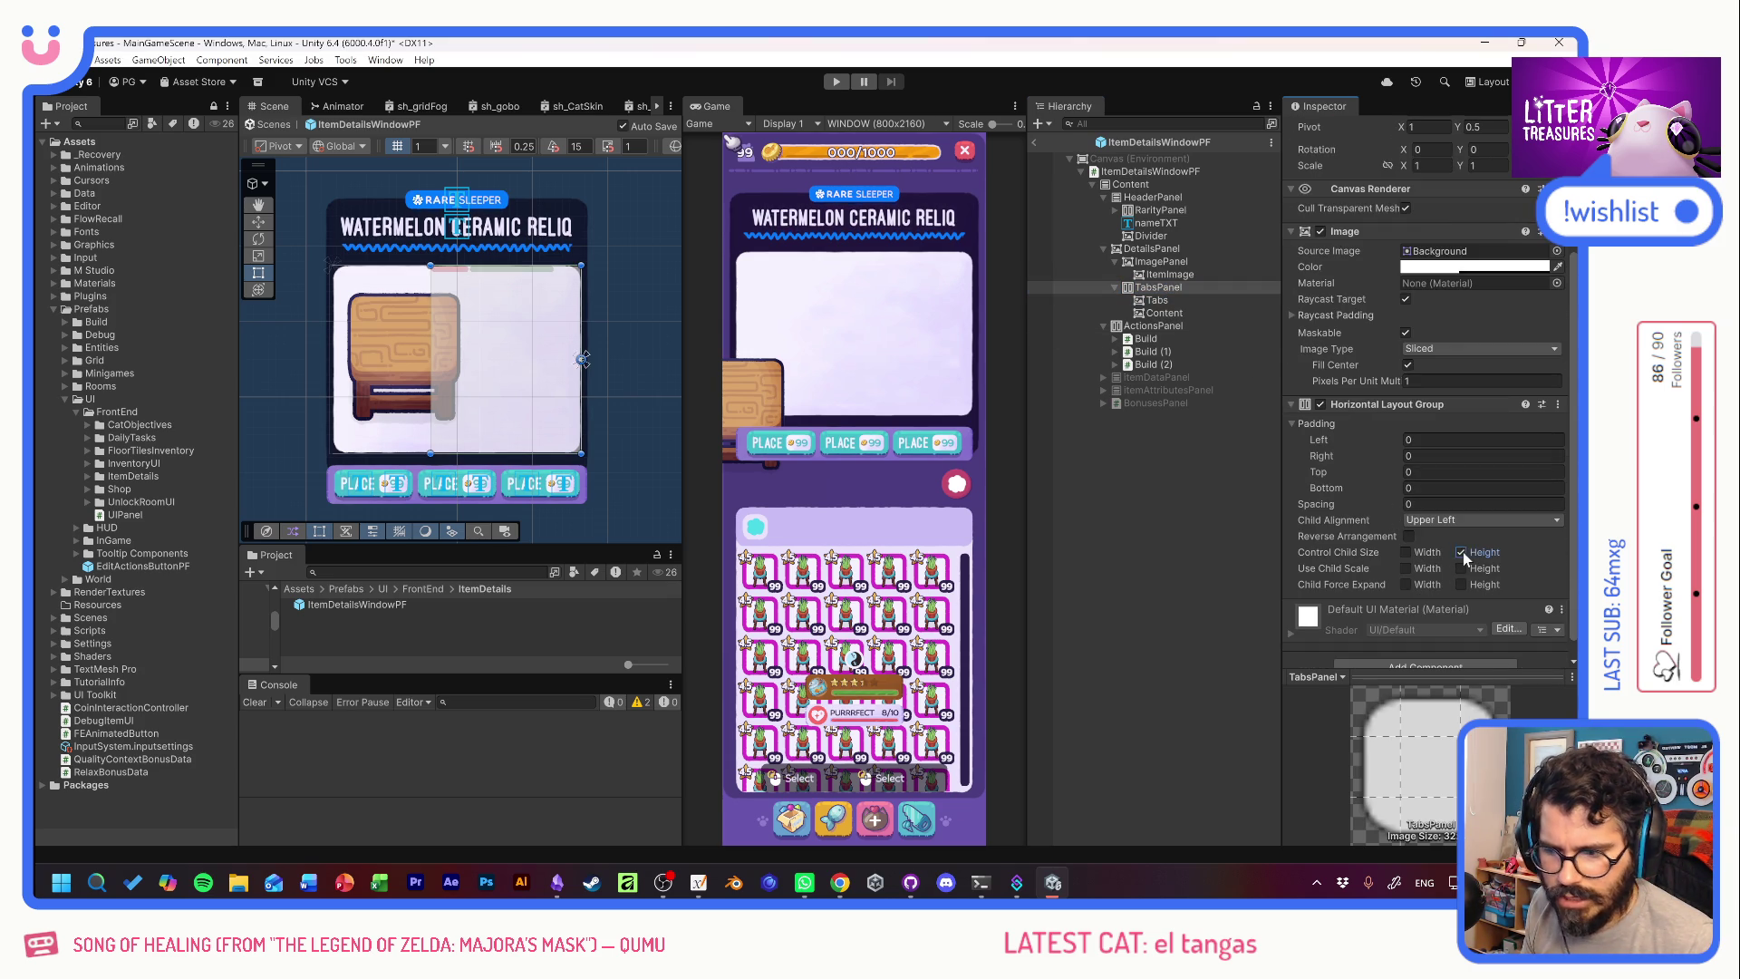
Size the Tabs object to 35 wide by 70 high.
left_click(1170, 299)
left_click_drag(1466, 234, 1558, 236)
type("70")
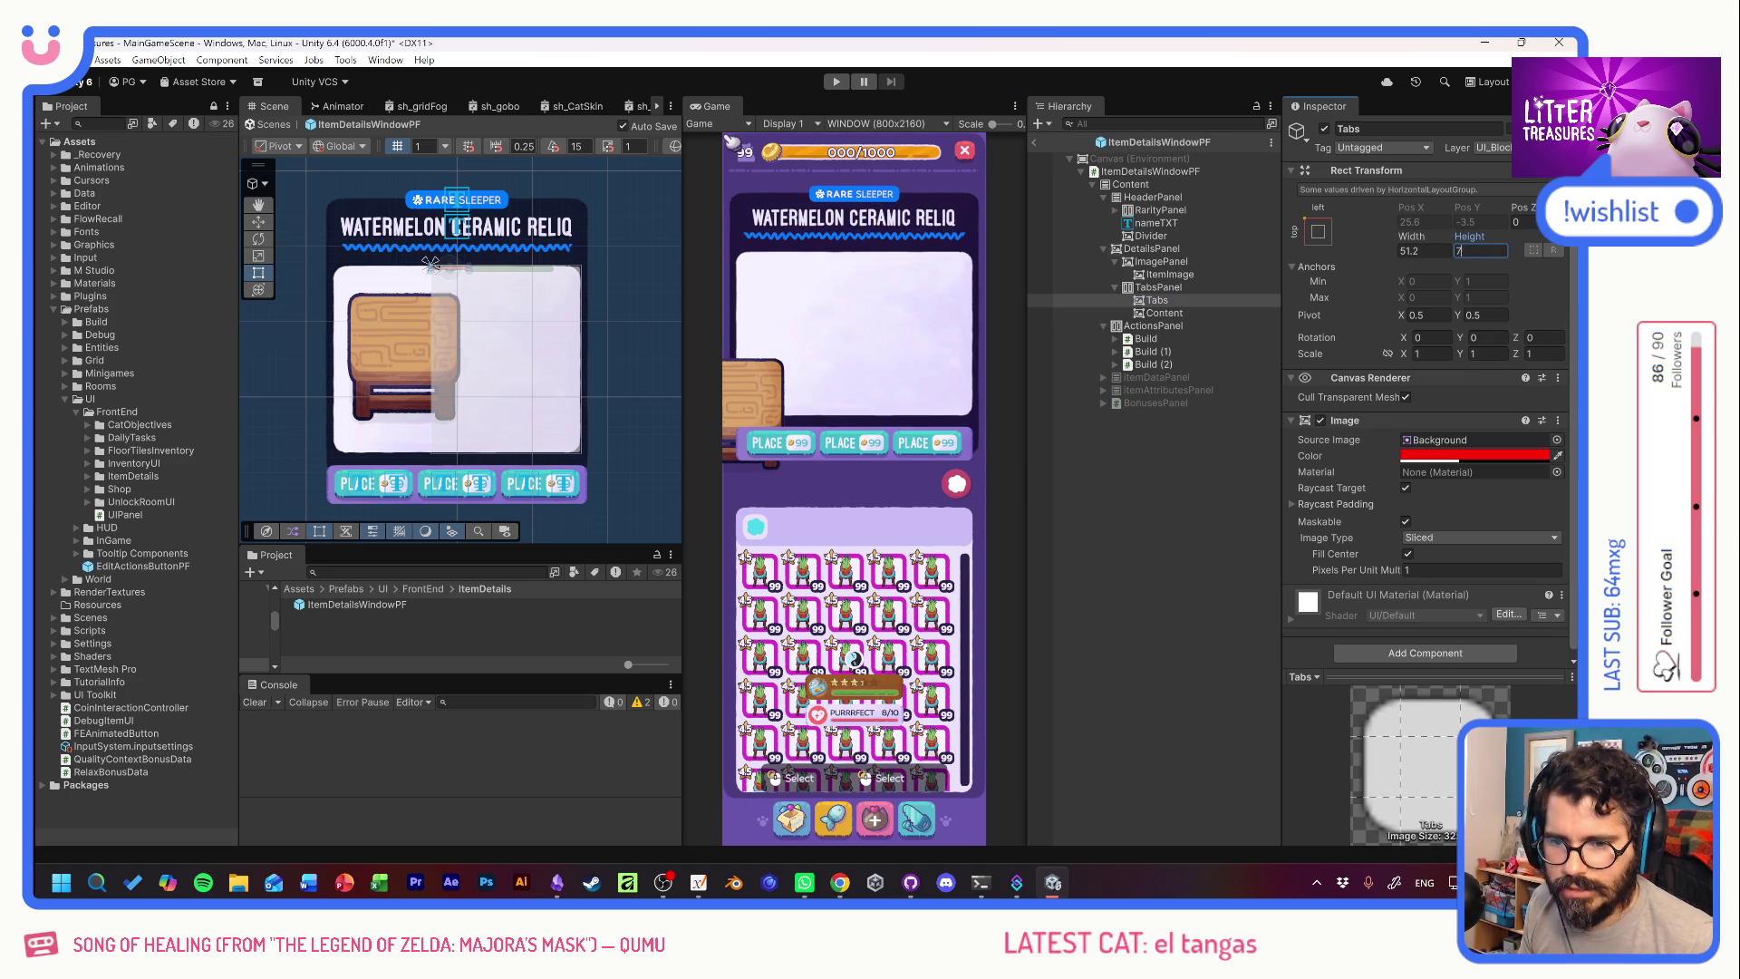
key("Tab")
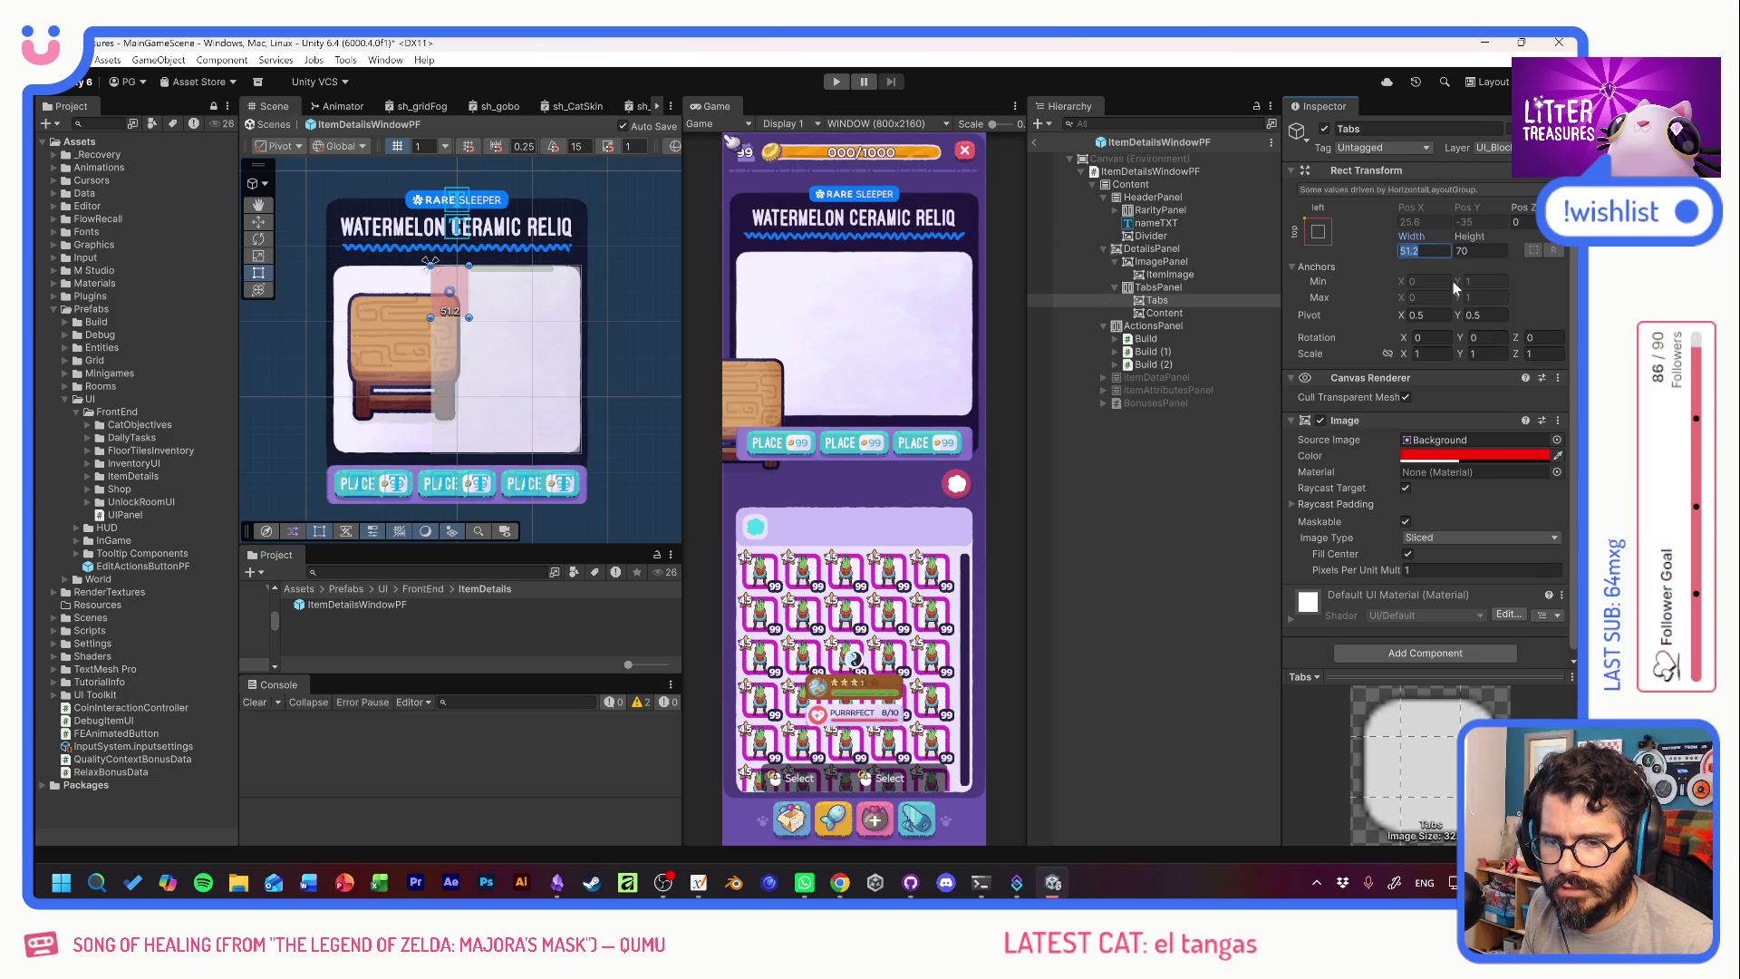
type("35")
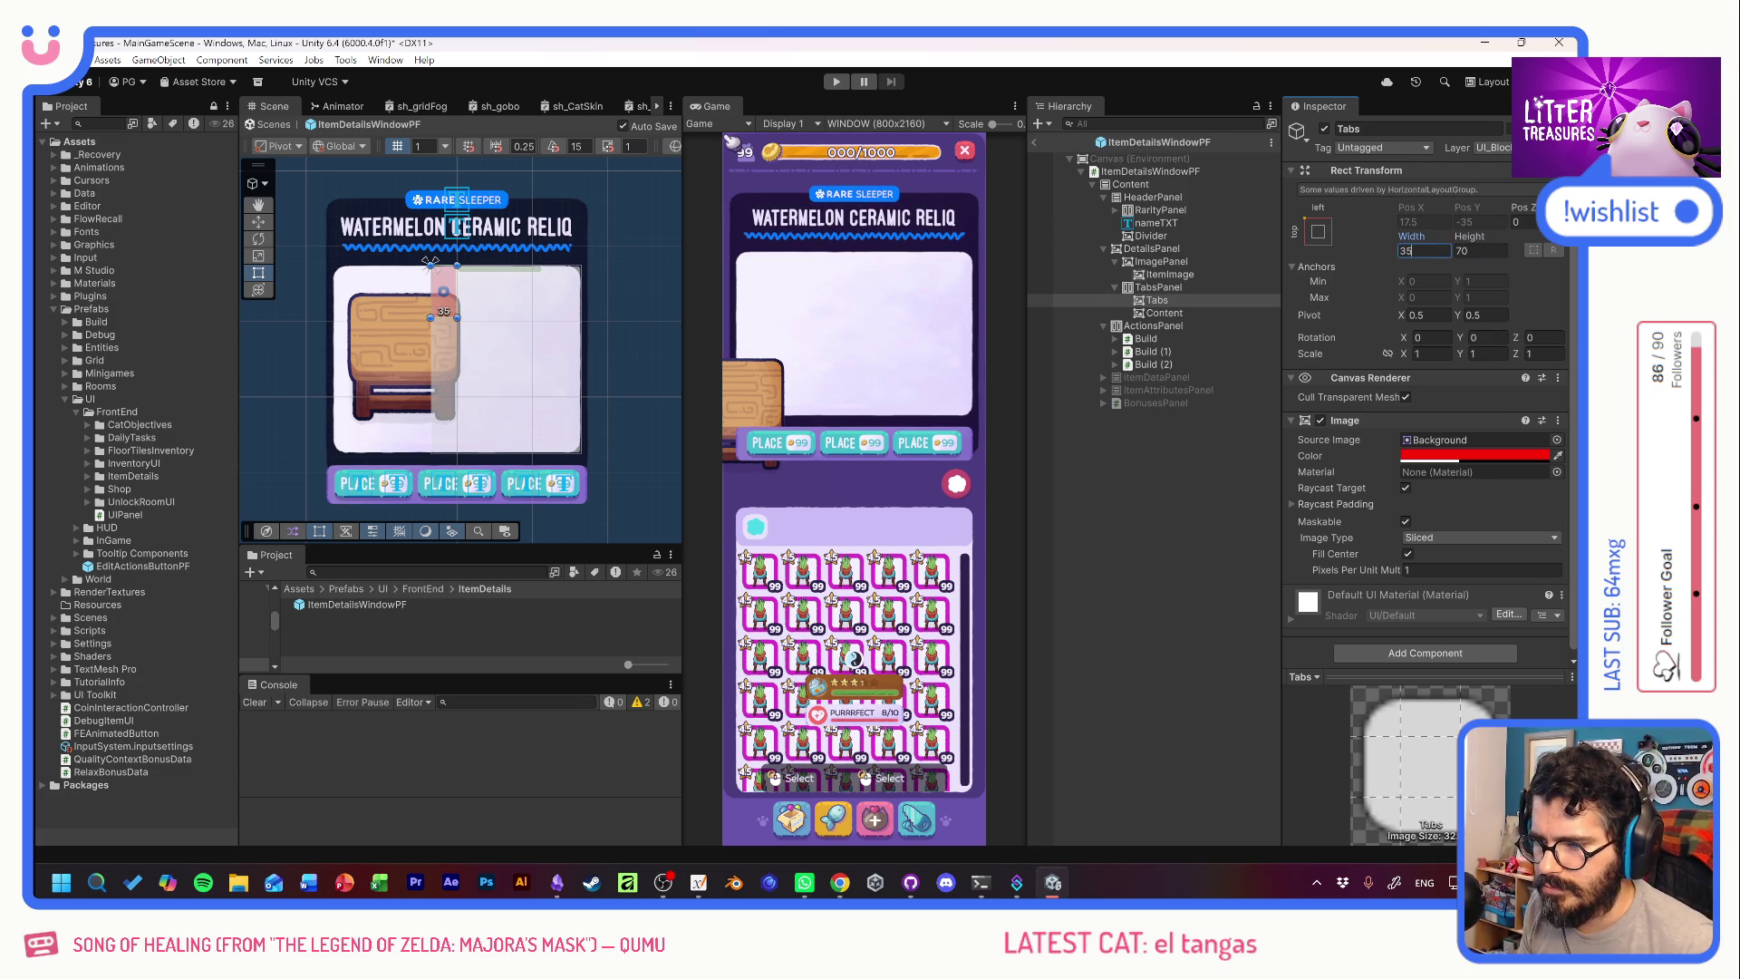
Set the Content object's width to 160.
left_click(1182, 311)
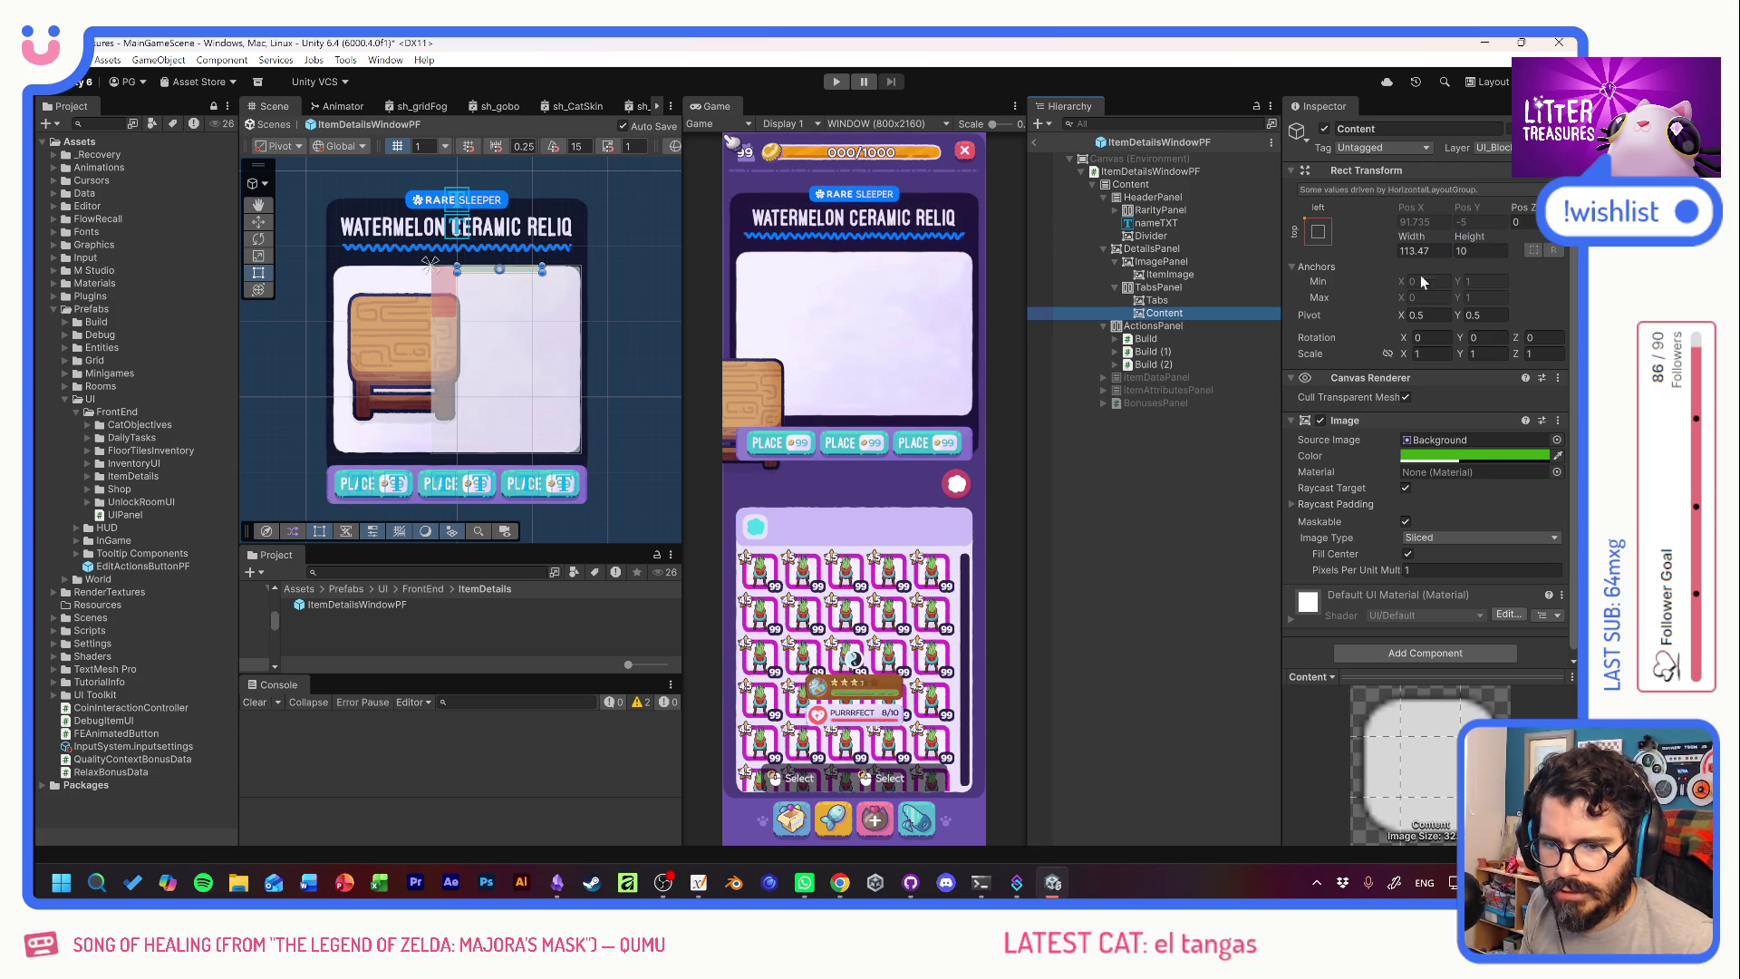
mouse_move(1407, 230)
left_mouse_down()
mouse_move(1507, 241)
mouse_move(301, 254)
mouse_move(313, 263)
left_mouse_up()
left_click(1441, 251)
type("160")
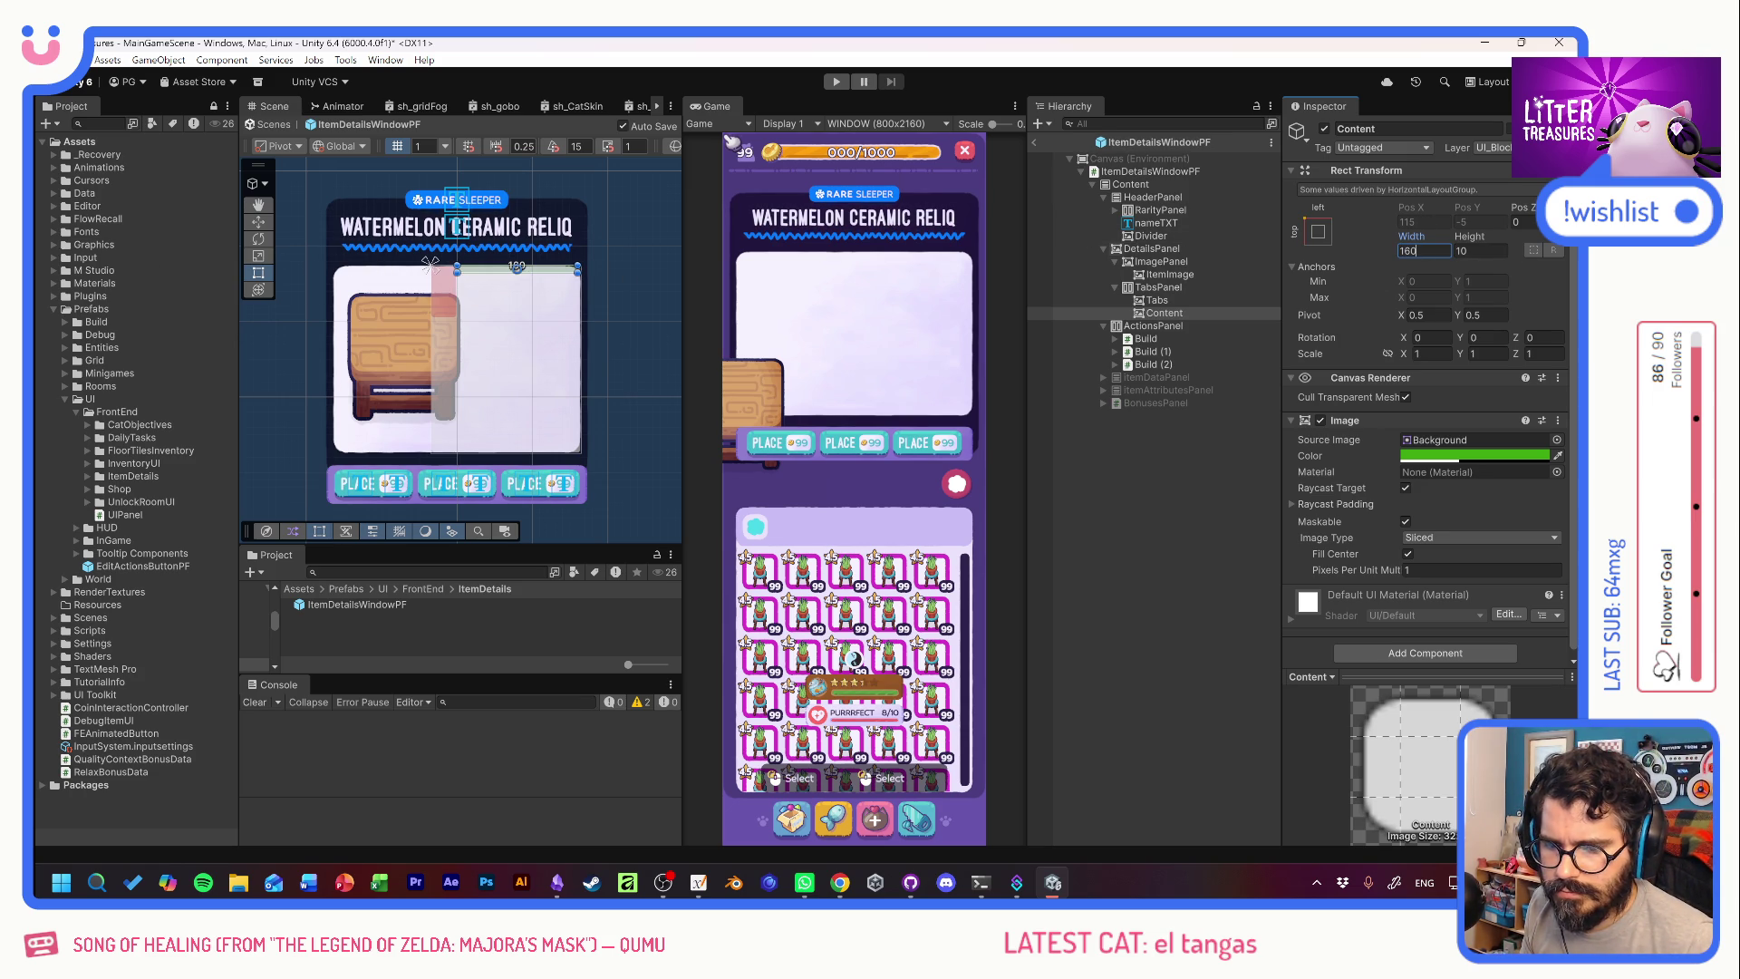
left_click(1160, 287)
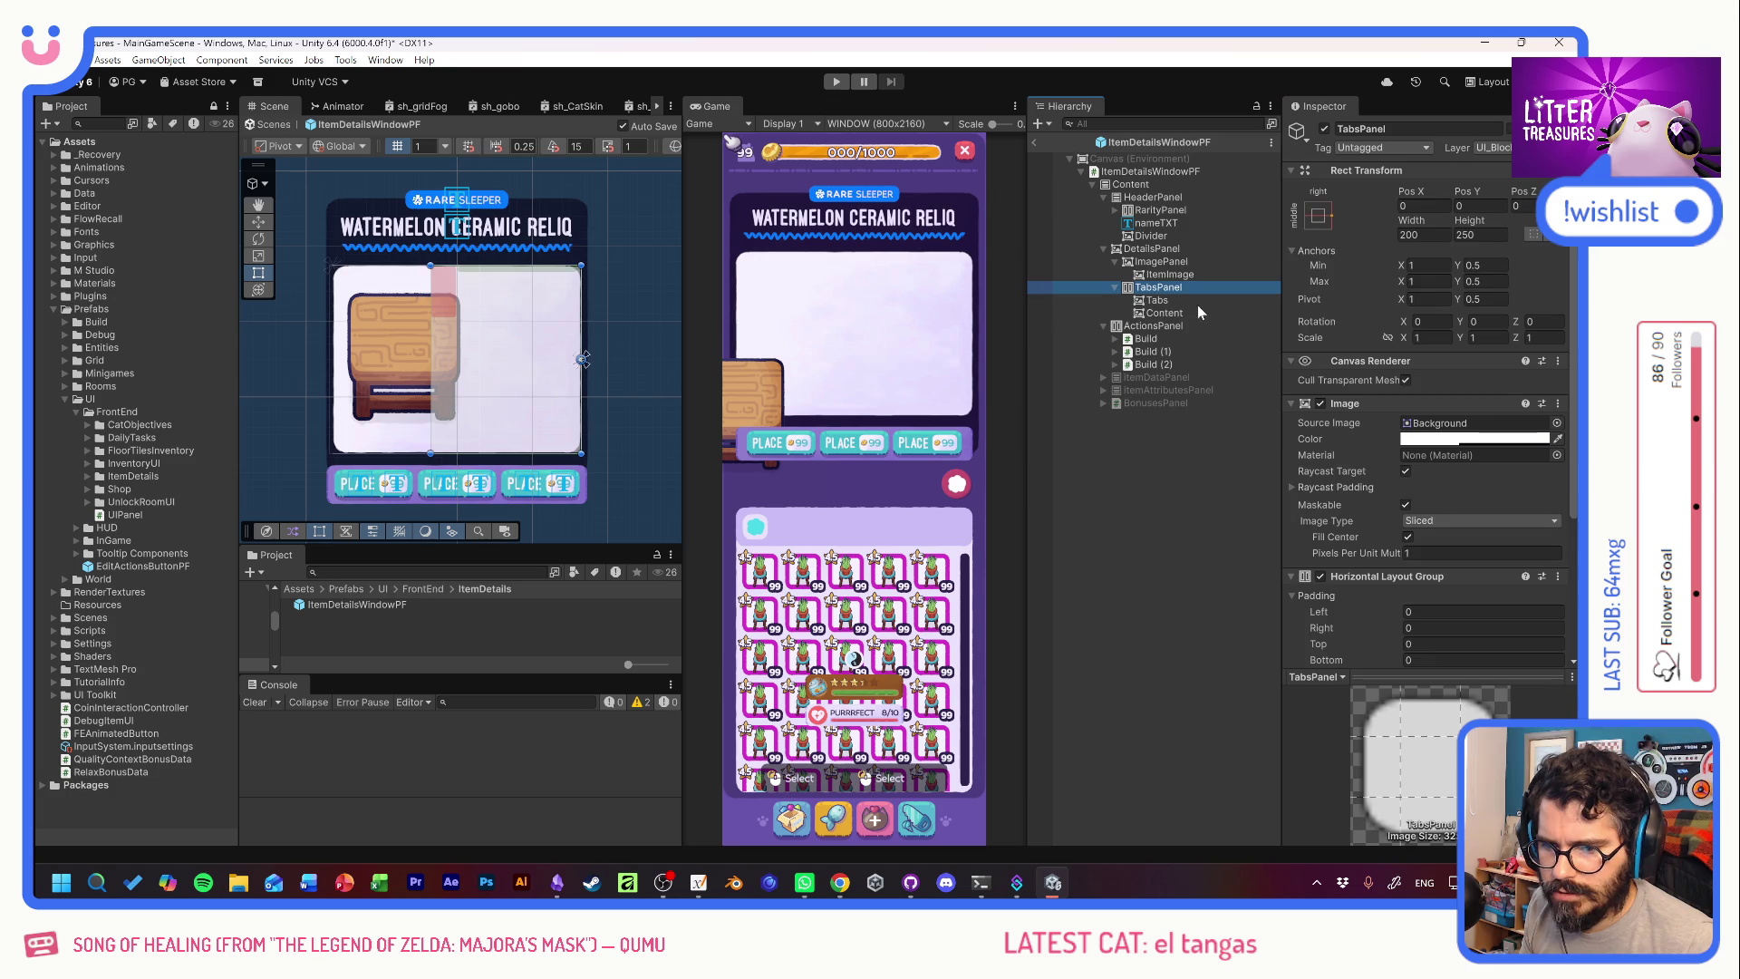
Set TabsPanel's layout Child Alignment to Upper Right.
scroll(1371, 442, "down", 2)
scroll(1371, 442, "down", 2)
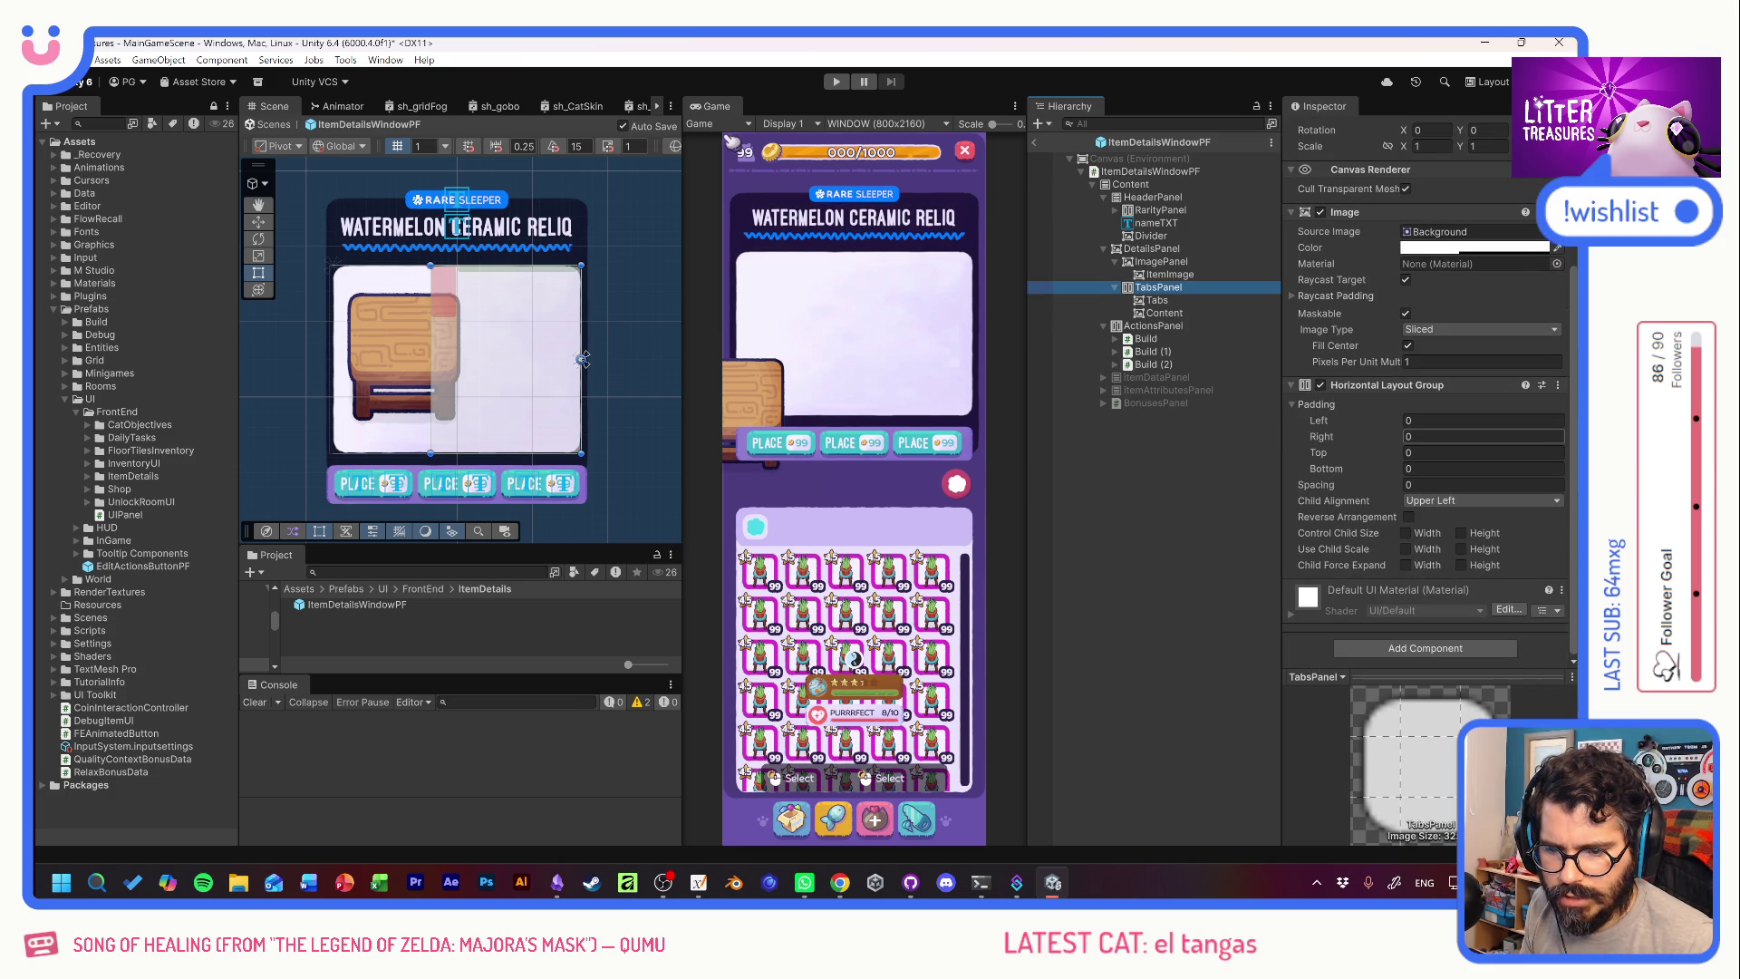
left_click(1450, 436)
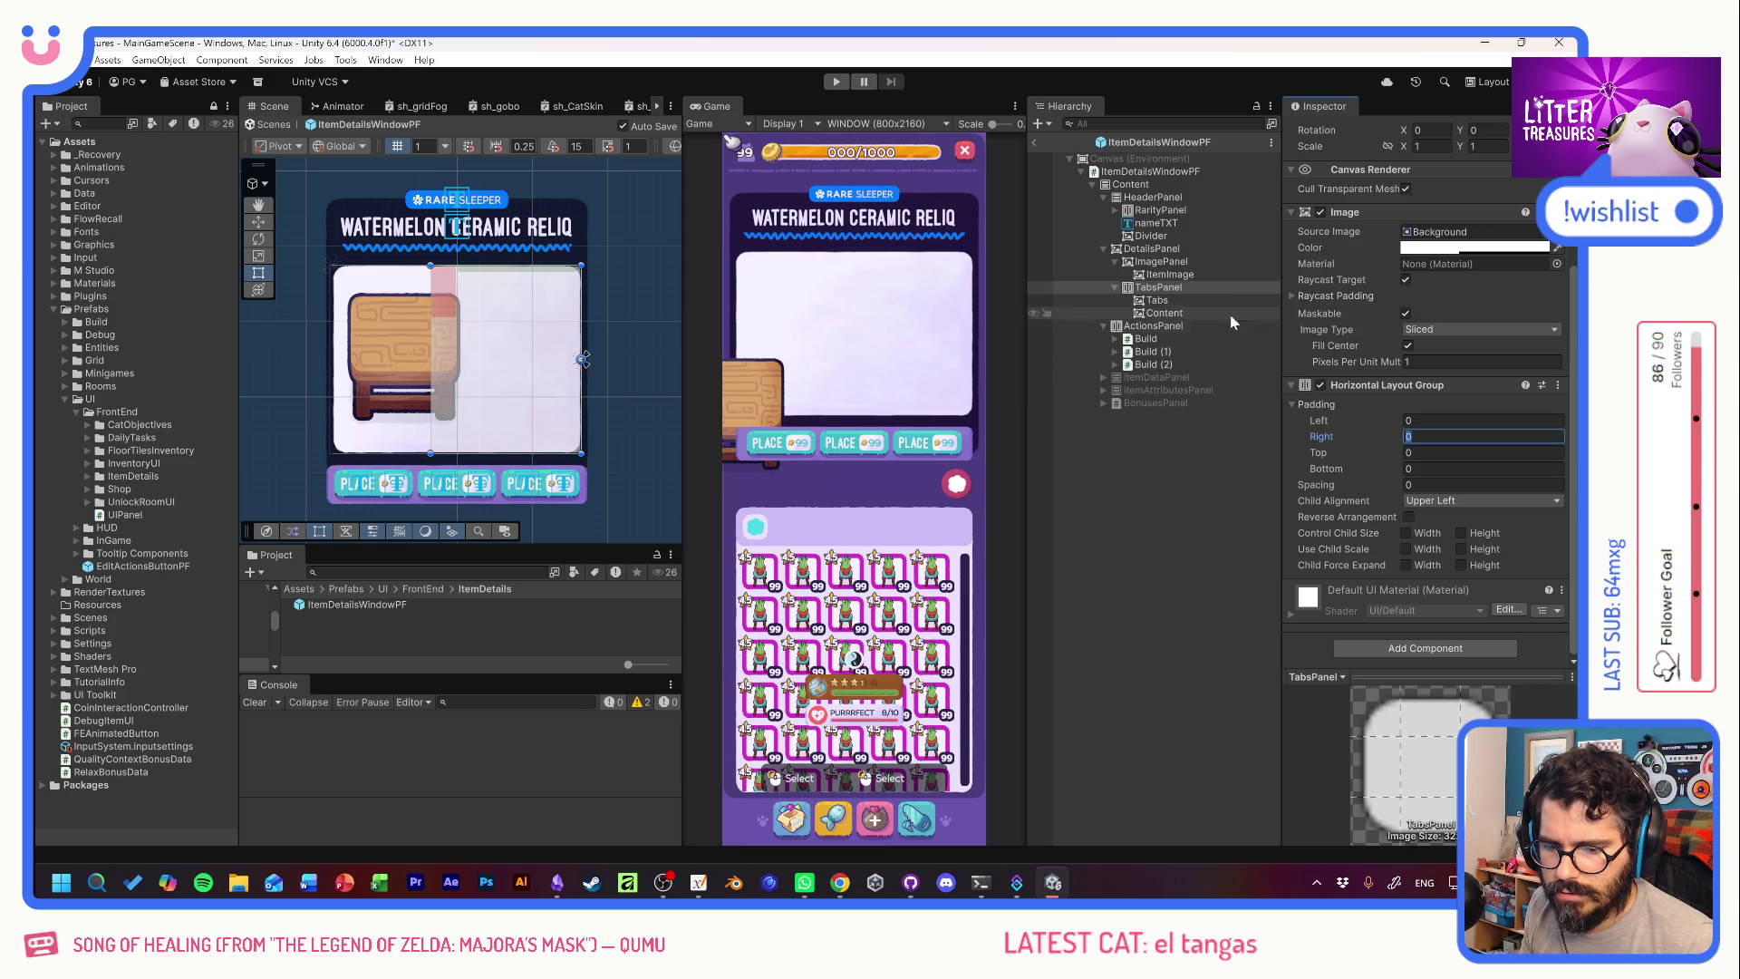
left_click(1405, 548)
left_click(1406, 548)
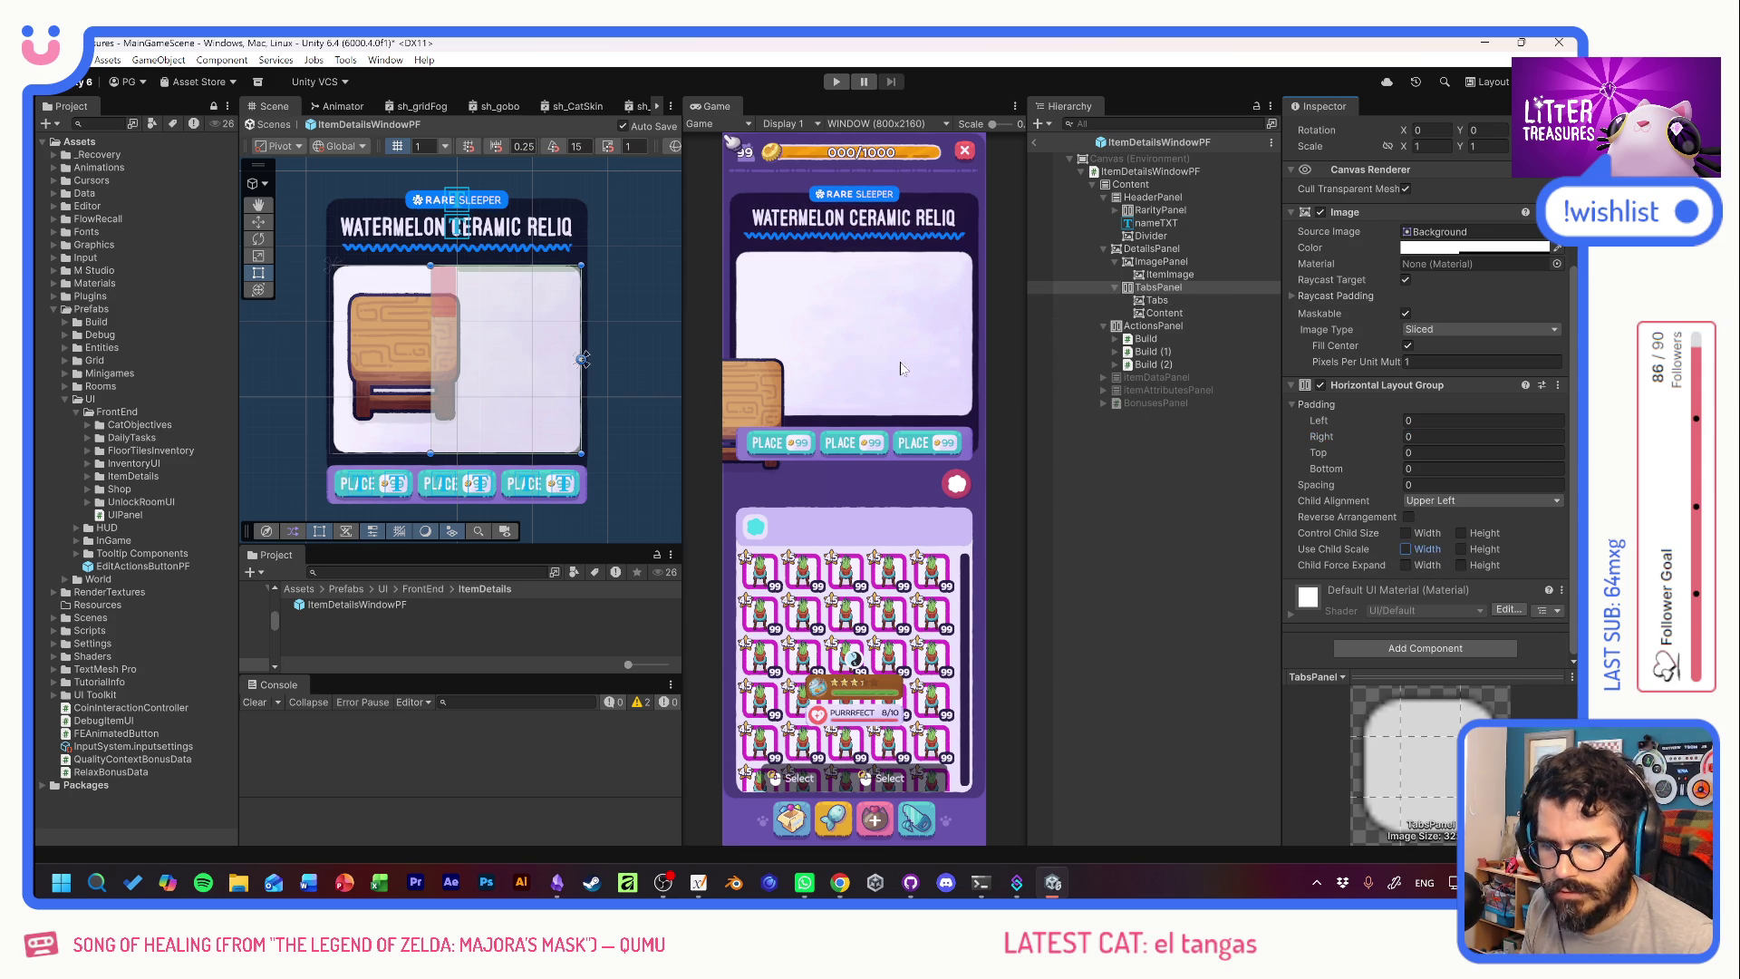
left_click(1451, 503)
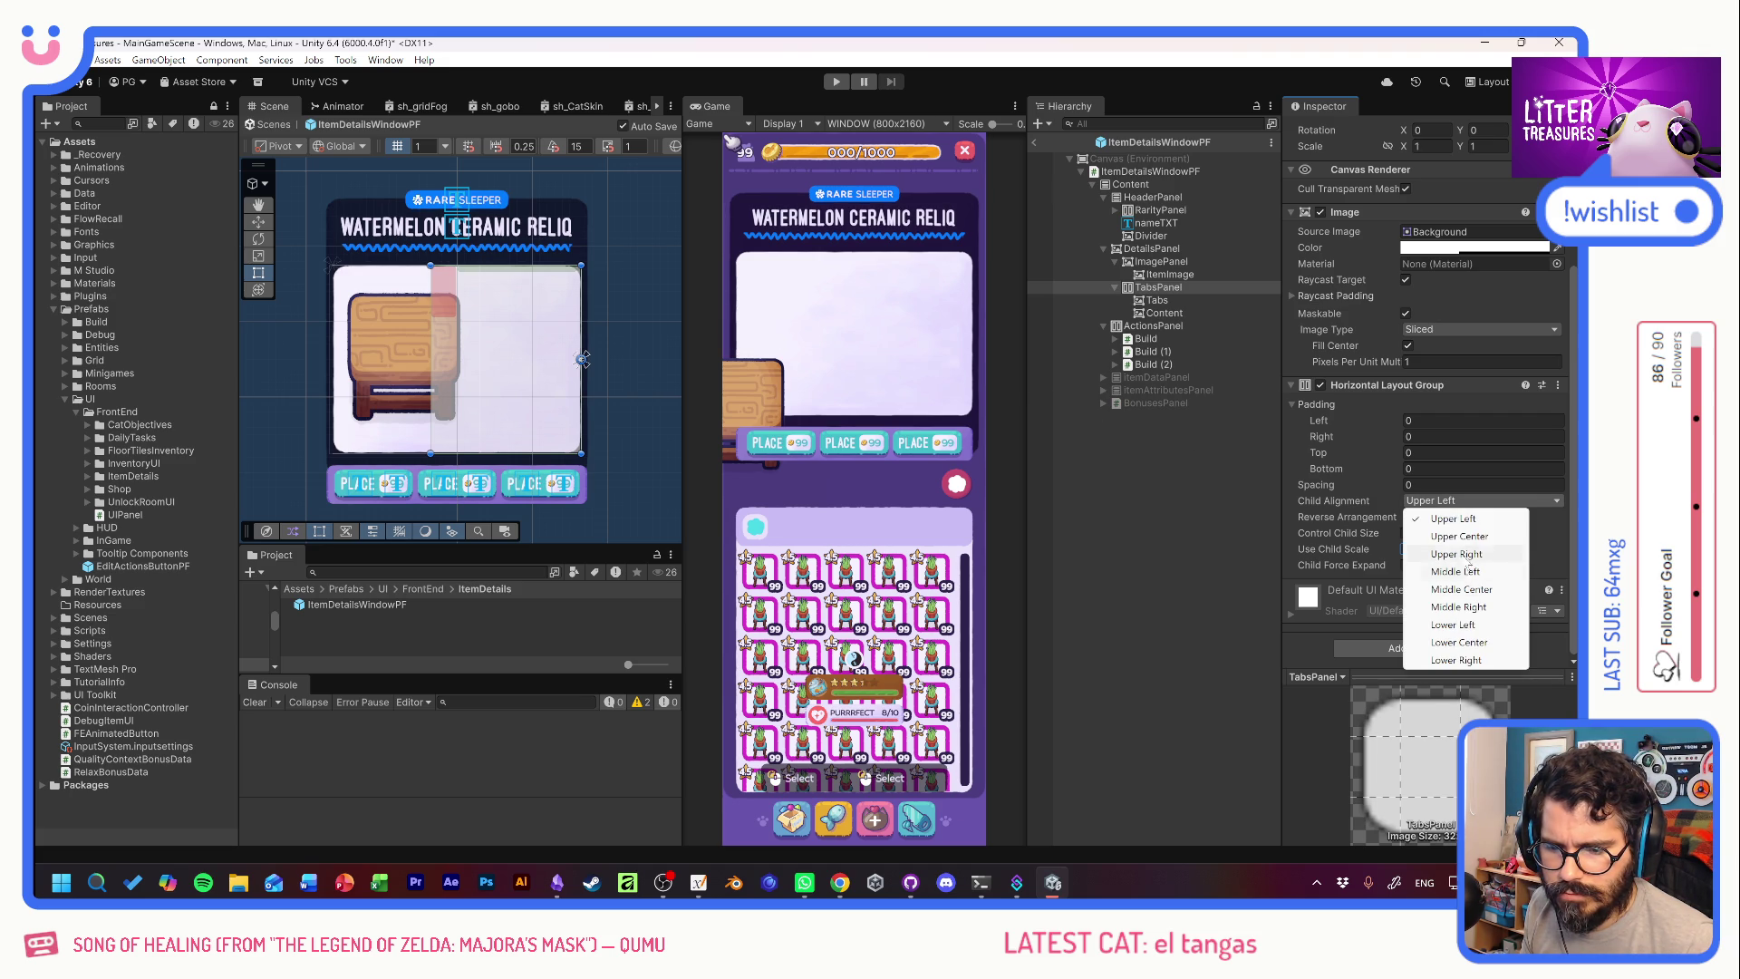
left_click(1467, 537)
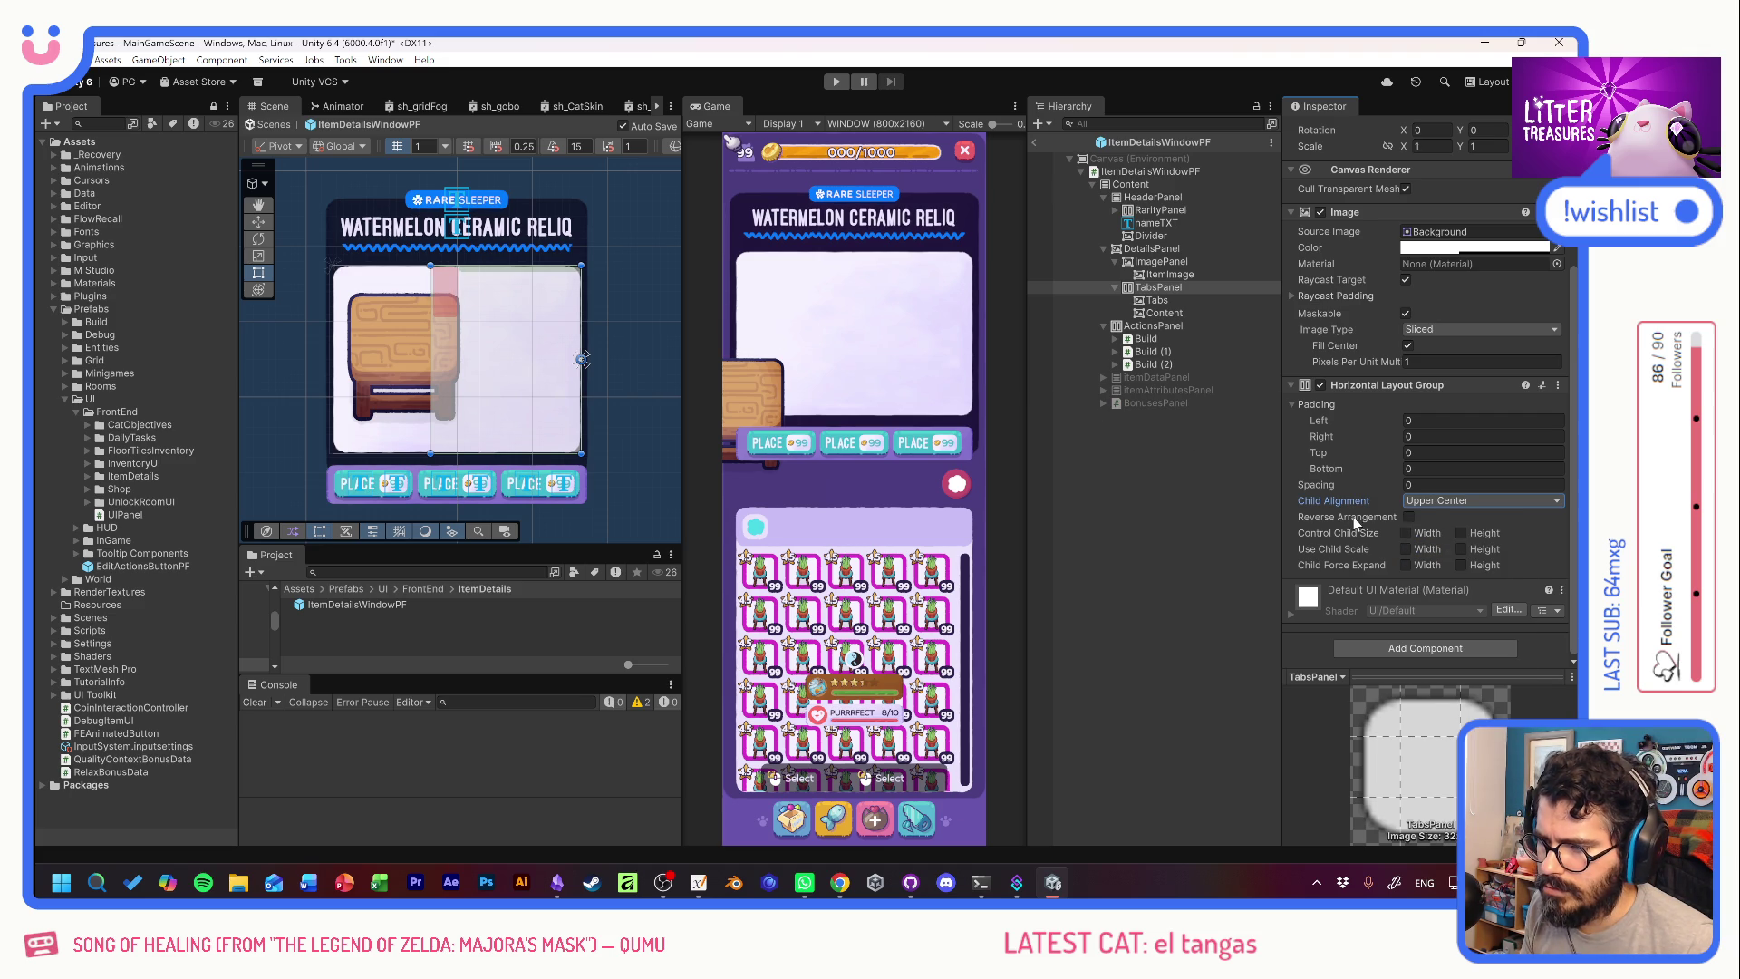
left_click(1441, 502)
left_click(1482, 521)
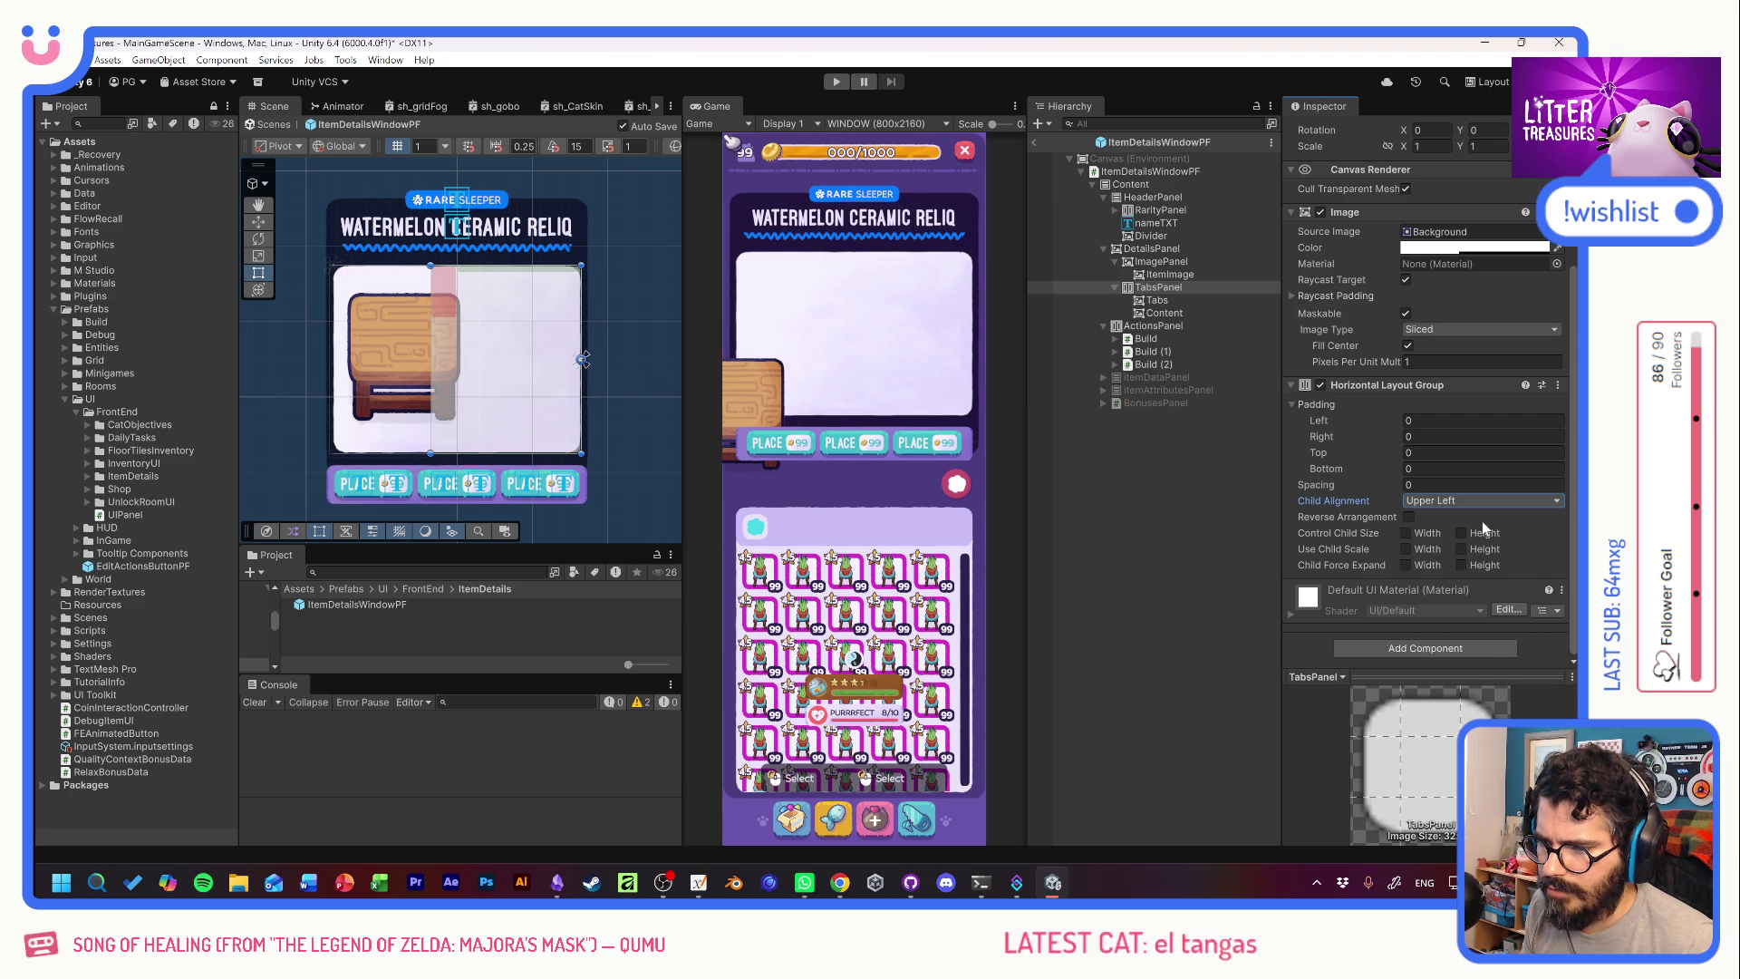
left_click(1479, 501)
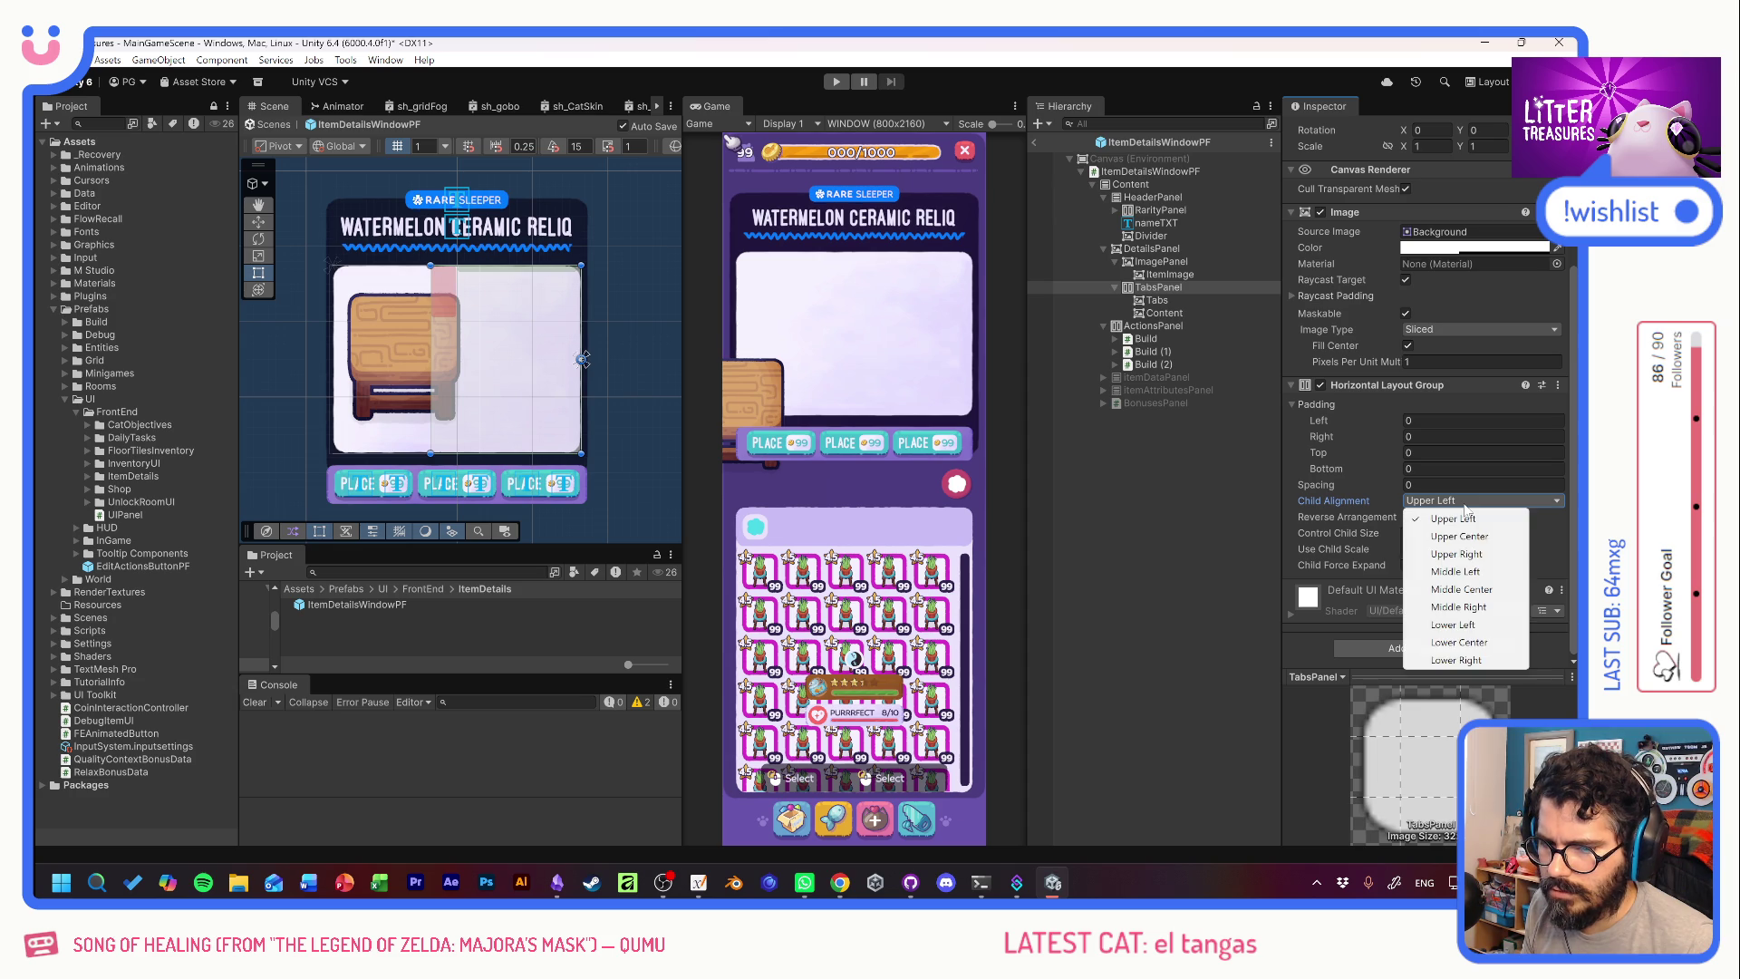
left_click(1467, 554)
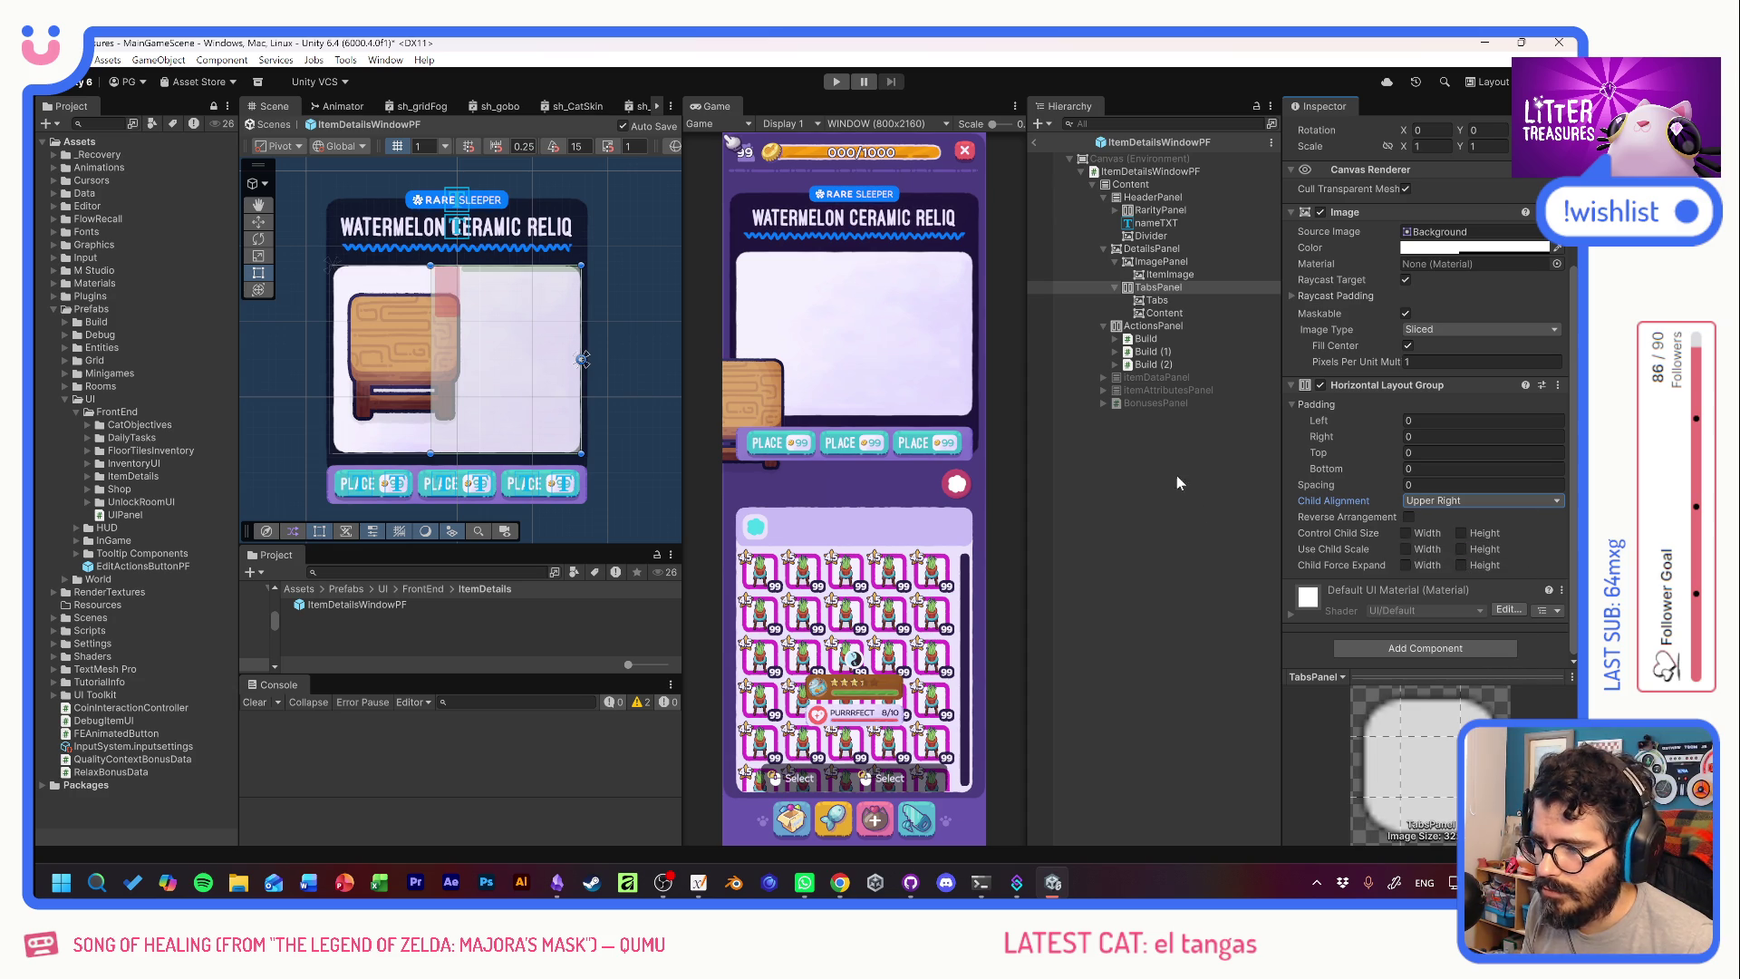
left_click(1204, 482)
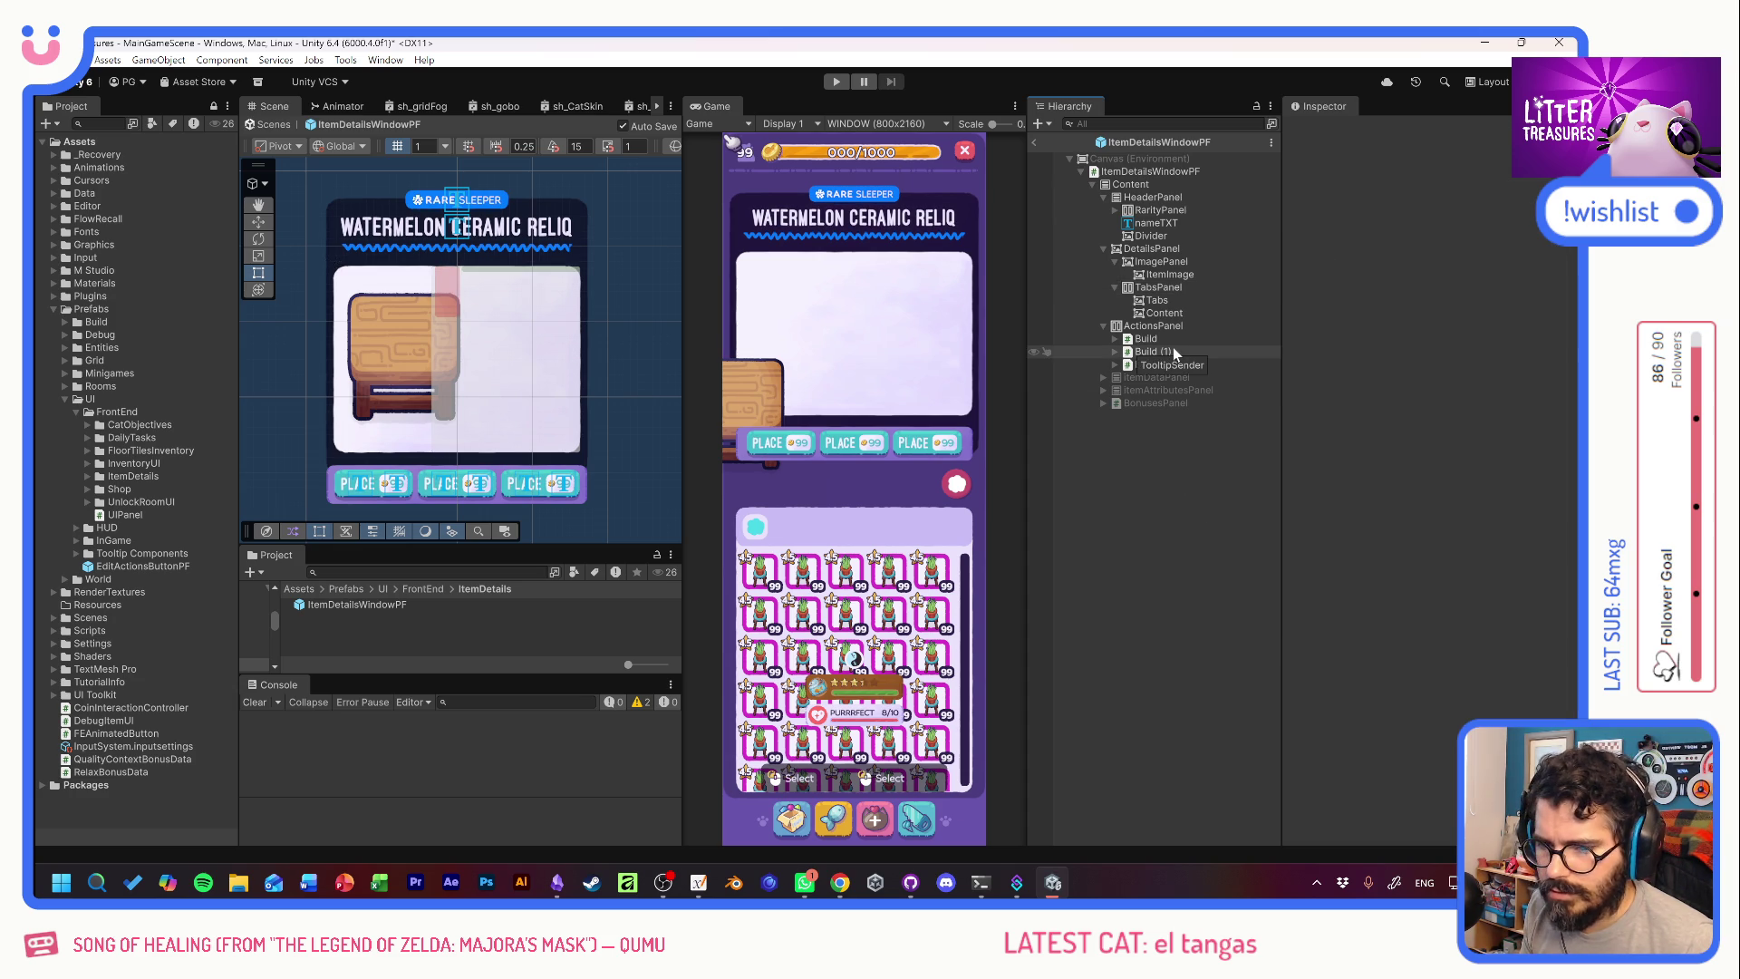
Set the Content panel's height to 250.
left_click(1163, 312)
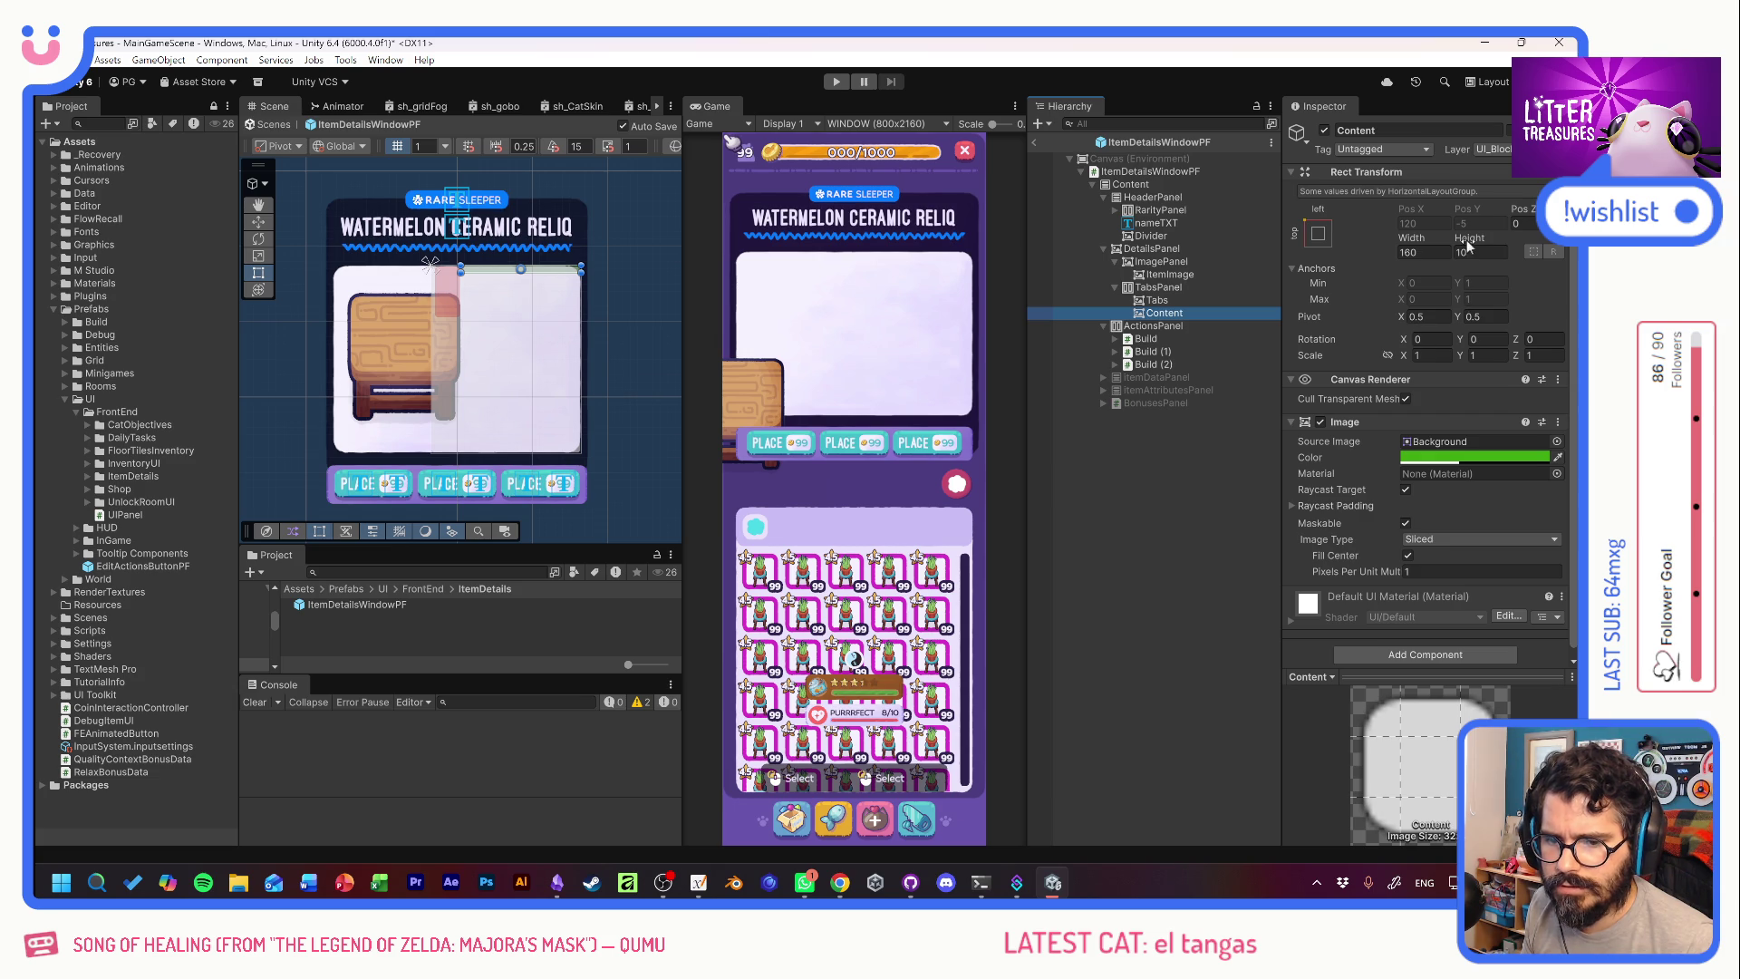
mouse_move(1468, 237)
left_mouse_down()
mouse_move(1722, 240)
mouse_move(525, 274)
left_mouse_up()
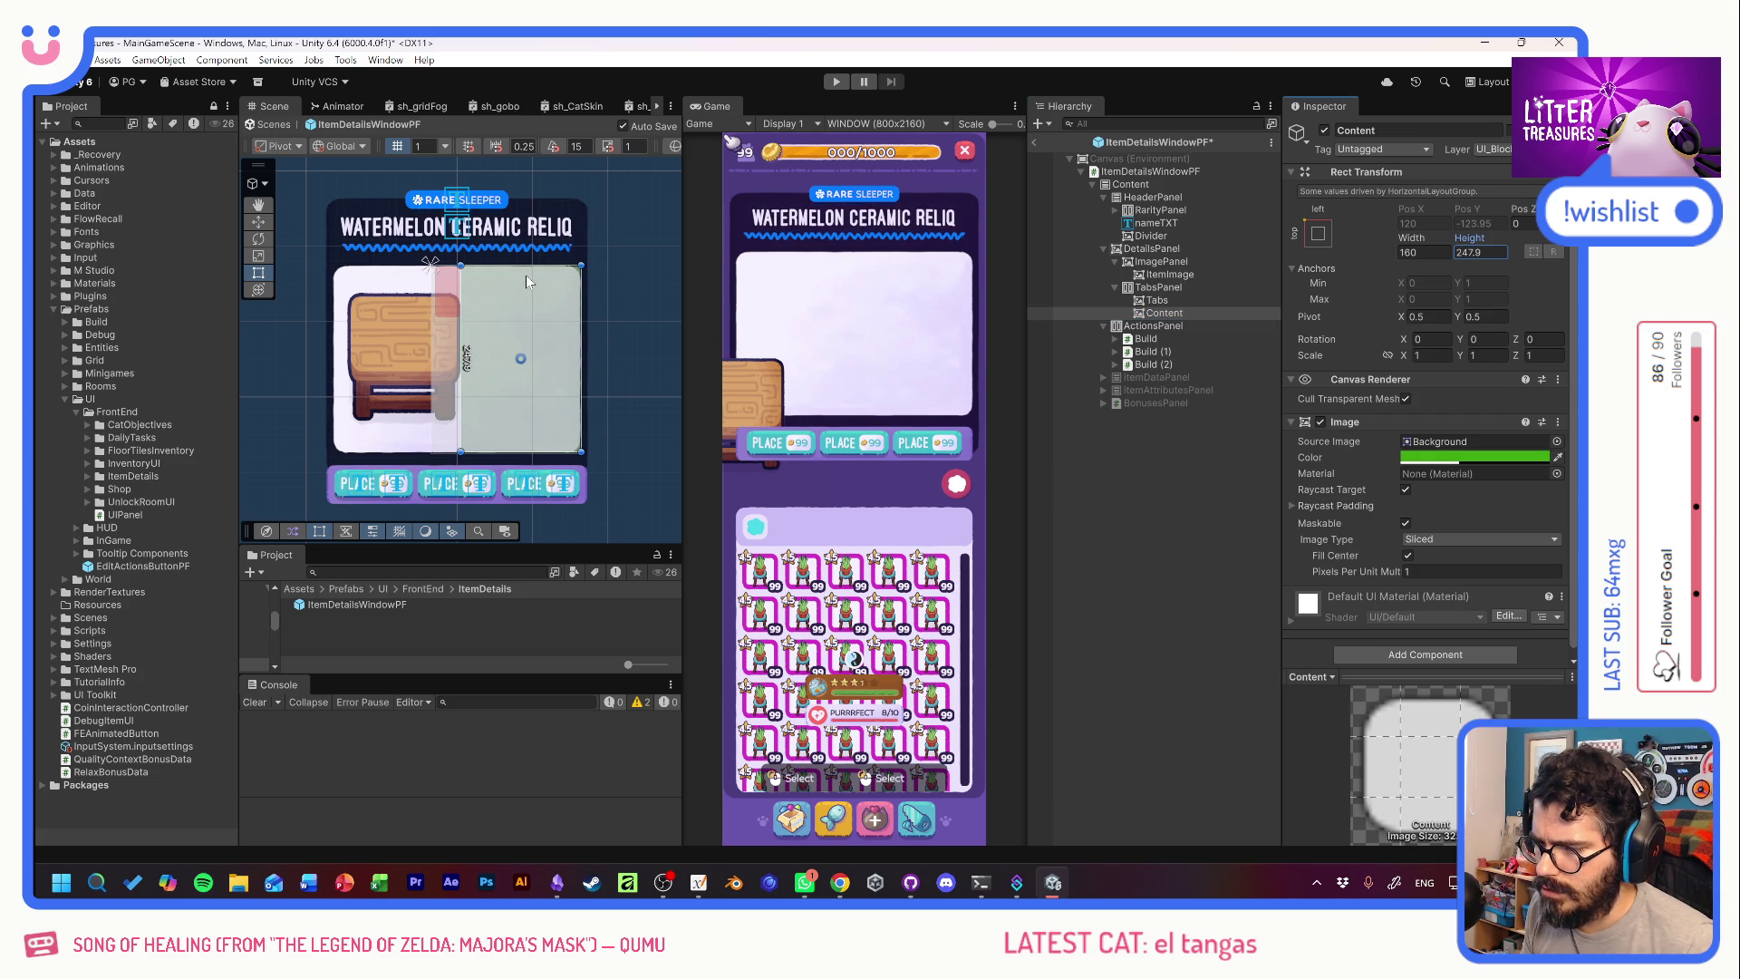
type("250")
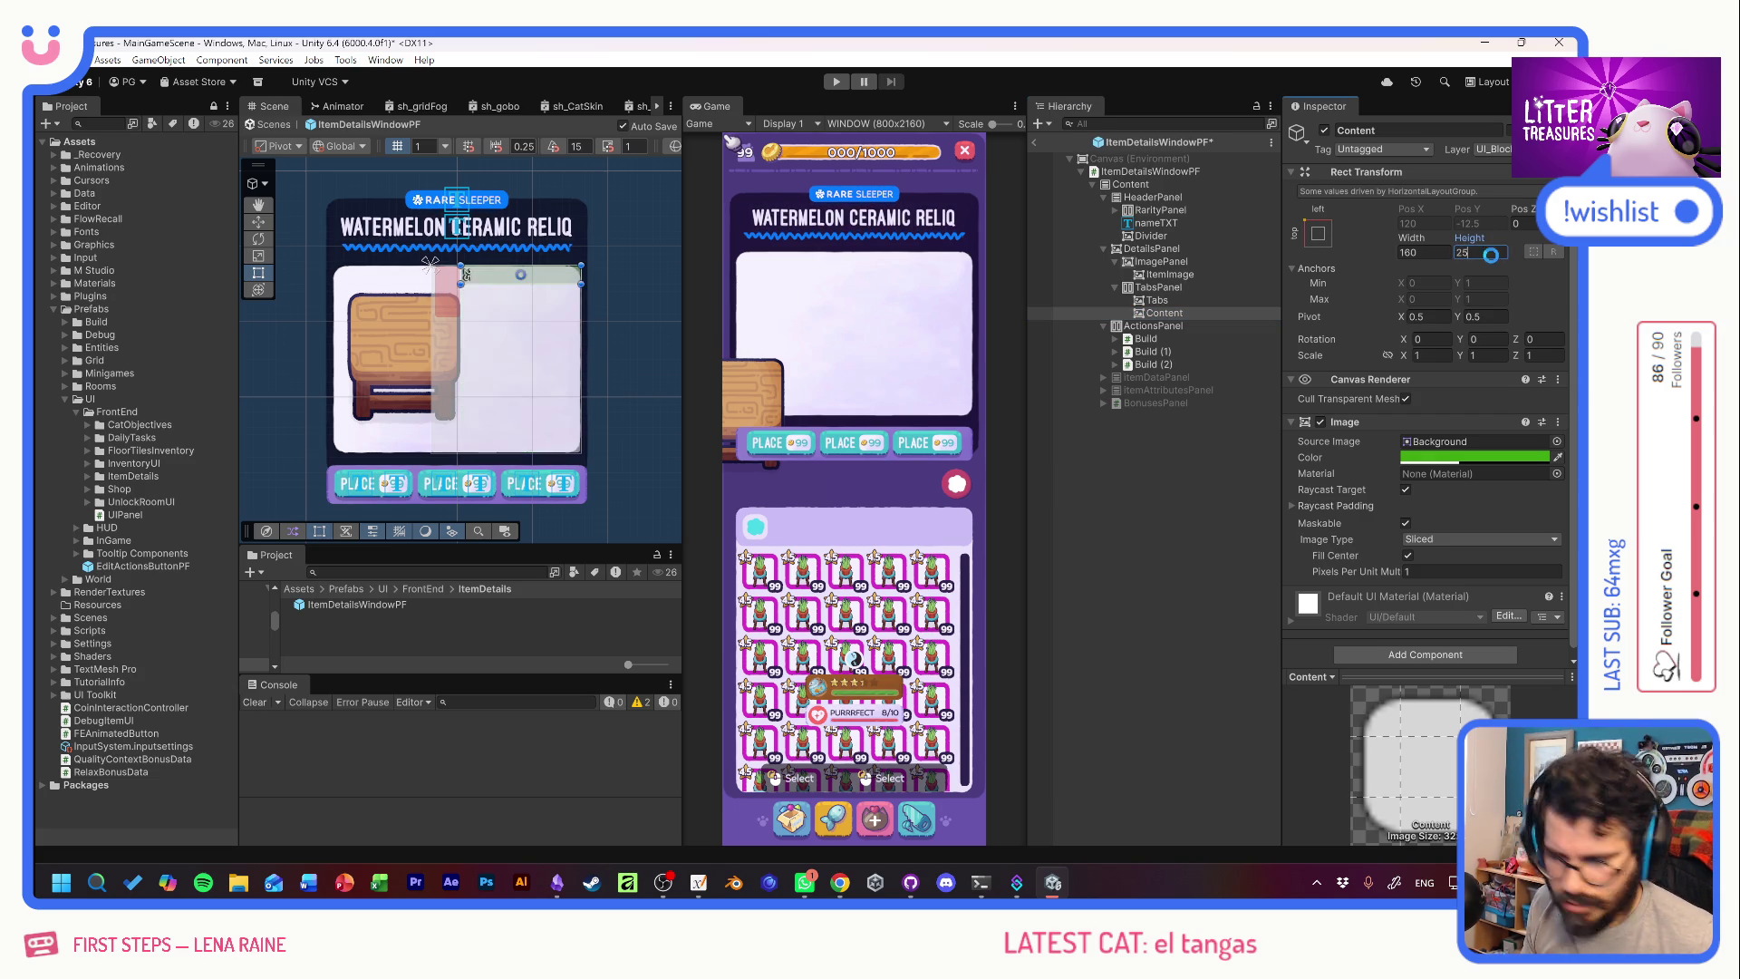
left_click(1176, 302)
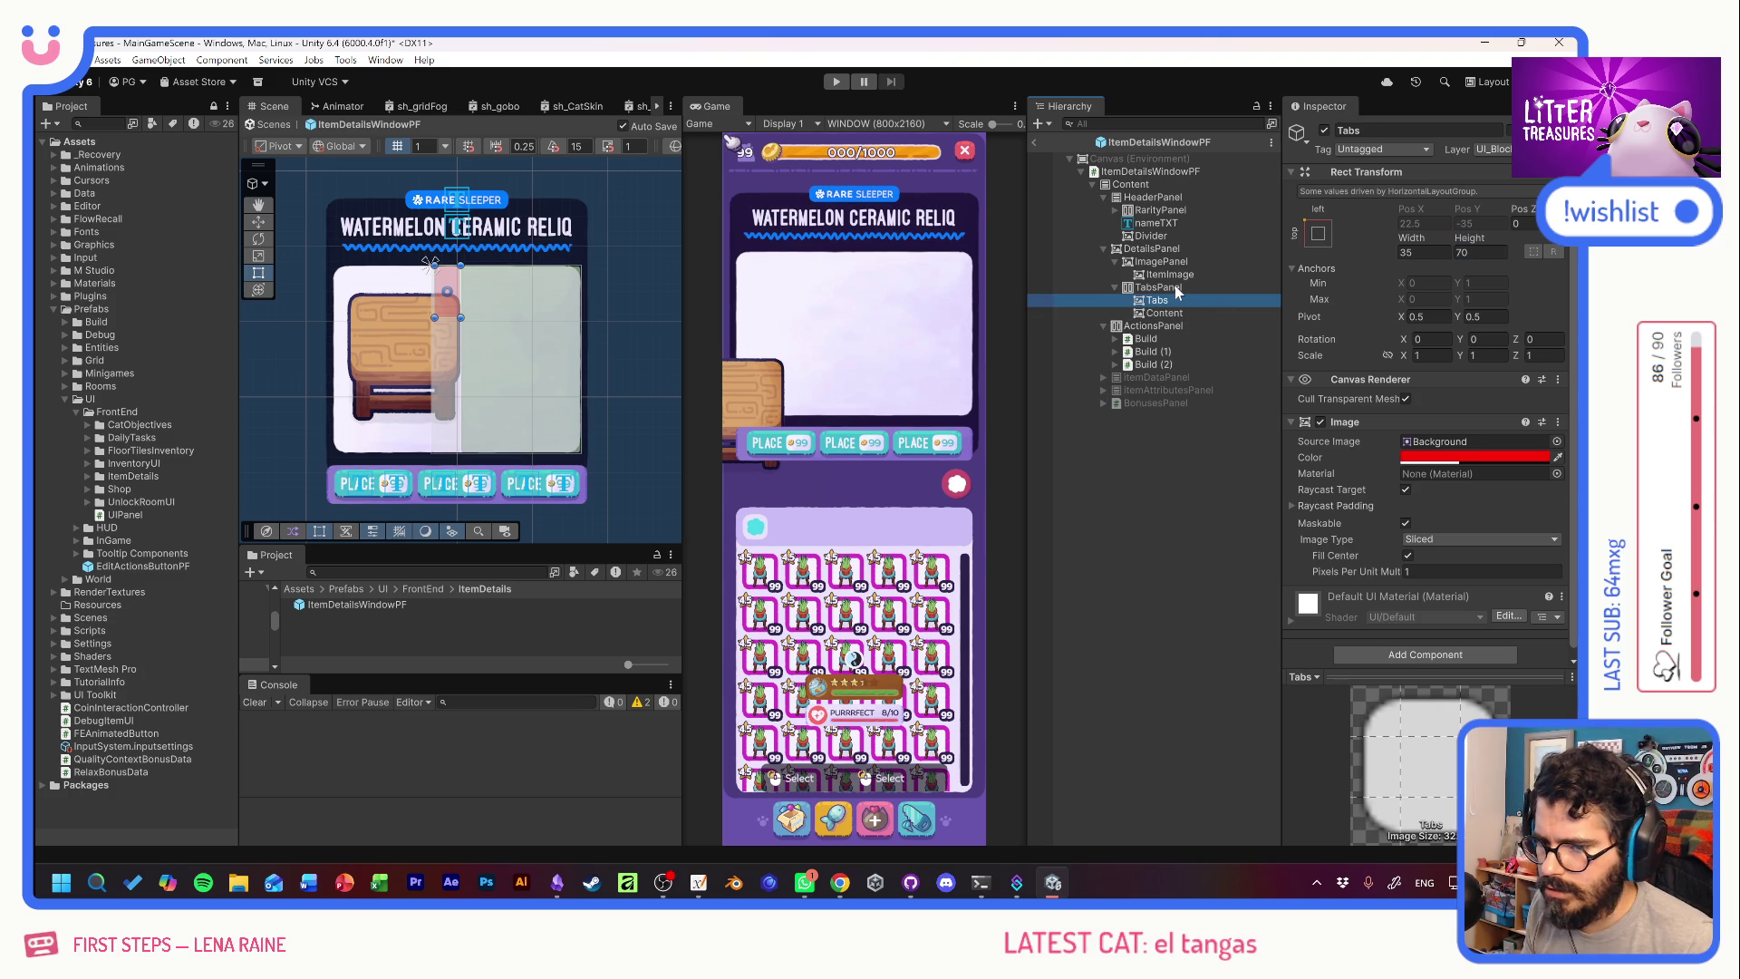
Adjust the transparency of TabsPanel's image colour.
left_click(1171, 287)
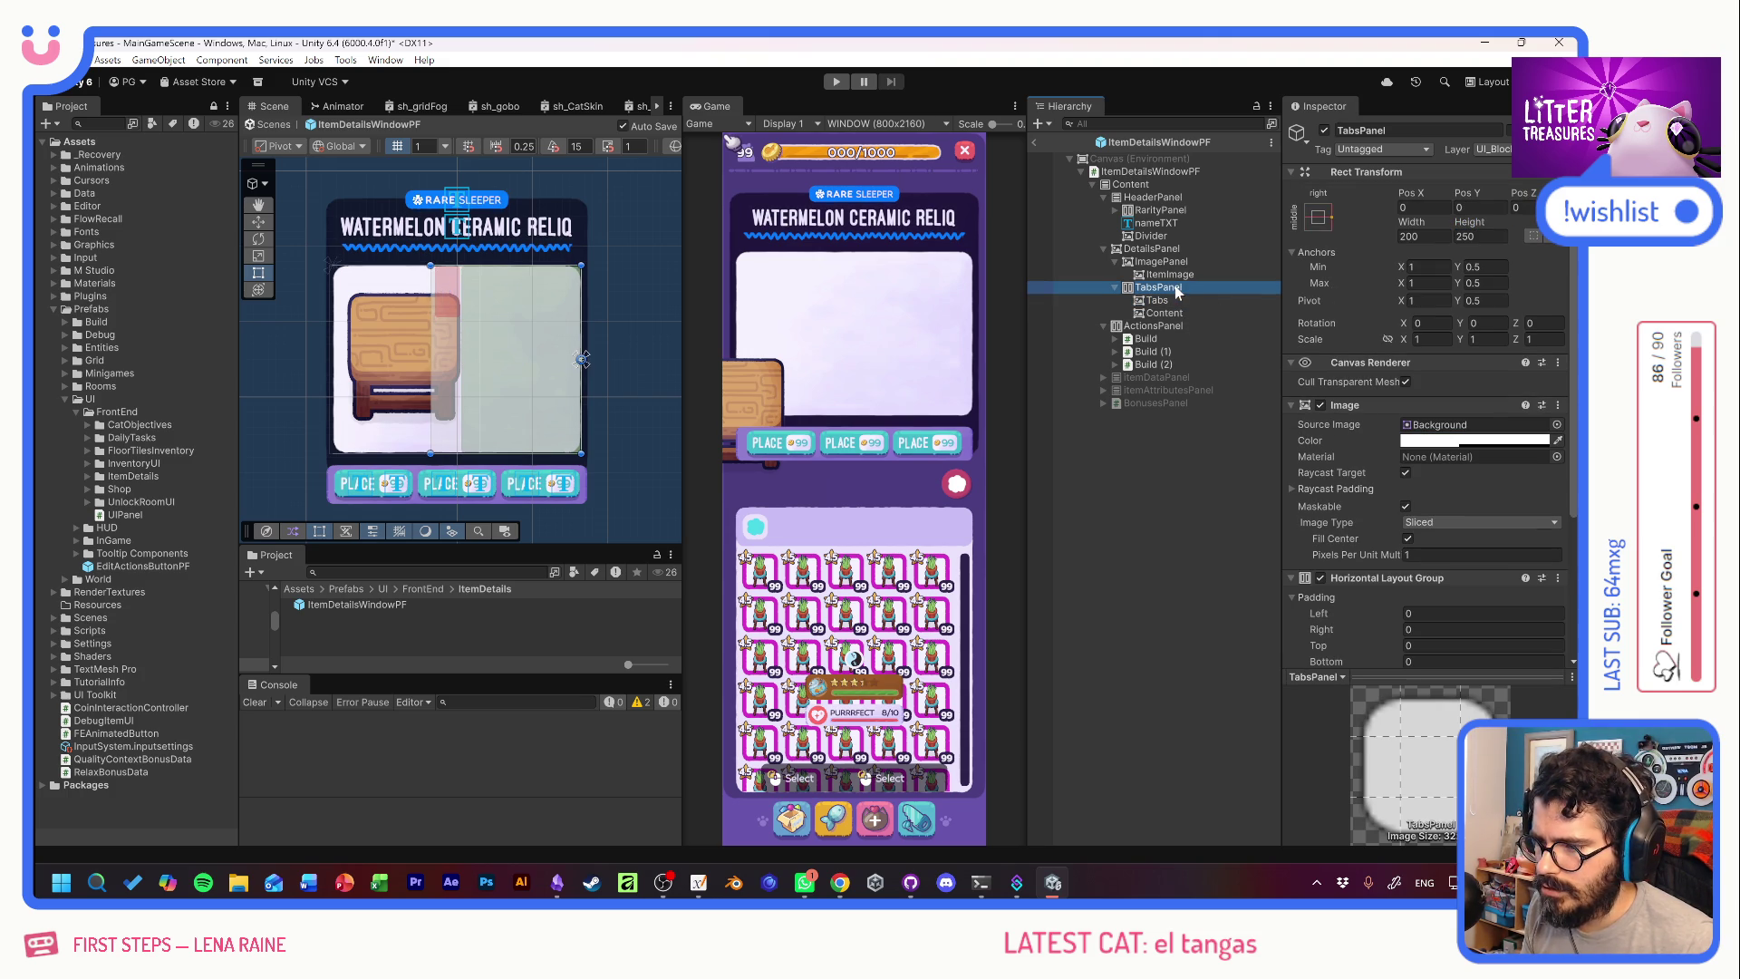
left_click(1515, 440)
left_click_drag(1527, 767, 1128, 757)
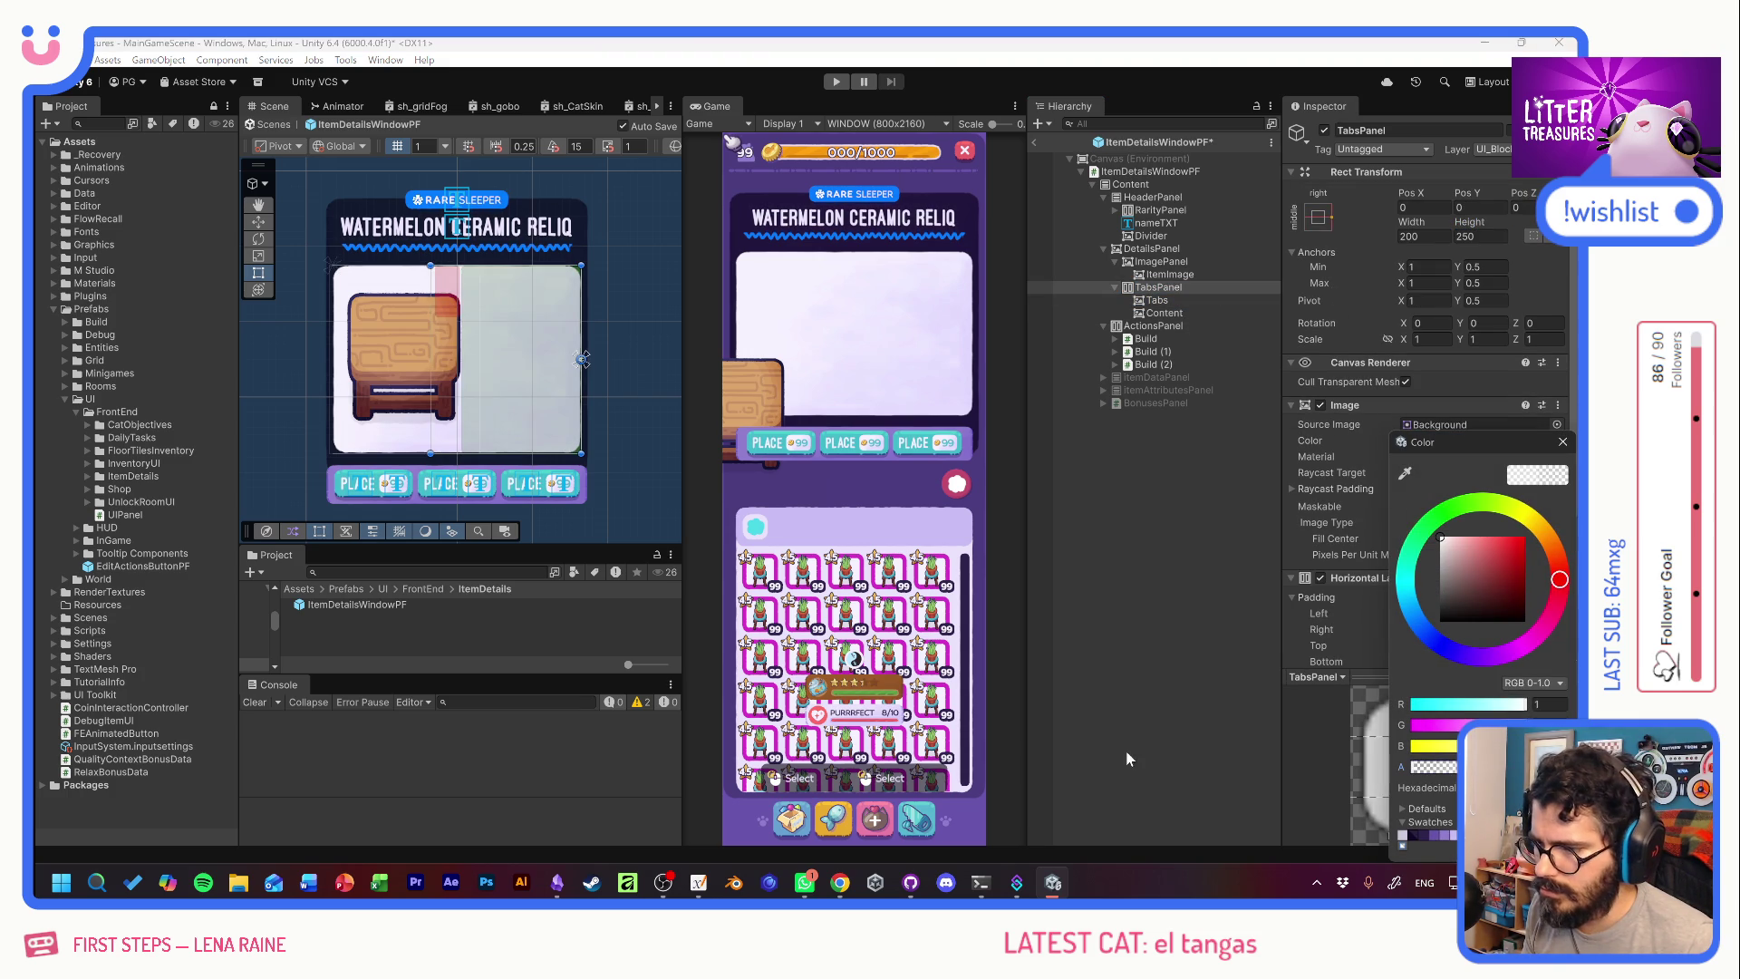
left_click(1562, 444)
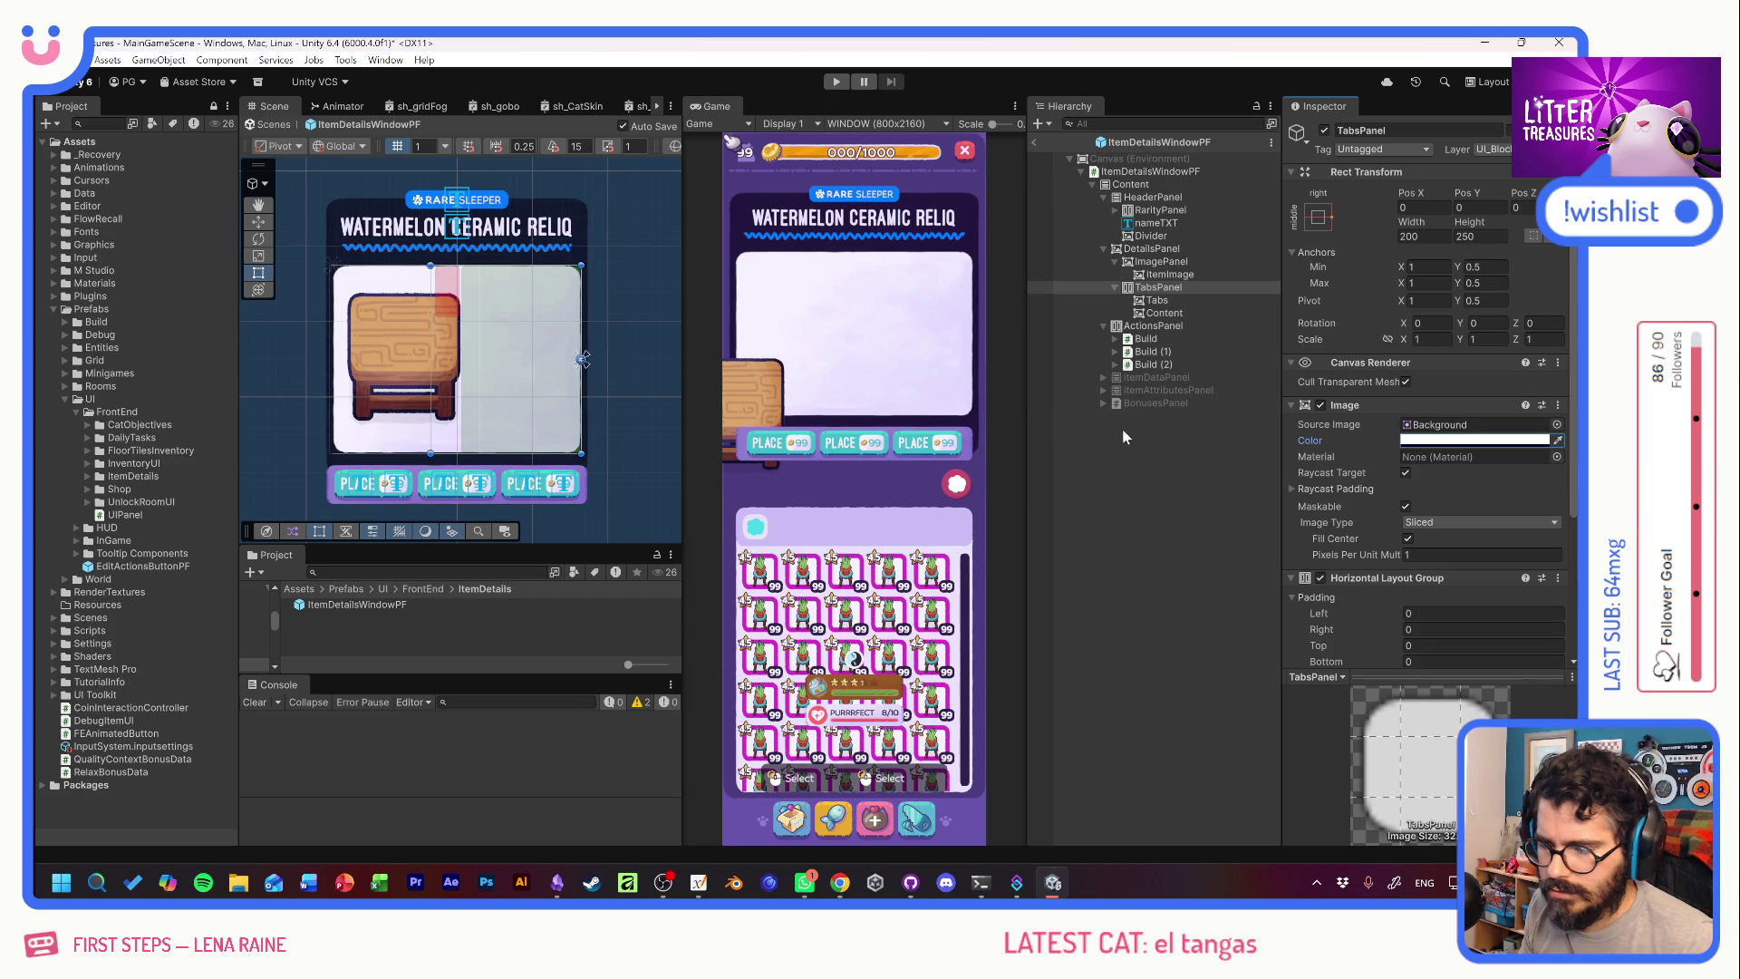
Give Content the UI_Basics_BackgroundTextured_SideBorders sprite with a light lavender tint.
left_click(1162, 313)
left_click(1158, 301)
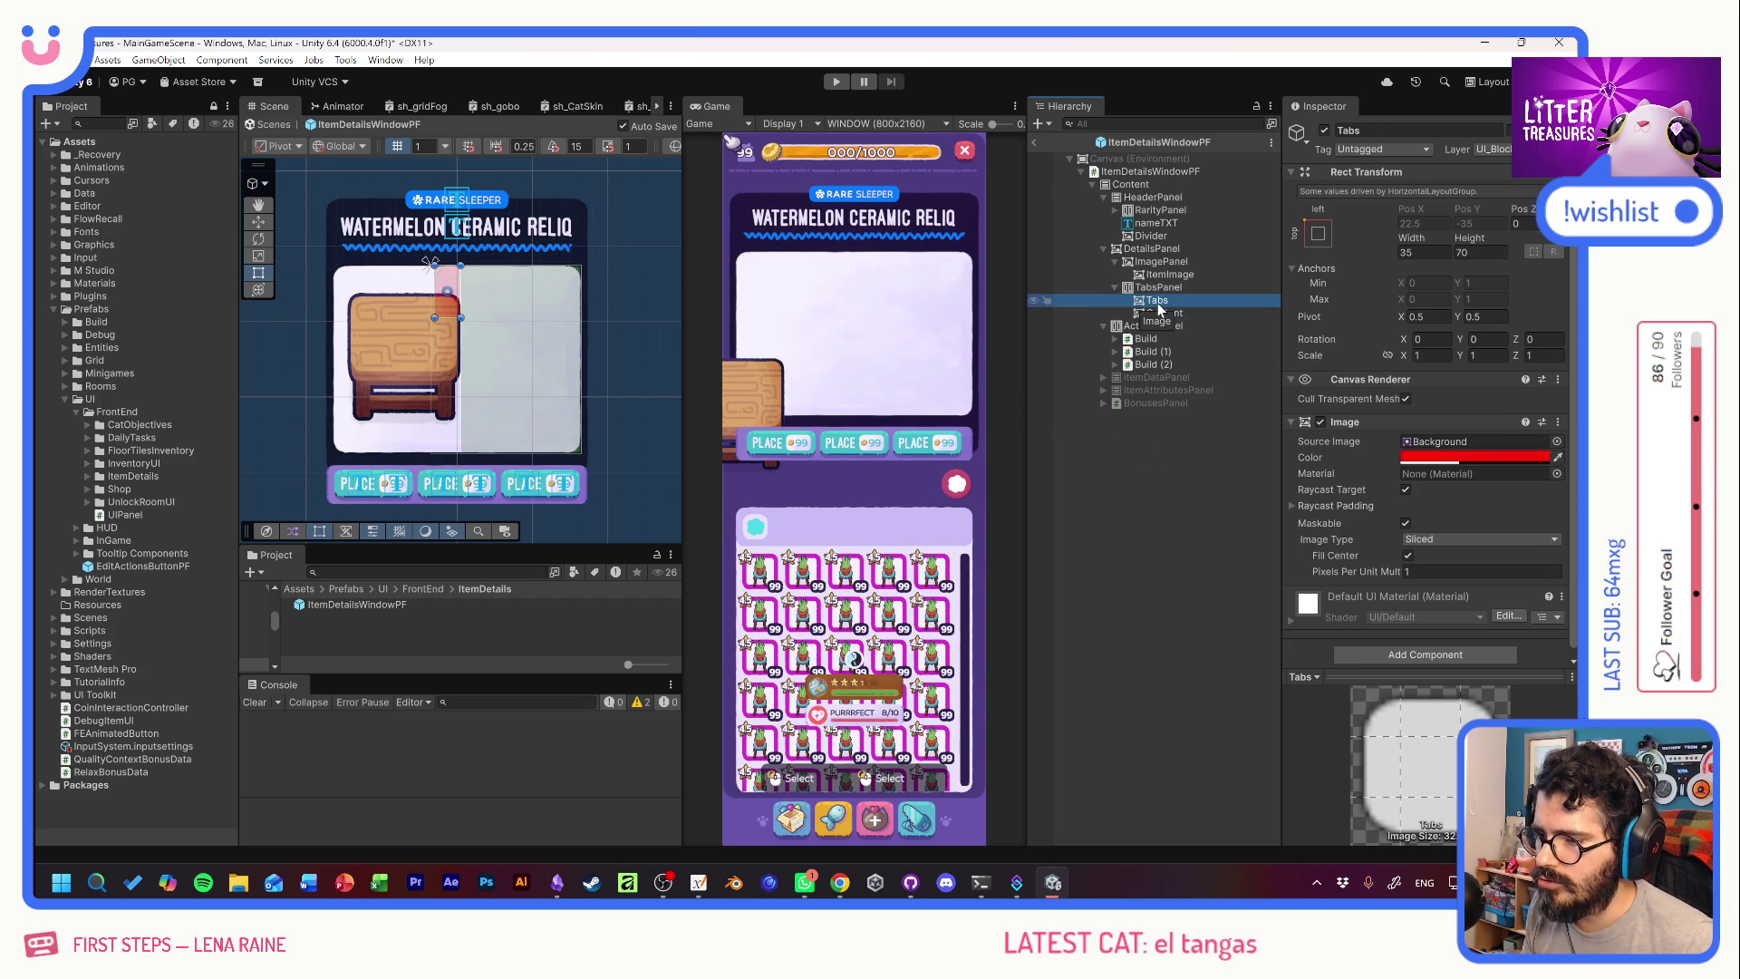
left_click(1162, 314)
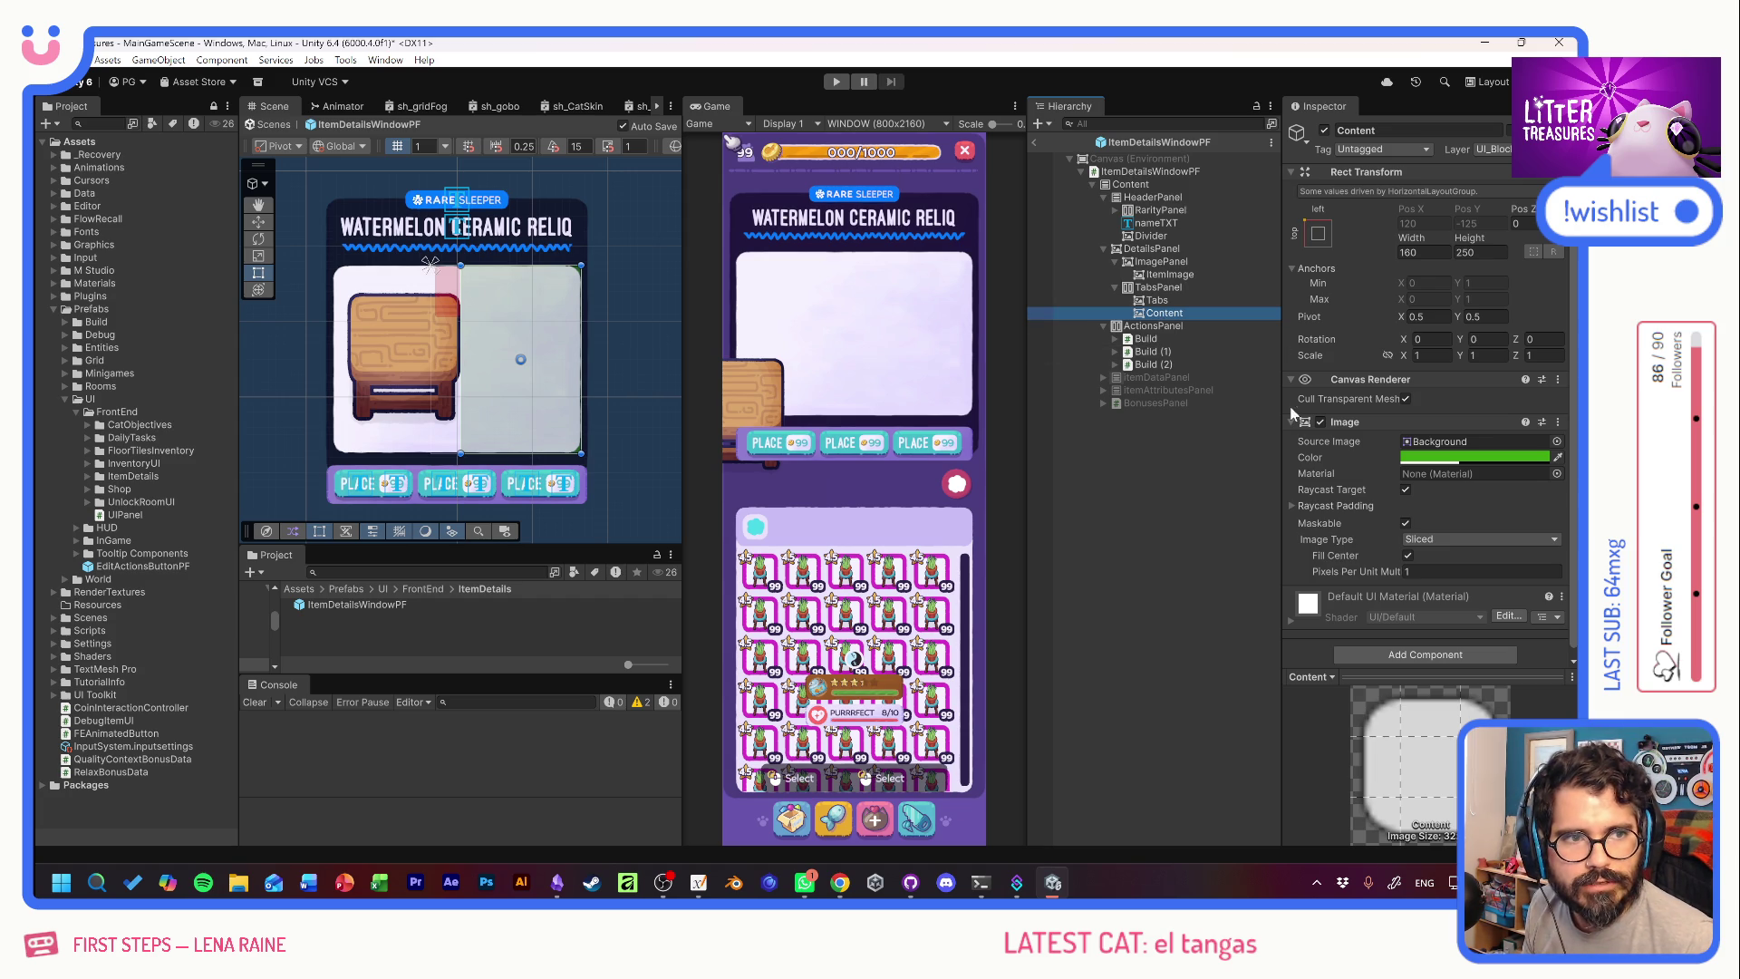
left_click(1557, 441)
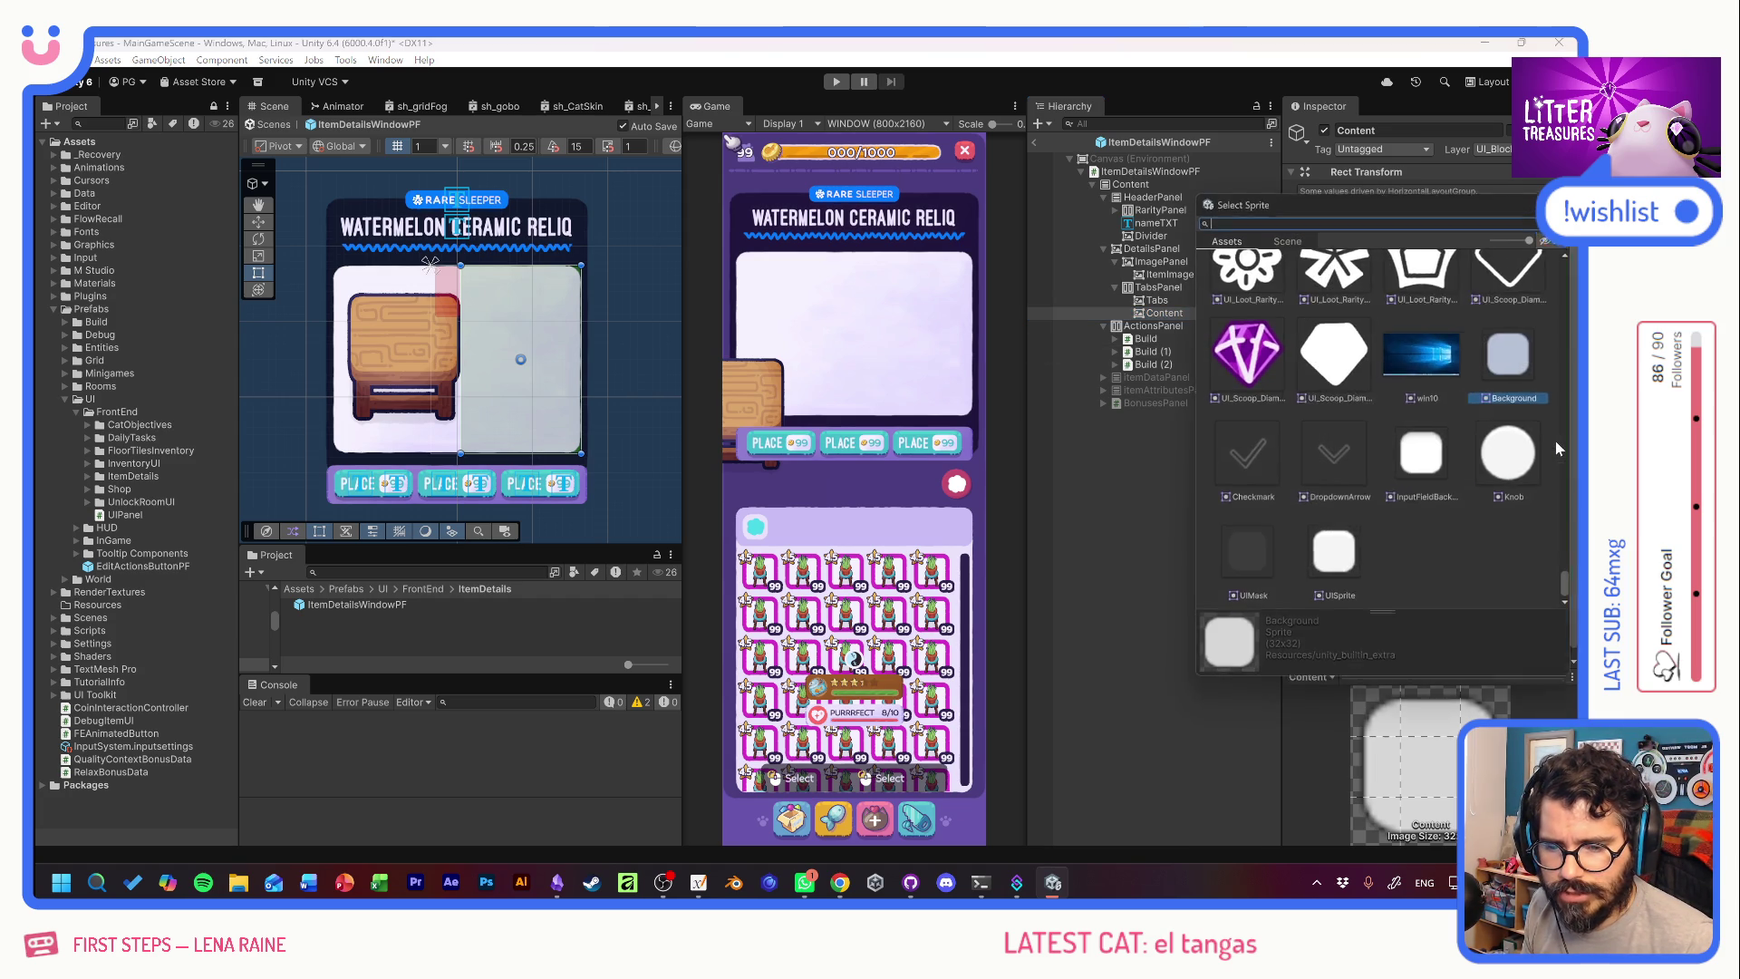
scroll(1548, 432, "up", 5)
scroll(1504, 399, "up", 5)
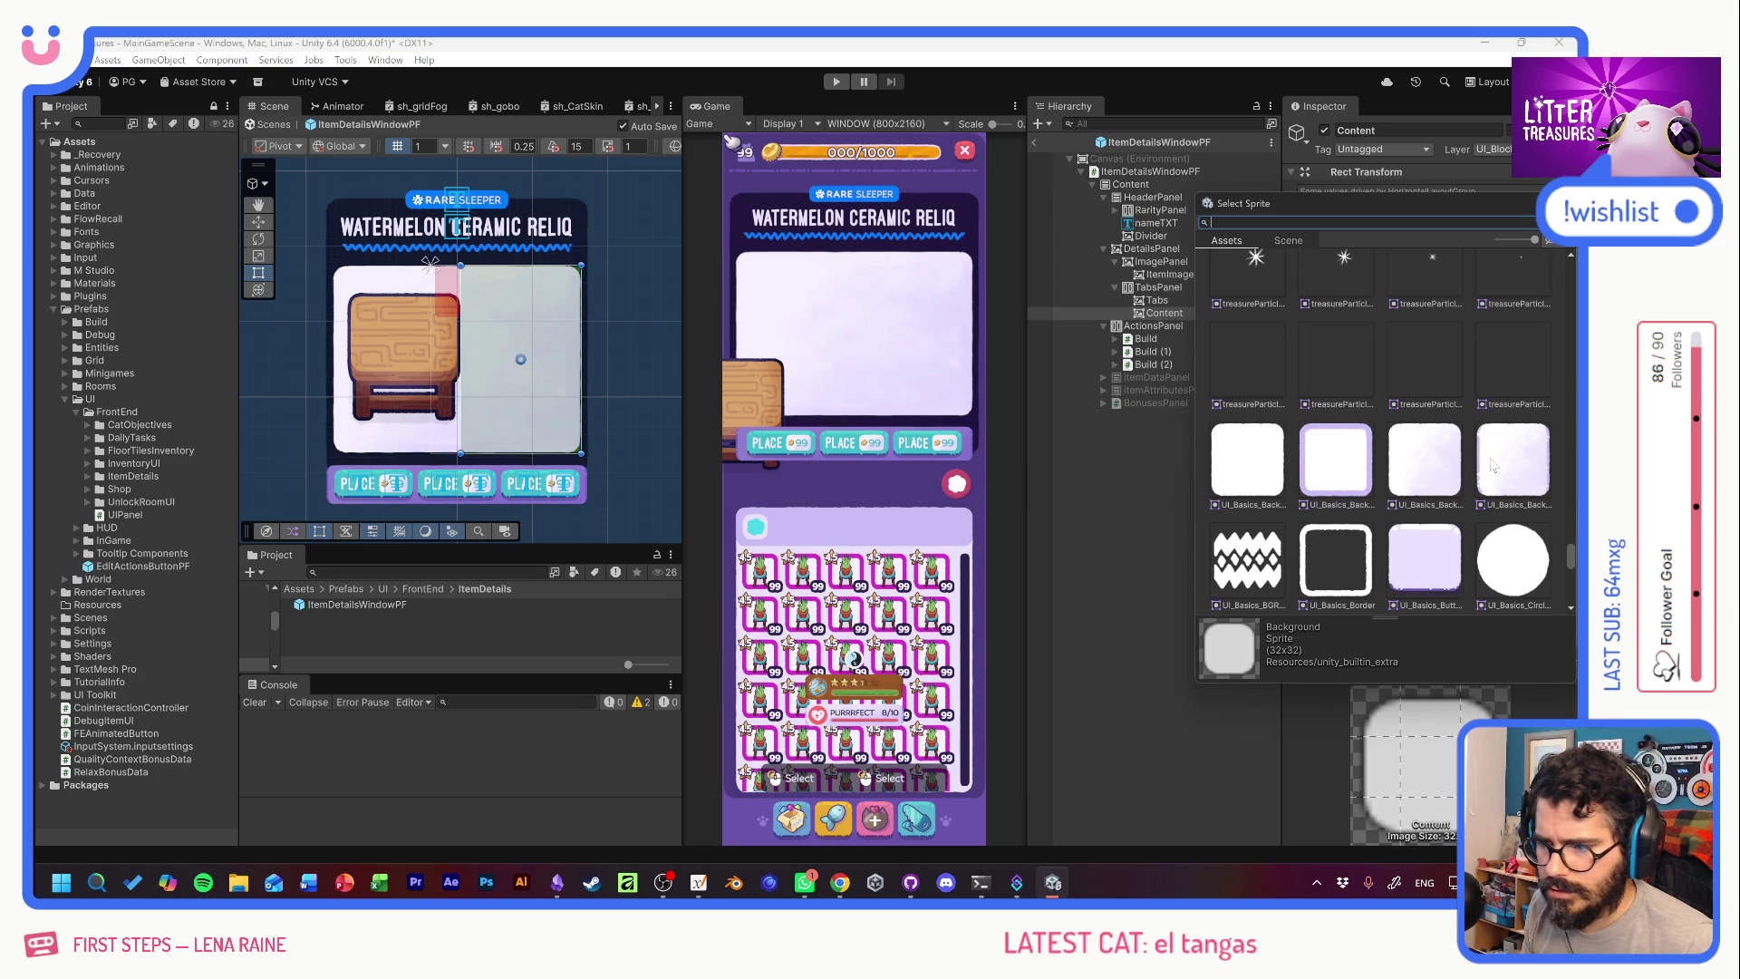
left_click(1493, 466)
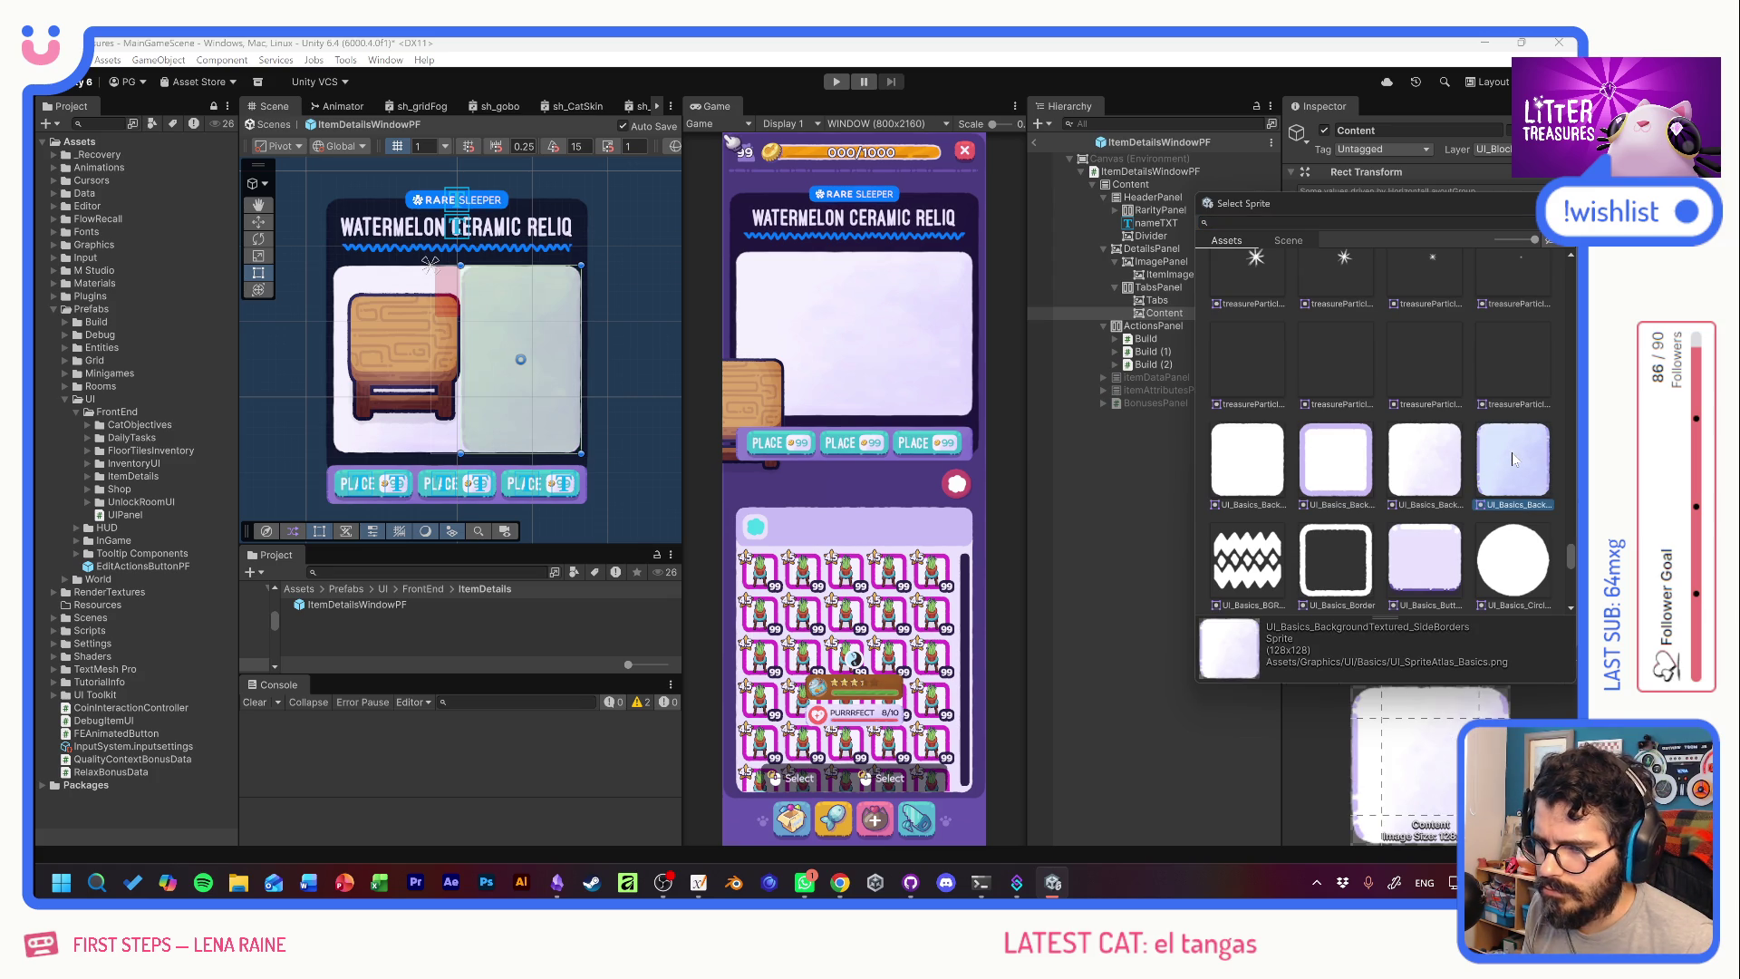
double_click(1512, 456)
left_click(1509, 455)
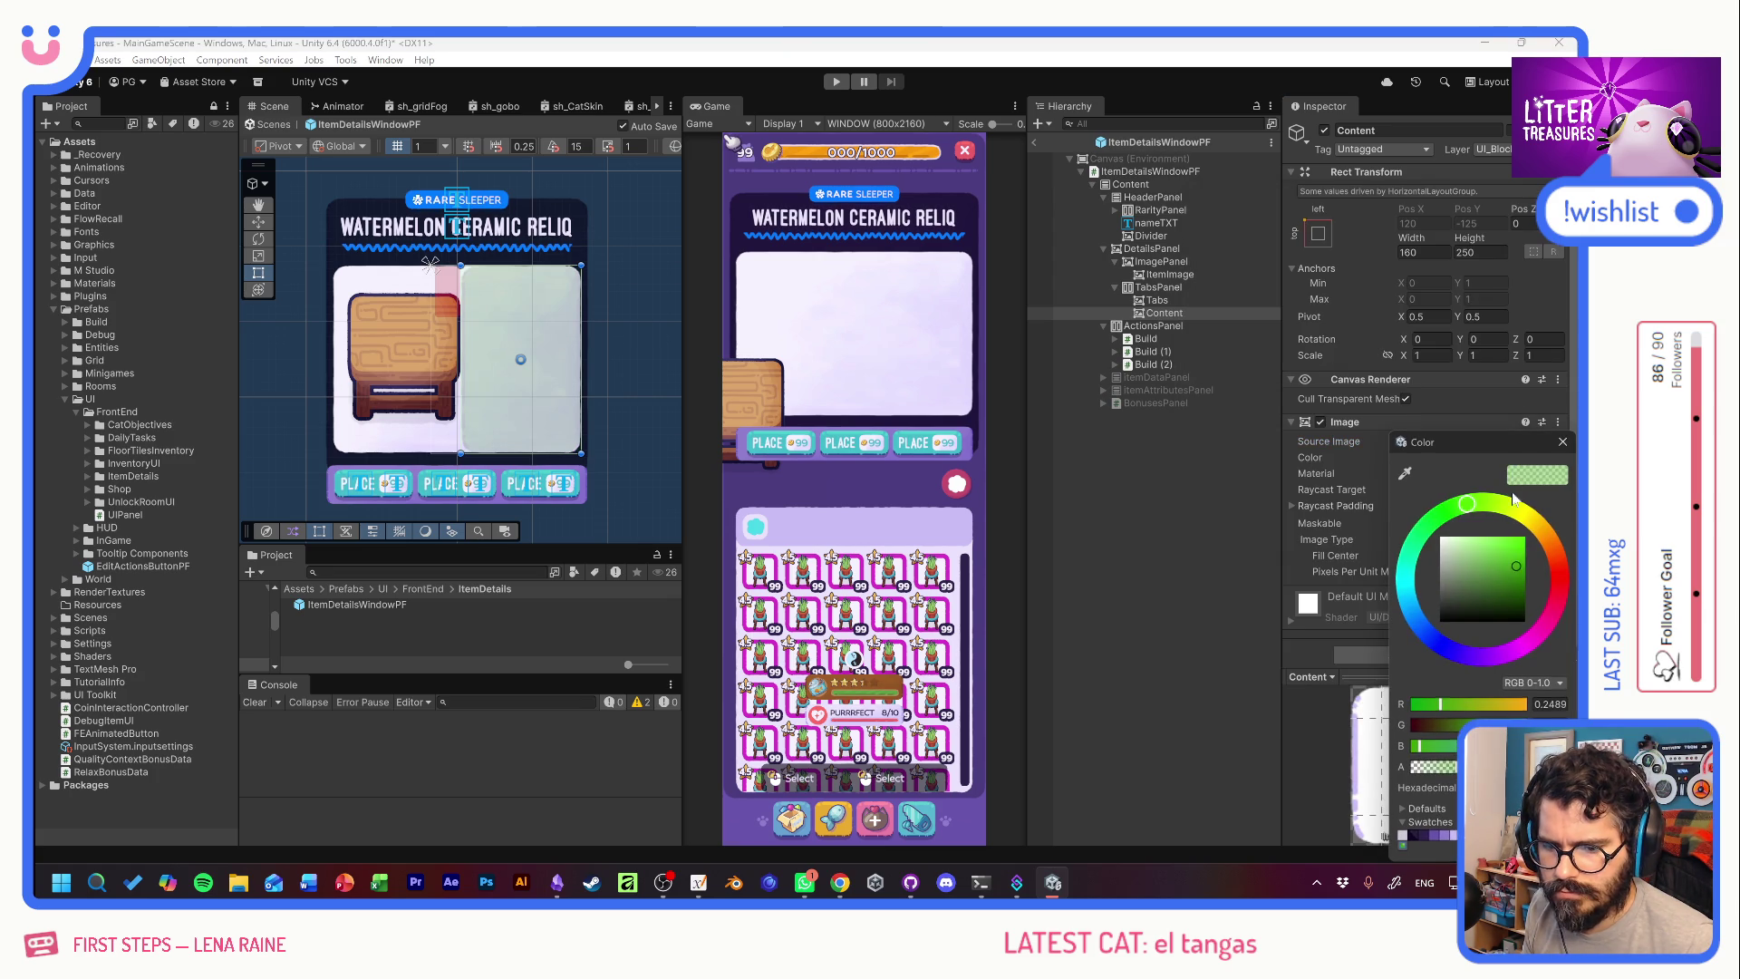
left_click(1403, 834)
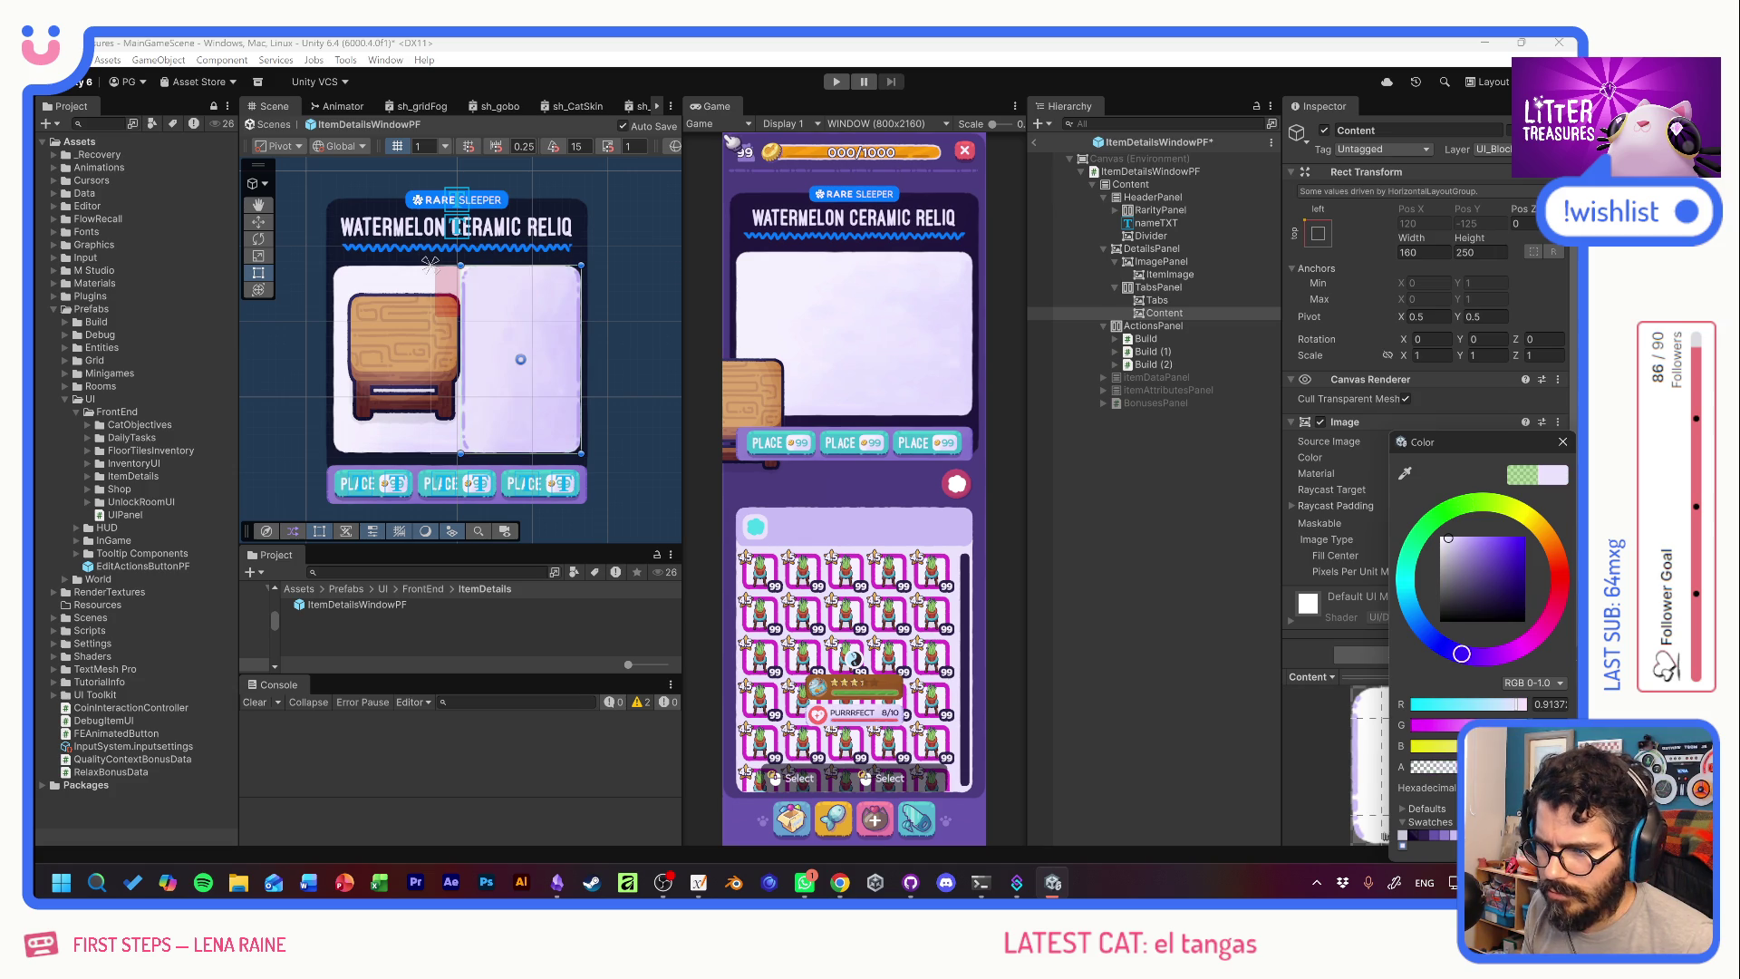
left_click_drag(1448, 538, 1448, 538)
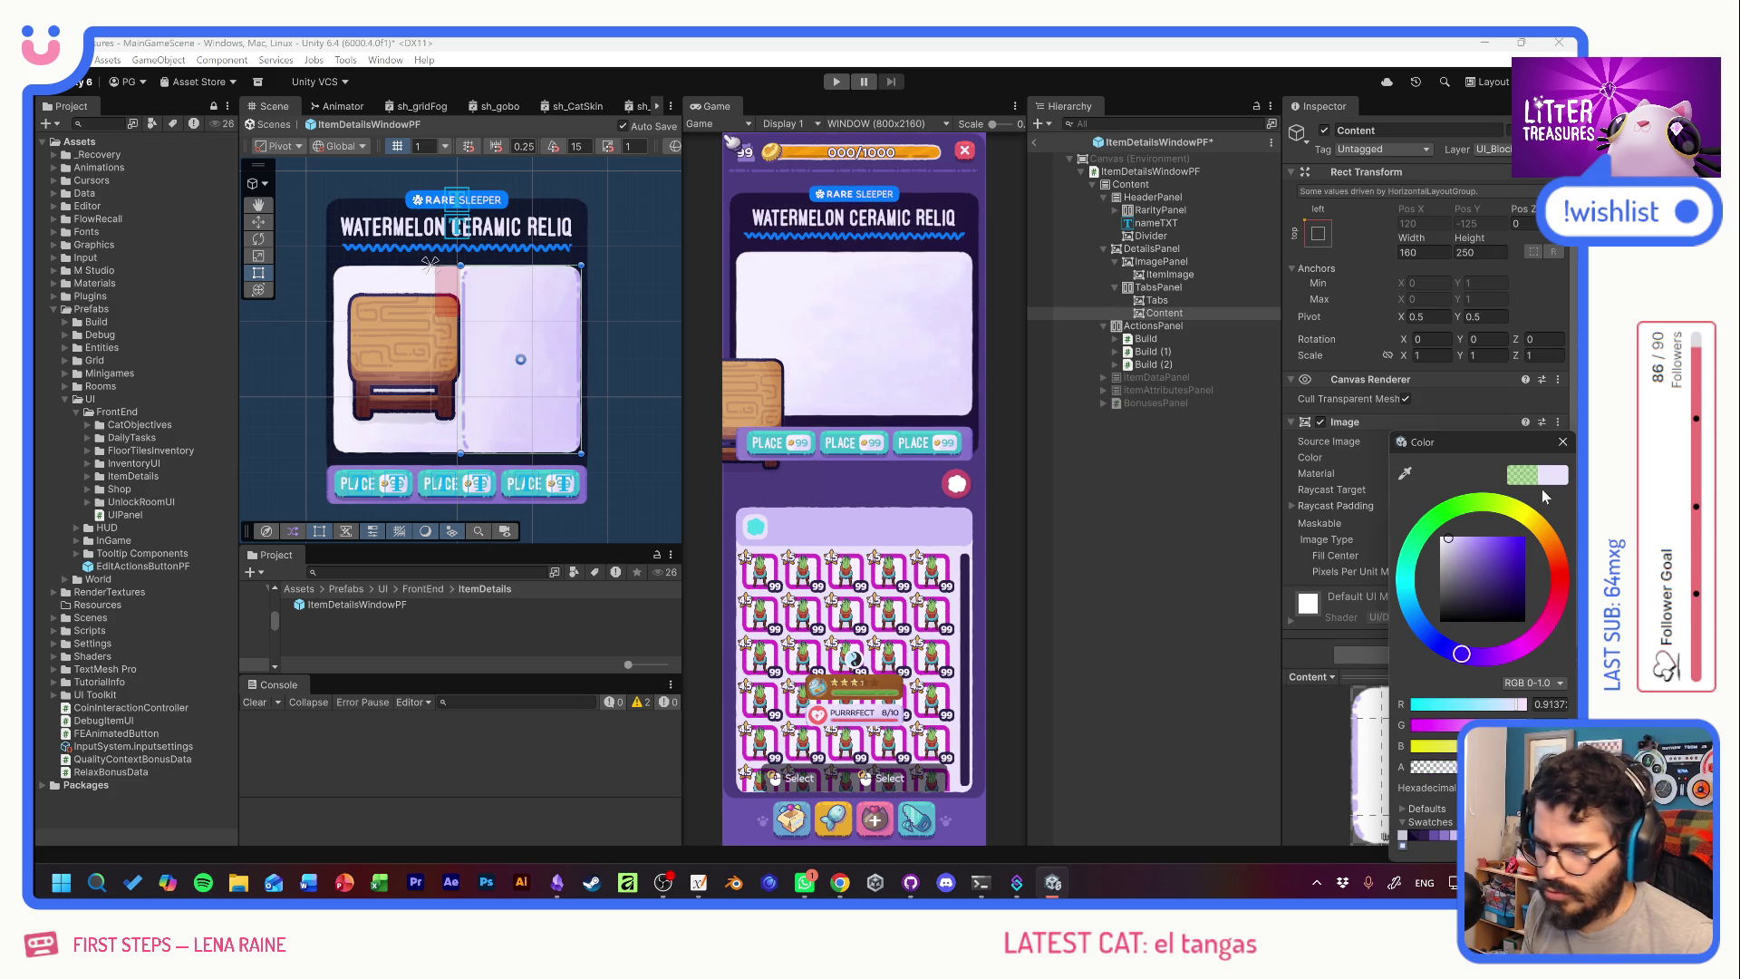
left_click(1562, 441)
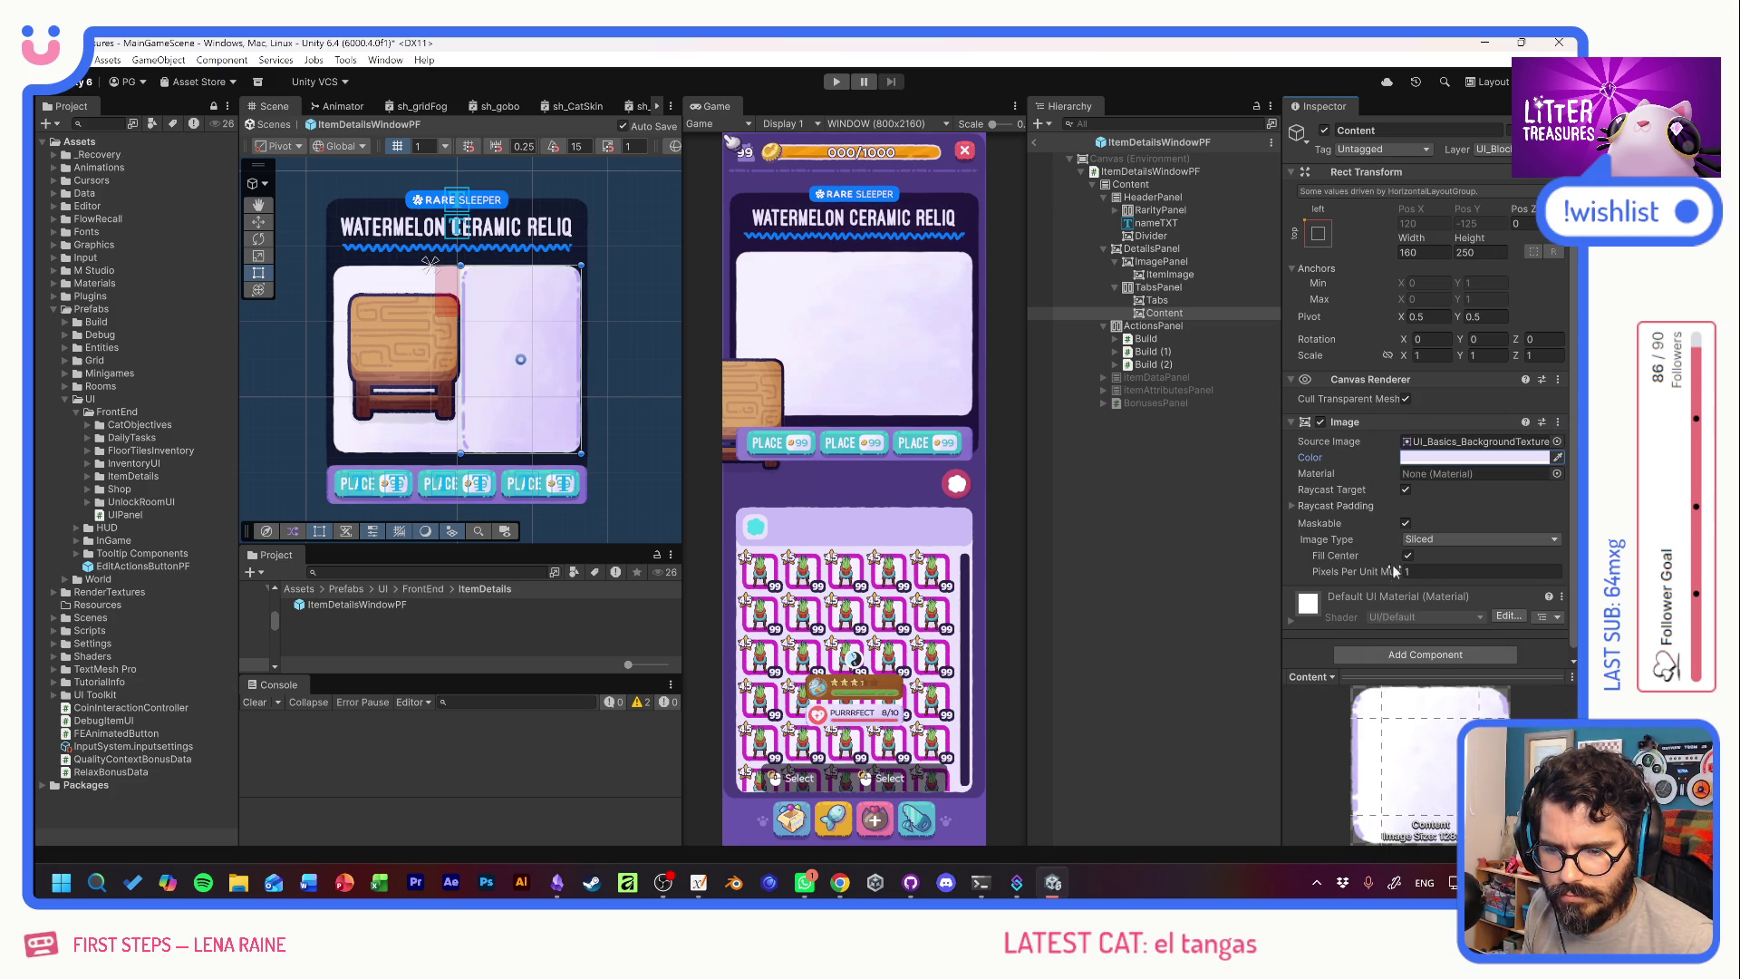
Set Content's Pixels Per Unit Multiplier to 1.5 and reorder Tabs within TabsPanel.
left_click_drag(1375, 571, 1379, 568)
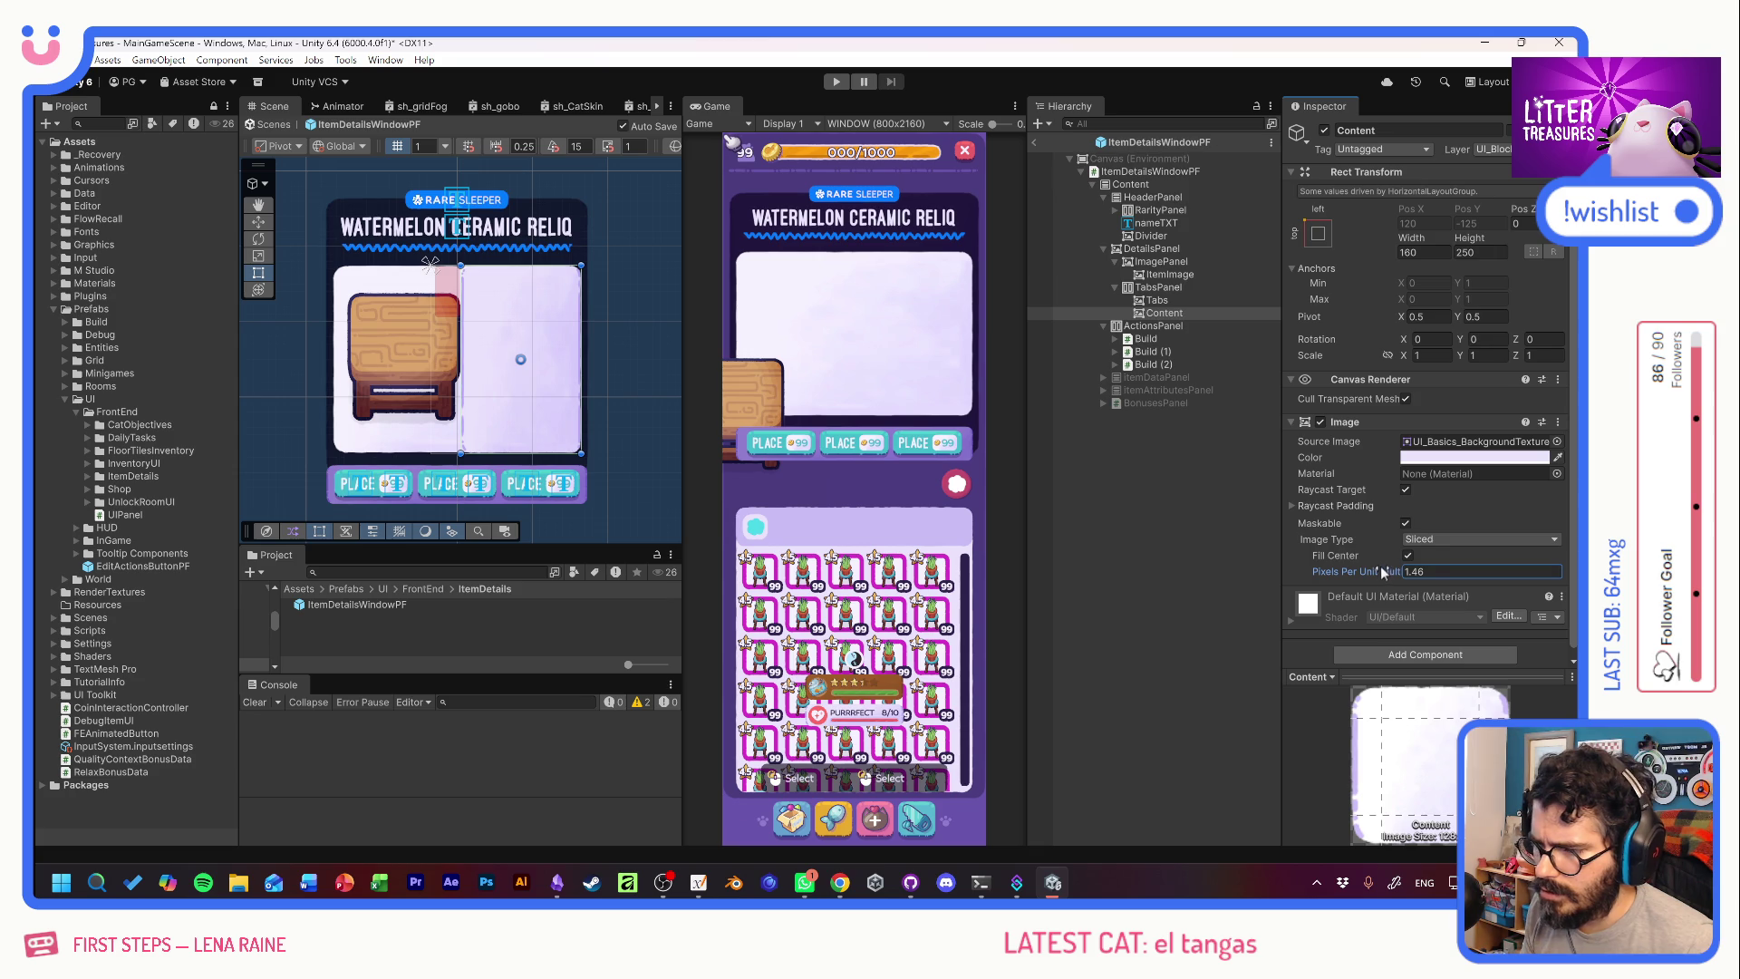
type("1.5")
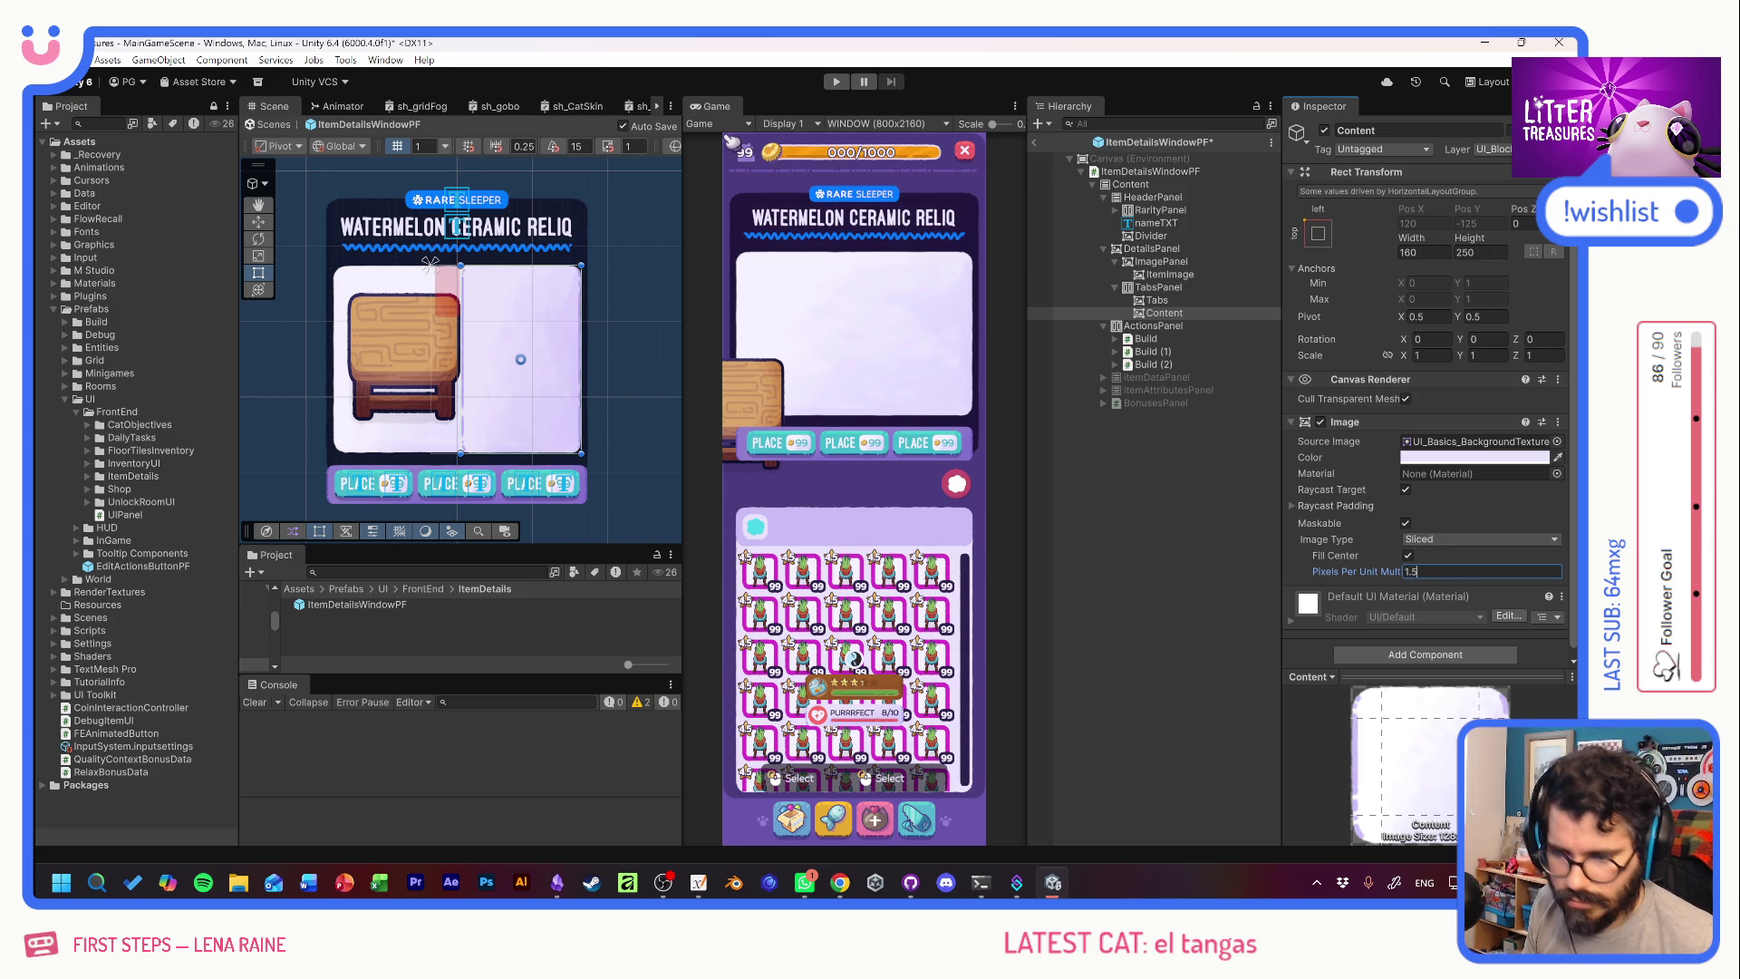
key("Return")
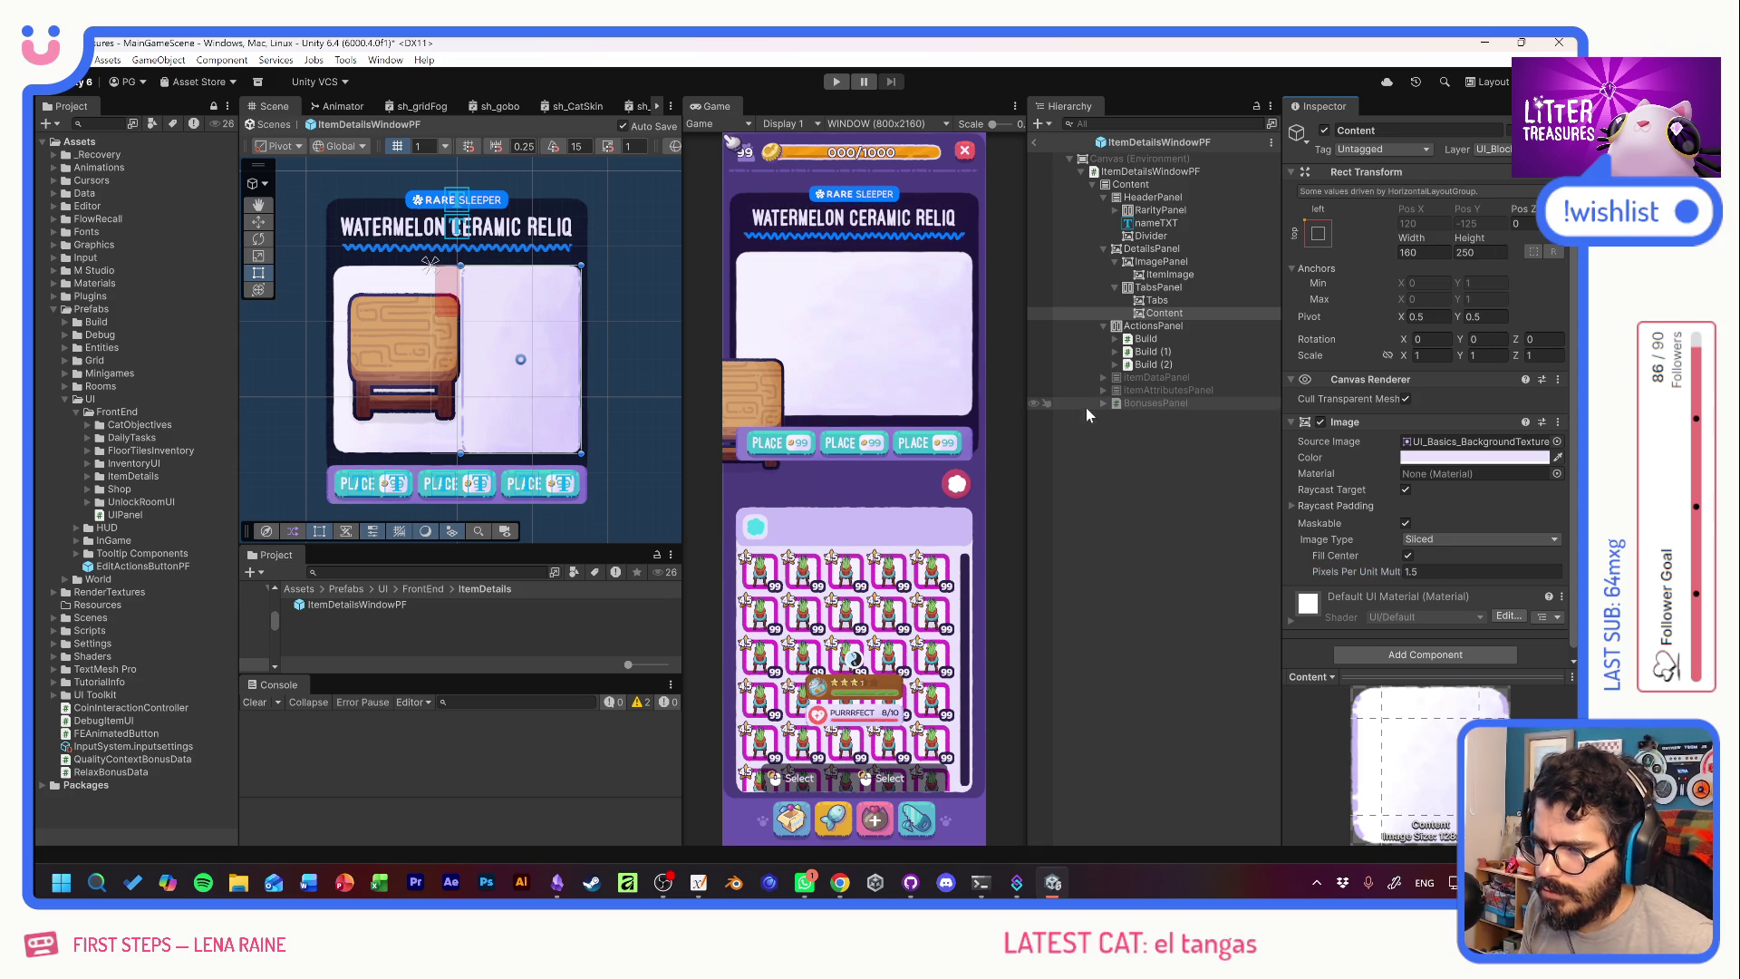
left_click(1178, 301)
mouse_move(1181, 303)
left_mouse_down()
mouse_move(1173, 323)
mouse_move(1173, 294)
left_mouse_up()
Place Tabs above Content and remove TabsPanel's Horizontal Layout Group.
left_click(1172, 288)
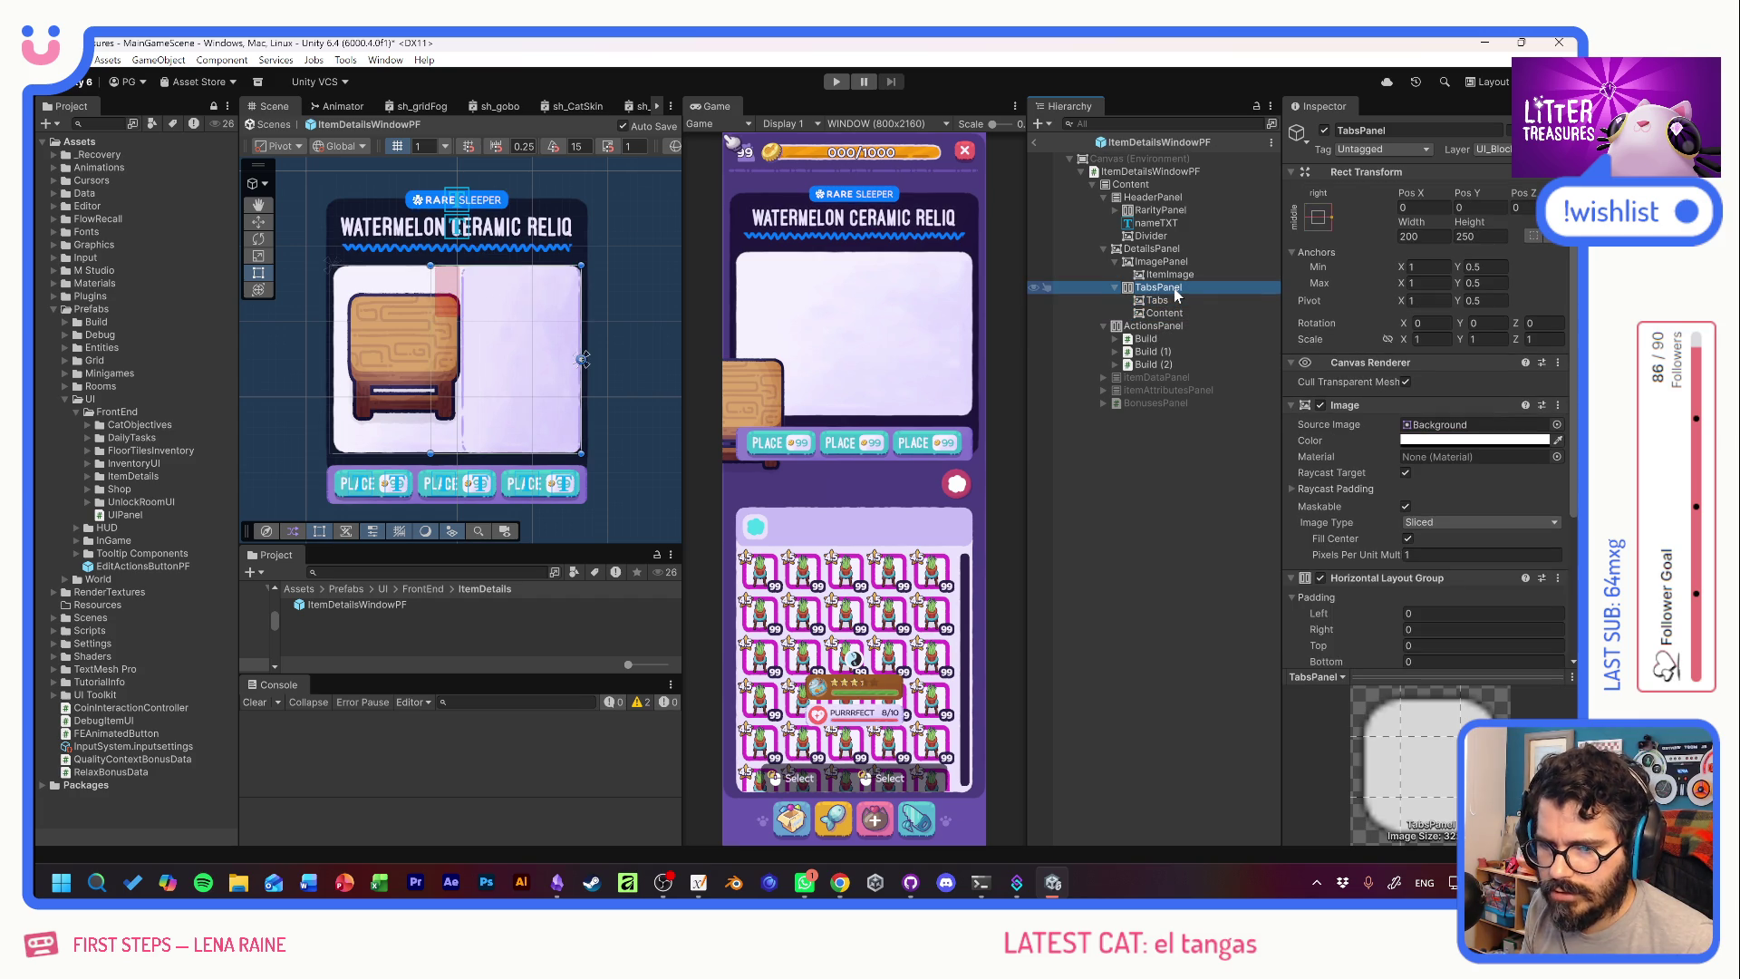
left_click(1319, 577)
left_click(1320, 577)
right_click(1363, 578)
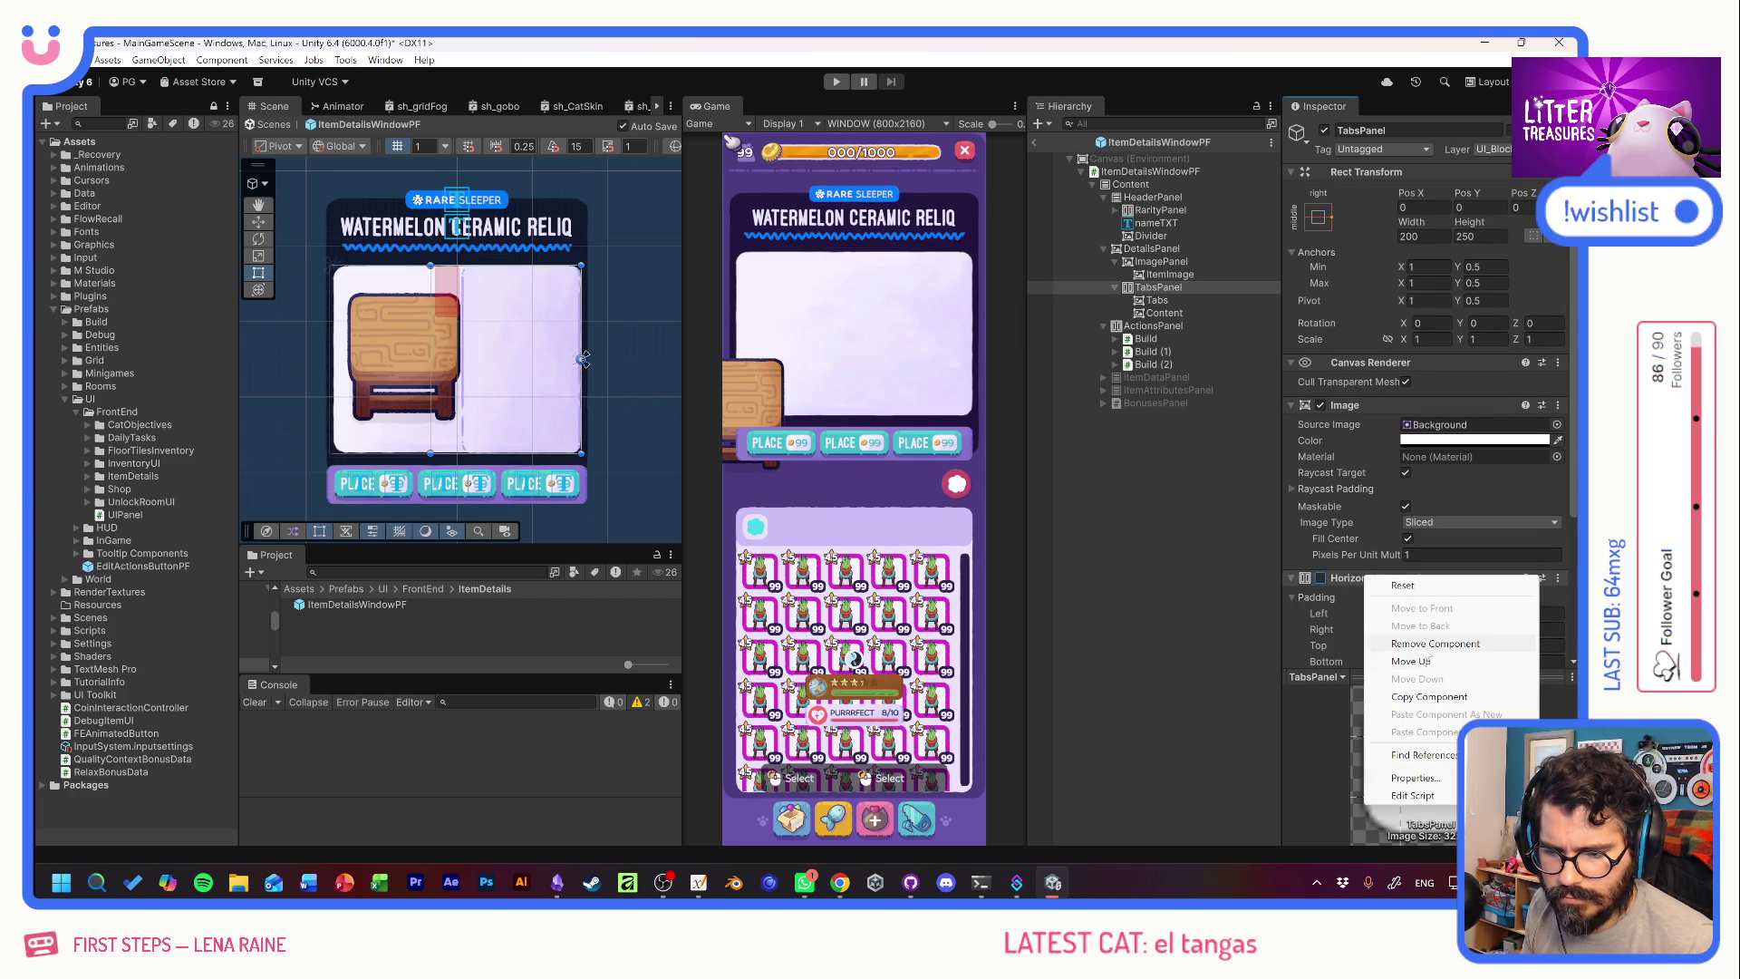
left_click(1435, 644)
Duplicate Tabs, nest the copy inside Tabs, and rename it 'Tab'.
left_click(1158, 301)
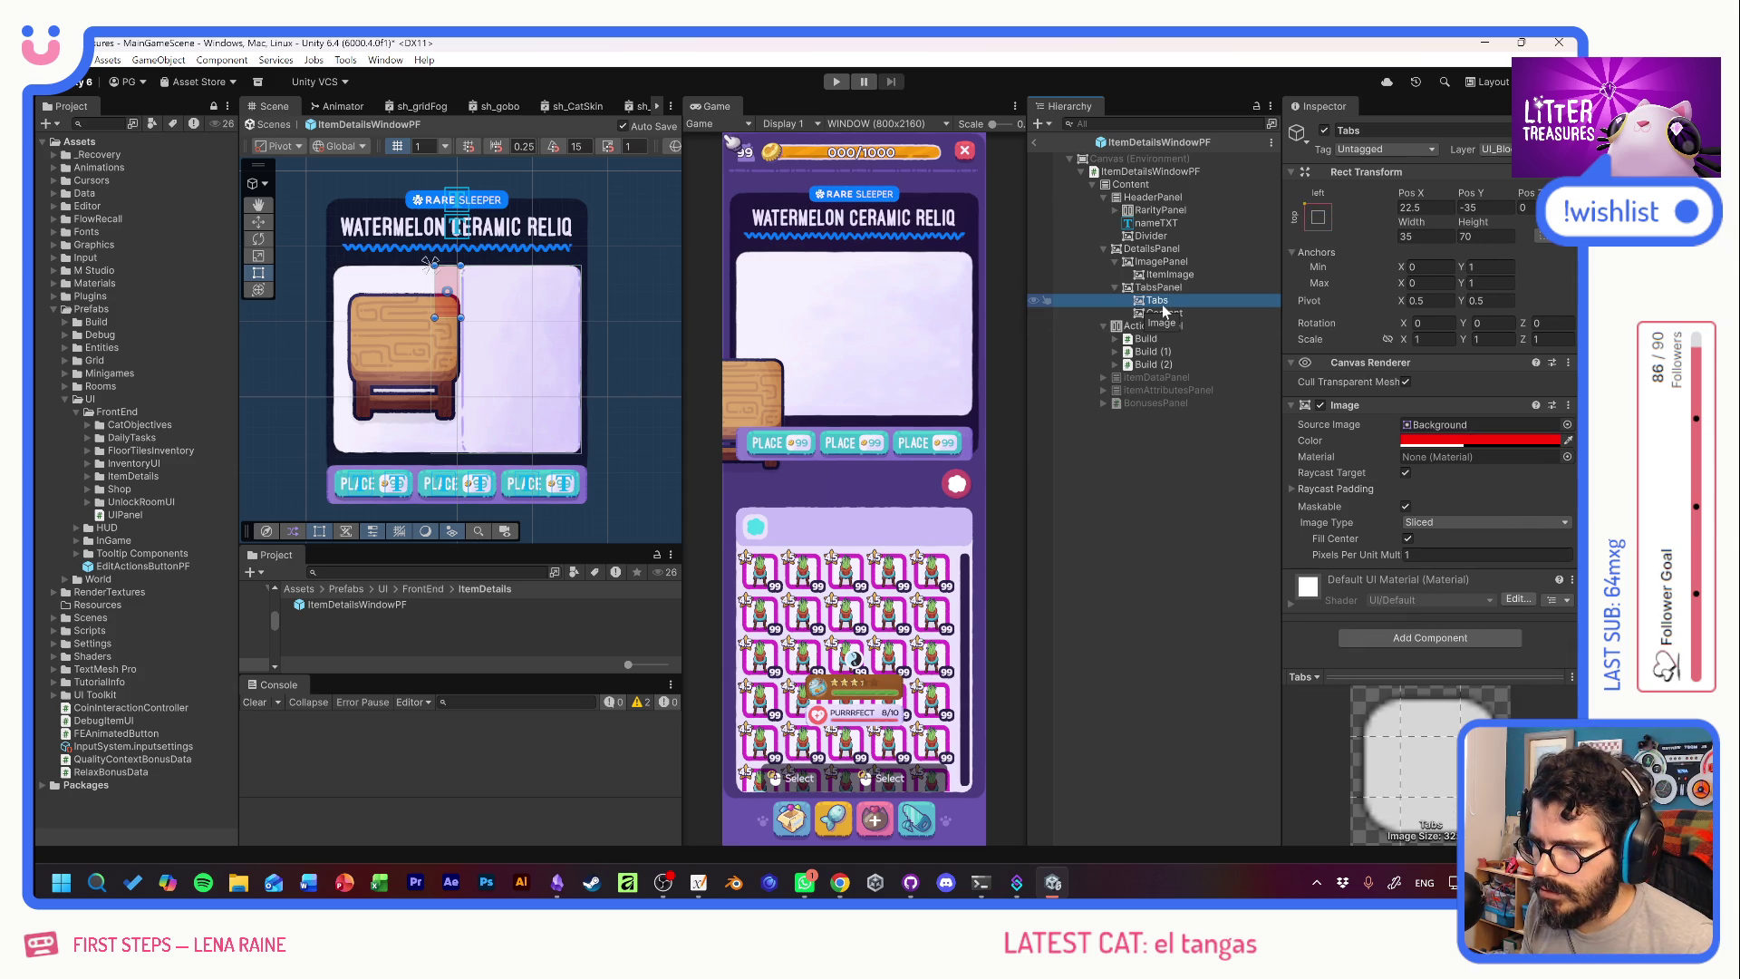
left_click(1566, 425)
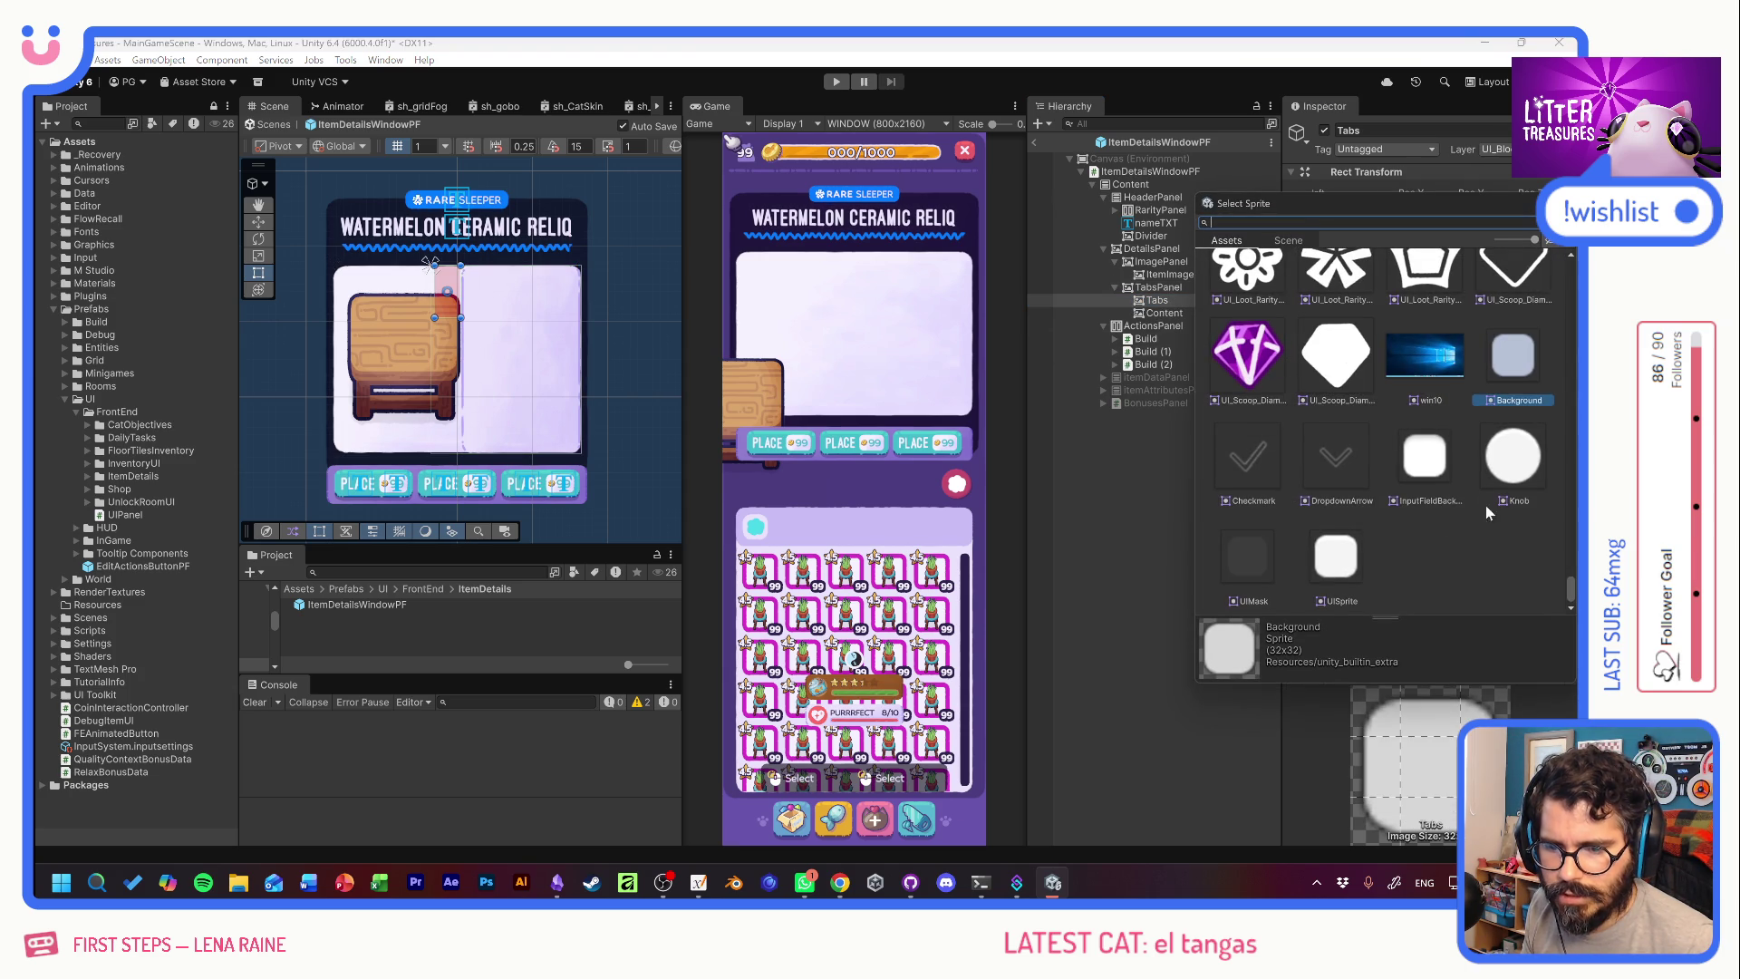
left_click(1215, 290)
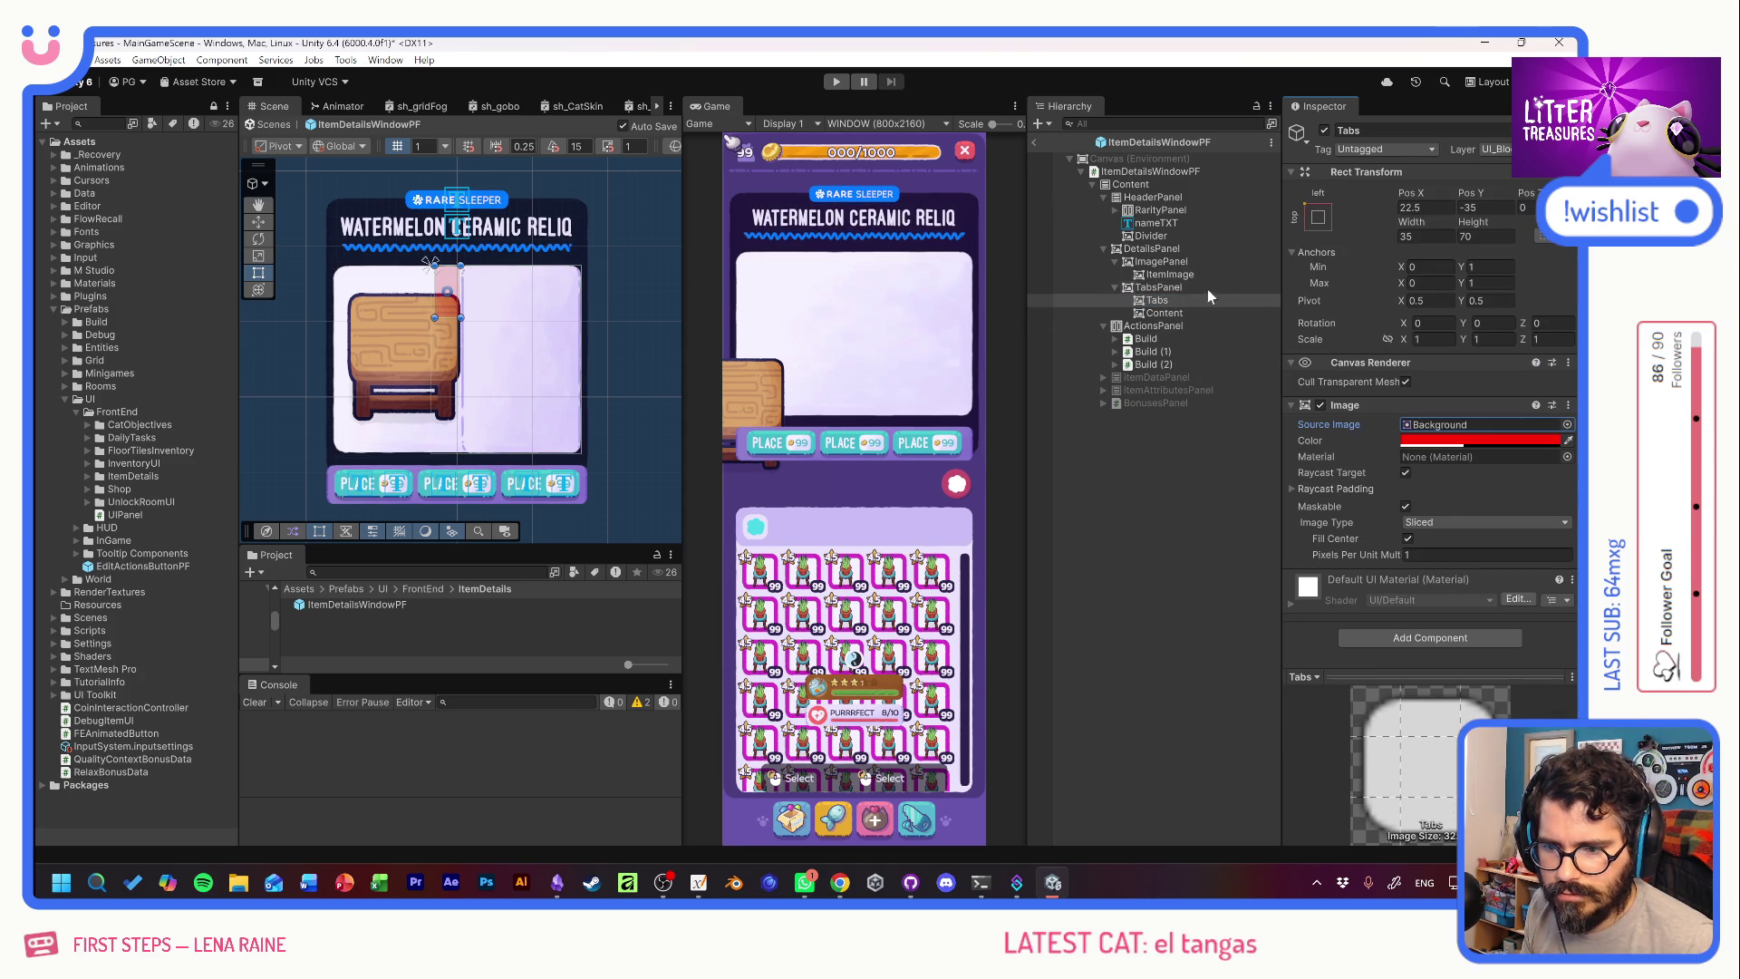
left_click(1144, 305)
key("ctrl+d")
left_click_drag(1158, 308, 1157, 300)
left_click(1169, 314)
type("Tab")
key("Return")
Size the Tab object to 50 wide by 35 high.
left_click(1426, 236)
type("50")
left_click(1459, 239)
type("35")
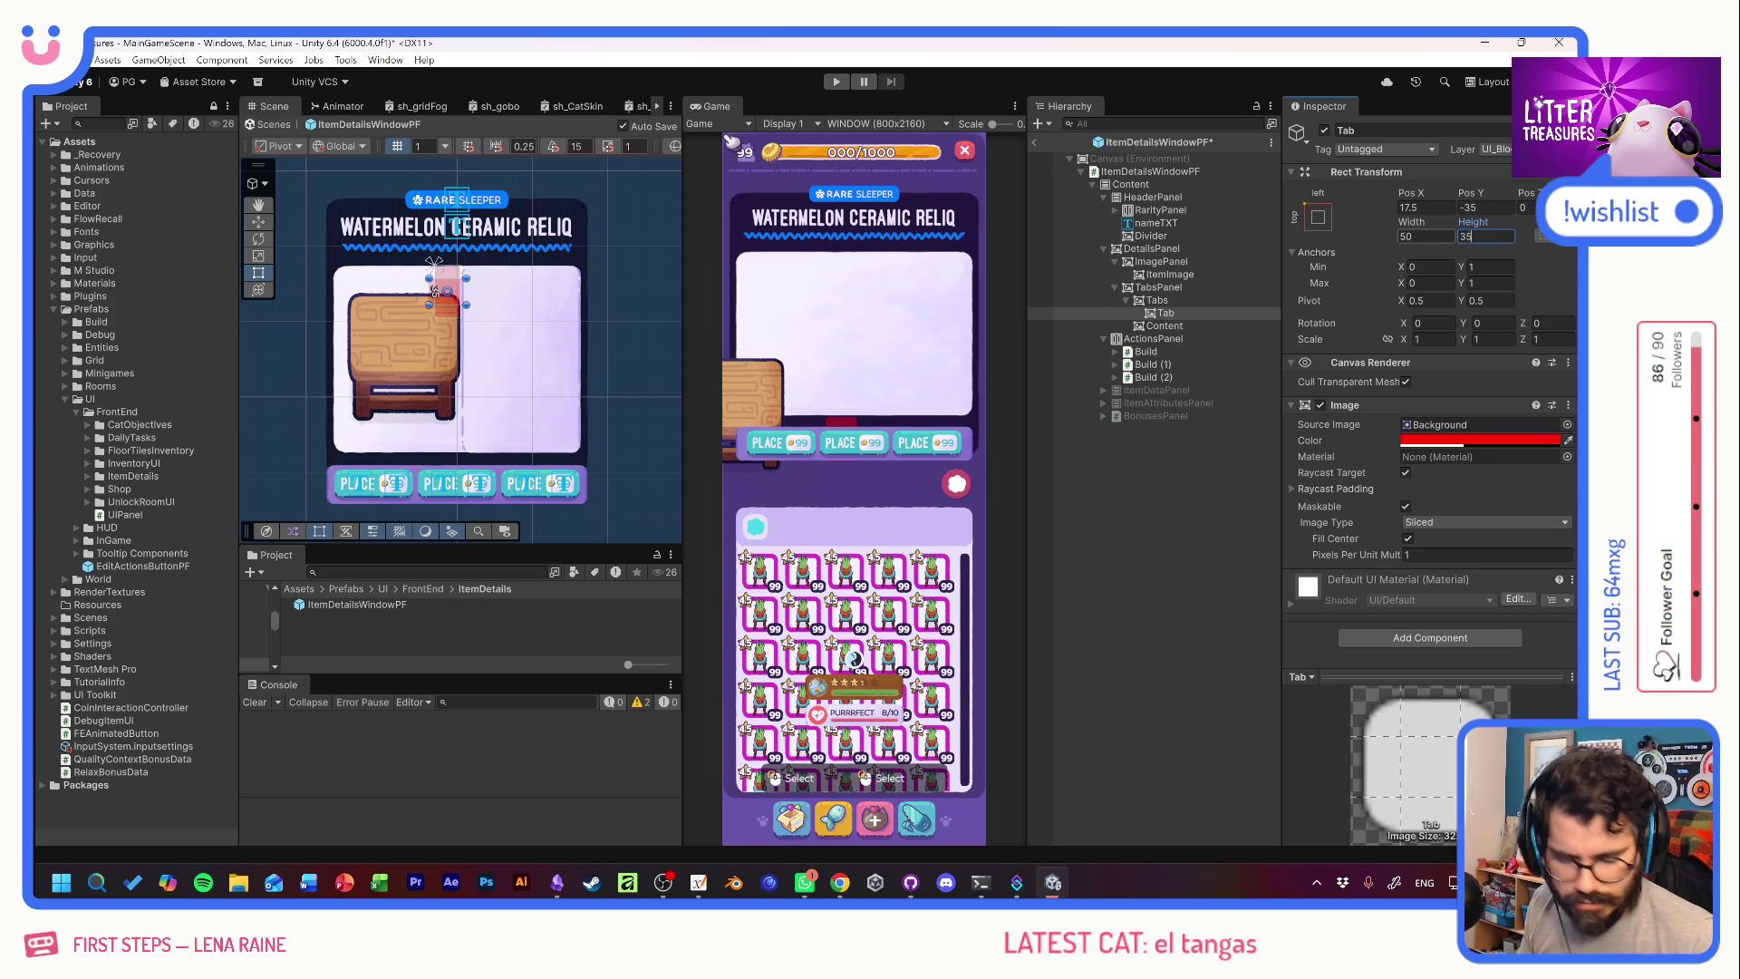
Give the Tab the UI_Basics_ButtonRect sprite in lavender purple.
left_click(1566, 426)
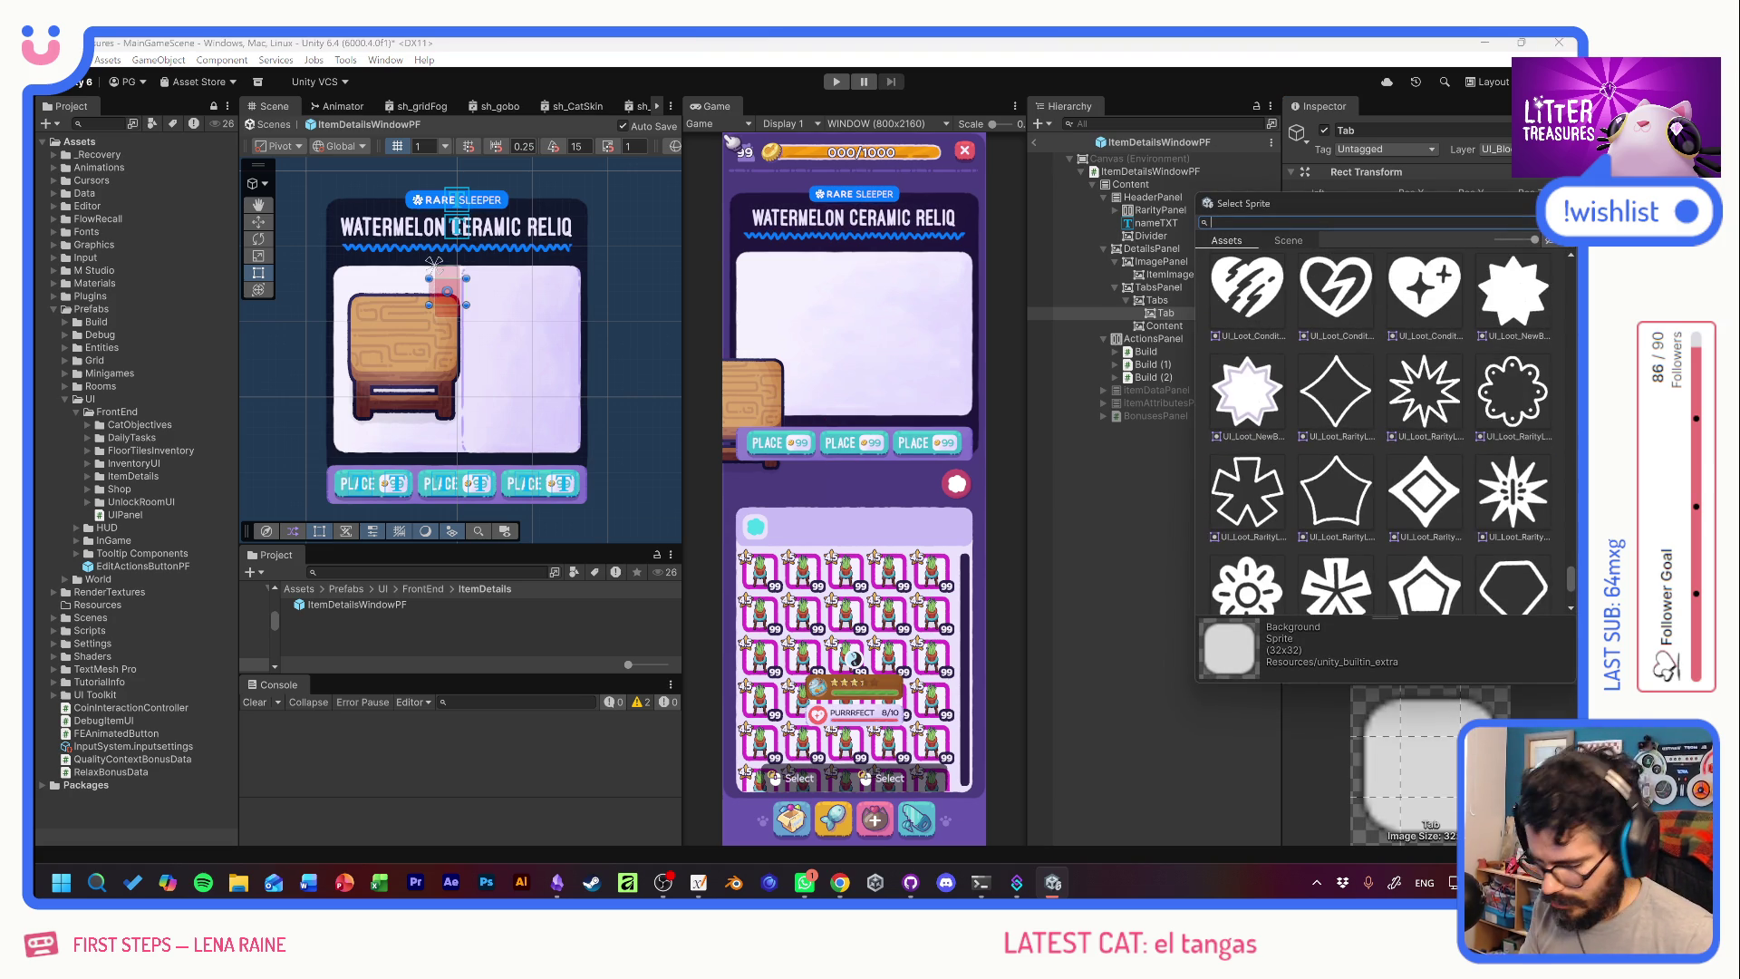
type("butt")
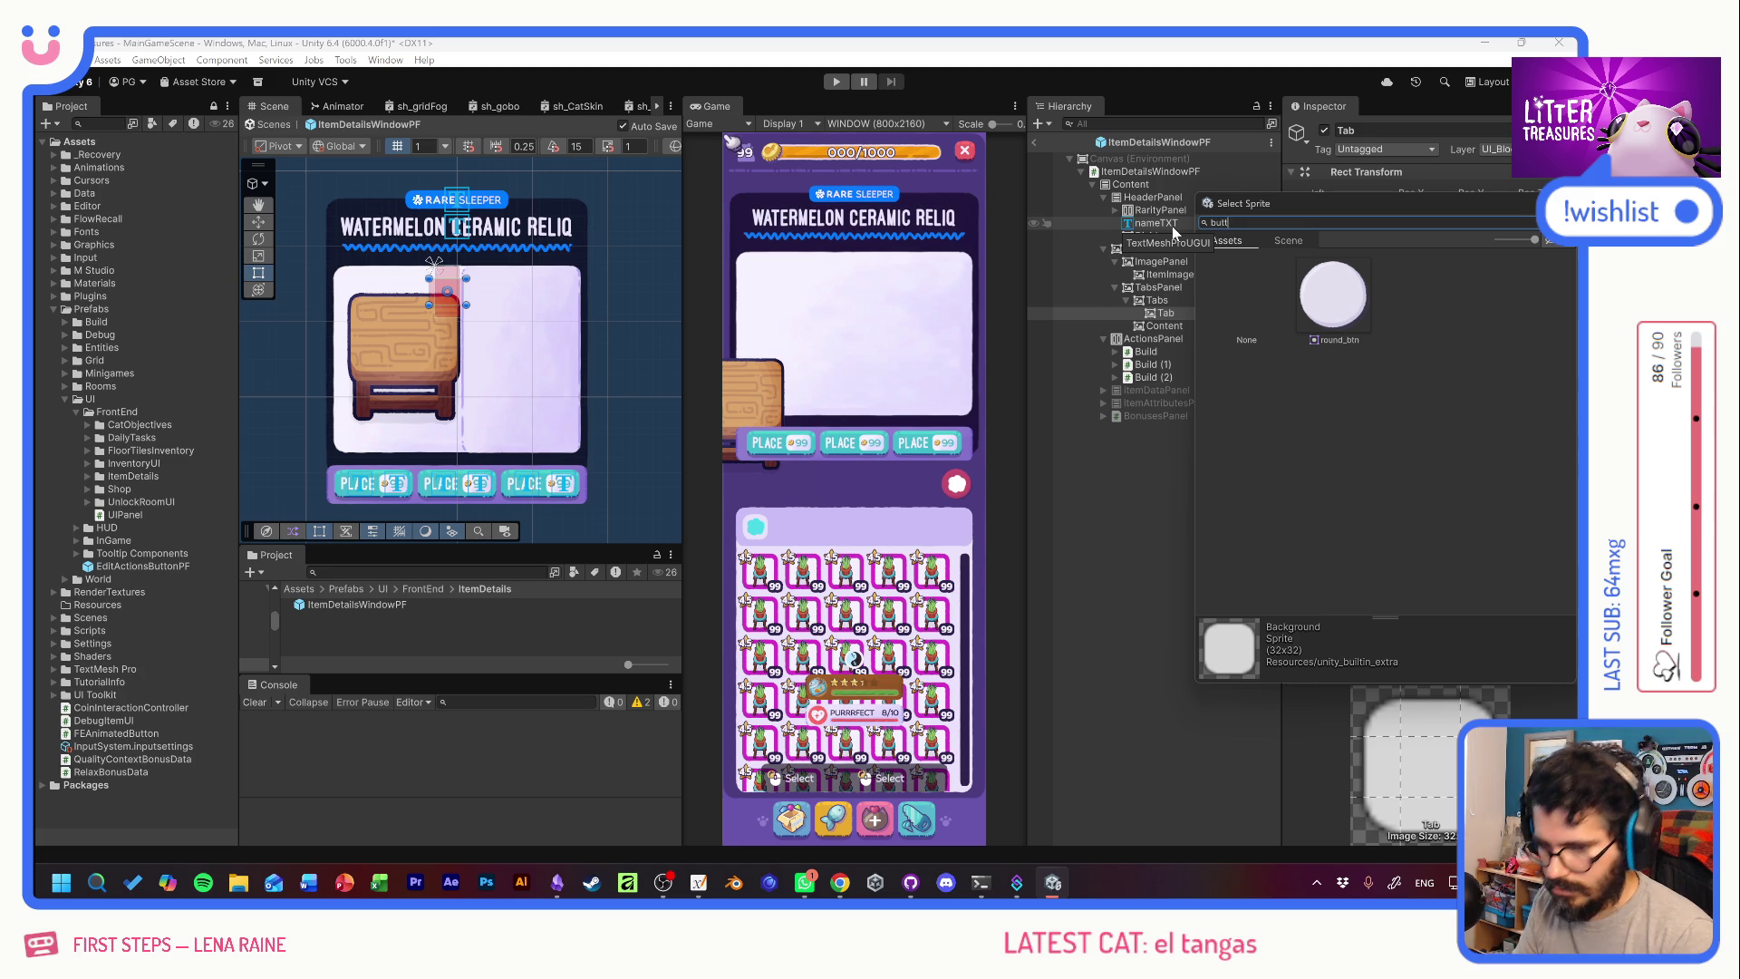
type("nbutt")
double_click(1419, 299)
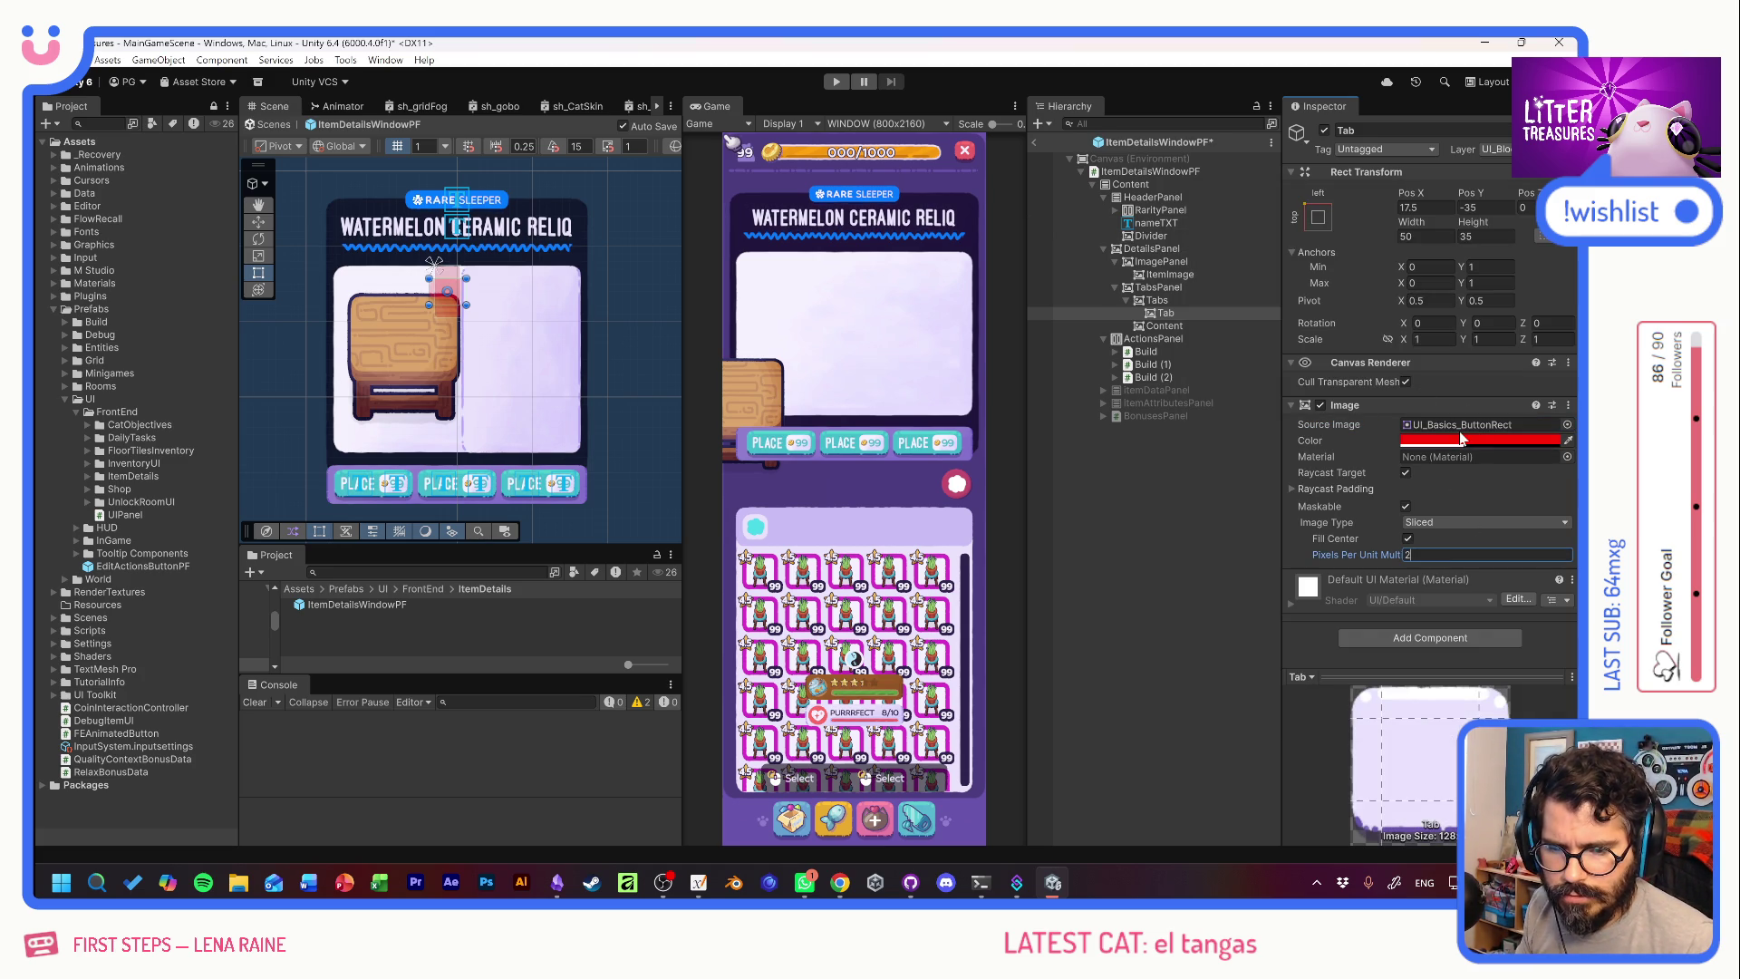
left_click(1522, 440)
left_click(1449, 823)
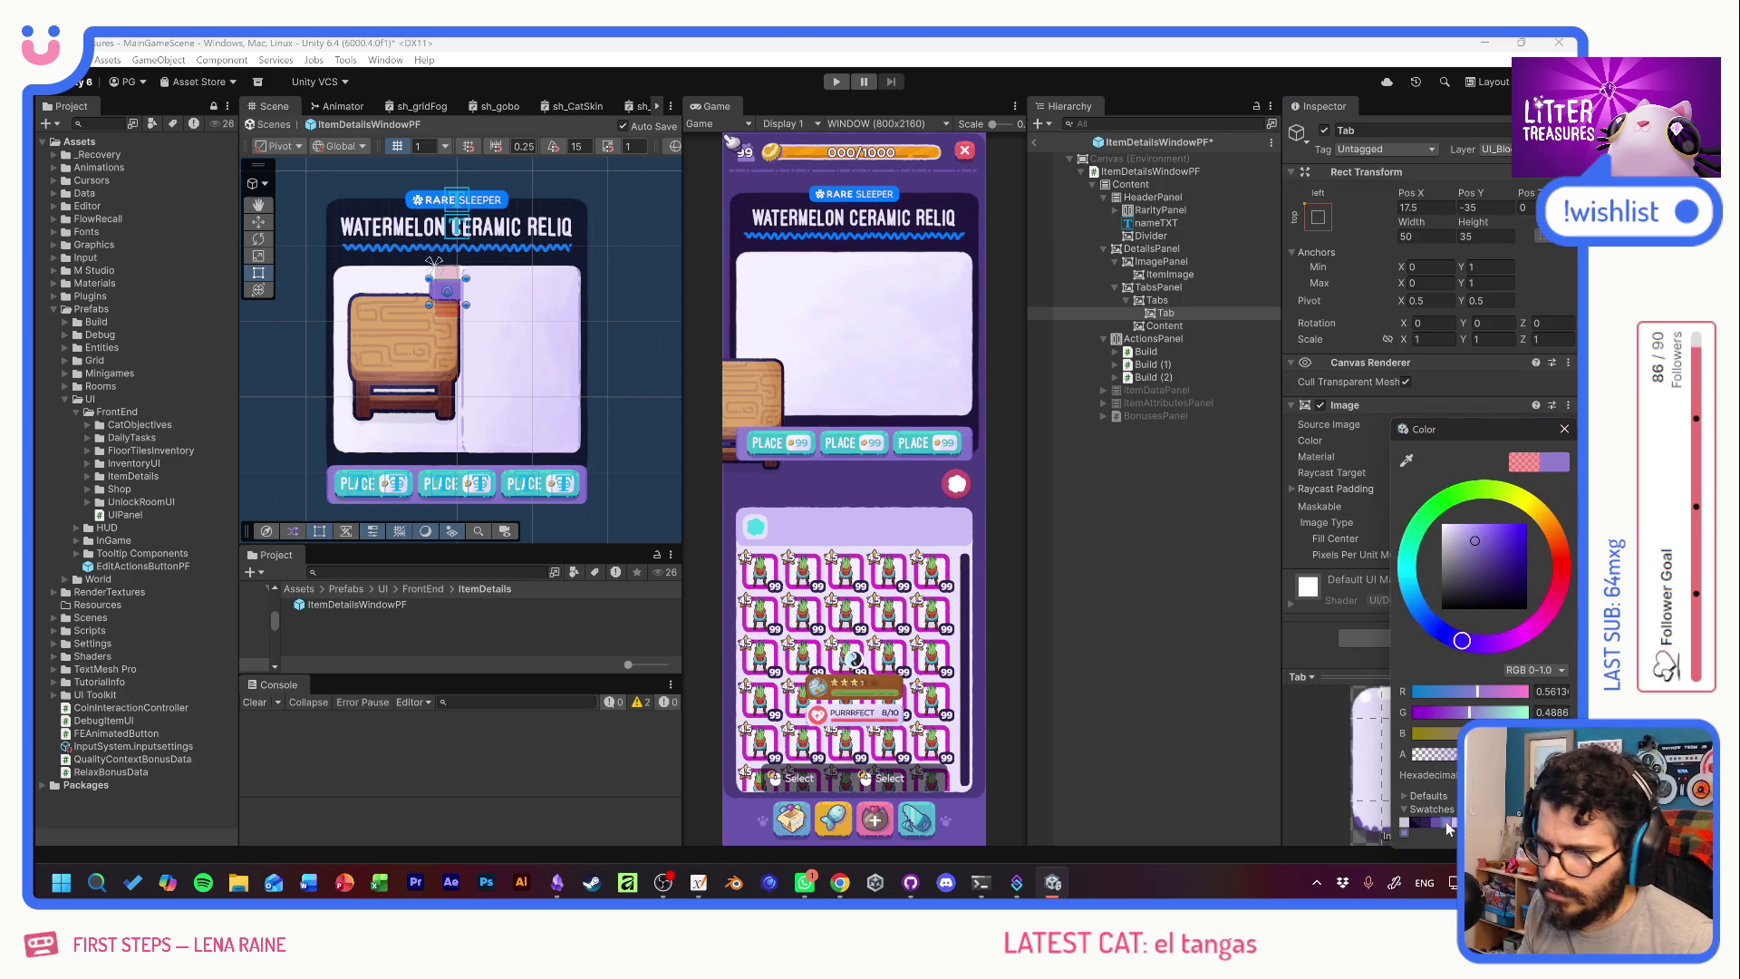
left_click(1563, 431)
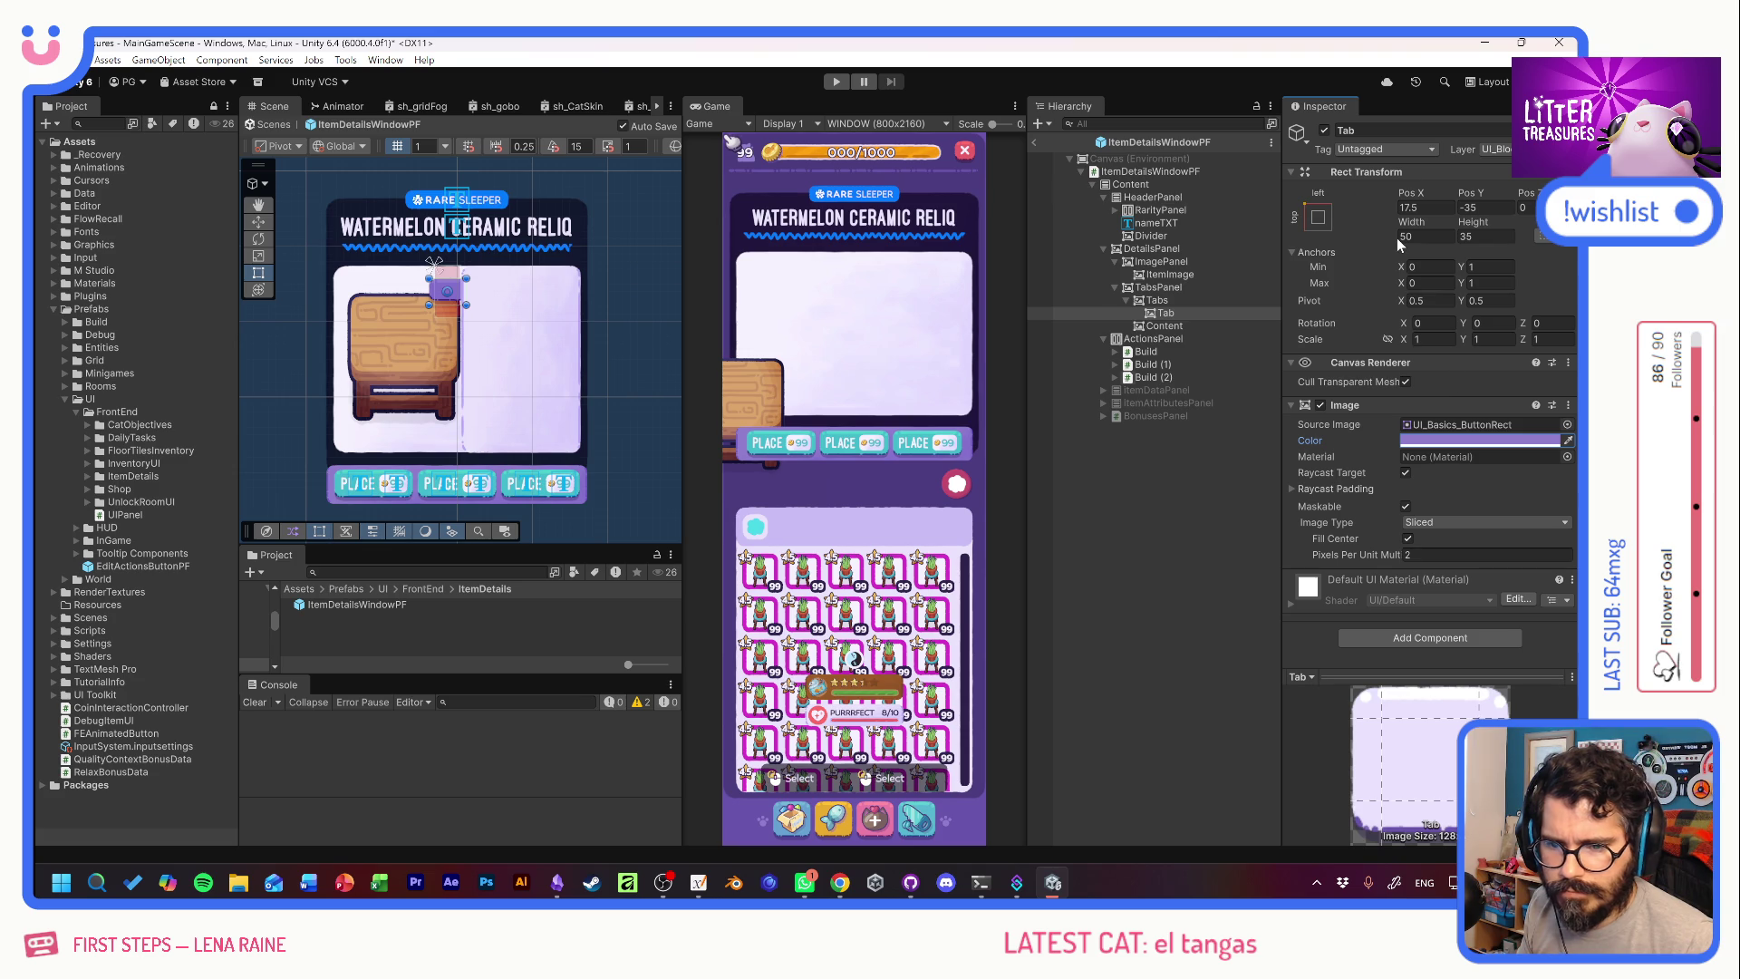
Anchor the Tab middle-right and set its Pos X to 15.
left_click(1321, 222)
left_click(1456, 379, "alt")
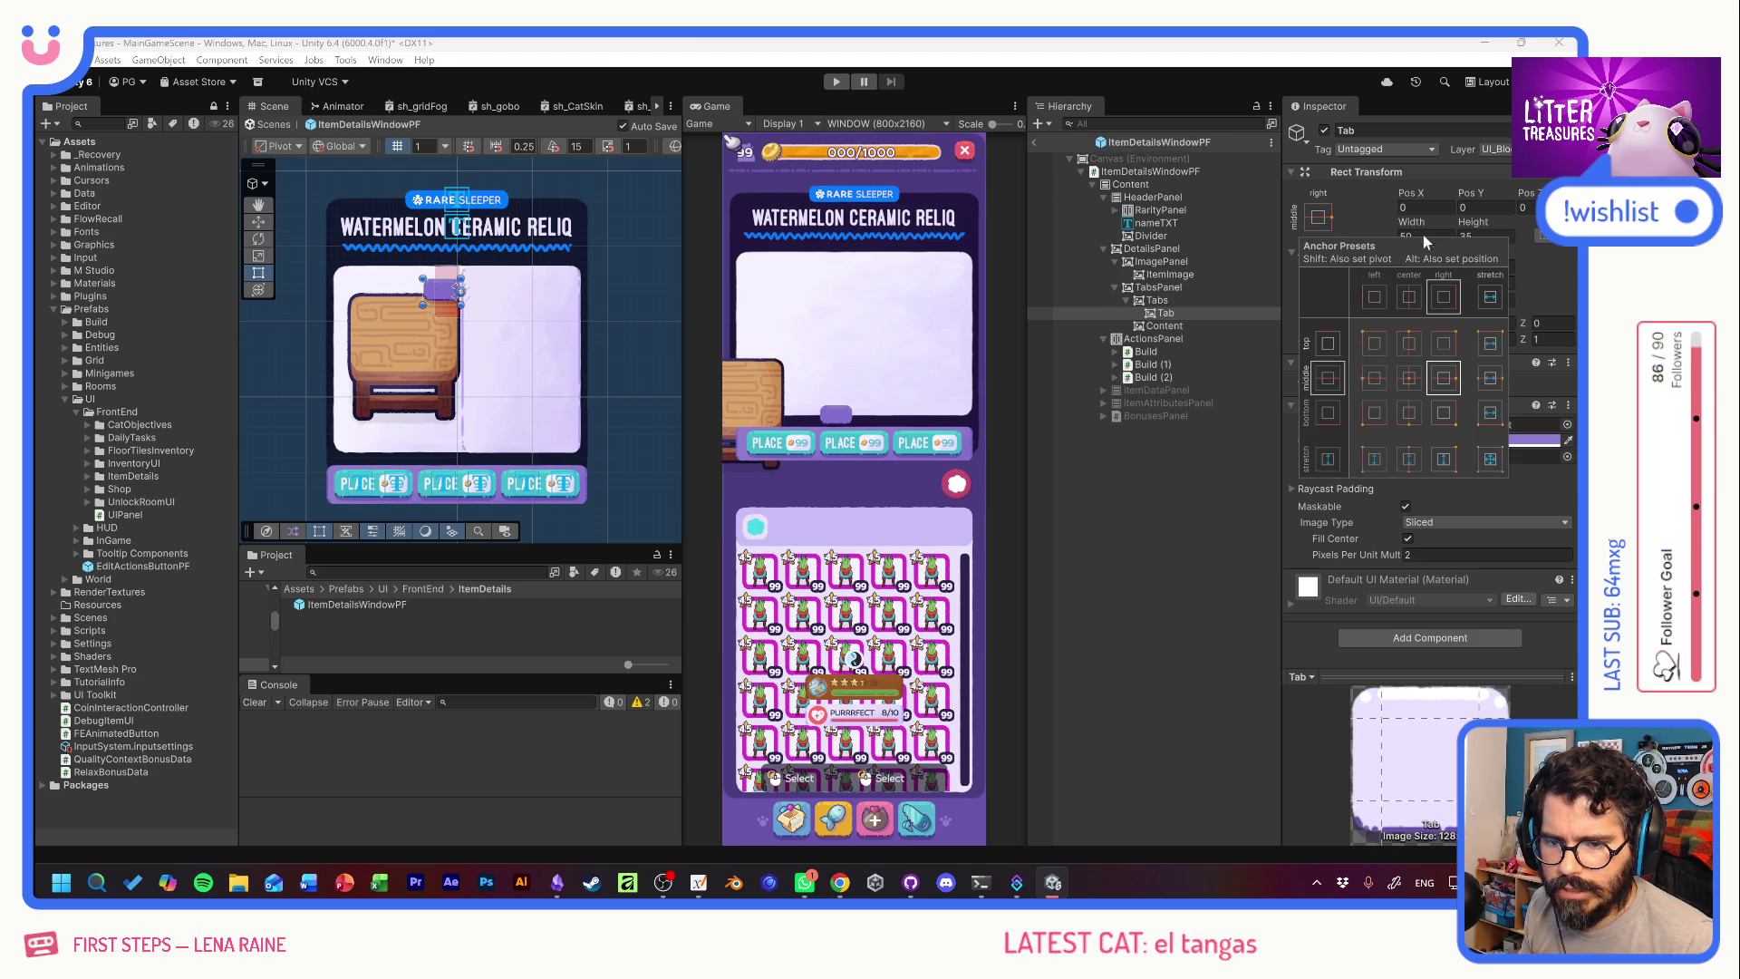
mouse_move(1410, 193)
left_mouse_down()
mouse_move(74, 216)
mouse_move(251, 240)
left_mouse_up()
type("15")
left_click(1160, 300)
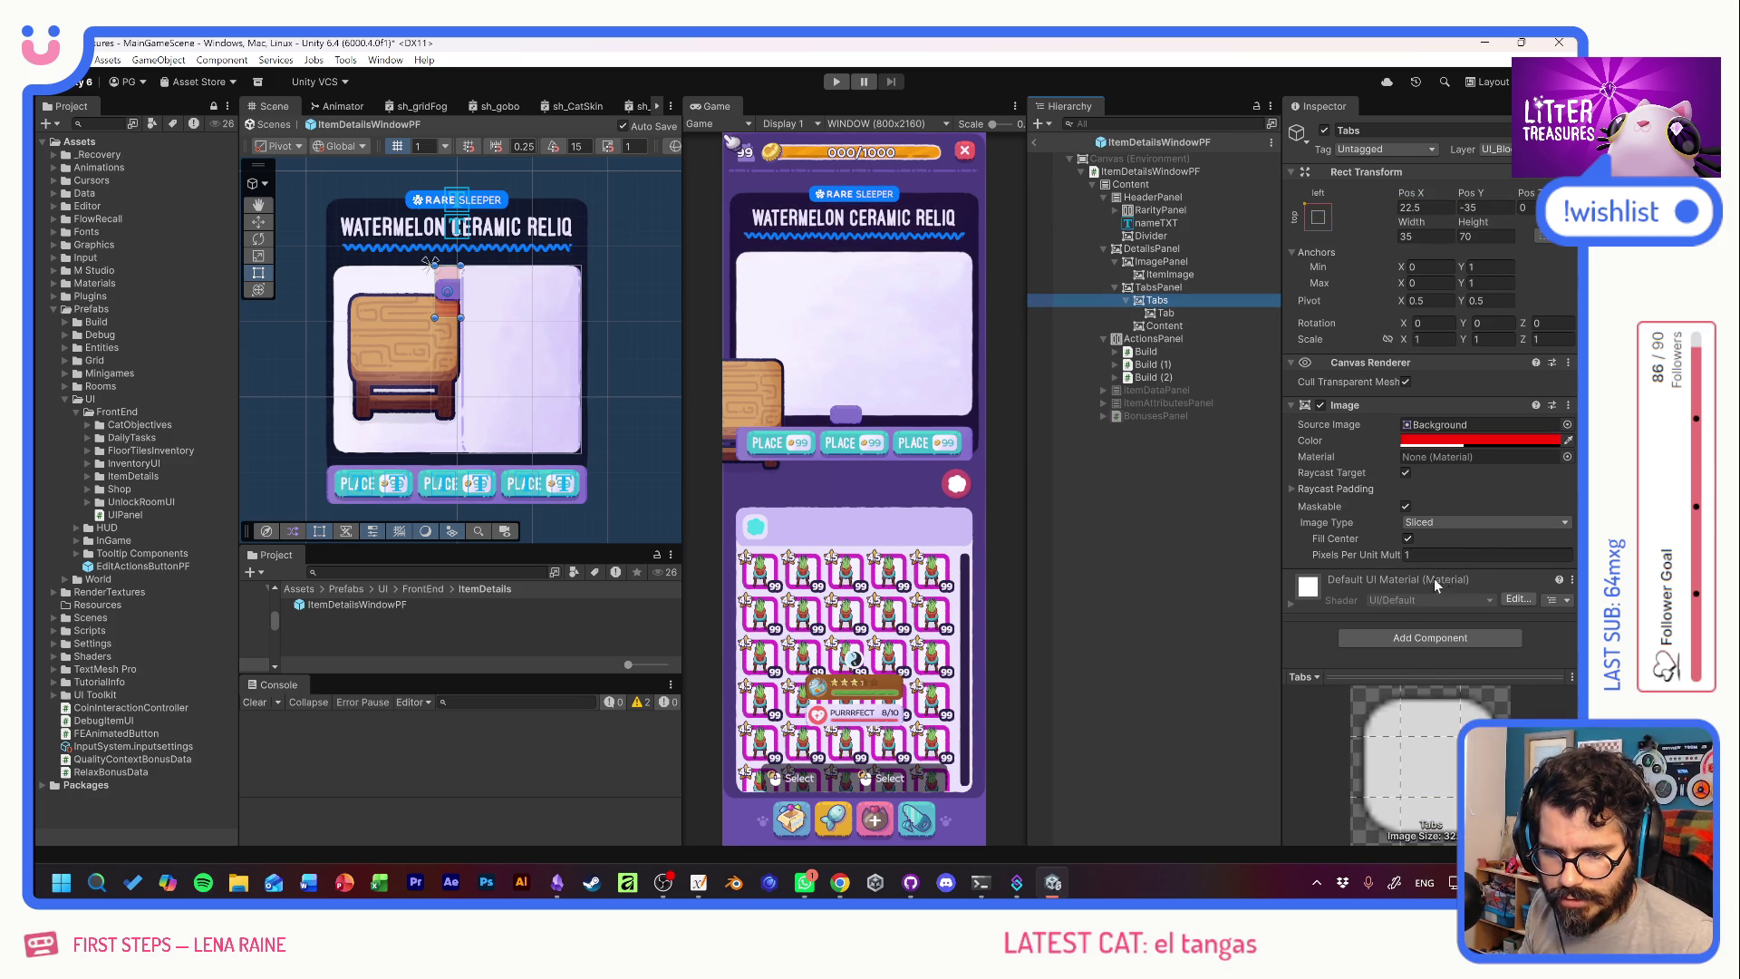
Add a Vertical Layout Group to Tabs and duplicate the Tab button into Tab (1).
left_click(1436, 639)
type("horivert")
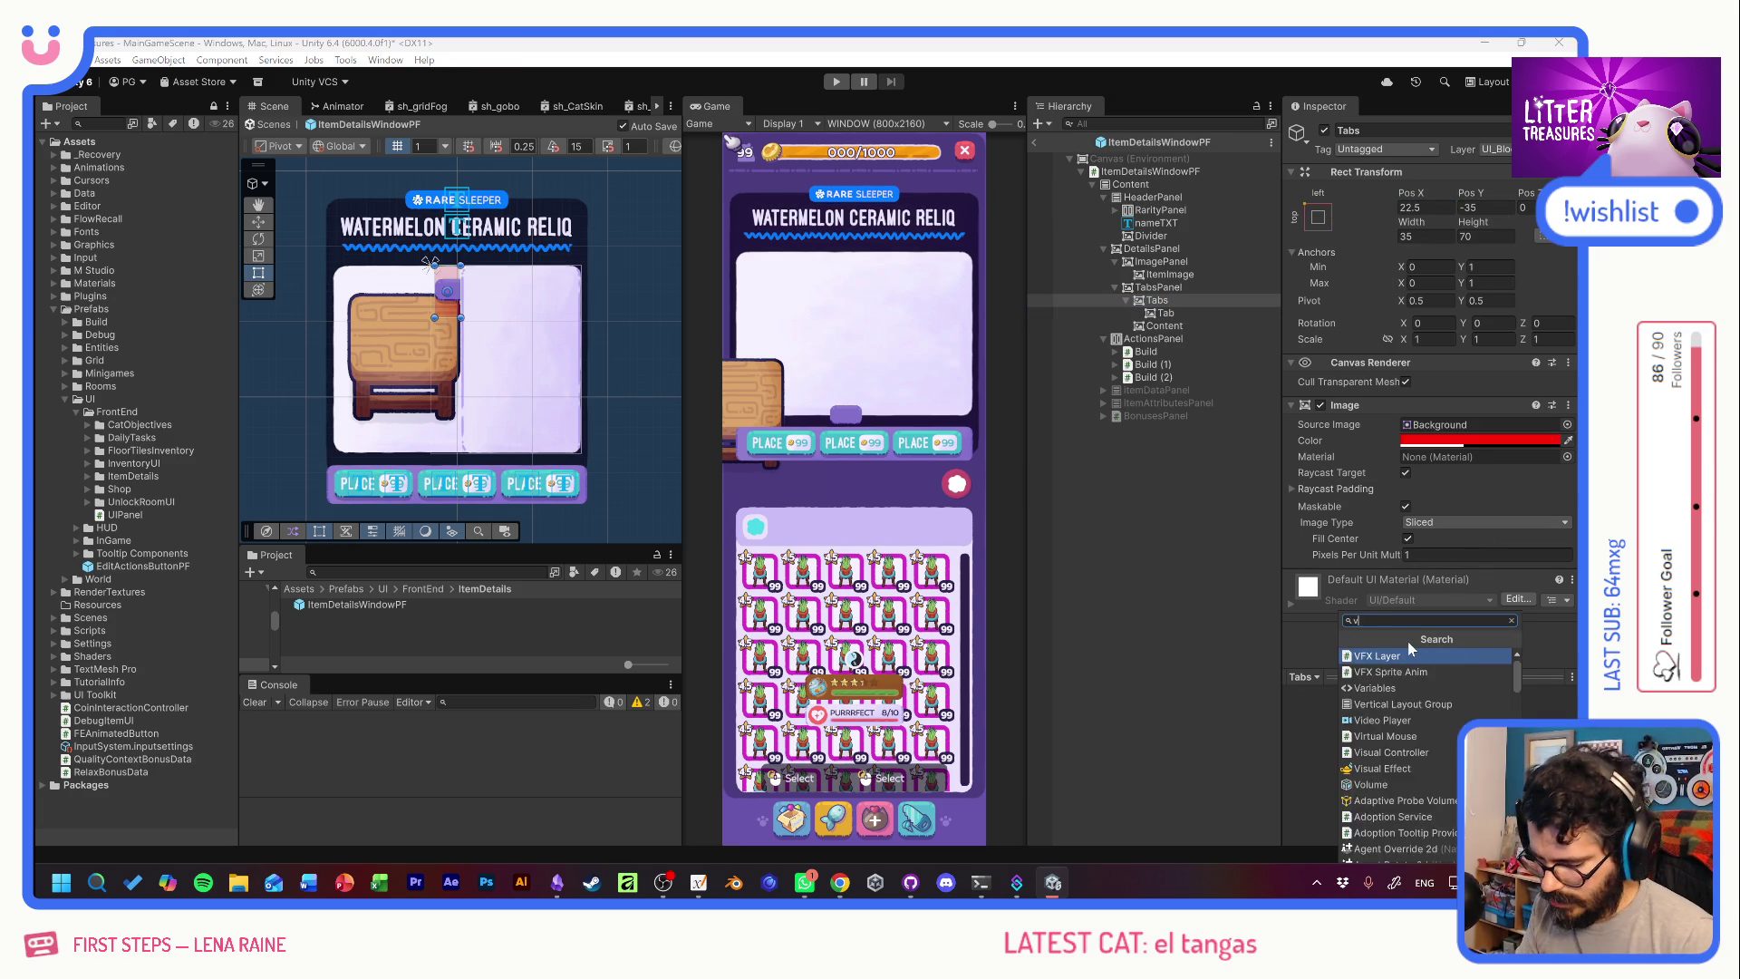
left_click(1404, 653)
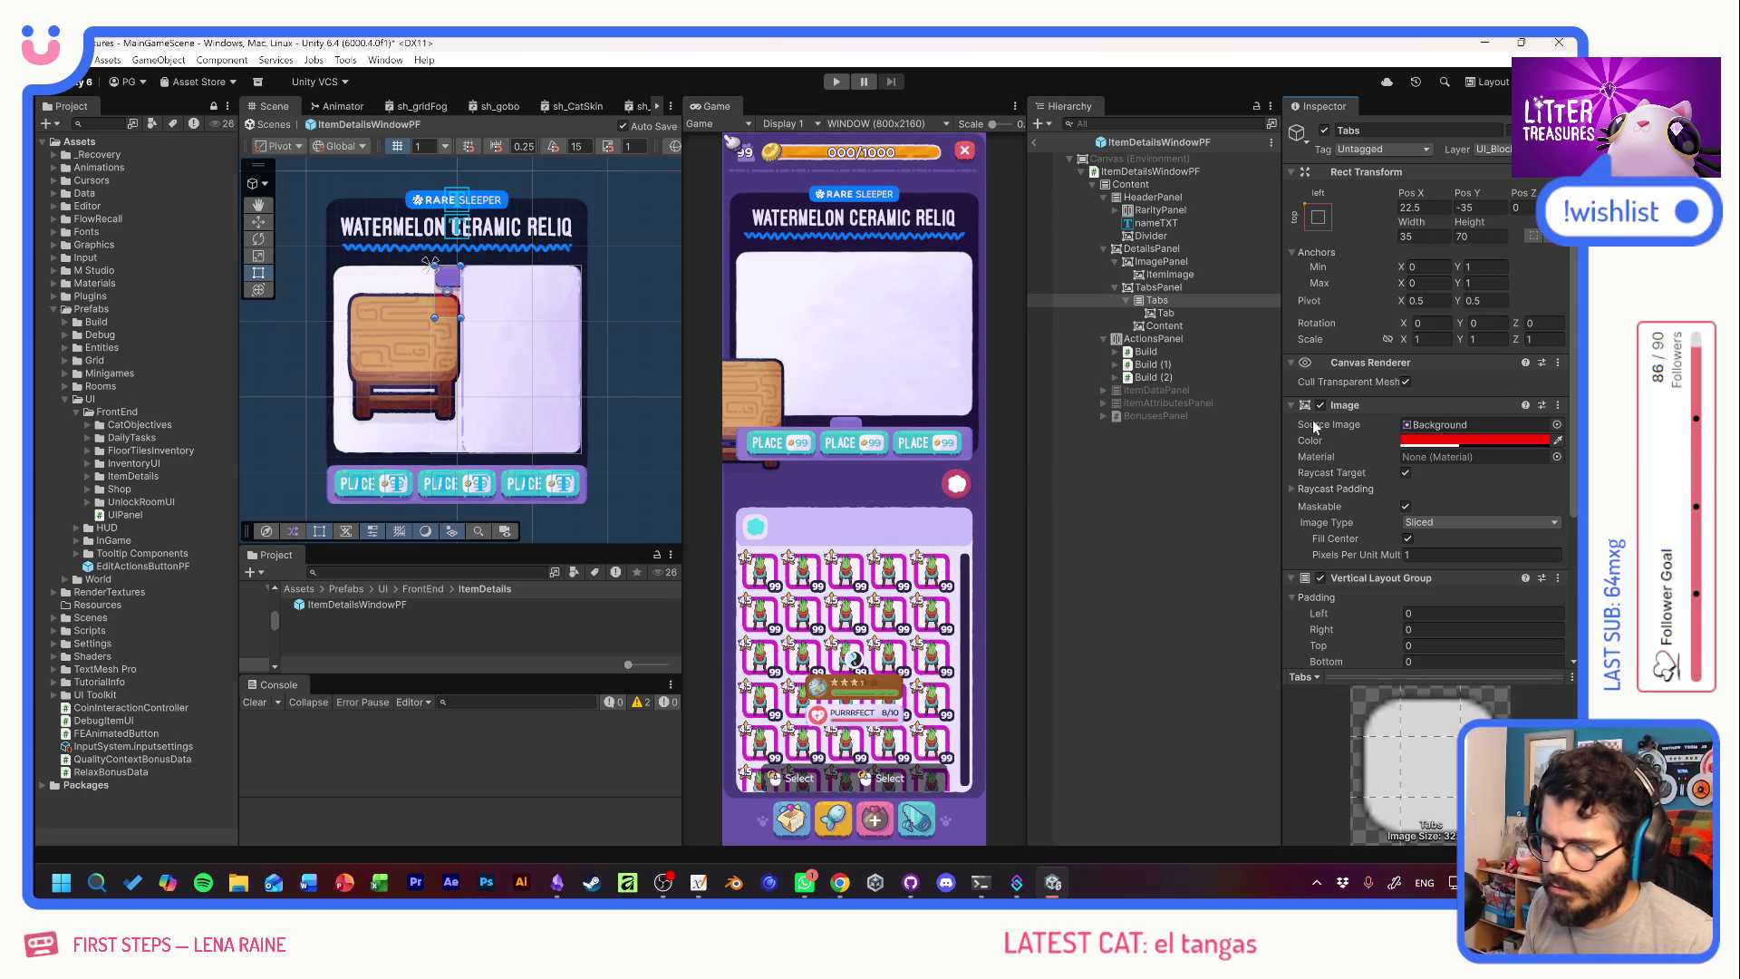
left_click(1160, 313)
key("ctrl+d")
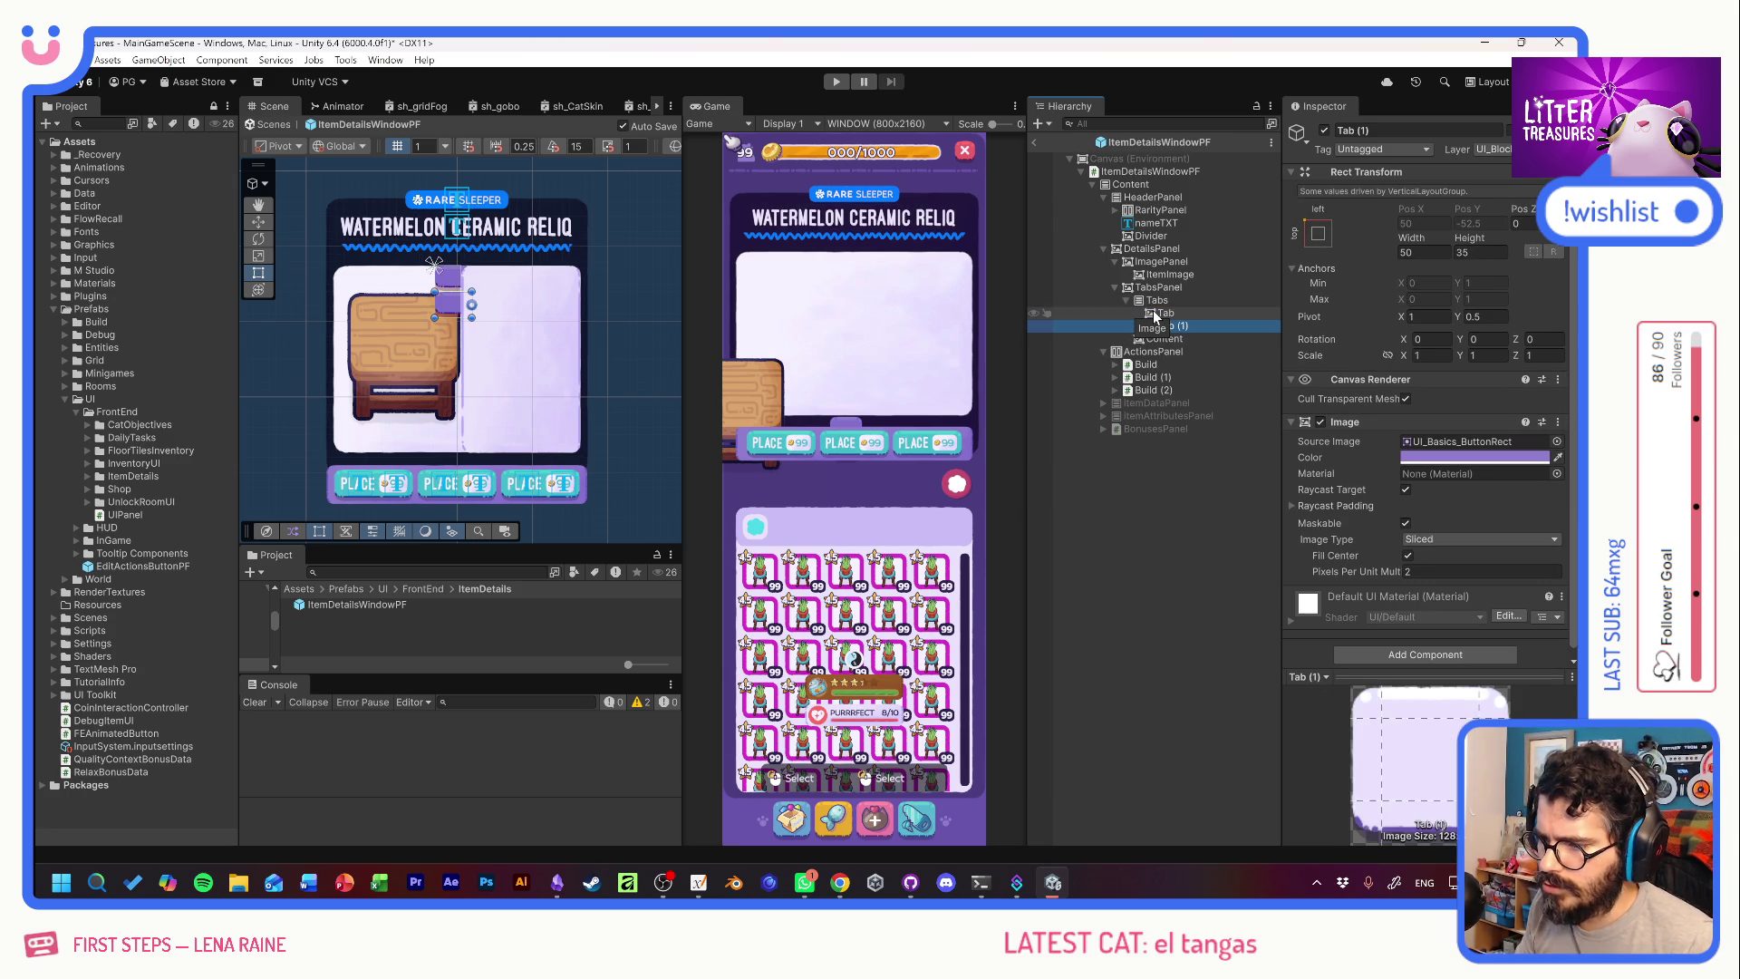
left_click(1159, 301)
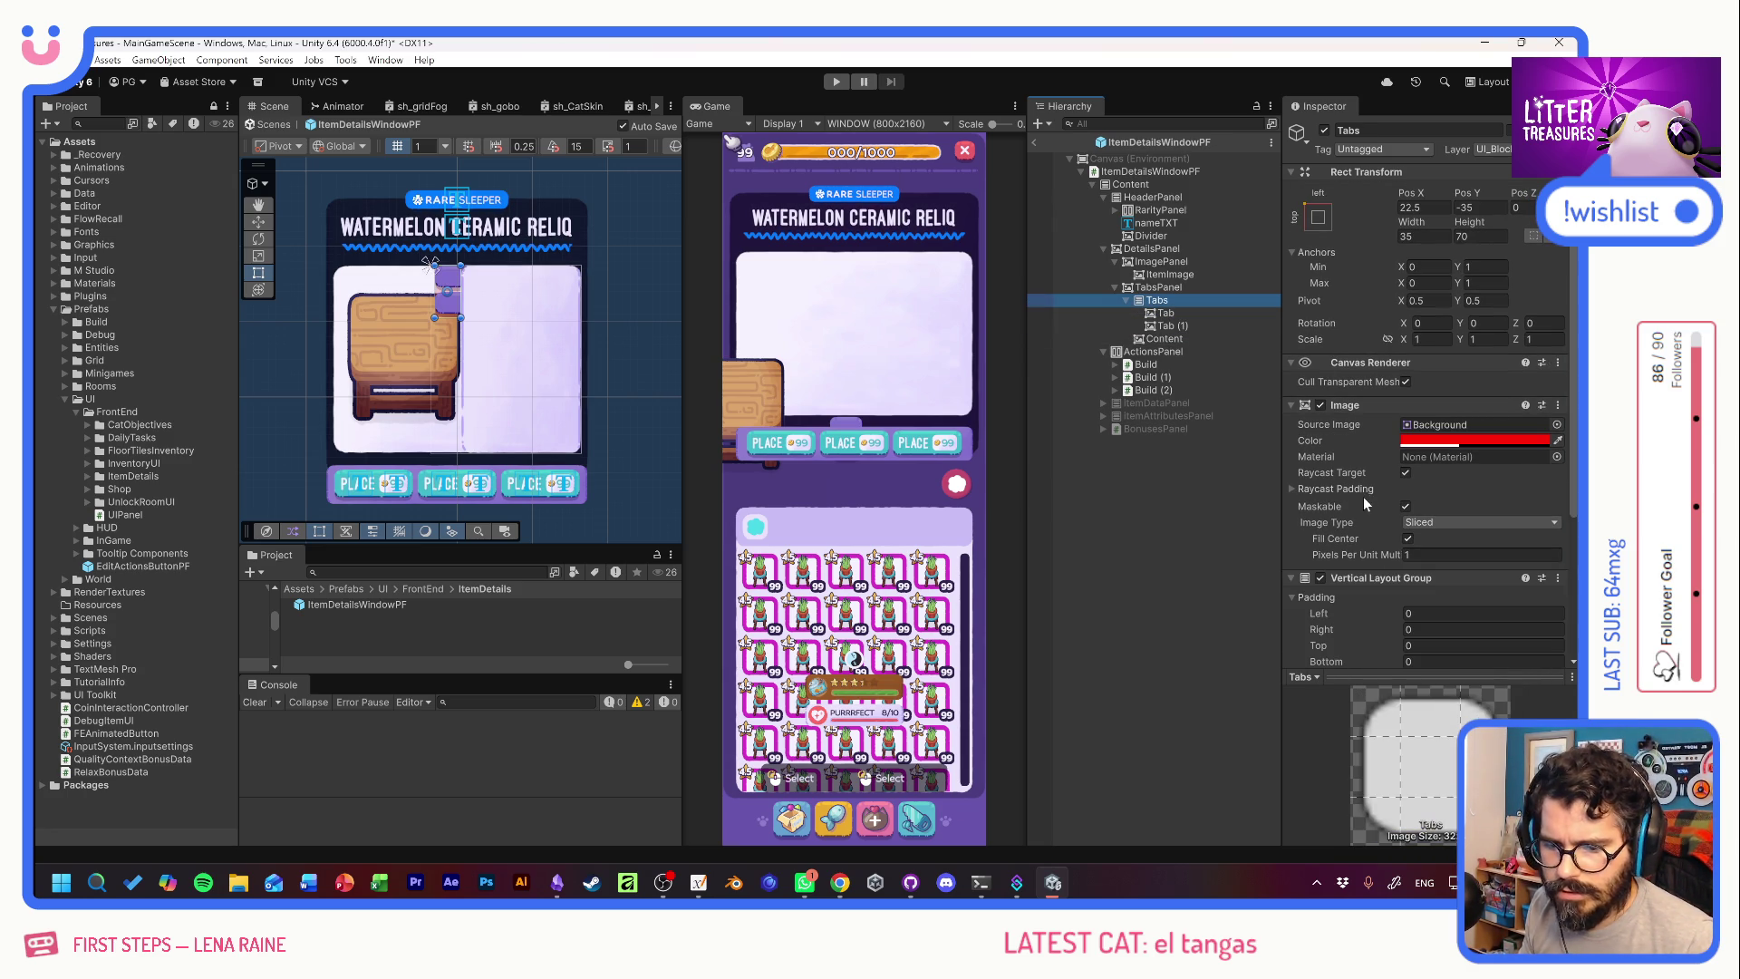
Untick Child Force Expand for width and height on the Tabs layout group.
scroll(1357, 487, "down", 3)
left_click_drag(1351, 513, 1355, 514)
type("10")
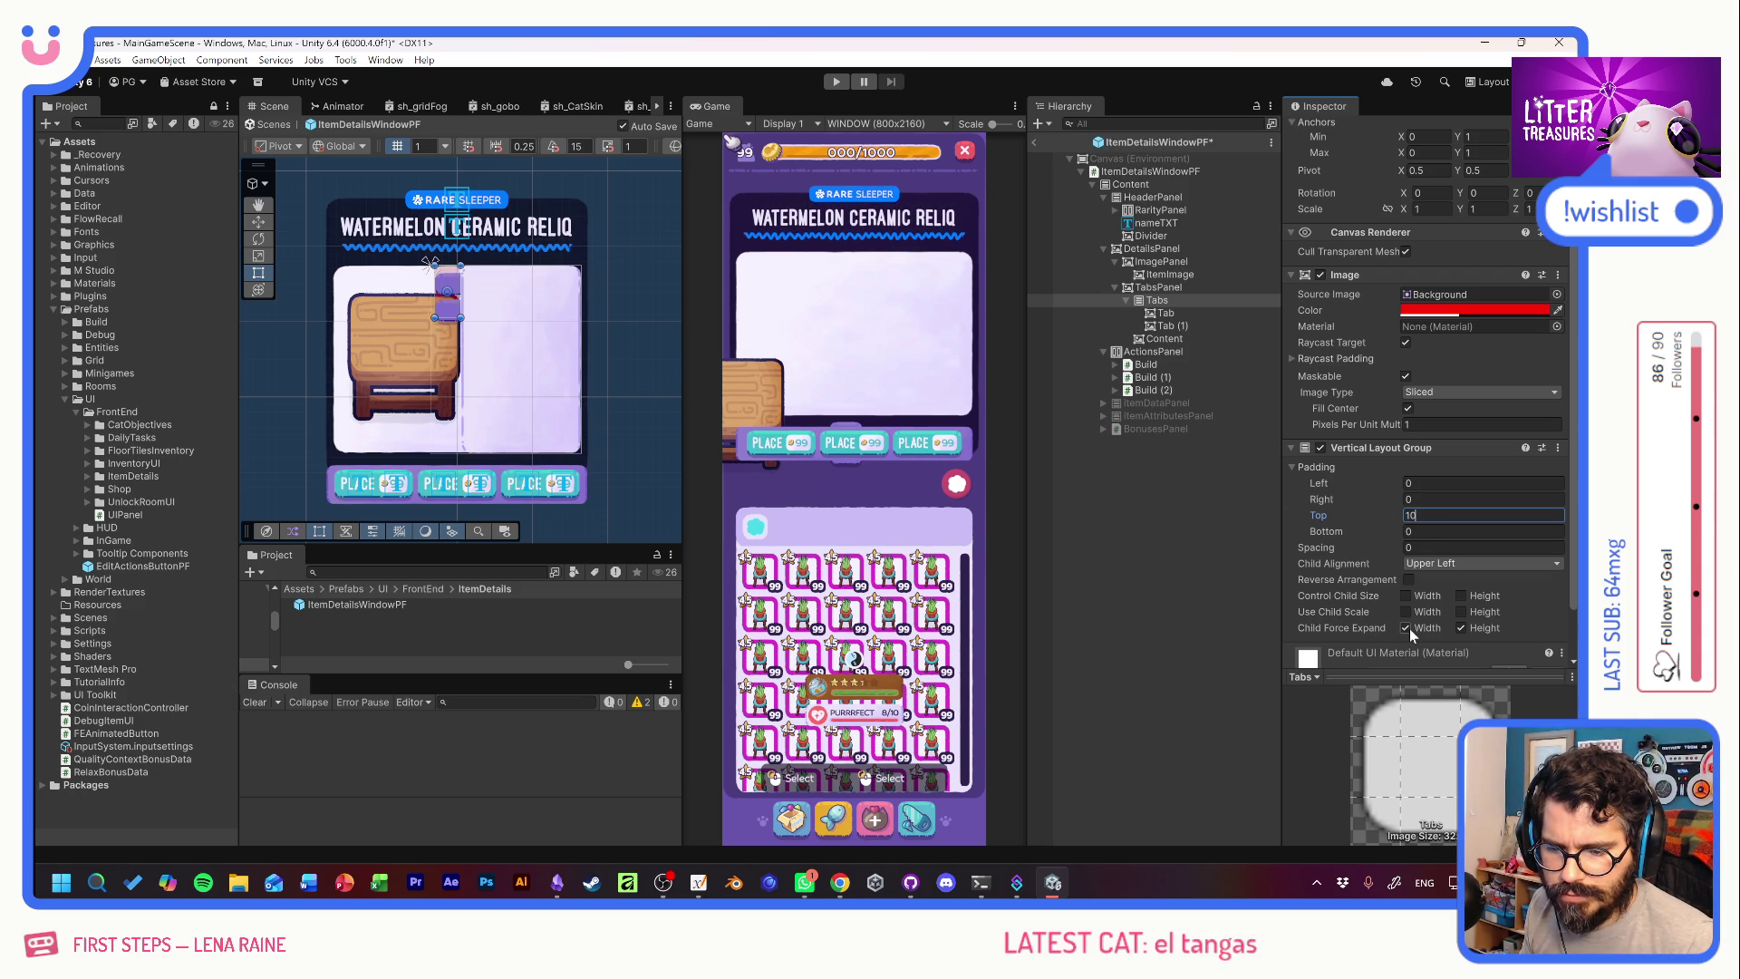
left_click(1460, 627)
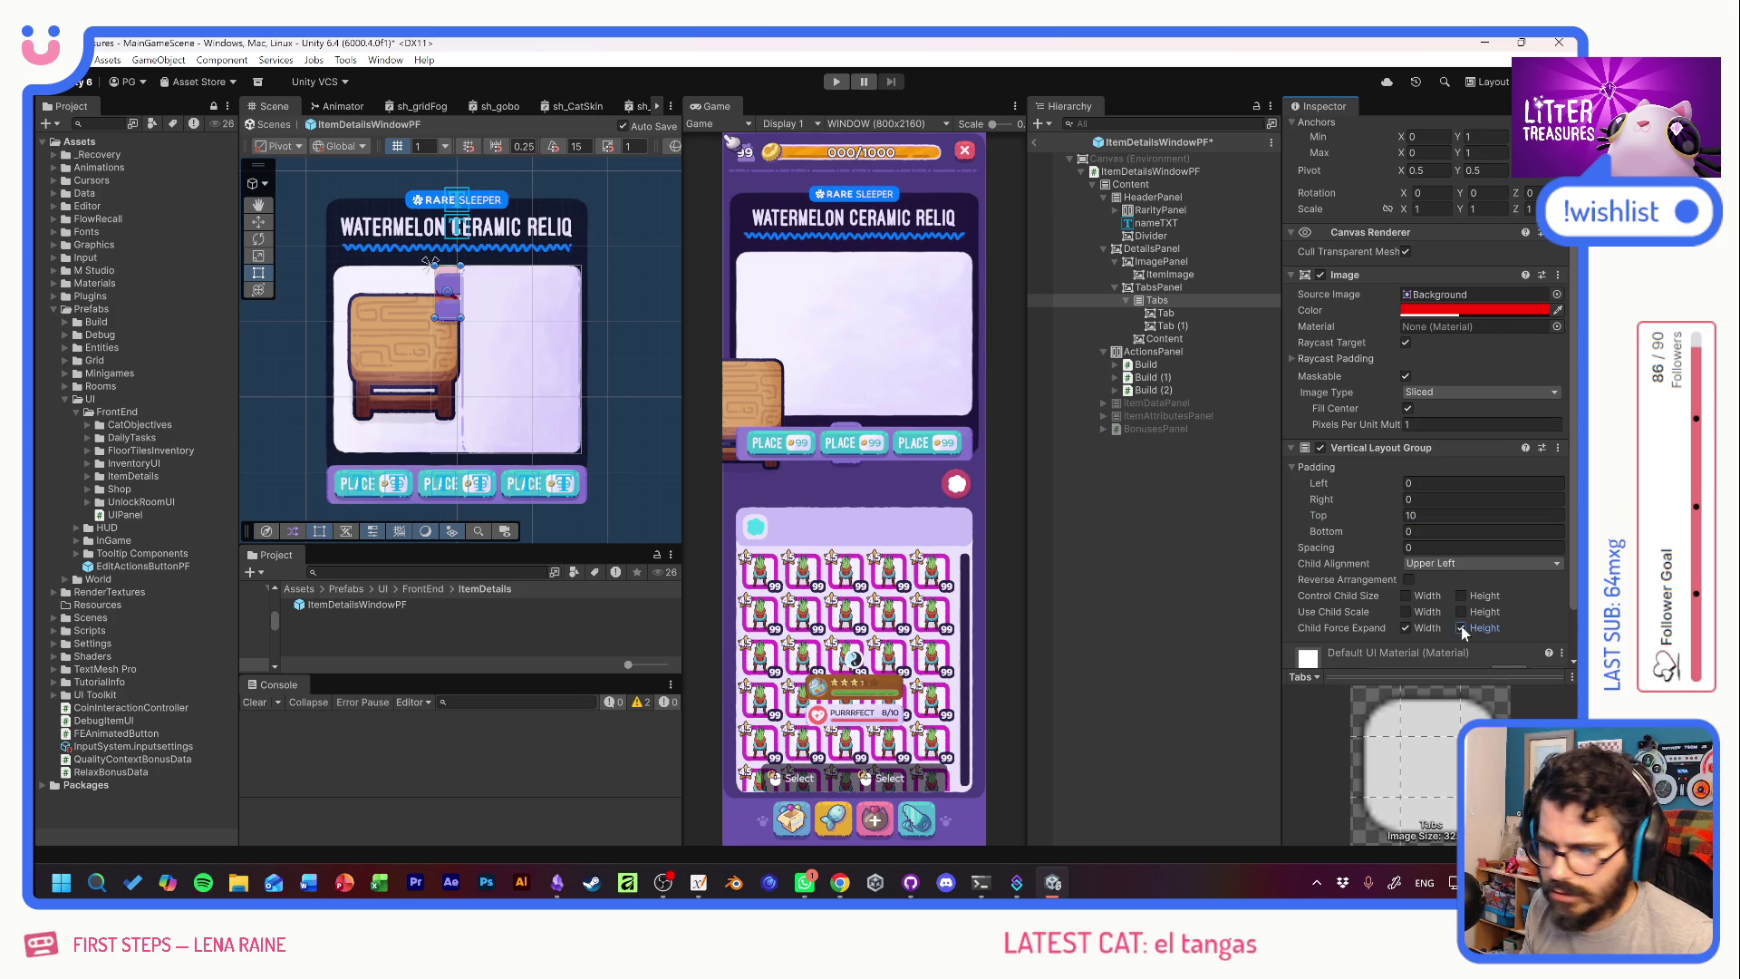
left_click(1407, 627)
mouse_move(1373, 545)
left_mouse_down()
mouse_move(1232, 529)
mouse_move(1314, 535)
left_mouse_up()
Make the Tabs background colour fully transparent with alpha 0.
left_click(1443, 310)
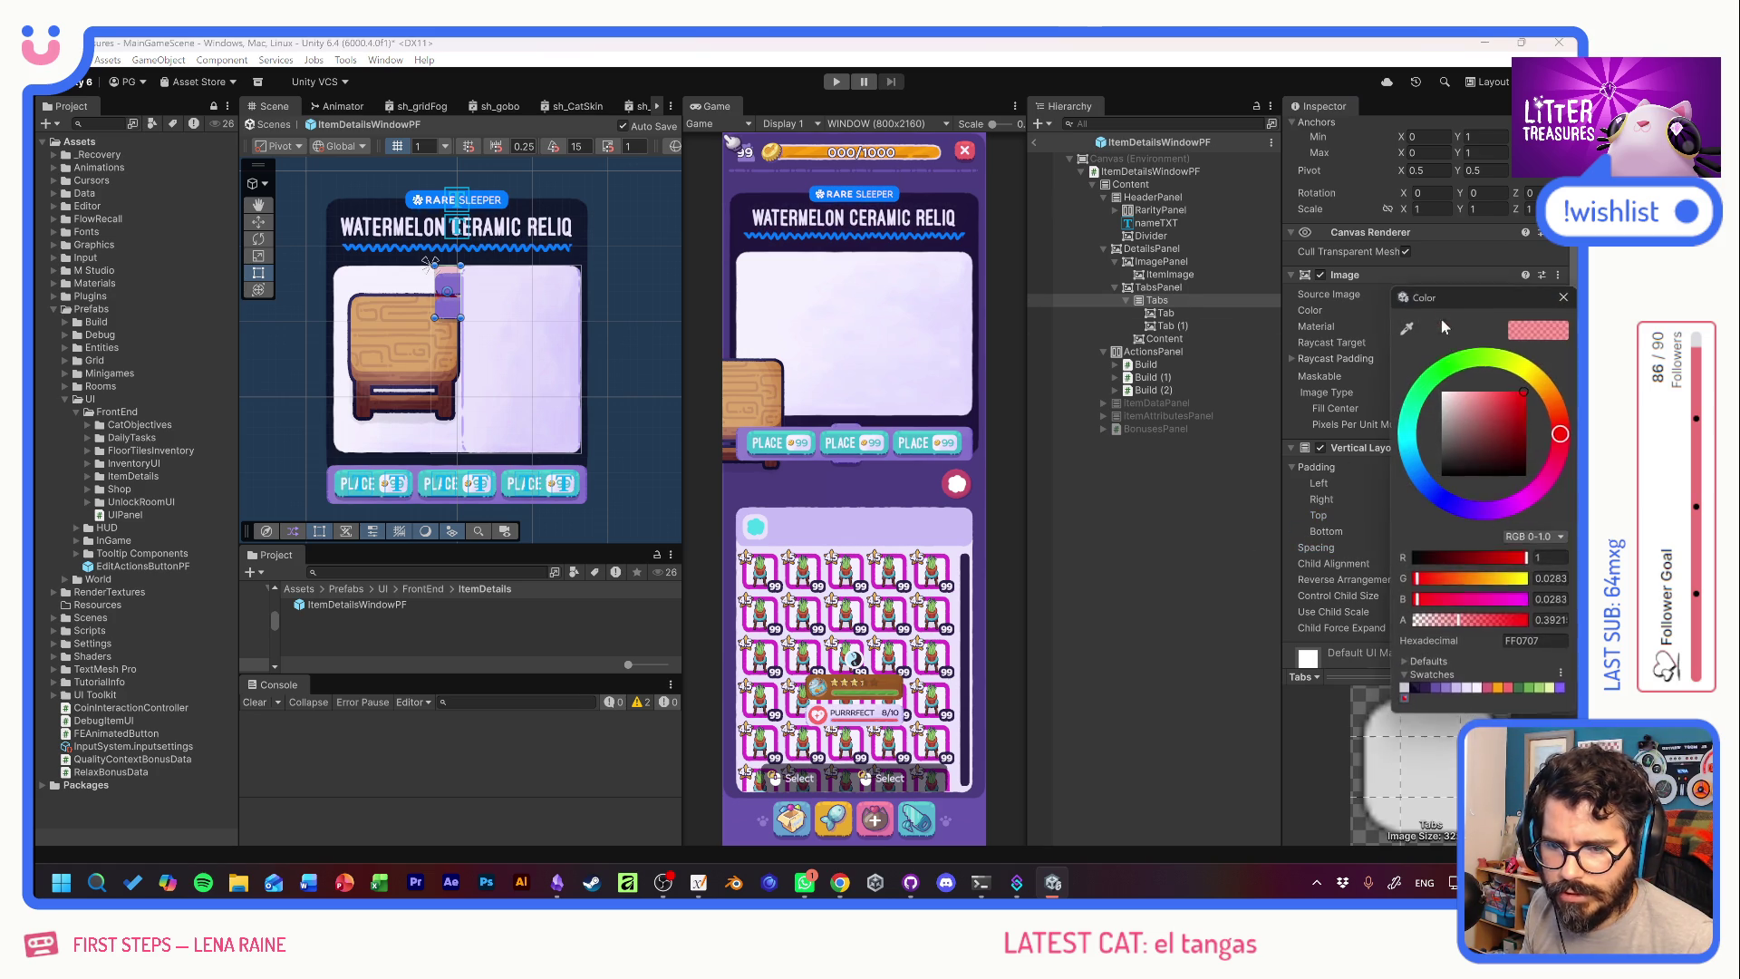
left_click_drag(1459, 624, 1305, 625)
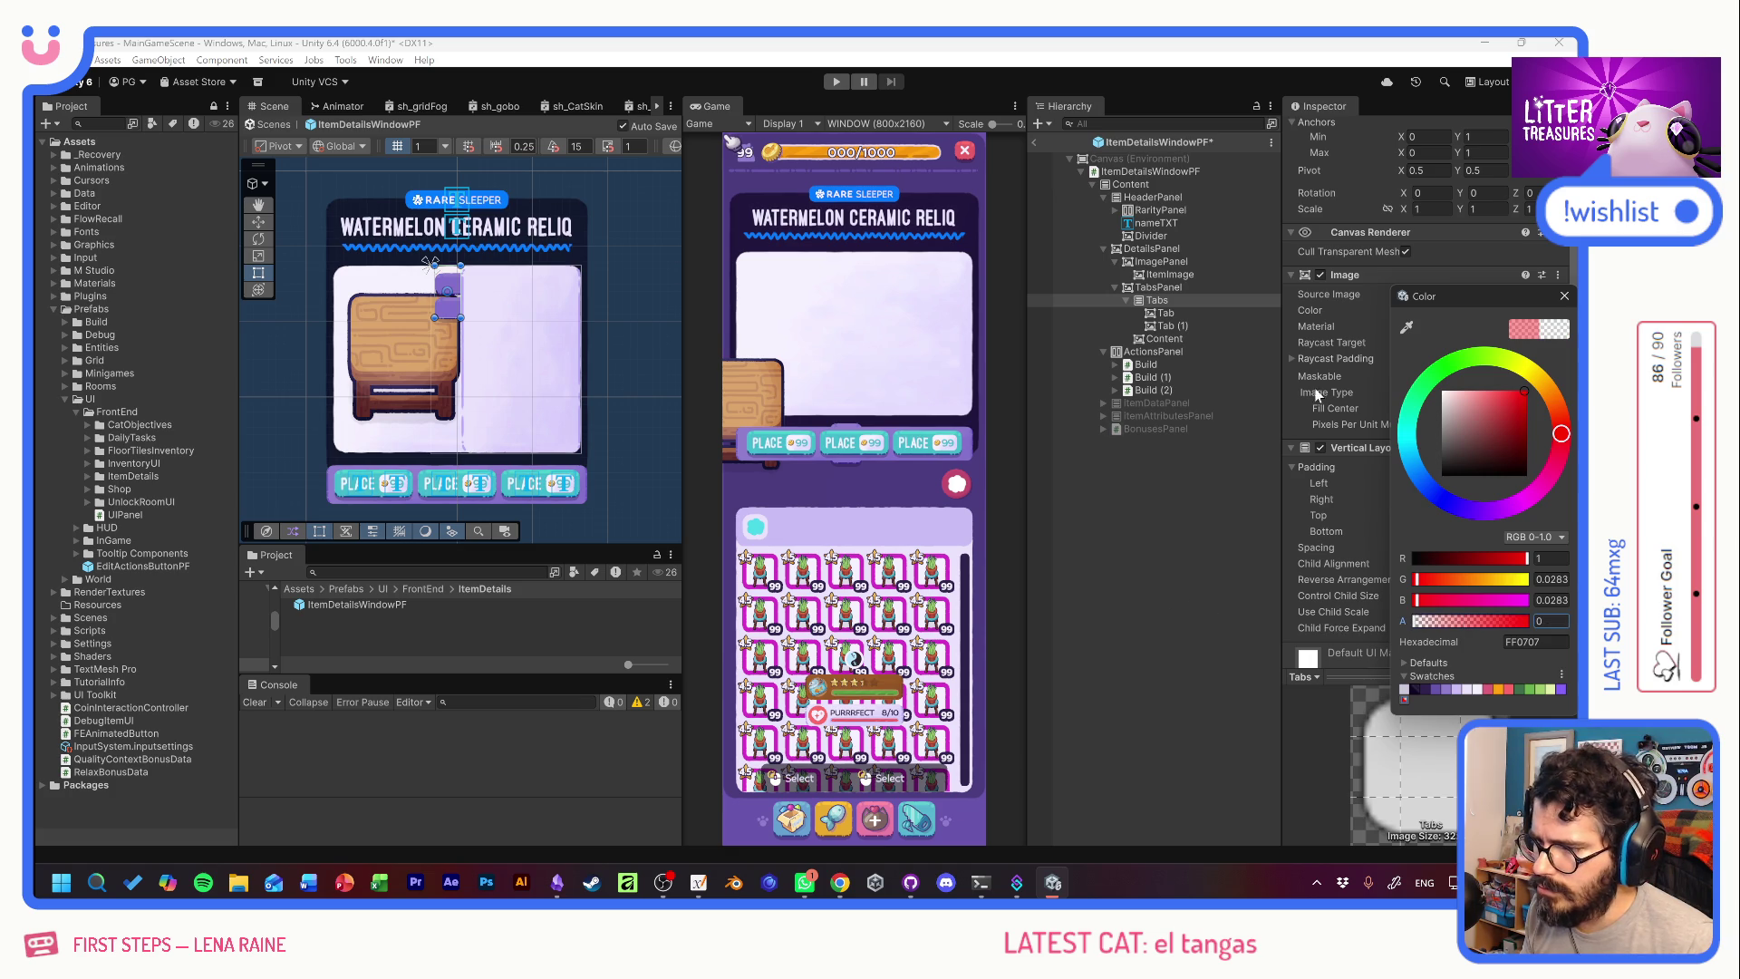
left_click(1564, 296)
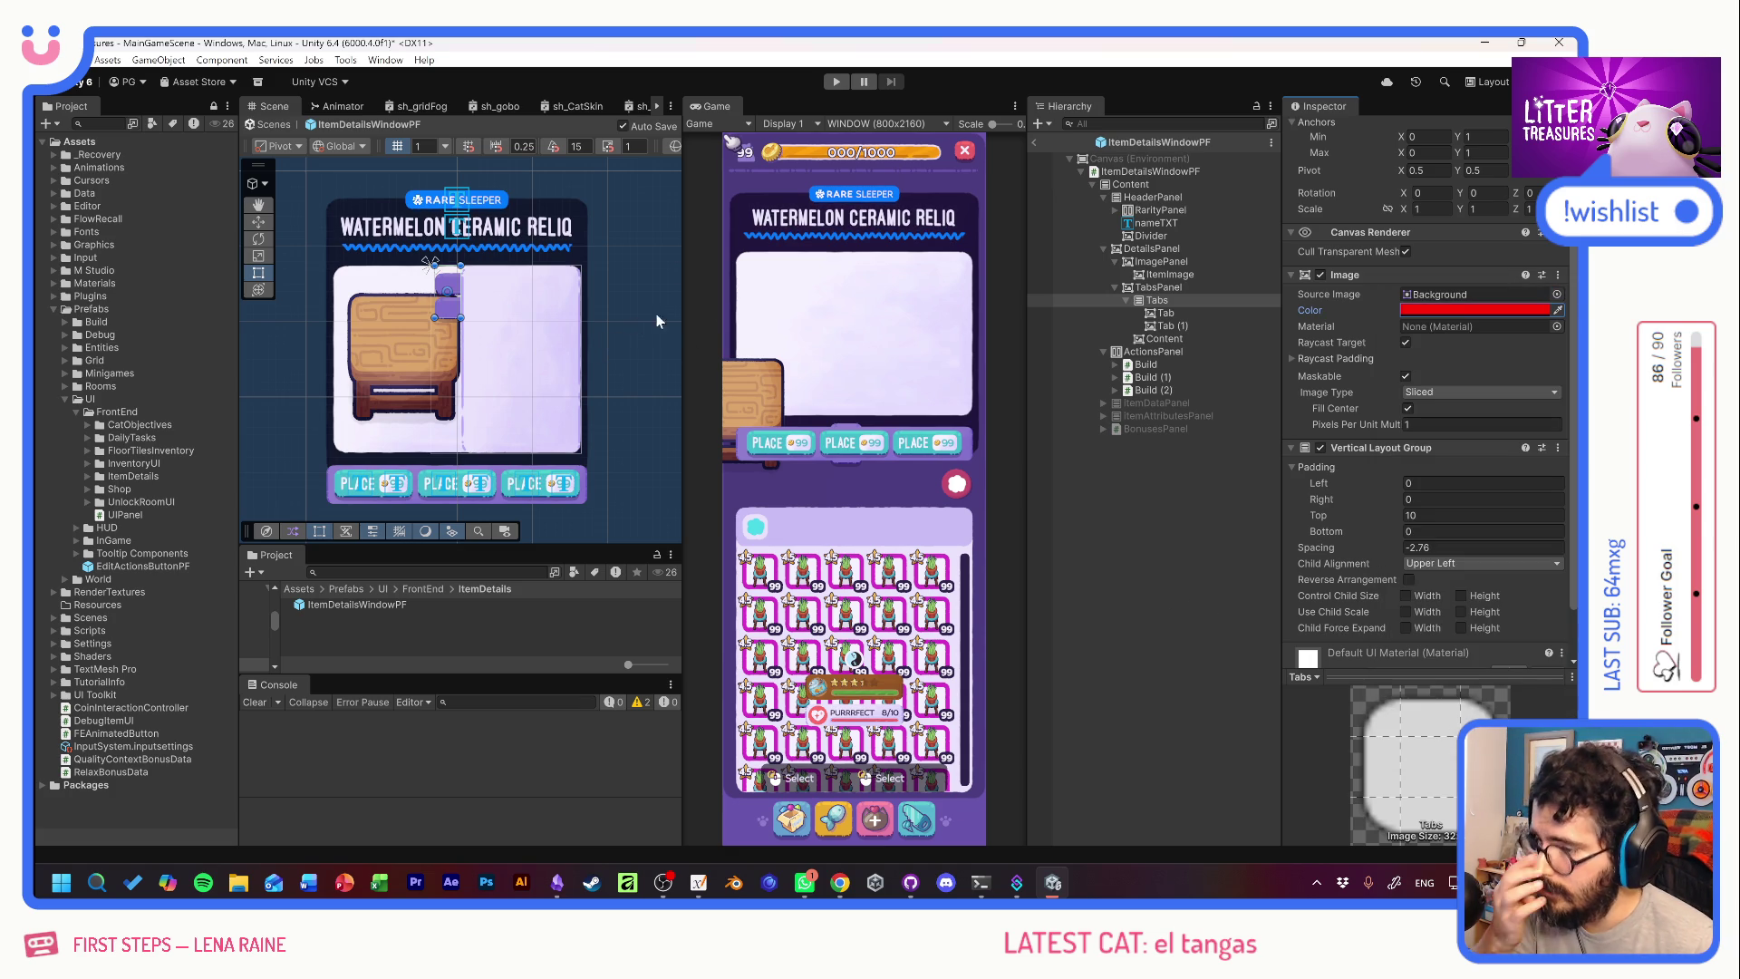
Set the tab stack's spacing to -5 and top padding to 5.
left_click(1362, 548)
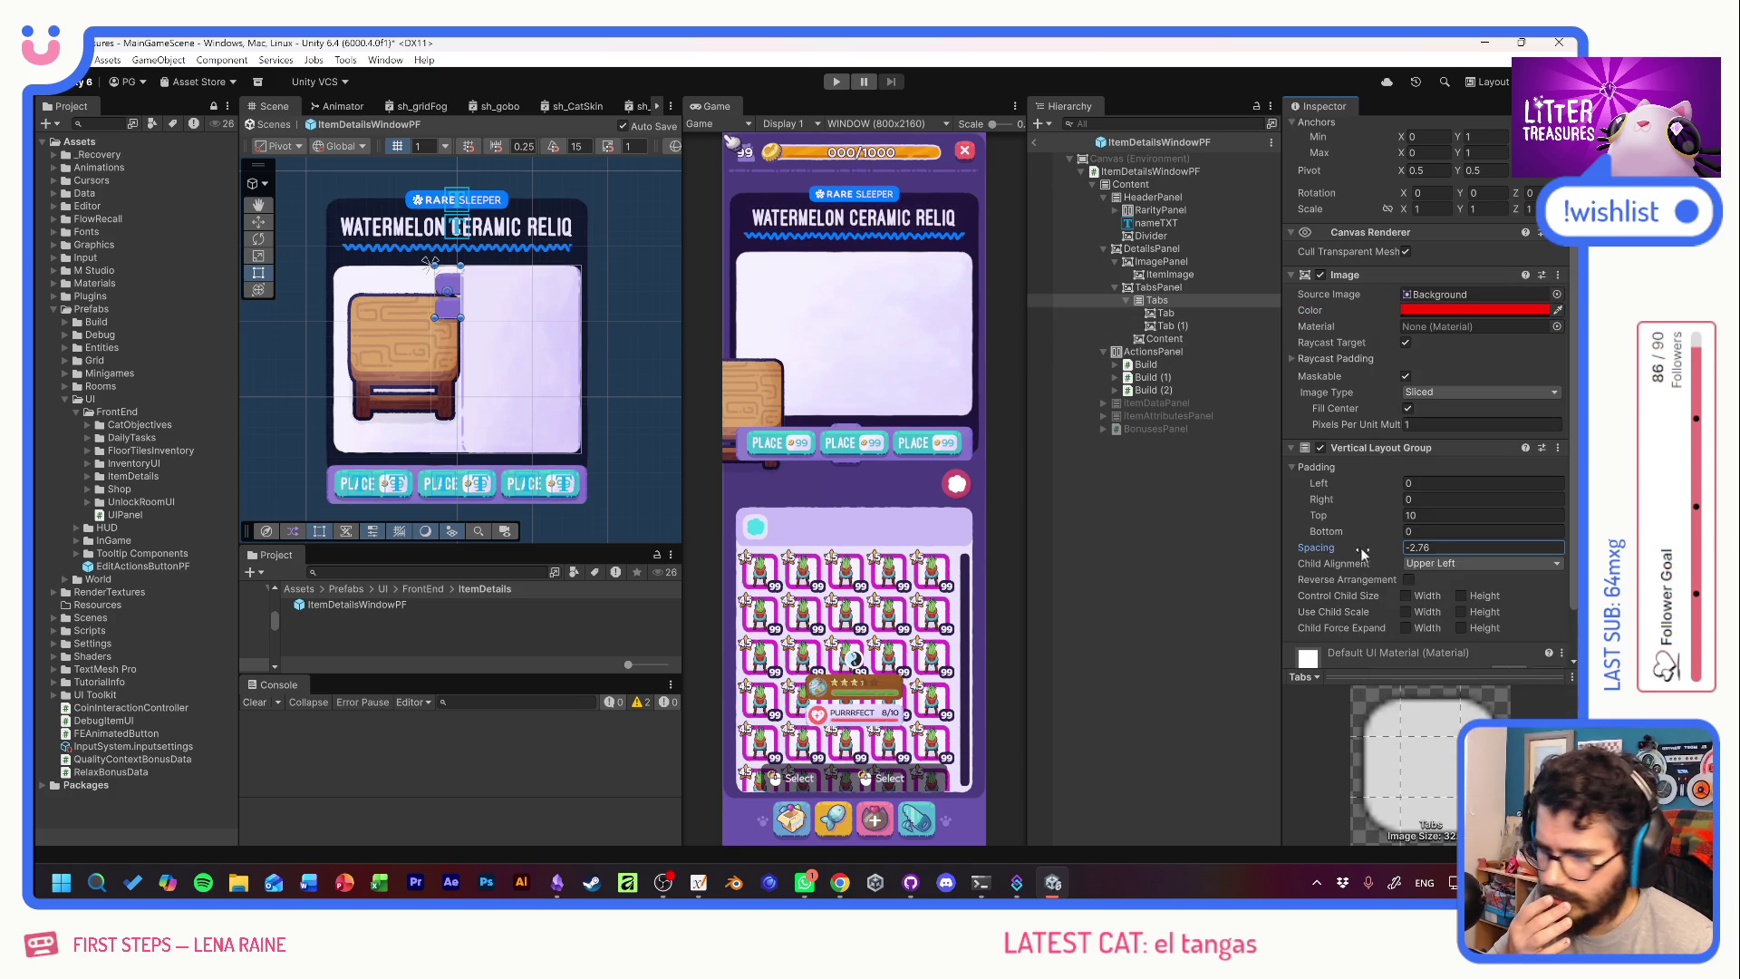
type("-5")
key("shift+Tab")
key("shift+Tab")
type("5")
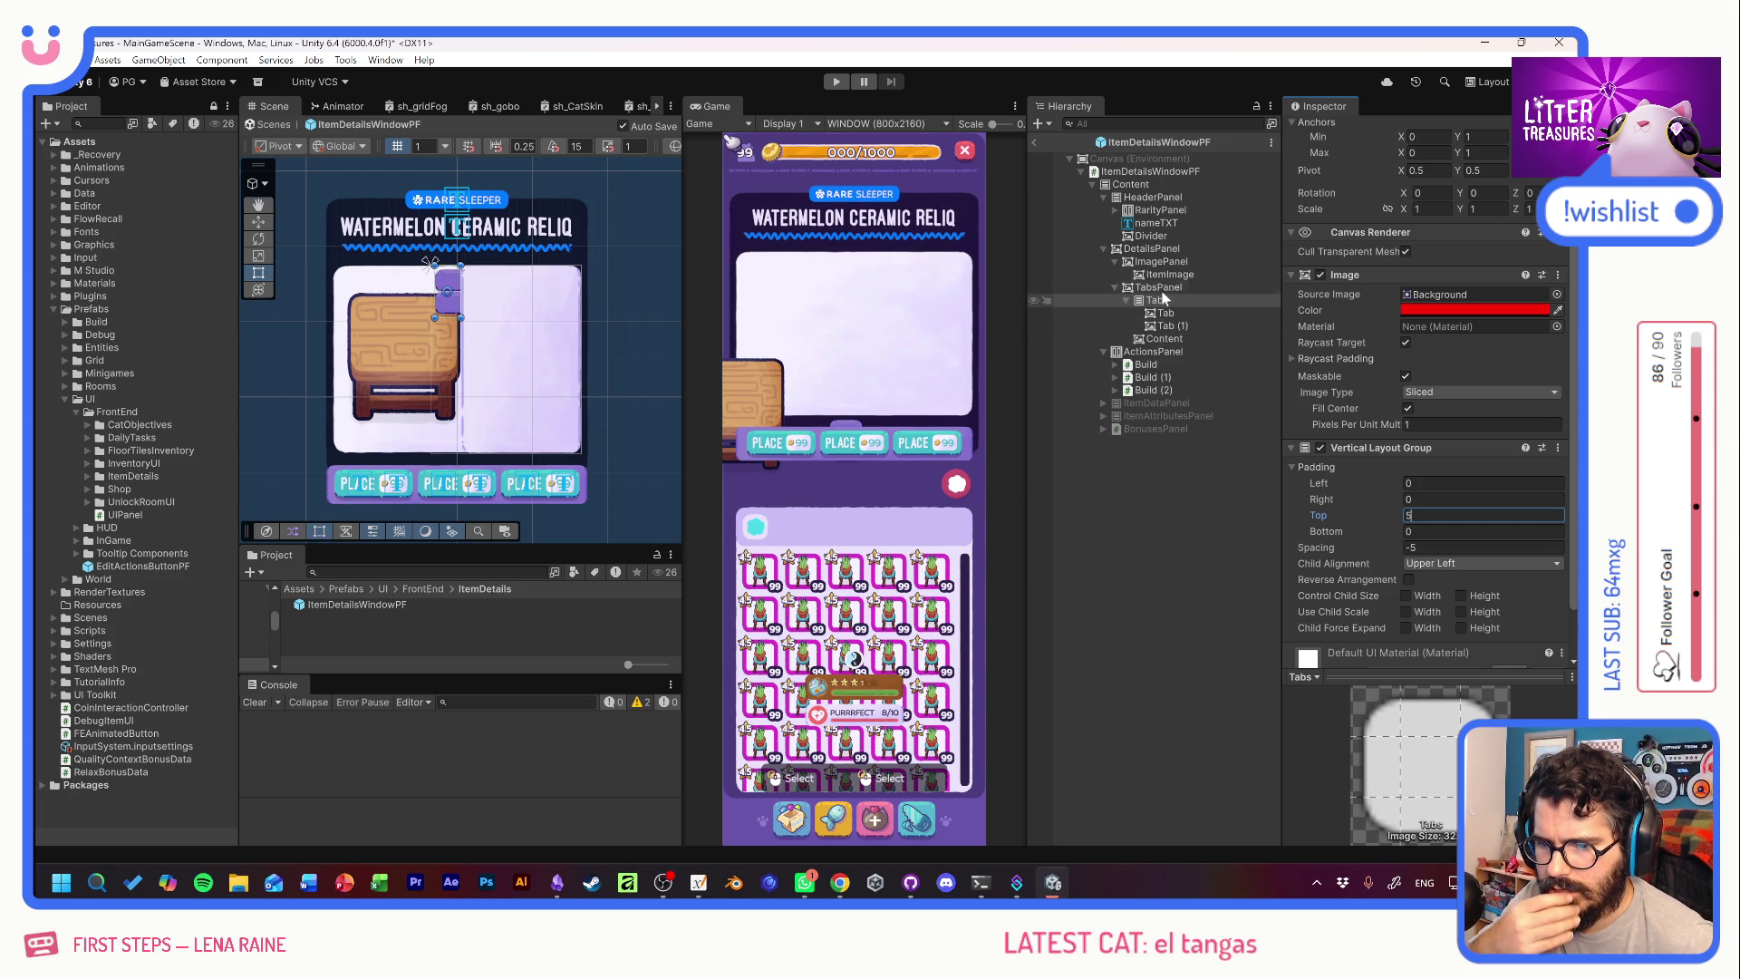
left_click(1165, 339)
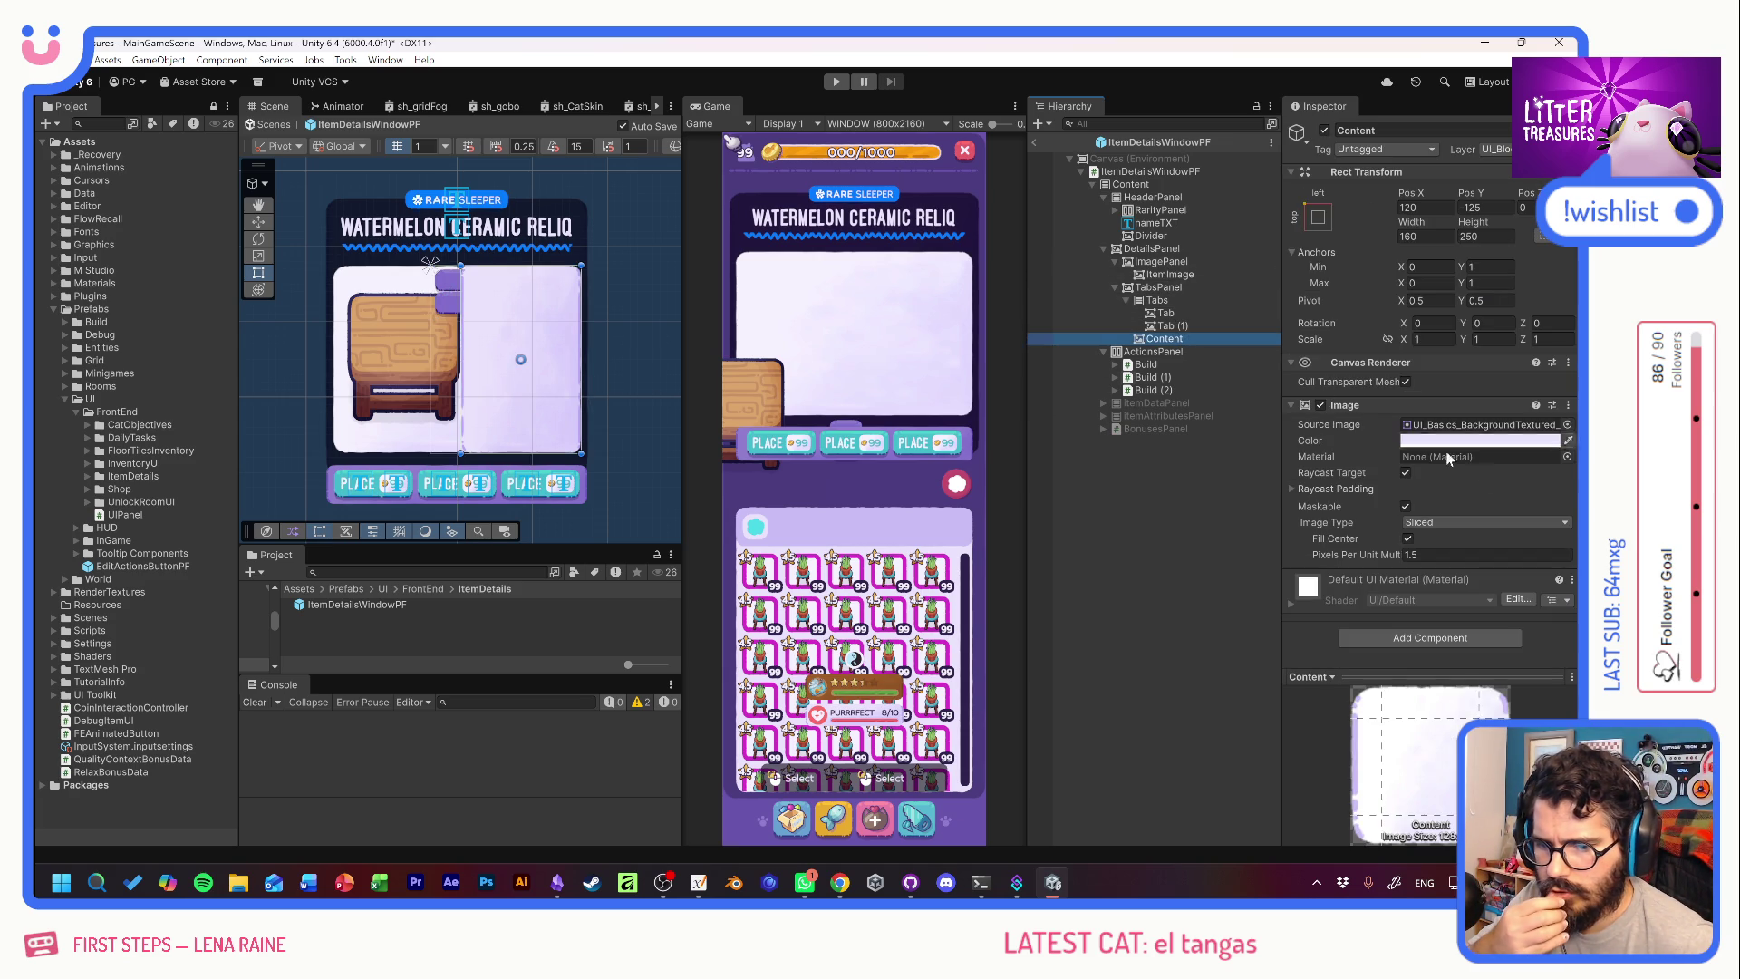
Give Content a deeper purple colour and the UI_Basics_BackgroundTextured sprite.
left_click(1477, 440)
left_click(1451, 836)
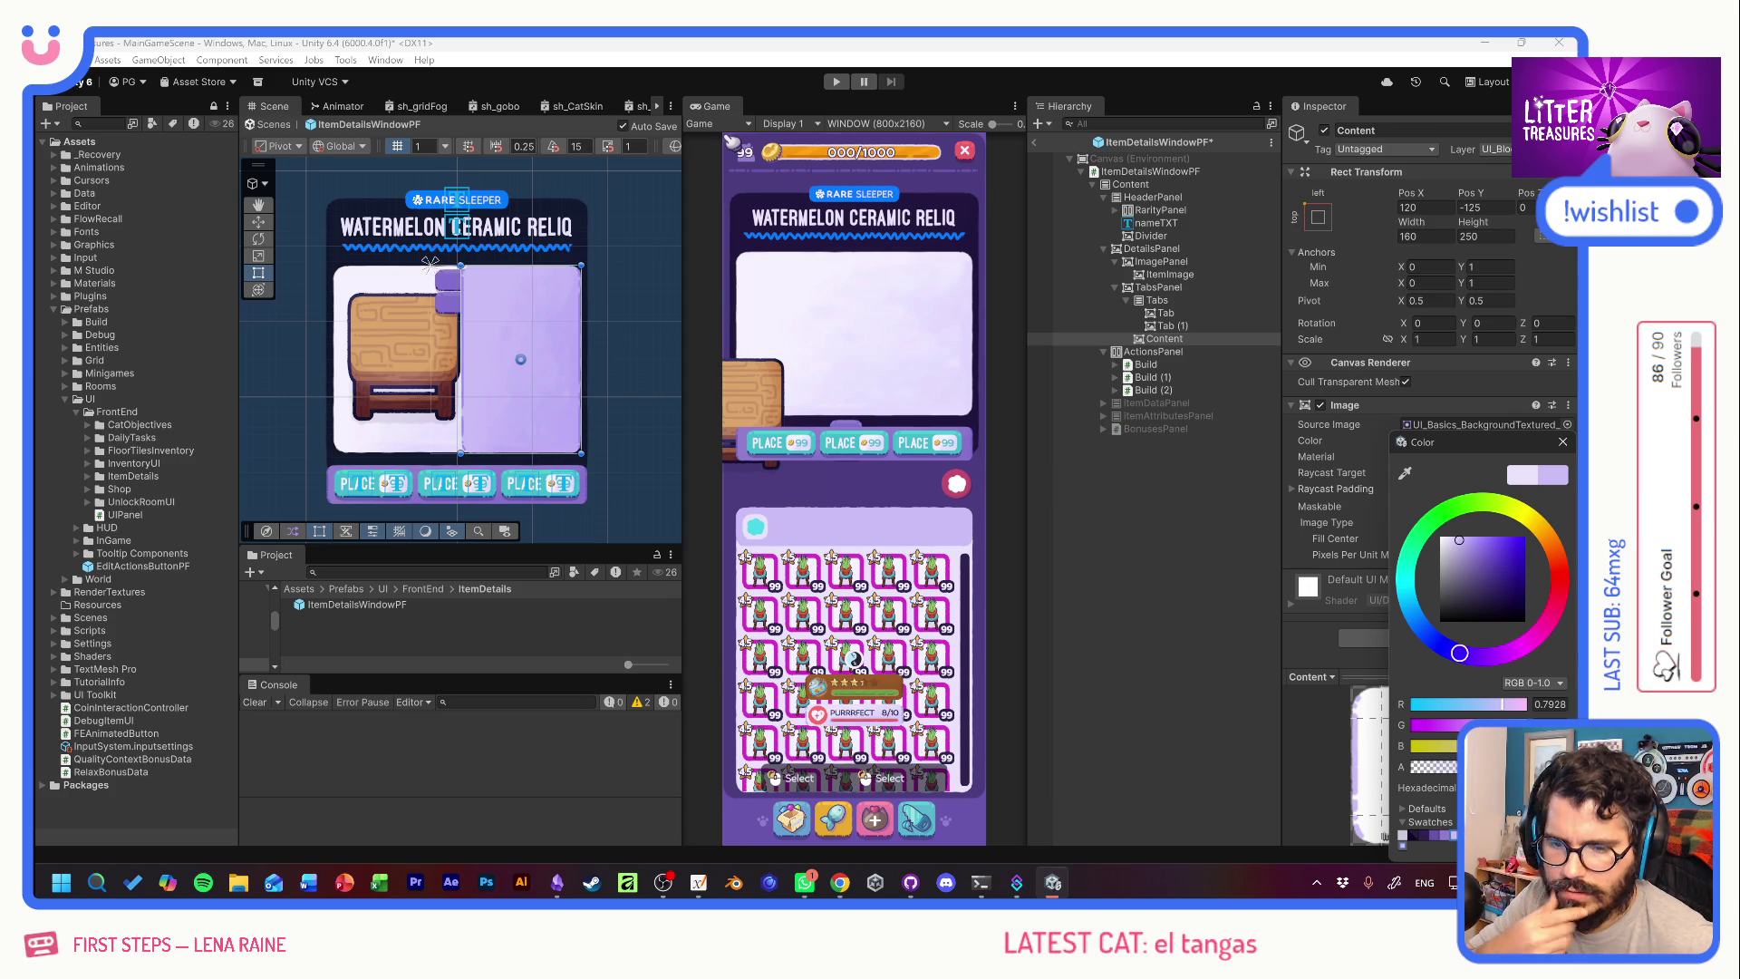
left_click(1567, 424)
scroll(1528, 455, "up", 10)
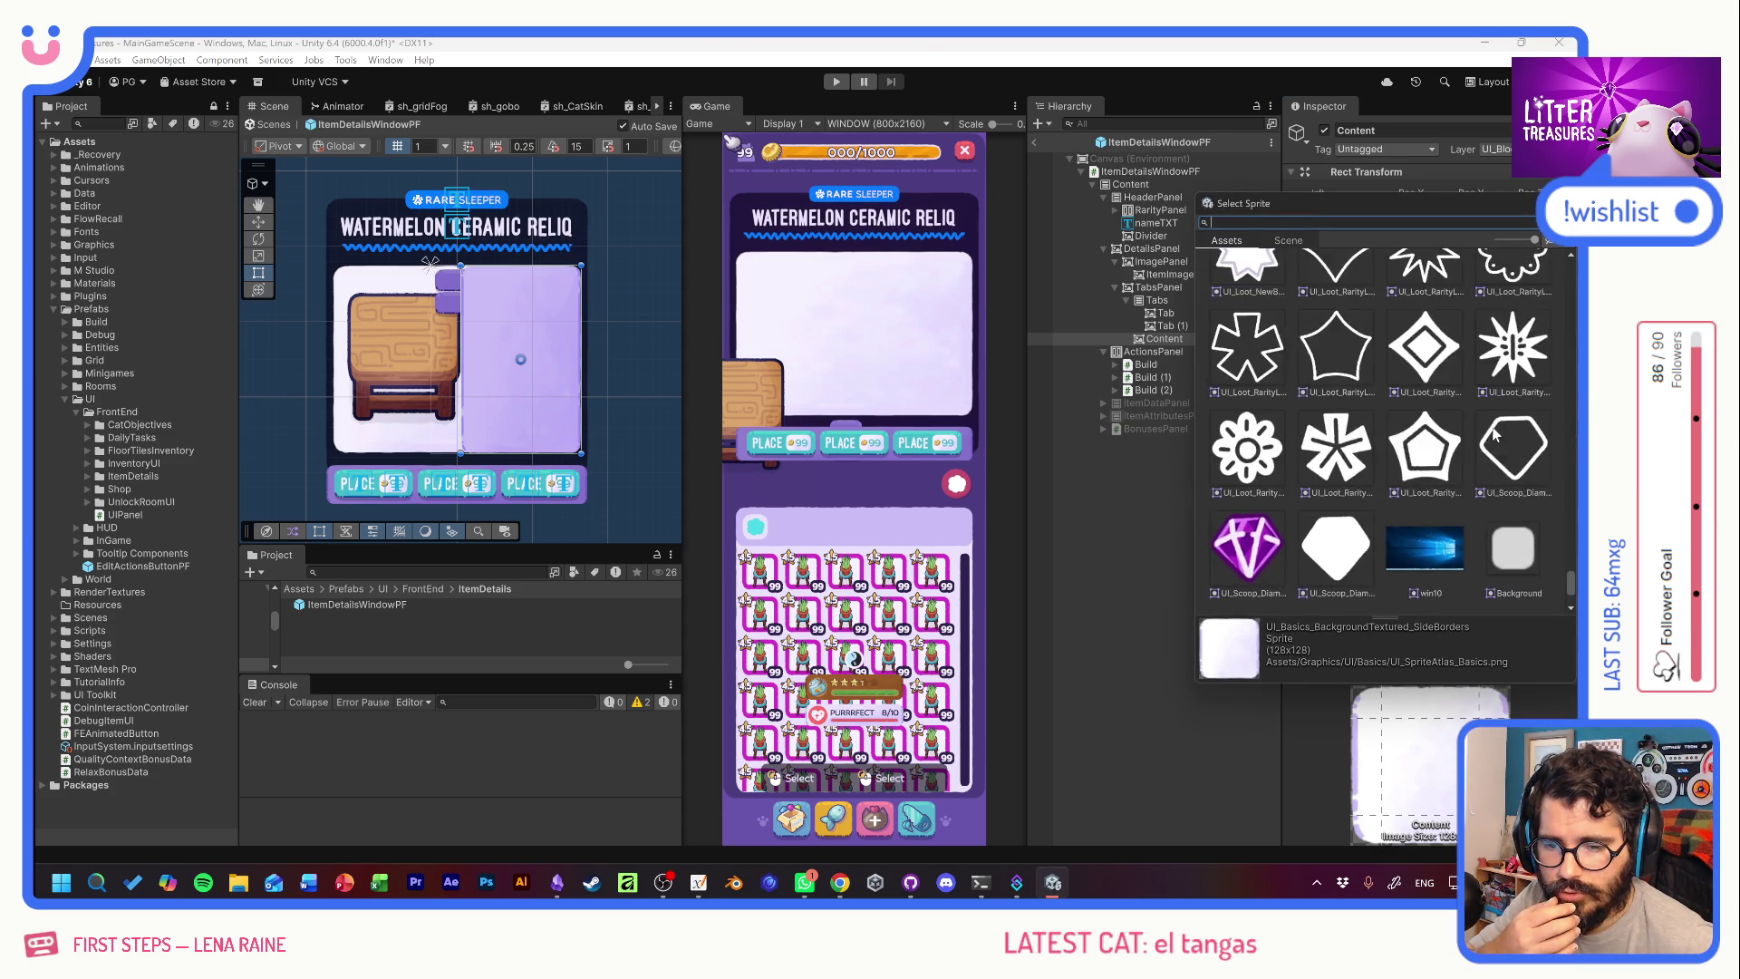
left_click(1422, 405)
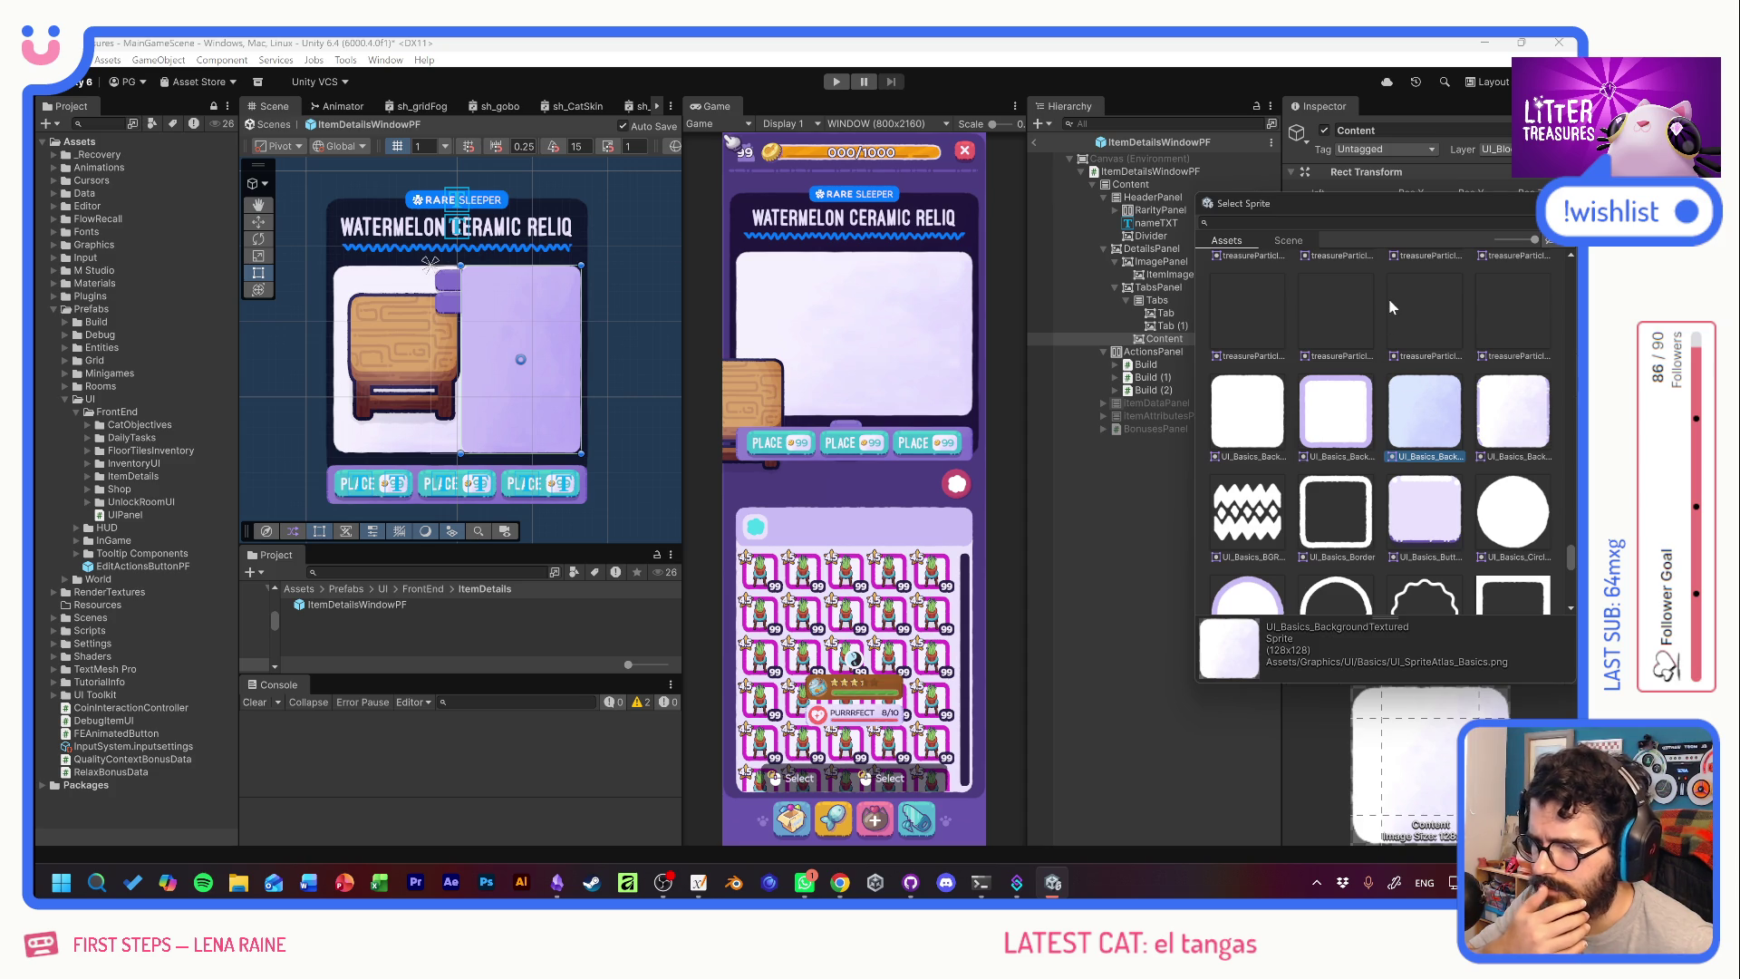
key("Return")
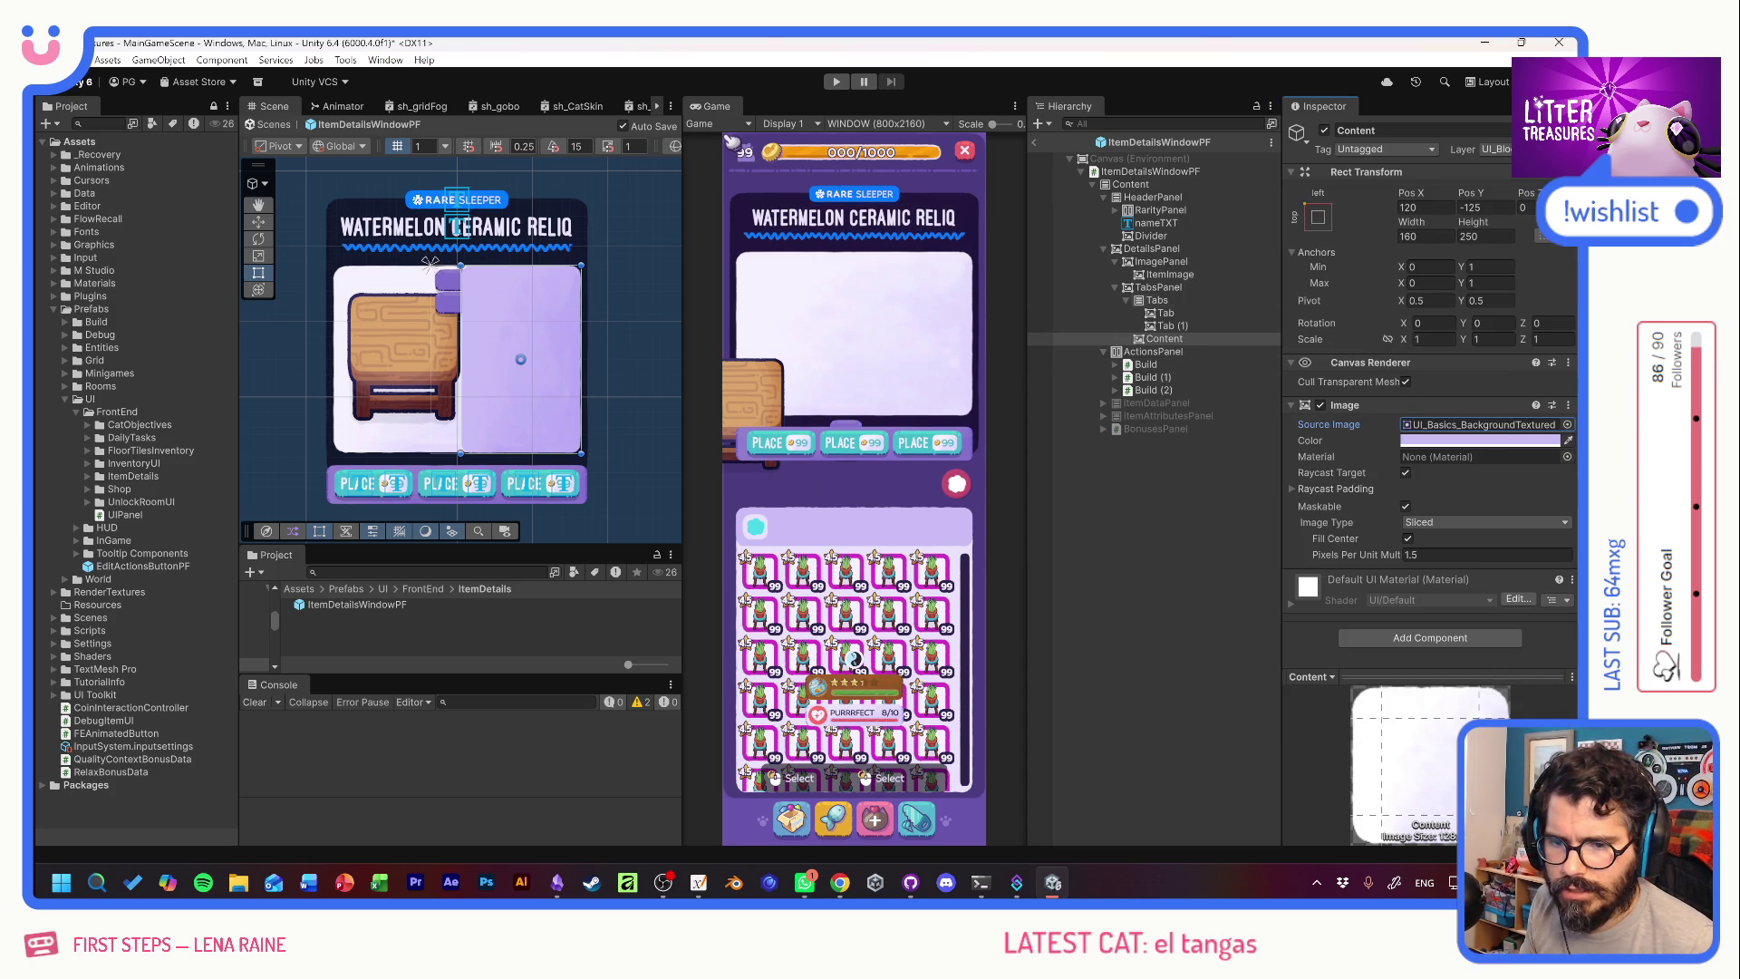
Make Content 150 wide and anchored middle-right, then shift Tabs right to about Pos X 37.
left_click_drag(1419, 227, 1224, 226)
left_click(1427, 235)
type("150")
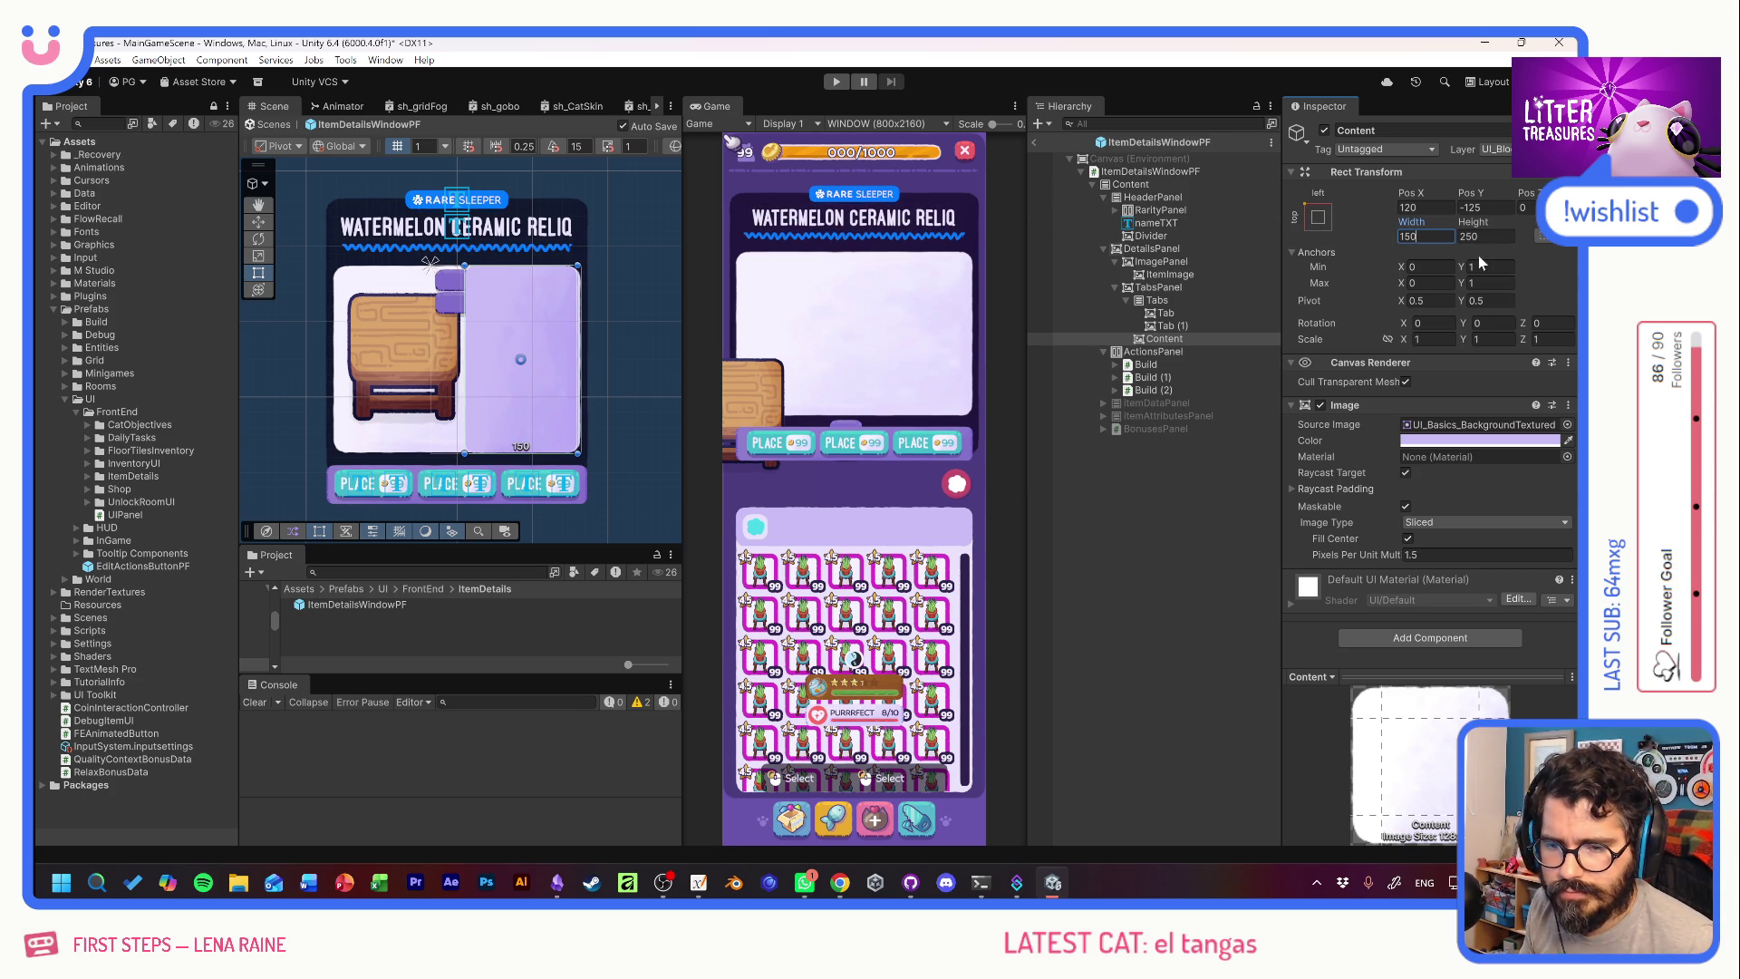
left_click_drag(1407, 195, 1416, 196)
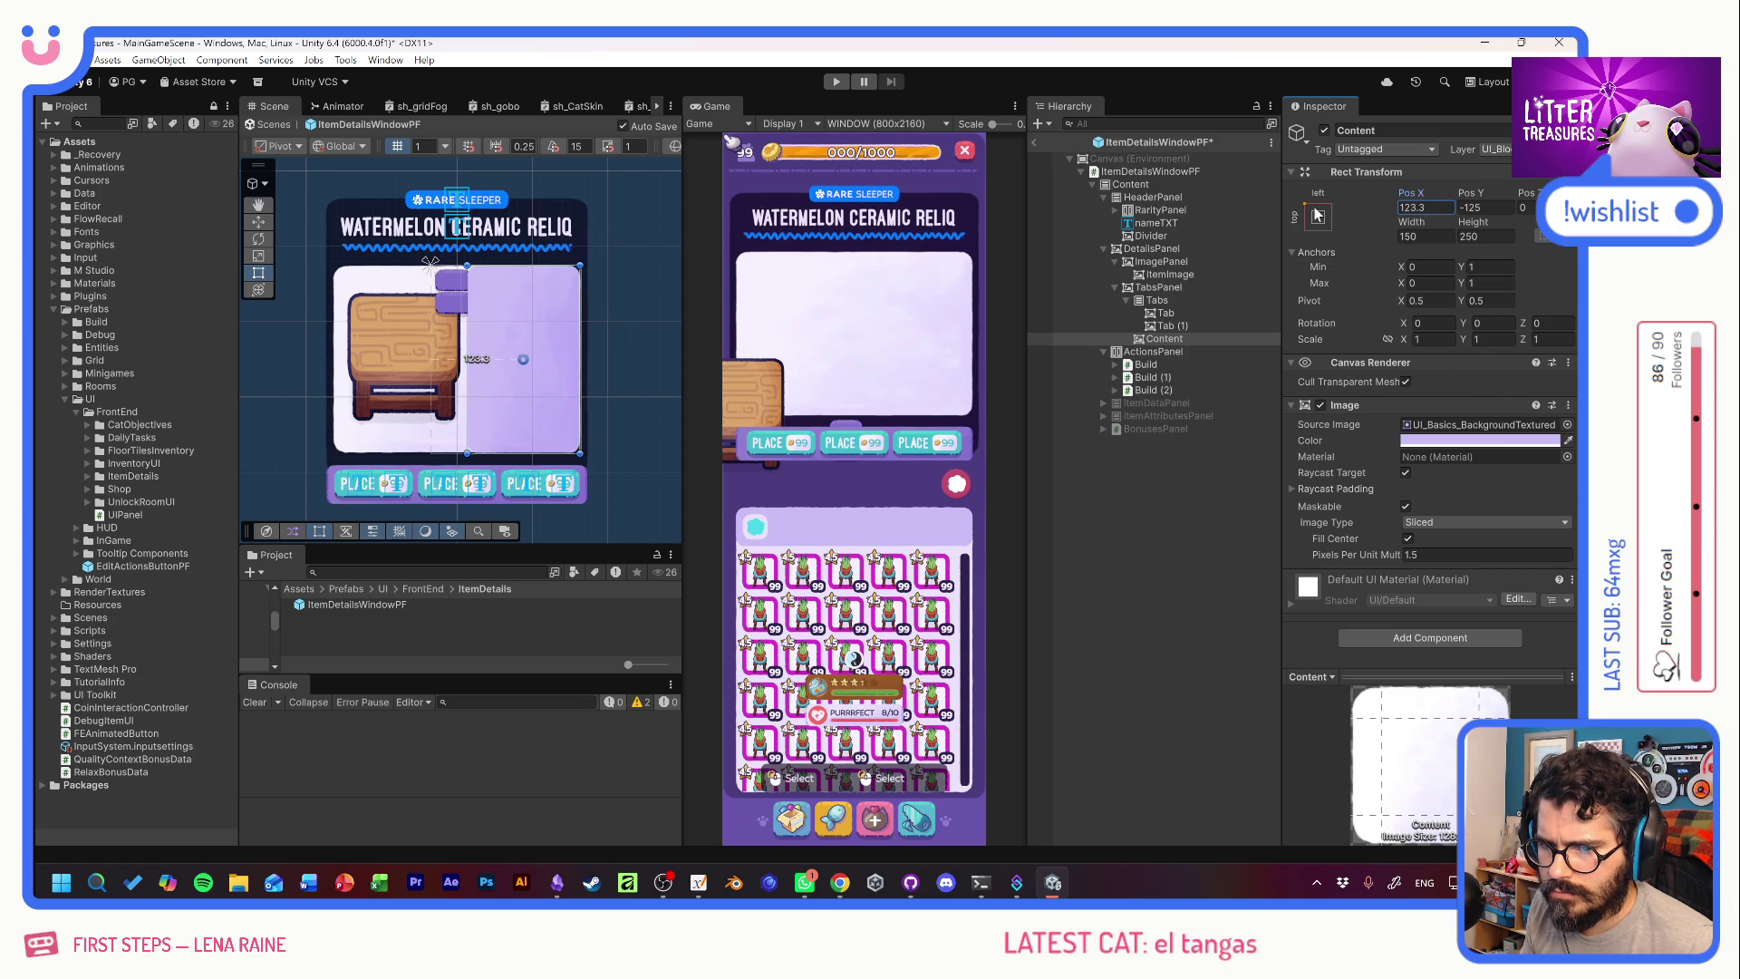
left_click(1317, 216)
left_click(1447, 382, "alt+shift")
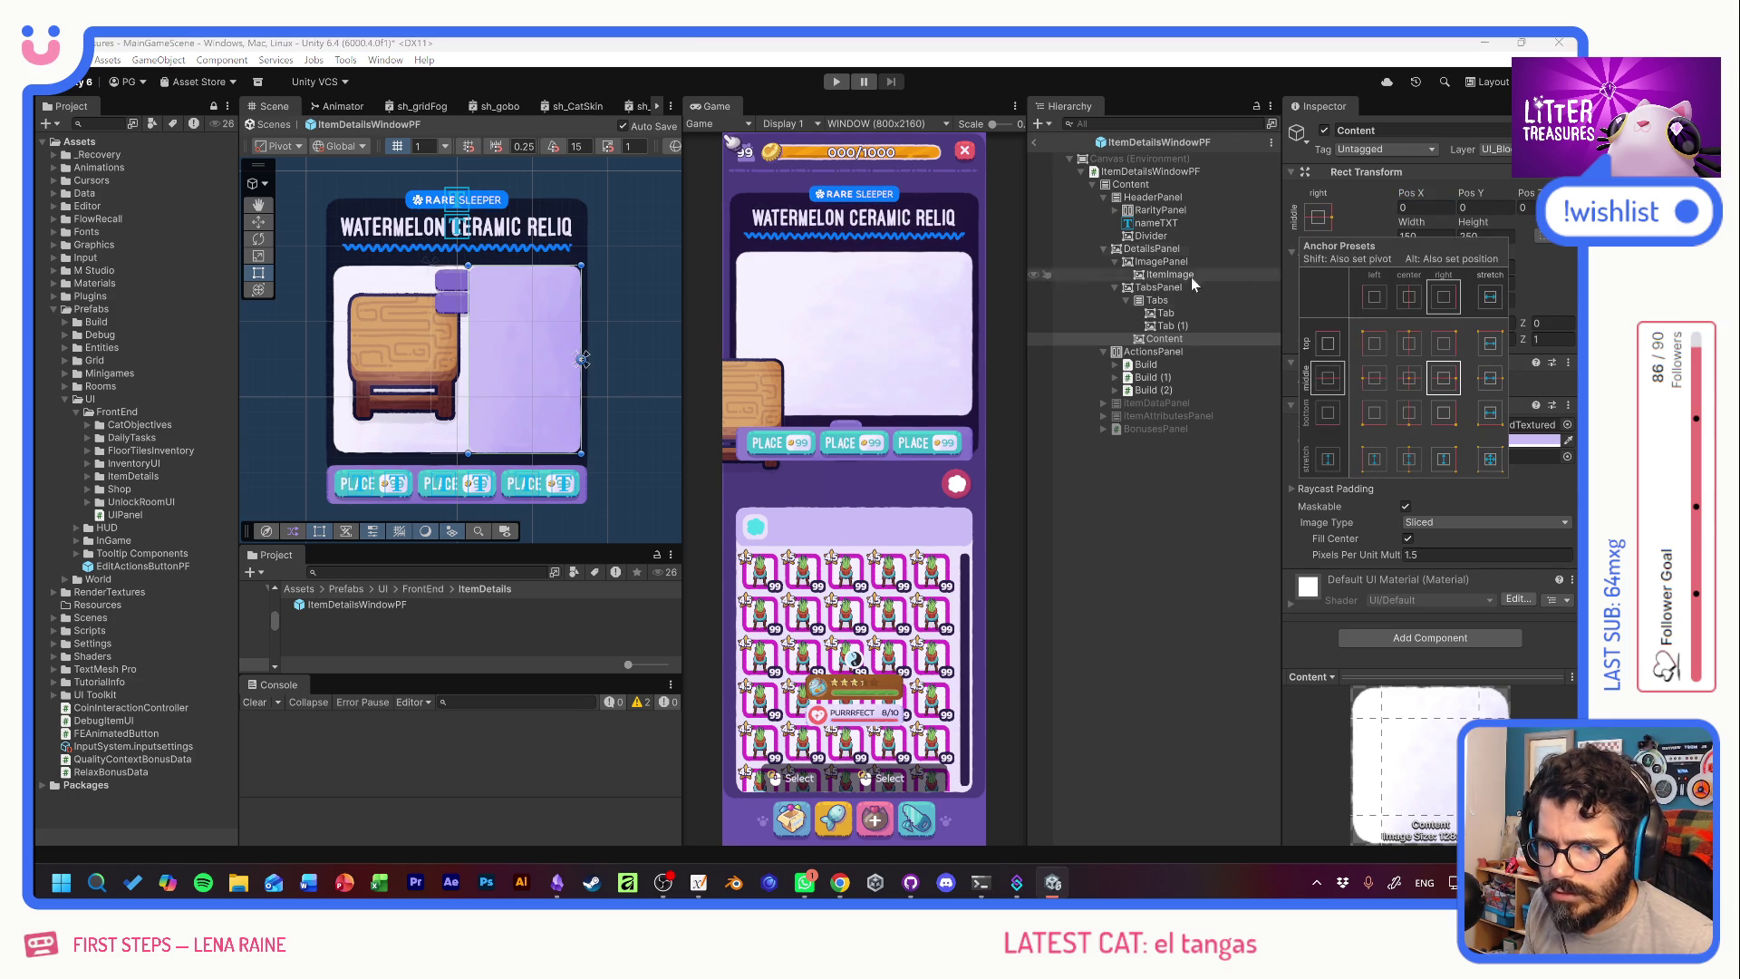
left_click(1177, 301)
left_click_drag(1407, 194, 1442, 194)
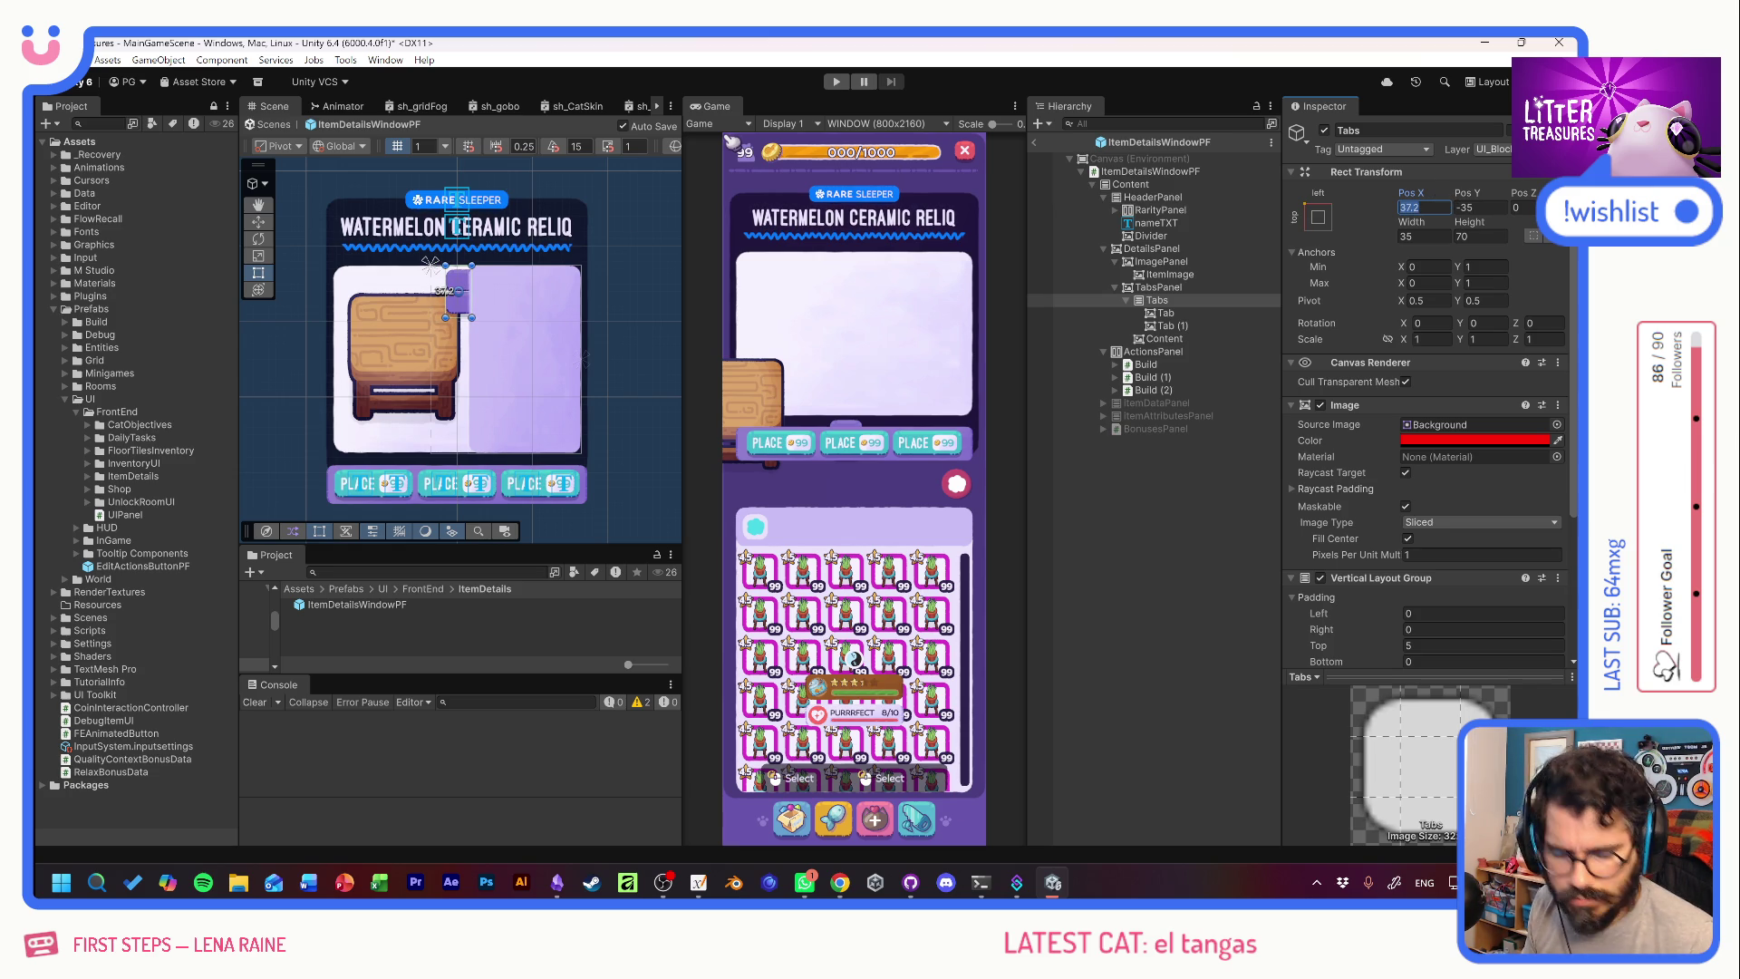
Lighten the lavender colour of the first tab's image.
type("35")
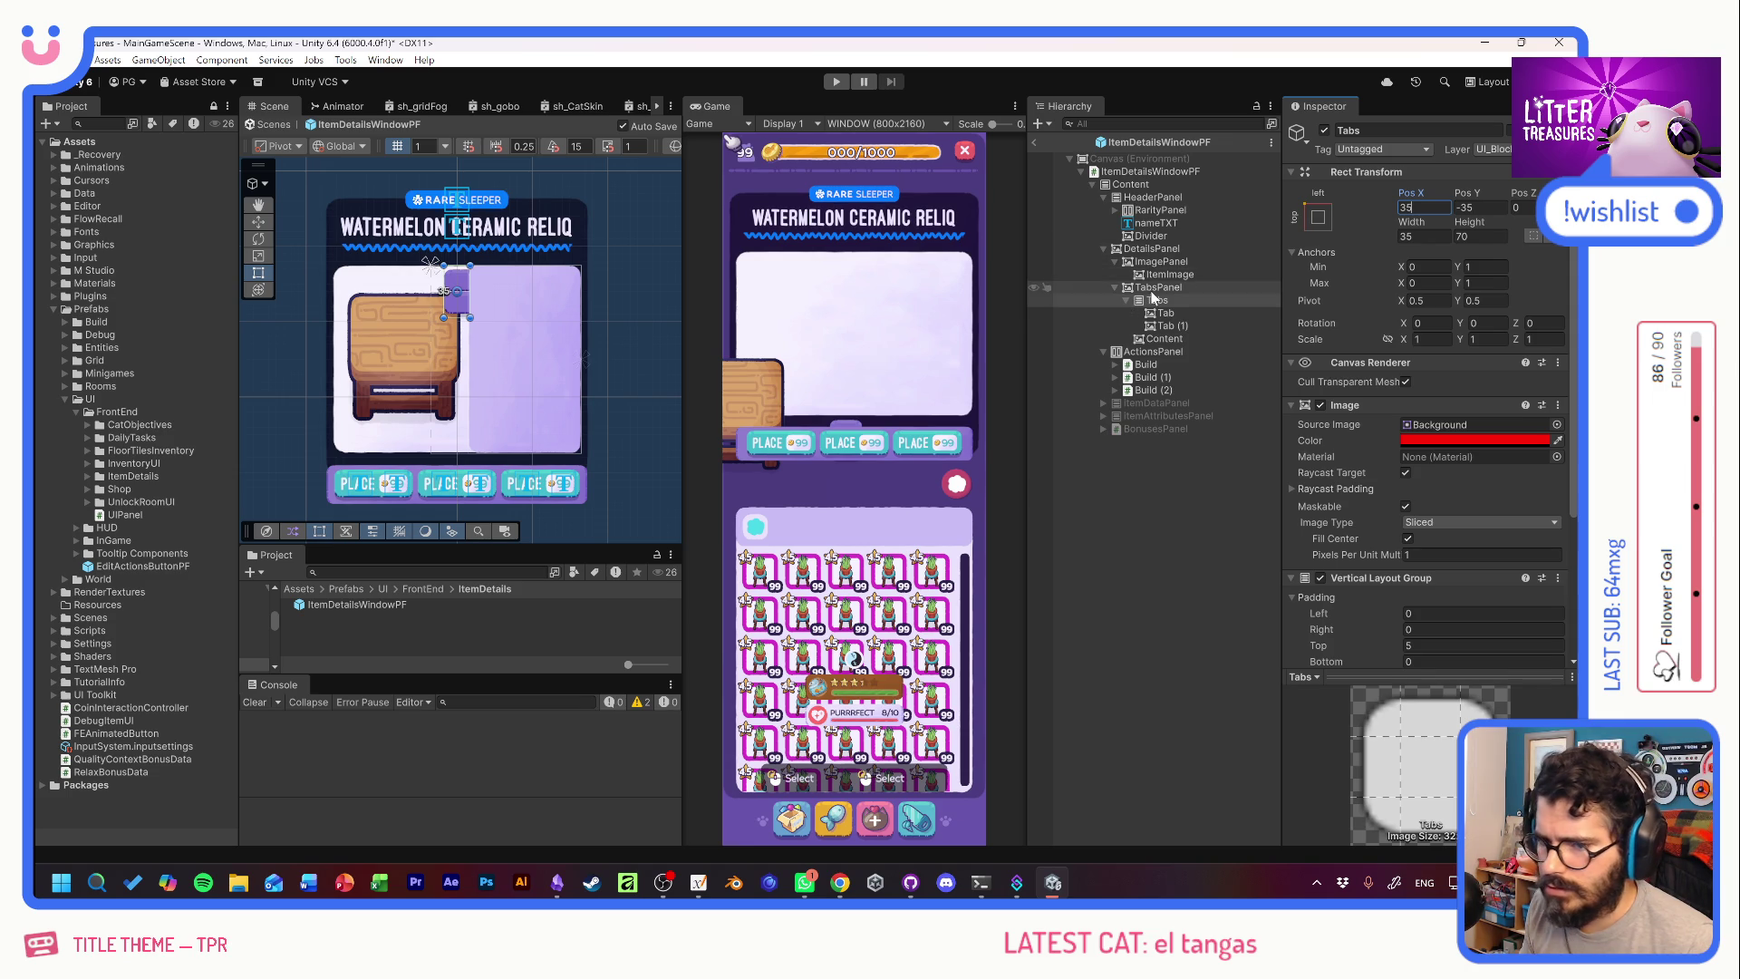
left_click(1169, 314)
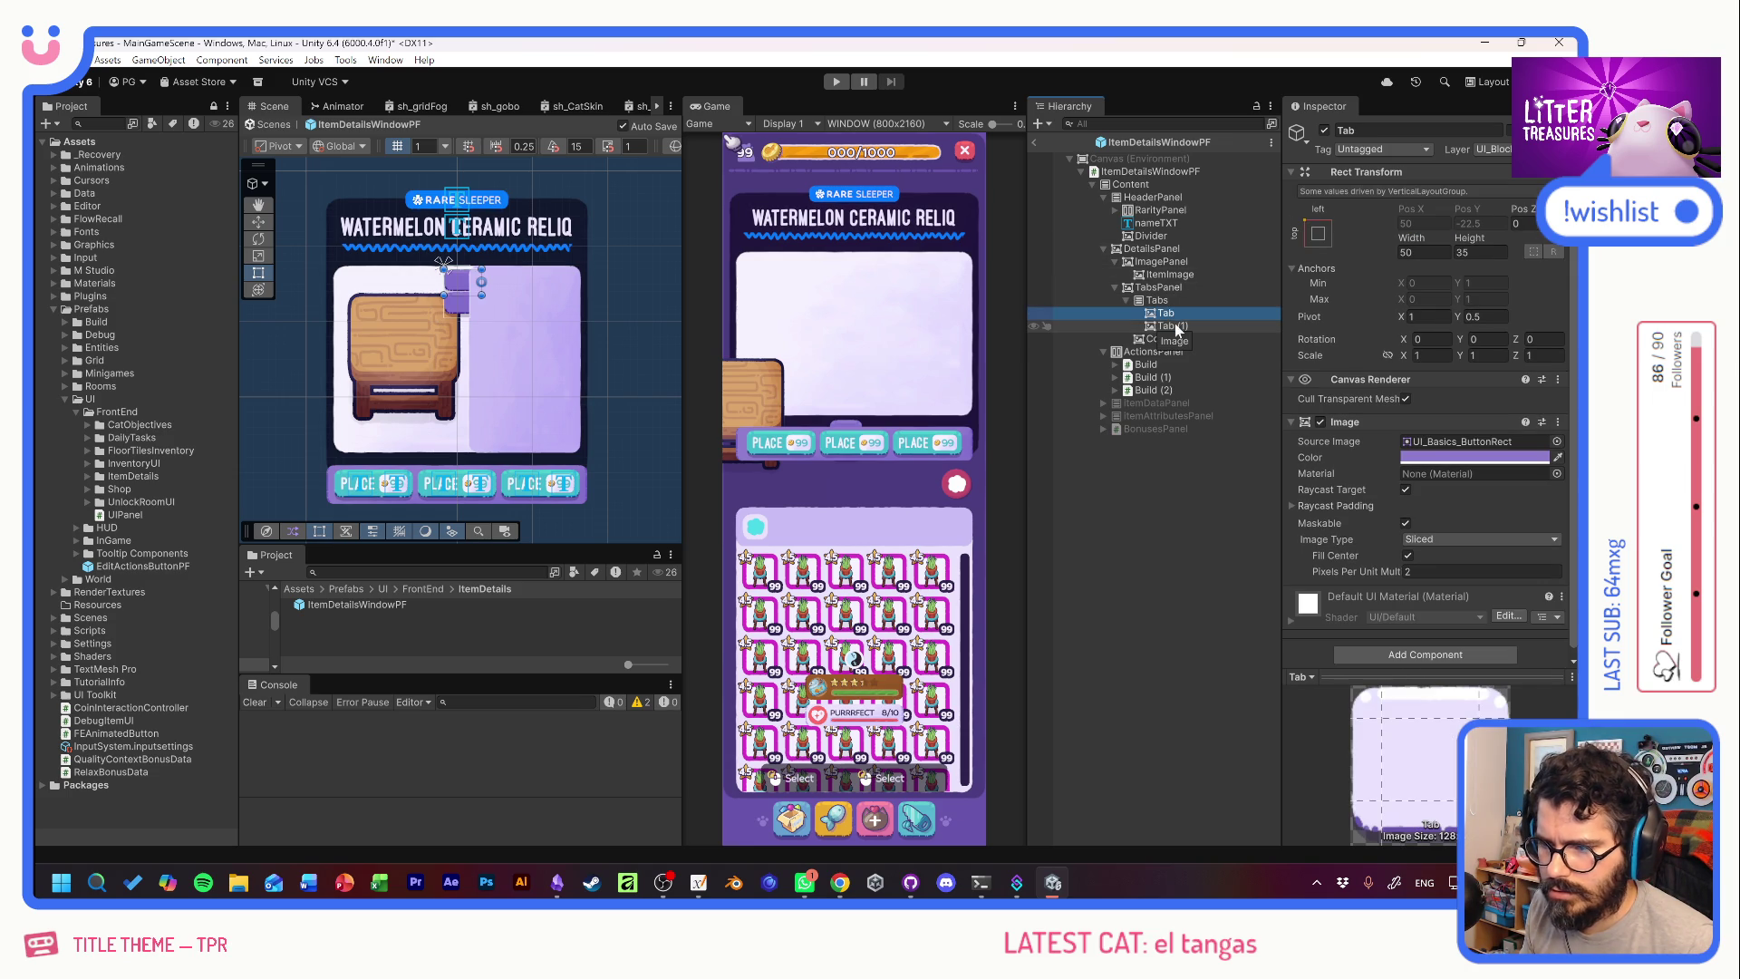
left_click(1432, 457)
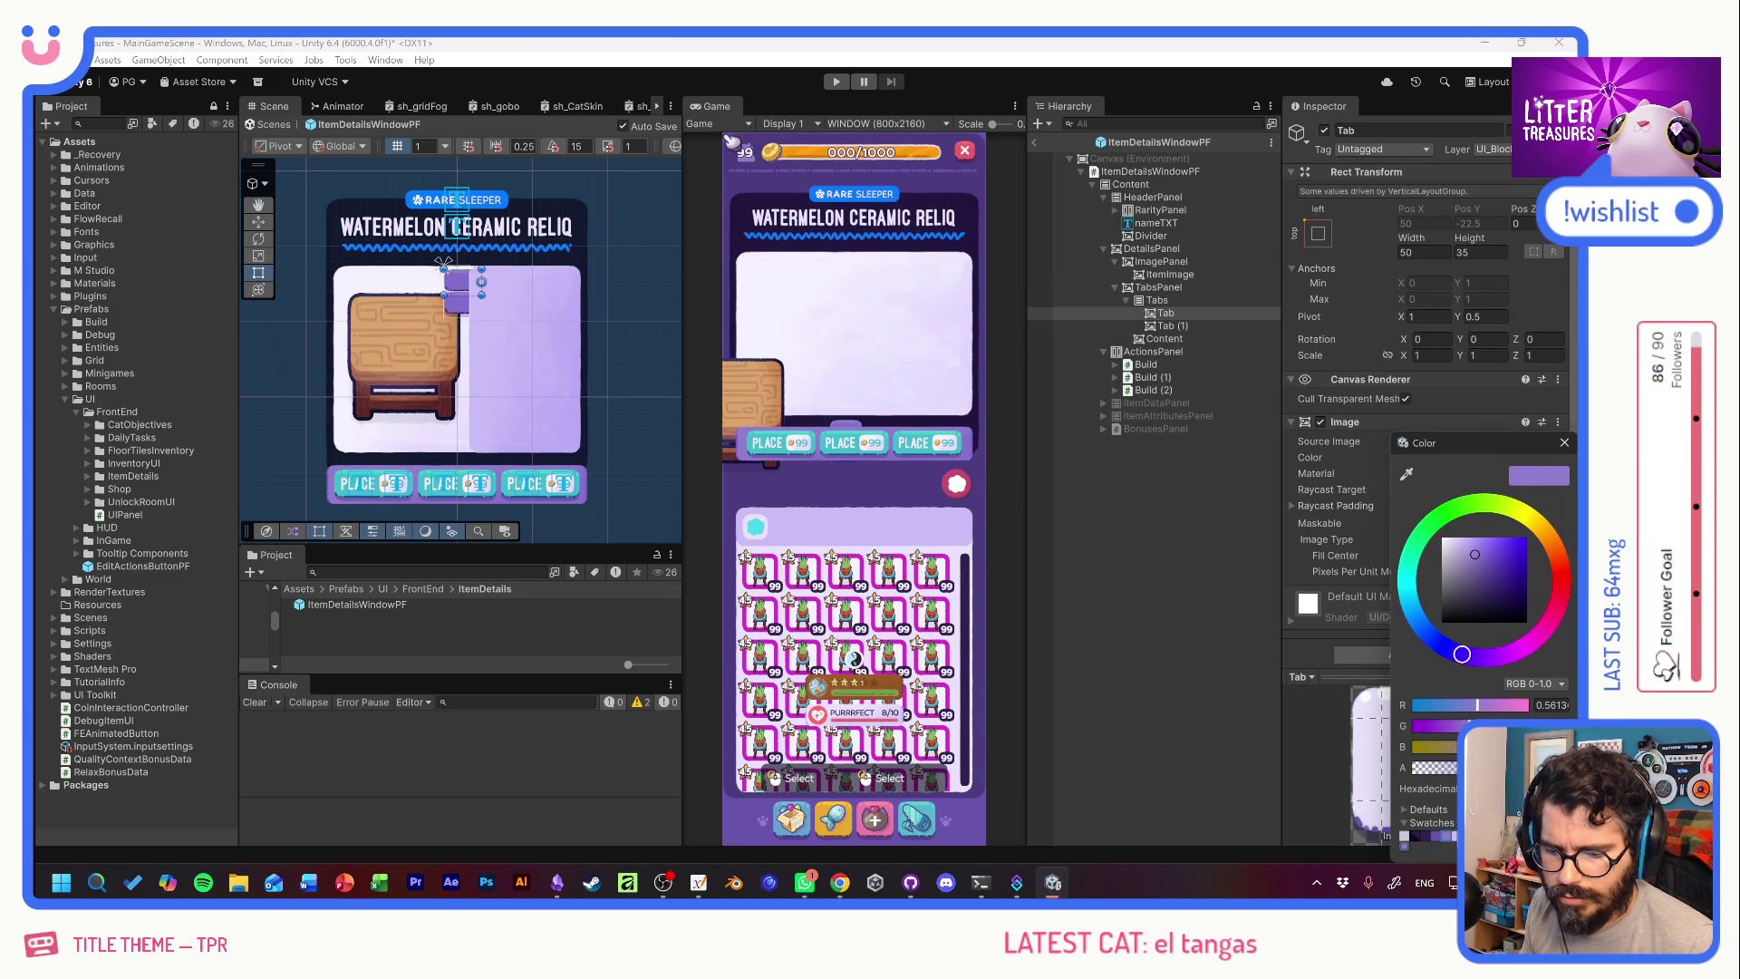
left_click_drag(1474, 553, 1460, 540)
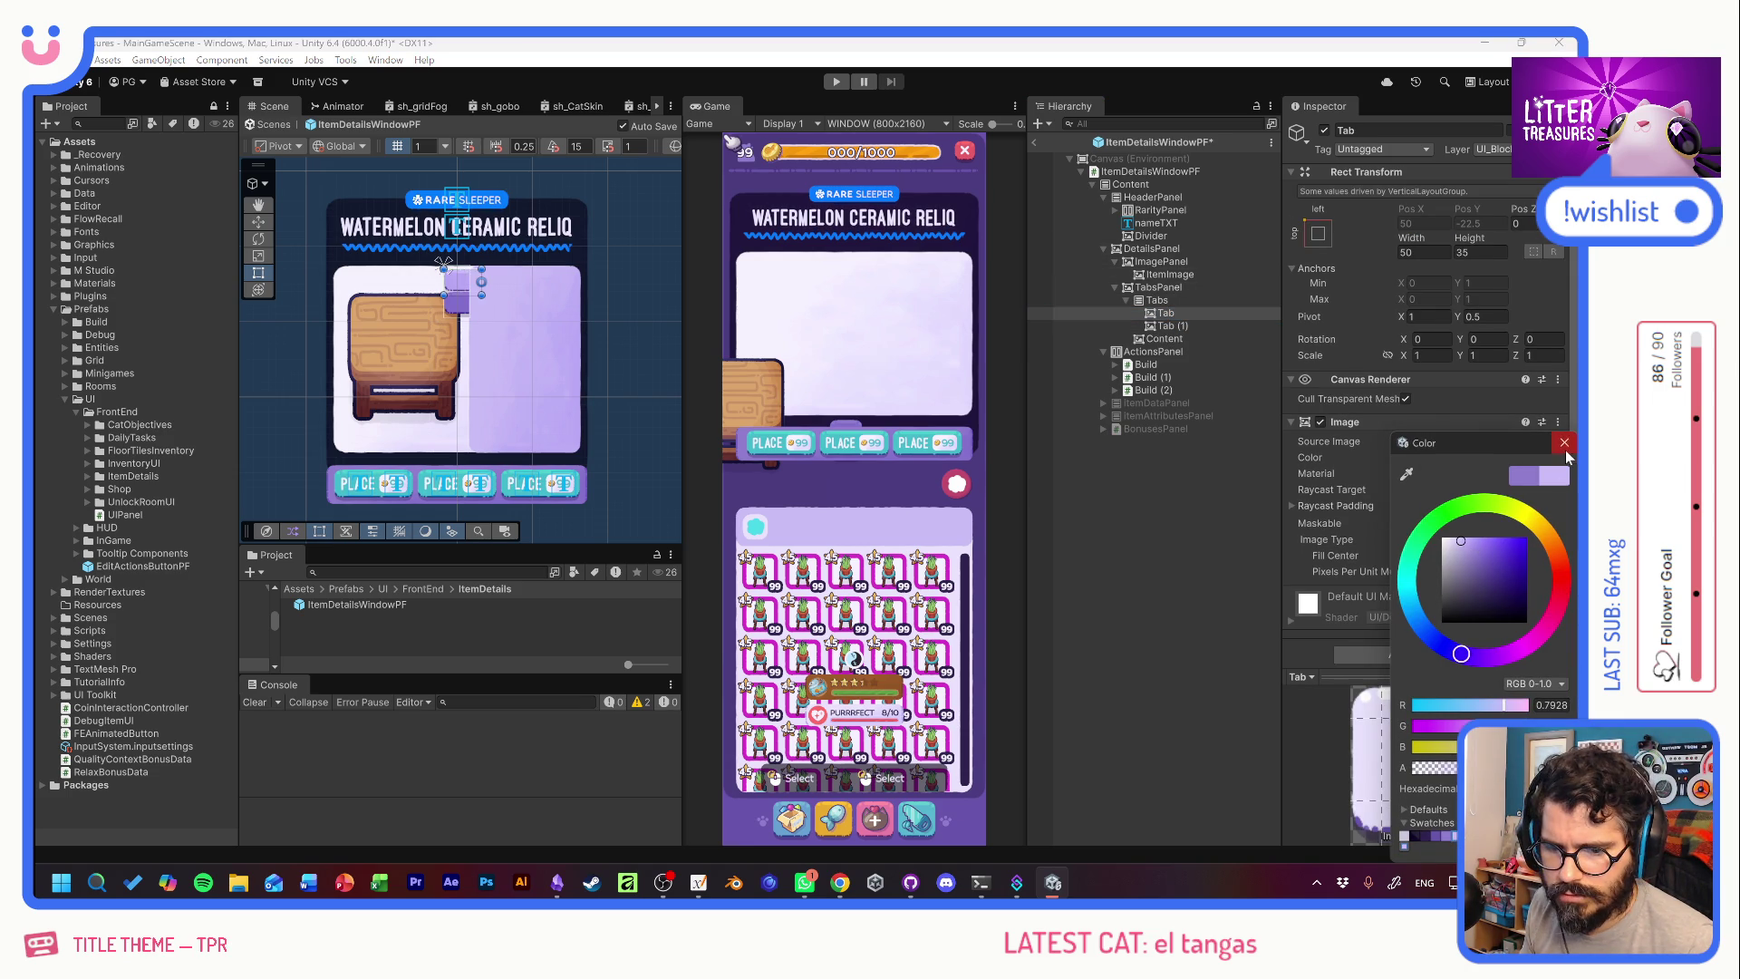
left_click(1564, 442)
left_click(1187, 496)
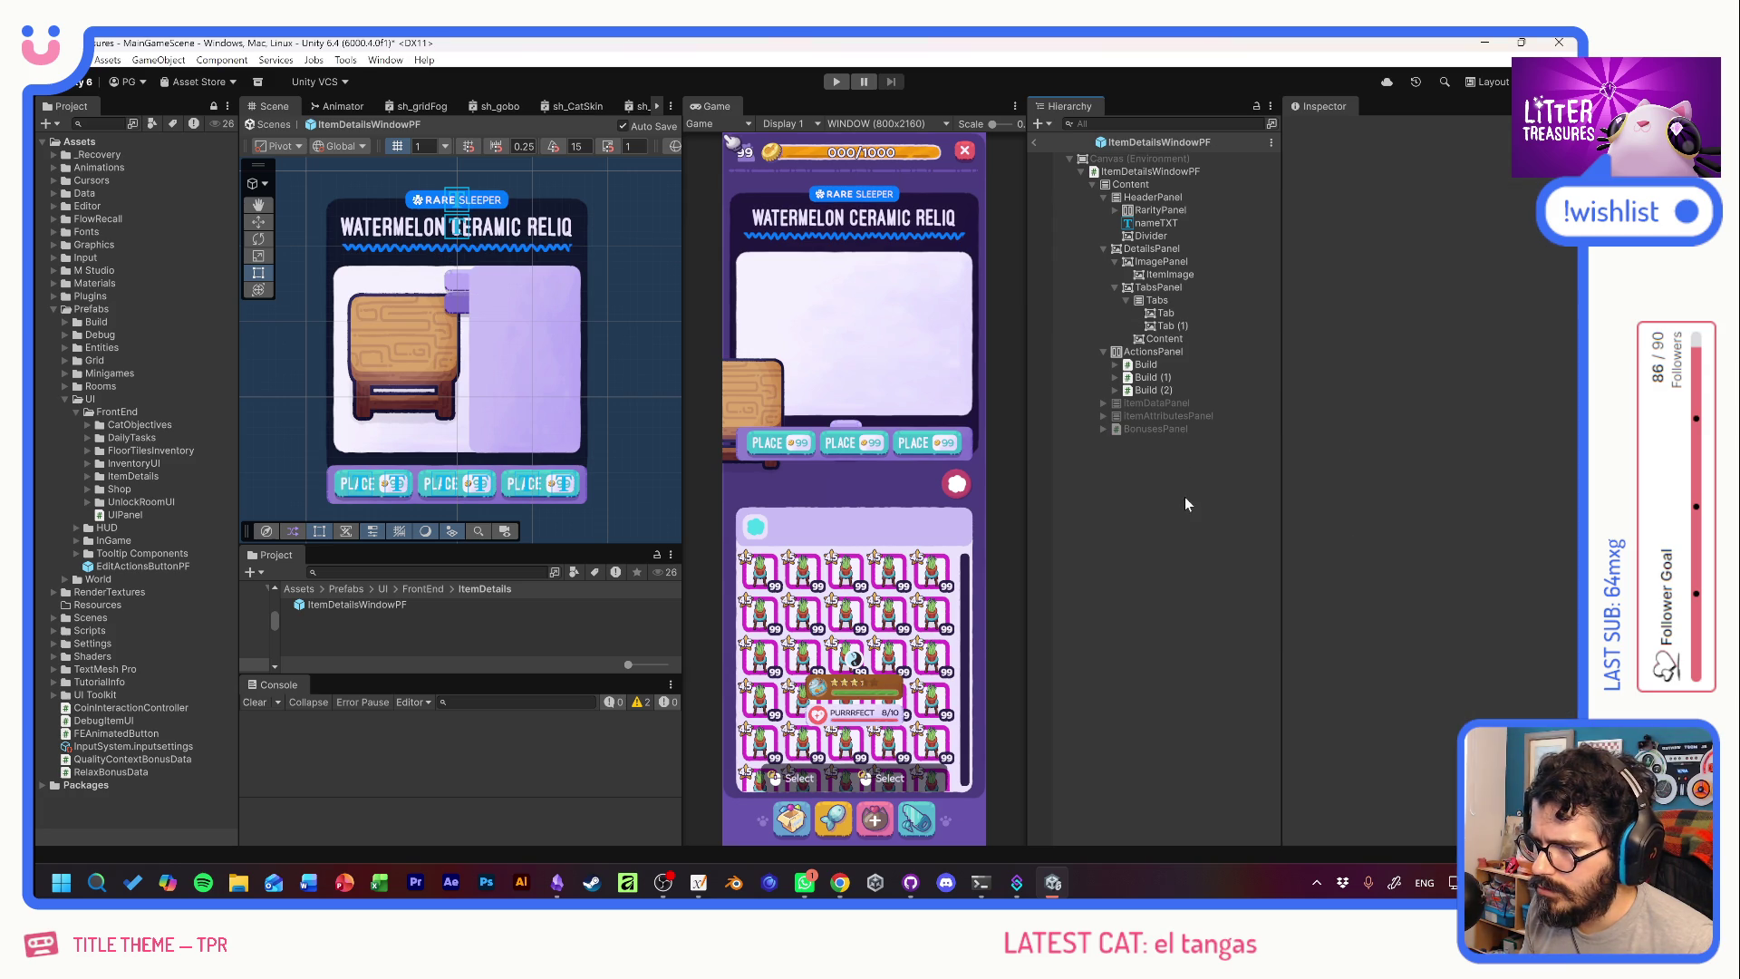
Move the Tabs group to Pos X 40 inside the tabs panel.
left_click(456, 283)
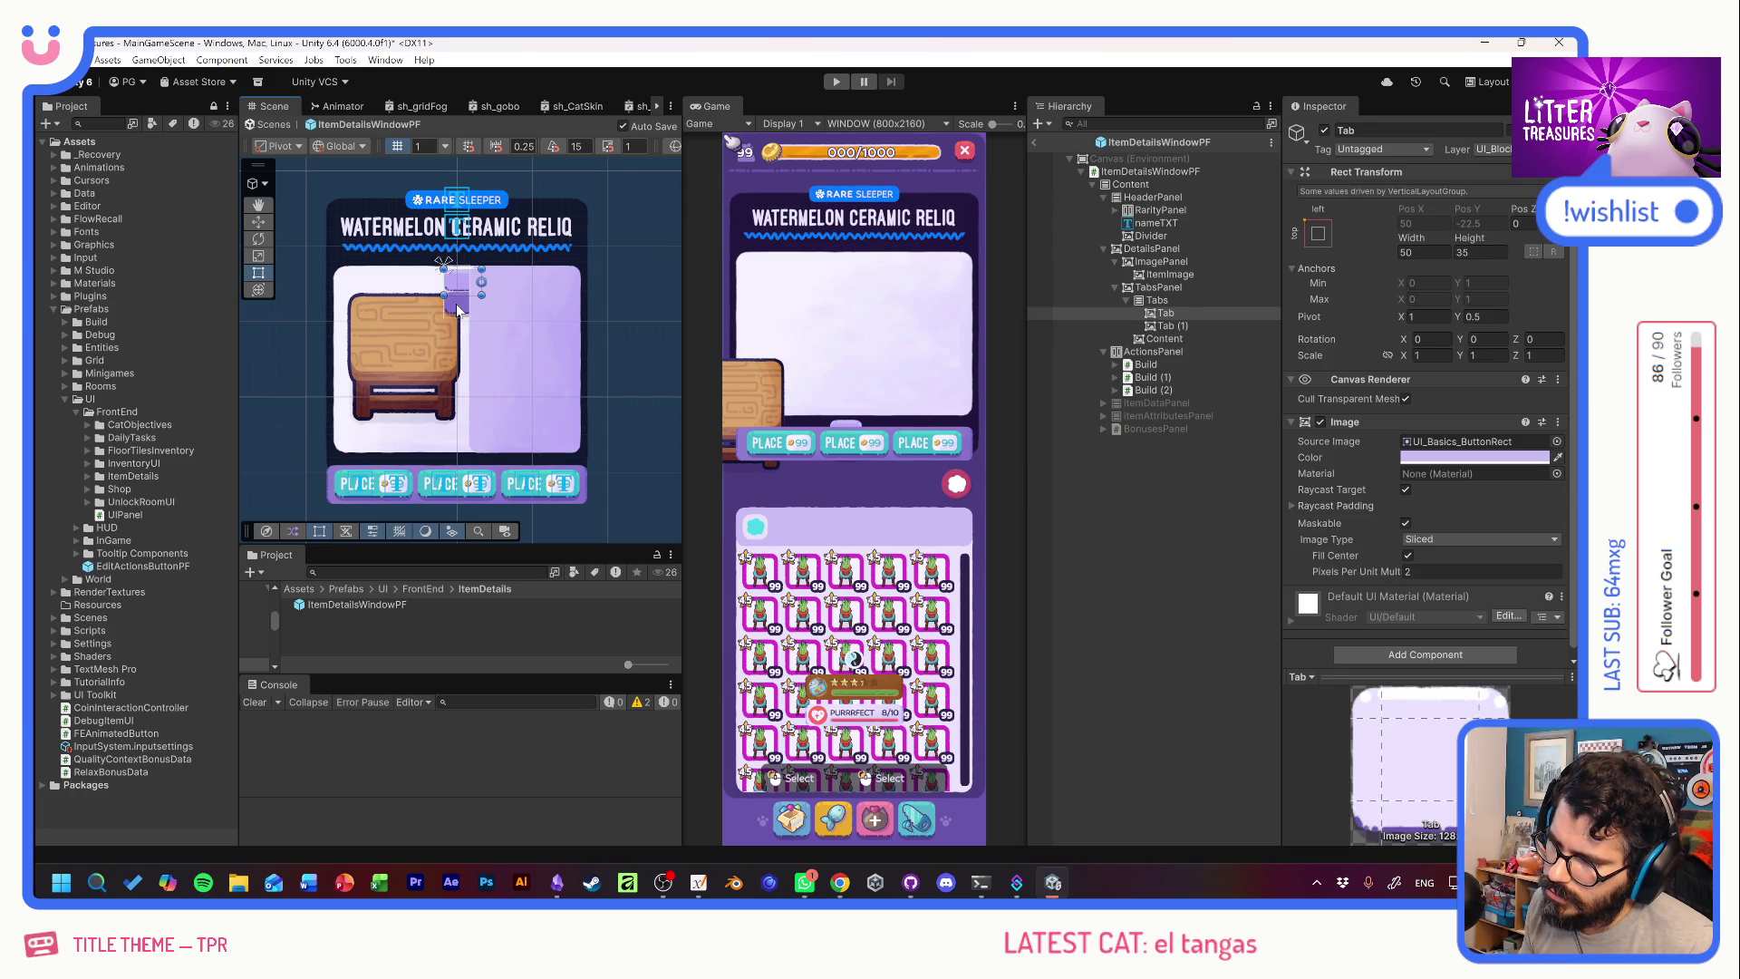
left_click(458, 309)
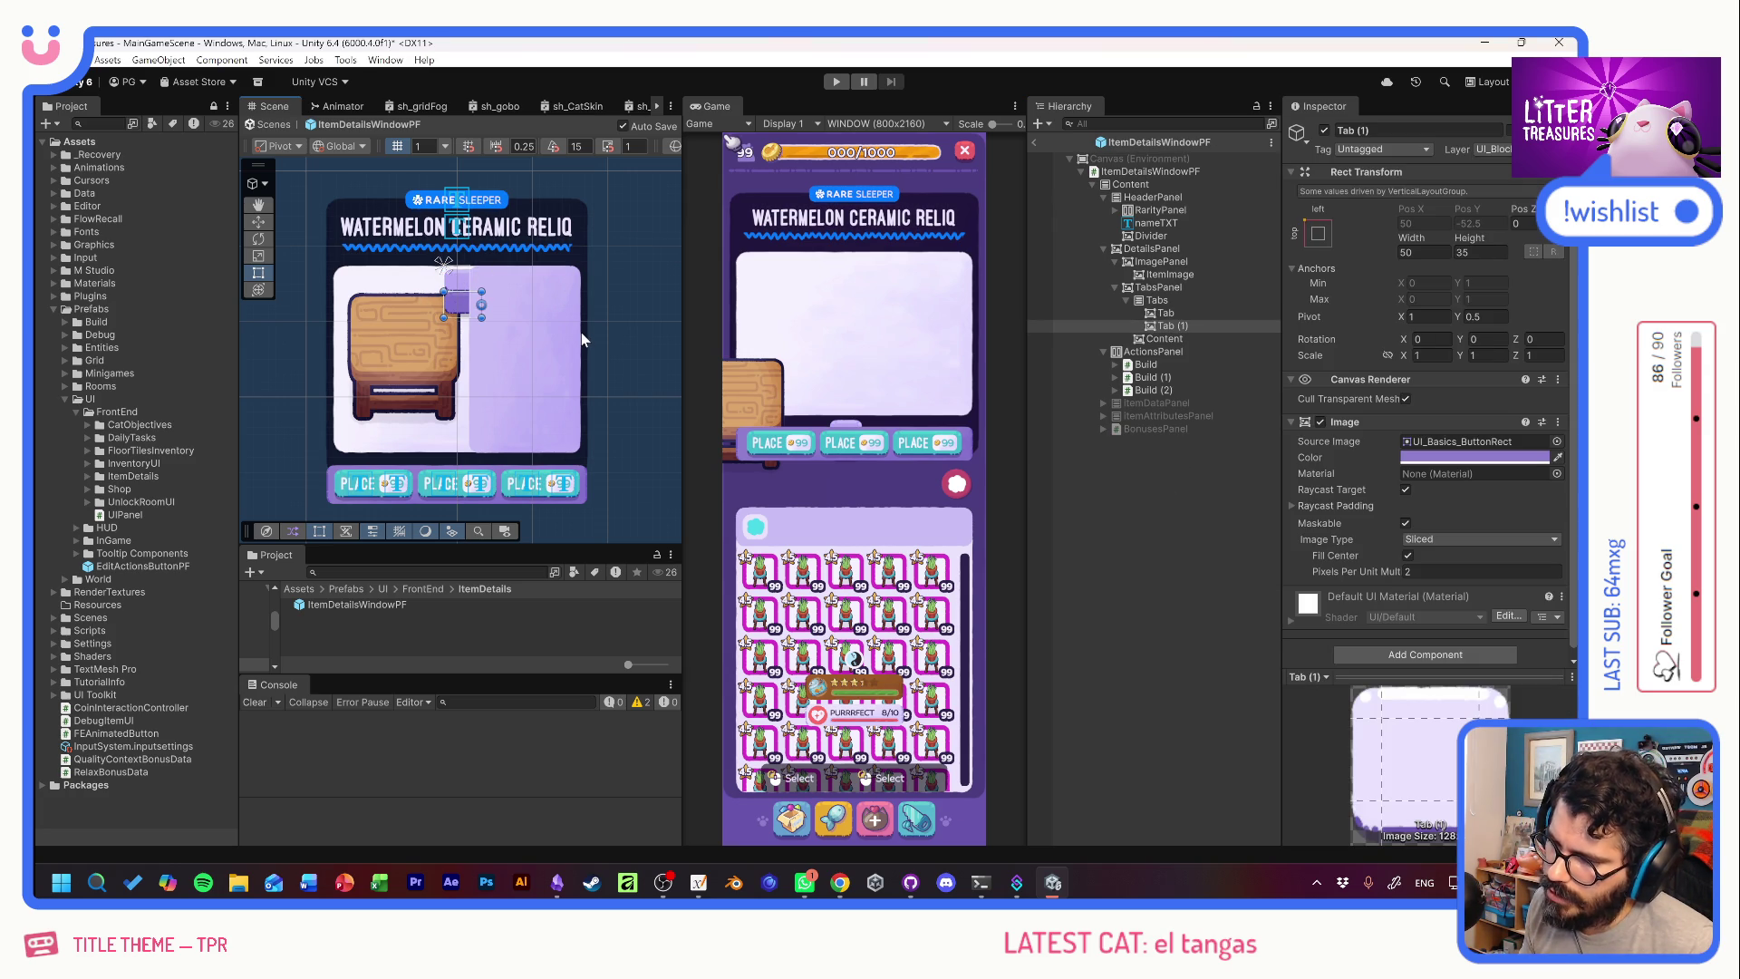
left_click(1157, 300)
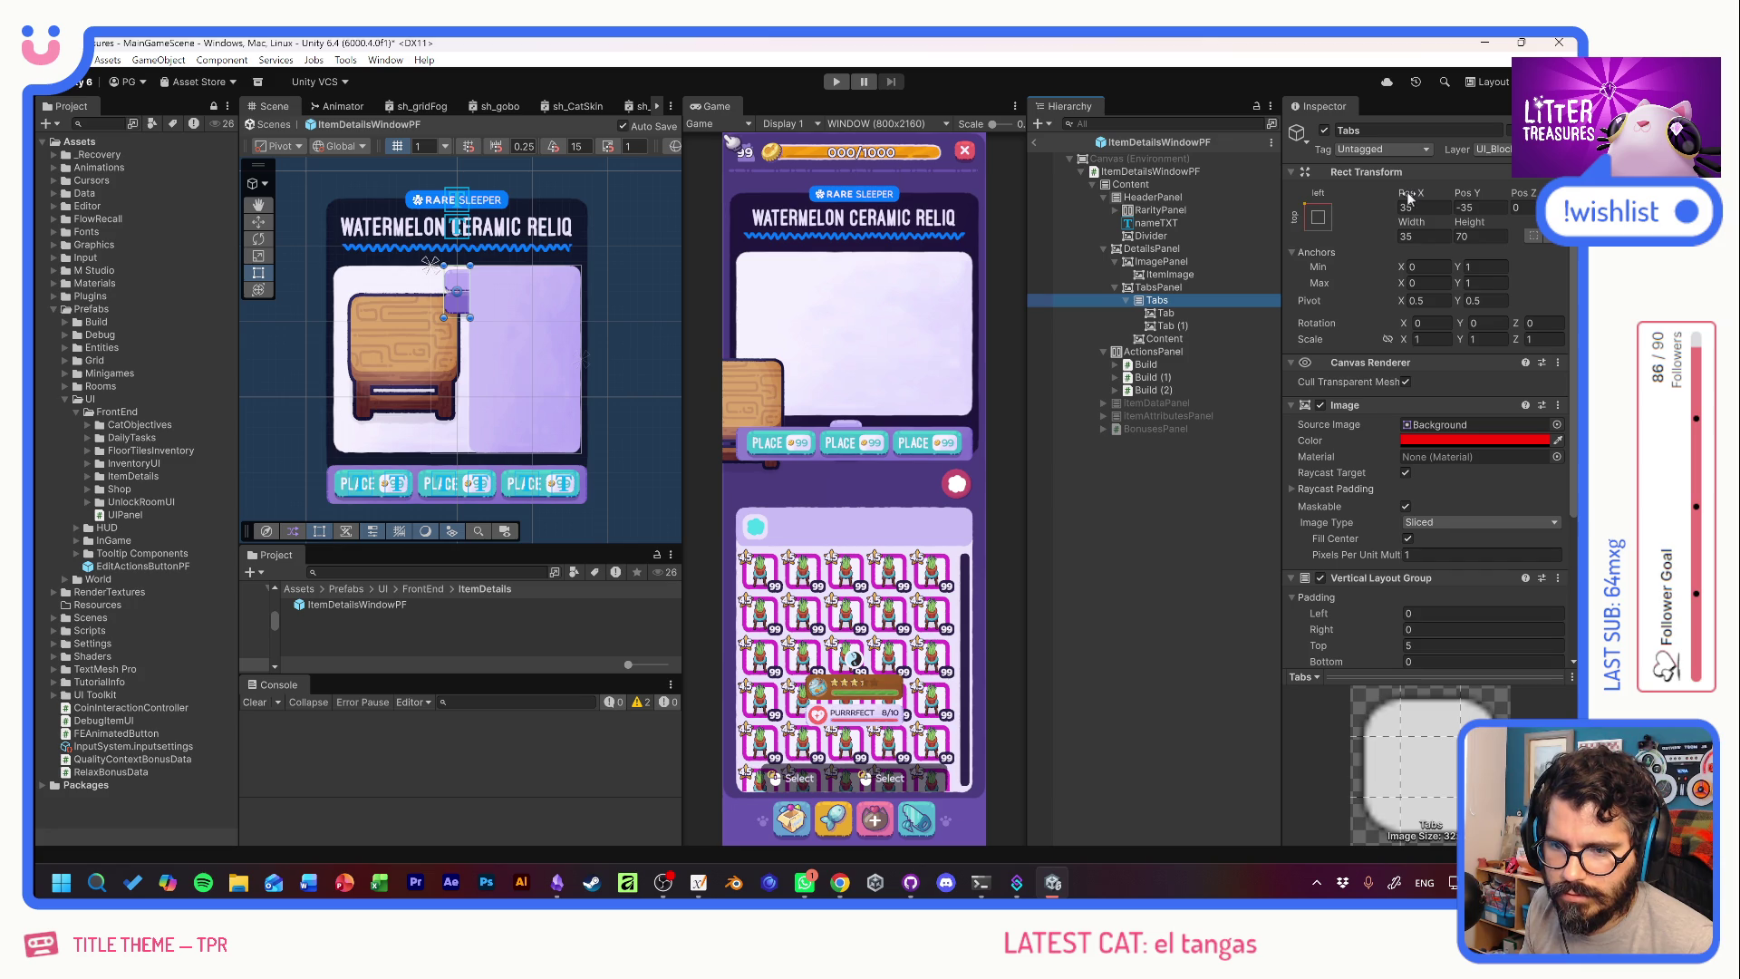
left_click_drag(1406, 192, 1430, 193)
type("40")
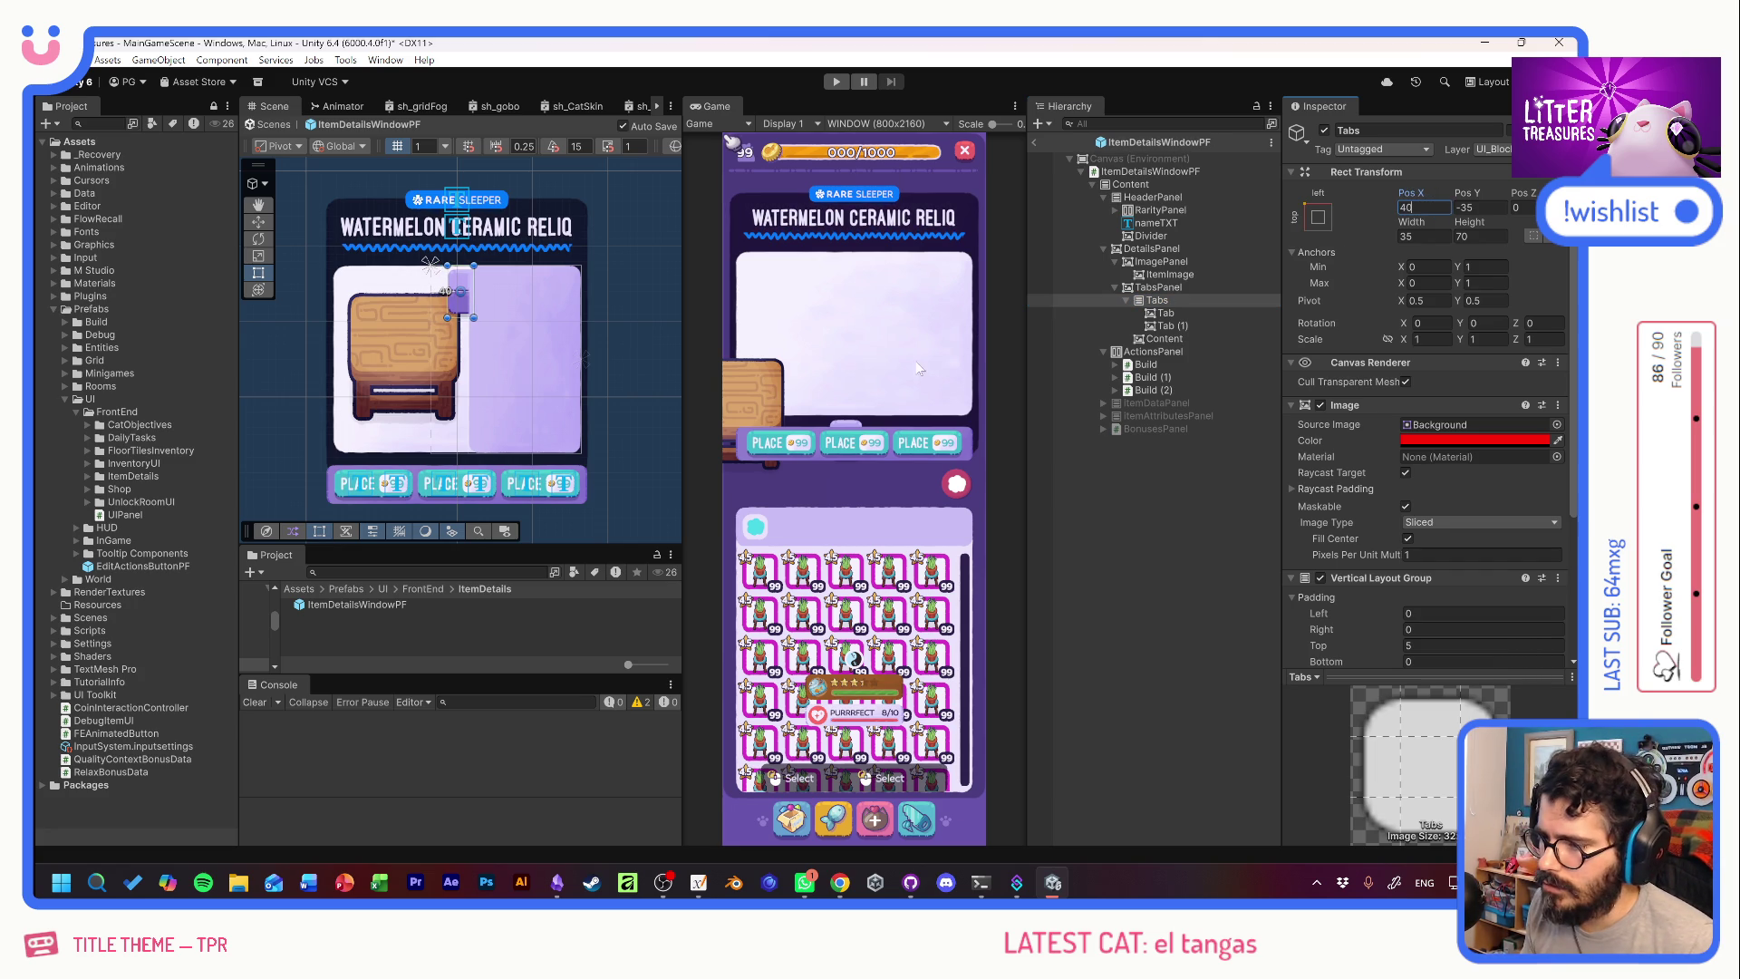
left_click(1158, 290)
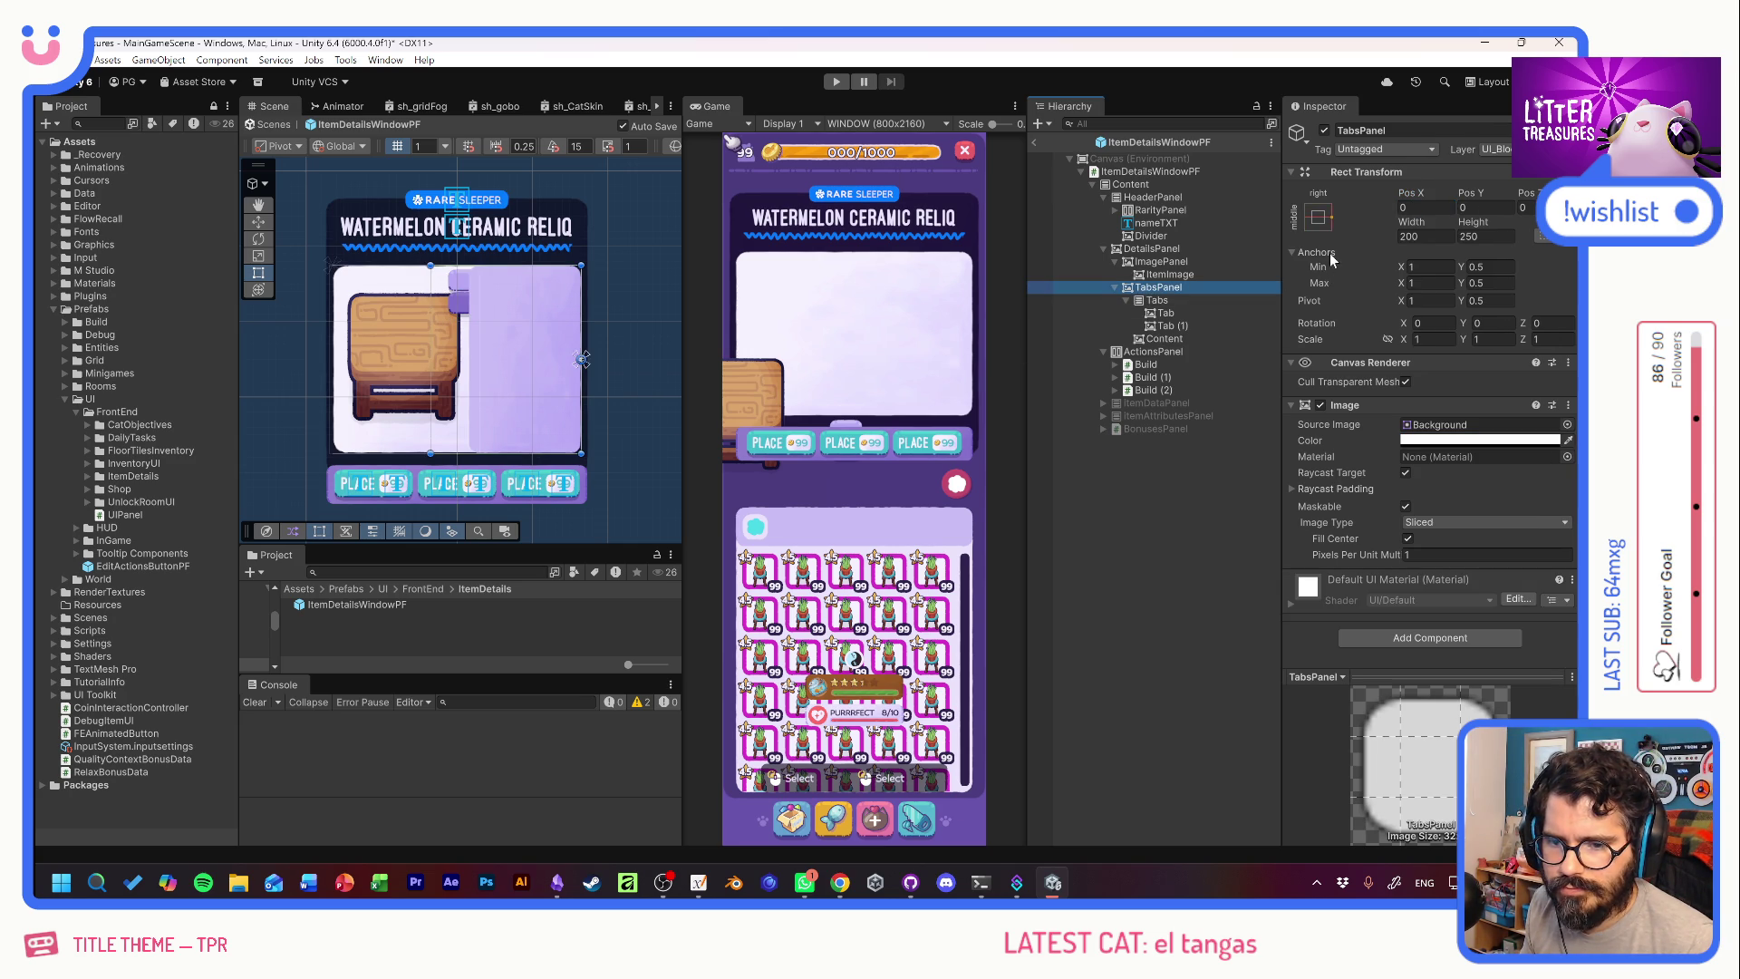
left_click(1195, 299)
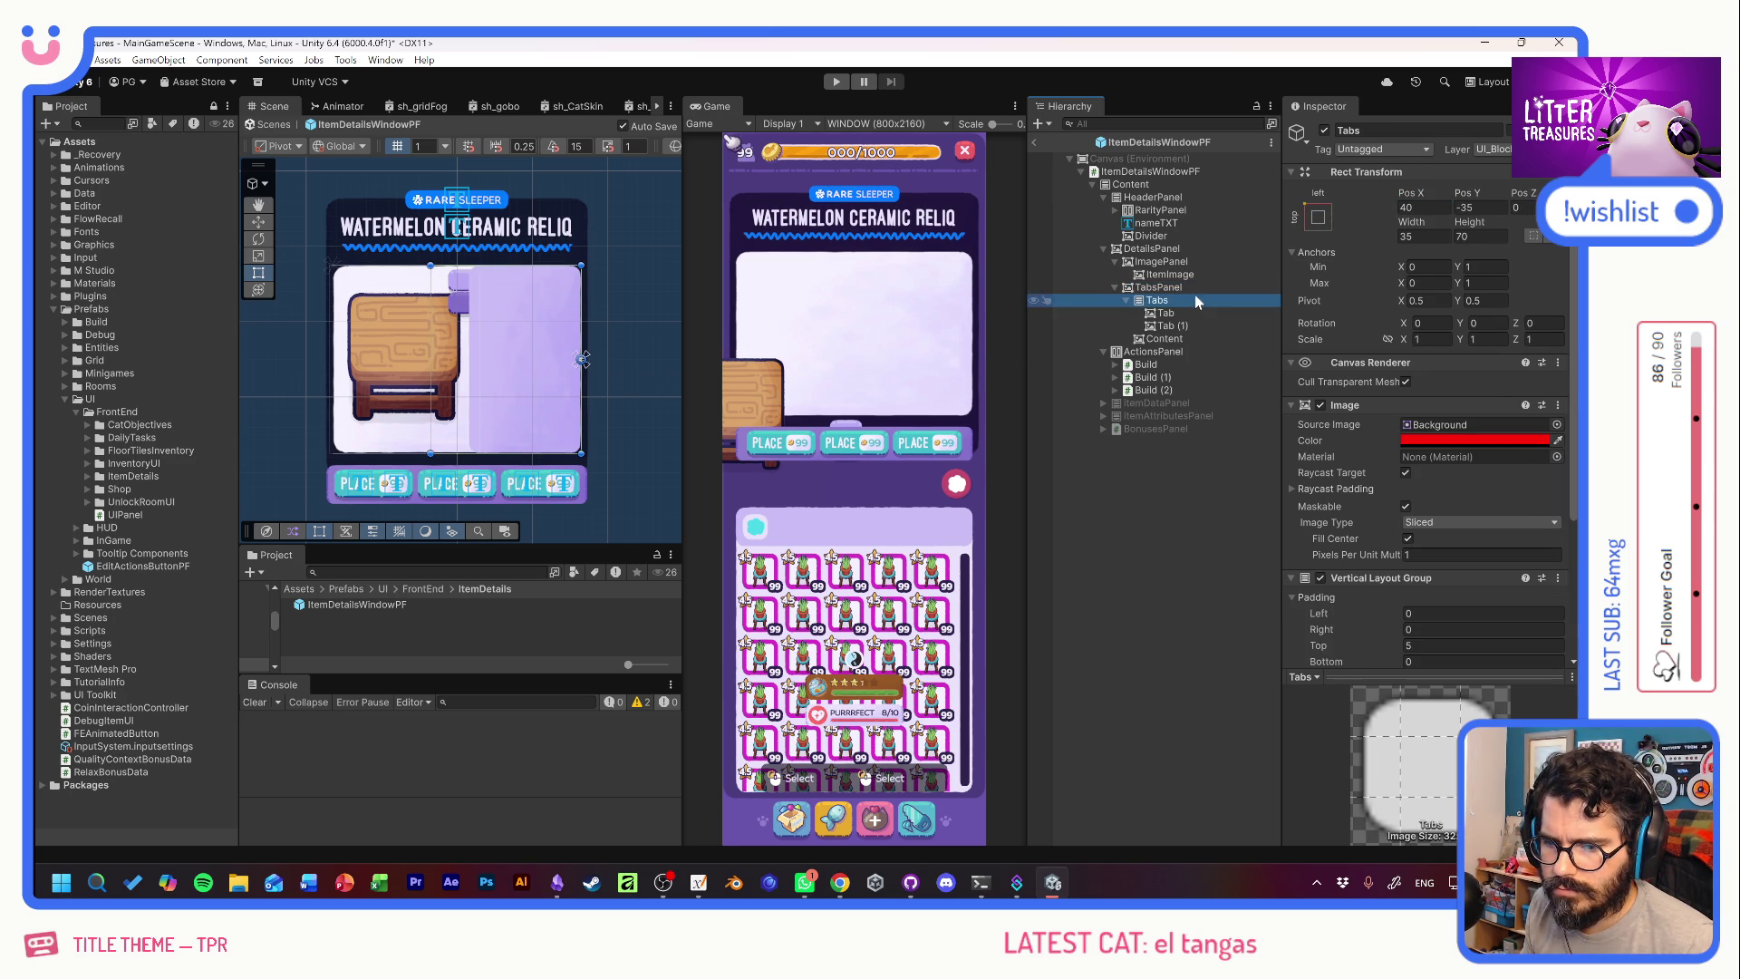
left_click(1318, 217)
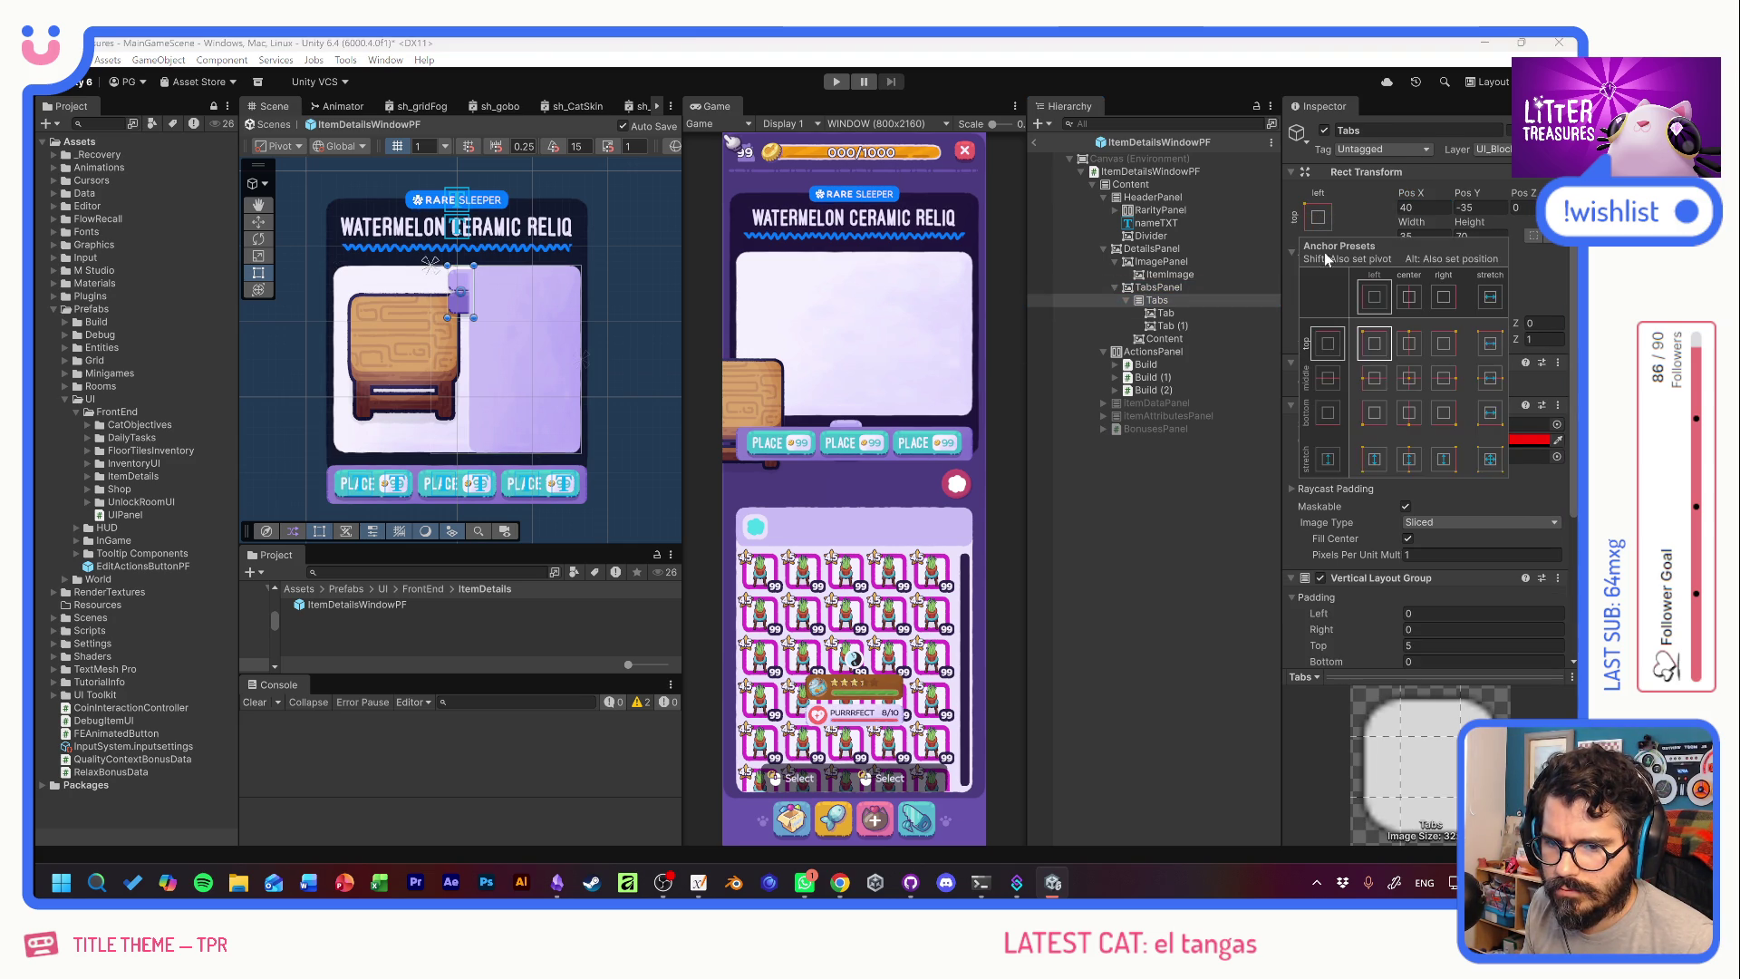
left_click(1371, 419, "alt")
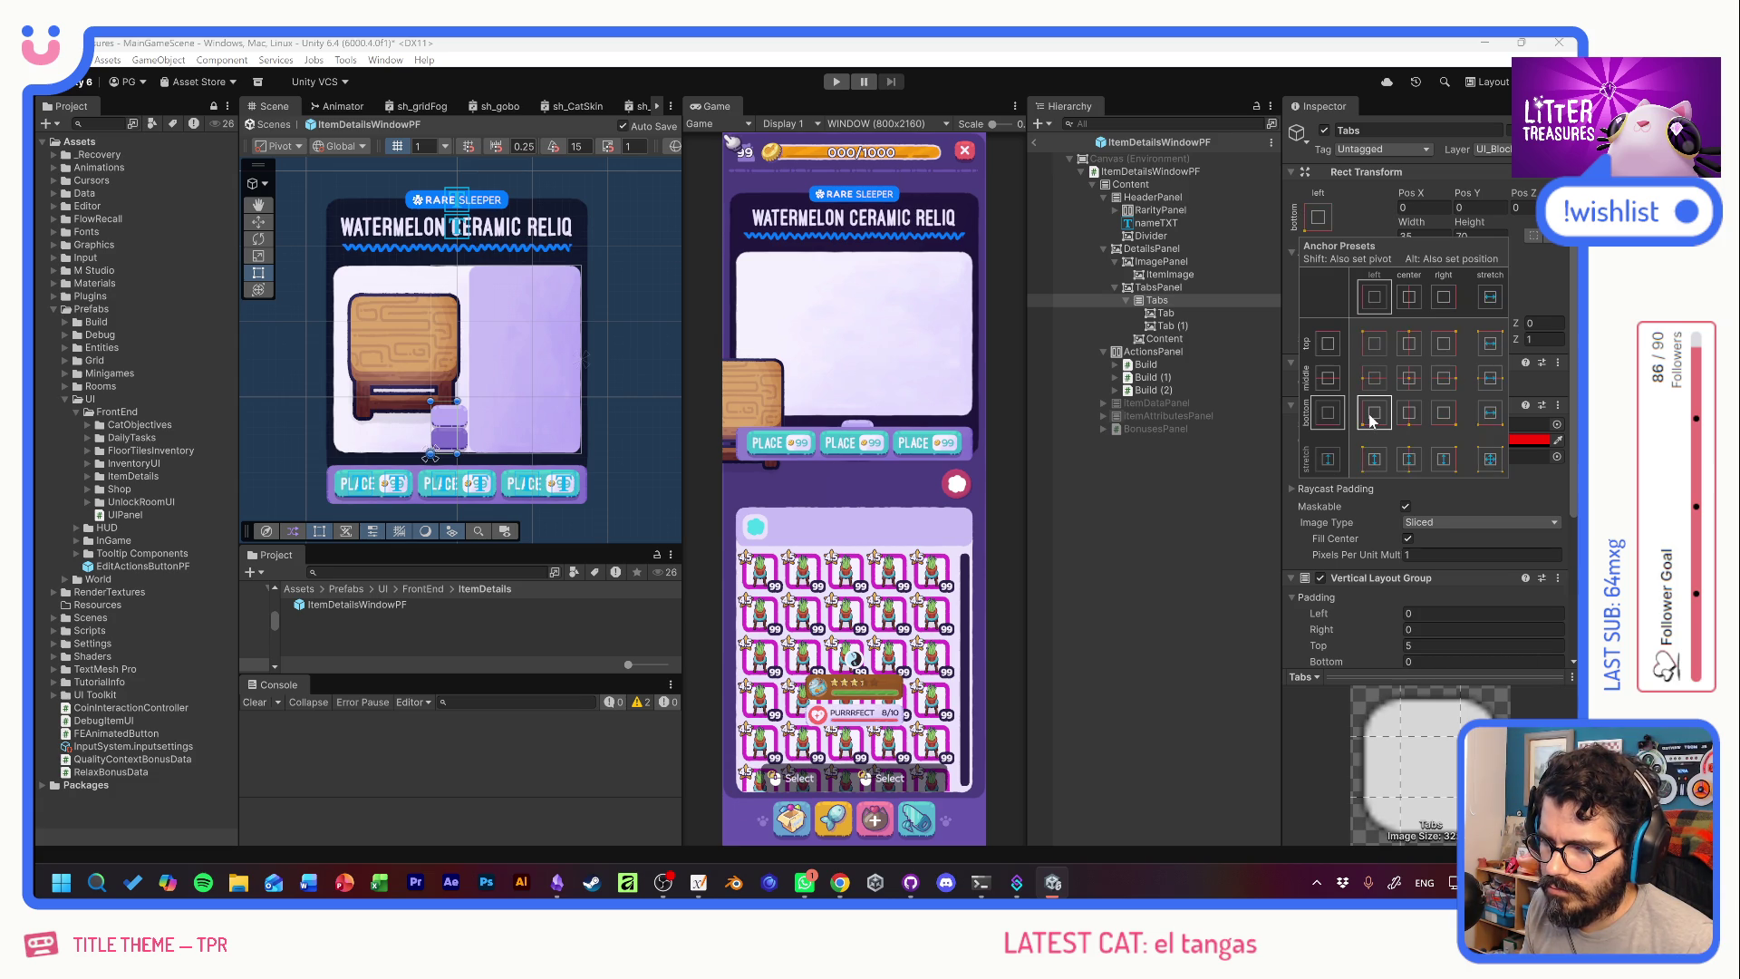
left_click(1371, 339)
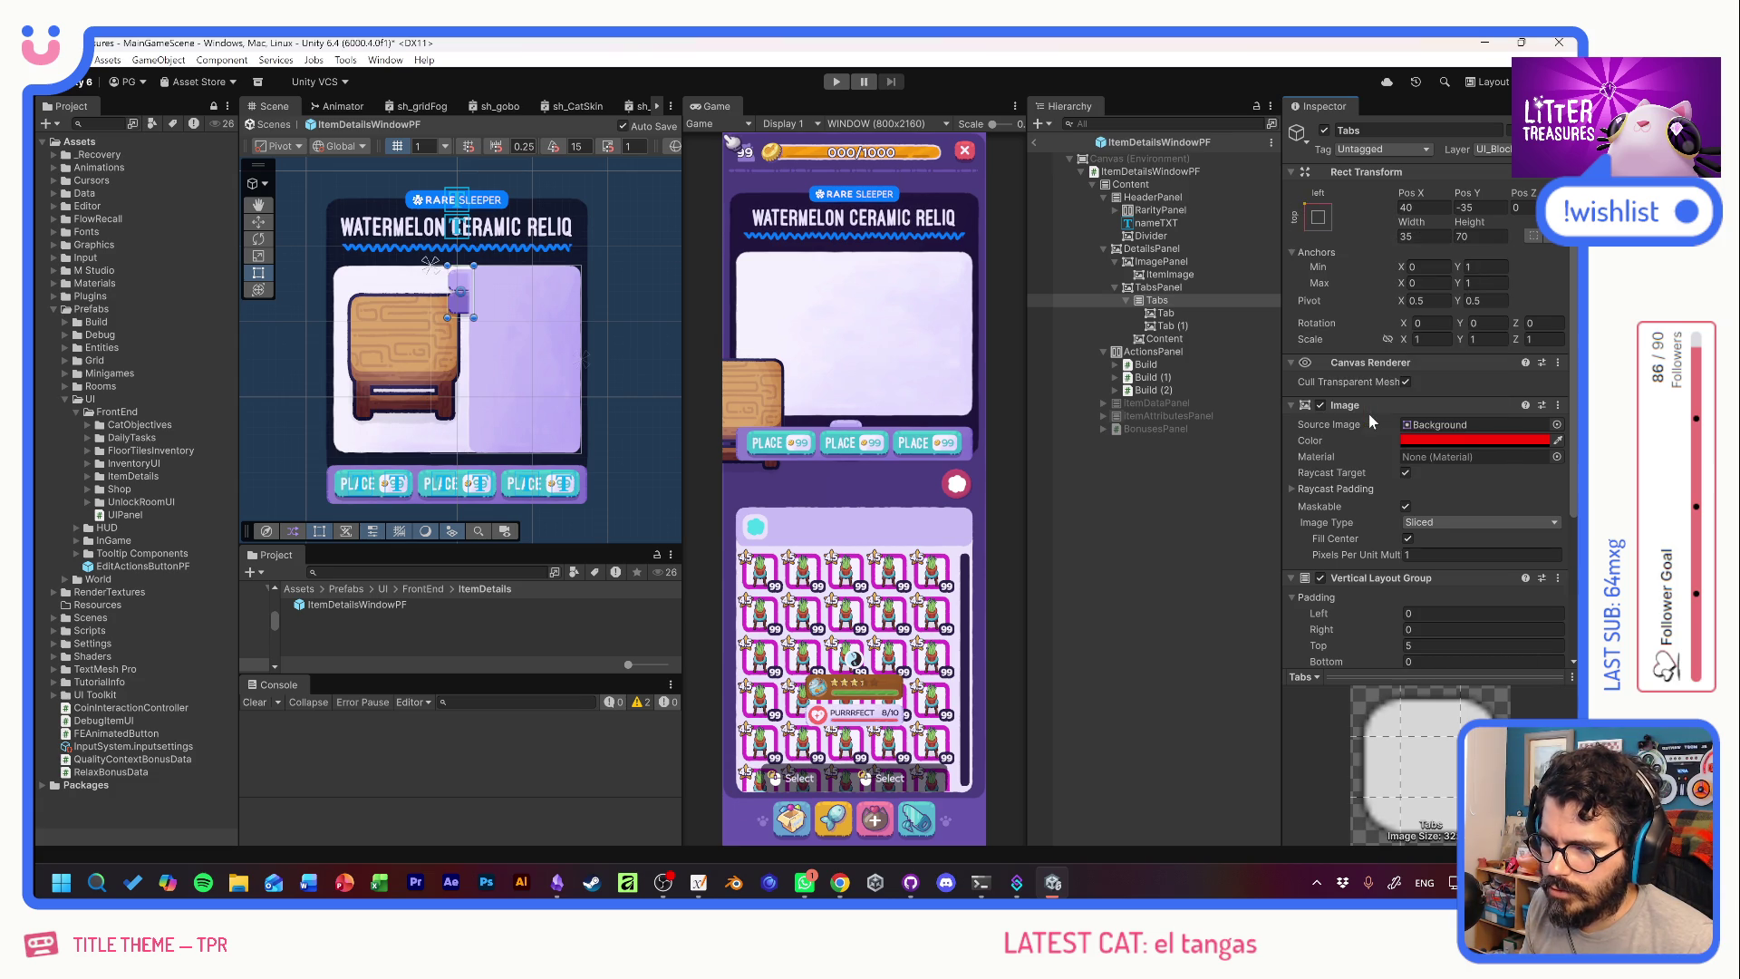
left_click(1206, 505)
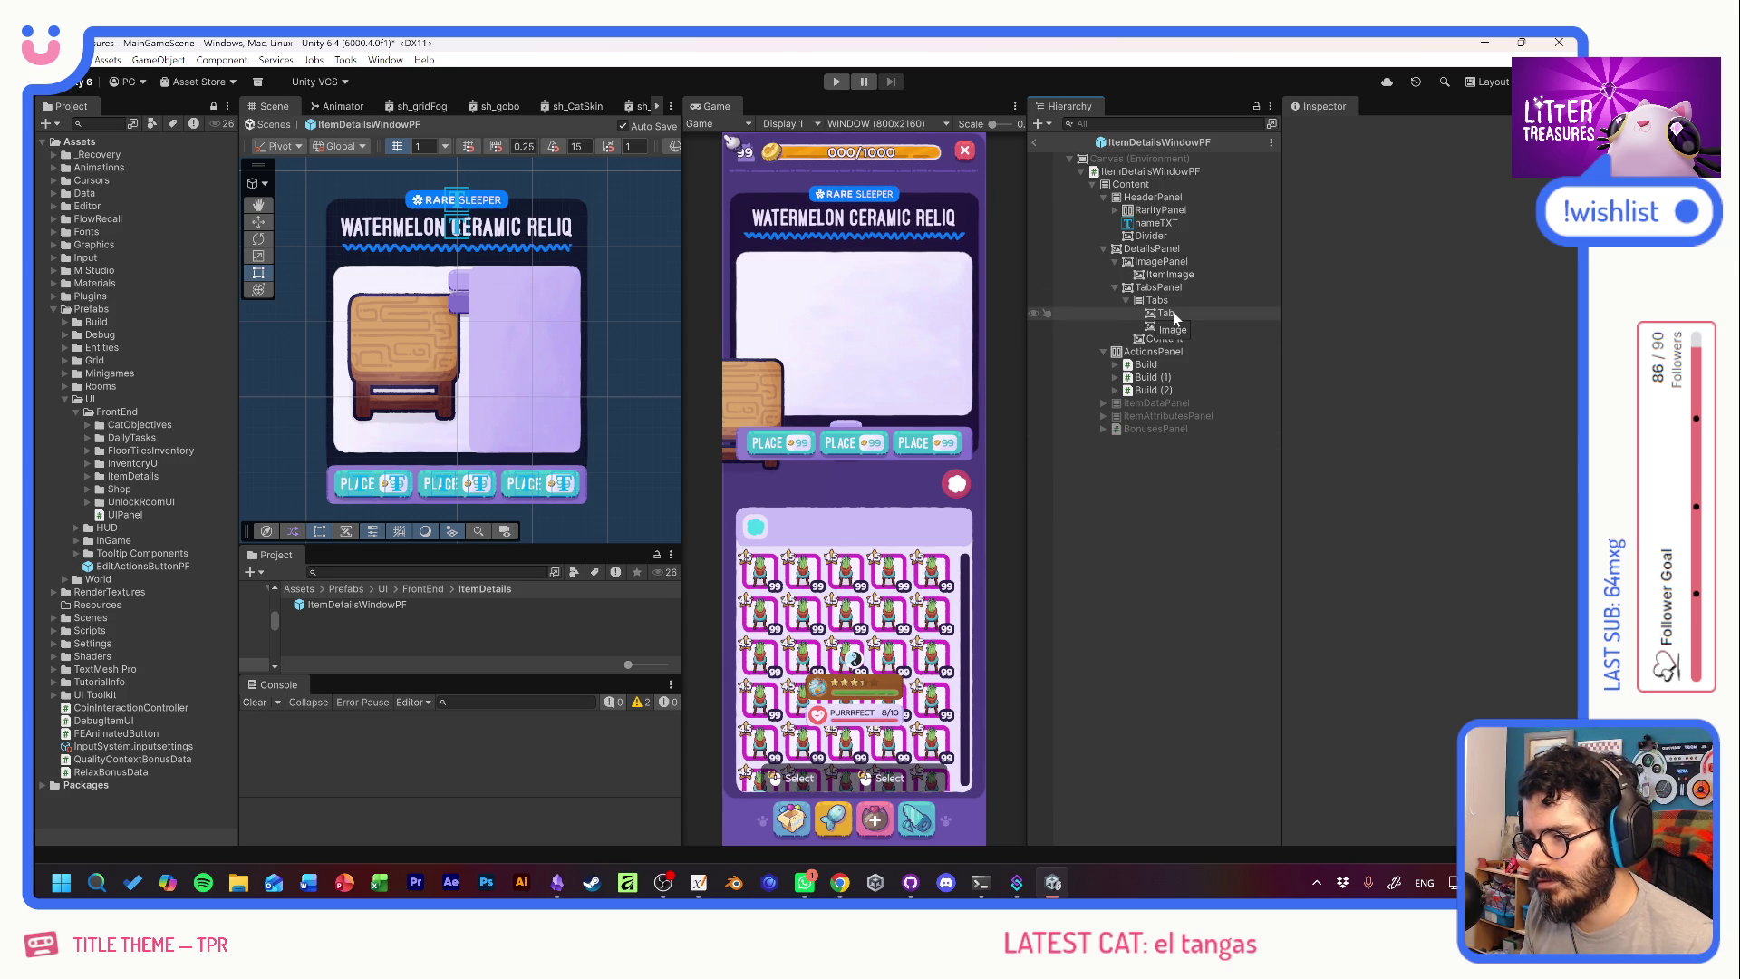
Set the ImagePanel's Pos X to 90, nudging it left in the details panel.
left_click(1178, 273)
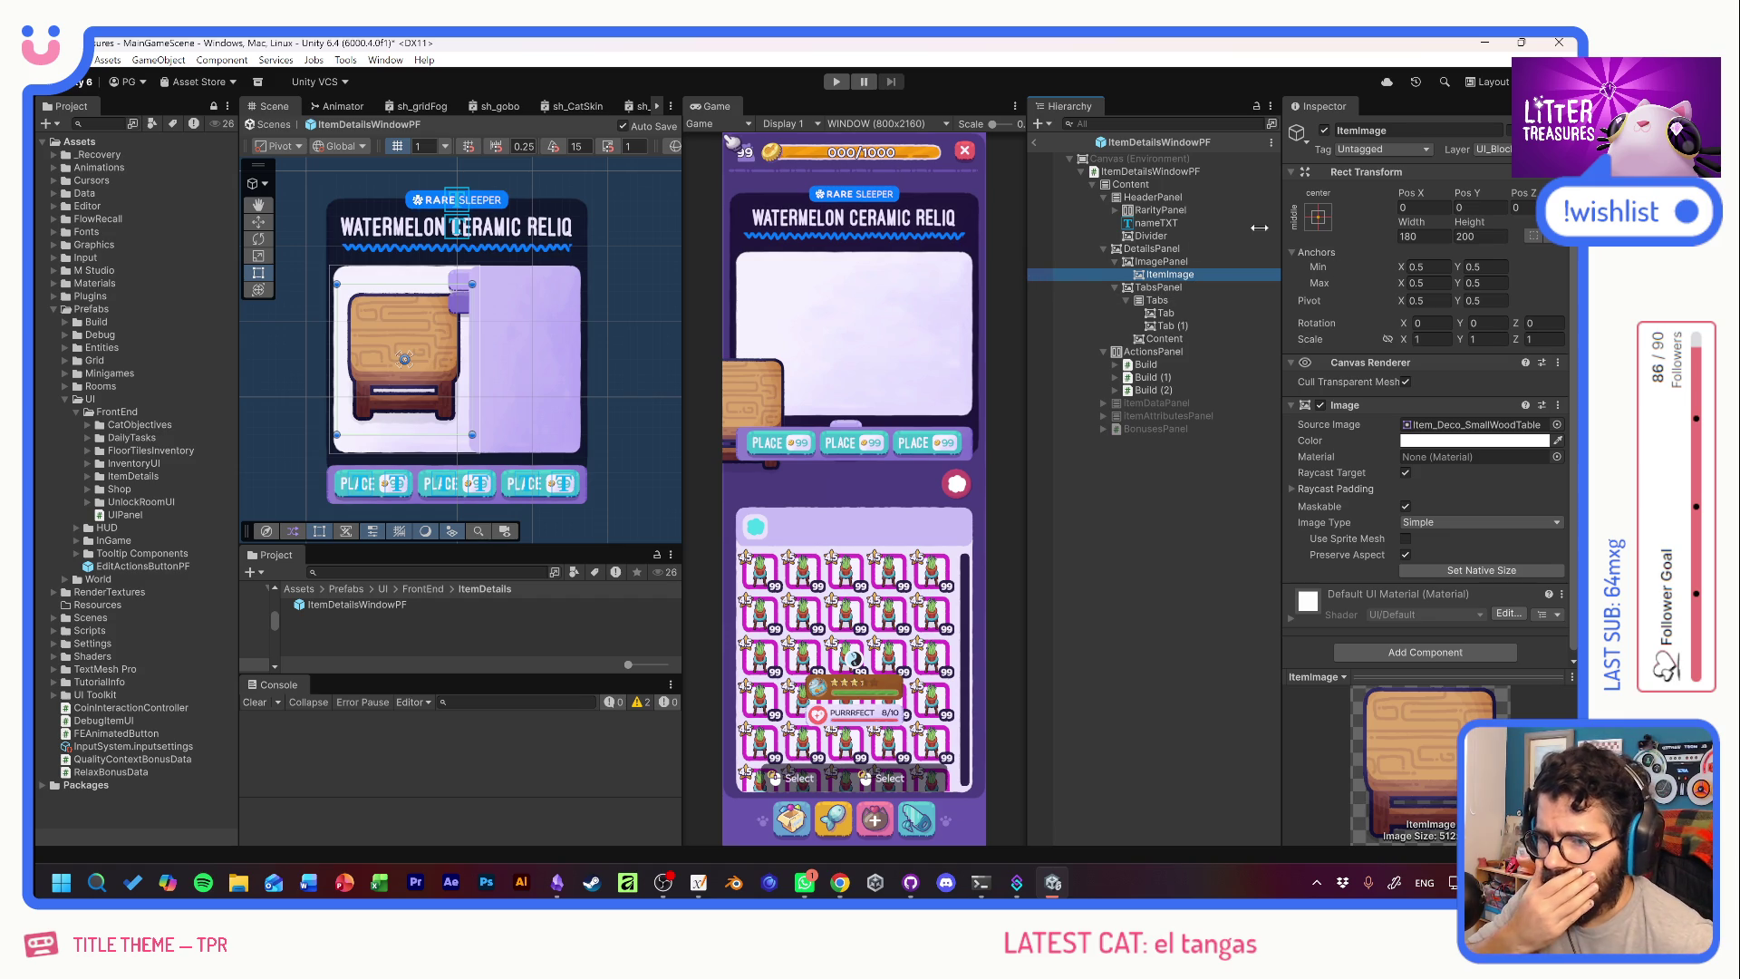
left_click(1168, 264)
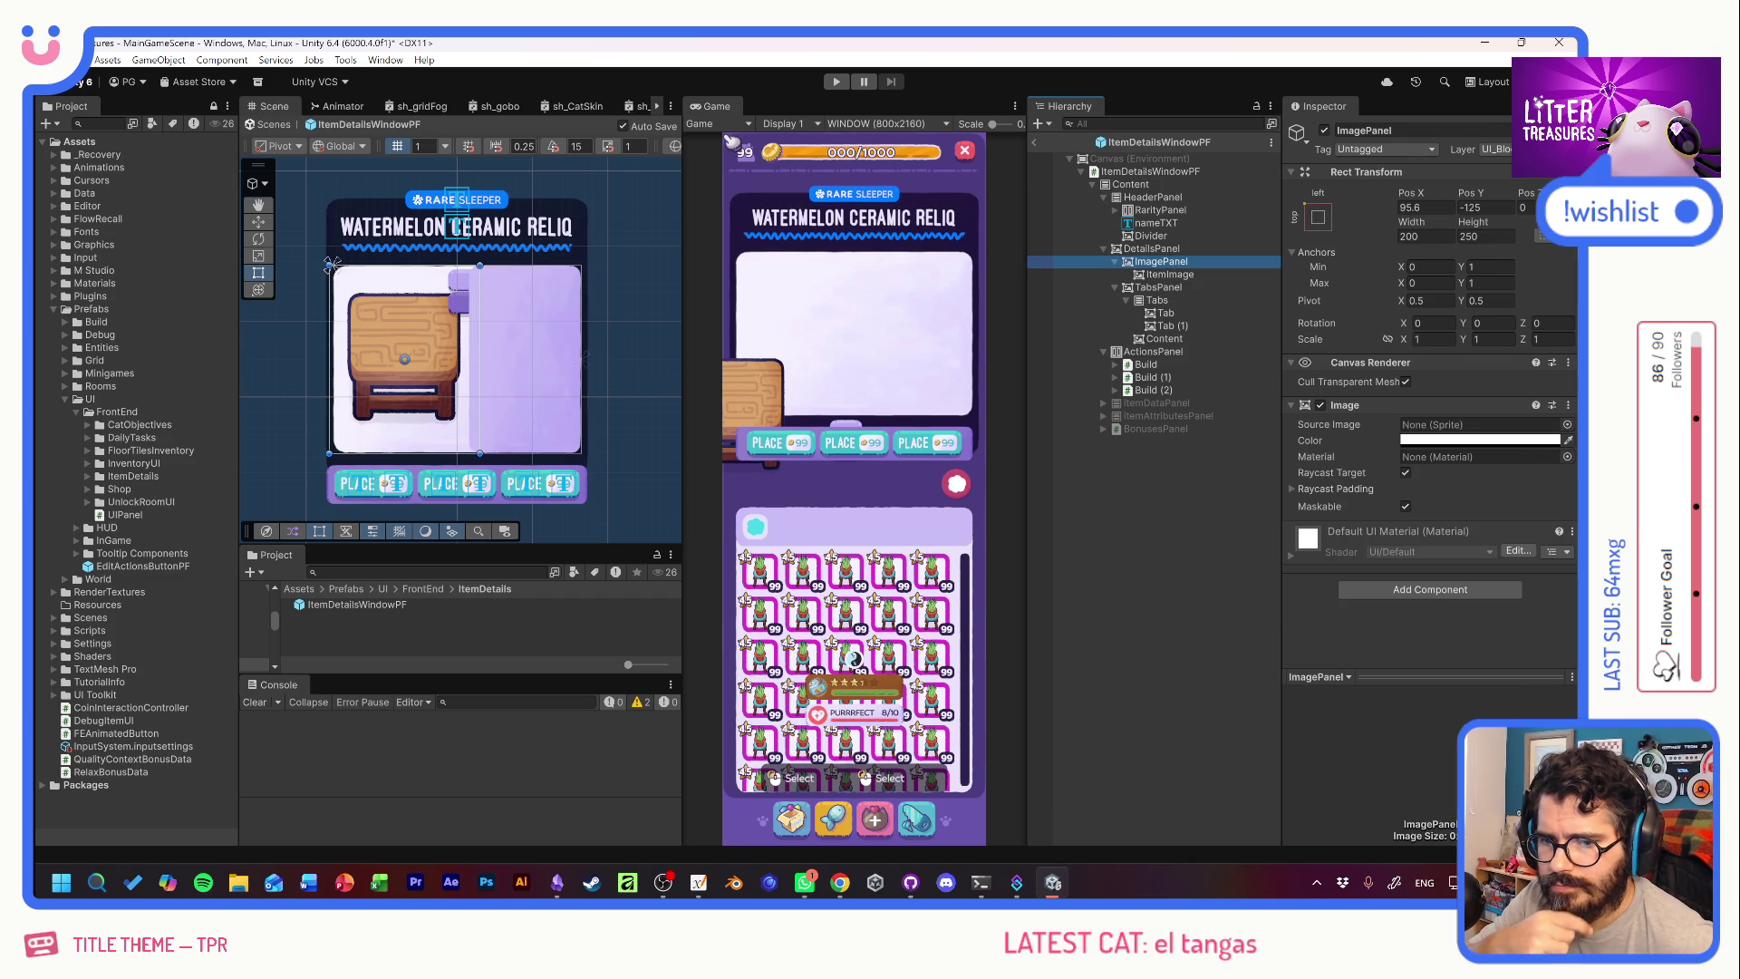
mouse_move(1411, 196)
left_mouse_down()
mouse_move(1339, 208)
mouse_move(1391, 207)
left_mouse_up()
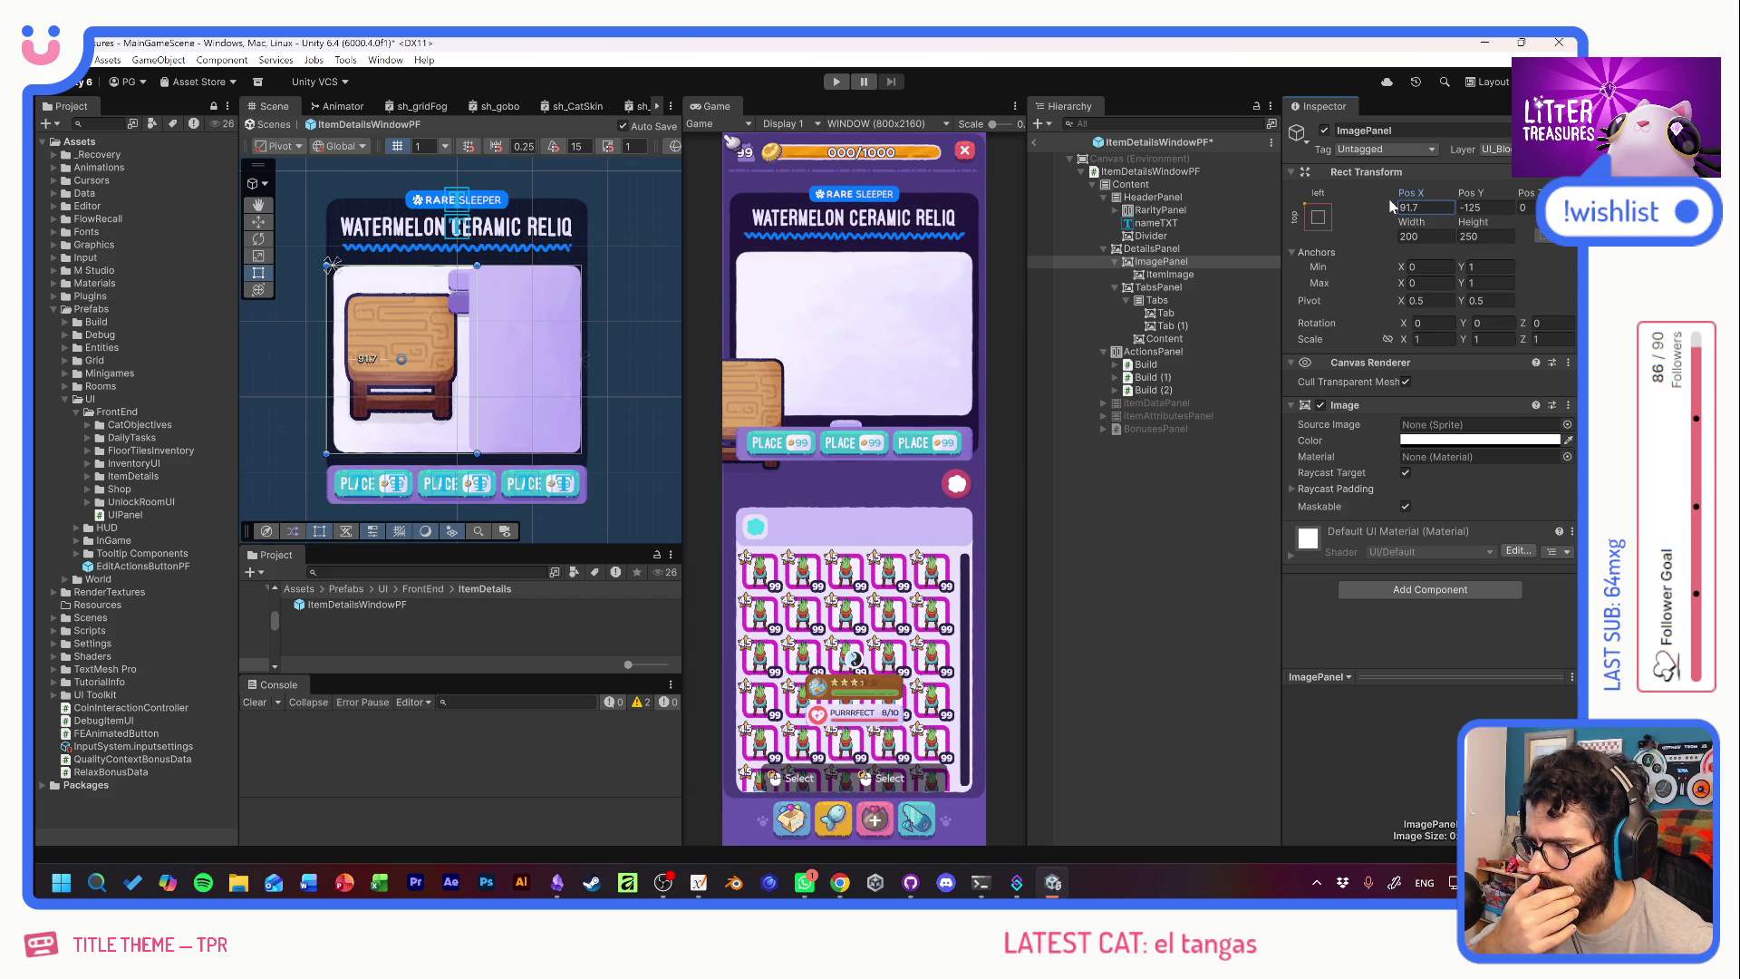
left_click(1441, 210)
type("90")
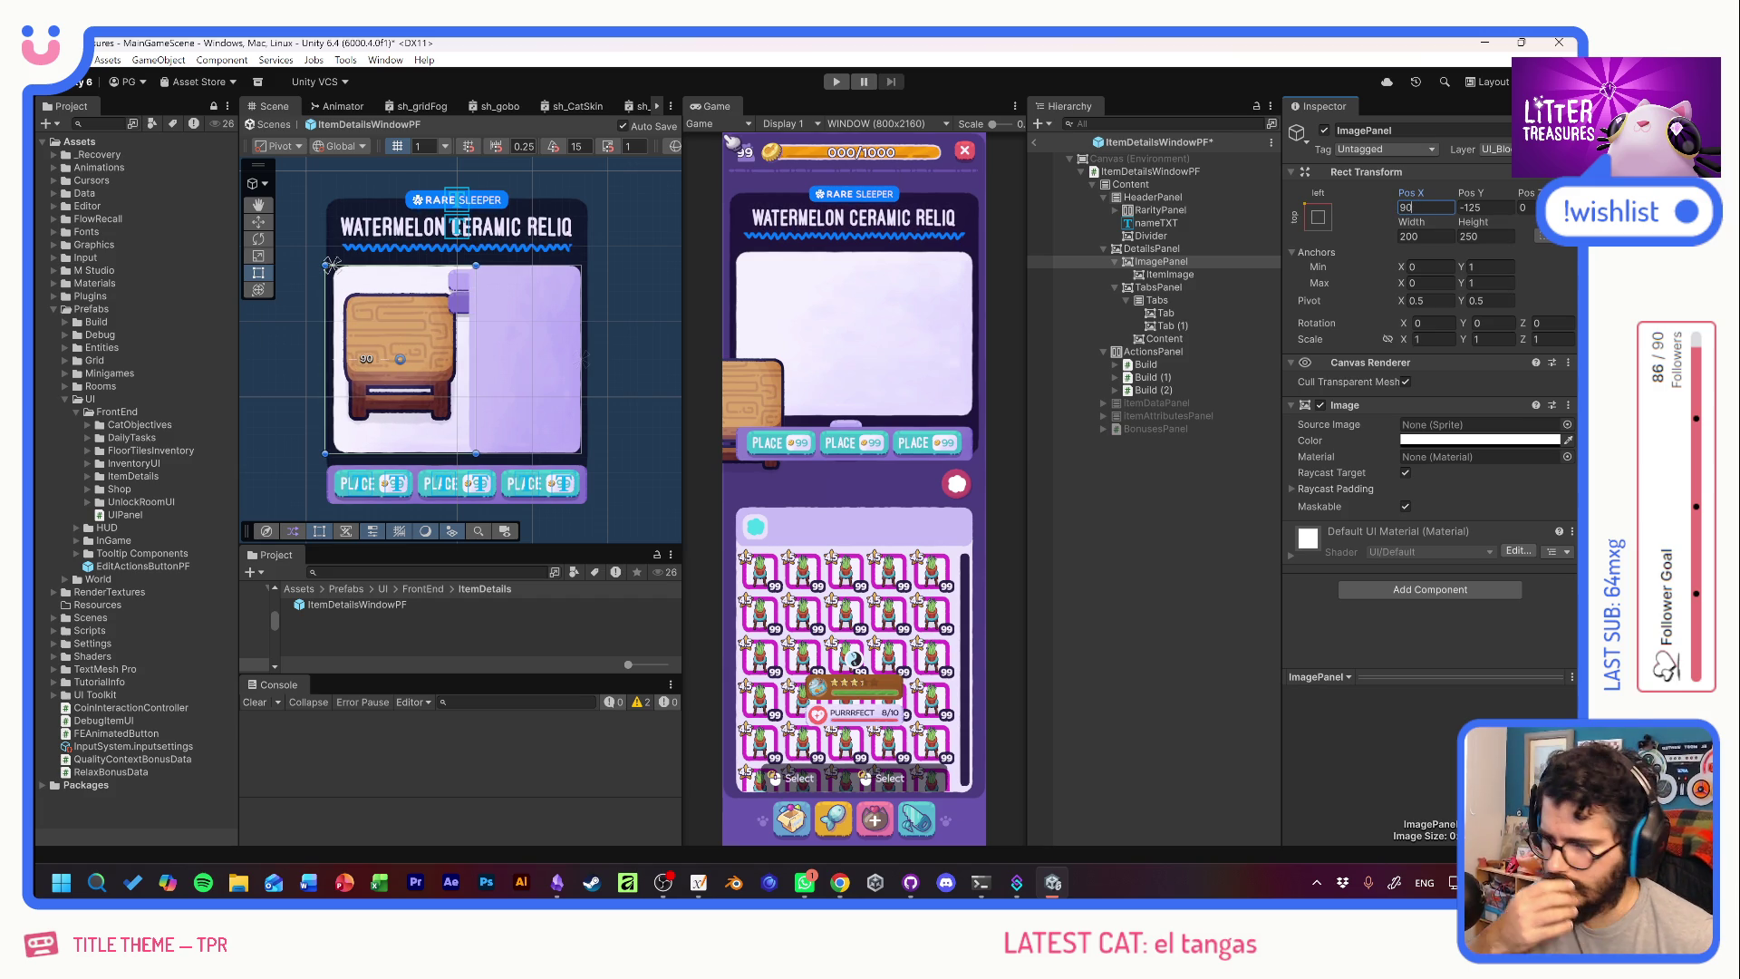
left_click(1203, 499)
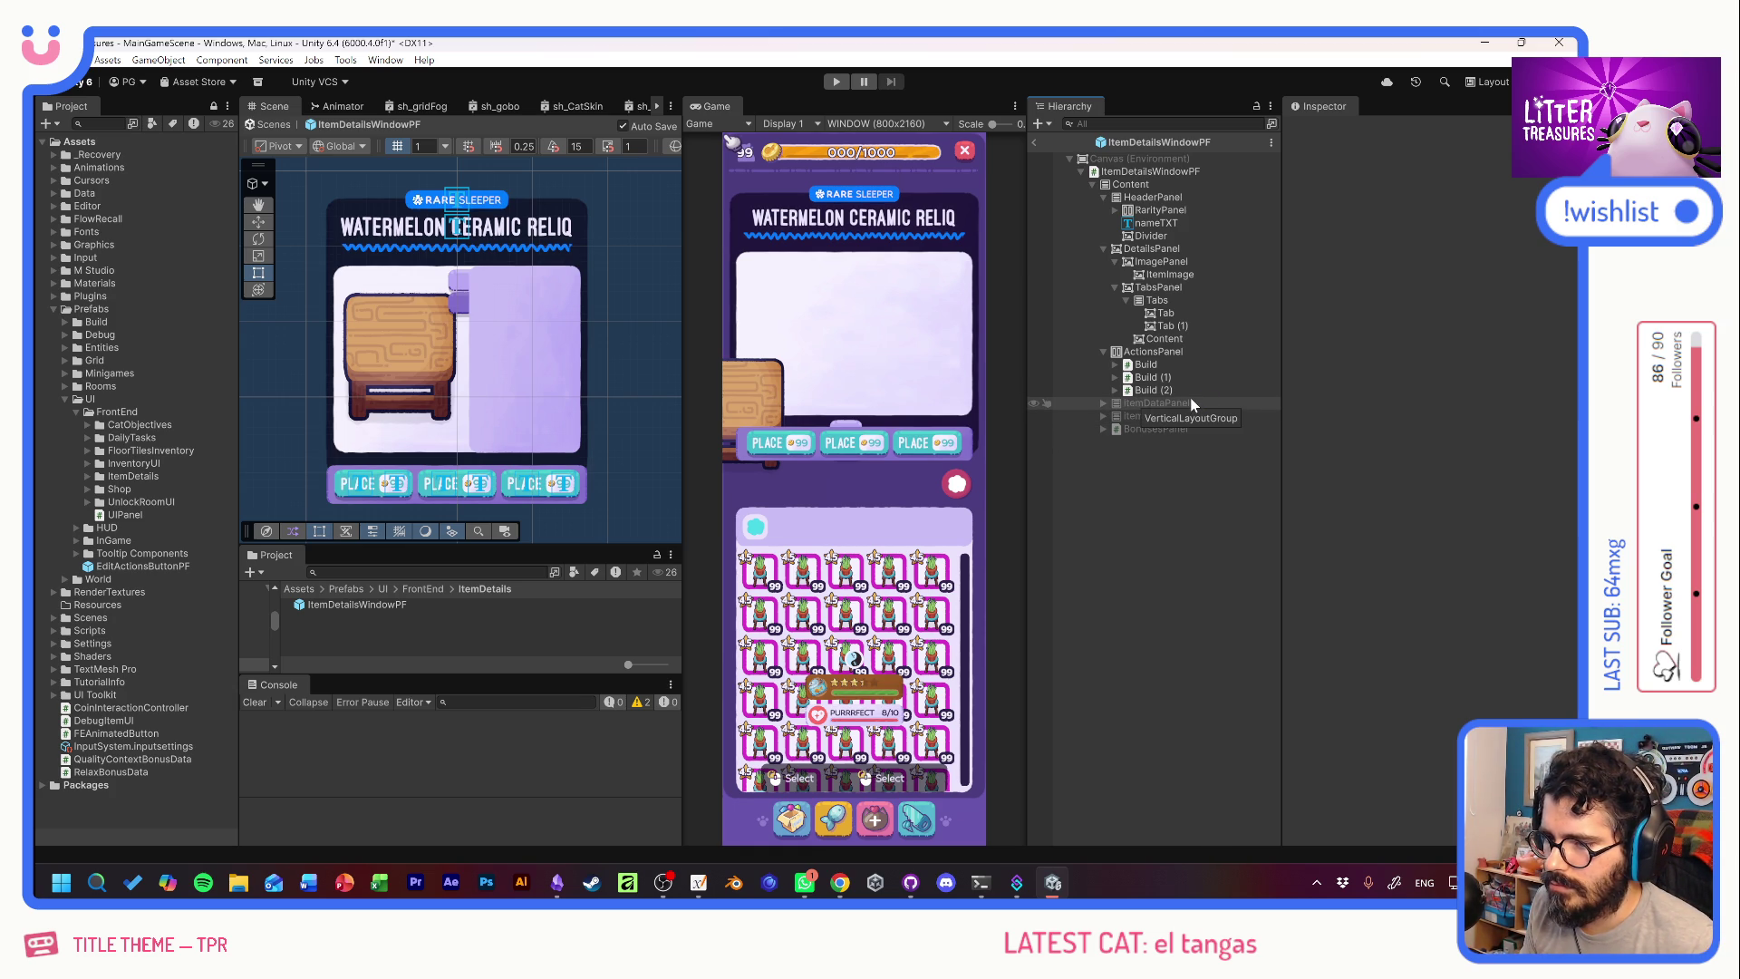
In the scene instance, revert ImagePanel's position, Pos Y, height and anchor overrides.
left_click(1036, 142)
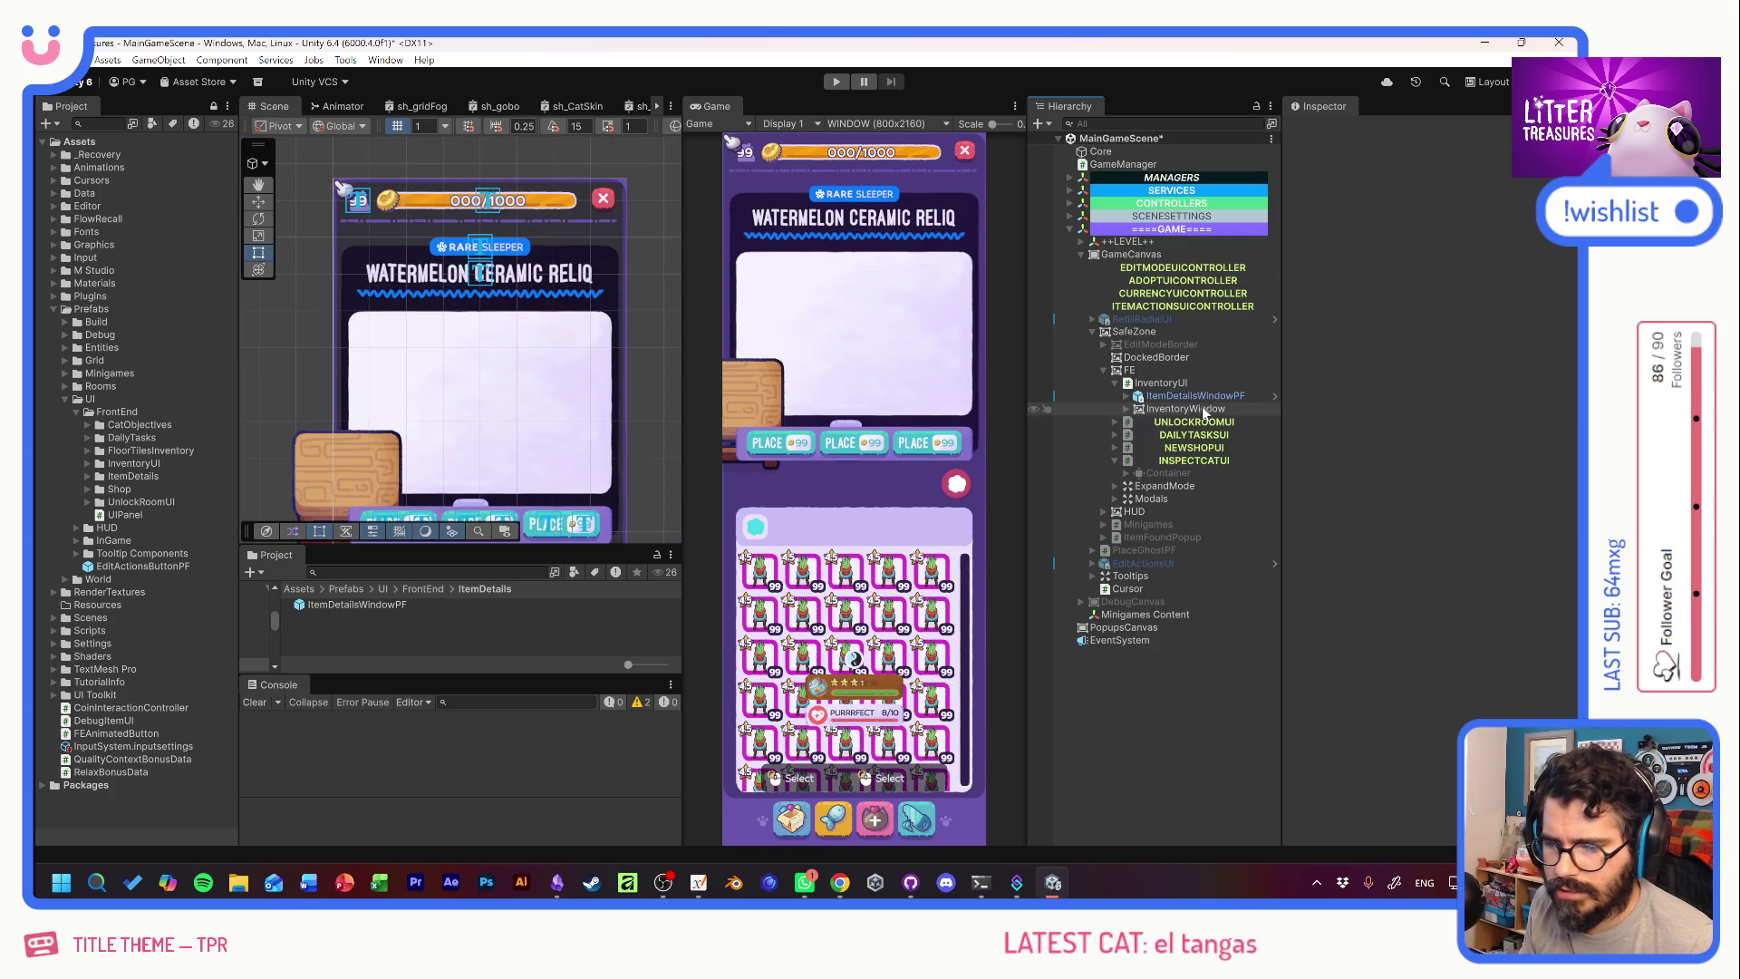
left_click(1193, 397)
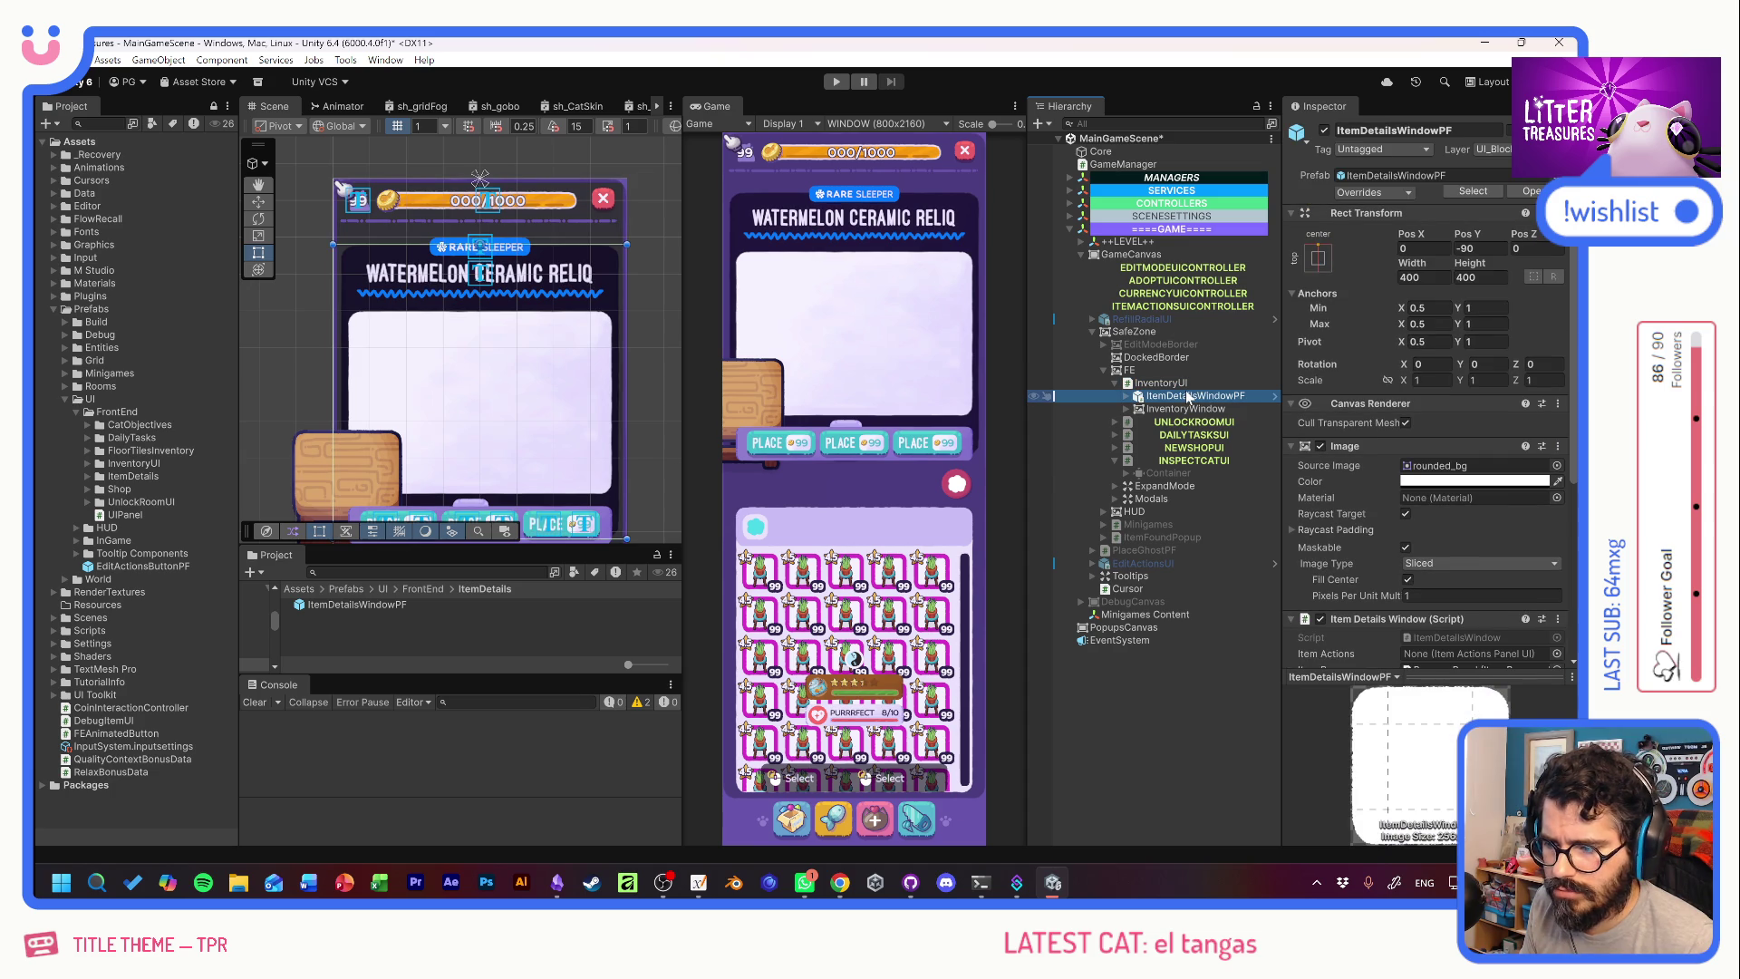
left_click(1127, 398)
left_click(1136, 410)
left_click(1181, 435)
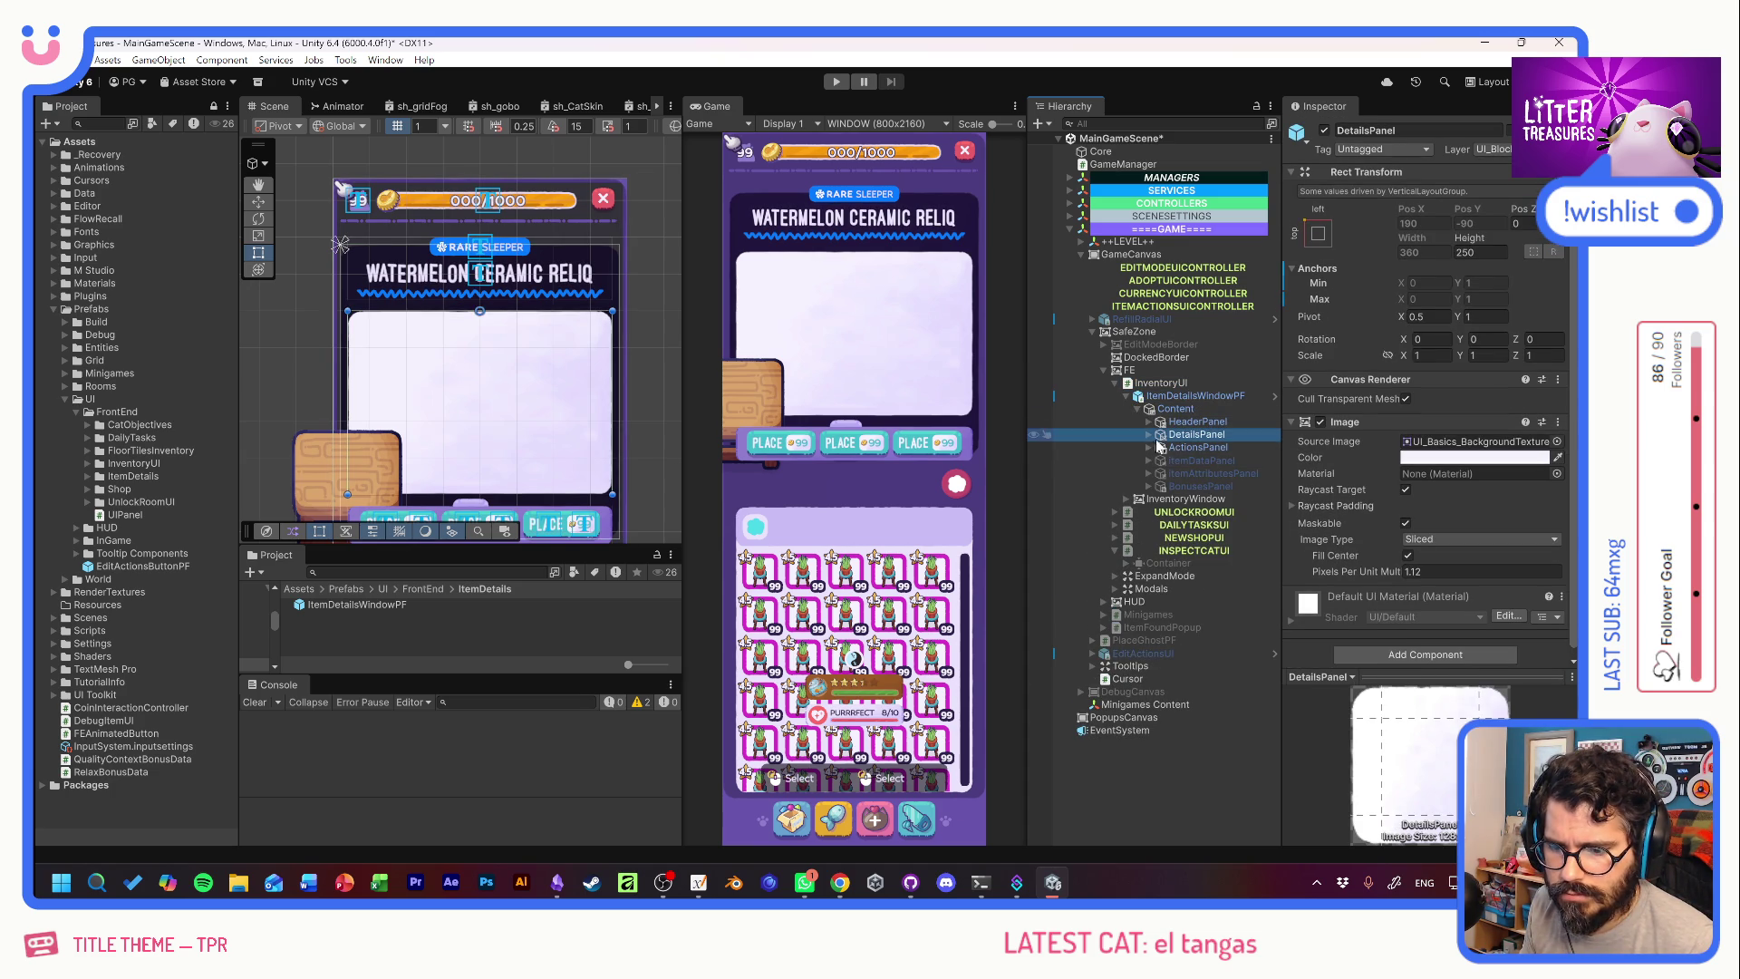
left_click(1148, 435)
left_click(1191, 449)
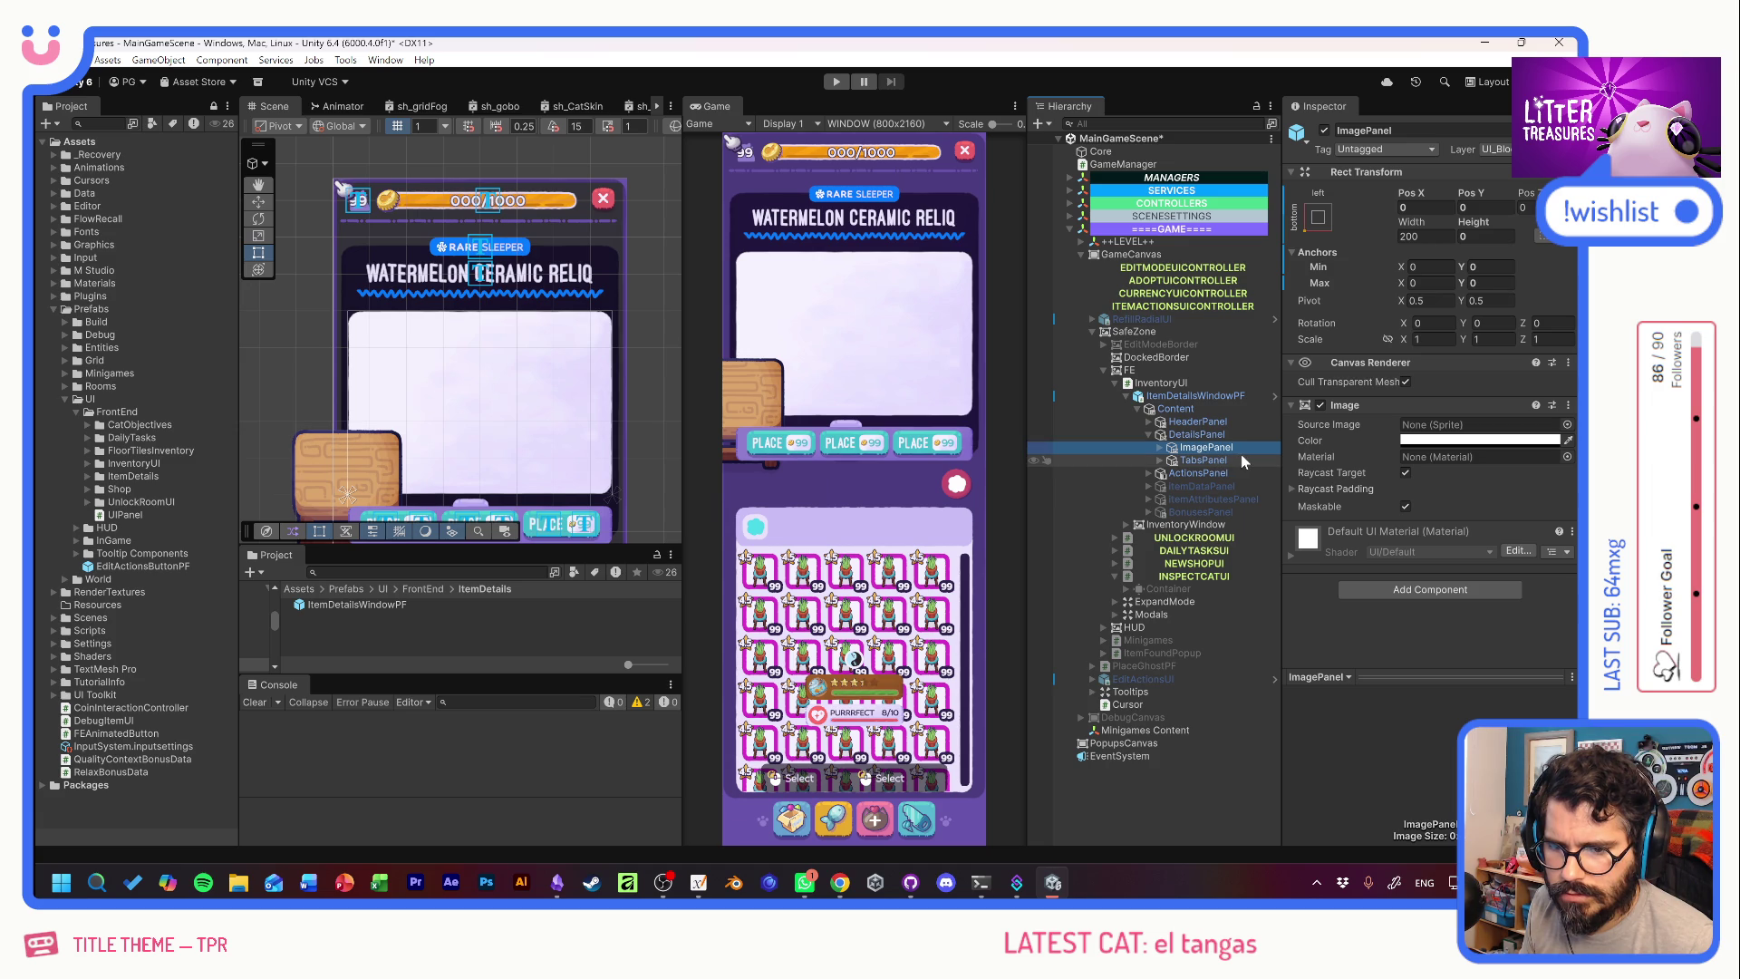
right_click(1350, 196)
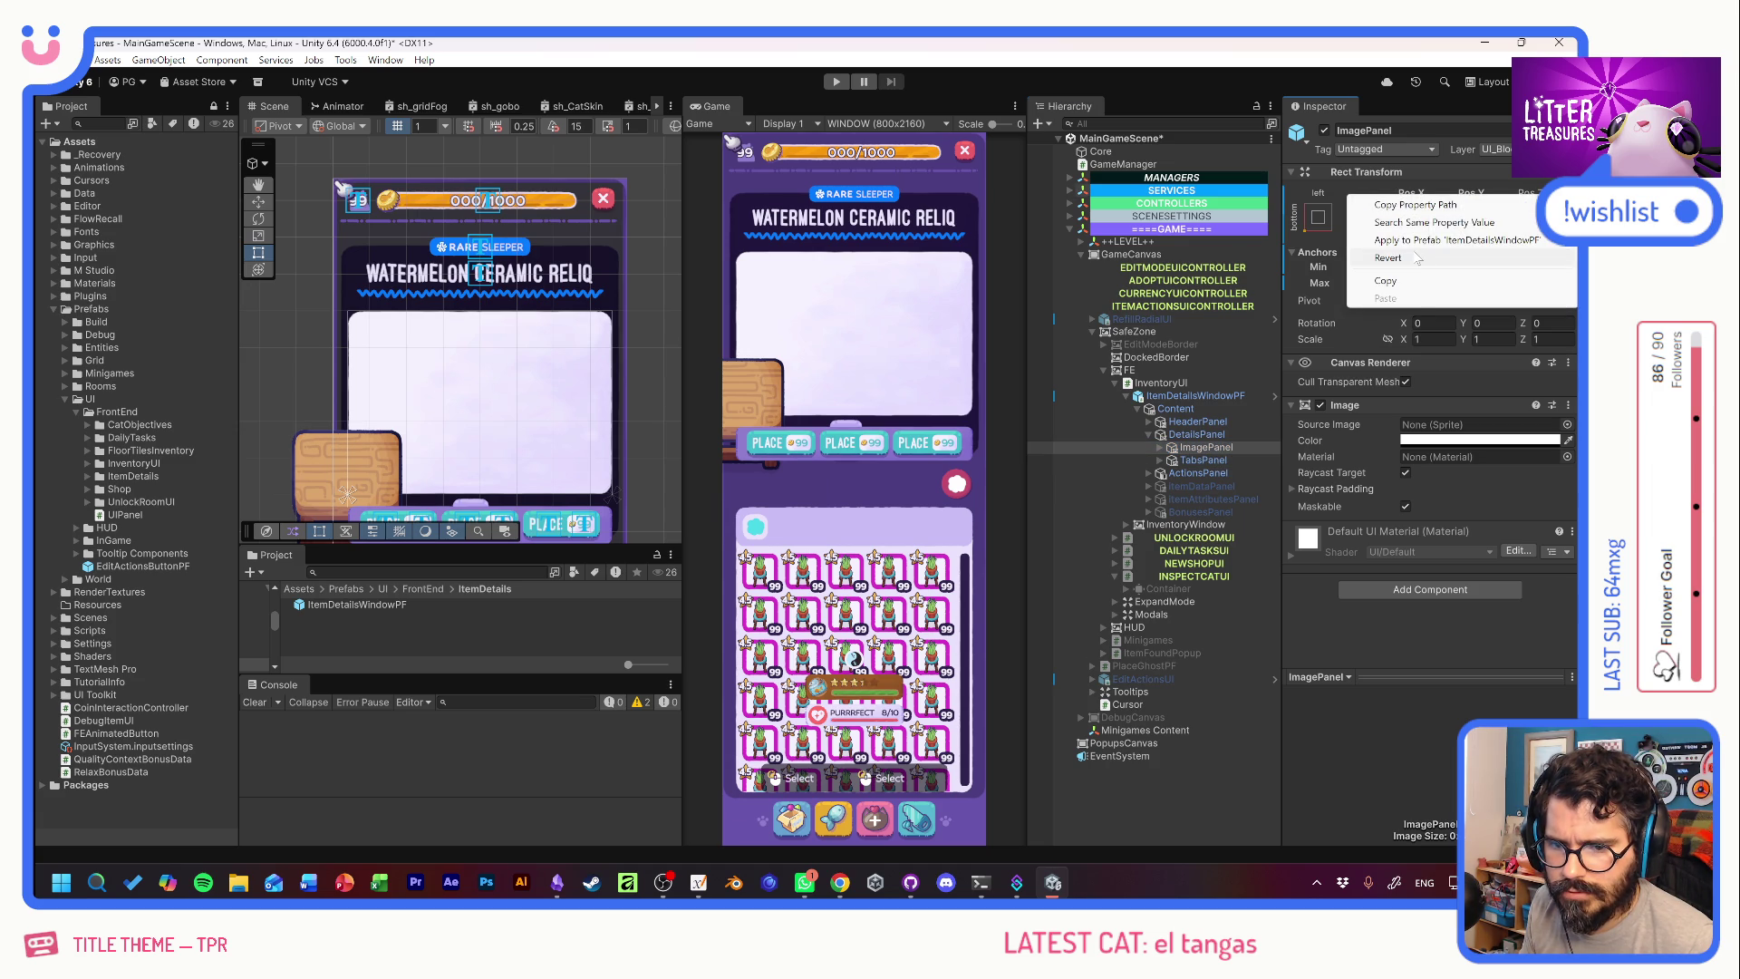
left_click(1418, 259)
right_click(1472, 190)
left_click(1479, 250)
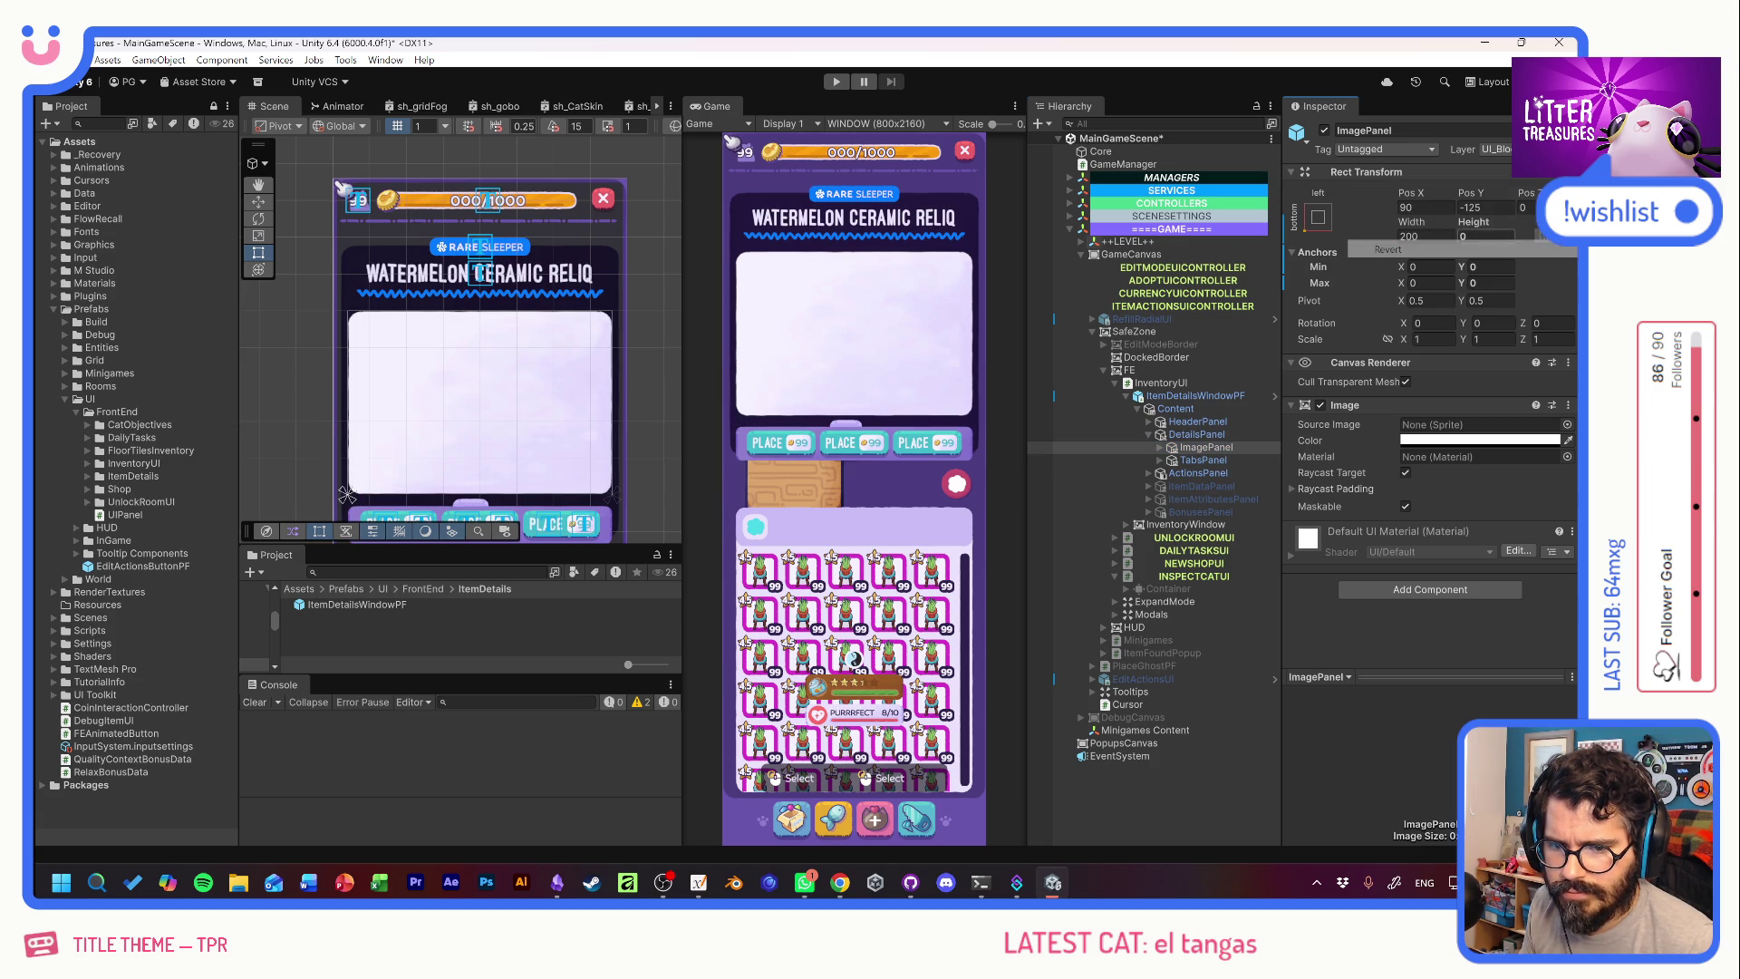
right_click(1473, 221)
left_click(1470, 282)
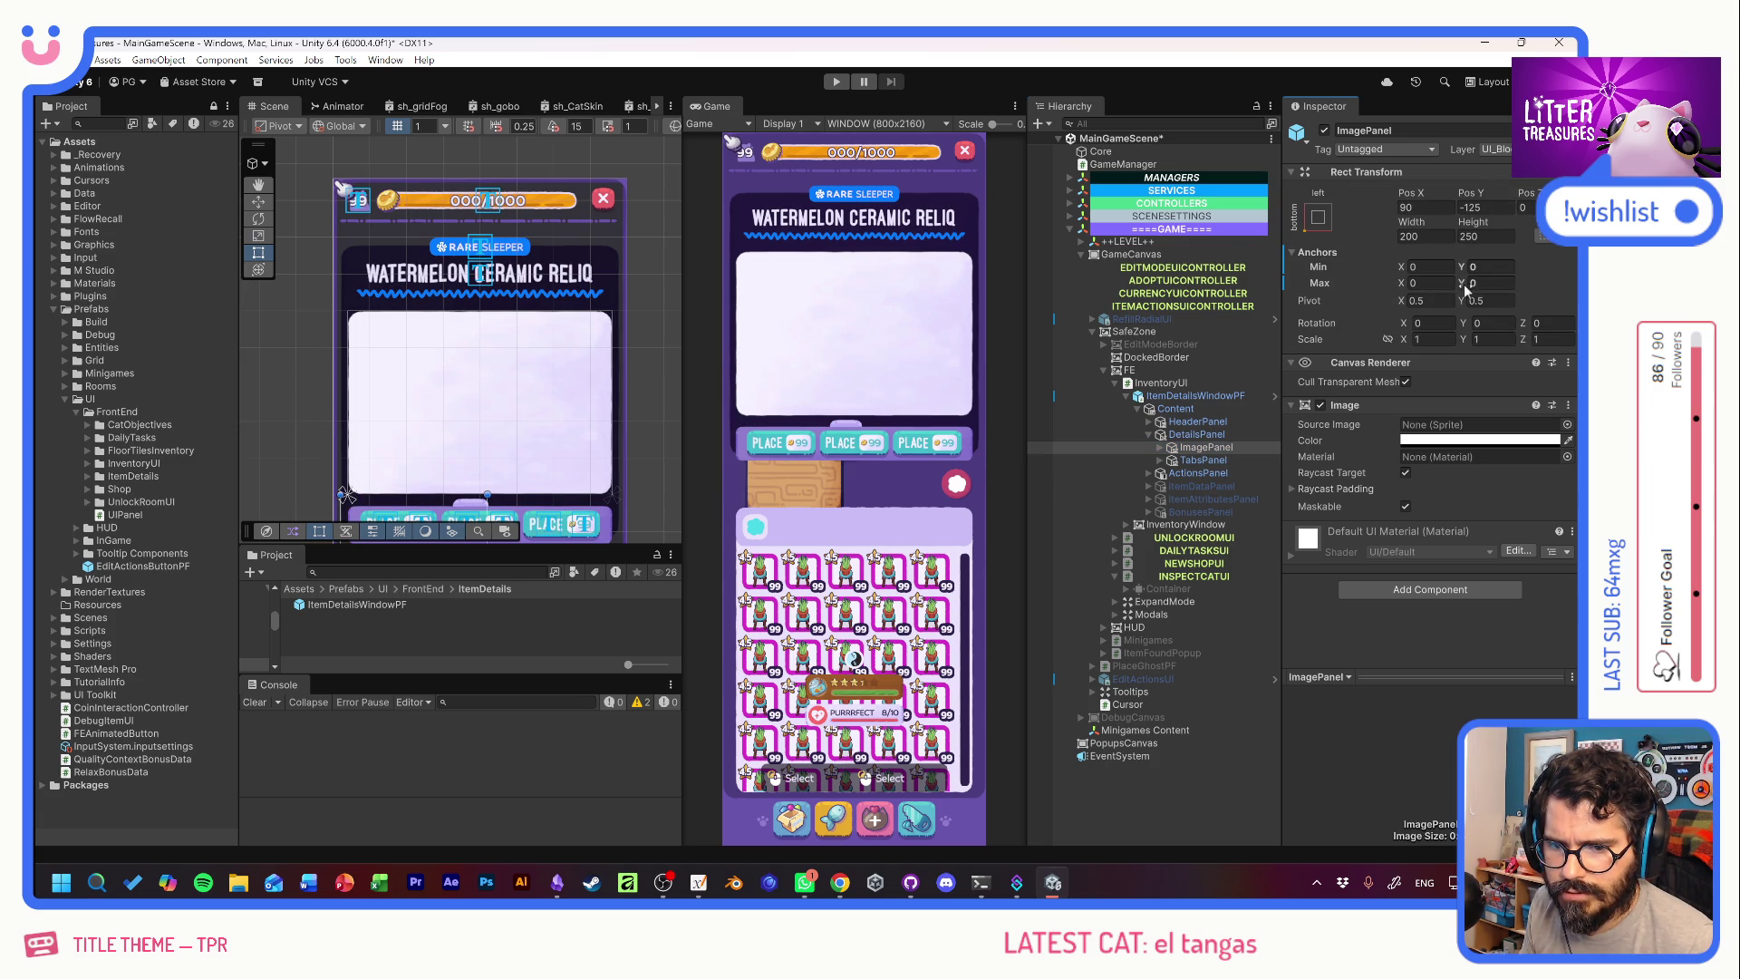
right_click(1319, 257)
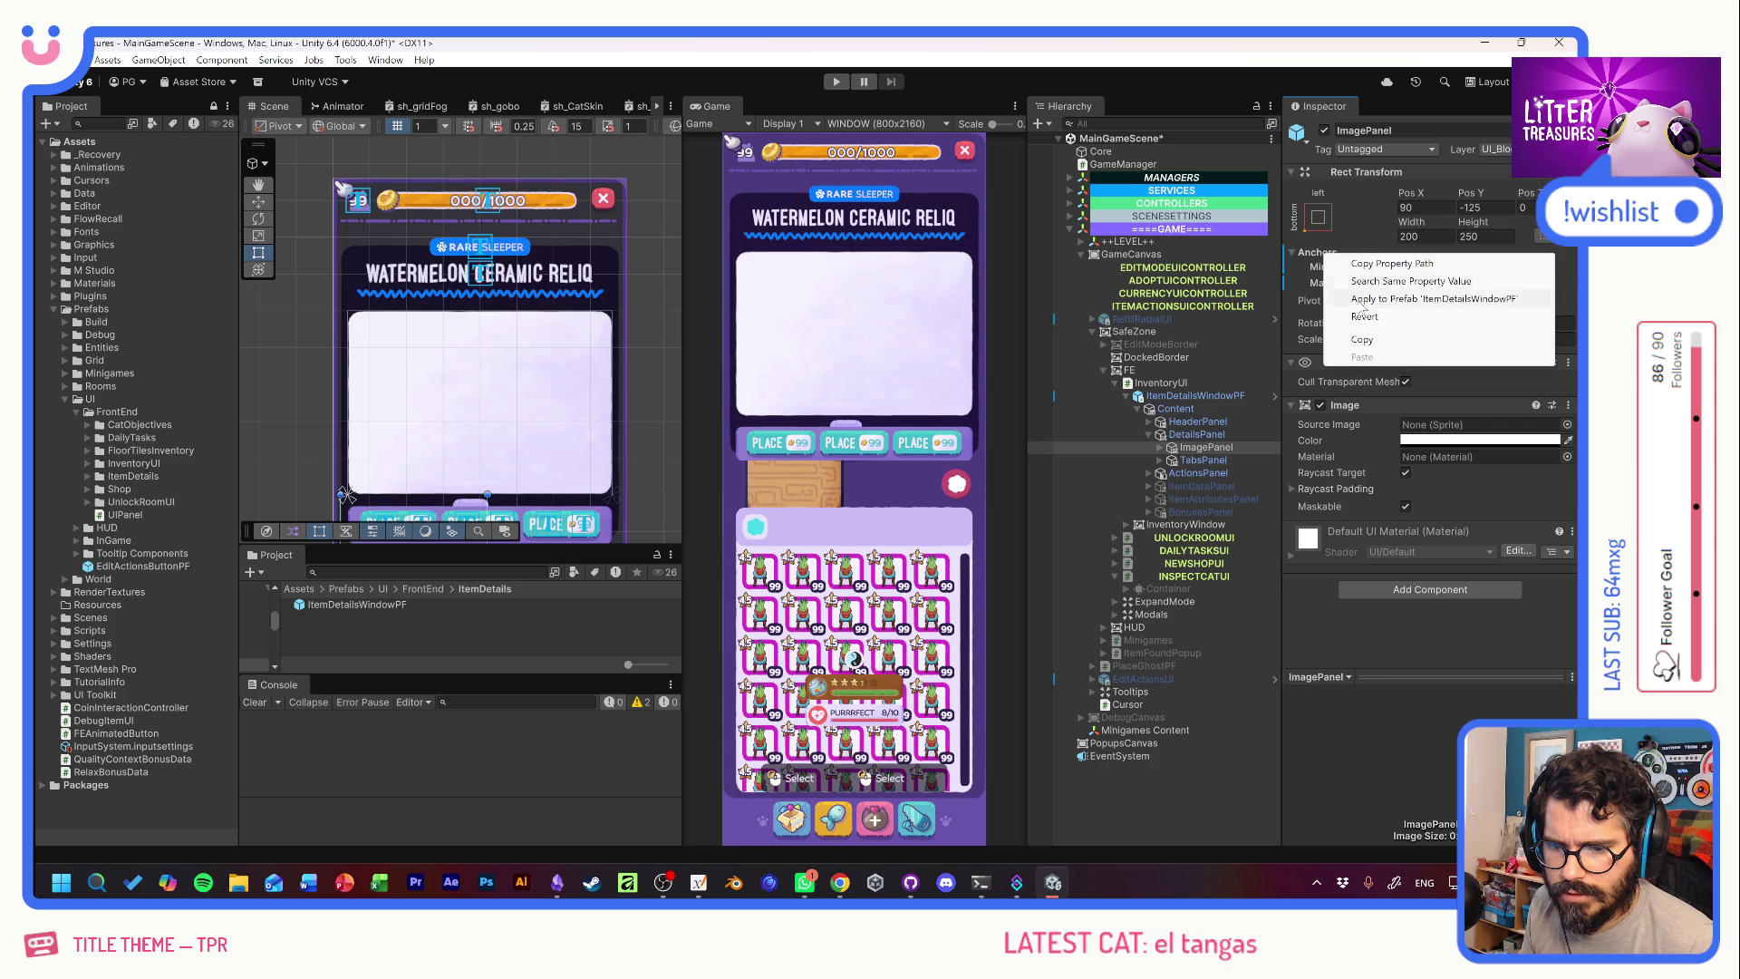
left_click(1357, 316)
Revert TabsPanel's height to 250 and its anchors to middle-right.
left_click(1202, 460)
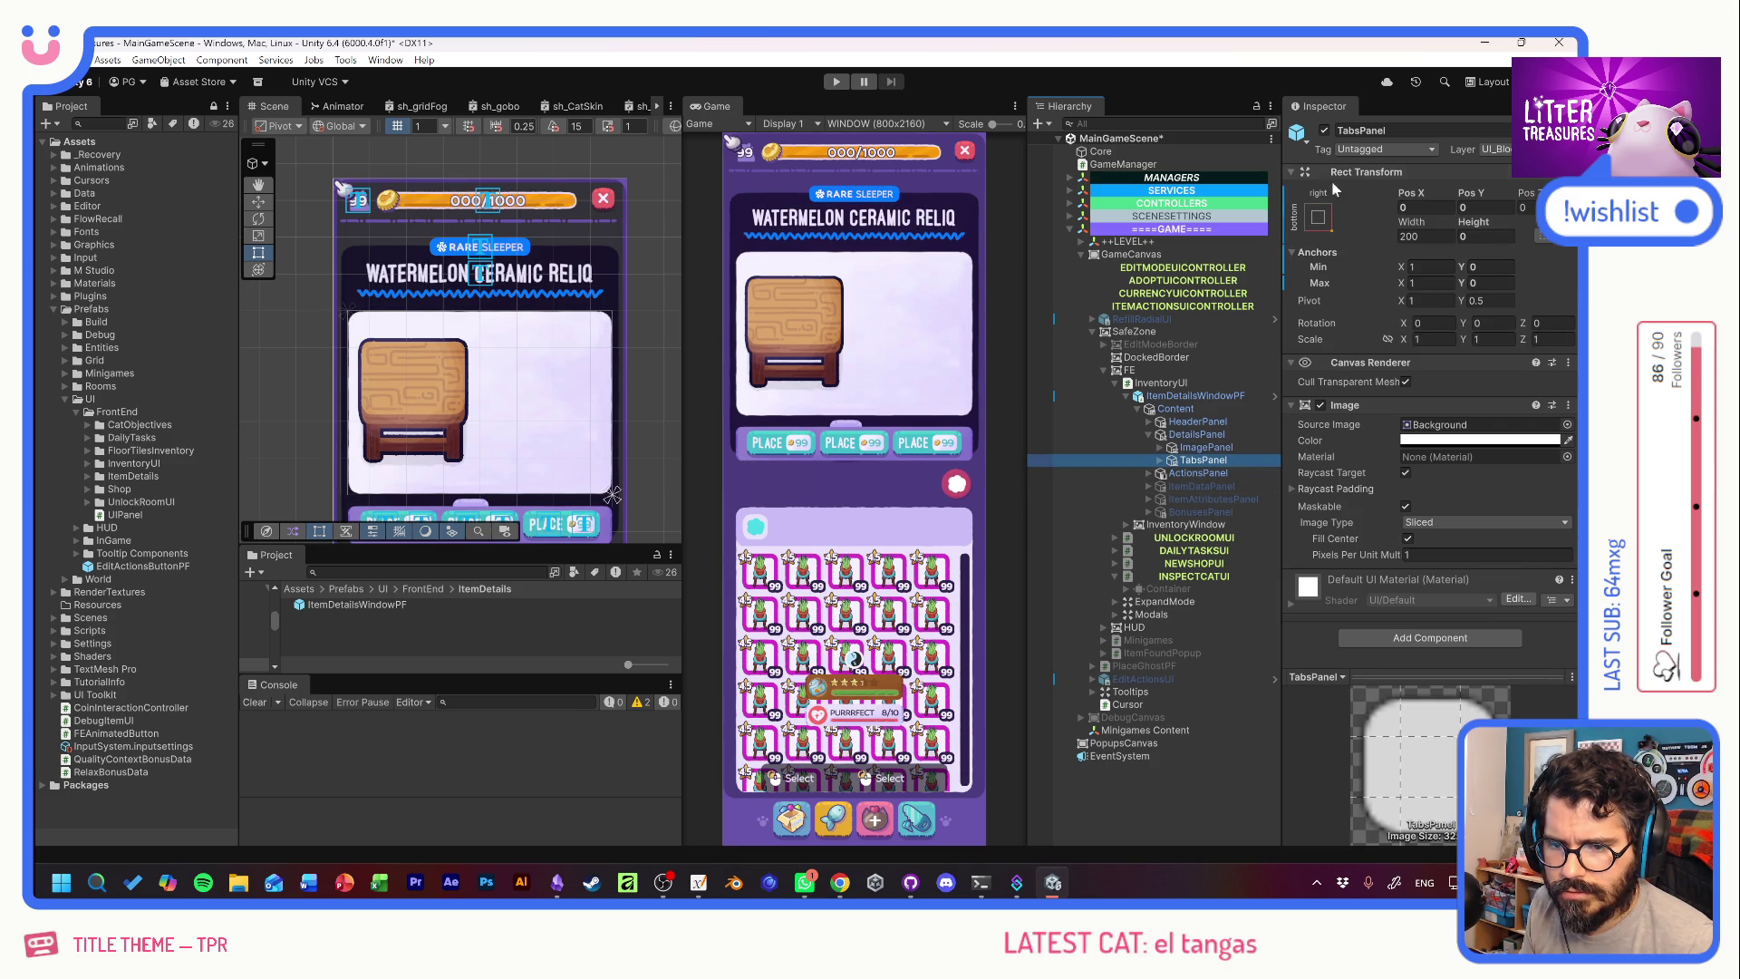
right_click(1414, 193)
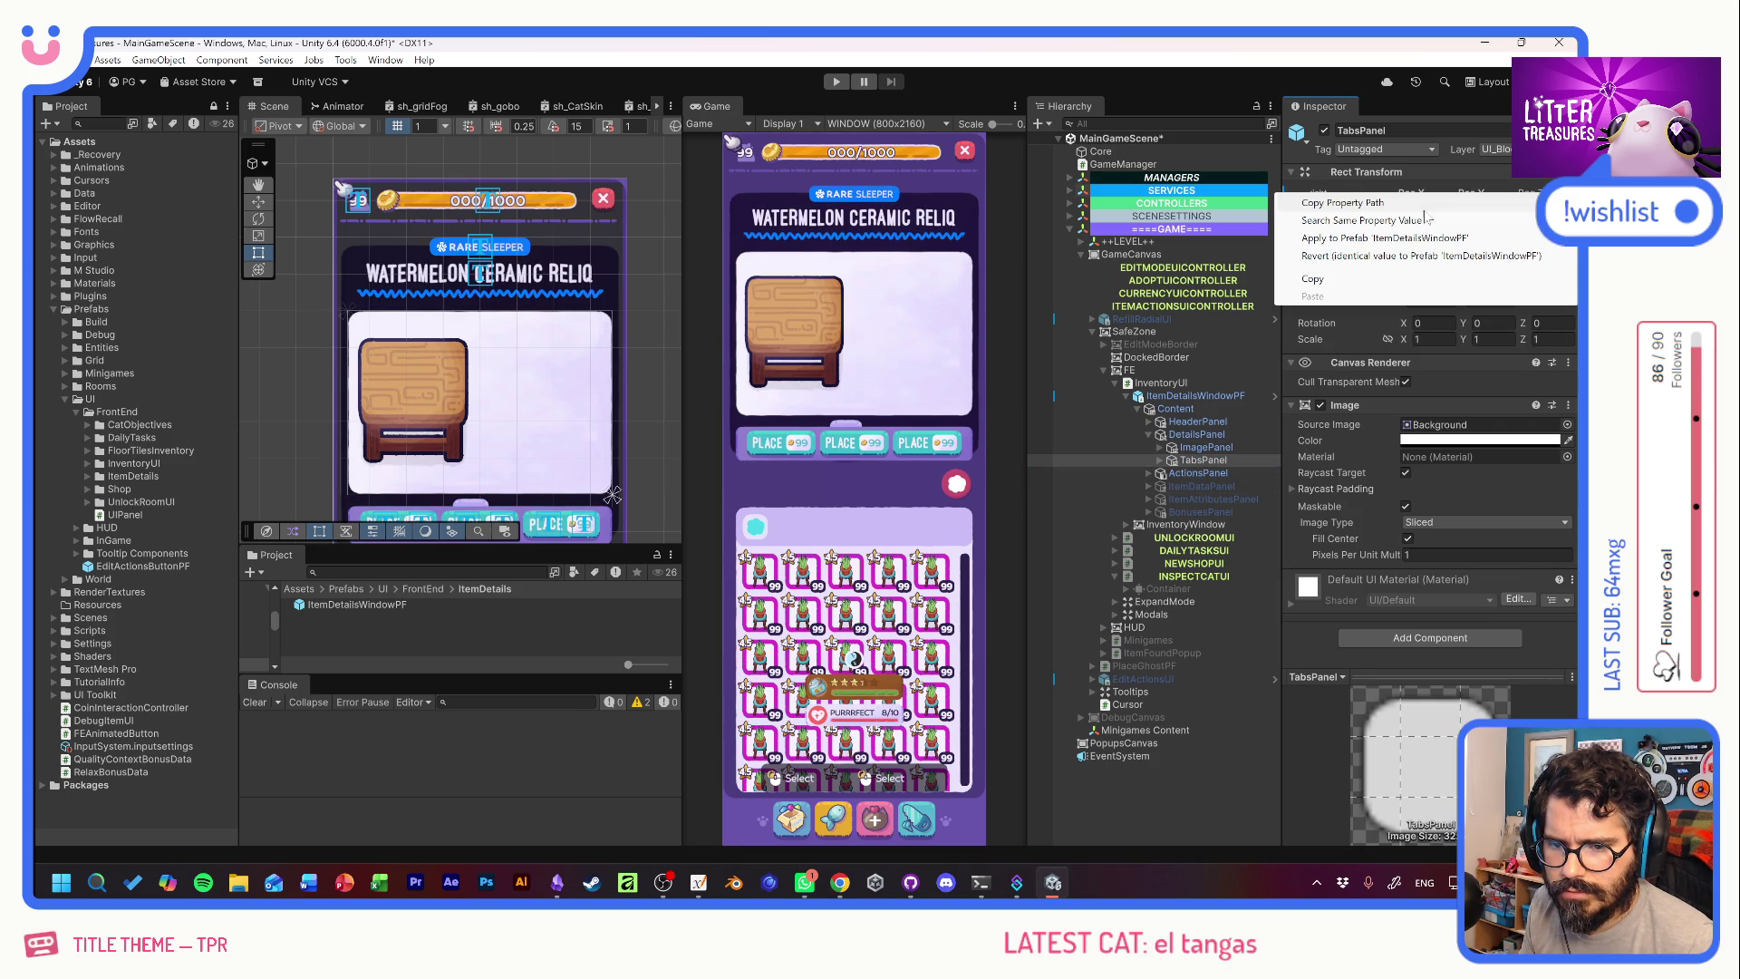
left_click(1397, 260)
right_click(1469, 199)
left_click(1470, 262)
right_click(1474, 227)
left_click(1446, 272)
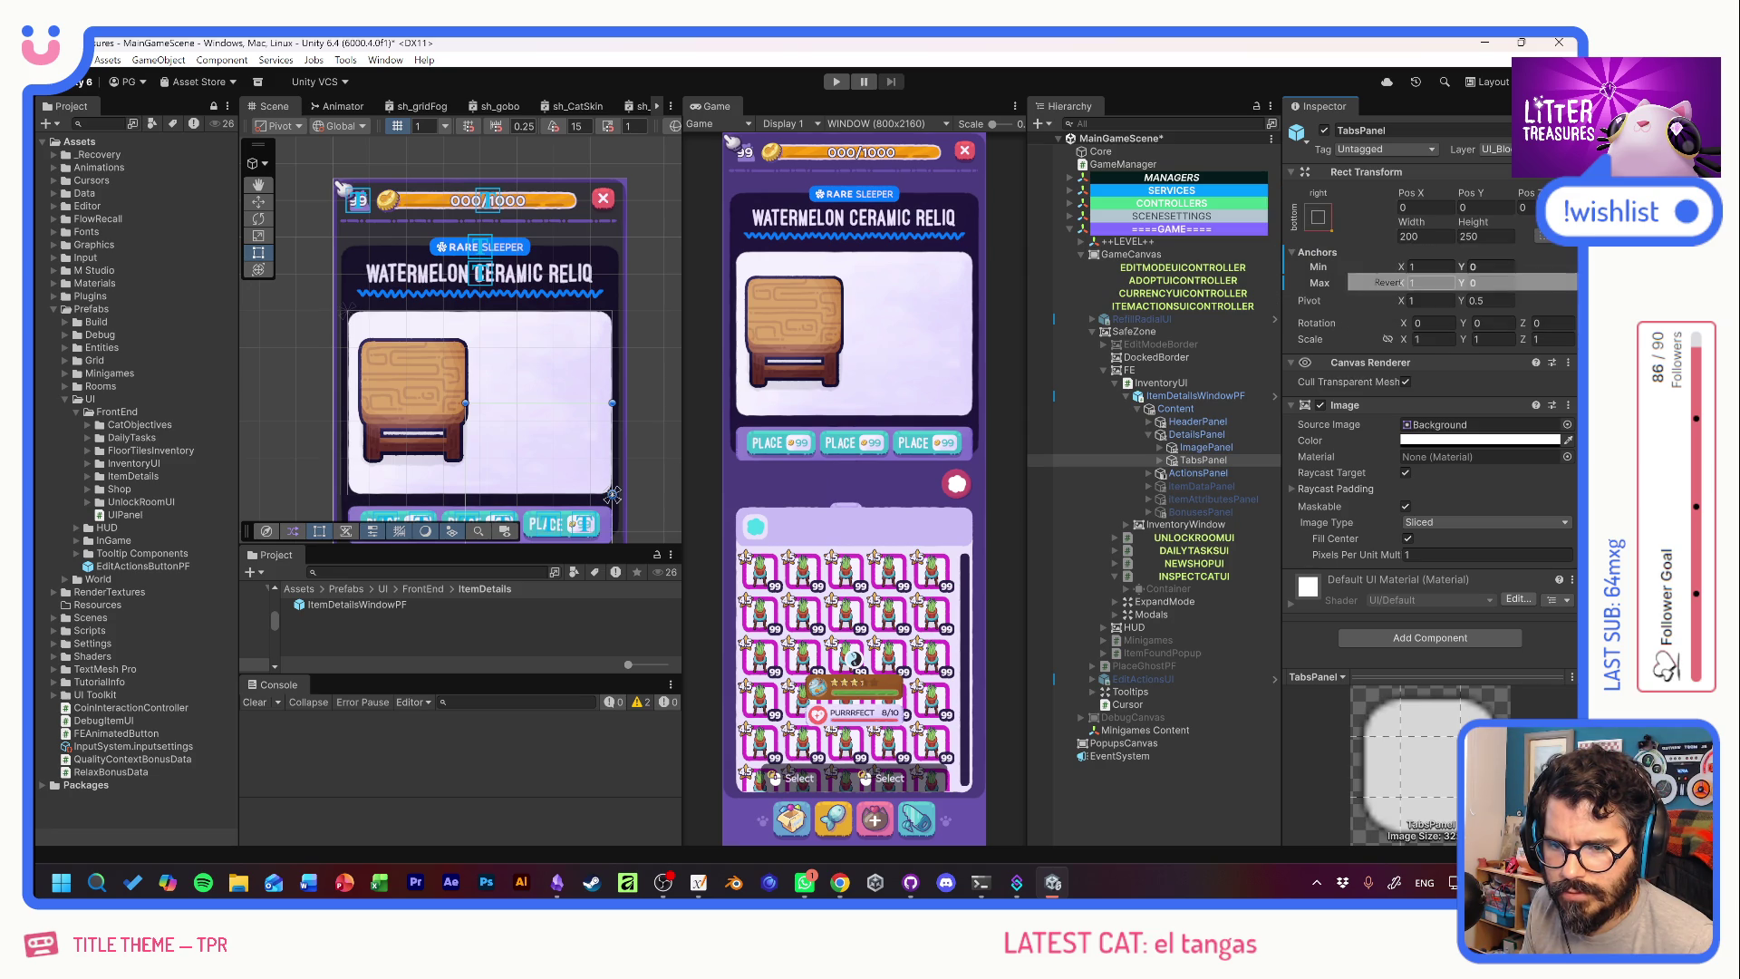
right_click(1326, 257)
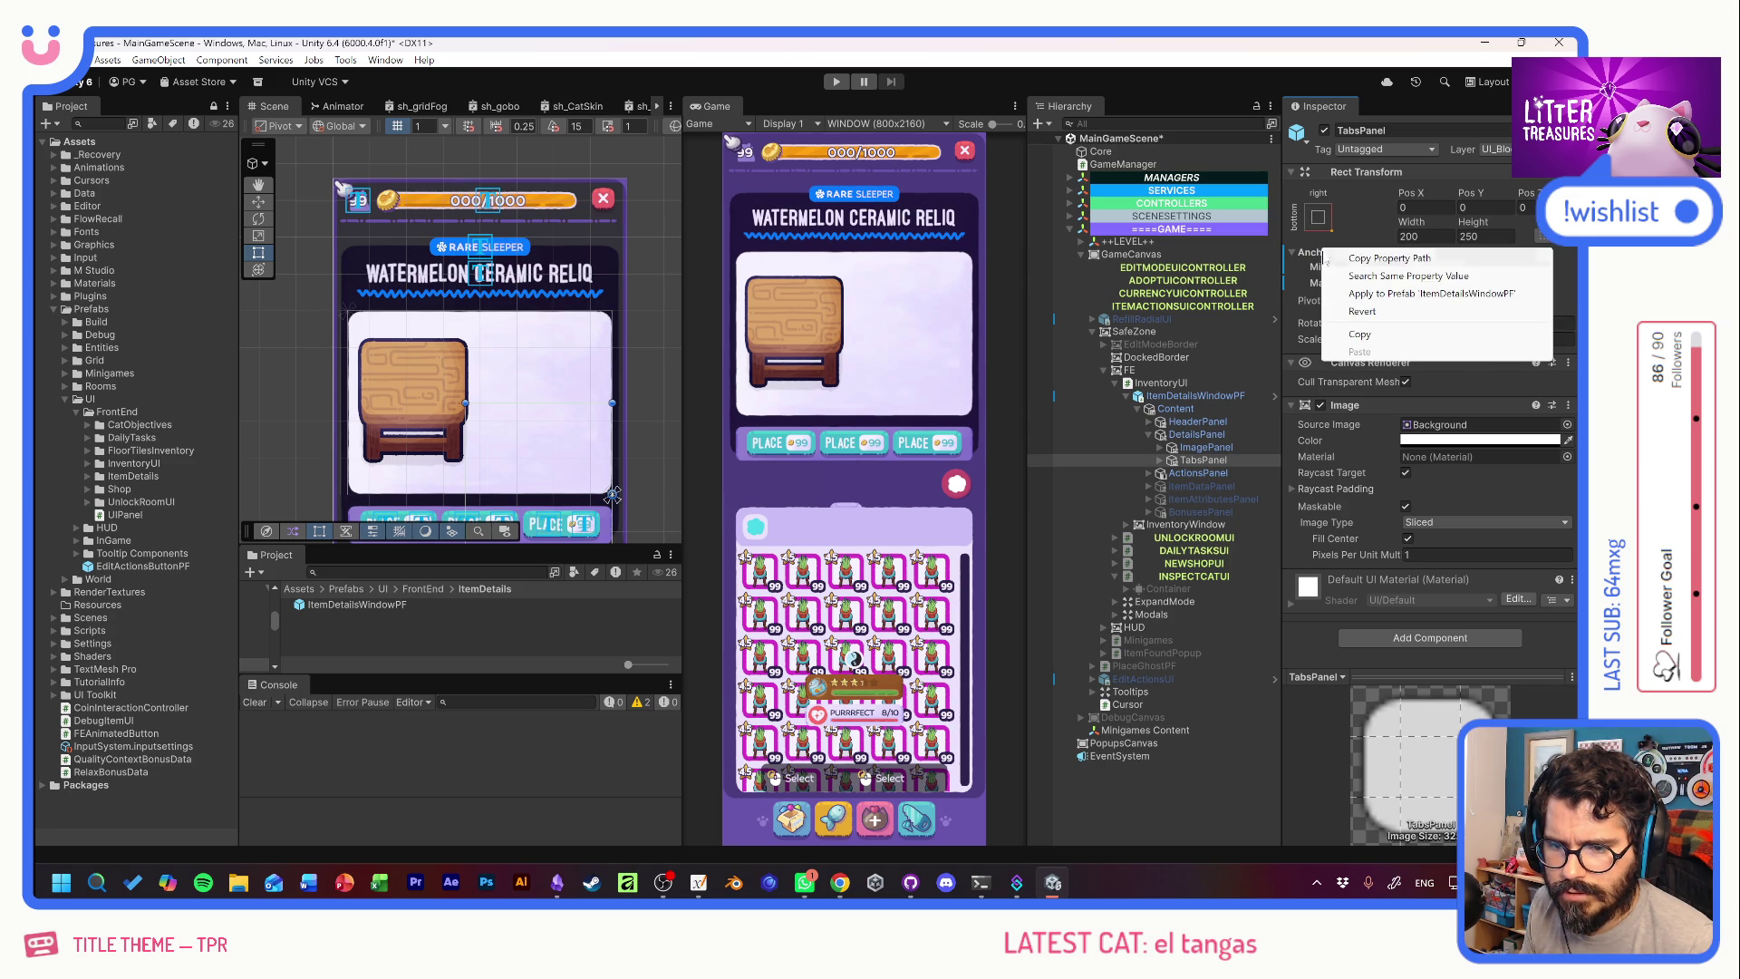
left_click(1362, 311)
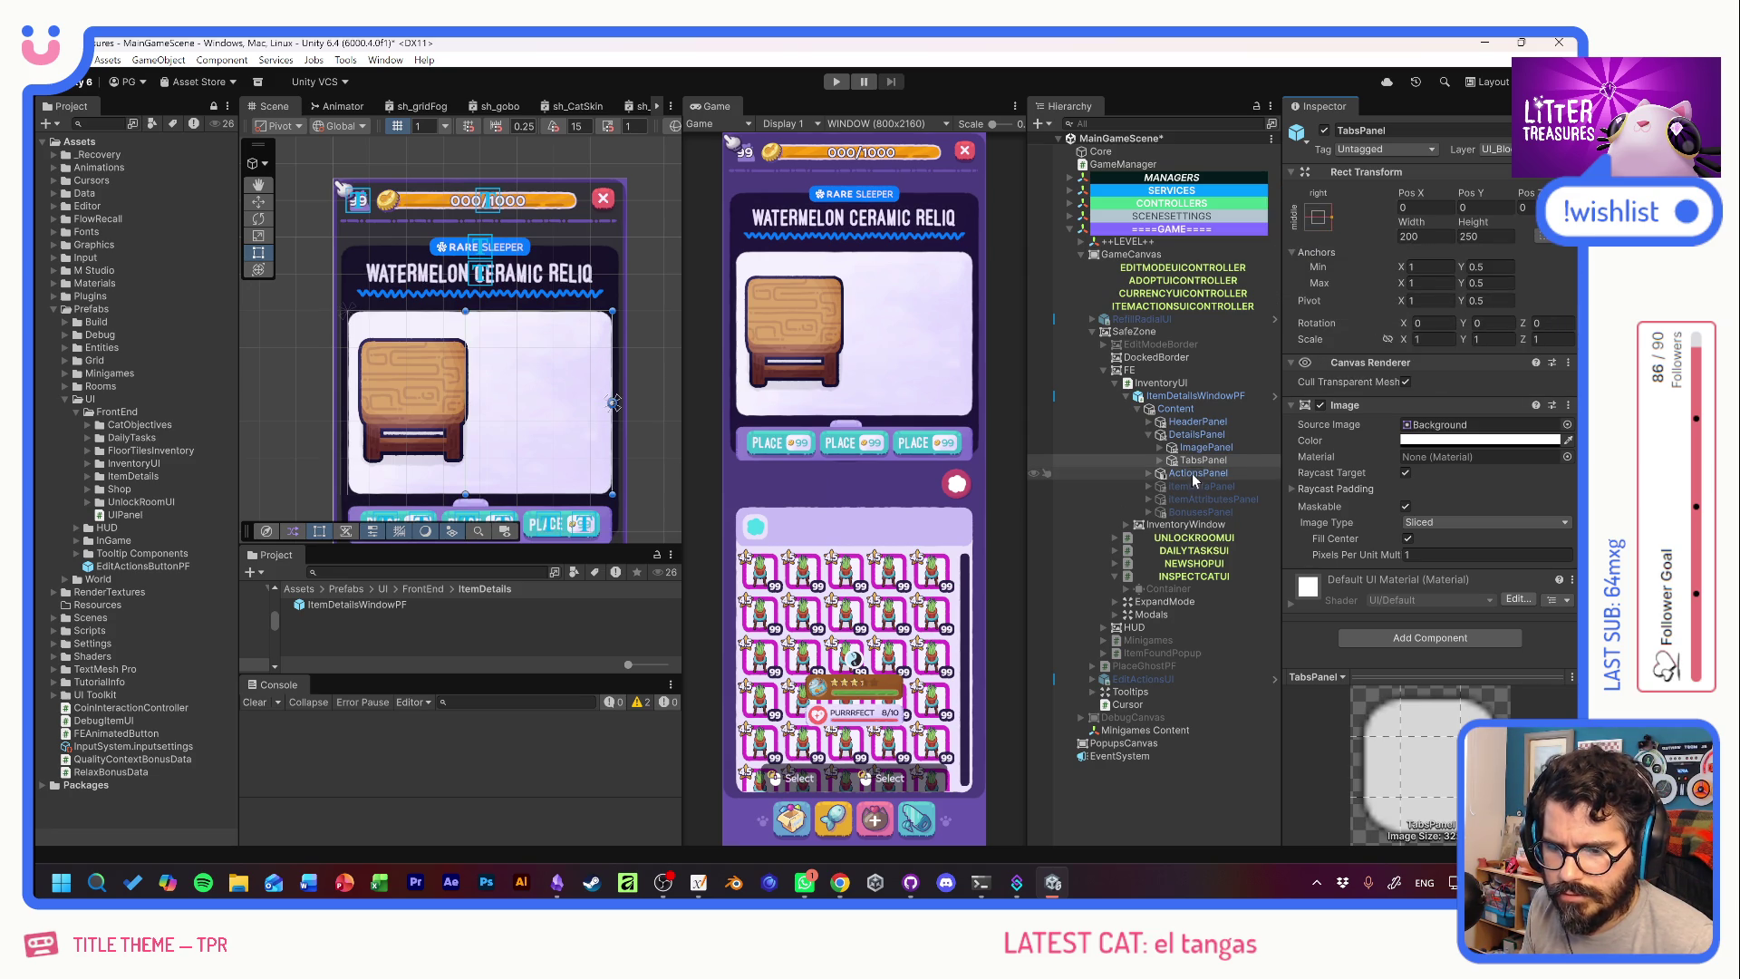
Revert the Tabs object's position and anchor overrides to the prefab values.
left_click(1160, 461)
left_click(1202, 473)
right_click(1409, 195)
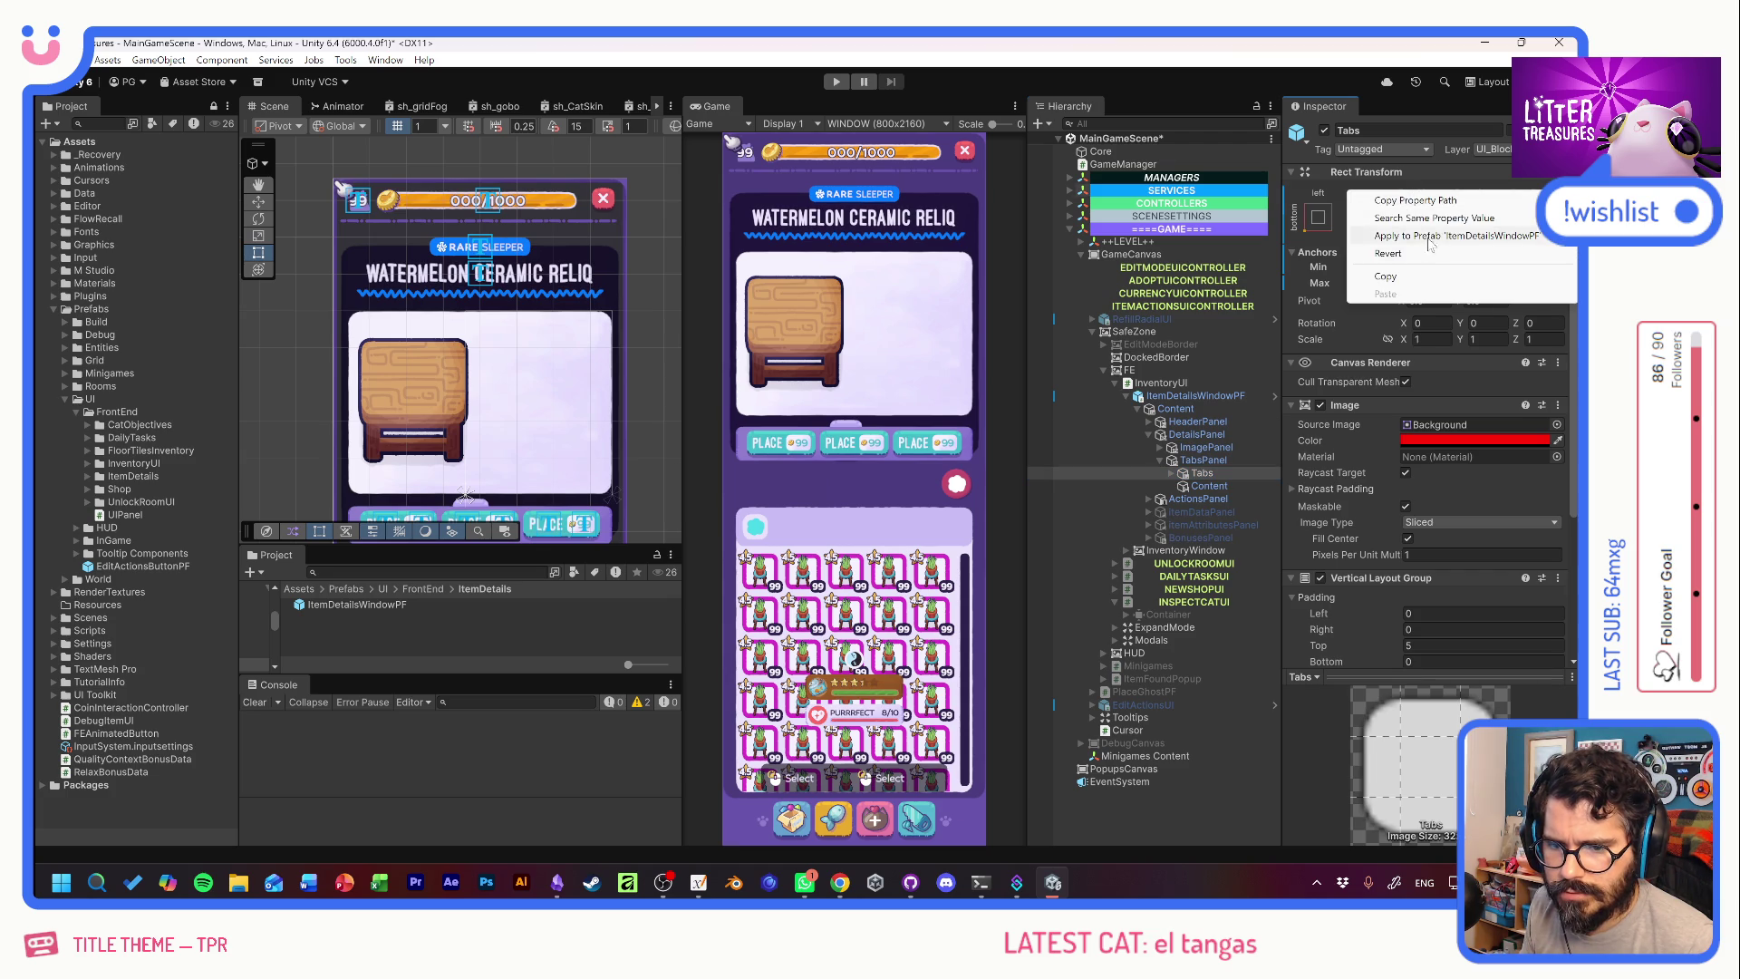
right_click(1460, 200)
left_click(1461, 272)
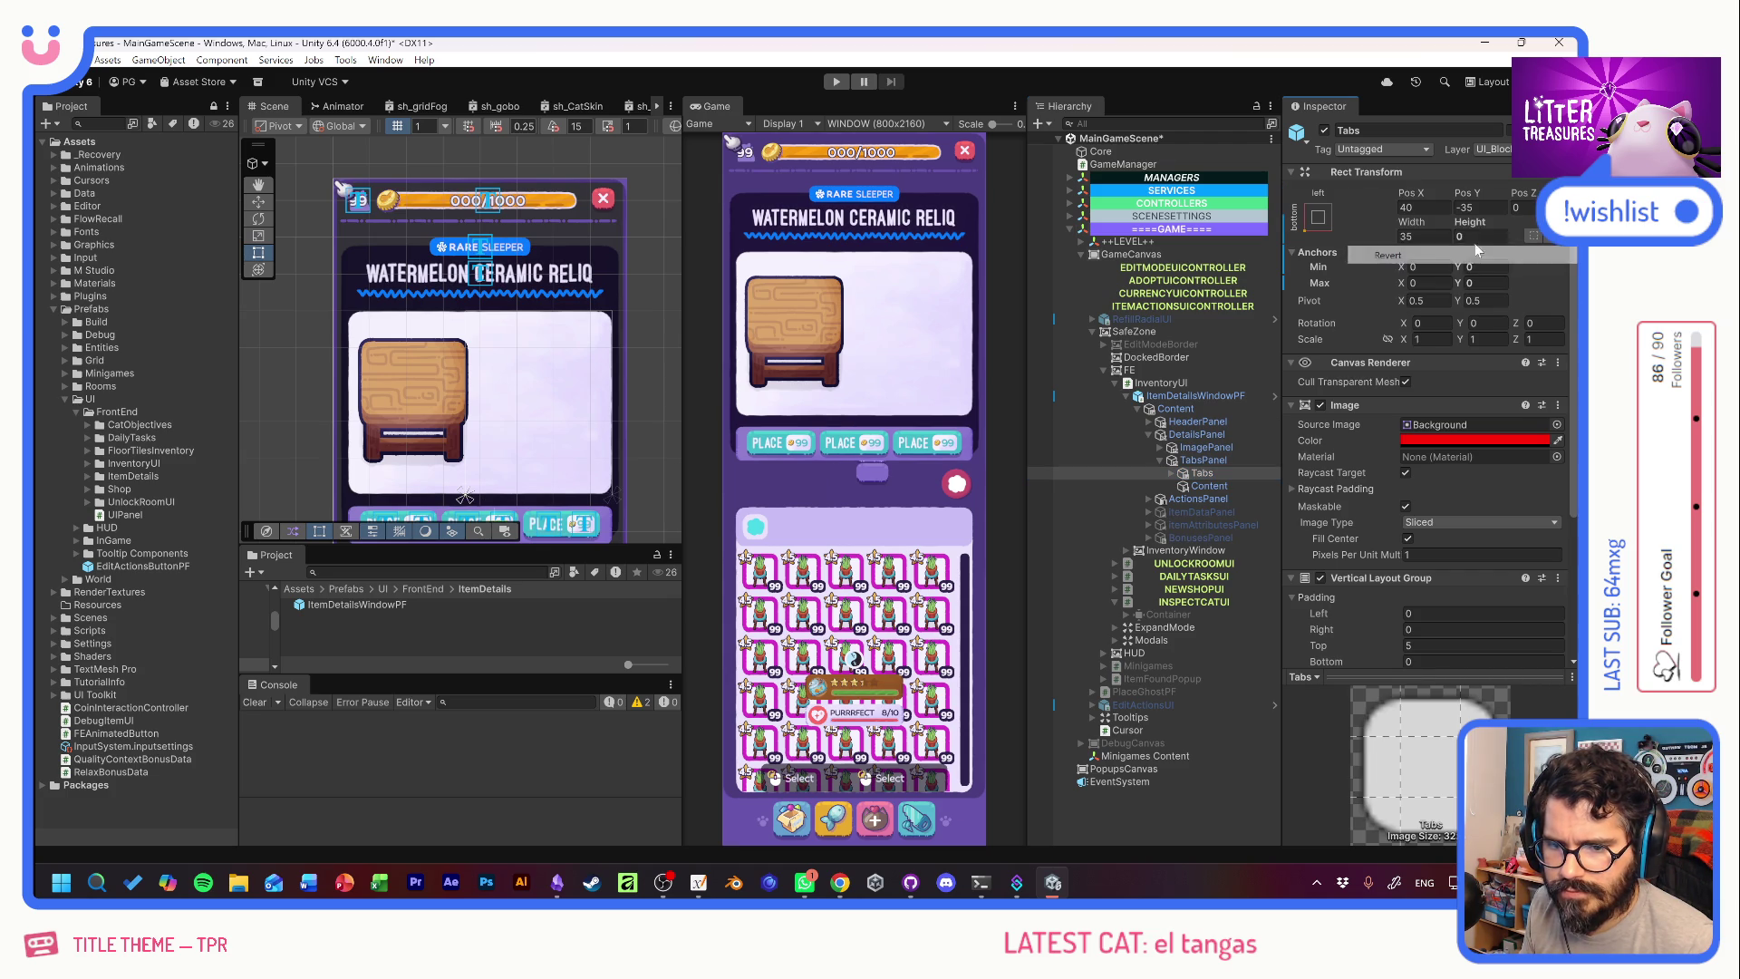
right_click(1460, 228)
left_click(1414, 283)
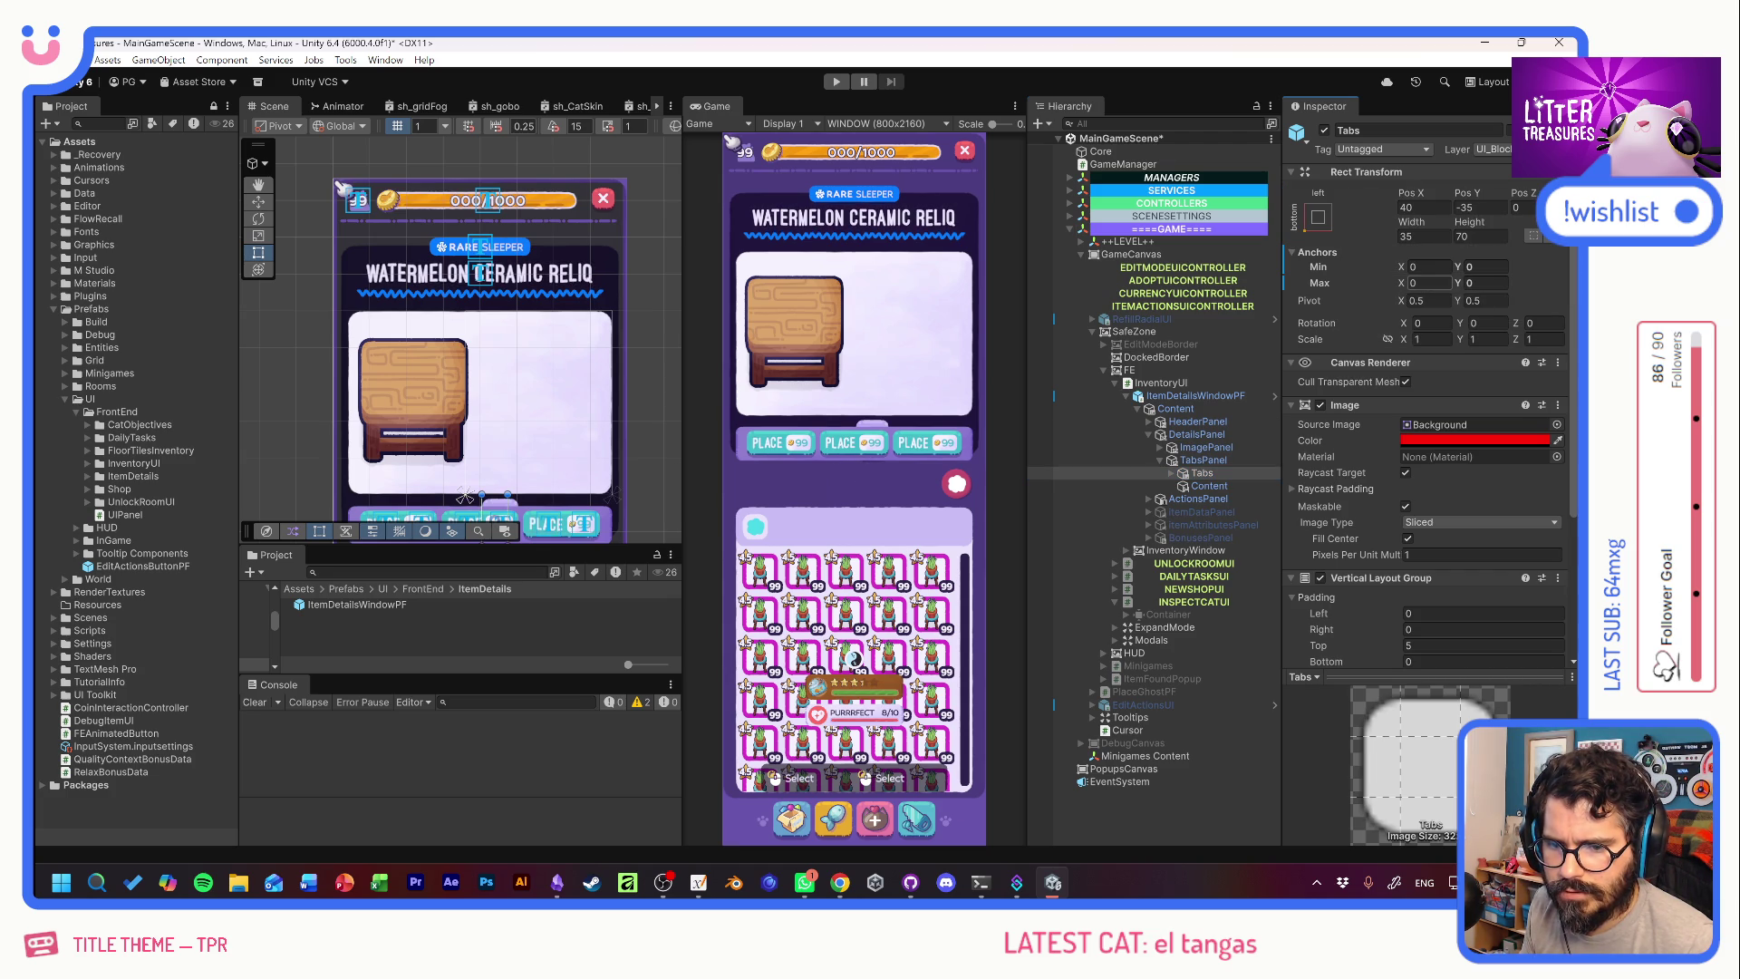
right_click(1335, 257)
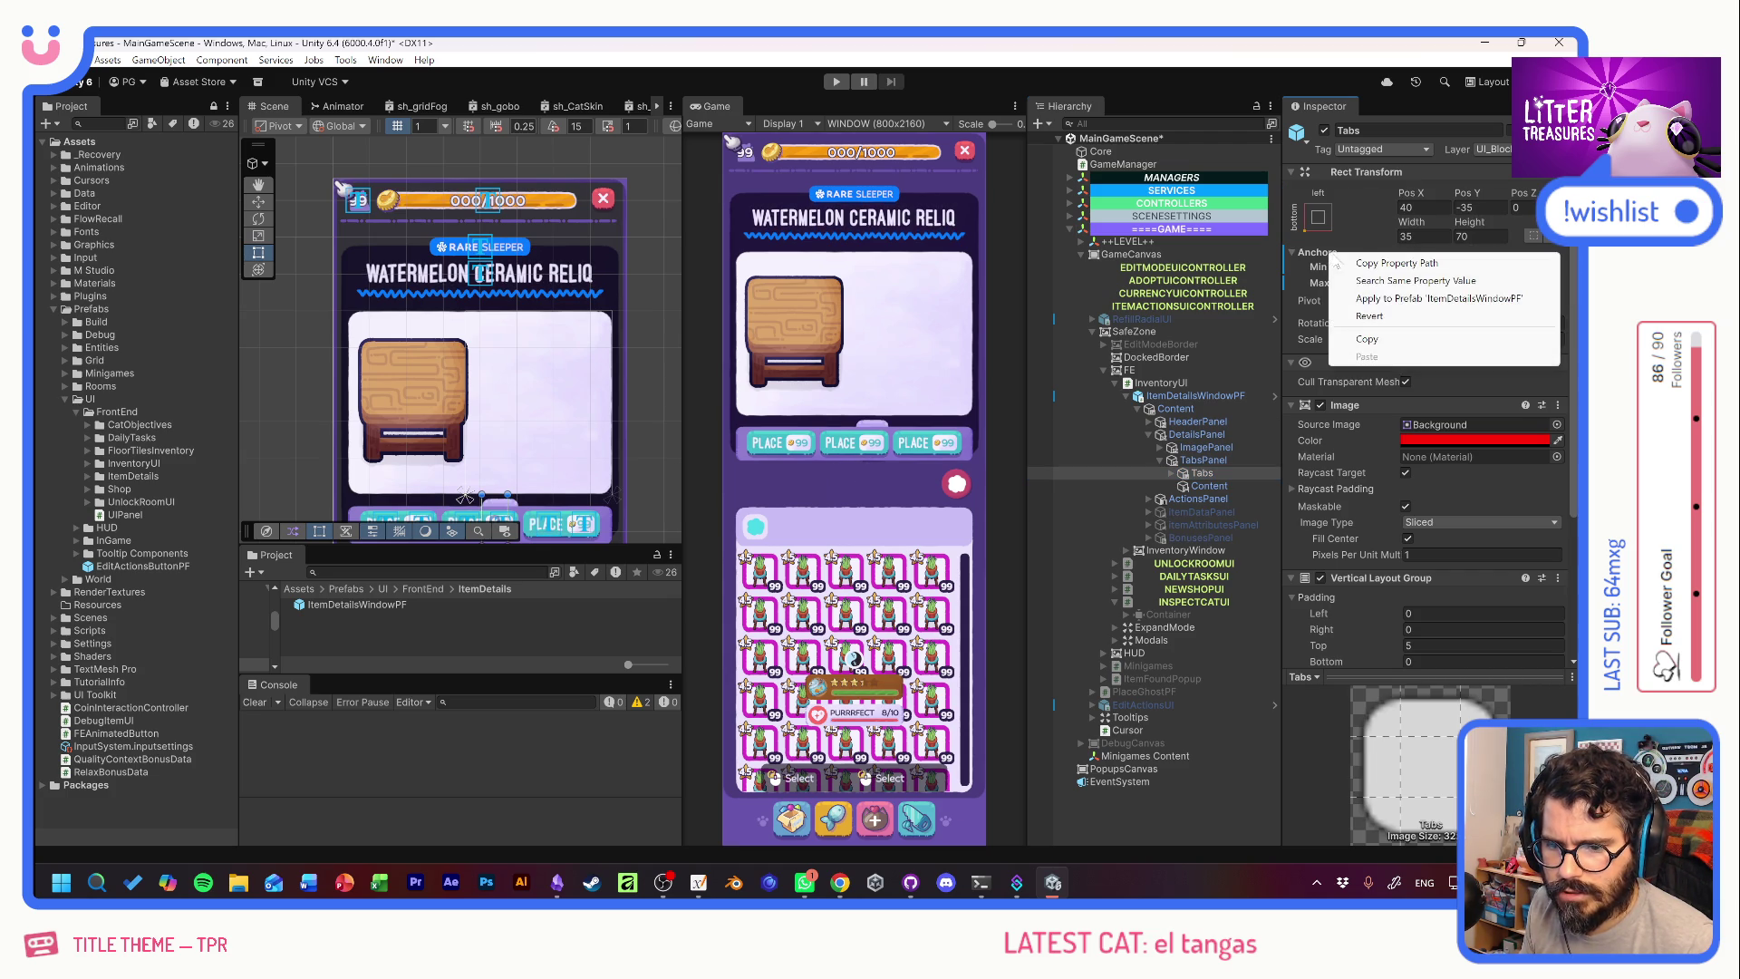
left_click(1370, 316)
left_click(1214, 487)
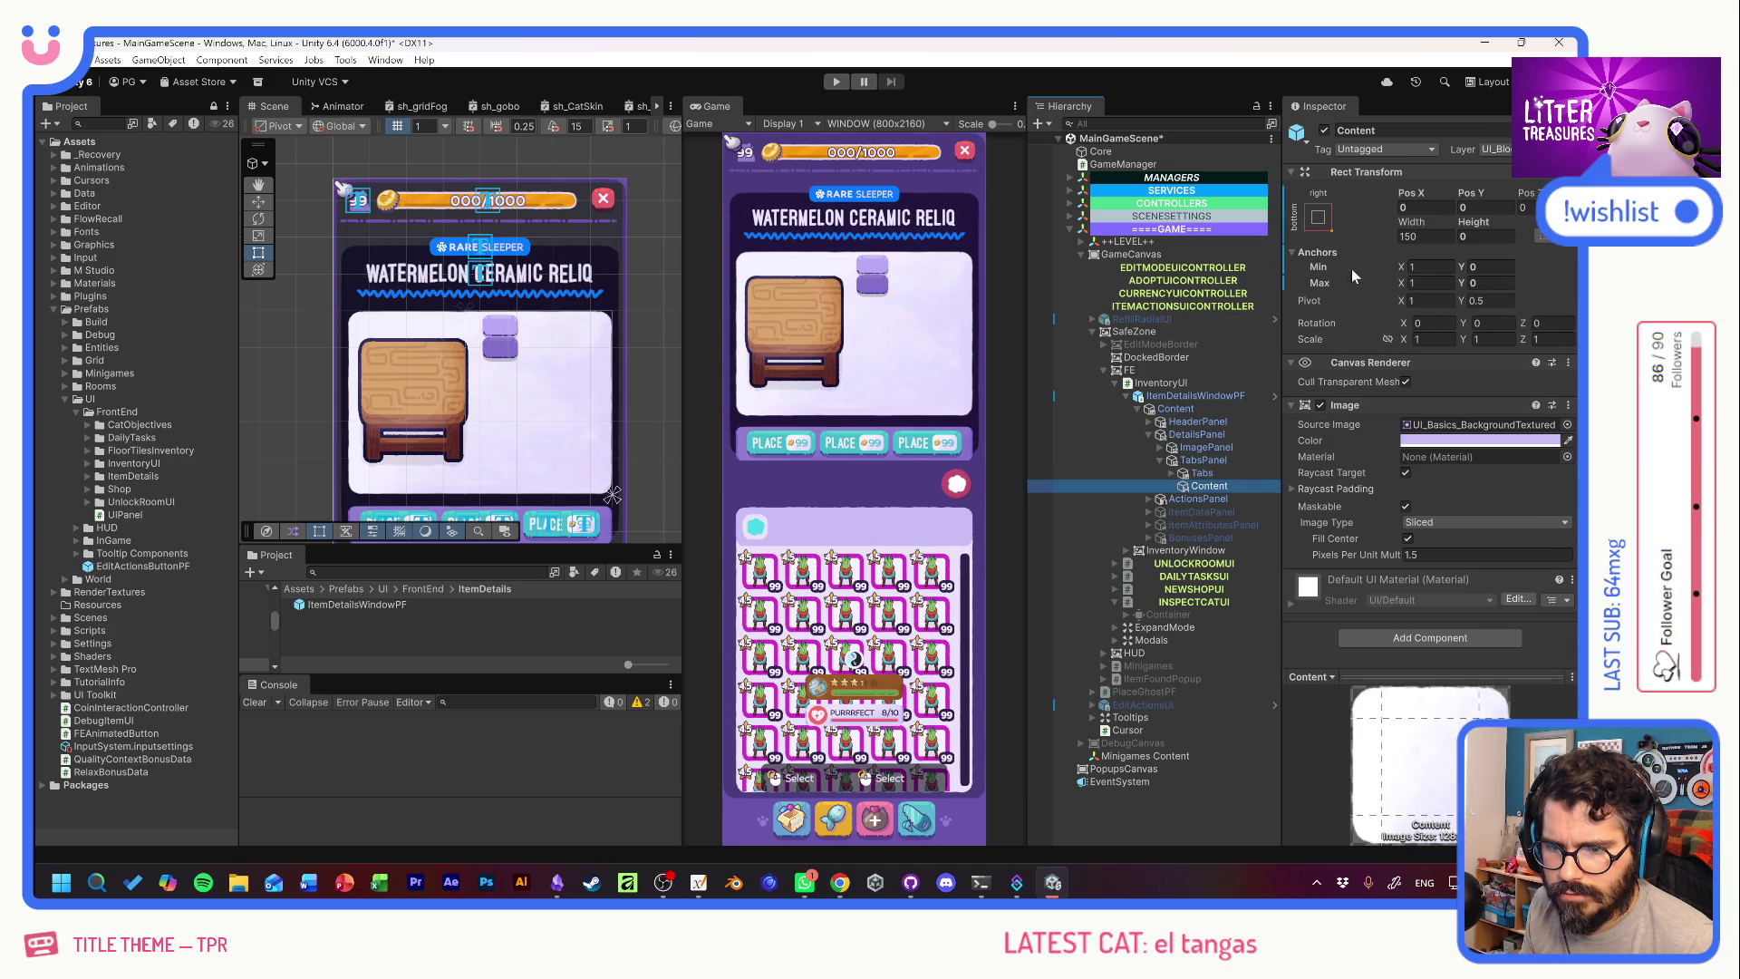
Revert the tabs panel Content's position and anchors, restoring middle-right anchors at 150 by 250.
left_click(1486, 207)
right_click(1486, 208)
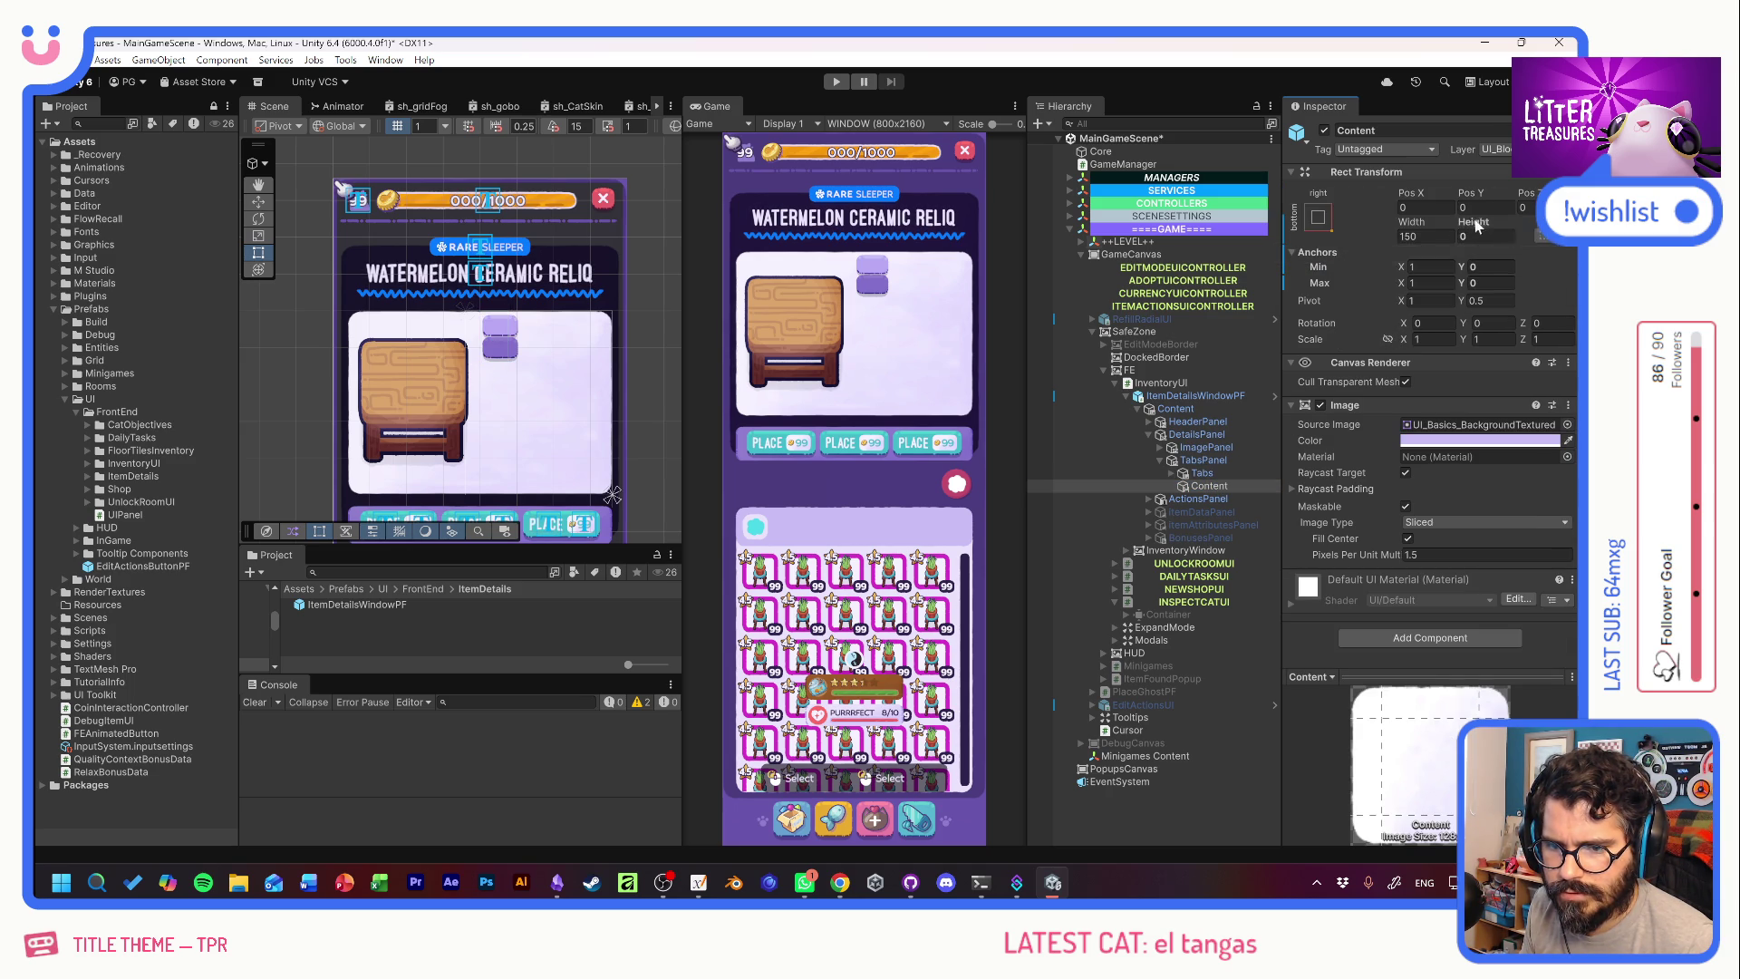
right_click(1477, 227)
left_click(1472, 283)
right_click(1331, 255)
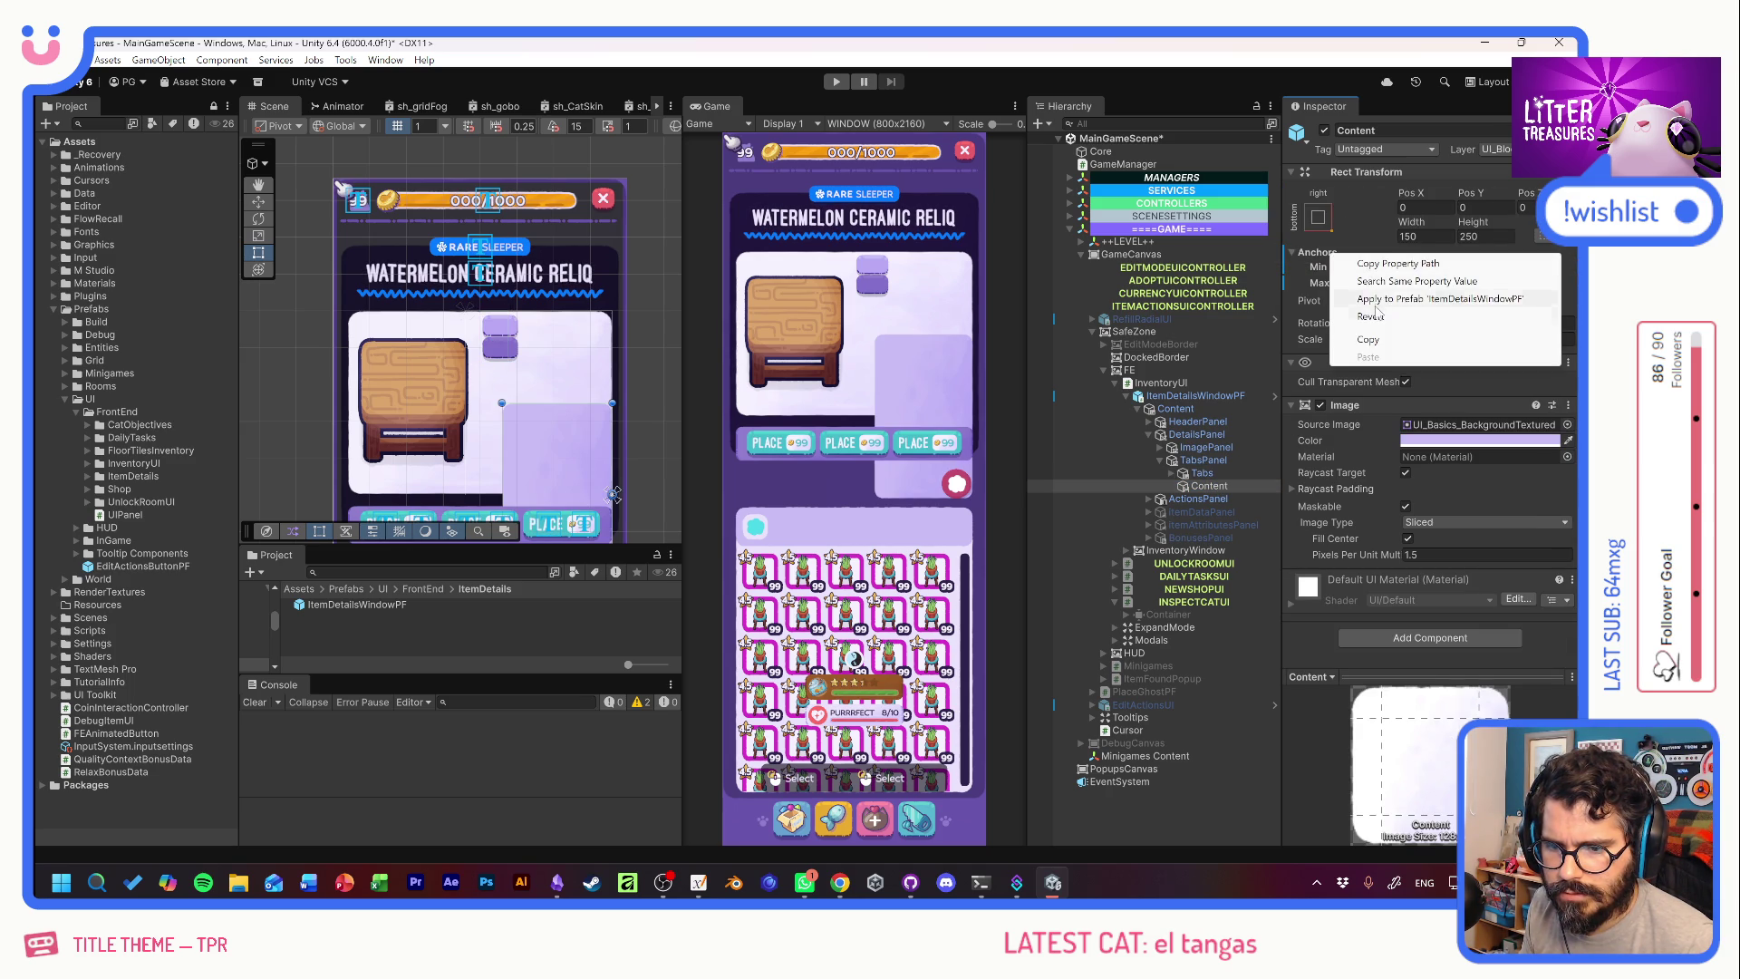
left_click(1374, 312)
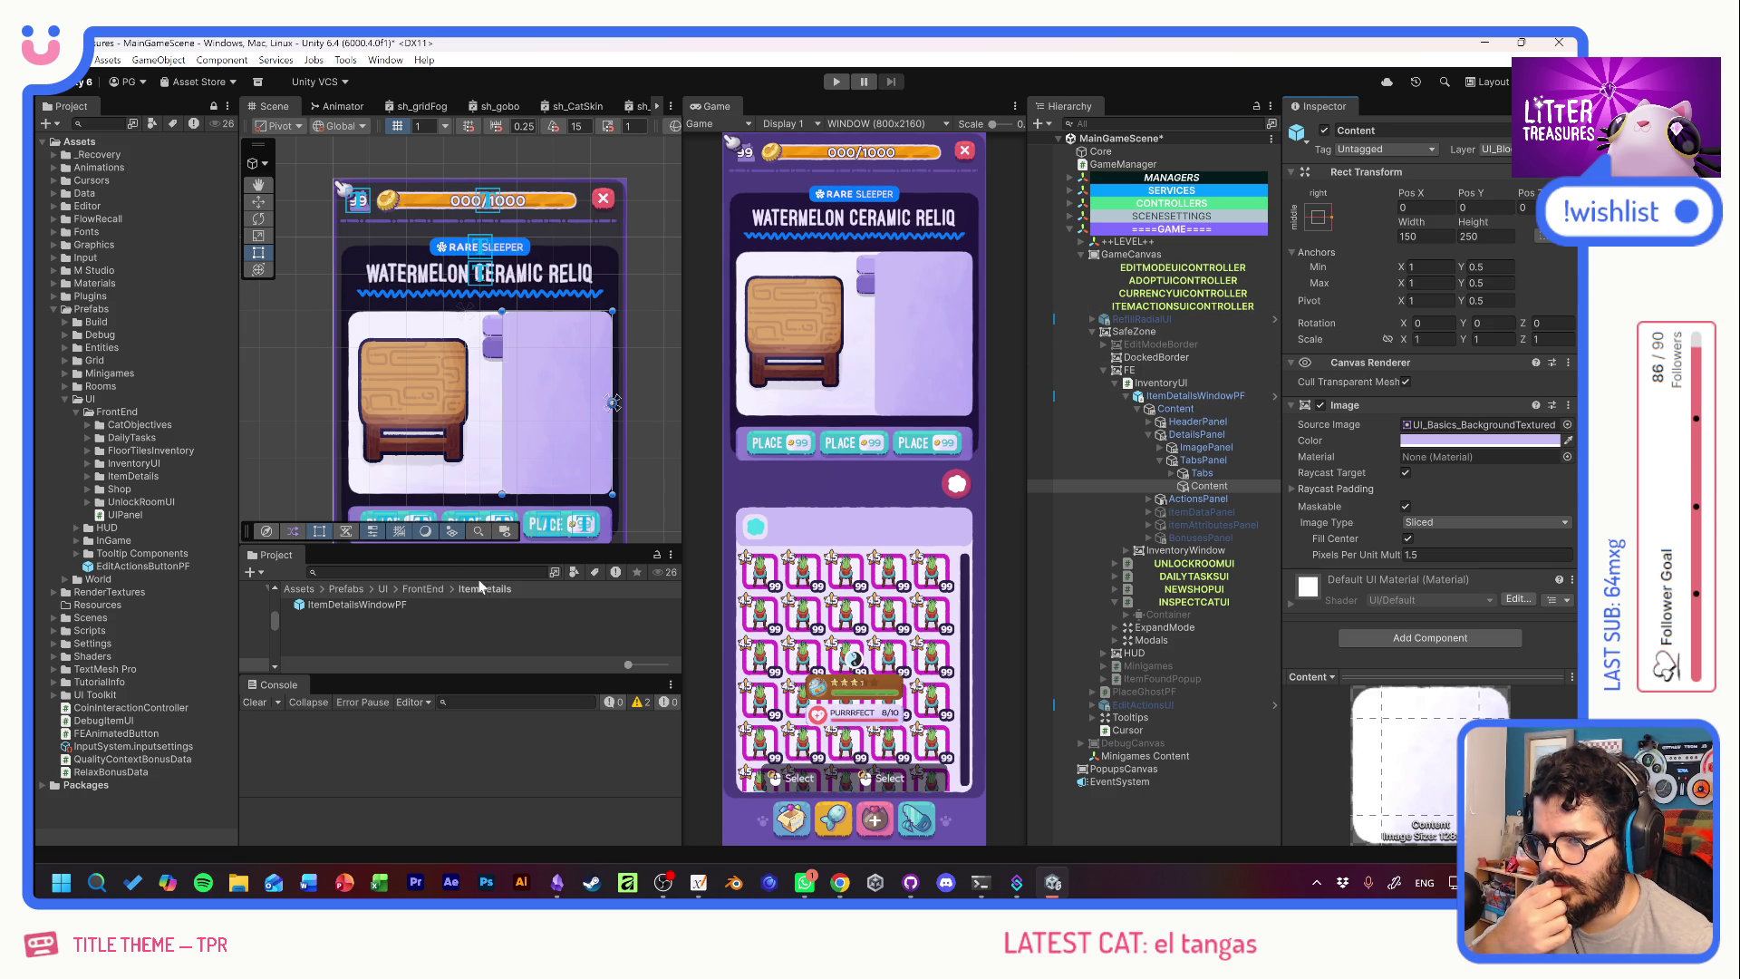
left_click(1182, 384)
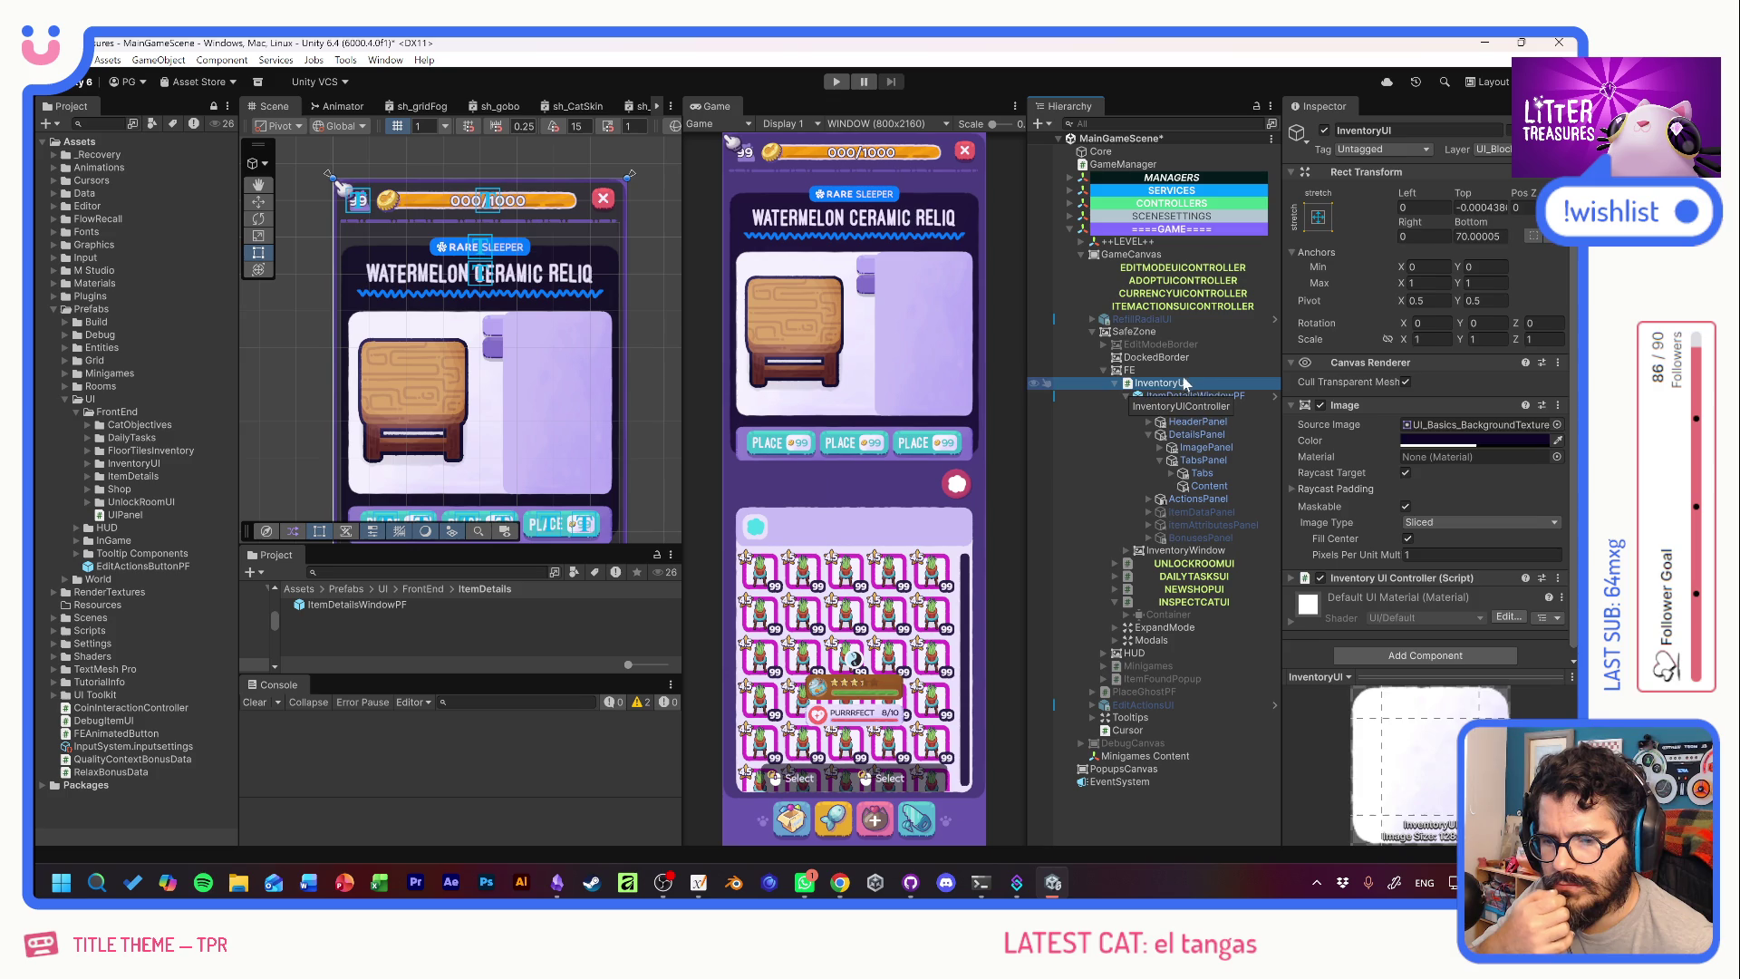
Open ItemDetailsWindowPF for editing and resize its root from 370 to 400 by 400.
left_click(1188, 396)
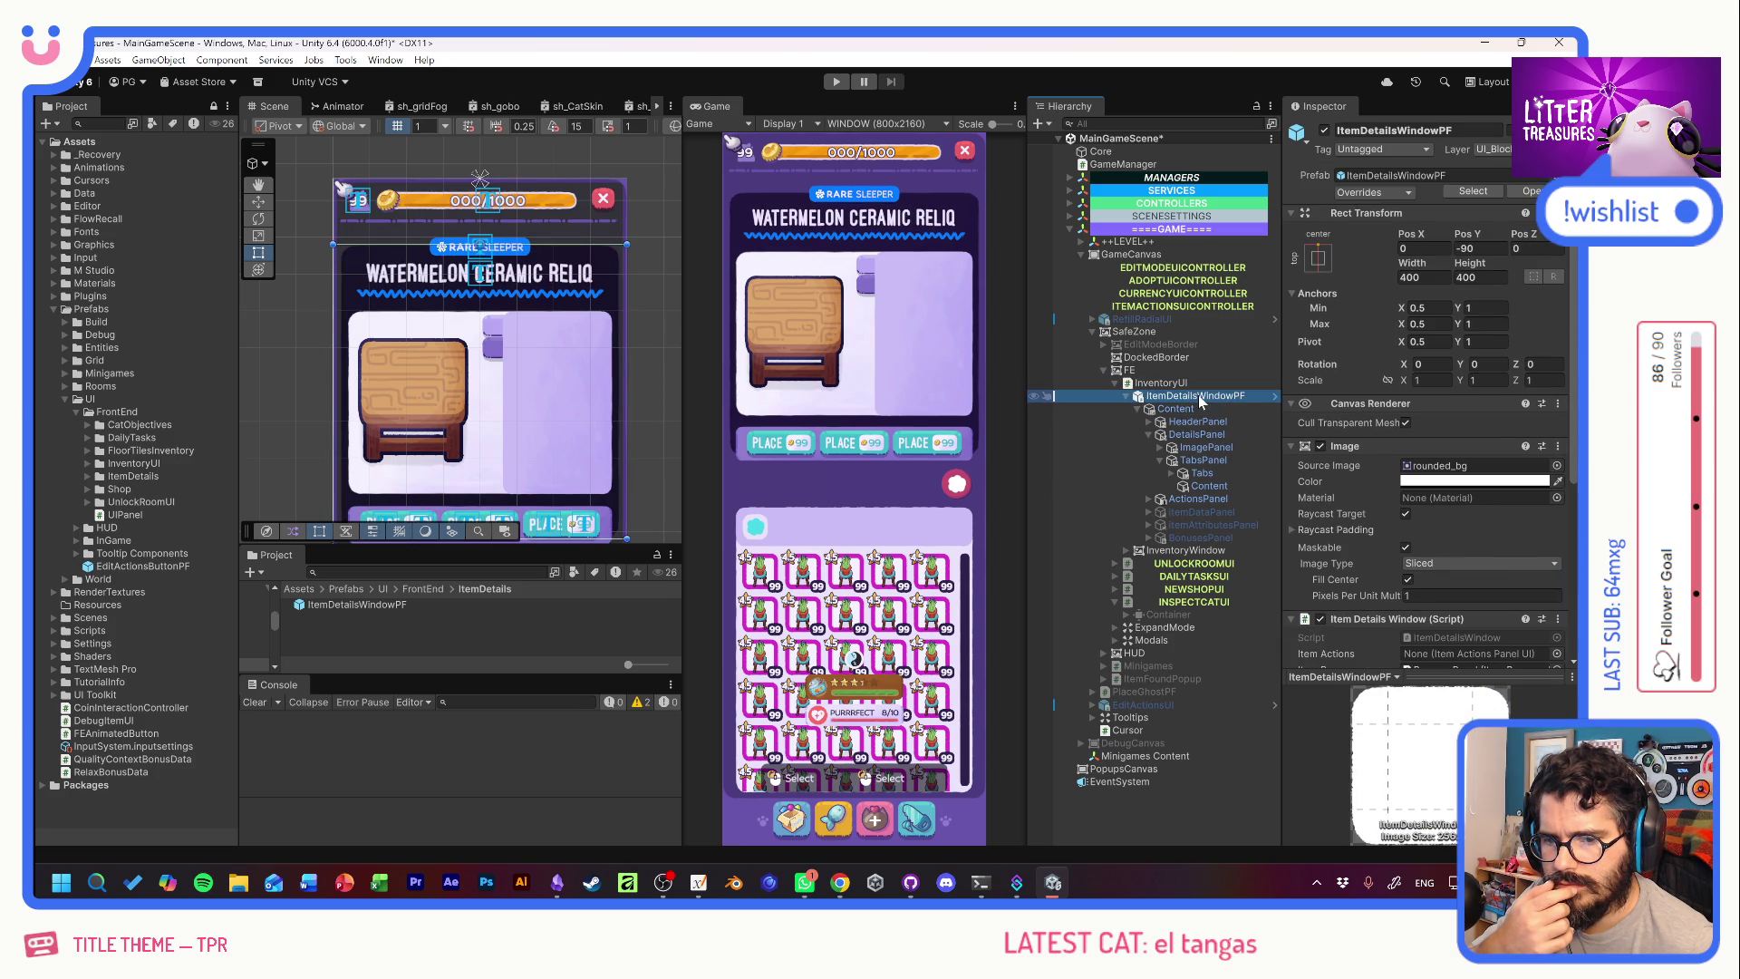
left_click(1274, 396)
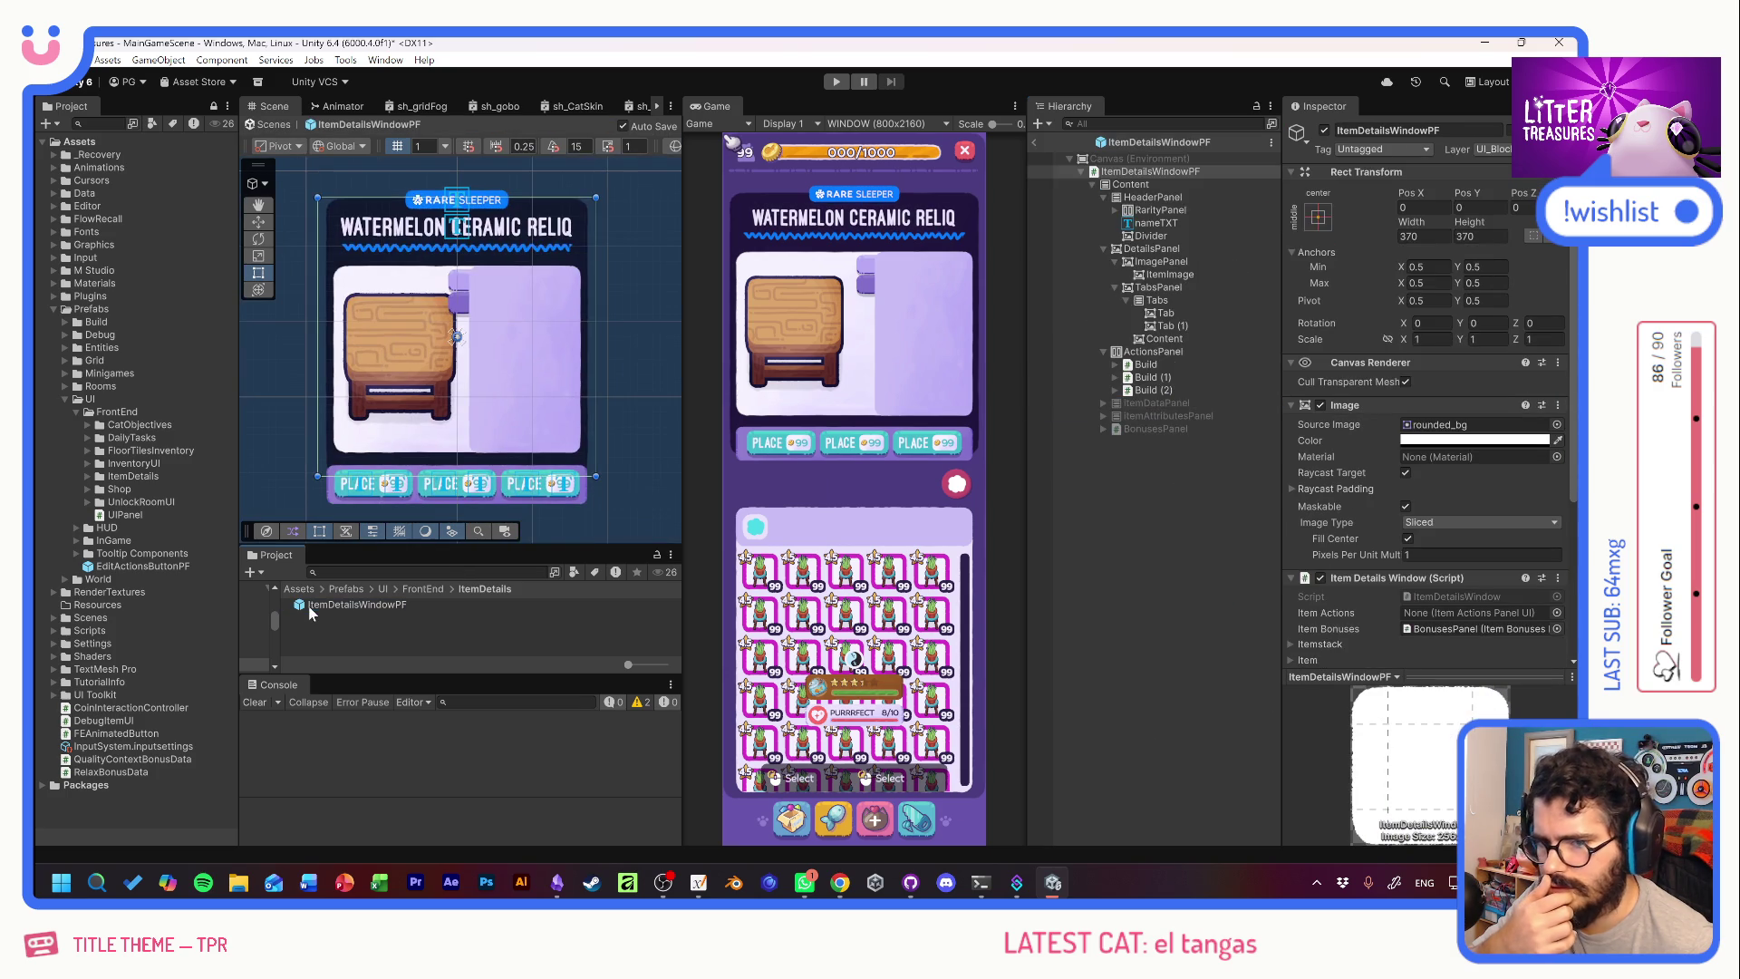
left_click(1414, 236)
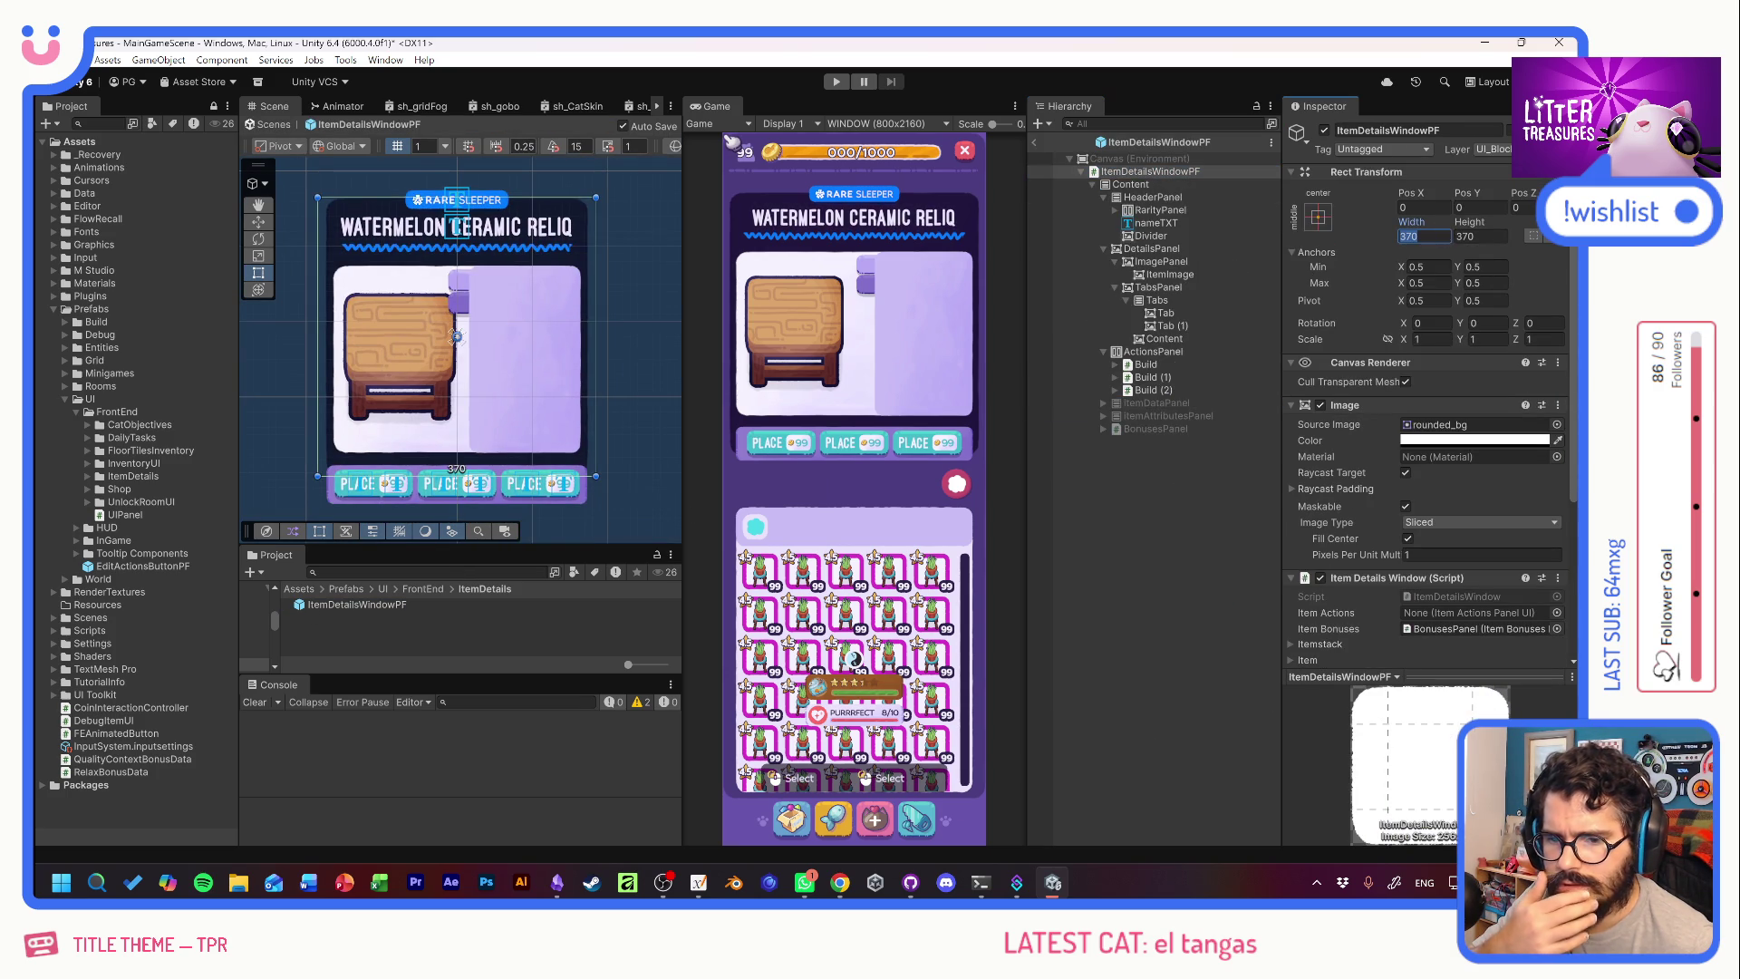
type("400")
key("Tab")
type("400")
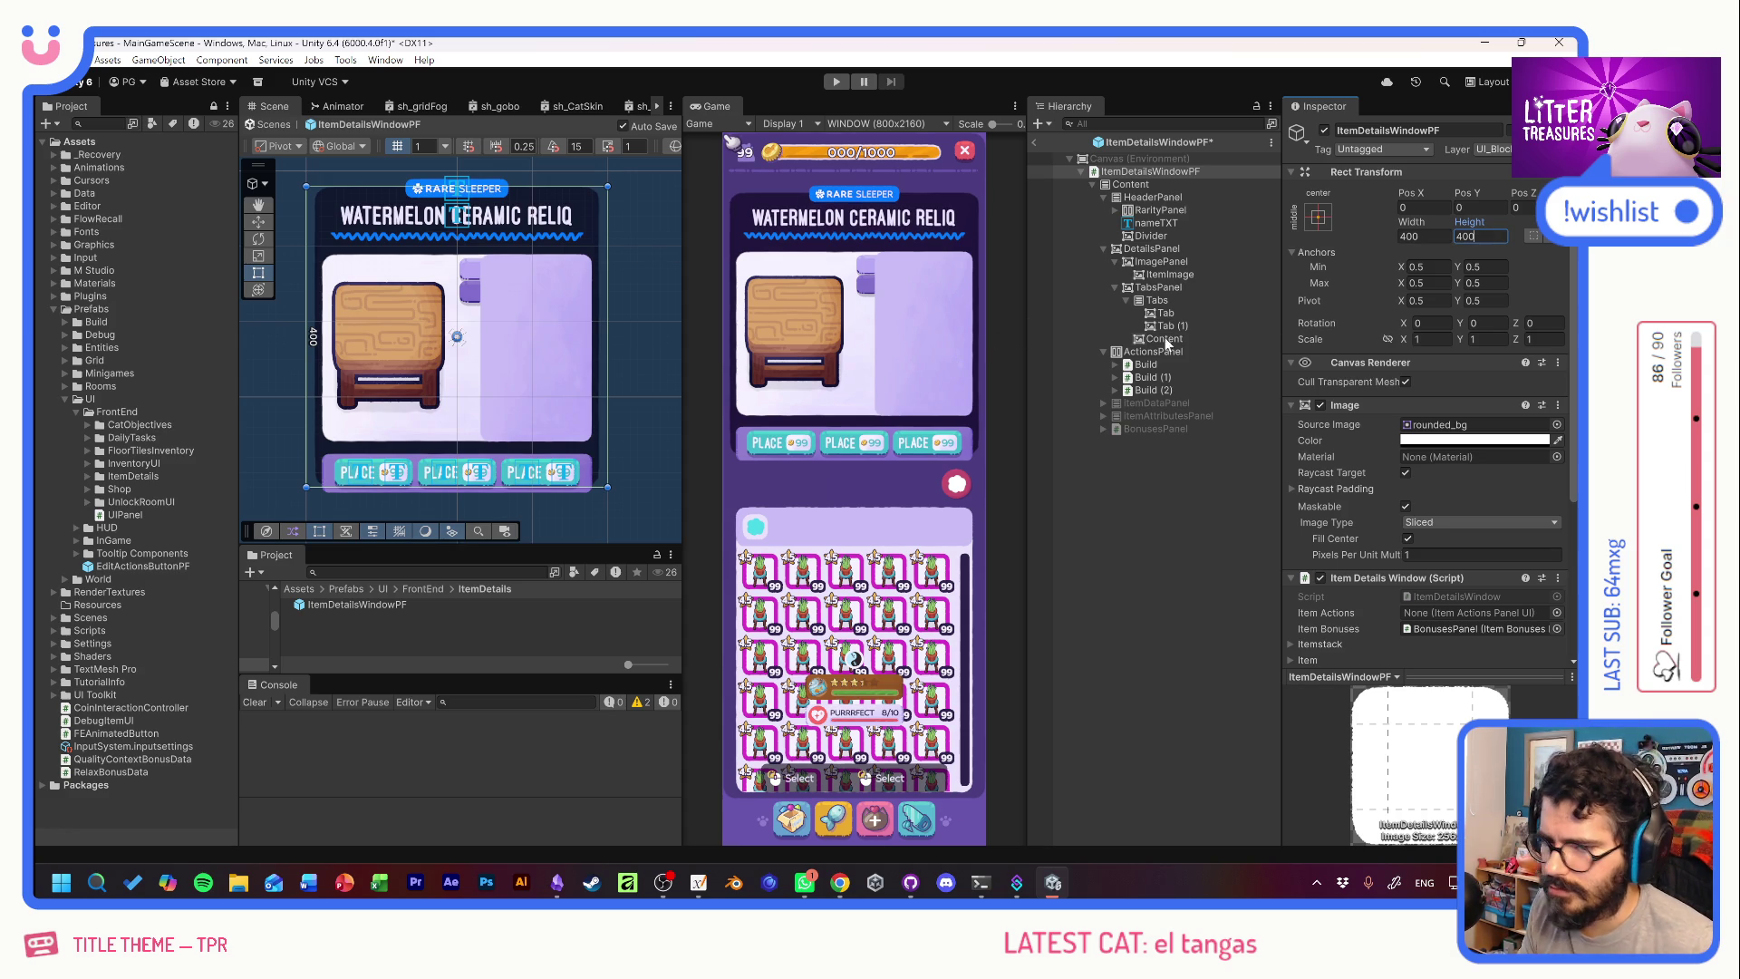
left_click(1123, 495)
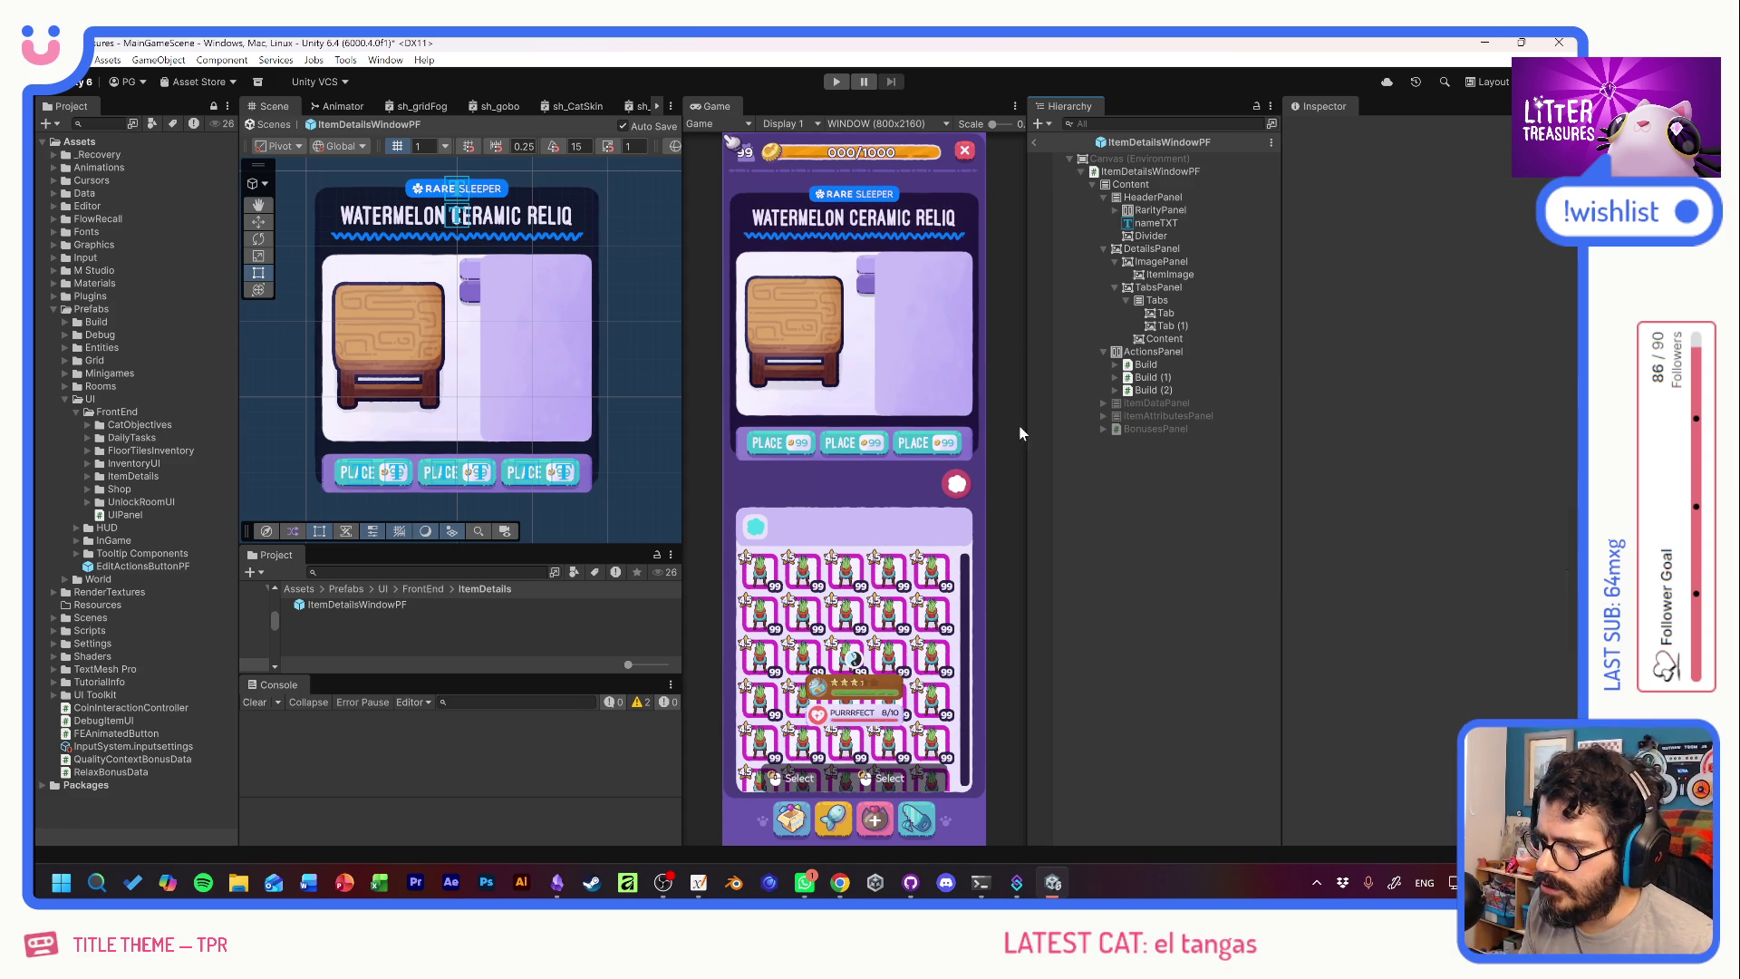
left_click(1167, 274)
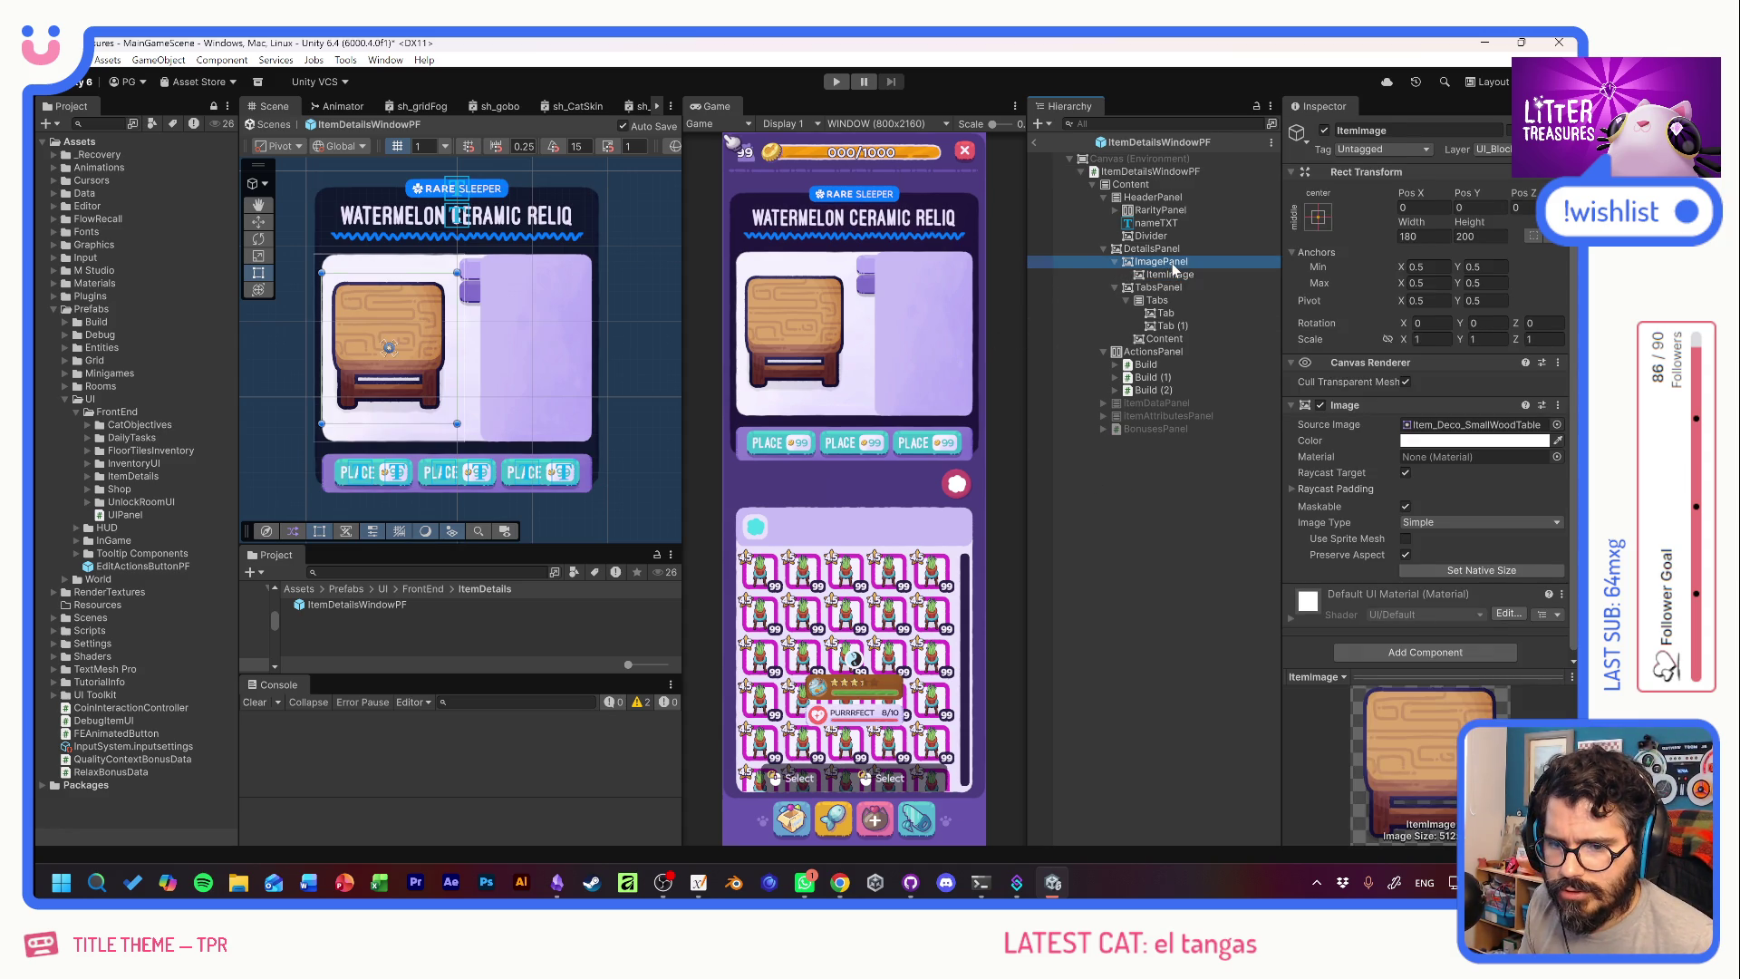
Anchor the ImagePanel to the middle-left preset.
left_click(1174, 263)
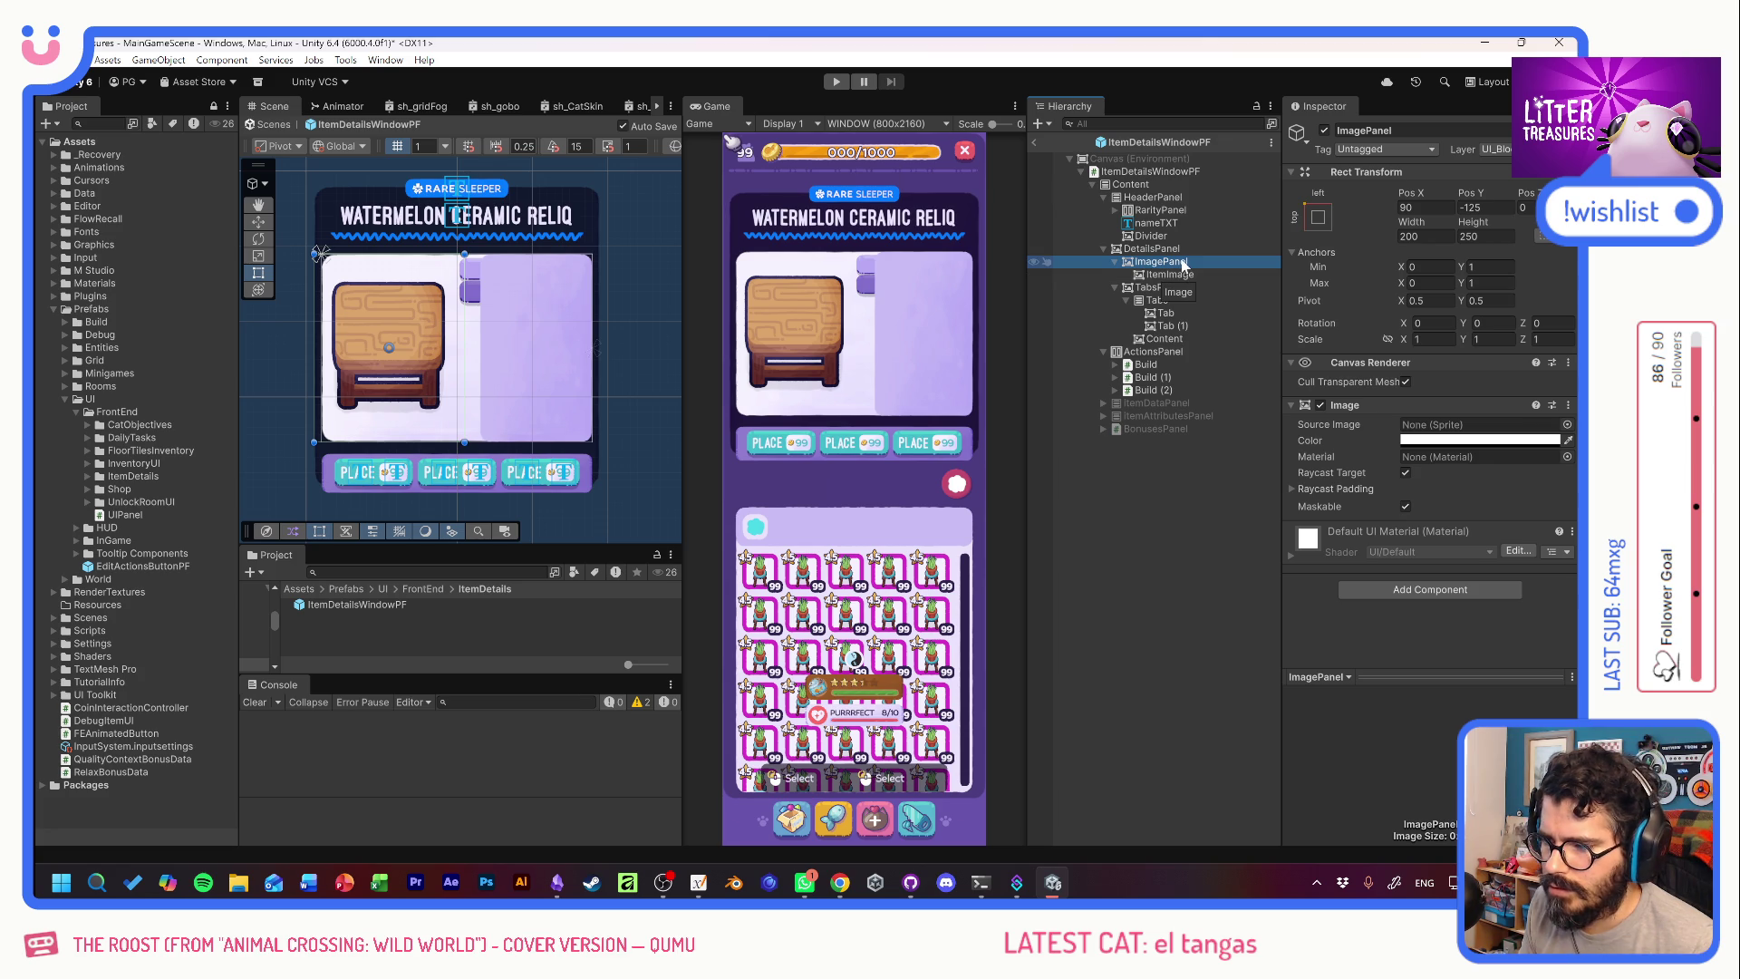
left_click(1318, 217)
left_click(1375, 379, "alt+shift")
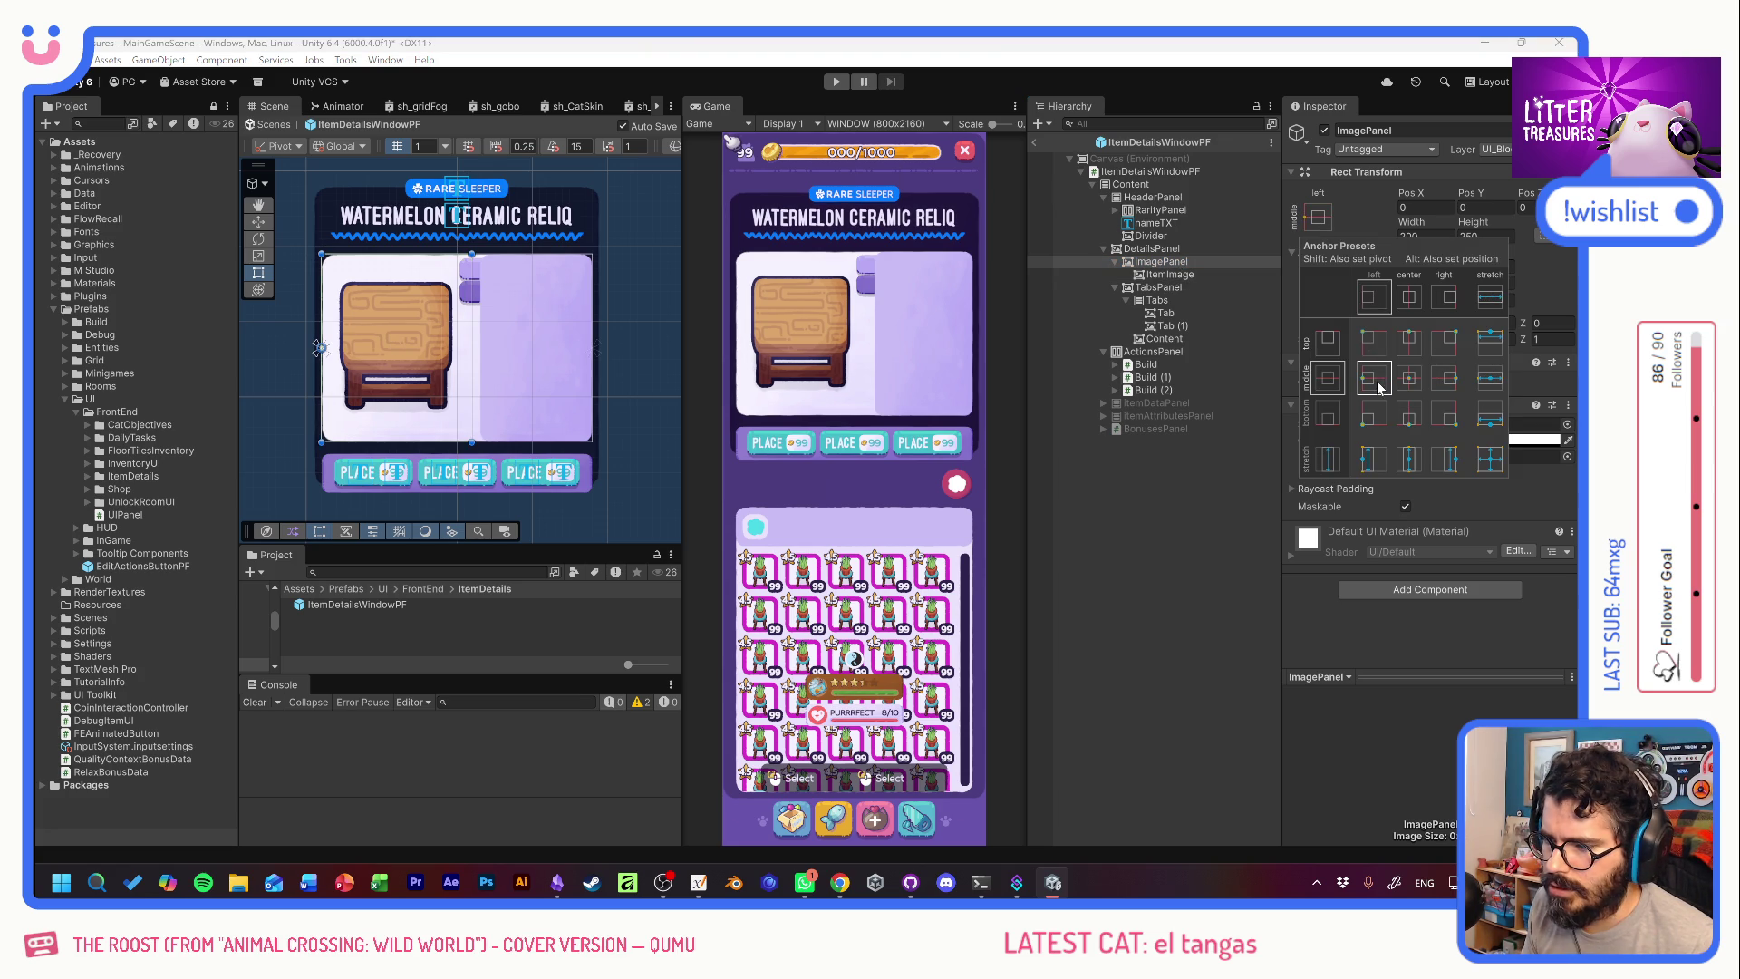
left_click(1162, 524)
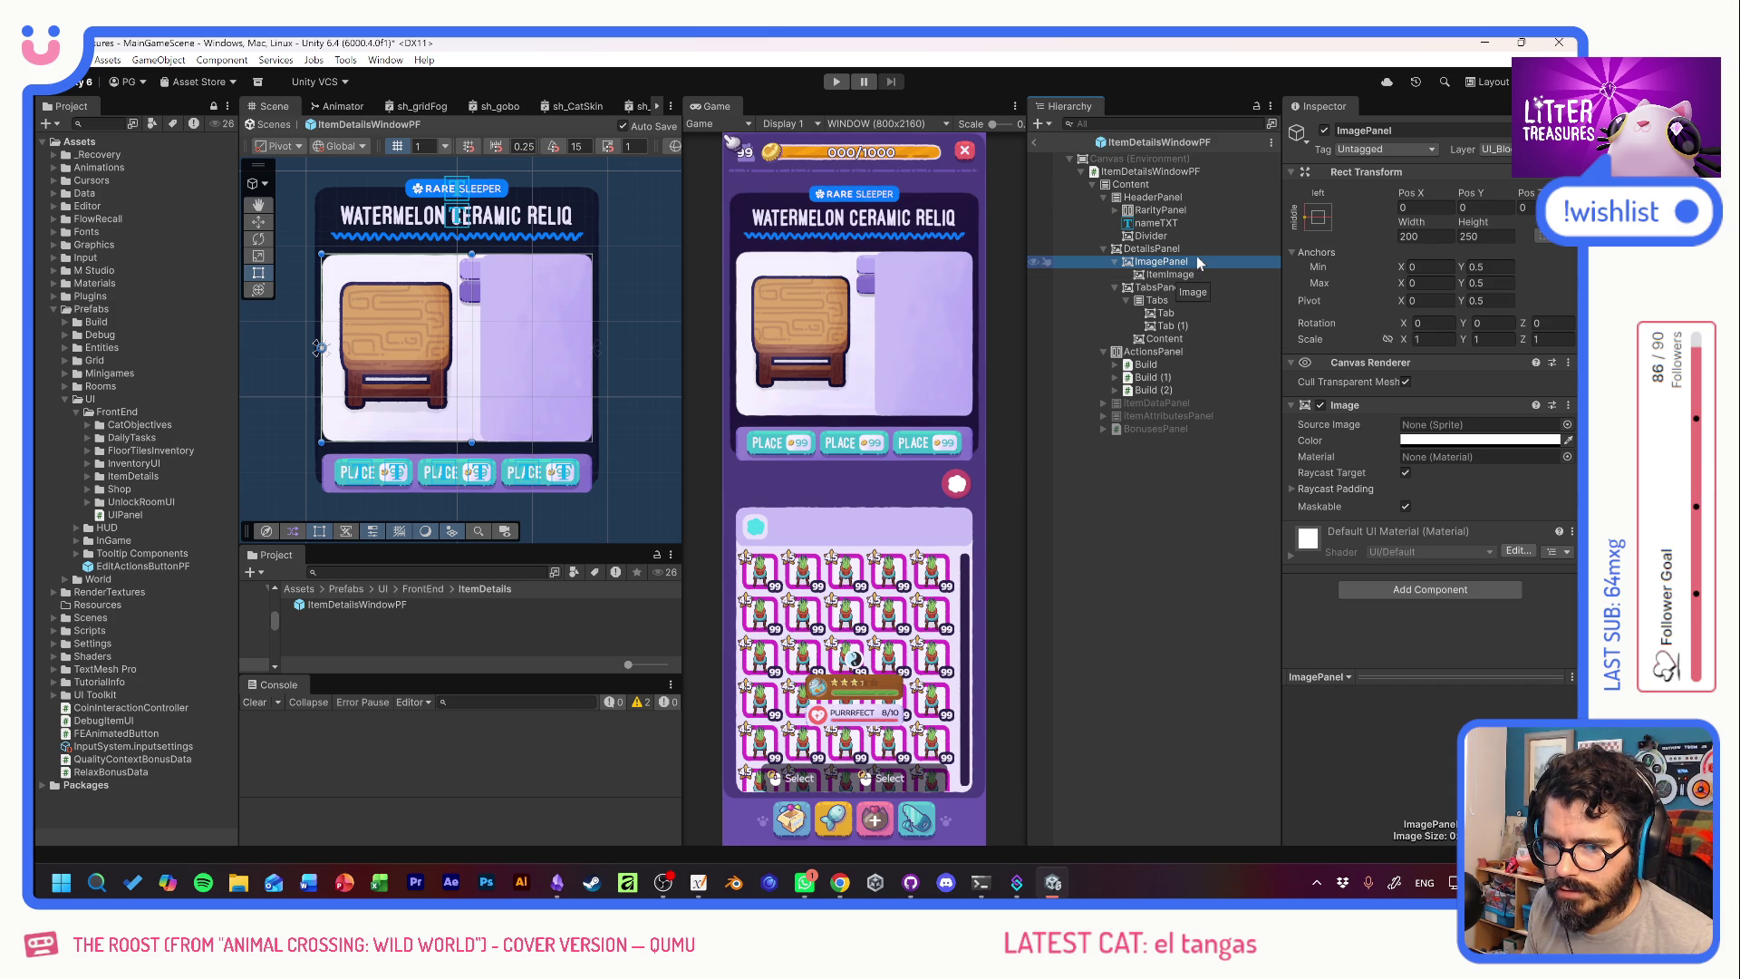
Set TabsPanel to Pos X -10 and shorten its height to 230.
left_click(1191, 286)
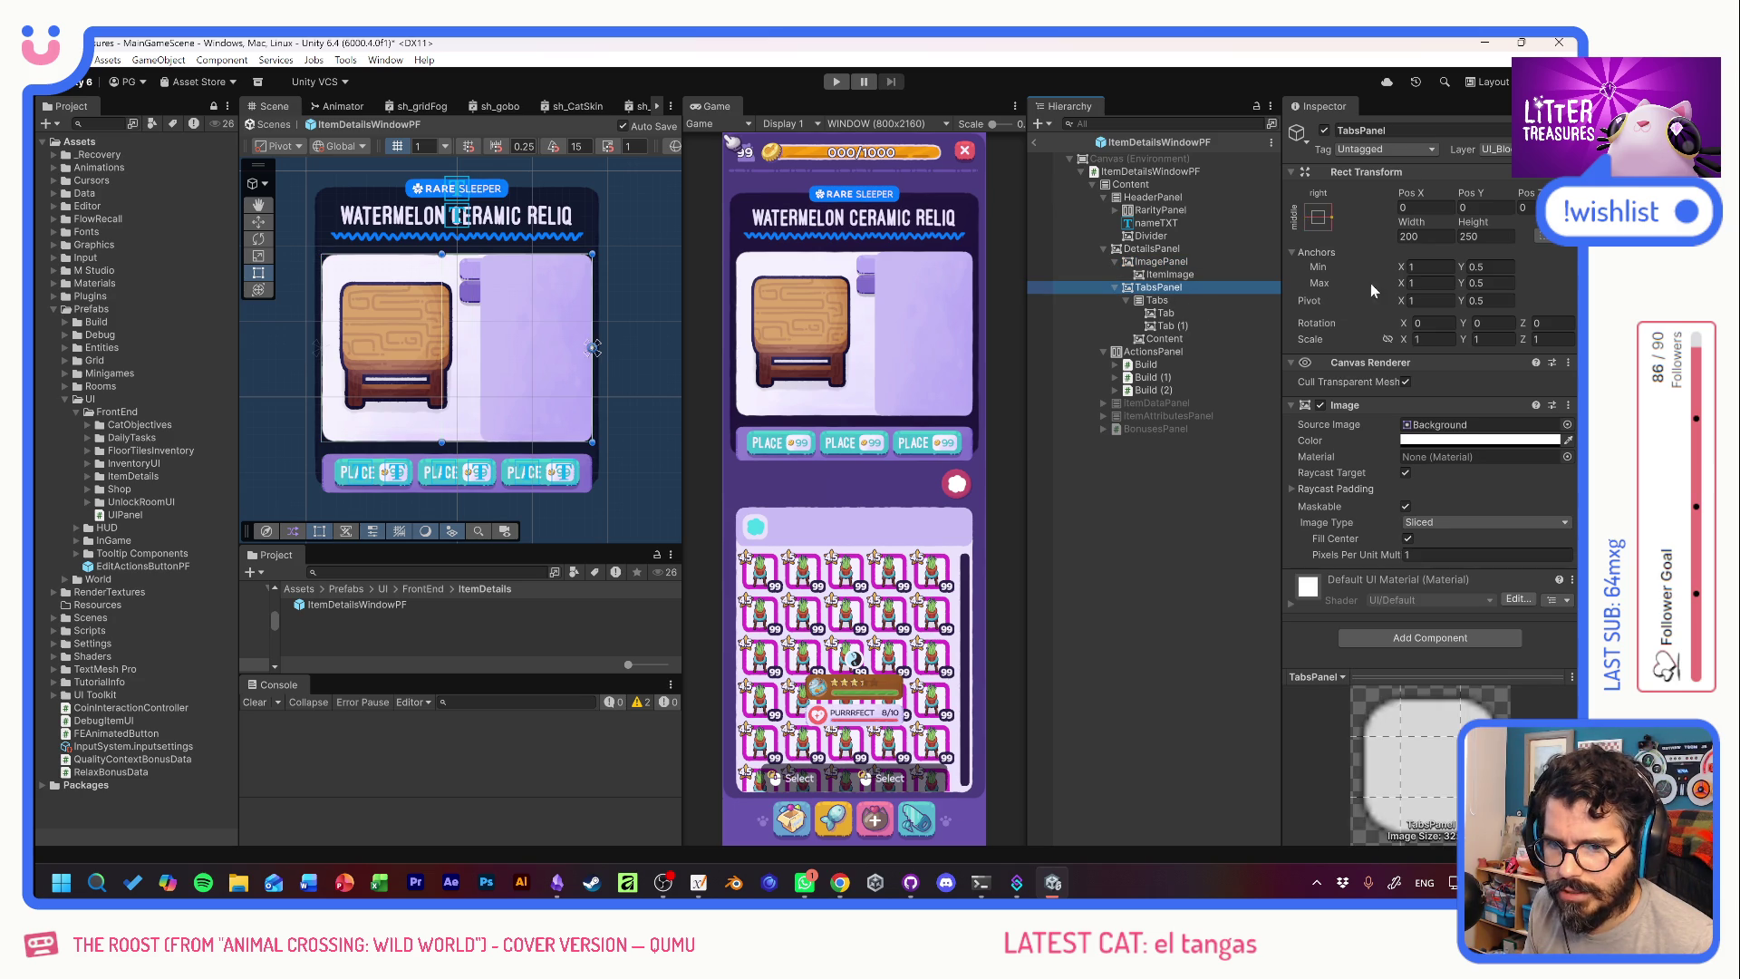
left_click(1162, 261)
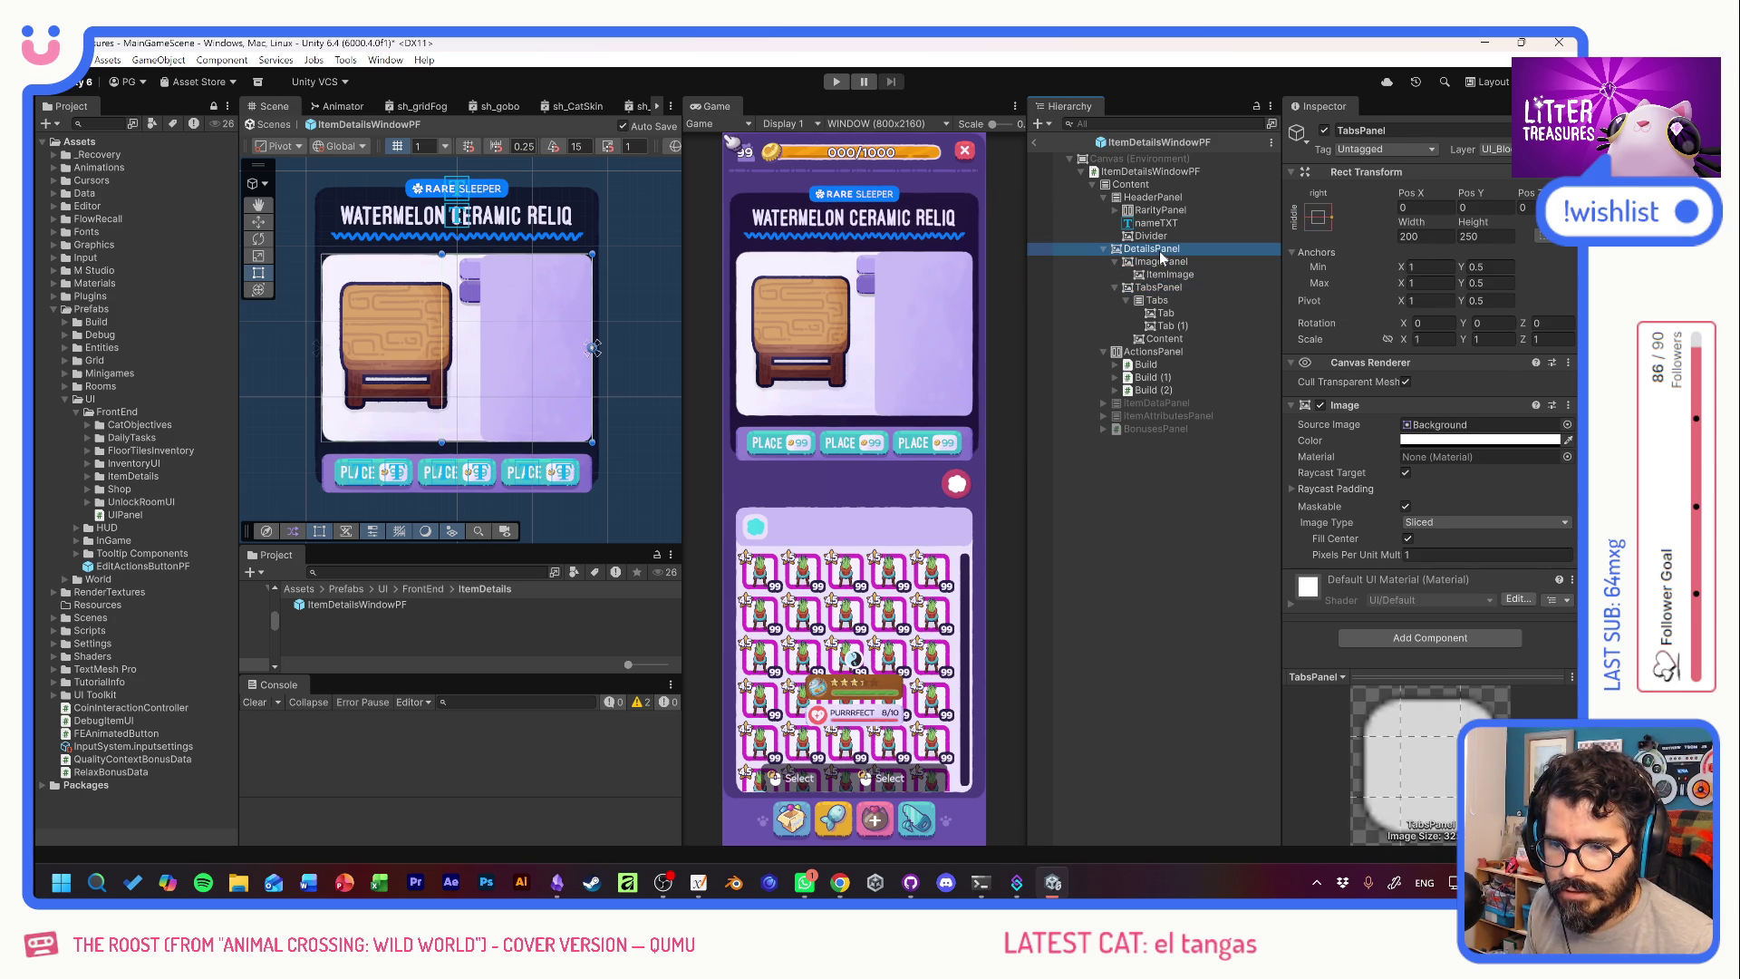
left_click(1159, 287)
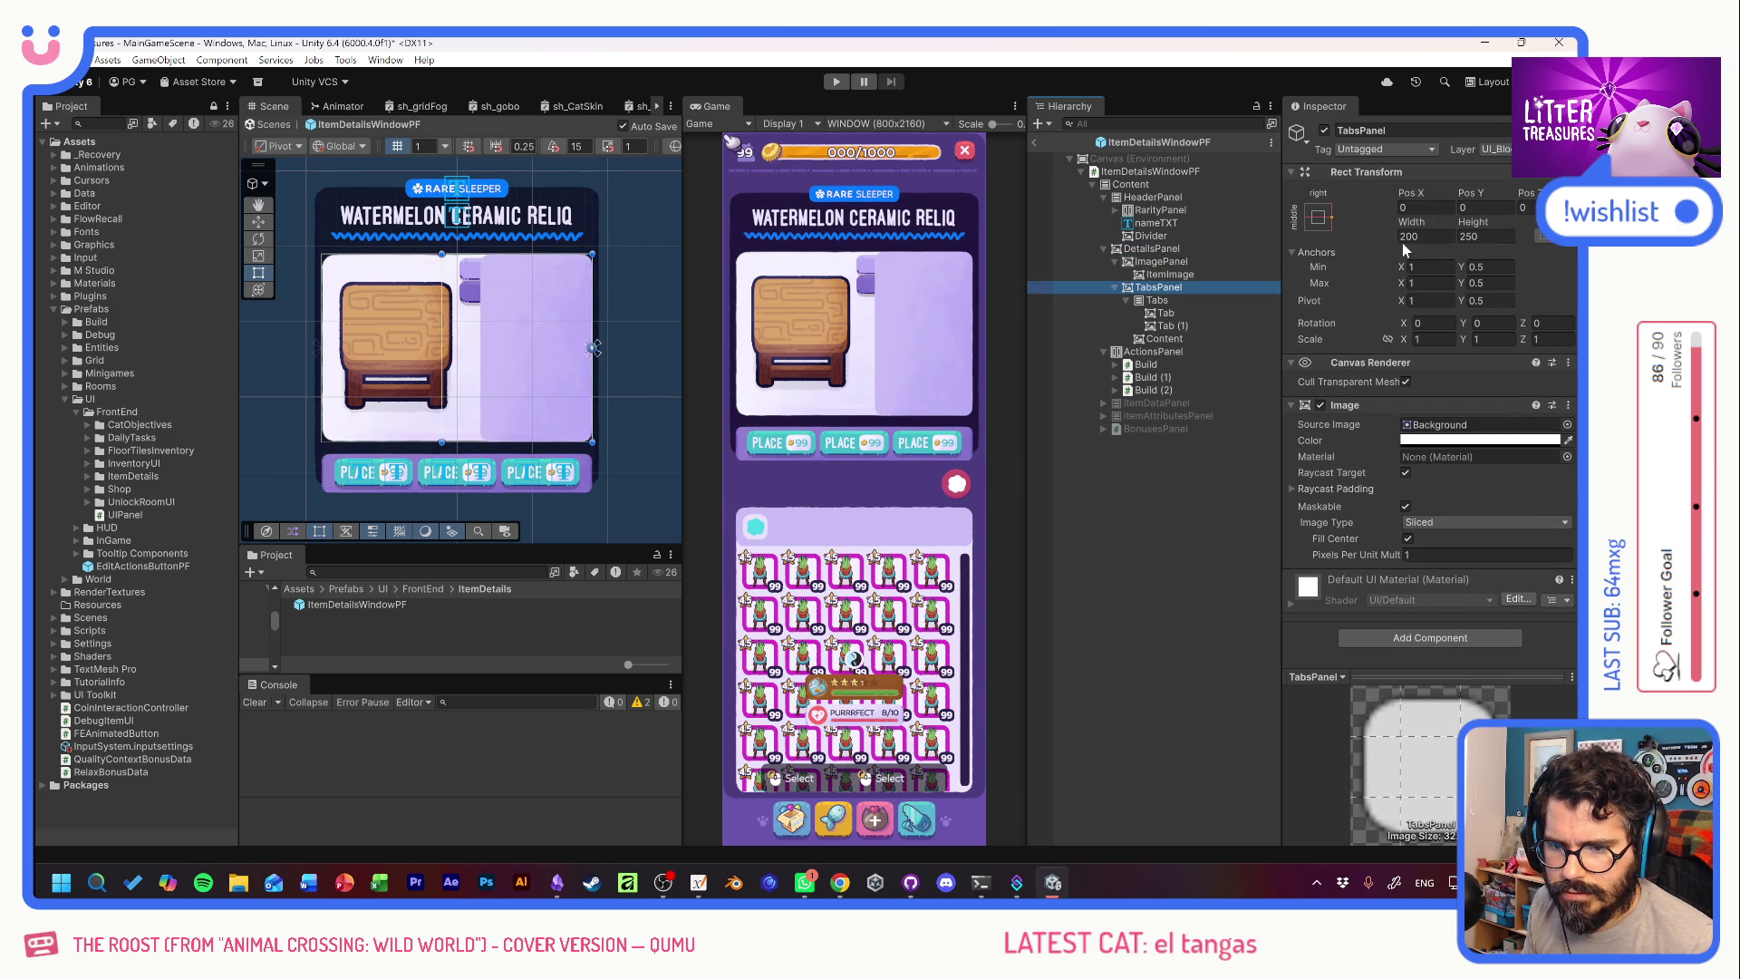
left_click_drag(1408, 193, 1405, 198)
left_click_drag(596, 347, 588, 347)
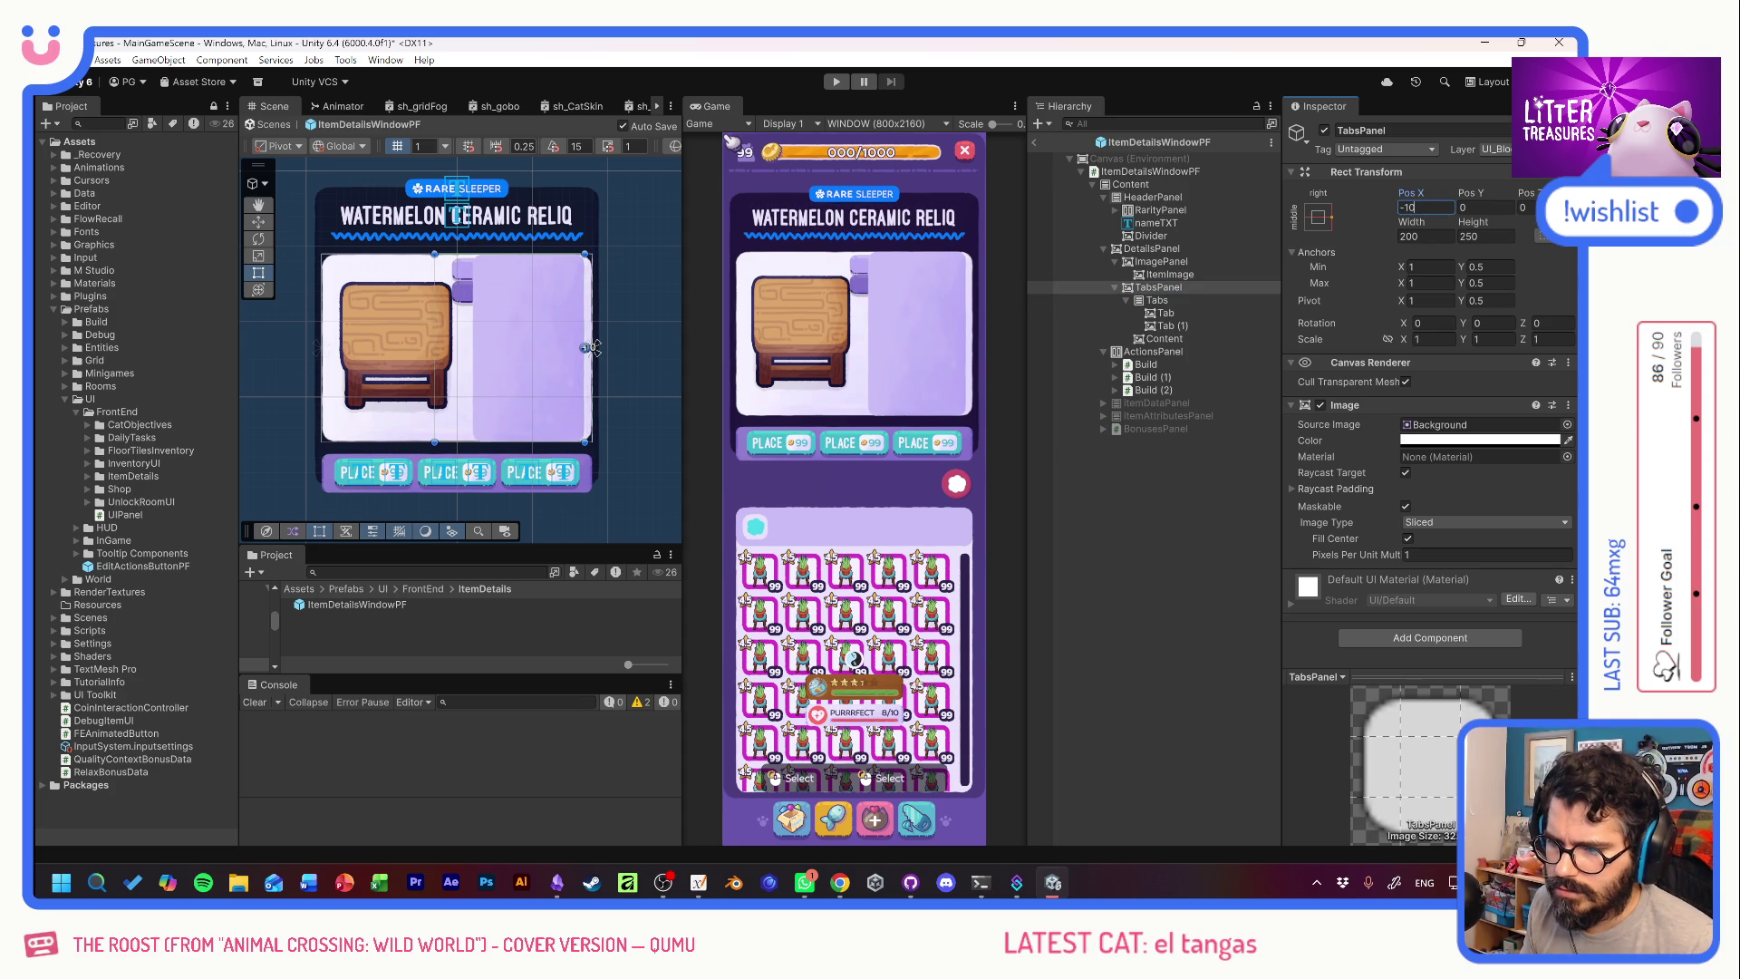
key("Tab")
key("Tab")
key("Tab")
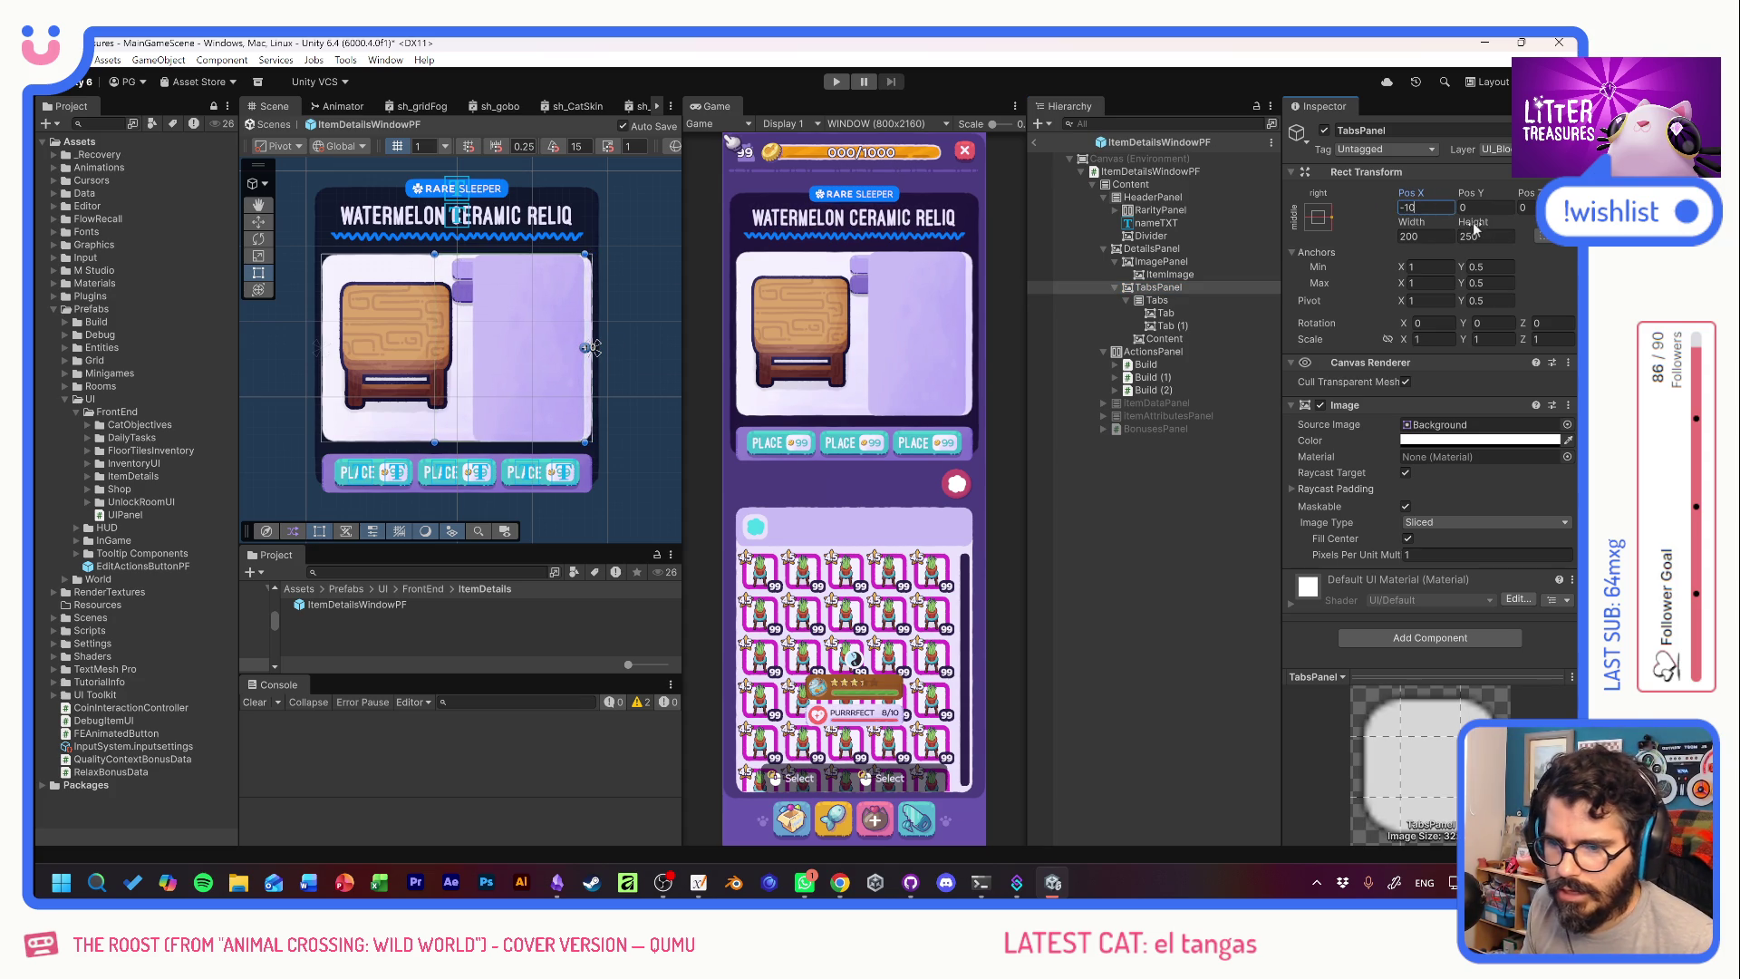
type("230")
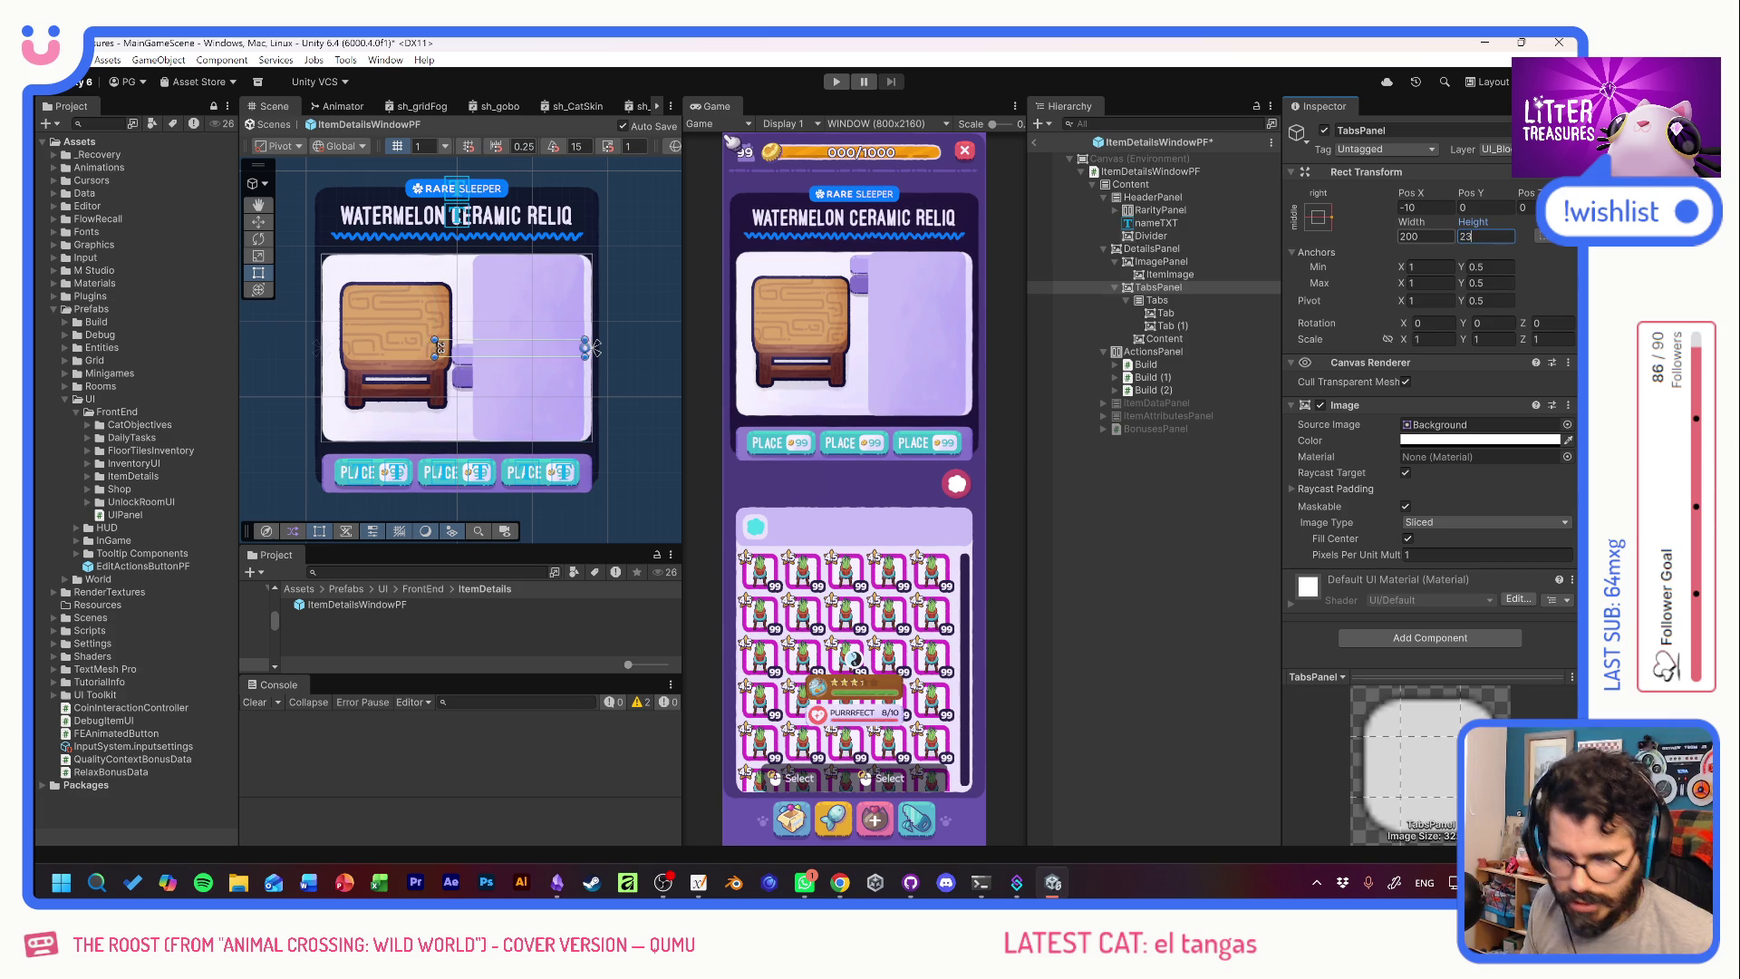
key("Tab")
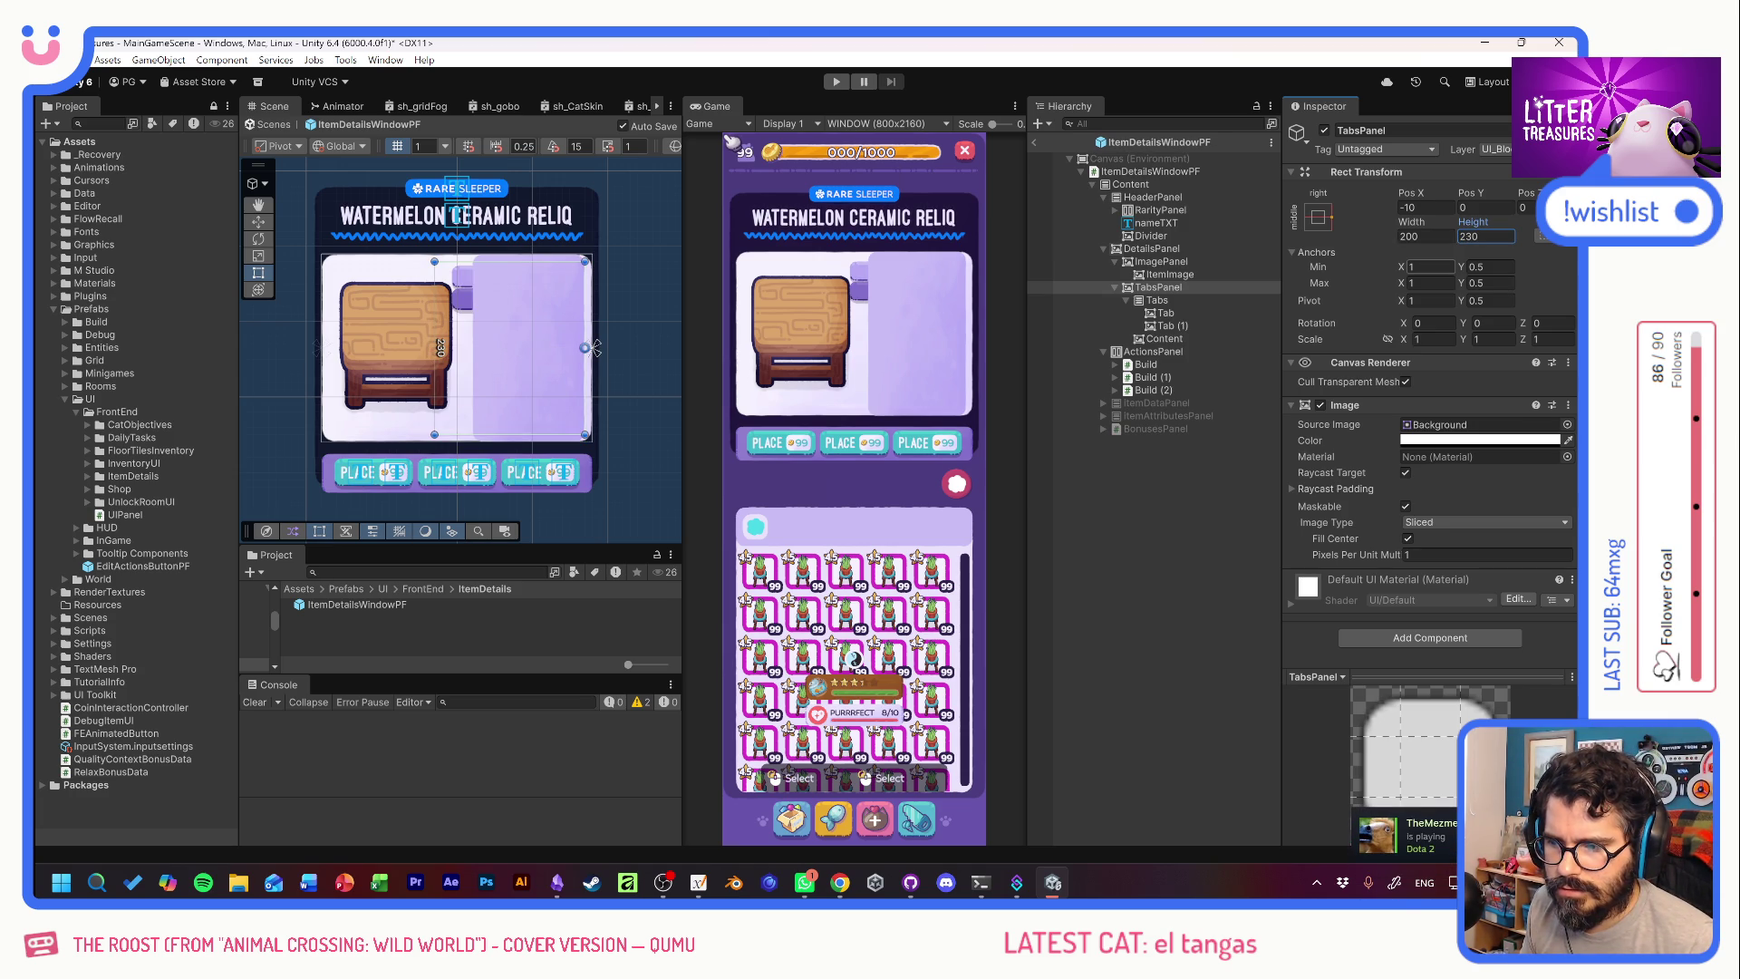
Give the TabsPanel's Content the right/stretch anchor preset.
left_click(1169, 338)
left_click(1324, 222)
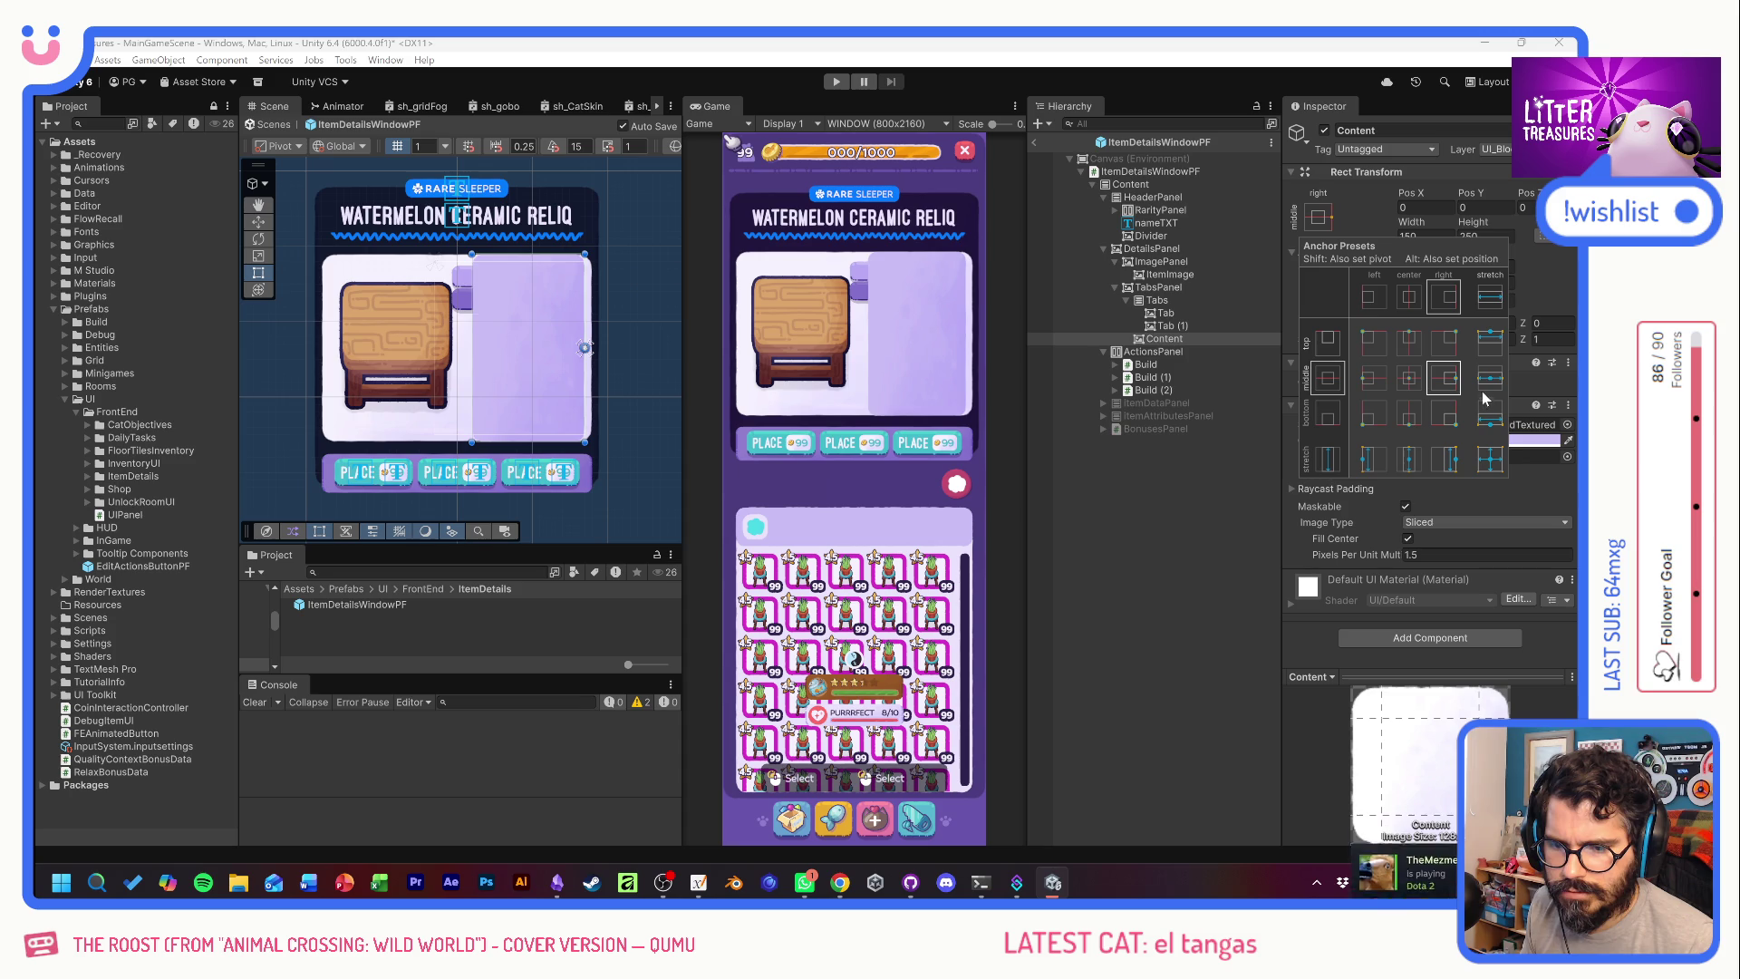
left_click(1446, 460)
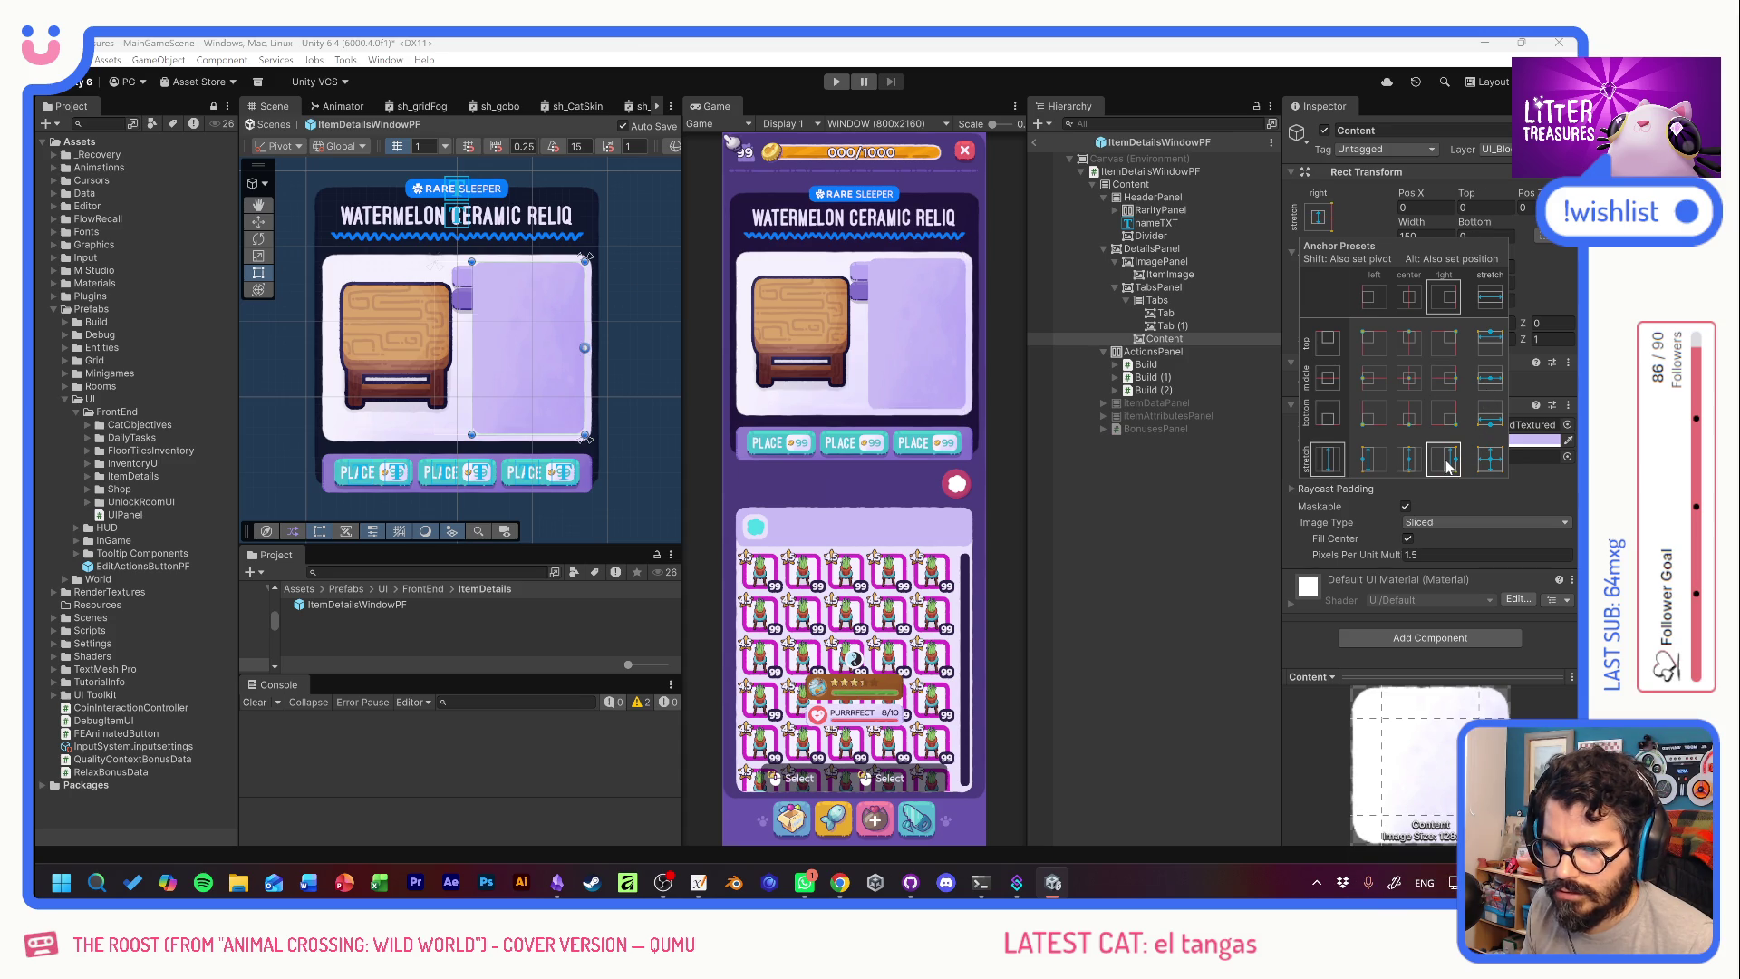
left_click(1155, 497)
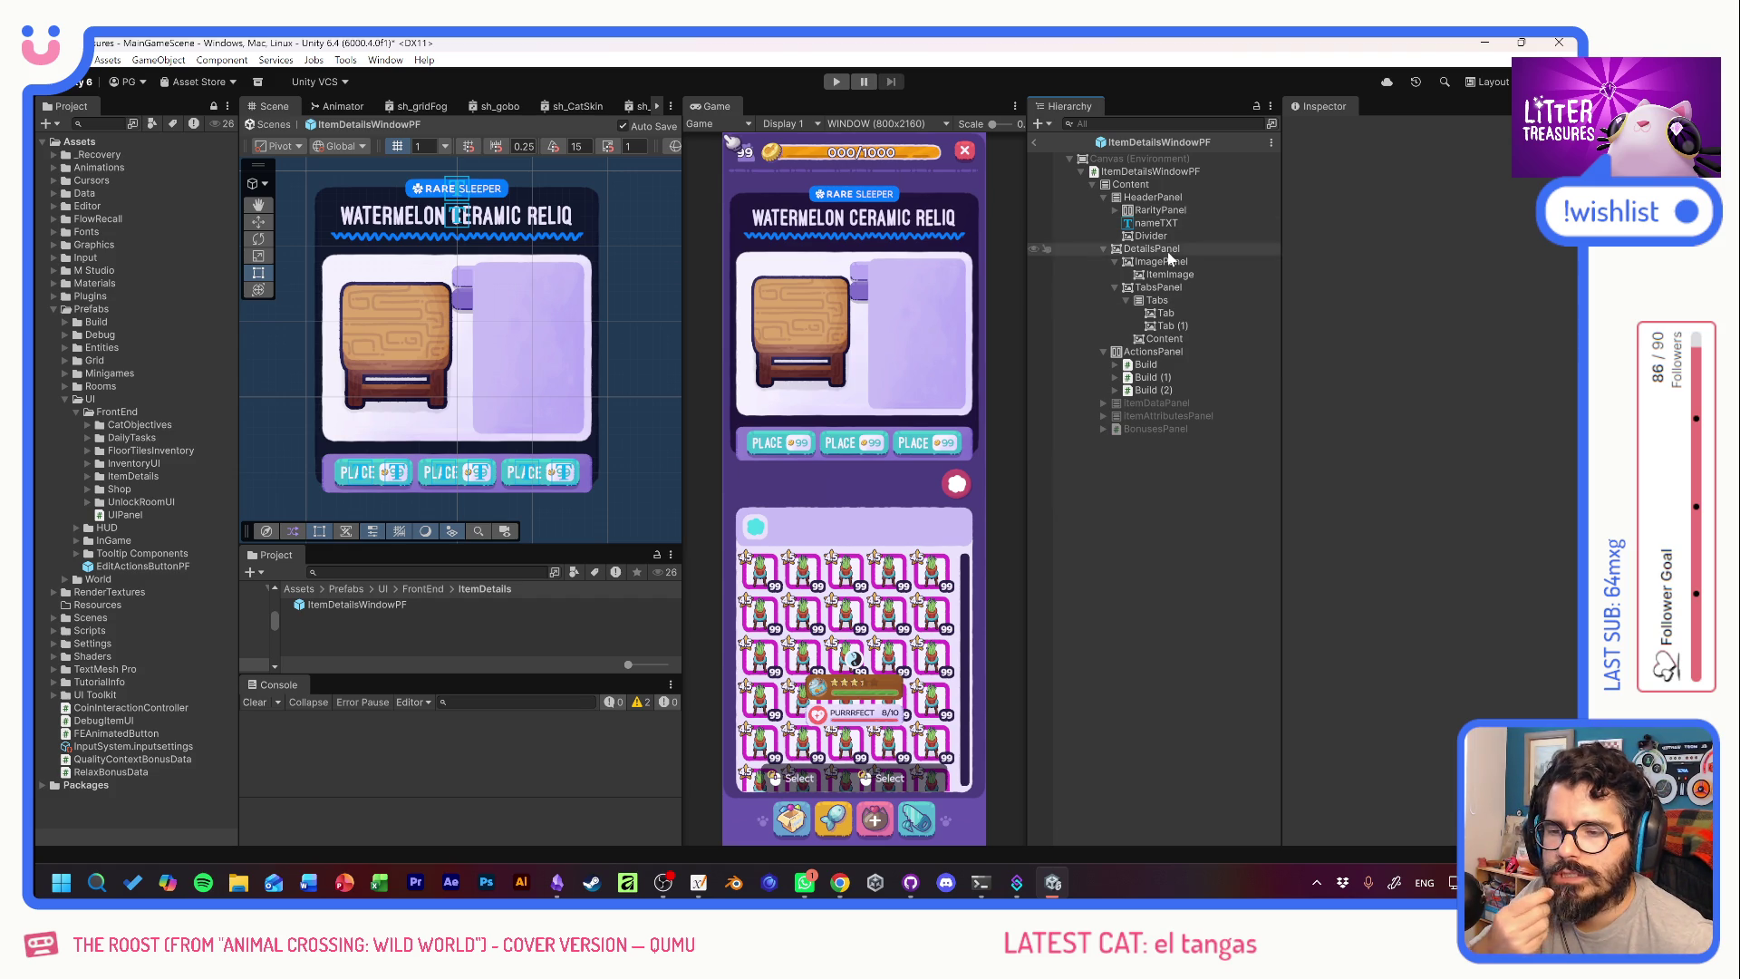
left_click(1169, 275)
Preview food sprites like tiger snacks, sushi, kibbles and old bread as ItemImage's Source Image.
left_click(1557, 424)
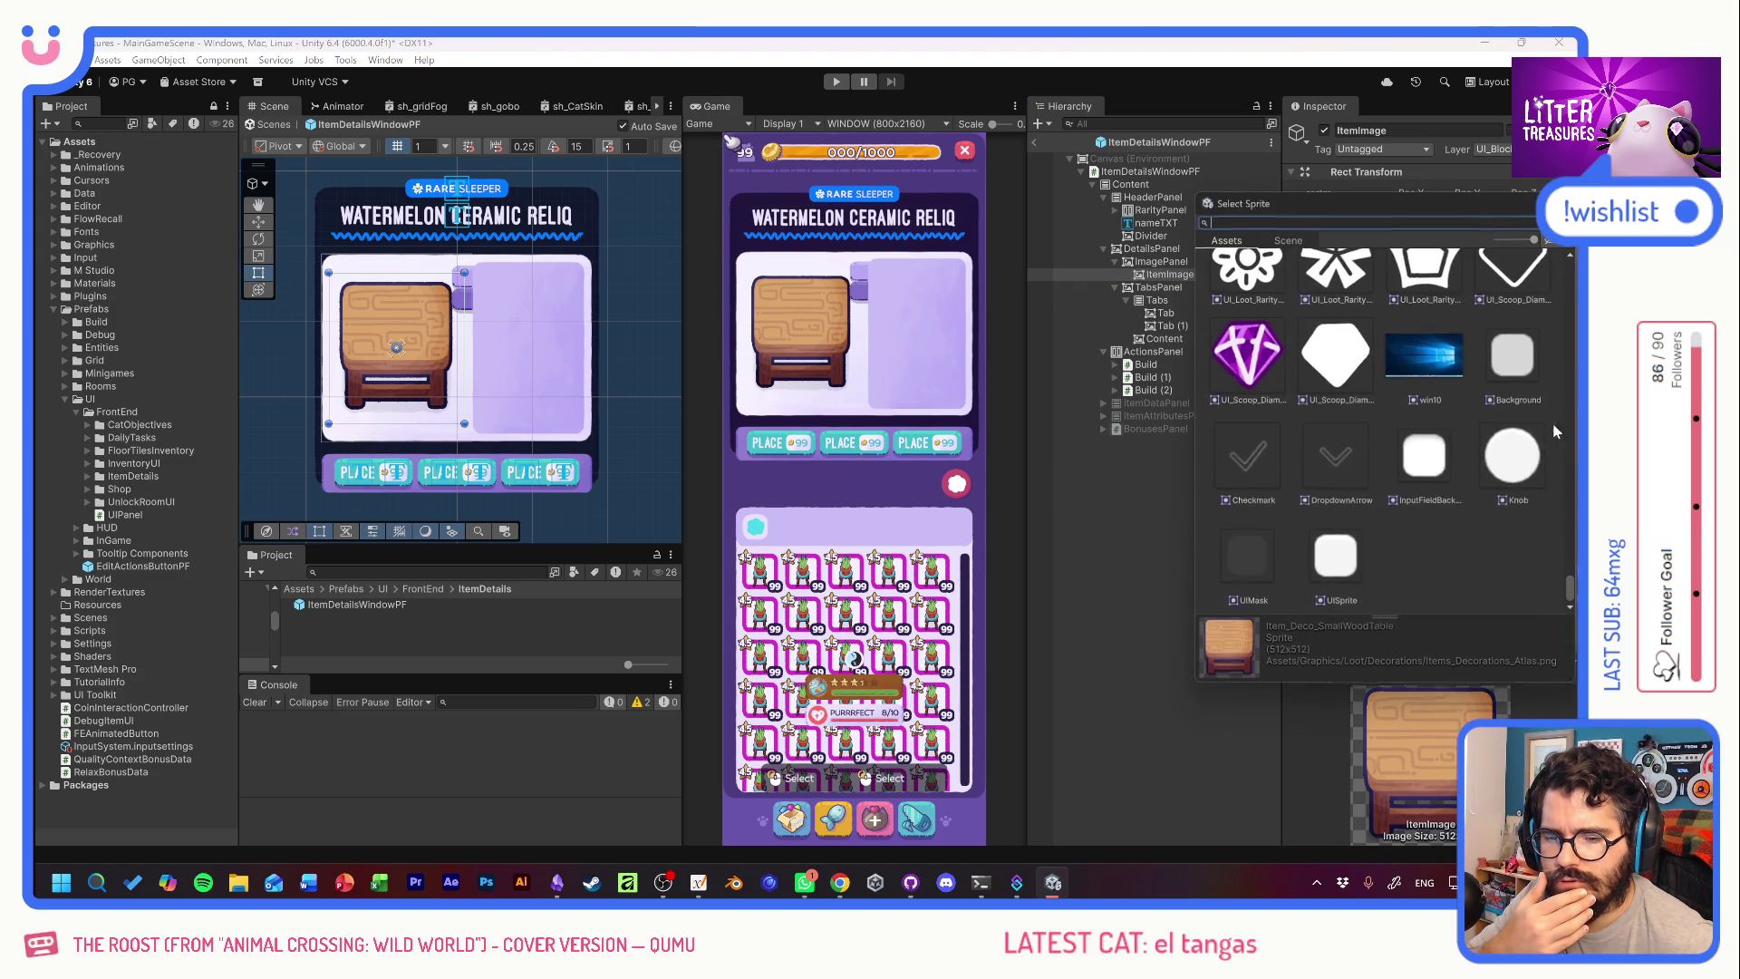
scroll(1465, 458, "down", 10)
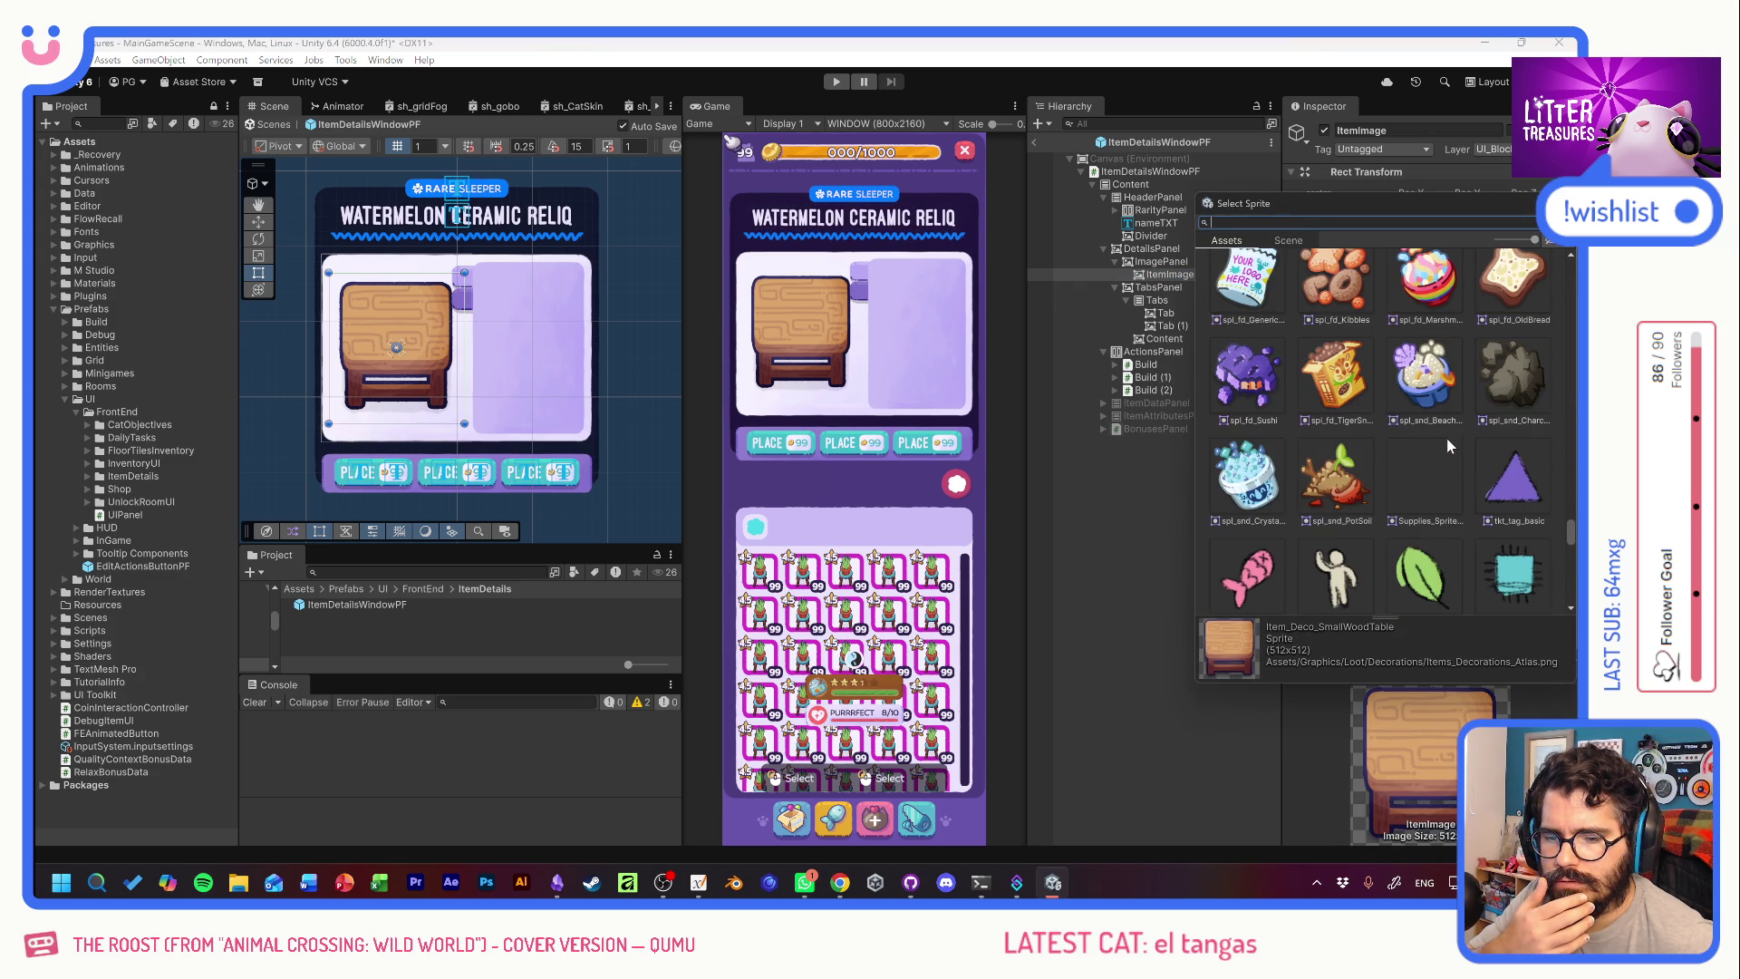
left_click(1329, 376)
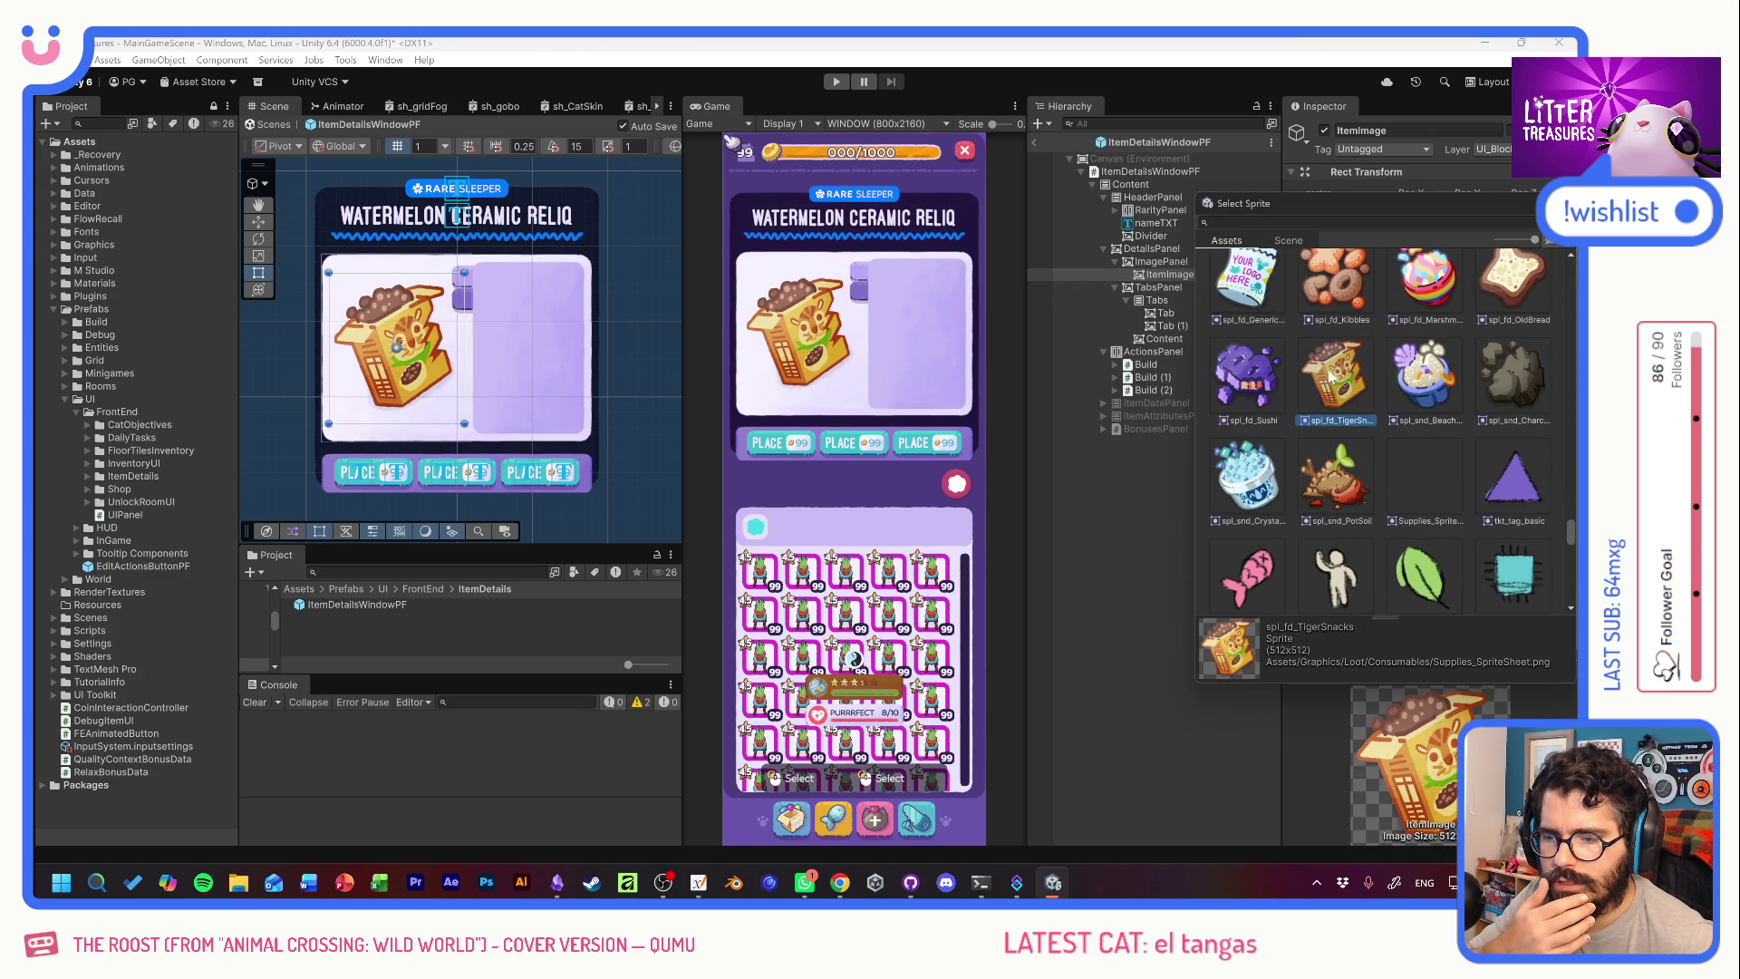
left_click(1430, 377)
left_click(1506, 371)
left_click(1234, 376)
left_click(1335, 281)
left_click(1246, 294)
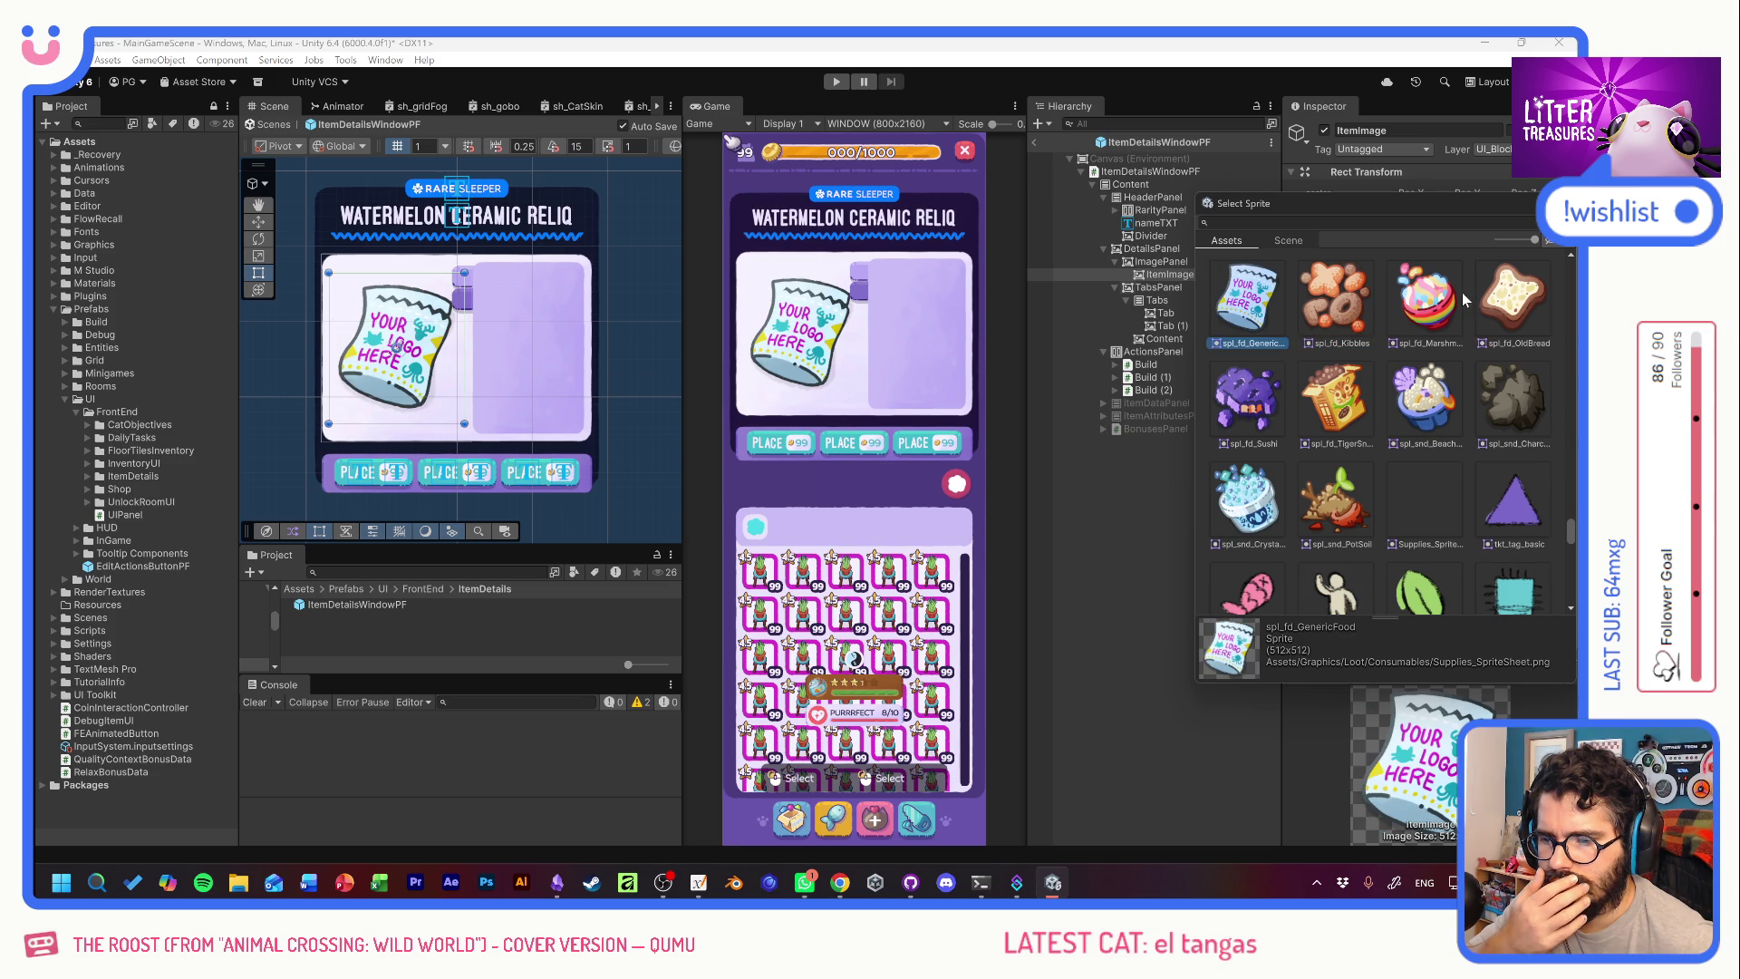
left_click(1523, 295)
scroll(1477, 417, "up", 3)
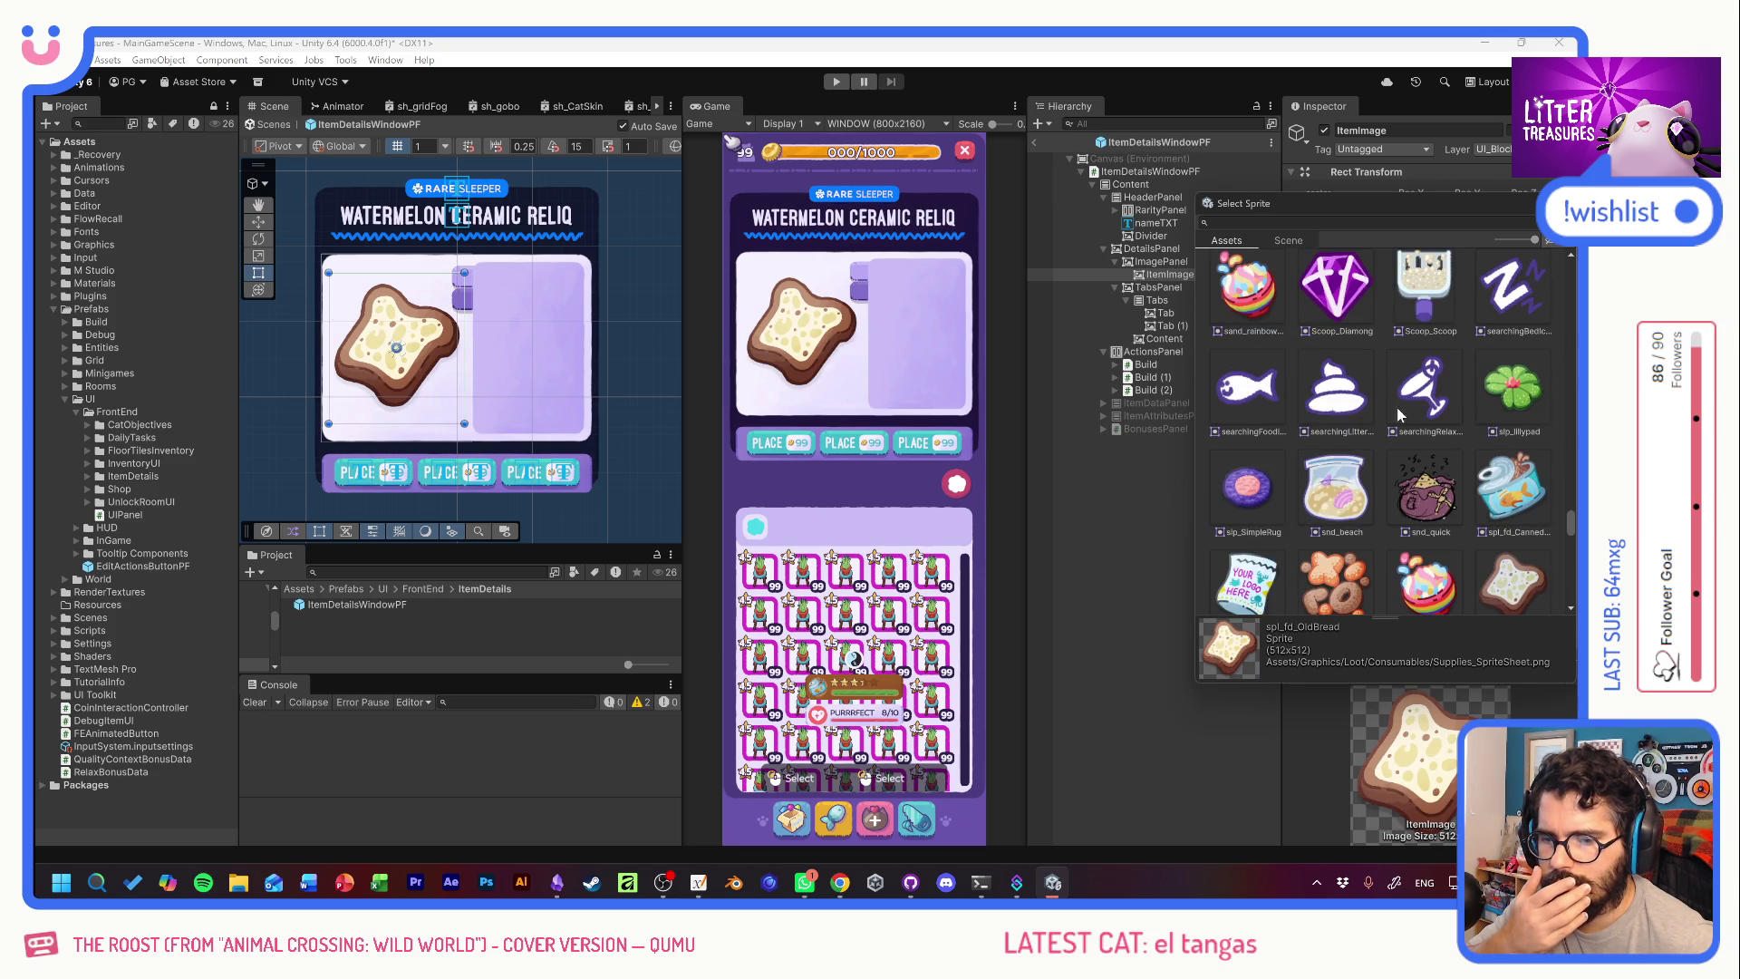
left_click(1338, 290)
left_click(1246, 288)
scroll(1443, 450, "up", 5)
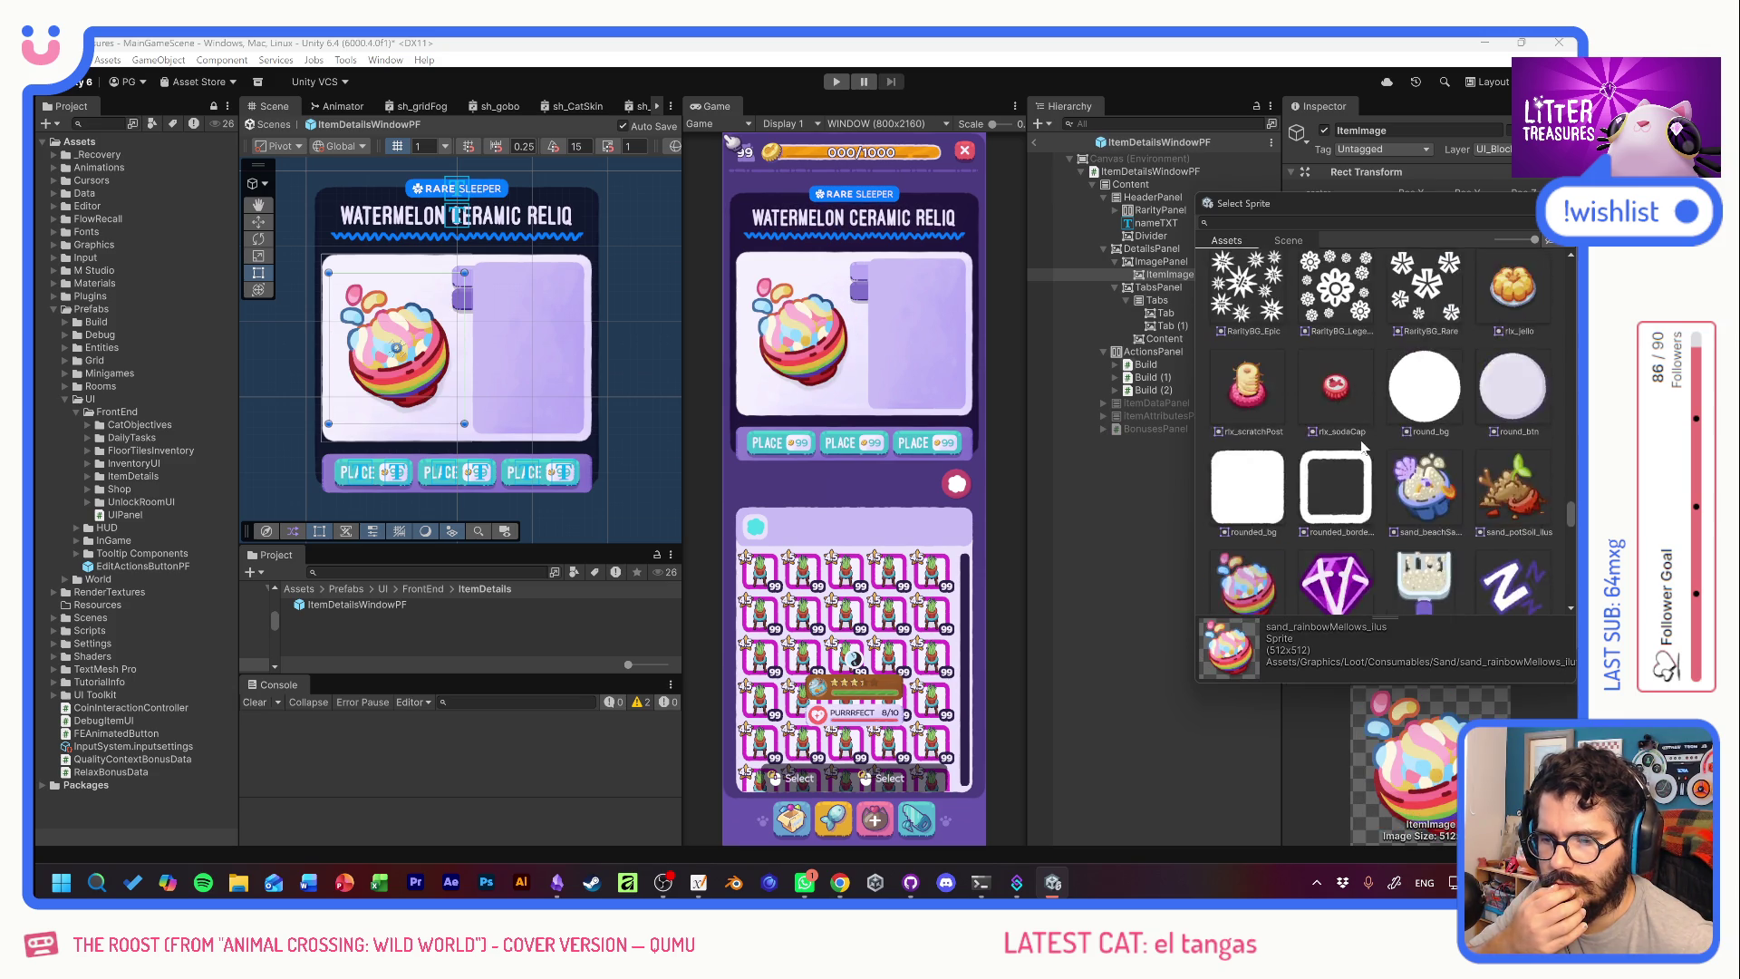
scroll(1443, 450, "up", 10)
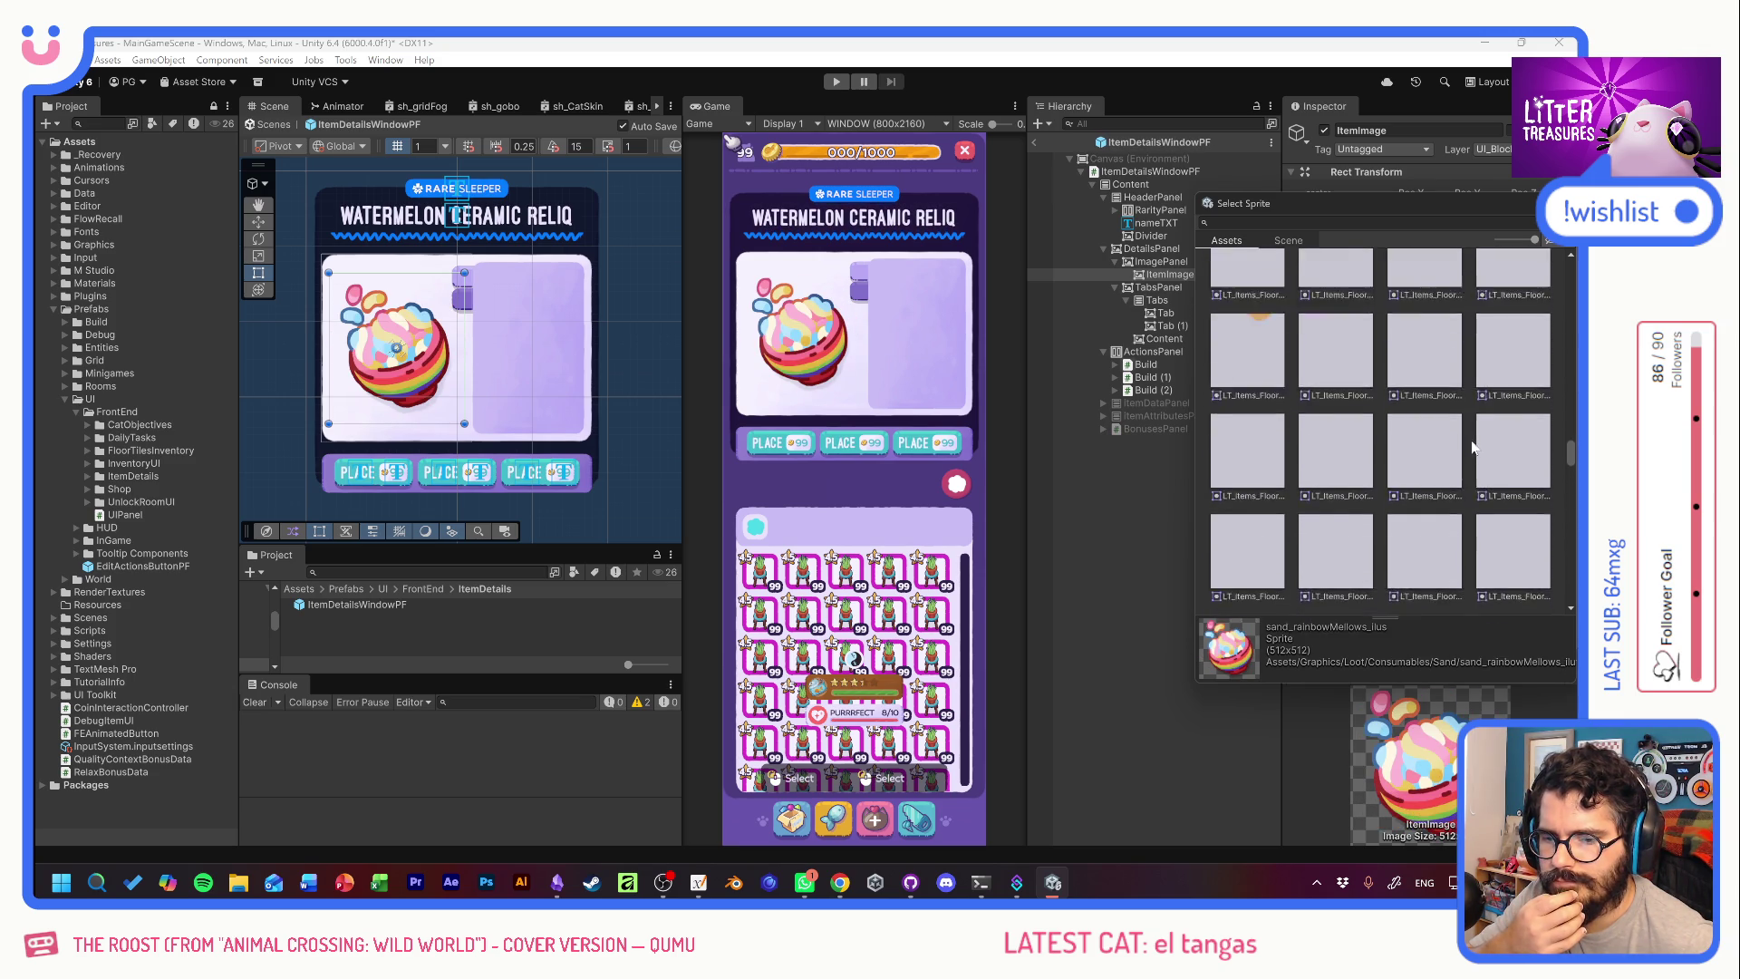
scroll(1448, 427, "up", 10)
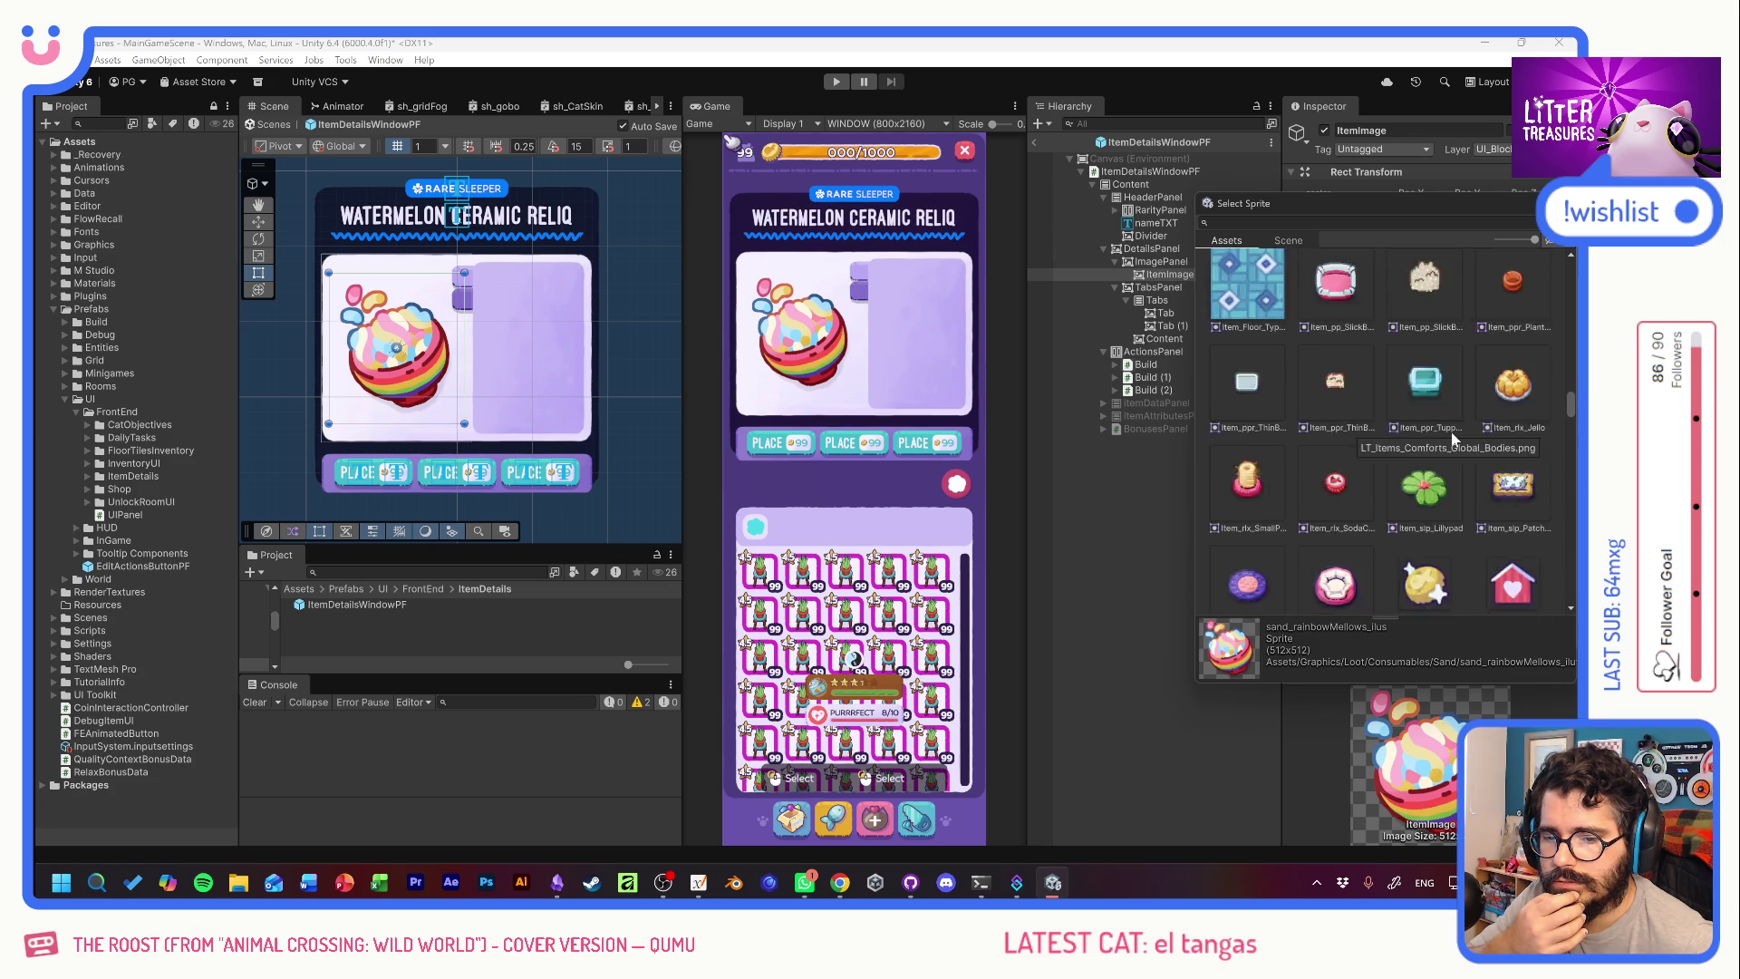
scroll(1450, 431, "up", 10)
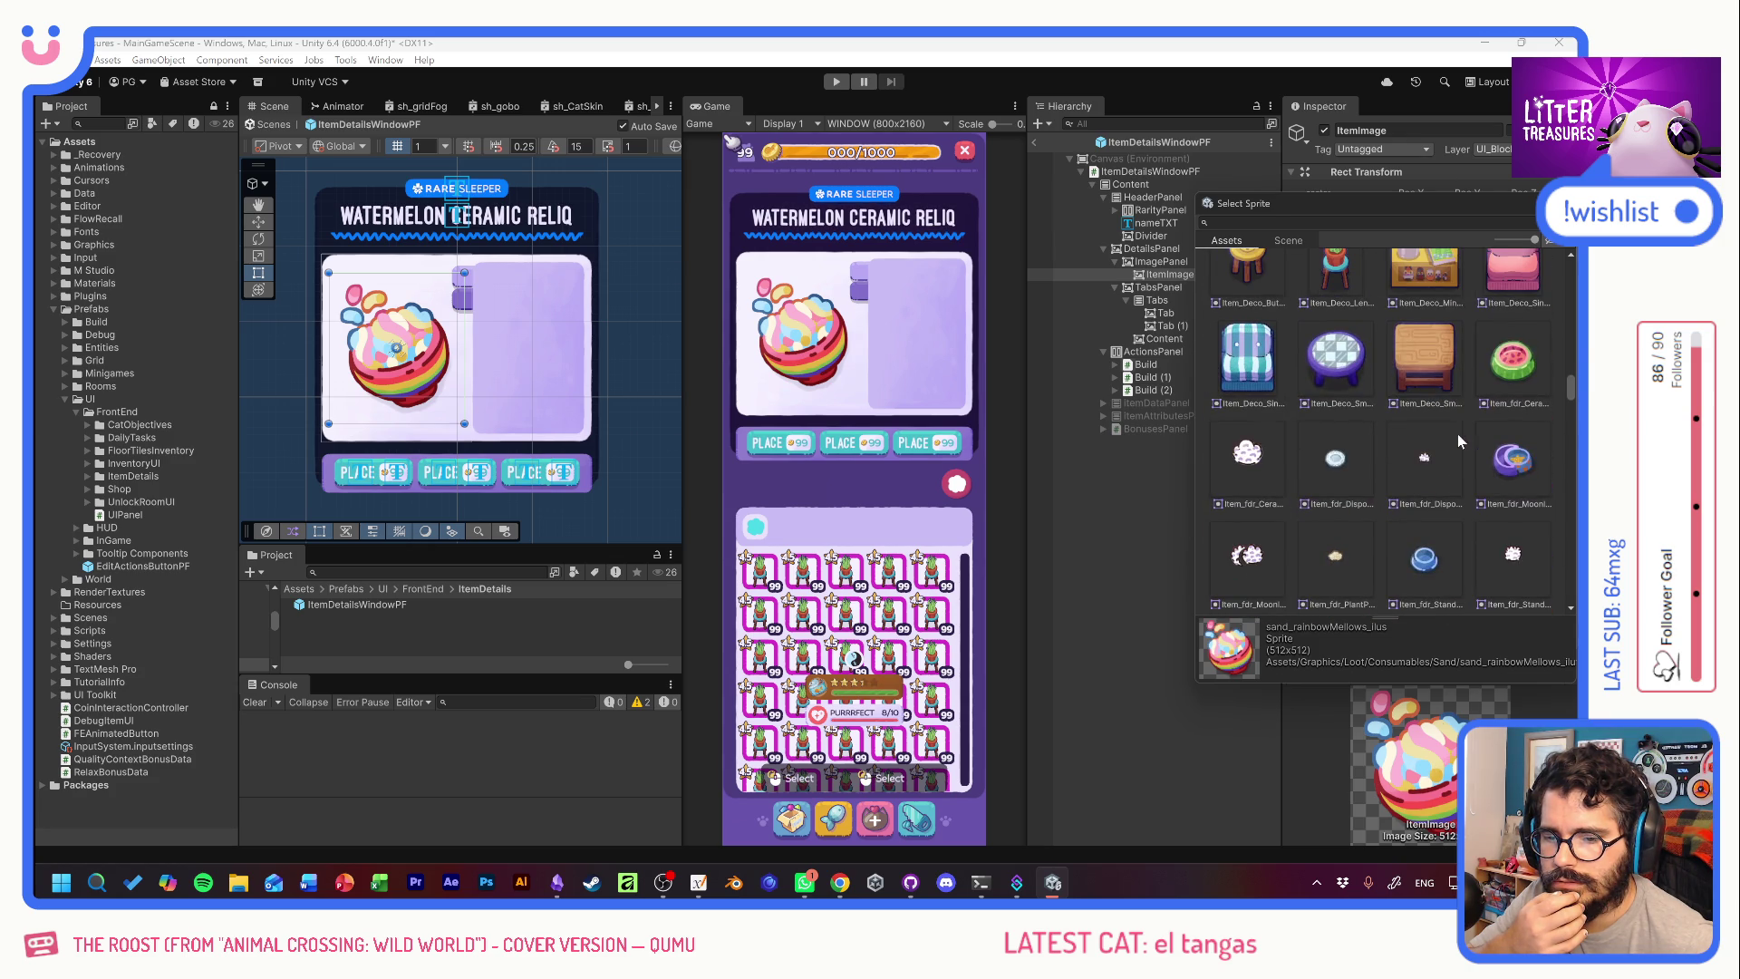
Try furniture sprites, then set the item image to the ceramic watermelon, finally the purple fluffy mat.
left_click(1412, 346)
left_click(1340, 358)
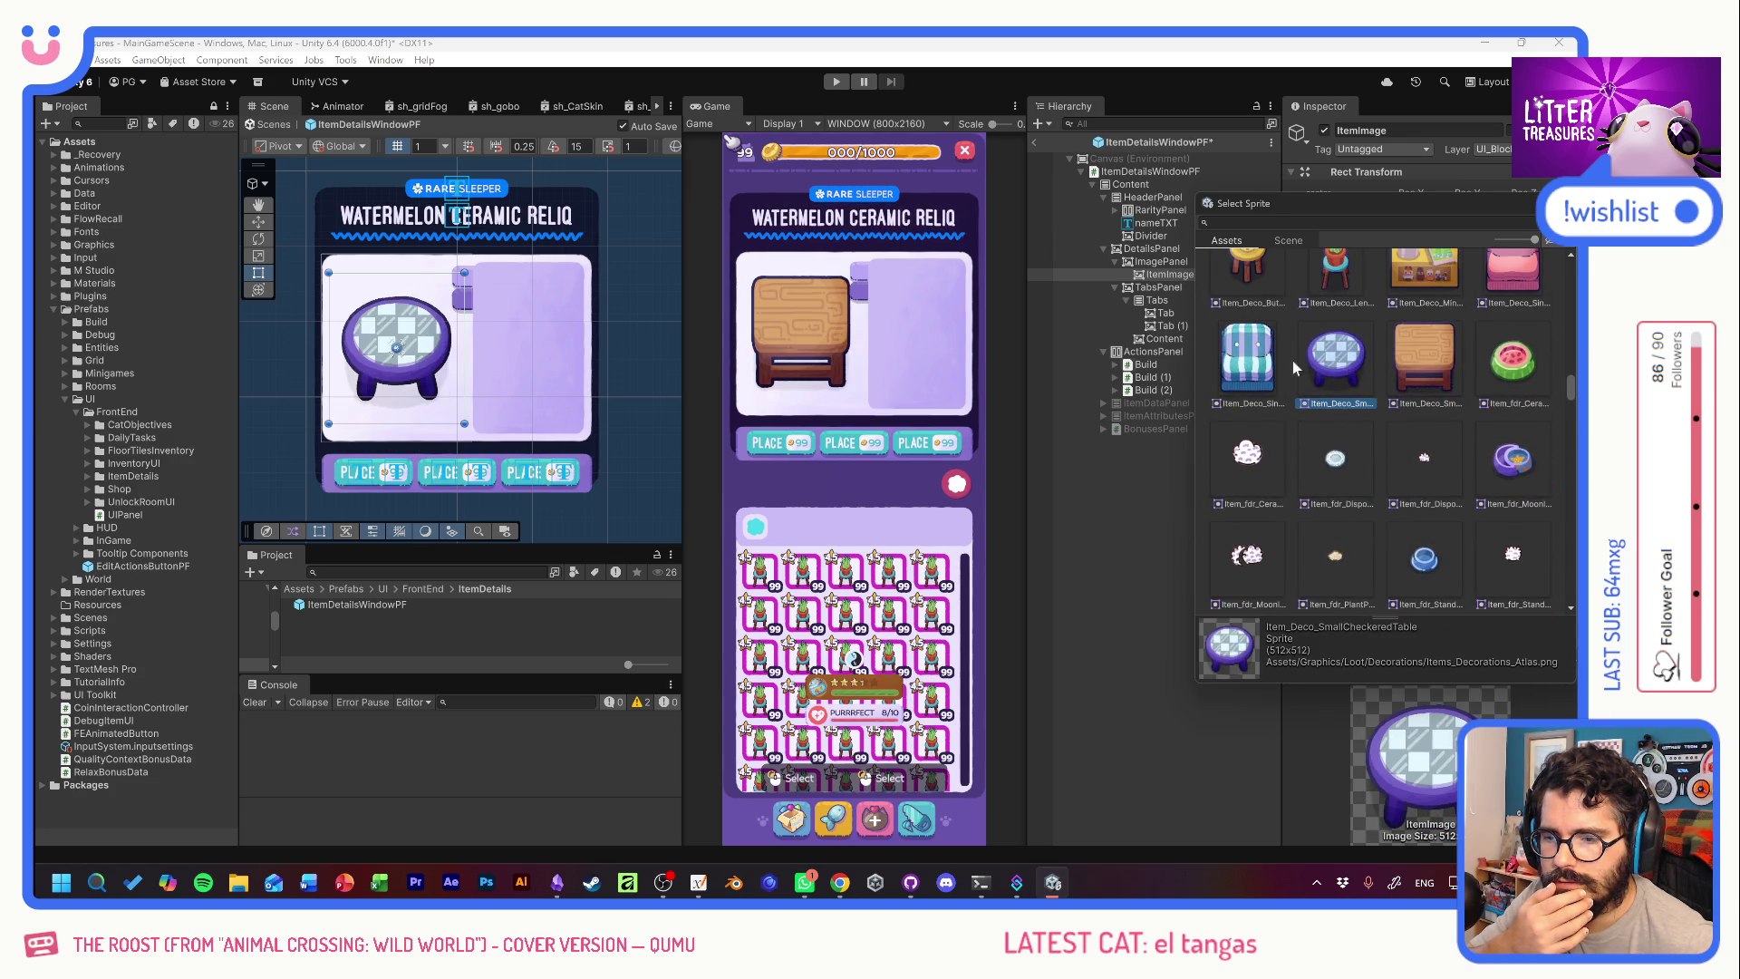
left_click(1271, 366)
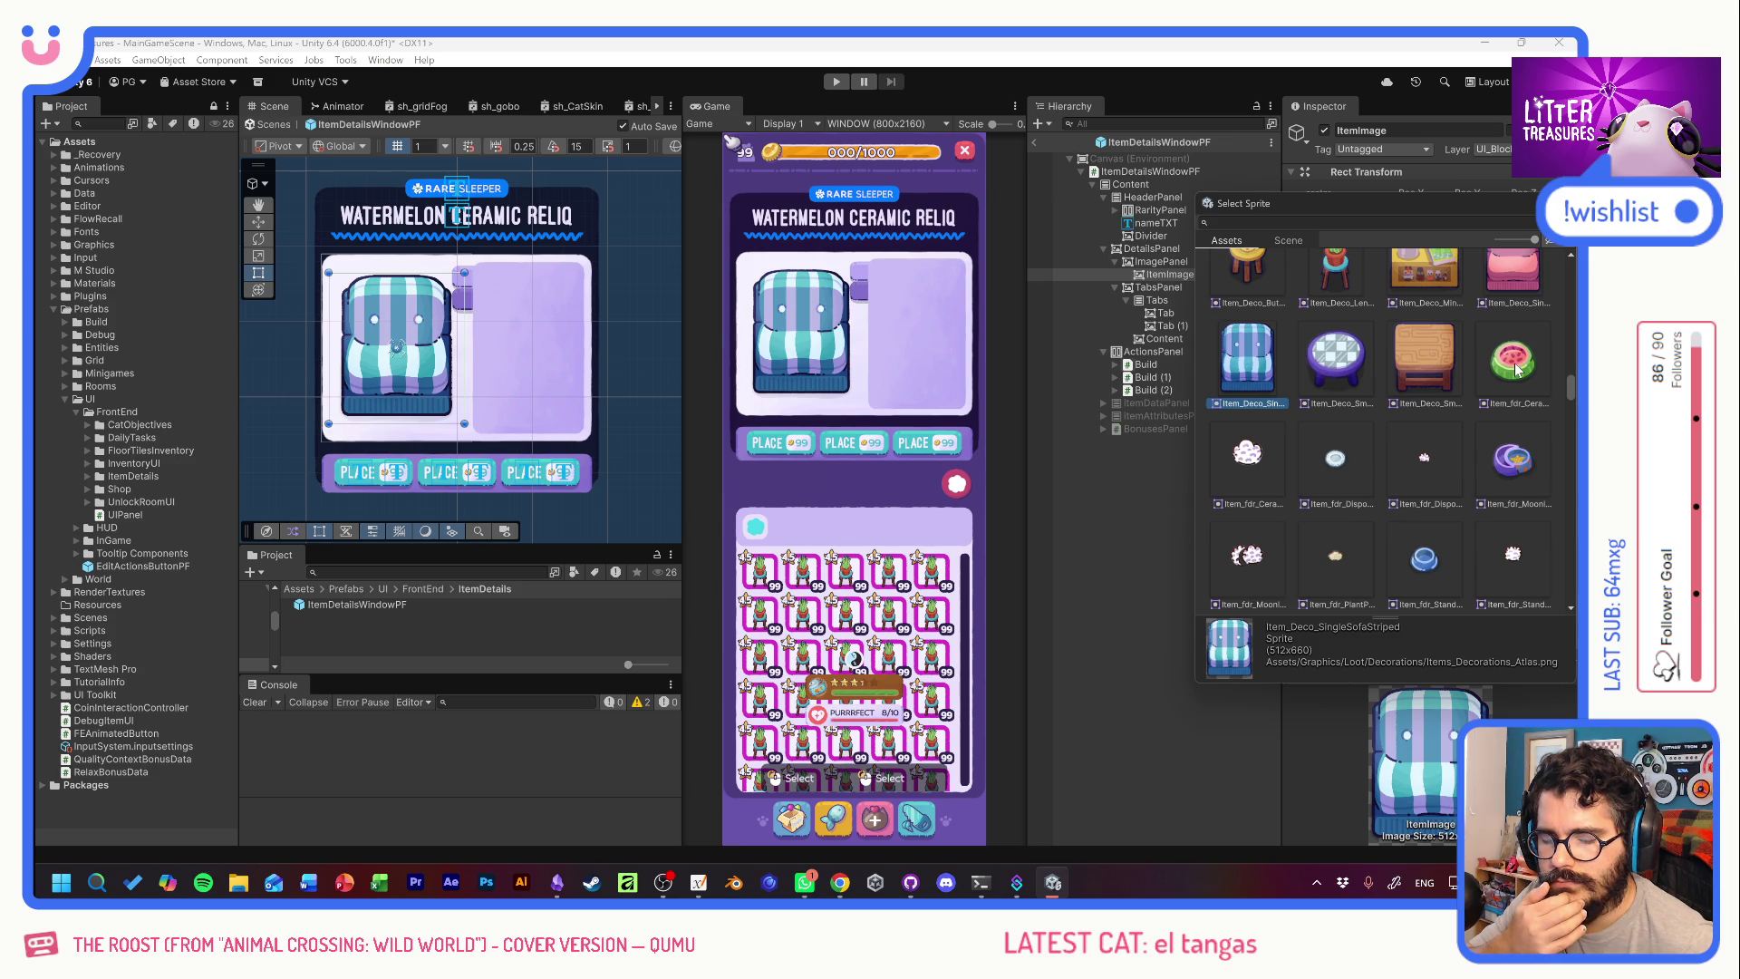
scroll(1470, 384, "up", 1)
left_click(1457, 412)
left_click(1509, 403)
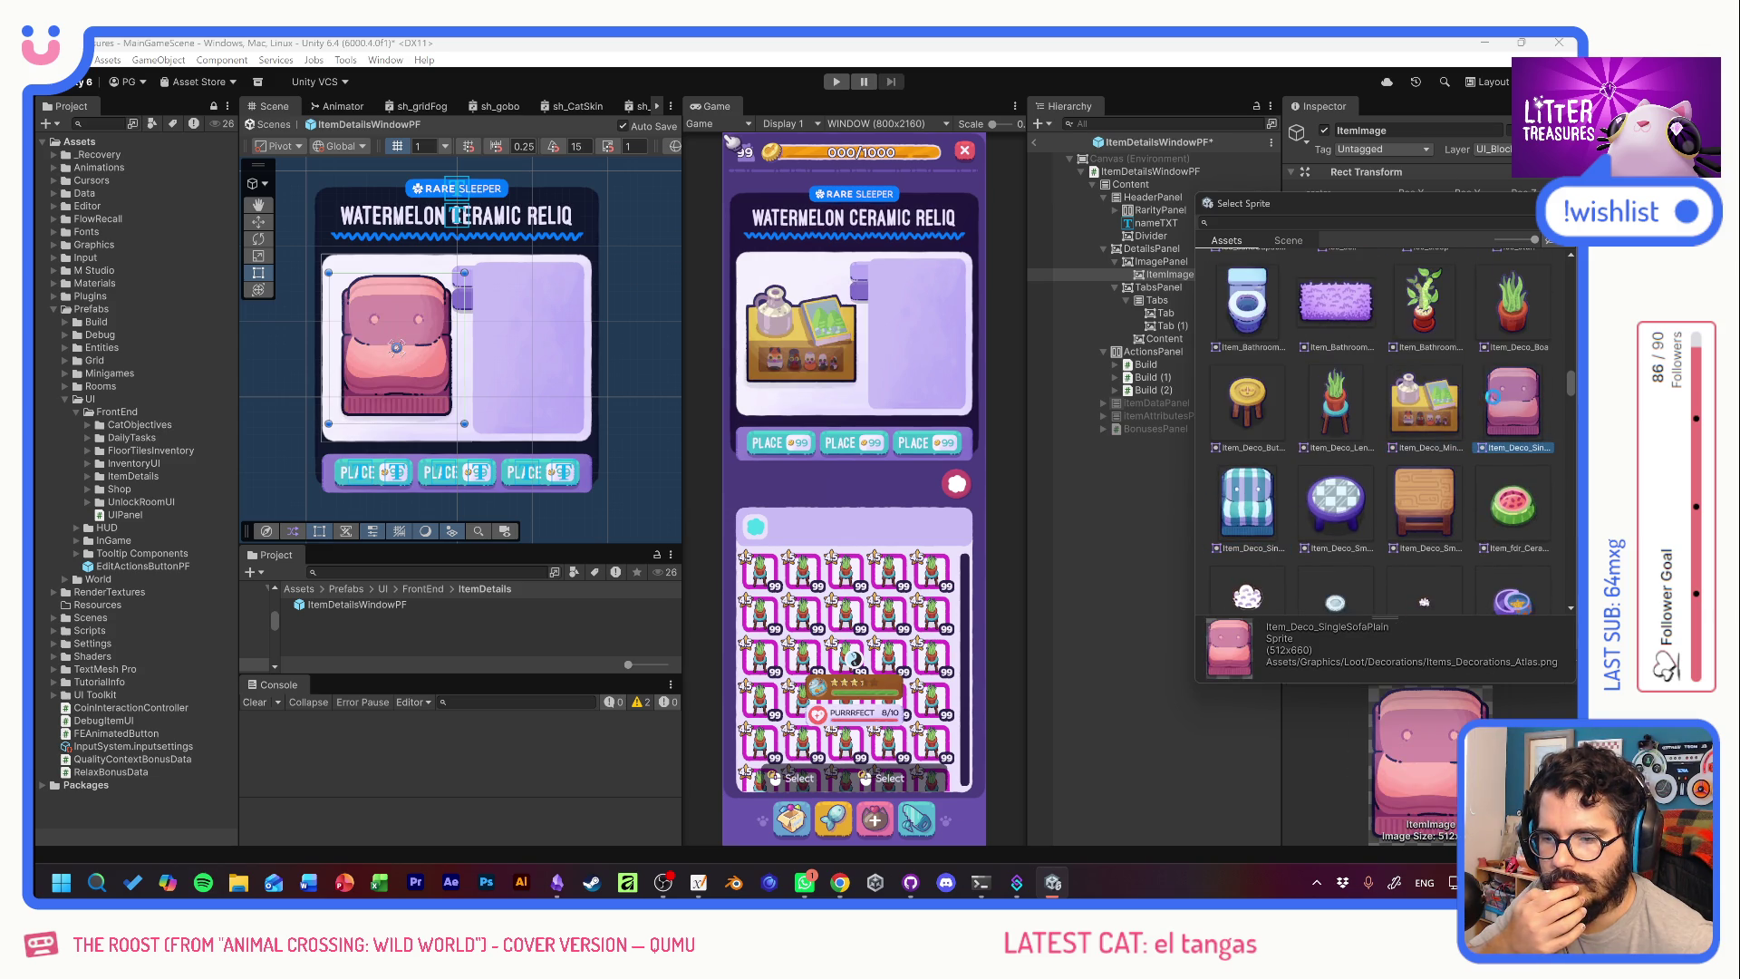
left_click(1347, 399)
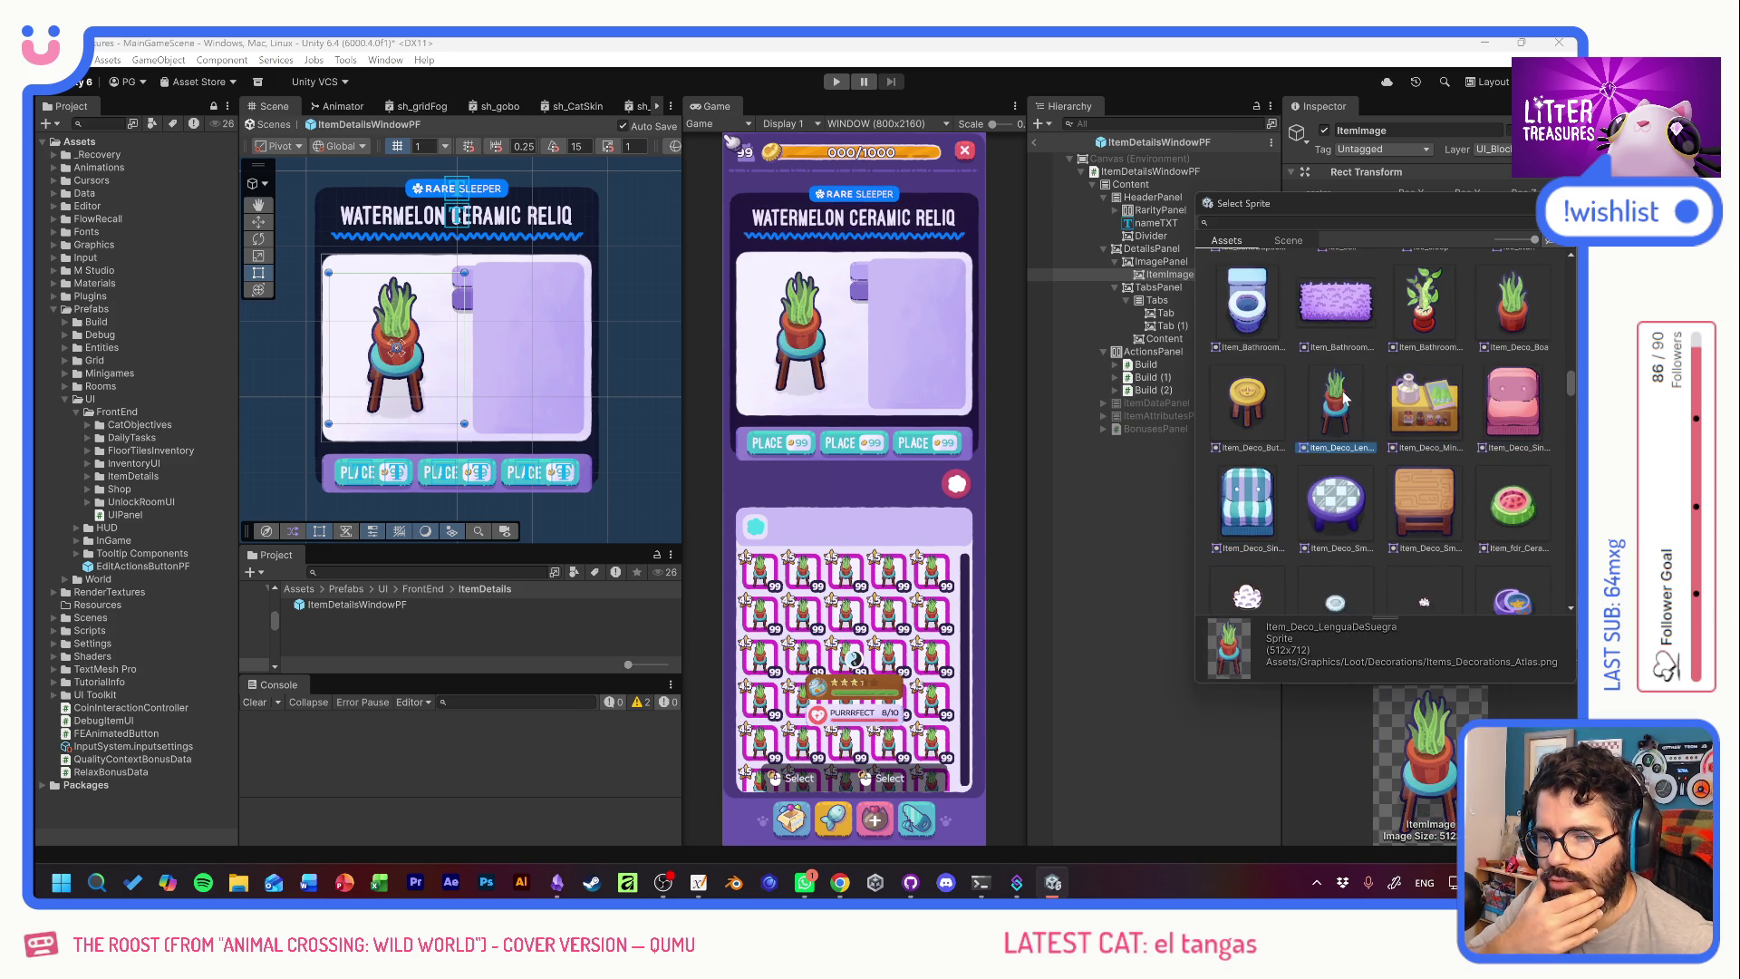
left_click(1263, 393)
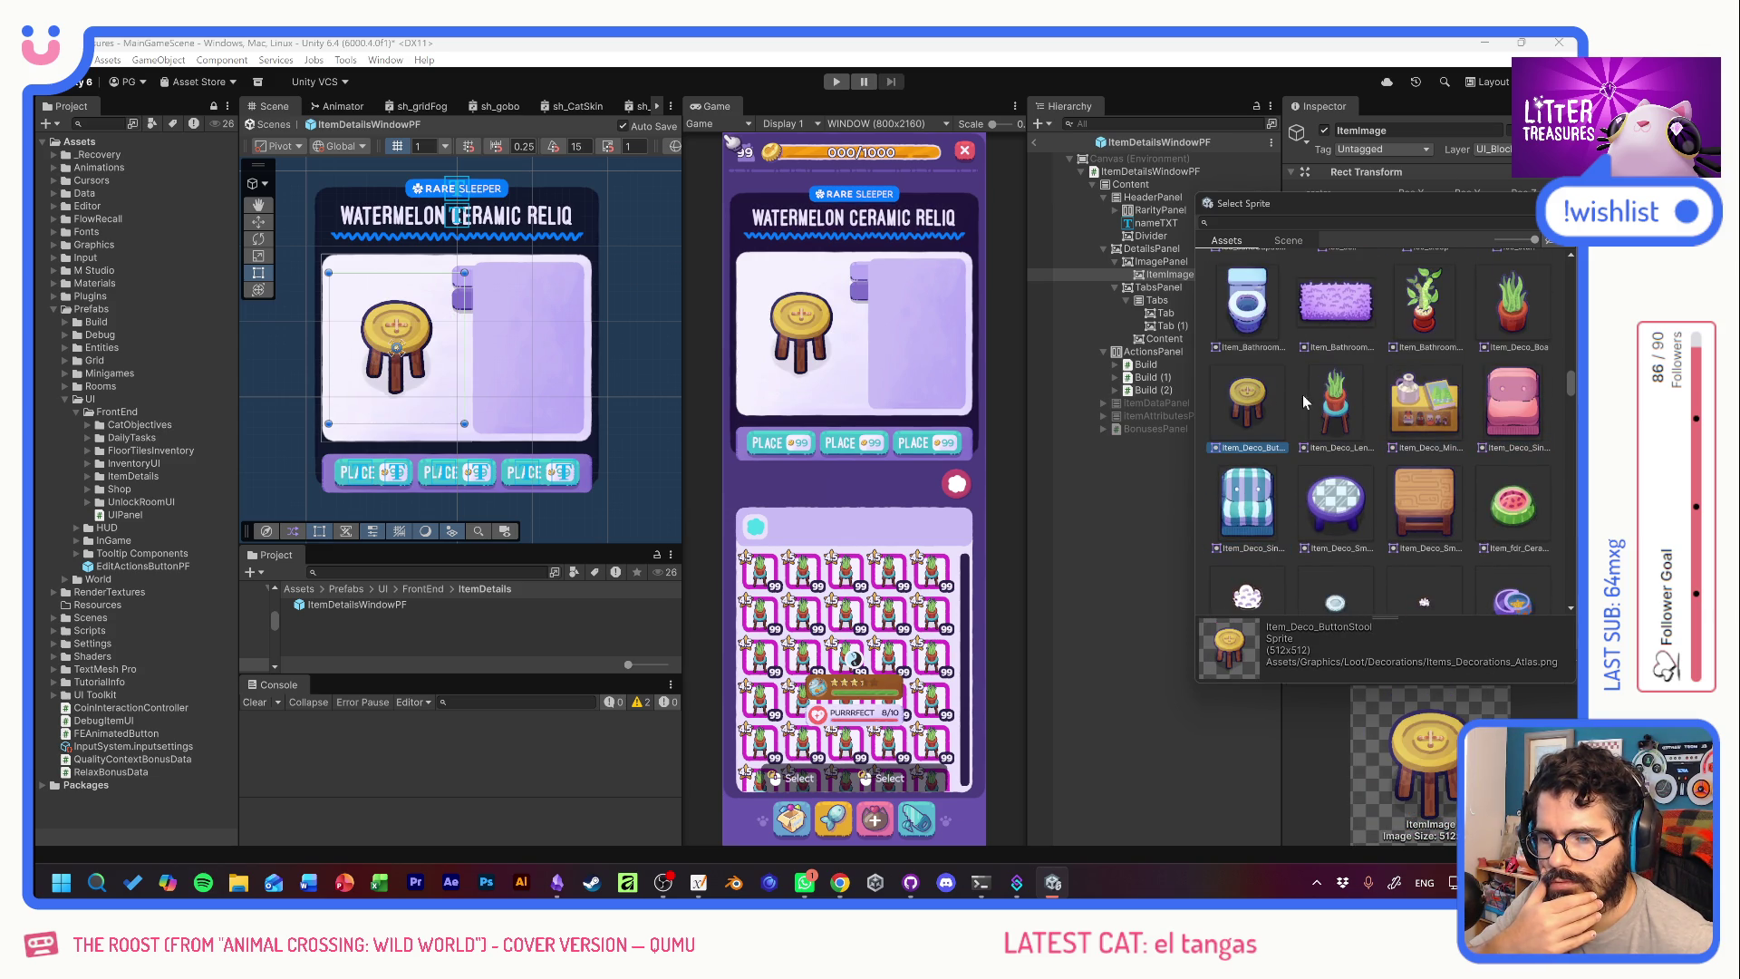
left_click(1354, 397)
left_click(1416, 399)
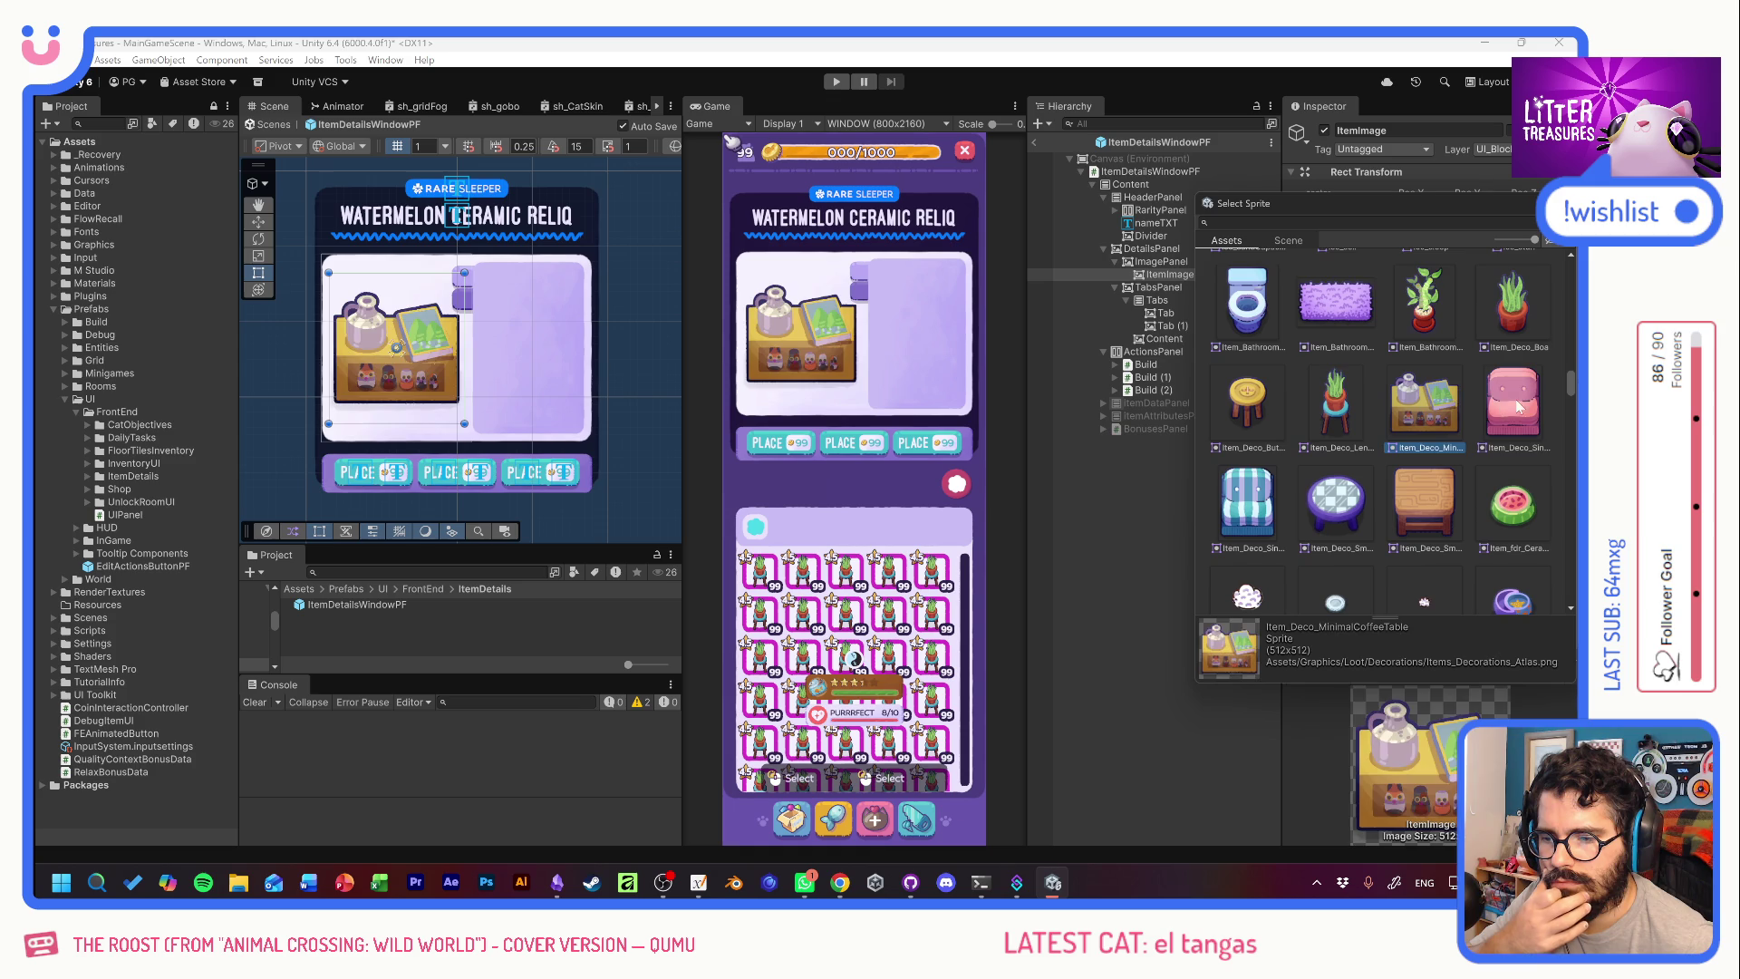
left_click(1508, 399)
left_click(1246, 498)
left_click(1335, 499)
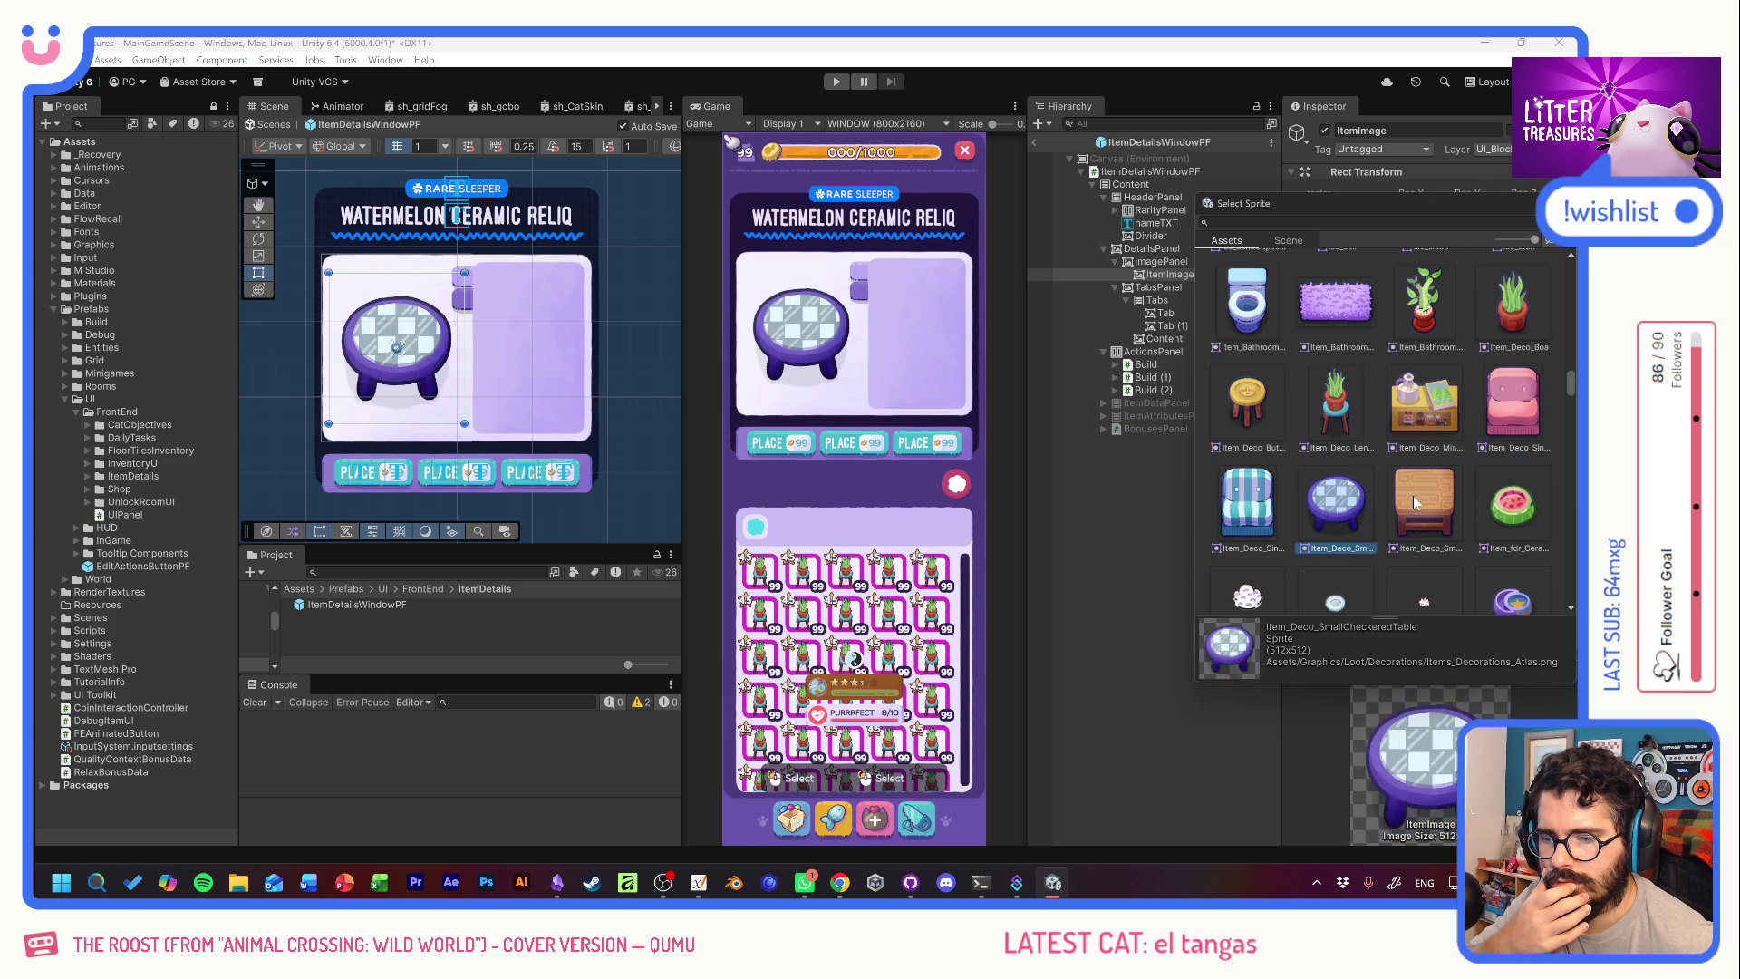
left_click(1421, 498)
left_click(1527, 504)
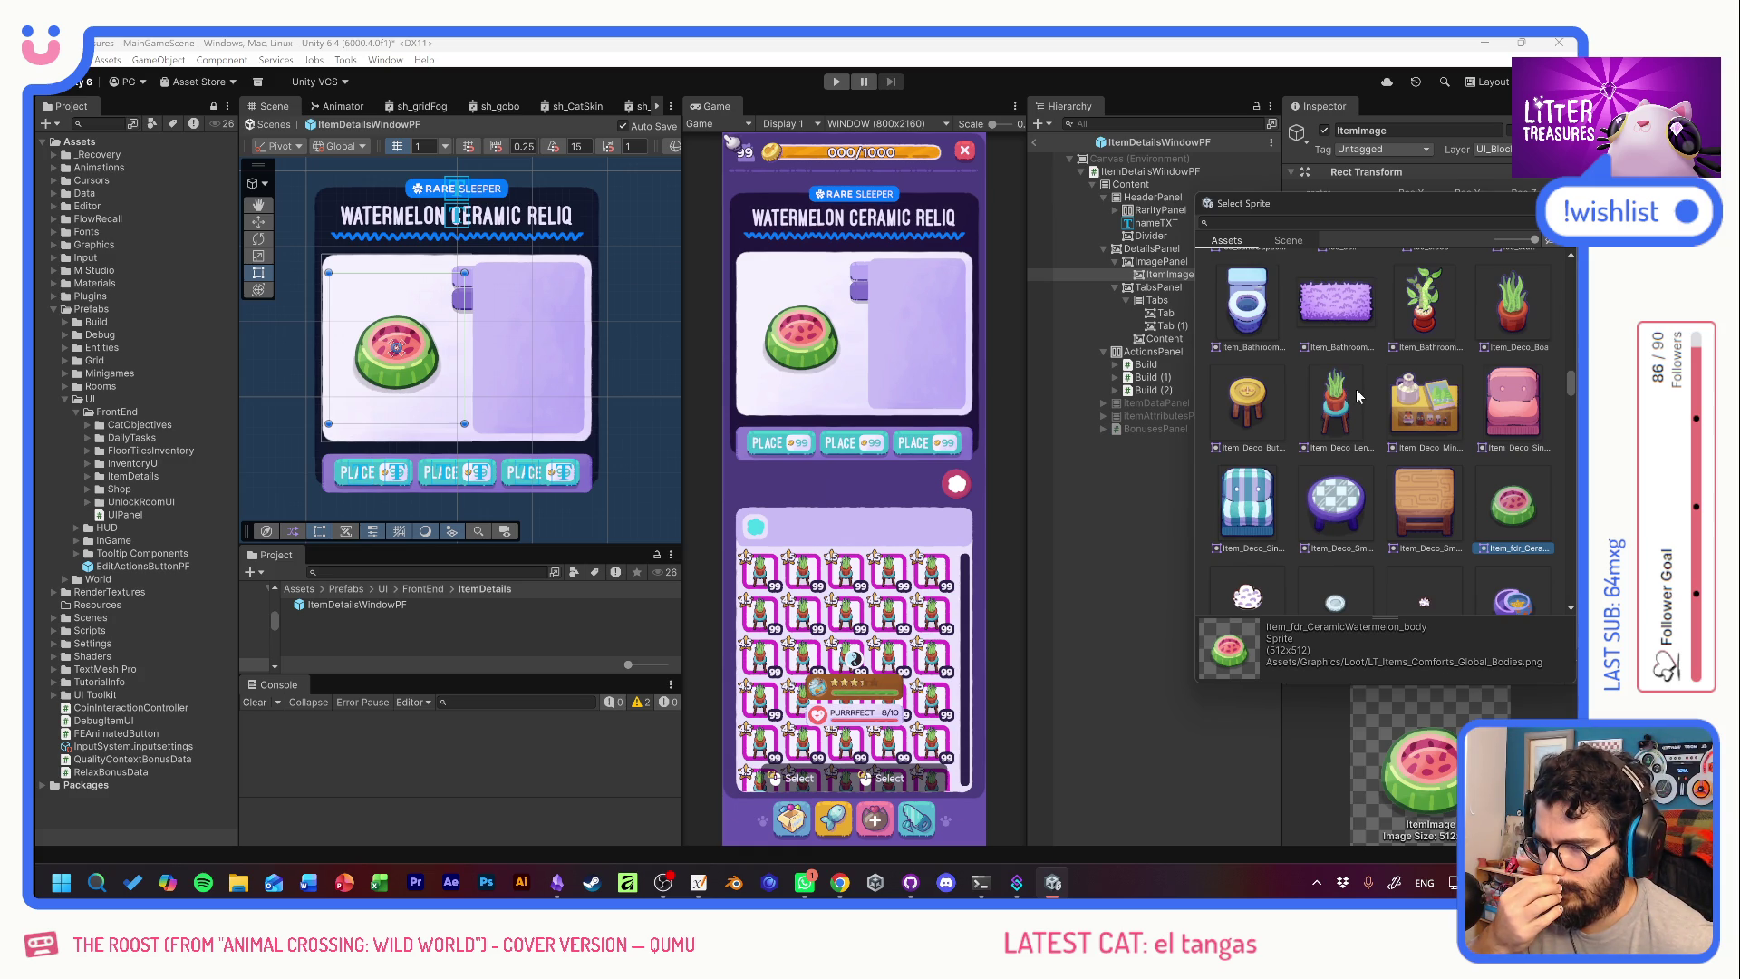
left_click(1339, 324)
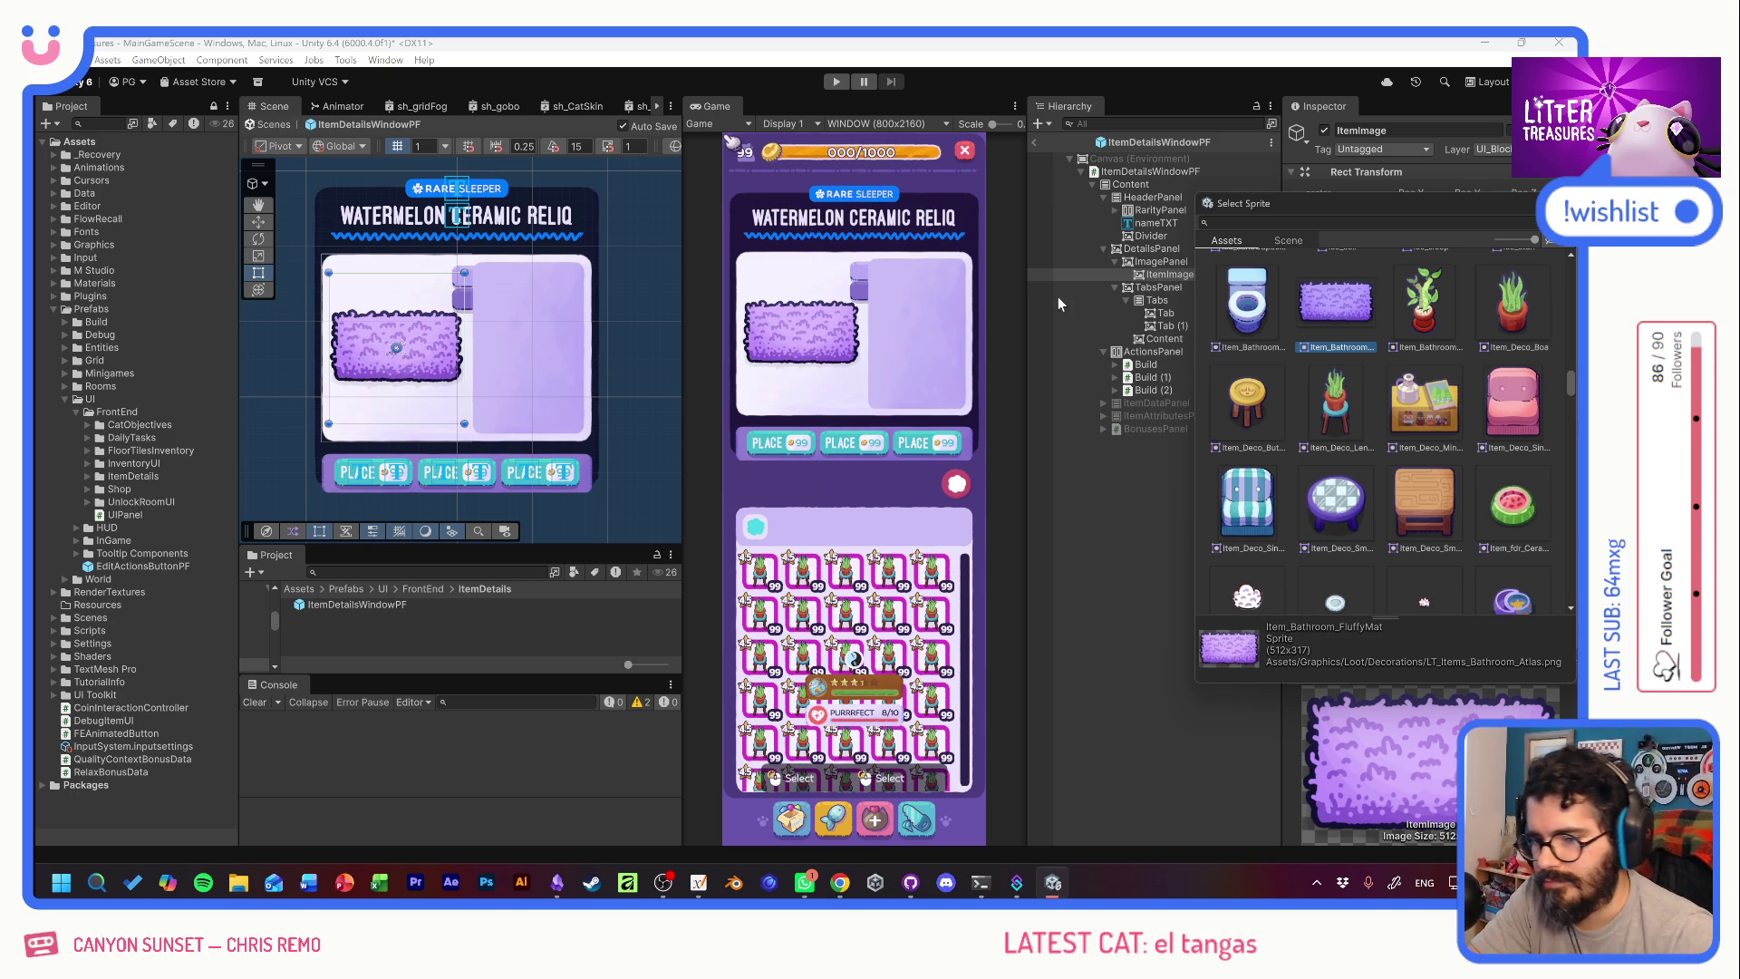
Close the sprite picker, shrink DetailsPanel to about 215.7 tall, and set TabsPanel Pos X to 0.
left_click(1151, 248)
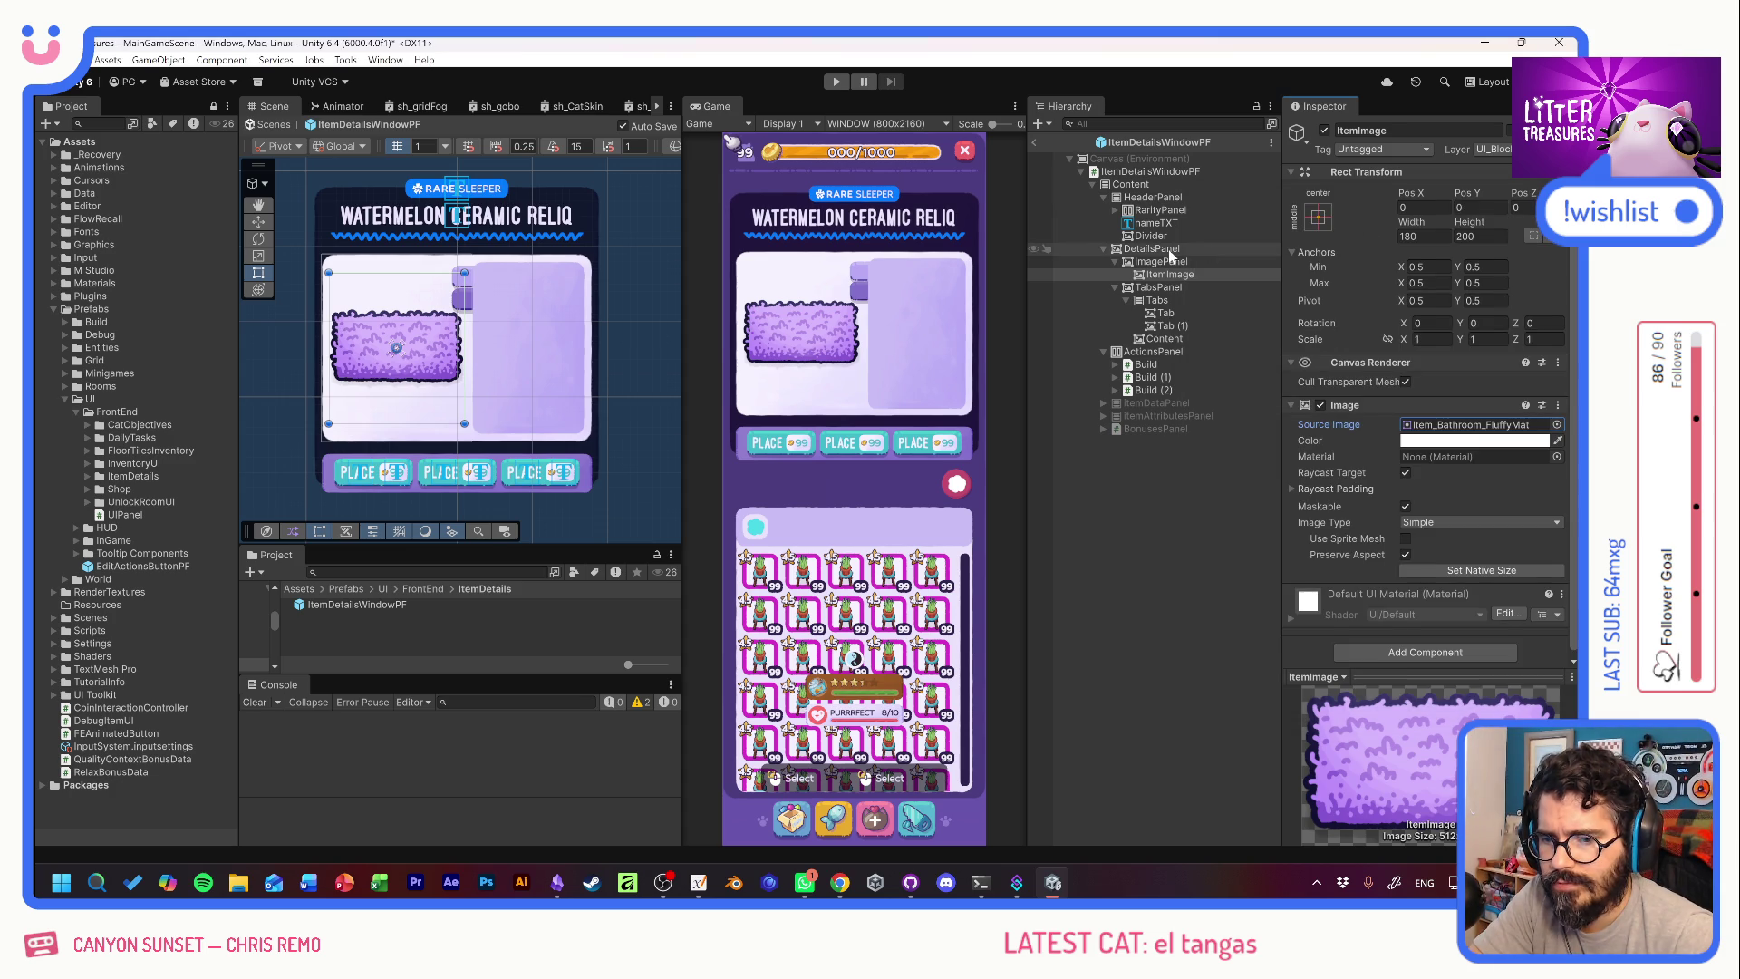
left_click_drag(1468, 240, 551, 222)
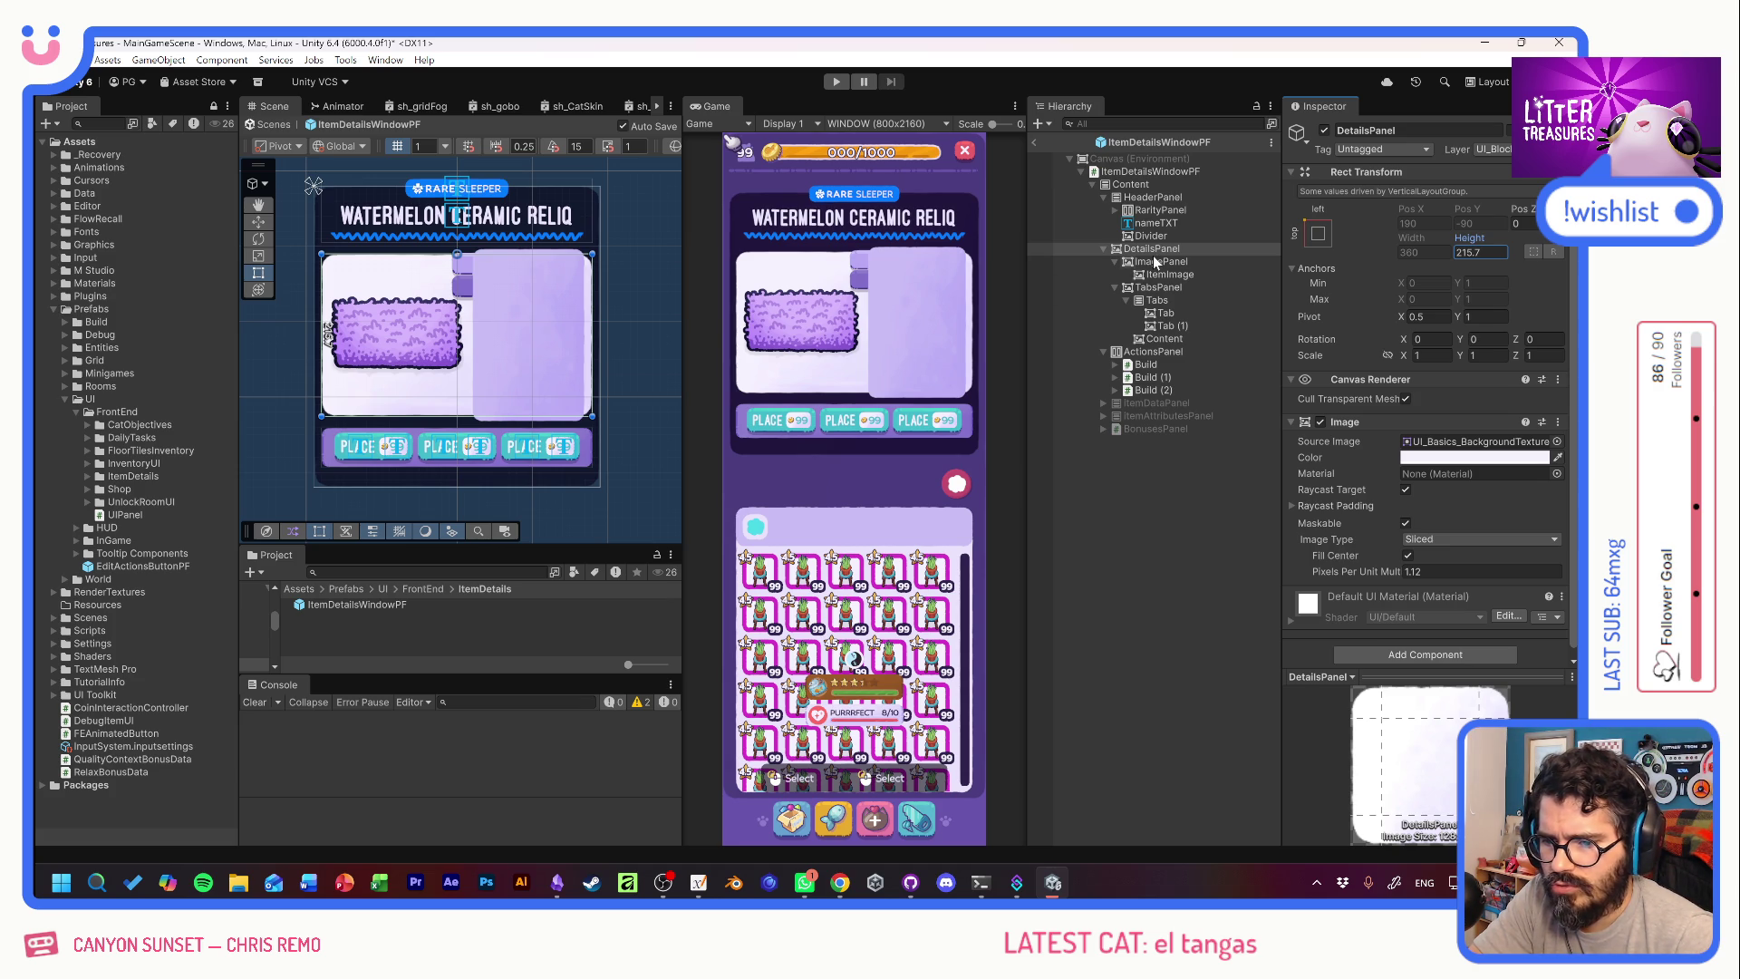
left_click(1160, 288)
left_click(1424, 208)
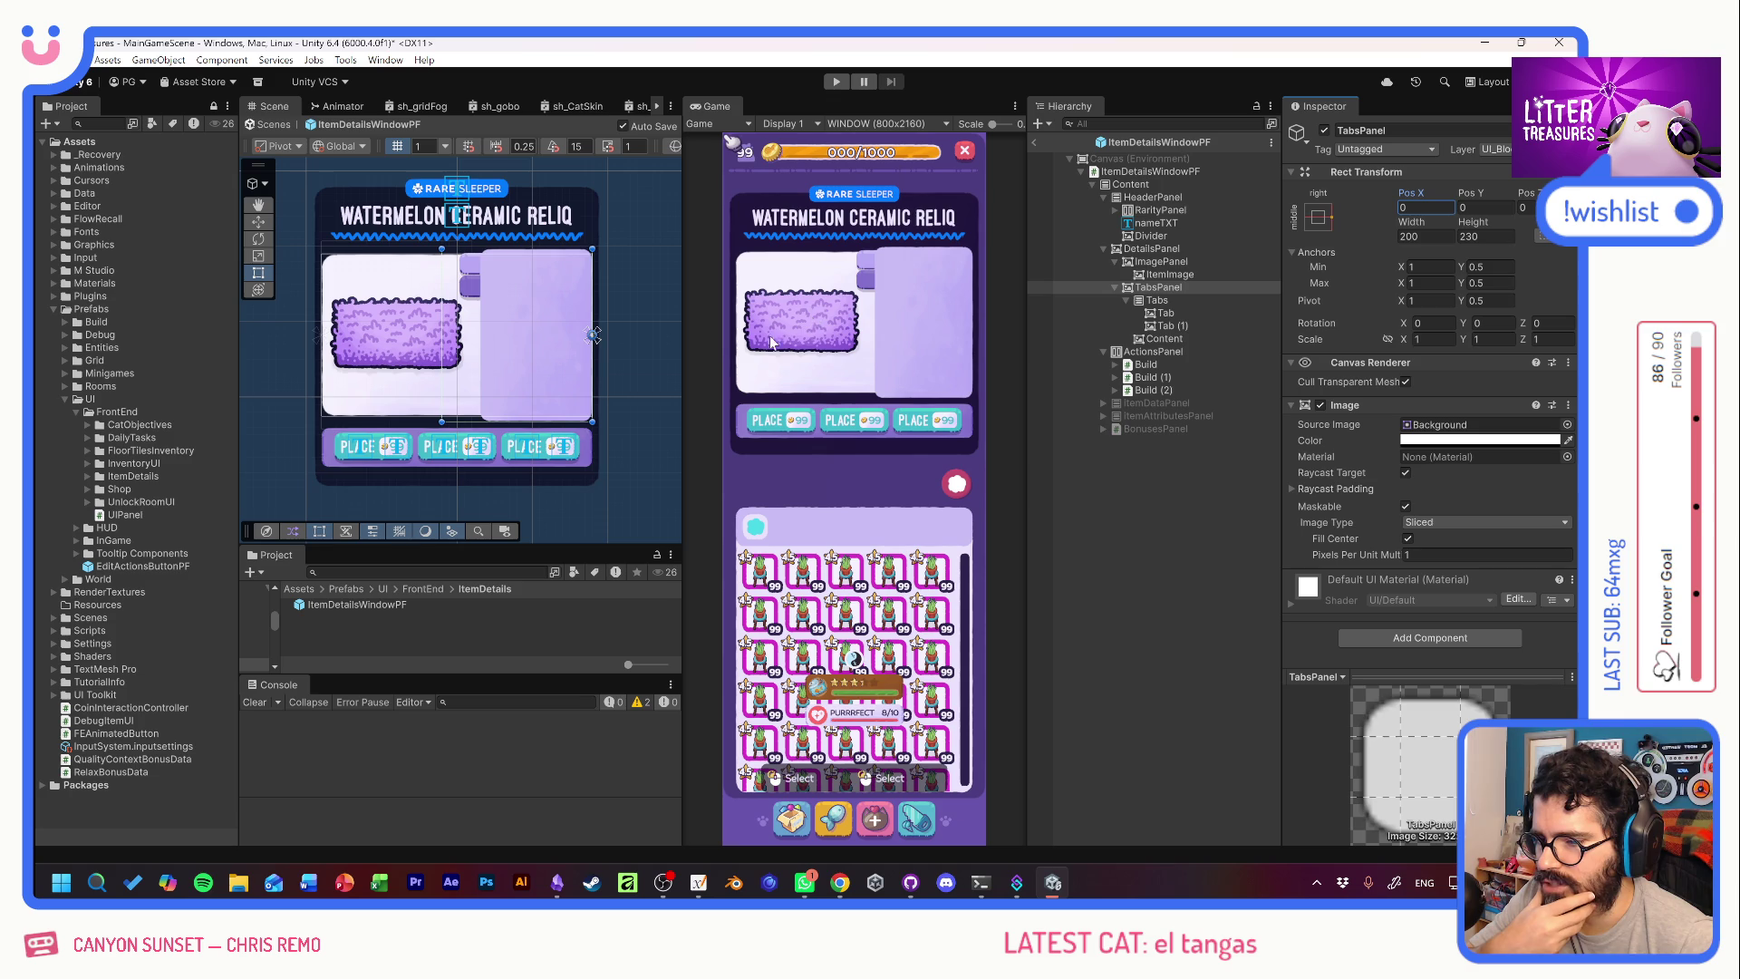
left_click(1177, 250)
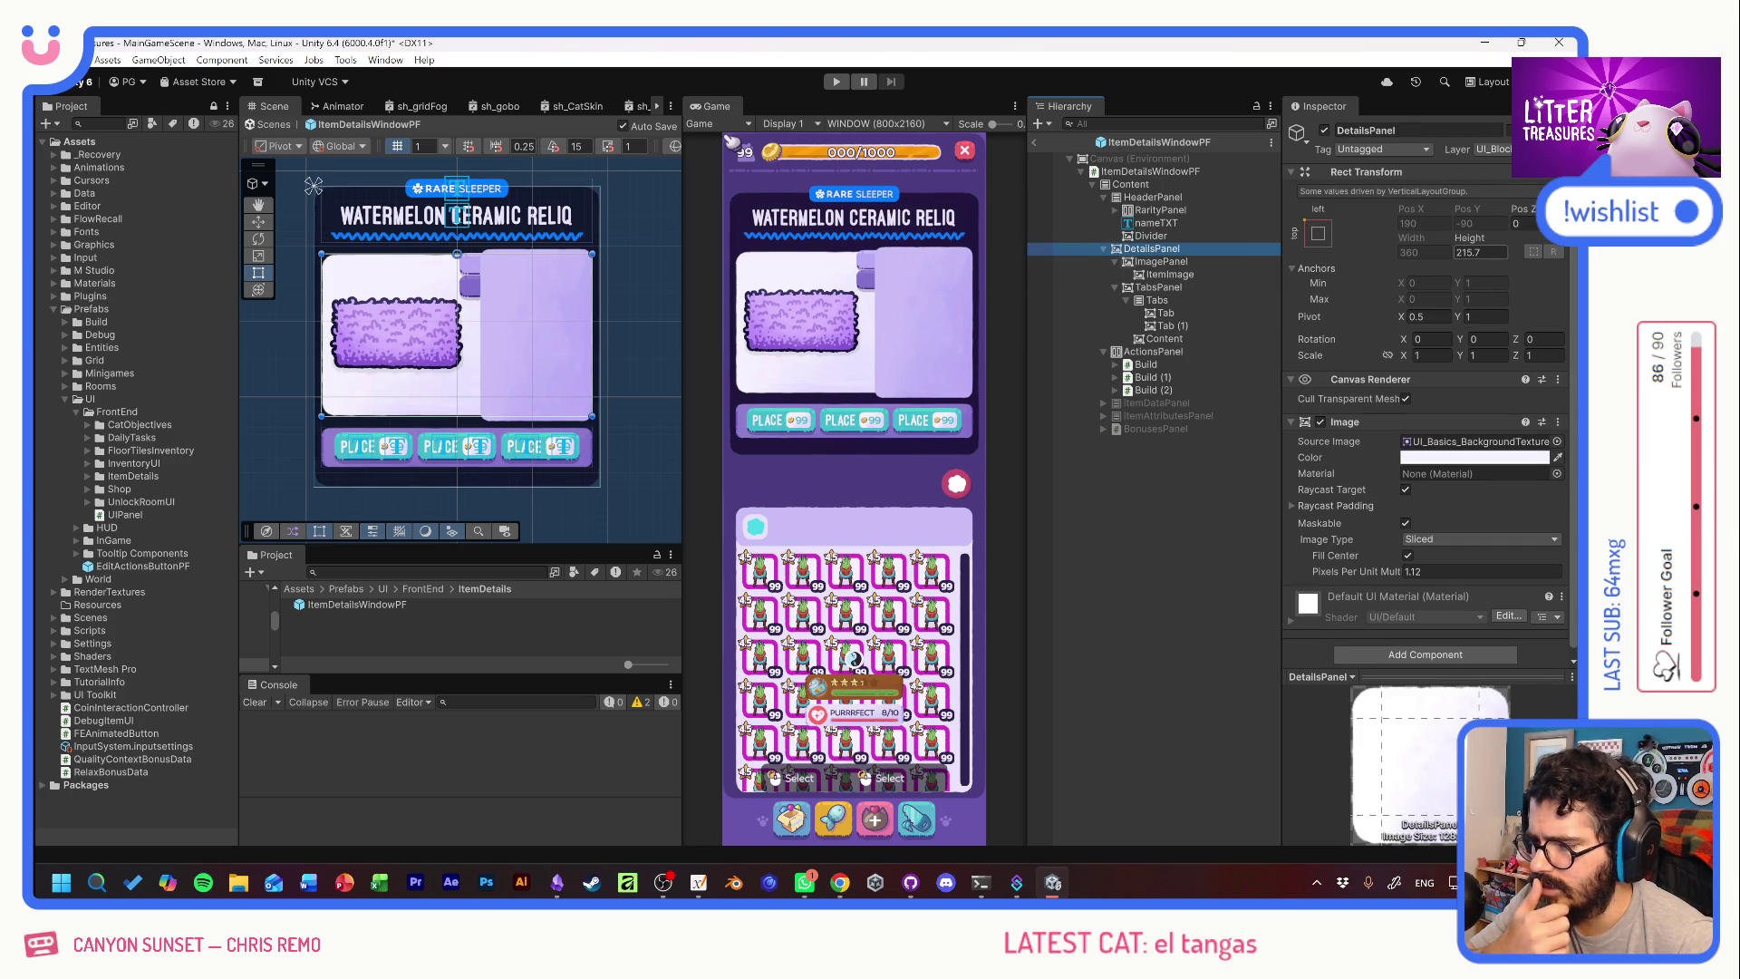
Resize the ImagePanel to 210 by 210.
left_click(1166, 263)
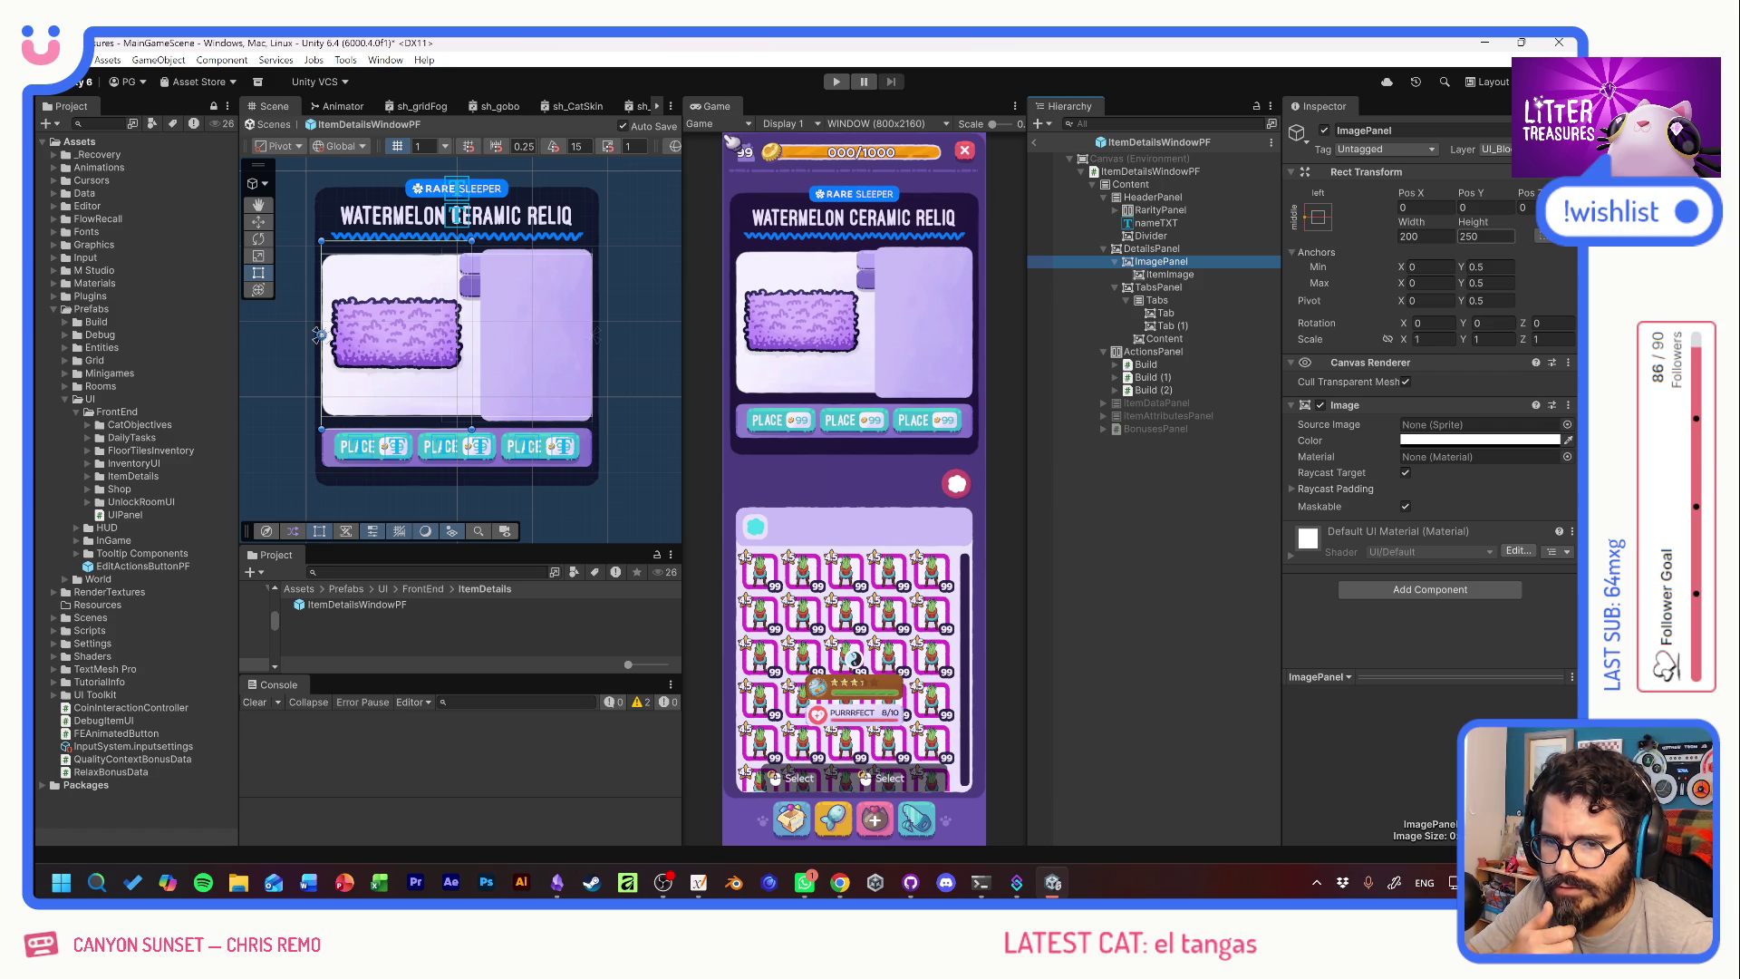
left_click(1484, 237)
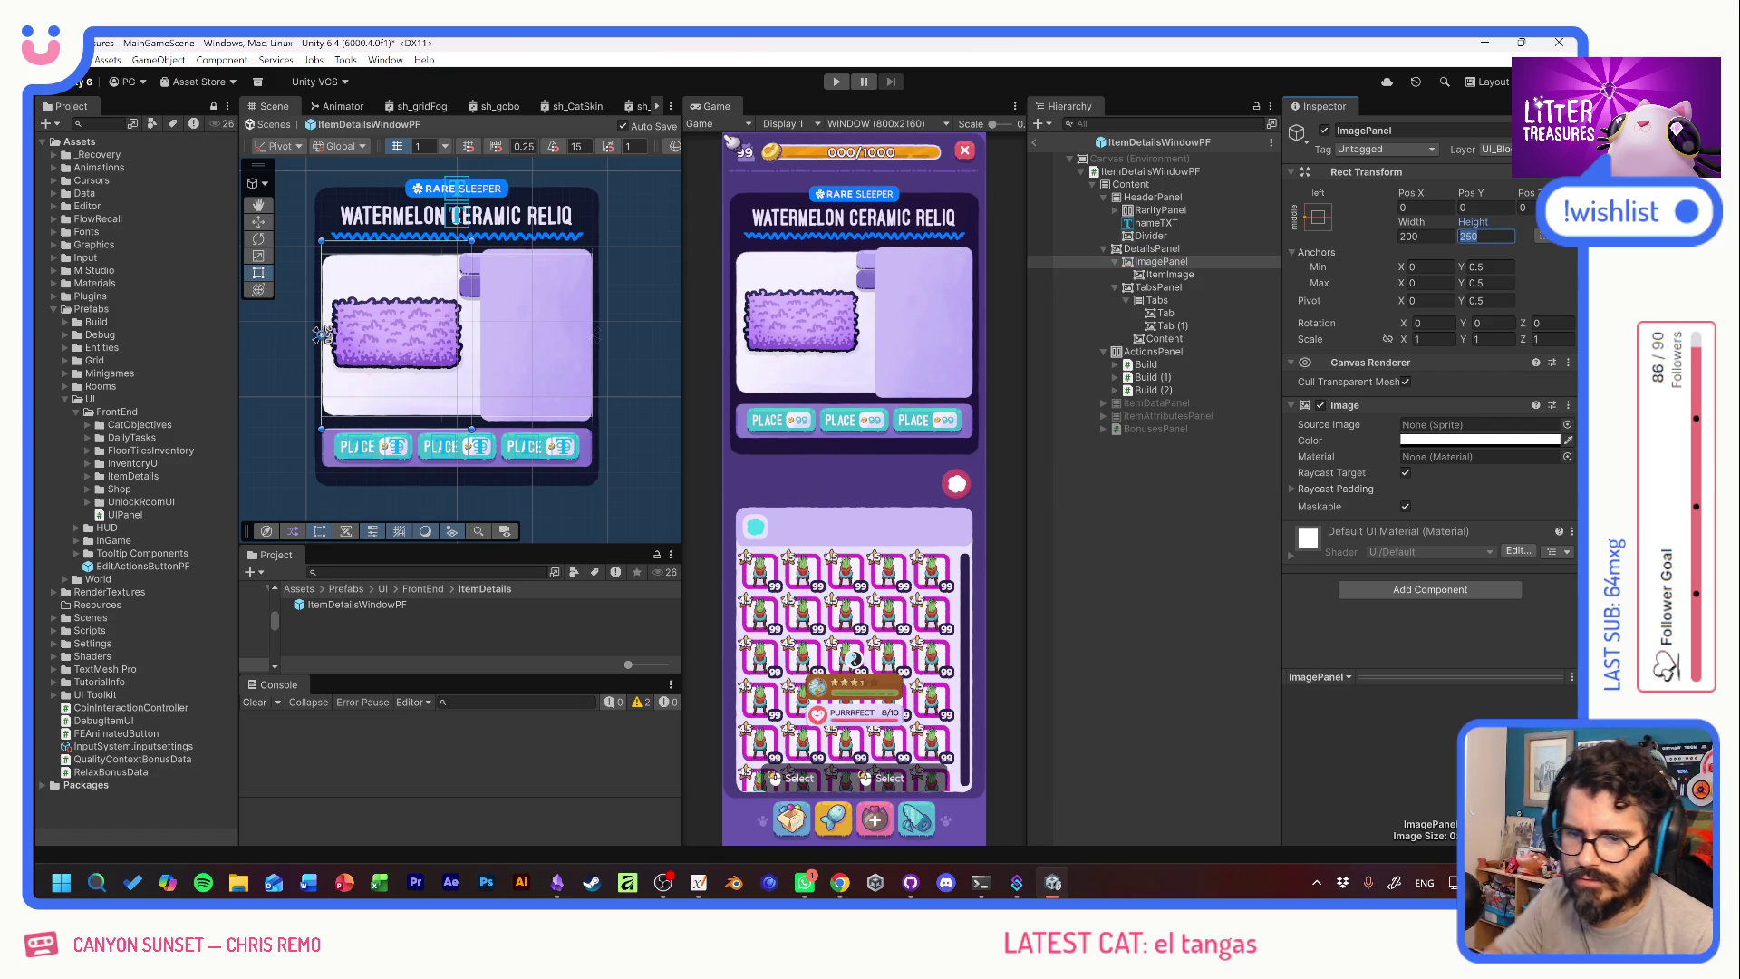
type("210")
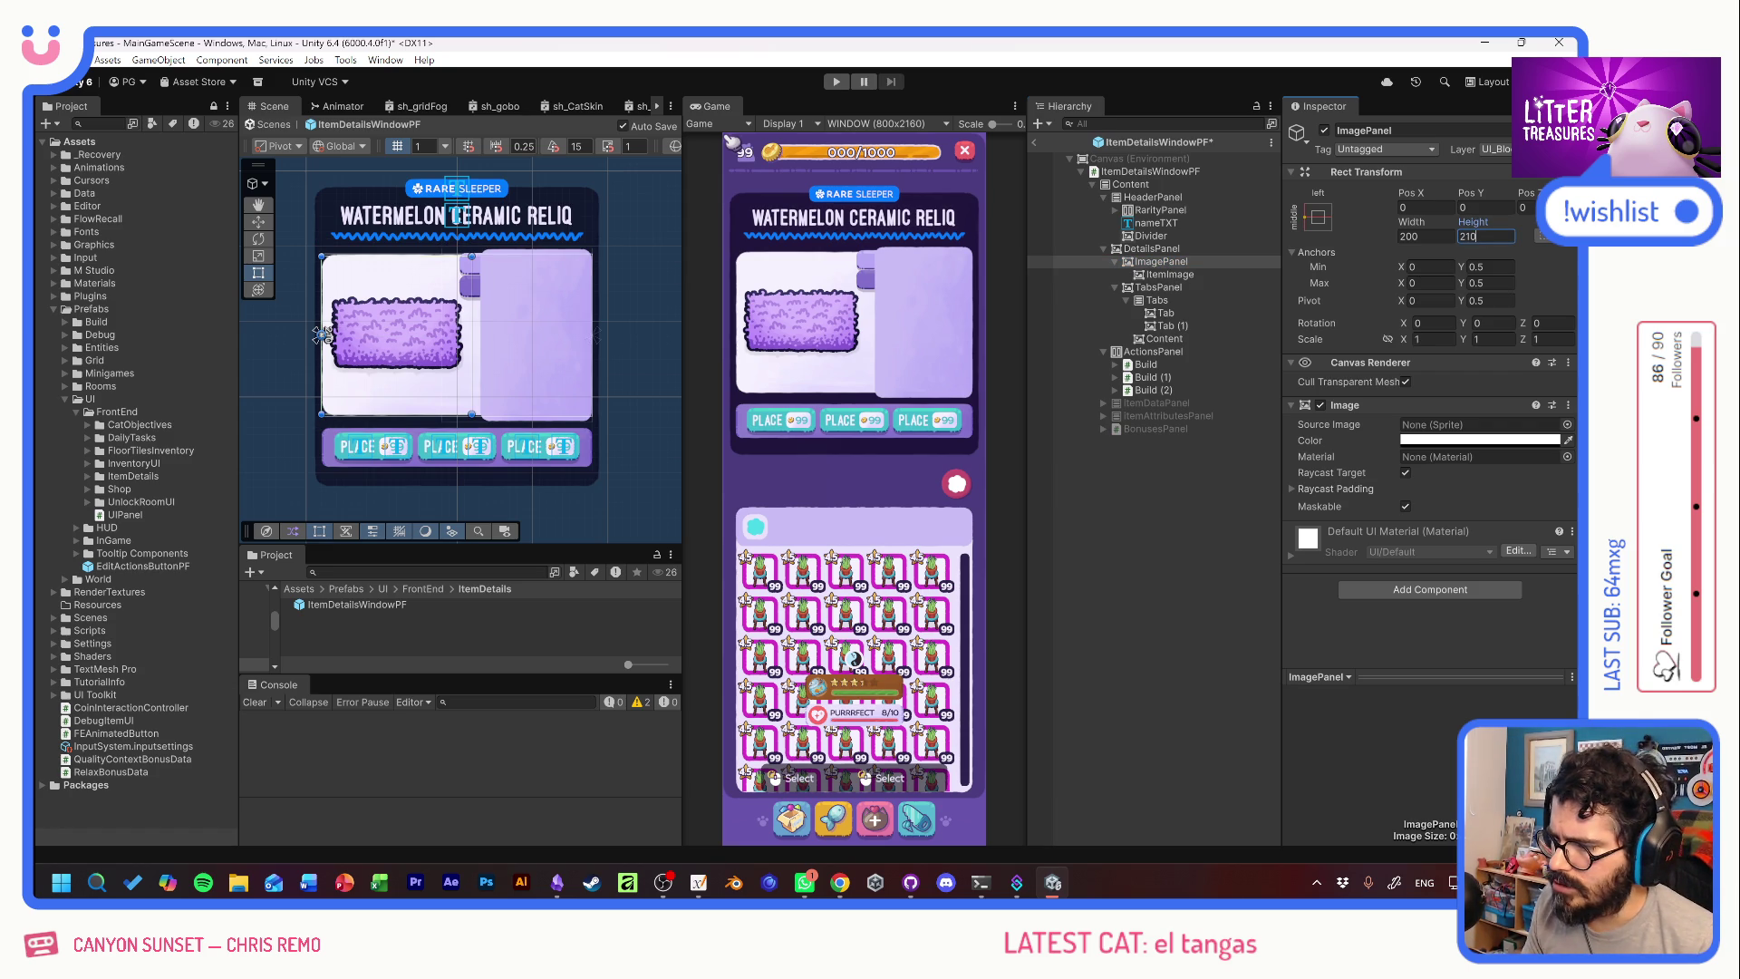
left_click(1425, 236)
type("210")
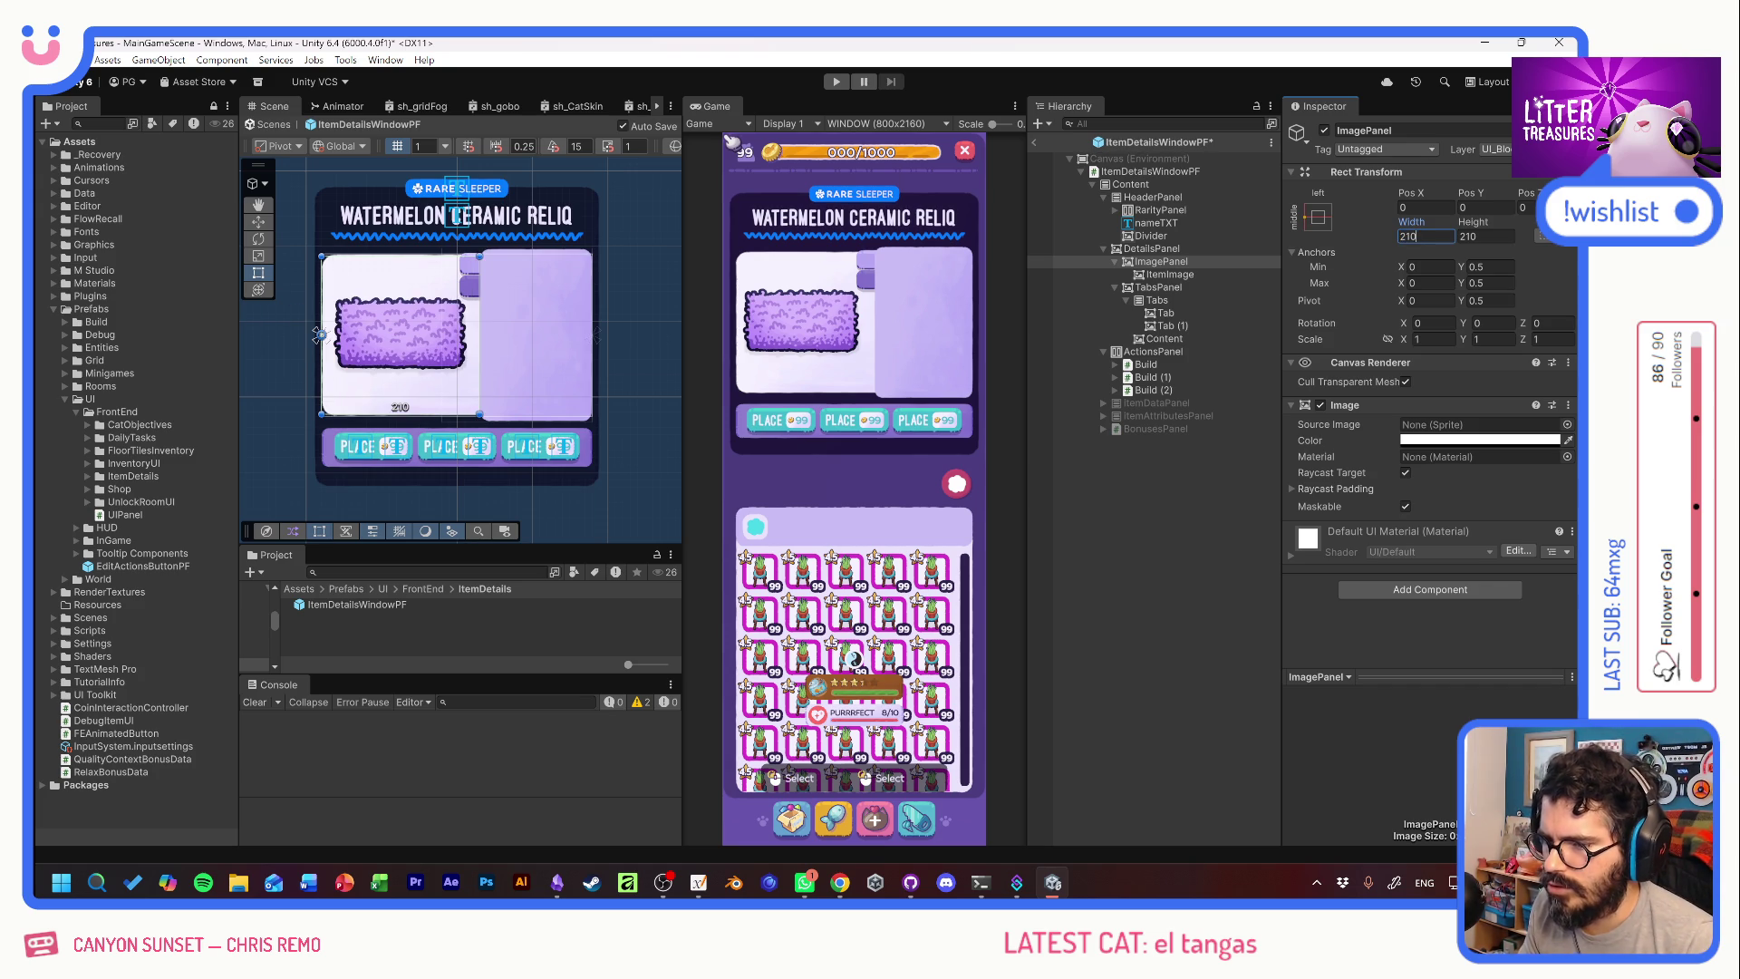
Set ItemImage's width to 180 and reduce its height to fit inside the image panel.
left_click(1169, 274)
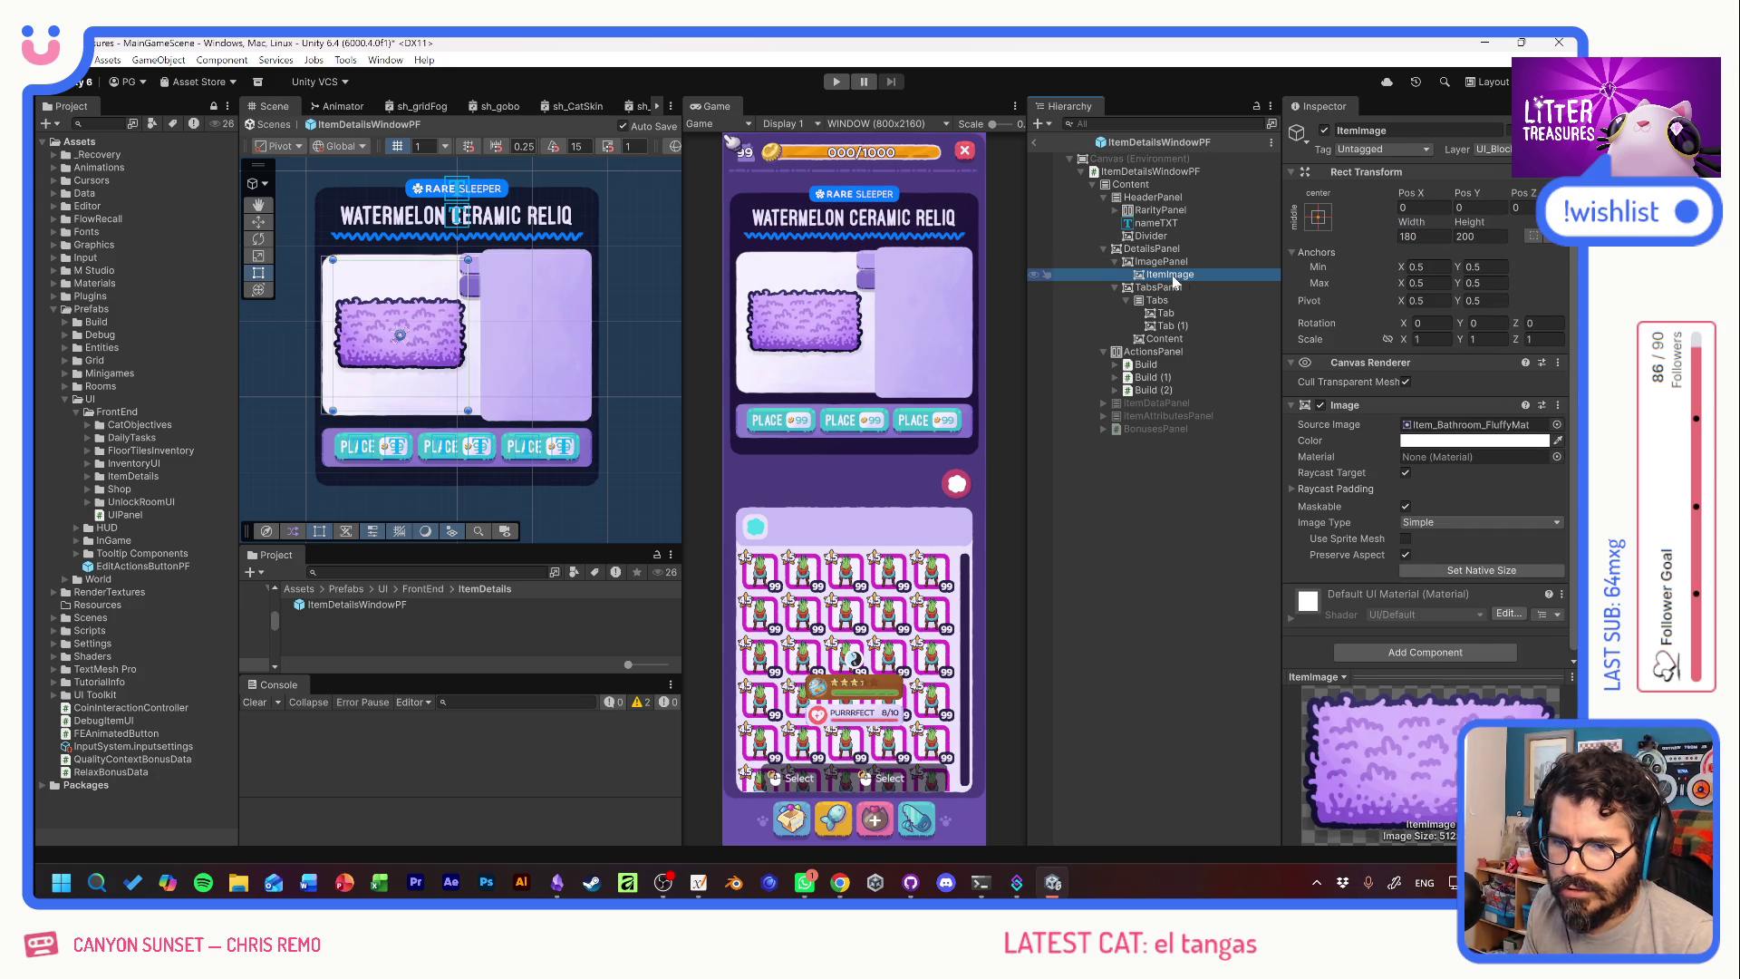
left_click(1421, 237)
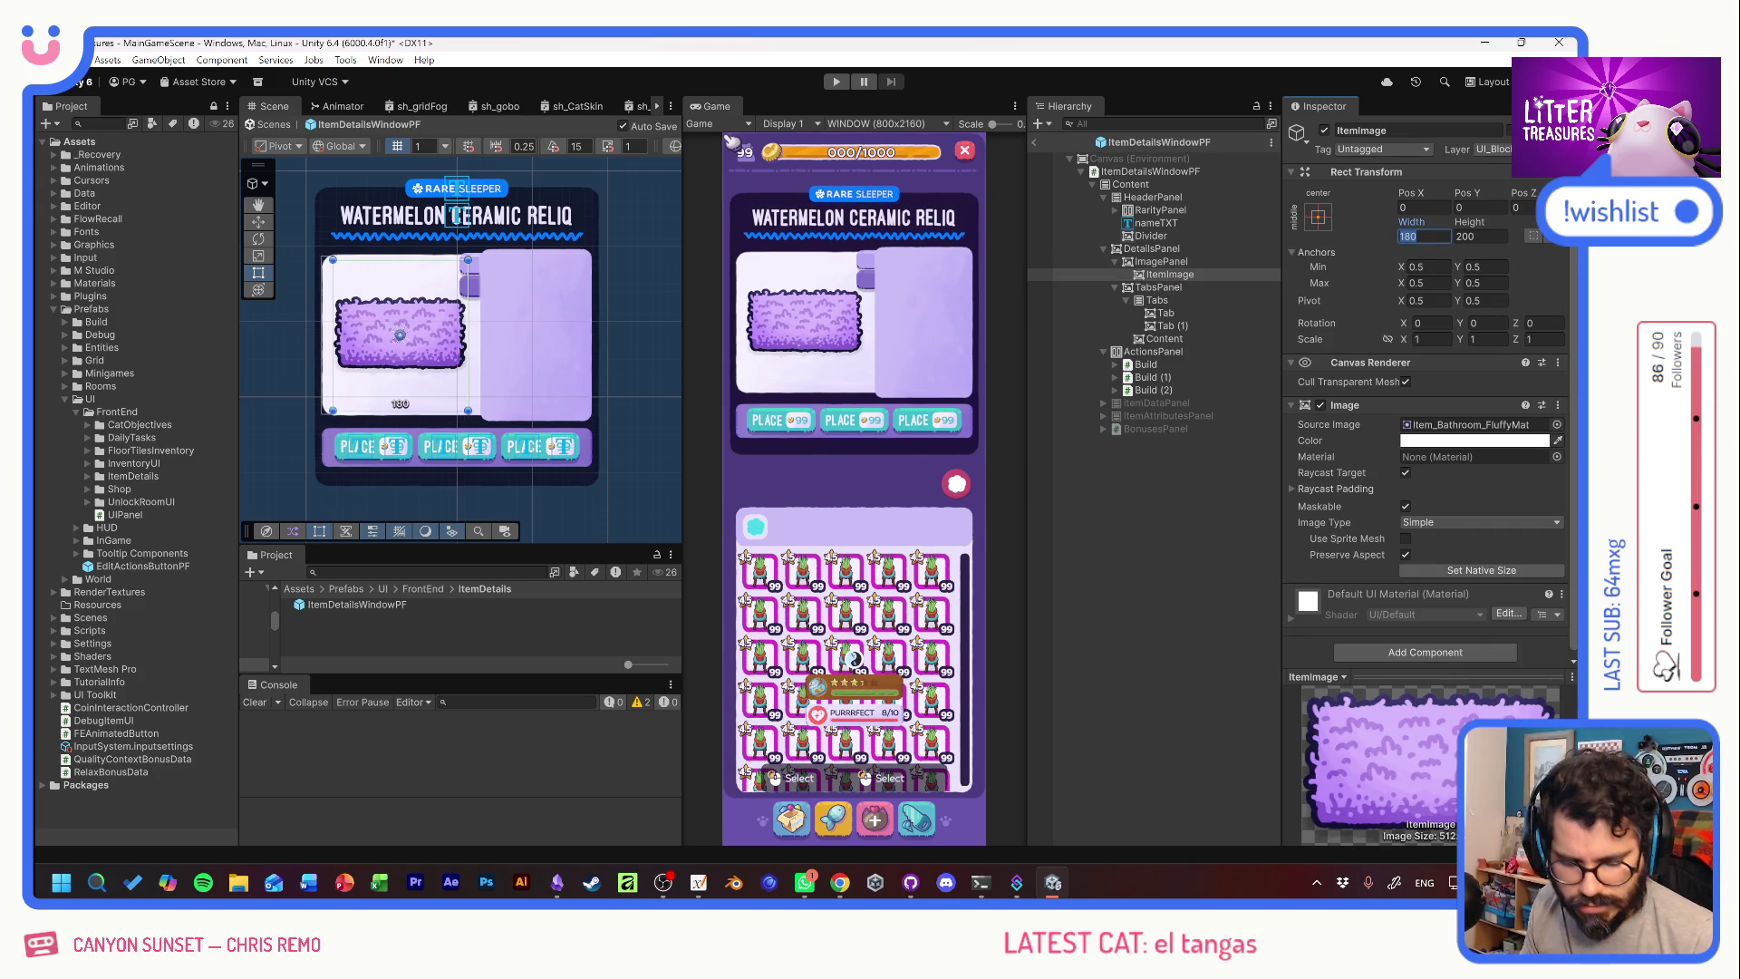
type("210")
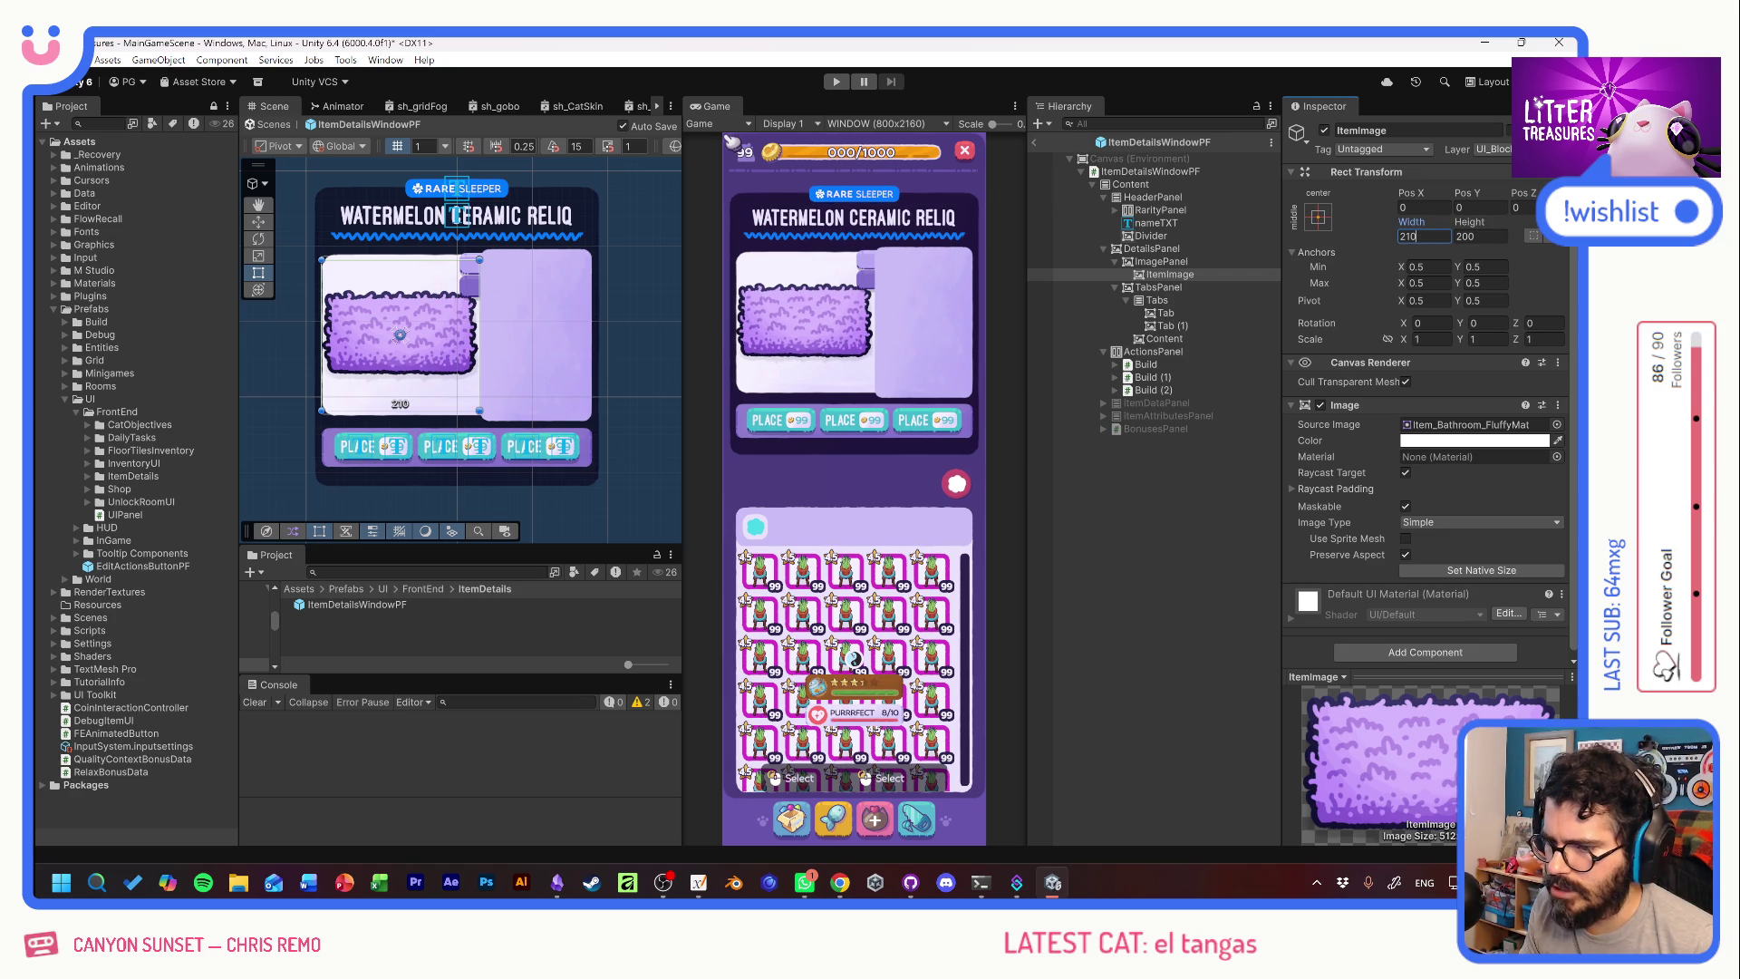
key("Return")
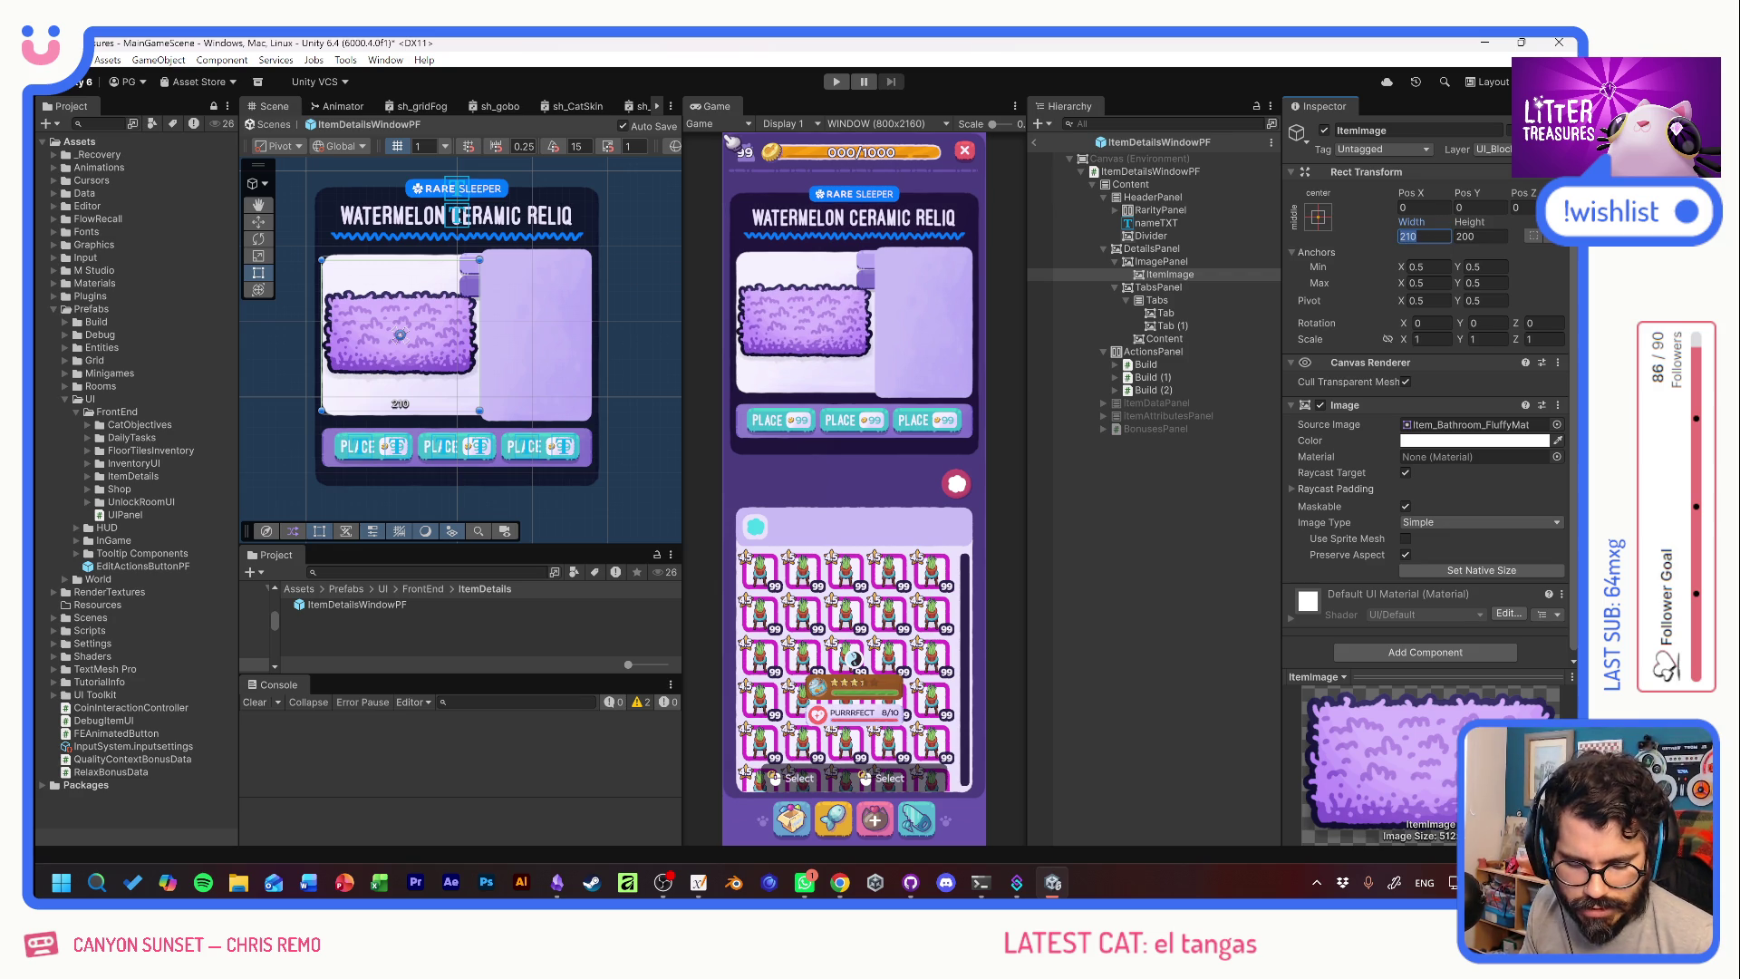
type("180")
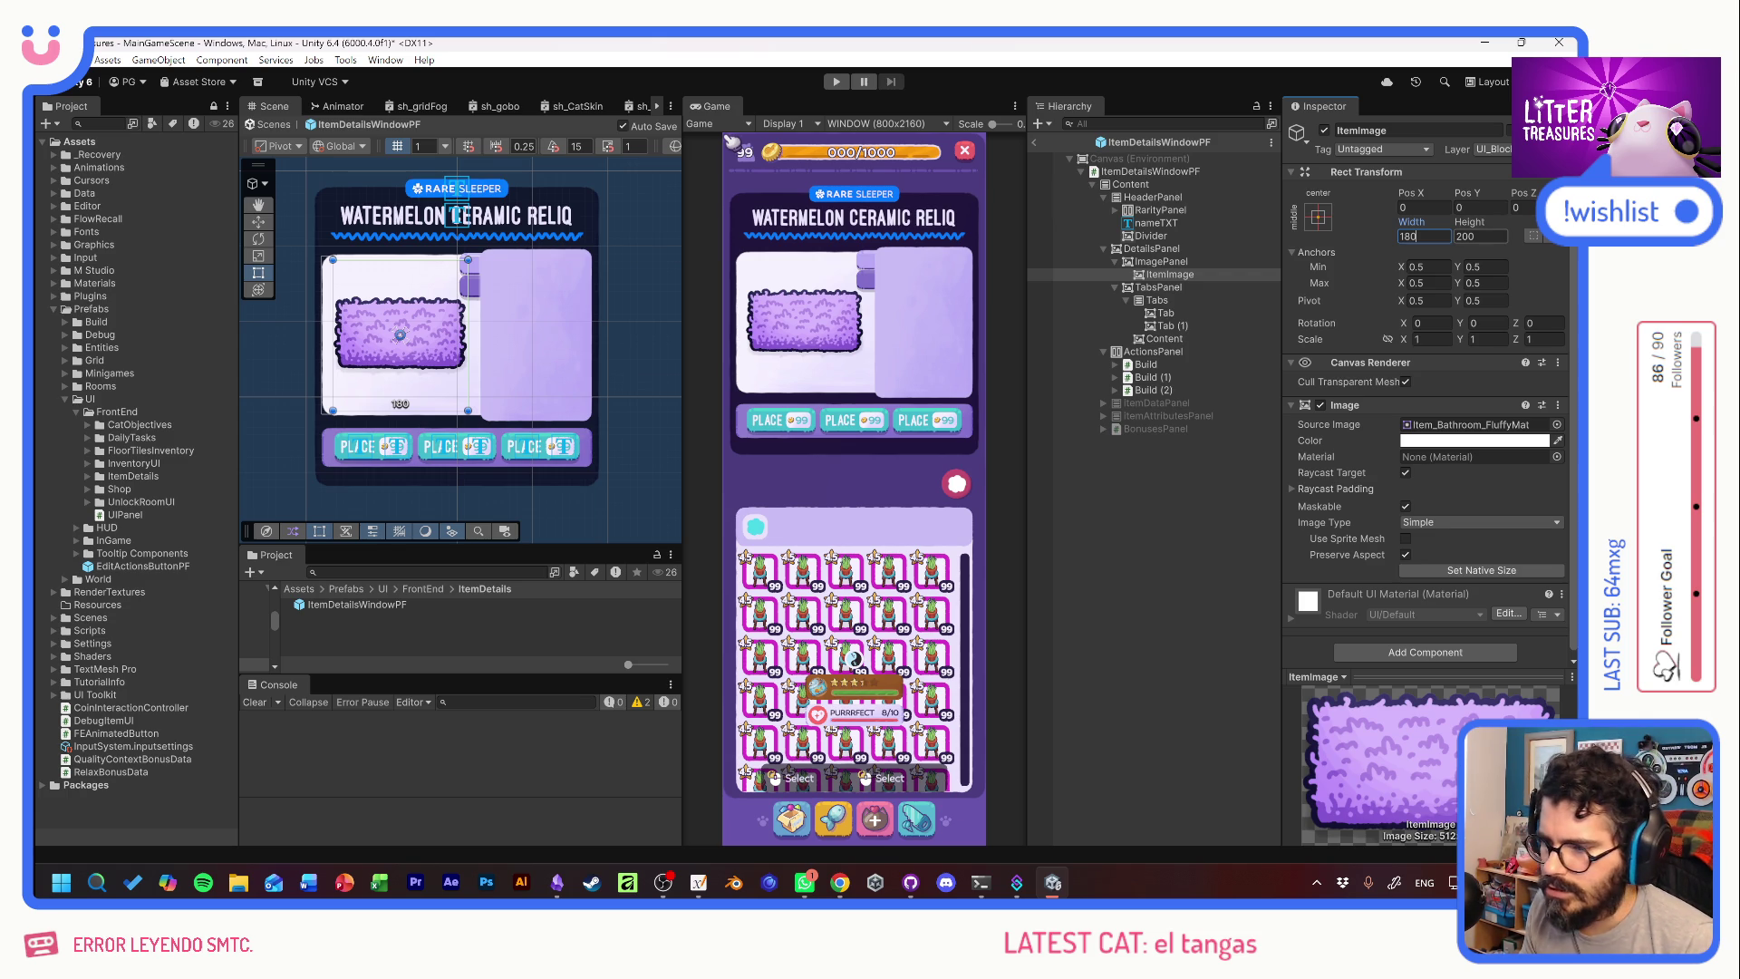
key("Tab")
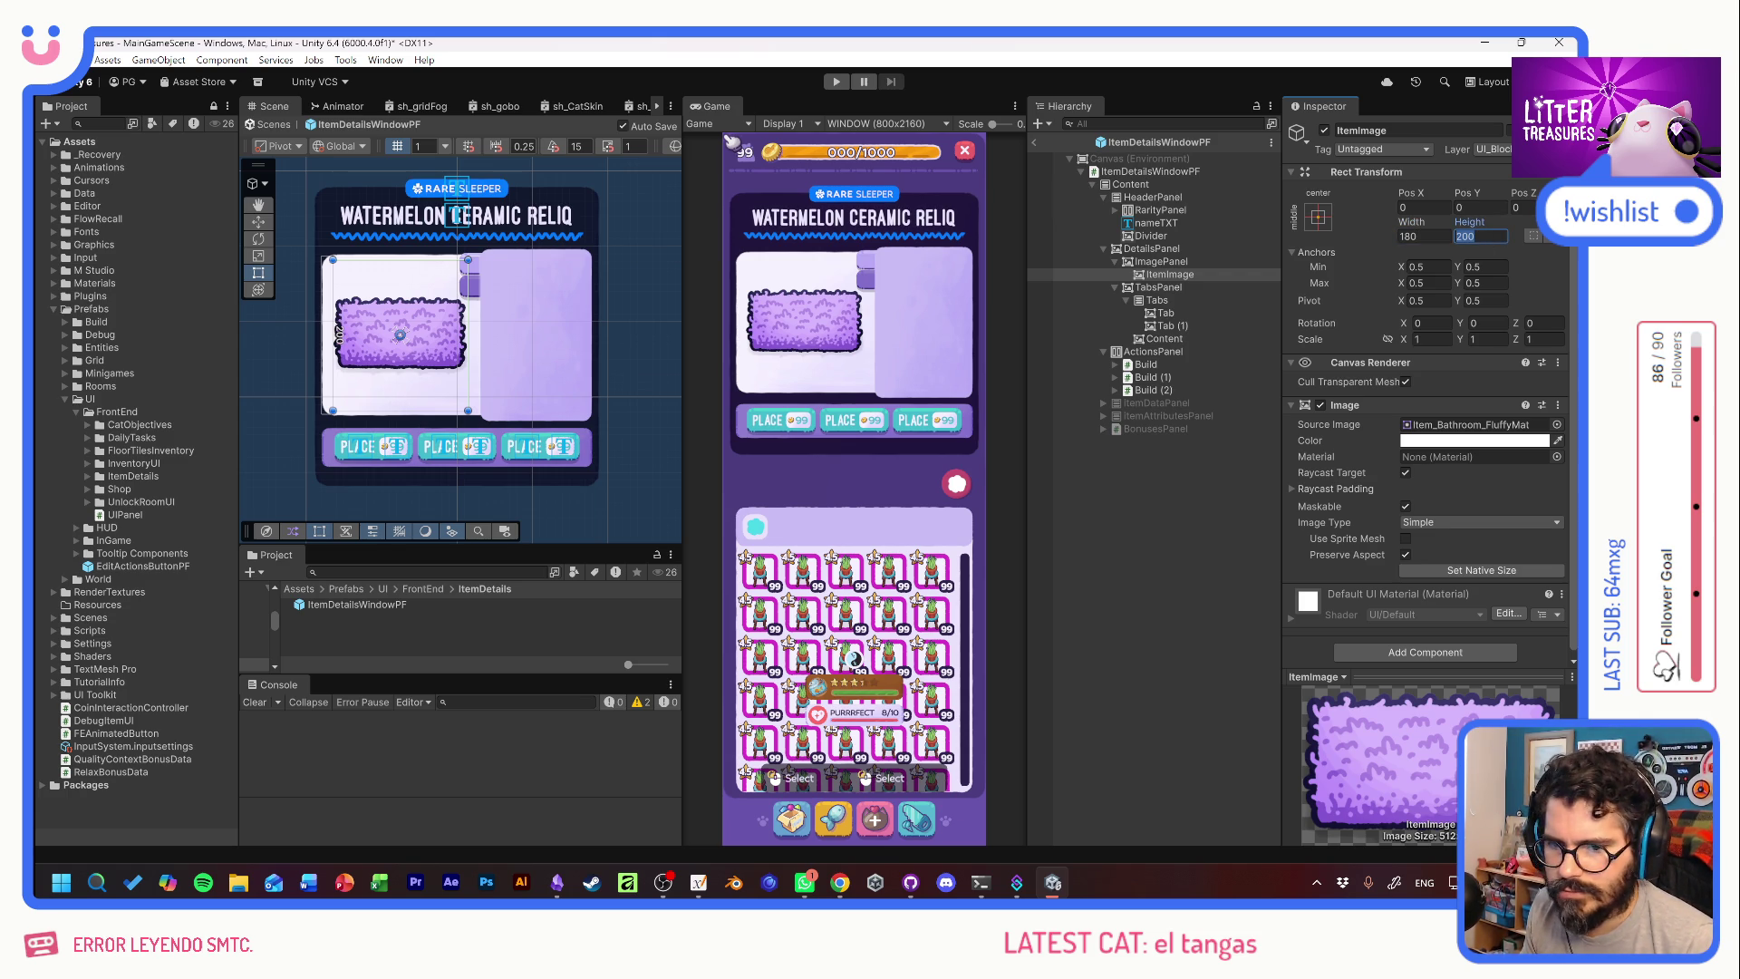
type("18")
type("0")
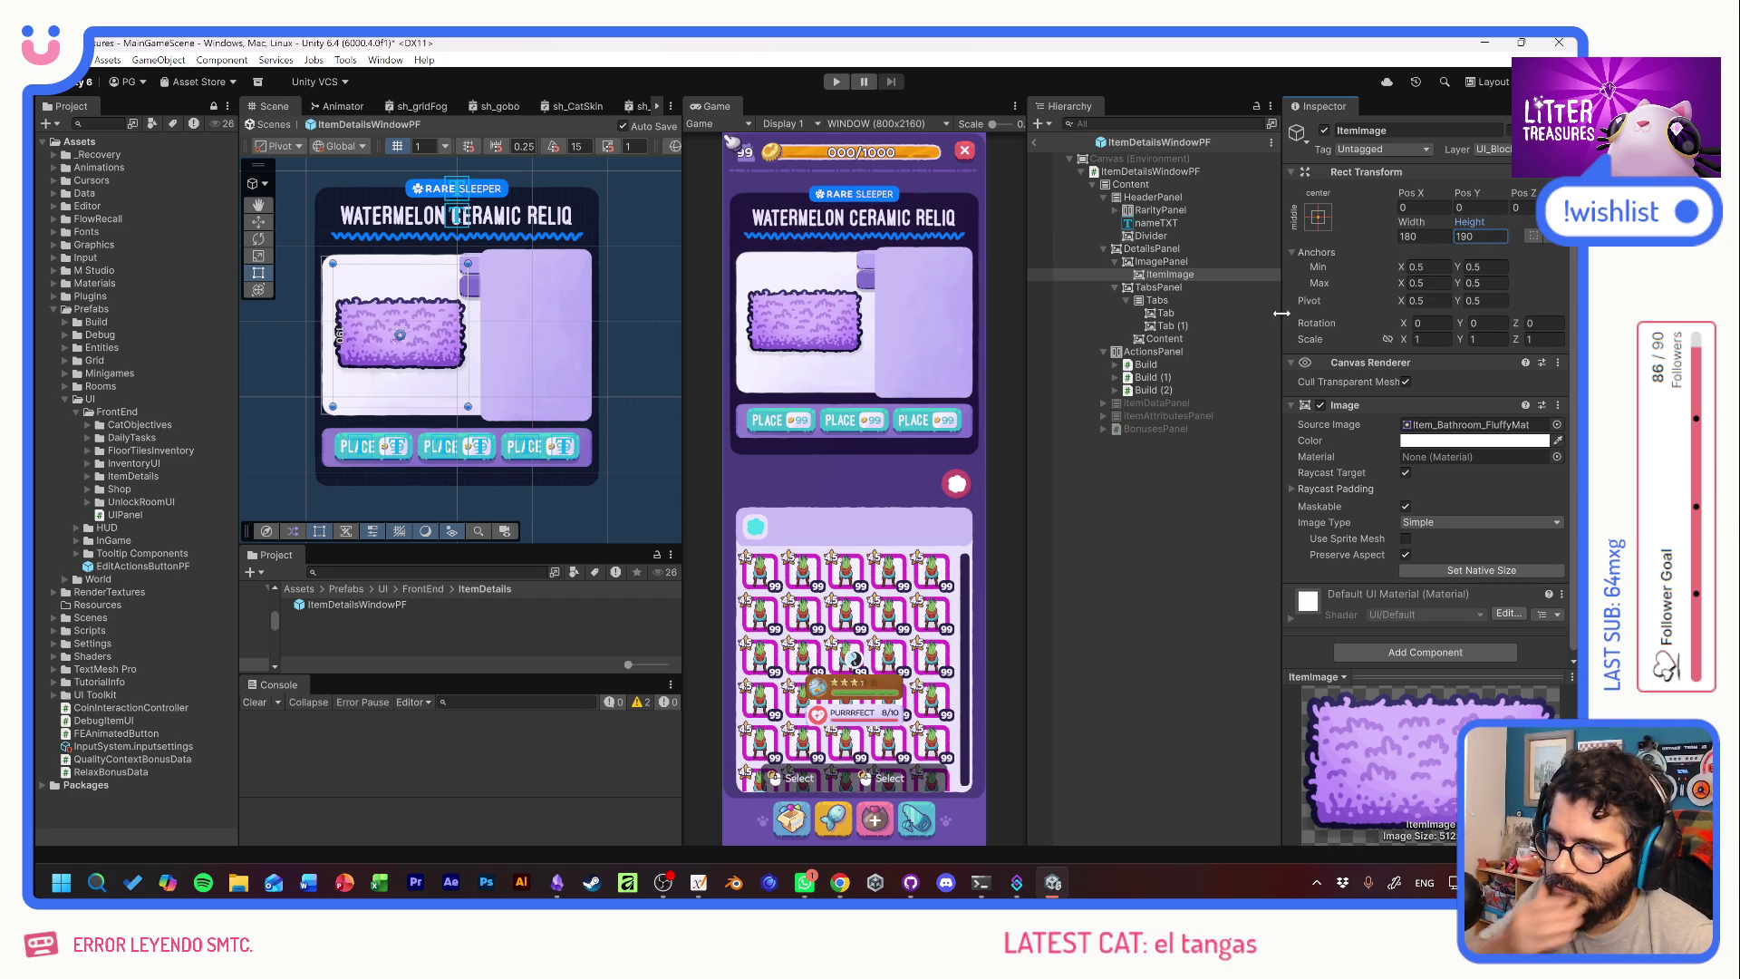
left_click(1169, 263)
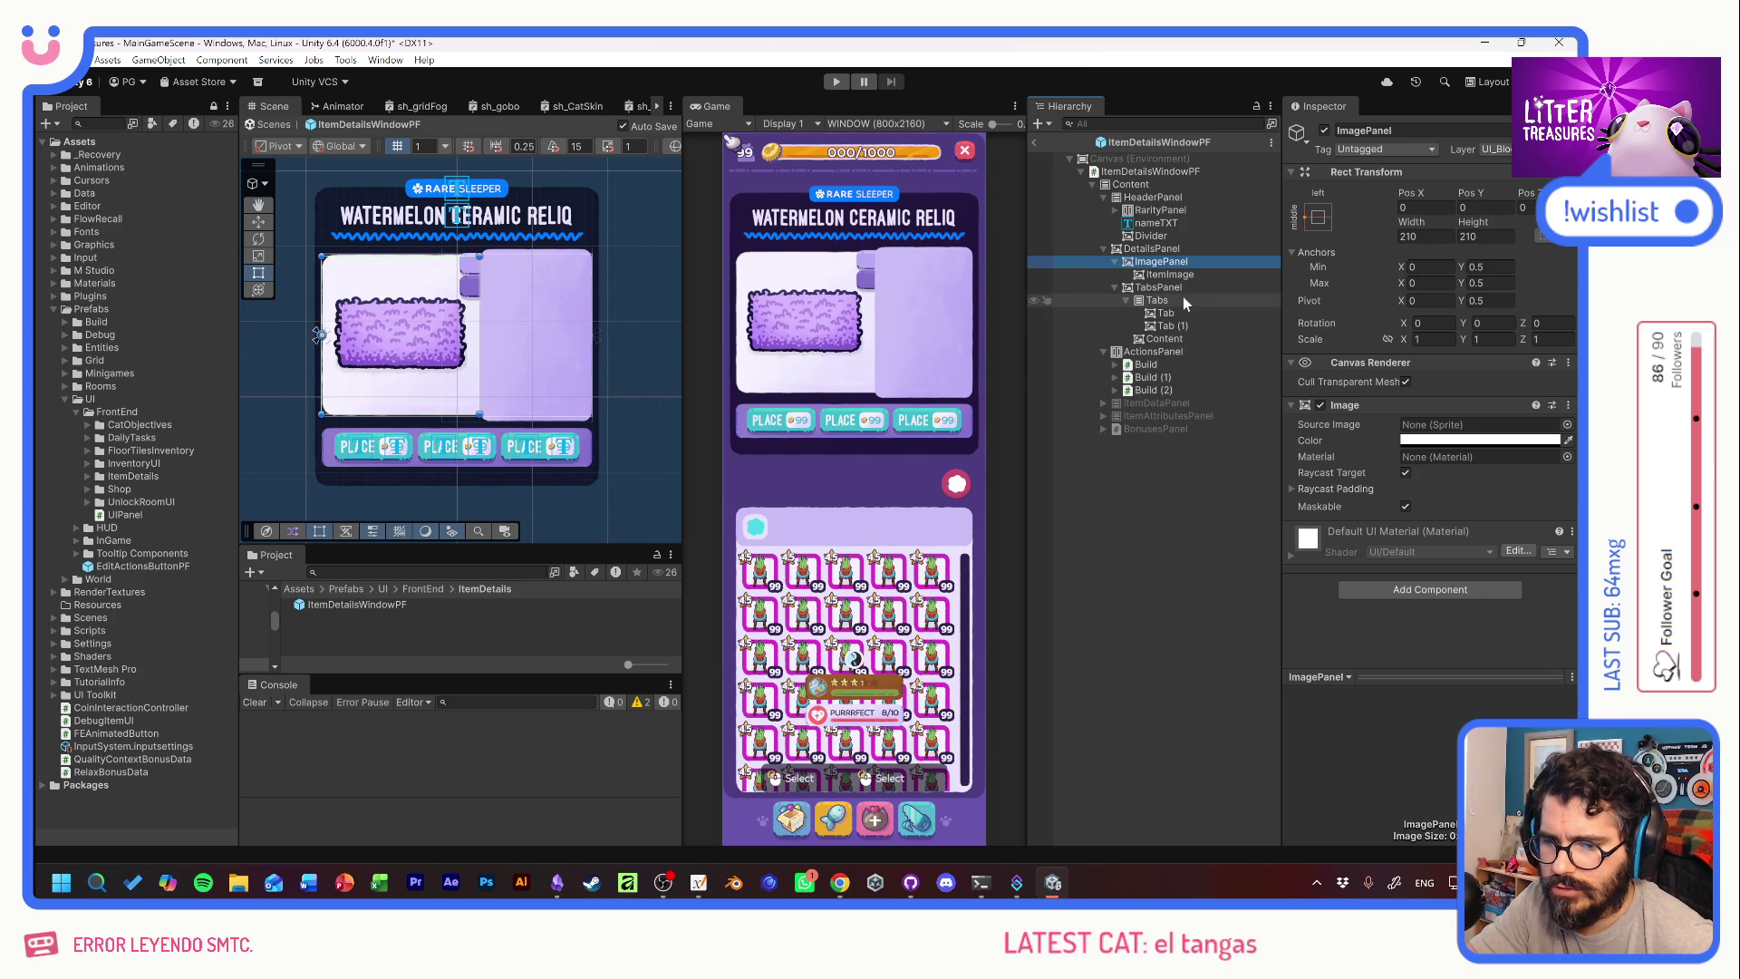
Try a lower alpha on the ActionsPanel background colour, then cancel the change.
left_click(1152, 351)
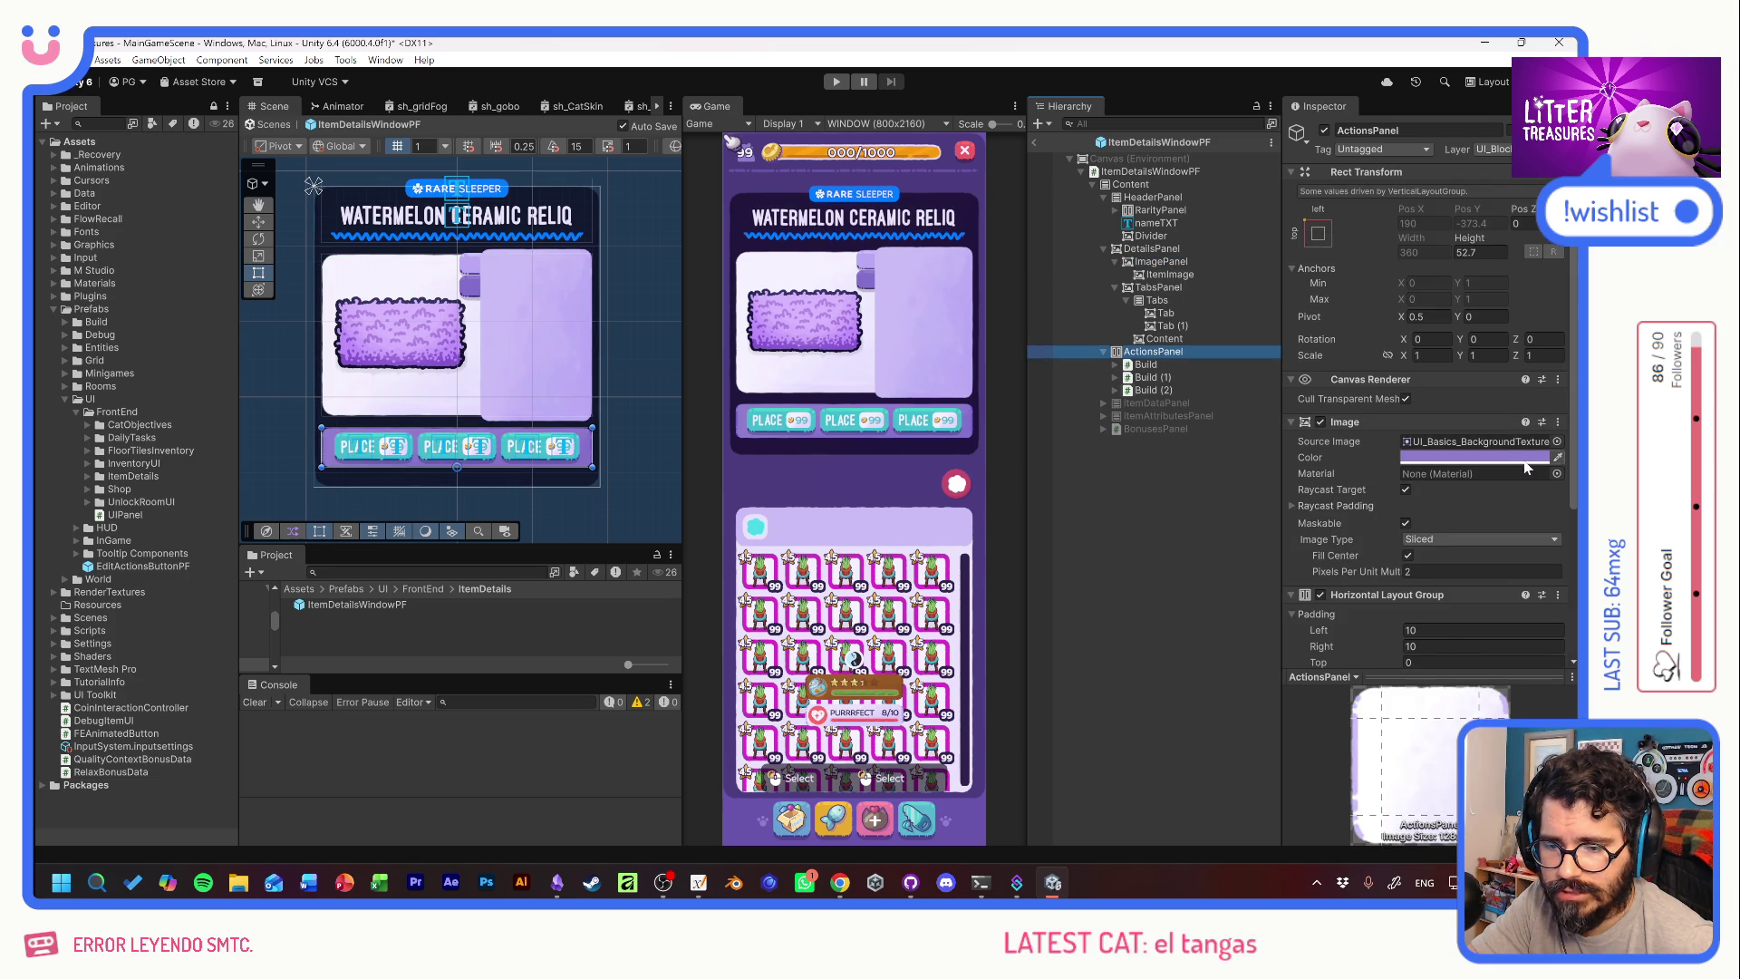
left_click(1477, 457)
left_click_drag(1495, 767, 1263, 770)
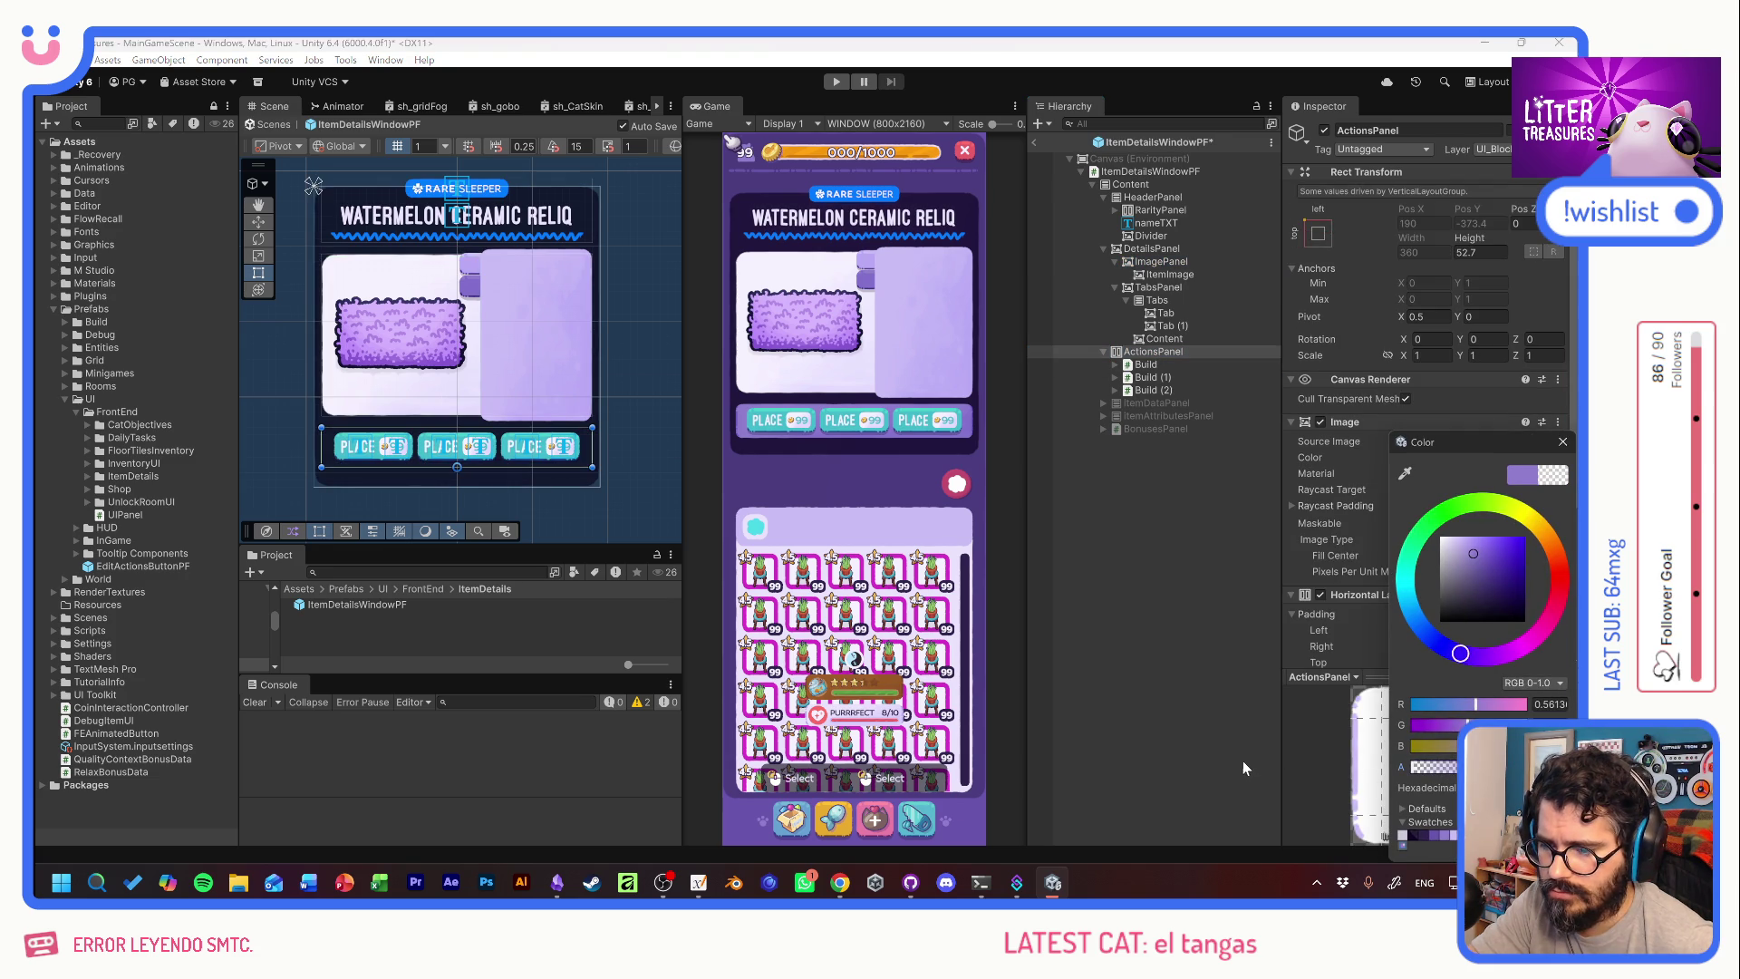
key("Escape")
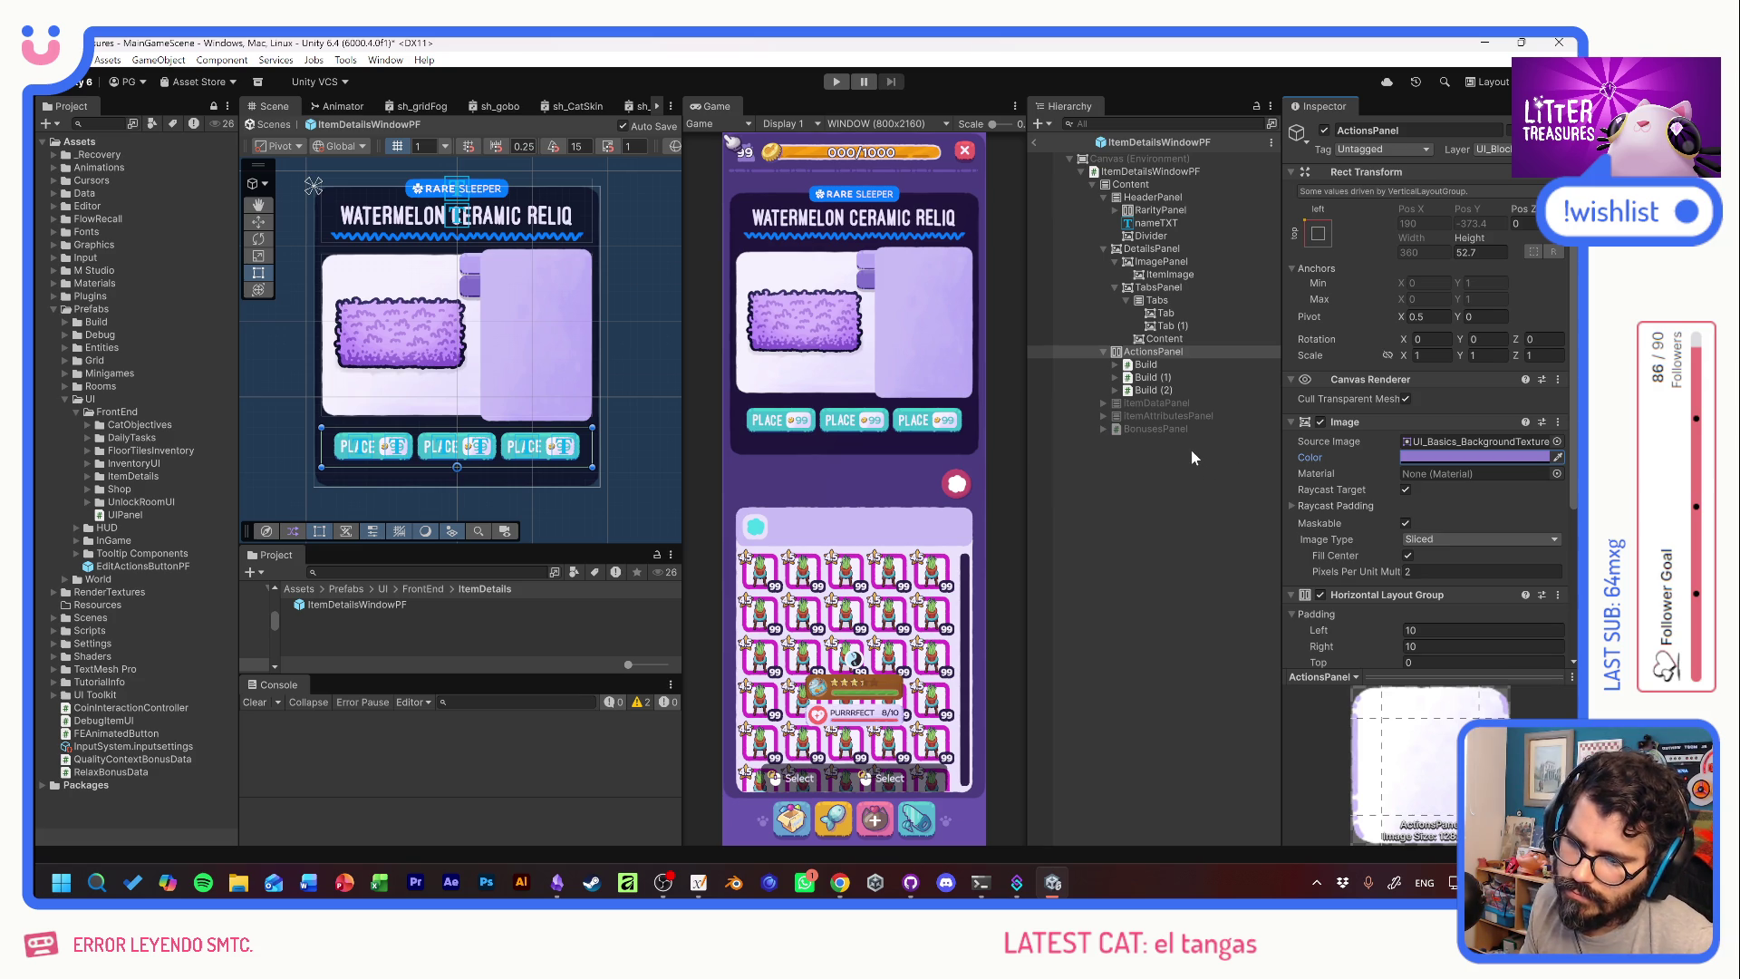
Set the ItemDetailsWindowPF root window height to 380 and return to the scene.
left_click(1141, 183)
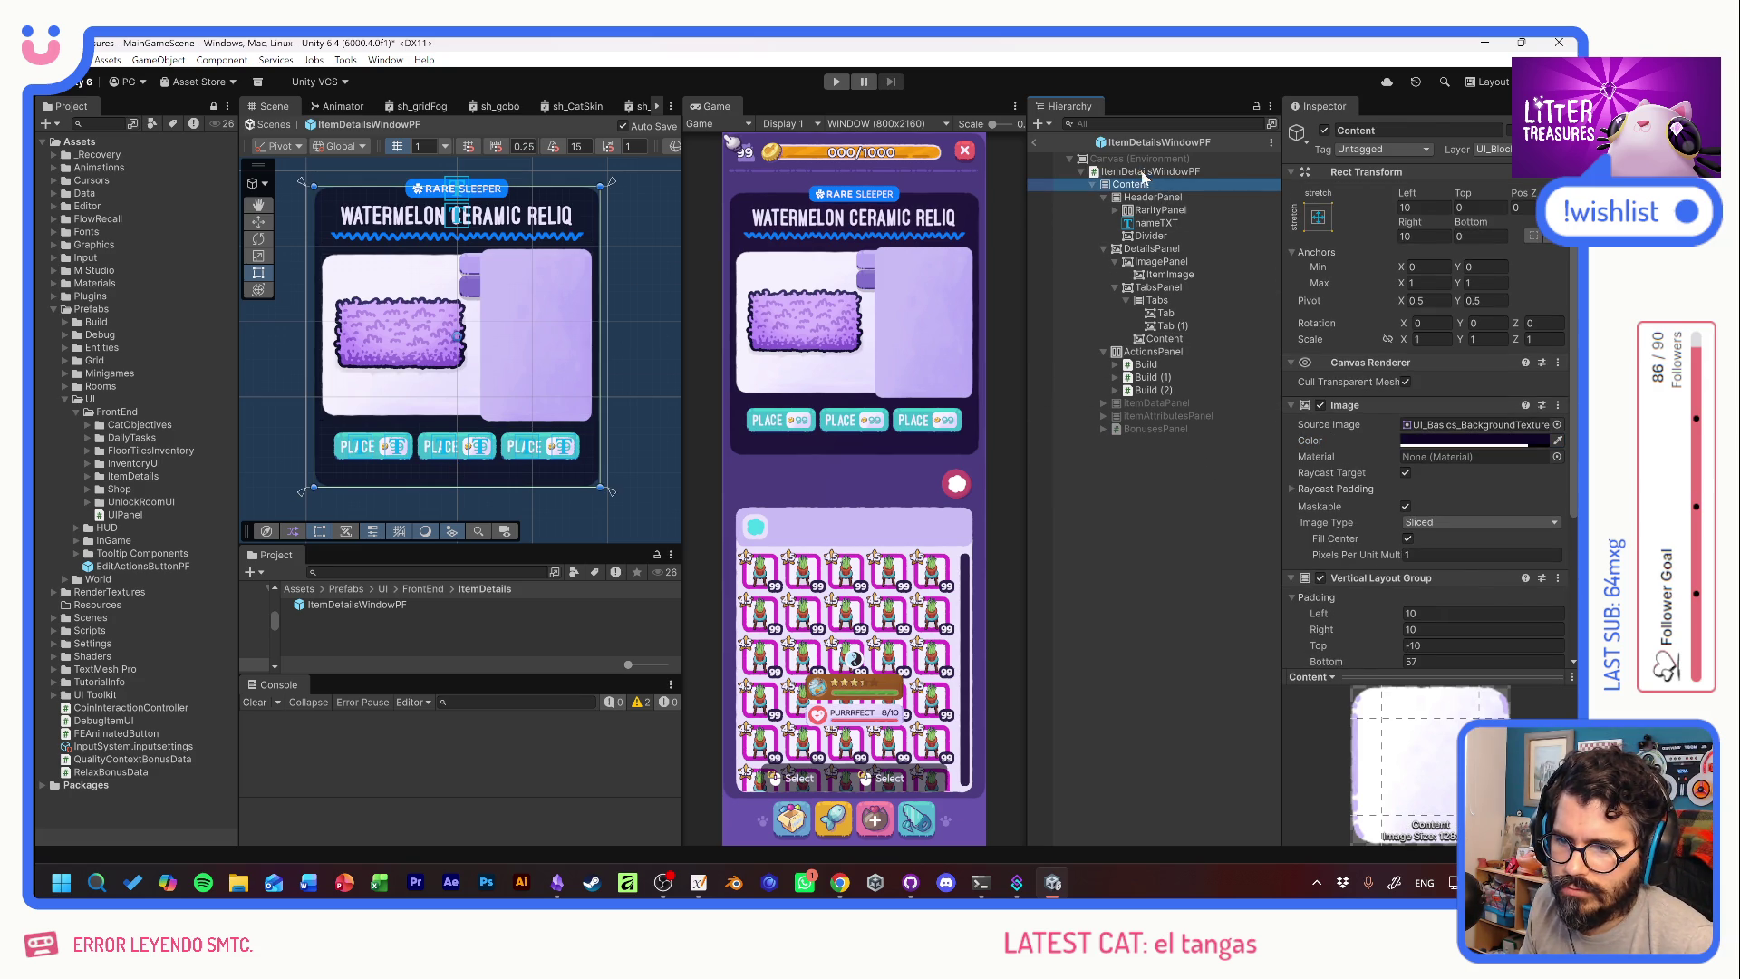
left_click(1143, 171)
left_click_drag(1469, 221, 1421, 221)
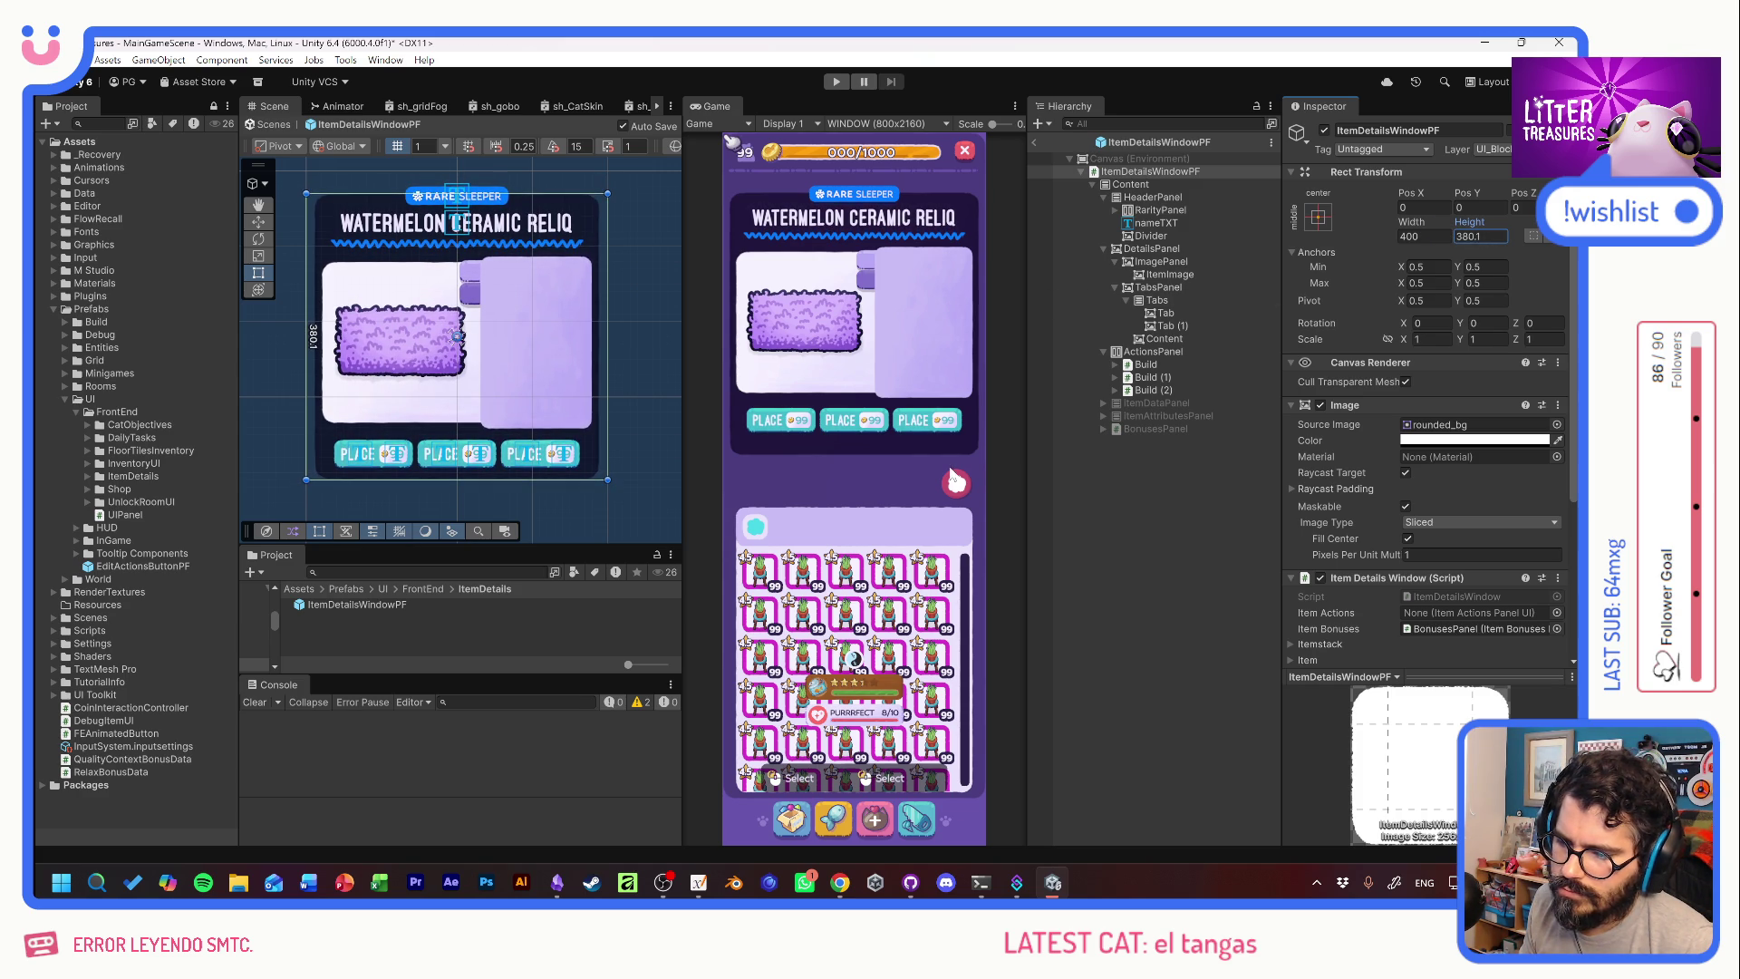
type("380")
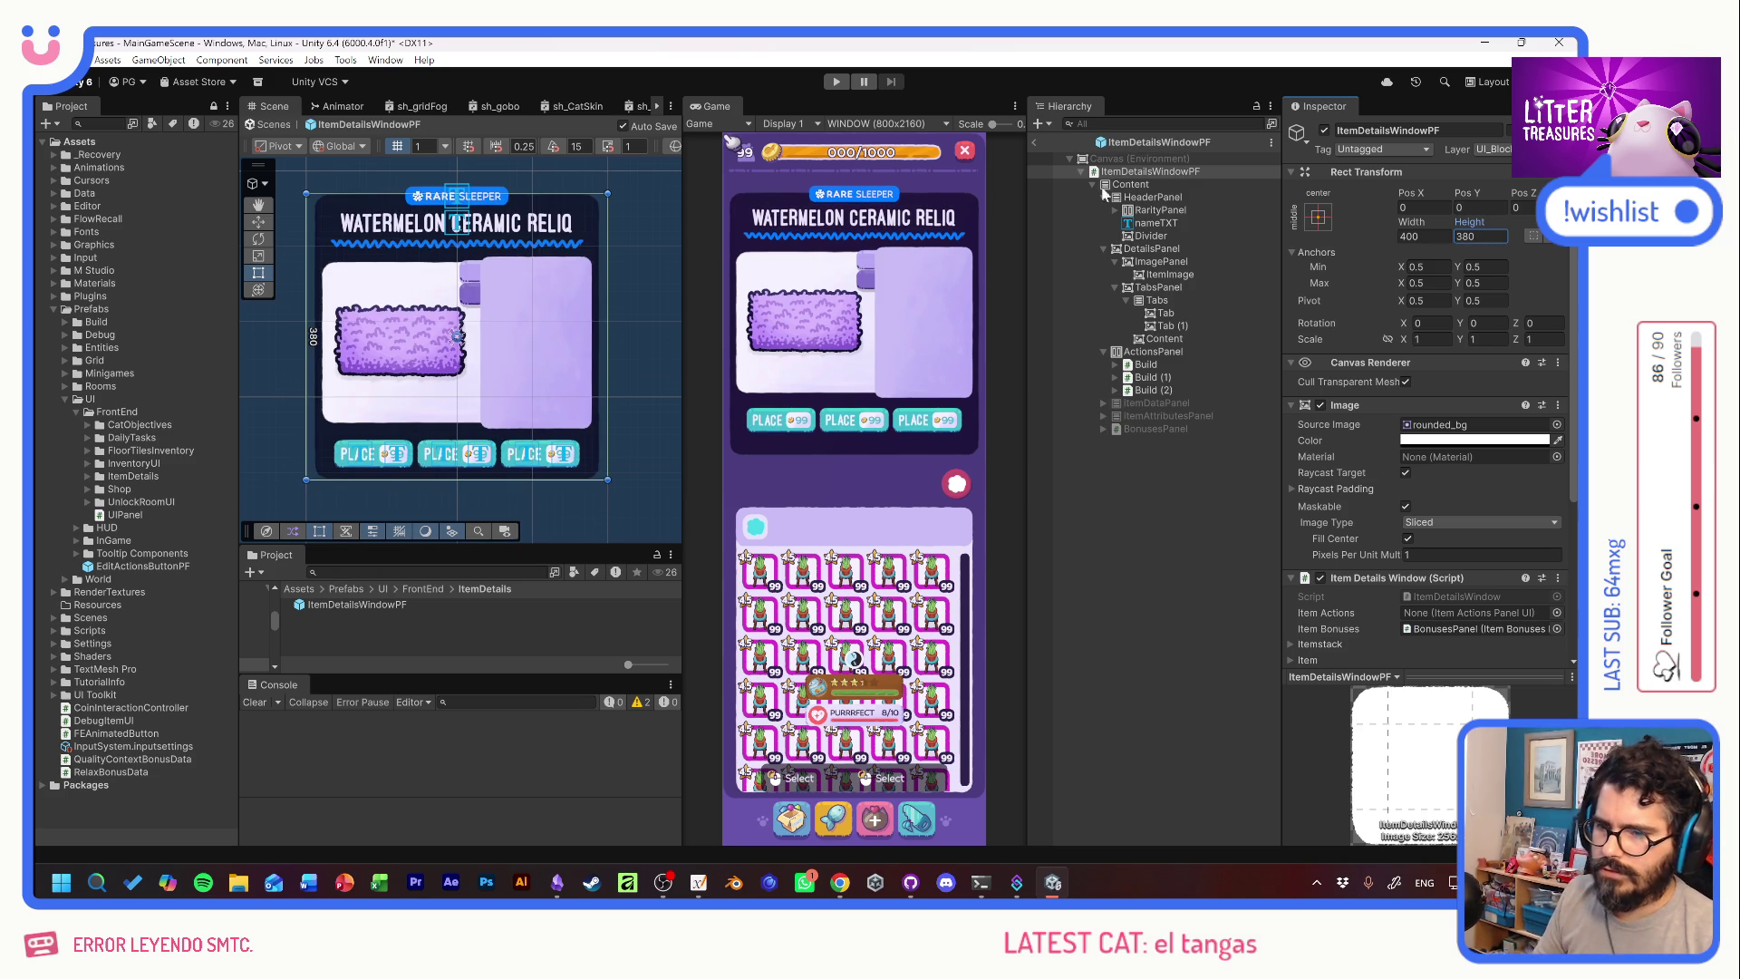
left_click(1036, 141)
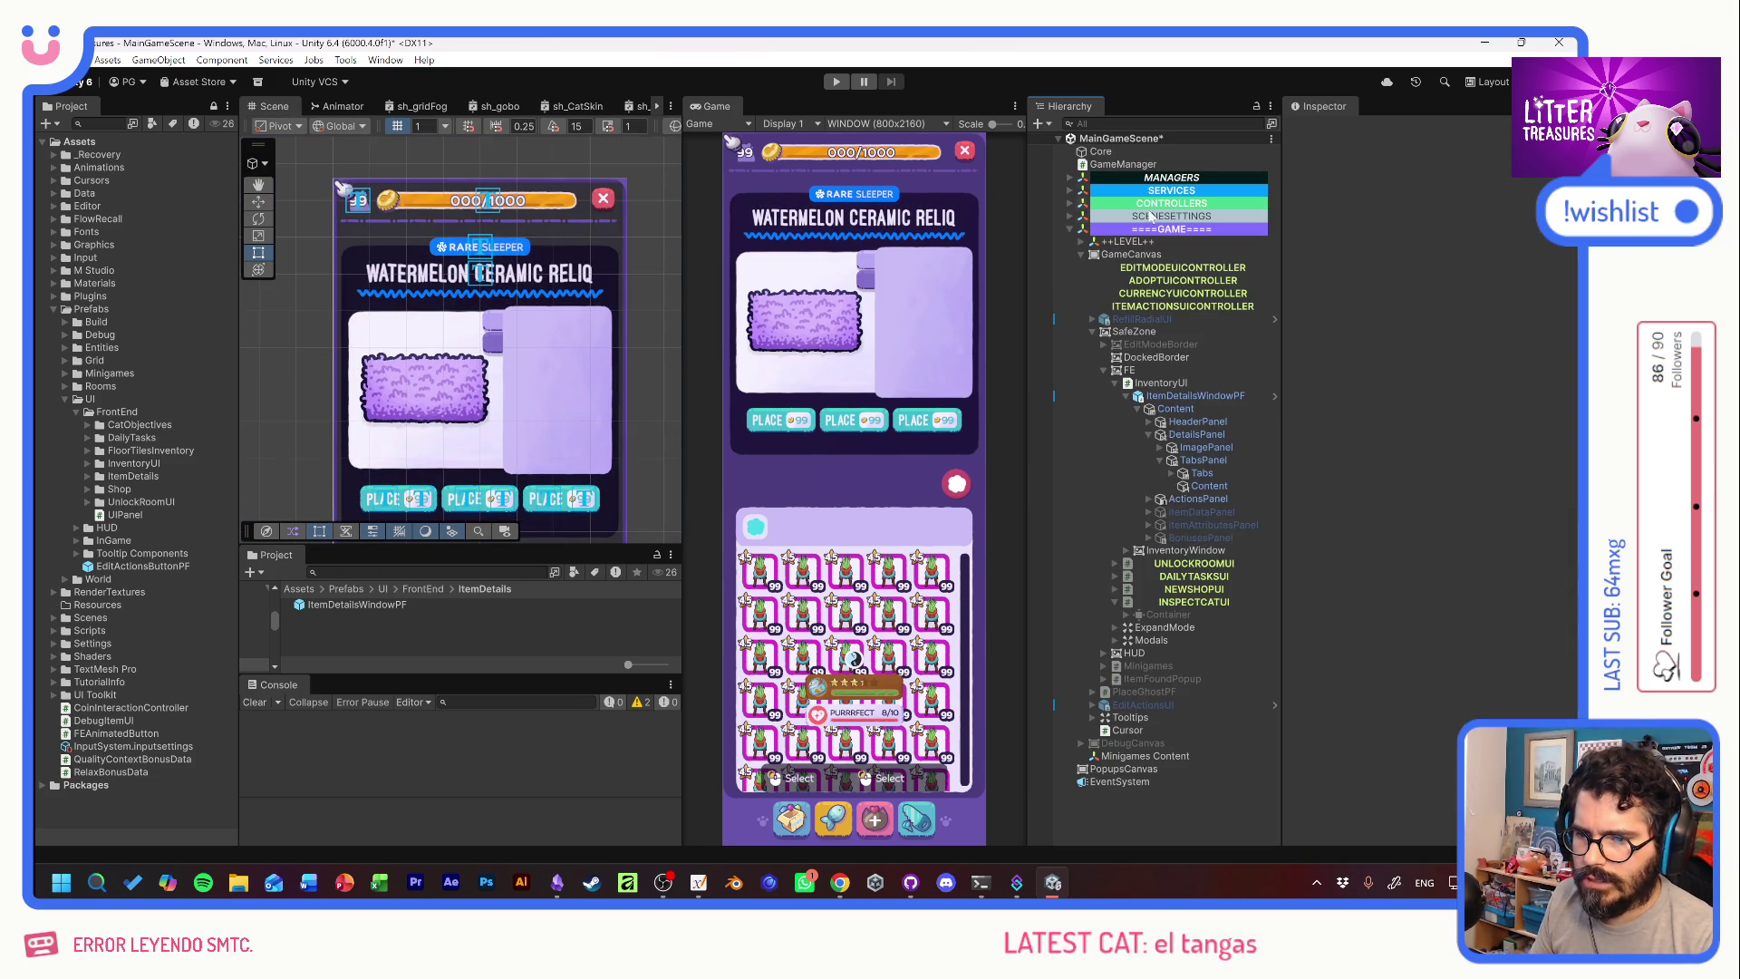
Set the scene's ItemDetailsWindowPF instance height to 380 and save the main scene.
left_click(1187, 397)
right_click(1470, 272)
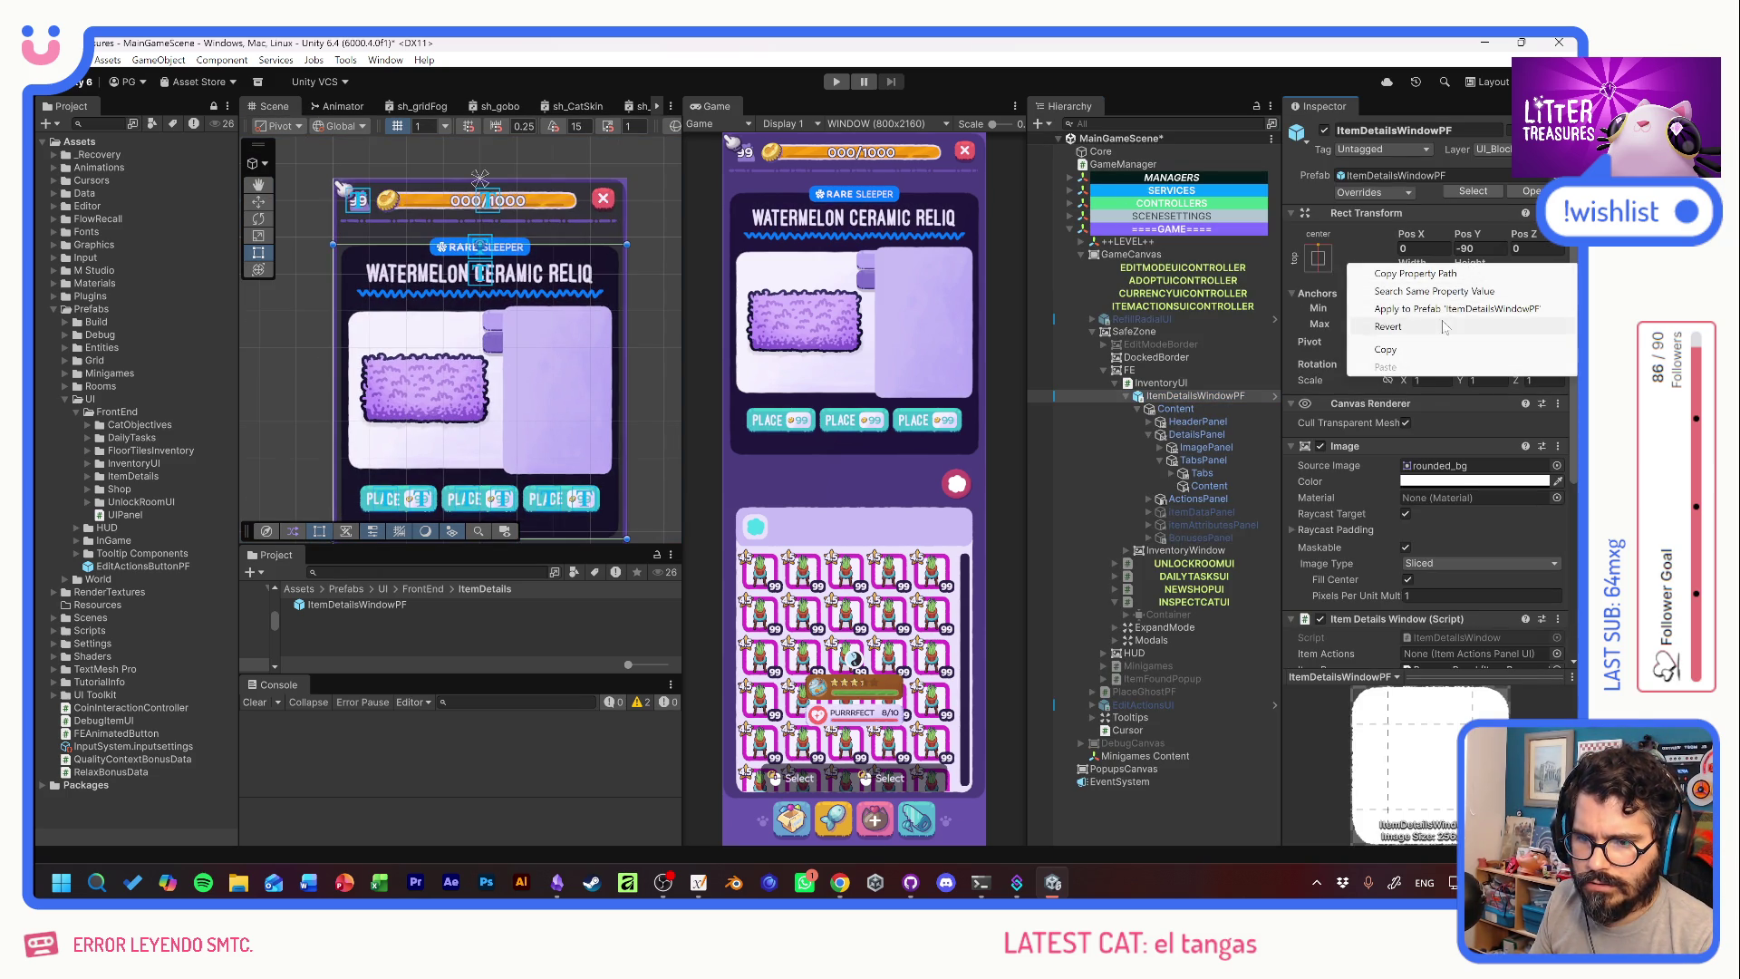
left_click(1383, 324)
type("3")
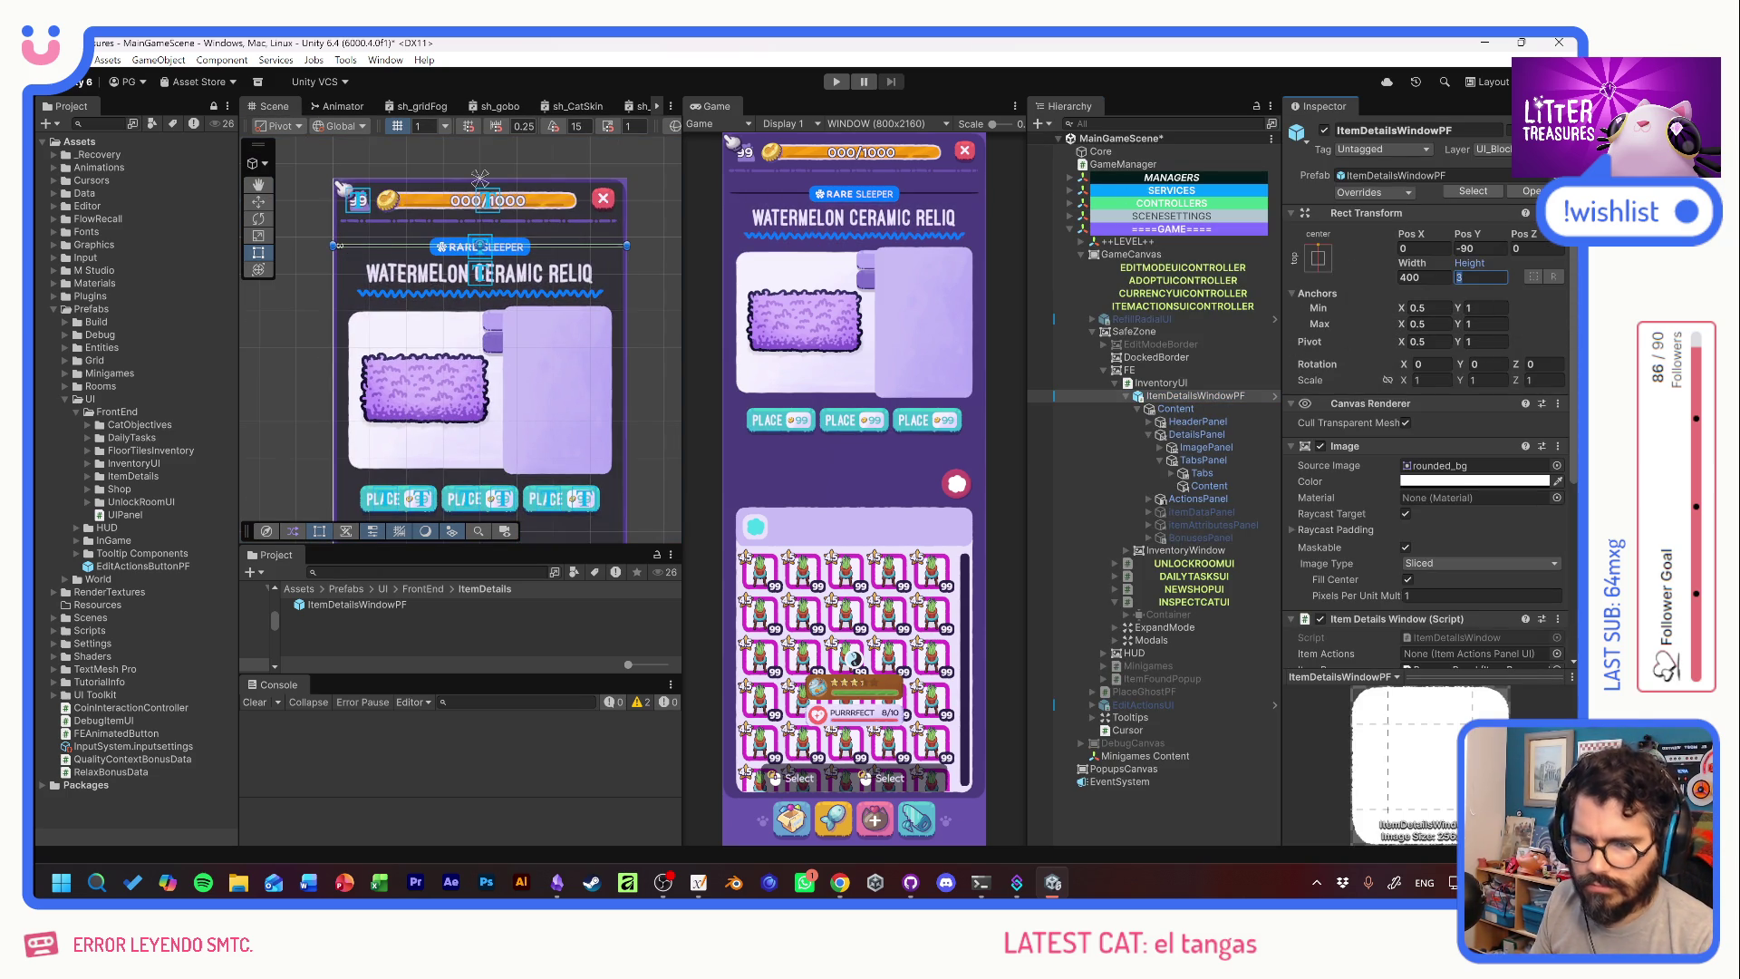
left_click(1479, 277)
type("80")
key("ctrl+s")
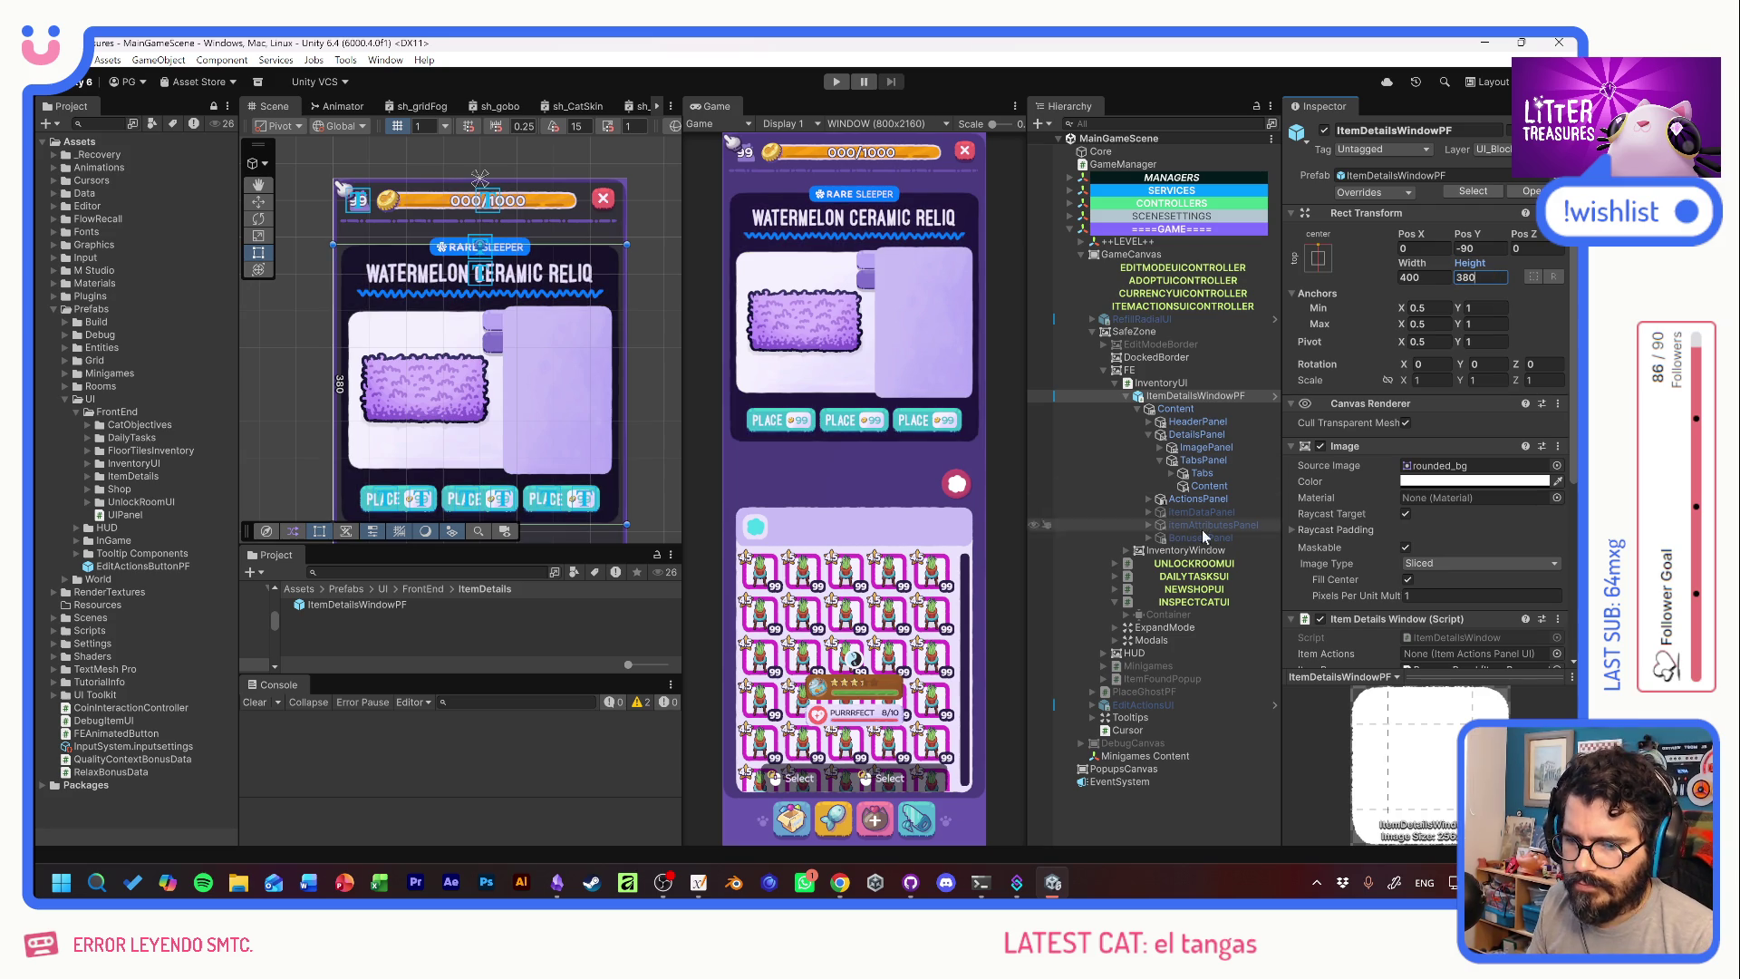
Reopen the ItemDetailsWindowPF prefab and select its Tabs group.
double_click(297, 605)
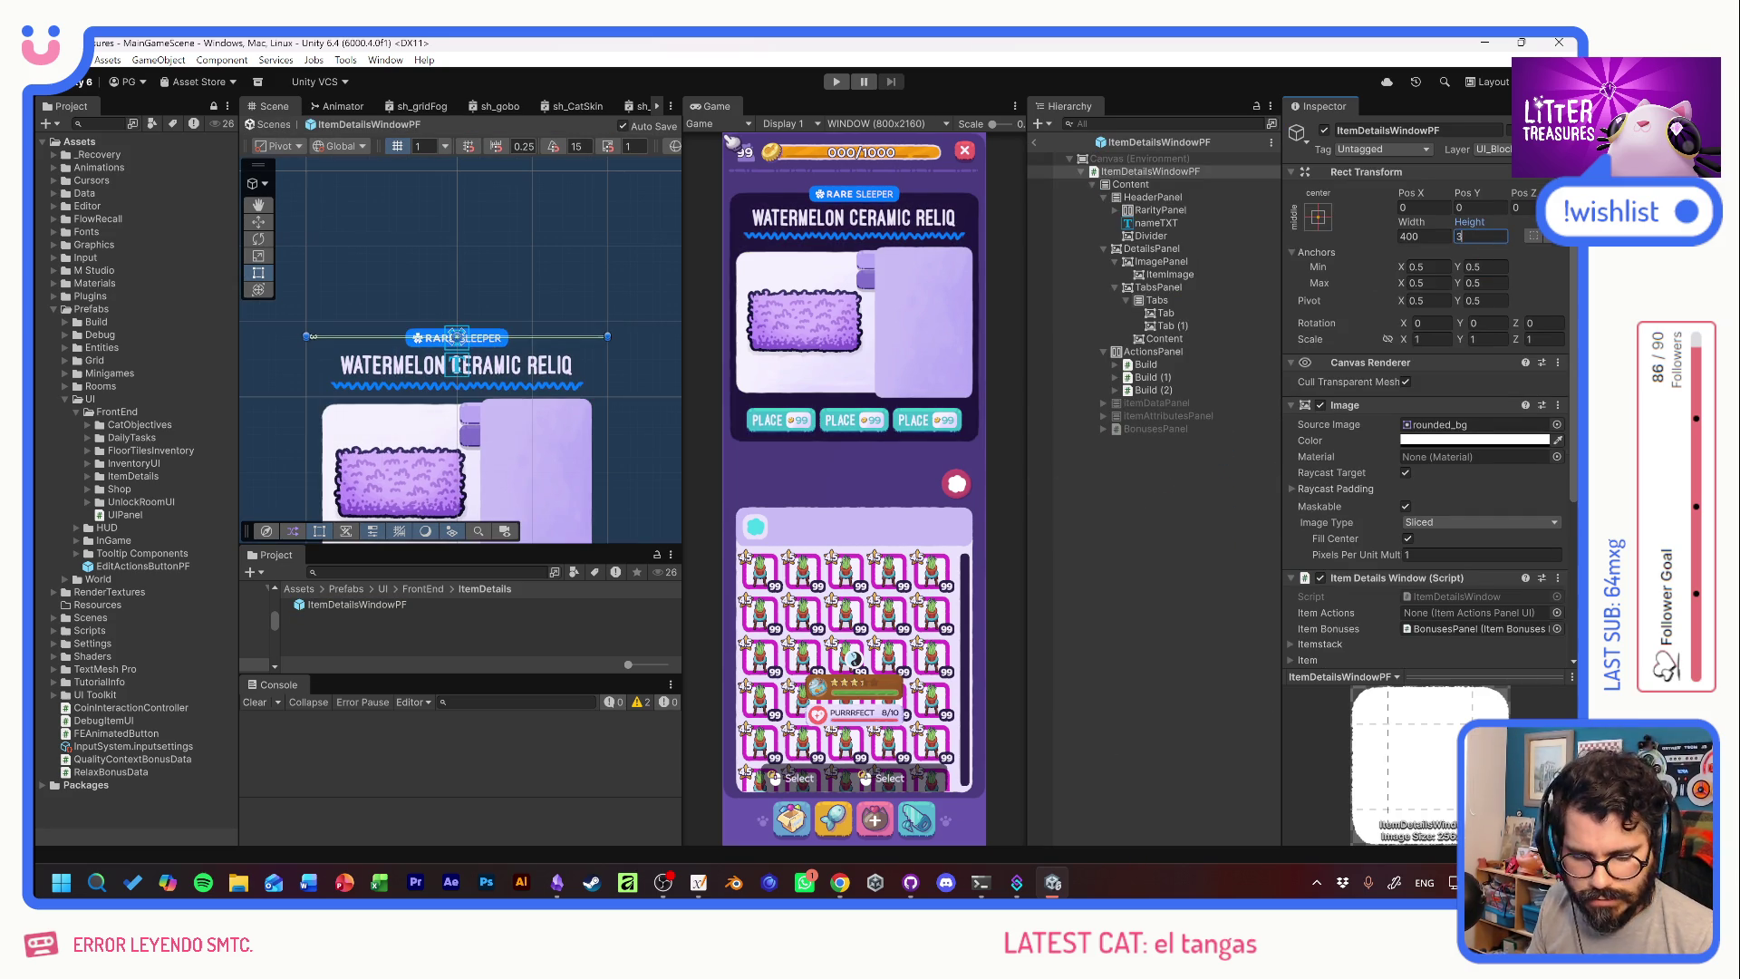
type("80")
left_click(1189, 503)
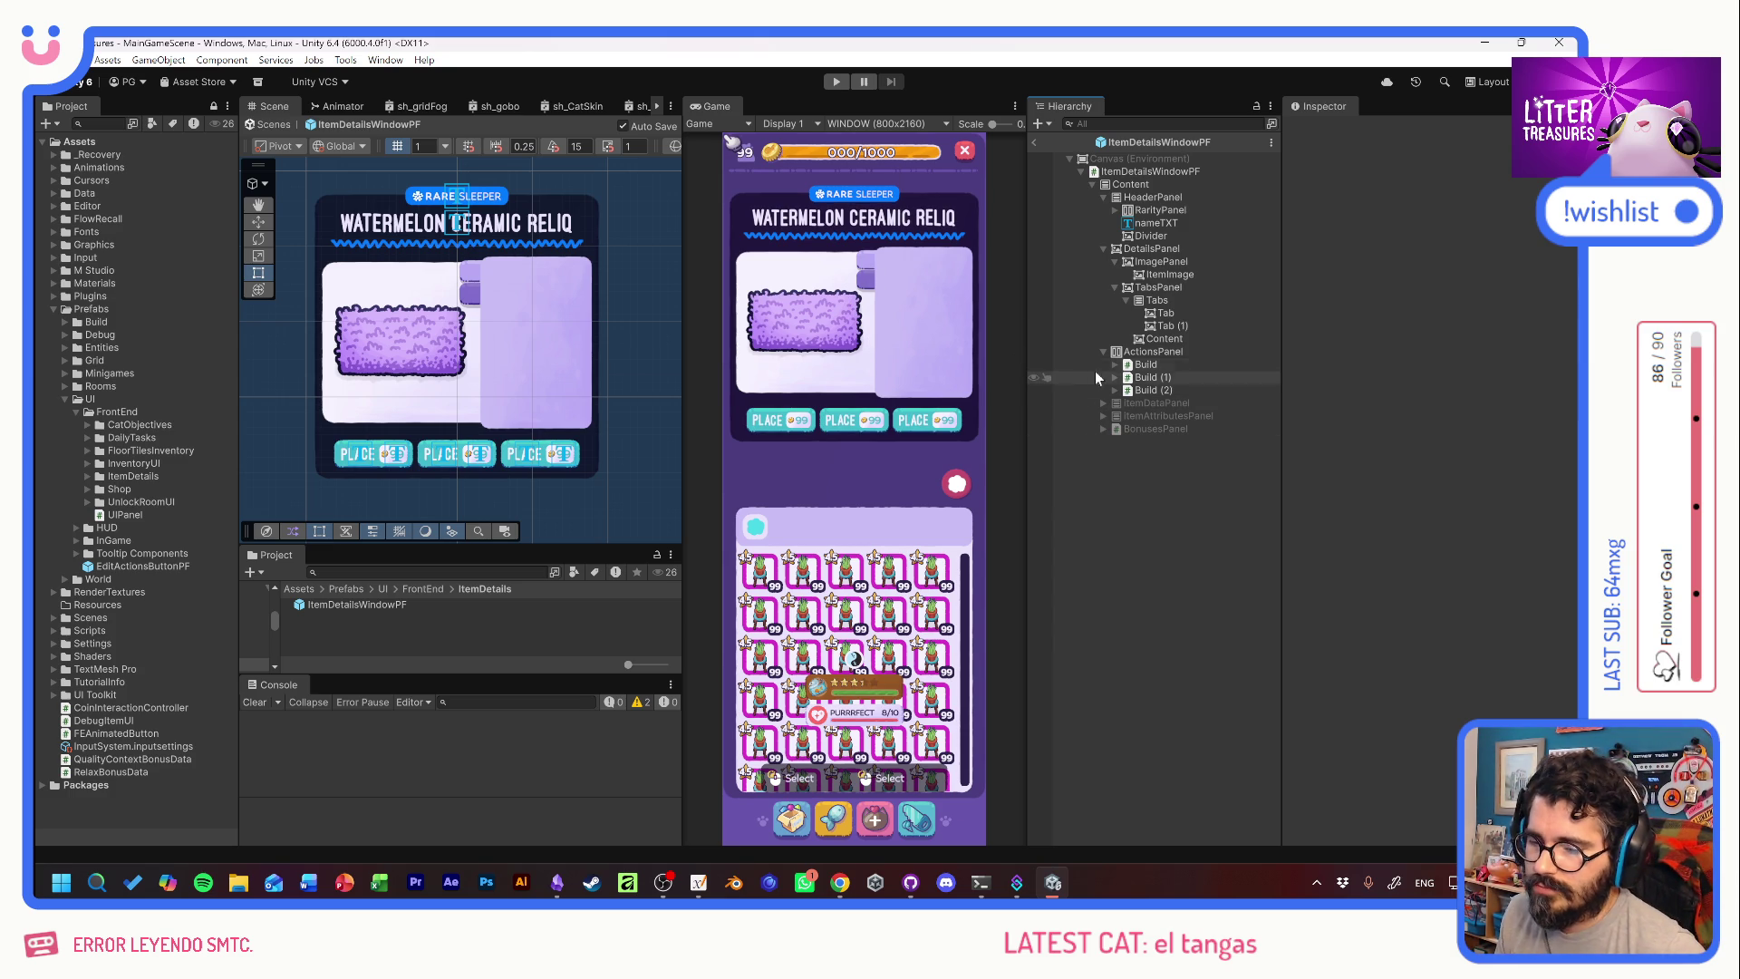
left_click(1167, 301)
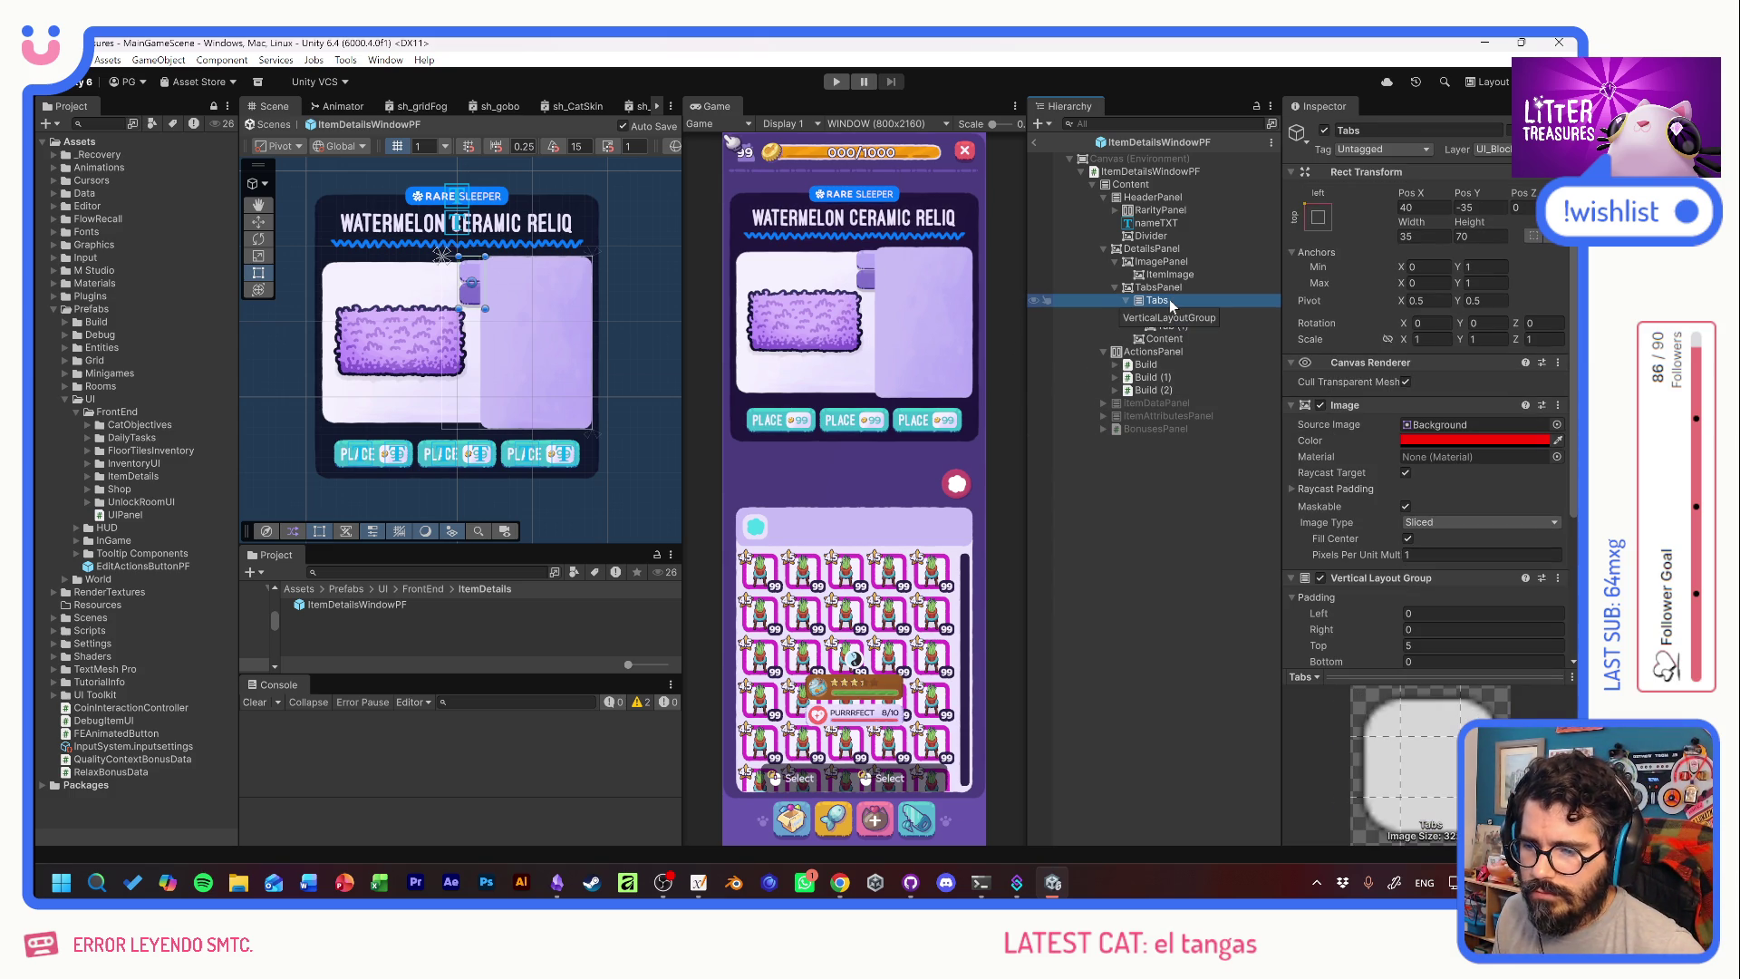
Anchor Tabs stretched along the bottom of its panel.
mouse_move(1183, 303)
left_mouse_down()
mouse_move(1175, 355)
mouse_move(1170, 304)
left_mouse_up()
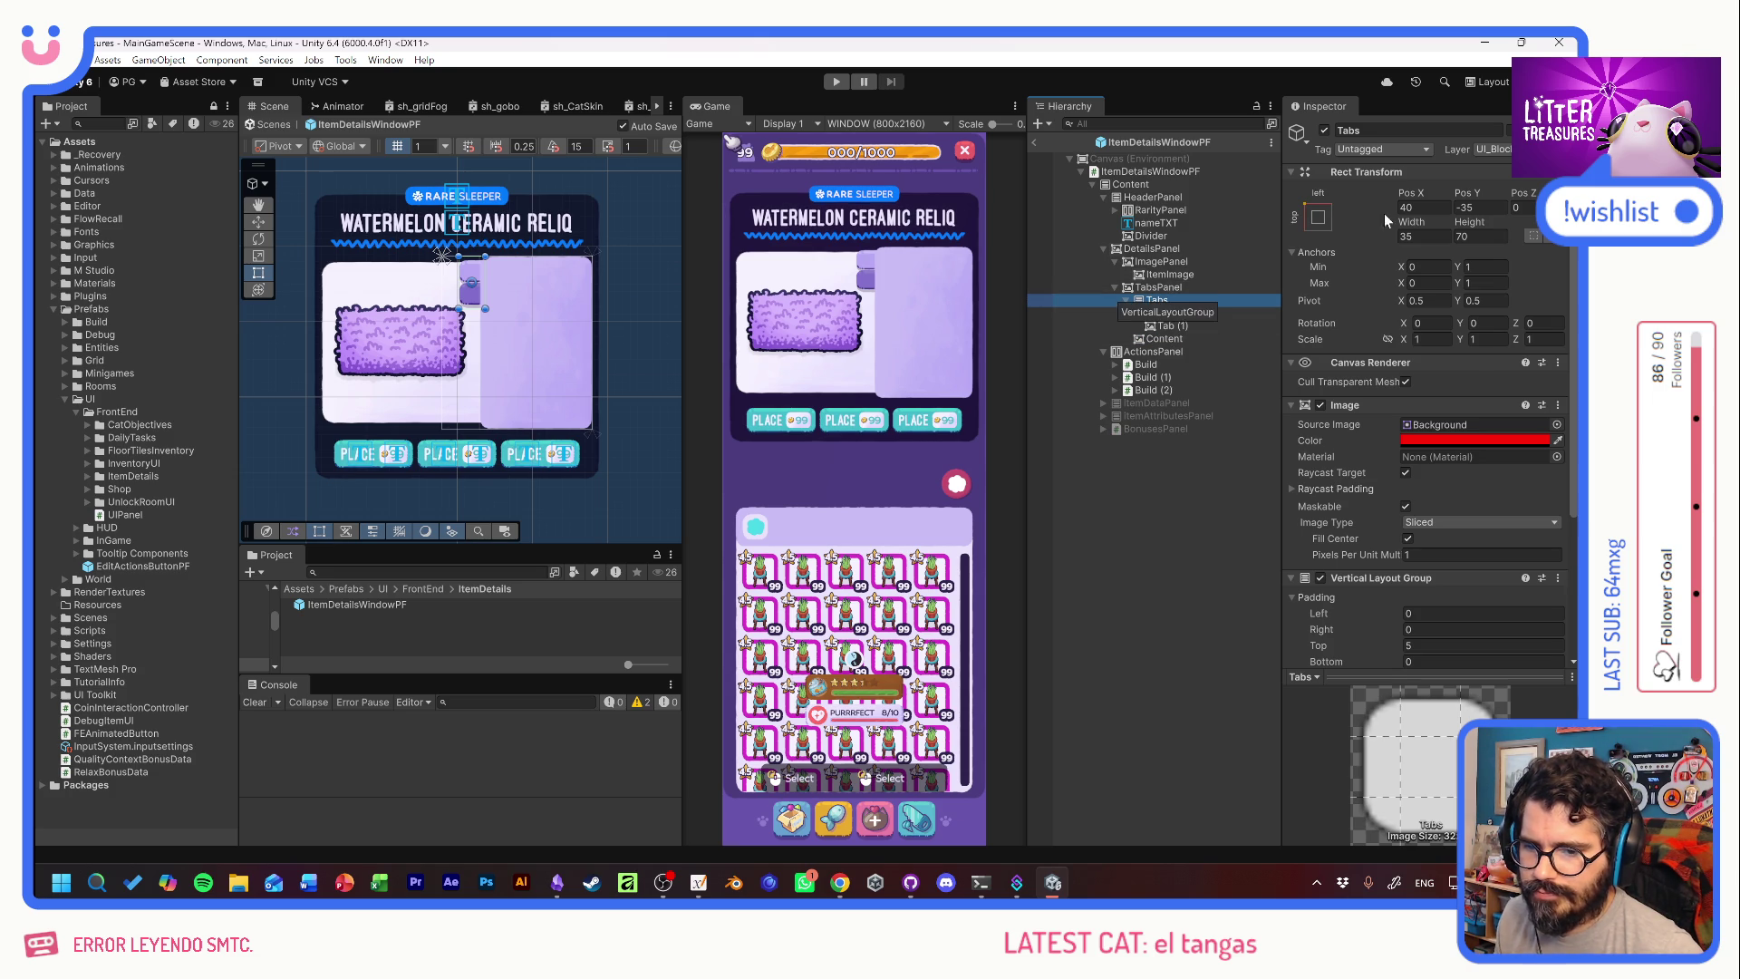
left_click(1317, 218)
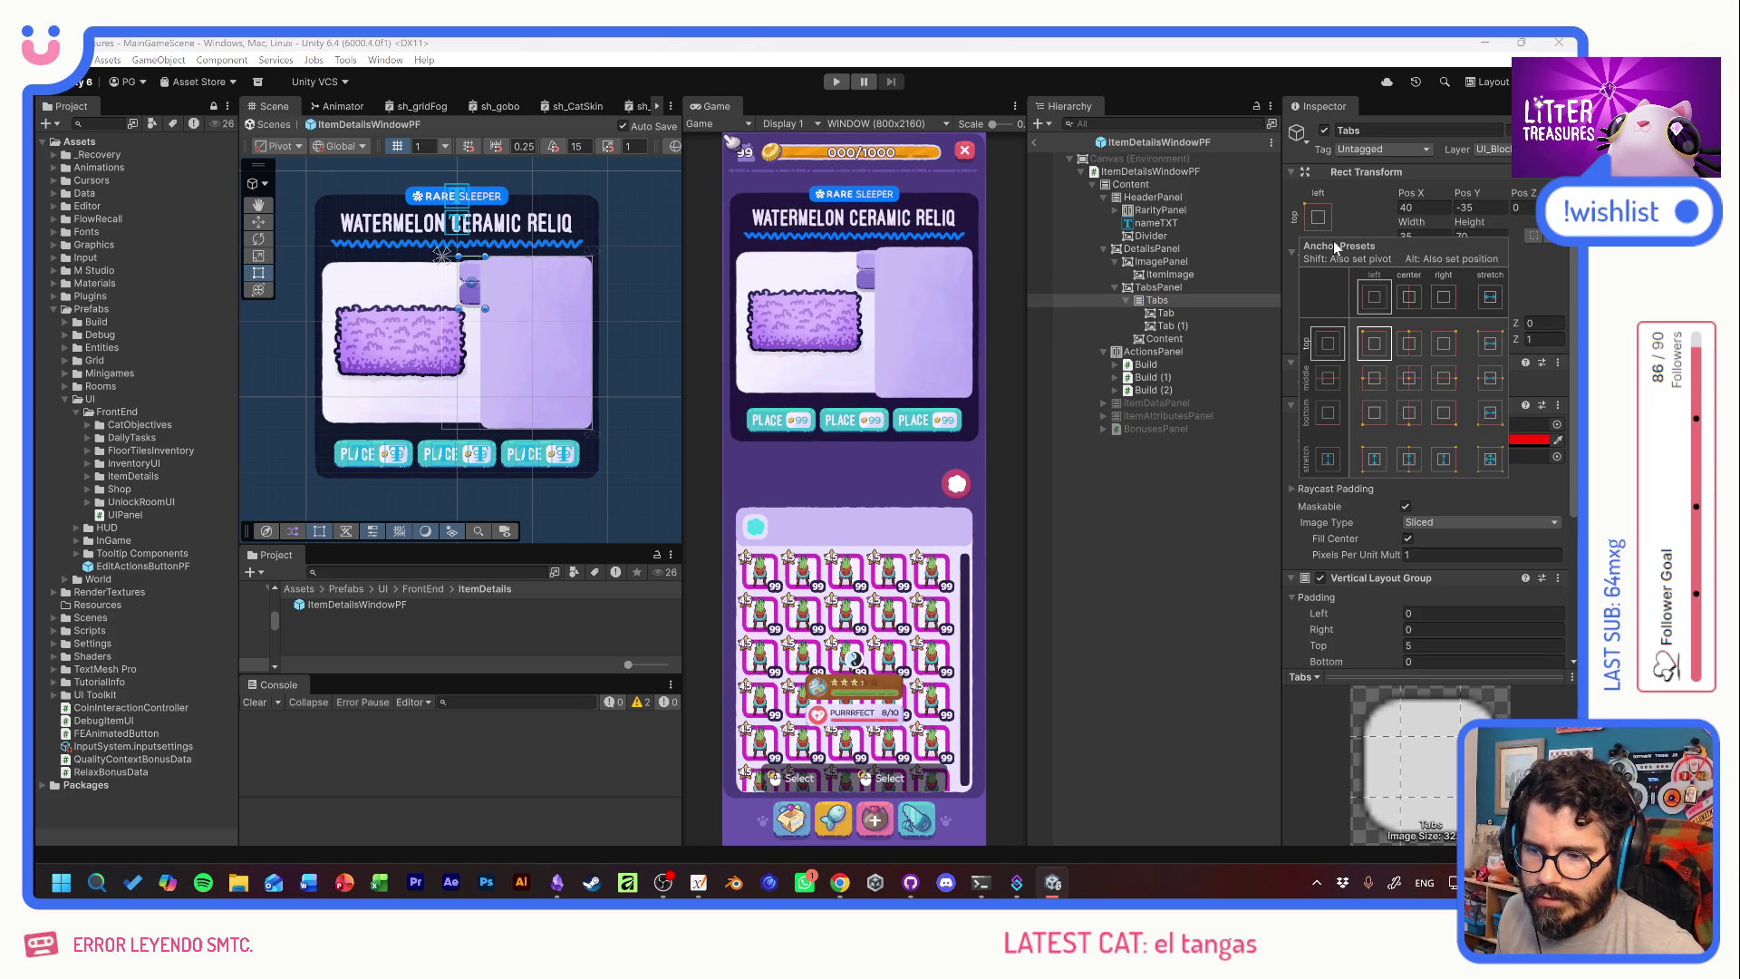
left_click(1490, 414, "alt+shift")
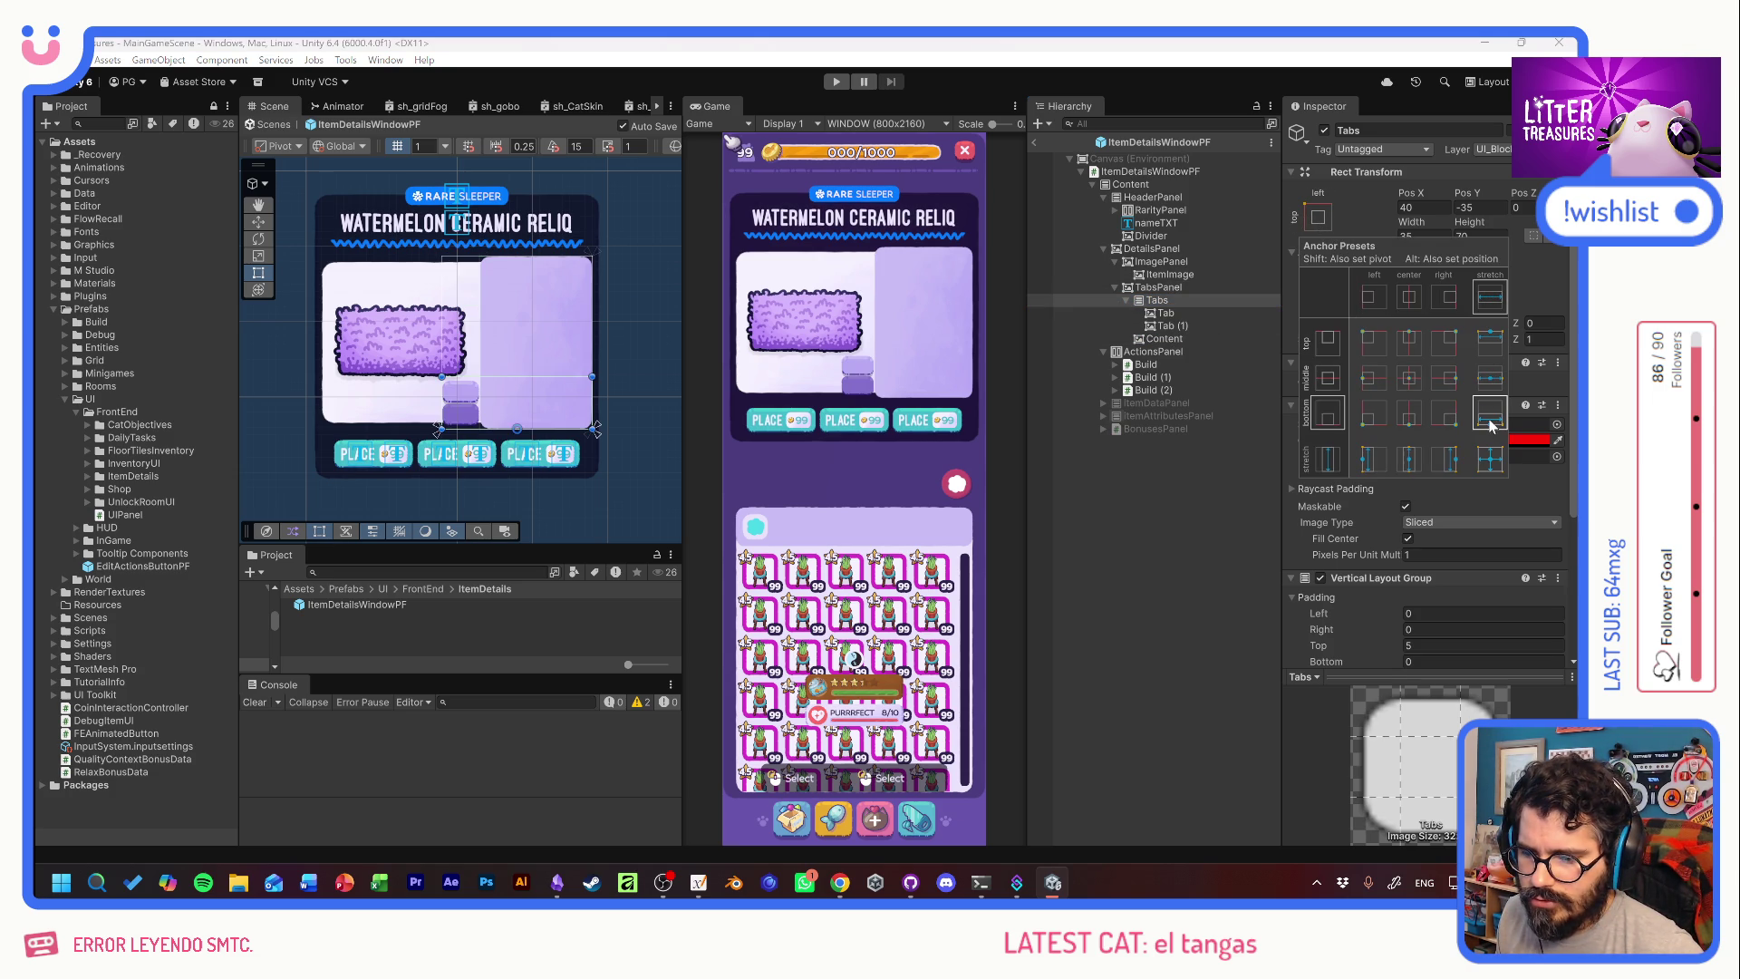
Narrow TabsPanel to 150 wide and move Content above Tabs in the Hierarchy.
left_click(1159, 288)
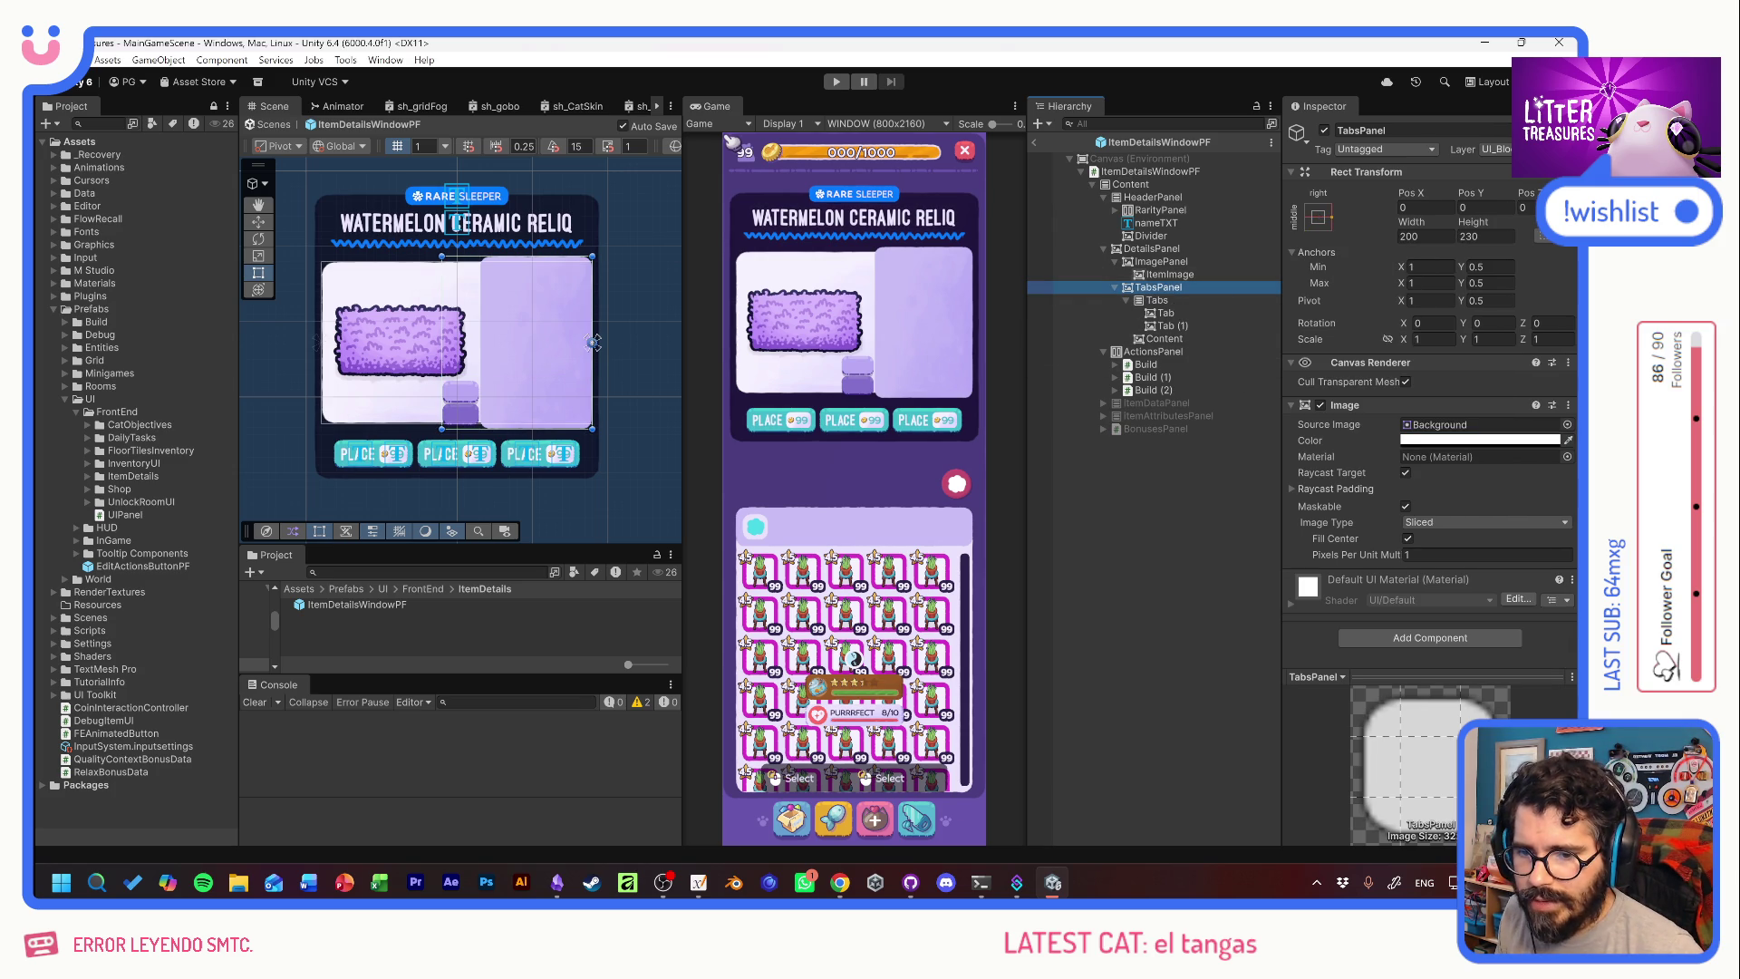
left_click_drag(1419, 229, 1348, 221)
type("15")
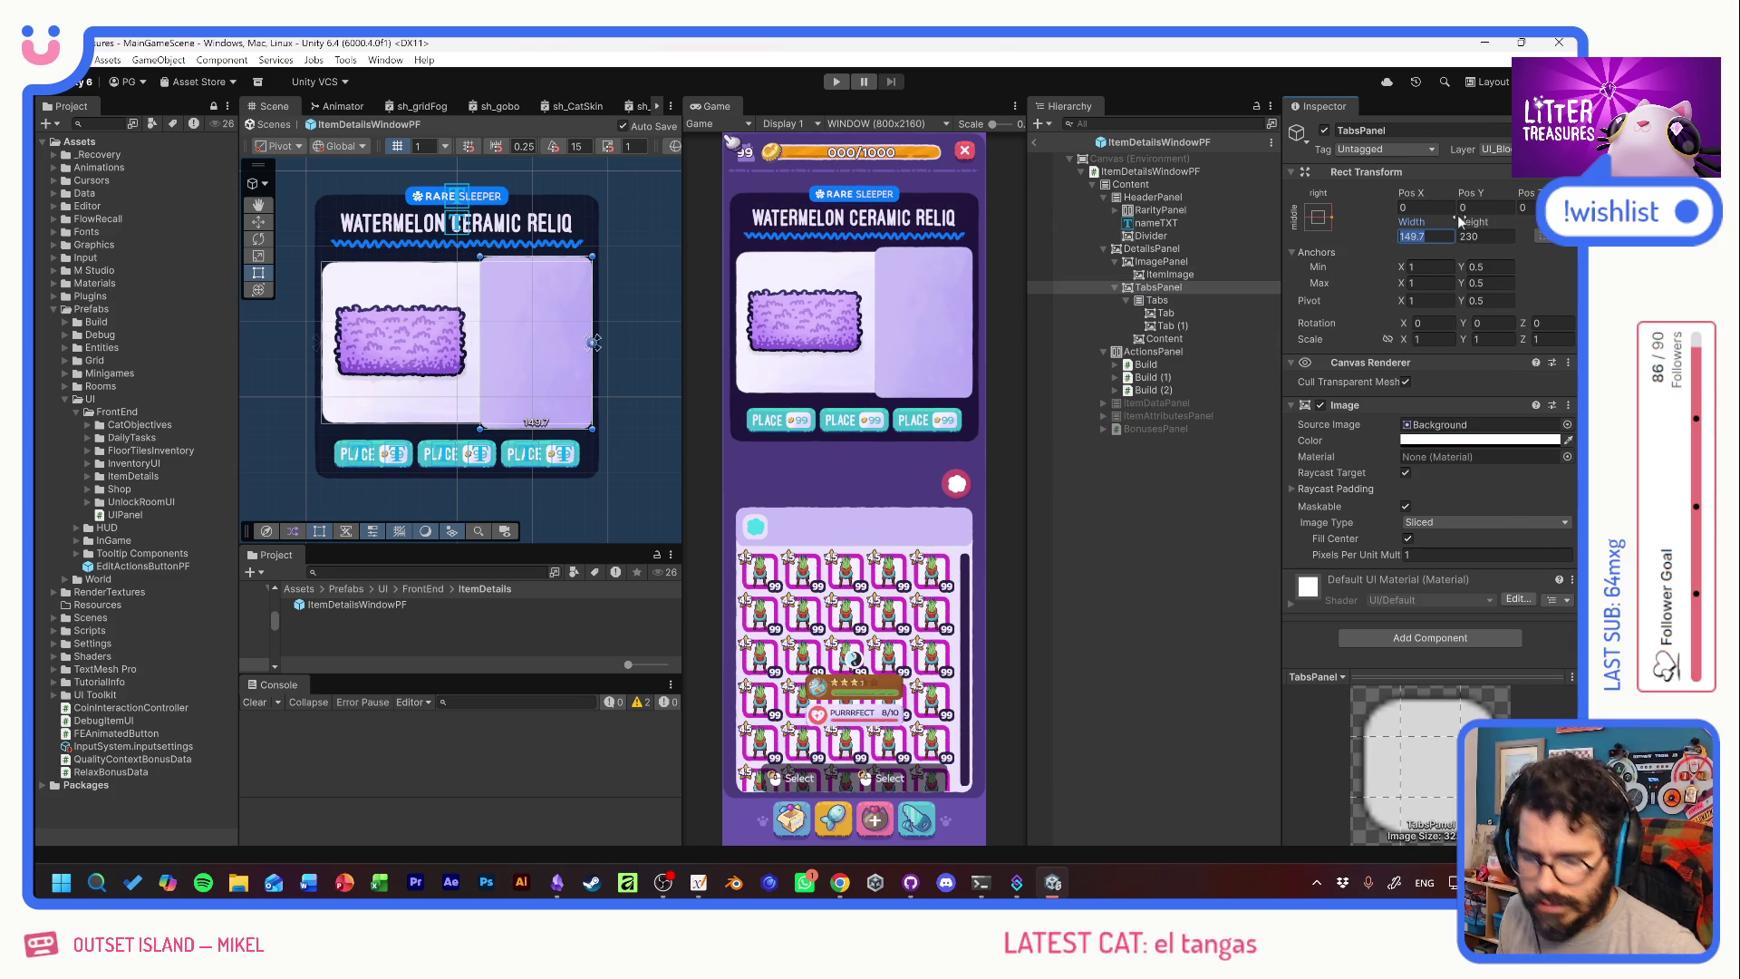
type("0")
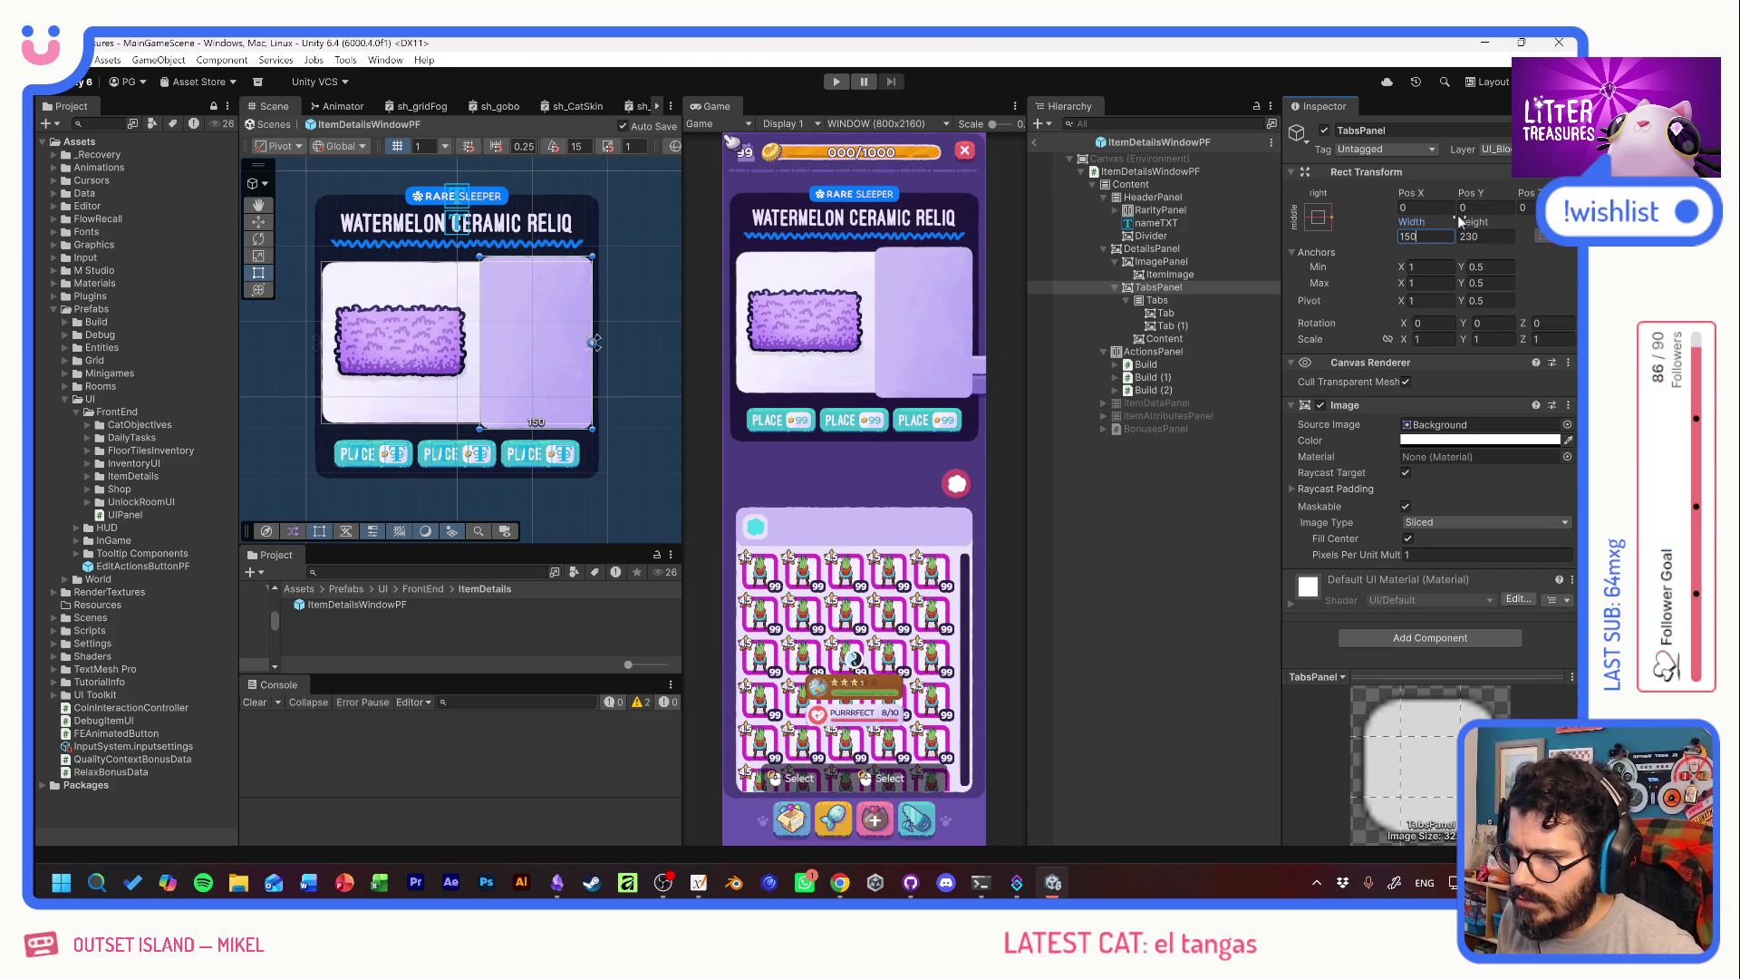
left_click(1125, 300)
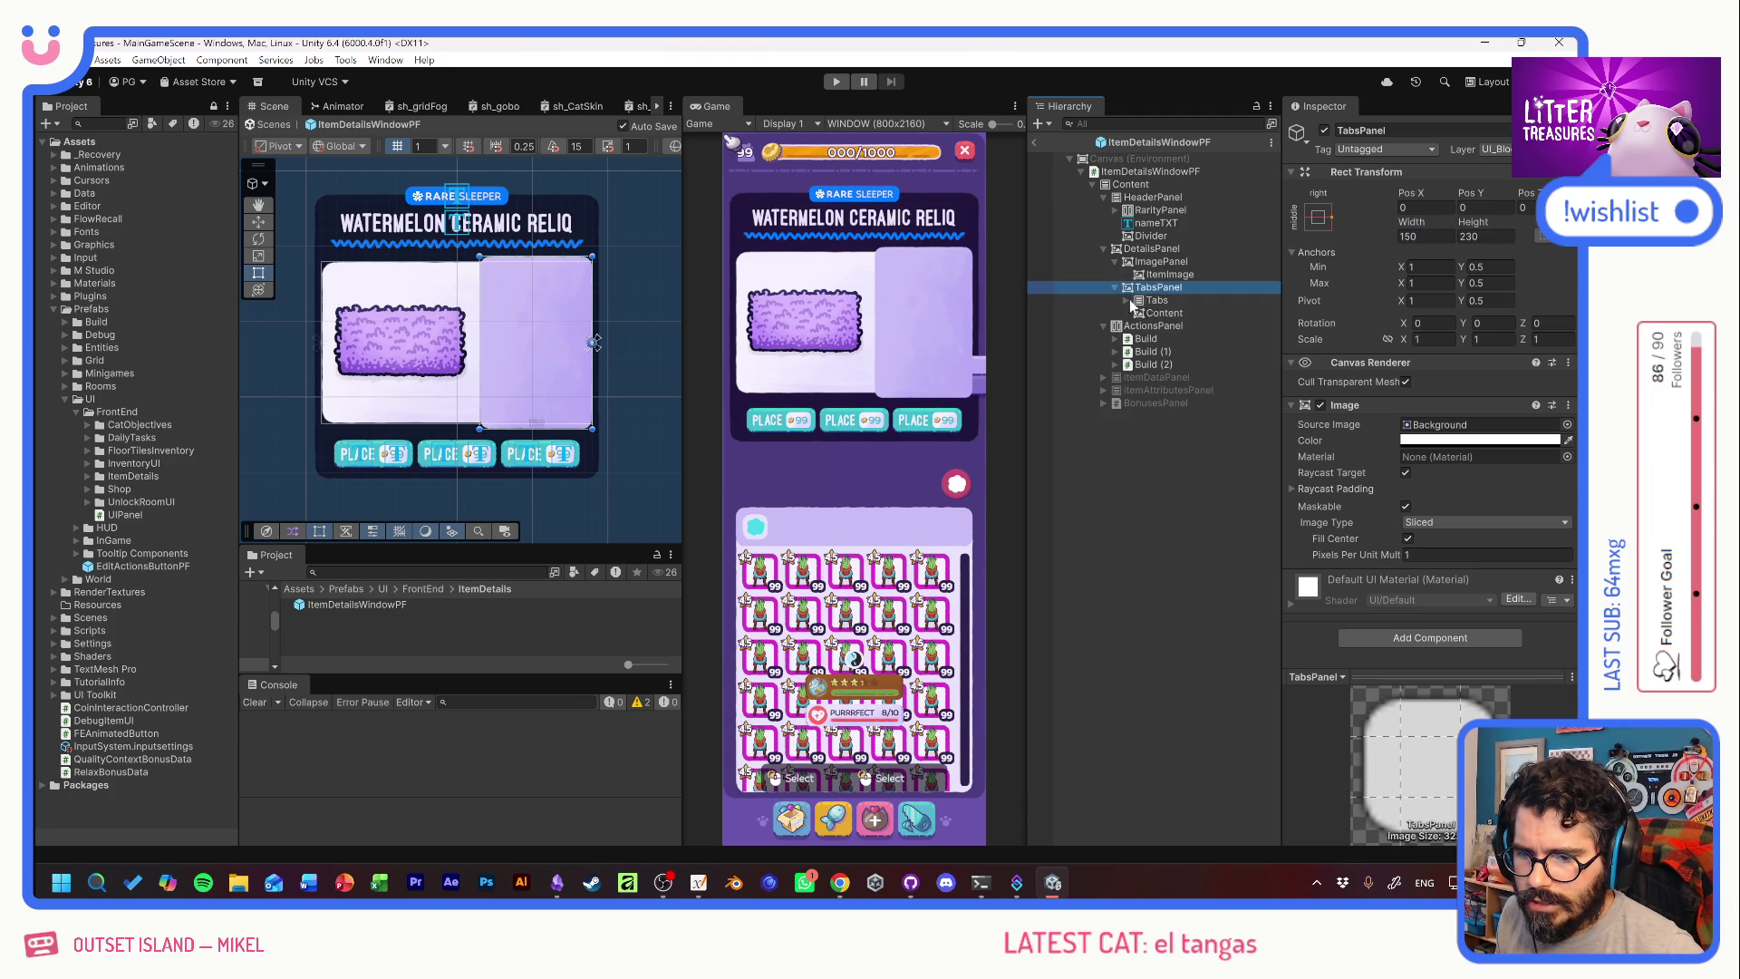
left_click_drag(1163, 316, 1162, 305)
left_click(1157, 313)
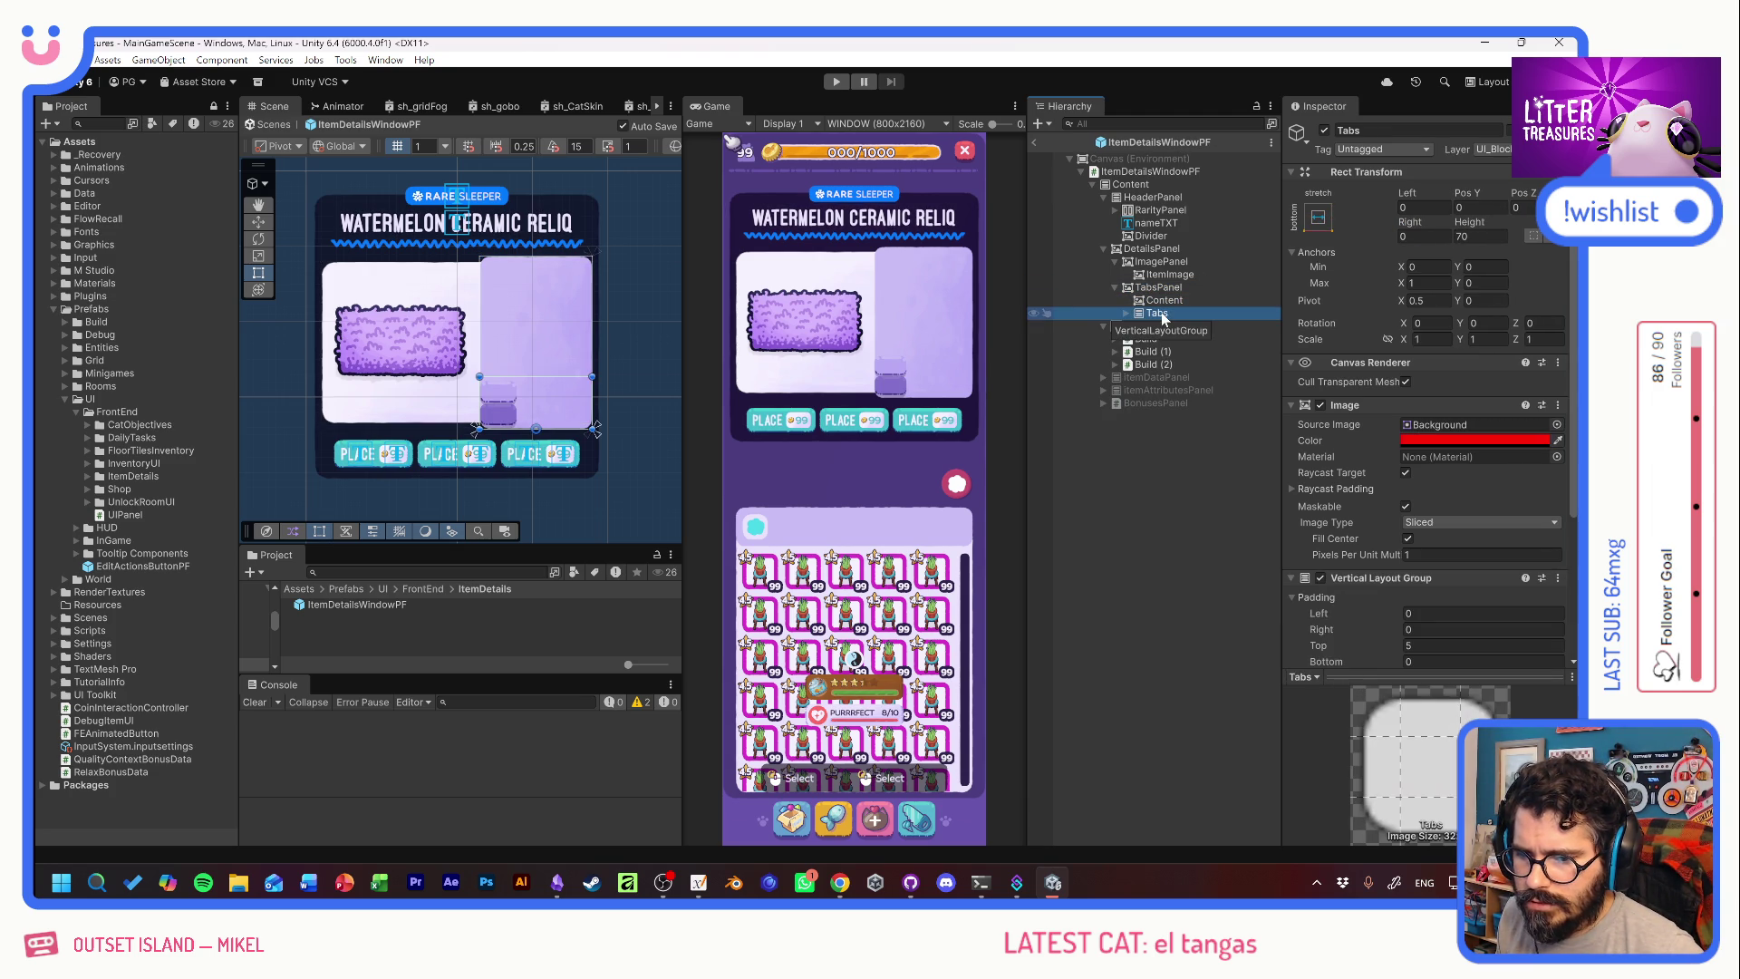
Replace Tabs' vertical layout with a centred Horizontal Layout Group controlling child width.
right_click(1410, 579)
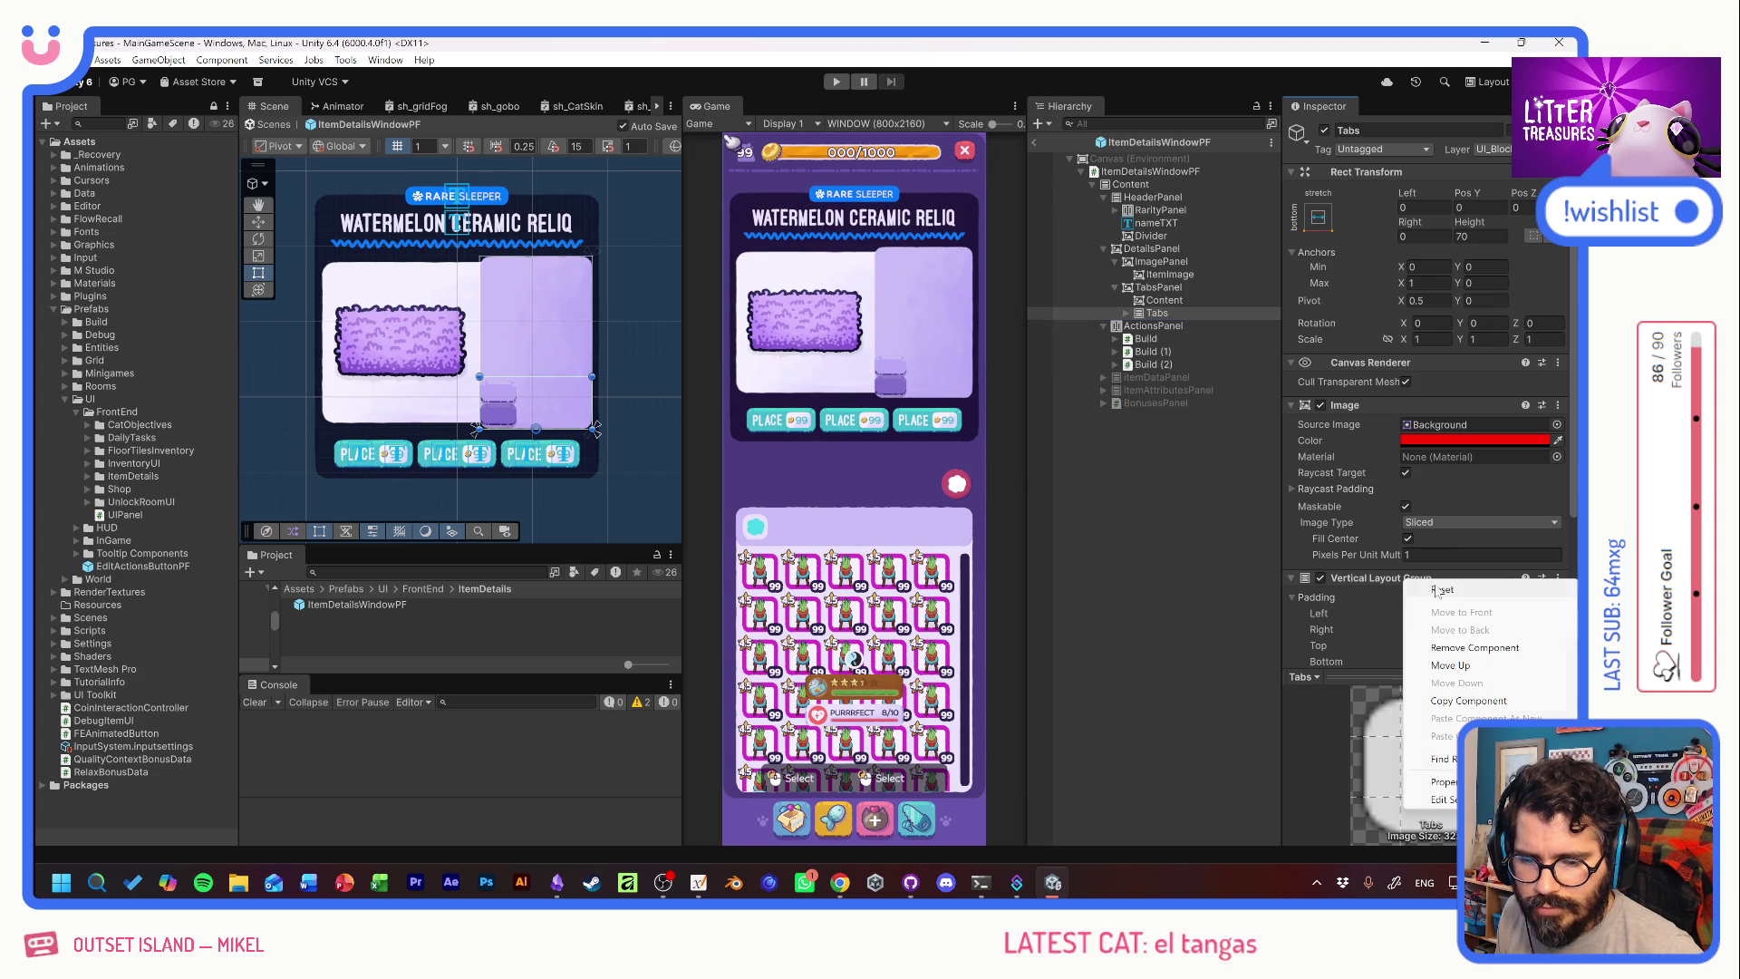
left_click(1476, 648)
left_click(1437, 640)
type("hor")
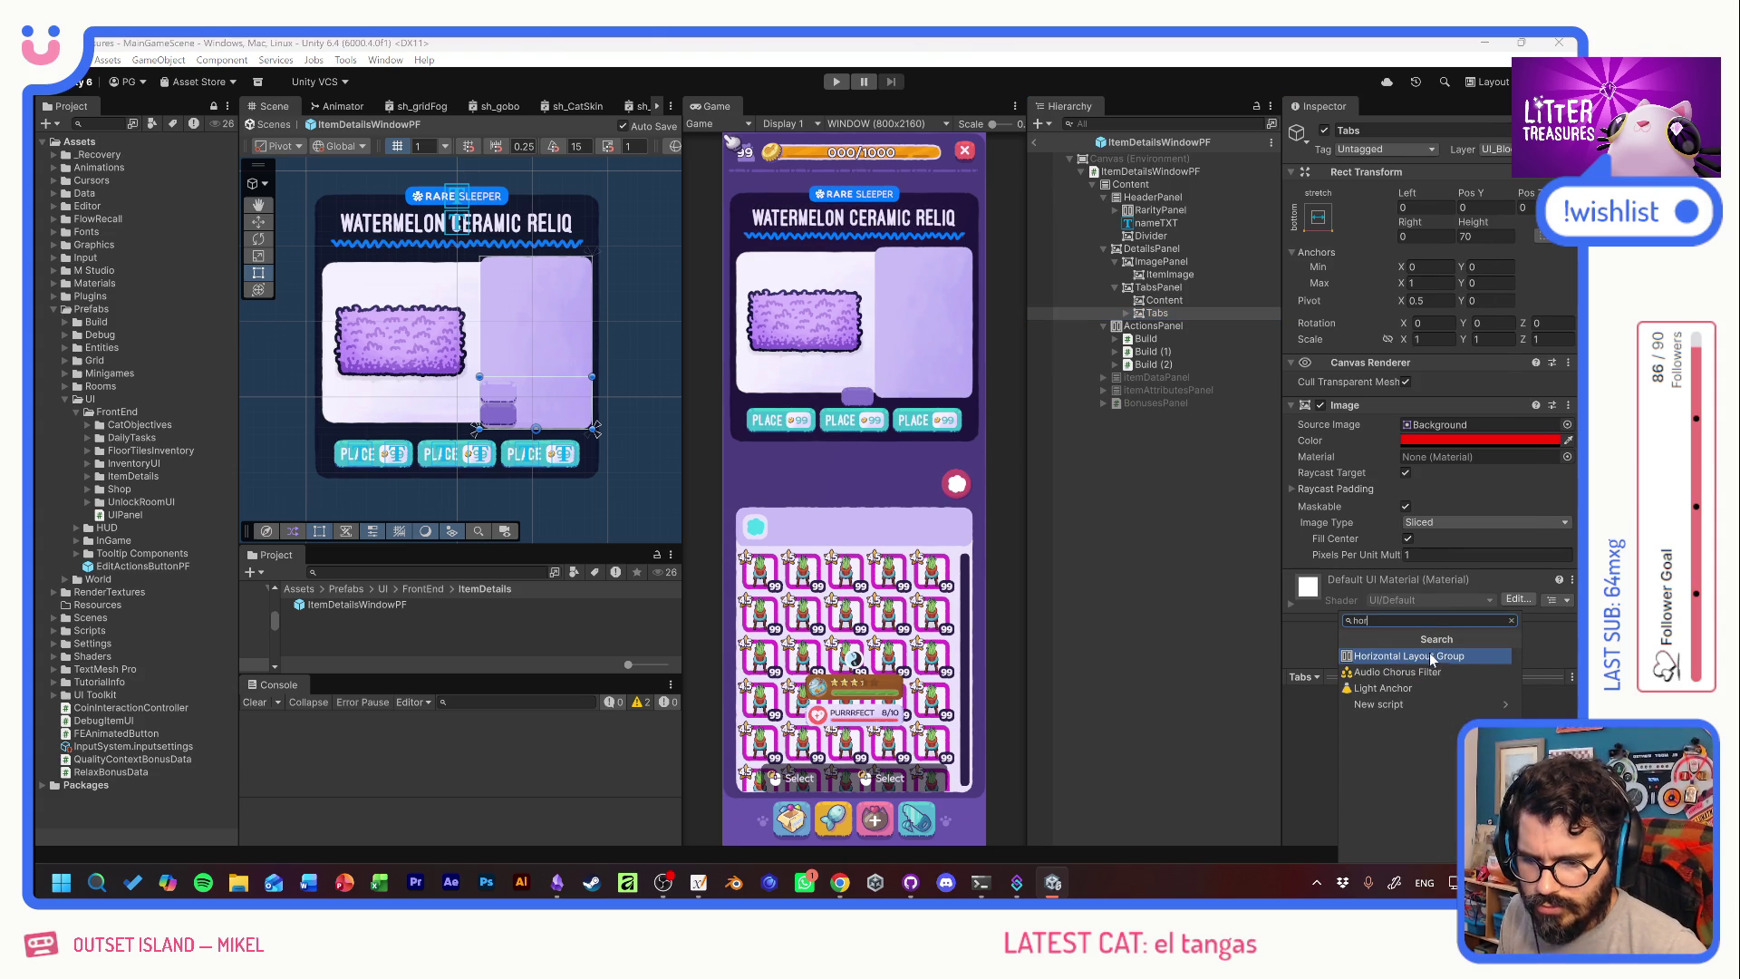
left_click(1428, 655)
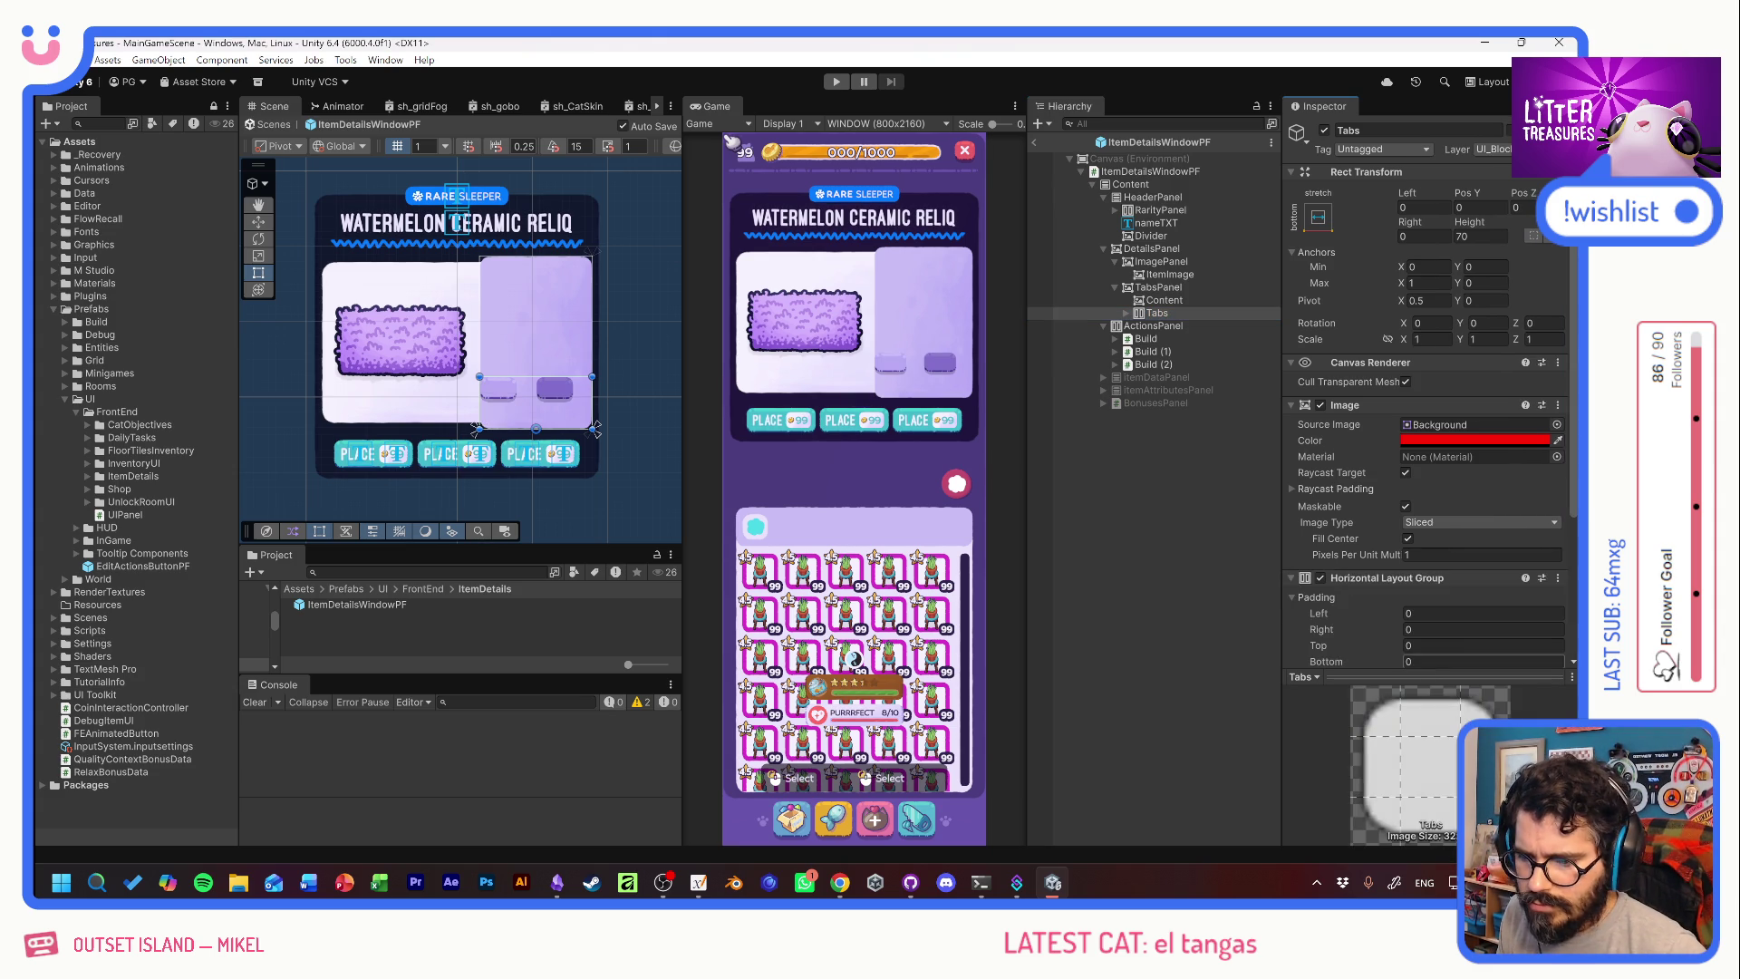
scroll(1386, 568, "down", 4)
left_click(1458, 500)
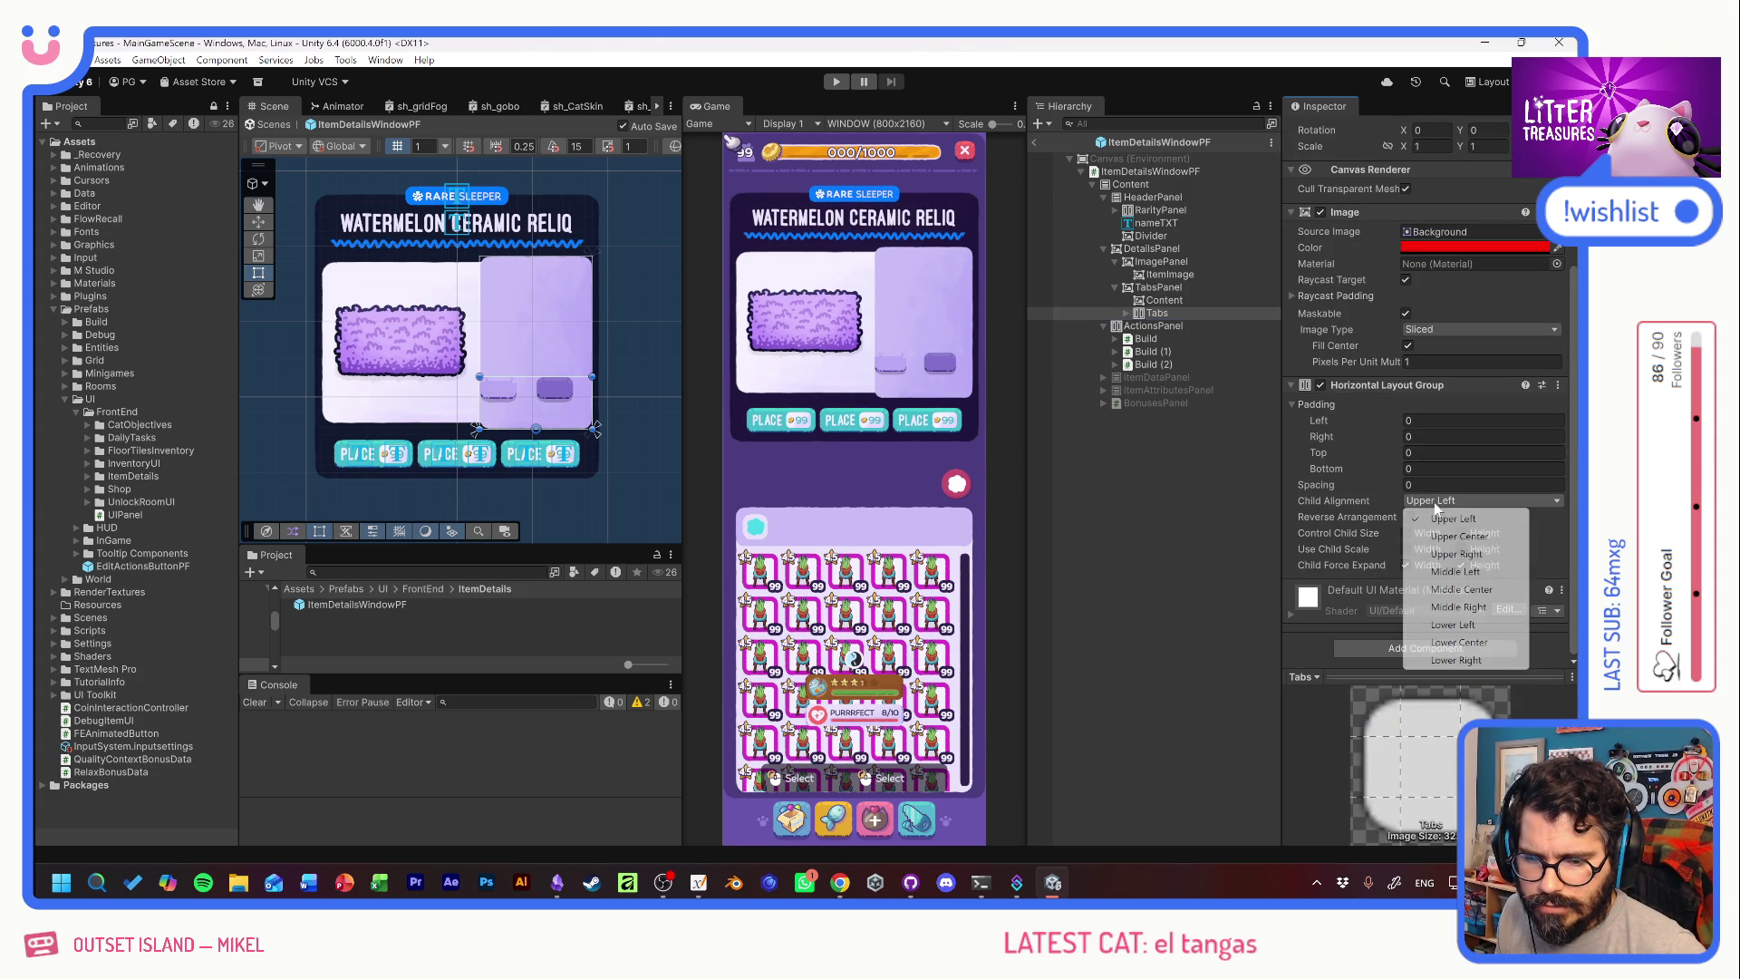
left_click(1461, 589)
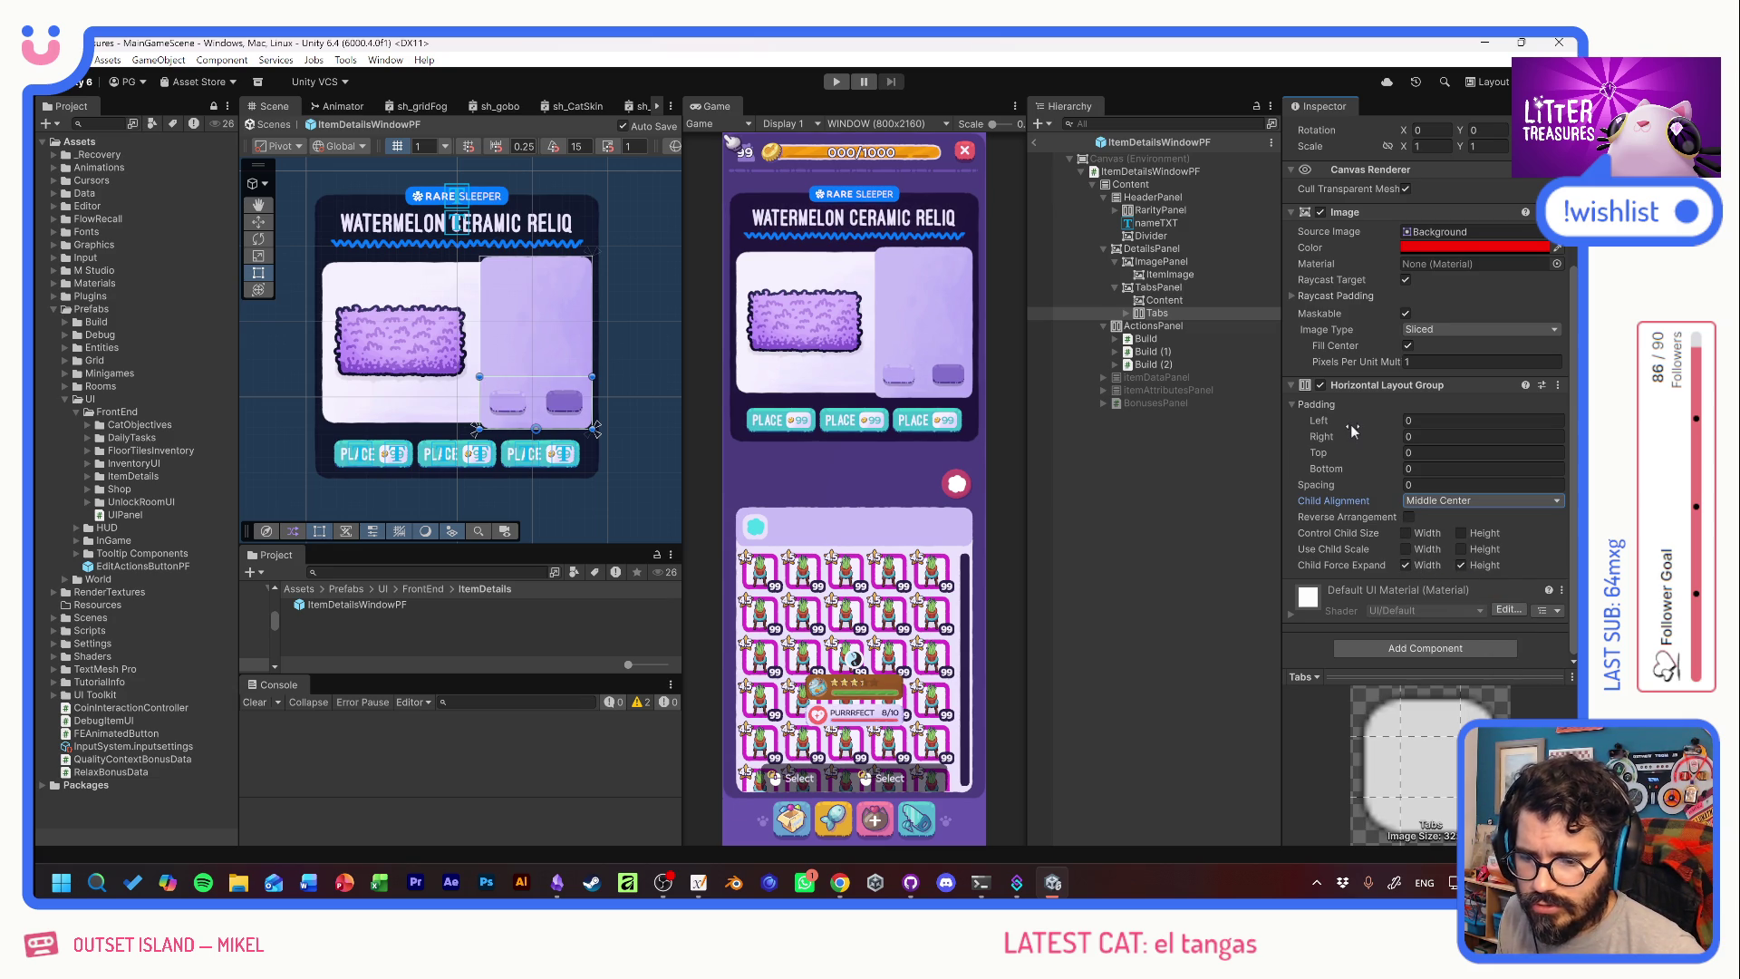
left_click(1405, 532)
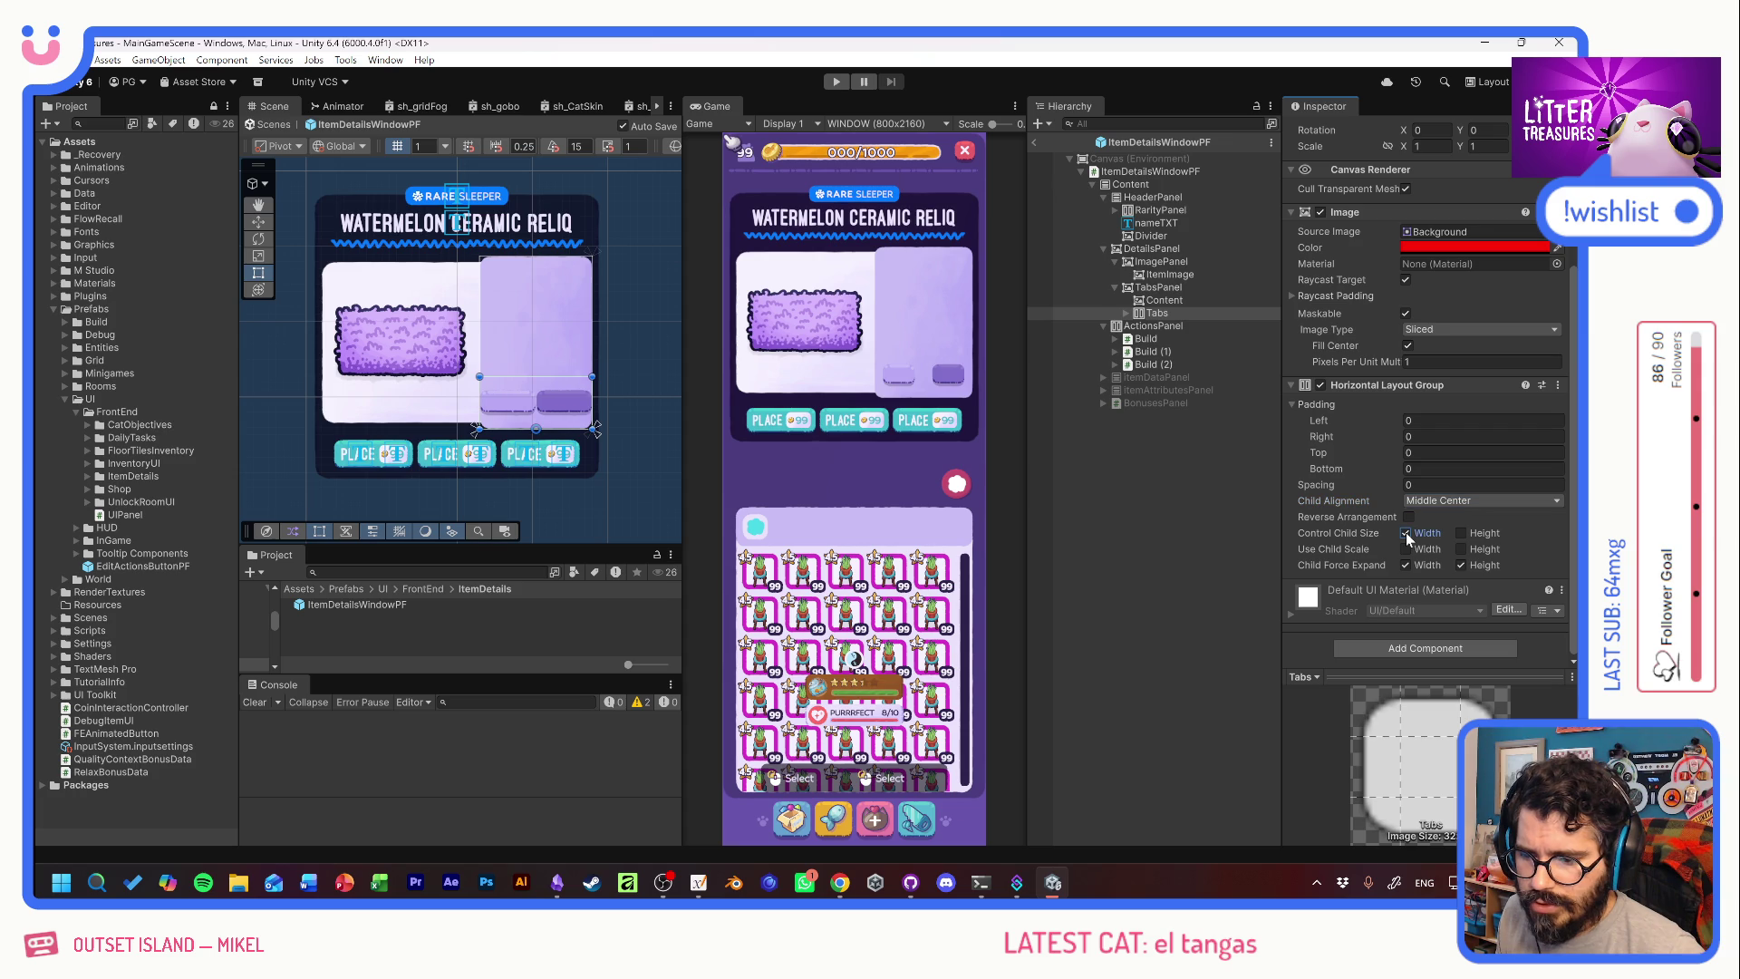
Give the horizontal layout spacing 5 and left and right padding of 5.
left_click_drag(1388, 485, 1437, 492)
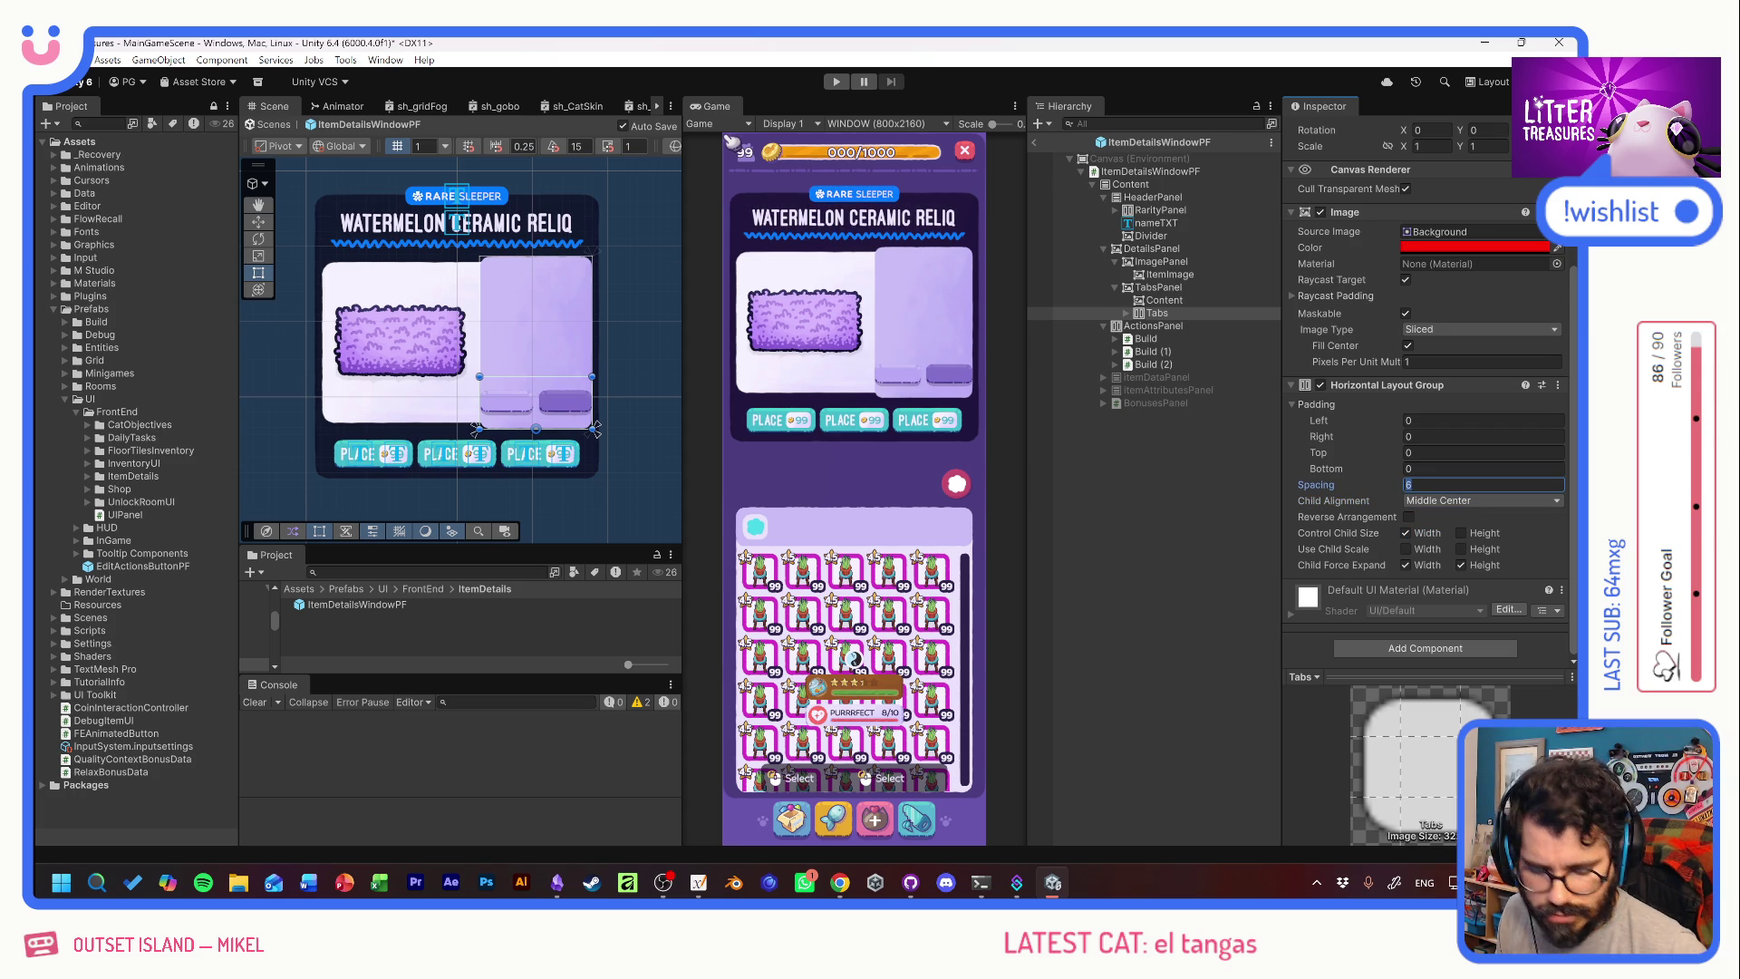
type("5")
key("shift+Tab")
key("shift+Tab")
key("shift+Tab")
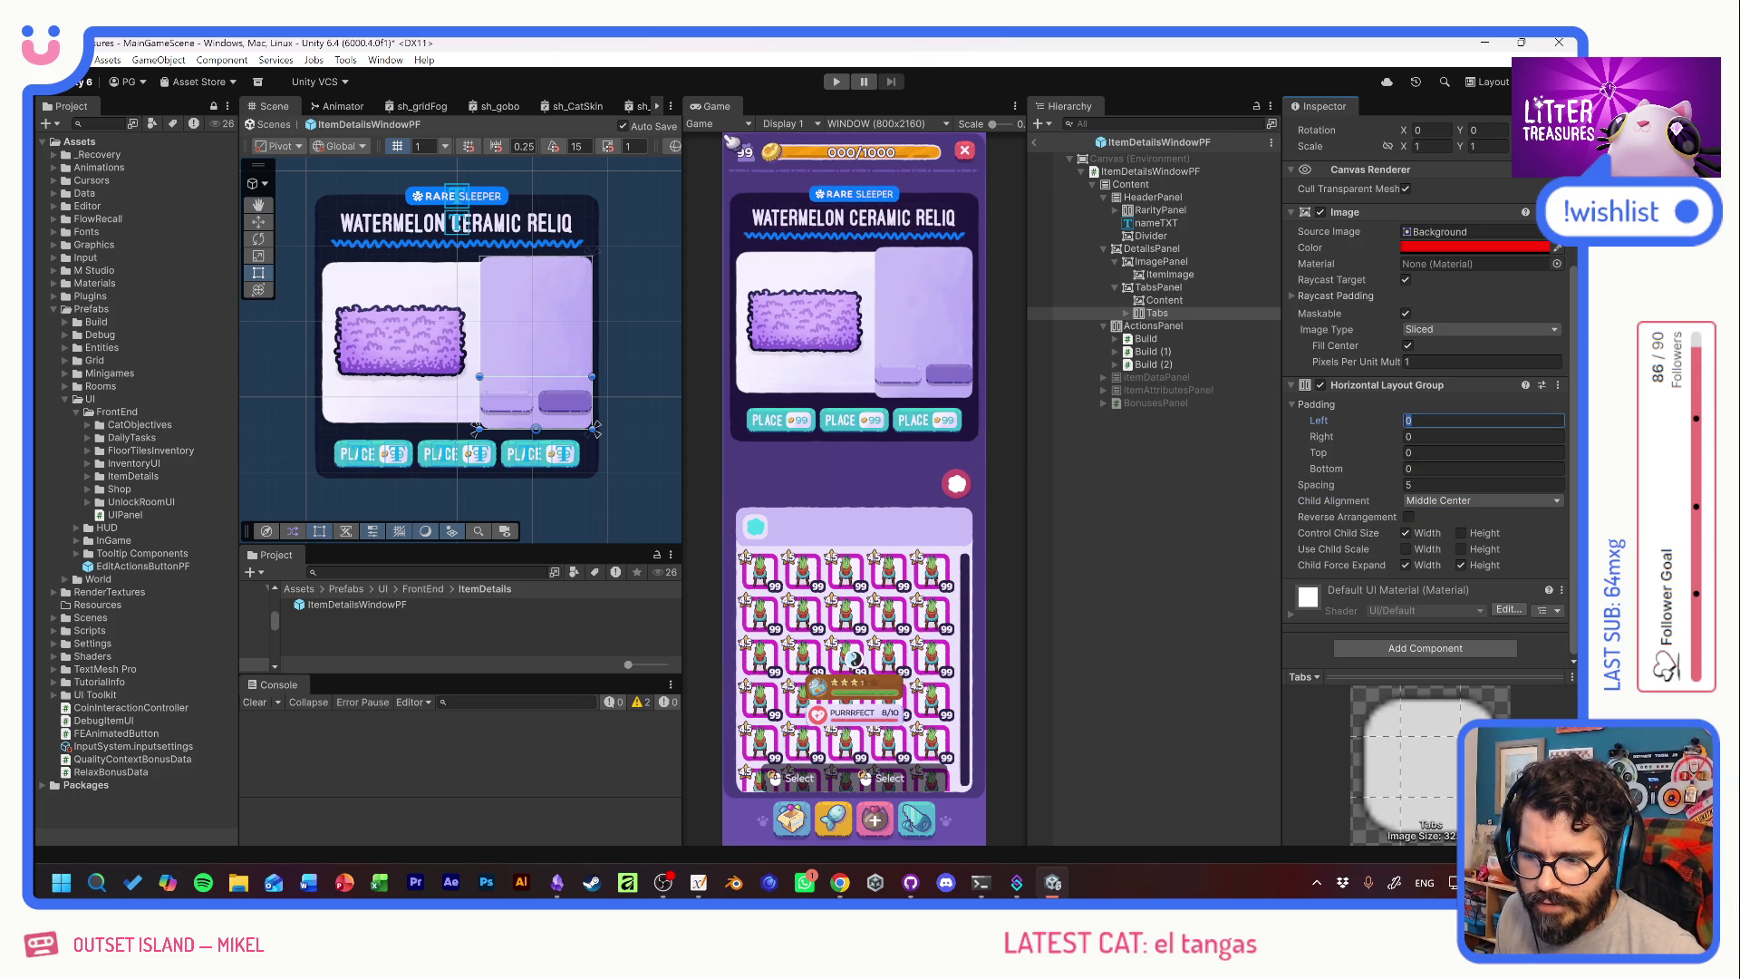
type("5")
key("Tab")
type("5")
key("Tab")
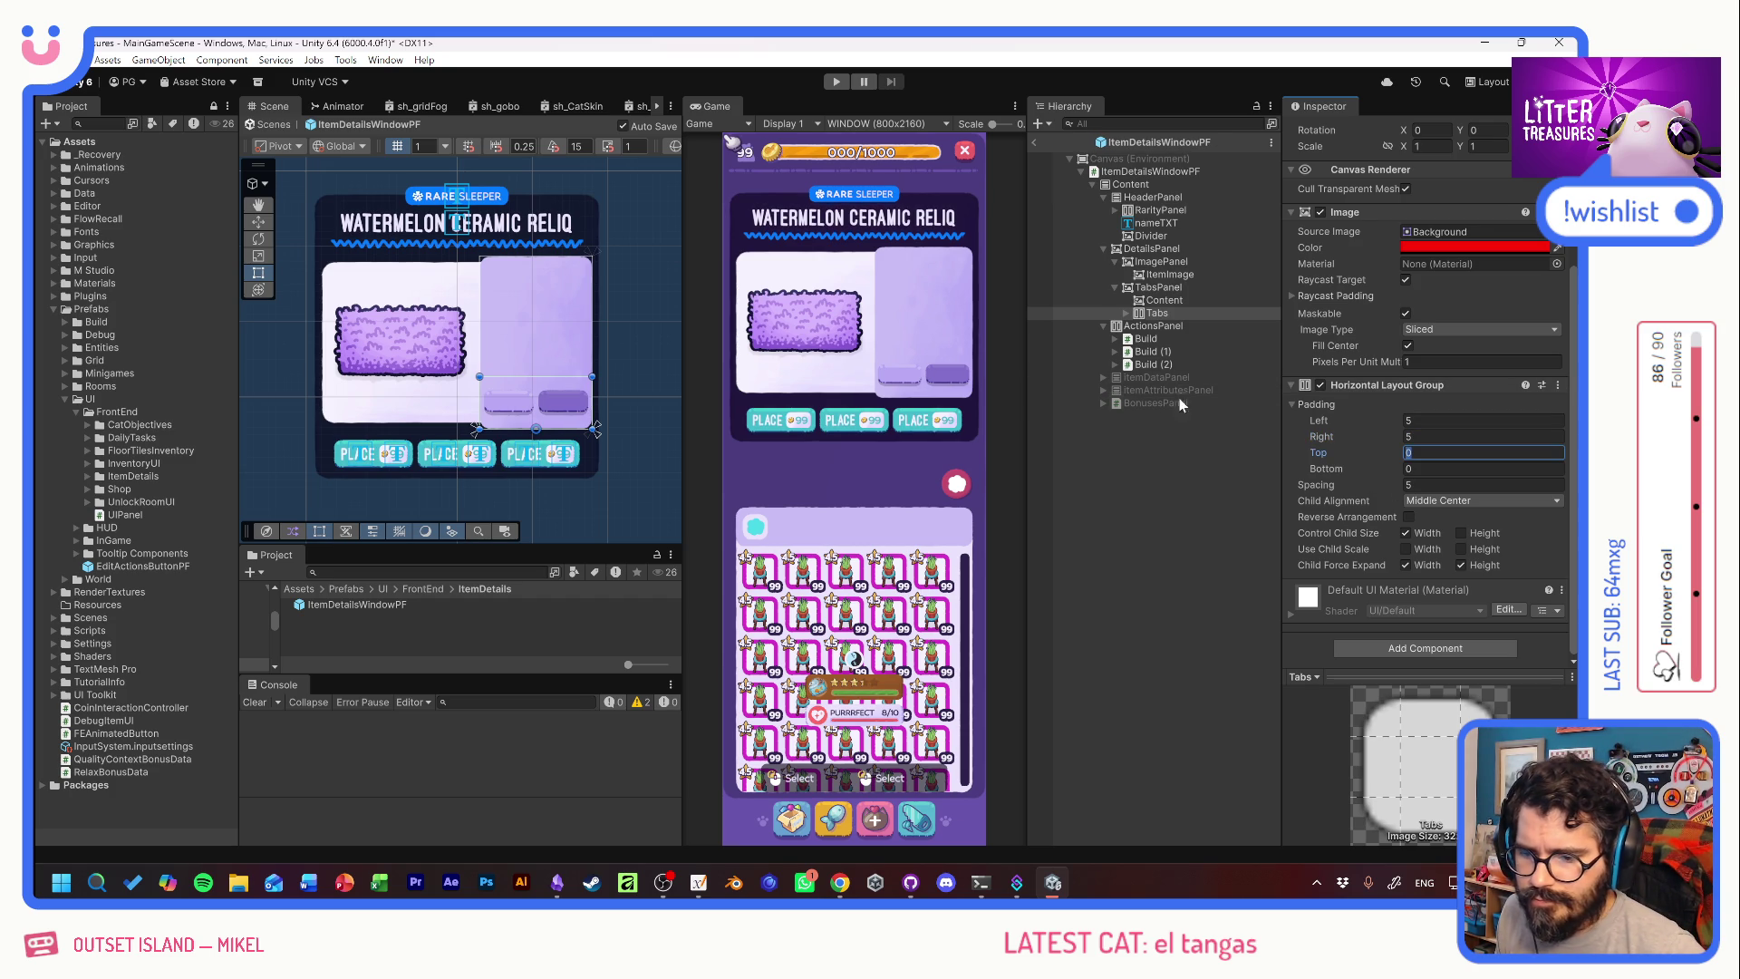
left_click(1143, 313)
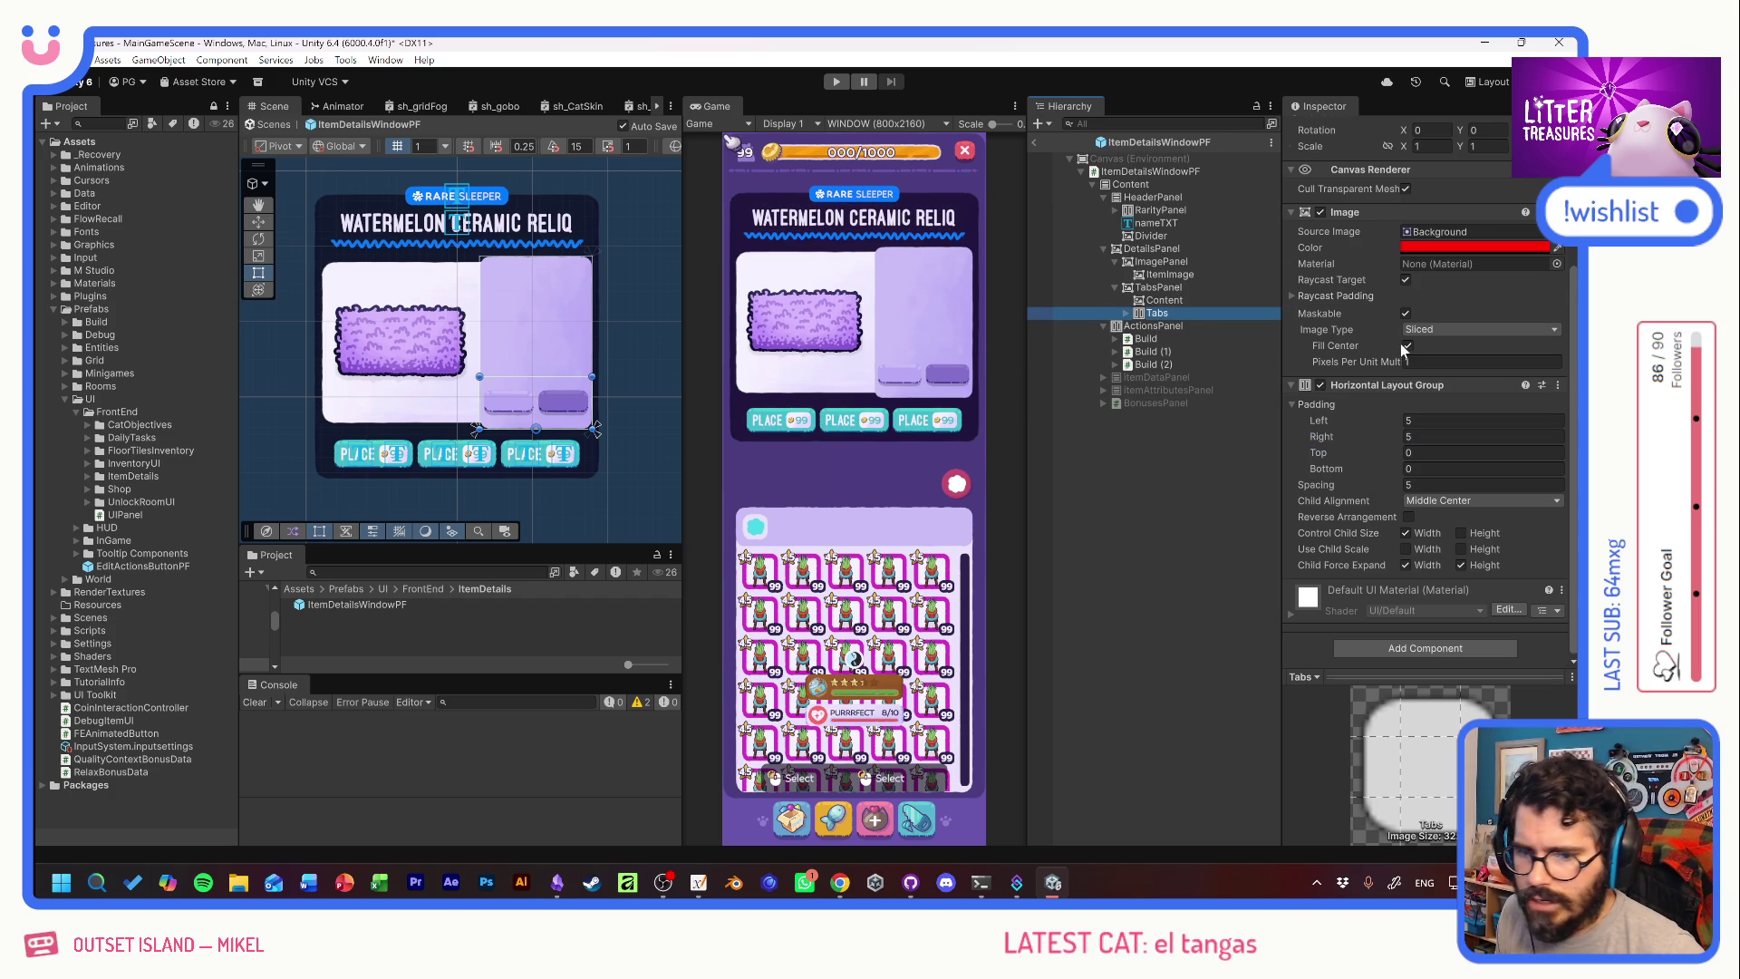
Set the Tabs Rect Transform height to 35.
scroll(1406, 348, "up", 5)
left_click(1480, 237)
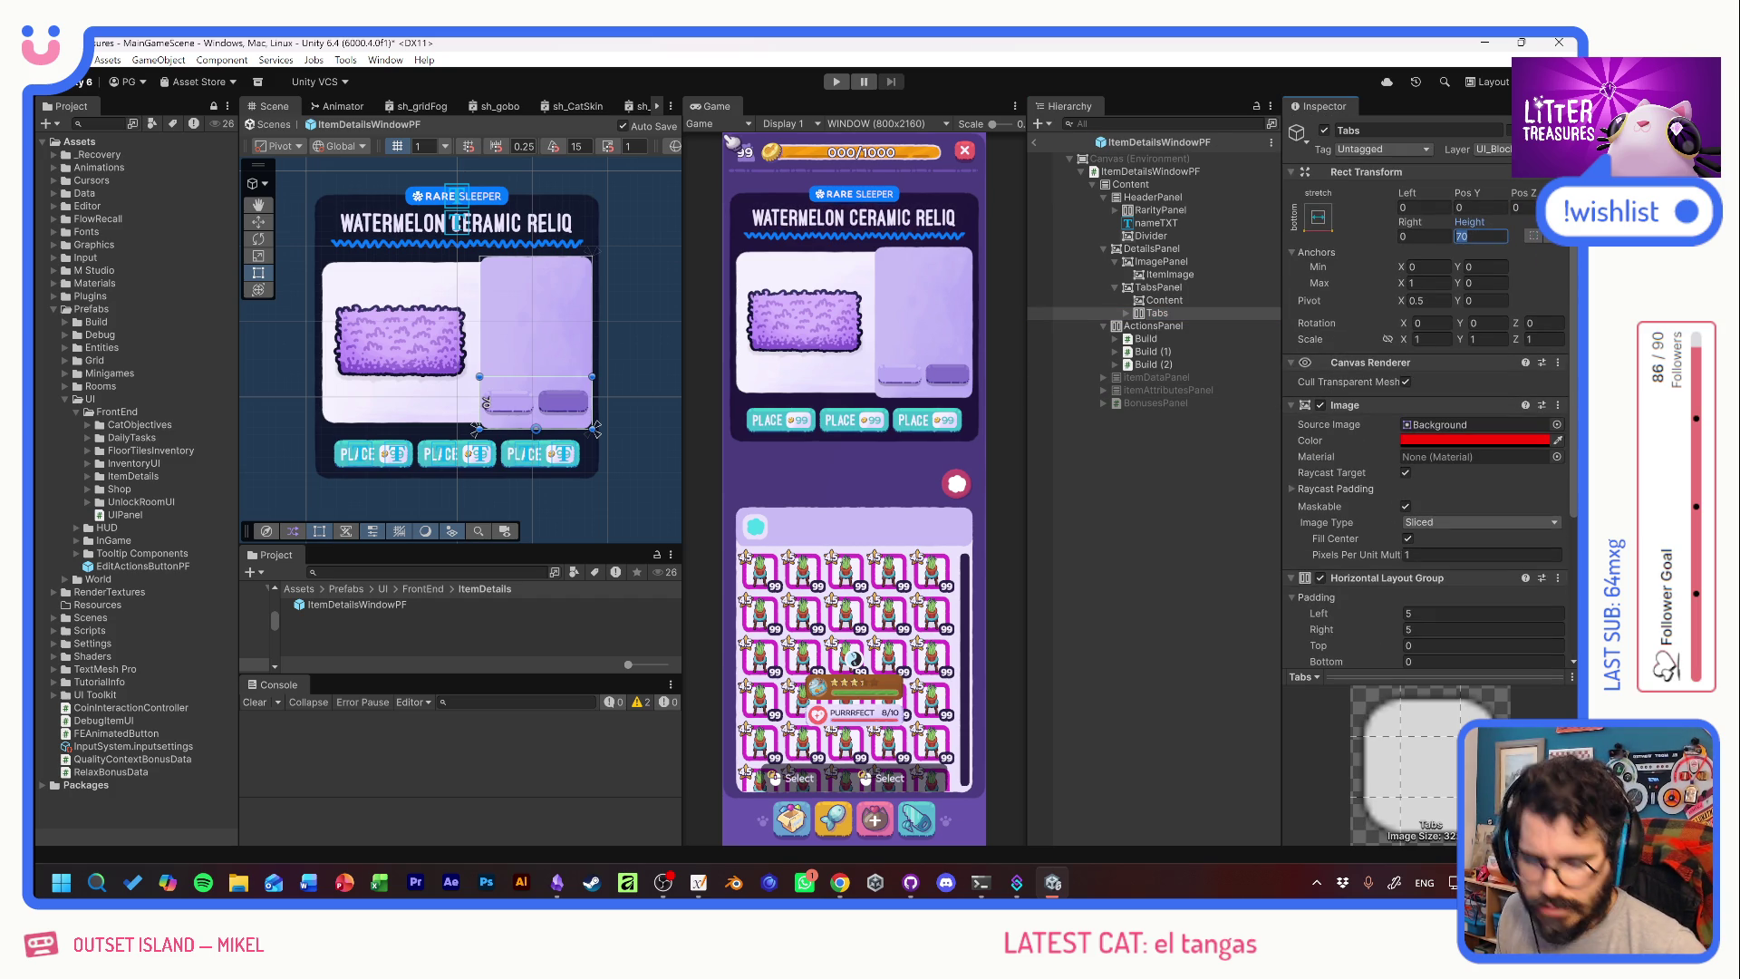
type("35")
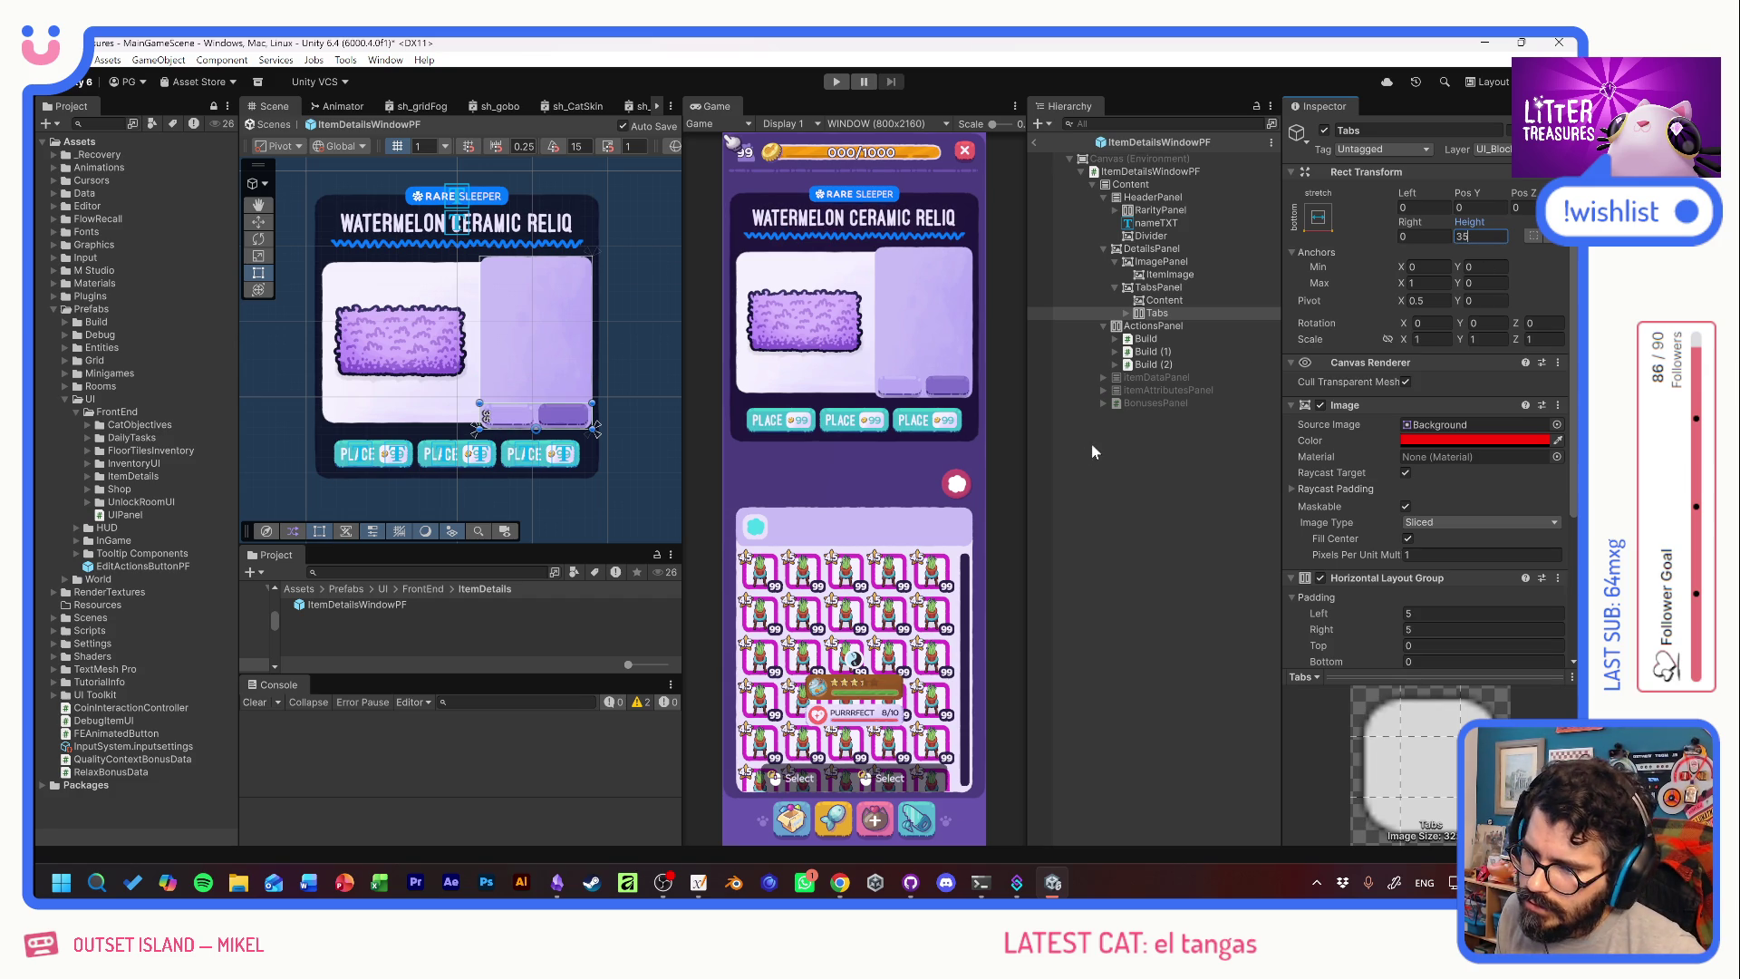
left_click(1127, 313)
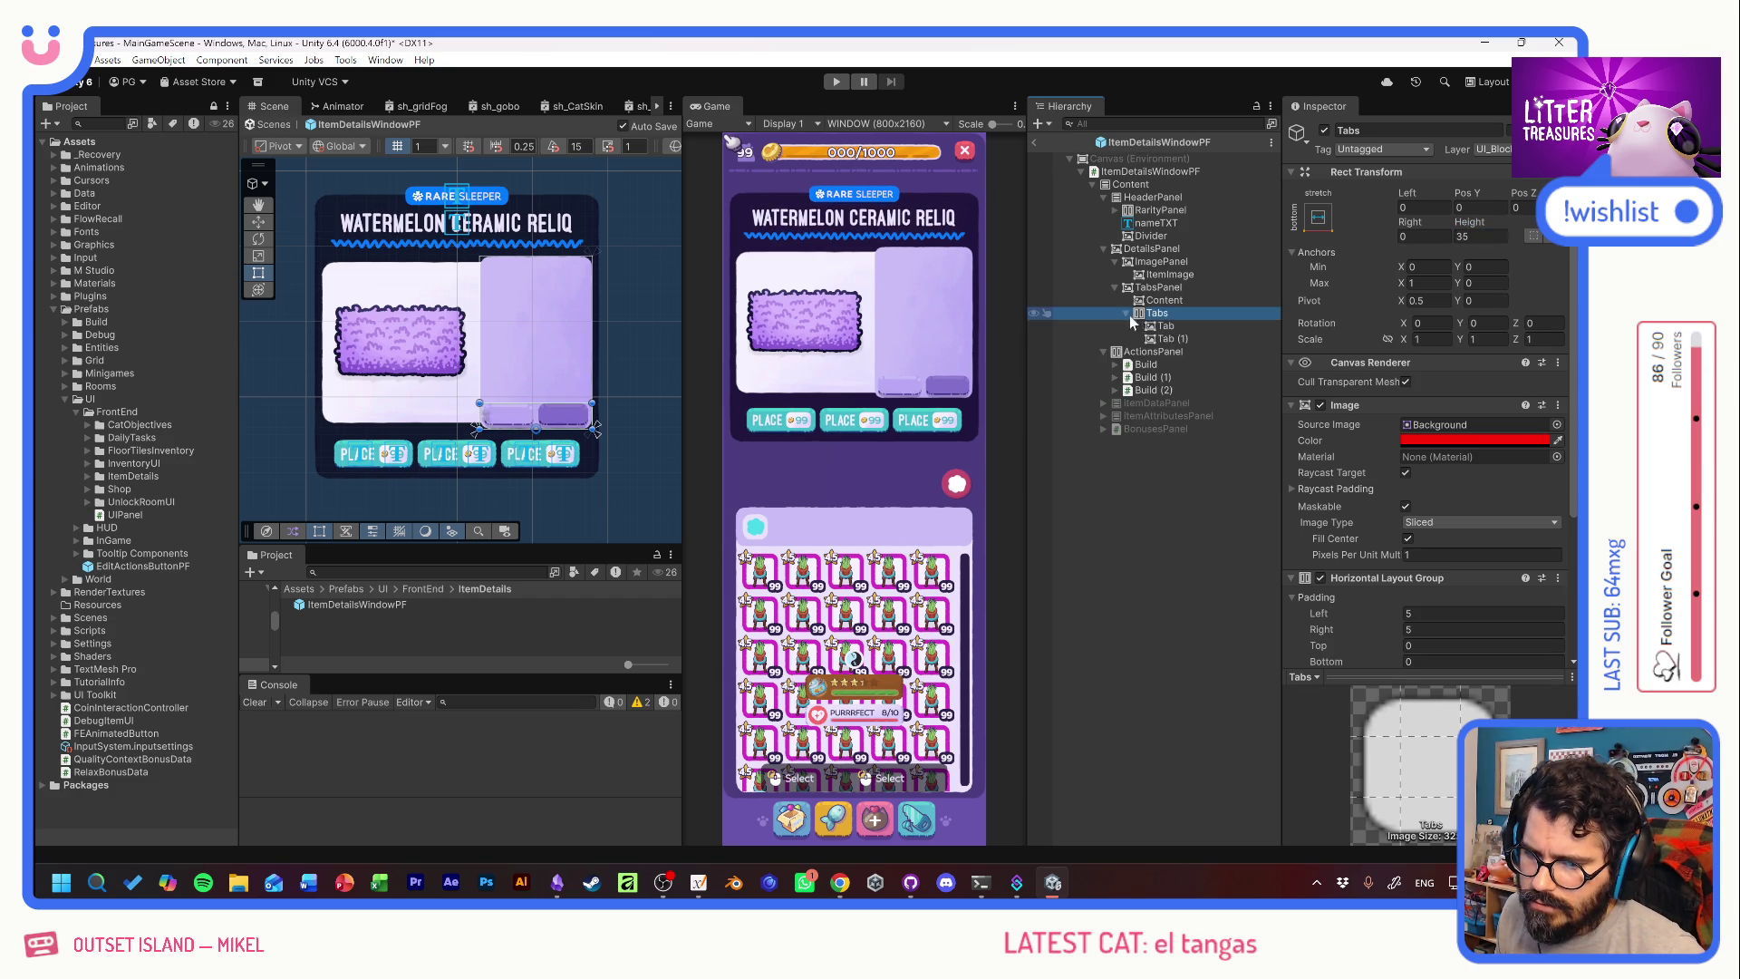
Browse the sprite list for the two tabs without changing anything.
left_click(1165, 325)
left_click(1169, 338, "shift")
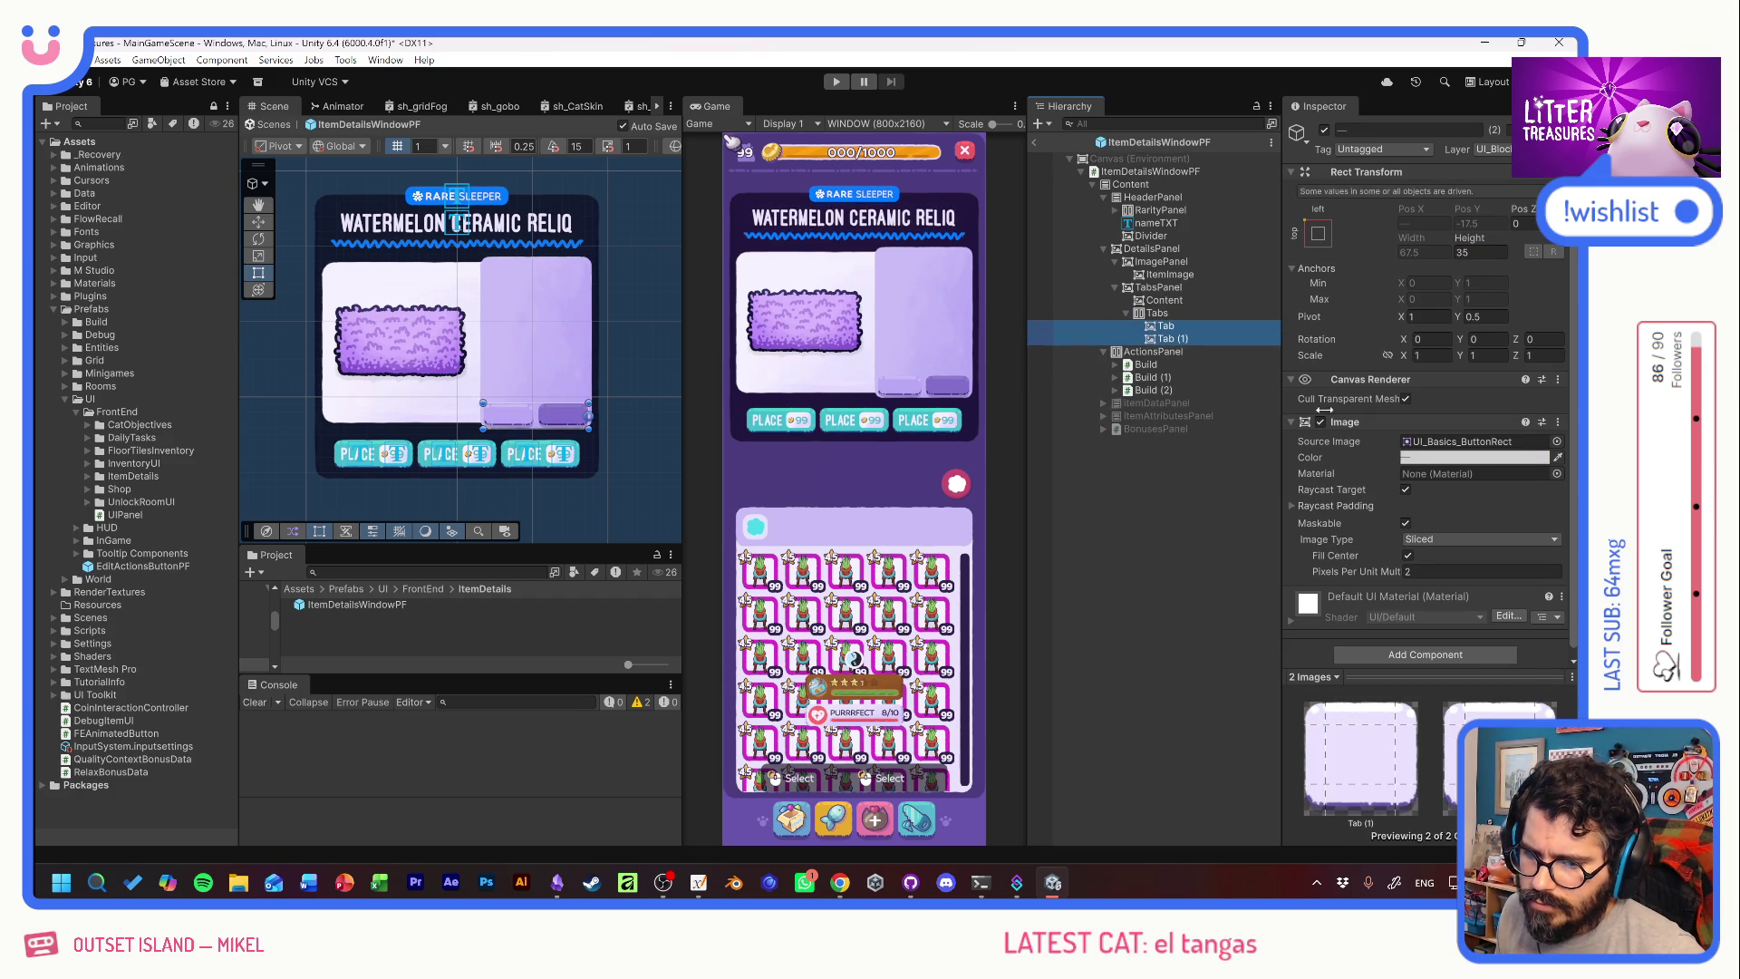
left_click(1557, 444)
scroll(1454, 498, "down", 15)
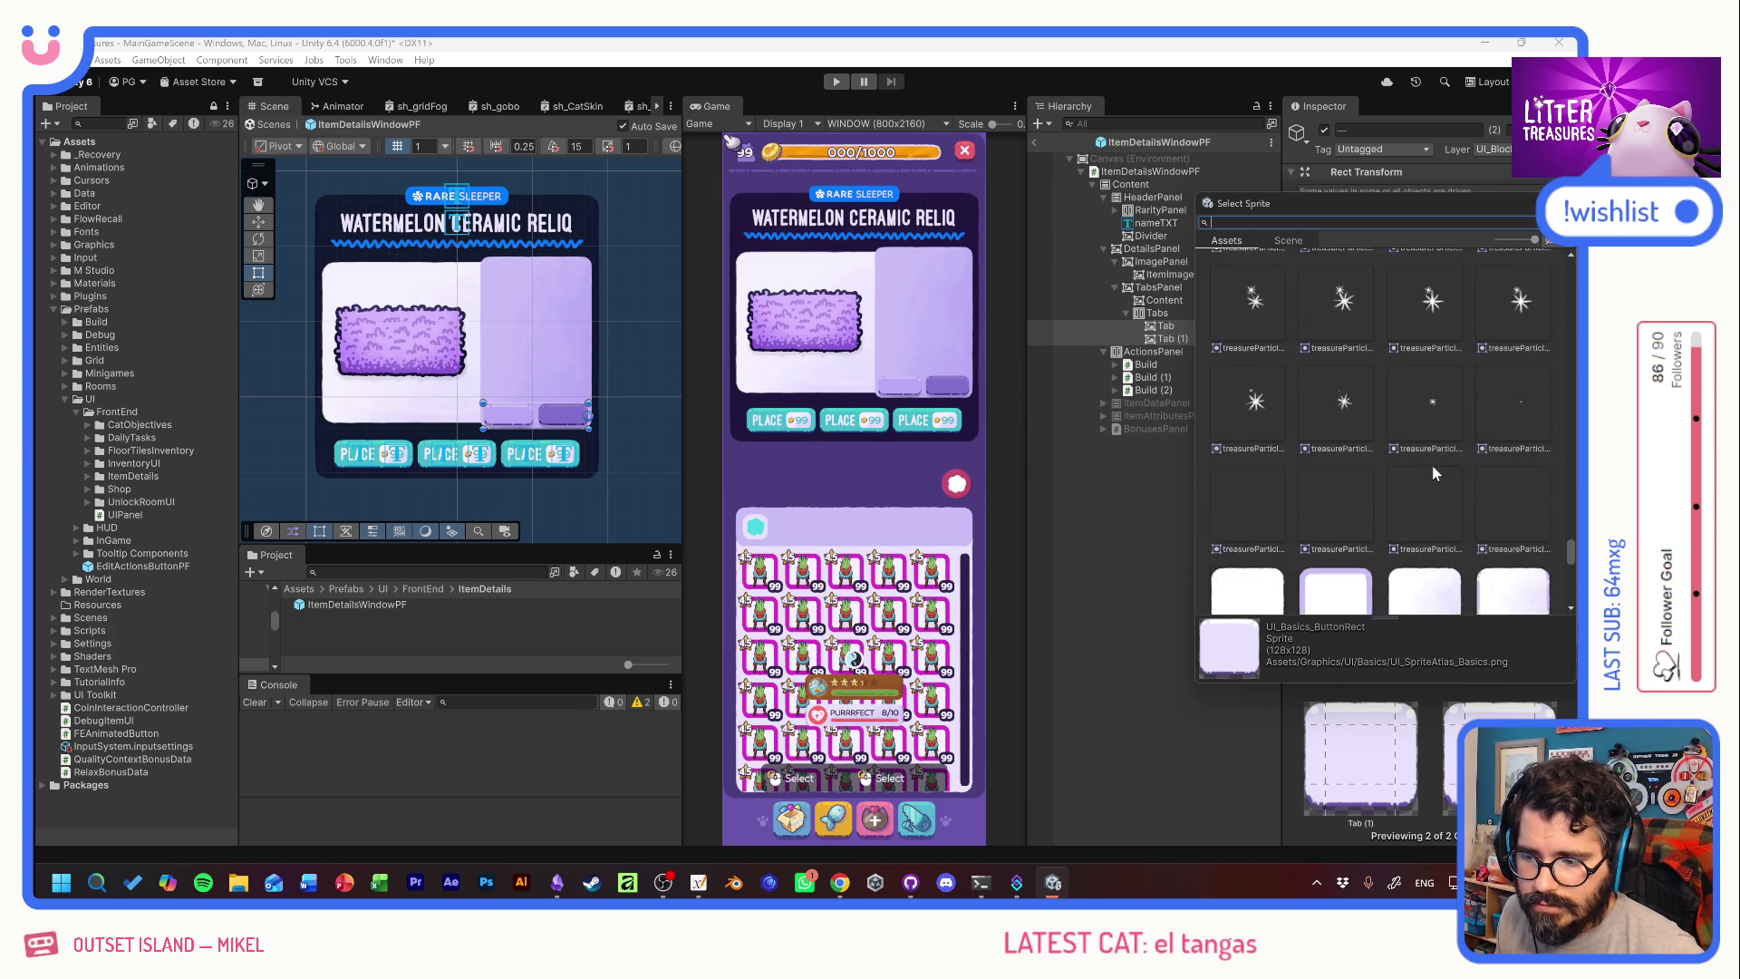
scroll(1435, 472, "up", 3)
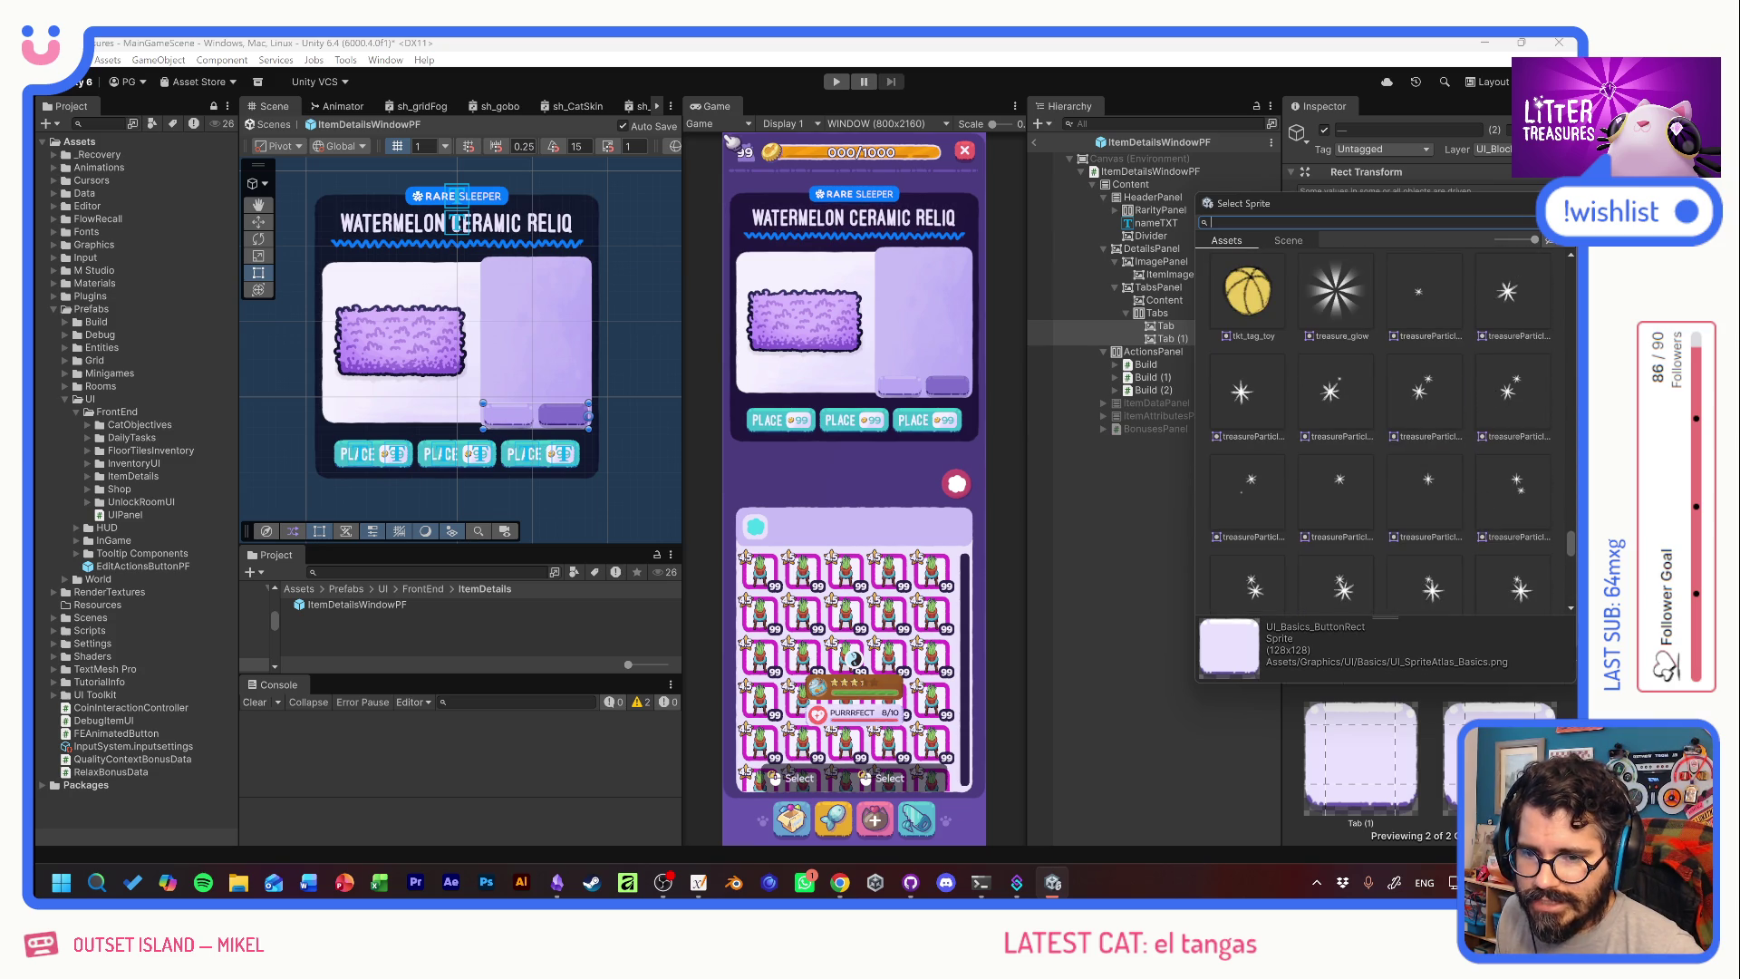
key("Escape")
Add a TextMeshPro label to the first Tab reading STATS.
left_click(1161, 326)
right_click(1160, 329)
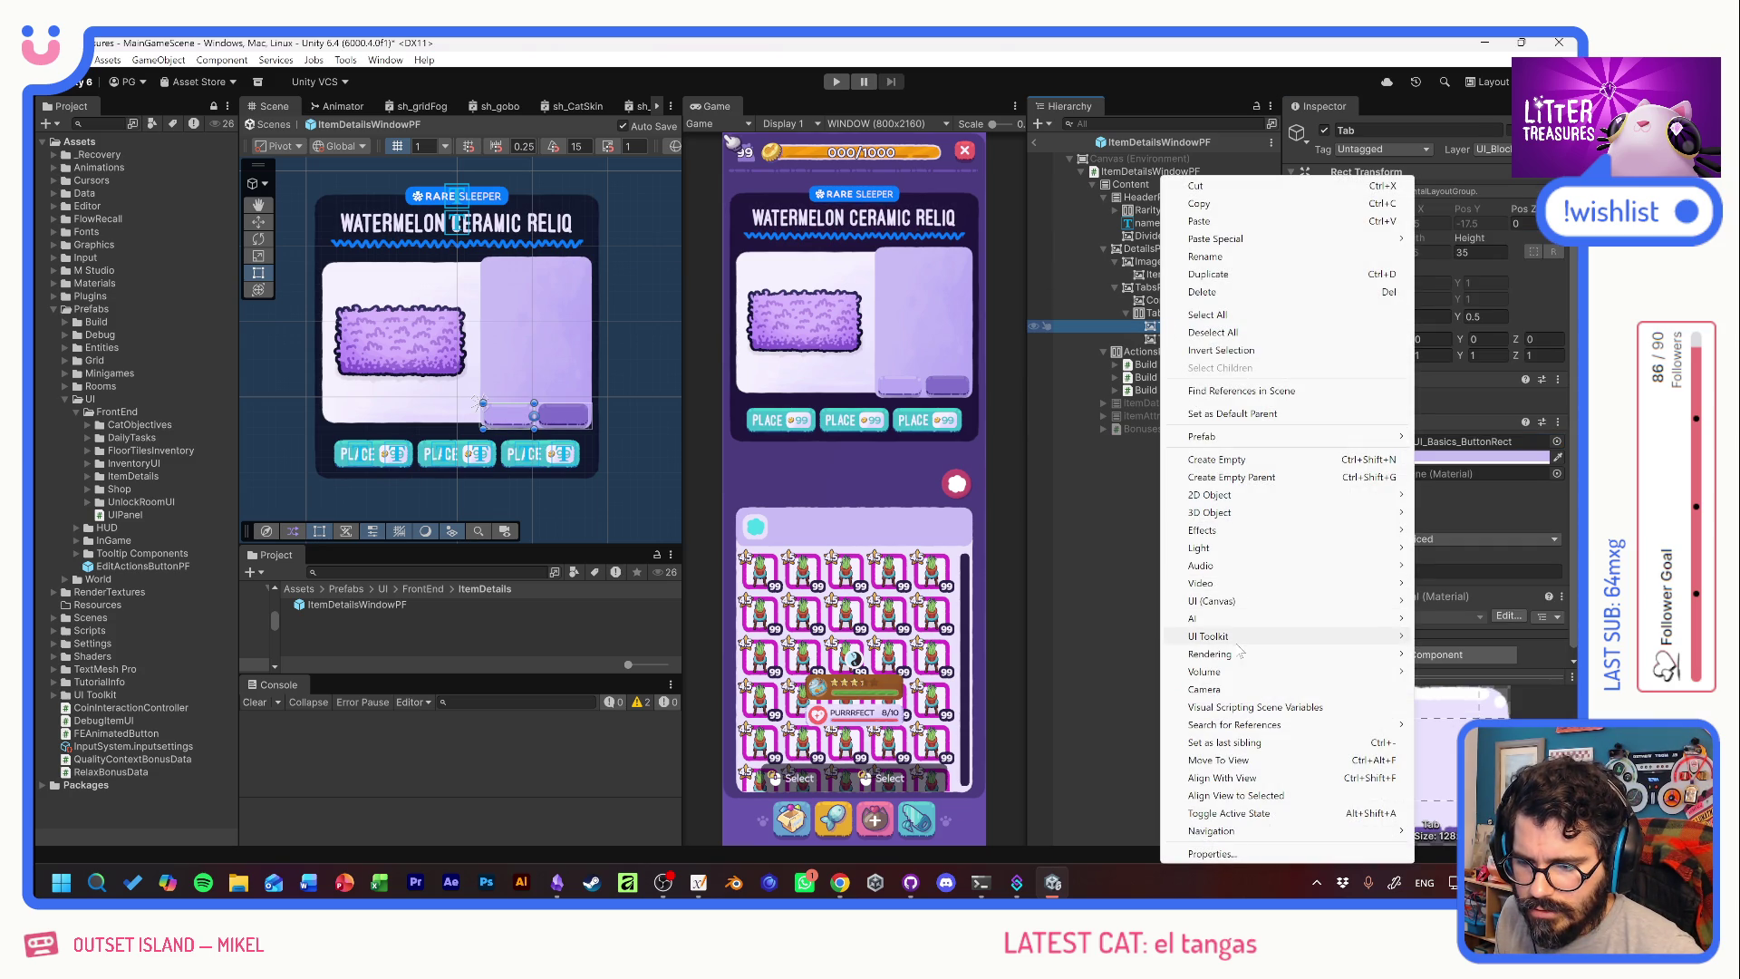
mouse_move(1210, 601)
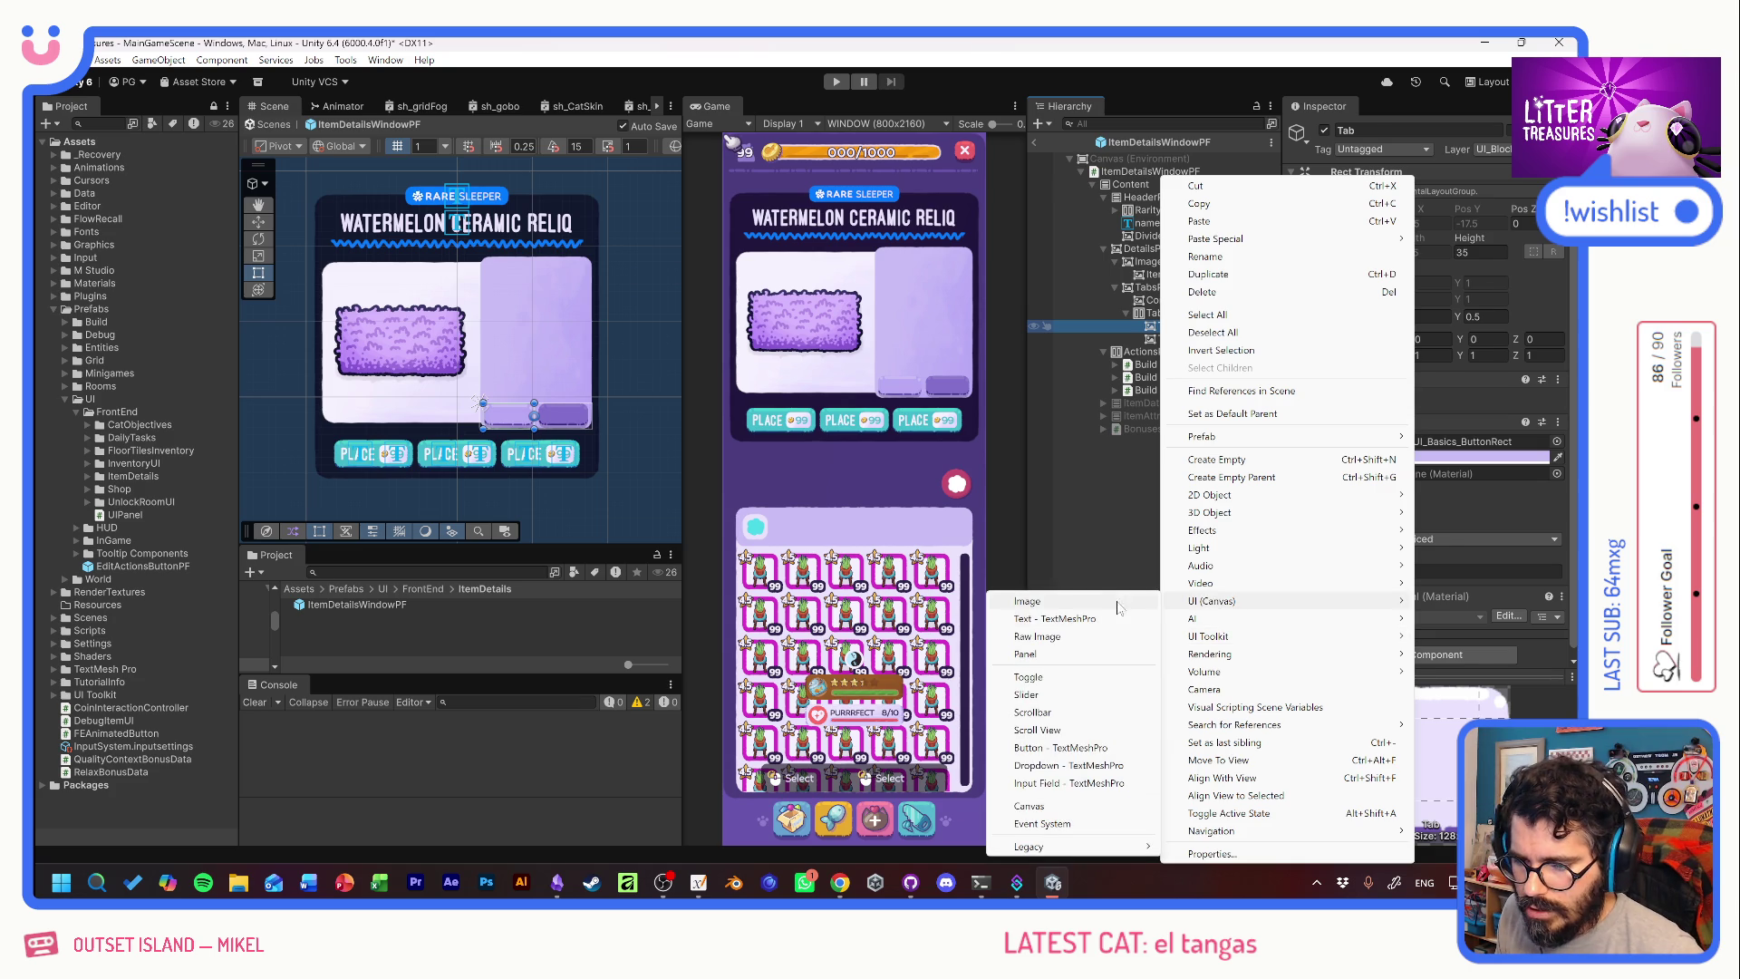
left_click(1069, 618)
left_click(1430, 480)
type("STAT")
left_click(1209, 339)
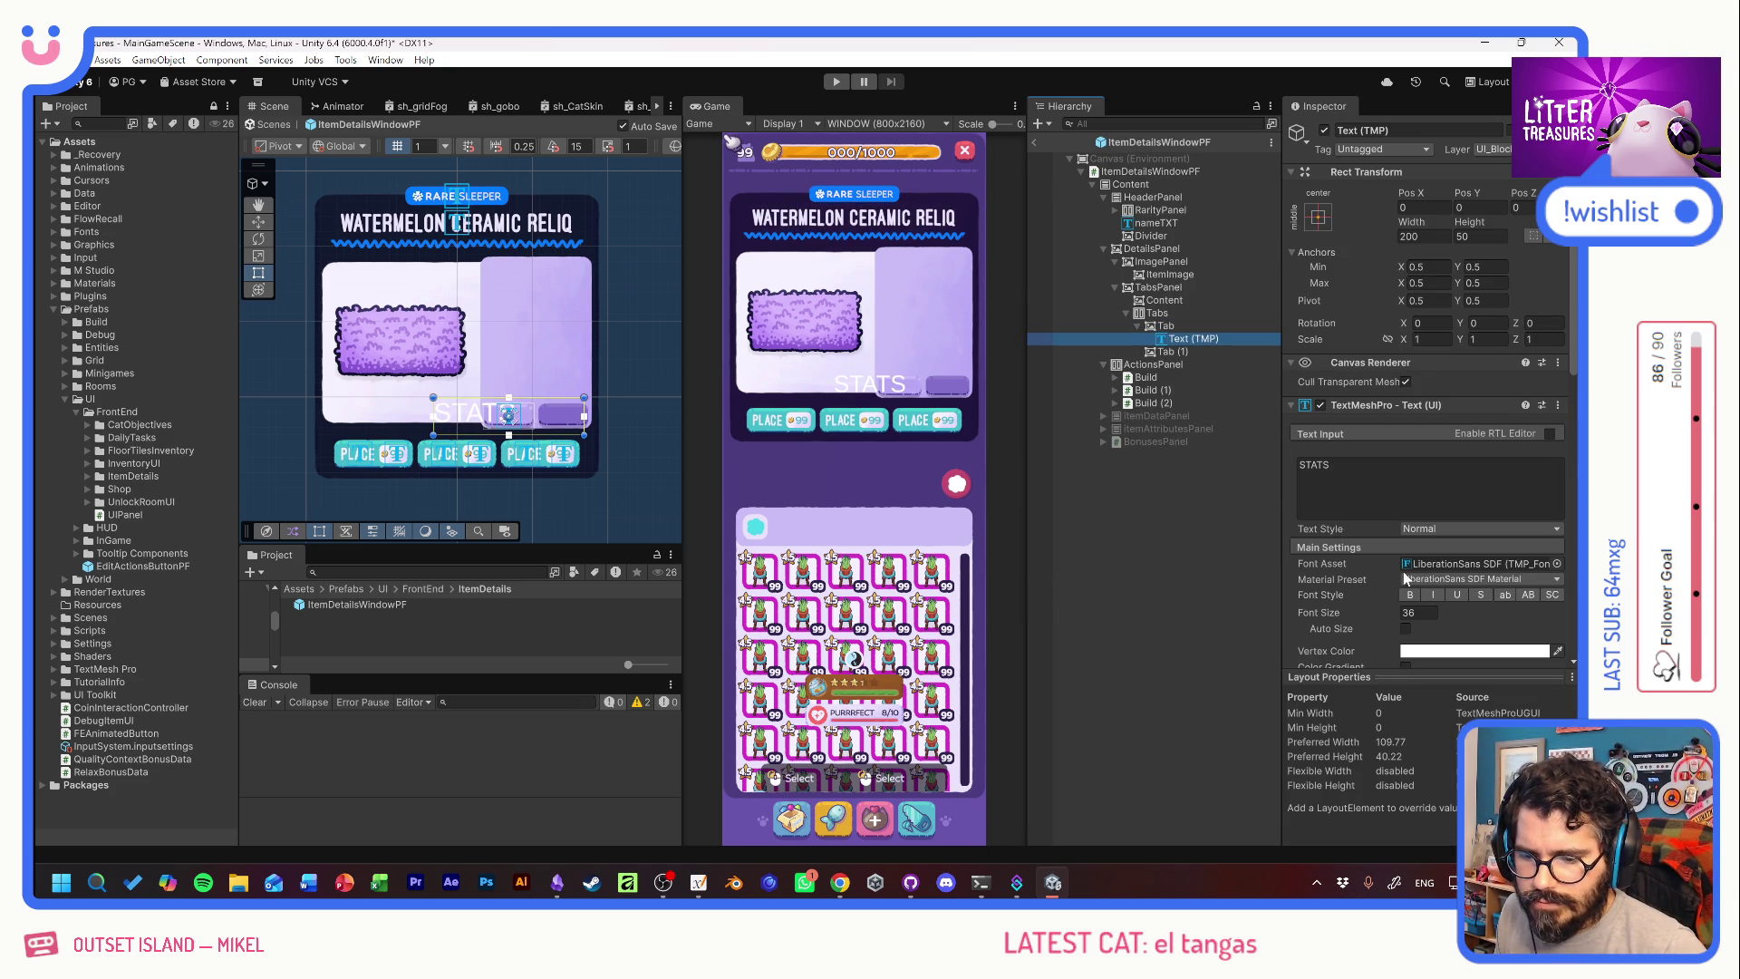
Set the label font to Hubballi-Regular SDF, stretch it to fill the tab, and make it bold.
left_click(1557, 564)
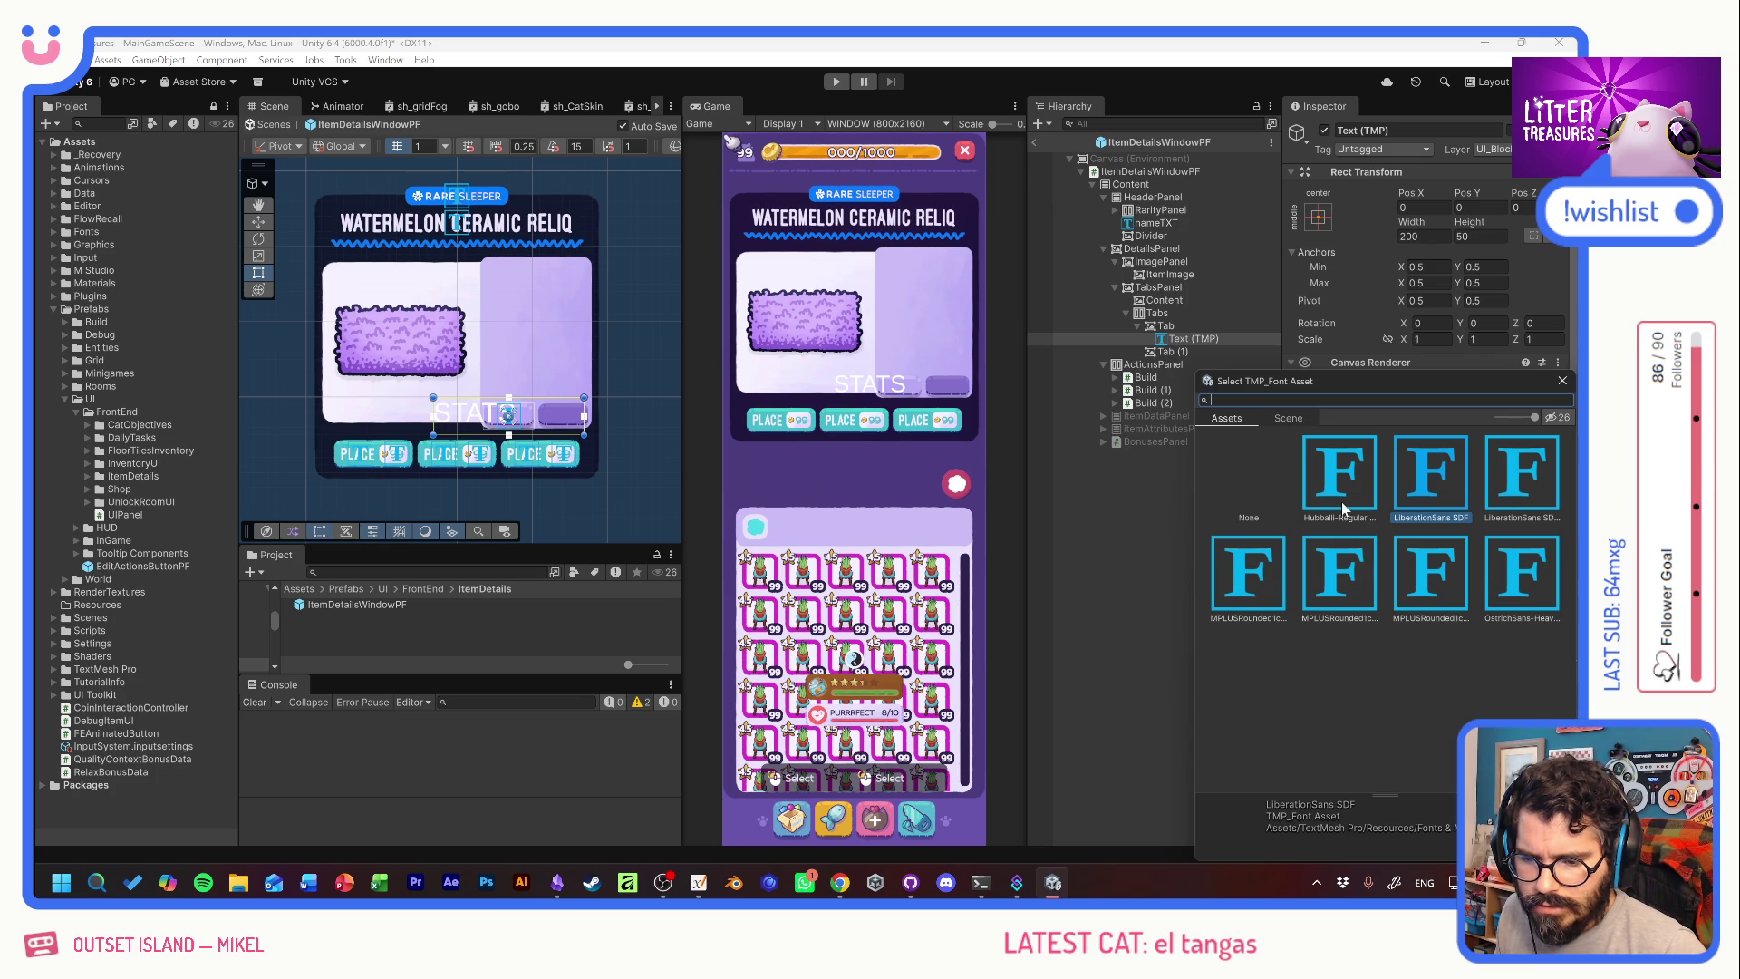
double_click(1342, 507)
left_click_drag(1384, 618, 1359, 616)
left_click(1318, 216)
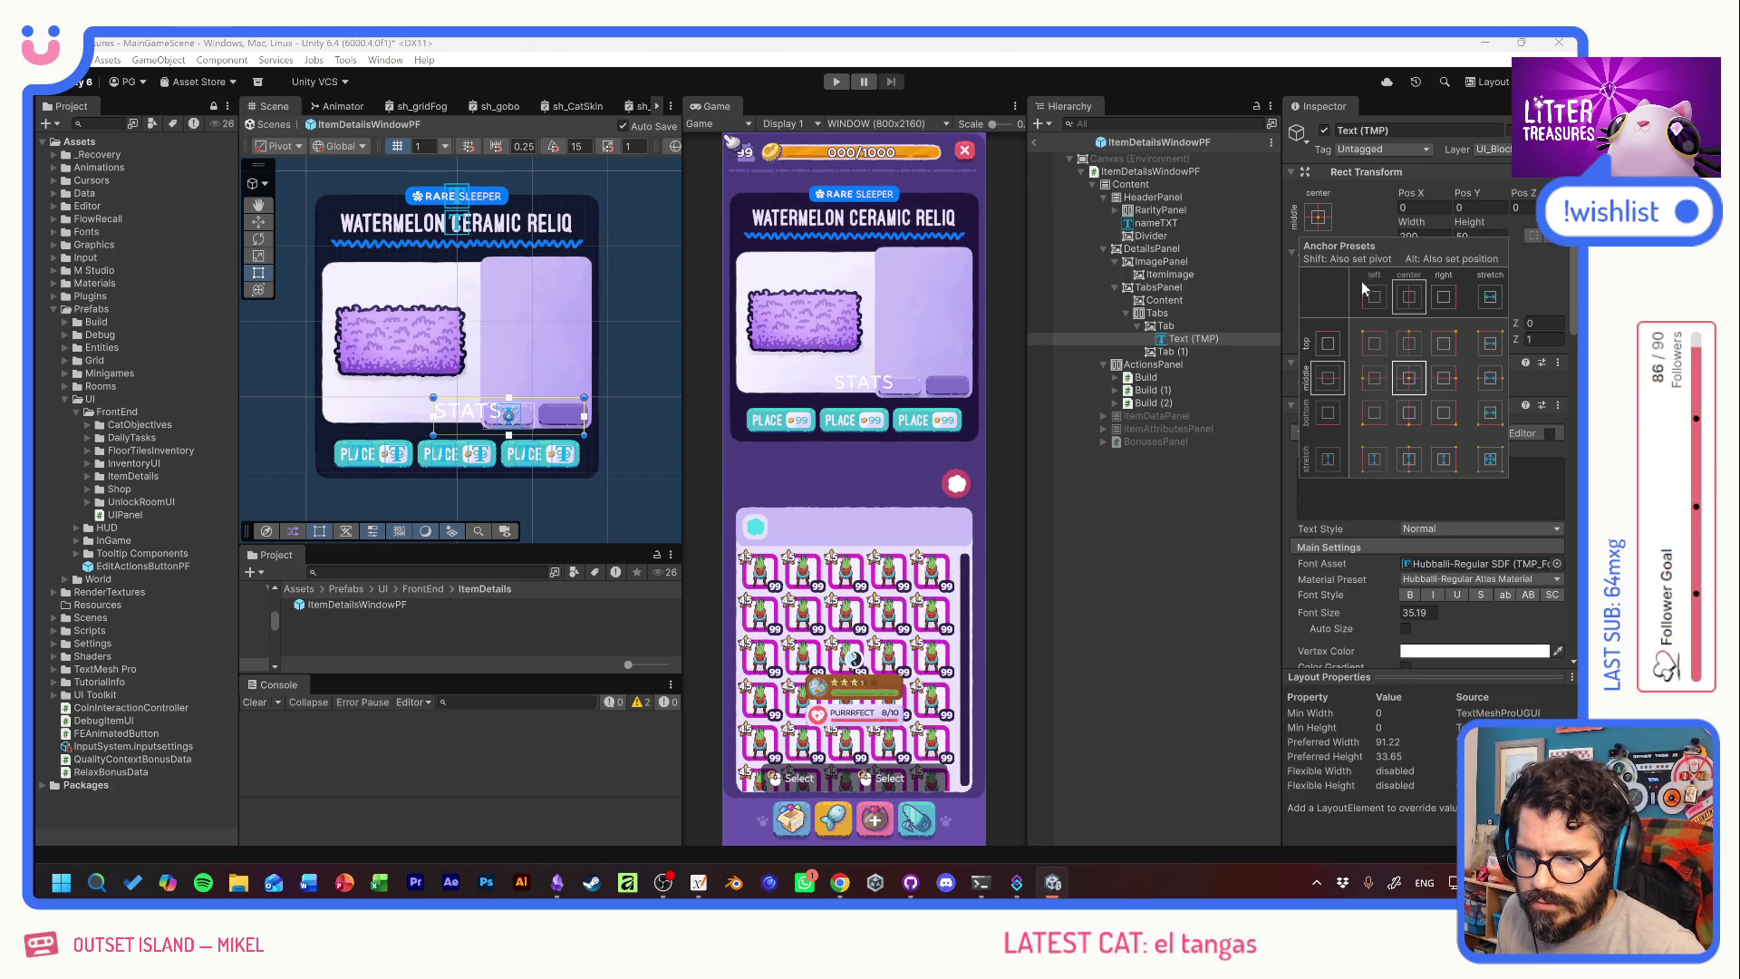
left_click(1489, 458, "alt")
left_click_drag(1389, 611, 1313, 604)
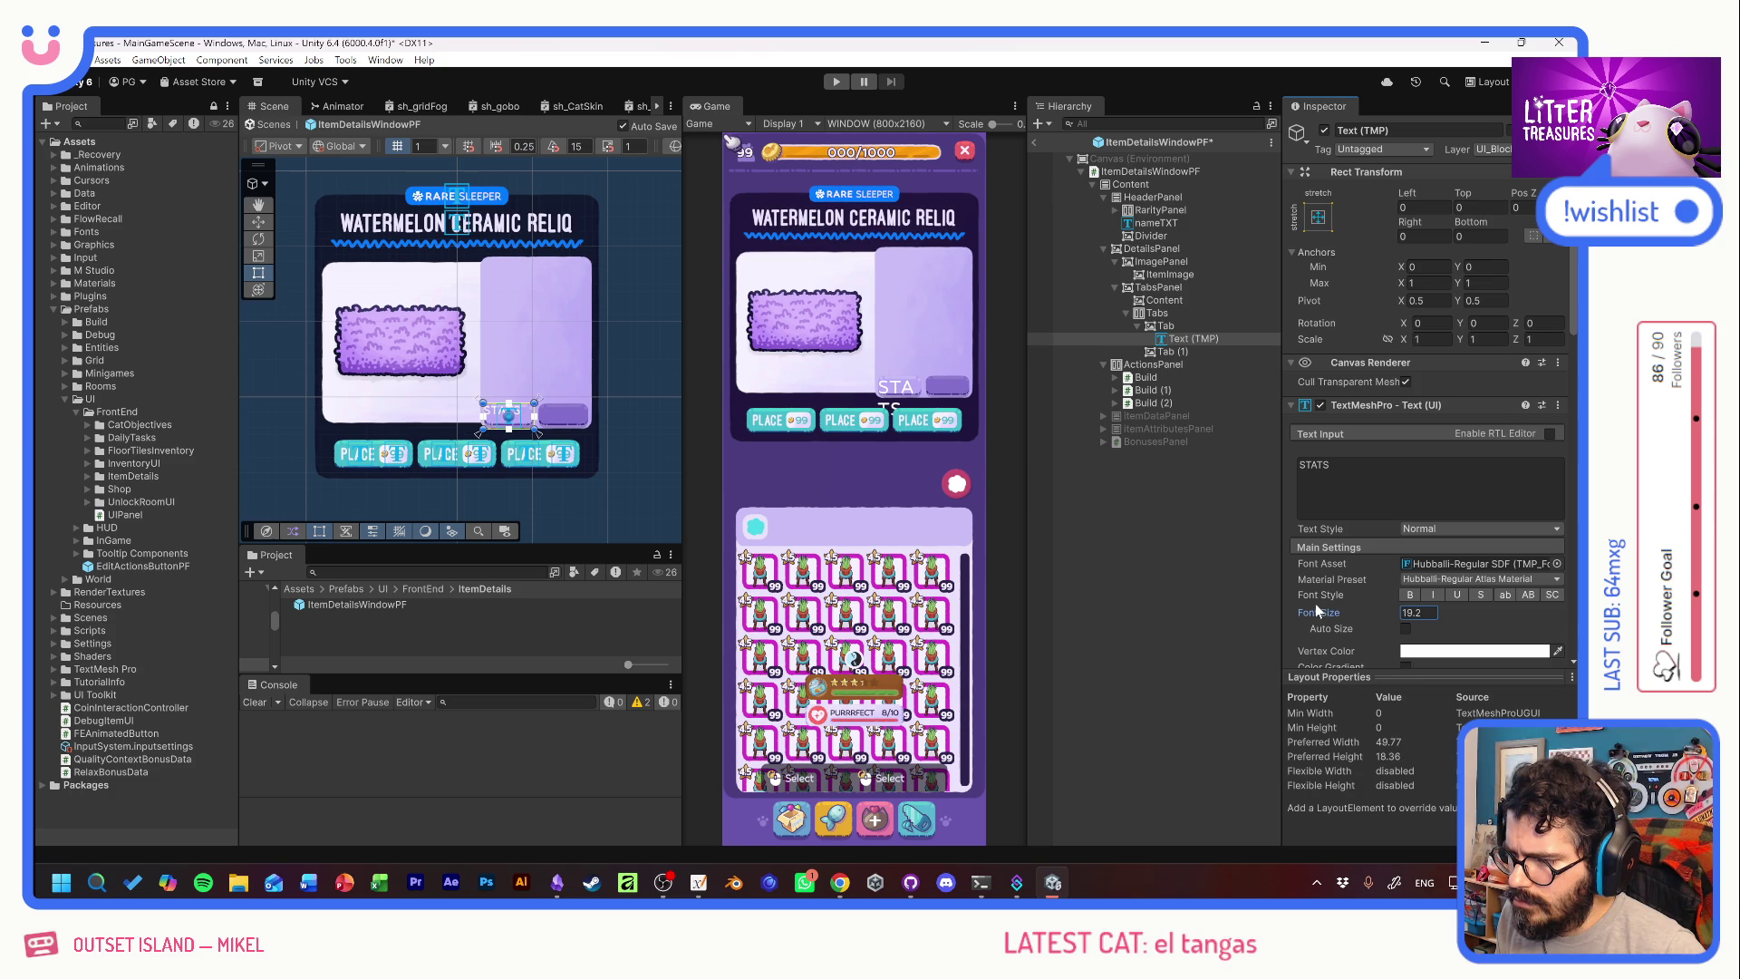
left_click(1410, 594)
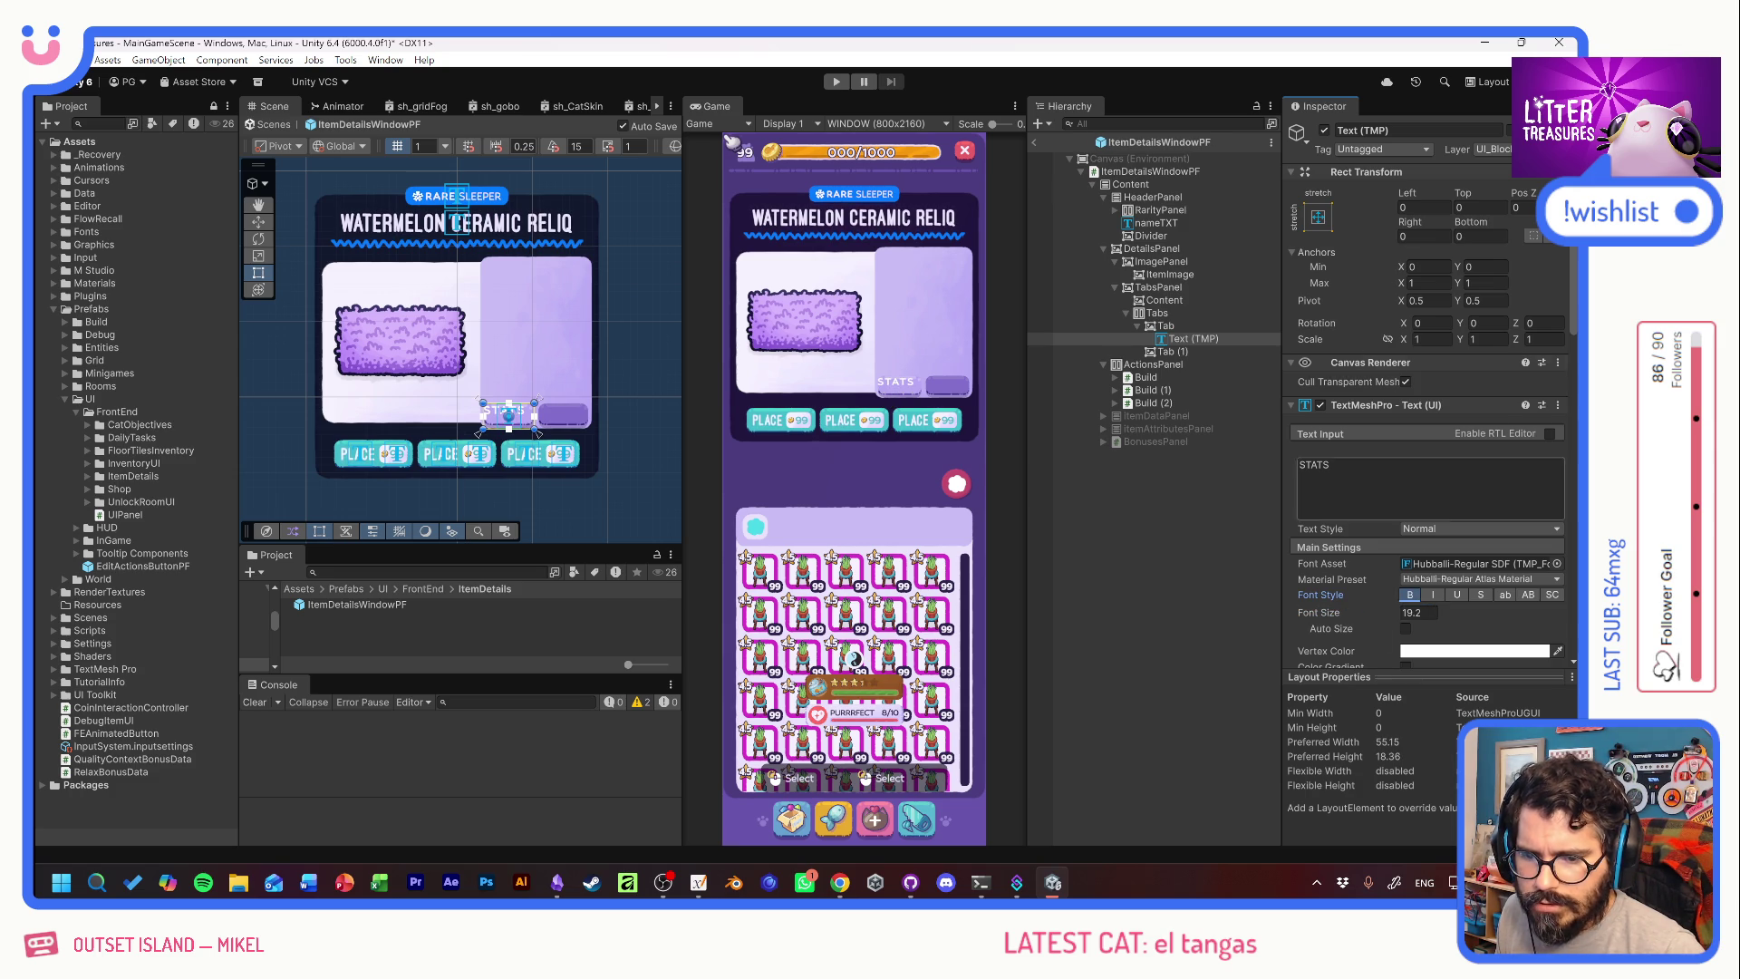
Centre the STATS text both ways at font size 16 and adjust its vertical offsets.
scroll(1386, 444, "down", 3)
left_click(1425, 586)
left_click(1424, 605)
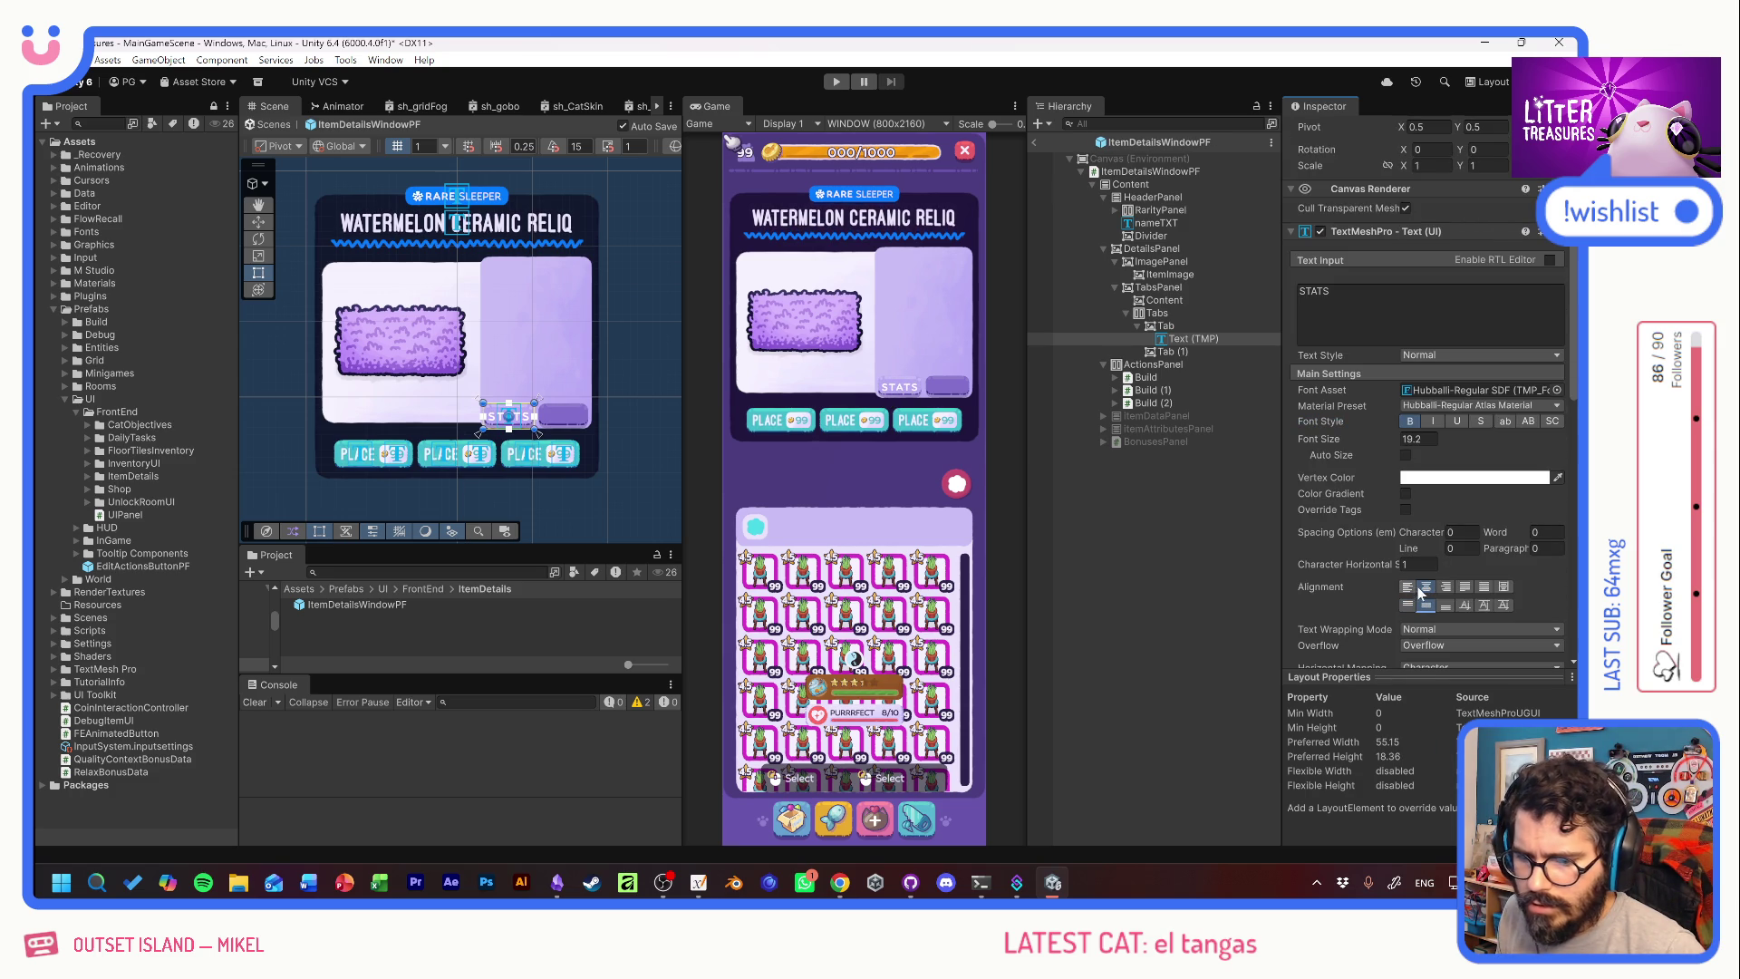
left_click_drag(1392, 441, 1368, 439)
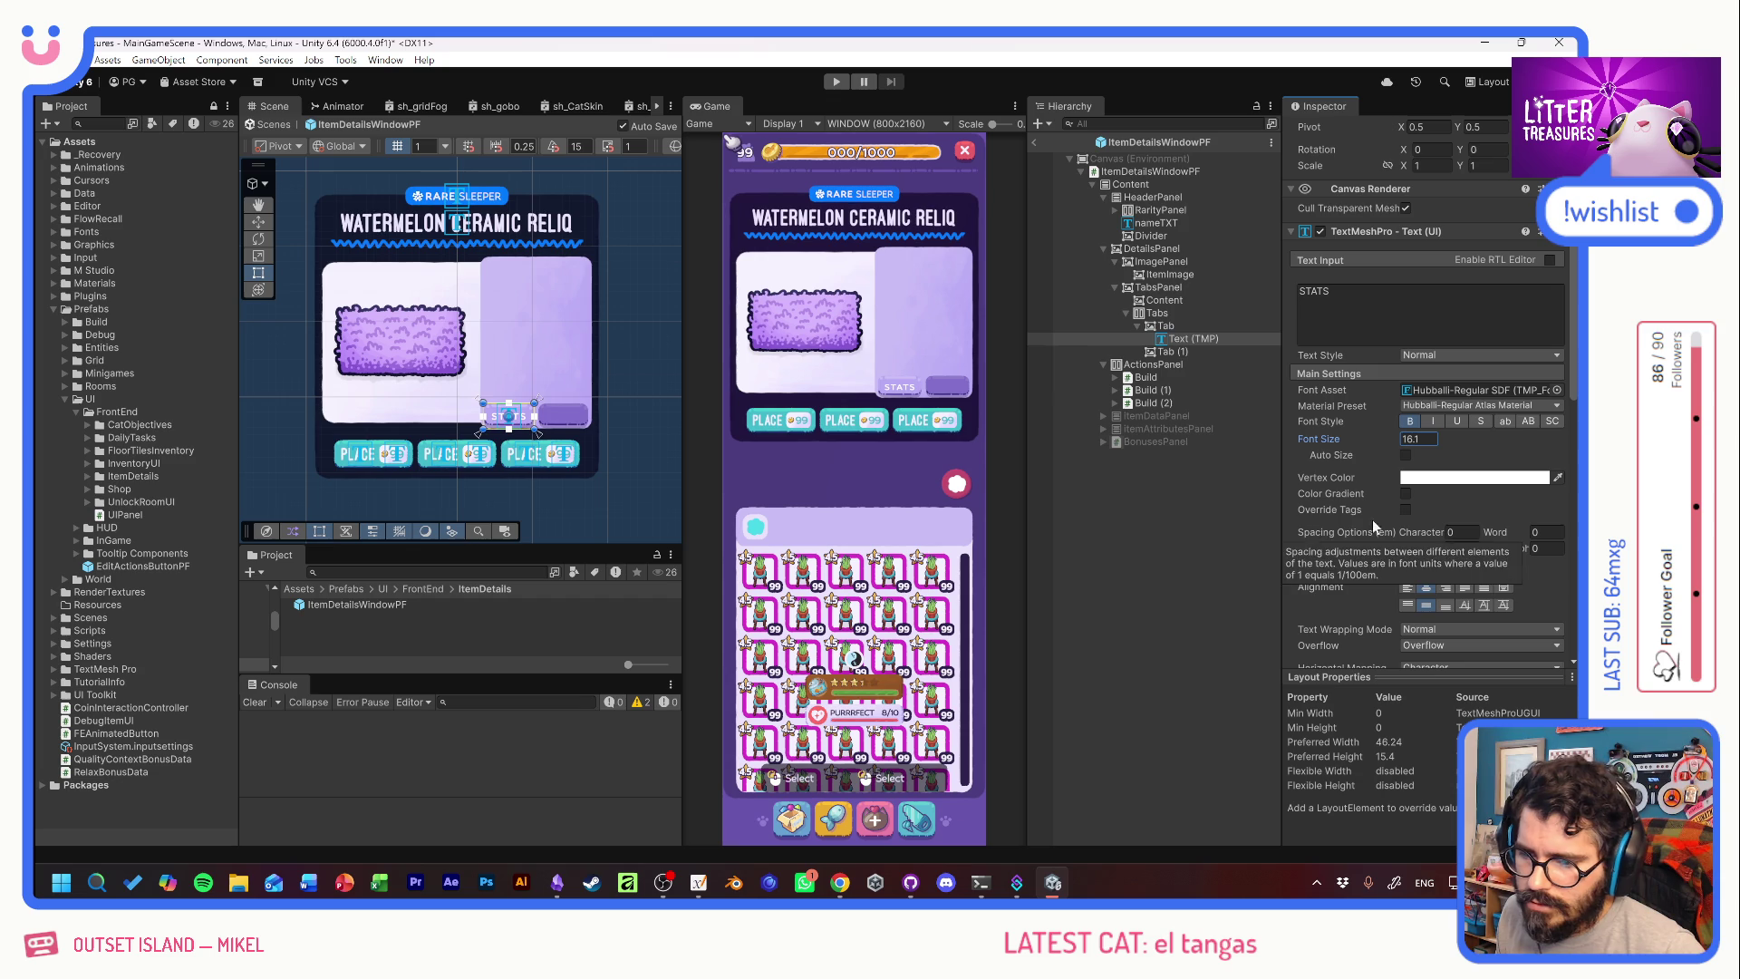
key("BackSpace")
key("BackSpace")
key("Tab")
scroll(1377, 535, "up", 4)
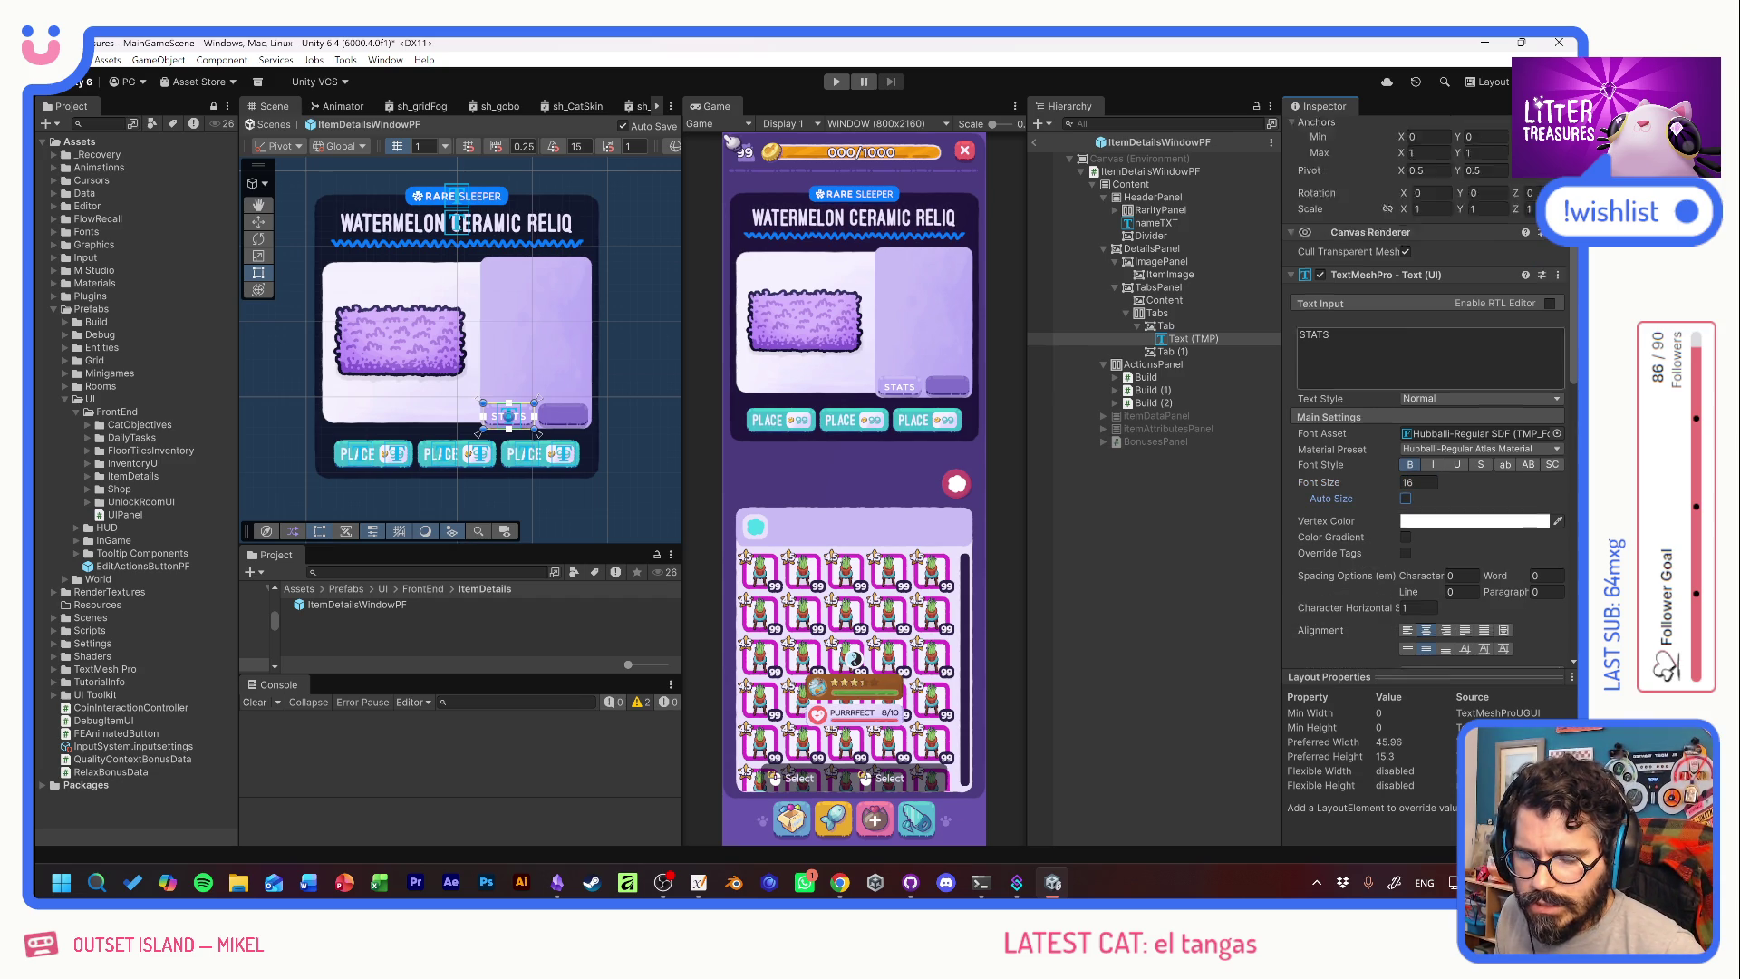
left_click_drag(1472, 218, 1531, 219)
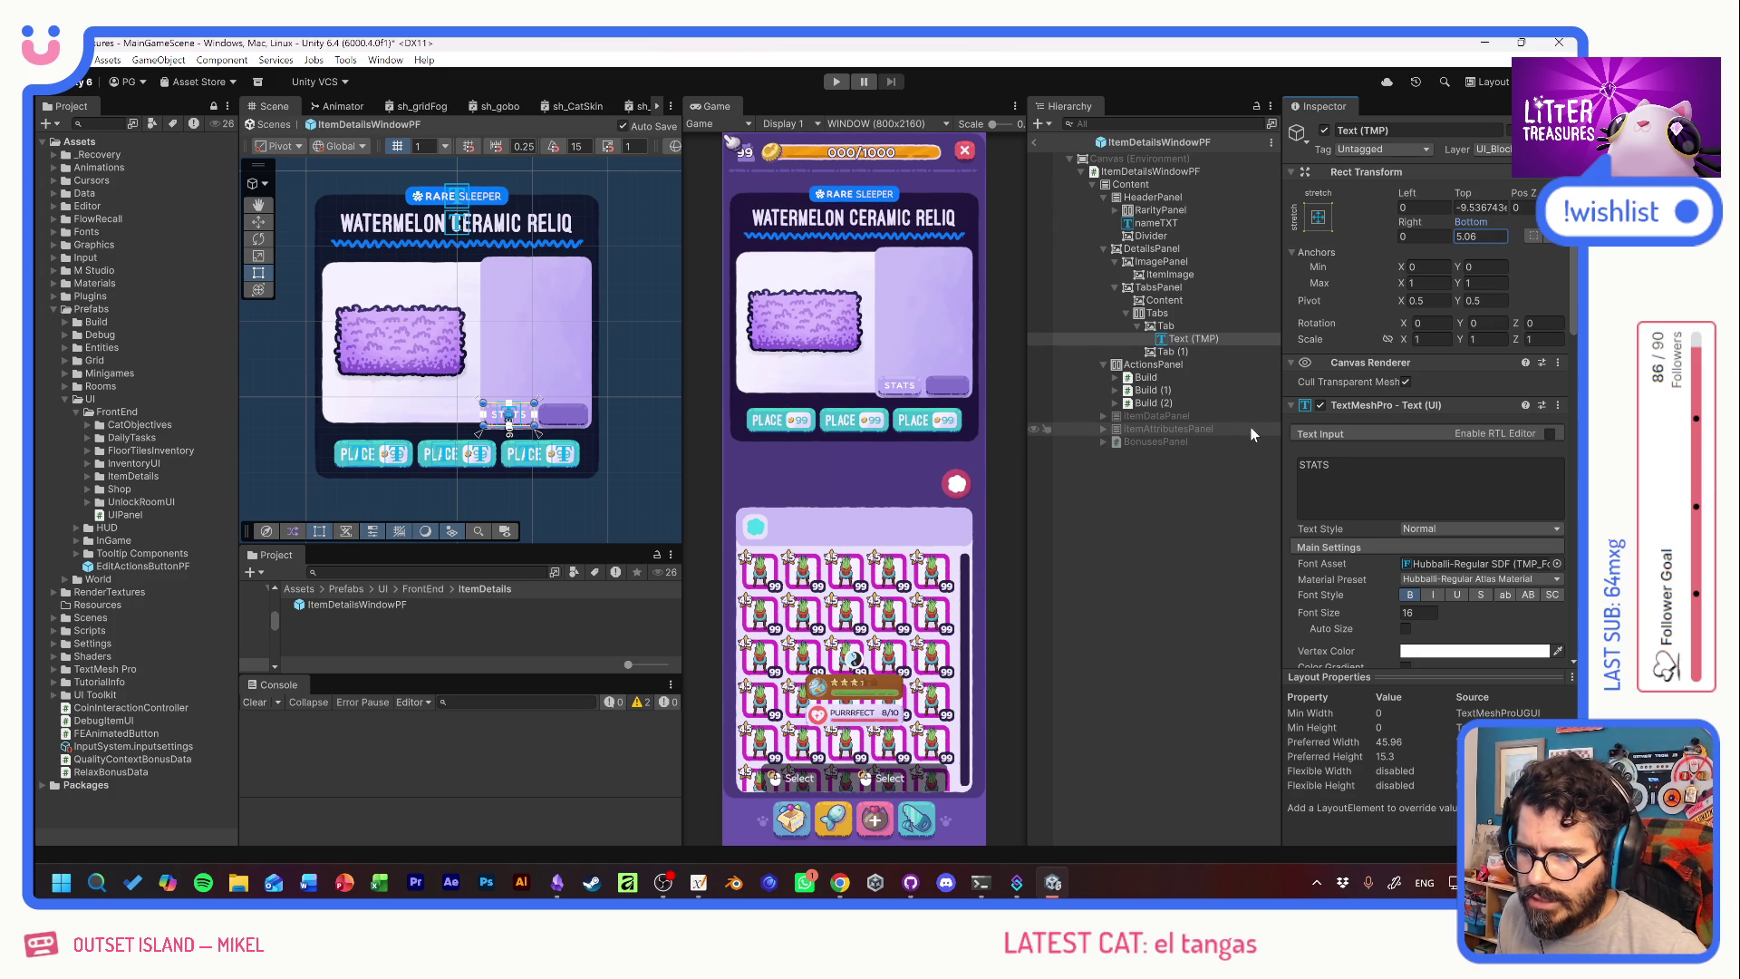
left_click(1158, 325)
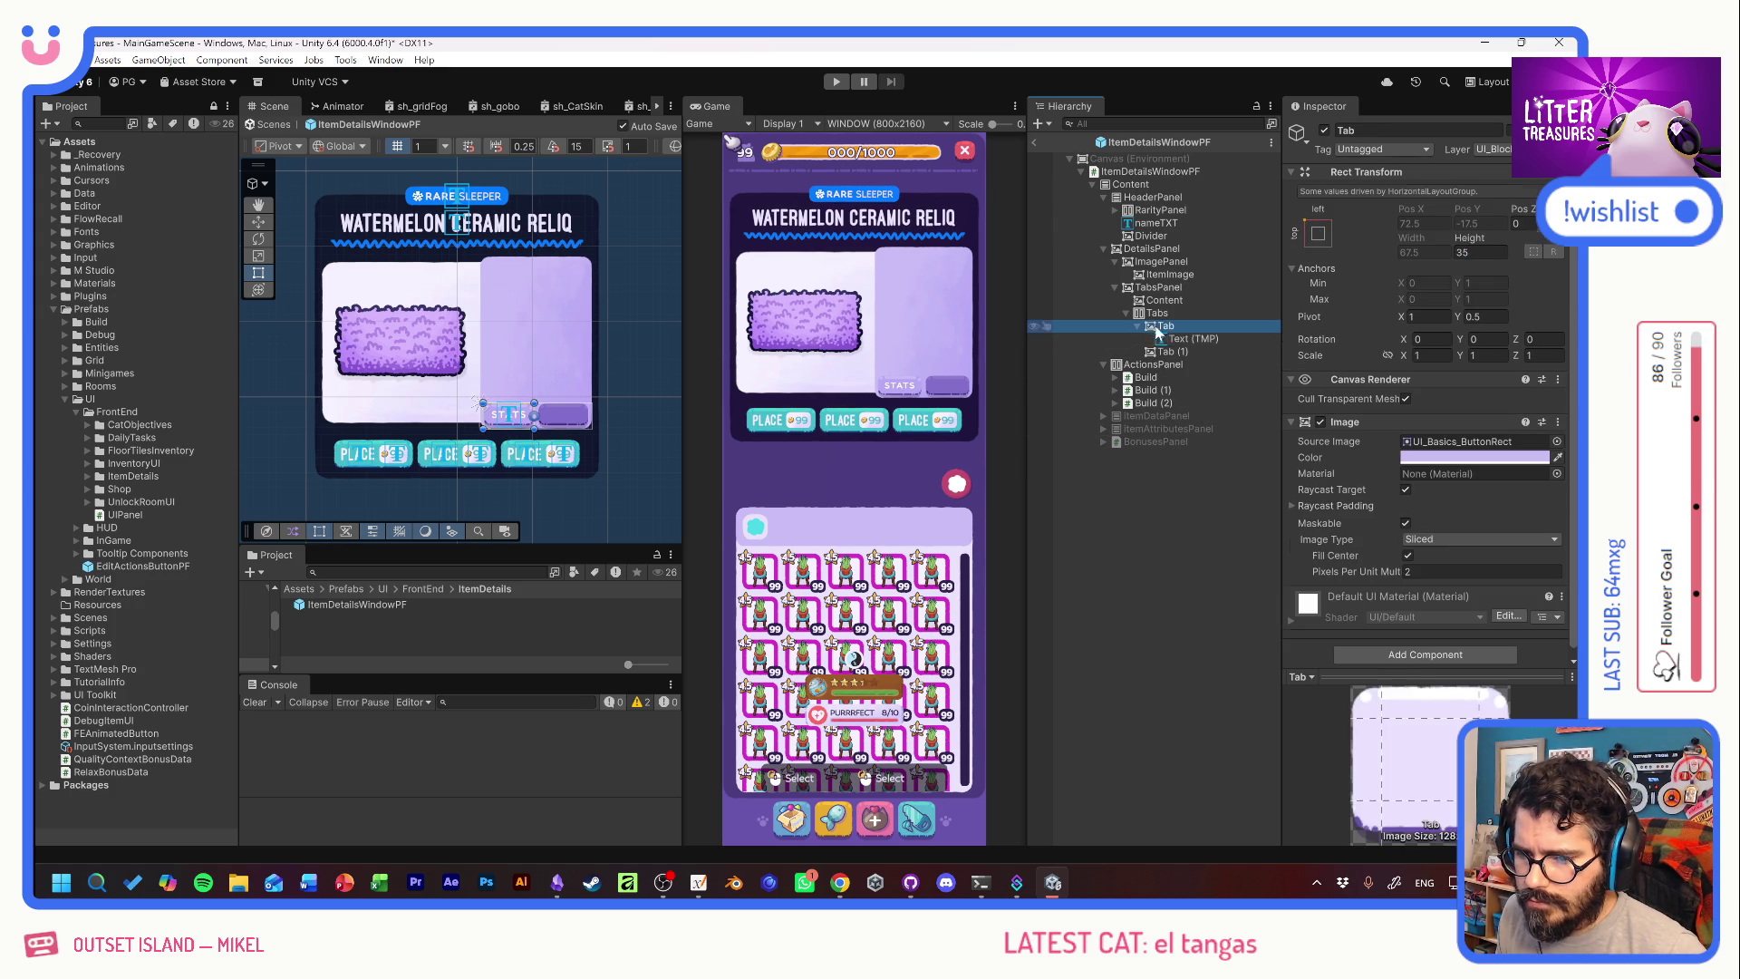
Delete the unlabelled second tab and duplicate the STATS tab.
left_click(1153, 352)
key("Delete")
left_click(1167, 326)
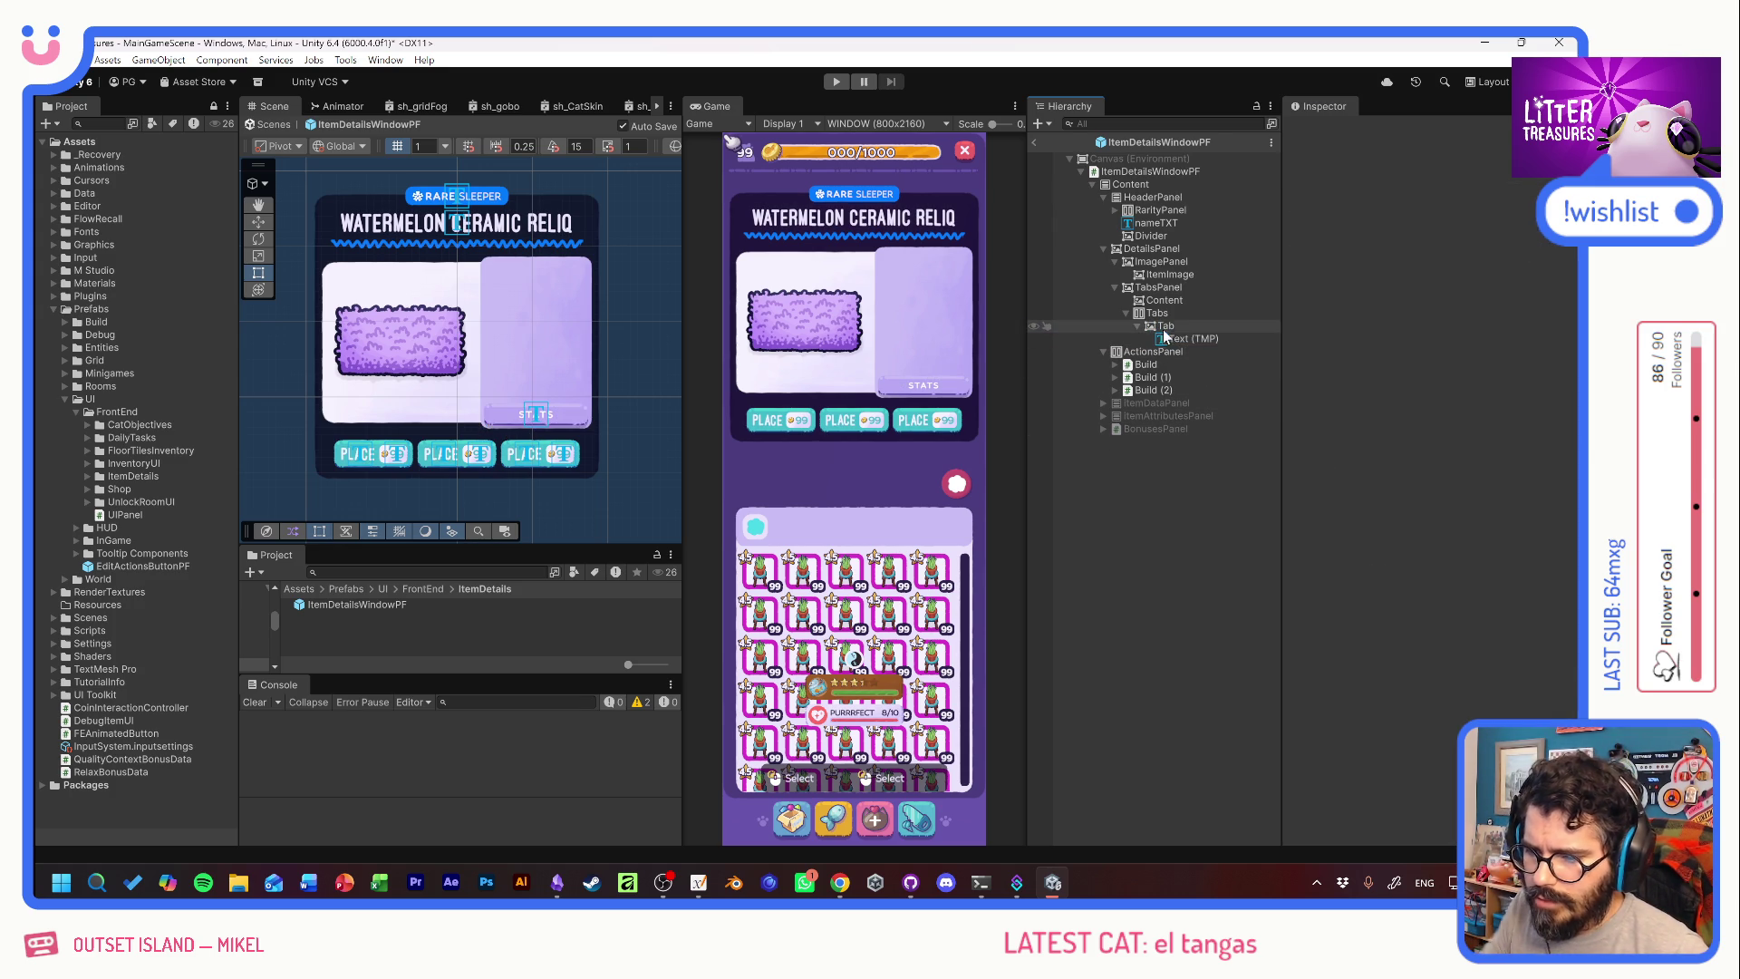
key("ctrl+d")
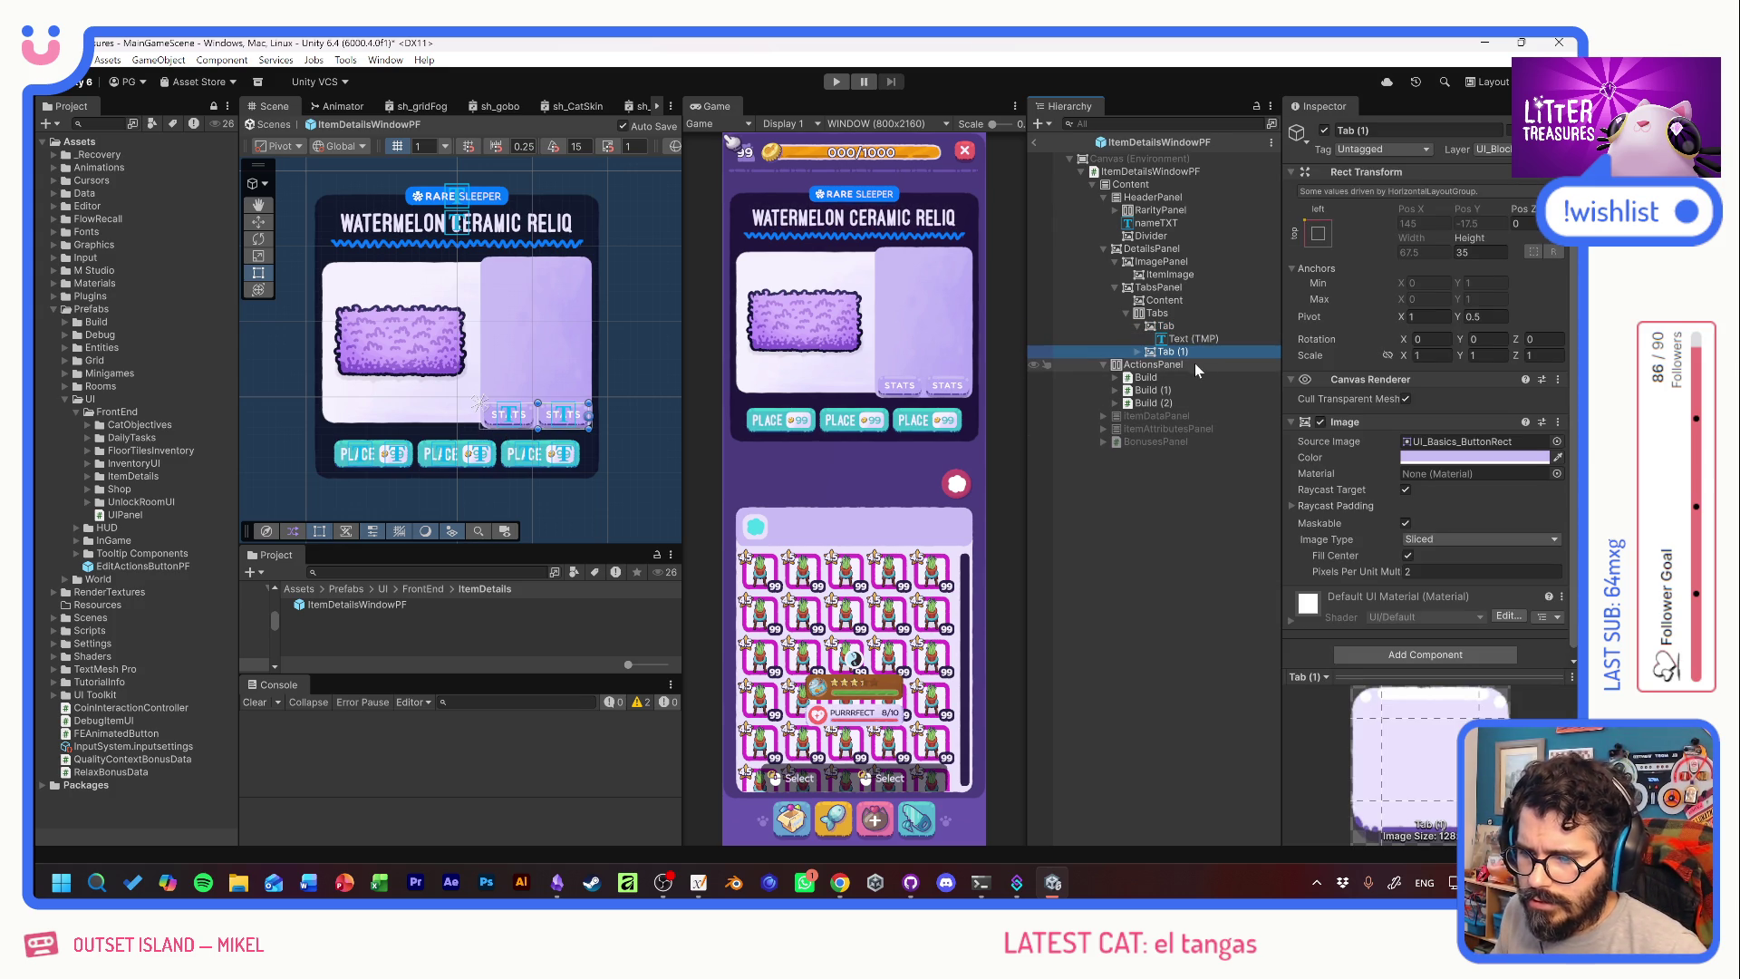
left_click(1178, 327)
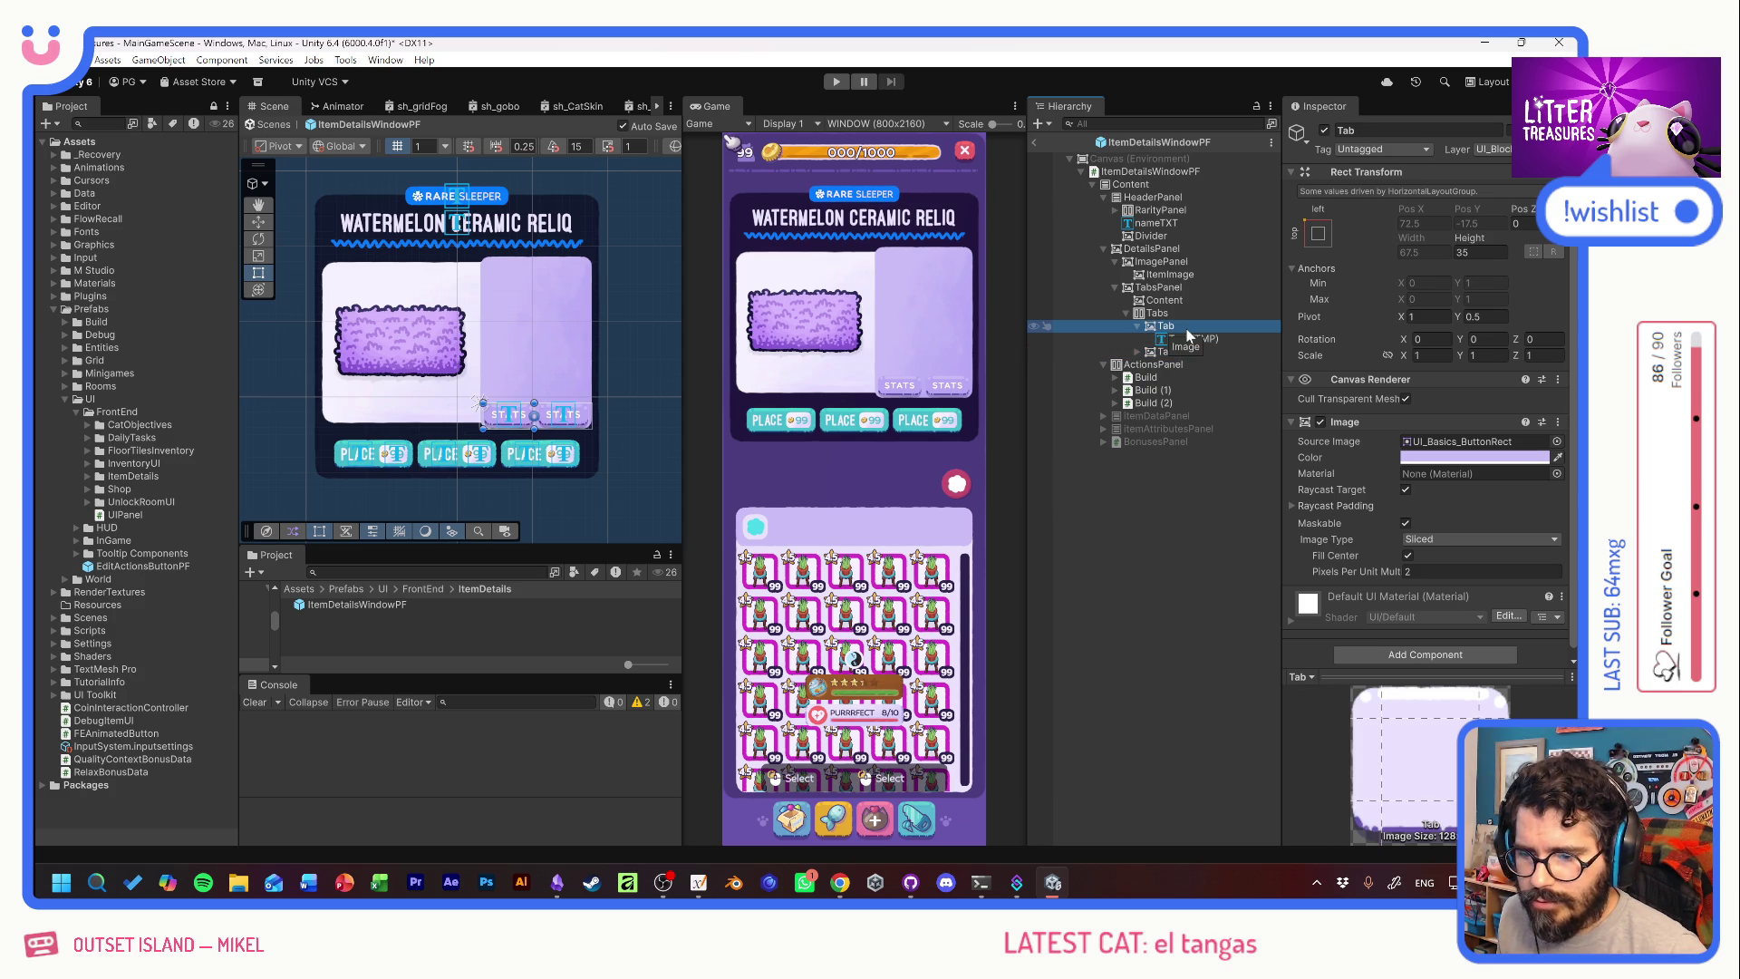
Give the first tab the white background sprite with a lighter tint.
left_click(1558, 442)
scroll(1462, 475, "down", 5)
scroll(1462, 475, "up", 2)
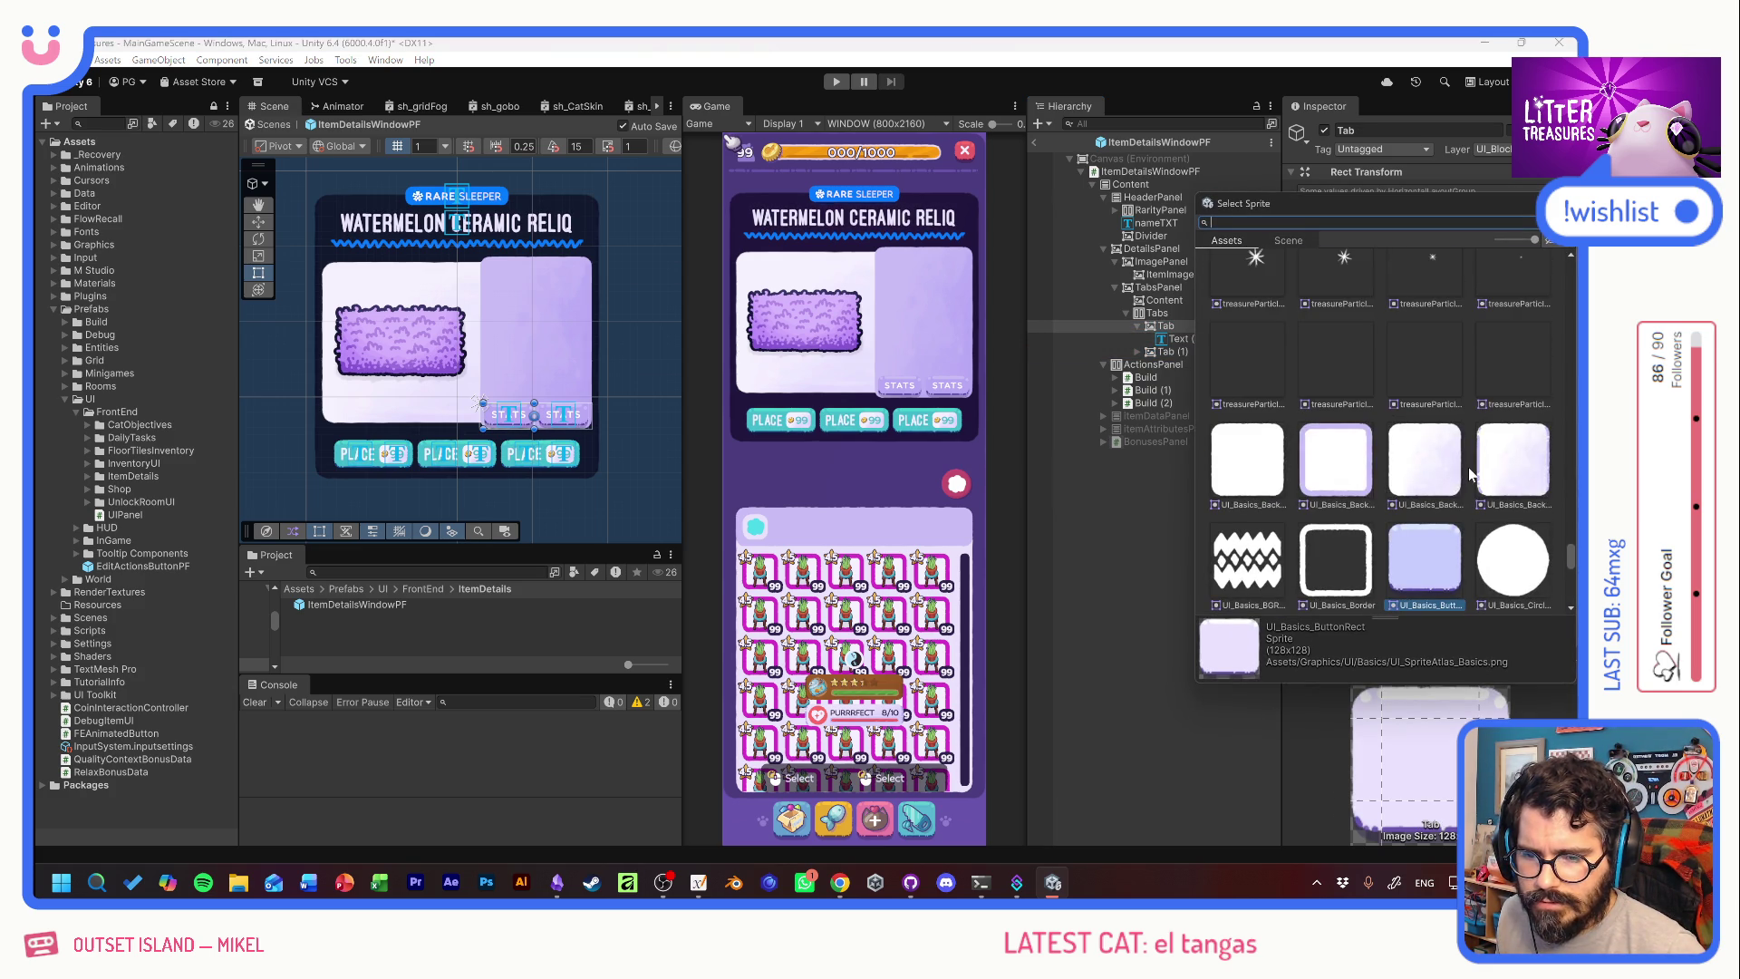
left_click(1253, 473)
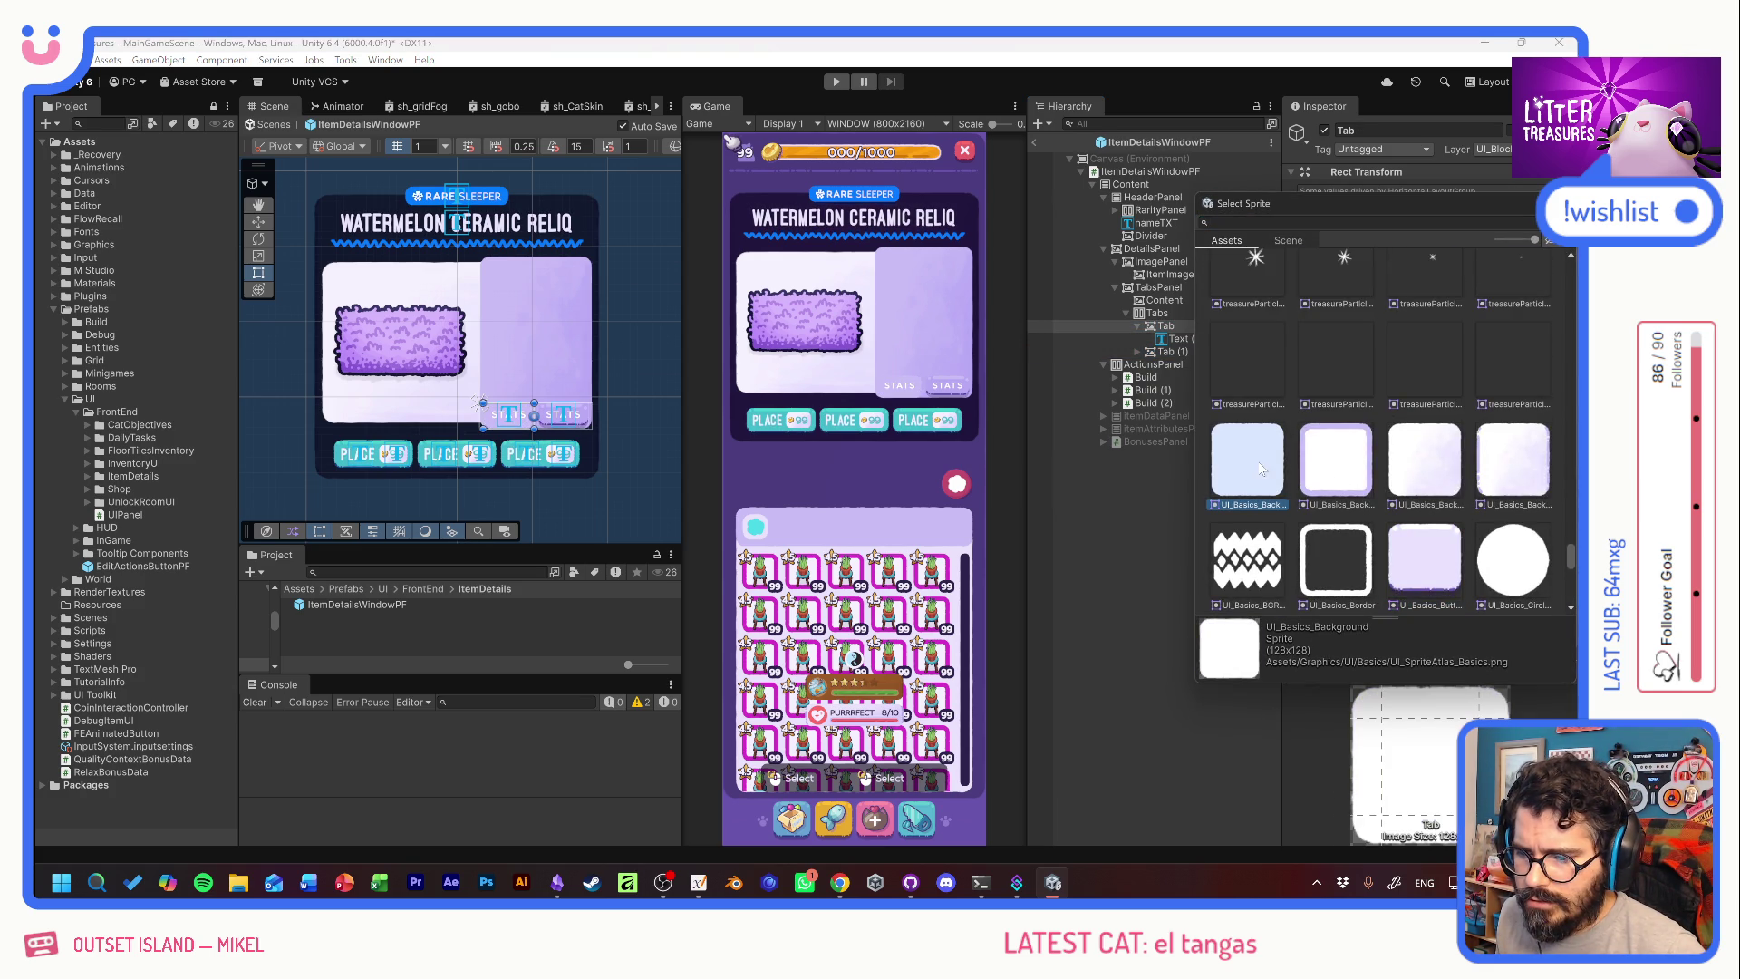
double_click(1258, 467)
left_click(1464, 455)
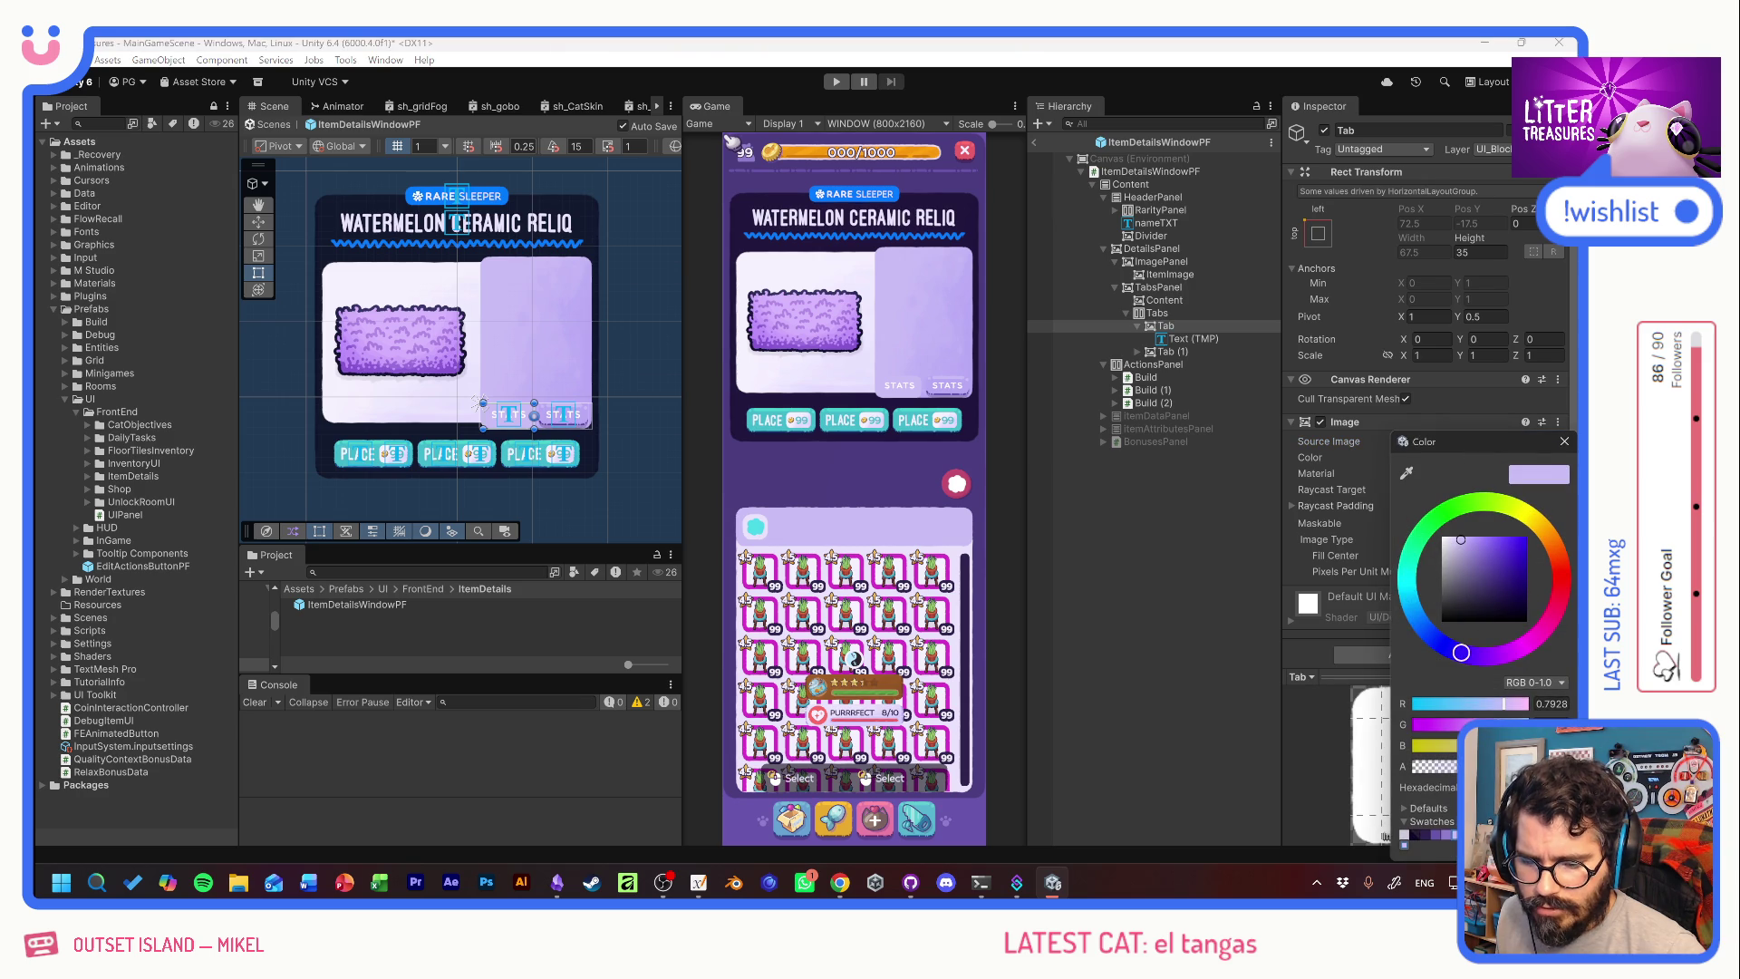
left_click_drag(1460, 540, 1446, 535)
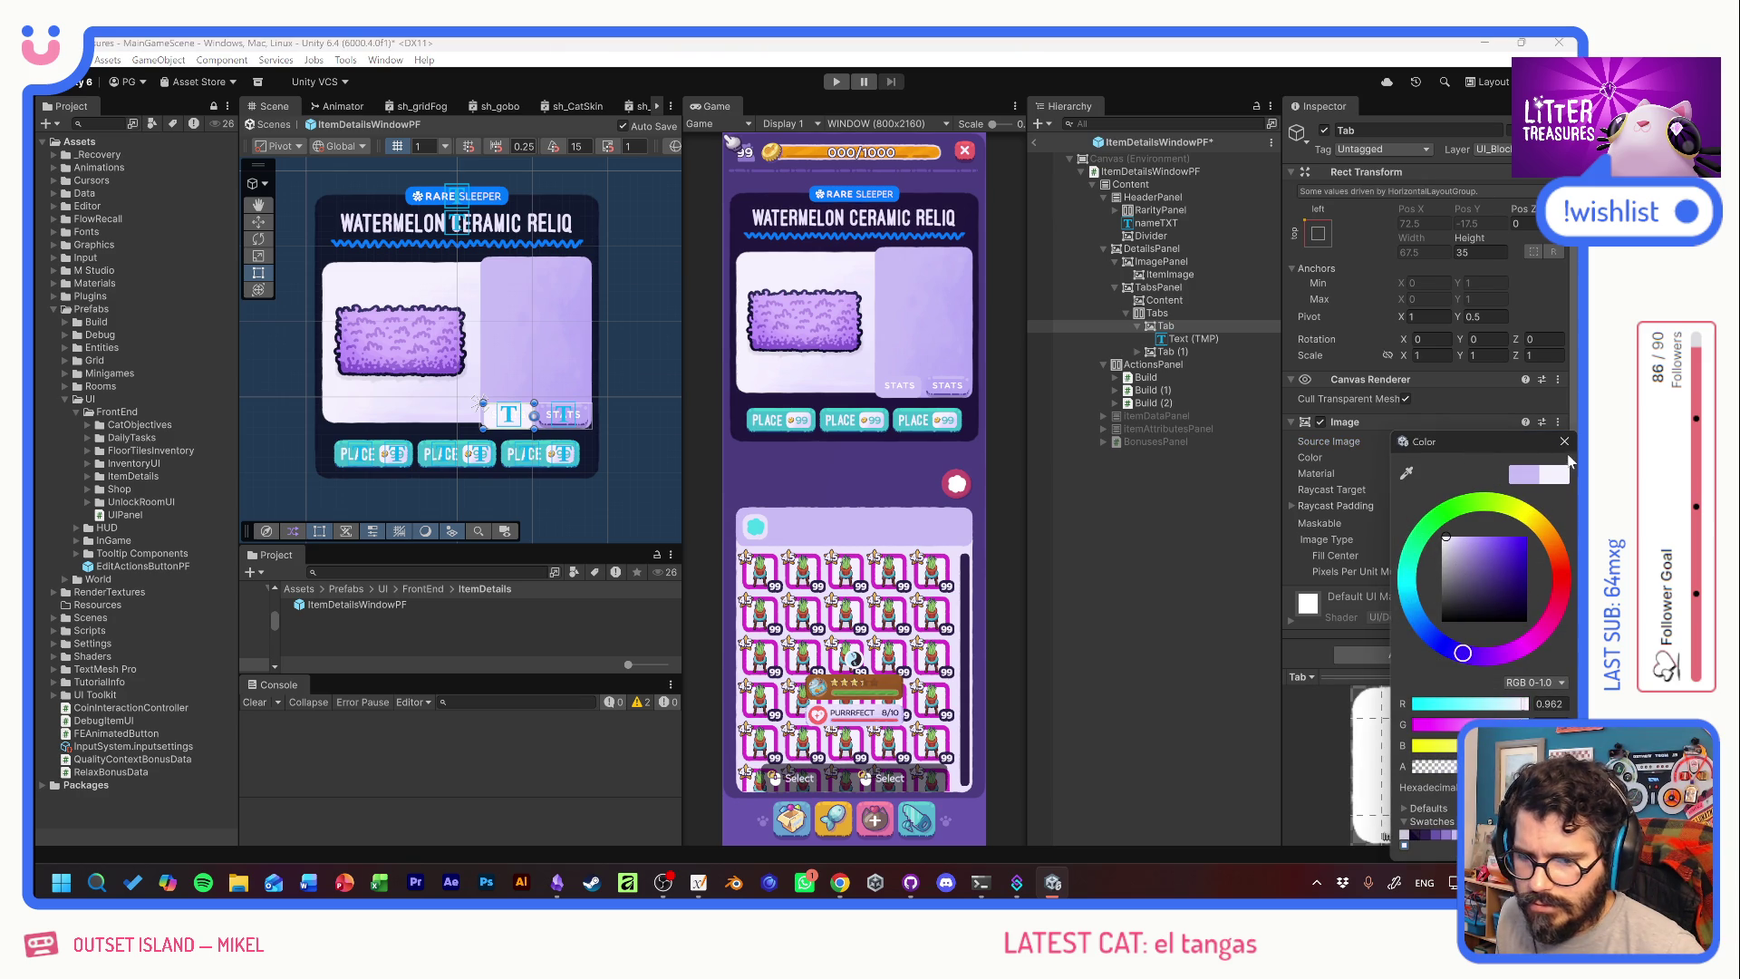
left_click(1563, 440)
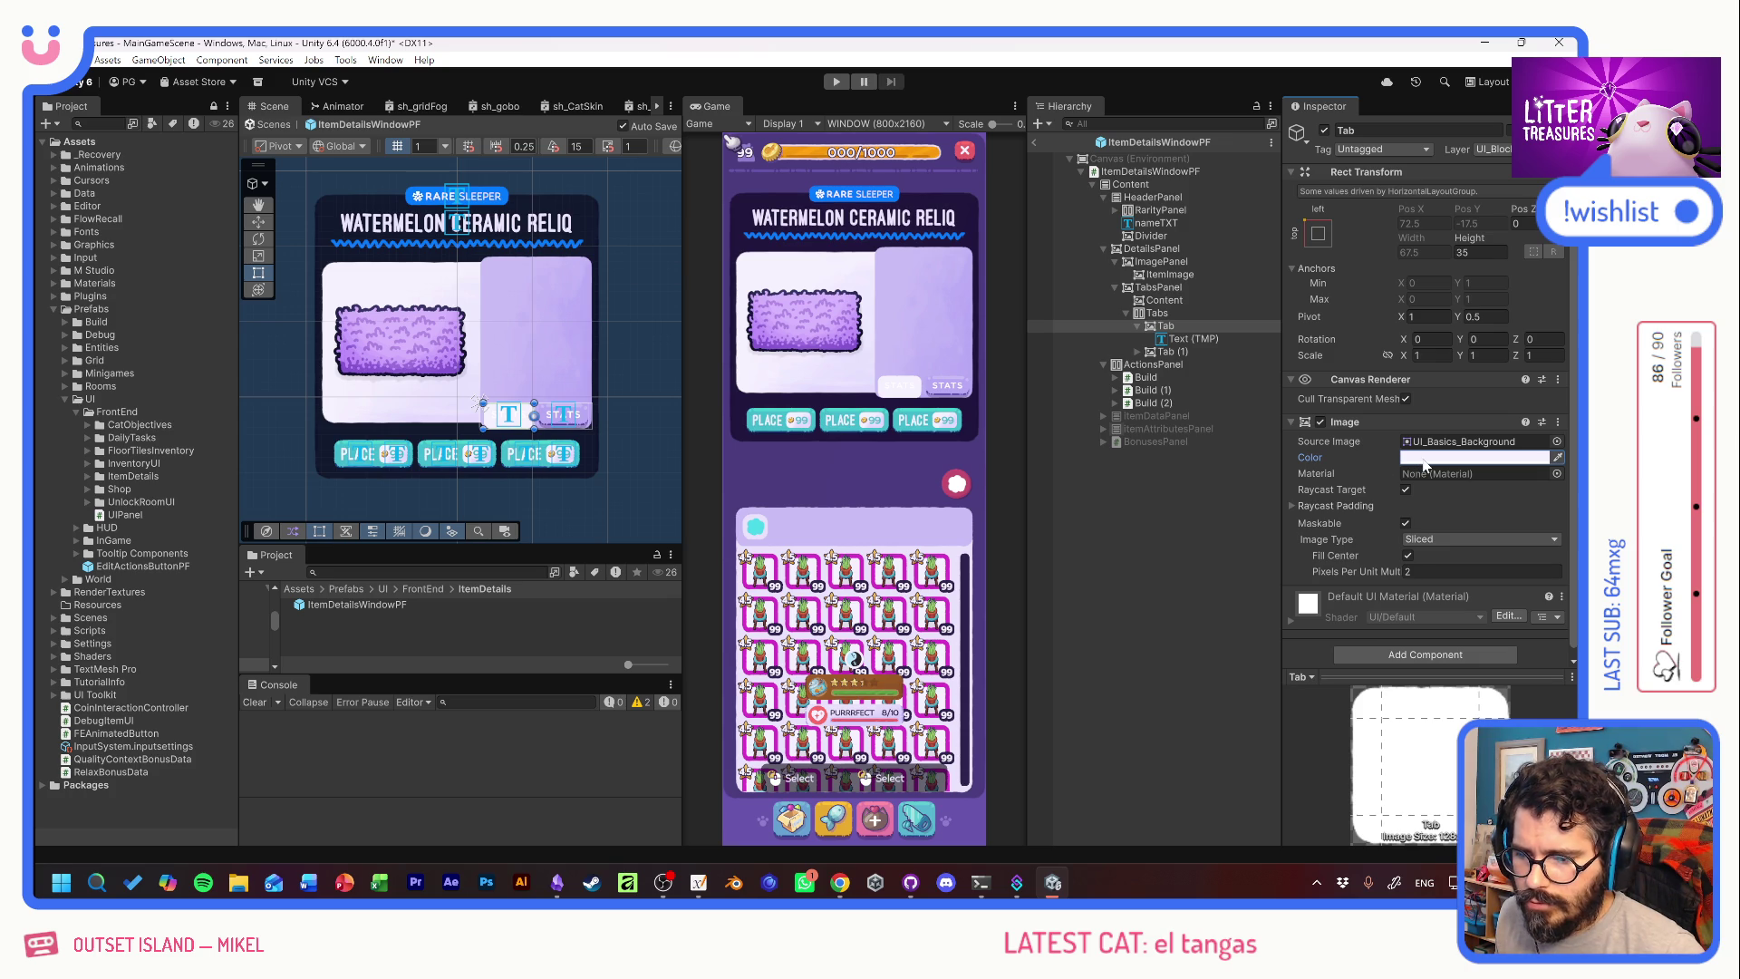
Colour the STATS label text dark purple.
left_click(1194, 340)
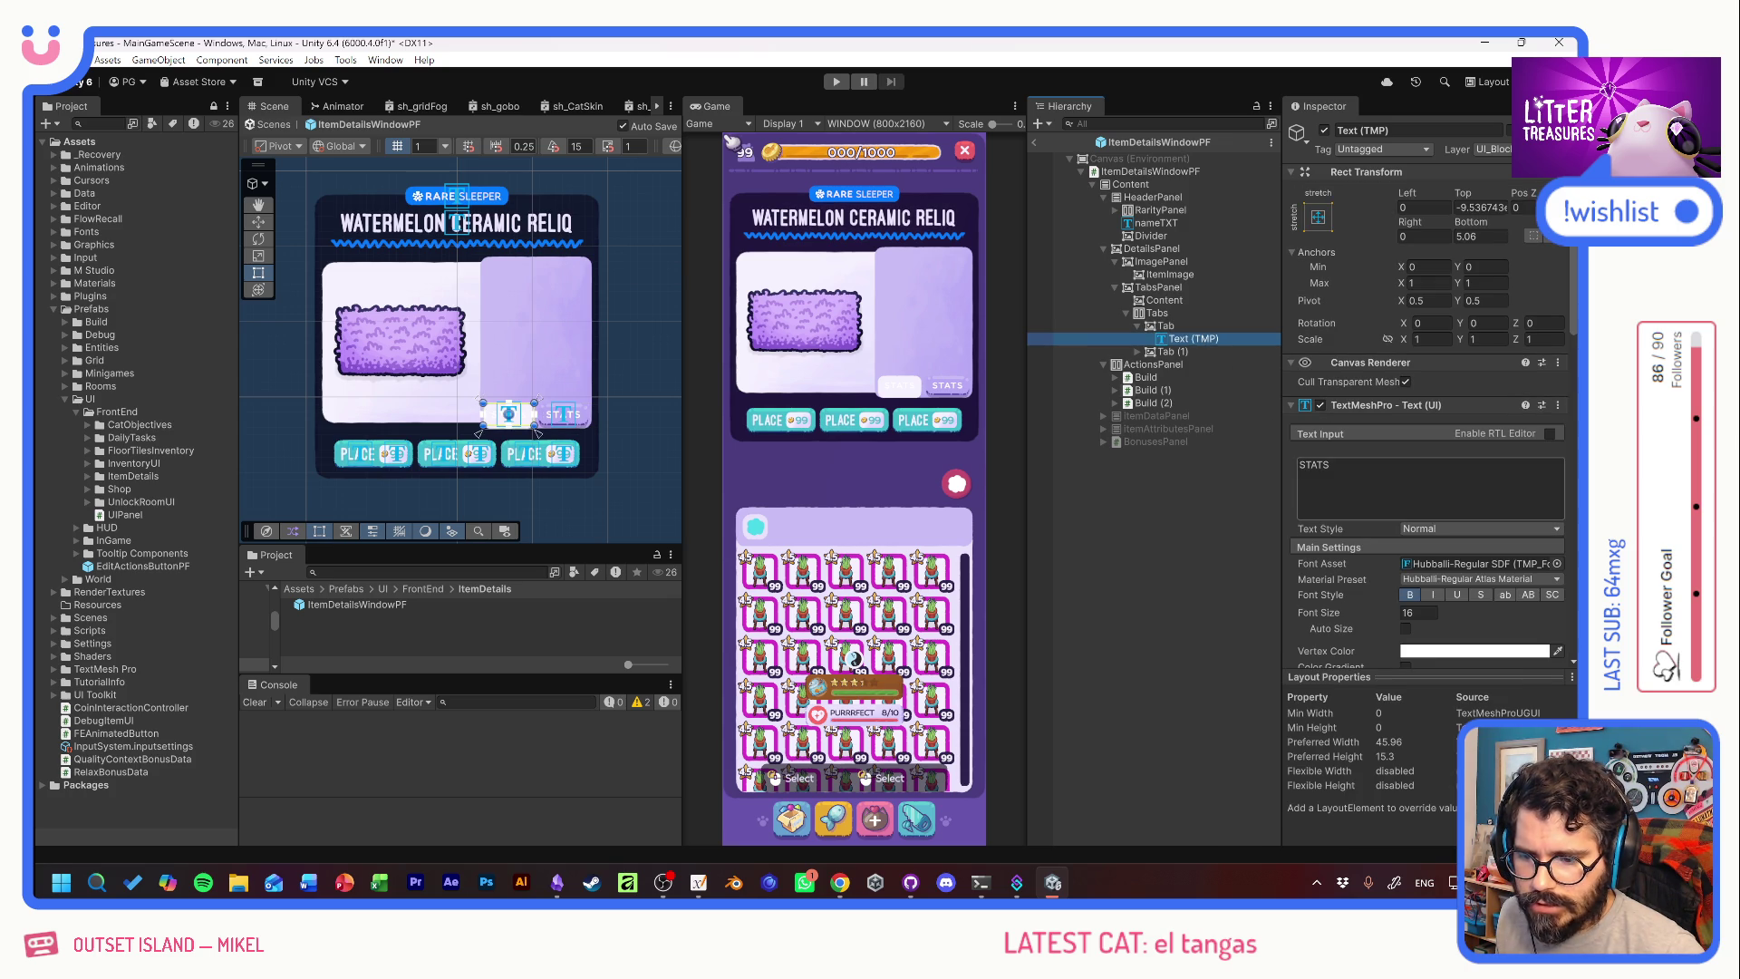
left_click(1429, 652)
left_click(1428, 837)
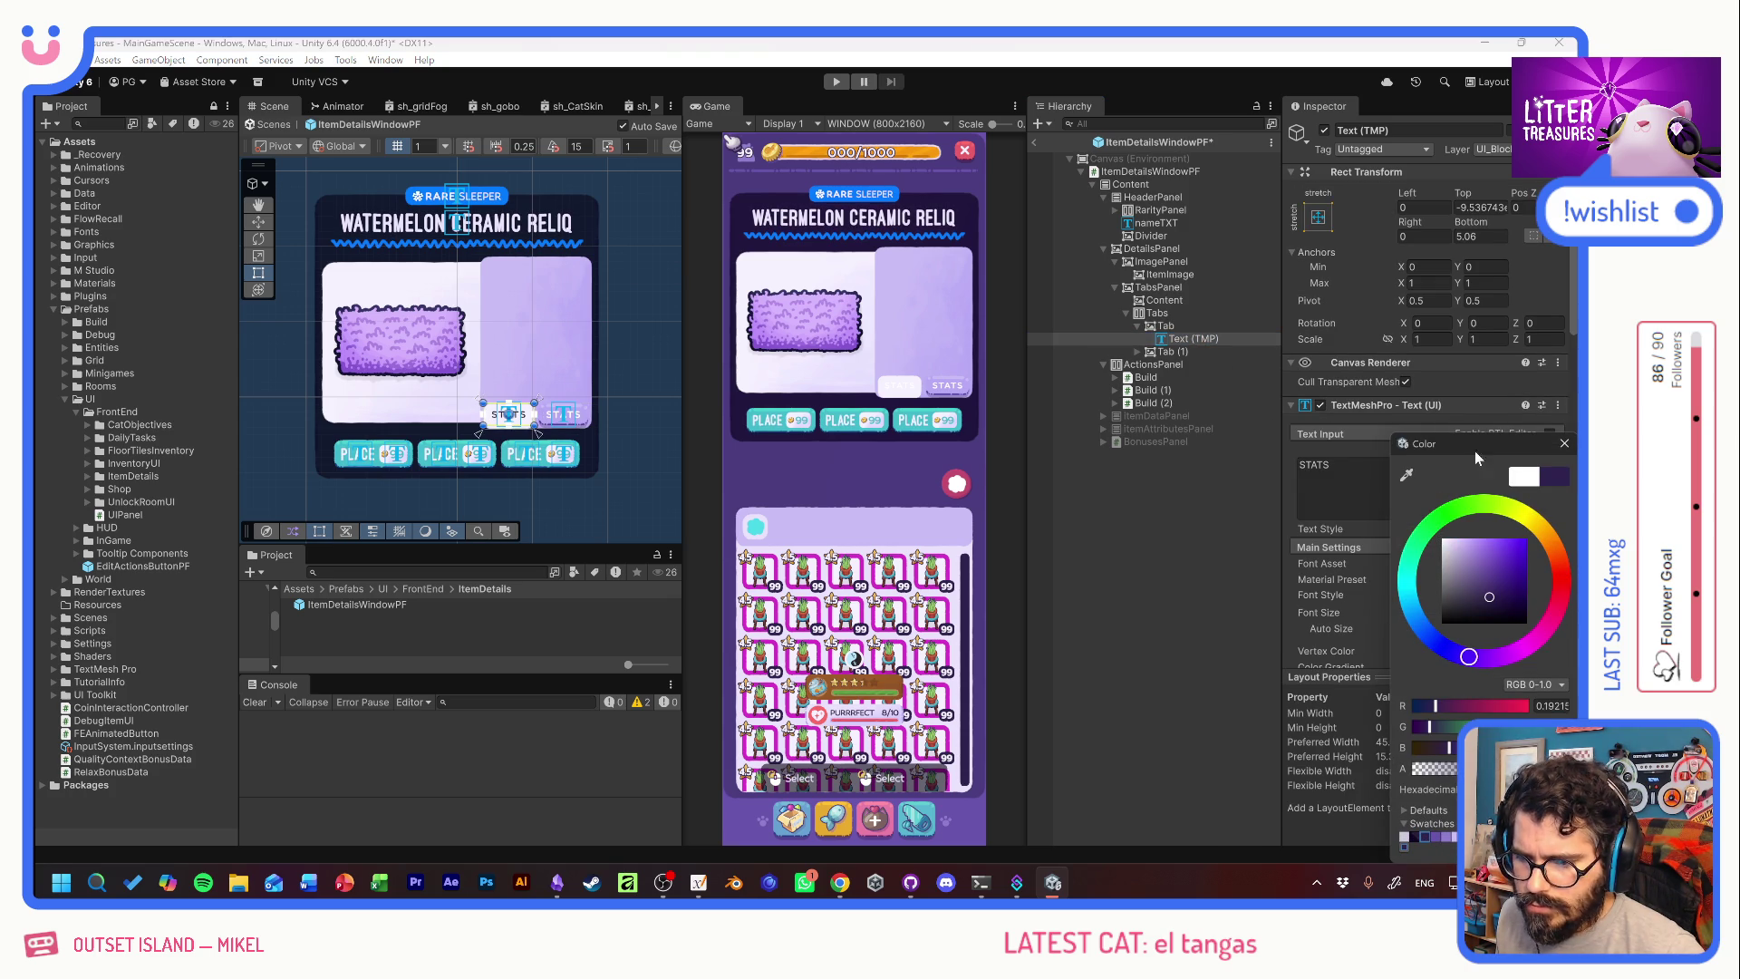
left_click(1565, 444)
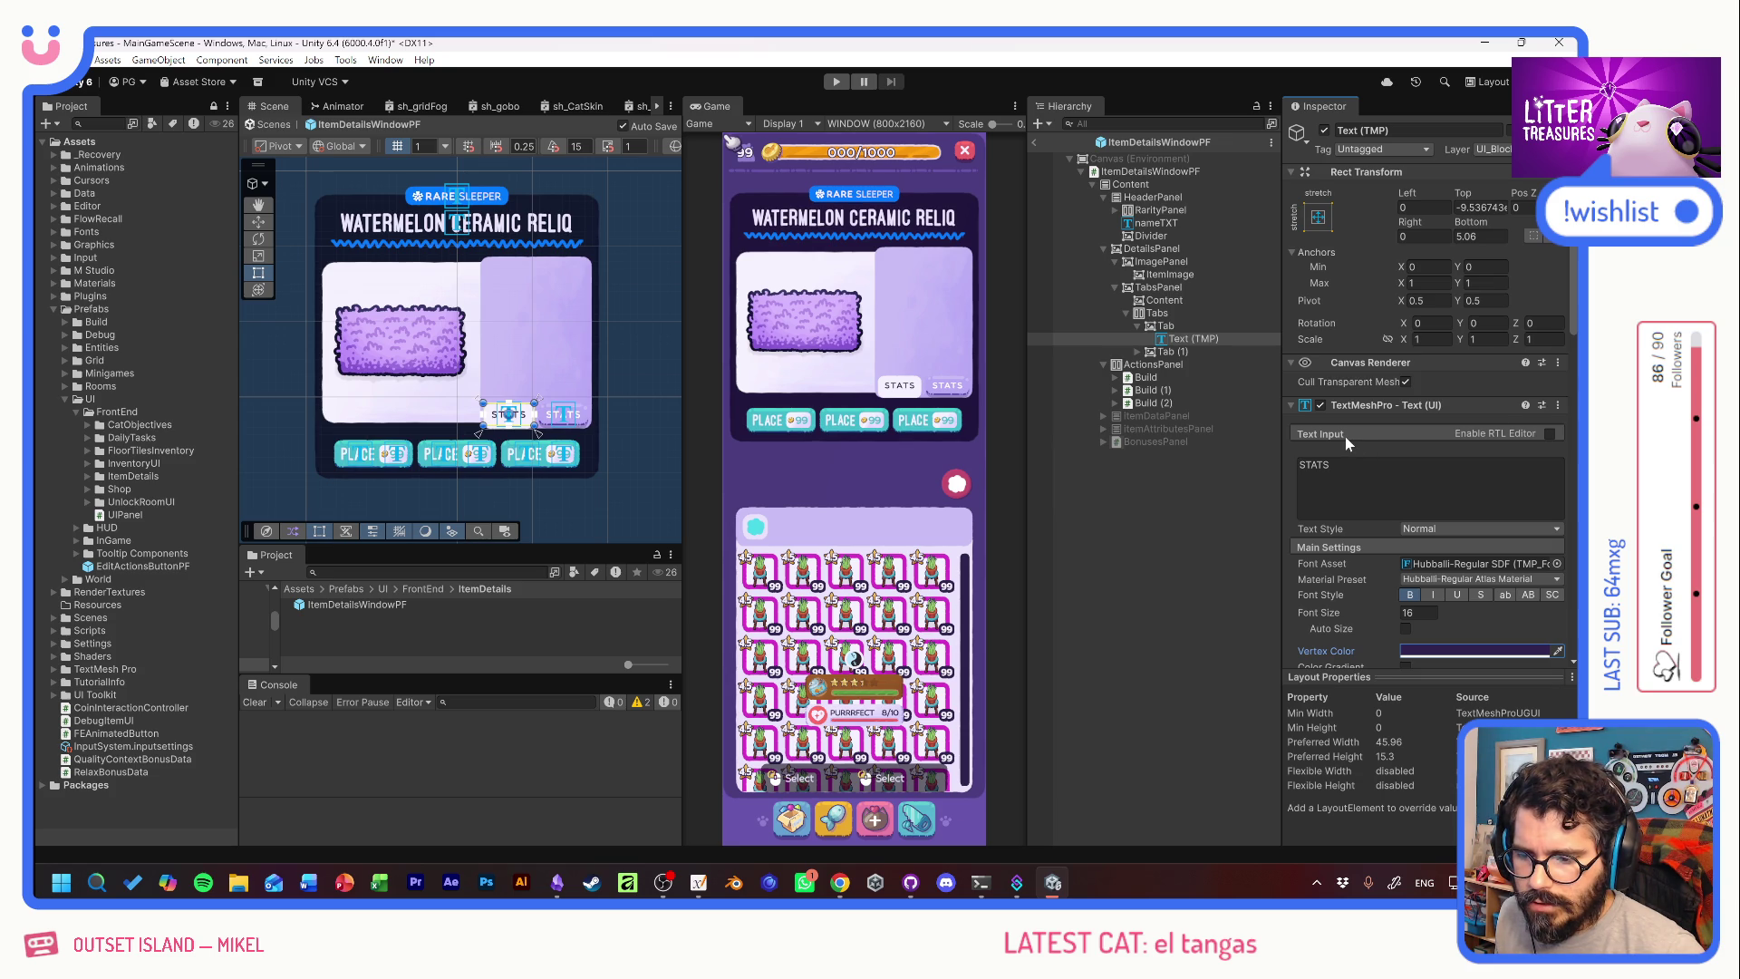
Set the tab height to 25 and its text bottom offset to 0, then duplicate it as Tab (2).
left_click(1194, 323)
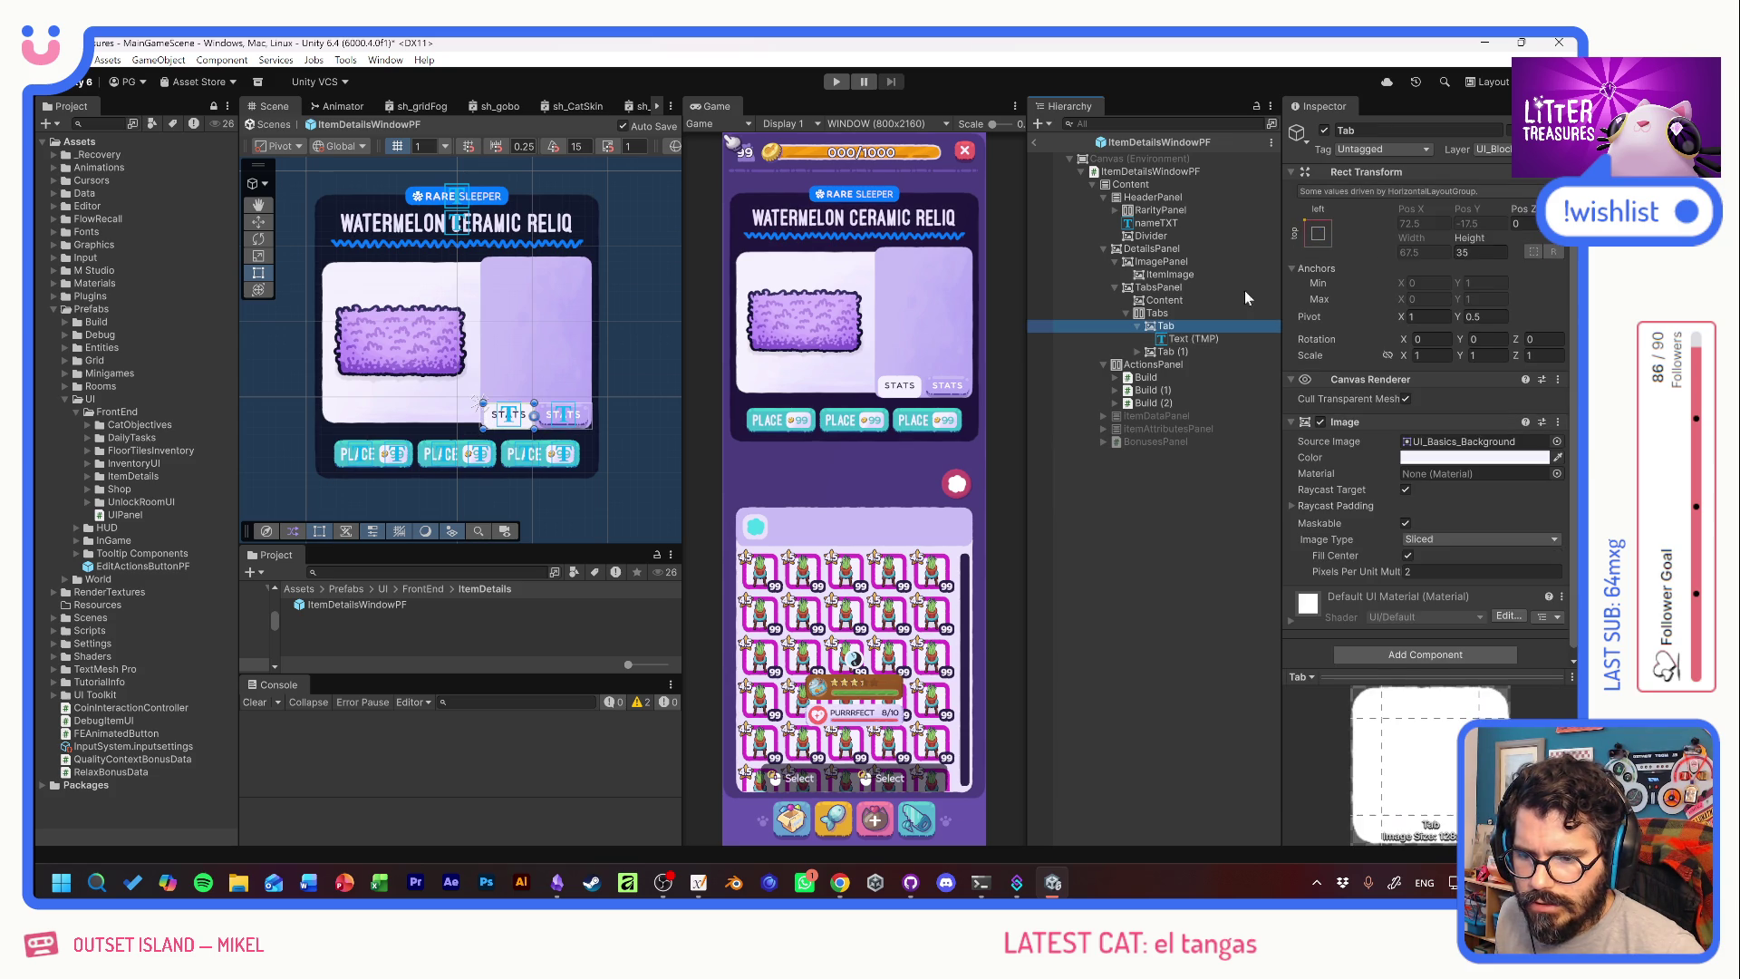
left_click_drag(1472, 240, 1350, 235)
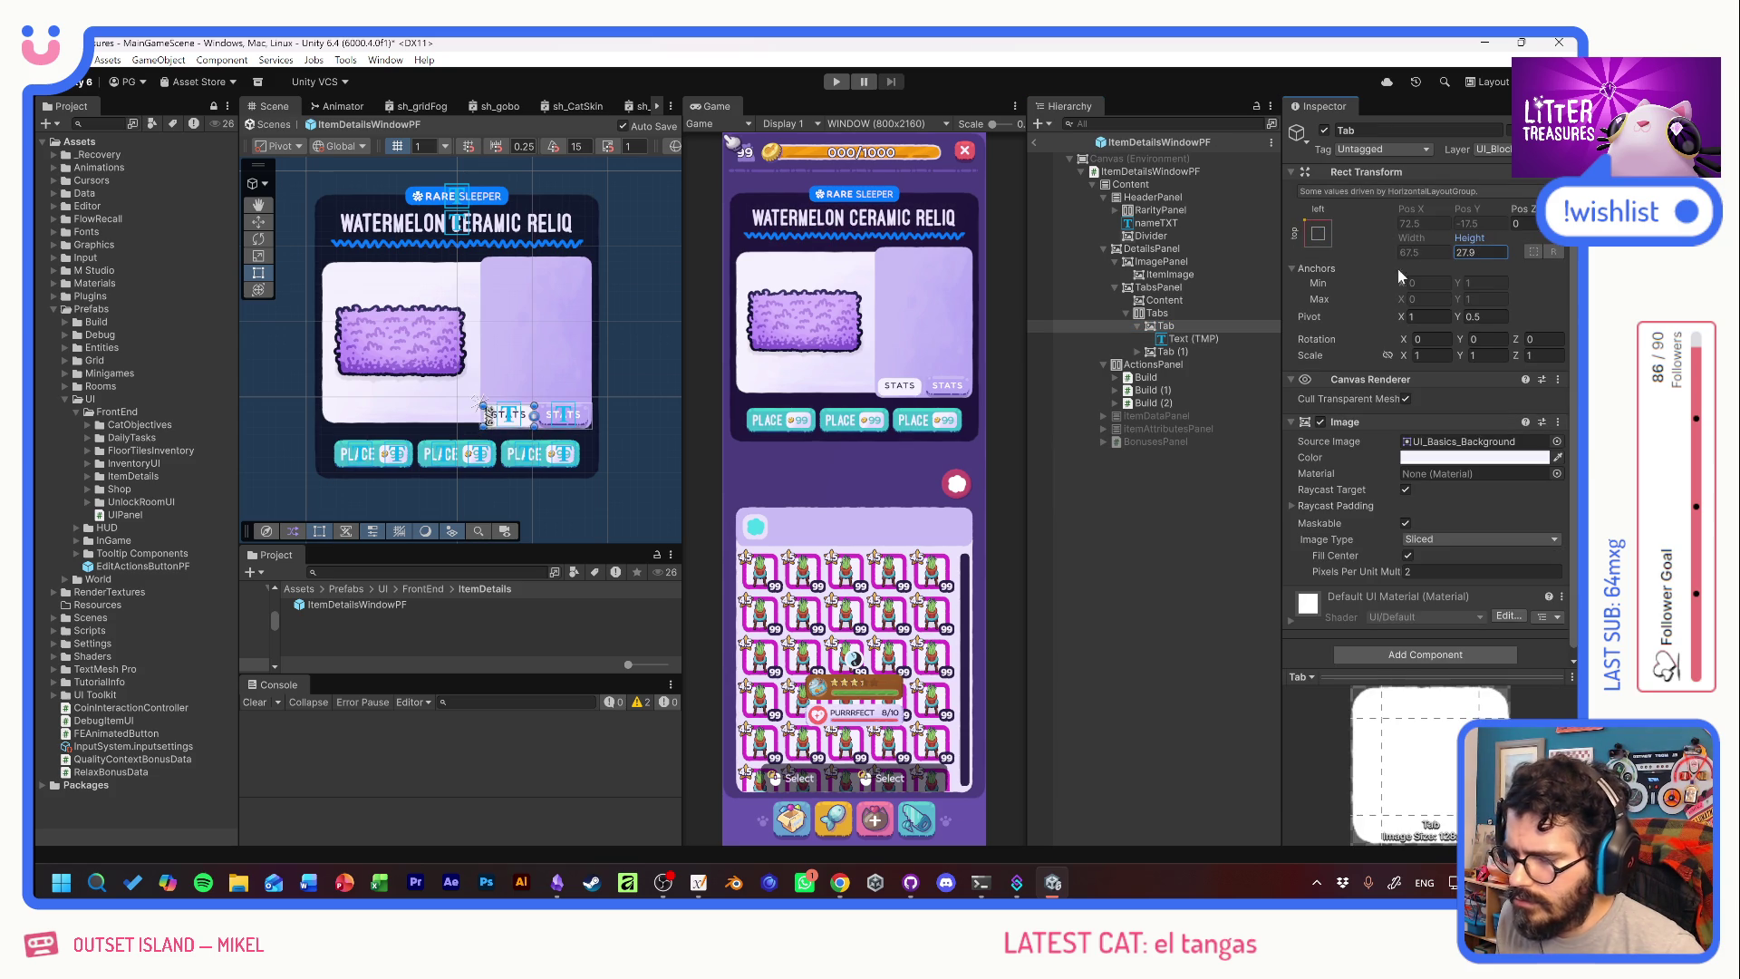
key("ctrl+z")
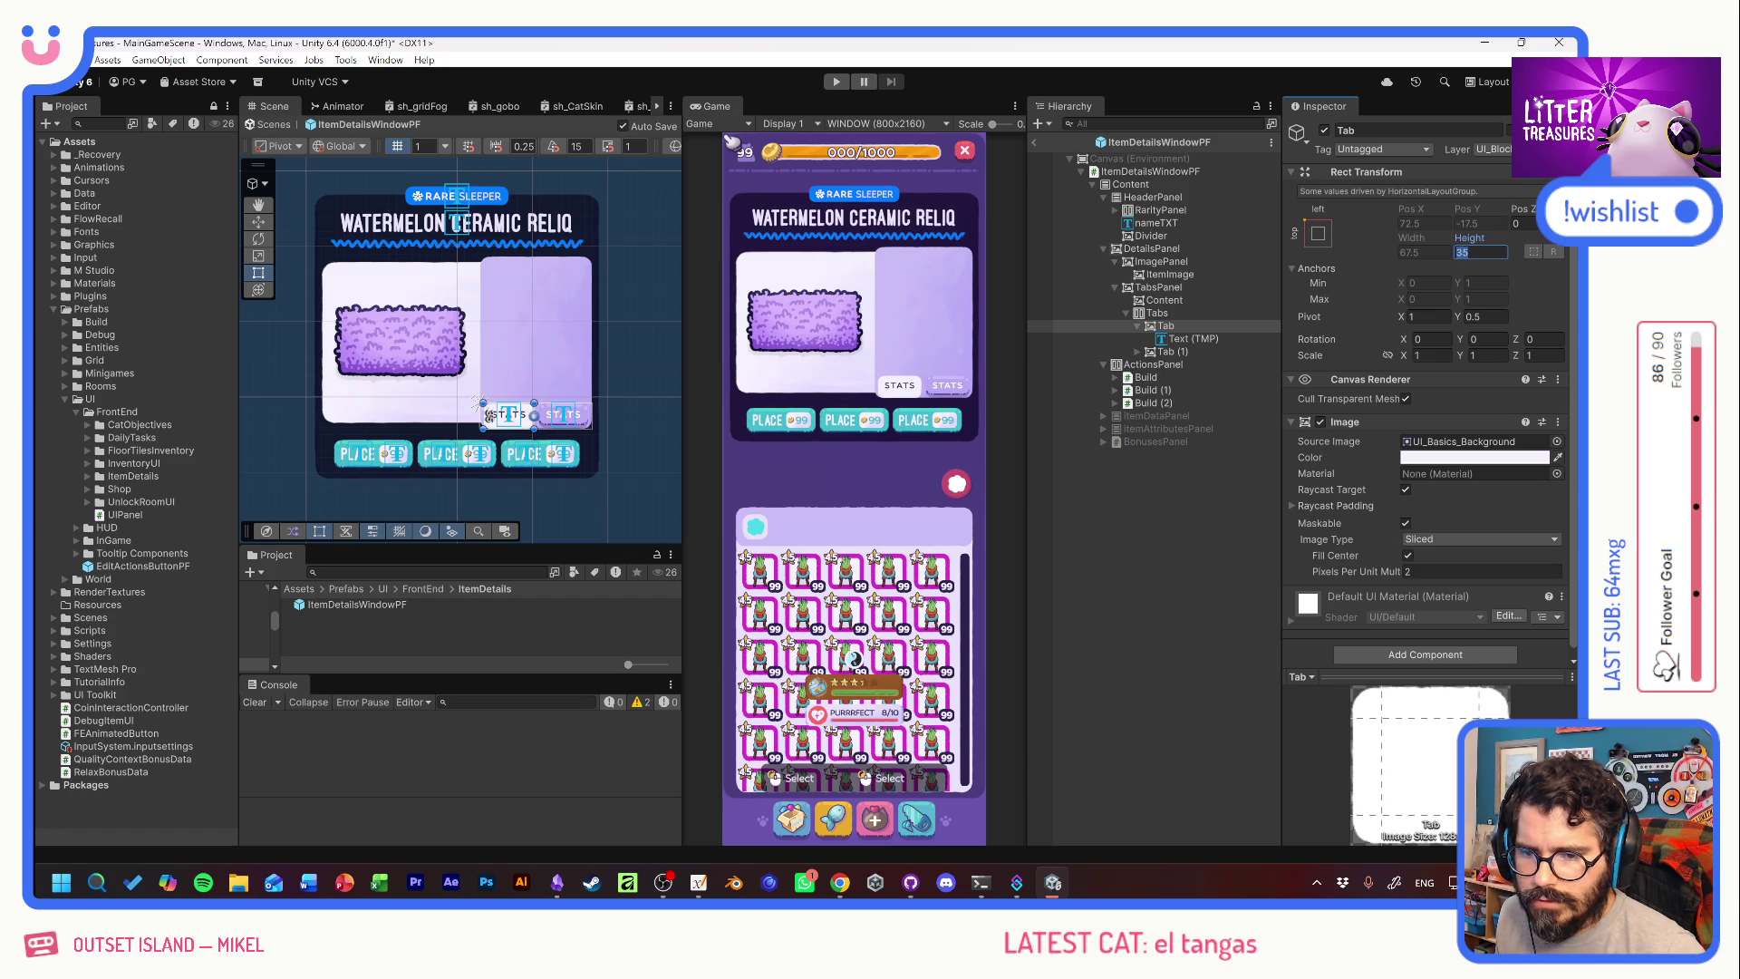
type("25")
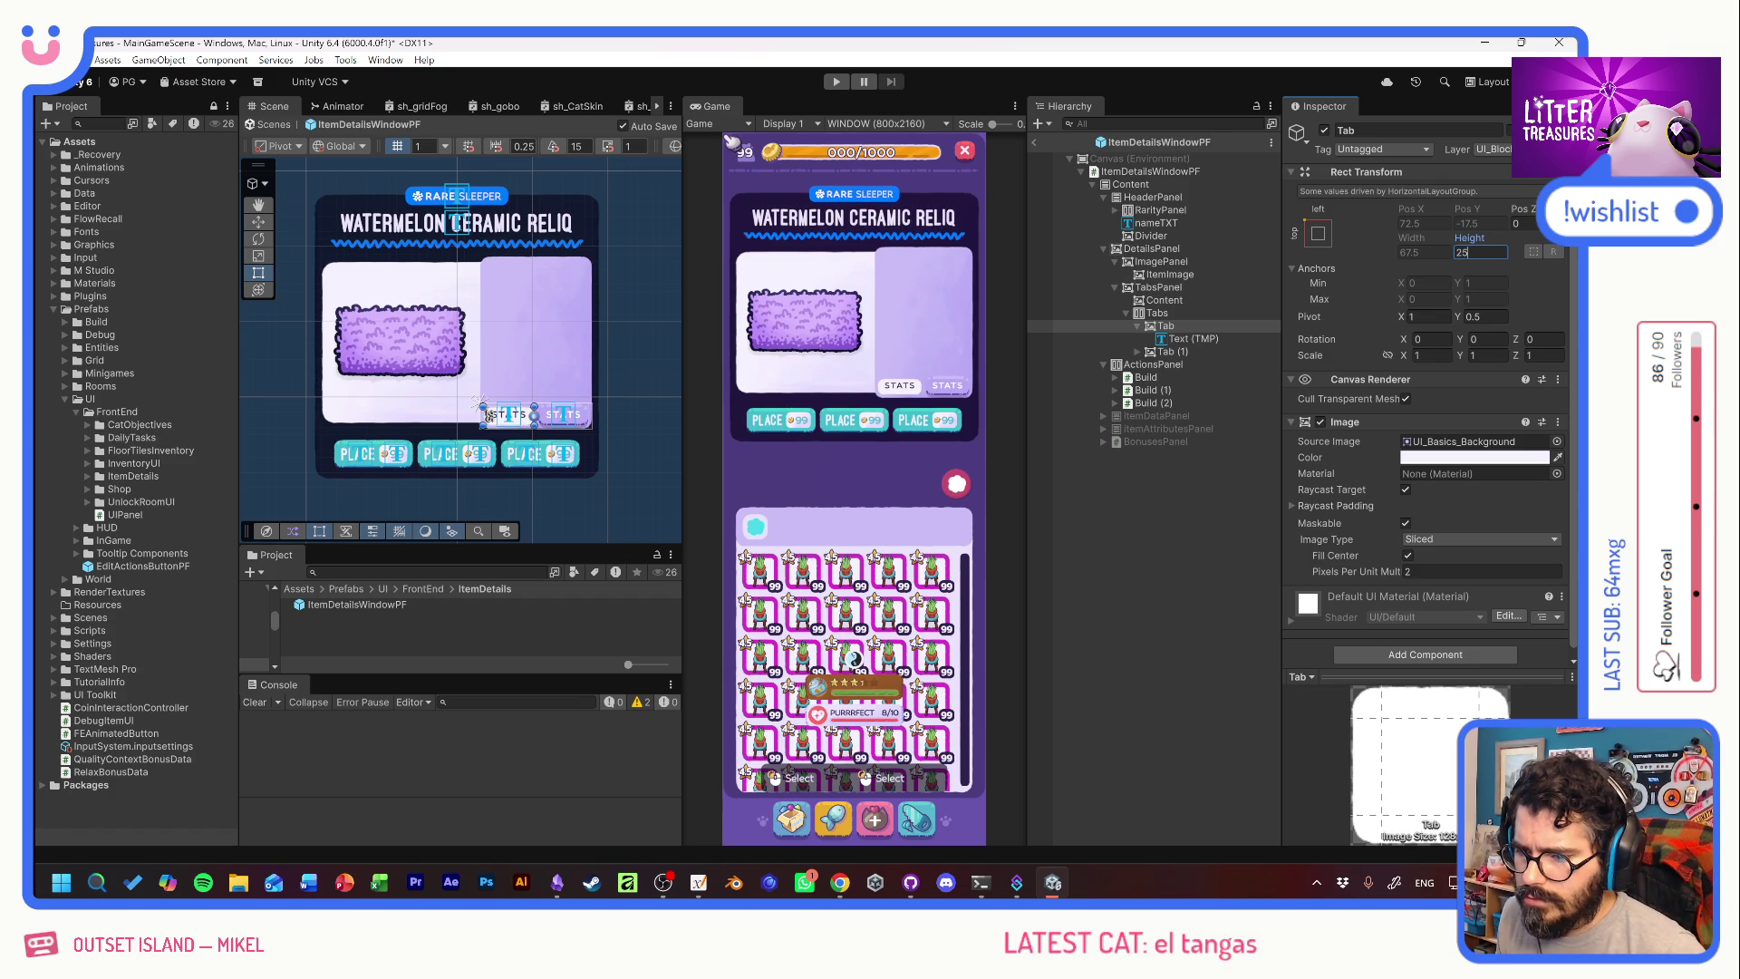
left_click(1182, 339)
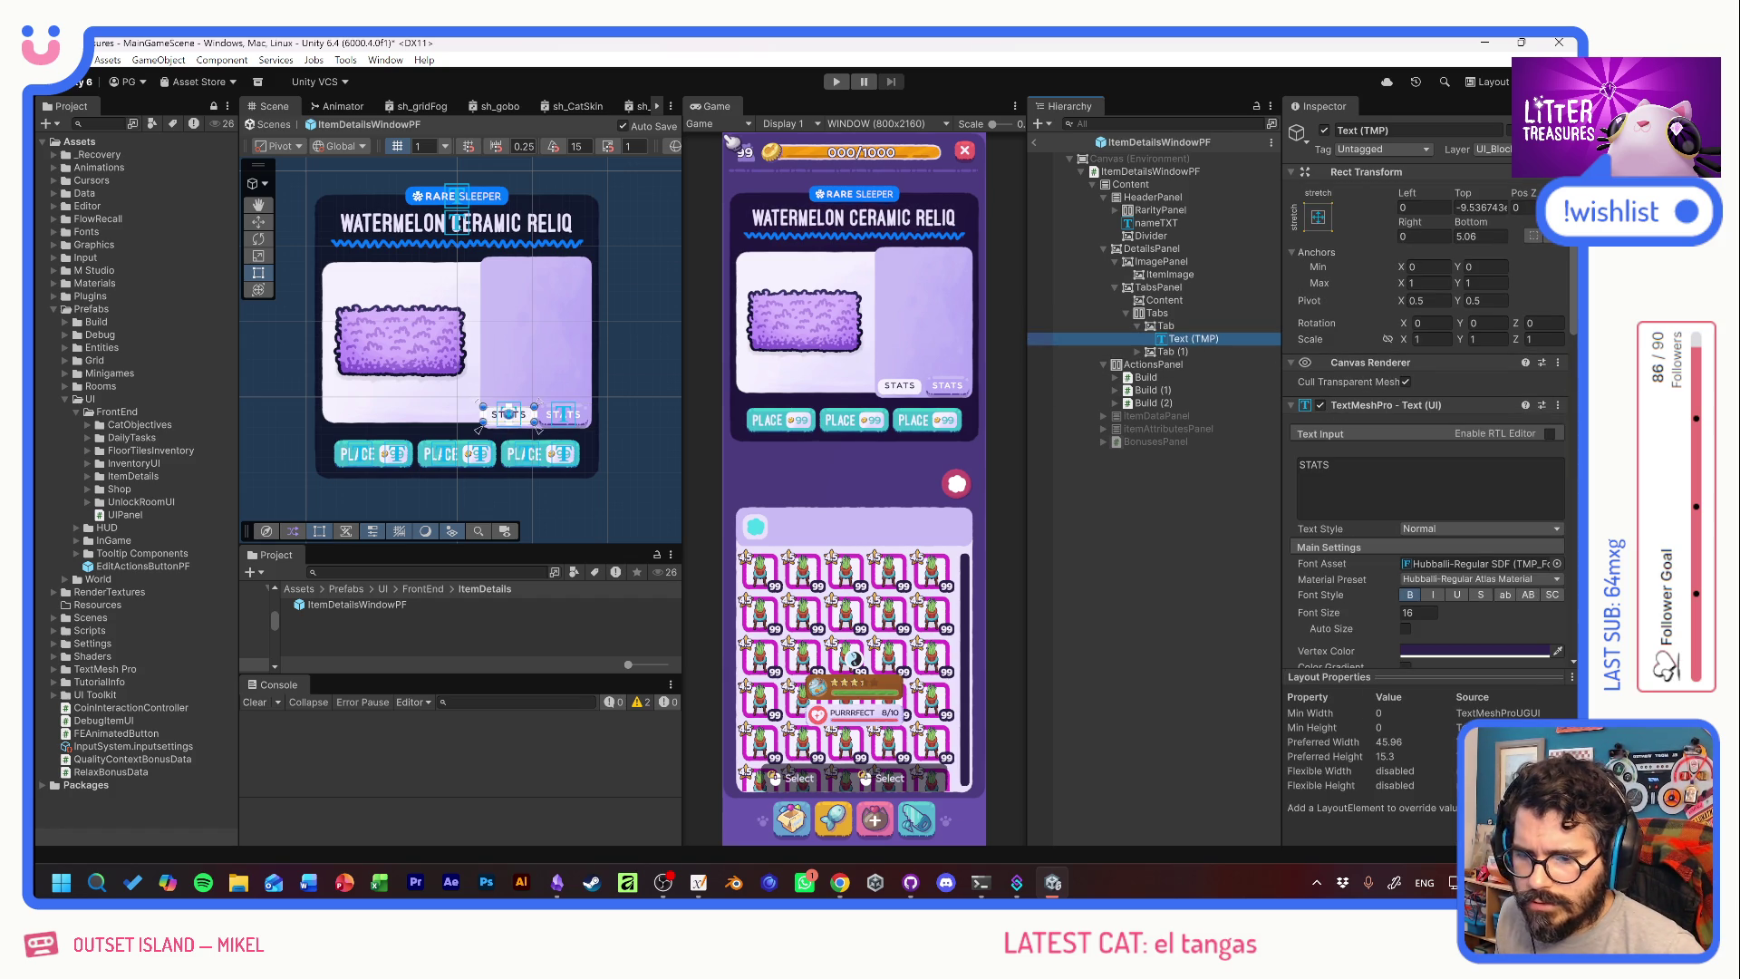
left_click_drag(1470, 227, 1455, 226)
left_click(1487, 238)
type("0")
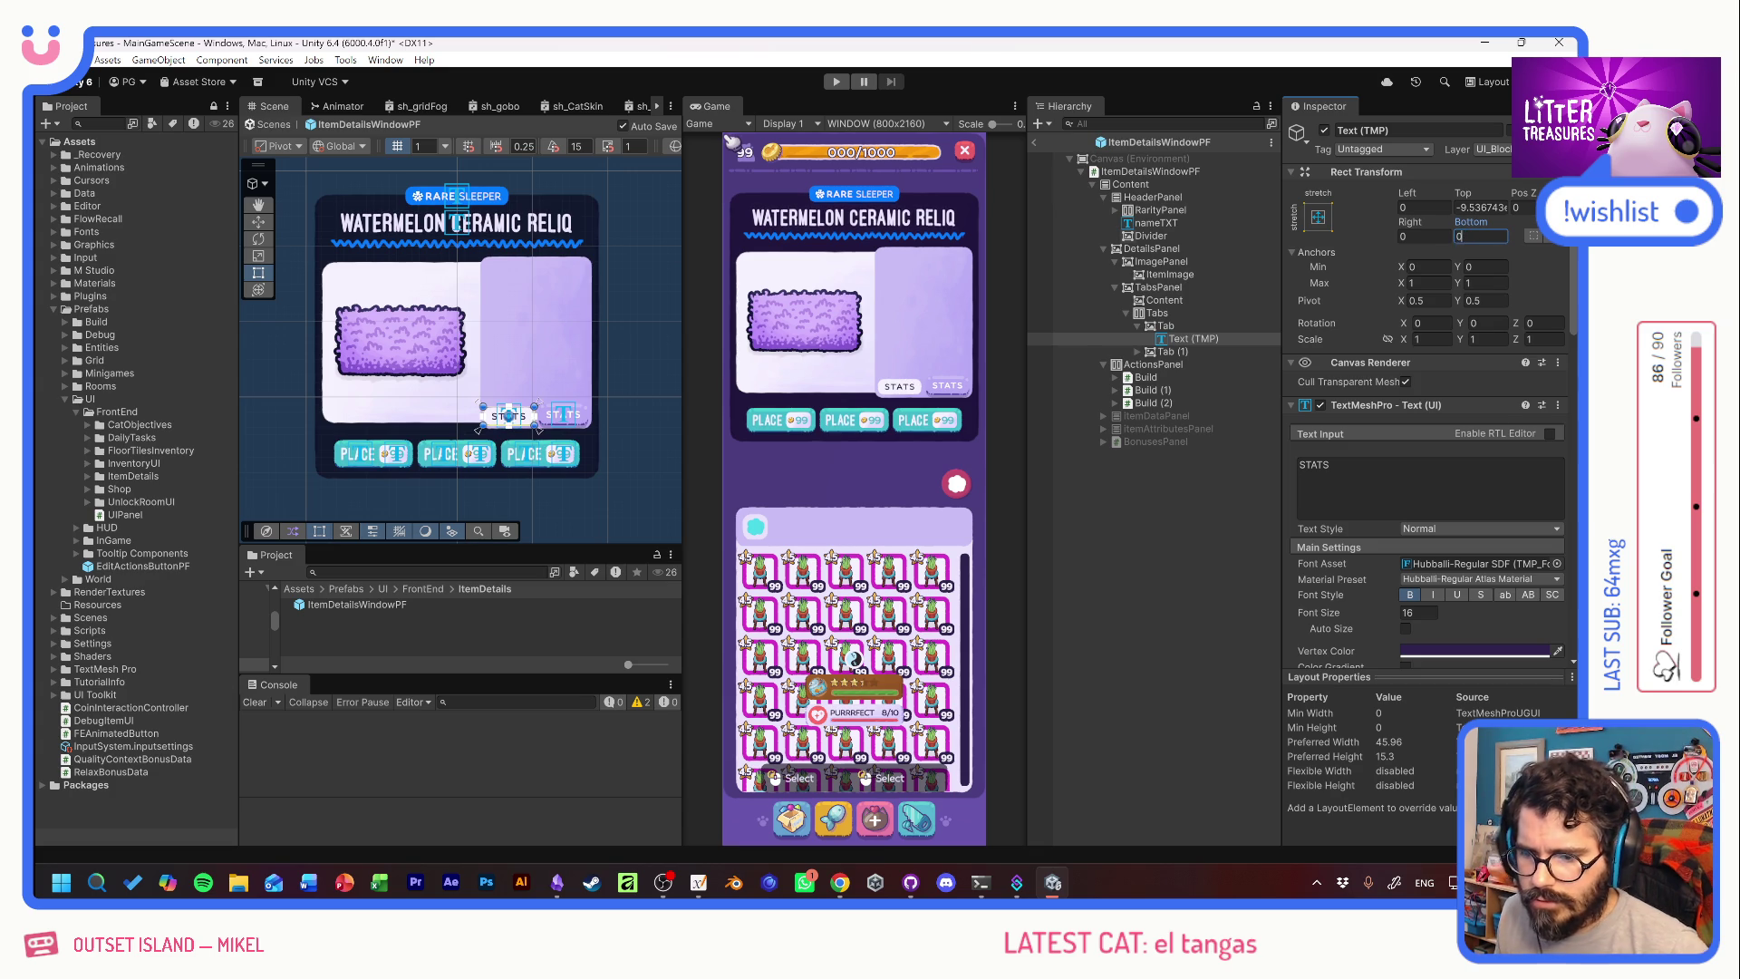
key("Return")
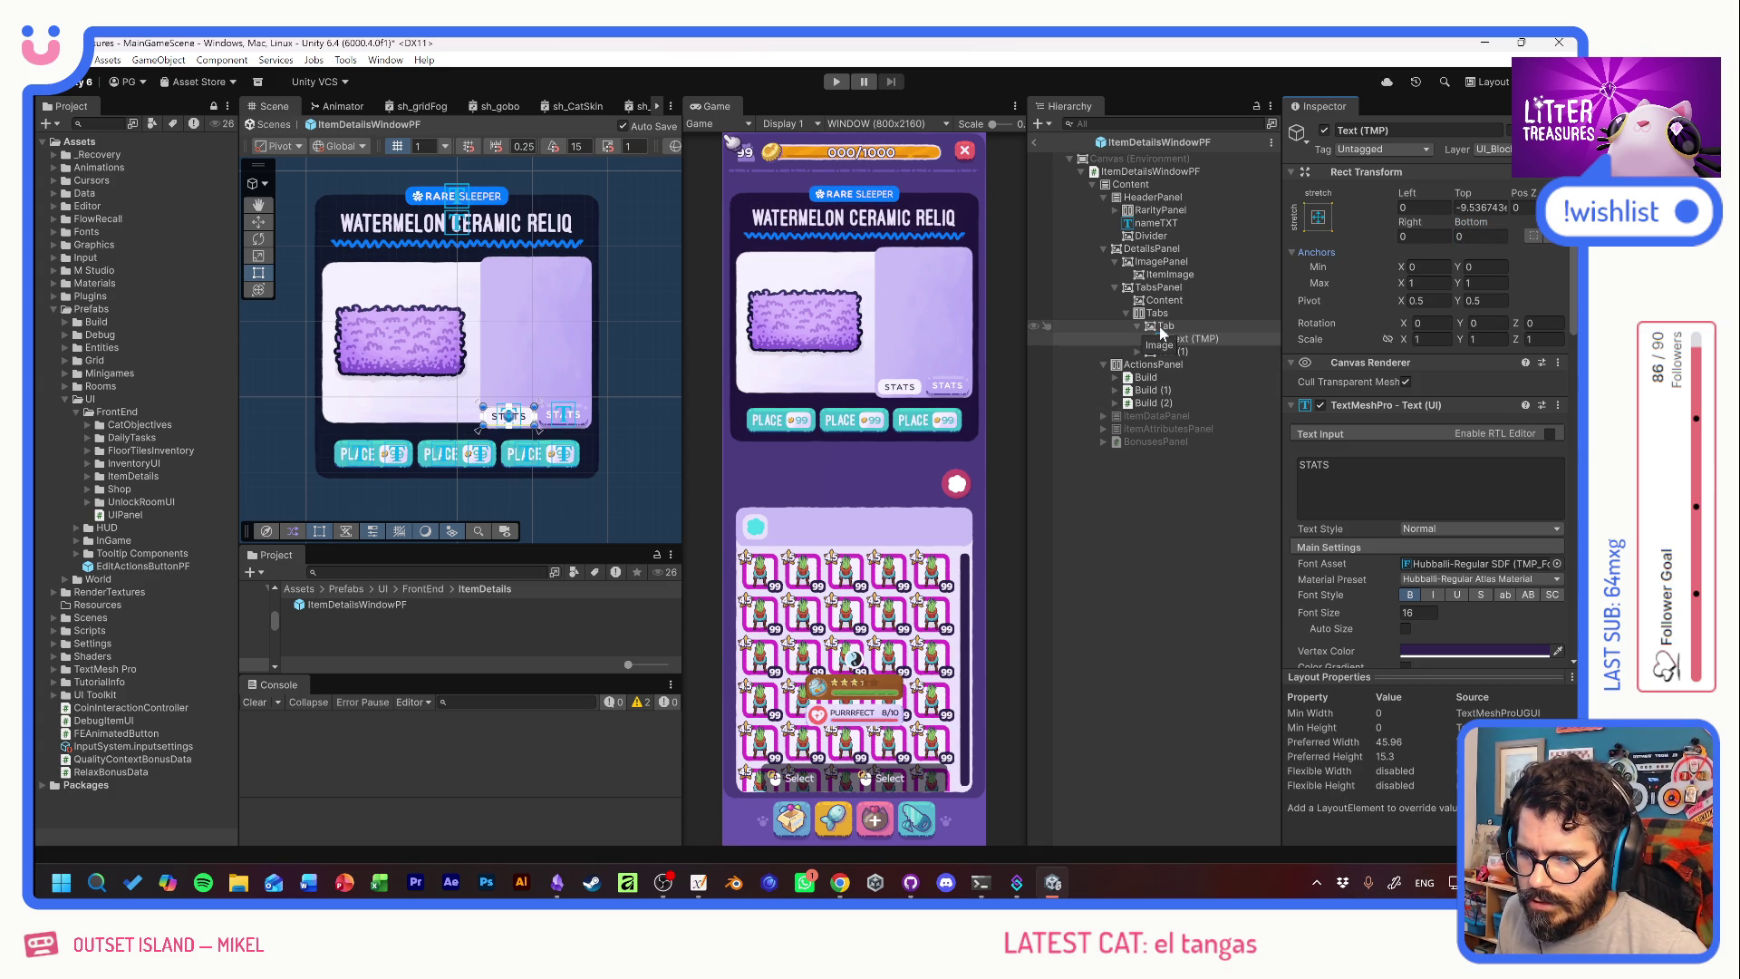
left_click(1159, 326)
key("ctrl+d")
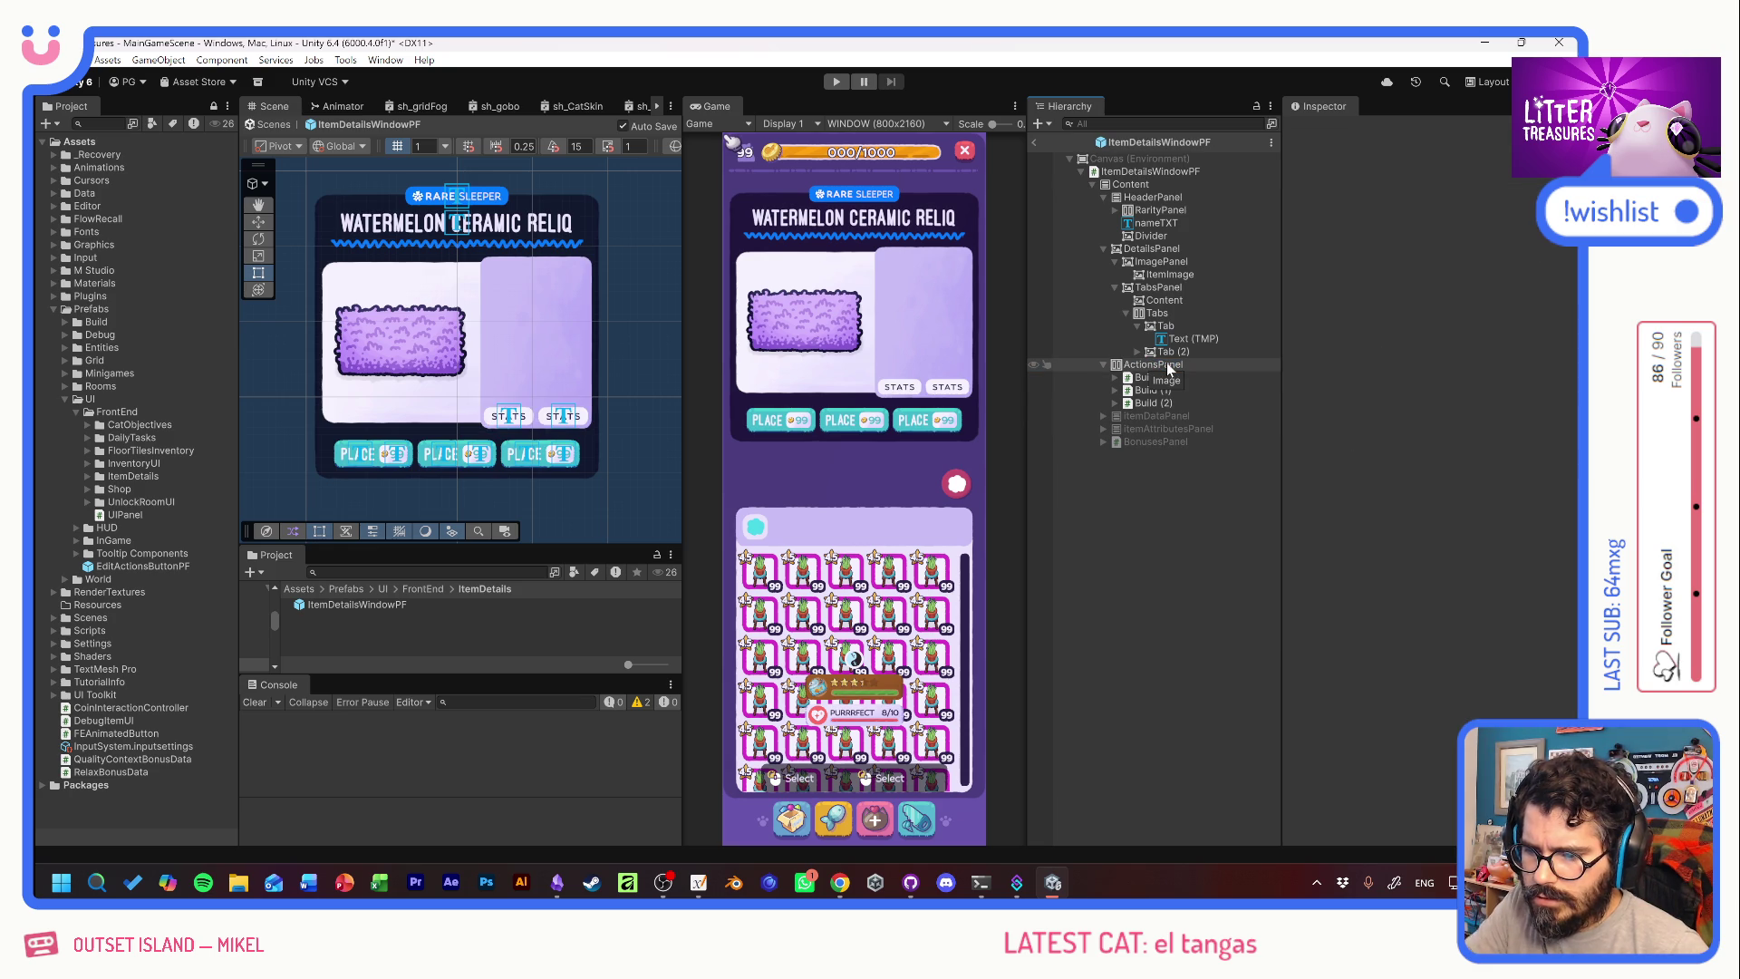
Change Tab (2)'s label text from STATS to INFO.
left_click(1138, 351)
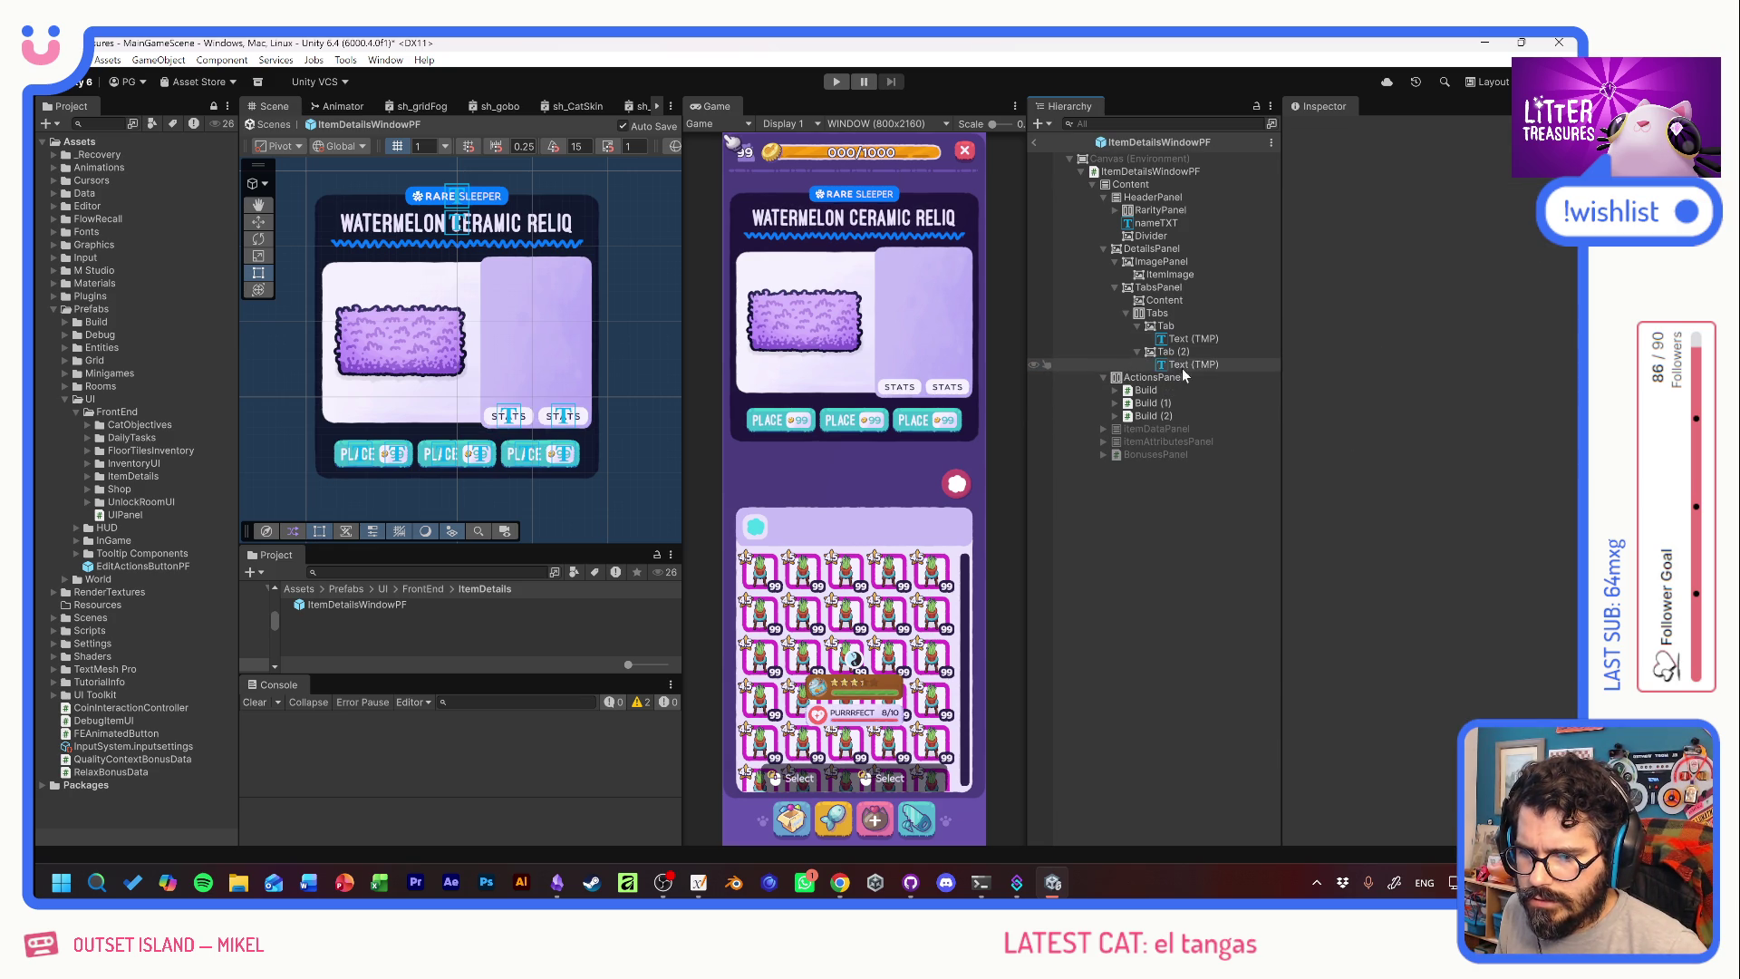
left_click(1187, 365)
double_click(1314, 465)
type("INFO")
Set Tab (2)'s background image colour to purple.
left_click(1198, 353)
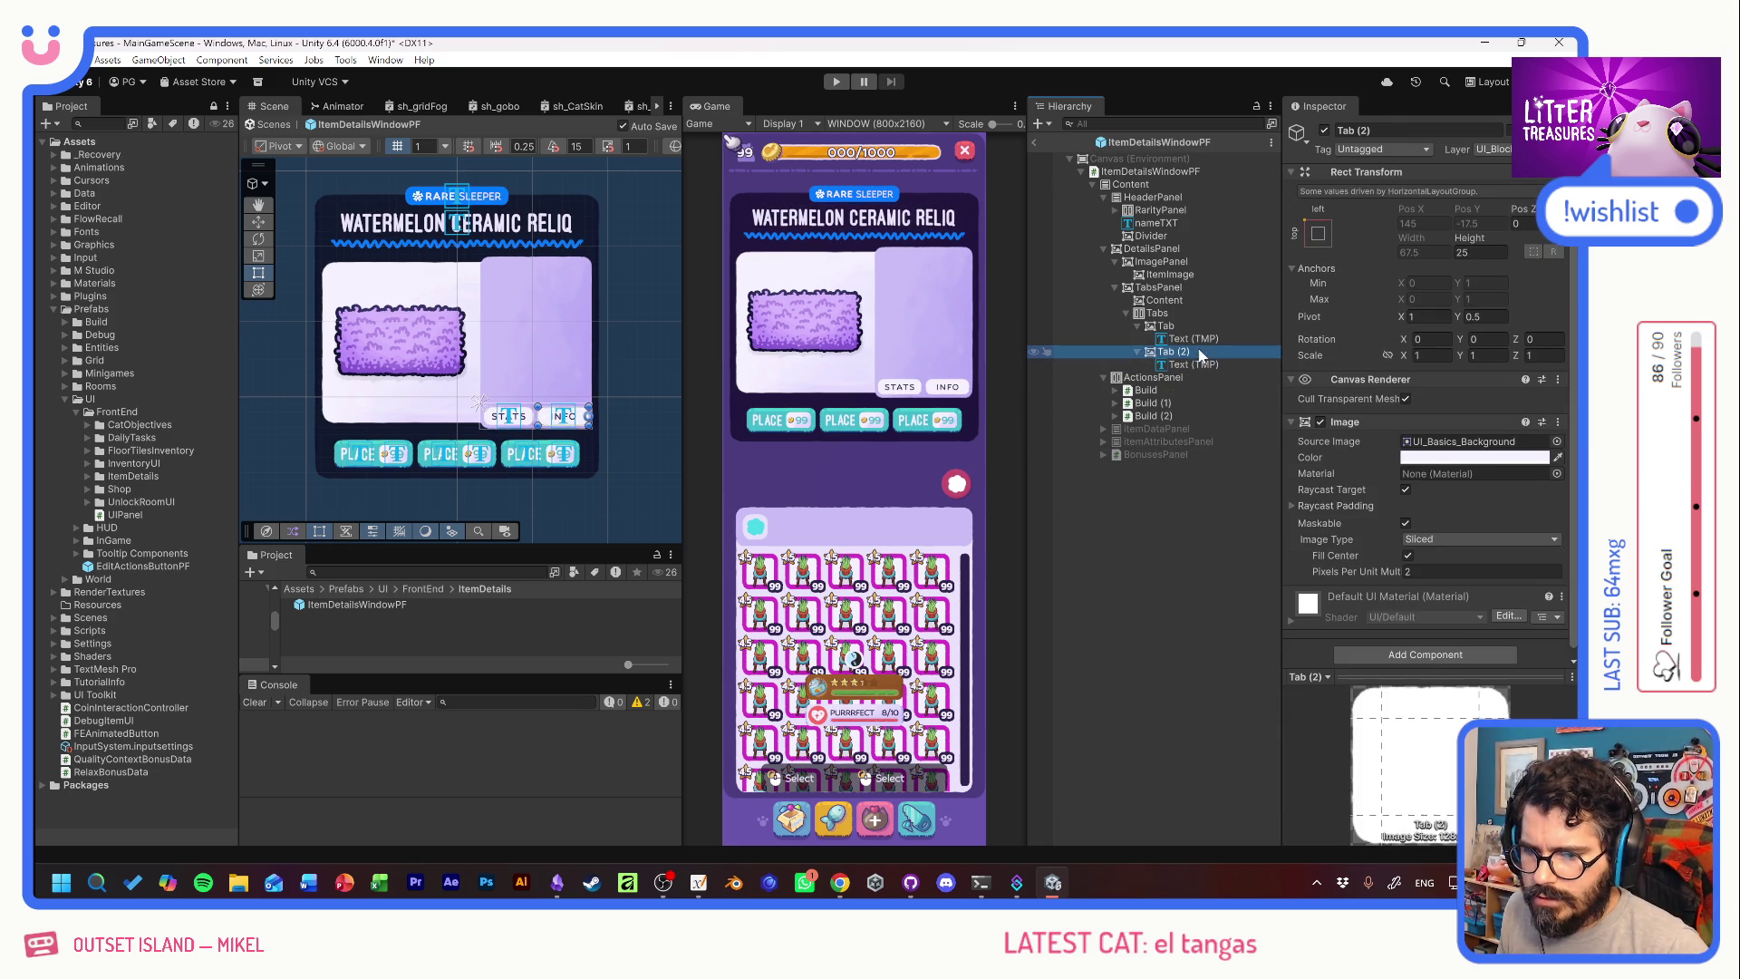
left_click(1474, 458)
left_click(1435, 834)
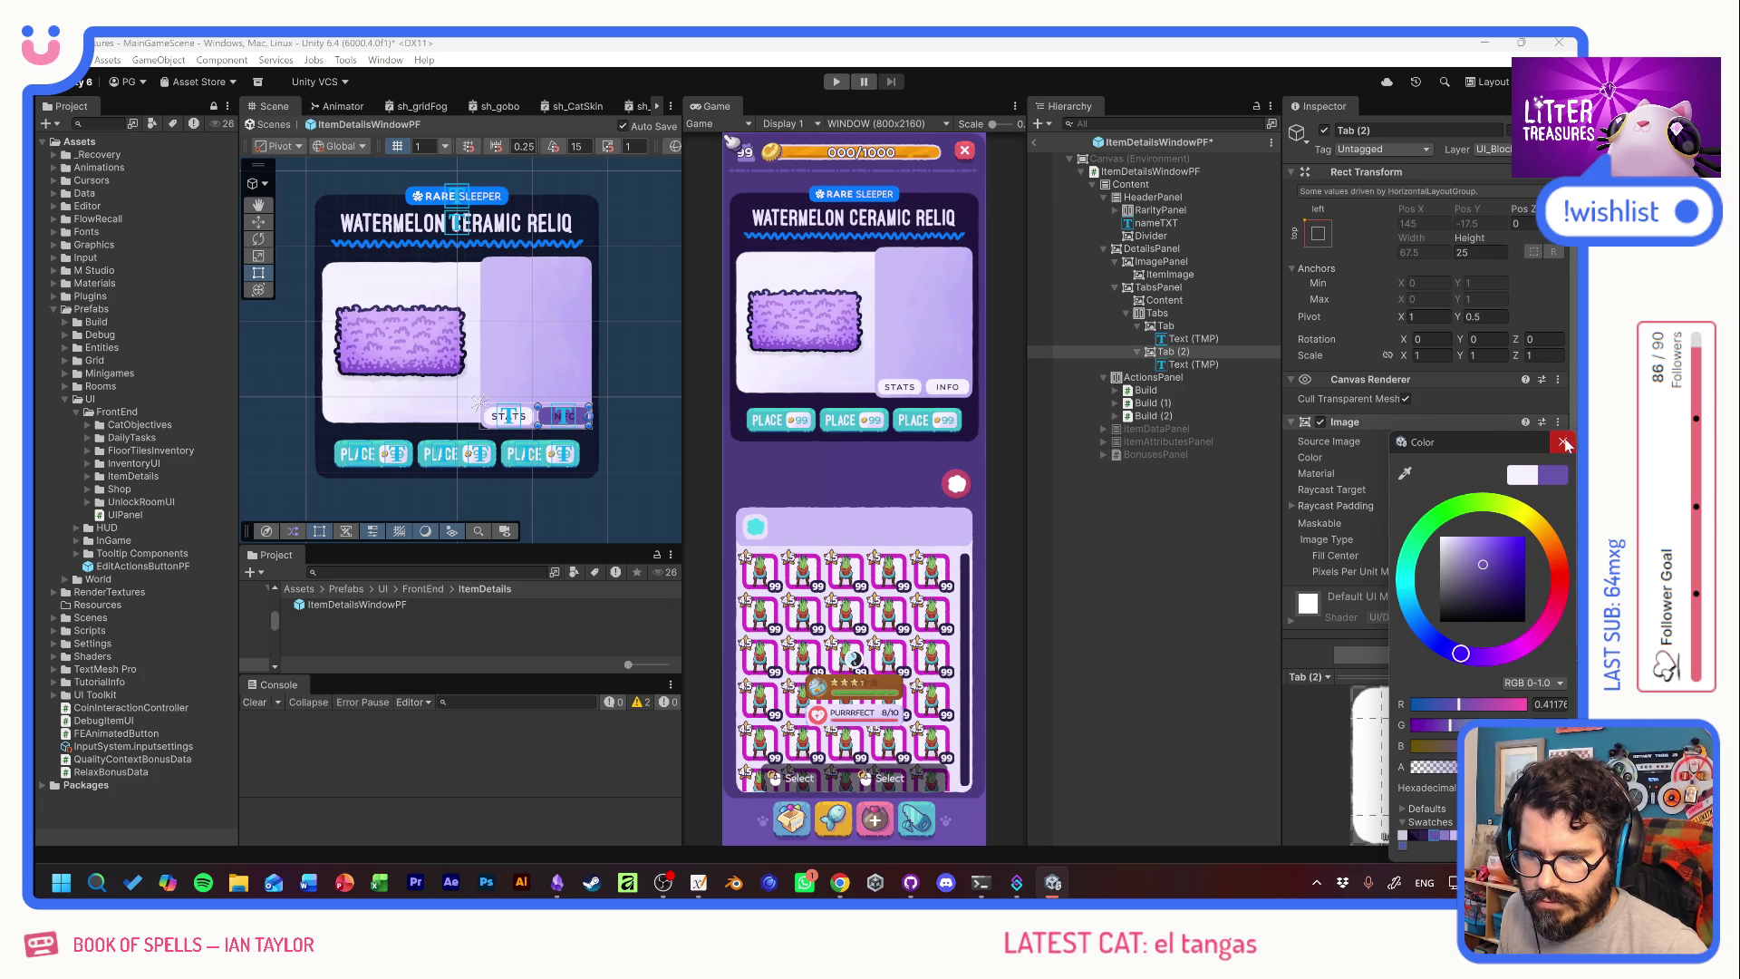
left_click(1562, 442)
Make the INFO label text near-white.
left_click(1187, 364)
left_click(1432, 653)
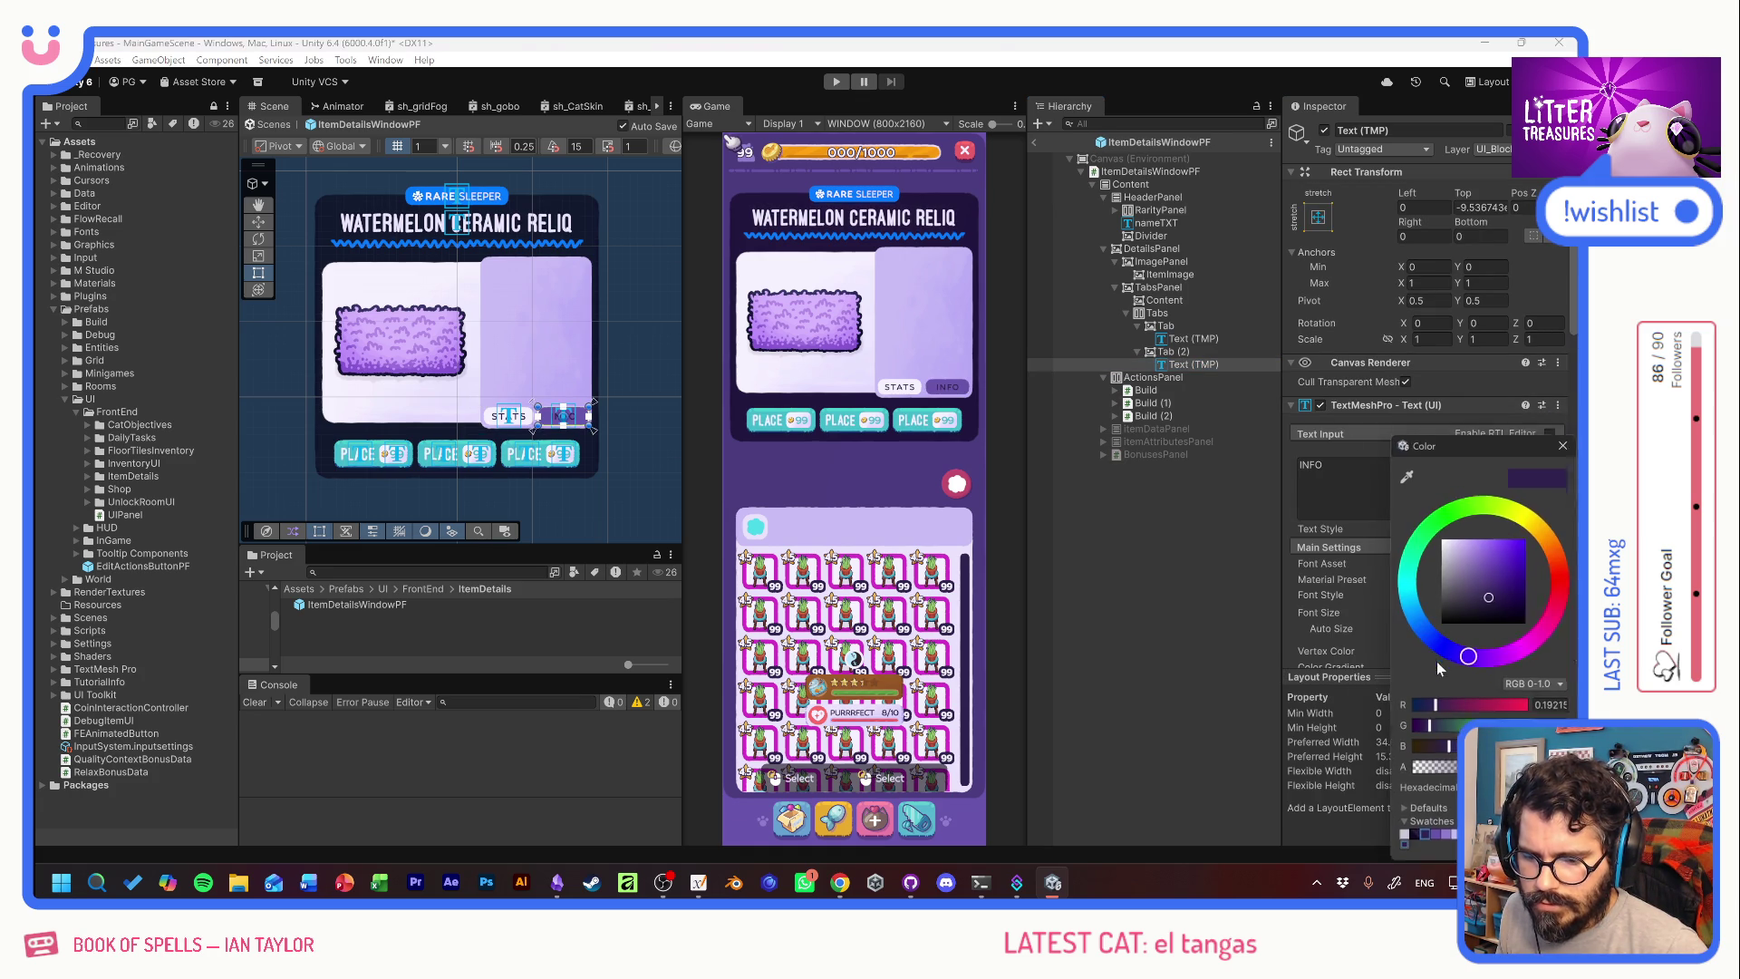
left_click(1446, 540)
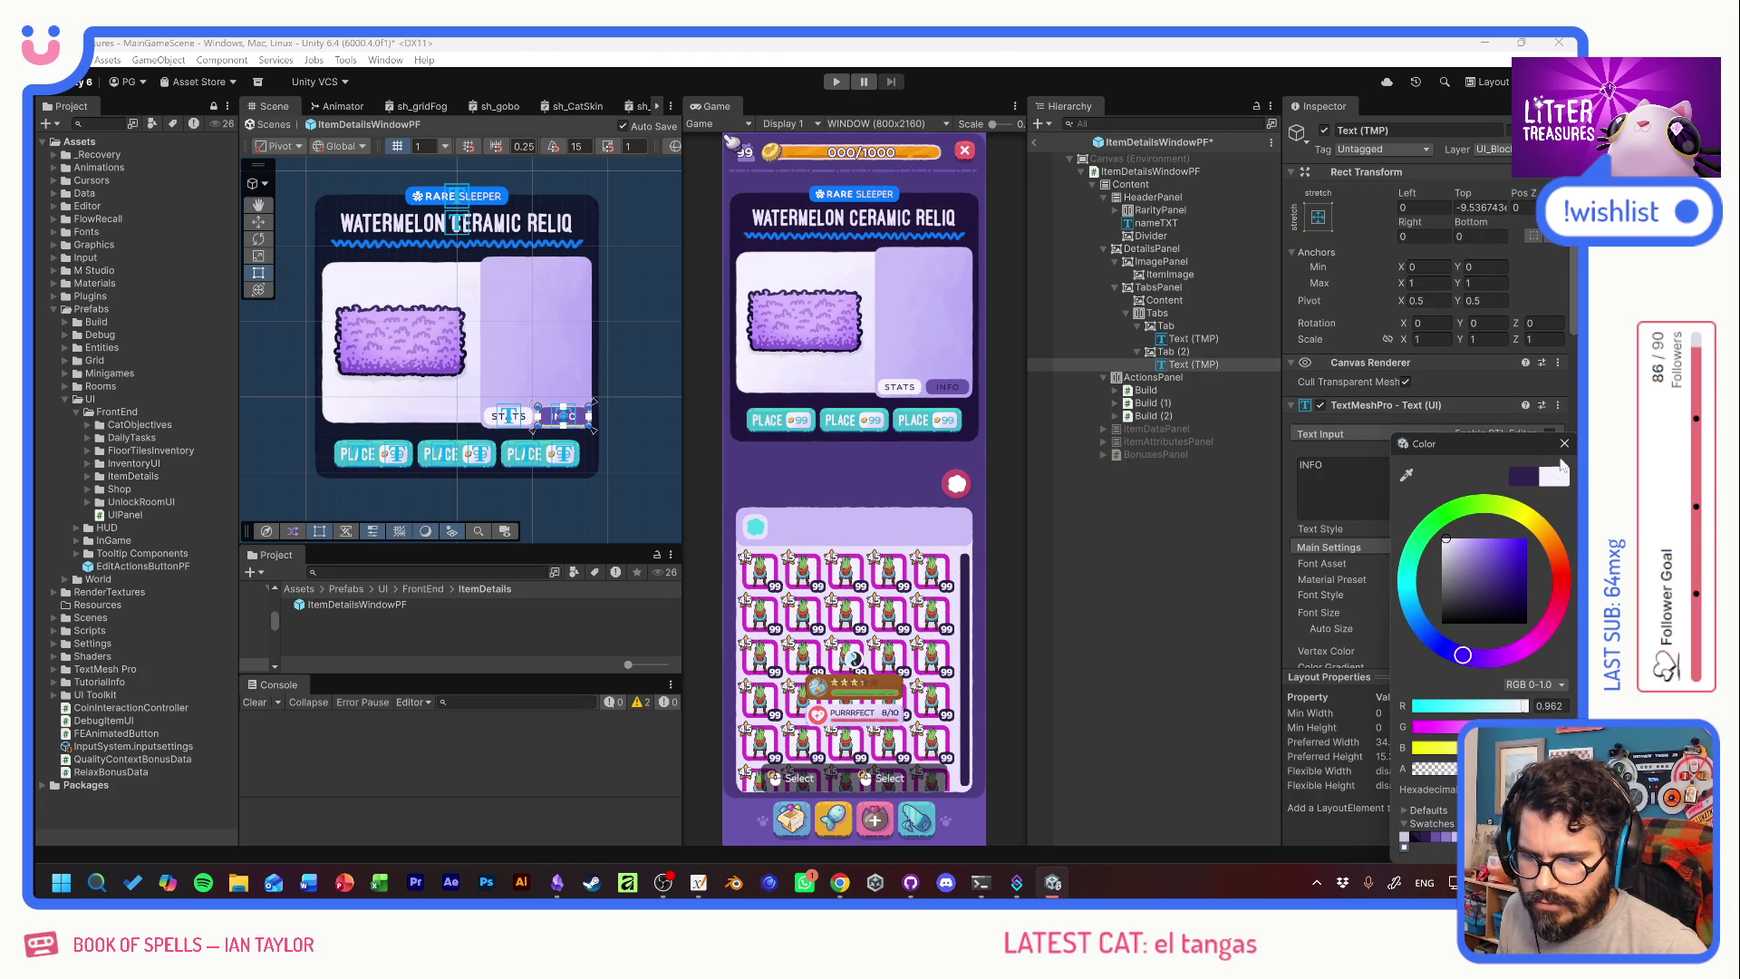
left_click(1564, 443)
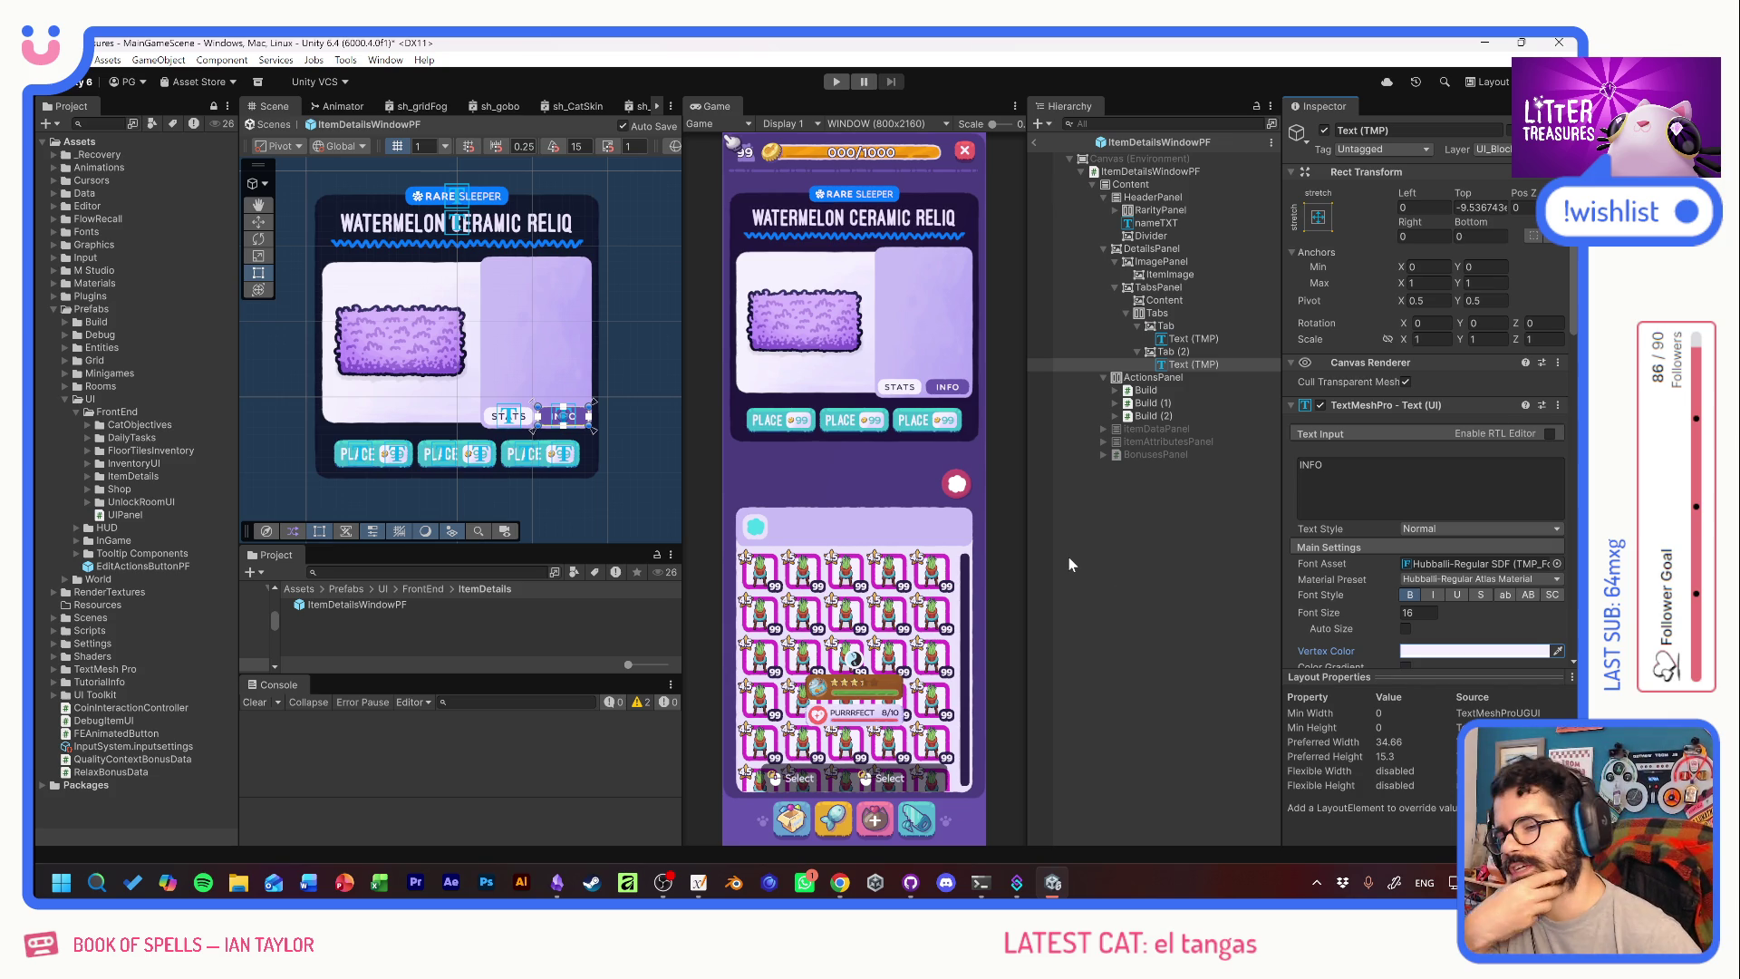
left_click(893, 272)
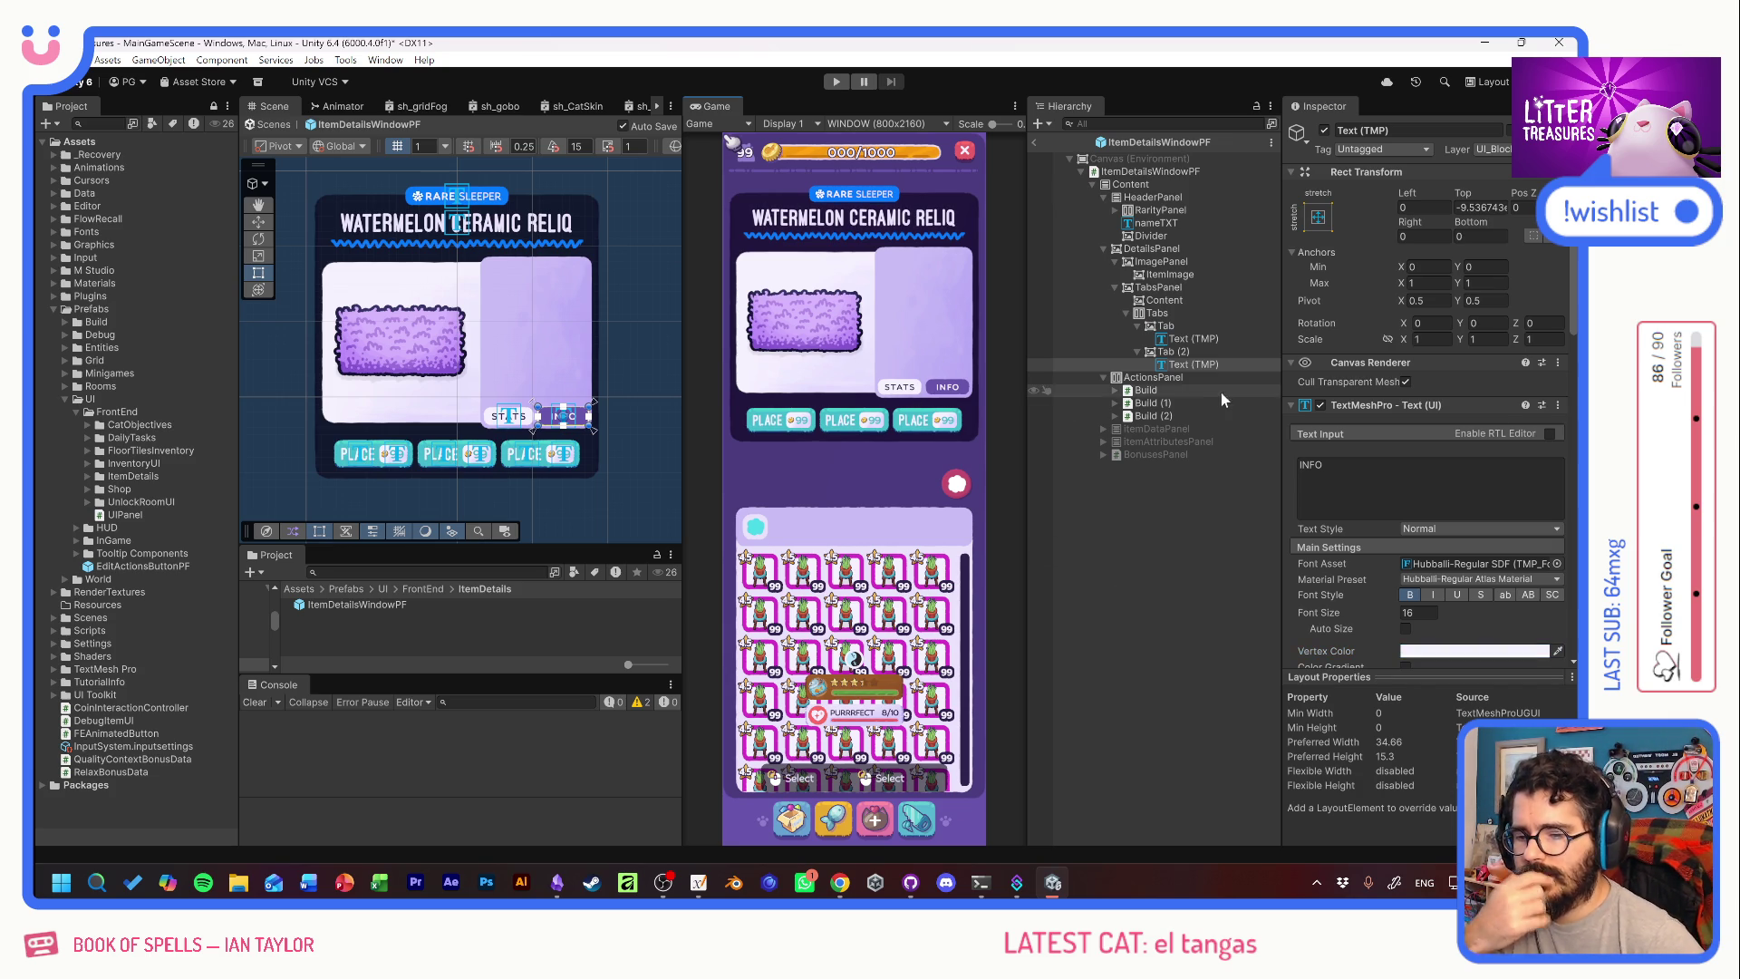
left_click(1158, 313)
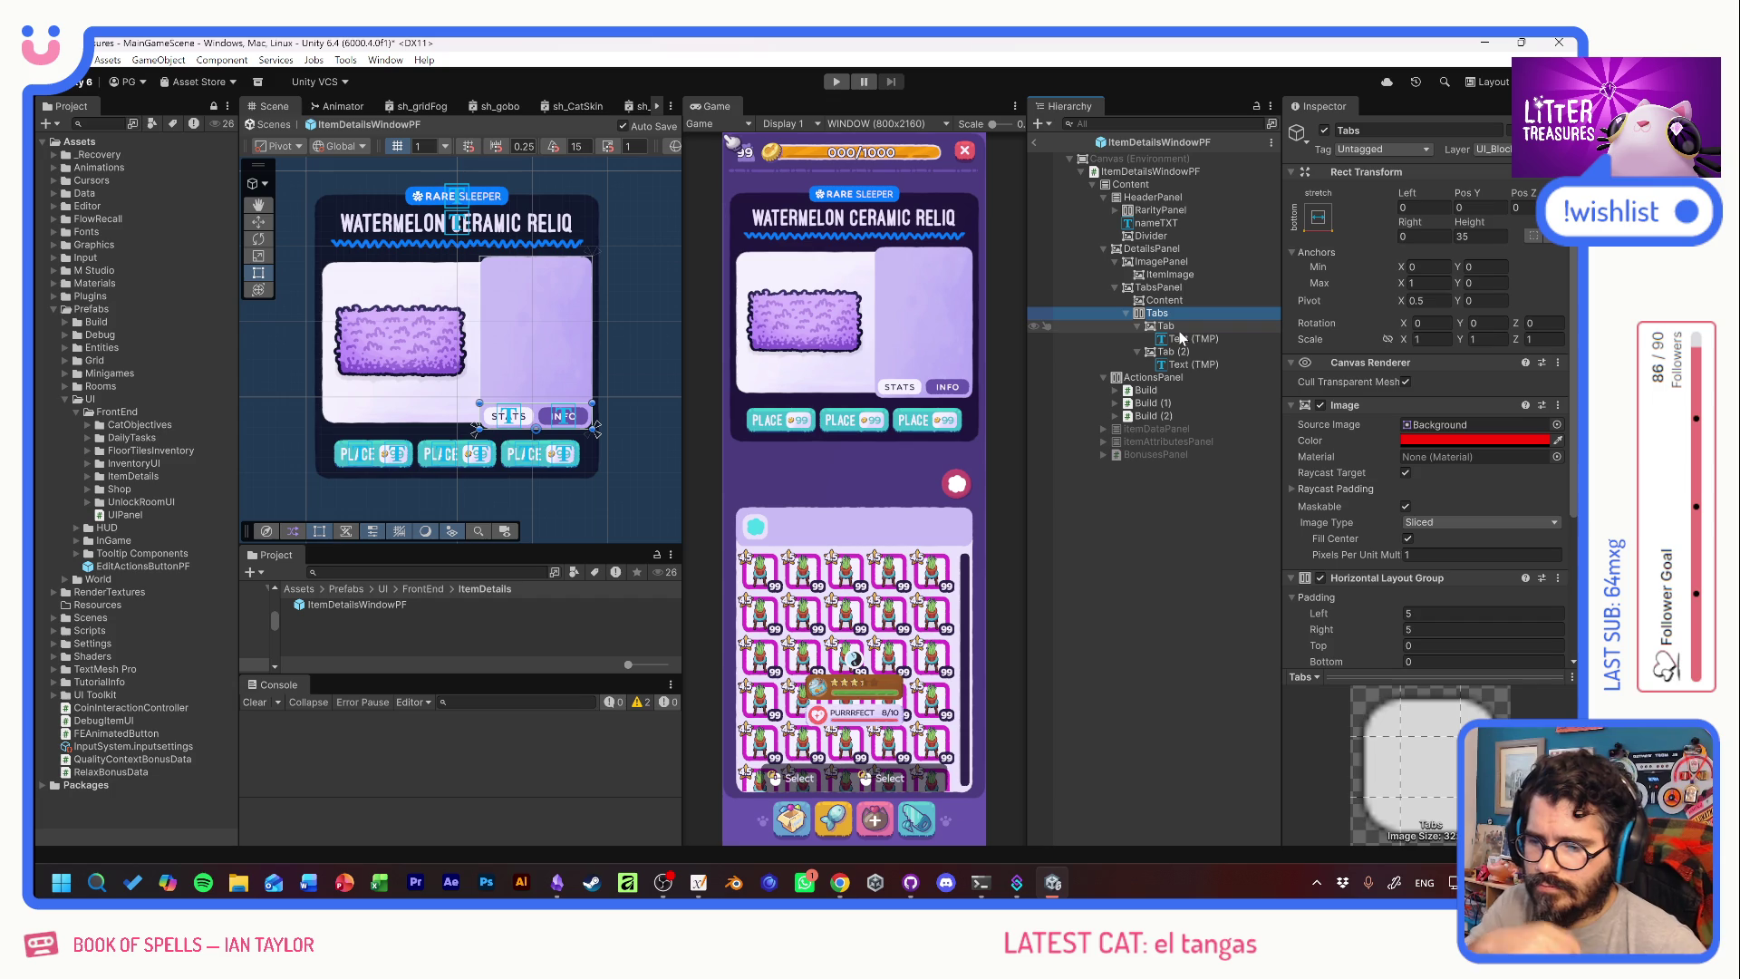
Apply the top-stretch anchor preset to the Tabs group, then clear the selection.
left_click(1320, 217)
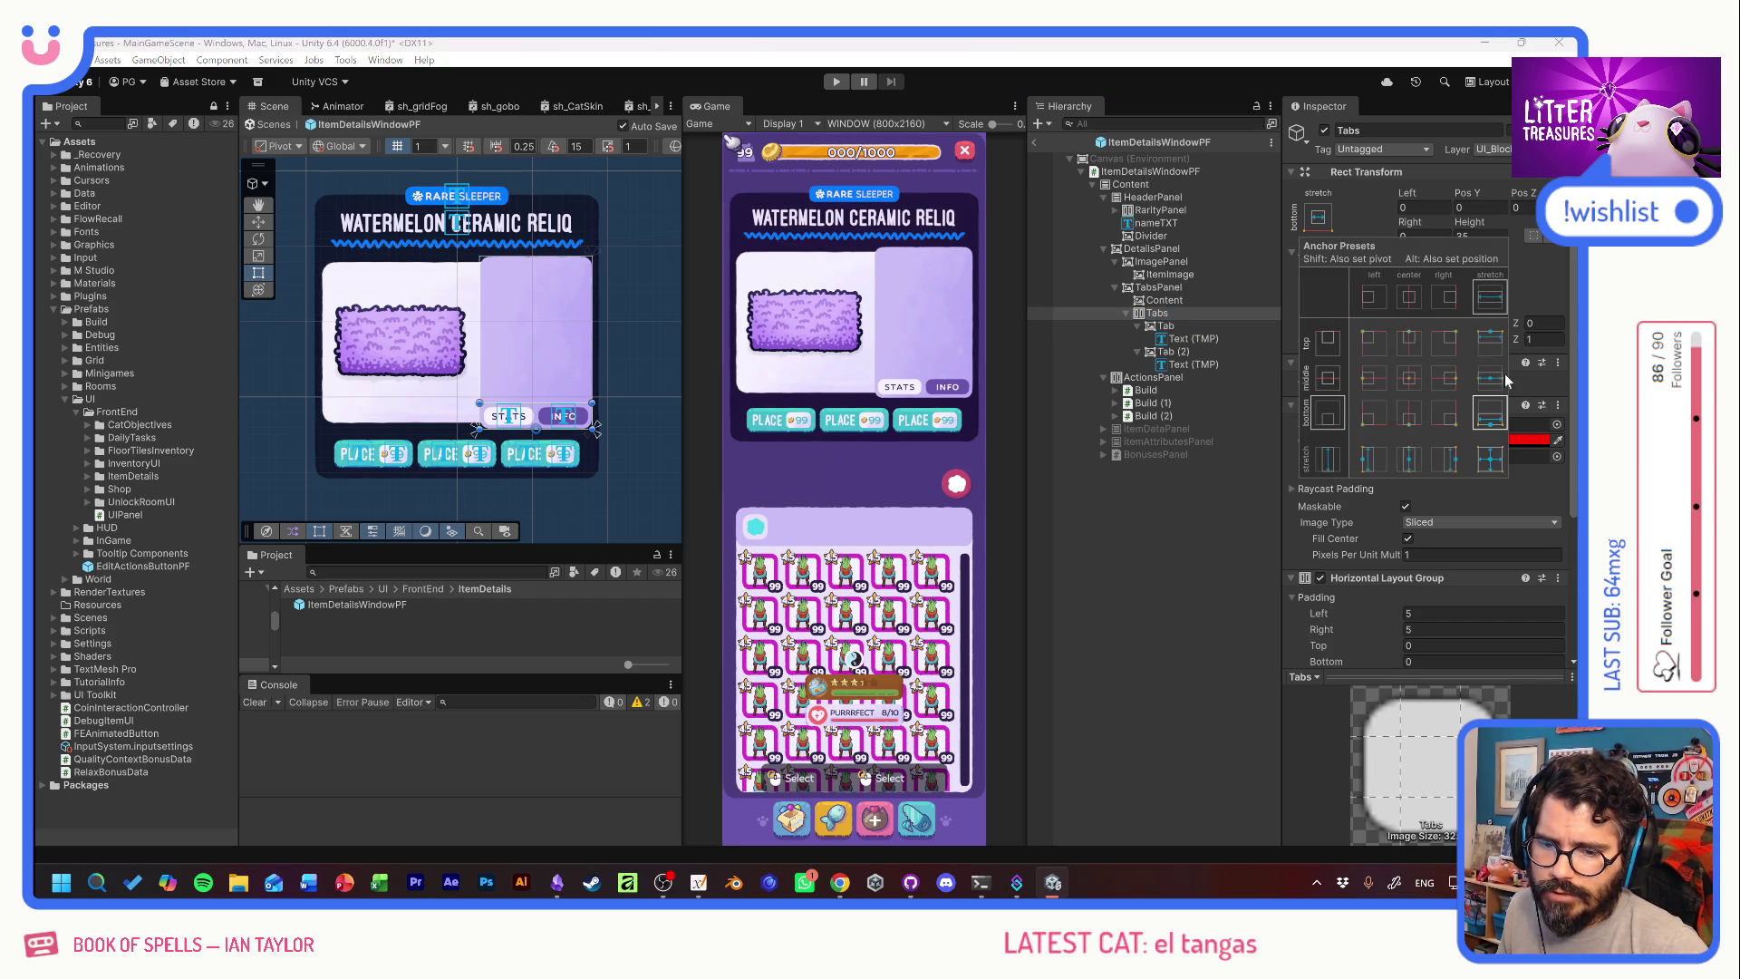
left_click(1493, 343, "alt")
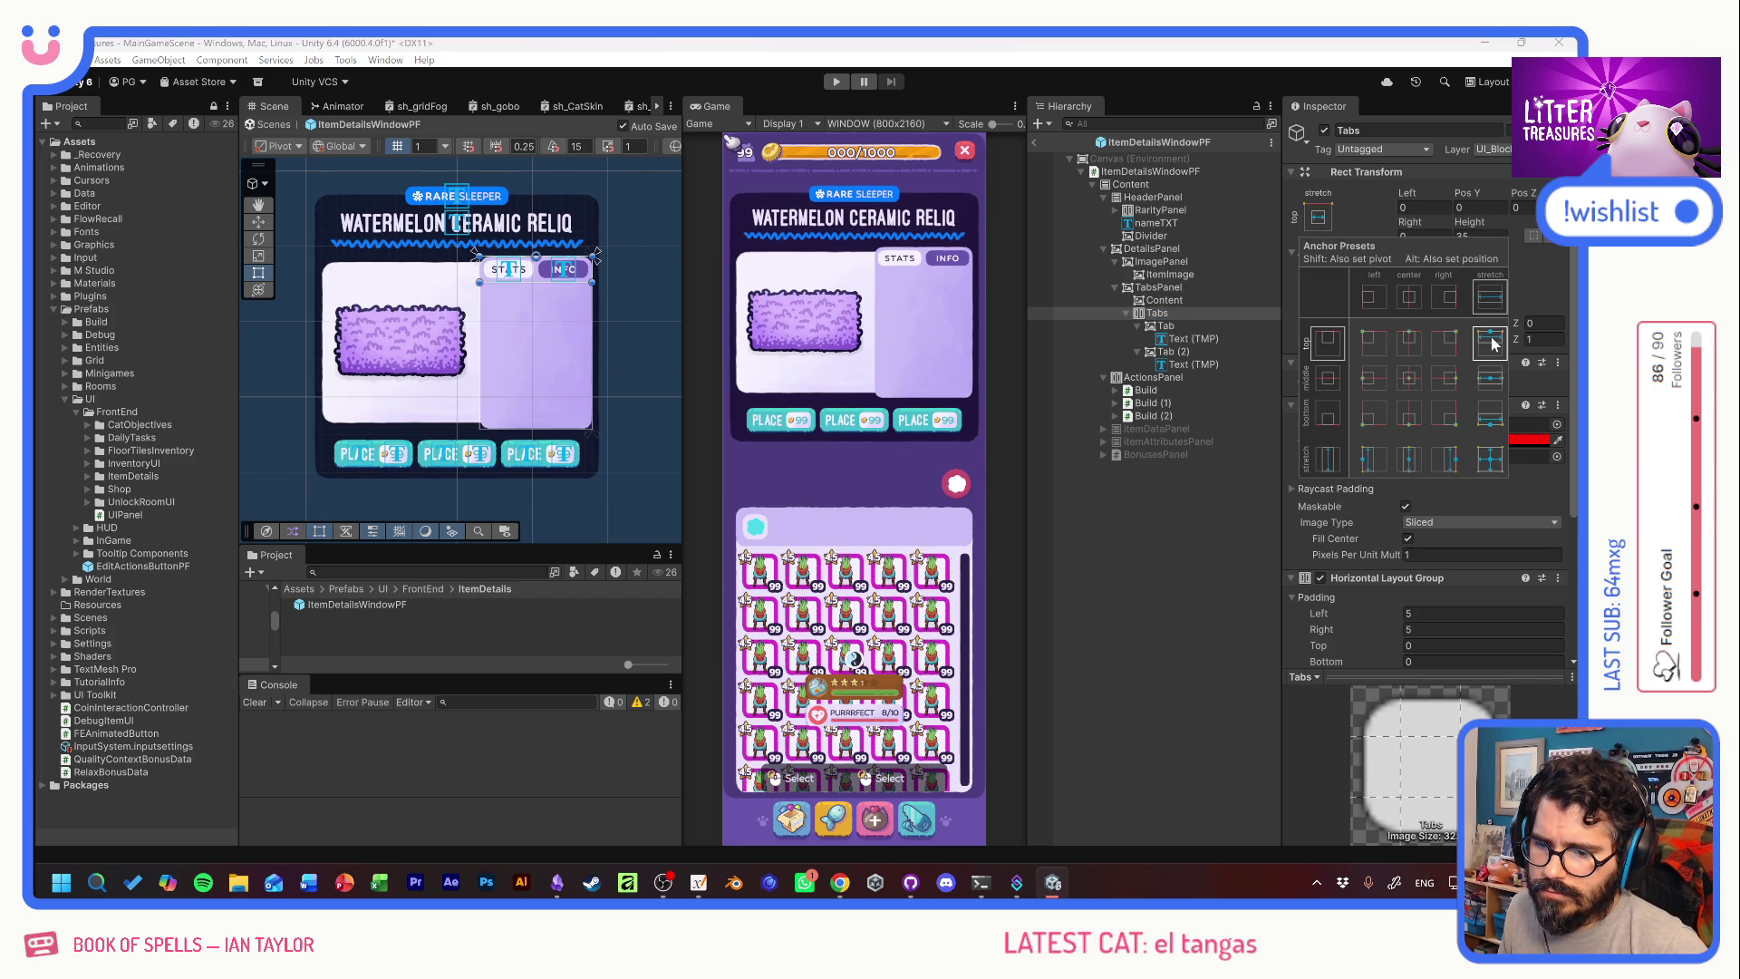
left_click(1154, 560)
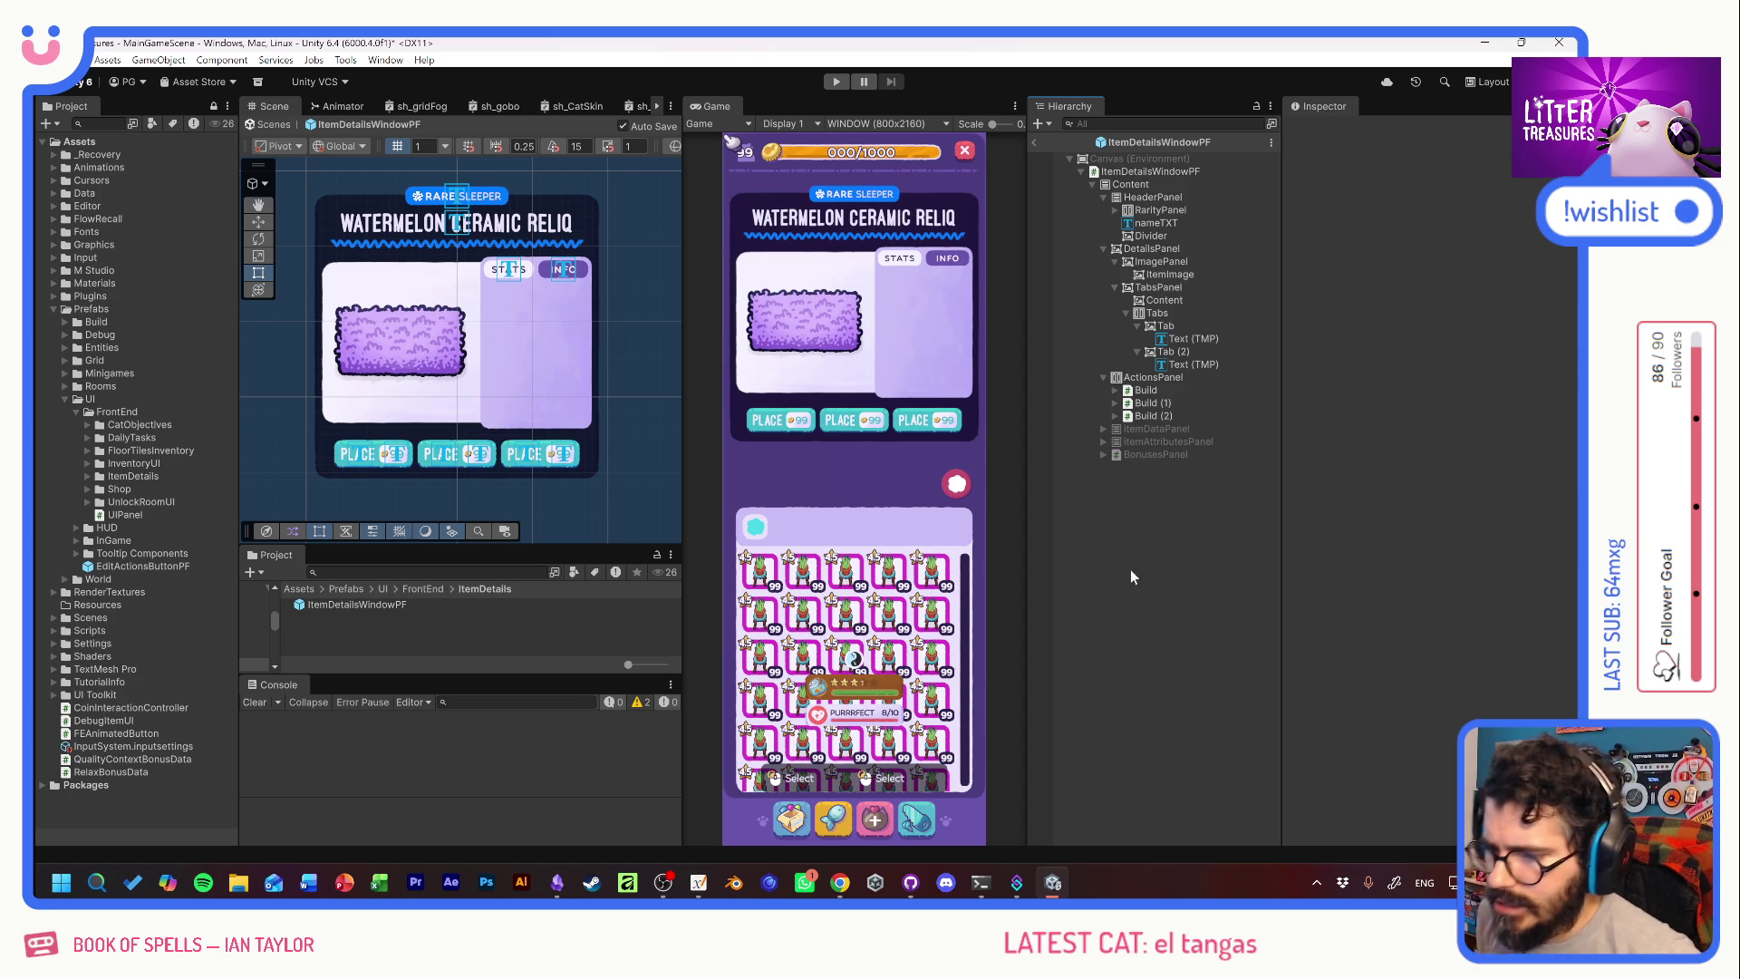
Set Tab (2)'s source image to UI_Basics_BackgroundTextured_SideBorders.
left_click(1170, 352)
left_click(1557, 442)
scroll(1456, 480, "up", 10)
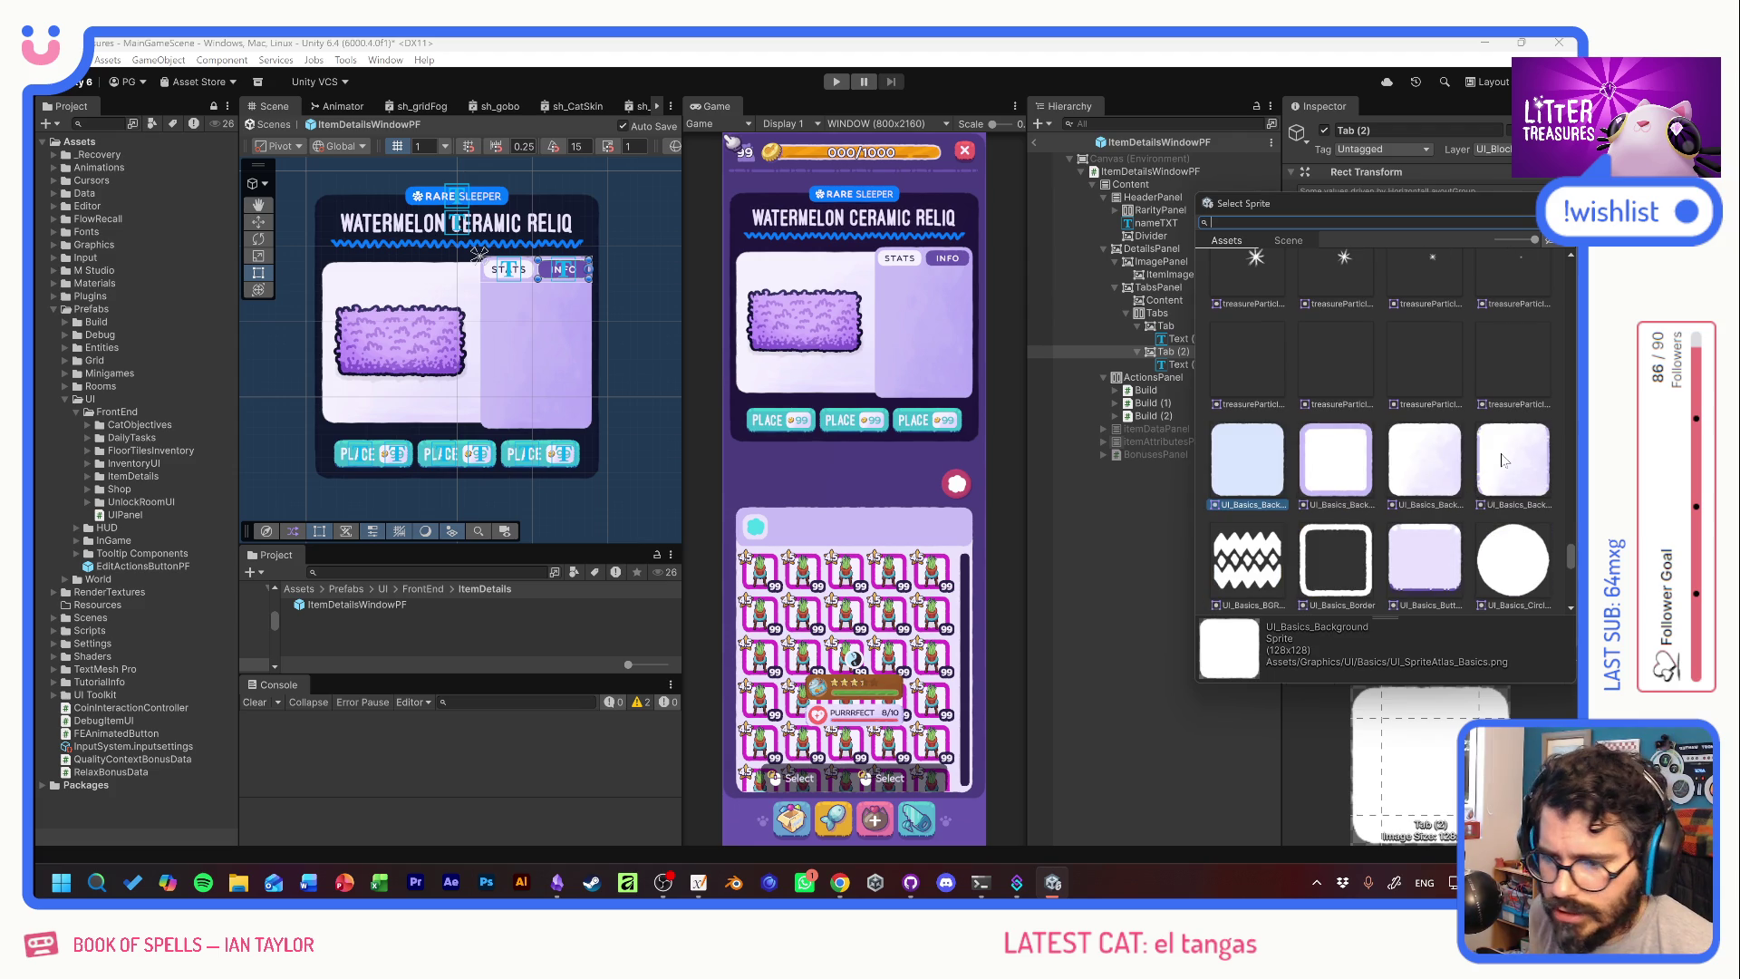
left_click(1515, 455)
double_click(1515, 449)
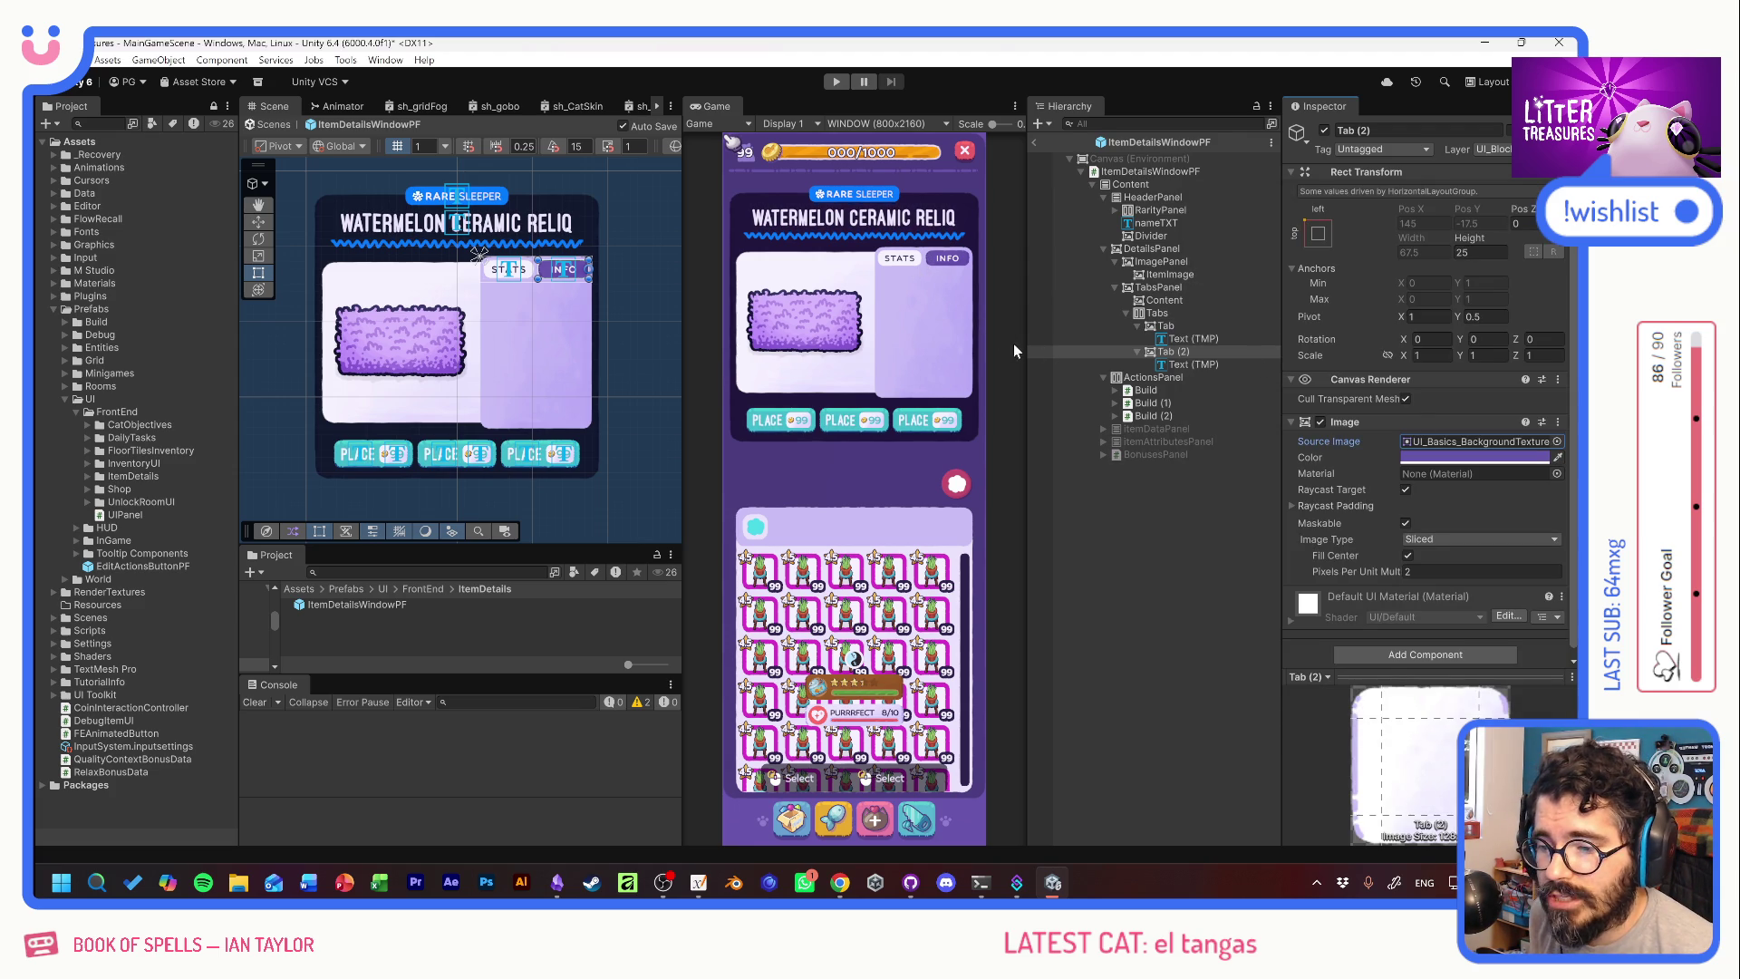
Set the Pixels Per Unit Multiplier to 2.5 on both Tab (2) and the STATS tab.
left_click_drag(1362, 564, 1361, 571)
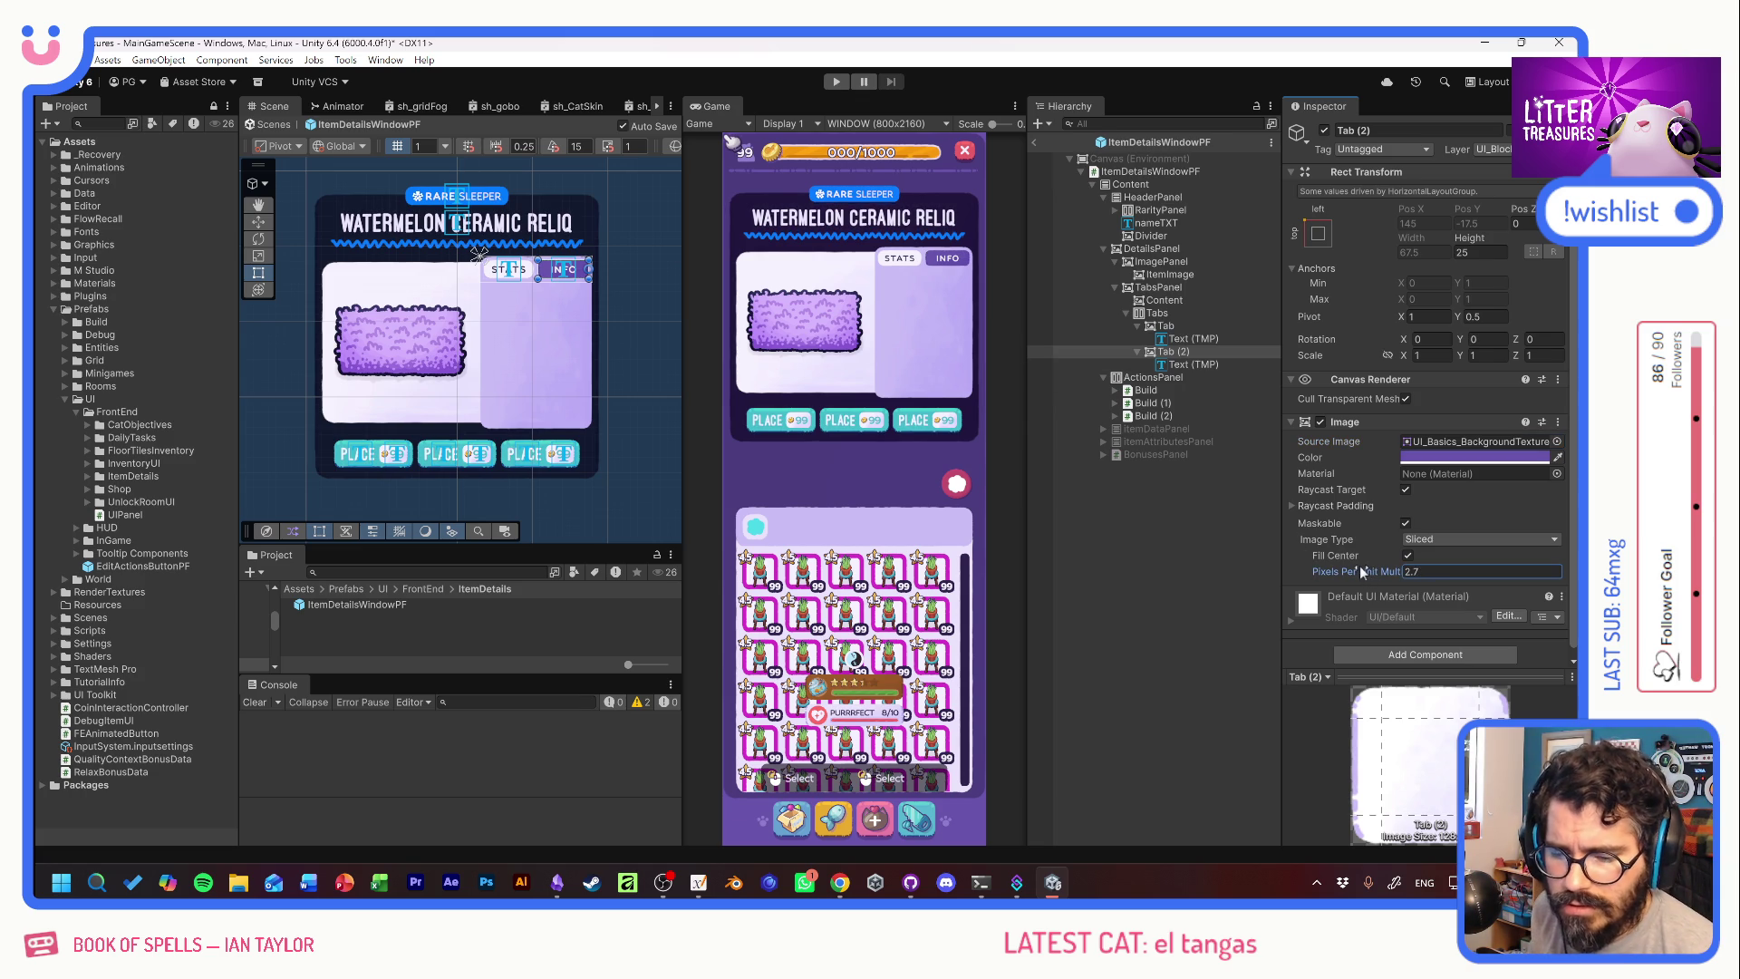
key("ctrl+z")
type("2.5")
left_click(1180, 327)
left_click(1437, 572)
type("2.5")
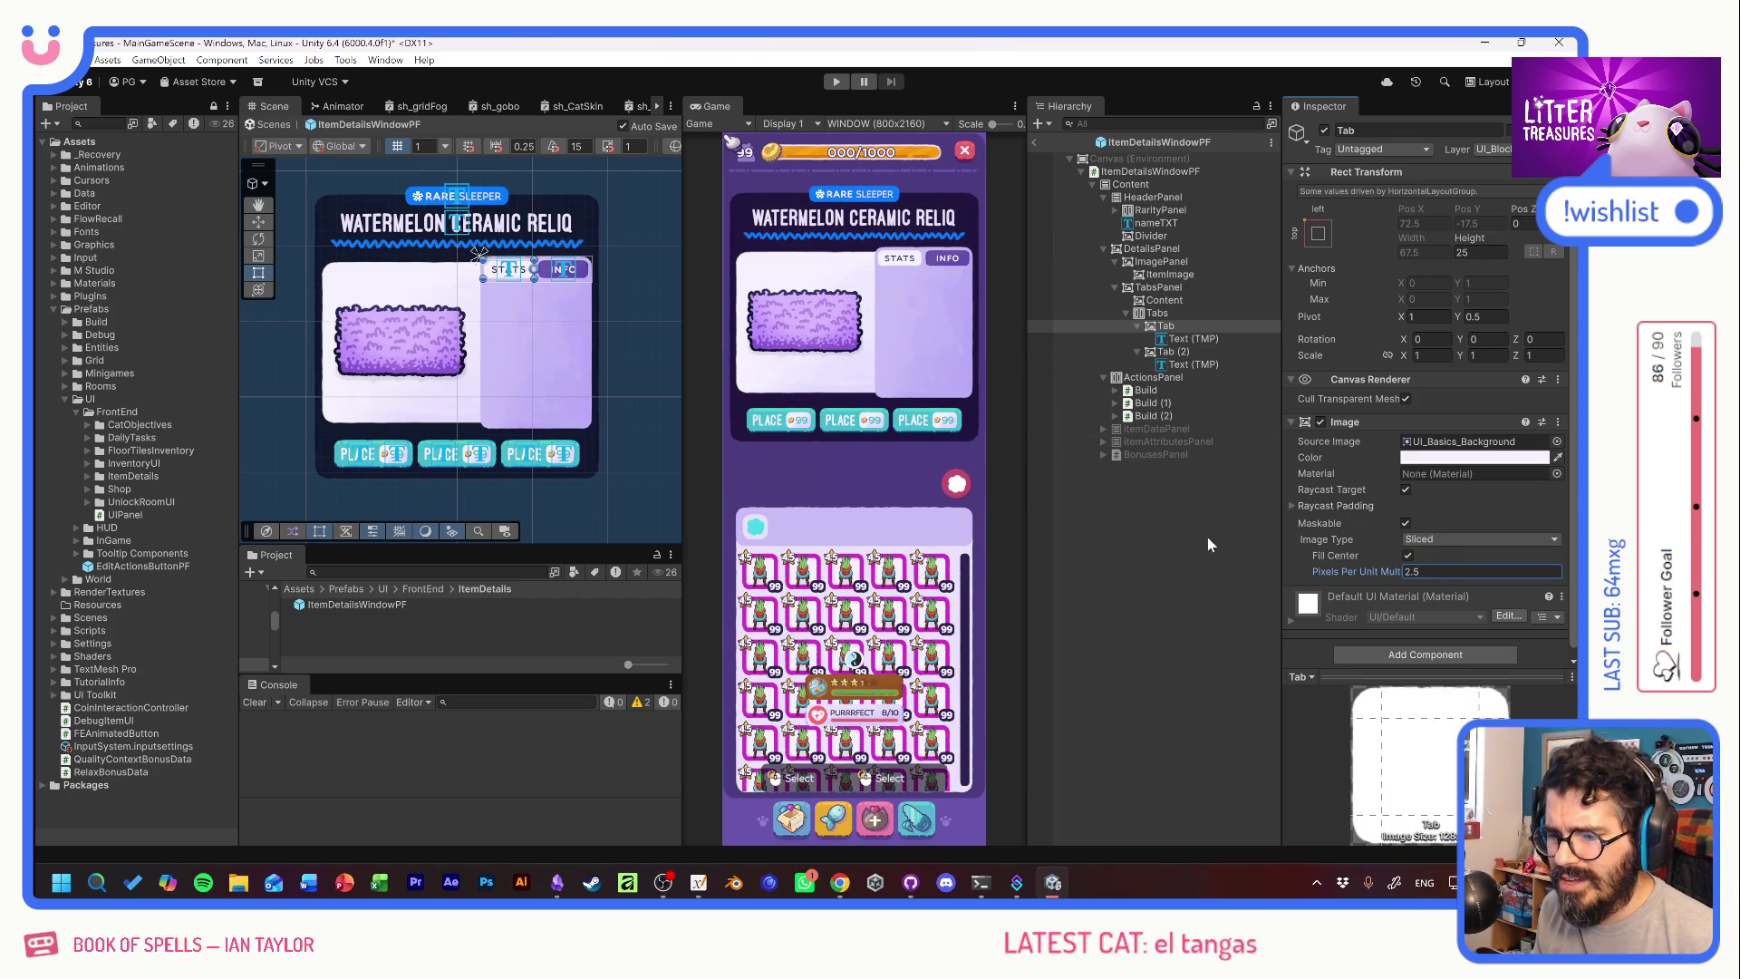